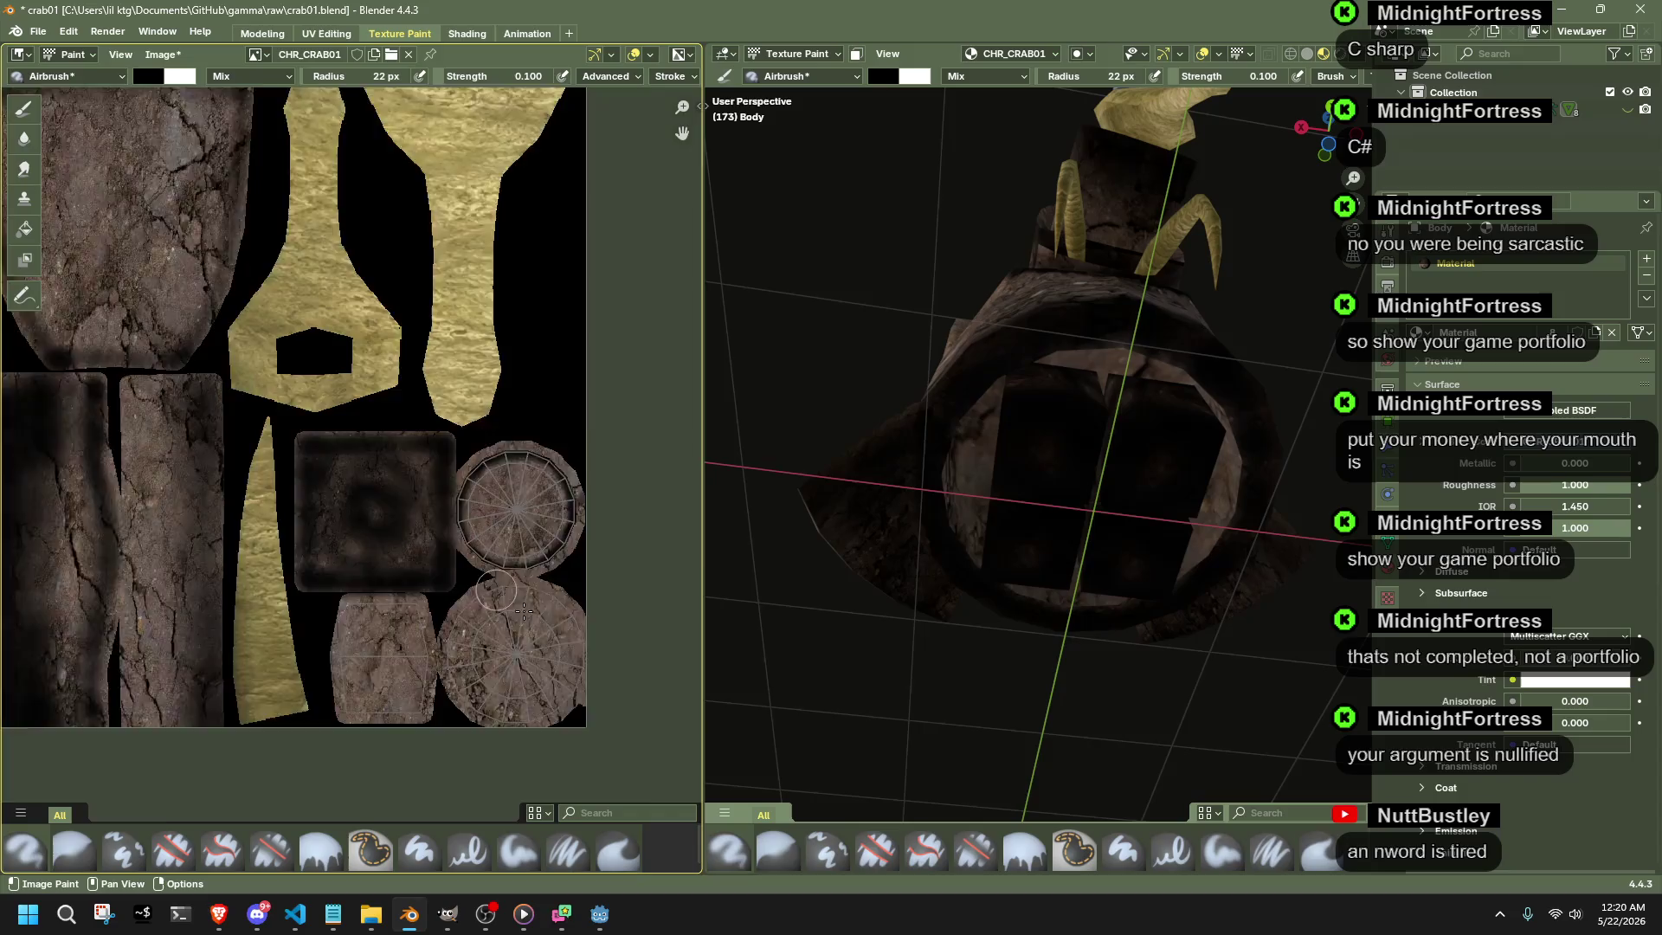
scroll(524, 610, "up", 2)
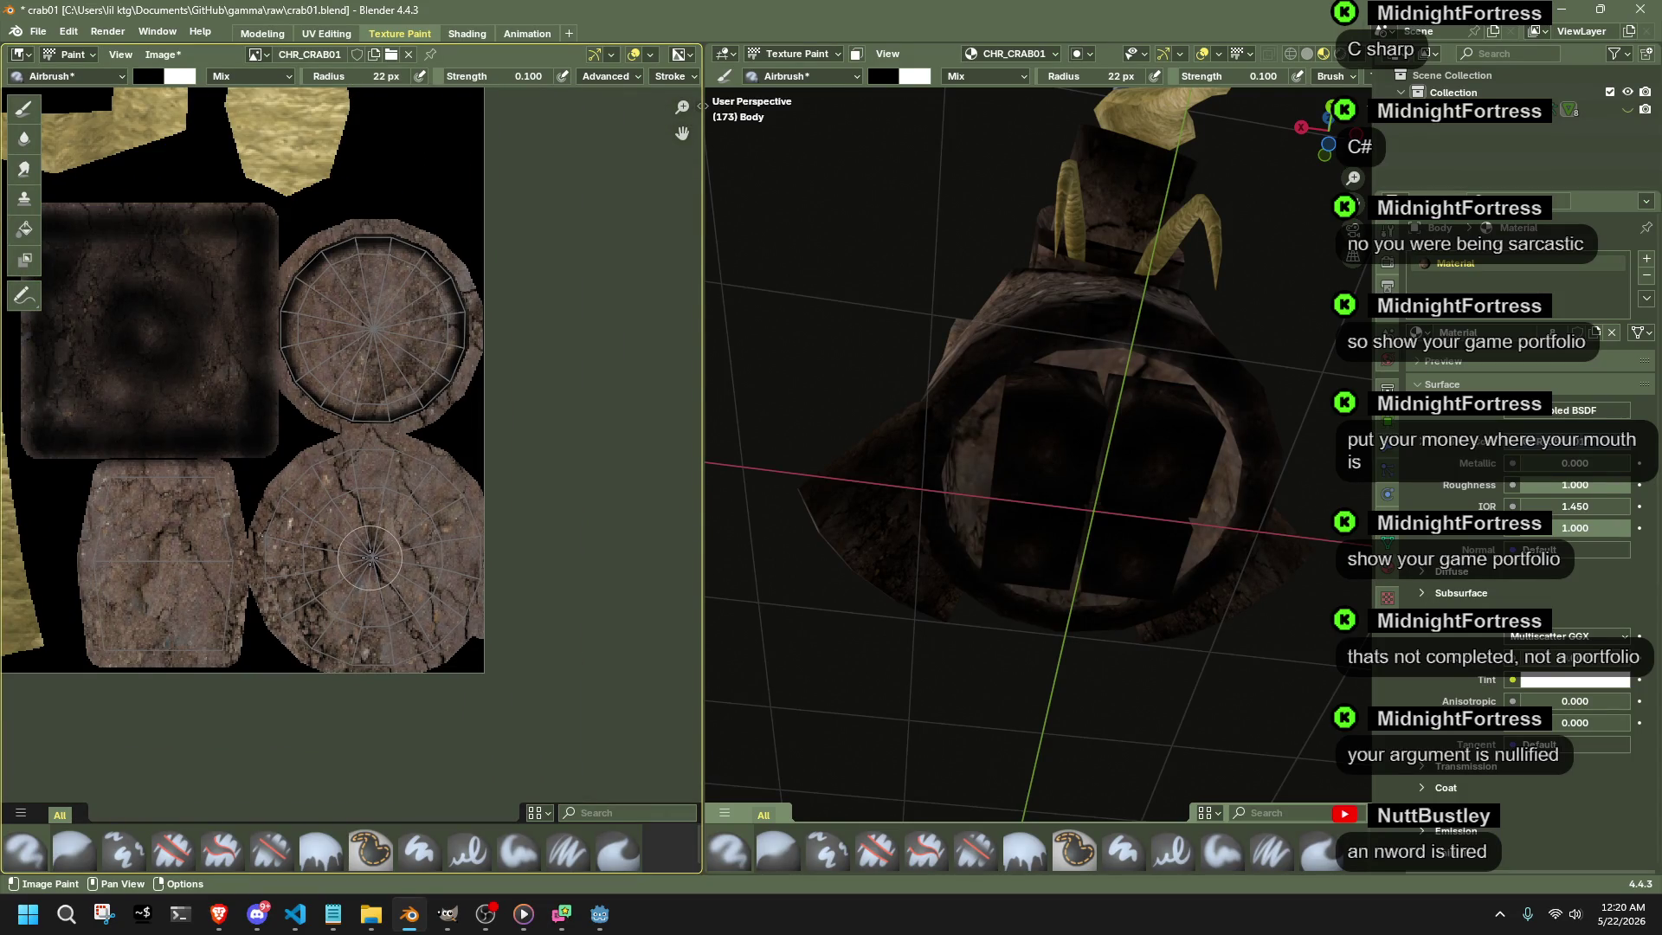
- Undo a dab, try a 107 px radius, then settle the airbrush radius at 34 px
key("ctrl+z")
left_click_drag(357, 75, 389, 75)
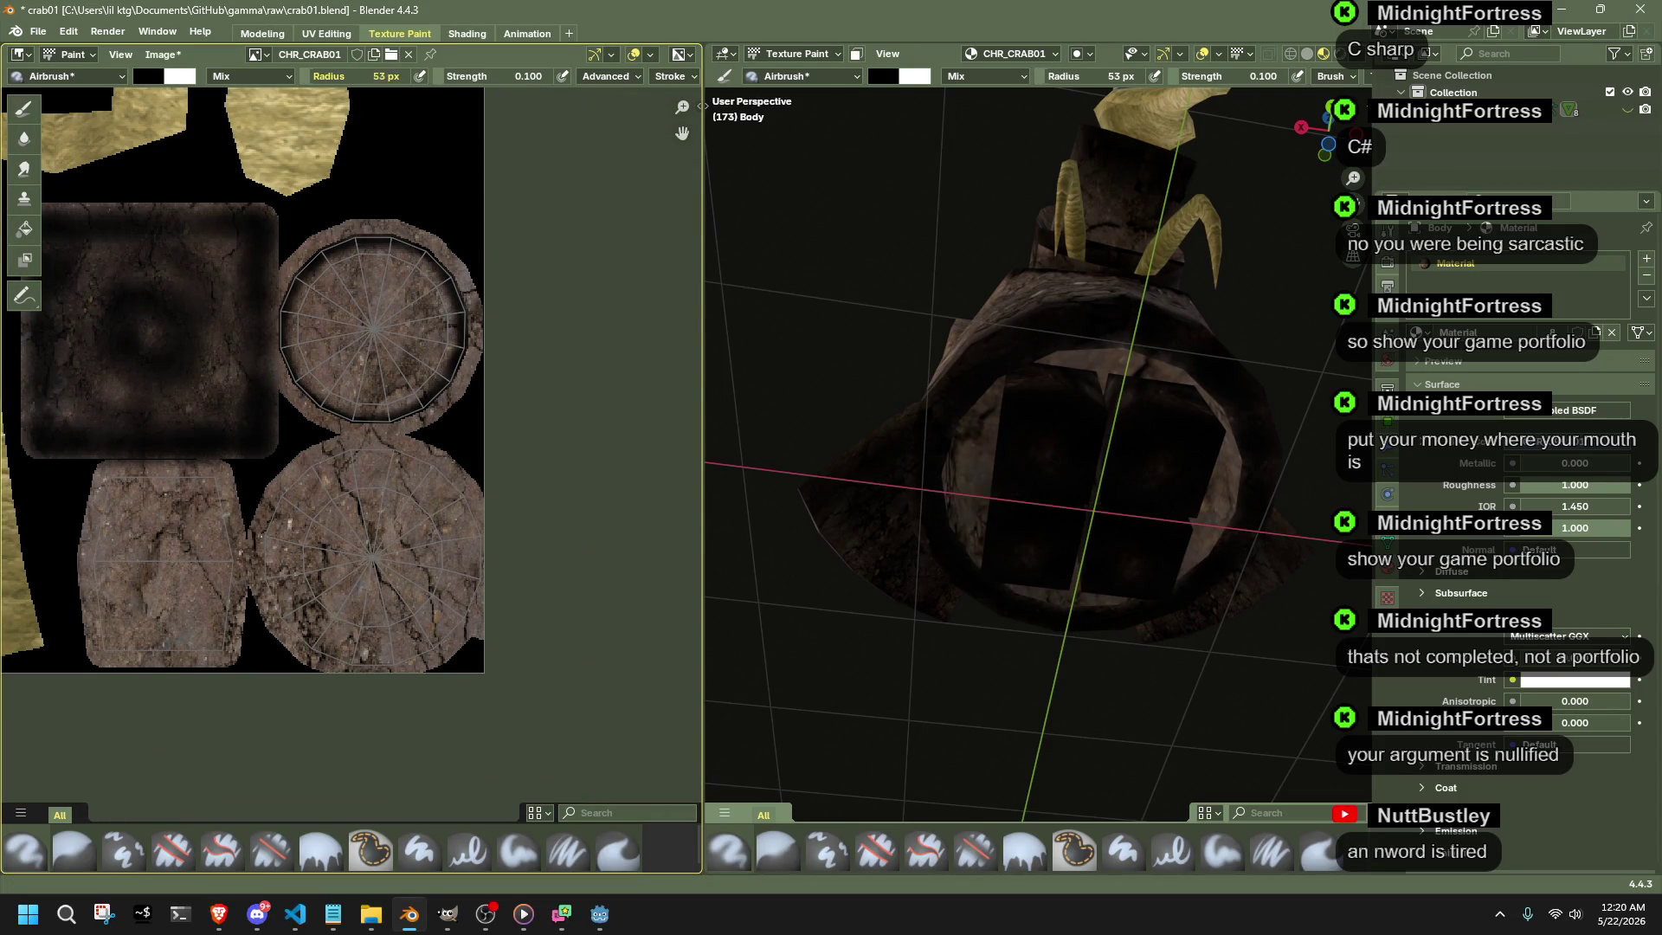
left_click_drag(377, 553, 389, 550)
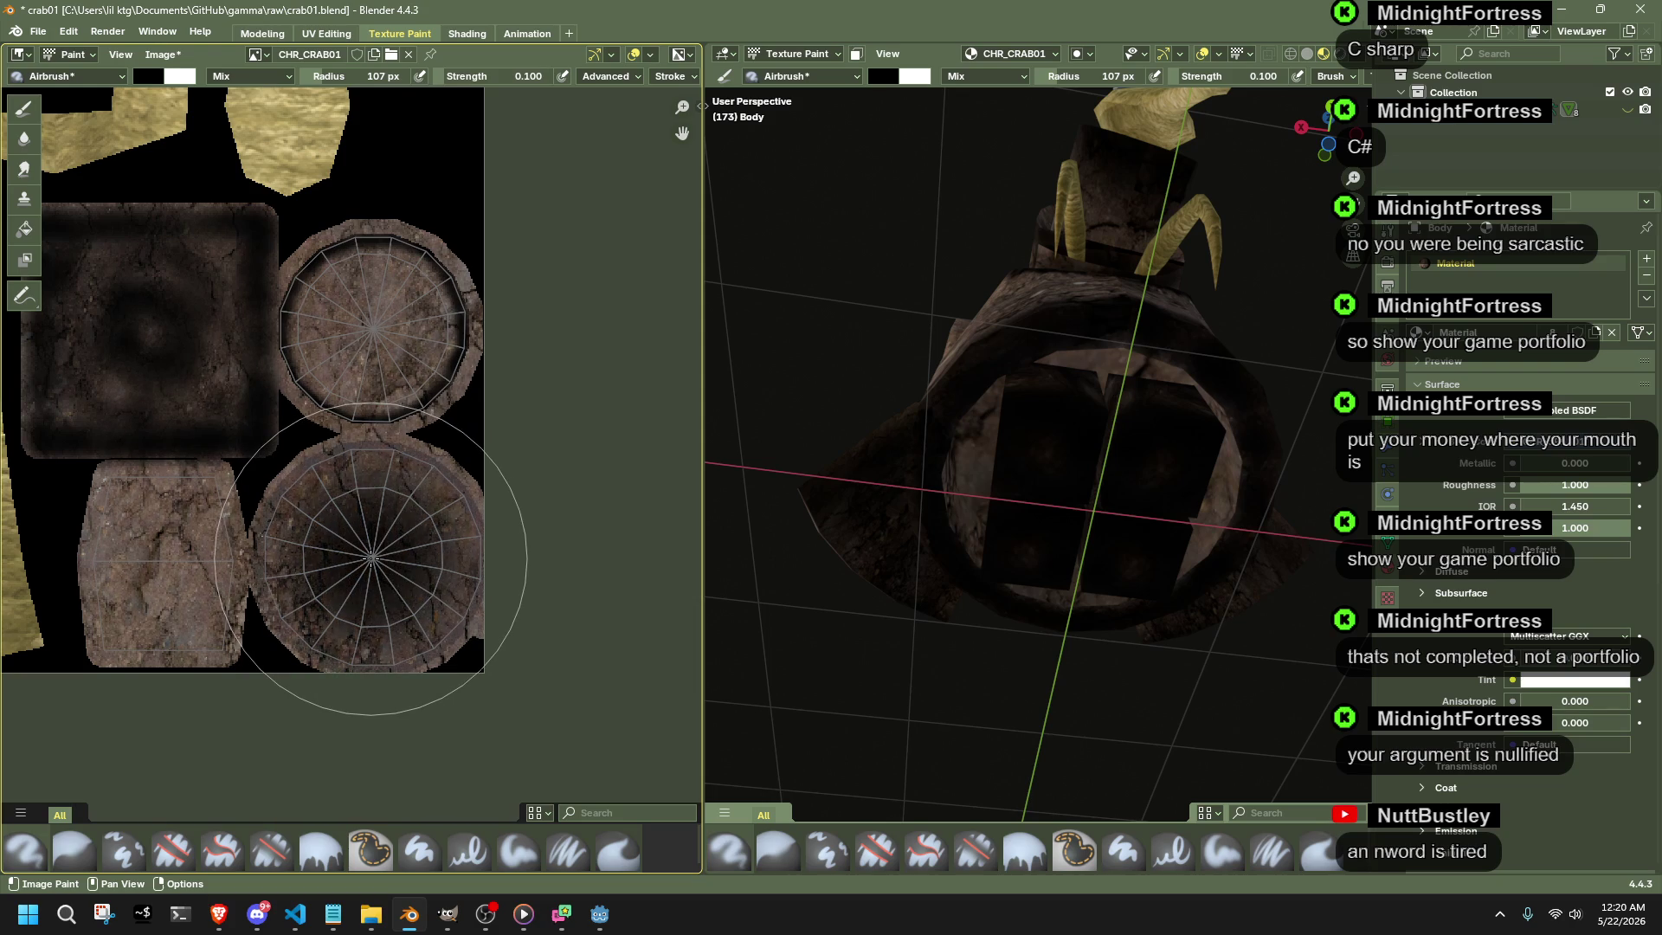
middle_click_drag(856, 520, 1001, 501)
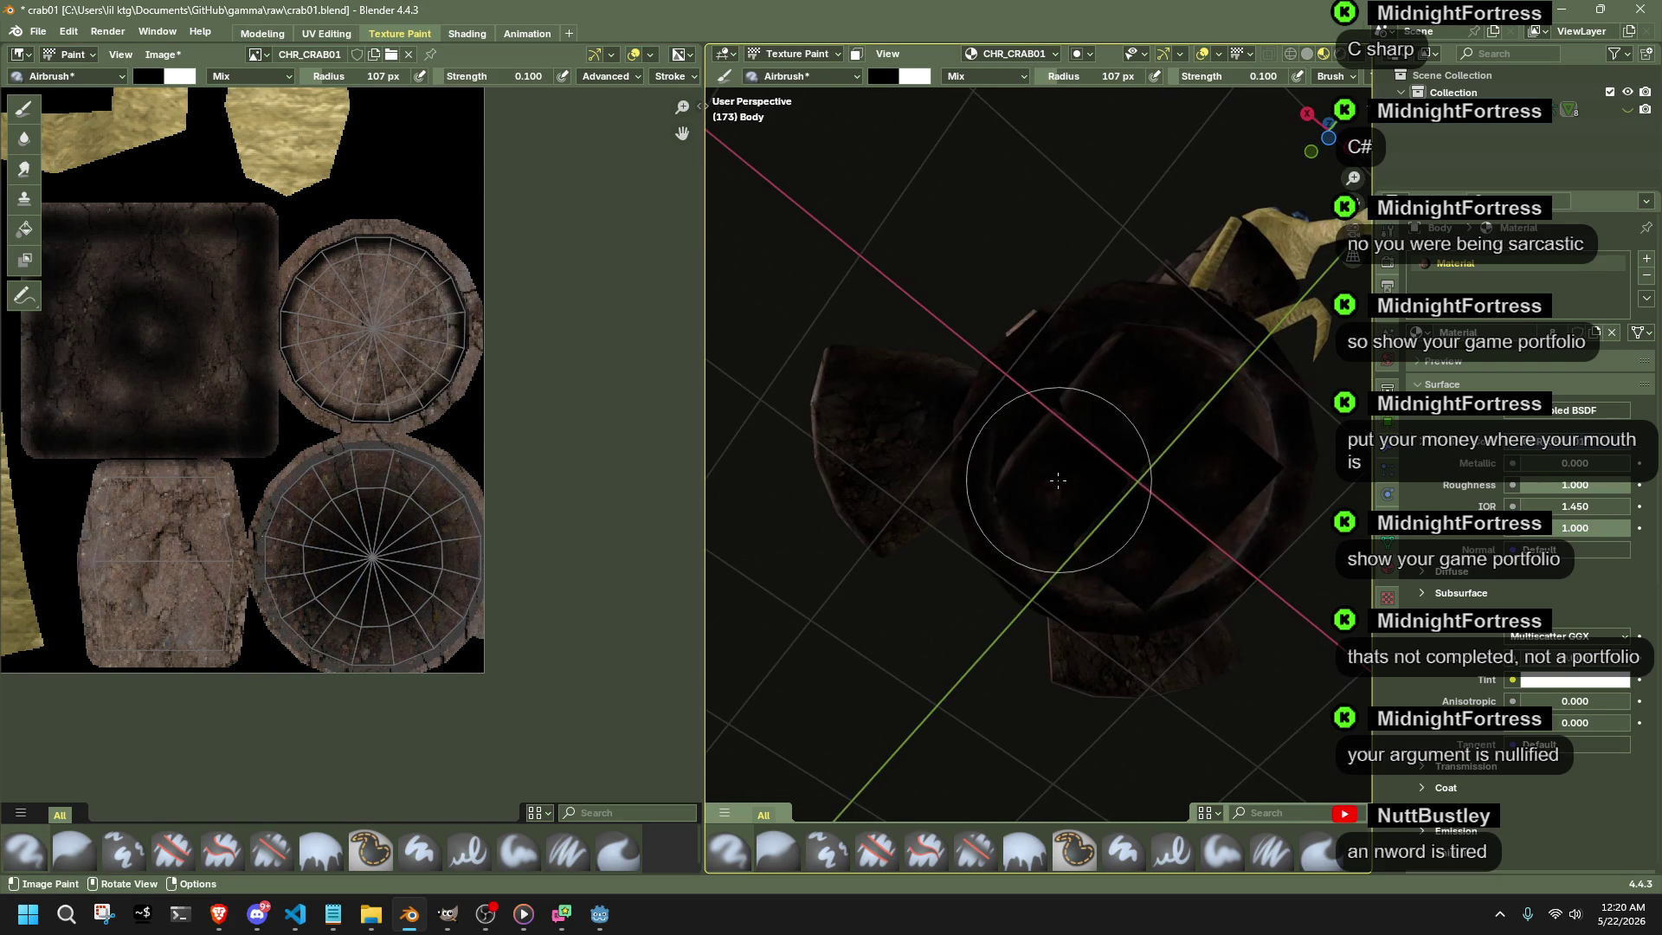
left_click_drag(359, 71, 358, 72)
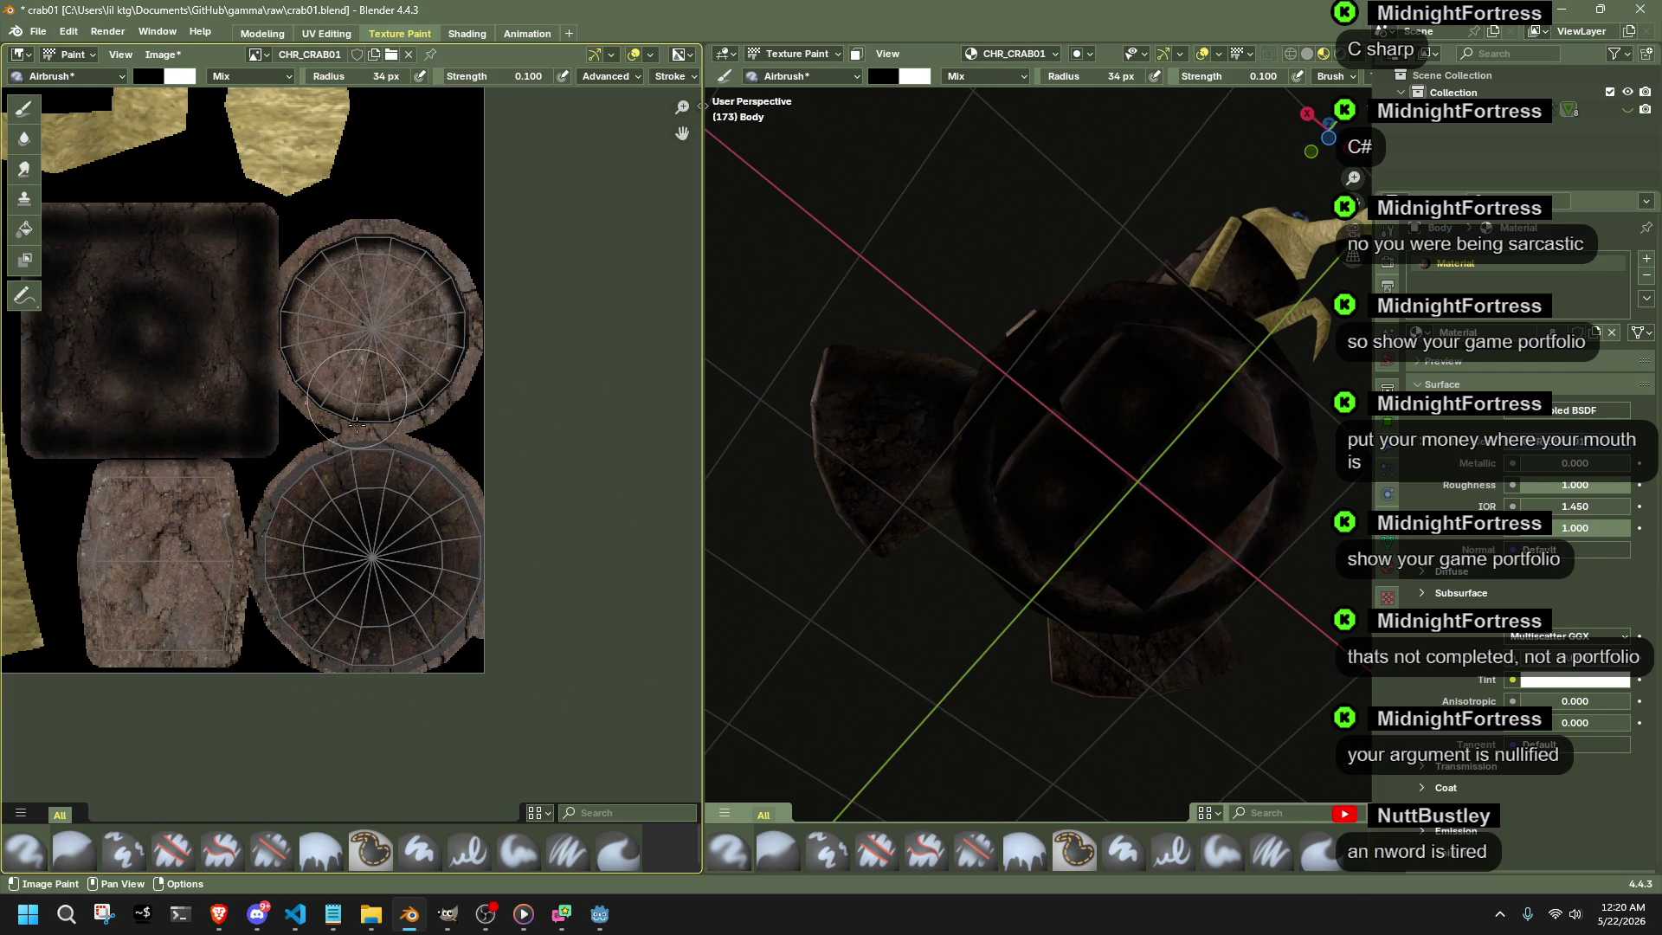
- Airbrush the rim of the lower round UV island darker along its upper edges
mouse_move(336, 474)
left_mouse_down()
mouse_move(266, 559)
mouse_move(278, 656)
mouse_move(442, 663)
mouse_move(457, 515)
mouse_move(376, 448)
mouse_move(279, 519)
mouse_move(390, 649)
mouse_move(440, 556)
left_mouse_up()
left_click_drag(358, 473, 262, 589)
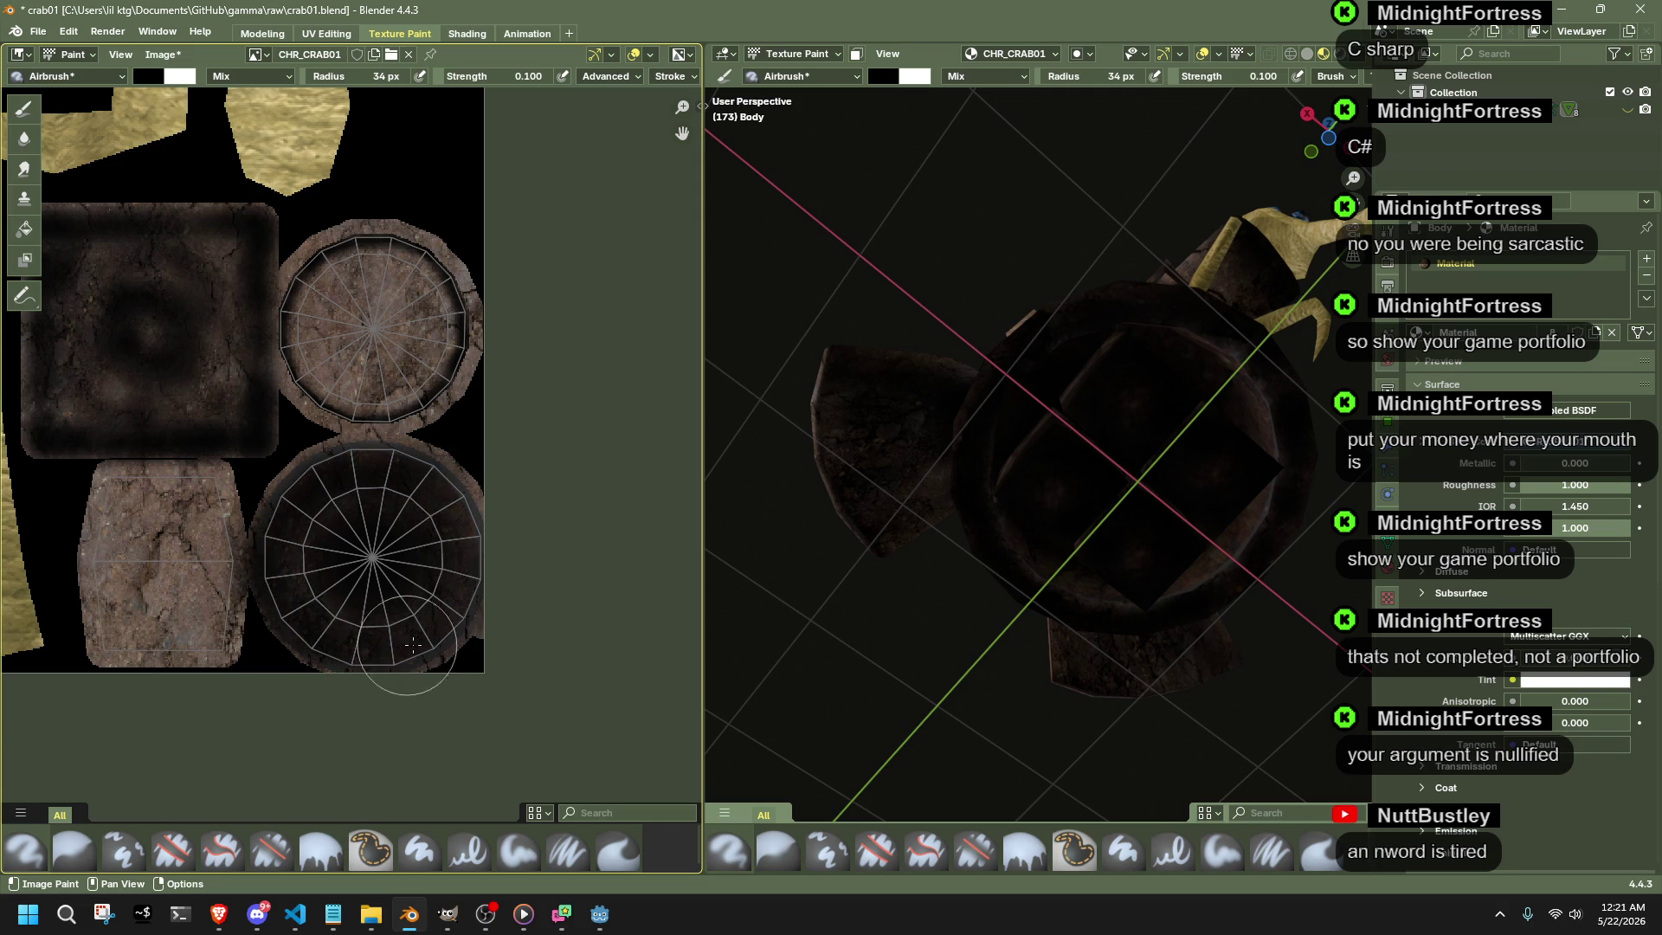
left_click_drag(469, 523, 345, 469)
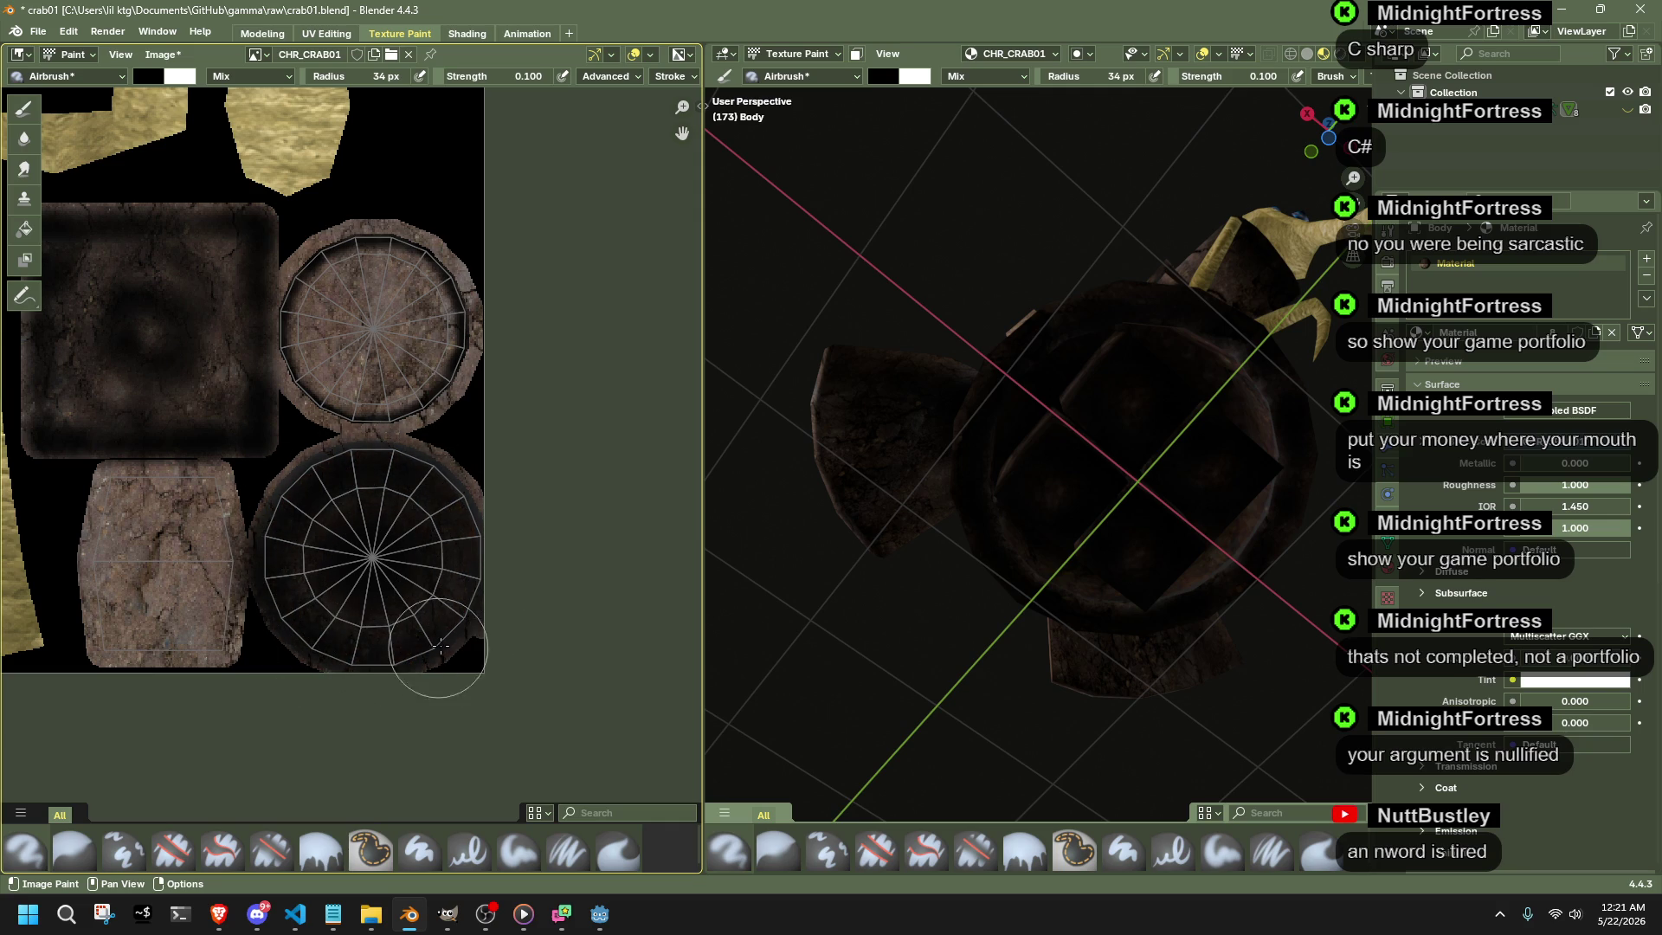
mouse_move(1117, 610)
middle_mouse_down()
mouse_move(1165, 641)
mouse_move(1143, 610)
middle_mouse_up()
scroll(352, 444, "up", 3)
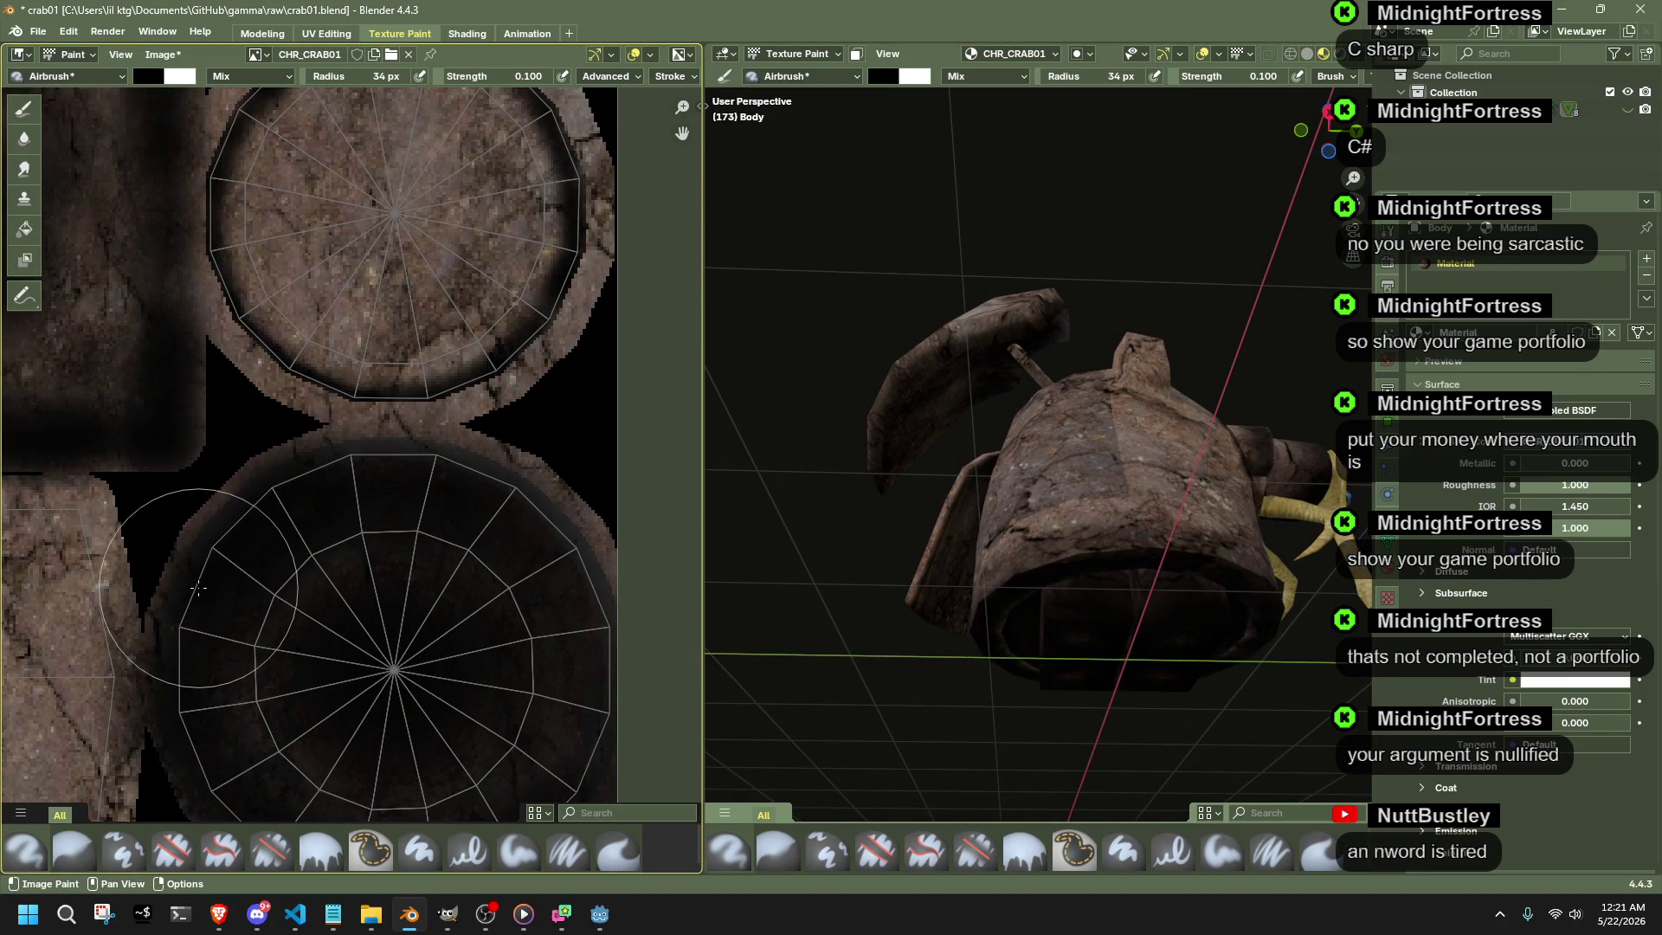
scroll(429, 620, "down", 4)
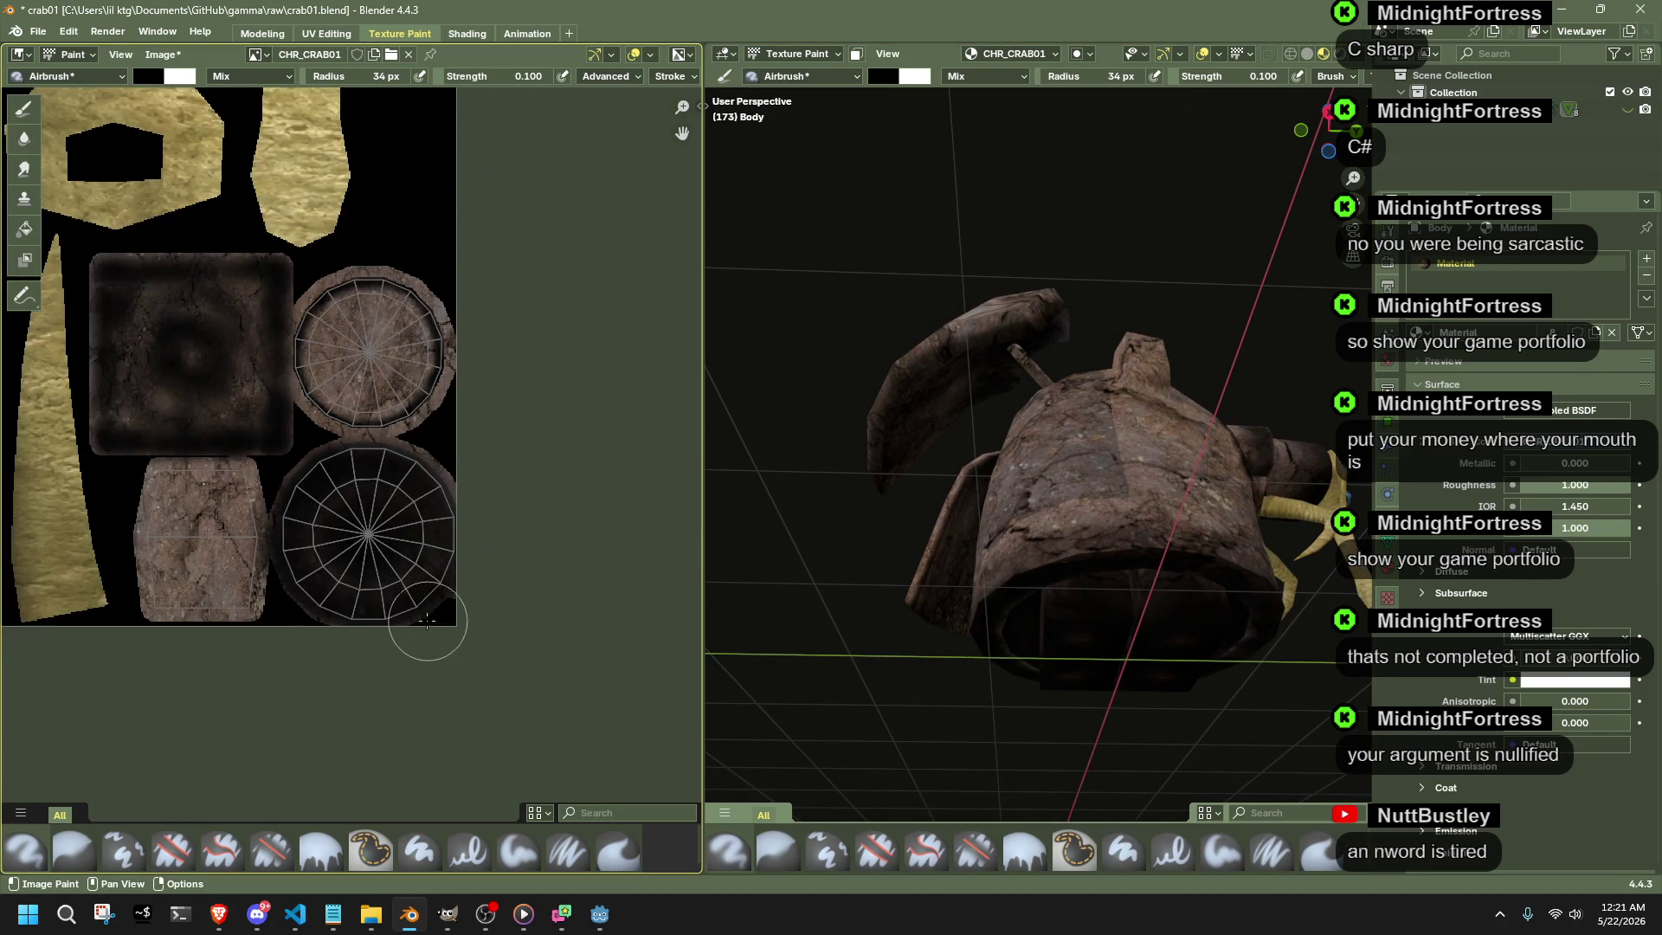
scroll(428, 619, "up", 2)
scroll(178, 564, "up", 3)
scroll(515, 583, "up", 1)
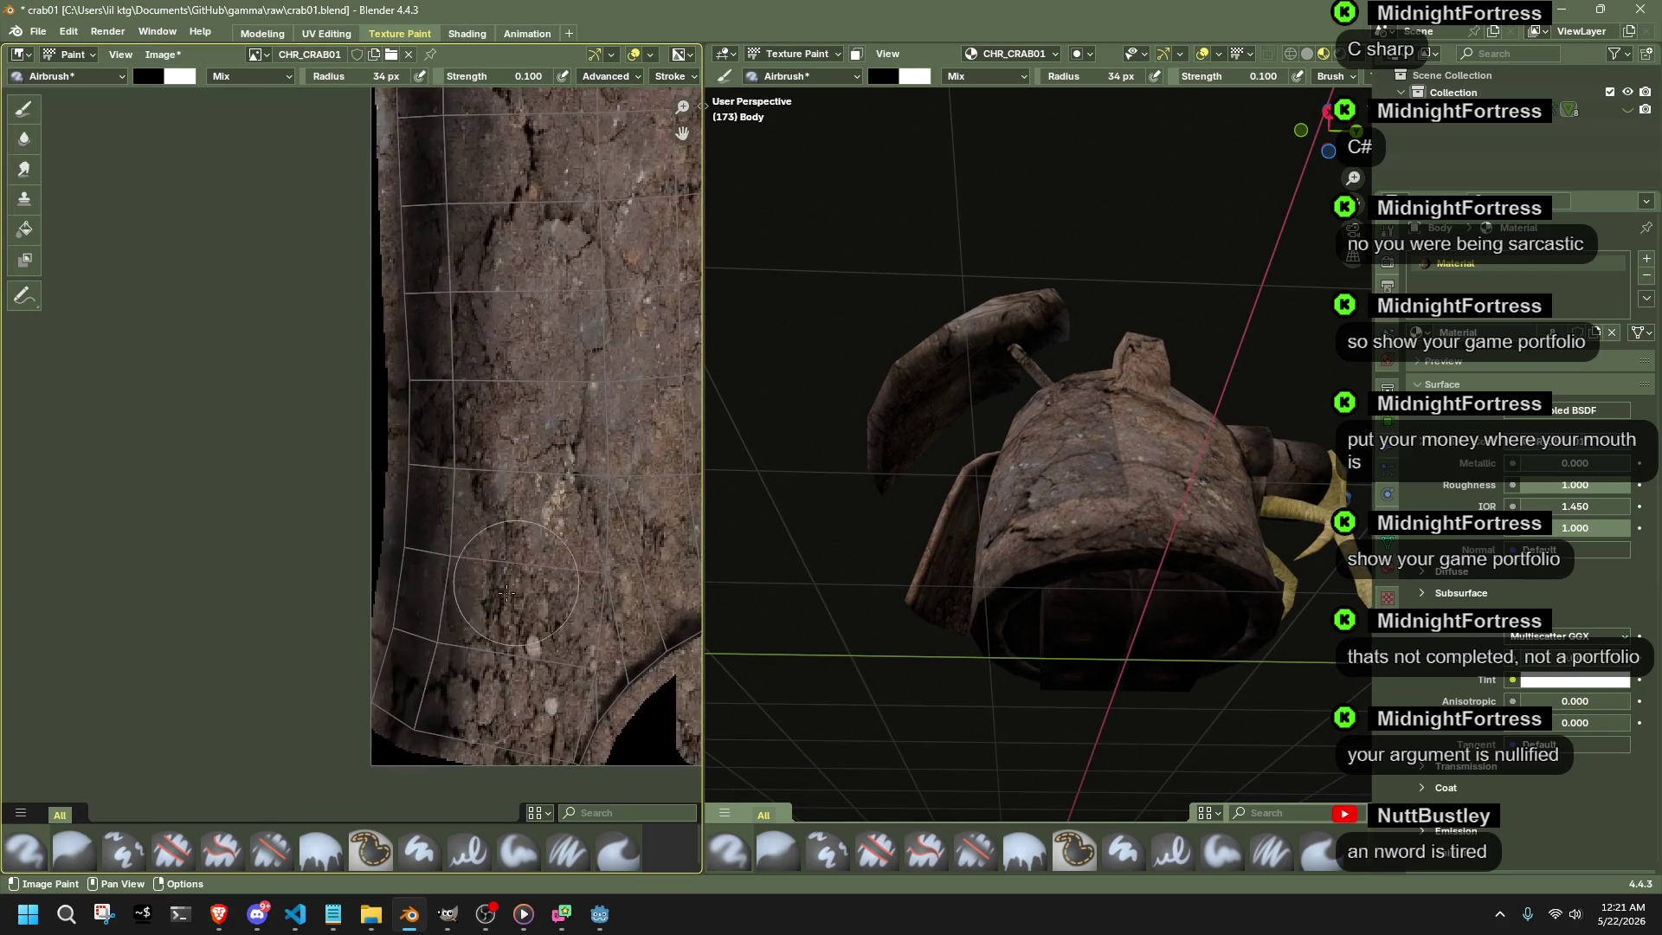
- Airbrush a dark band down the left edge of the bark-textured strip island
mouse_move(388, 670)
left_mouse_down()
mouse_move(408, 509)
mouse_move(404, 124)
left_mouse_up()
mouse_move(403, 119)
middle_mouse_down()
mouse_move(420, 576)
mouse_move(420, 401)
mouse_move(382, 354)
mouse_move(404, 389)
middle_mouse_up()
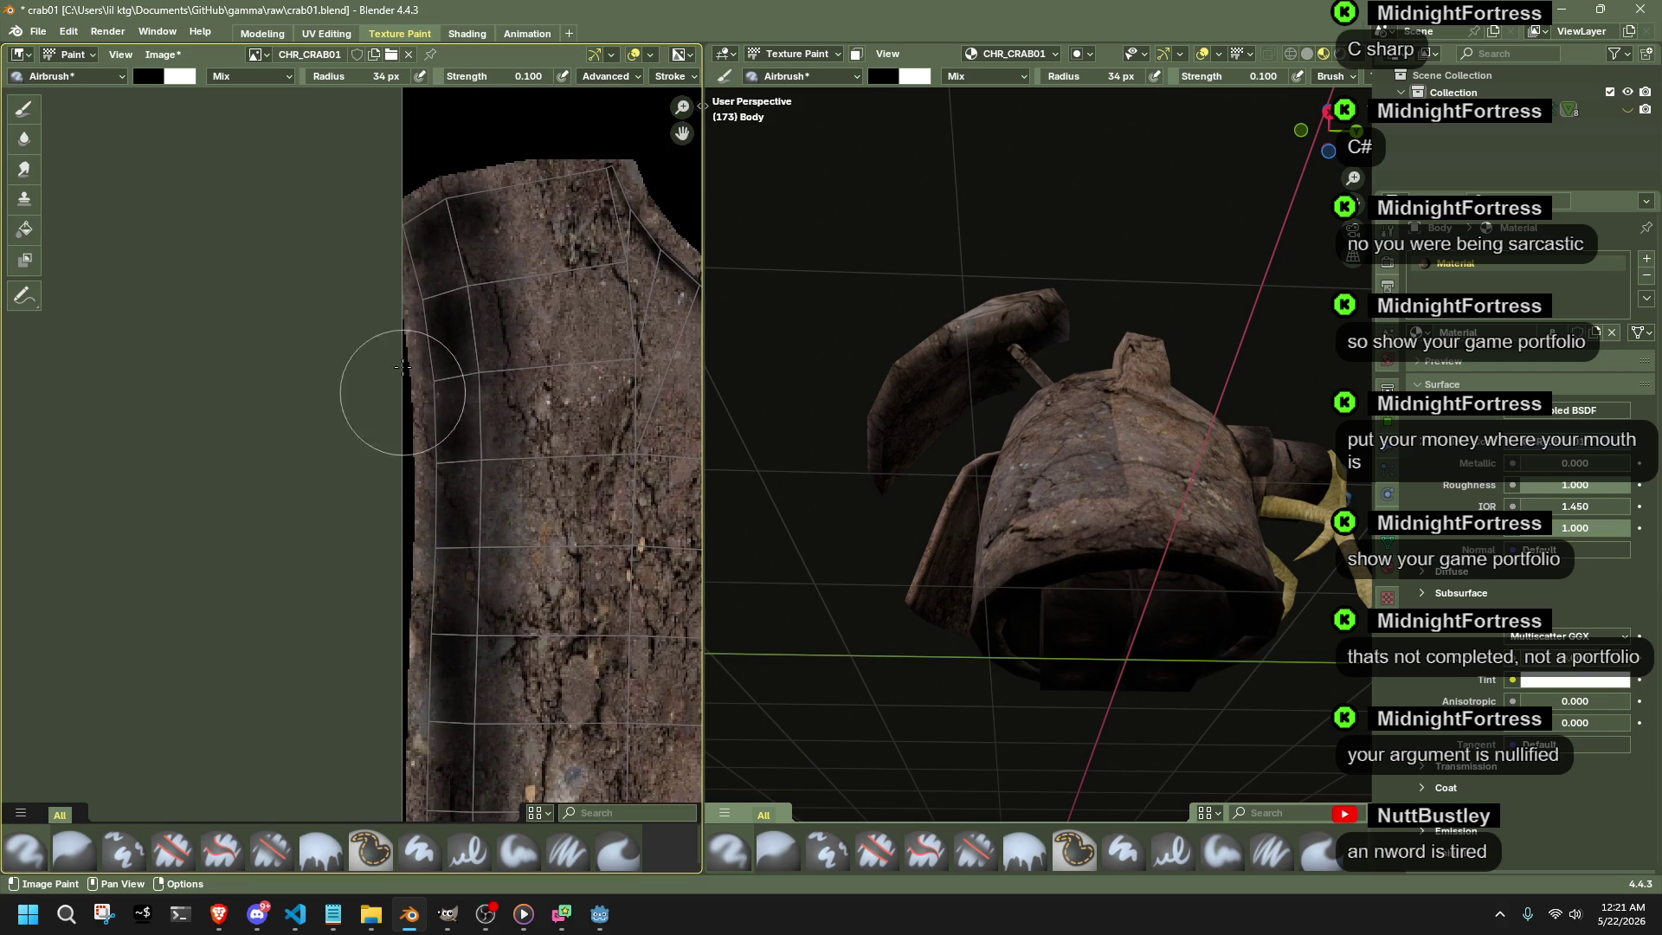
mouse_move(402, 231)
left_mouse_down()
mouse_move(437, 290)
mouse_move(419, 352)
mouse_move(445, 402)
mouse_move(427, 774)
left_mouse_up()
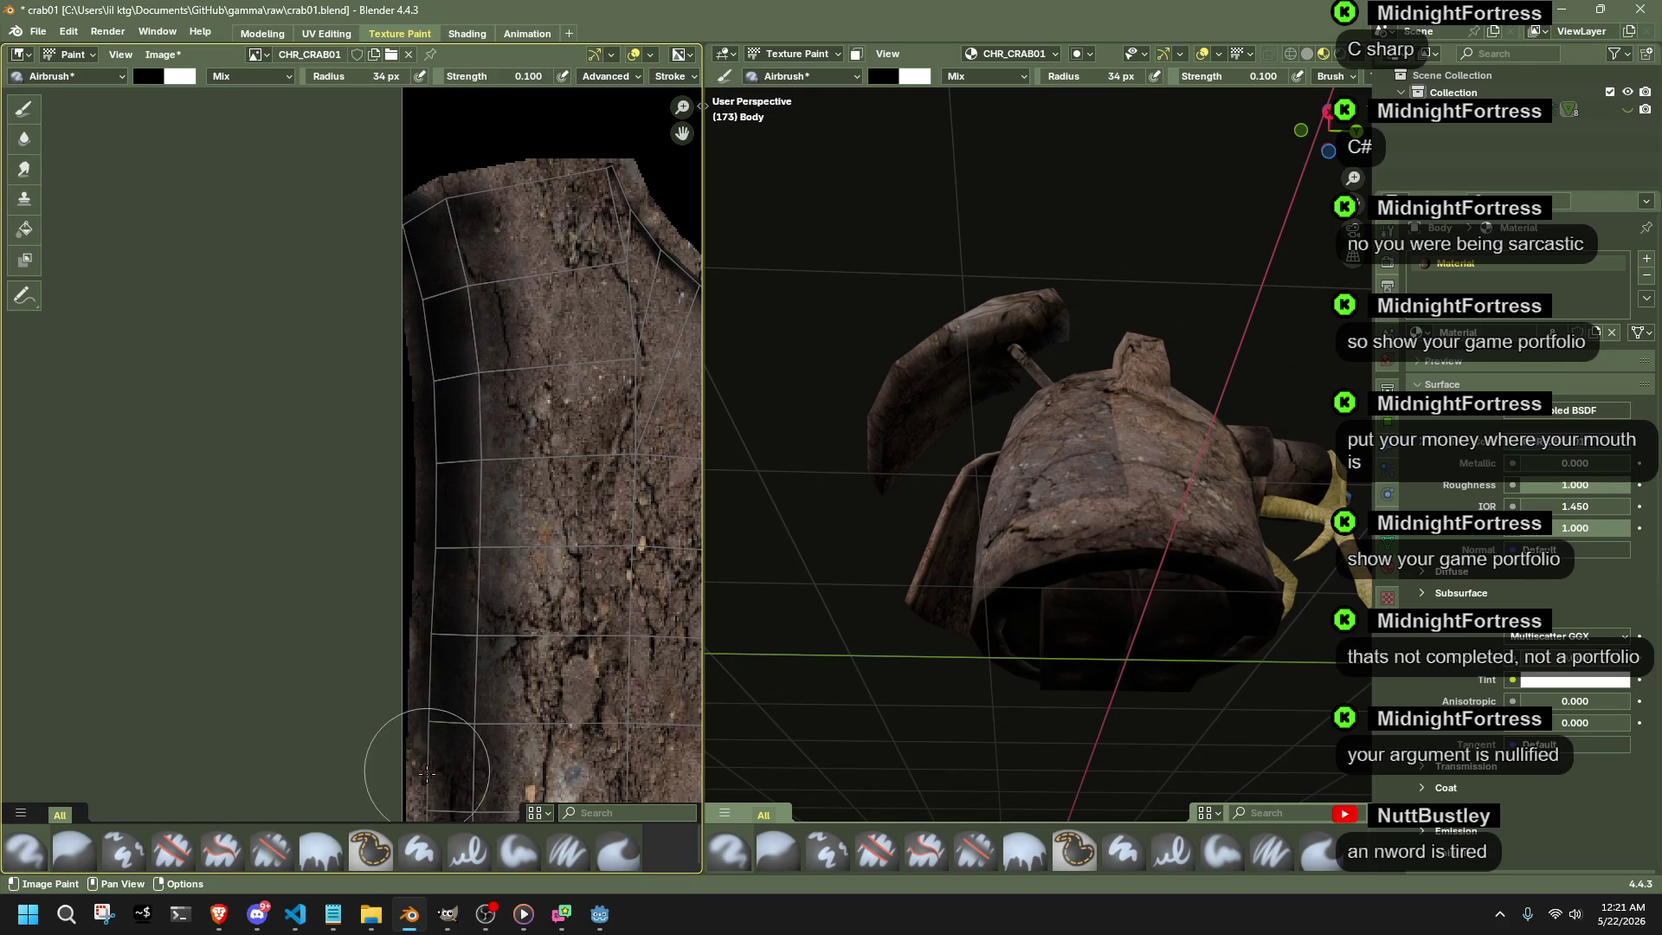
middle_click_drag(445, 742, 485, 394)
mouse_move(456, 456)
left_mouse_down()
mouse_move(464, 557)
mouse_move(446, 632)
mouse_move(465, 334)
left_mouse_up()
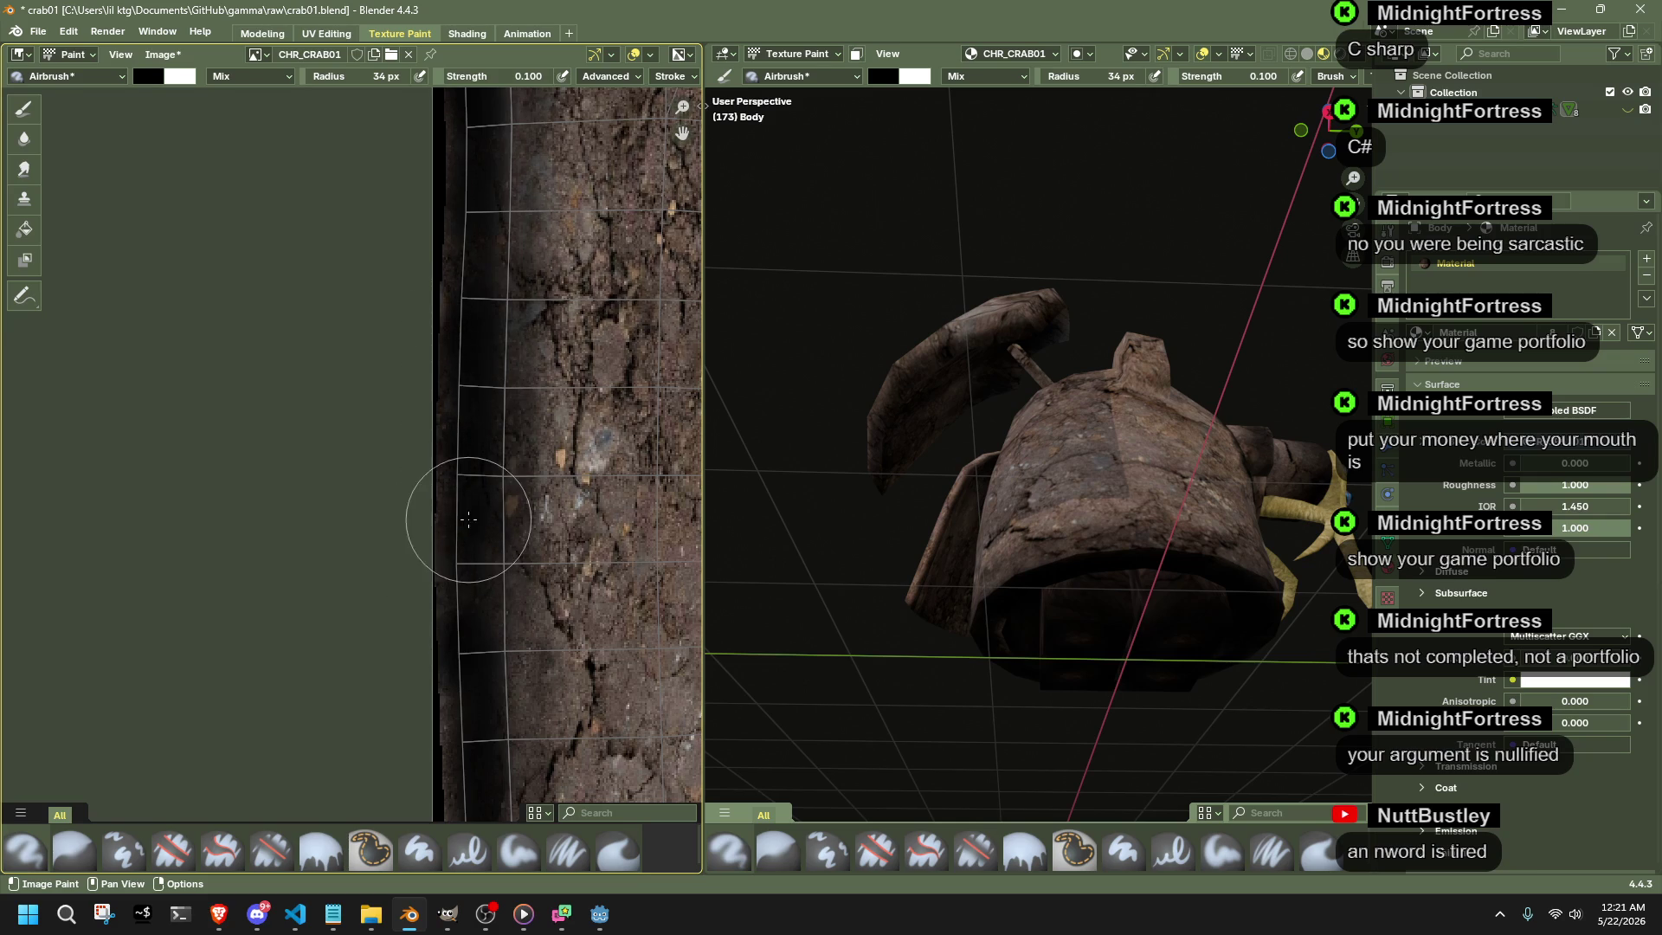
mouse_move(779, 558)
middle_mouse_down()
mouse_move(800, 616)
mouse_move(877, 645)
mouse_move(1294, 684)
mouse_move(744, 630)
mouse_move(1049, 576)
middle_mouse_up()
scroll(1049, 575, "up", 2)
scroll(1049, 575, "up", 2)
scroll(1077, 575, "down", 6)
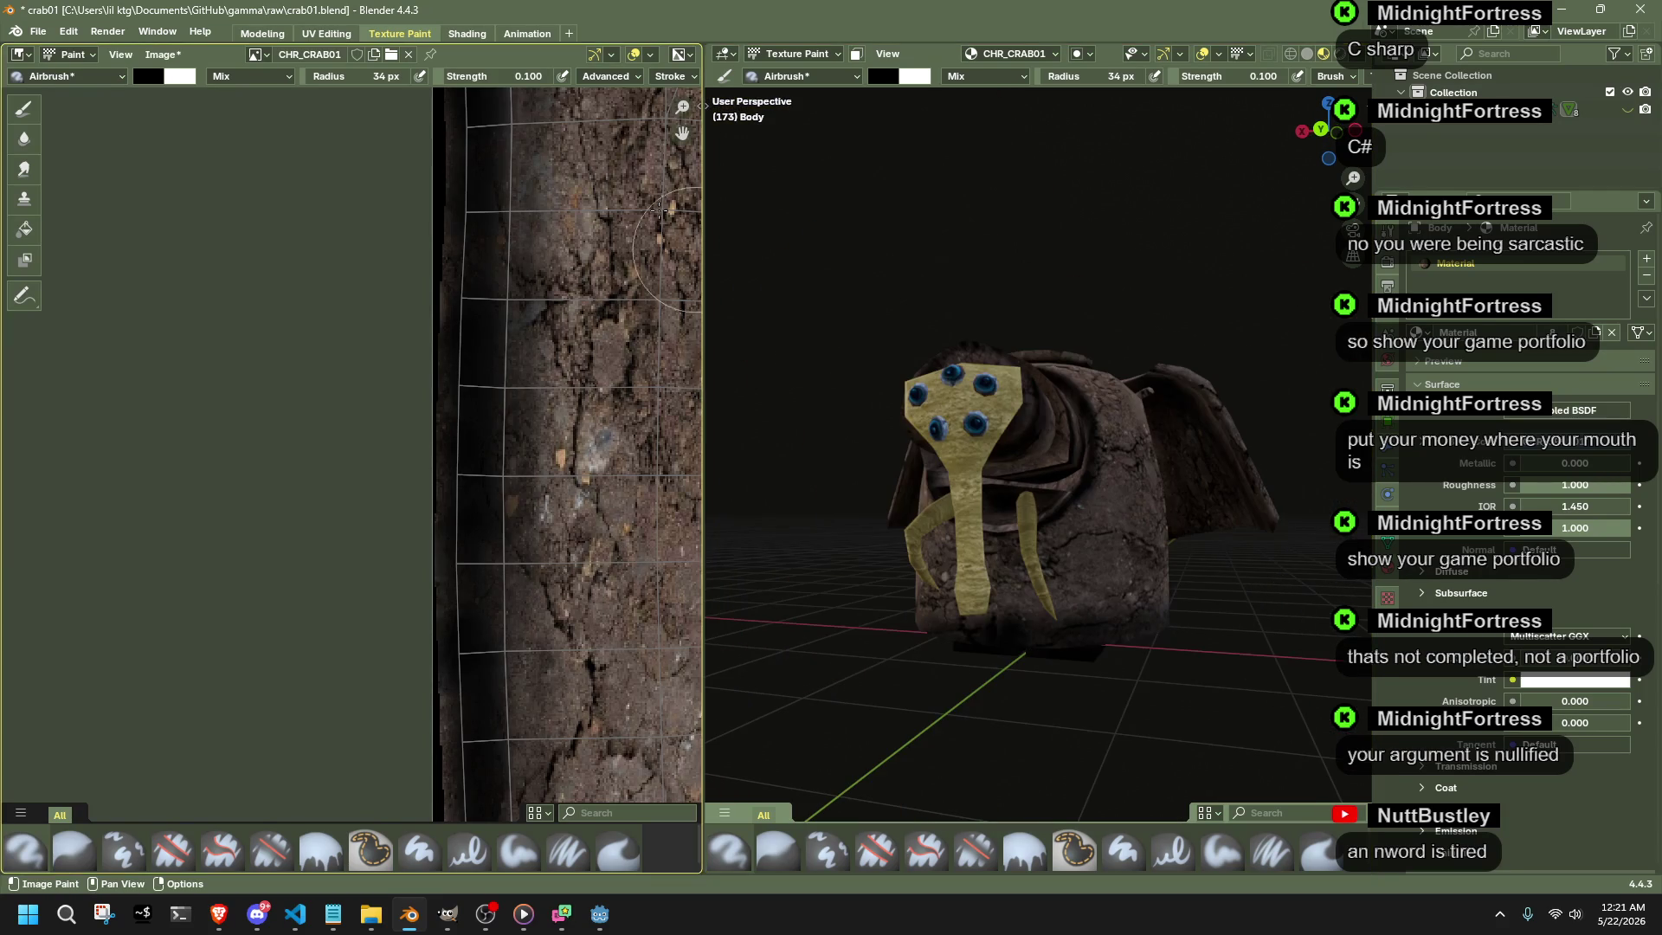
- In Edit Mode, select the seam-bounded face ring of the body's circular island
left_click(796, 53)
key("Tab")
scroll(1120, 530, "up", 3)
scroll(1078, 500, "up", 2)
left_click(1094, 490)
key("ctrl+l")
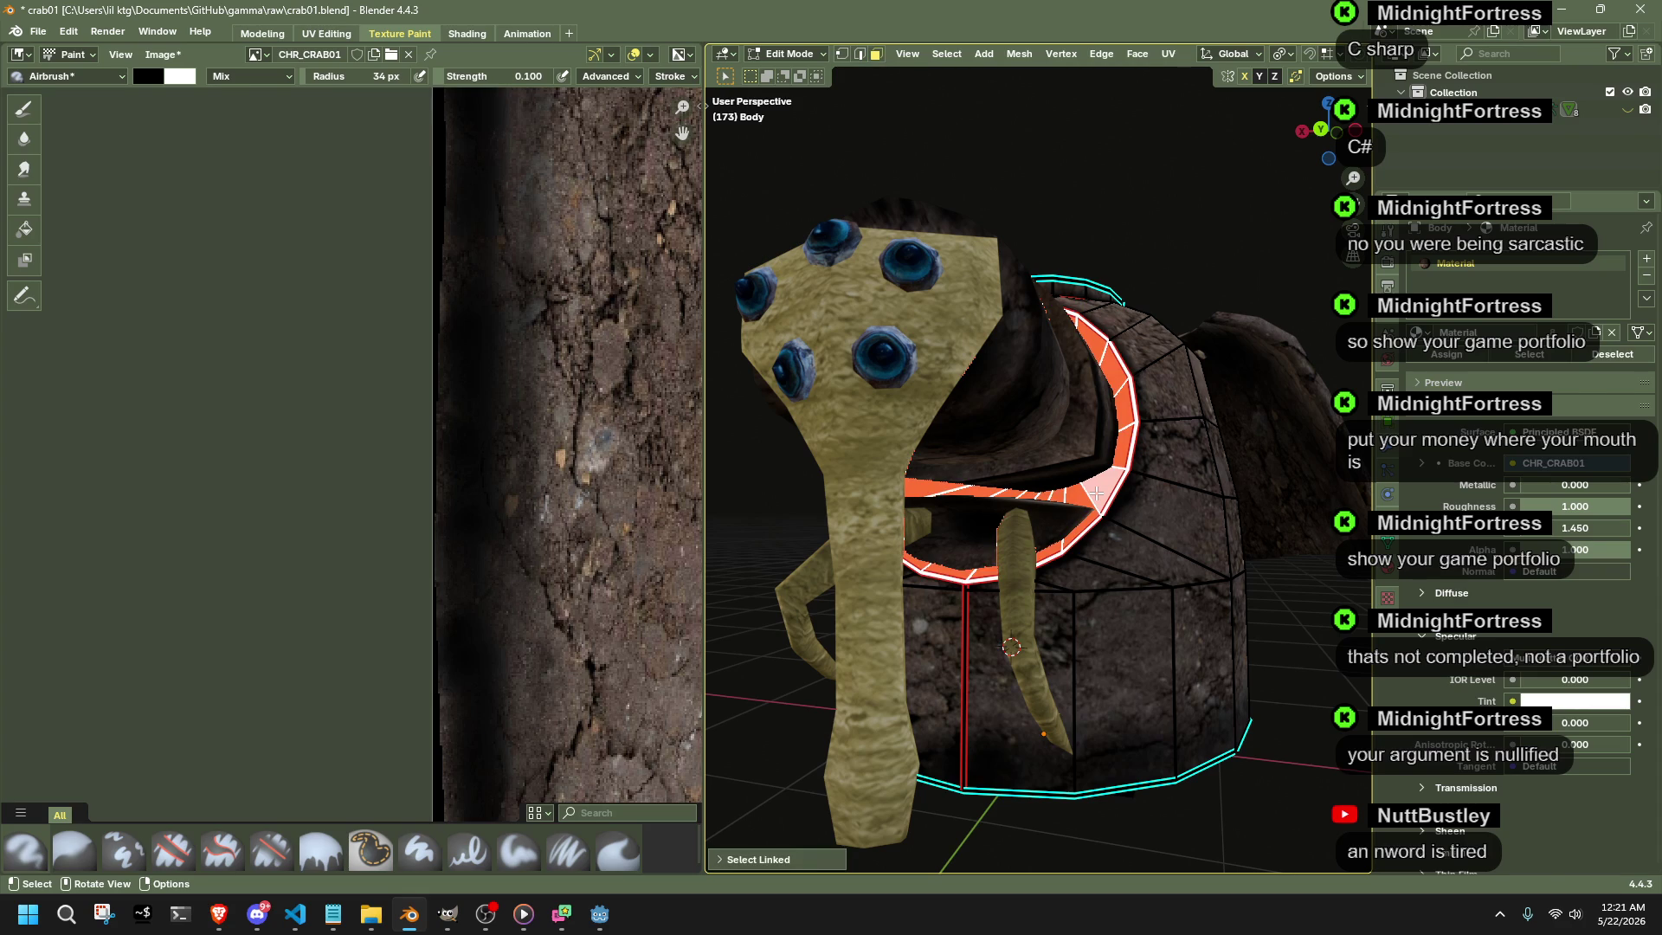
scroll(390, 520, "down", 5)
scroll(390, 455, "down", 2)
scroll(390, 455, "up", 2)
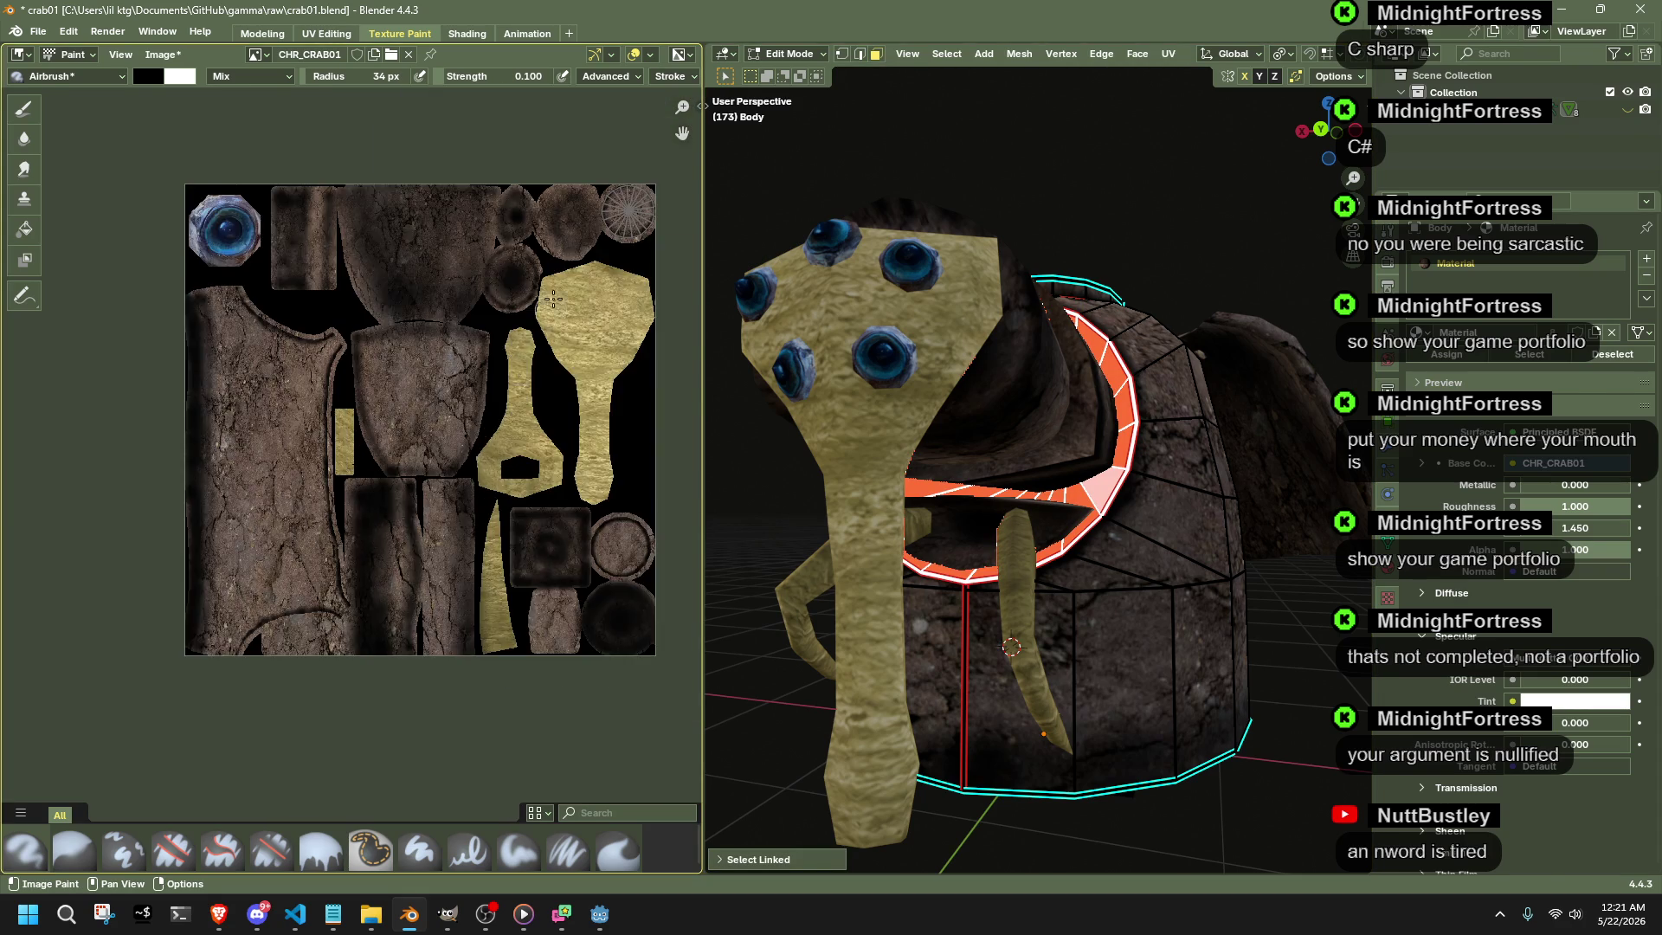
scroll(365, 429, "up", 1)
middle_click_drag(338, 390, 321, 546)
scroll(390, 493, "up", 4)
scroll(475, 459, "up", 2)
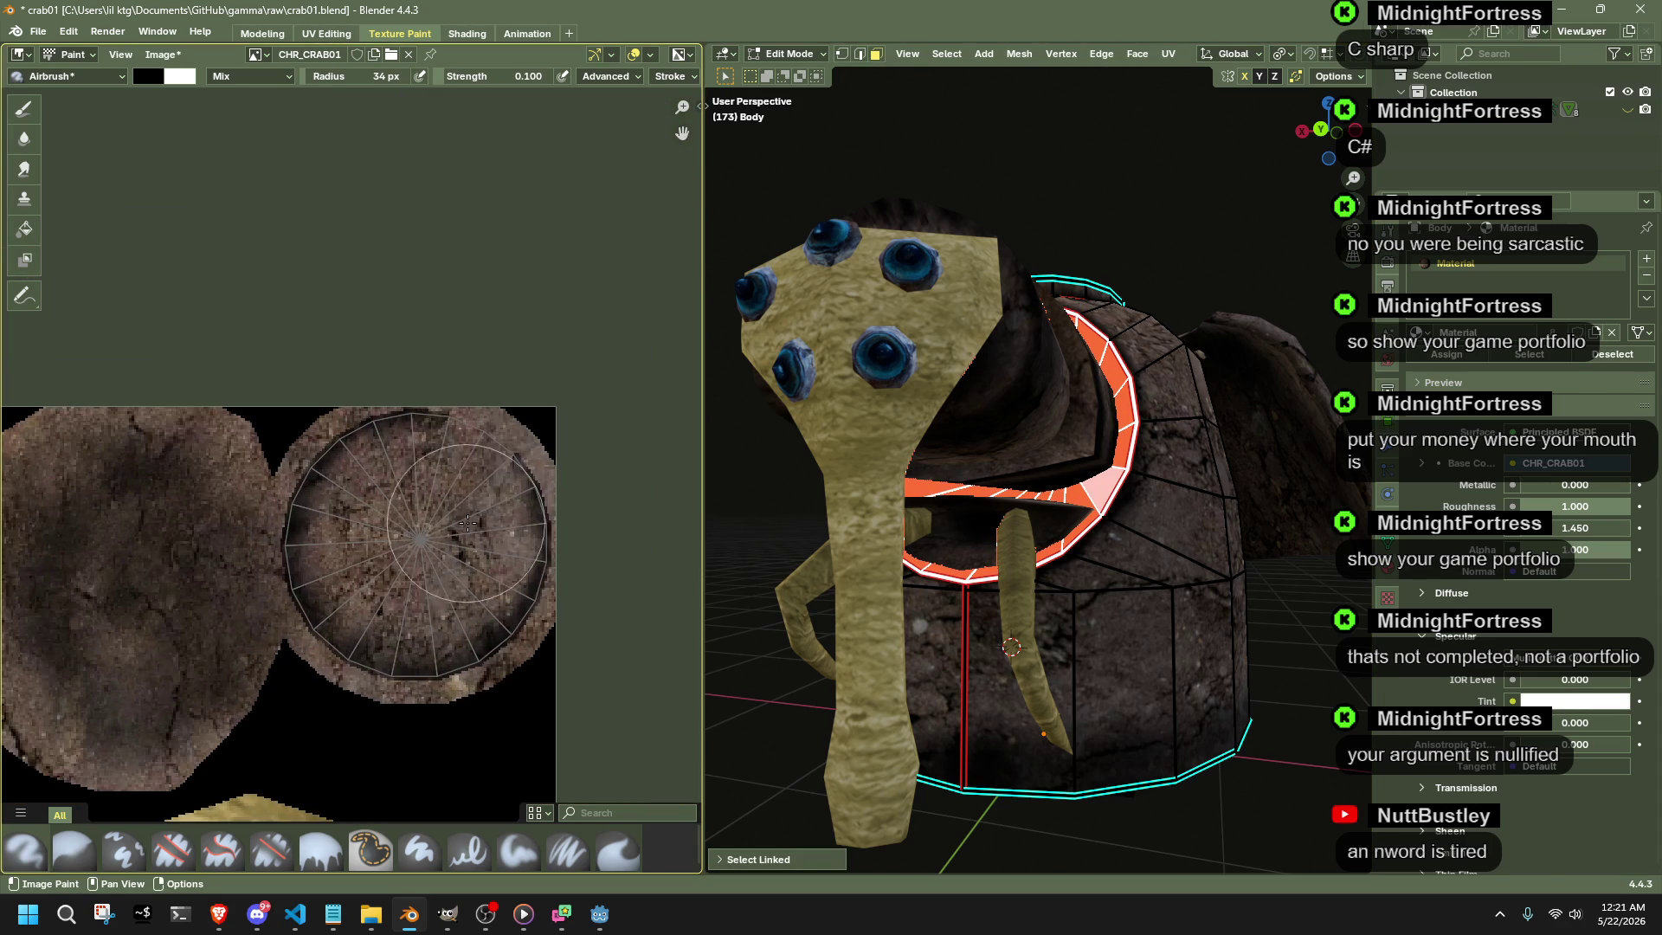
scroll(474, 461, "up", 1)
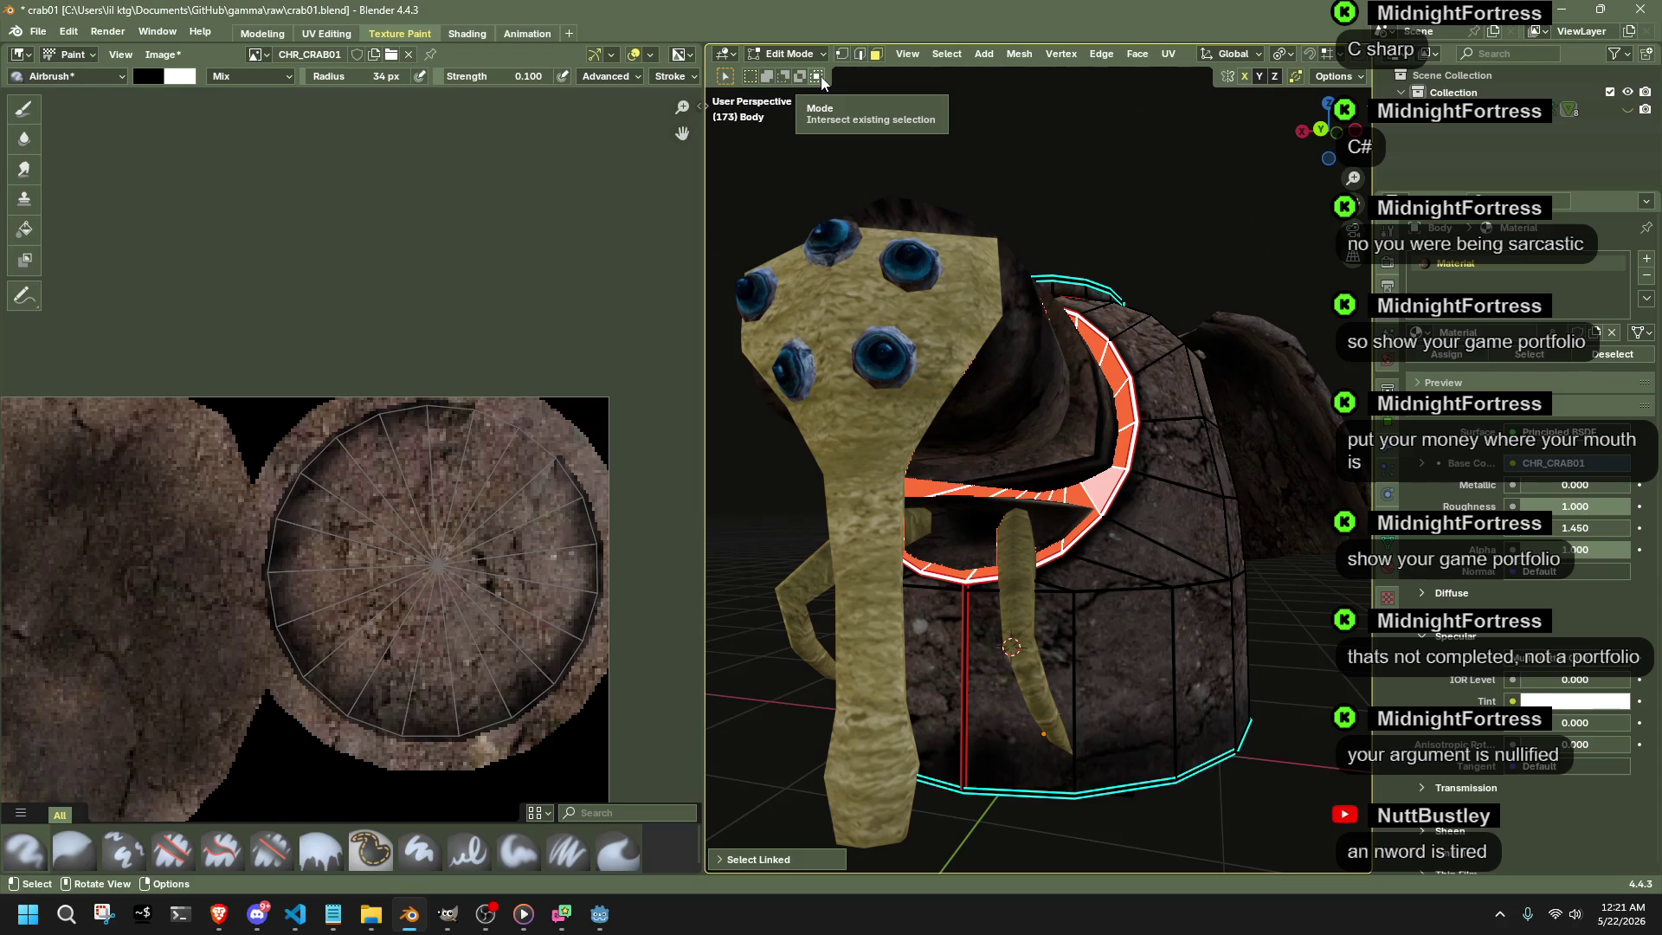
- Back in Texture Paint, airbrush the circular spoked island darker
left_click(795, 54)
left_click(801, 167)
mouse_move(476, 429)
left_mouse_down()
mouse_move(325, 466)
mouse_move(392, 664)
mouse_move(437, 651)
left_mouse_up()
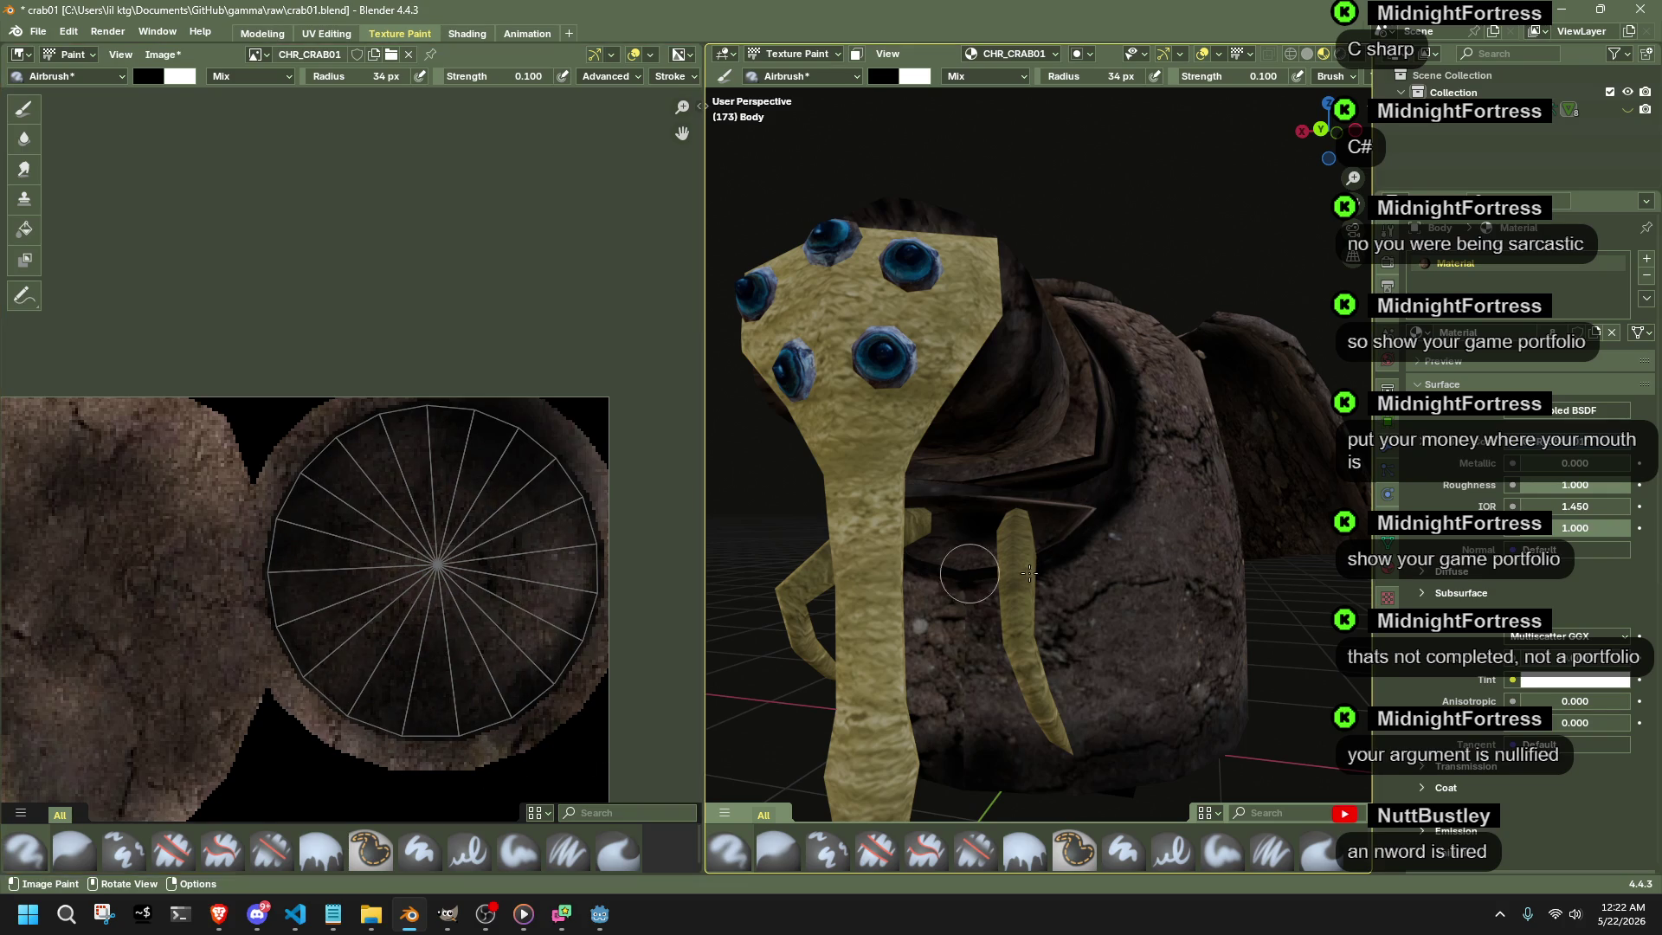
- Undo the strokes and repaint the whole circular island darker, rim included
middle_click_drag(1026, 585, 1073, 594)
key("ctrl+z")
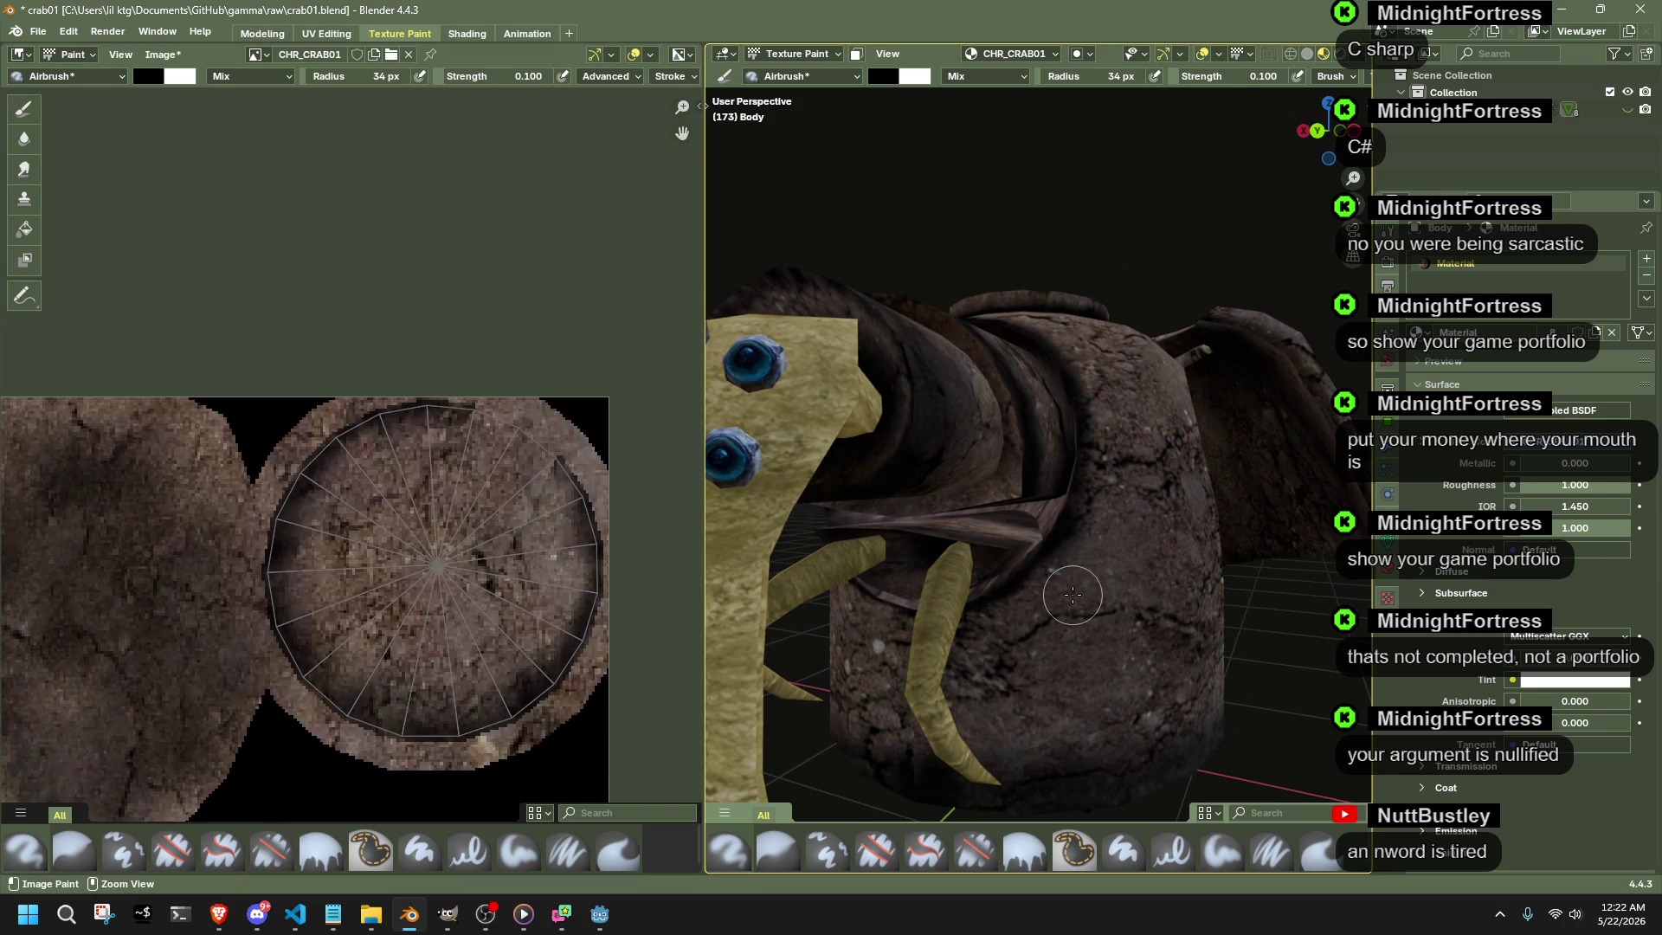
mouse_move(396, 510)
left_mouse_down()
mouse_move(436, 645)
mouse_move(372, 542)
left_mouse_up()
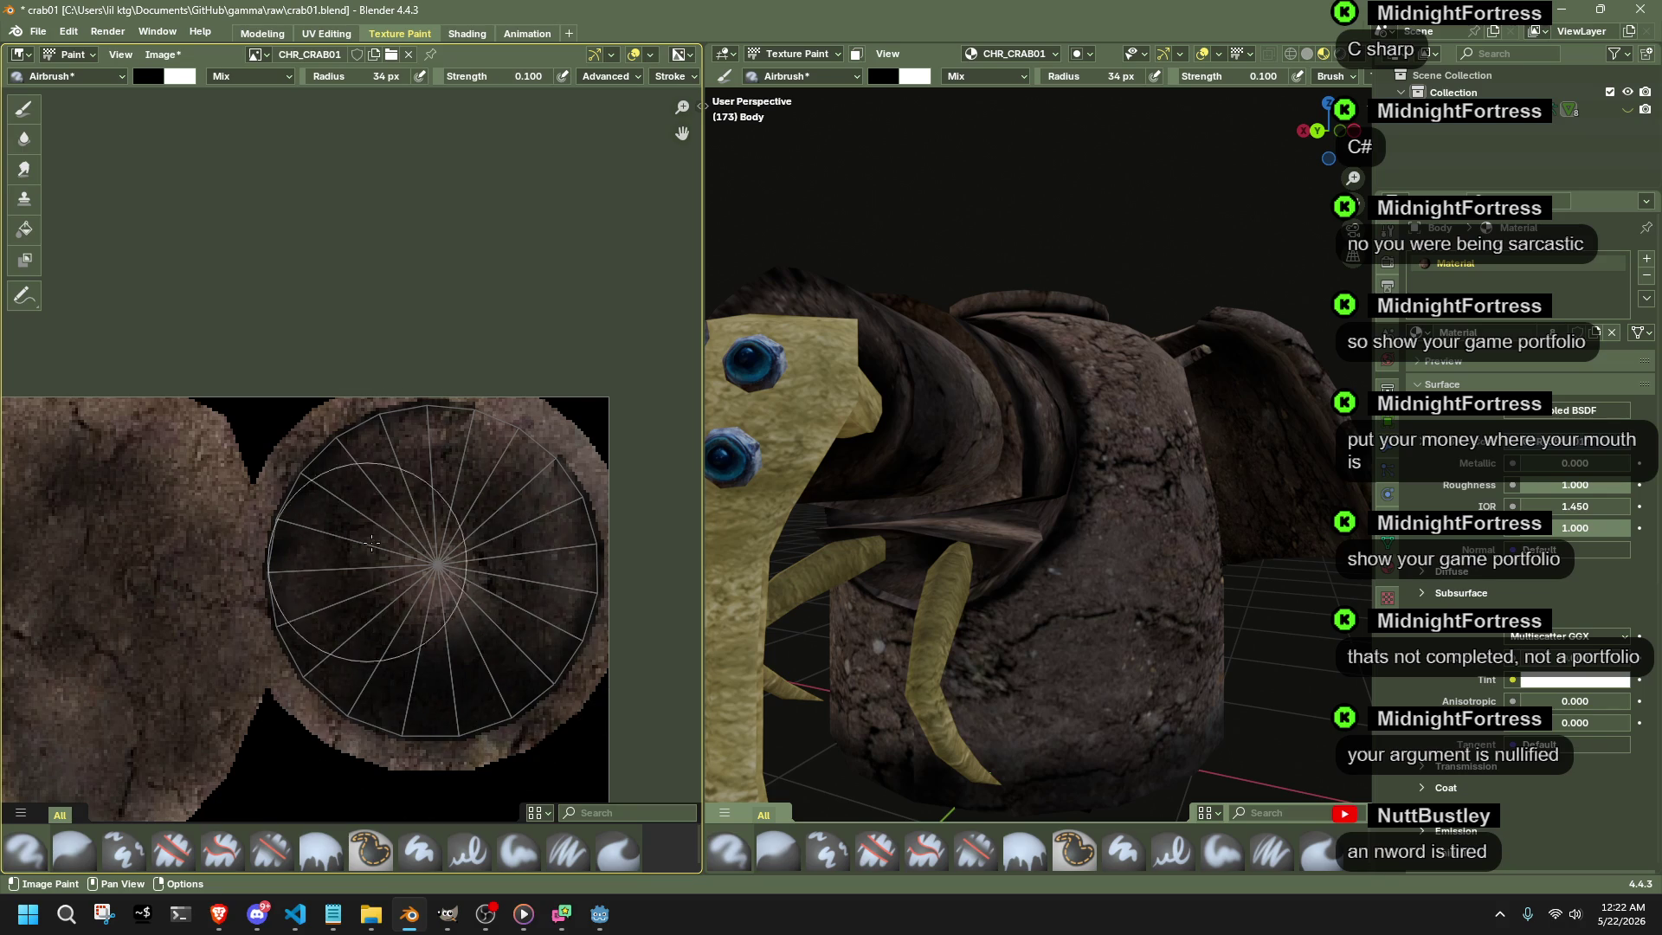
left_click_drag(371, 543, 632, 416)
mouse_move(805, 545)
middle_mouse_down()
mouse_move(934, 598)
mouse_move(1018, 583)
middle_mouse_up()
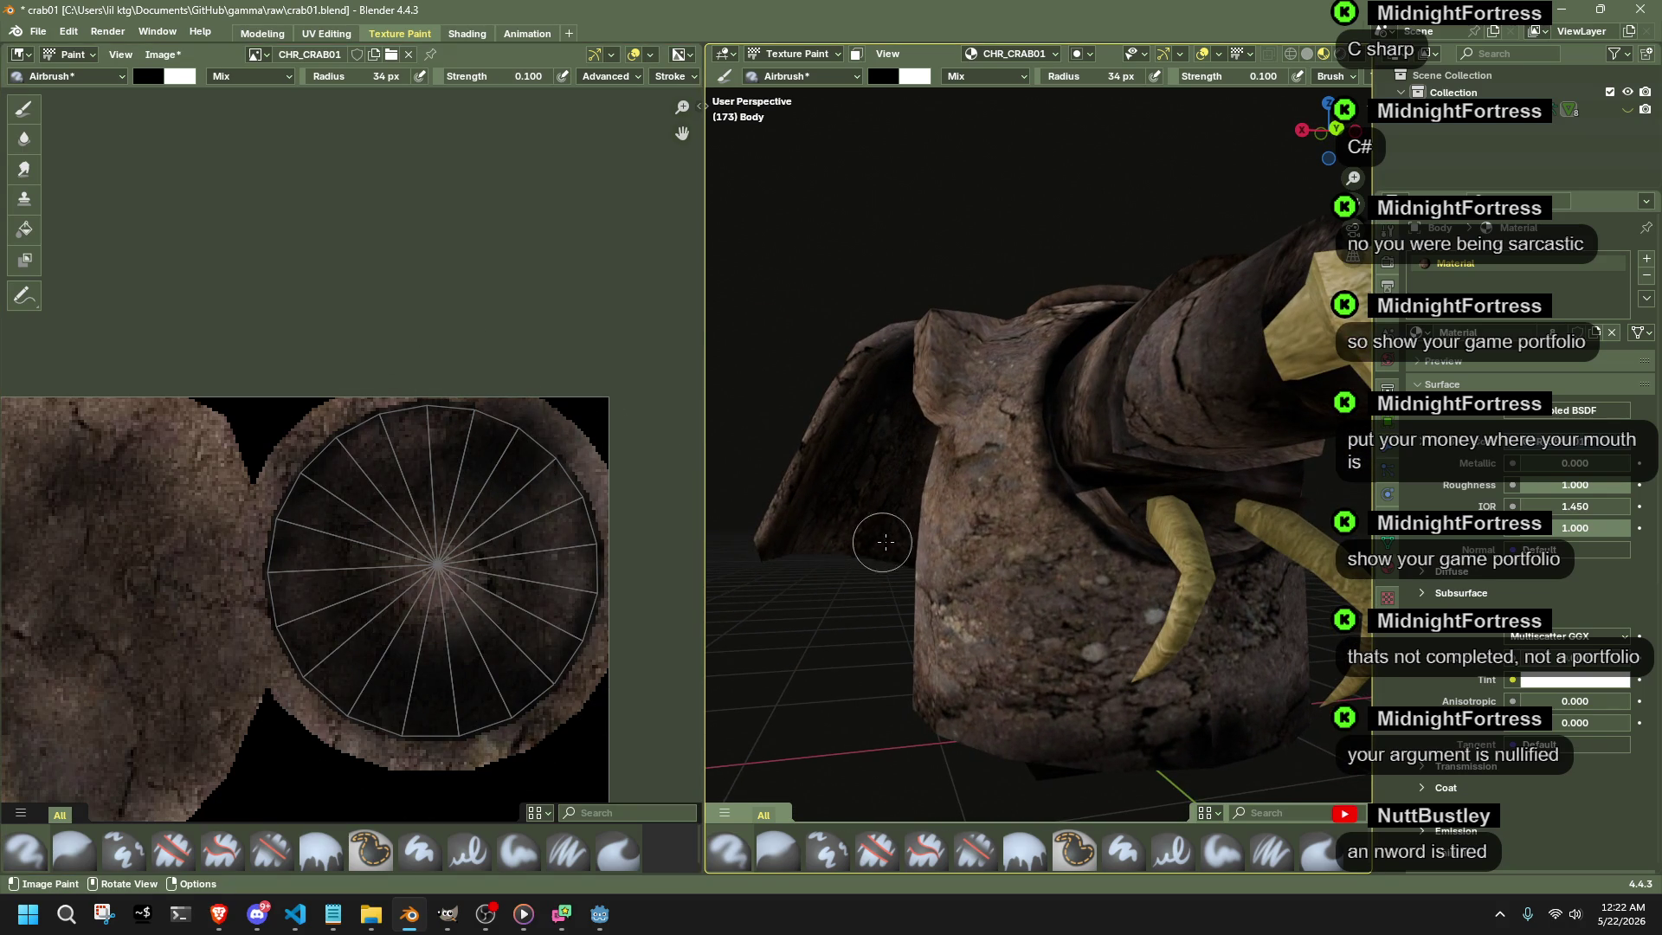
middle_click_drag(883, 542, 987, 520)
left_click(789, 54)
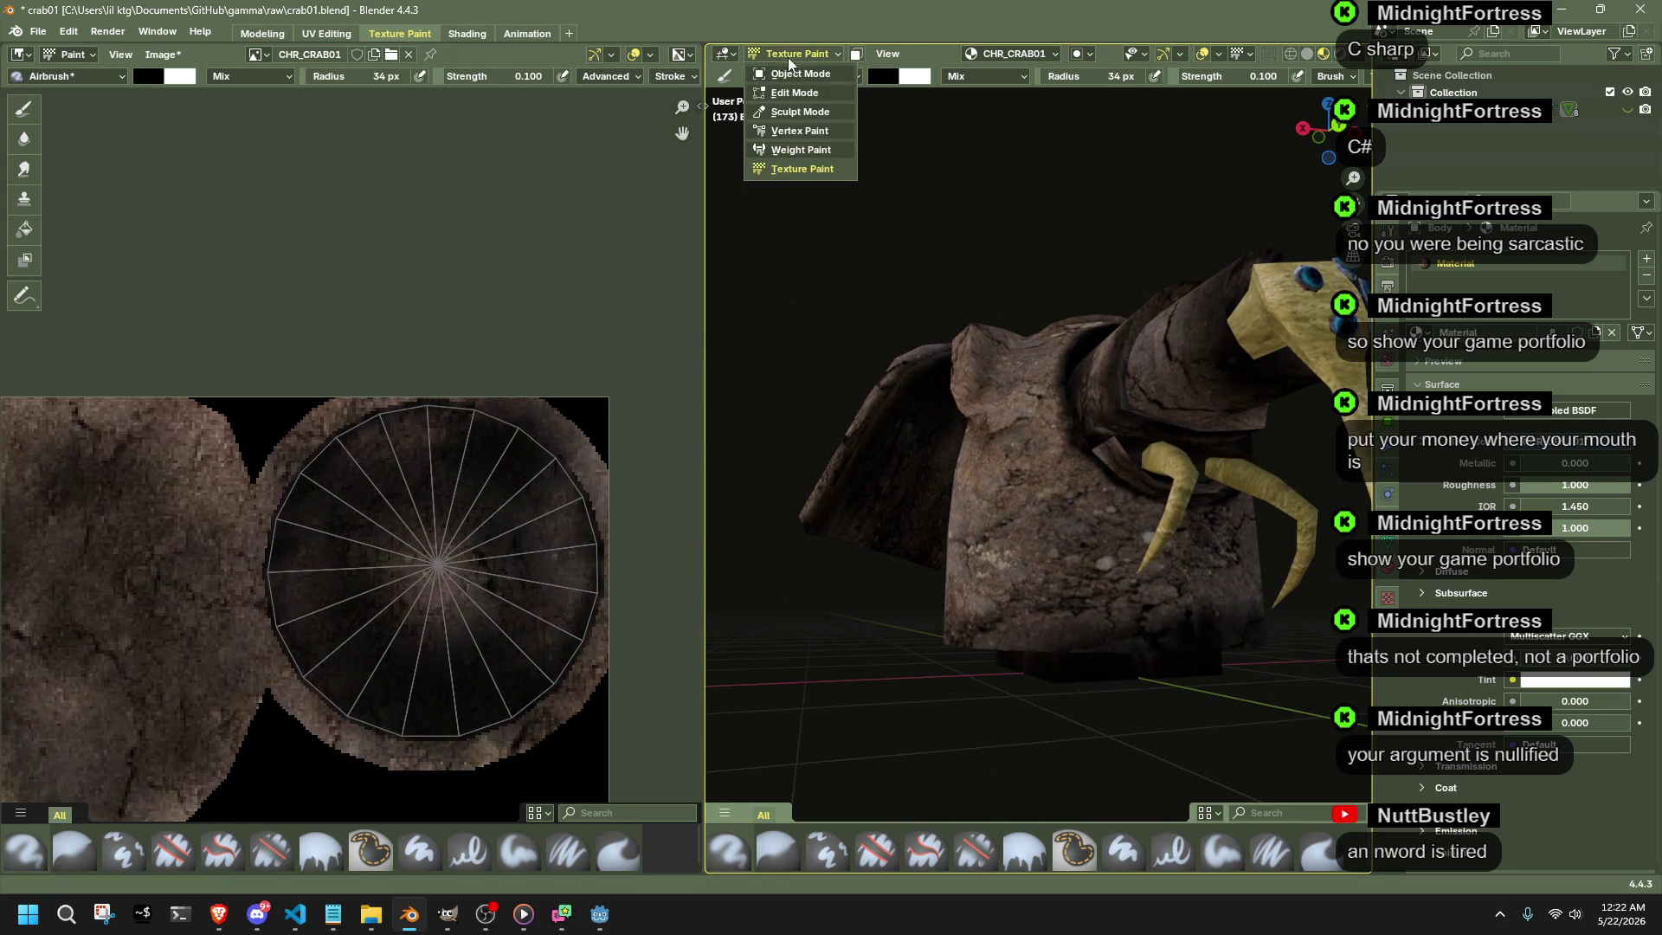
- Make the Neck object the texture paint target via Edit Mode
left_click(1117, 444)
key("Tab")
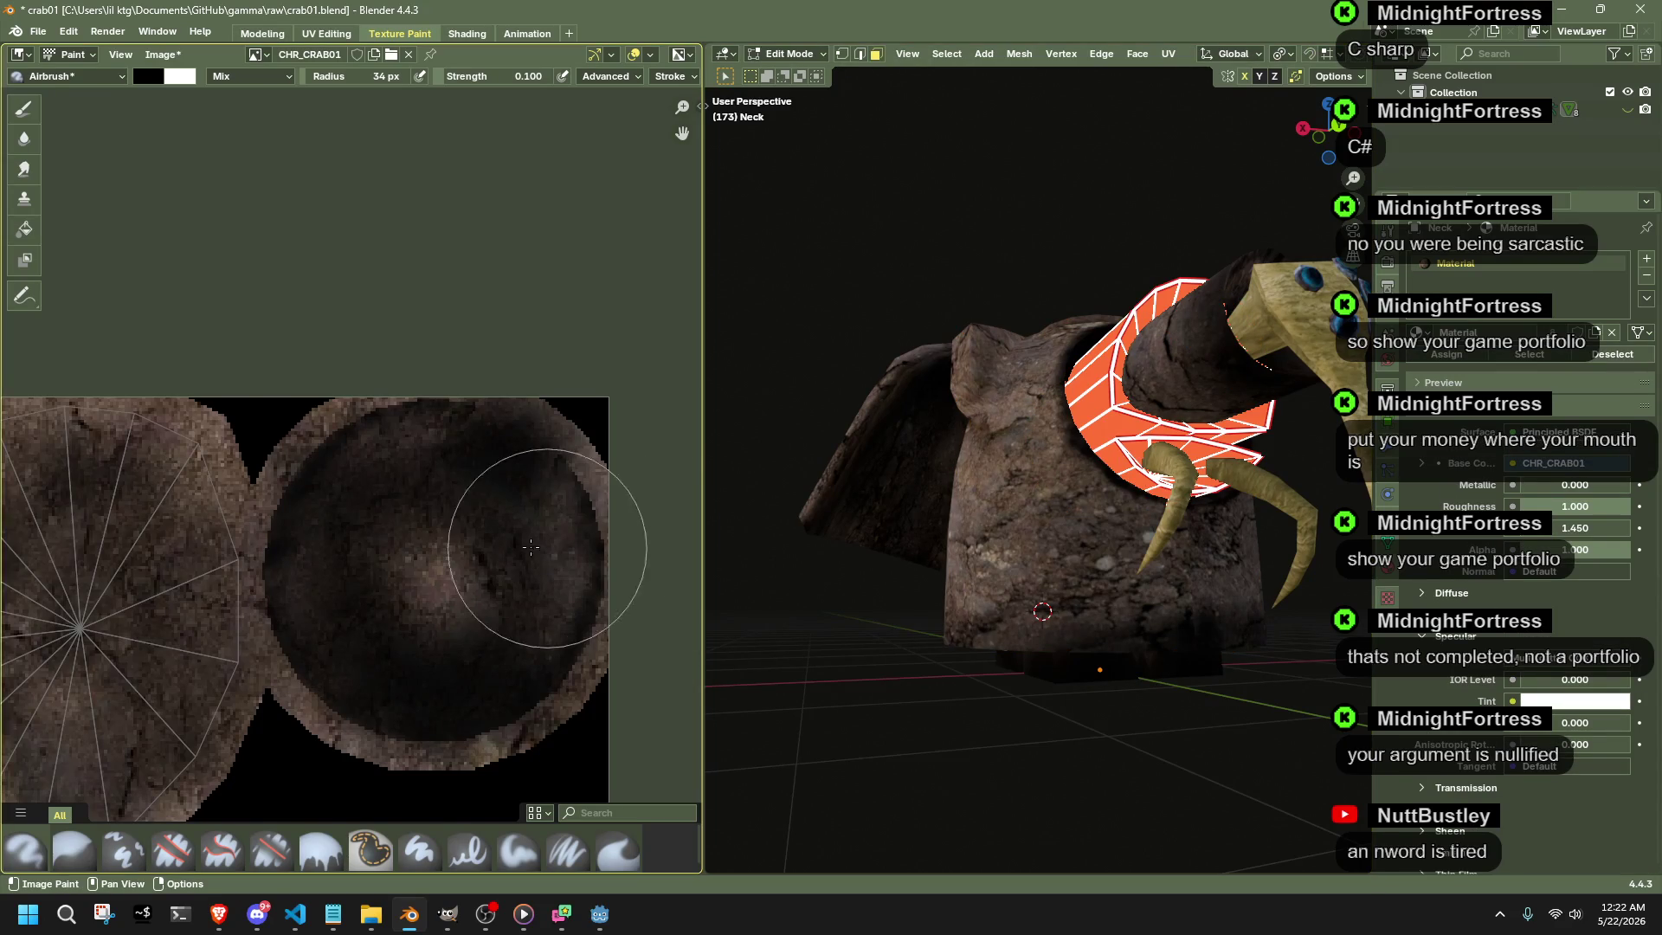
scroll(529, 547, "down", 4)
scroll(170, 340, "up", 1)
scroll(170, 341, "up", 1)
scroll(242, 304, "up", 1)
left_click(809, 47)
left_click(792, 173)
scroll(809, 178, "up", 2)
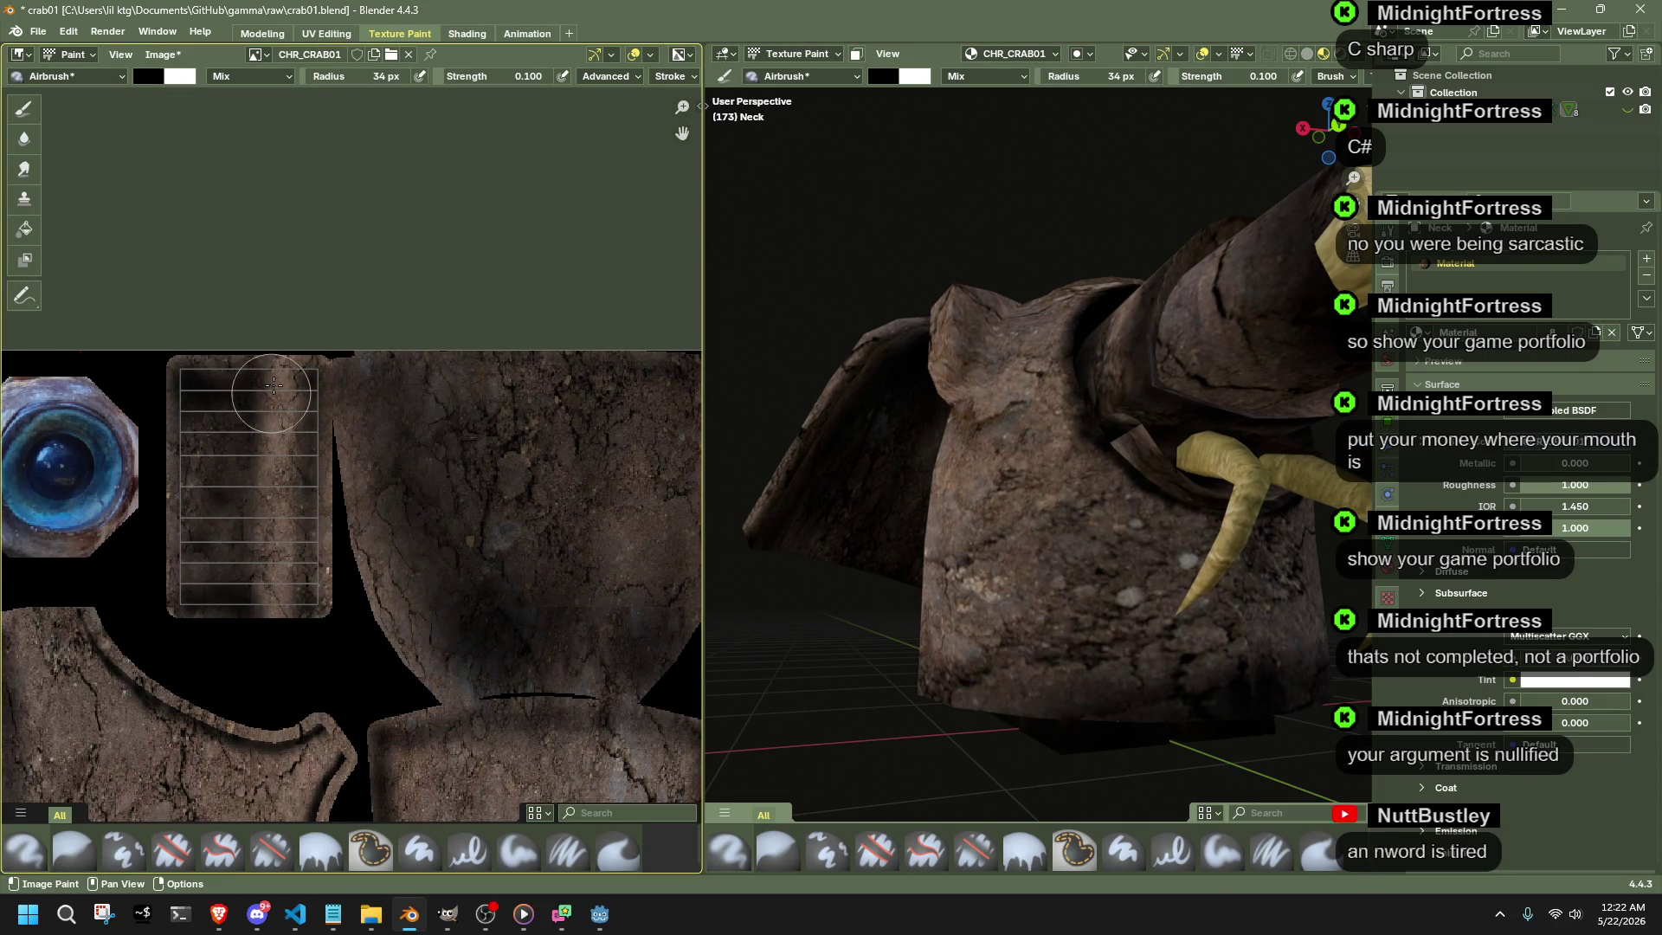
- Airbrush dark strokes down the ribbed striped island and inspect the crab's face
left_click_drag(272, 387, 272, 600)
left_click_drag(283, 431, 282, 554)
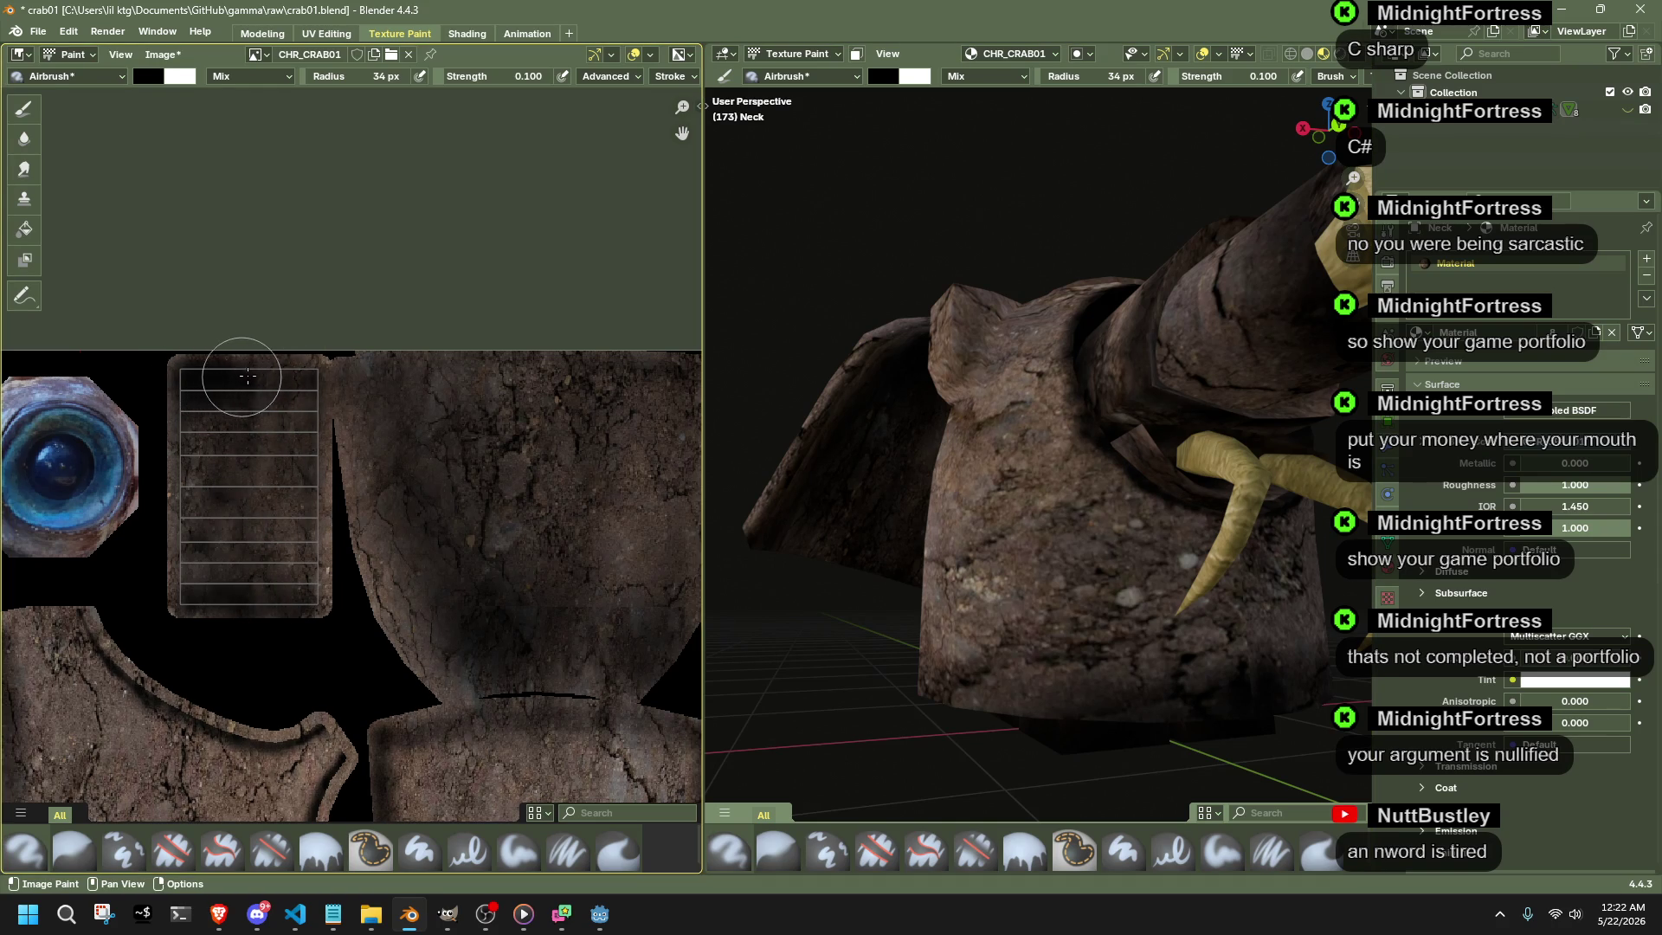
middle_click_drag(1039, 520, 1077, 482)
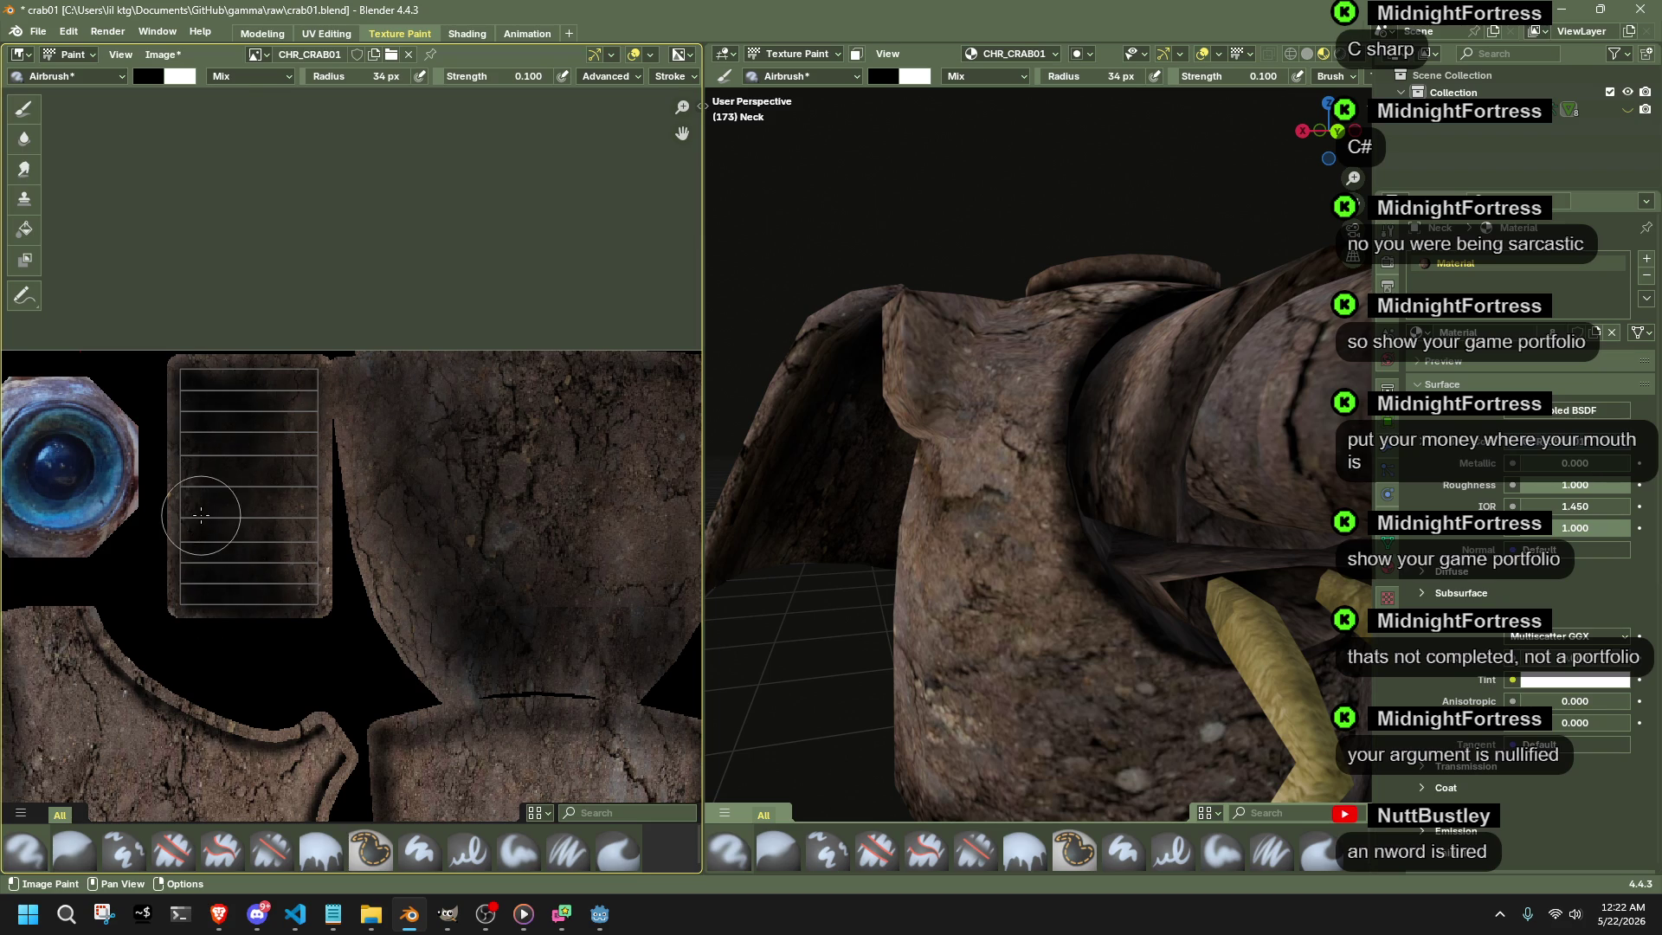
middle_click_drag(910, 519, 955, 546)
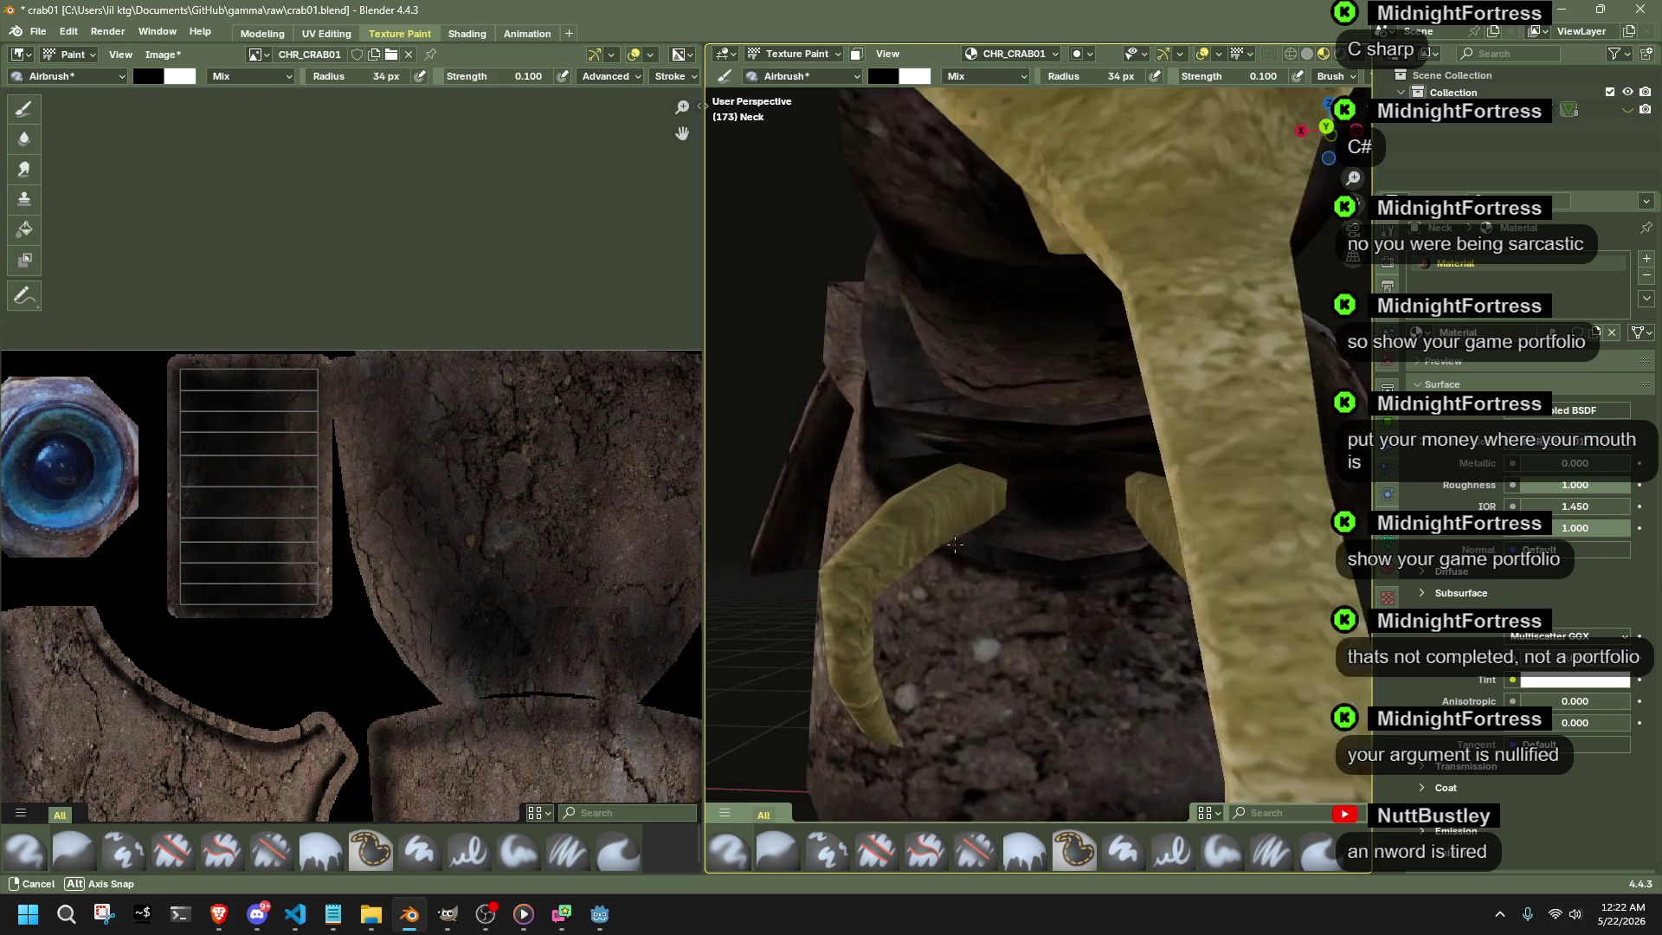
middle_click_drag(954, 546, 918, 560)
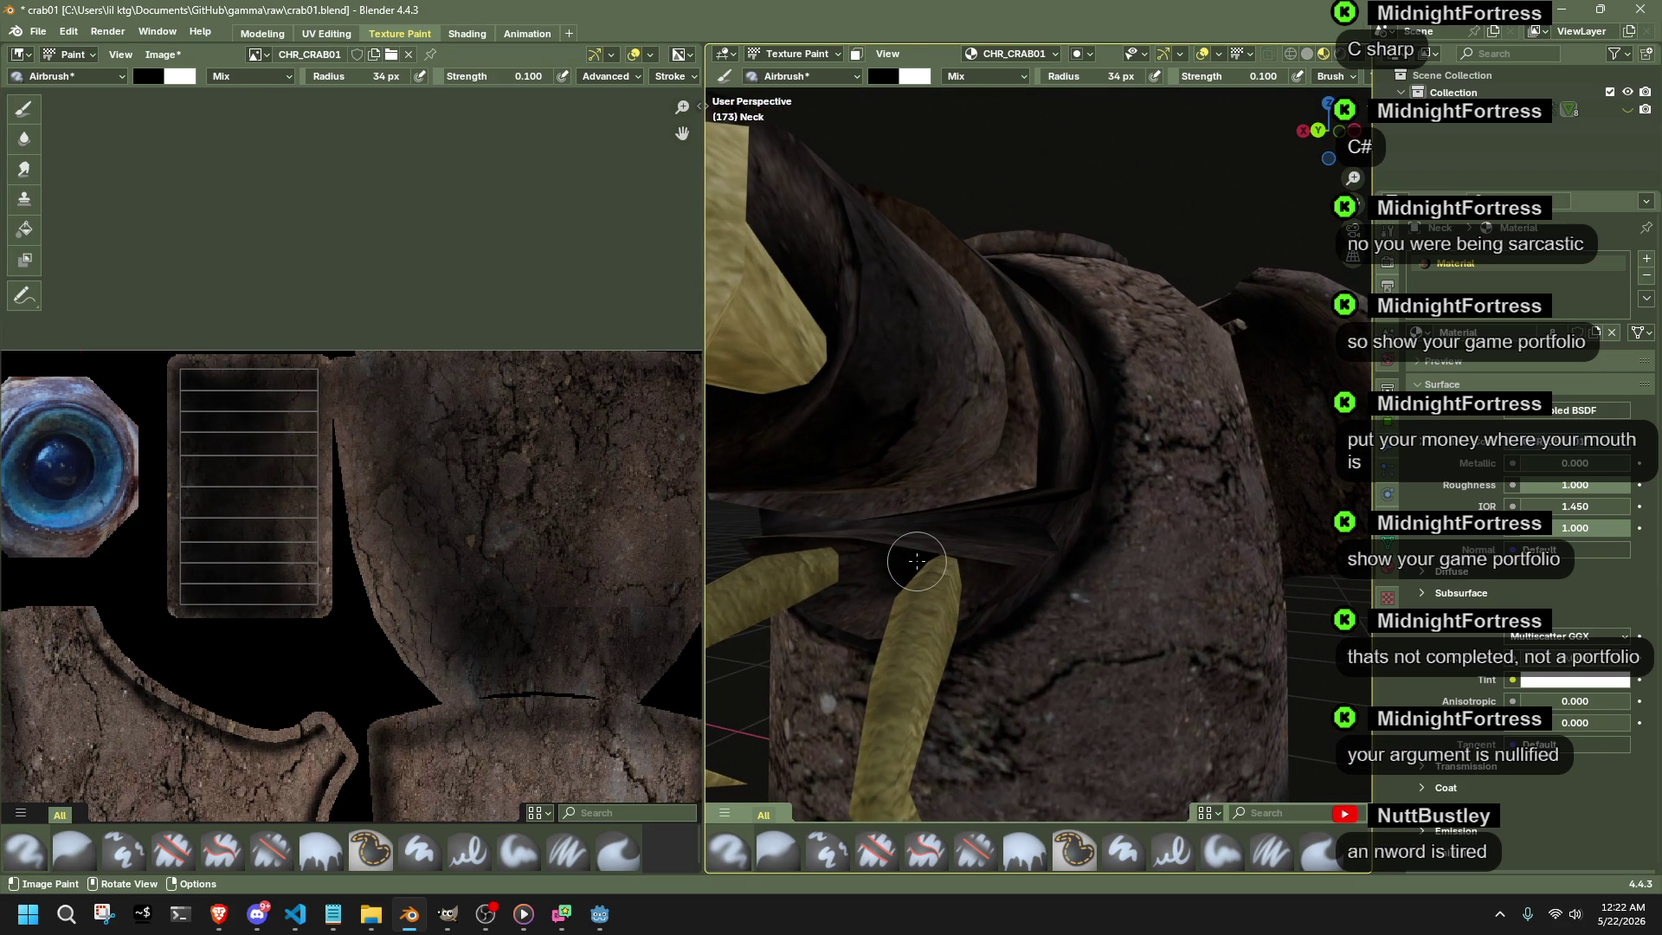
scroll(1152, 634, "down", 5)
scroll(1152, 637, "down", 2)
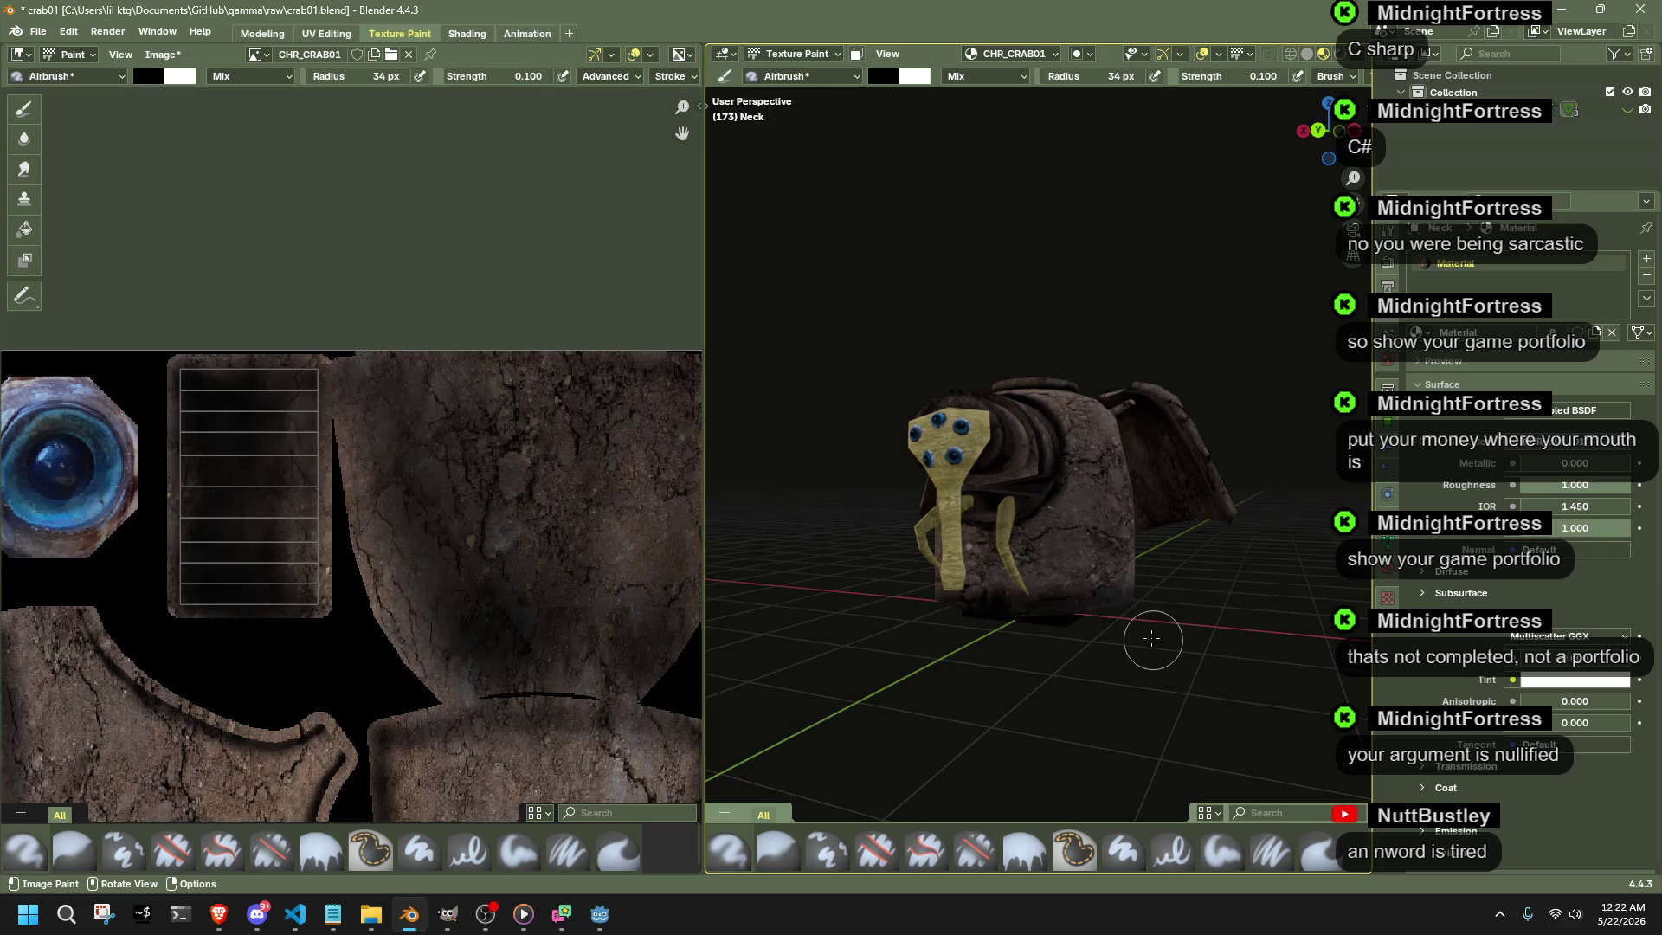
scroll(571, 587, "down", 2)
scroll(570, 587, "down", 1)
scroll(585, 673, "down", 1)
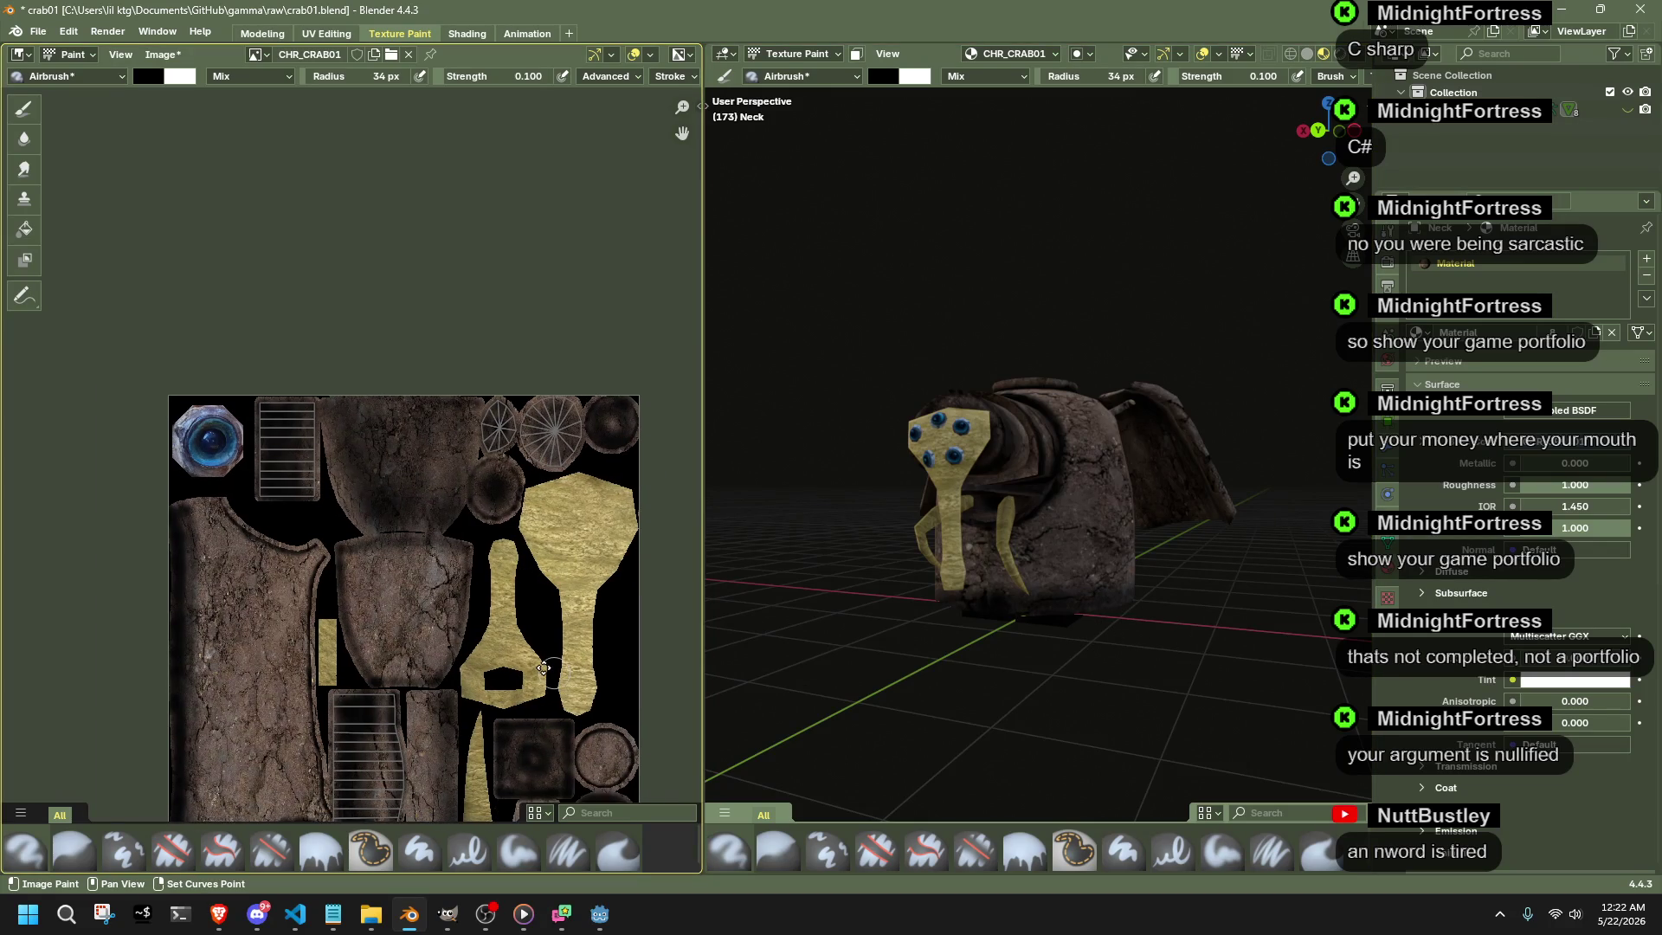
scroll(585, 672, "down", 1)
scroll(950, 508, "up", 3)
- Darken the yellow neck piece around its hole with the black airbrush
mouse_move(950, 507)
middle_mouse_down()
mouse_move(998, 405)
mouse_move(601, 544)
middle_mouse_up()
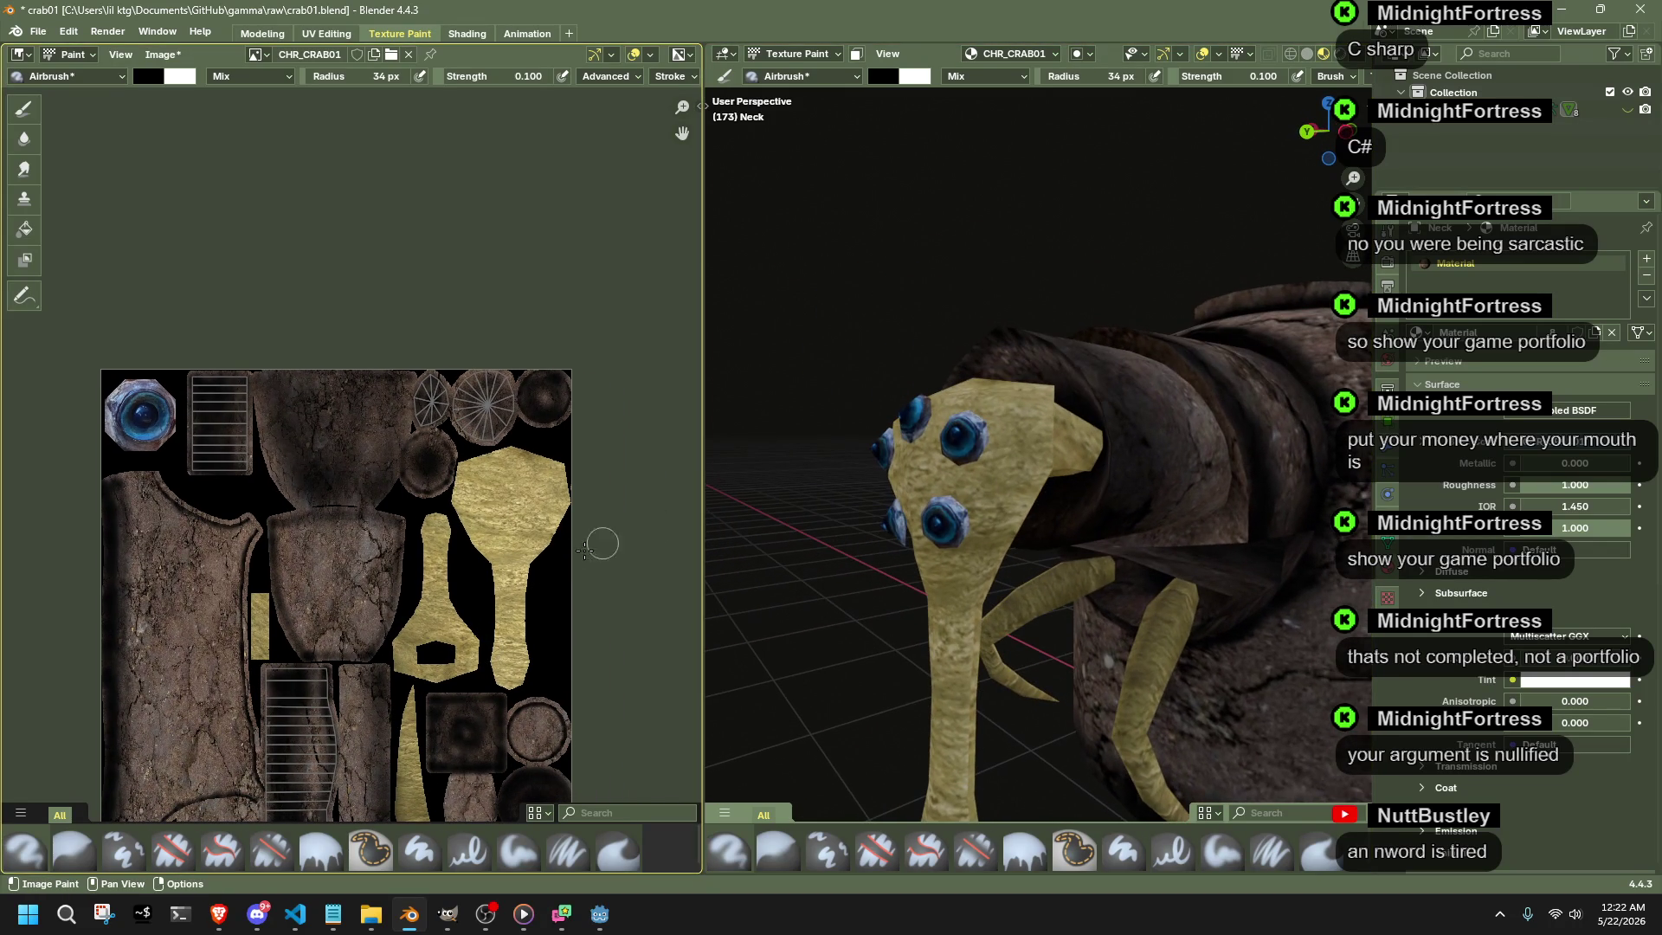
scroll(257, 653, "up", 2)
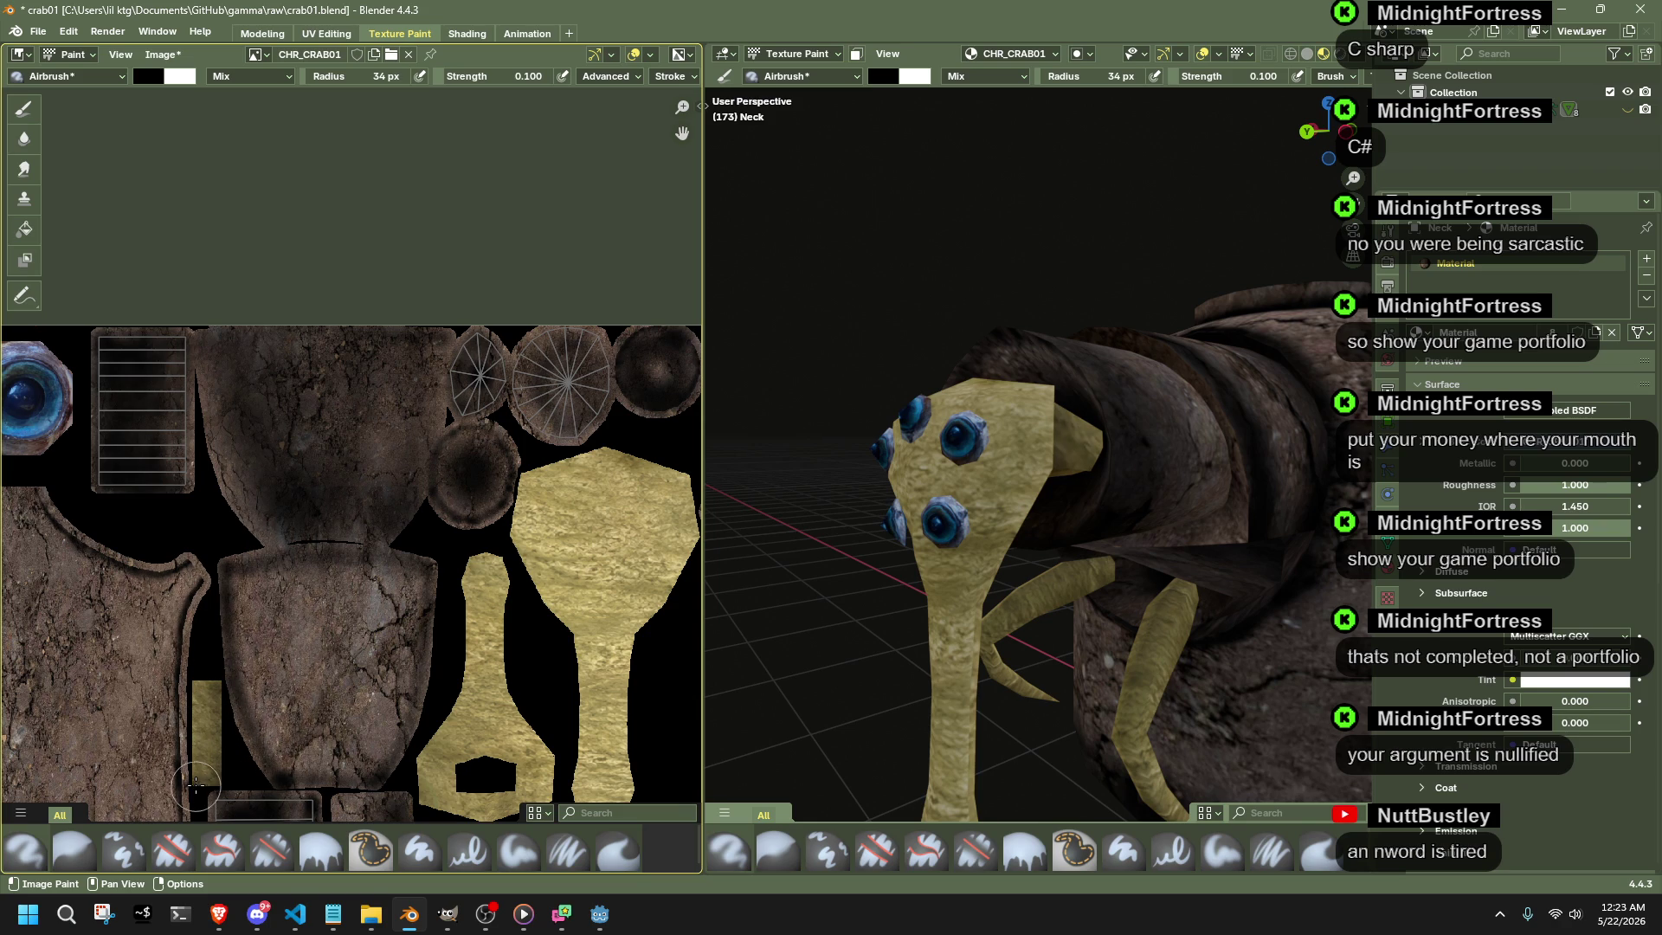
middle_click_drag(909, 585, 1013, 545)
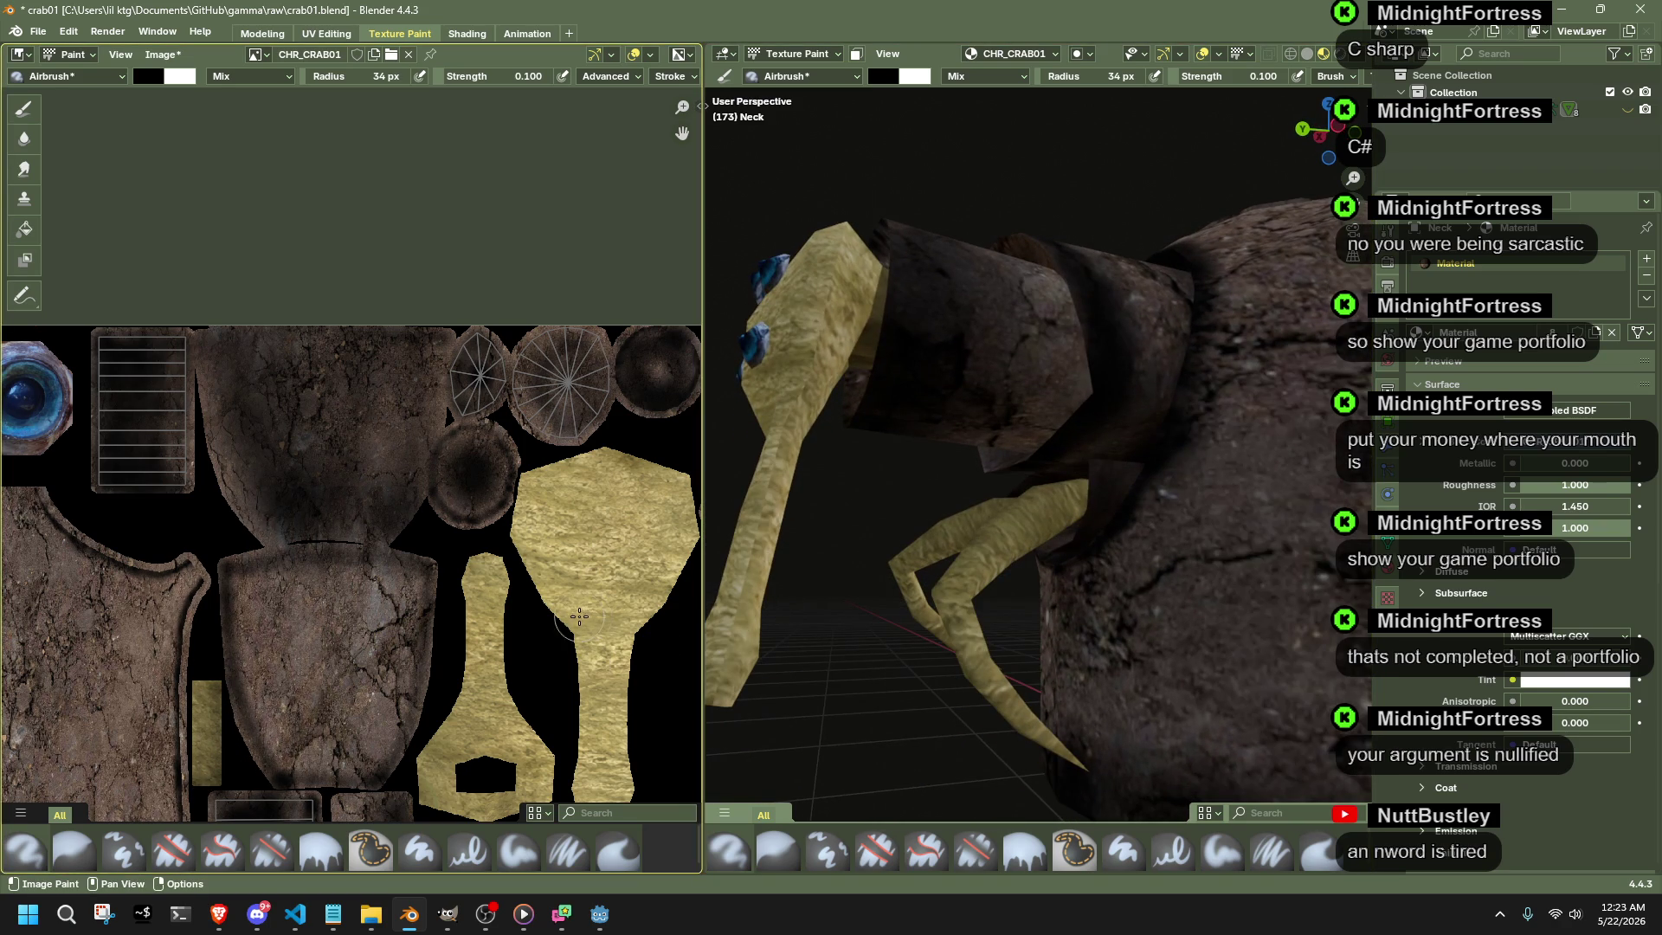
middle_click_drag(513, 692, 439, 637)
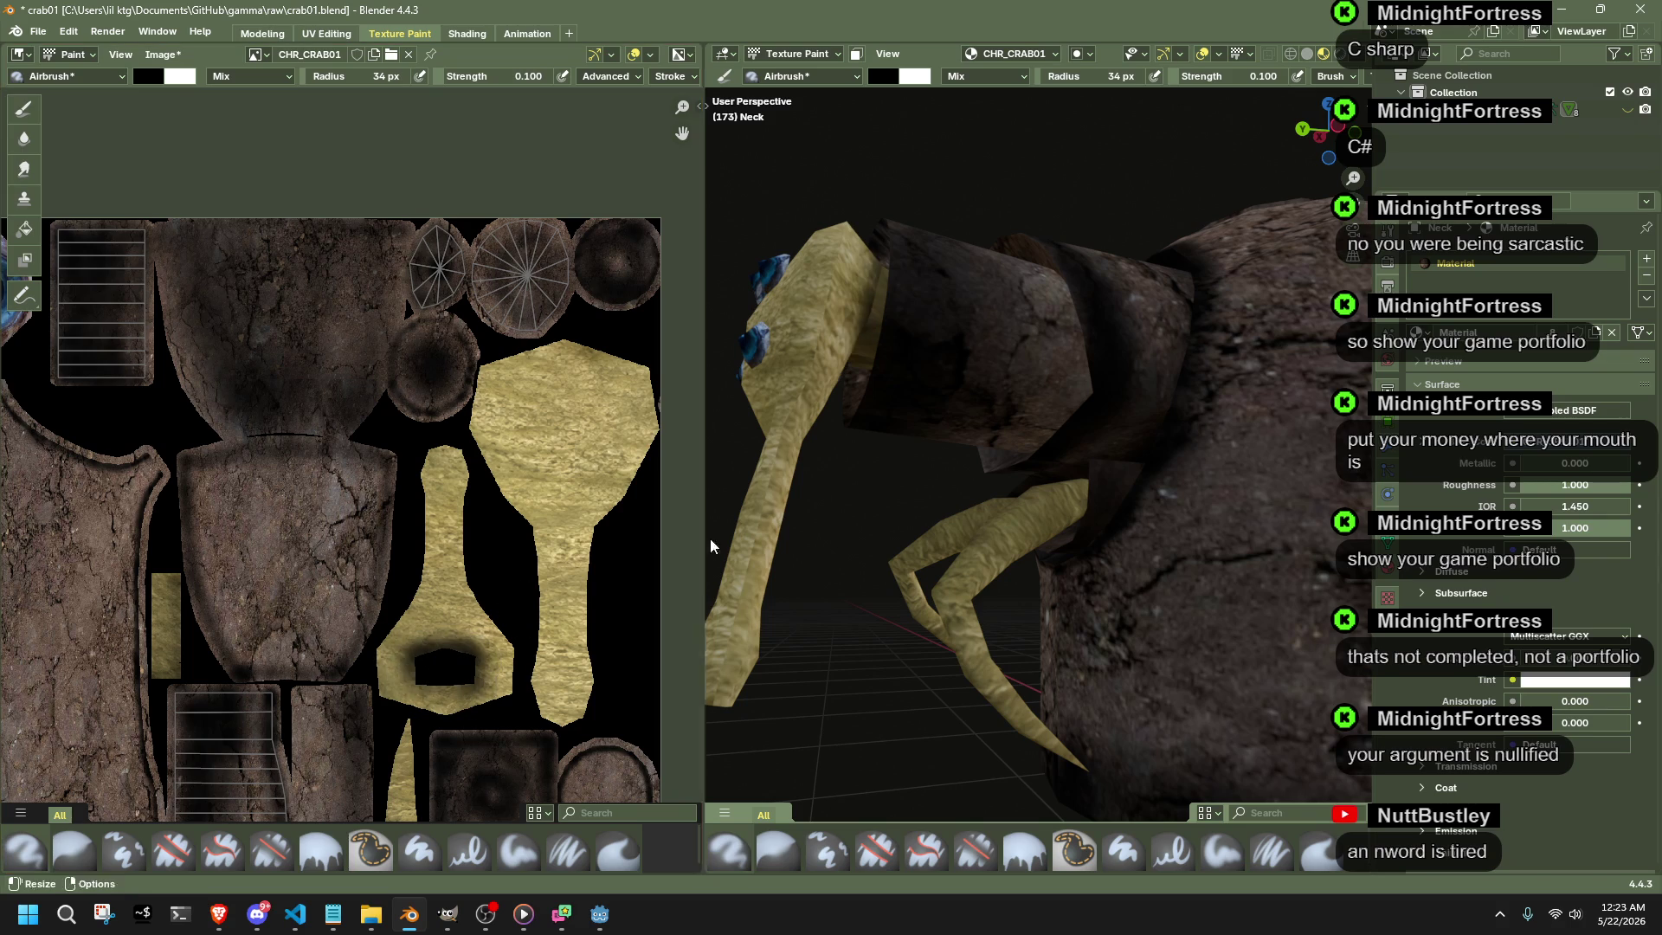
middle_click_drag(711, 537, 805, 520)
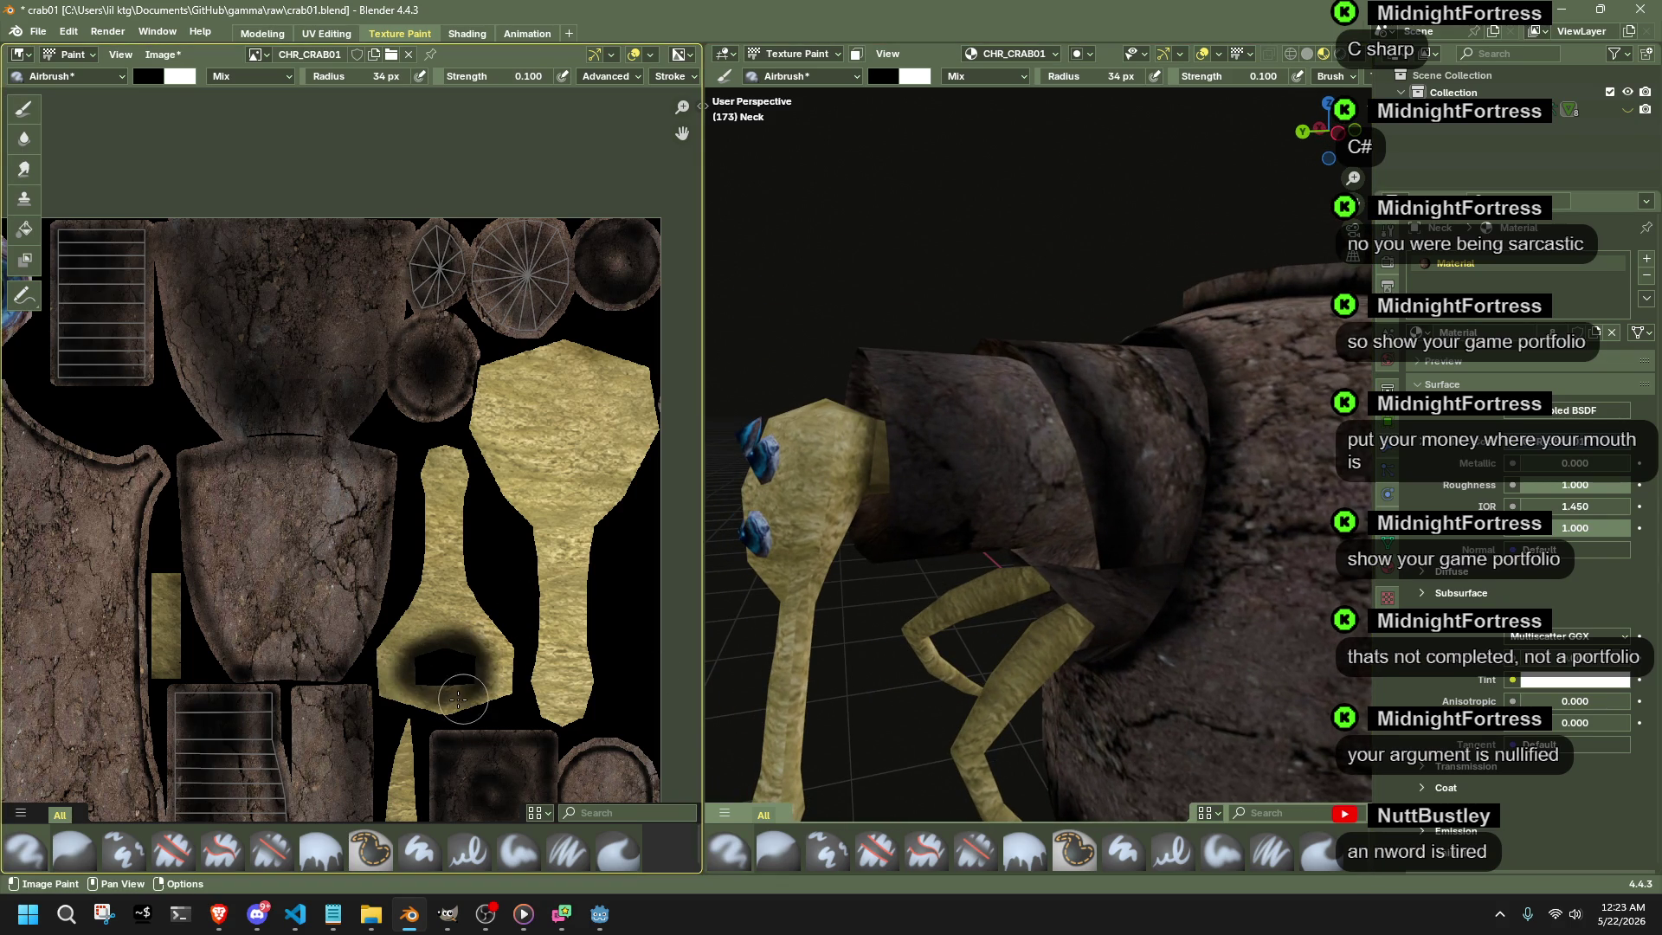
left_click_drag(461, 702, 406, 681)
- Spread the dark shading upward above the neck hole
middle_click_drag(805, 585, 1185, 593)
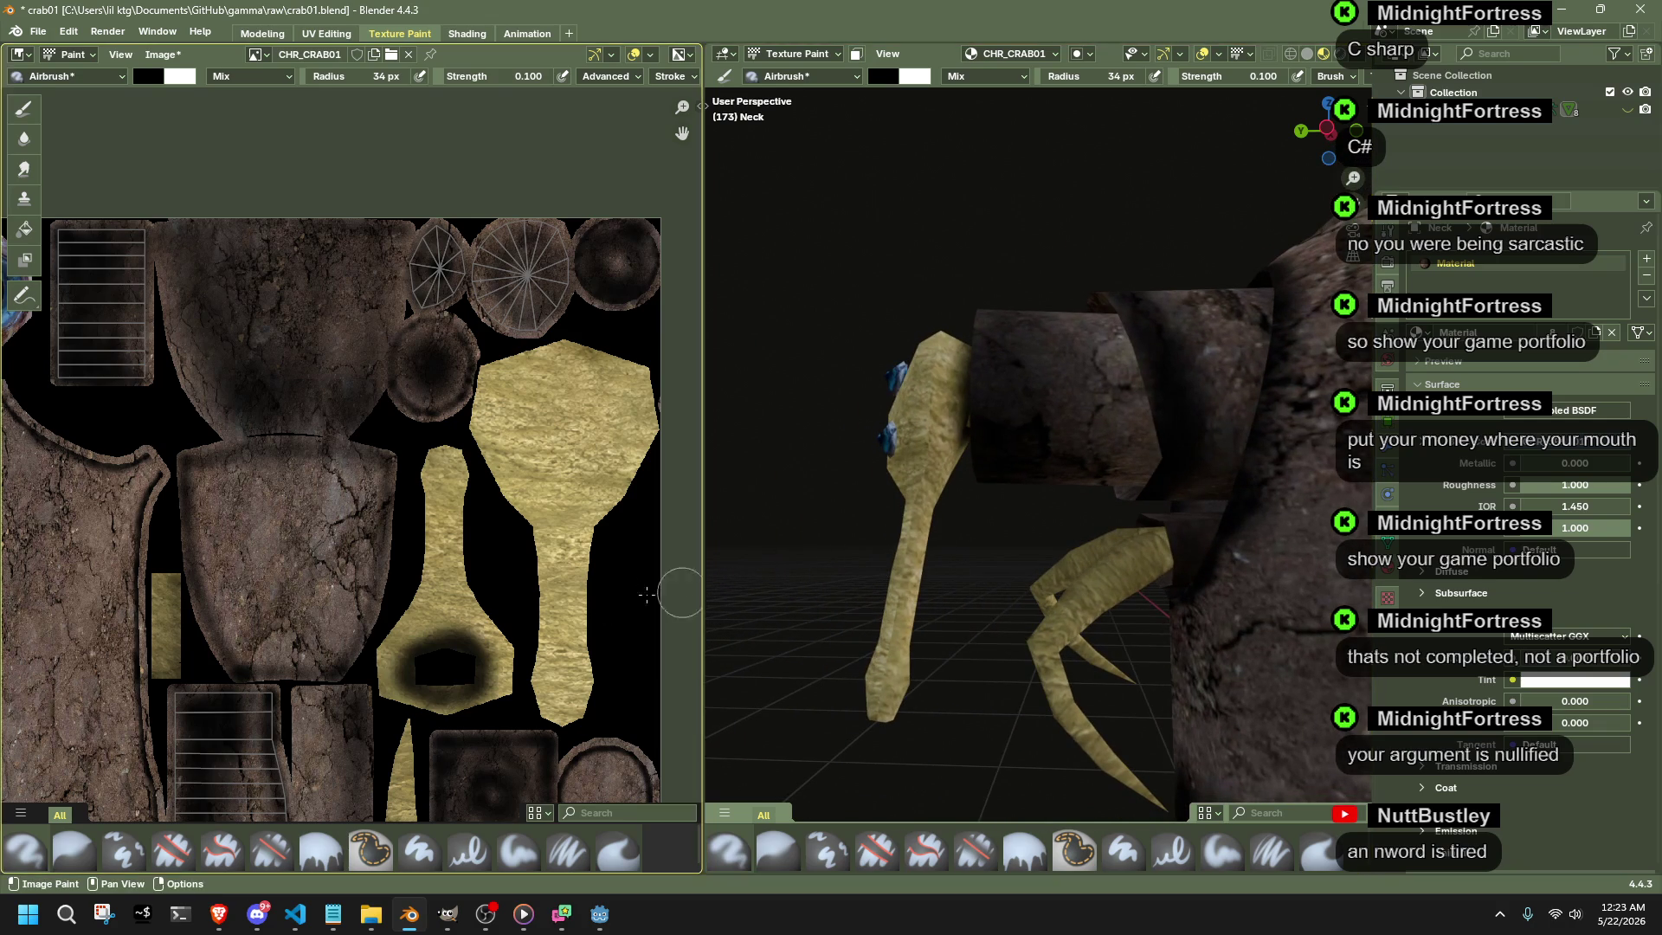
left_click_drag(425, 627, 432, 509)
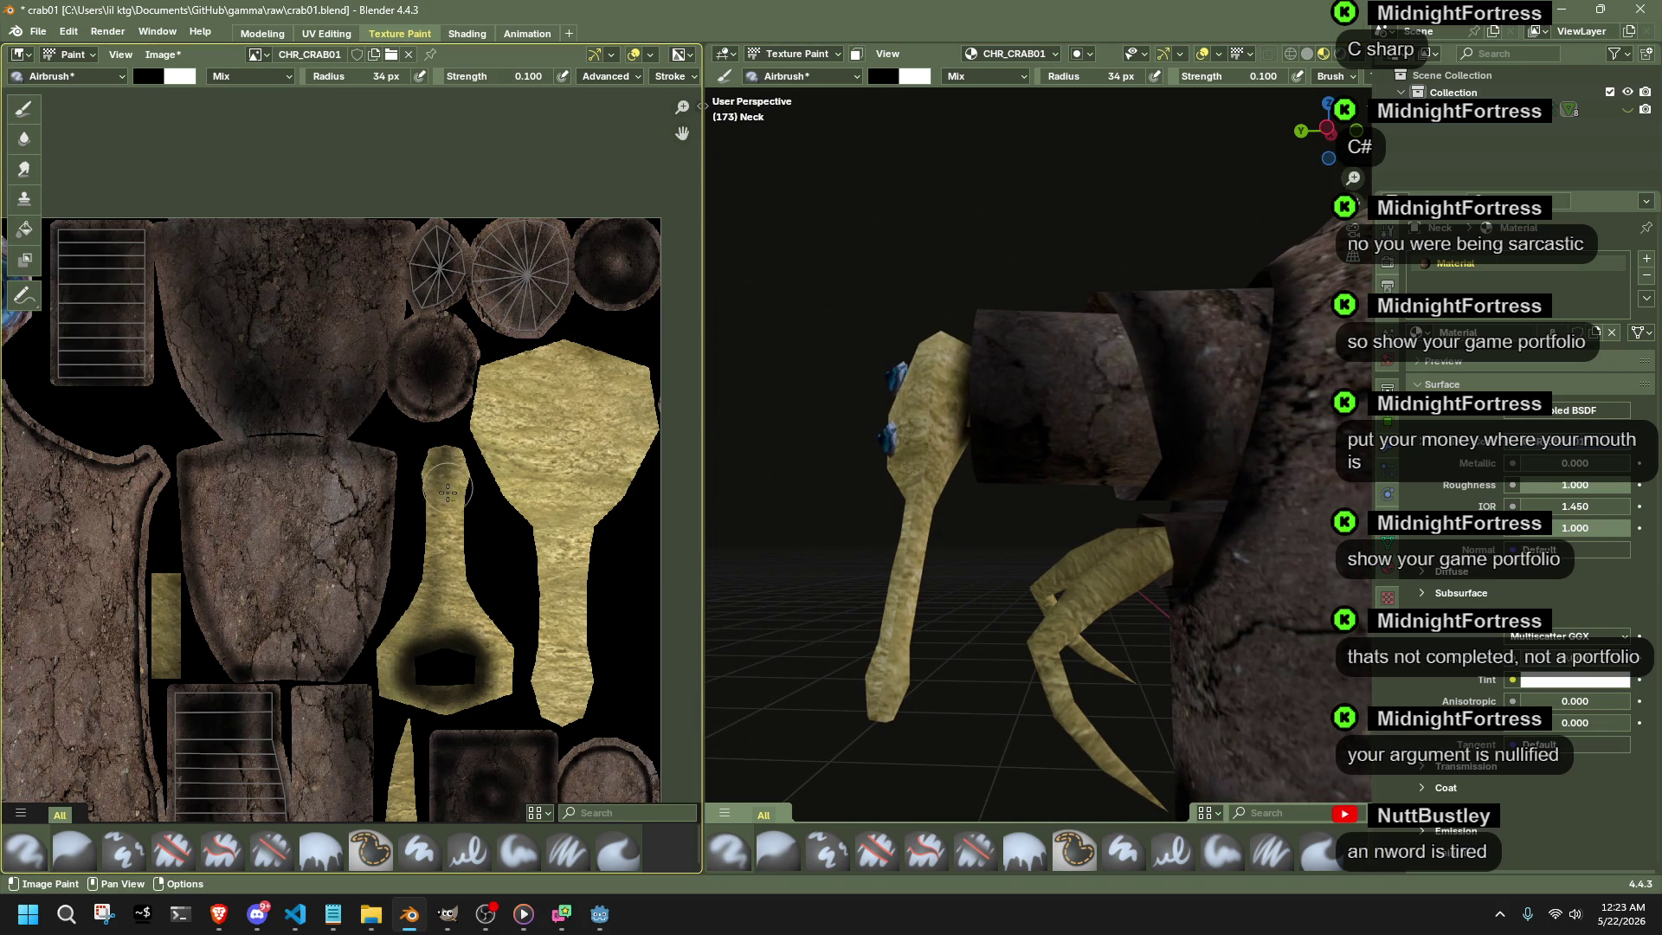
middle_click_drag(831, 597, 936, 576)
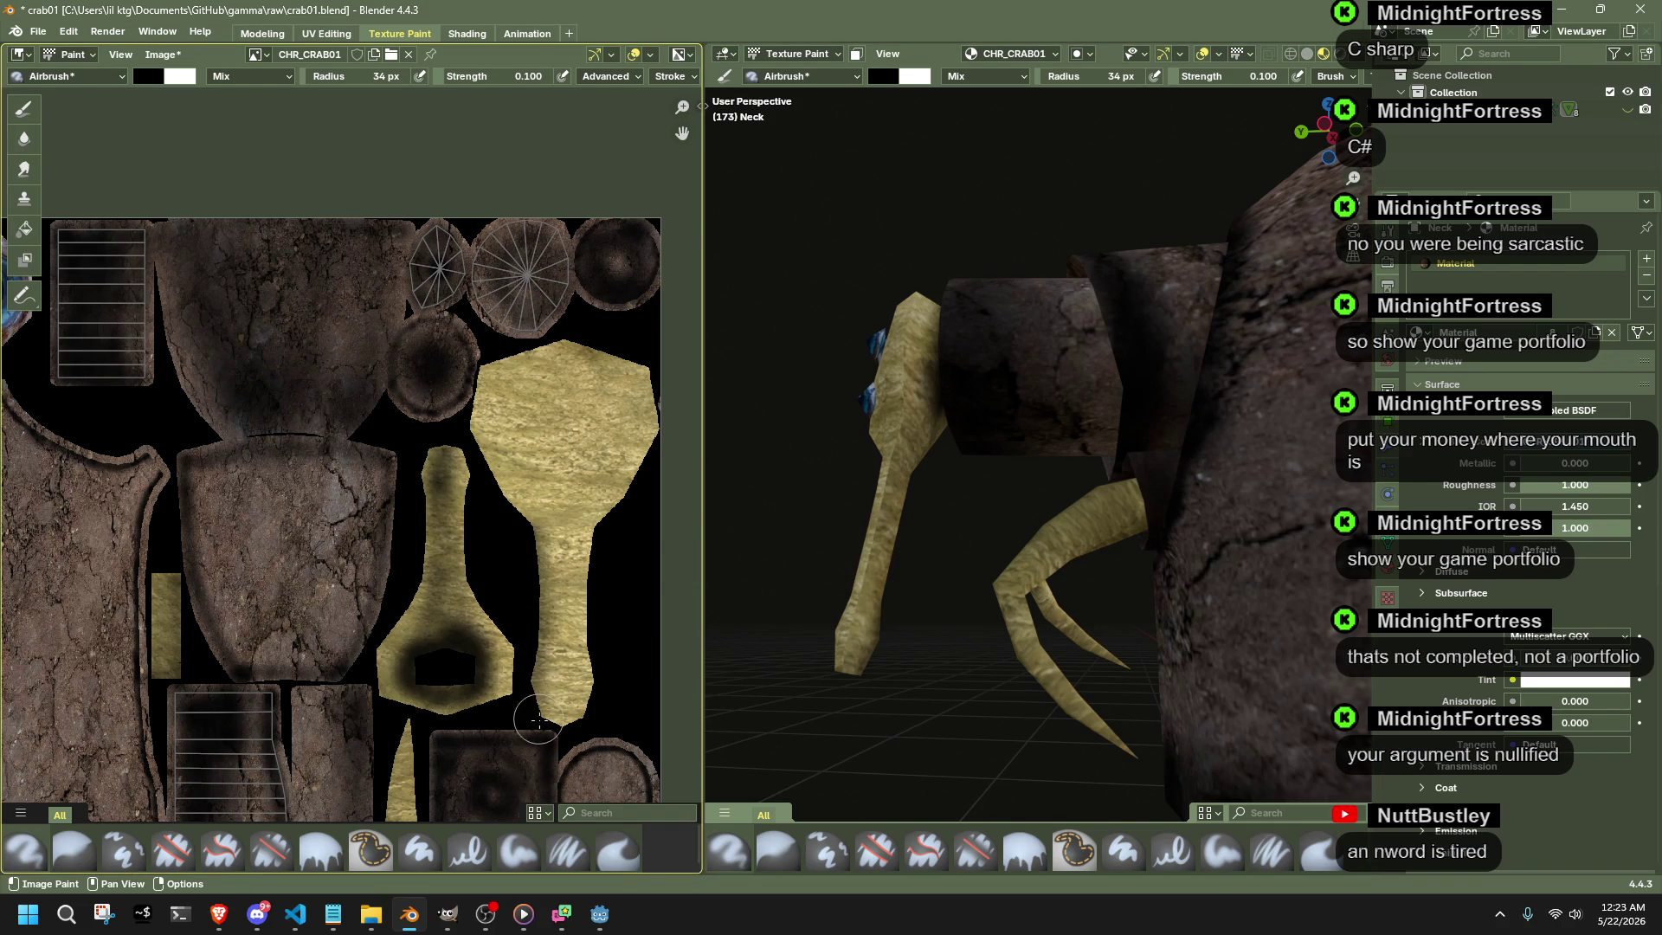
mouse_move(939, 532)
middle_mouse_down()
mouse_move(1073, 488)
mouse_move(983, 532)
middle_mouse_up()
scroll(984, 531, "up", 3)
- Make the yellow arm mesh the texture paint target with its UVs shown
middle_click_drag(884, 611, 953, 502)
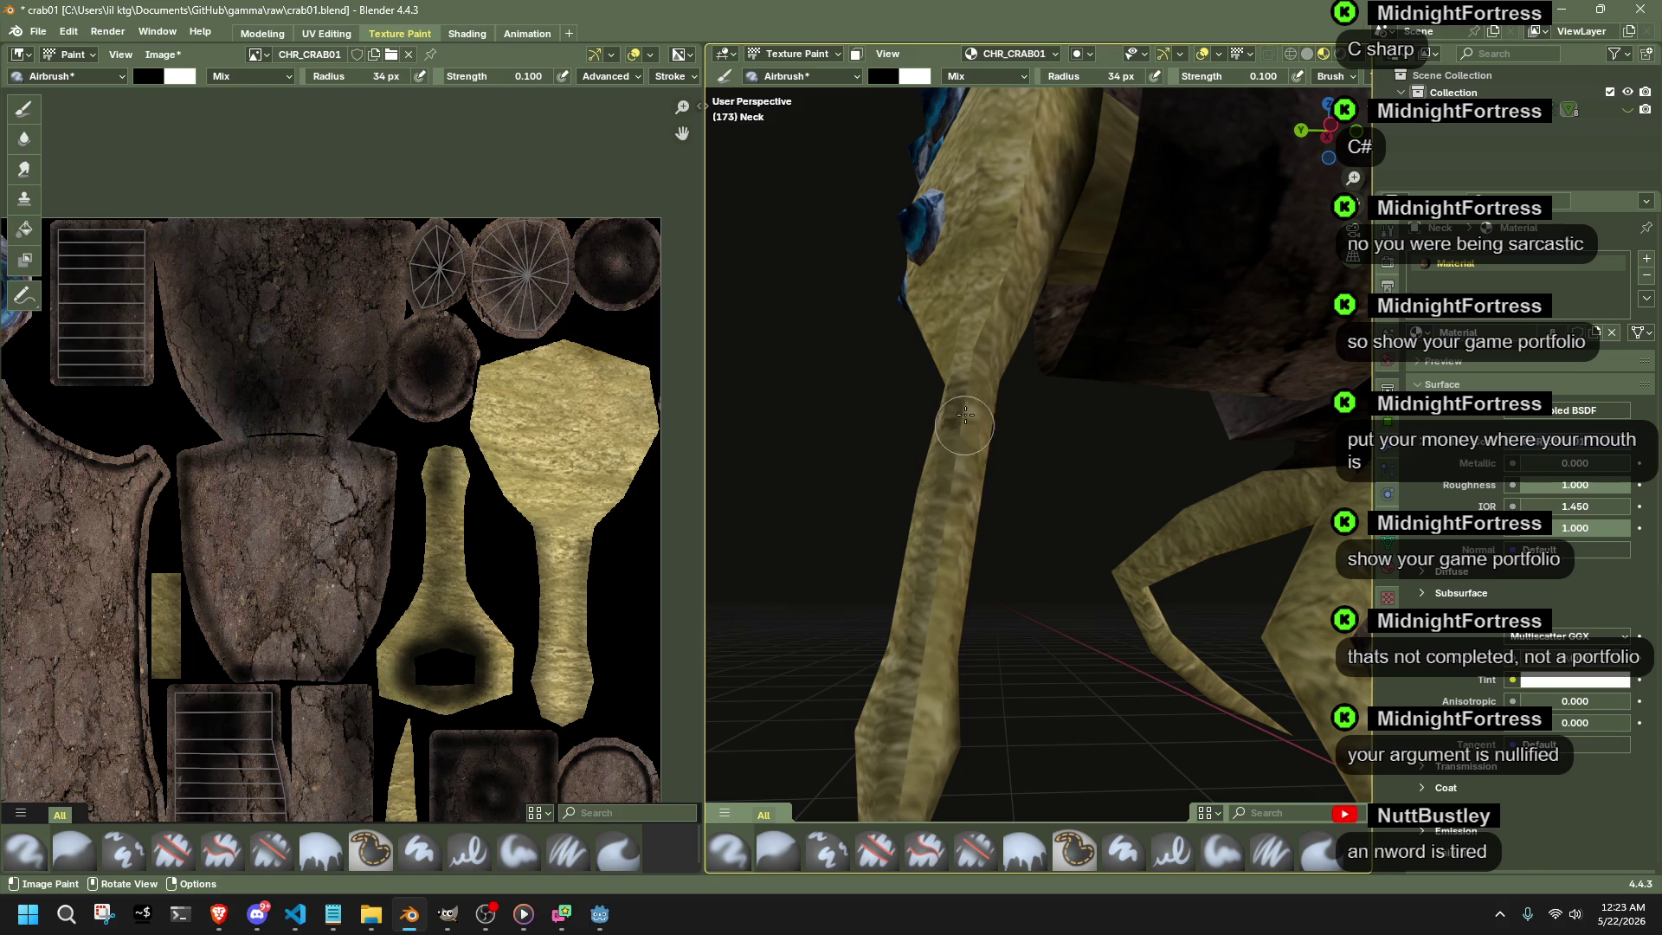
left_click(794, 53)
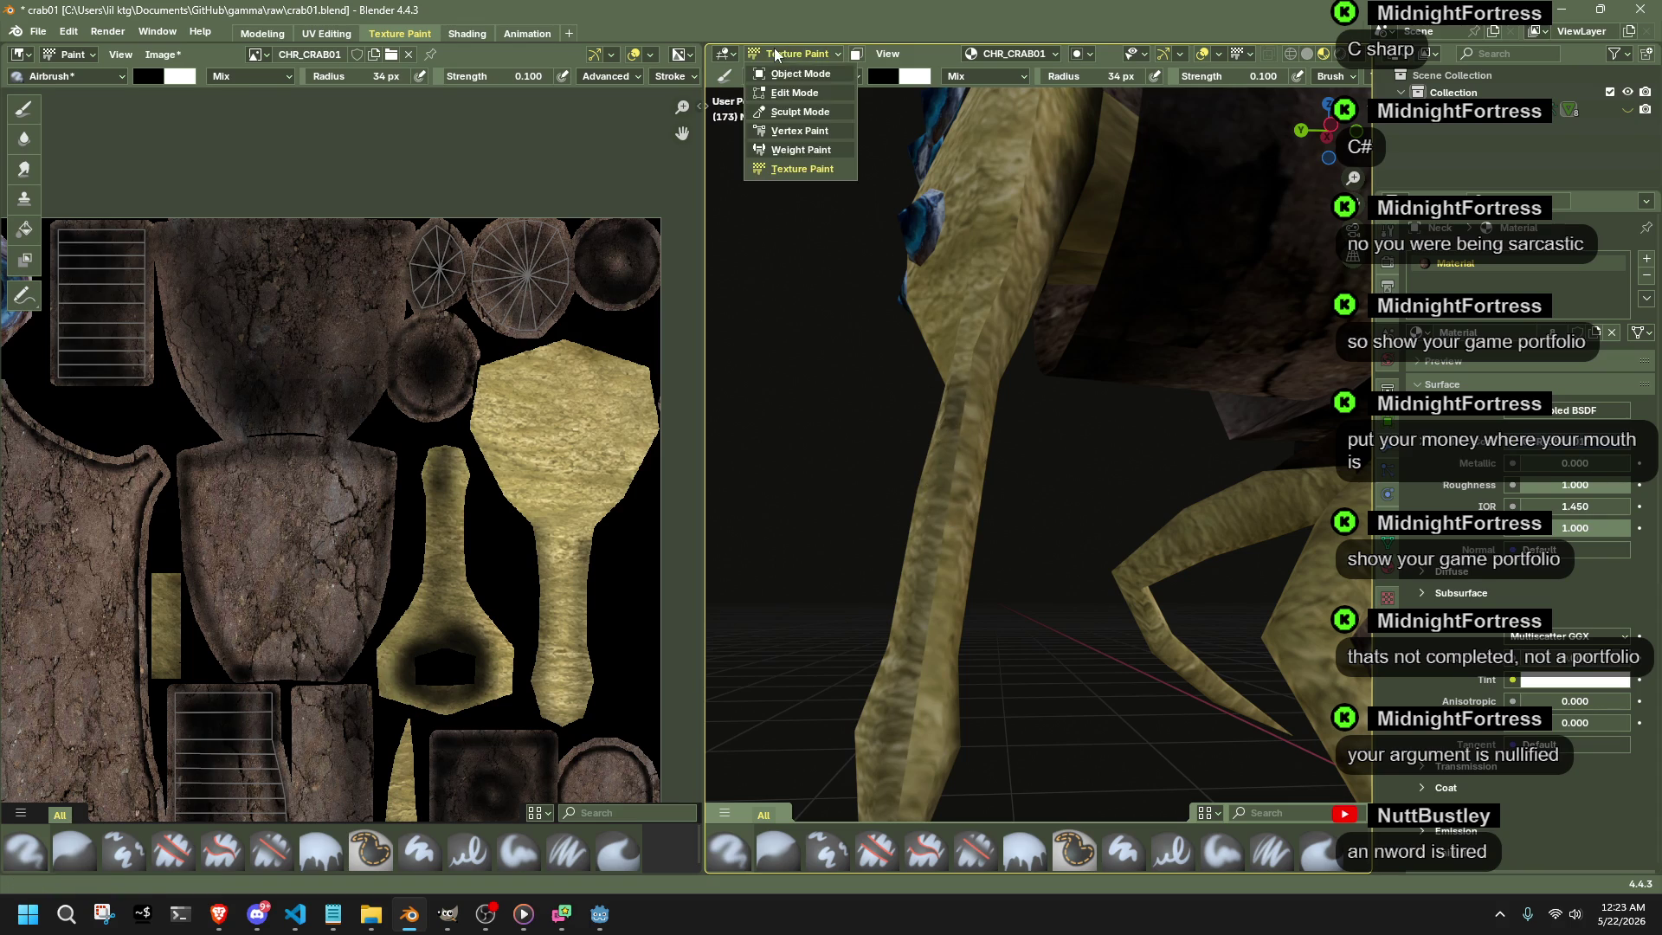
left_click(939, 414)
key("Tab")
key("Tab")
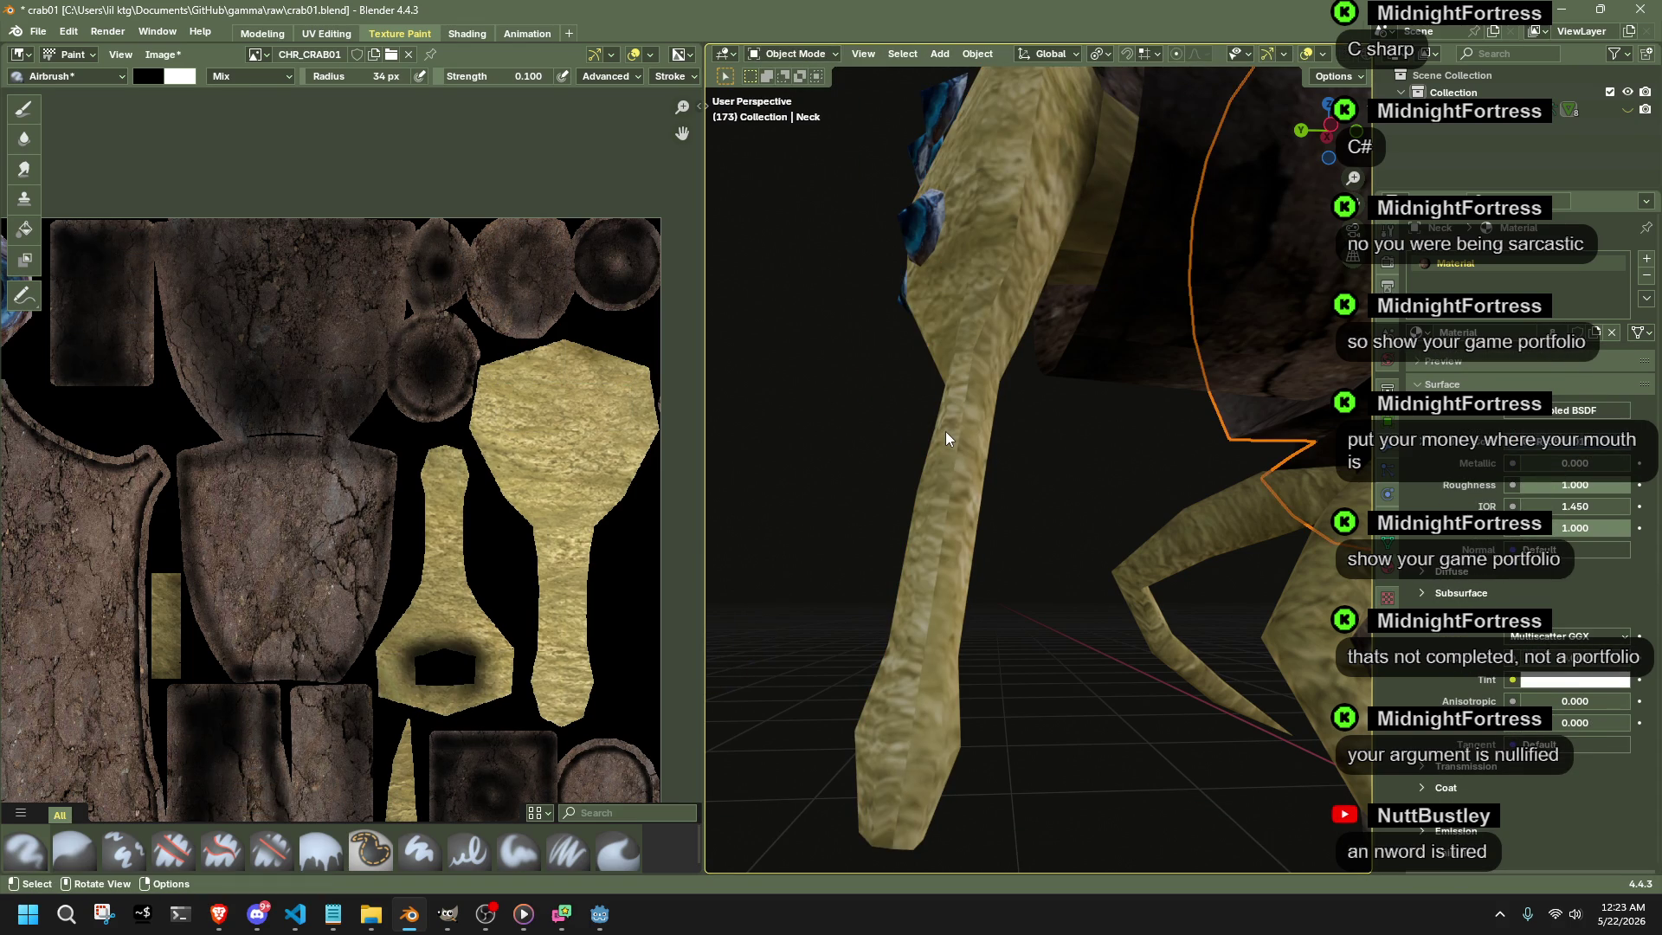
key("Tab")
key("Tab")
key("Tab")
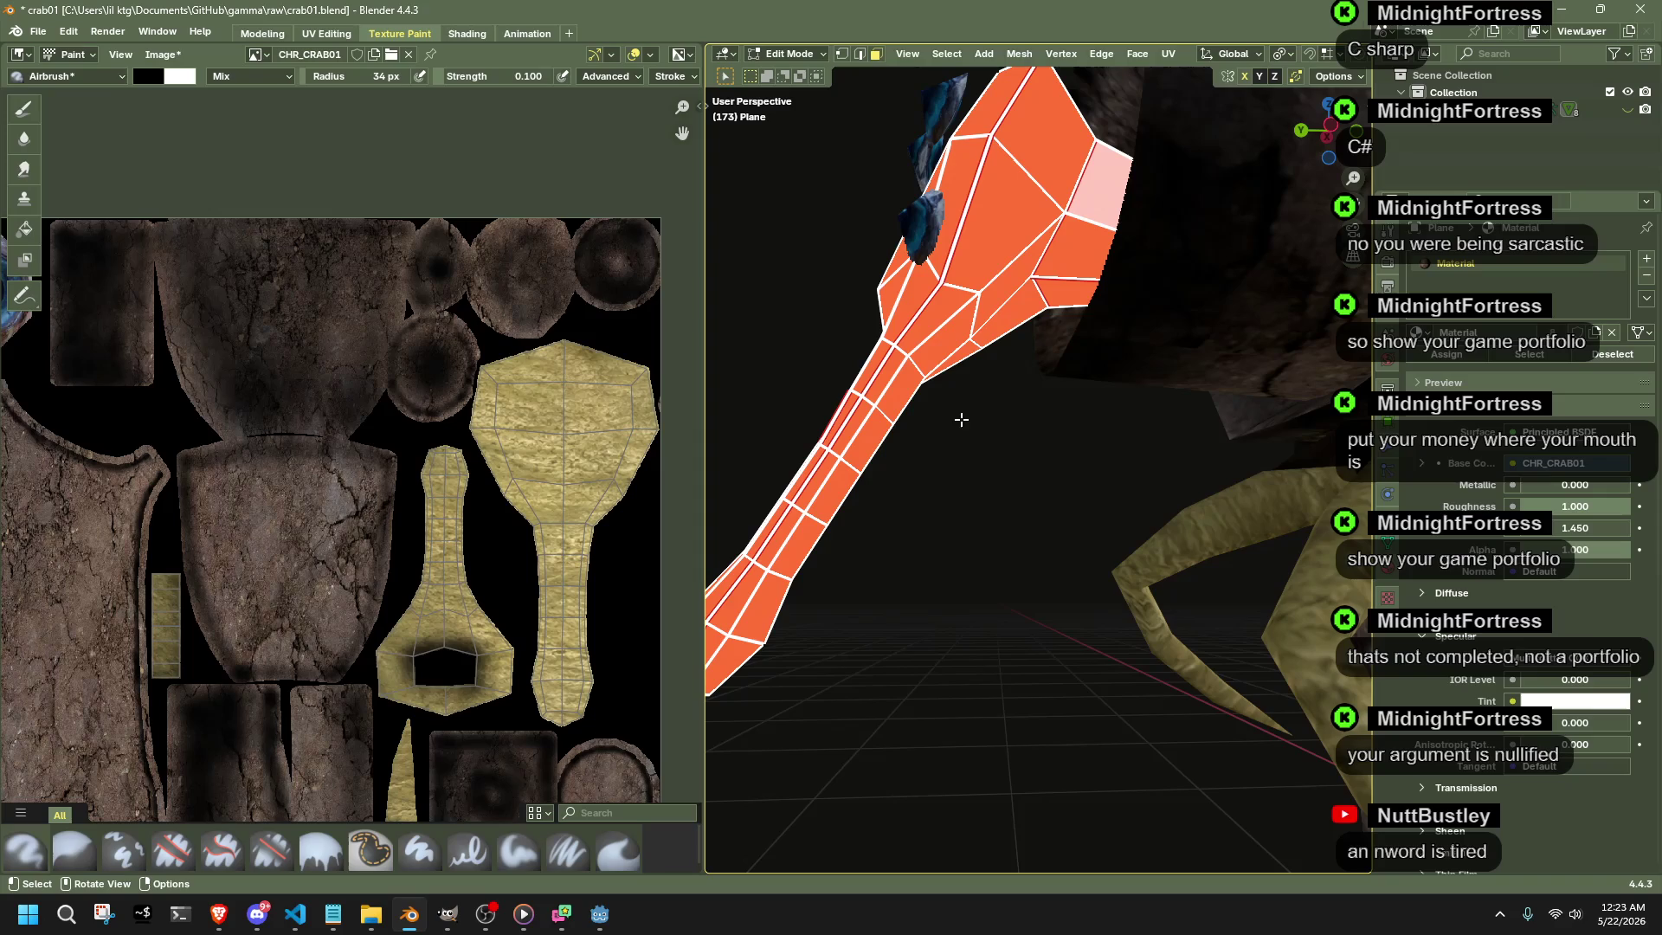
left_click(793, 62)
left_click(779, 170)
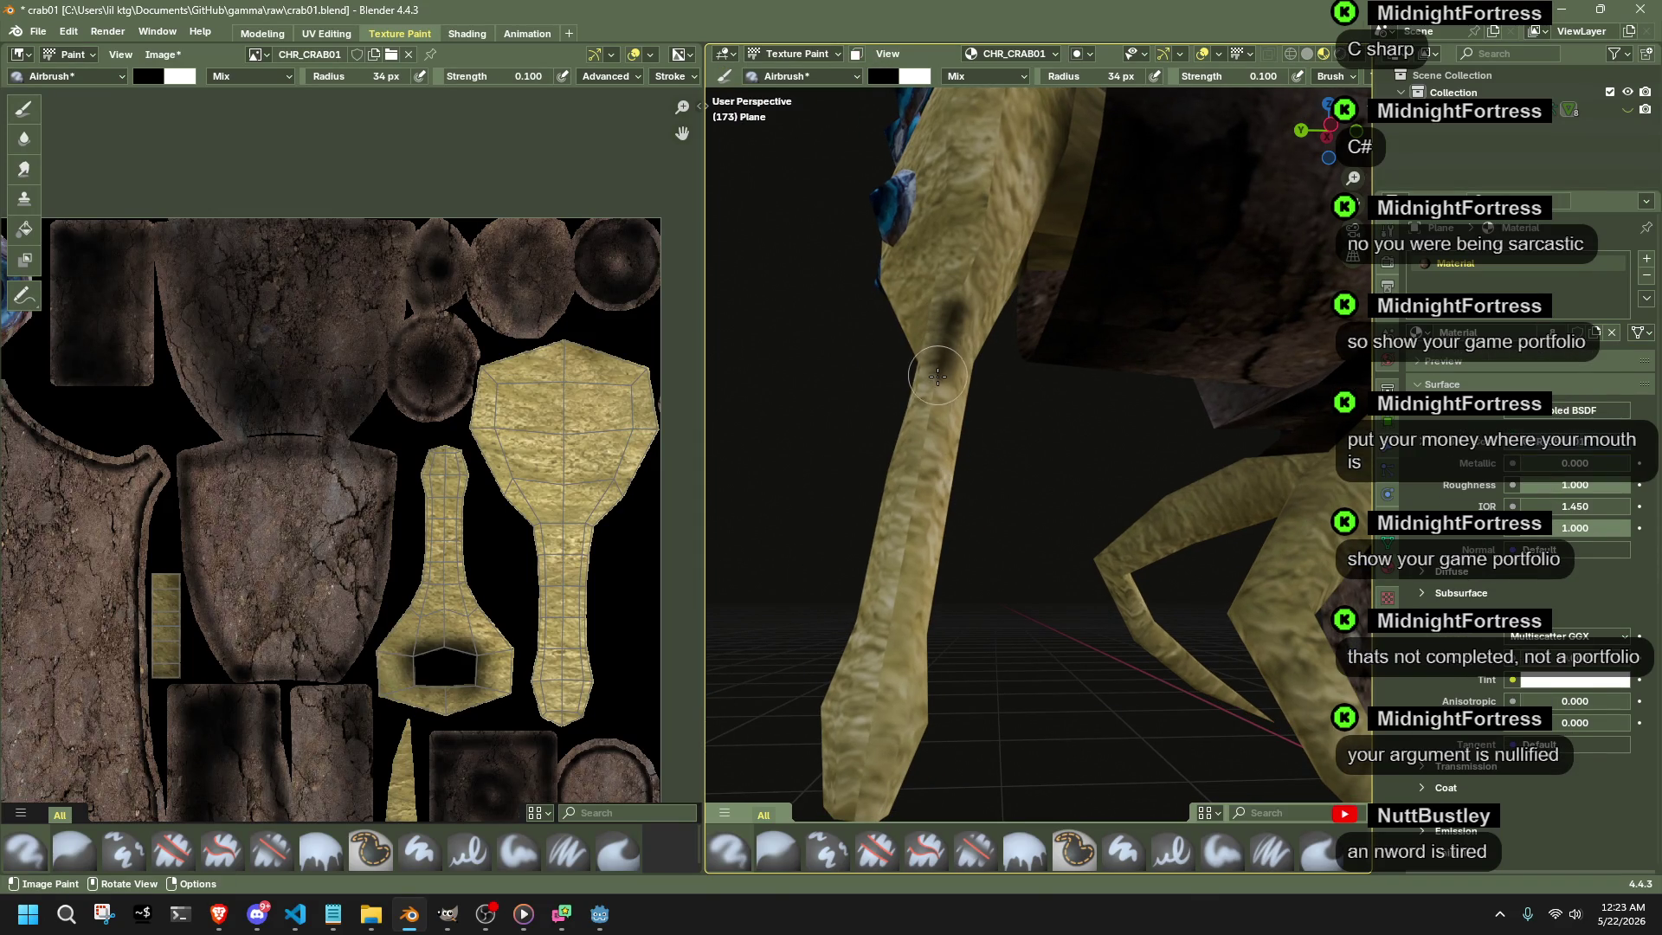
- Shade the upper arm and the area around its hole with dark airbrush paint
left_click_drag(935, 375, 936, 382)
mouse_move(973, 433)
middle_mouse_down()
mouse_move(982, 518)
mouse_move(961, 546)
middle_mouse_up()
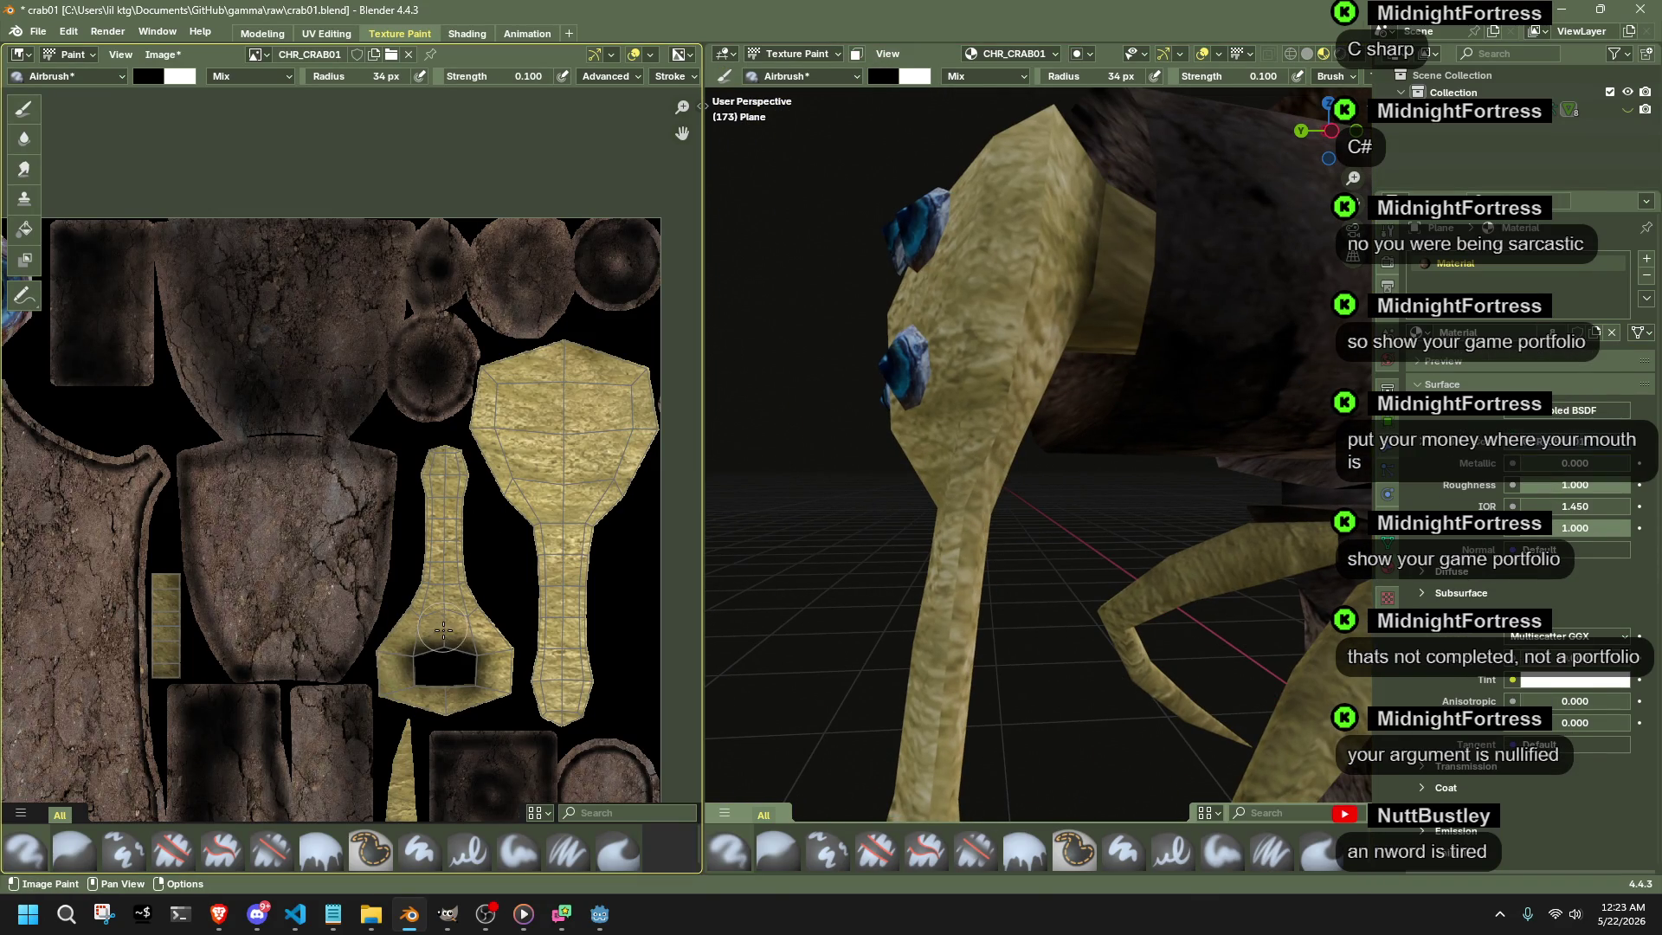
left_click_drag(445, 634, 446, 610)
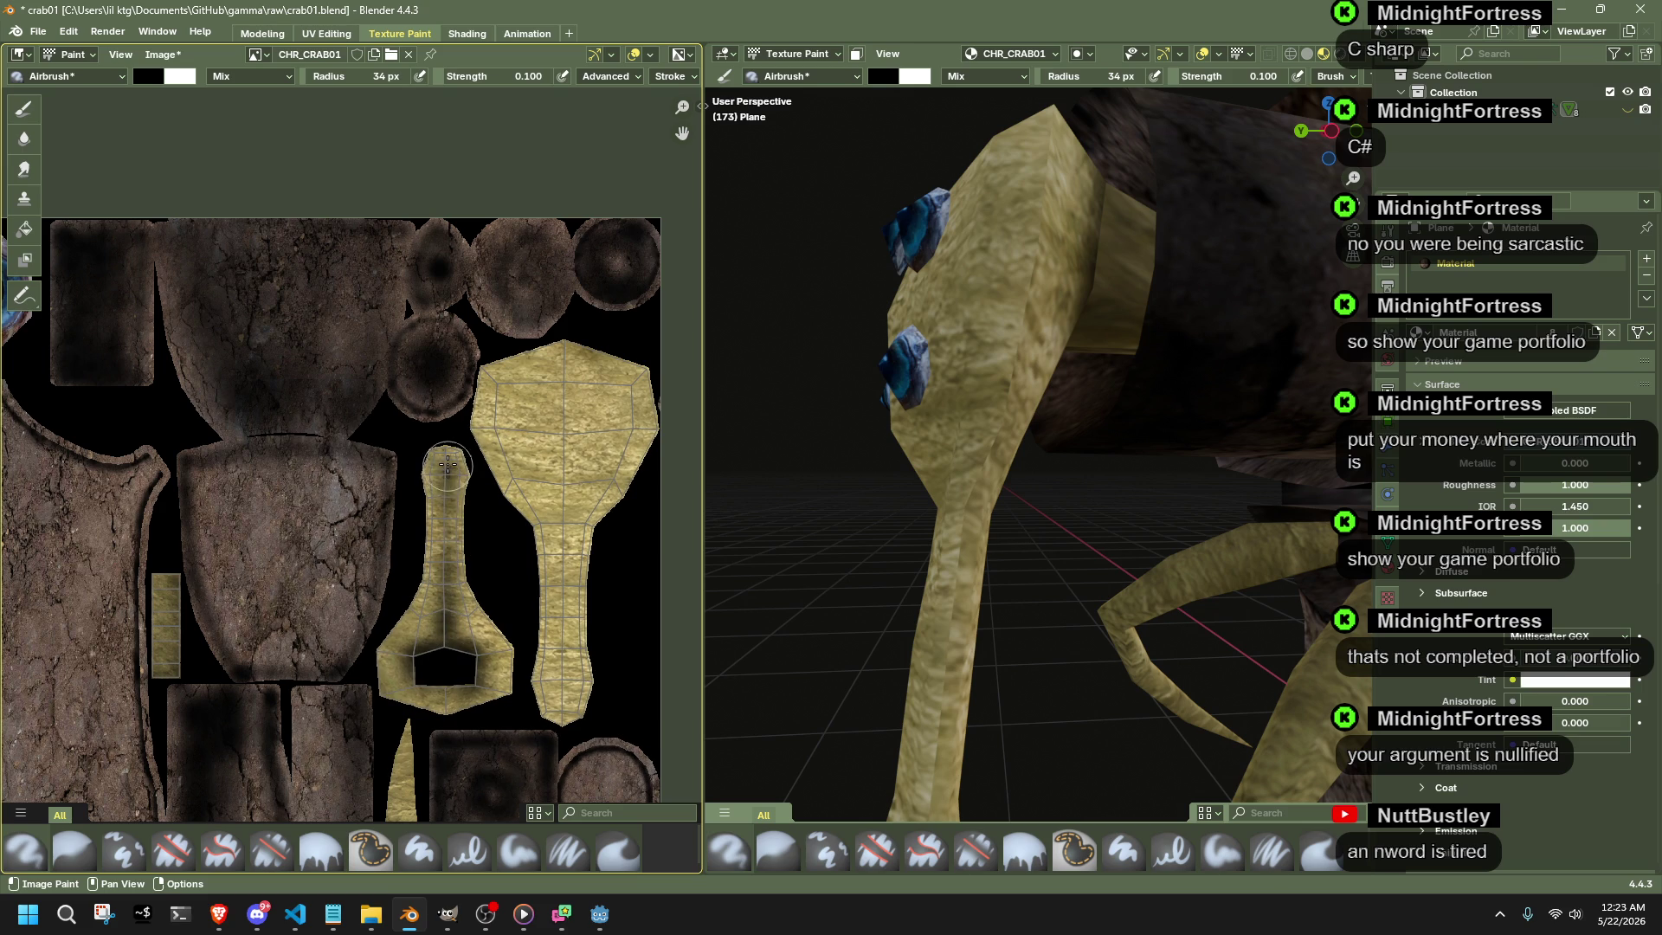
mouse_move(925, 559)
middle_mouse_down()
mouse_move(871, 549)
mouse_move(978, 514)
middle_mouse_up()
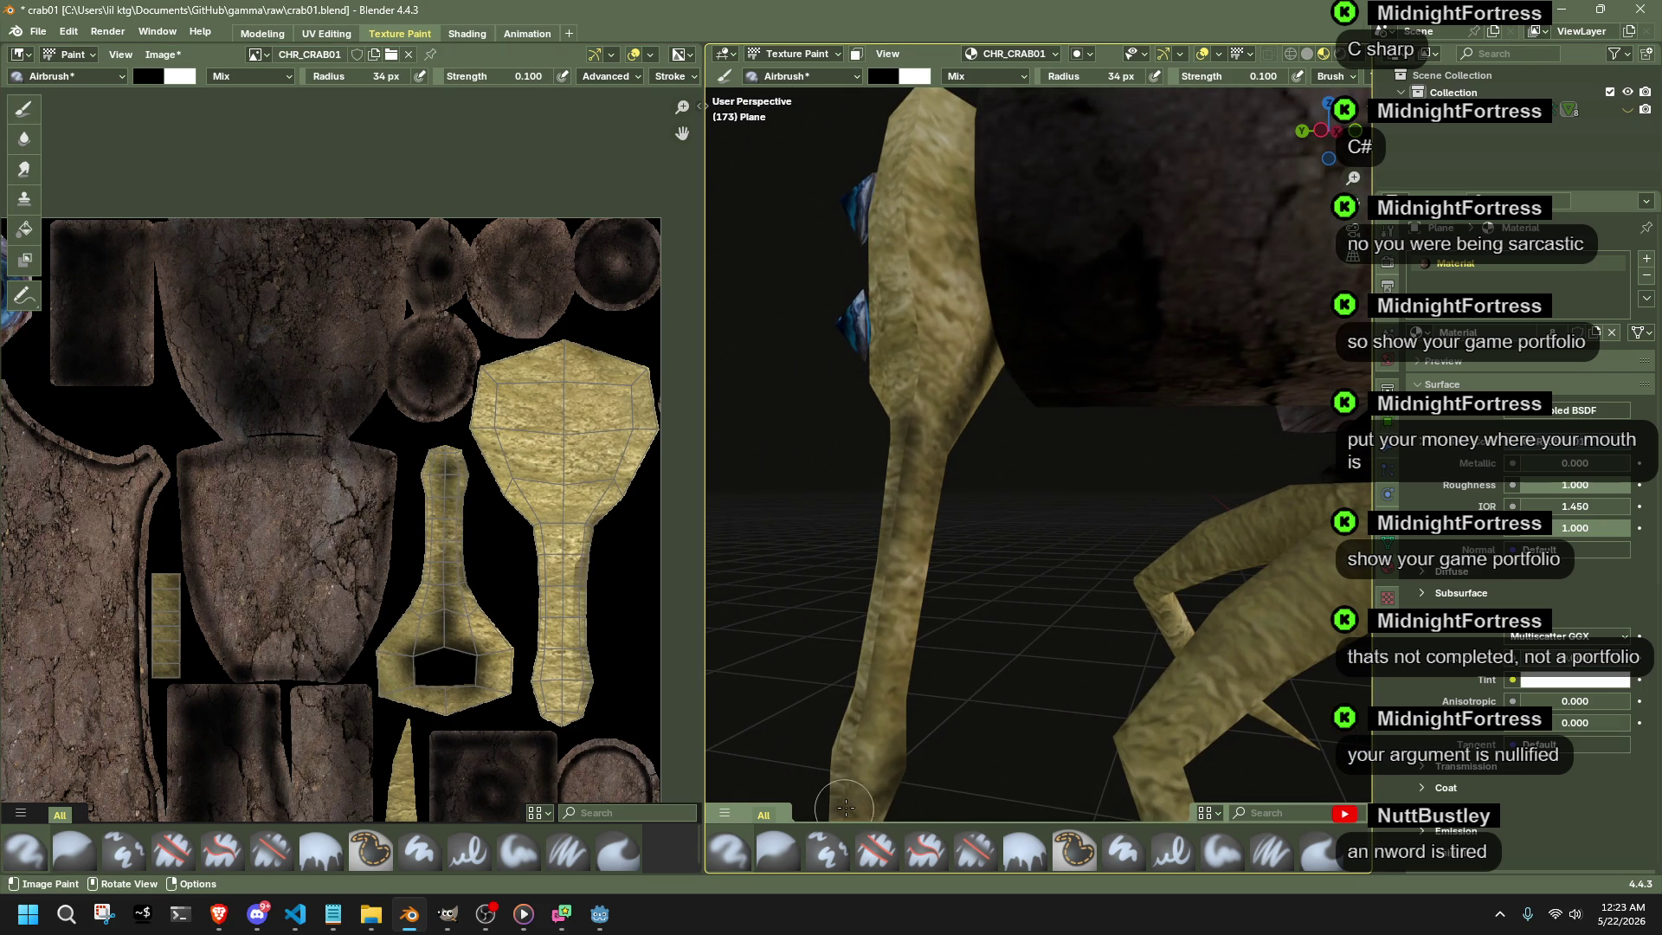
middle_click_drag(857, 716, 1038, 396)
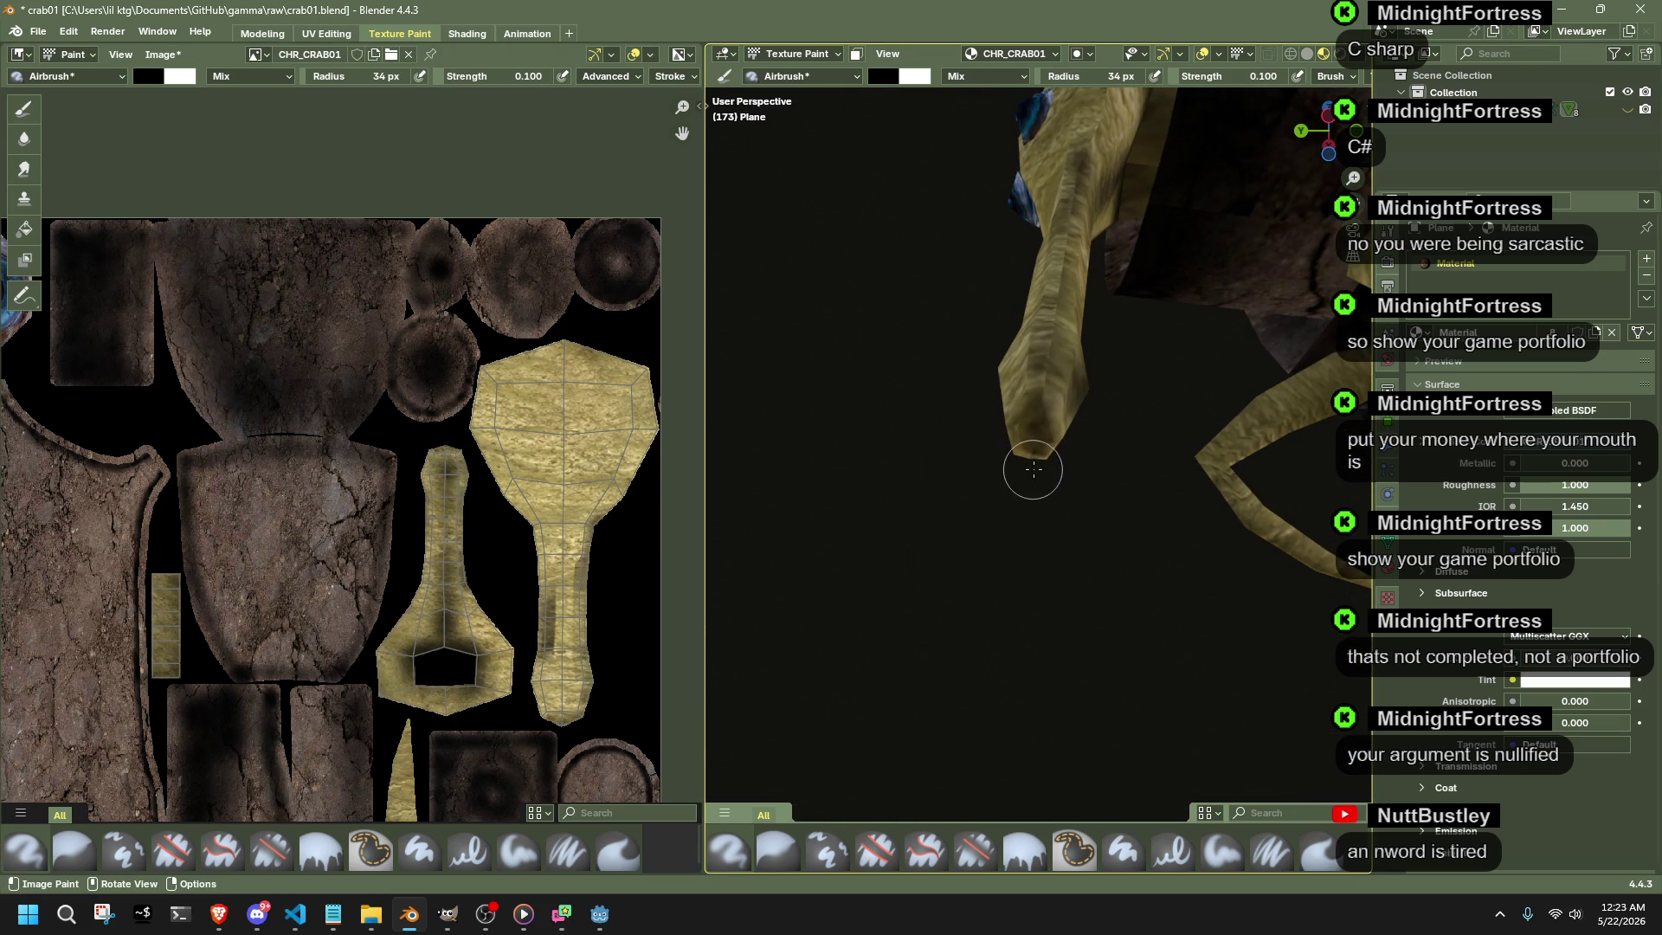
scroll(1032, 471, "down", 5)
middle_click_drag(1031, 471, 975, 475)
scroll(975, 476, "up", 6)
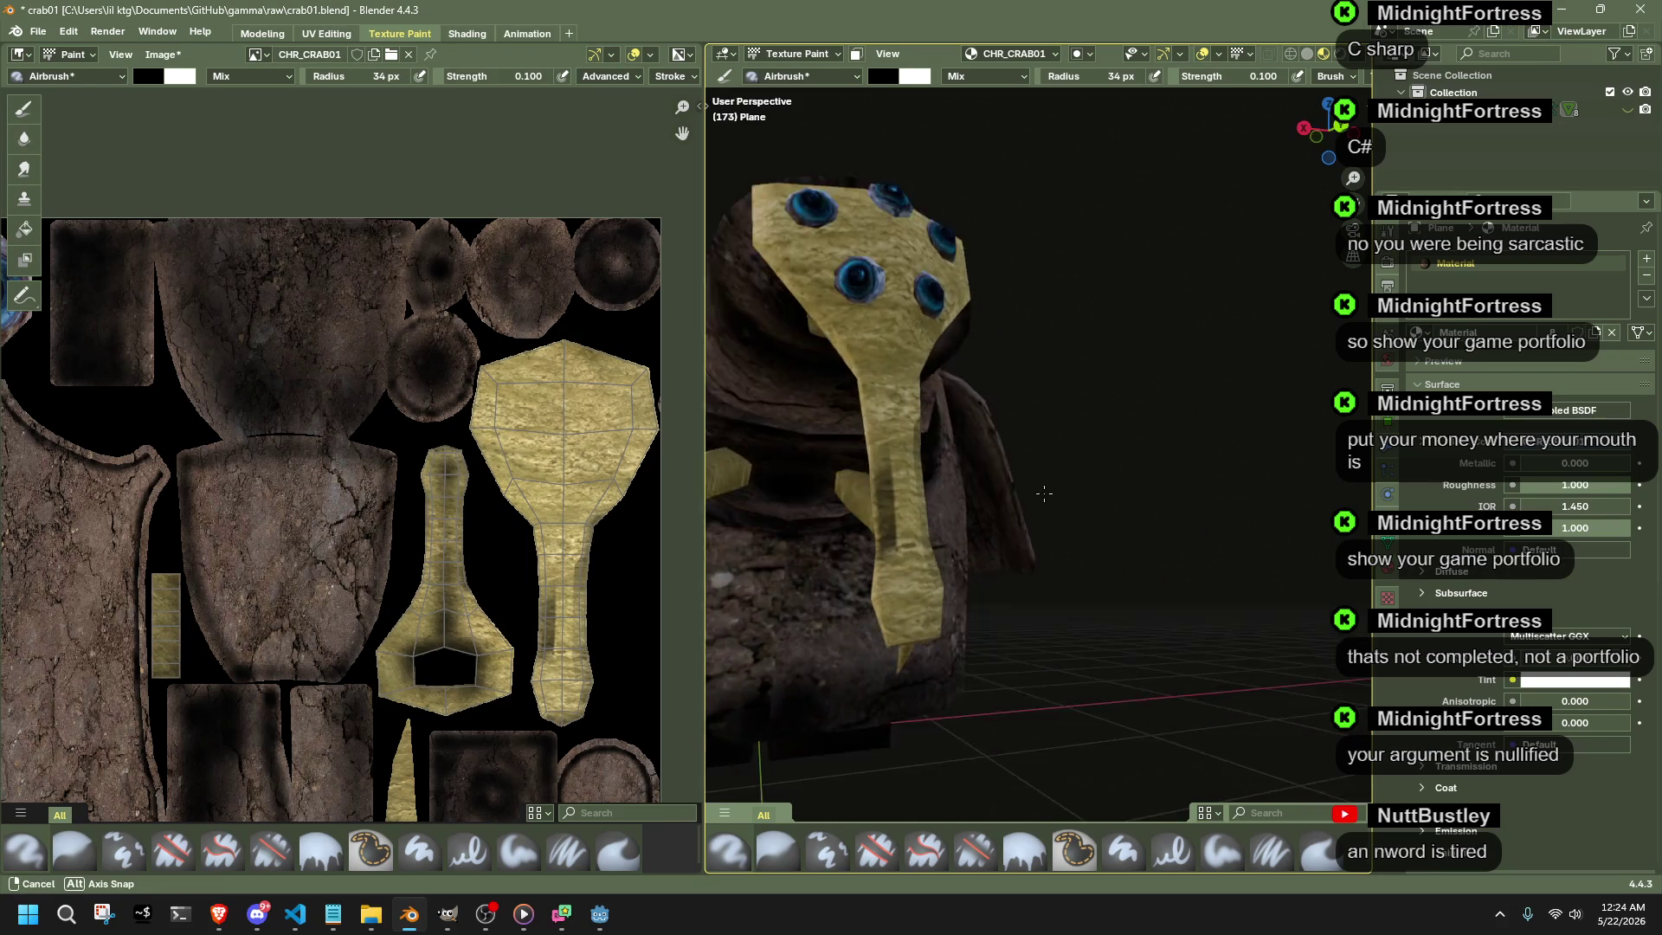
middle_click_drag(1125, 475, 872, 285)
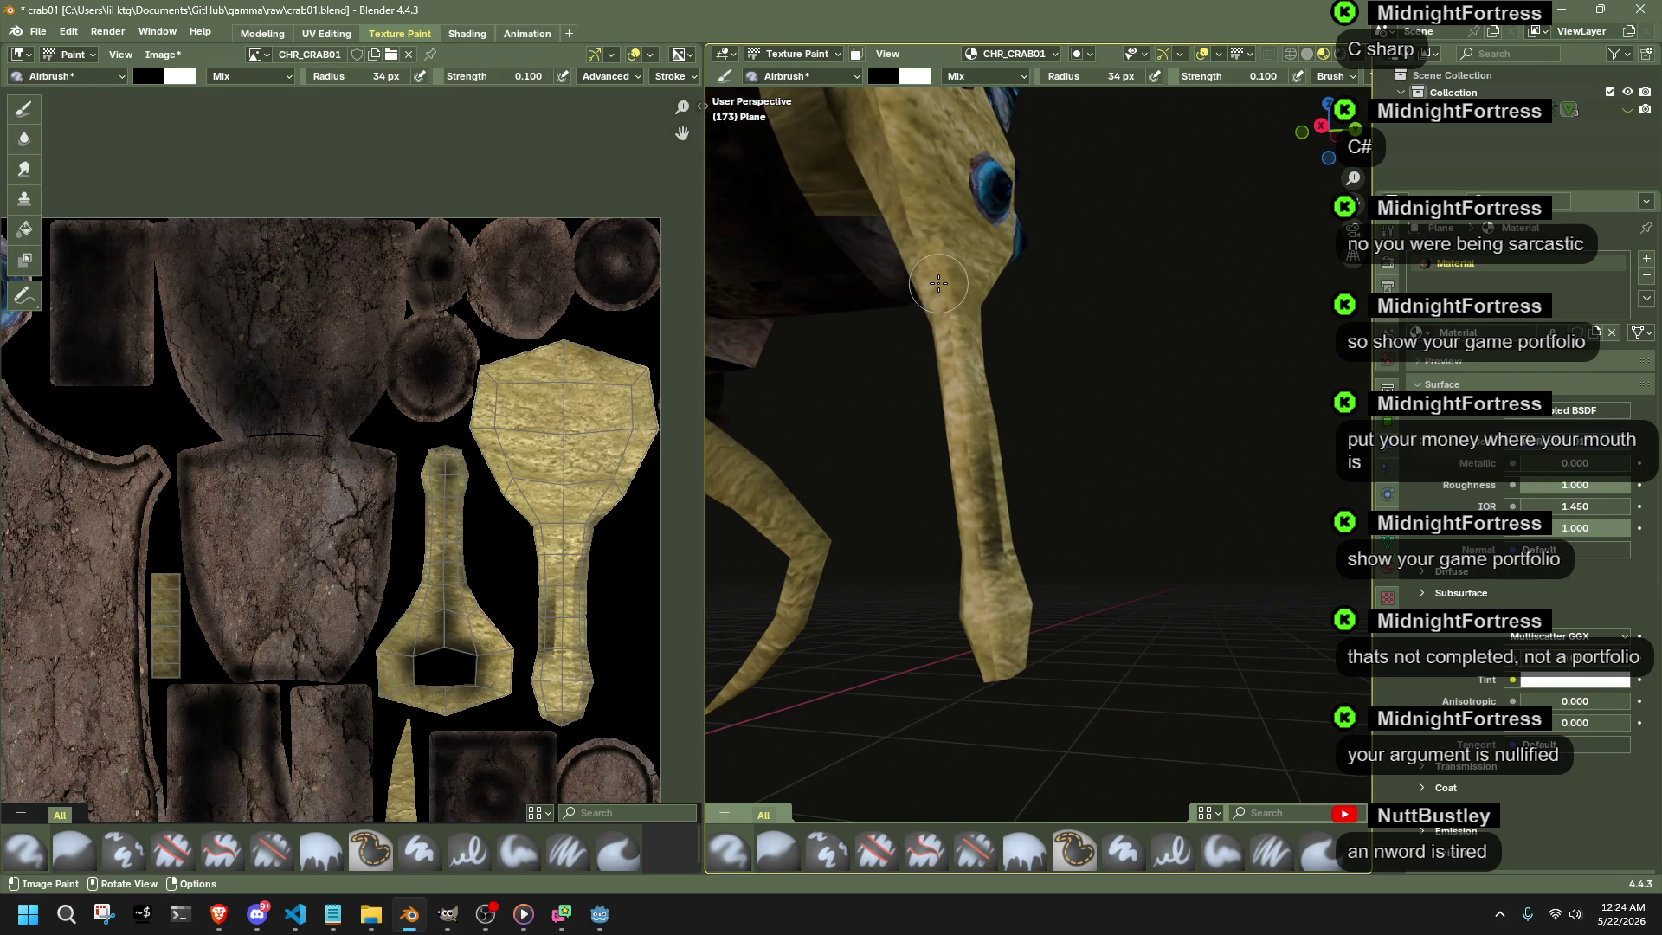
- Paint dark strokes down the length of the yellow leg
left_click_drag(966, 466, 996, 688)
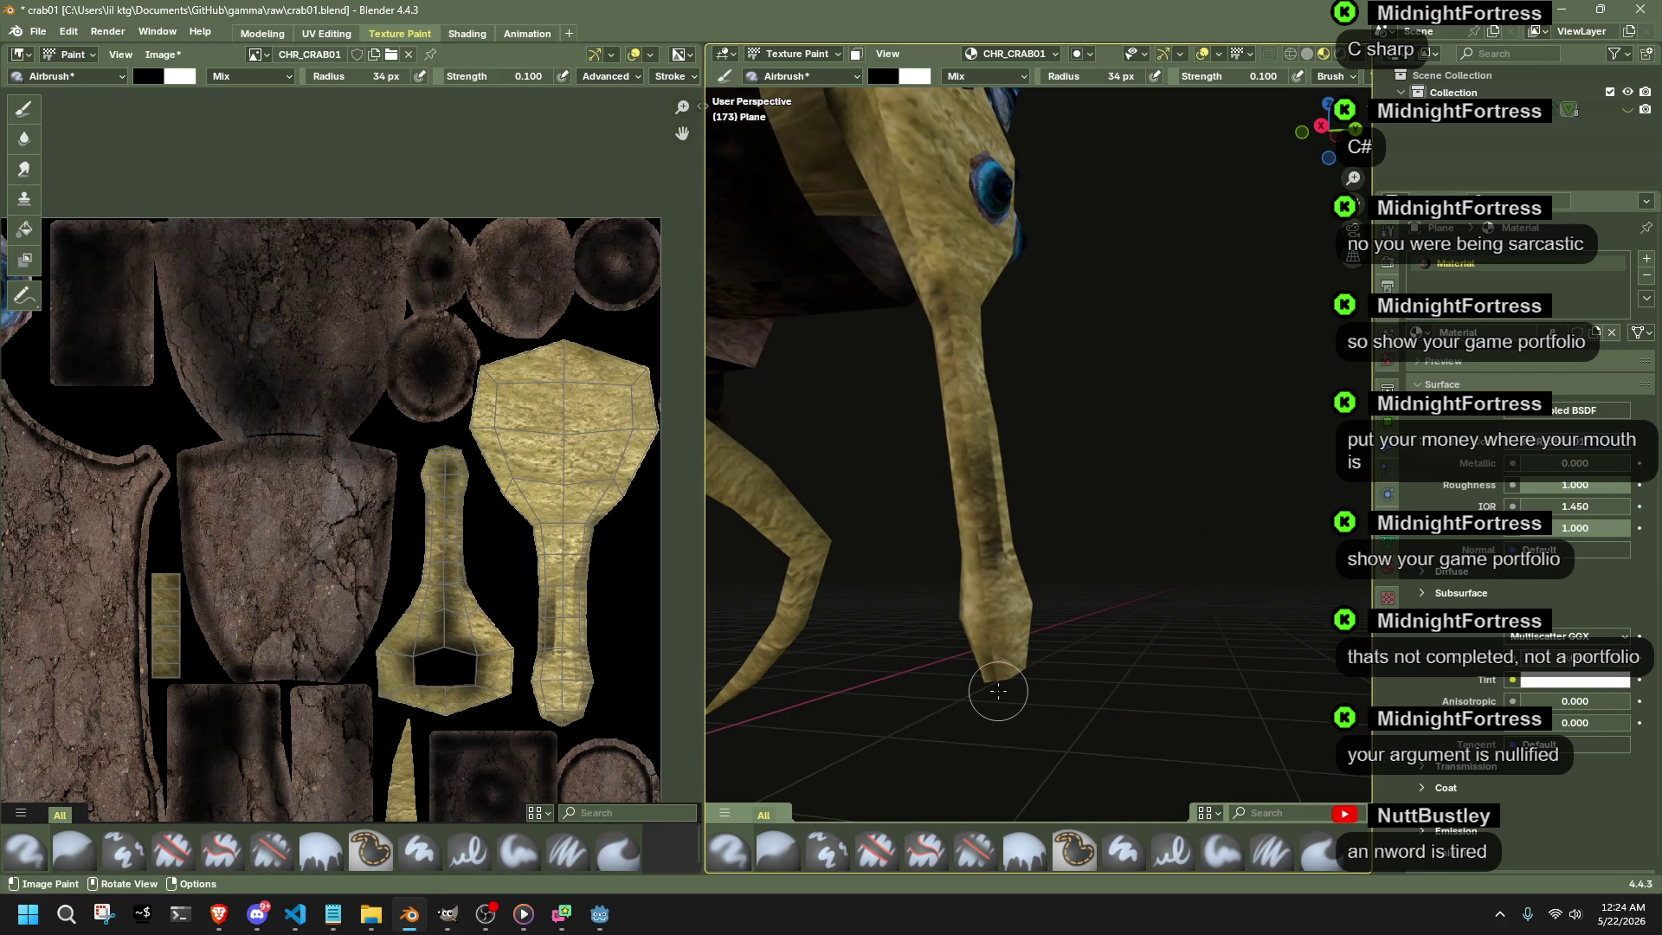
left_click_drag(949, 315, 984, 546)
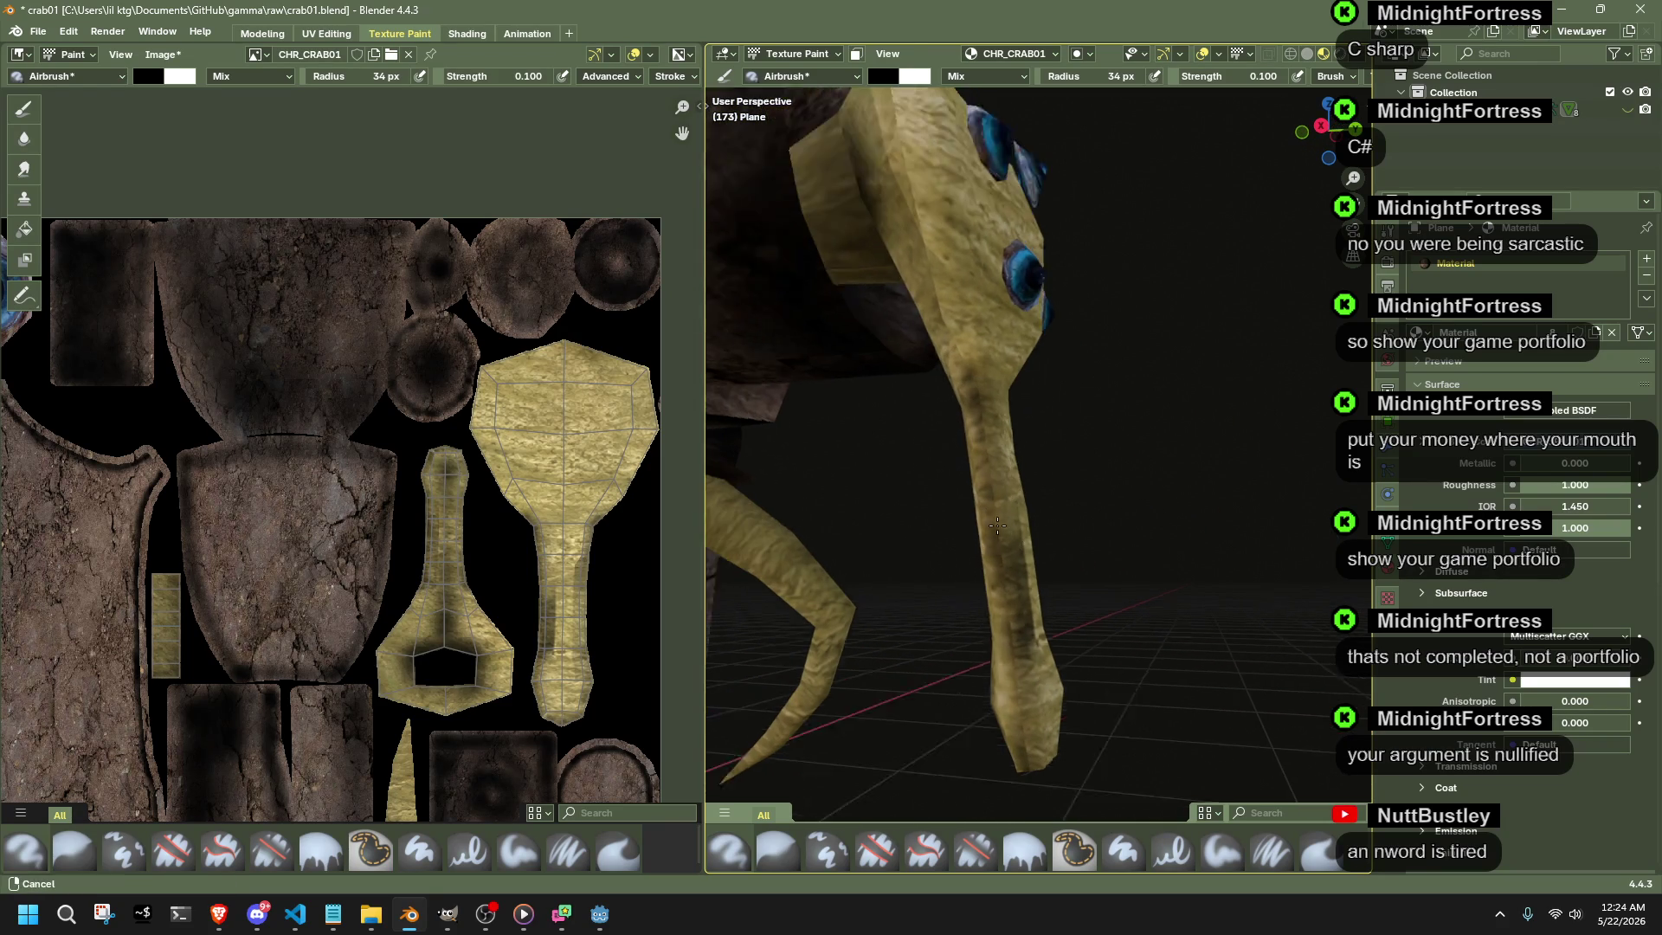
middle_click_drag(984, 546, 1019, 502)
left_click_drag(996, 451, 968, 331)
middle_click_drag(967, 331, 1009, 413)
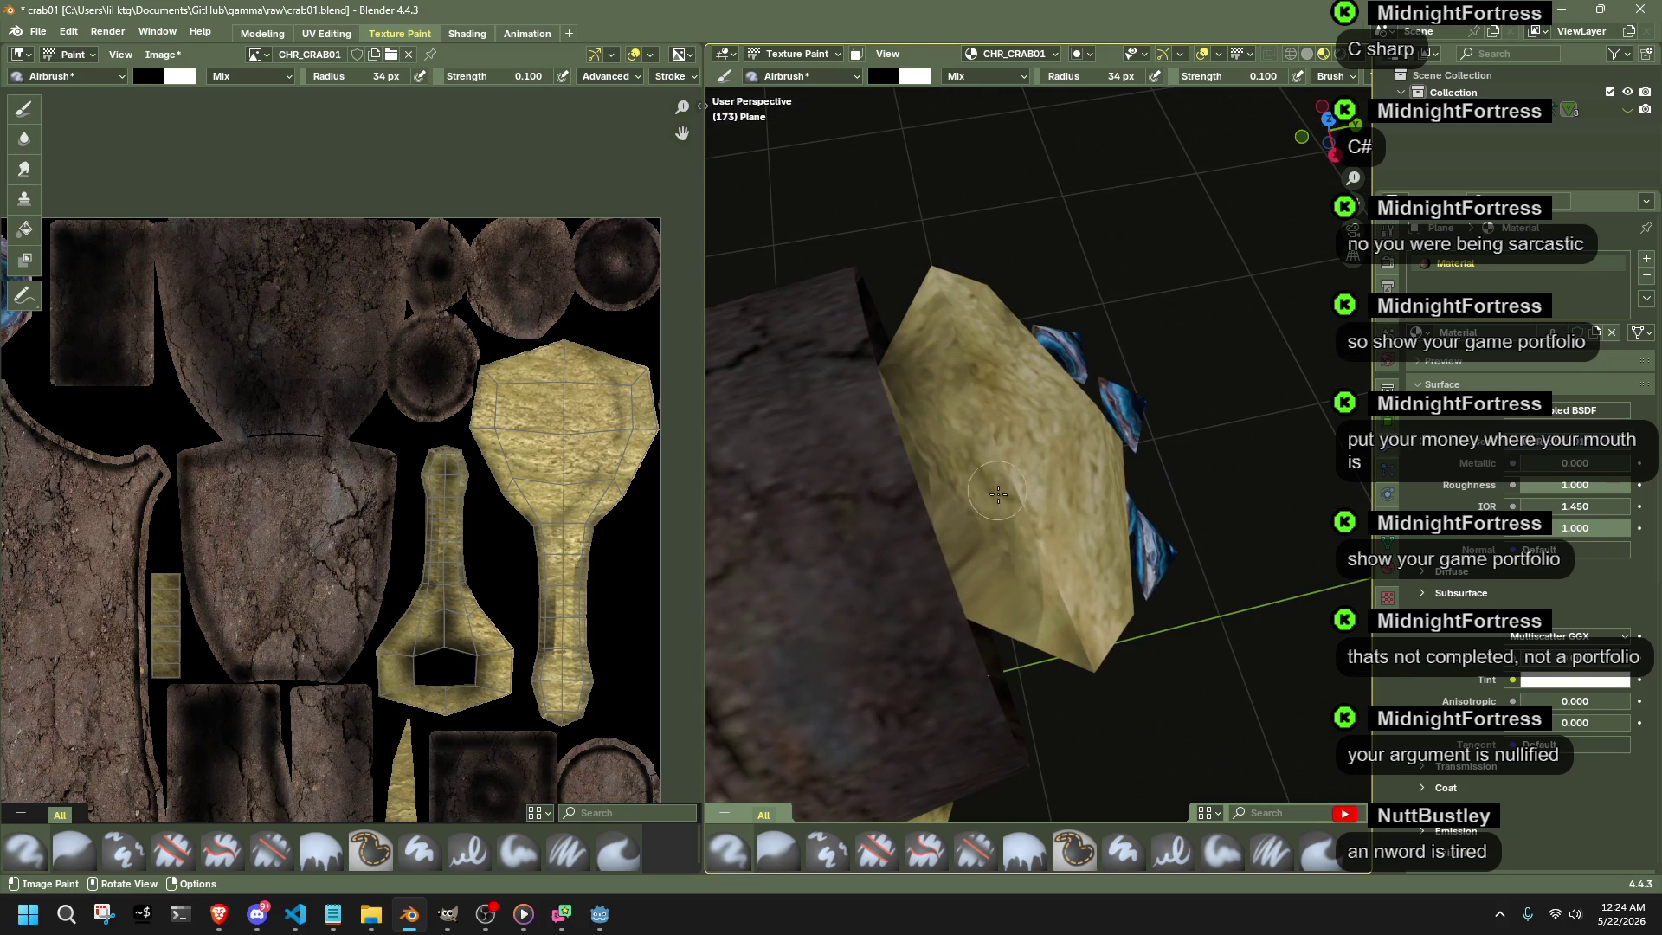
- Undo an unwanted lower-leg stroke and enter Edit Mode on the head plate
left_click_drag(998, 494, 1088, 679)
key("ctrl+z")
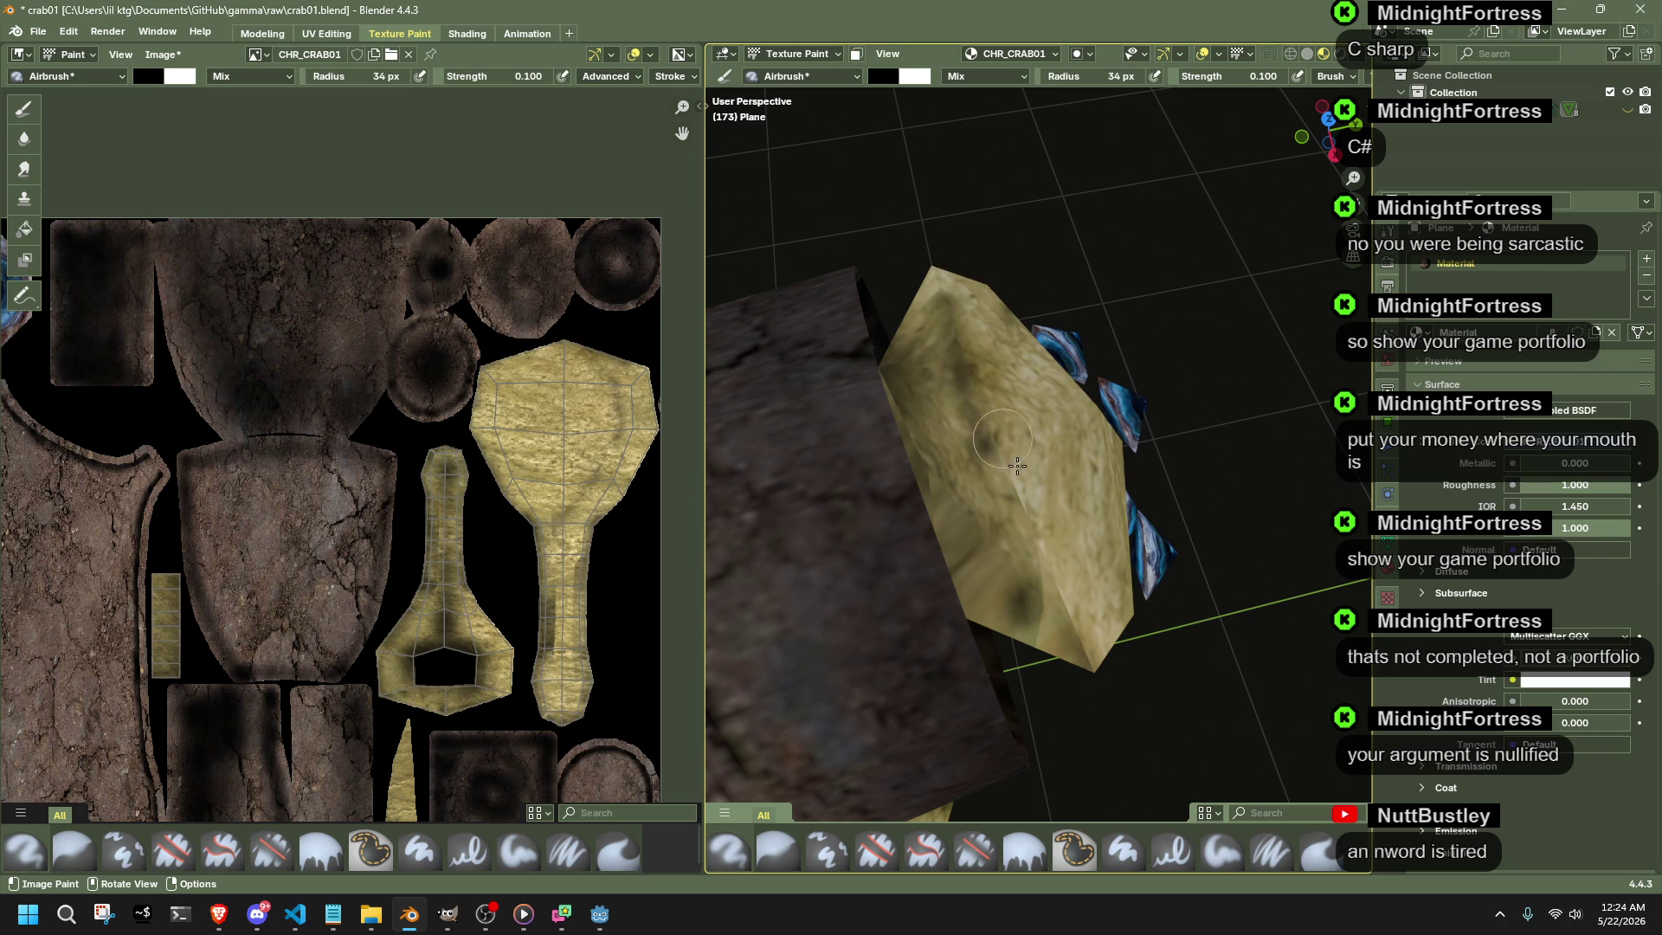
middle_click_drag(1017, 465, 1016, 482)
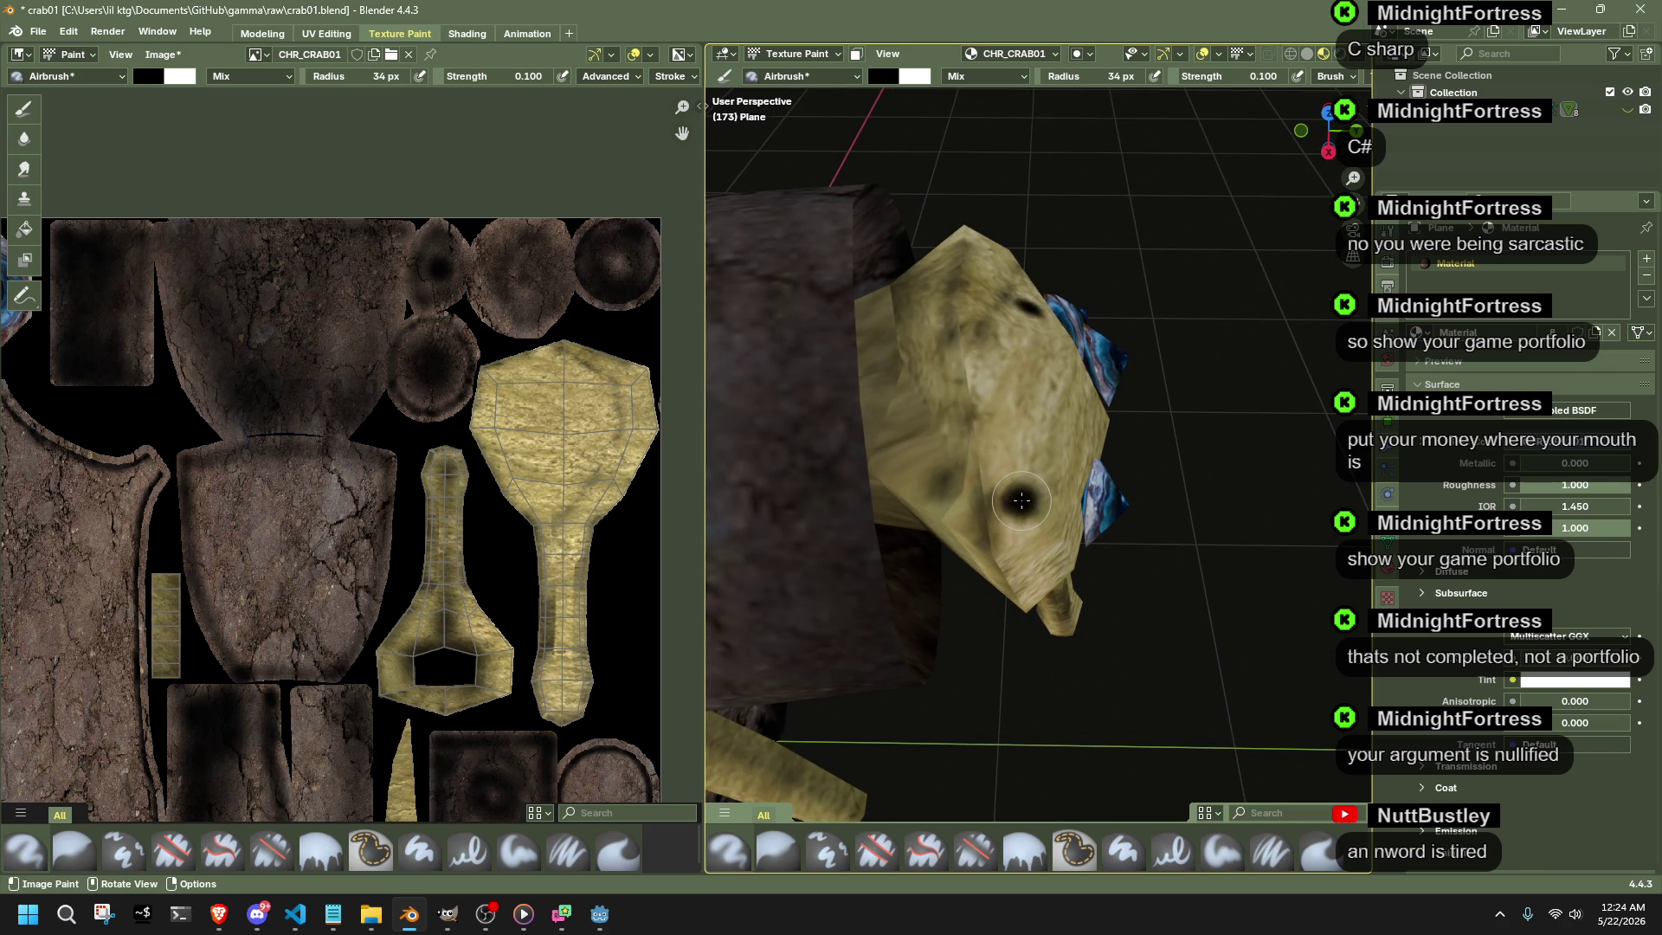
mouse_move(1021, 500)
middle_mouse_down()
mouse_move(813, 463)
mouse_move(890, 324)
mouse_move(966, 483)
mouse_move(940, 497)
middle_mouse_up()
key("Tab")
middle_click_drag(984, 549, 1260, 649)
left_click(1197, 328)
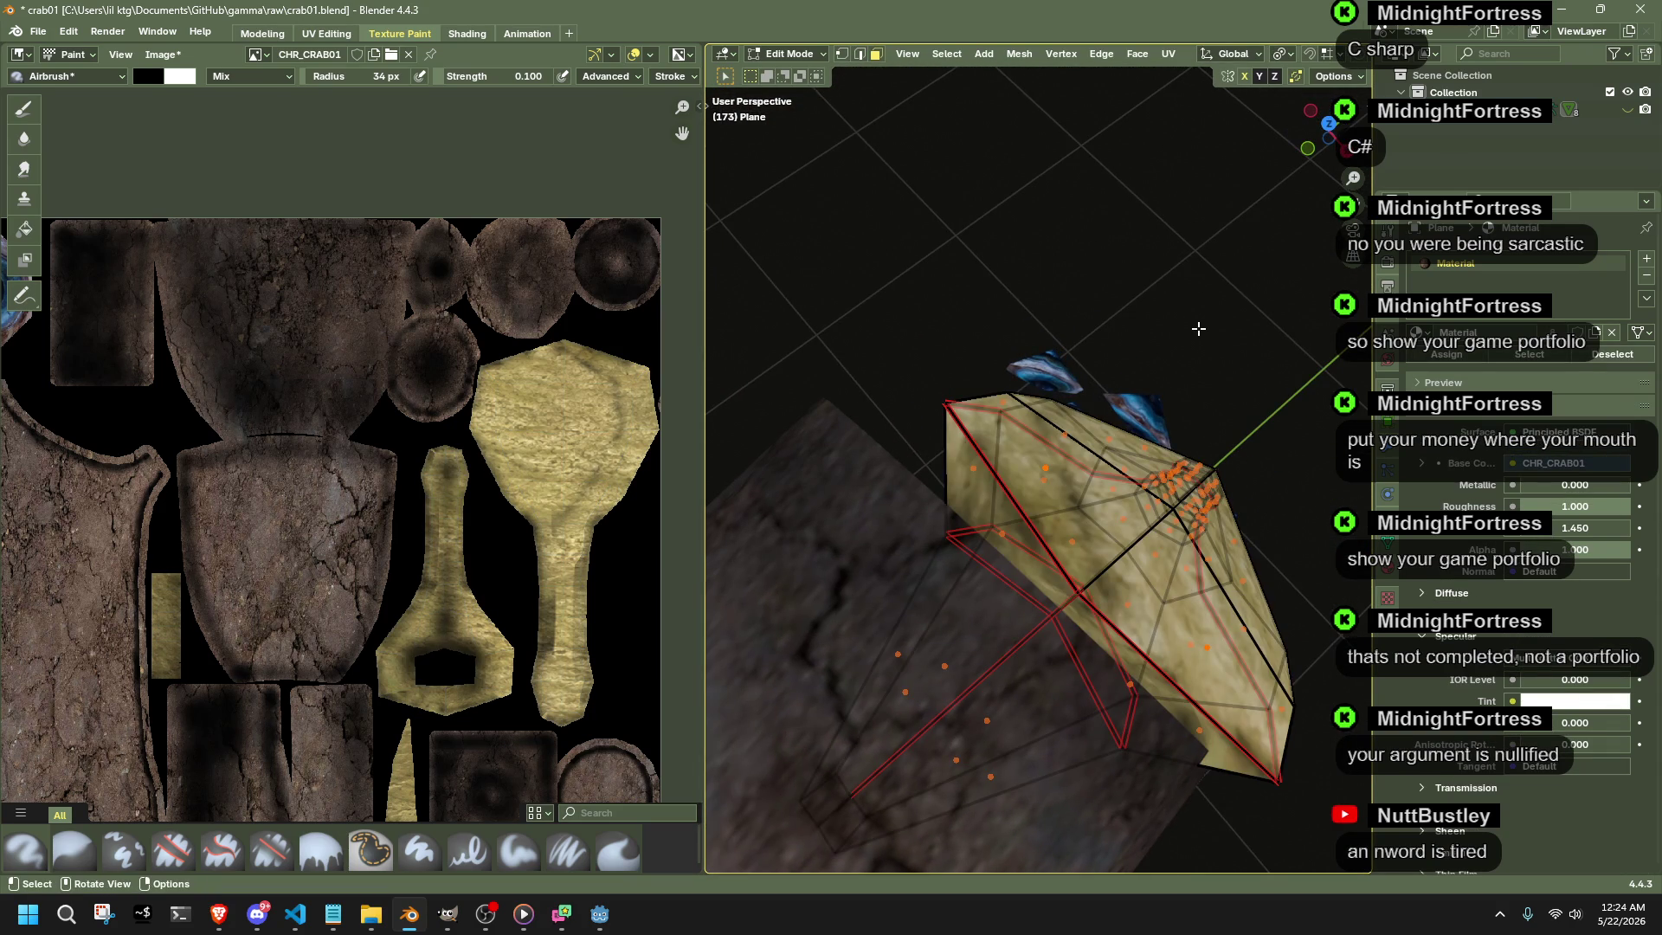
middle_click_drag(1198, 329, 1113, 266)
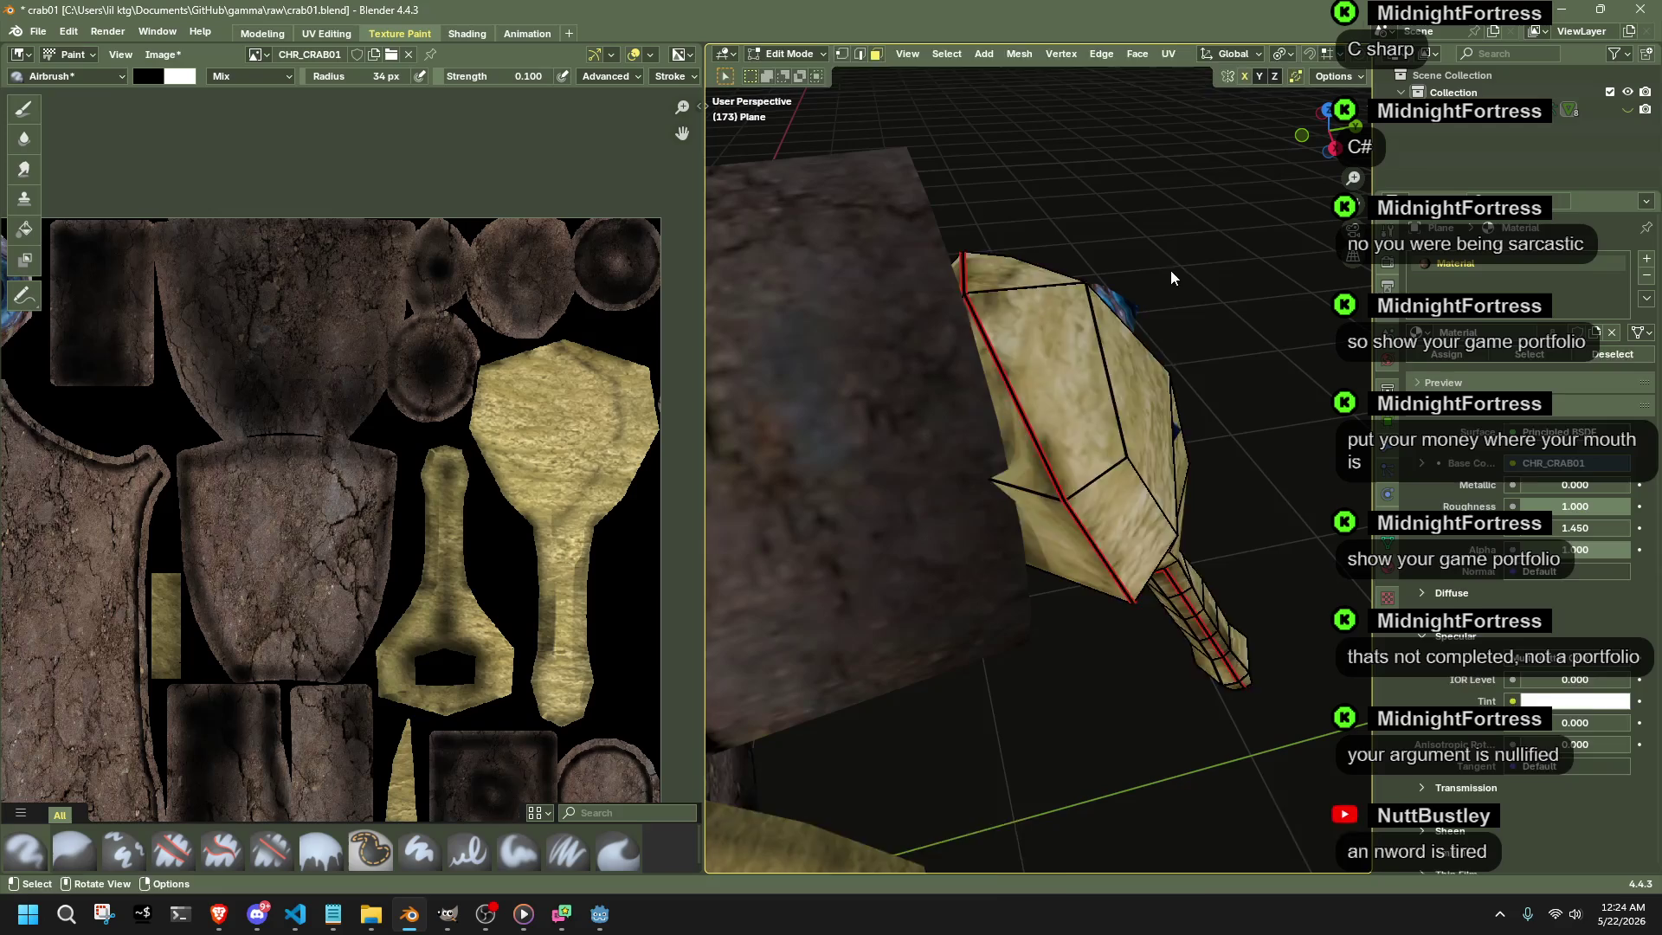
key("Tab")
key("Tab")
key("a")
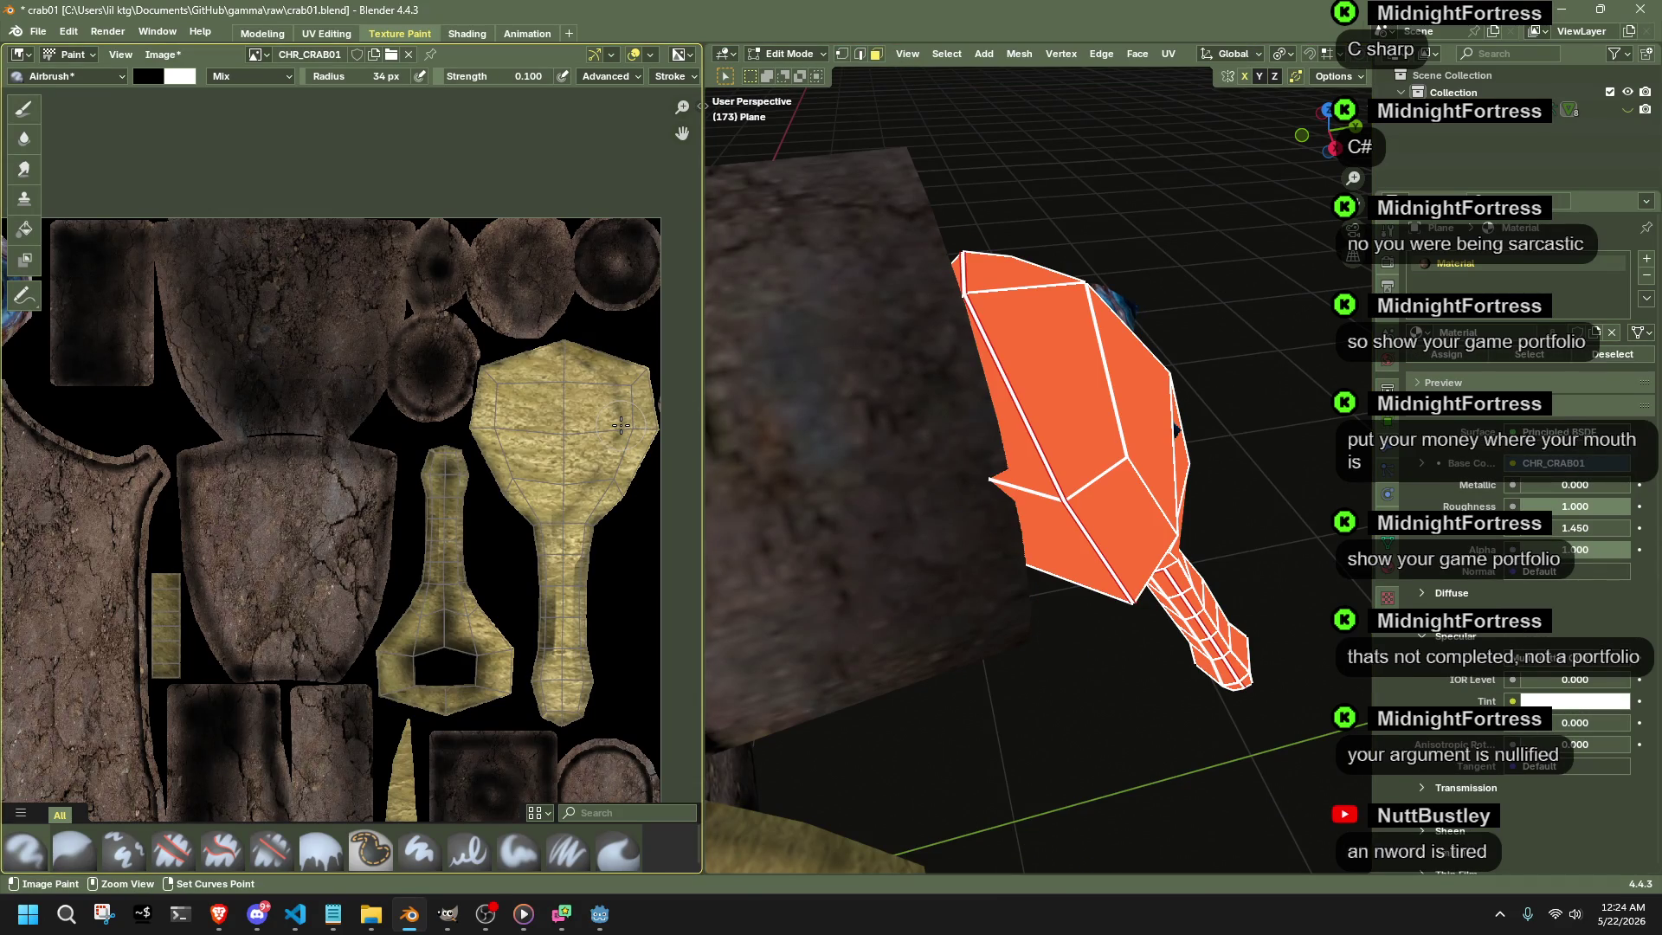
key("Tab")
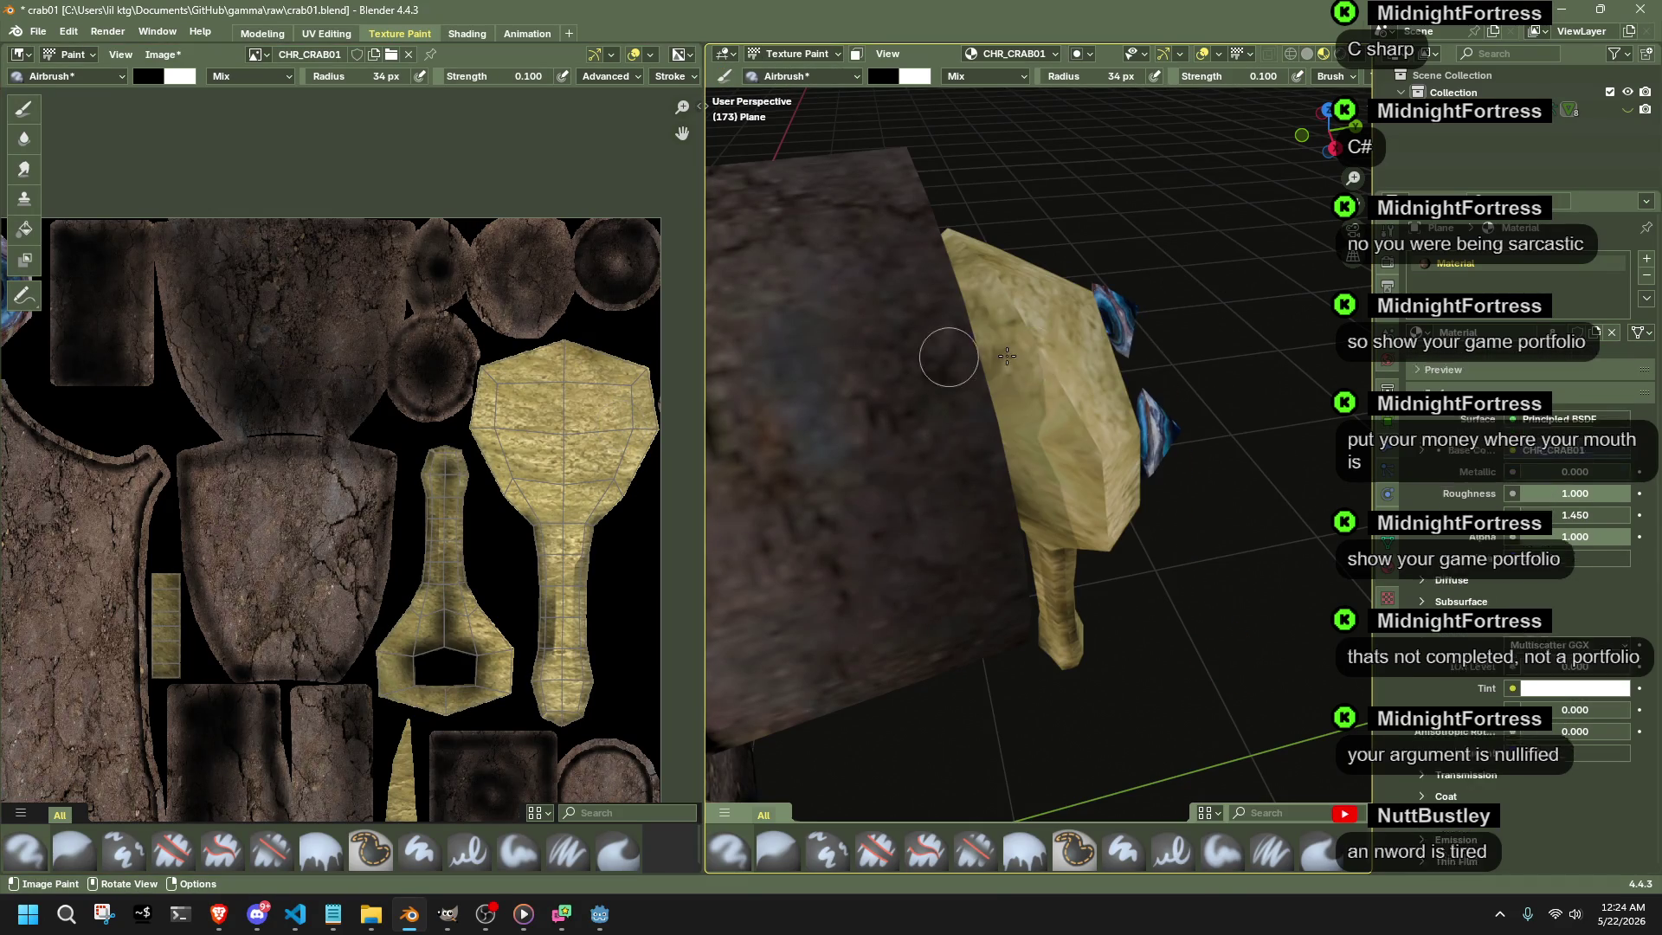
- Airbrush dark shading down the eye stalk and onto its head
mouse_move(935, 338)
middle_mouse_down()
mouse_move(985, 323)
mouse_move(1142, 482)
mouse_move(1065, 551)
middle_mouse_up()
scroll(1064, 553, "up", 2)
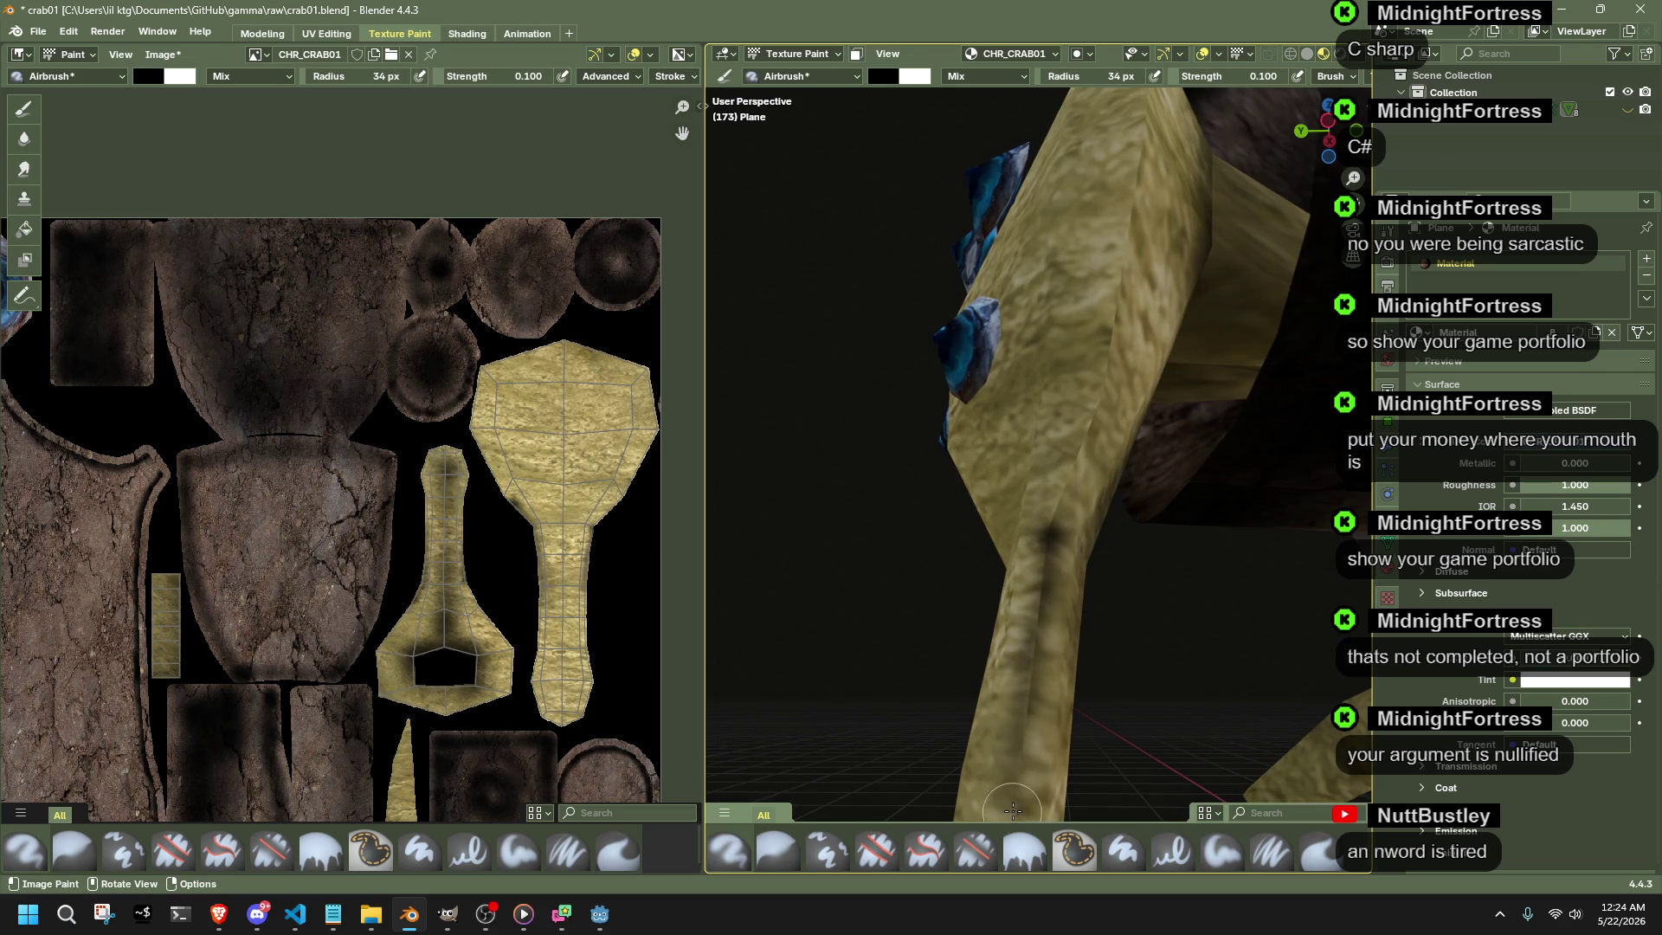
middle_click_drag(1015, 772, 1030, 428)
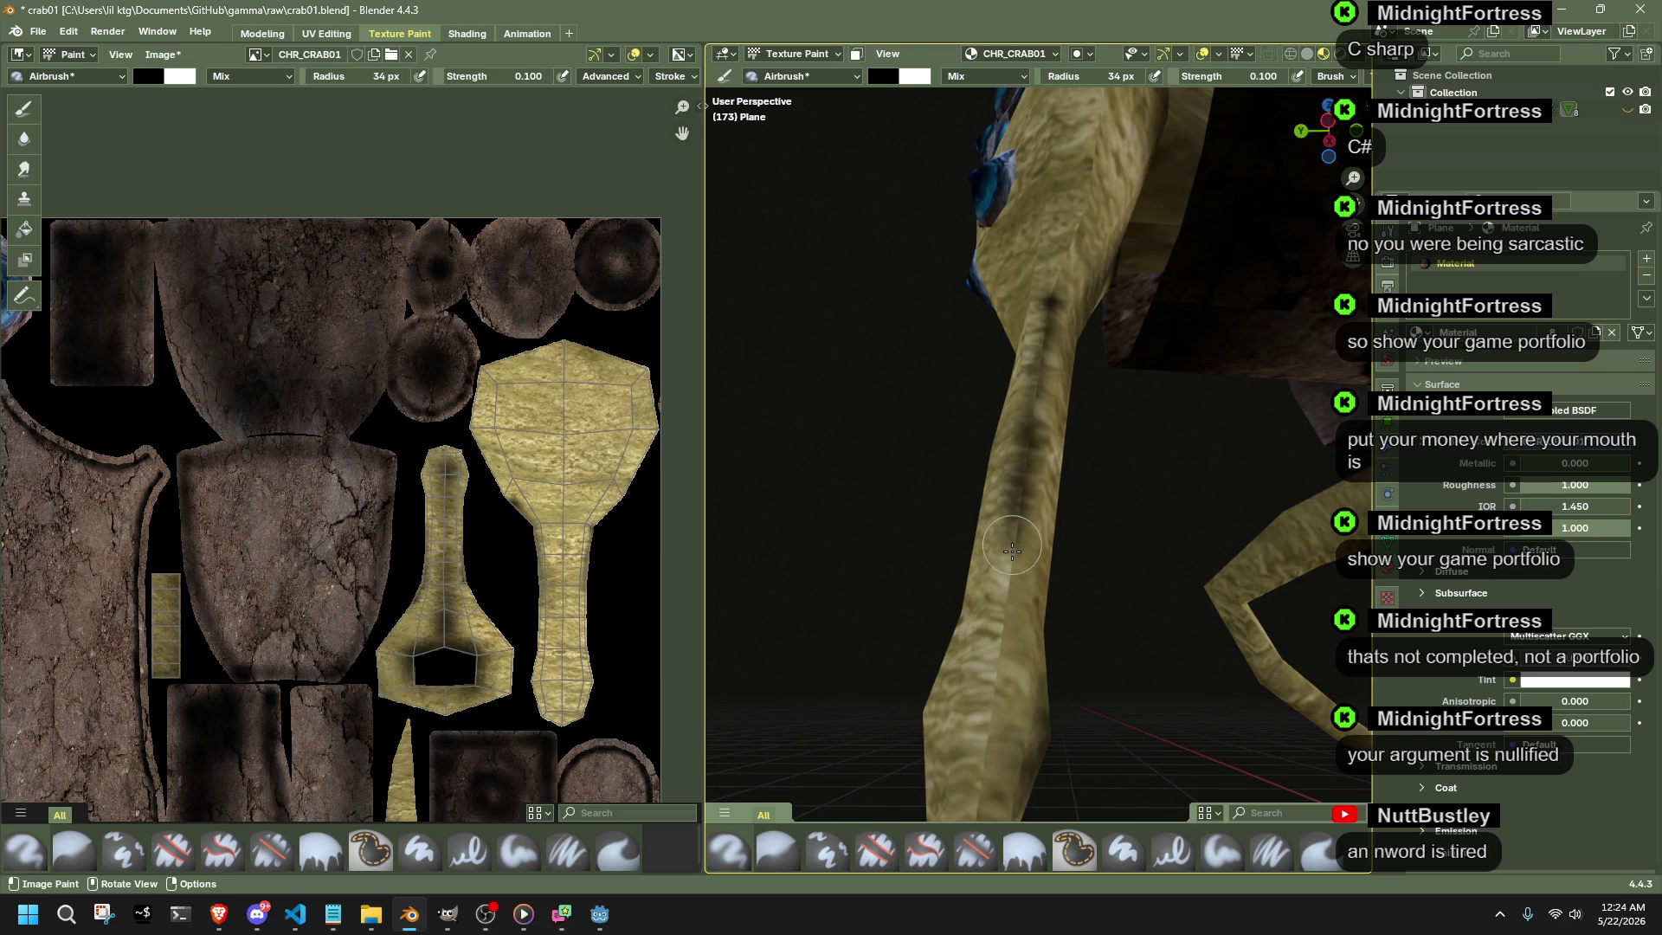
left_click_drag(1011, 550, 998, 743)
mouse_move(997, 744)
middle_mouse_down()
mouse_move(1119, 651)
mouse_move(1034, 482)
middle_mouse_up()
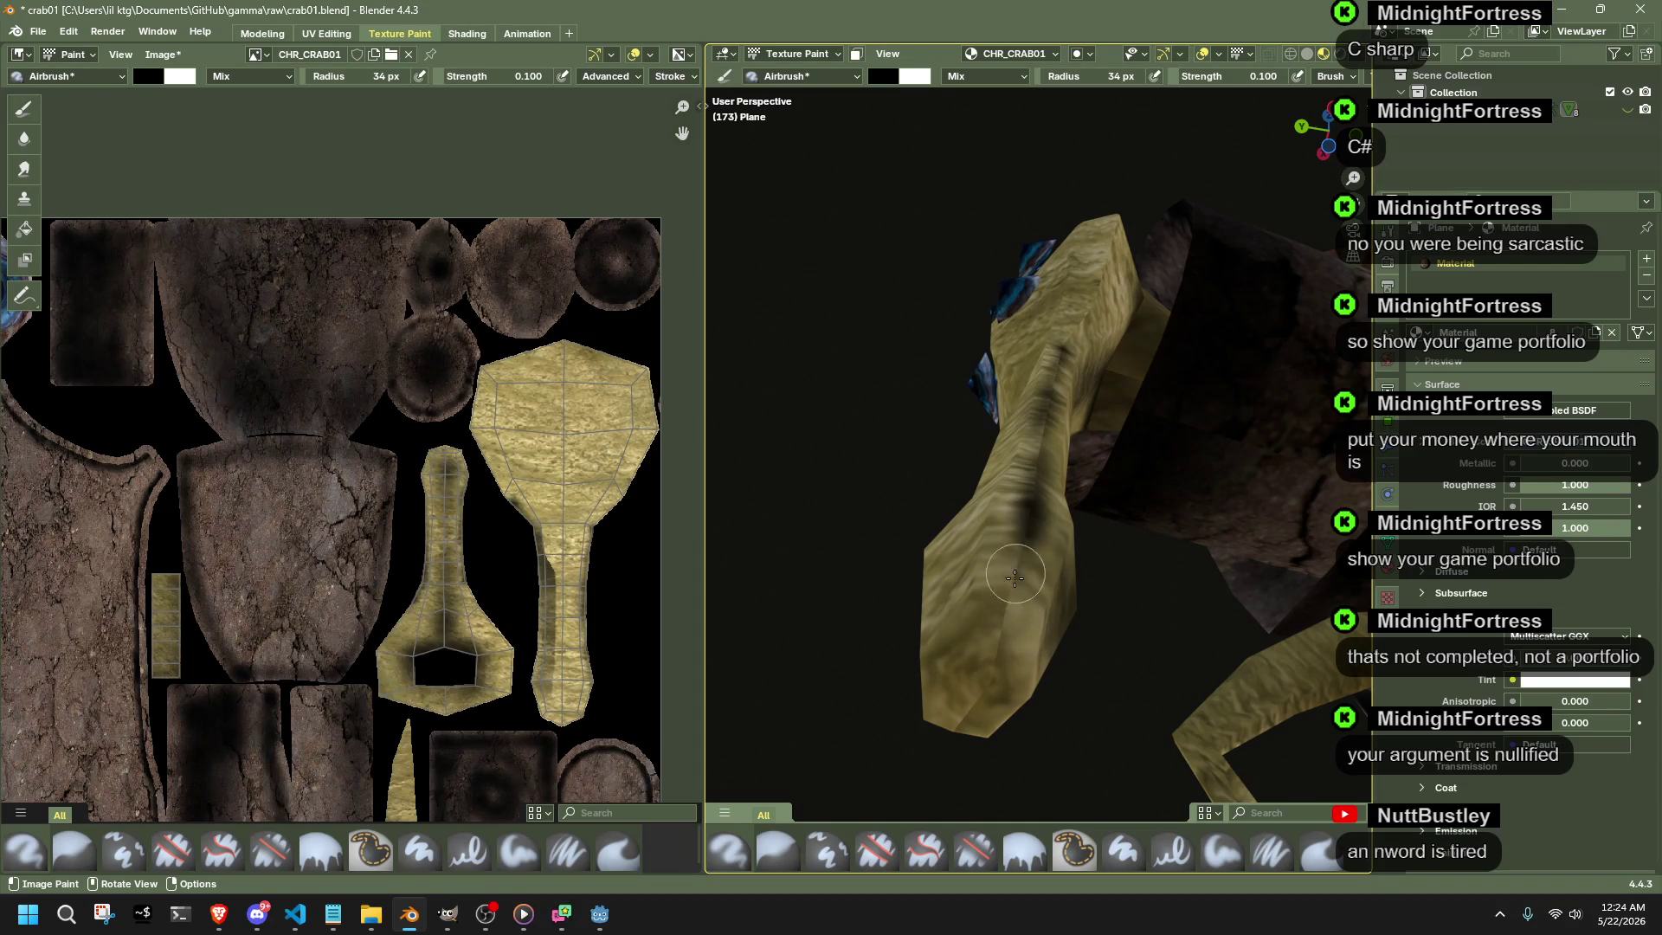
left_click_drag(1015, 577, 1018, 647)
middle_click_drag(1017, 647, 1035, 435)
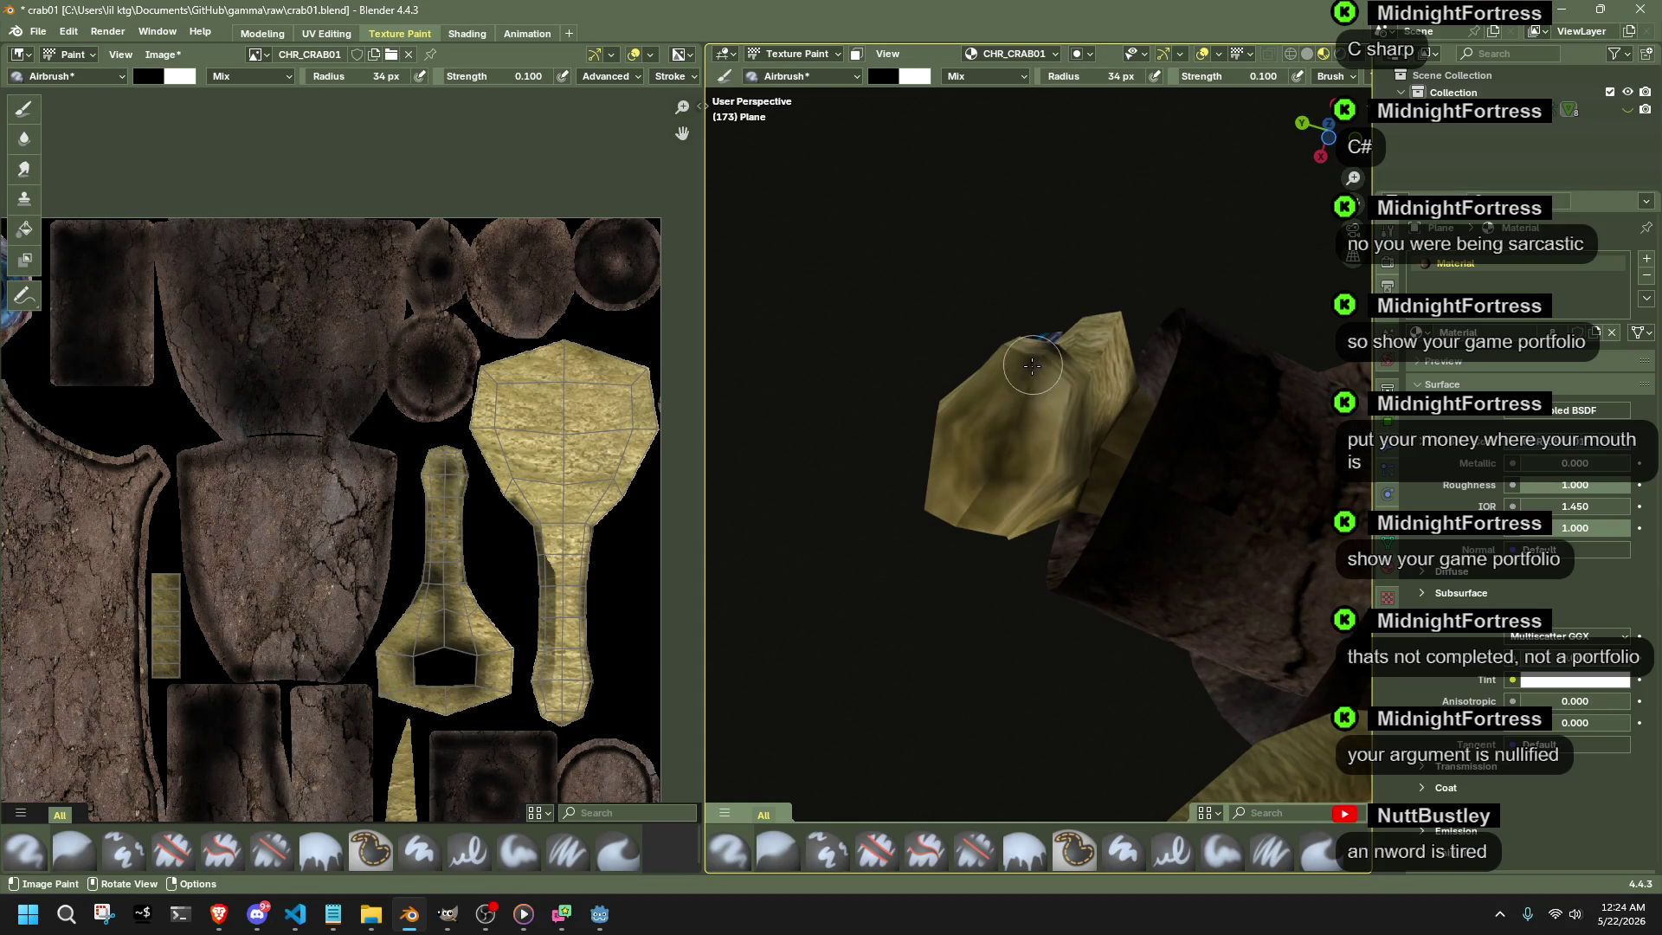
left_click_drag(995, 464, 966, 514)
left_click_drag(1026, 394, 1028, 389)
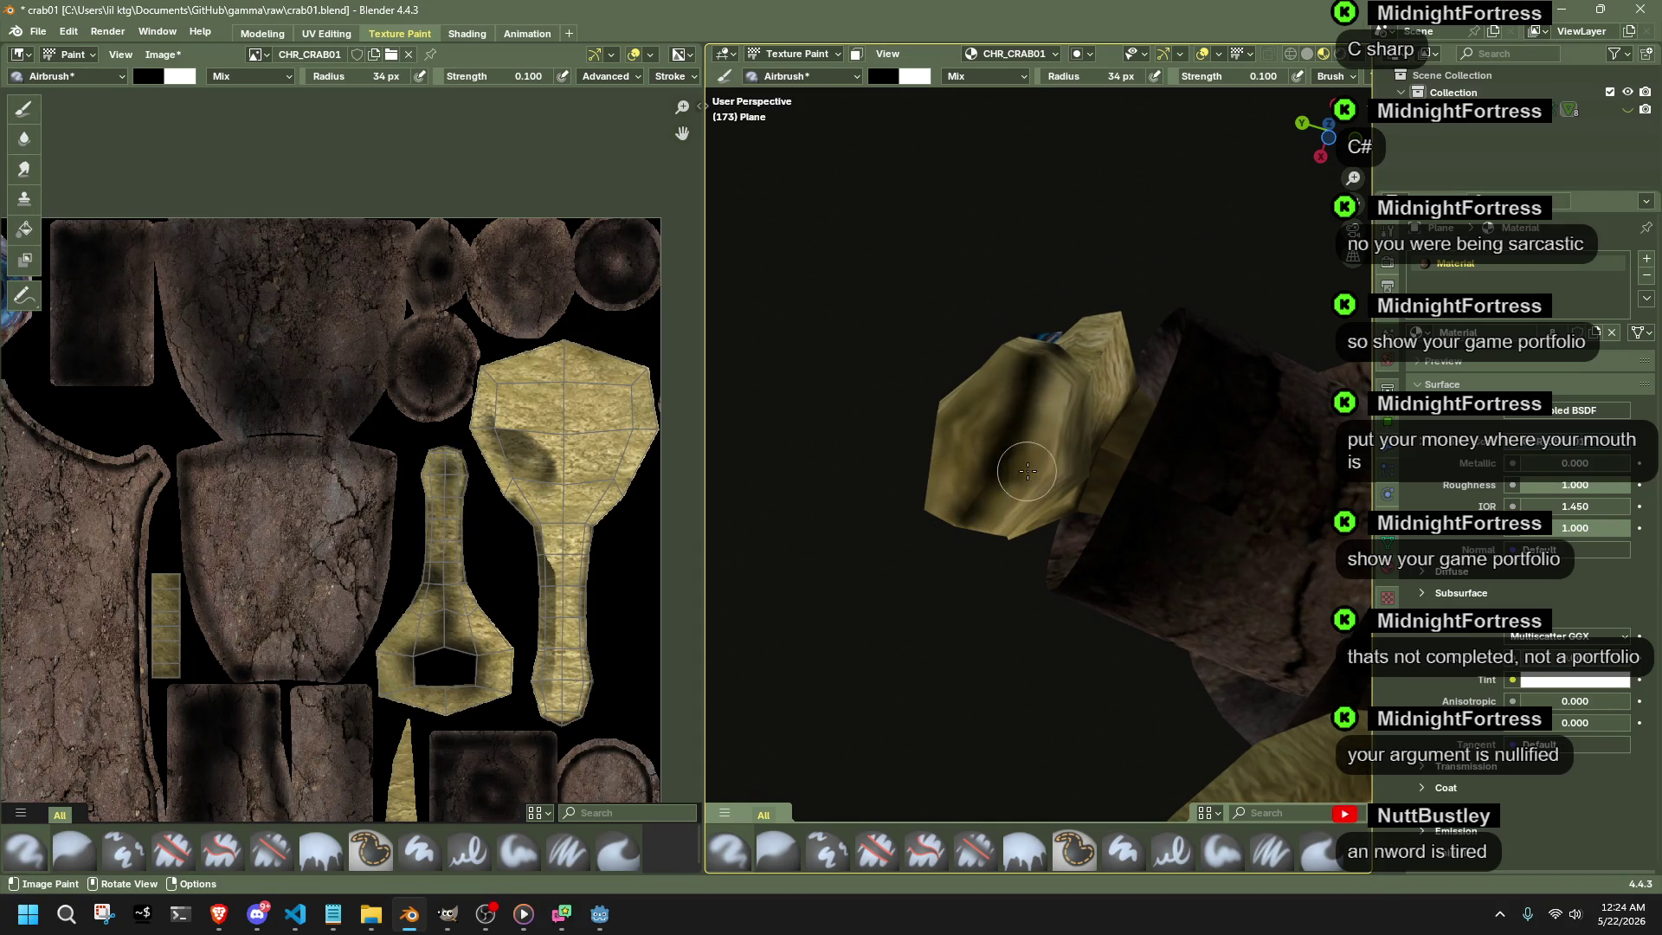
- Add more dark paint along the stalk and leg, then undo those strokes
middle_click_drag(1028, 389, 1209, 603)
left_click_drag(1162, 626, 1142, 588)
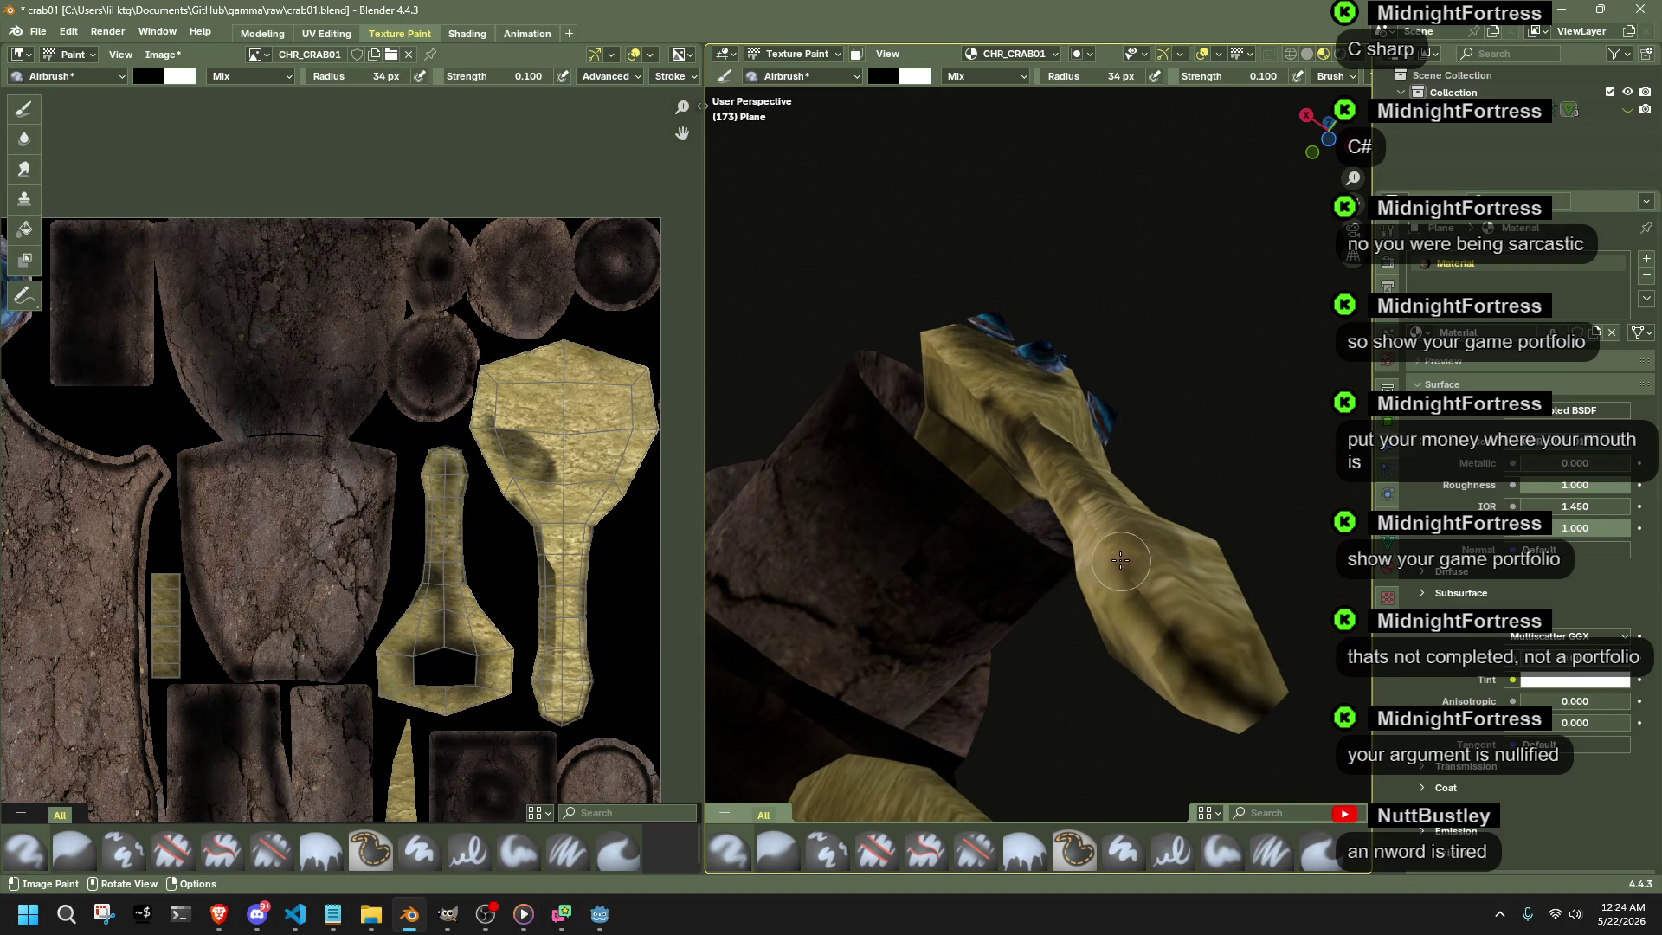
middle_click_drag(1146, 563, 1085, 691)
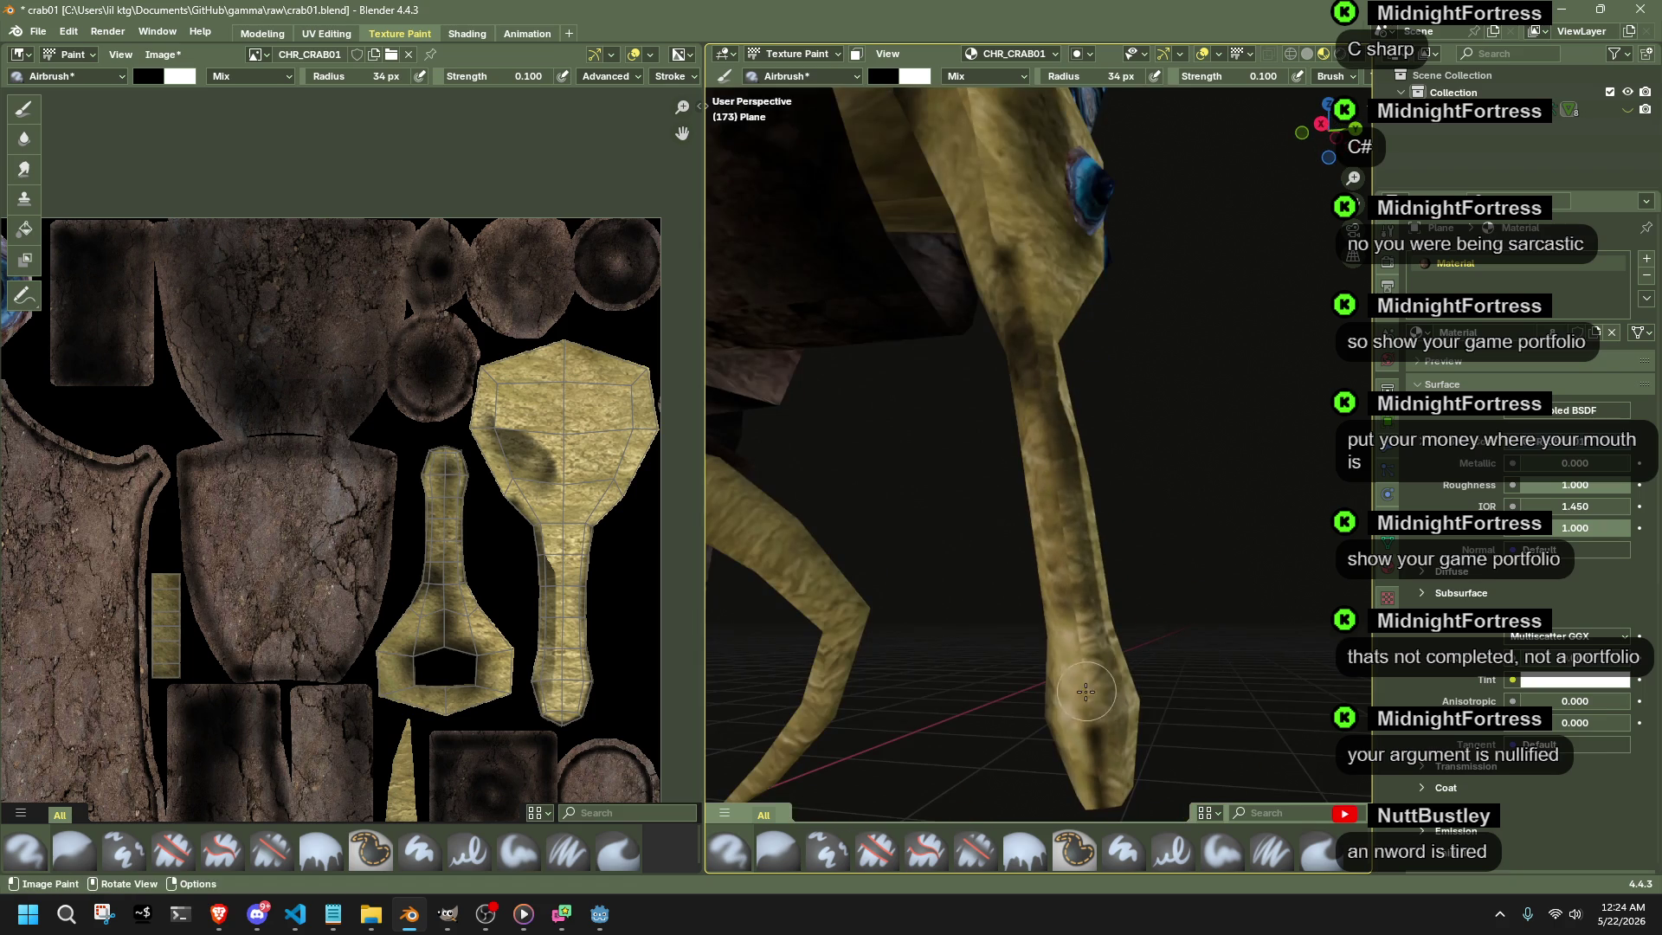
left_click_drag(1072, 665, 1067, 596)
mouse_move(1169, 575)
middle_mouse_down("ctrl")
mouse_move(1023, 584)
mouse_move(1020, 460)
middle_mouse_up("ctrl")
key("ctrl+z")
key("ctrl+z")
- Streak dark paint down the yellow leg and inspect it from several angles
mouse_move(1020, 478)
left_mouse_down()
mouse_move(971, 802)
mouse_move(998, 598)
left_mouse_up()
middle_click_drag(993, 600, 1296, 562)
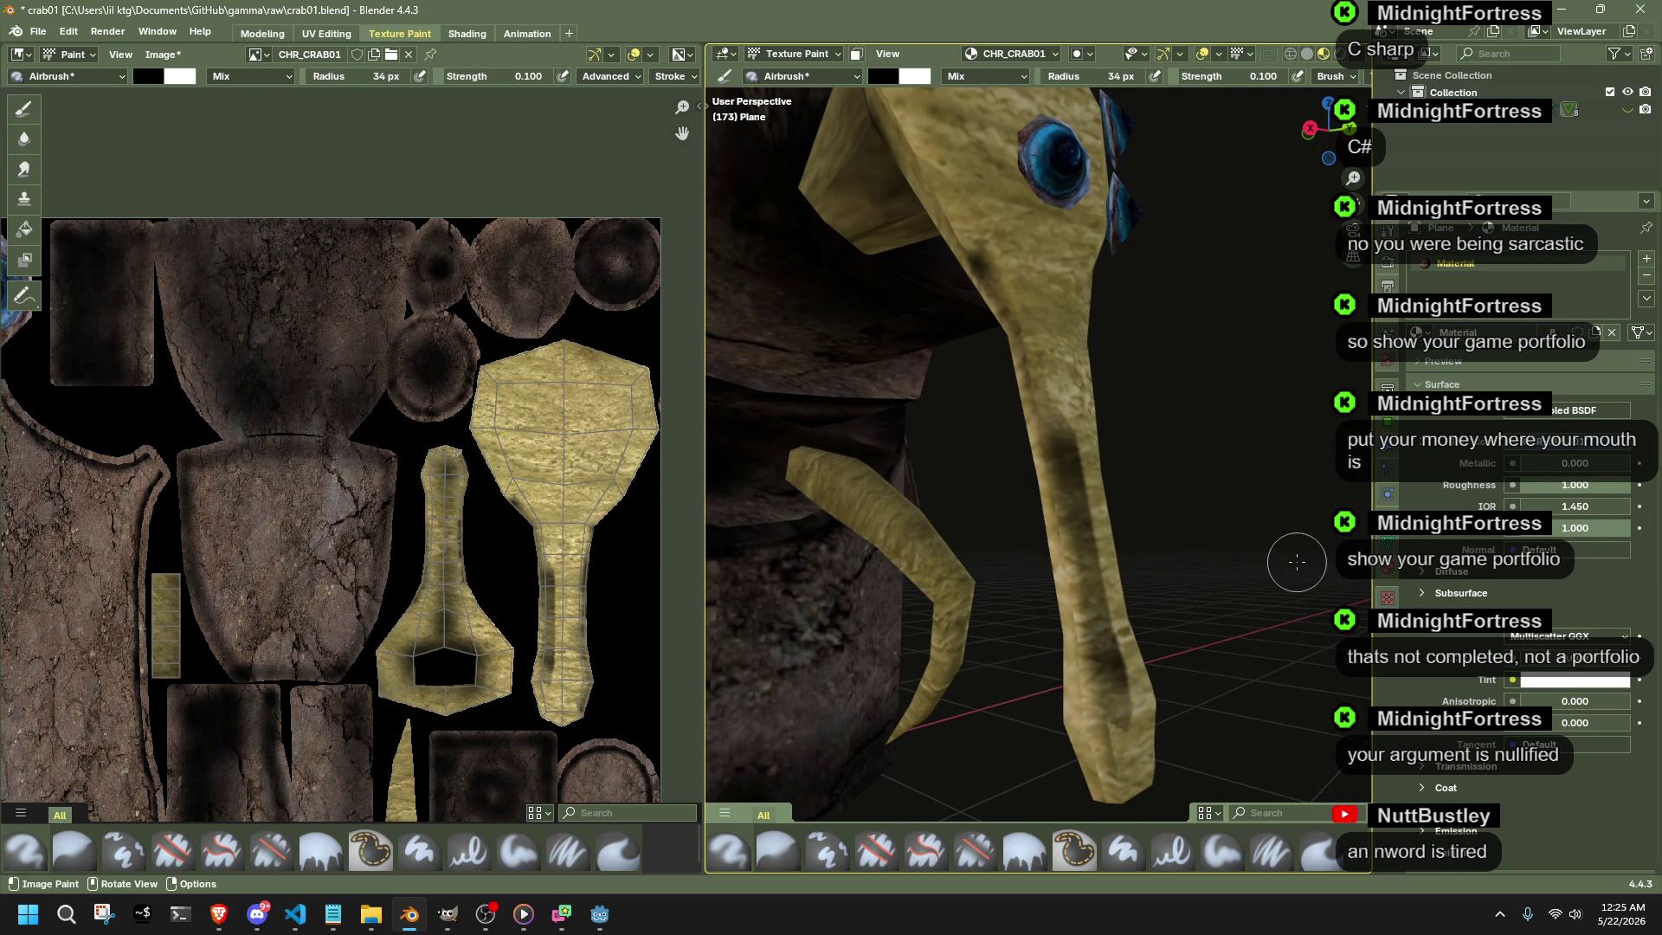
middle_click_drag(1296, 561, 898, 586)
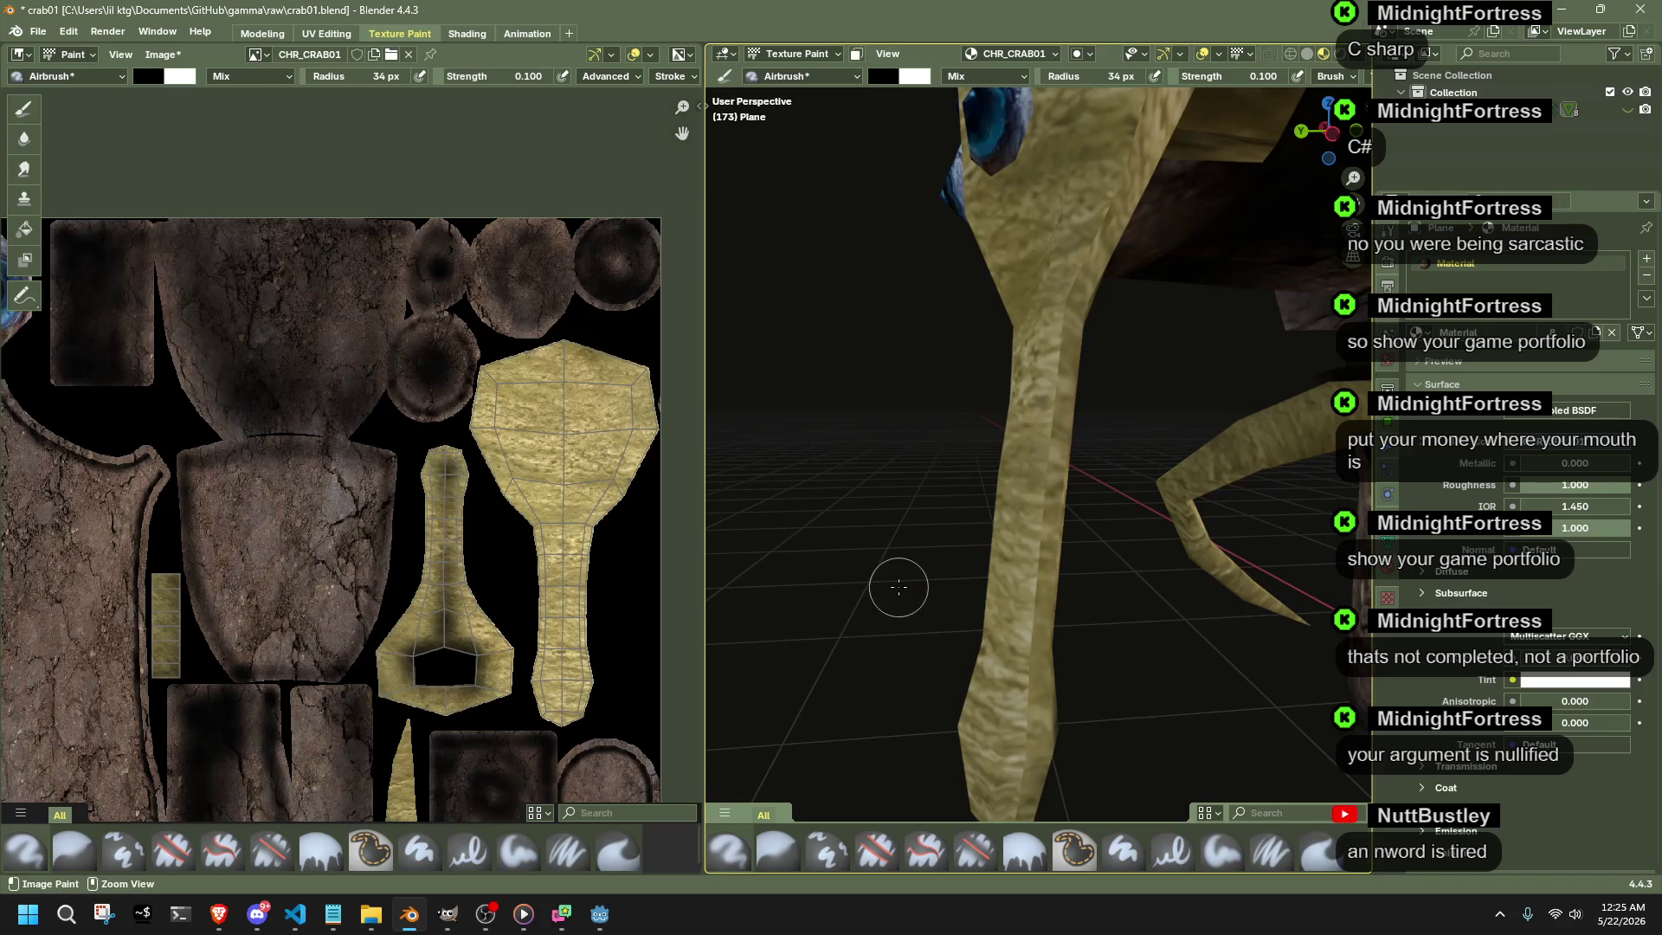
middle_click_drag(1016, 620, 1026, 638)
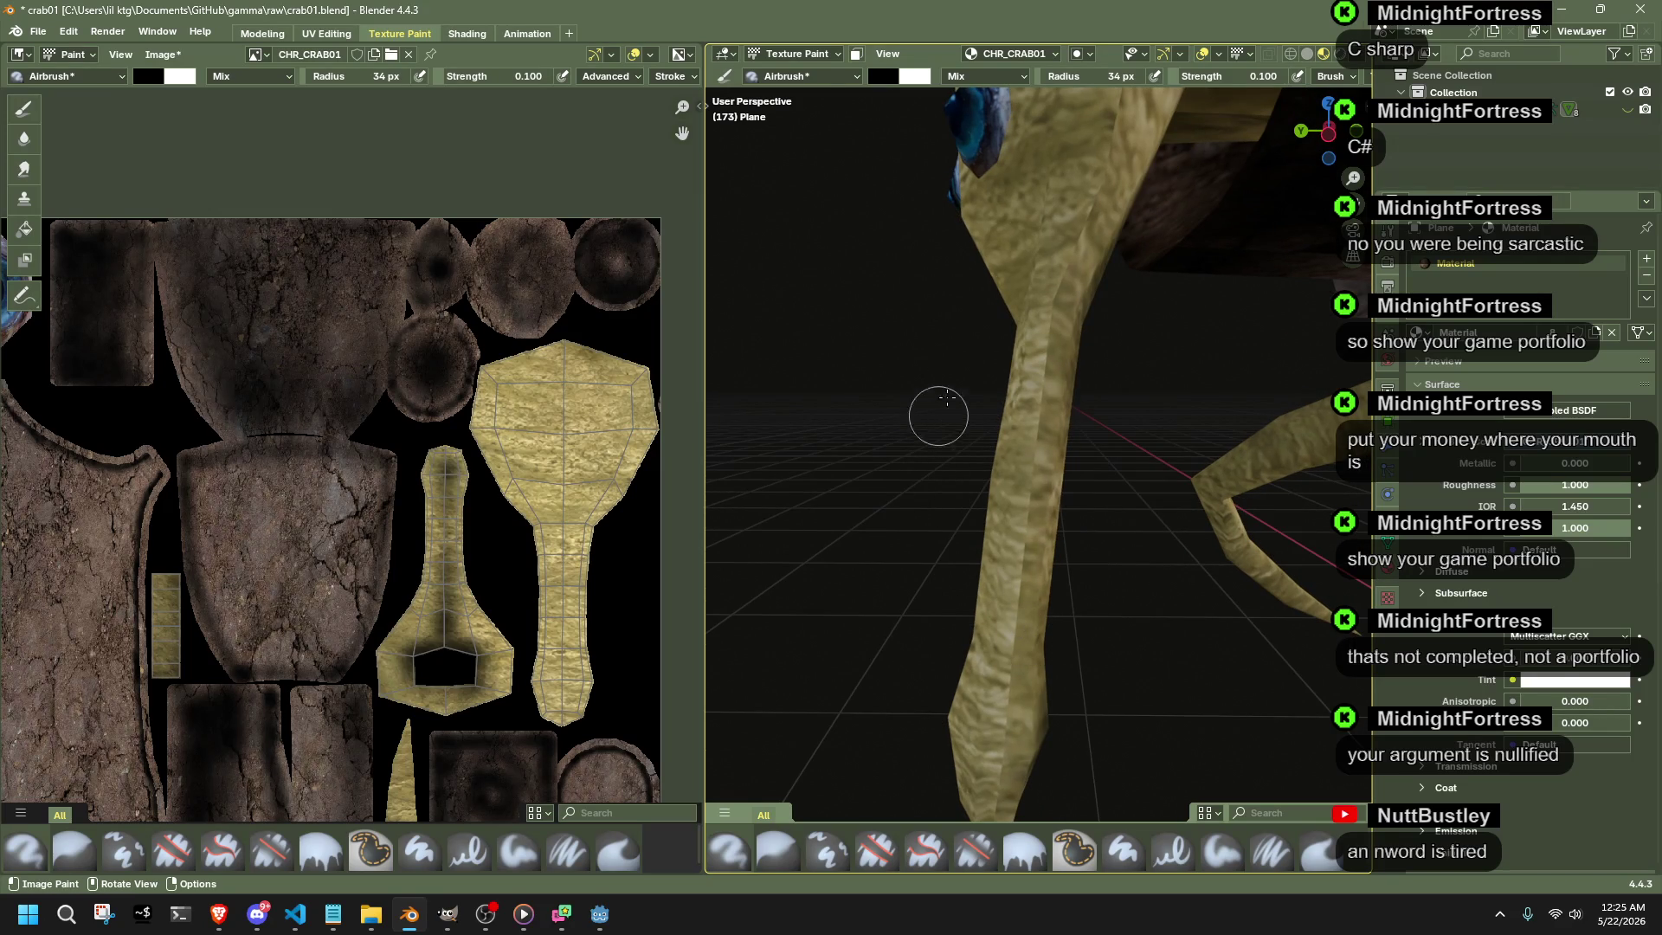
left_click(768, 73)
left_click(714, 92)
- Soften the leg shading with the Smear brush
left_click(710, 108)
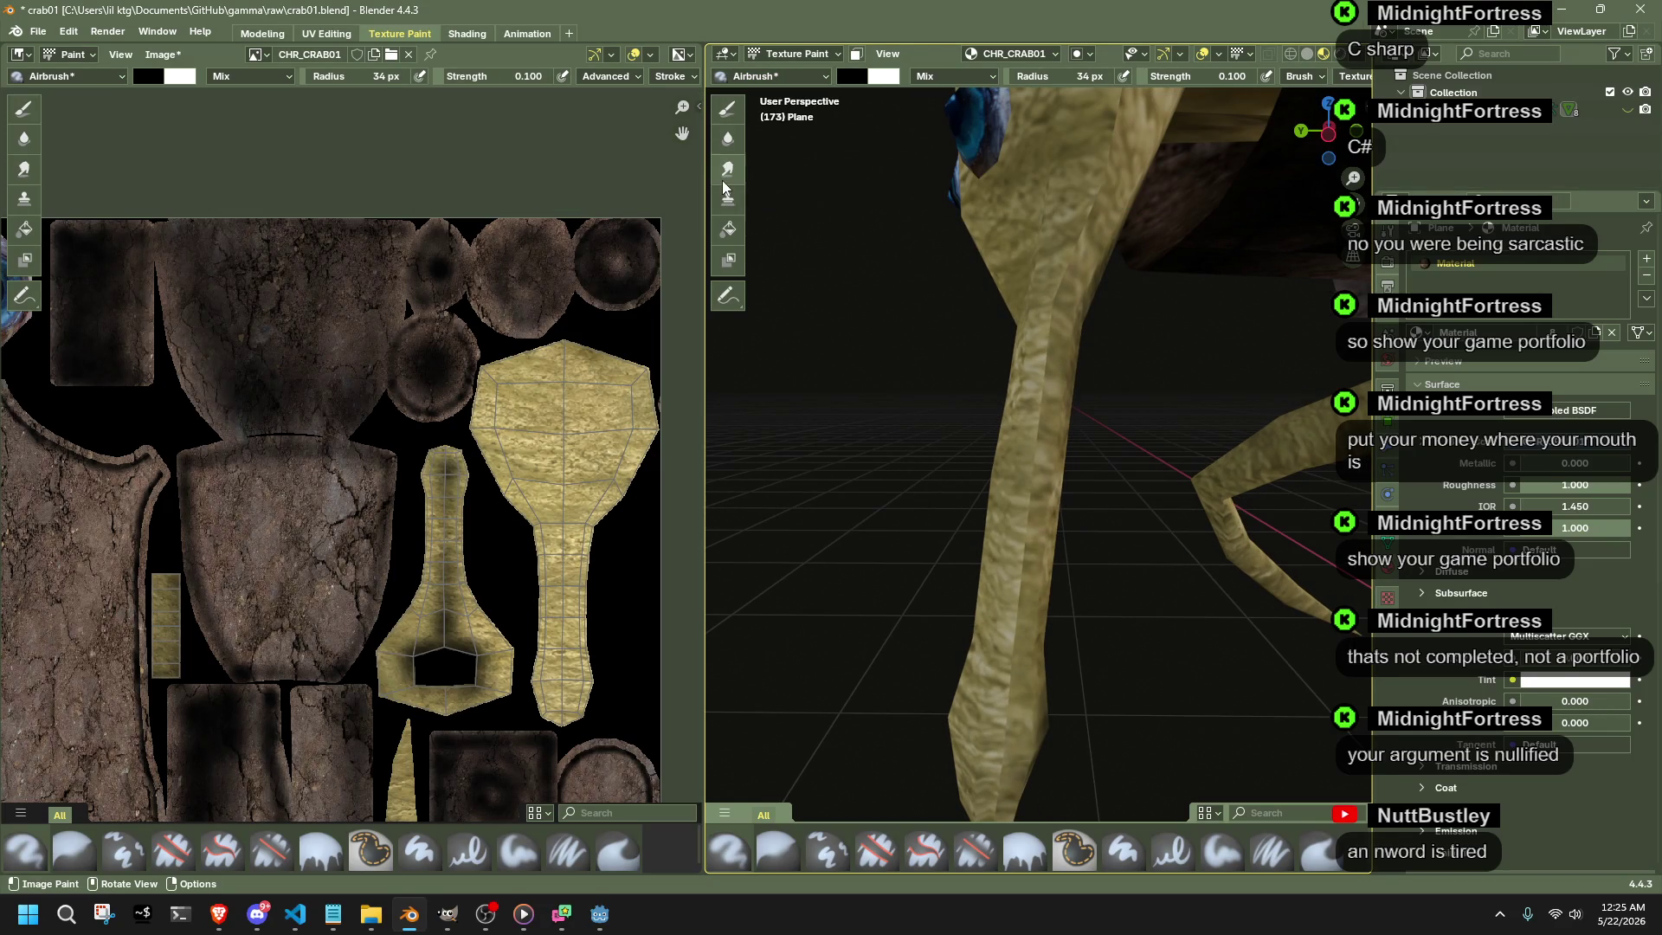
left_click(728, 169)
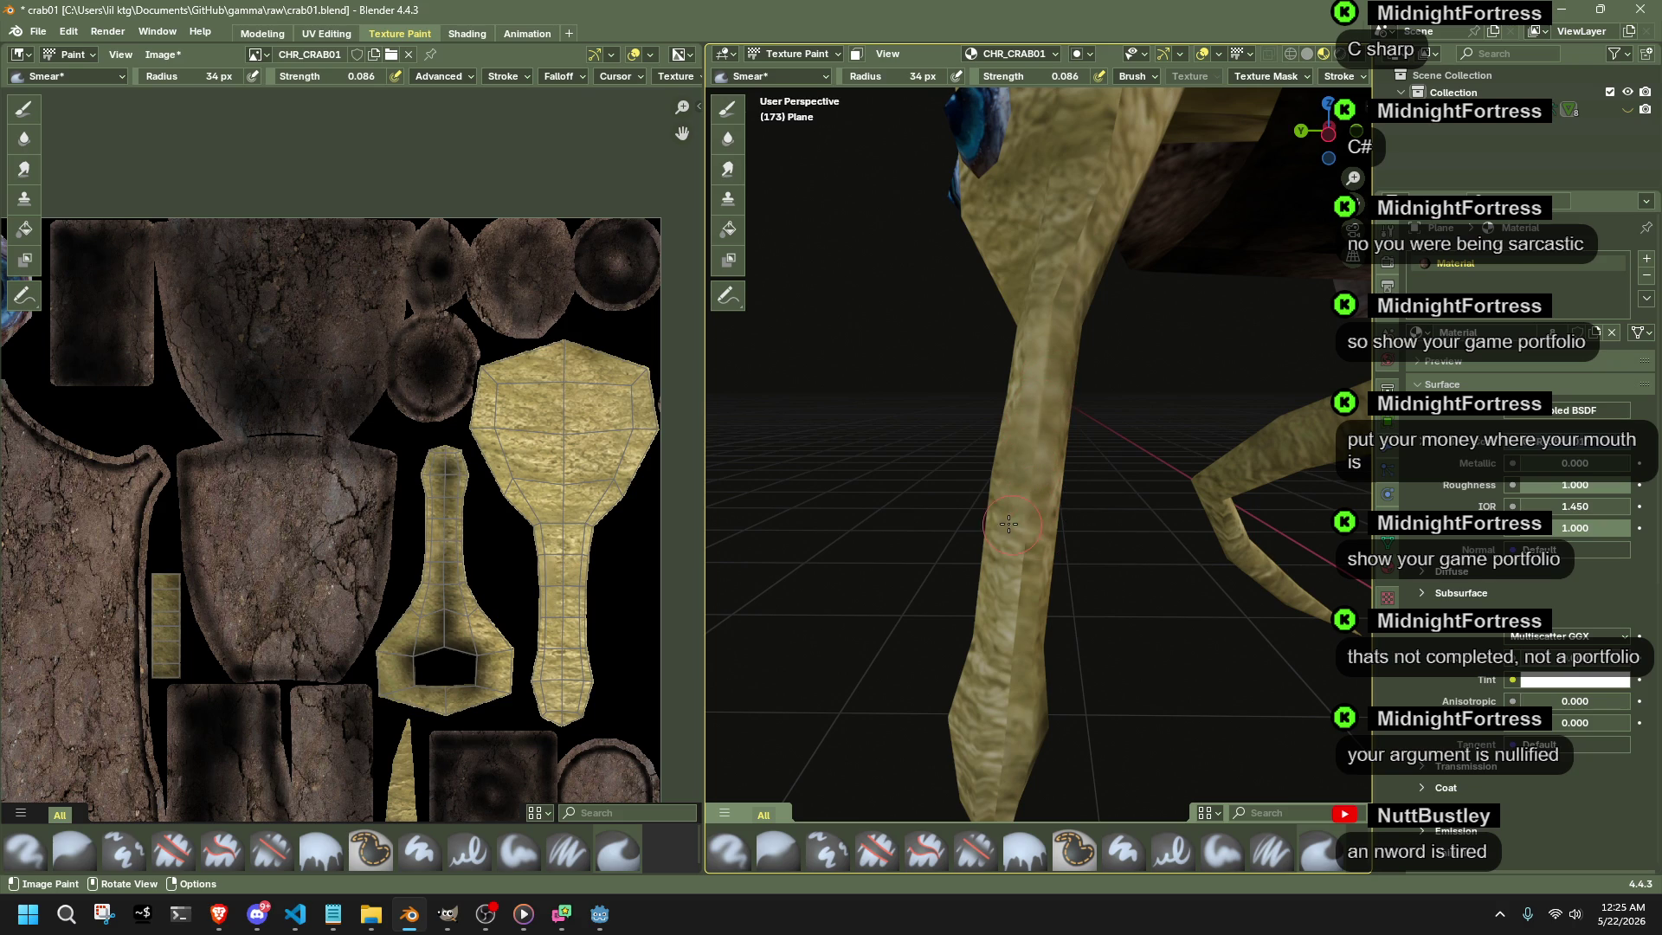
left_click_drag(1016, 596, 1023, 616)
middle_click_drag(989, 714, 1101, 377)
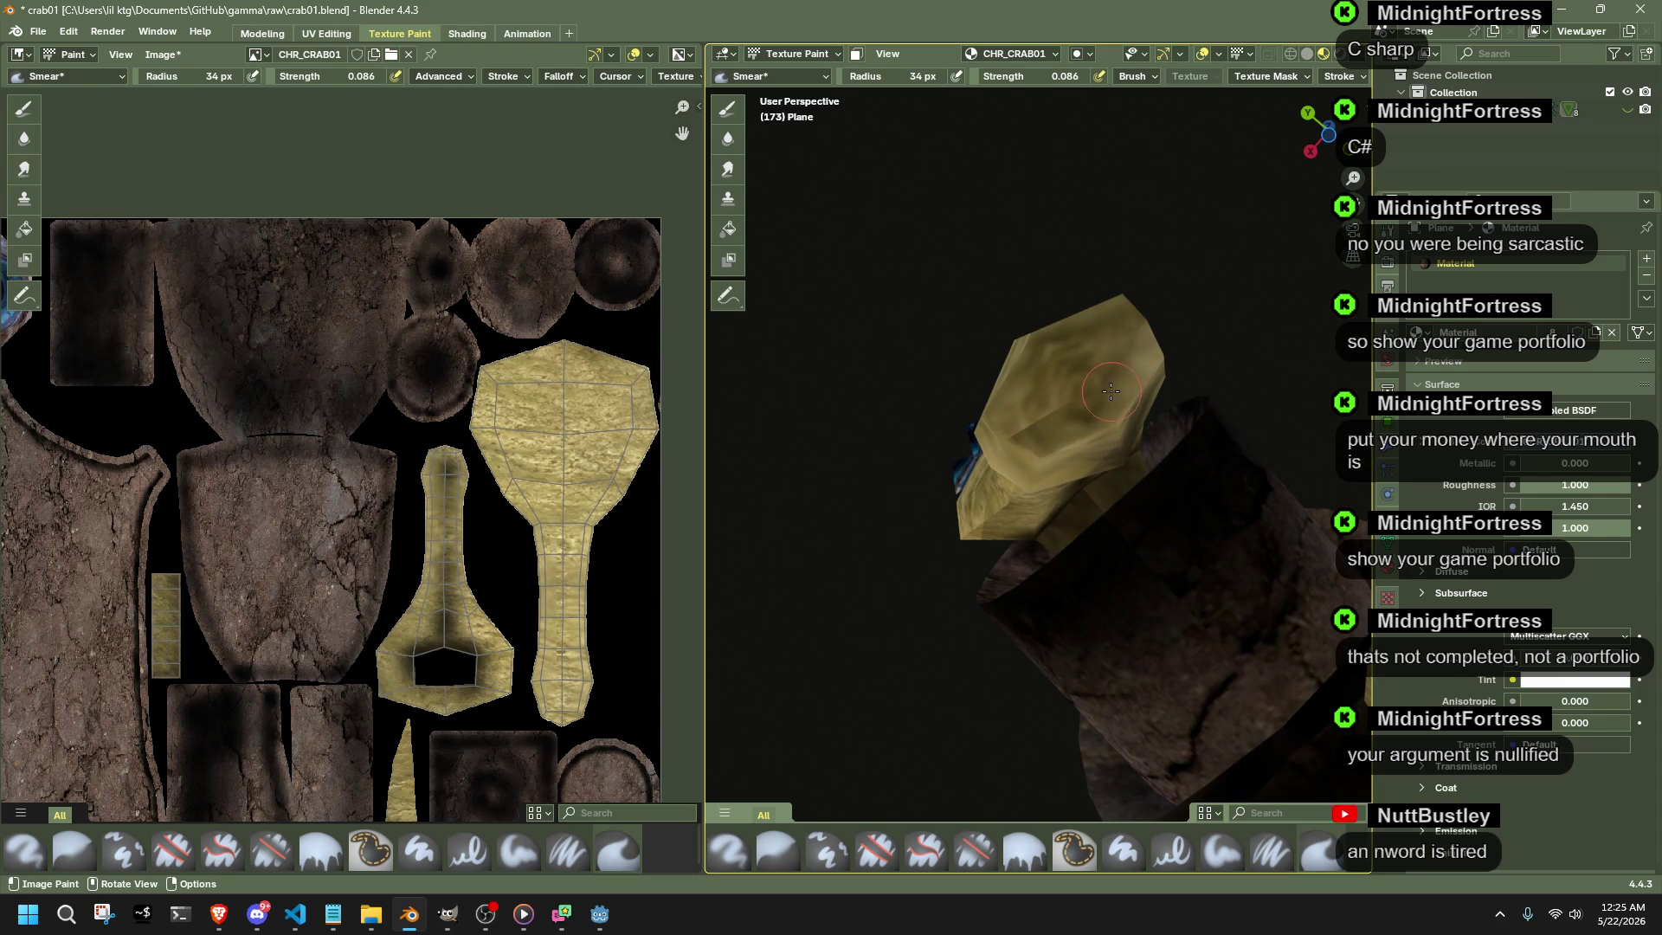
middle_click_drag(1007, 443, 1143, 730)
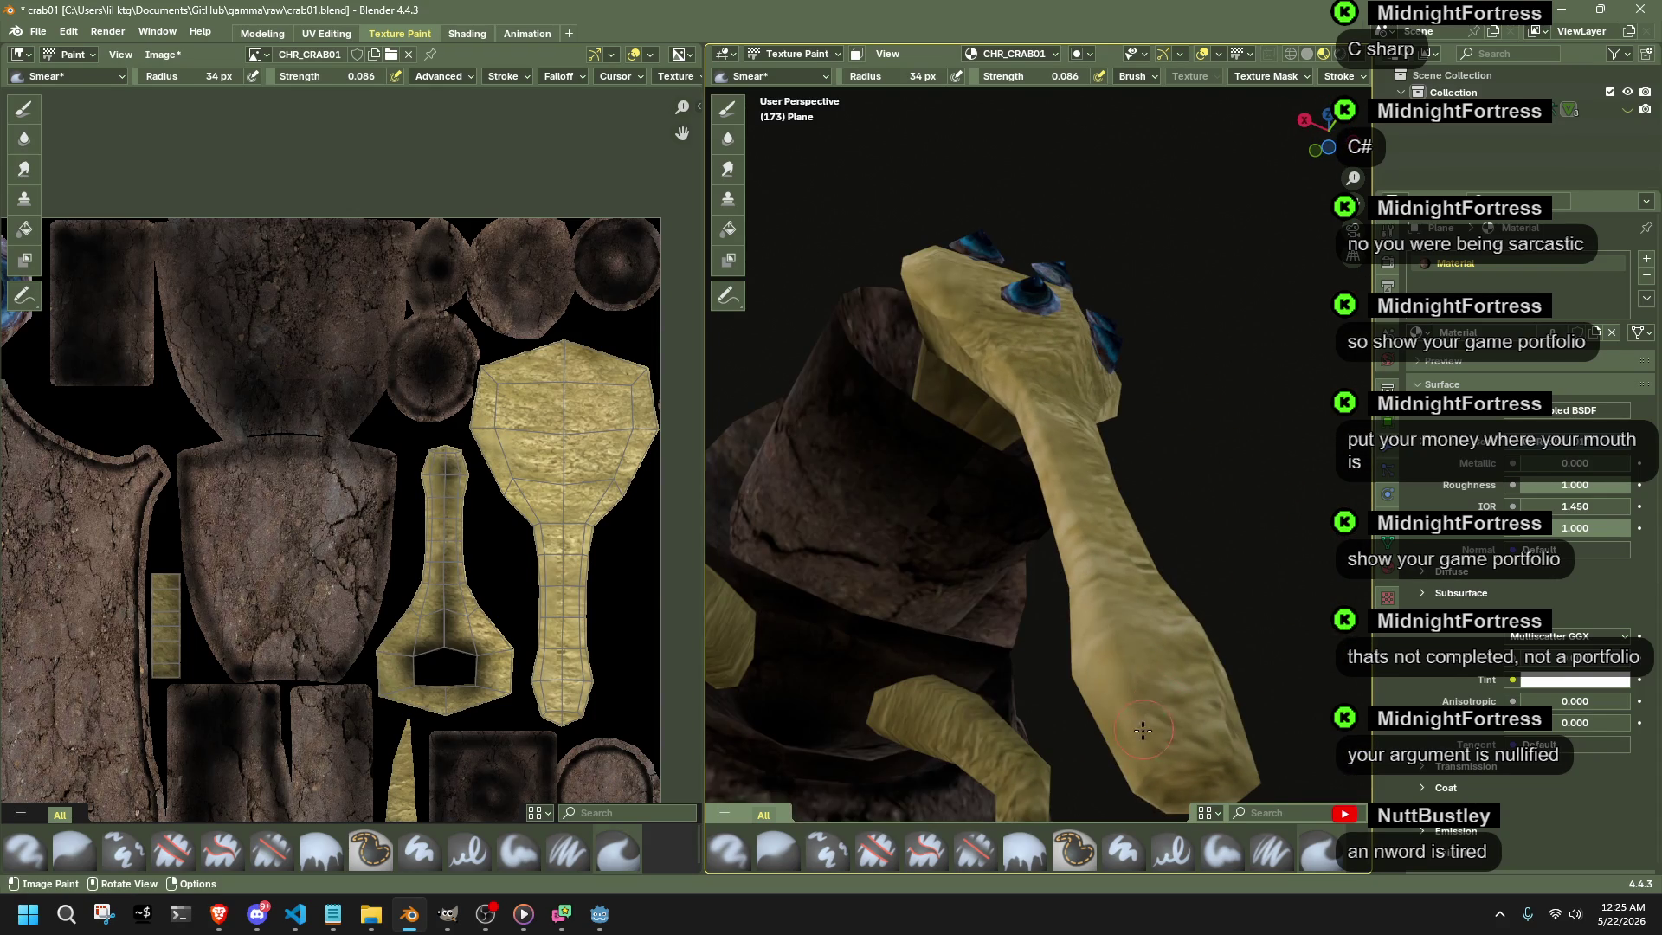
middle_click_drag(1072, 649, 814, 591)
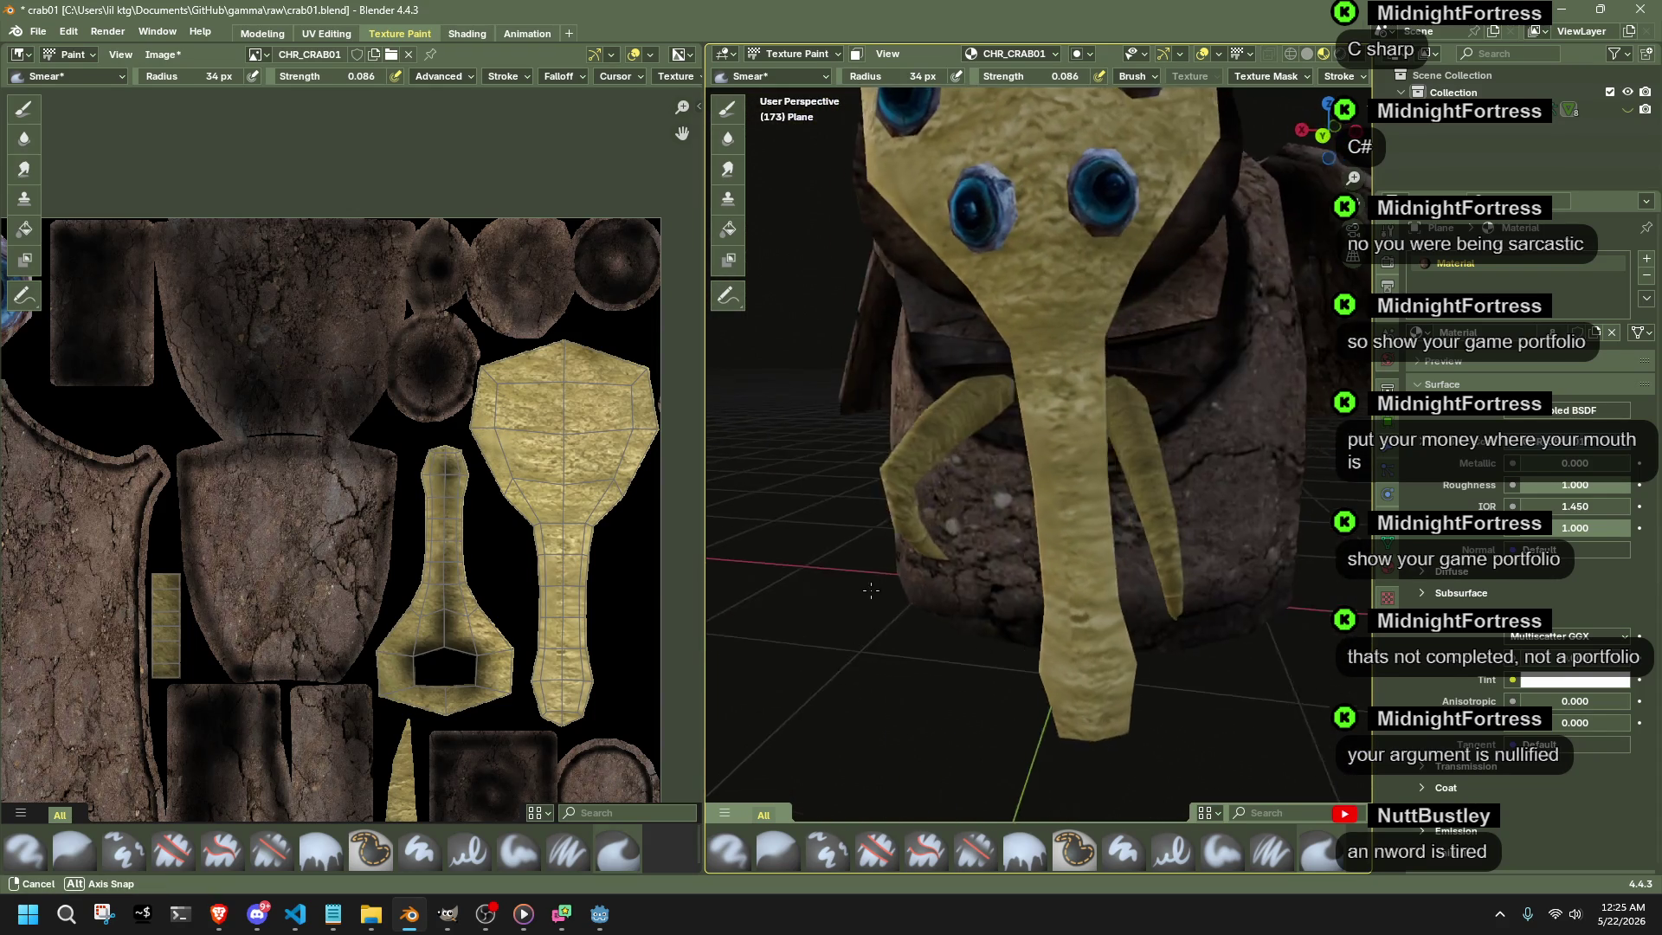
mouse_move(814, 591)
middle_mouse_down()
mouse_move(971, 443)
mouse_move(908, 558)
middle_mouse_up()
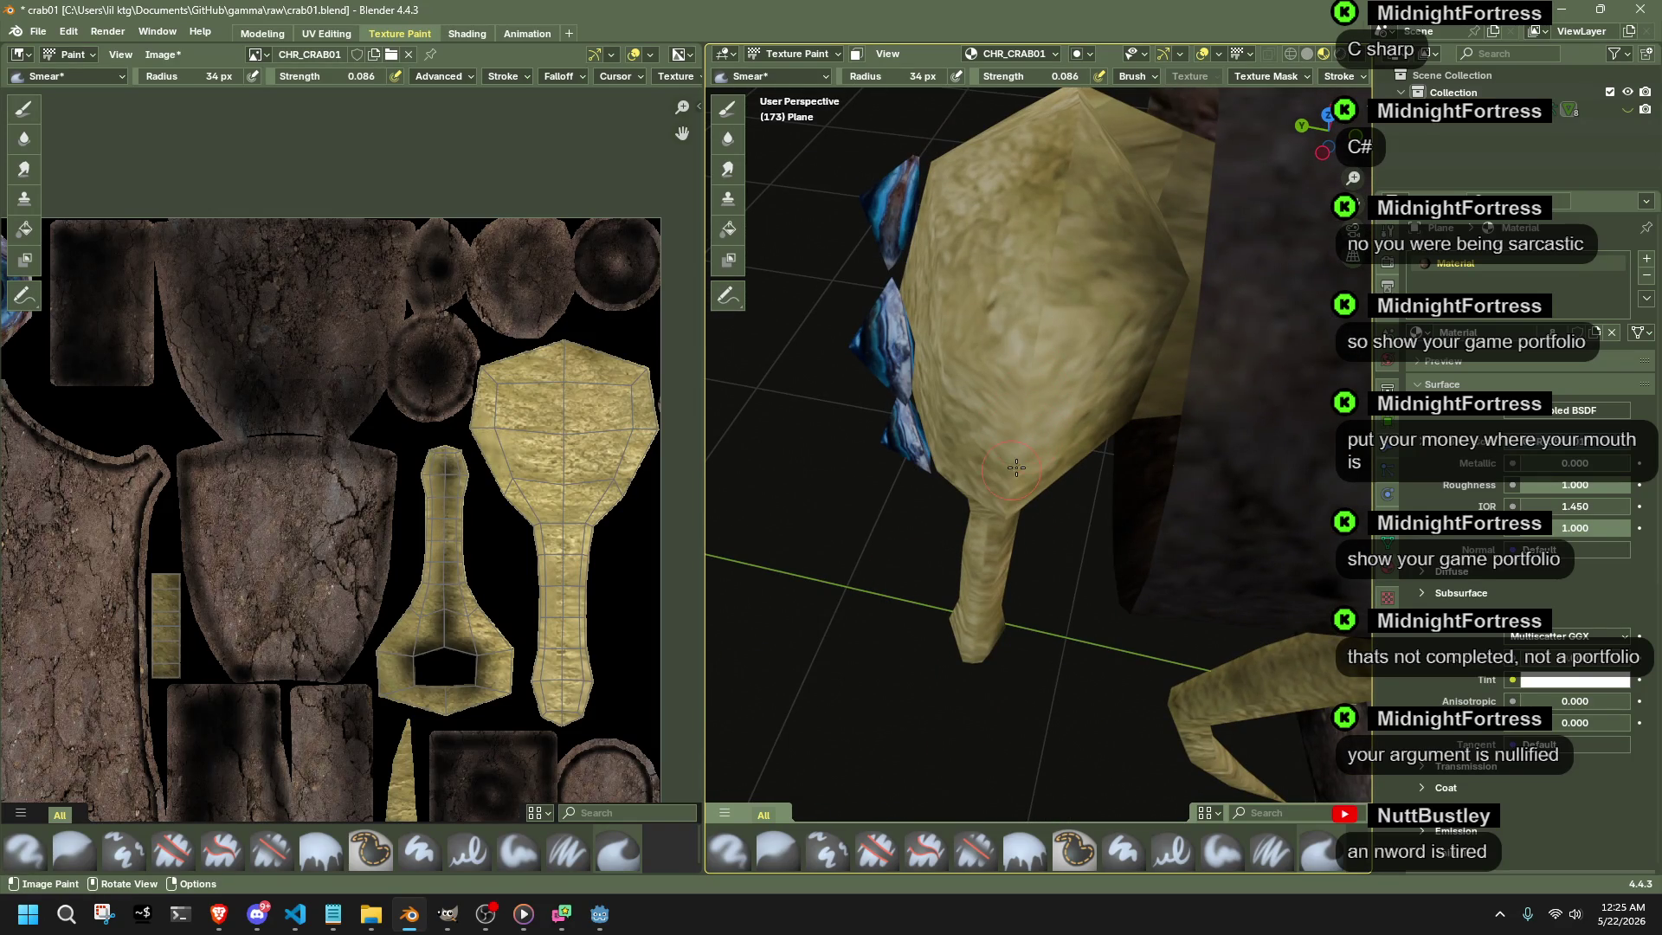
- Inspect the leg from below and open the stalk mesh in Edit Mode
middle_click_drag(1035, 480, 1018, 367)
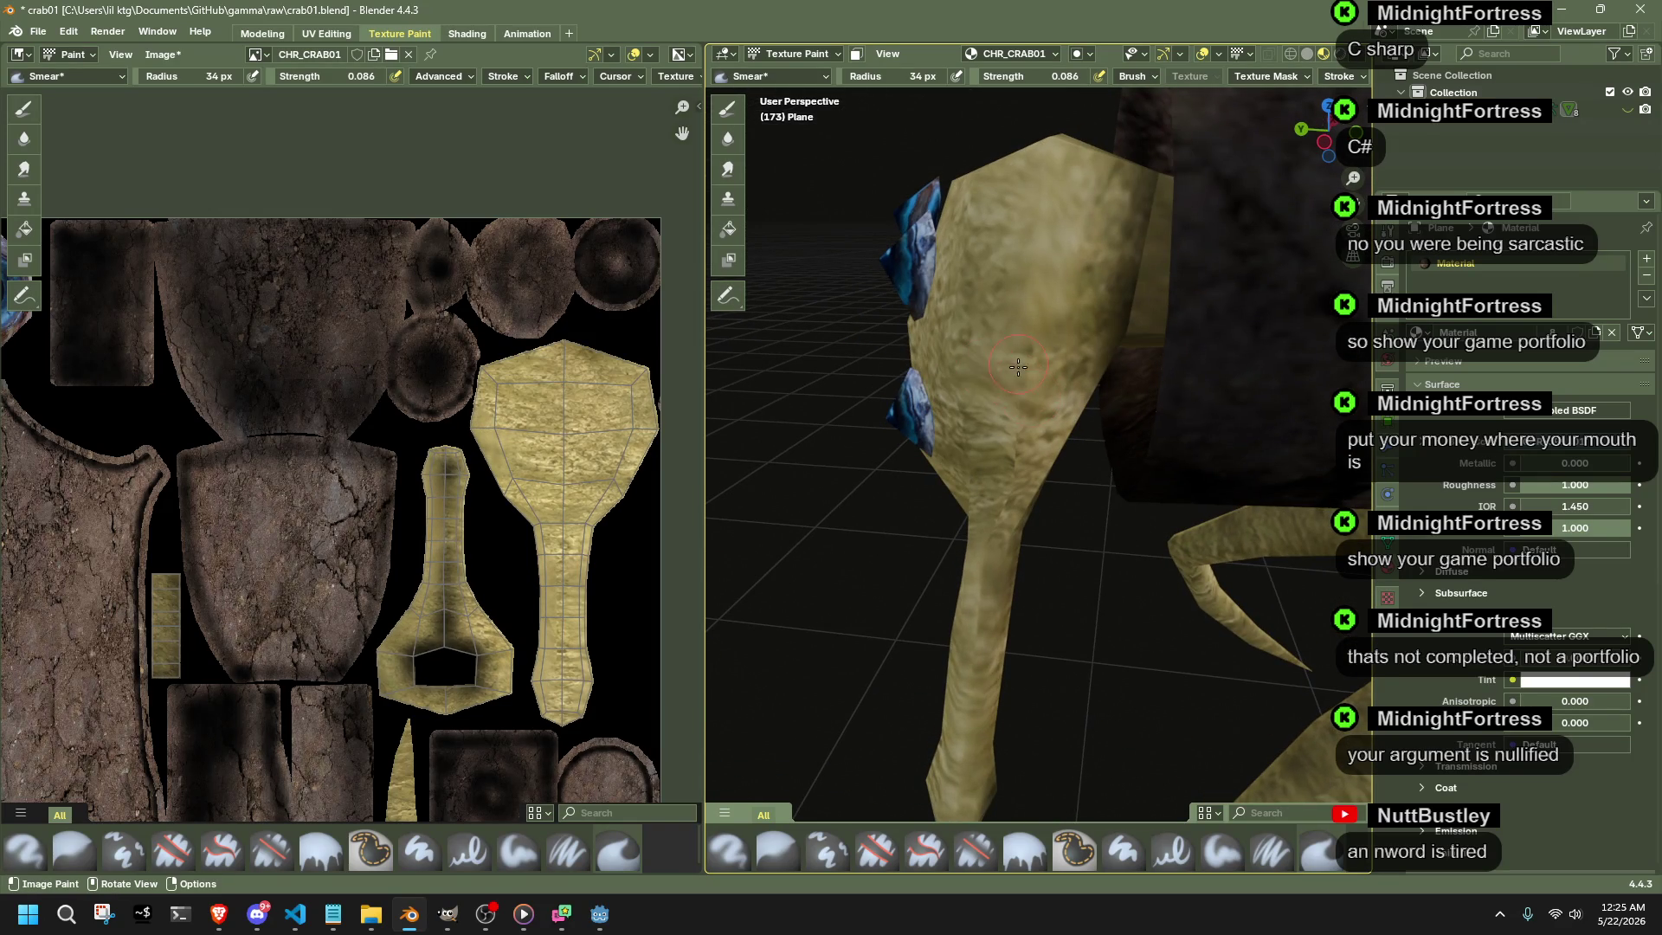
middle_click_drag(1011, 479, 1035, 386)
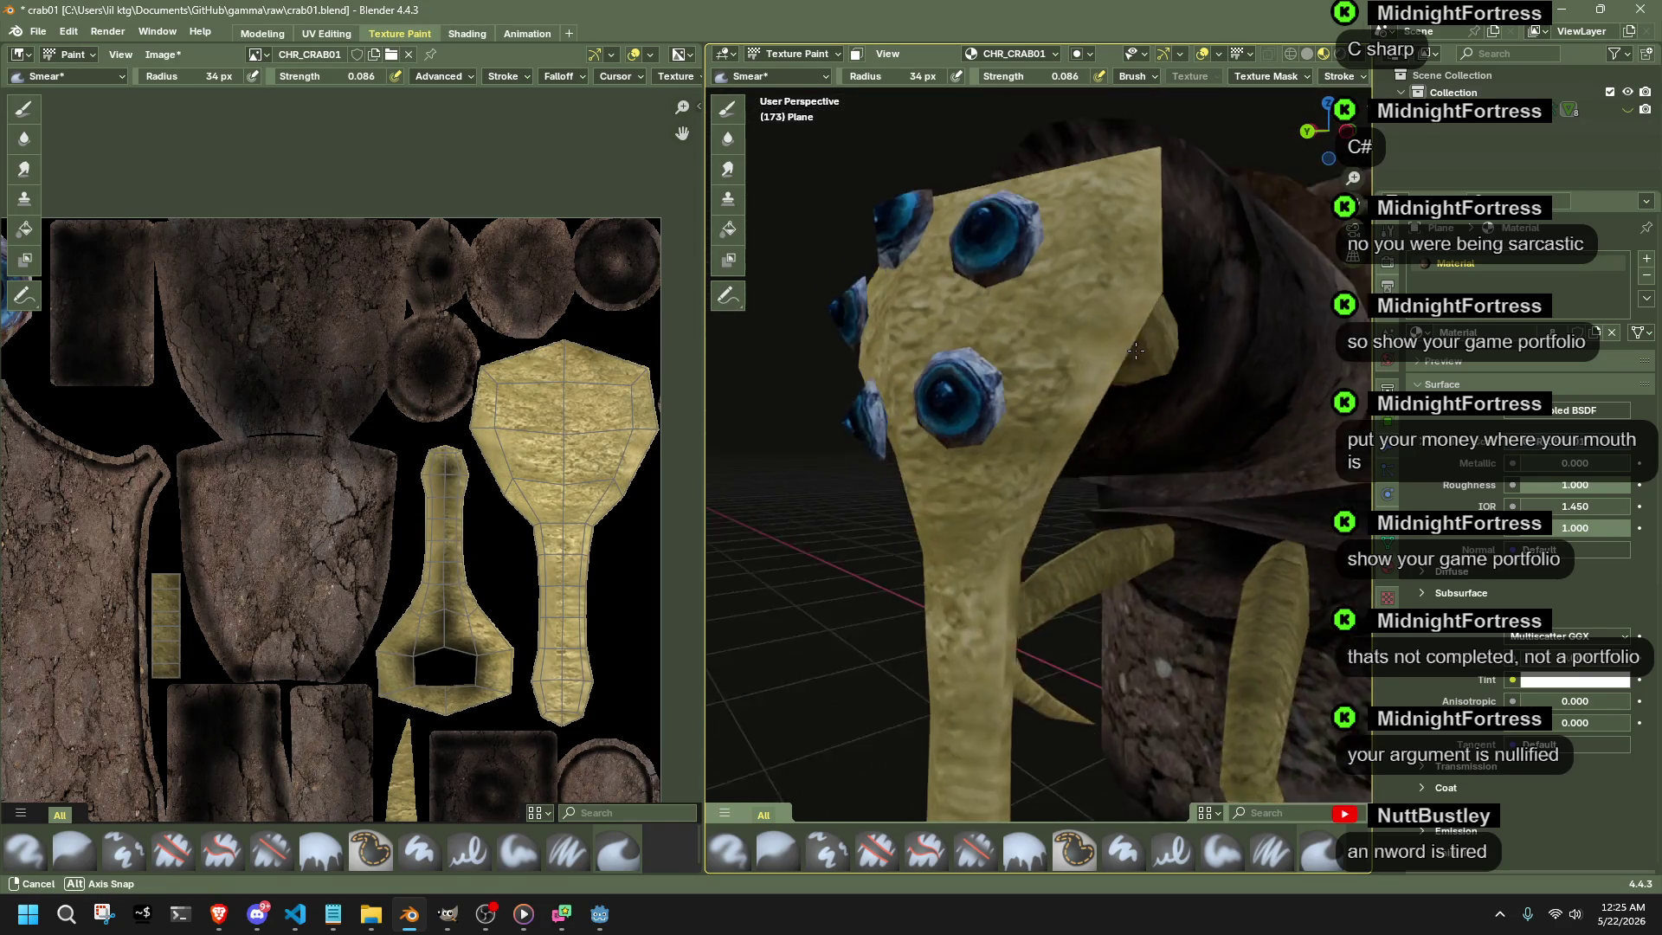
middle_click_drag(1034, 386, 1121, 412)
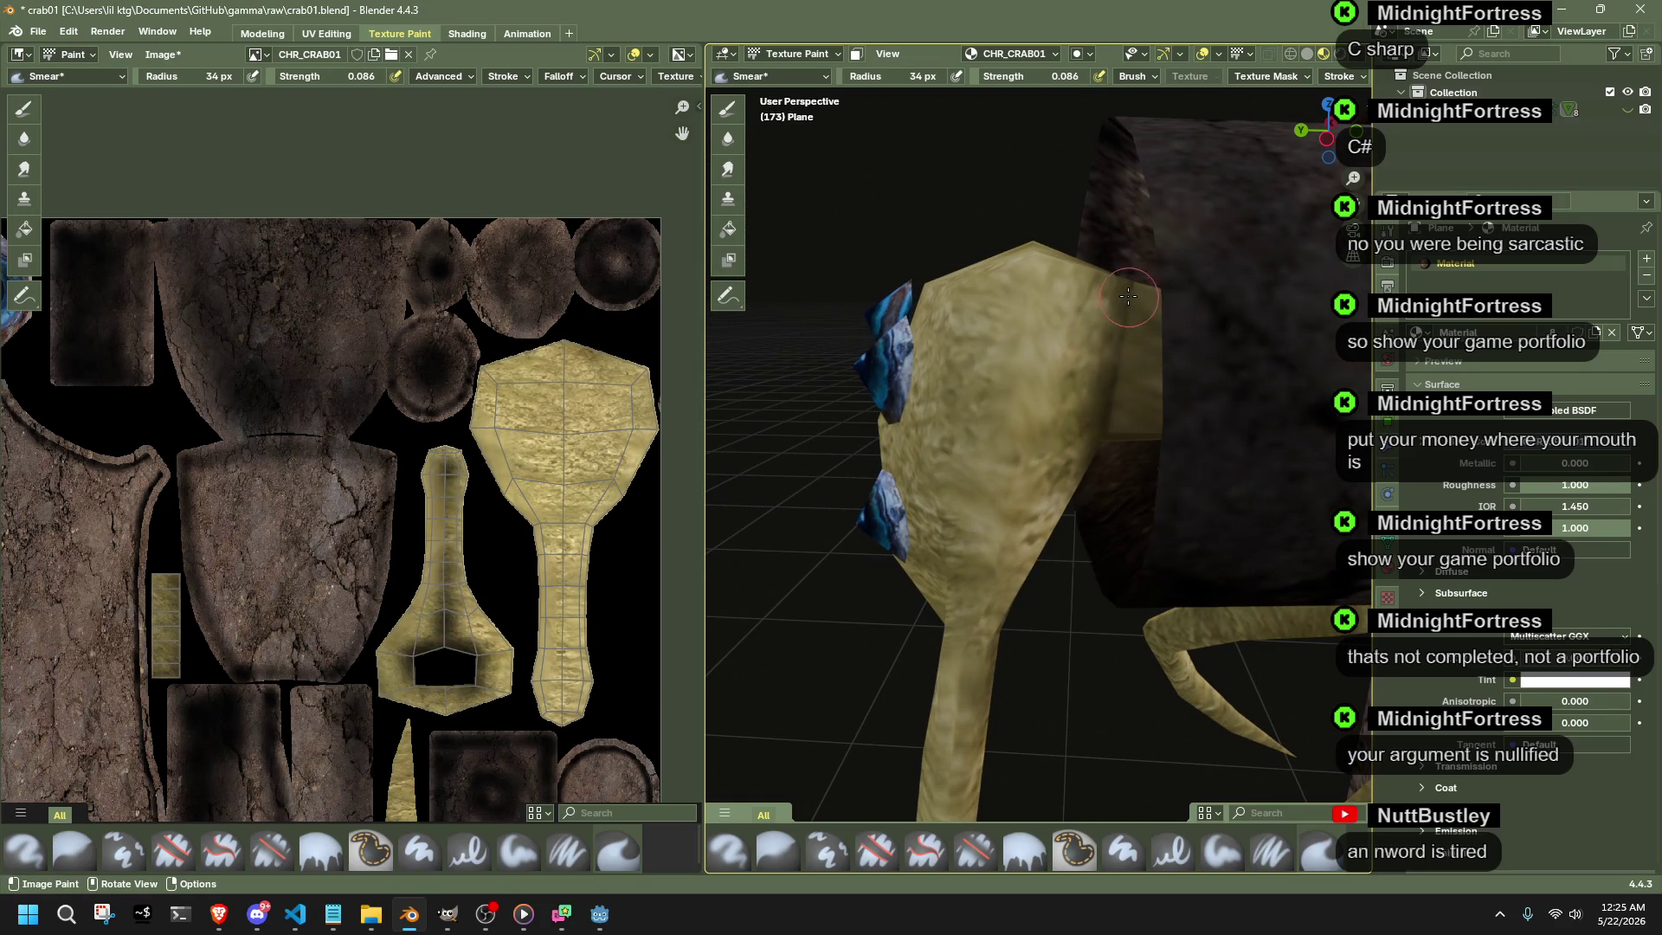
mouse_move(1104, 418)
middle_mouse_down()
mouse_move(1028, 352)
mouse_move(1160, 337)
mouse_move(1009, 190)
mouse_move(1003, 135)
middle_mouse_up()
key("Tab")
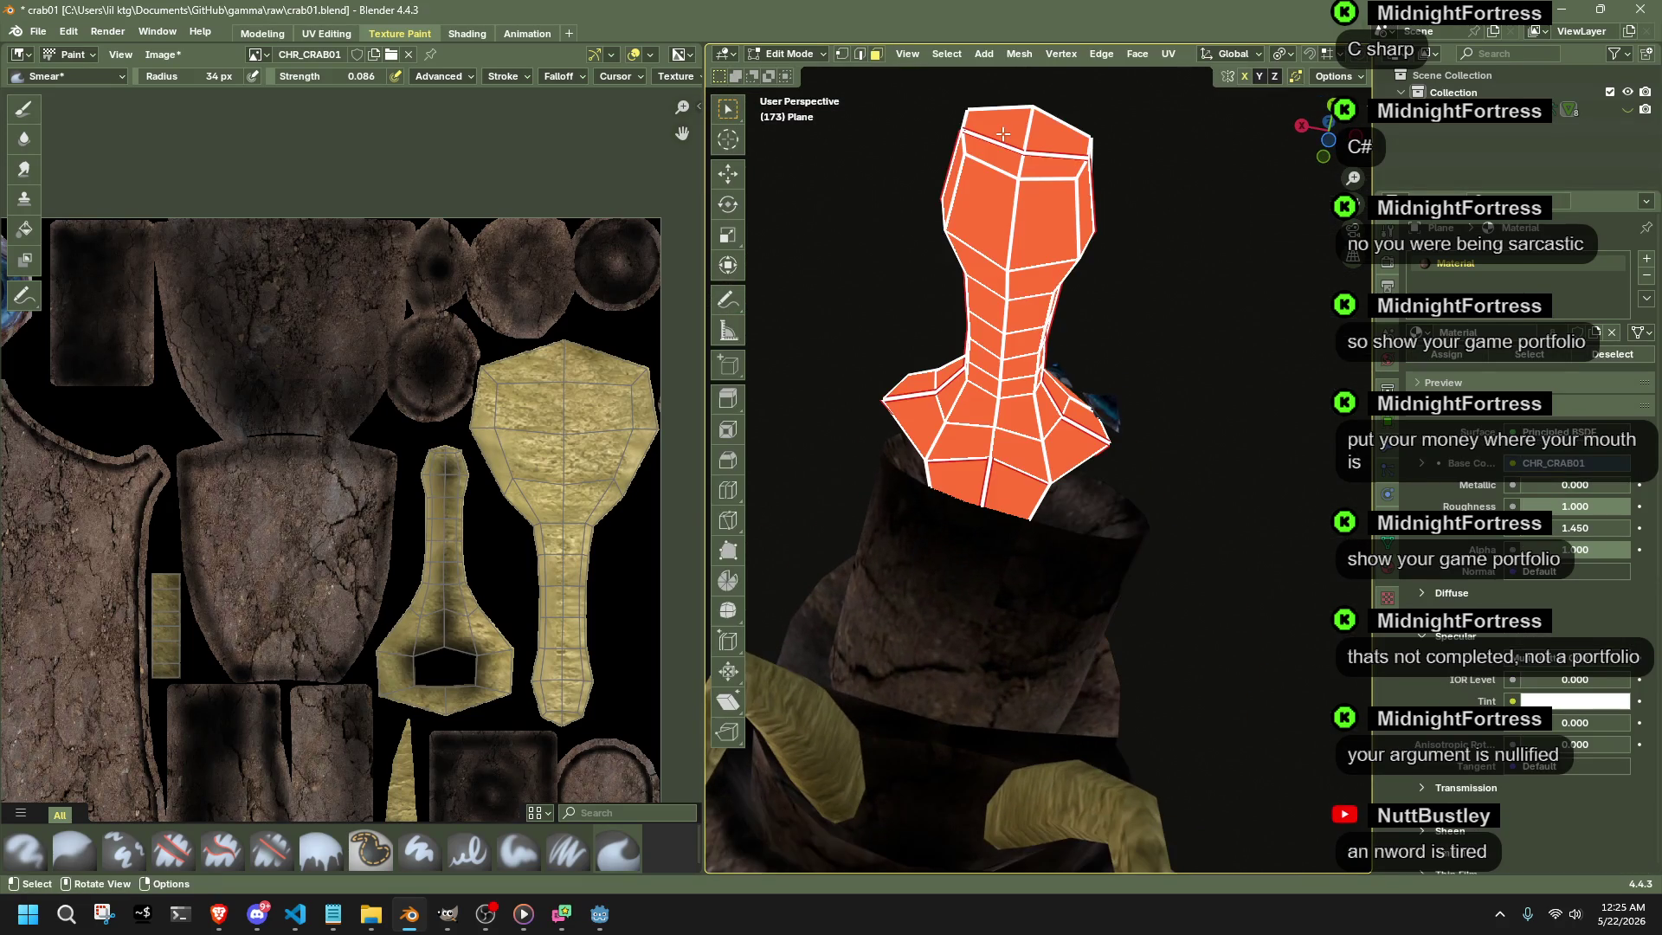
middle_click_drag(1065, 345, 848, 64)
left_click(794, 53)
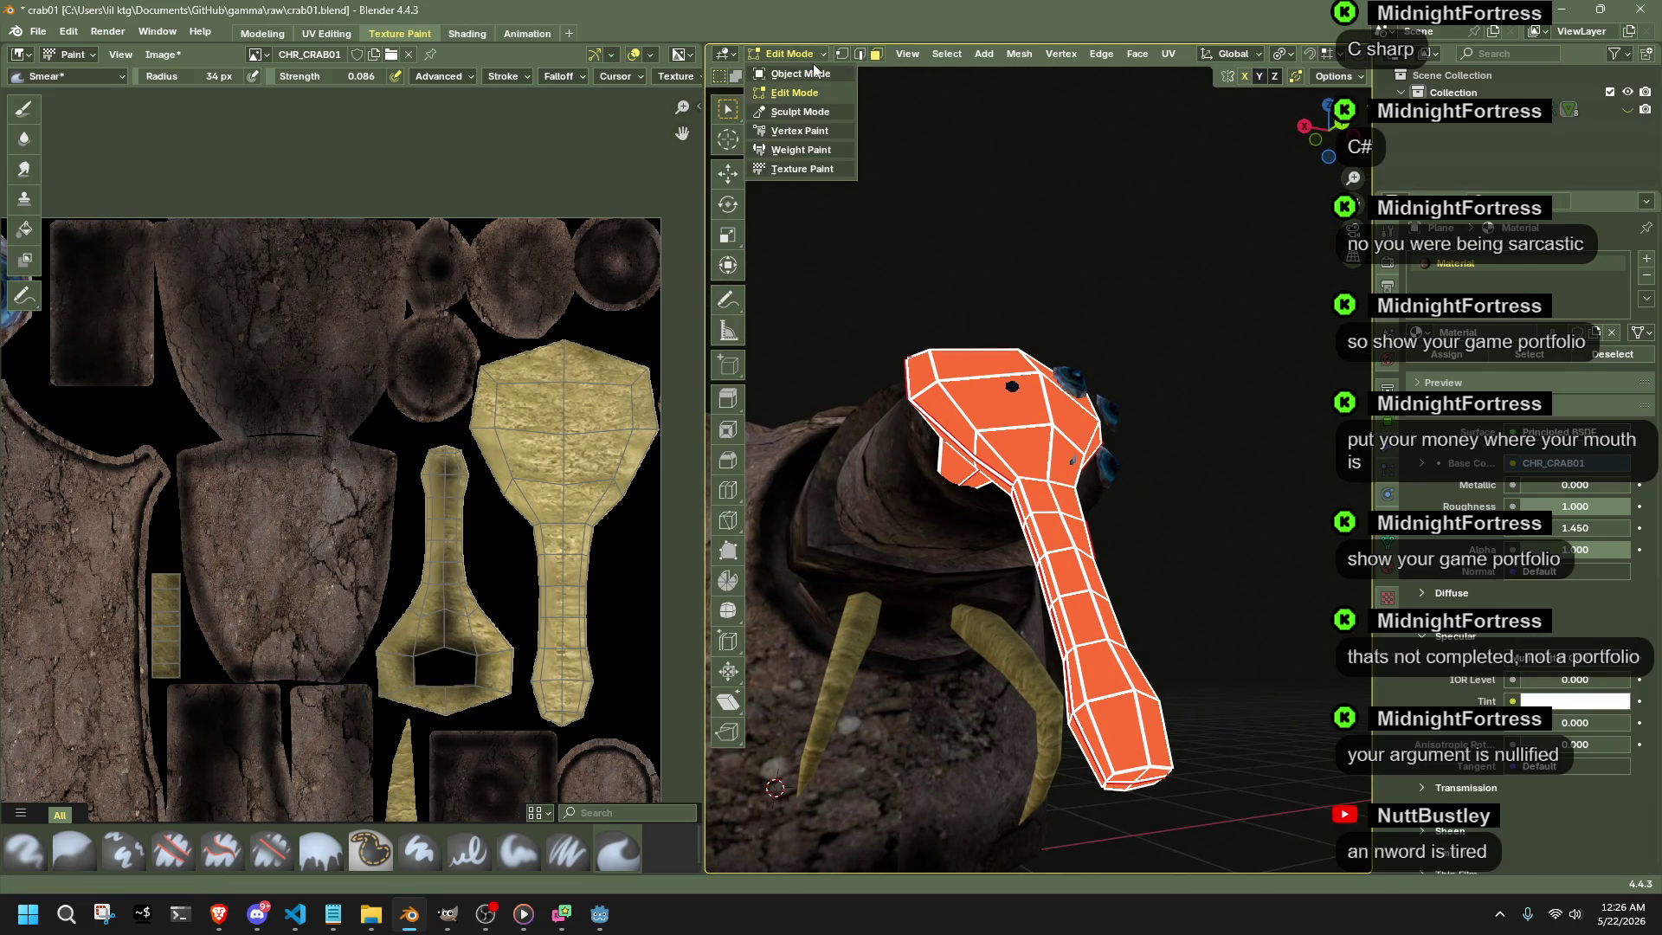
- Return the stalk to Texture Paint and play the animation while orbiting around the model
left_click(823, 168)
mouse_move(921, 241)
middle_mouse_down()
mouse_move(1185, 495)
mouse_move(1113, 446)
mouse_move(1037, 431)
middle_mouse_up()
key("space")
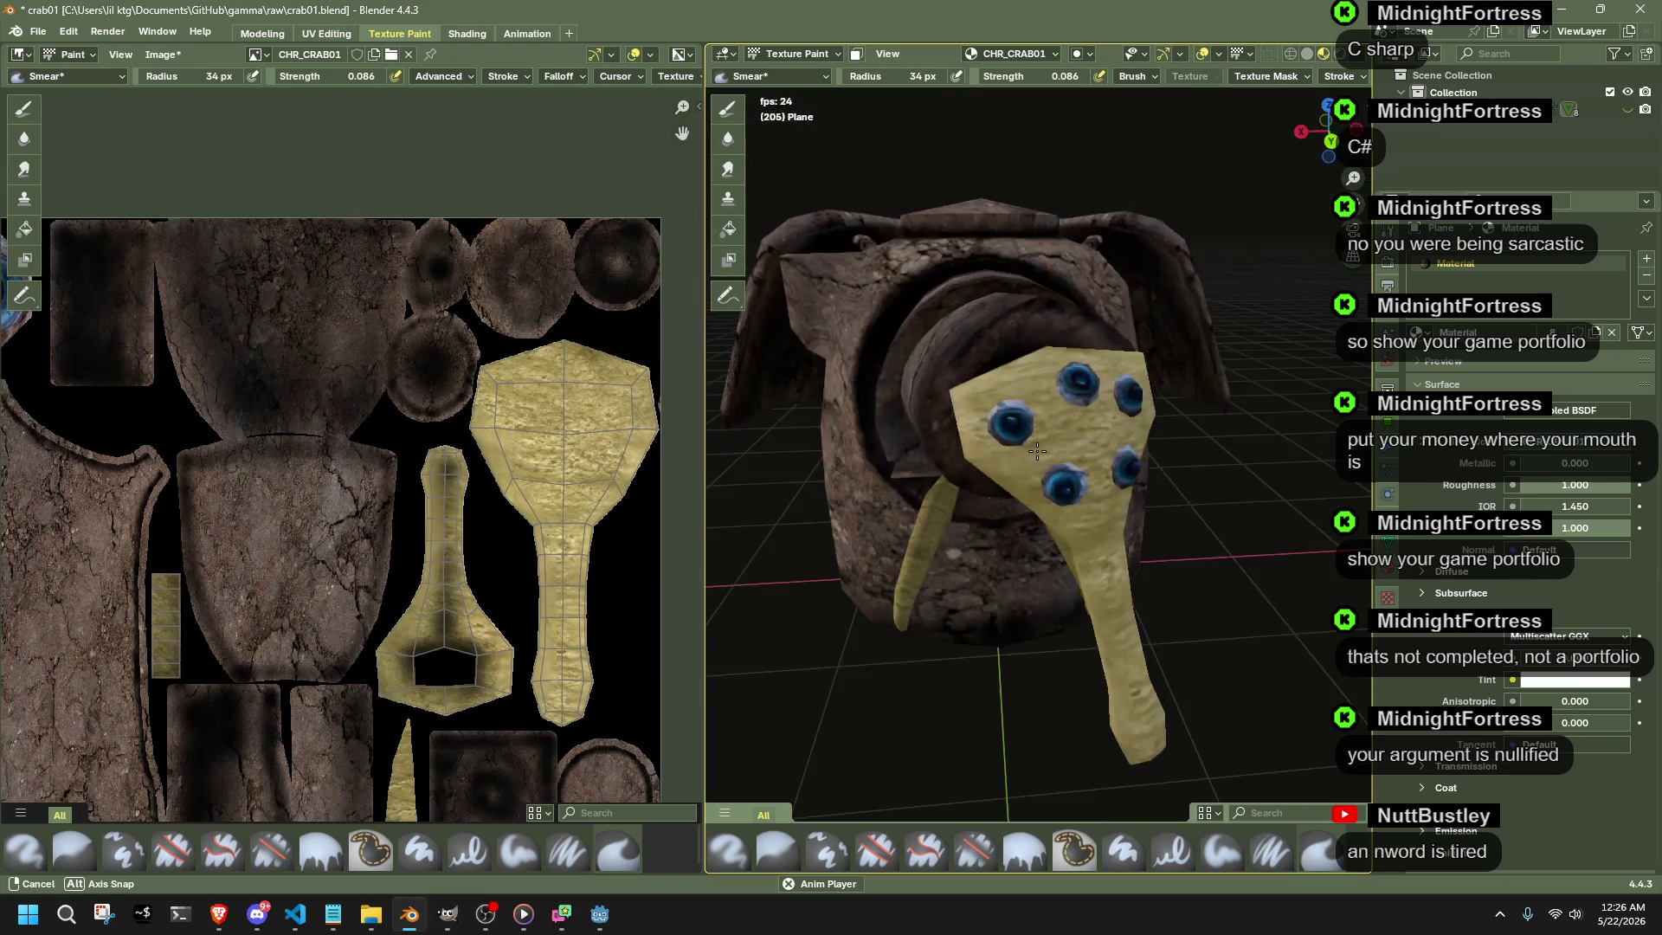
key("space")
middle_click_drag(1036, 429, 1028, 420)
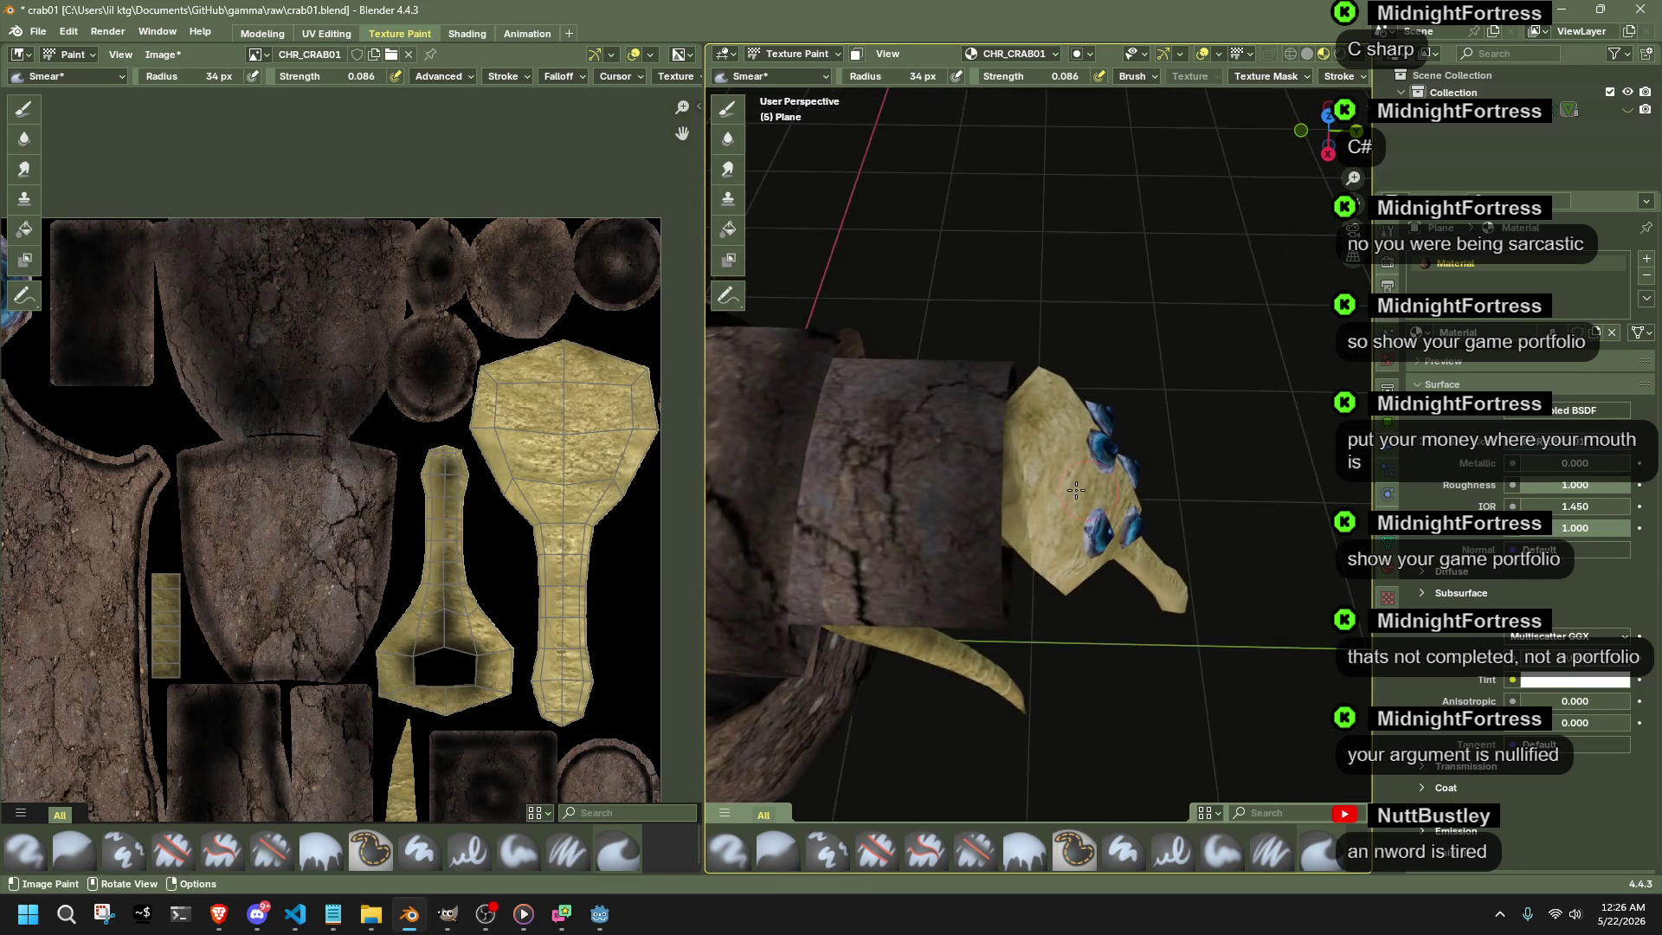
mouse_move(1027, 419)
middle_mouse_down()
mouse_move(1190, 563)
mouse_move(1273, 585)
mouse_move(1033, 275)
middle_mouse_up()
key("space")
key("space")
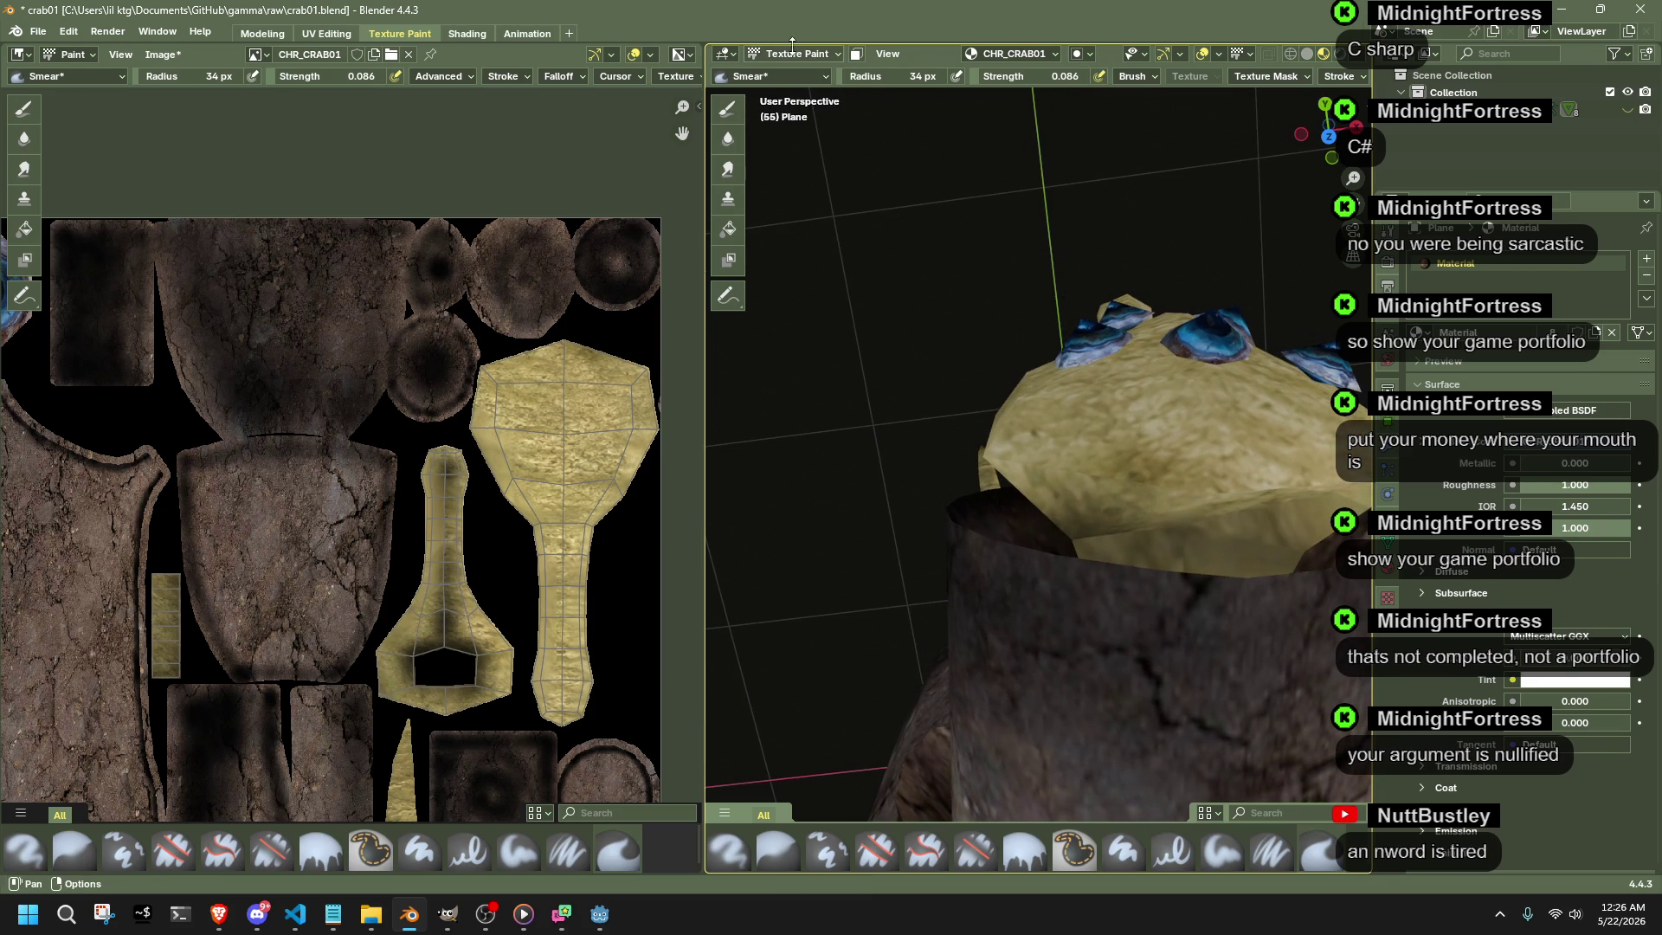
- Leave texture painting and enter mesh editing on the stalk
left_click(794, 53)
left_click(786, 111)
key("Tab")
- Flip Quad Tessellation on one head face via Face Data, then return to Object Mode
mouse_move(1260, 490)
middle_mouse_down()
mouse_move(1211, 489)
mouse_move(1360, 384)
middle_mouse_up()
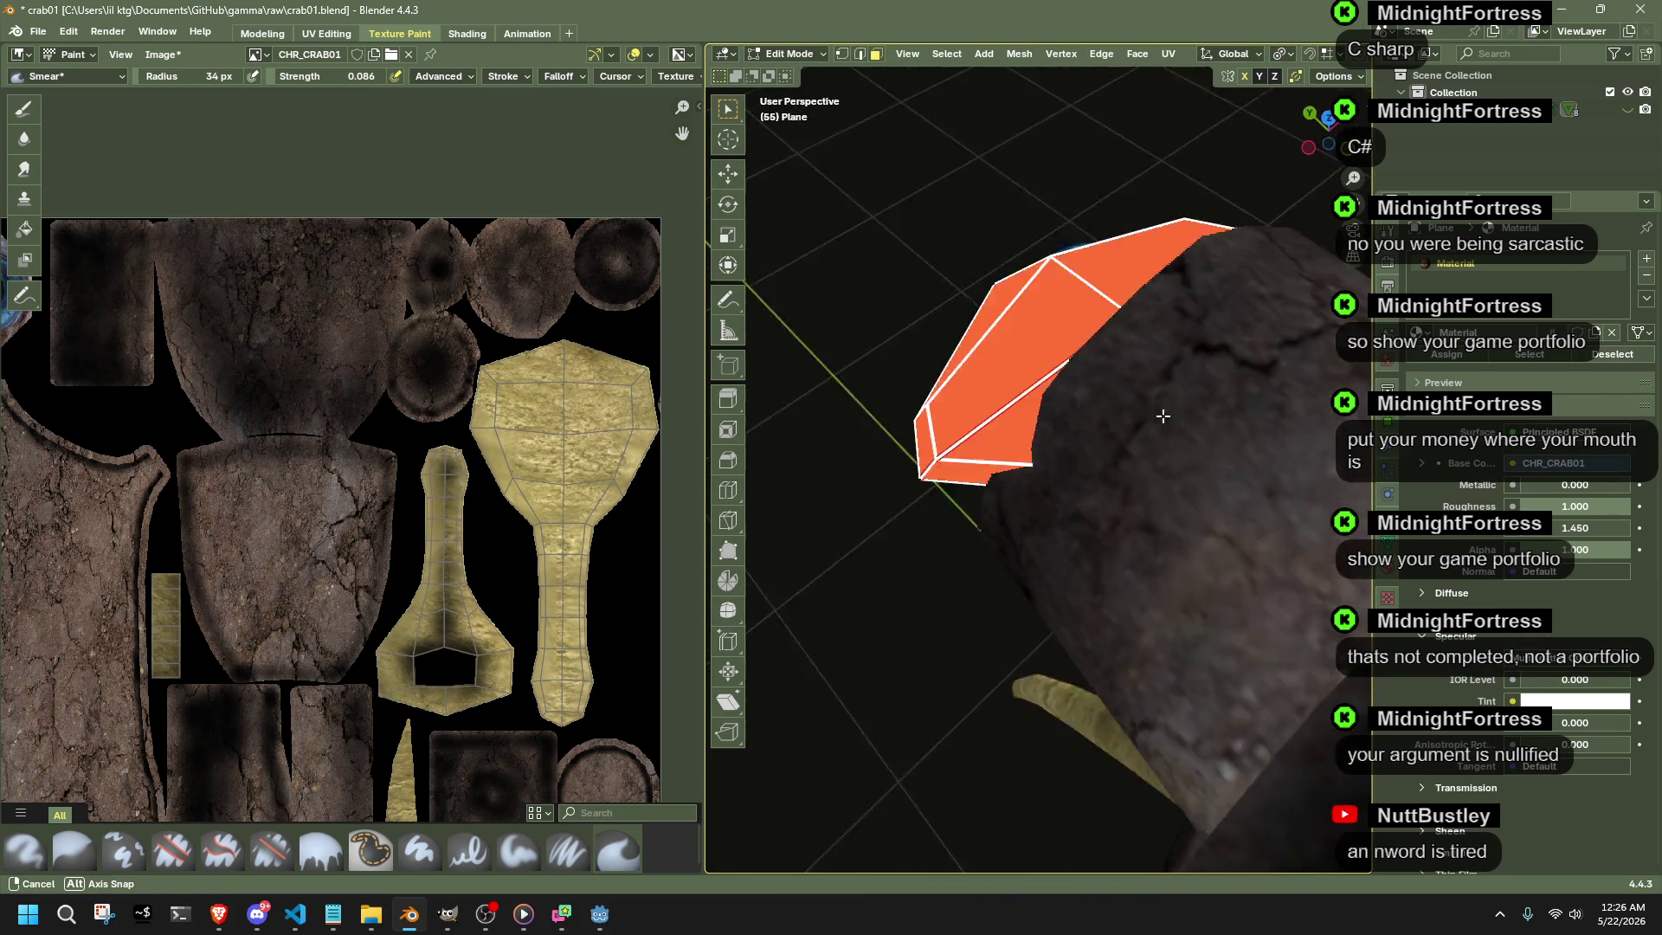
left_click(1004, 366)
mouse_move(1362, 383)
middle_mouse_down()
mouse_move(1004, 366)
mouse_move(865, 786)
middle_mouse_up()
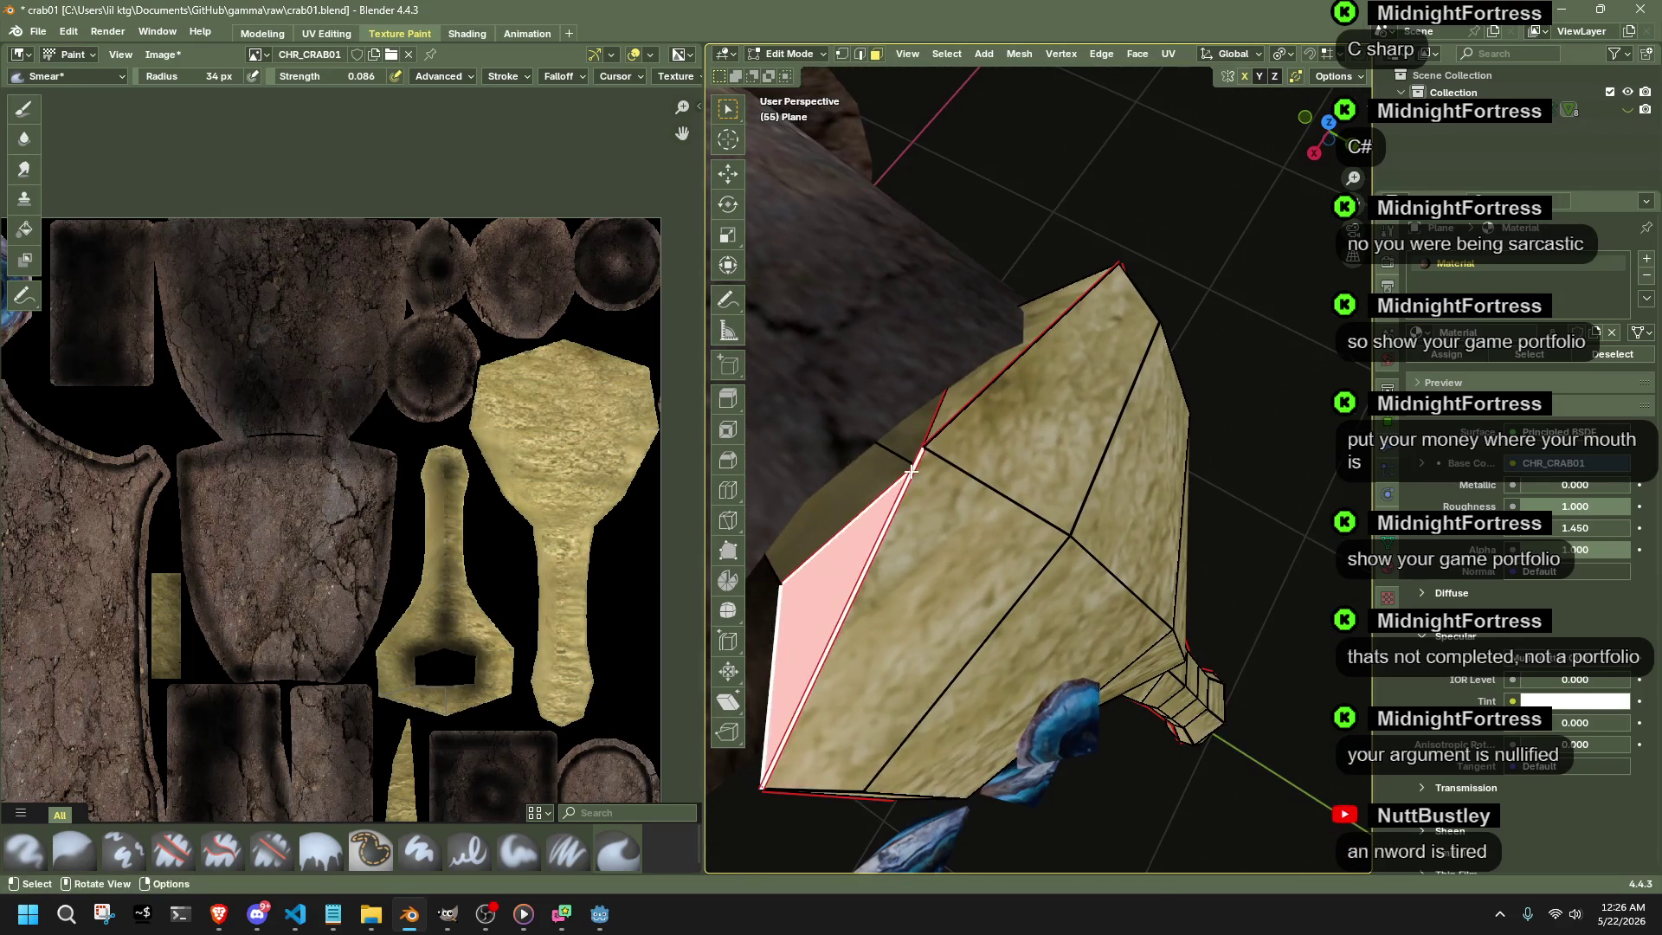
key("ctrl+f")
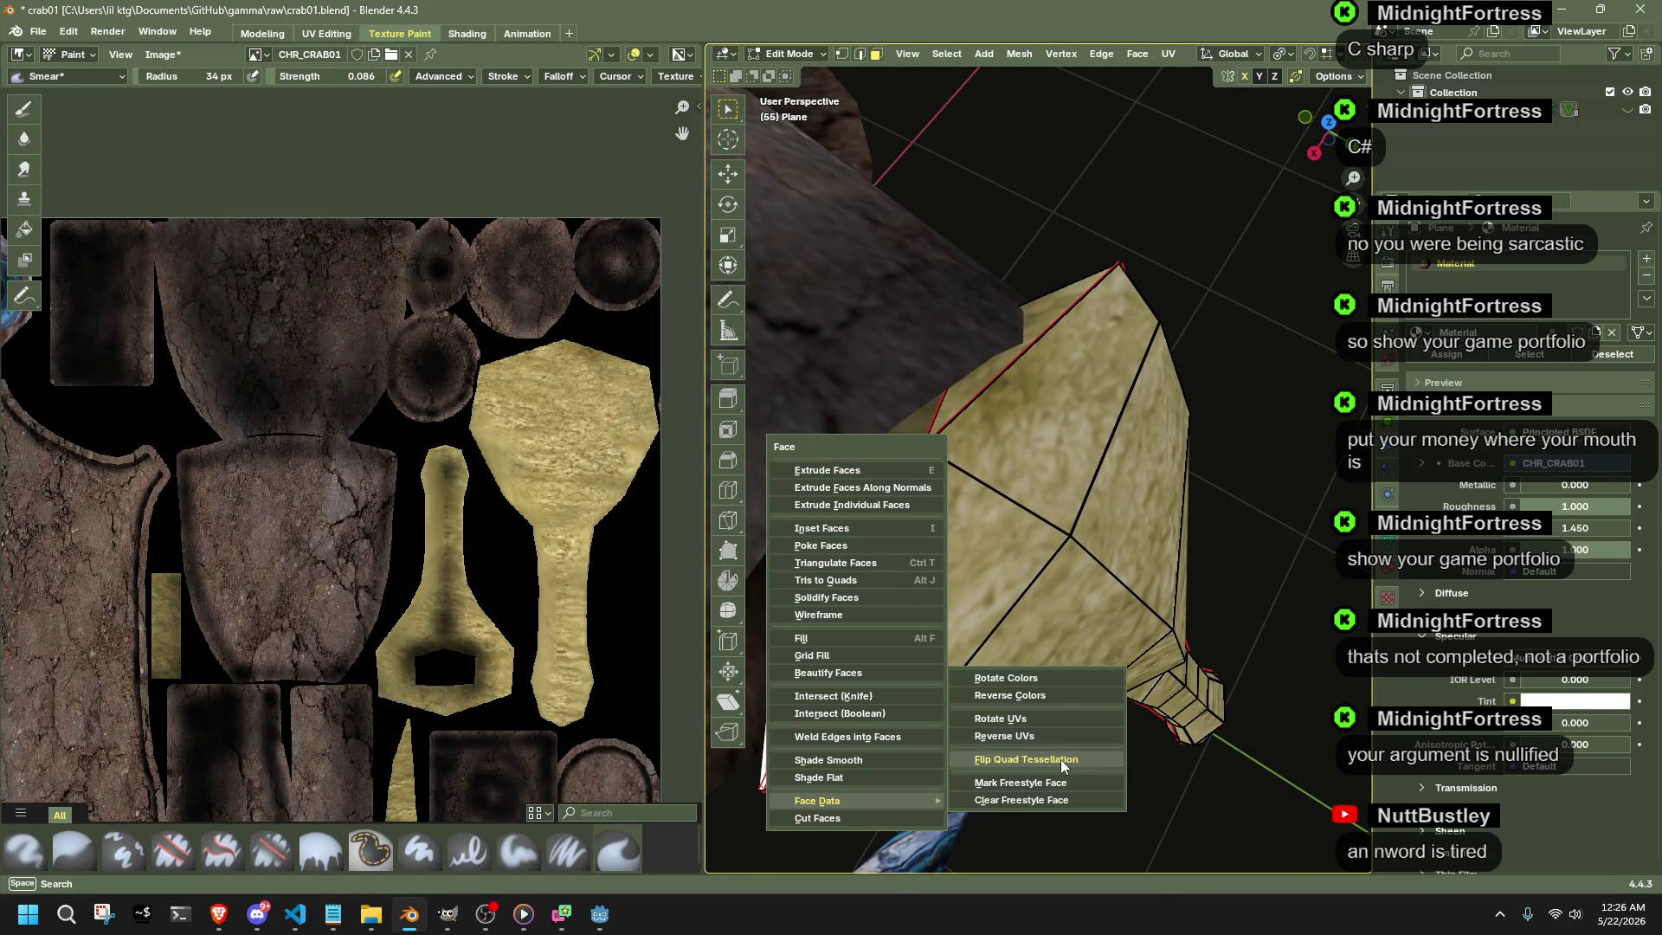
left_click(1061, 759)
mouse_move(1126, 574)
middle_mouse_down()
mouse_move(1196, 453)
mouse_move(1117, 489)
mouse_move(1118, 310)
mouse_move(1210, 596)
mouse_move(1026, 655)
middle_mouse_up()
key("Tab")
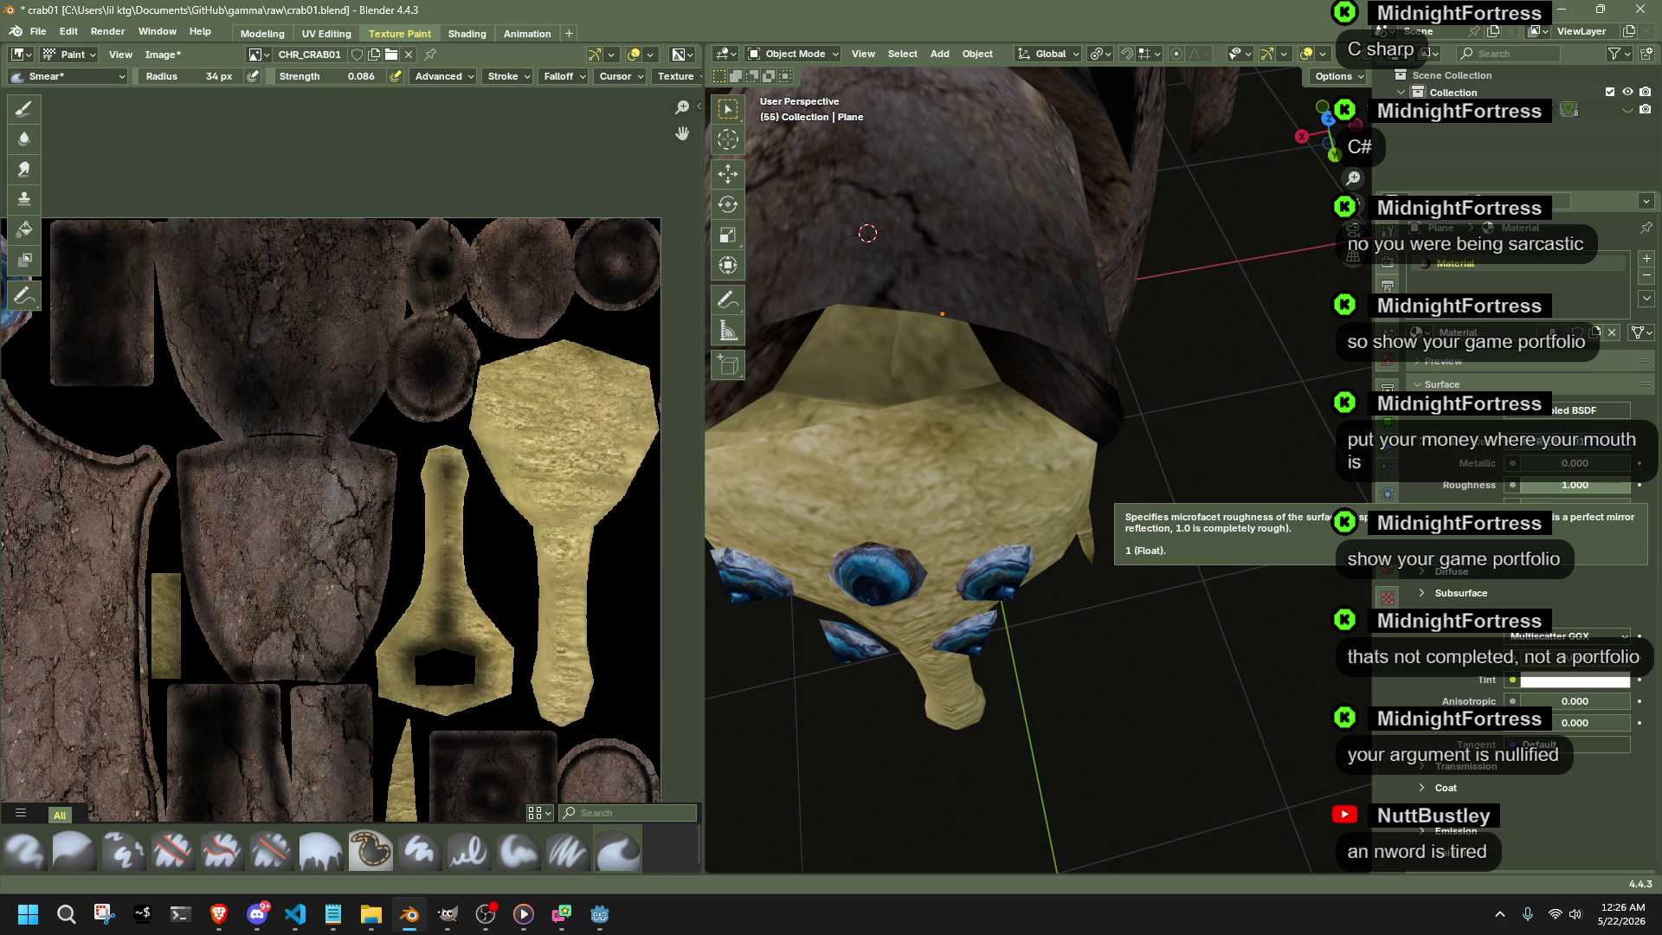
- Check the game engine briefly and come back to a side view of the crab
key("alt+Tab")
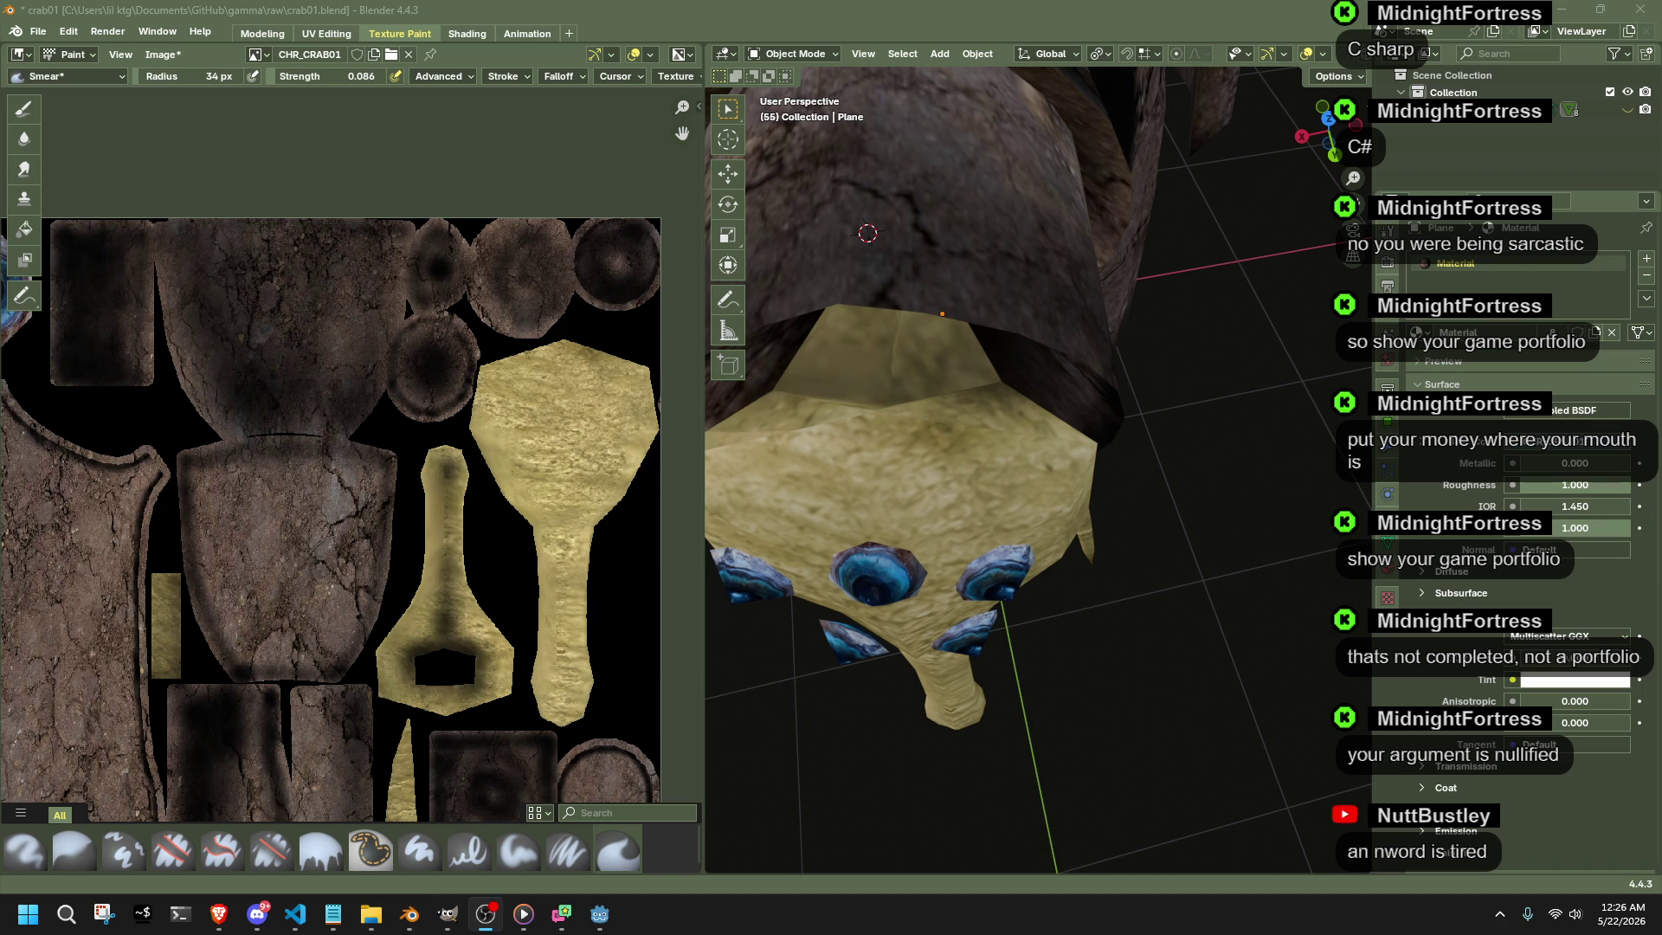
key("alt+Tab")
key("alt+Tab")
middle_click_drag(1038, 665, 913, 545)
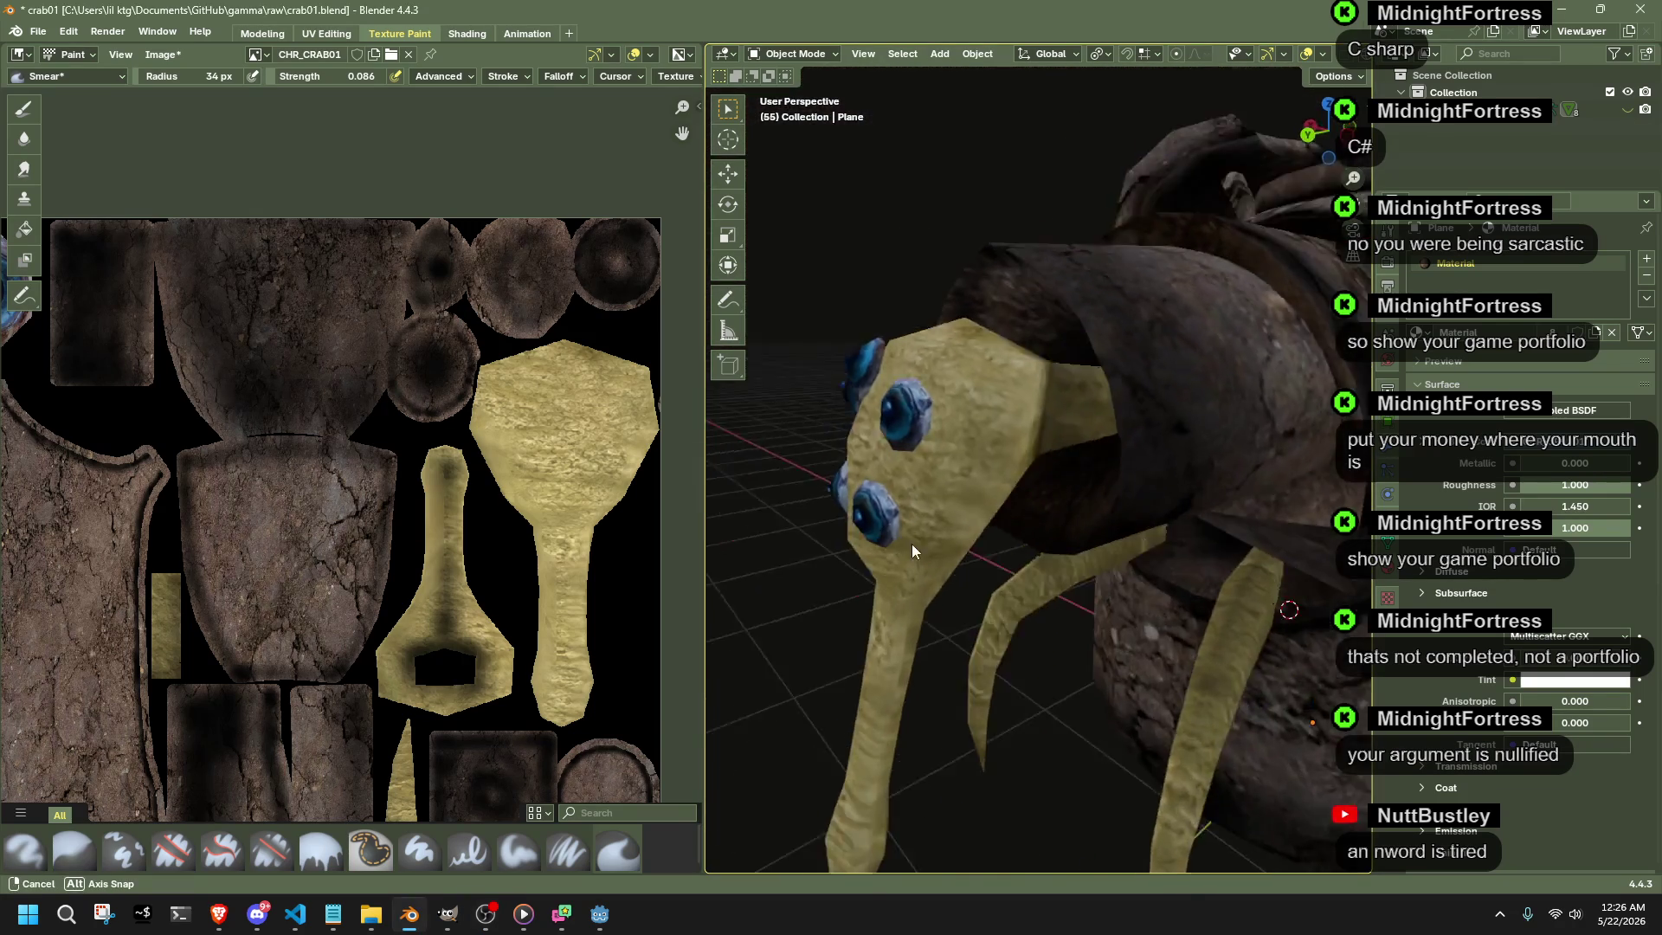
- Switch the viewport to Texture Paint mode and orbit around the crab's eyes and side
left_click(793, 55)
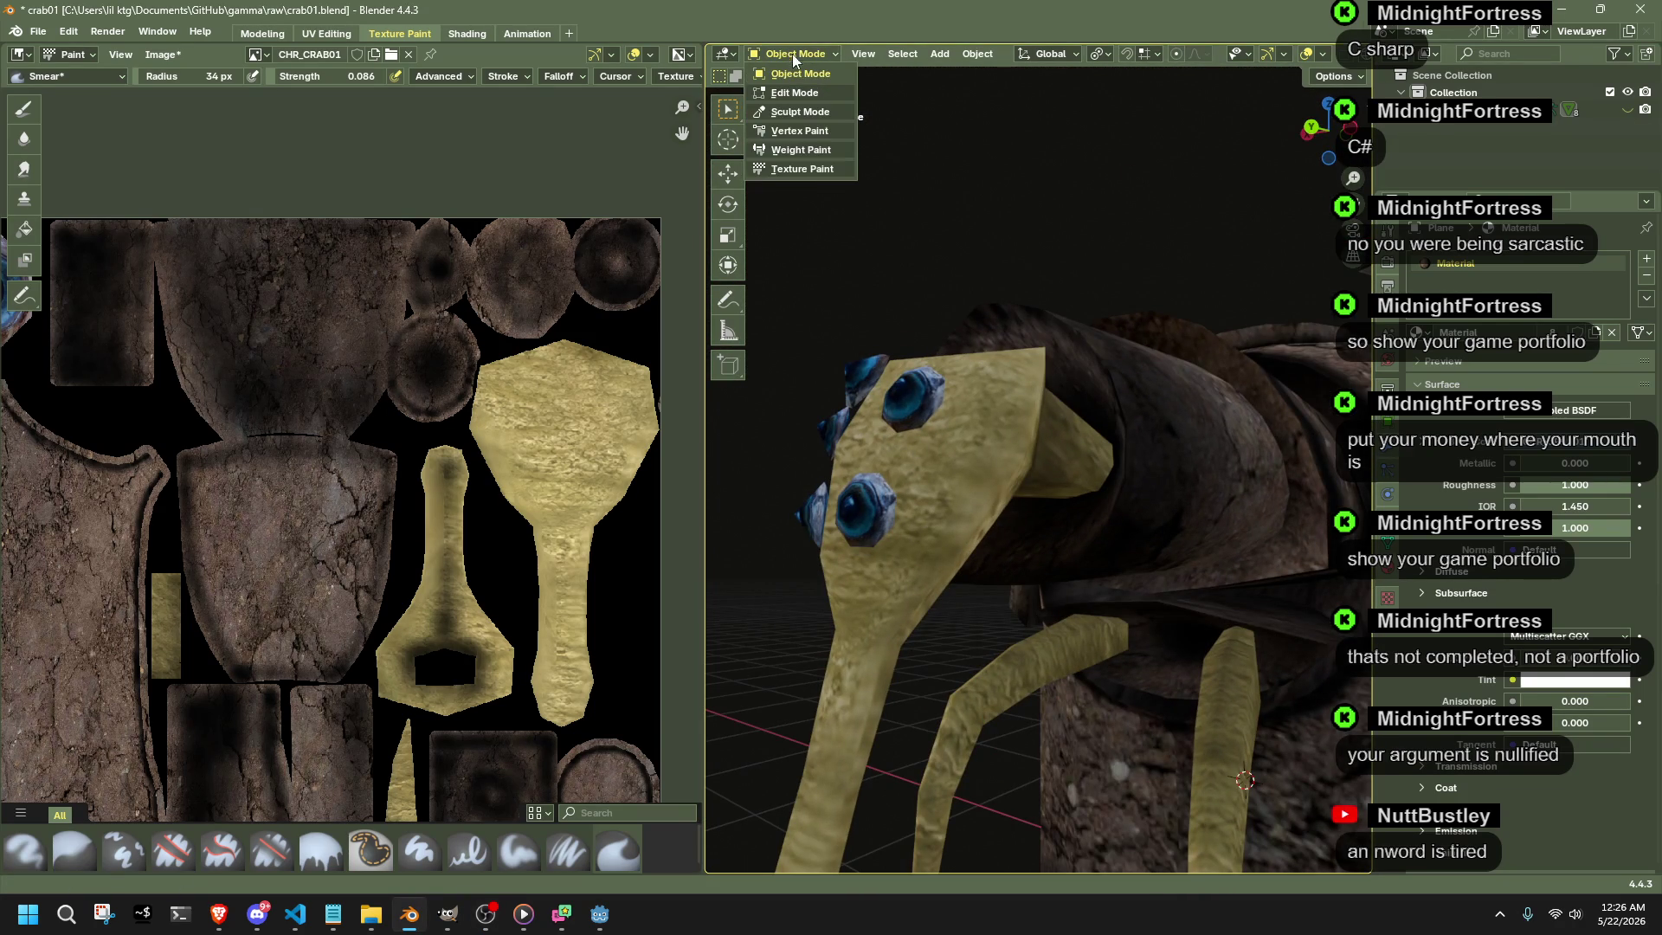
left_click(827, 167)
mouse_move(1065, 471)
middle_mouse_down()
mouse_move(1250, 564)
mouse_move(960, 632)
middle_mouse_up()
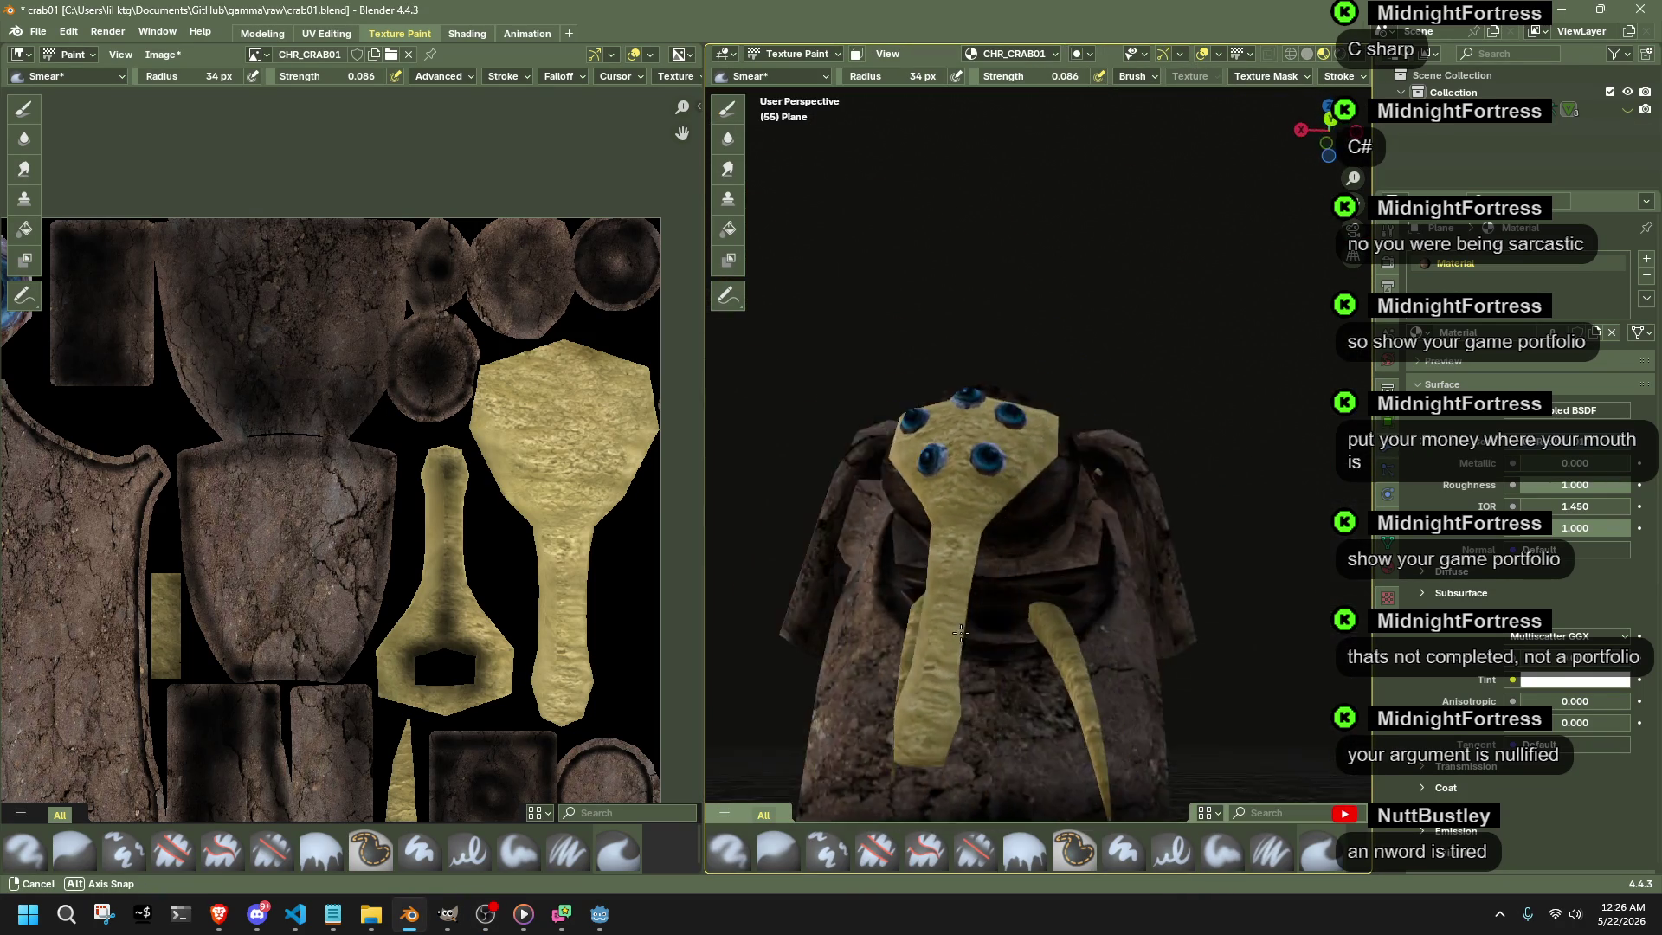
middle_click_drag(960, 632, 1017, 559)
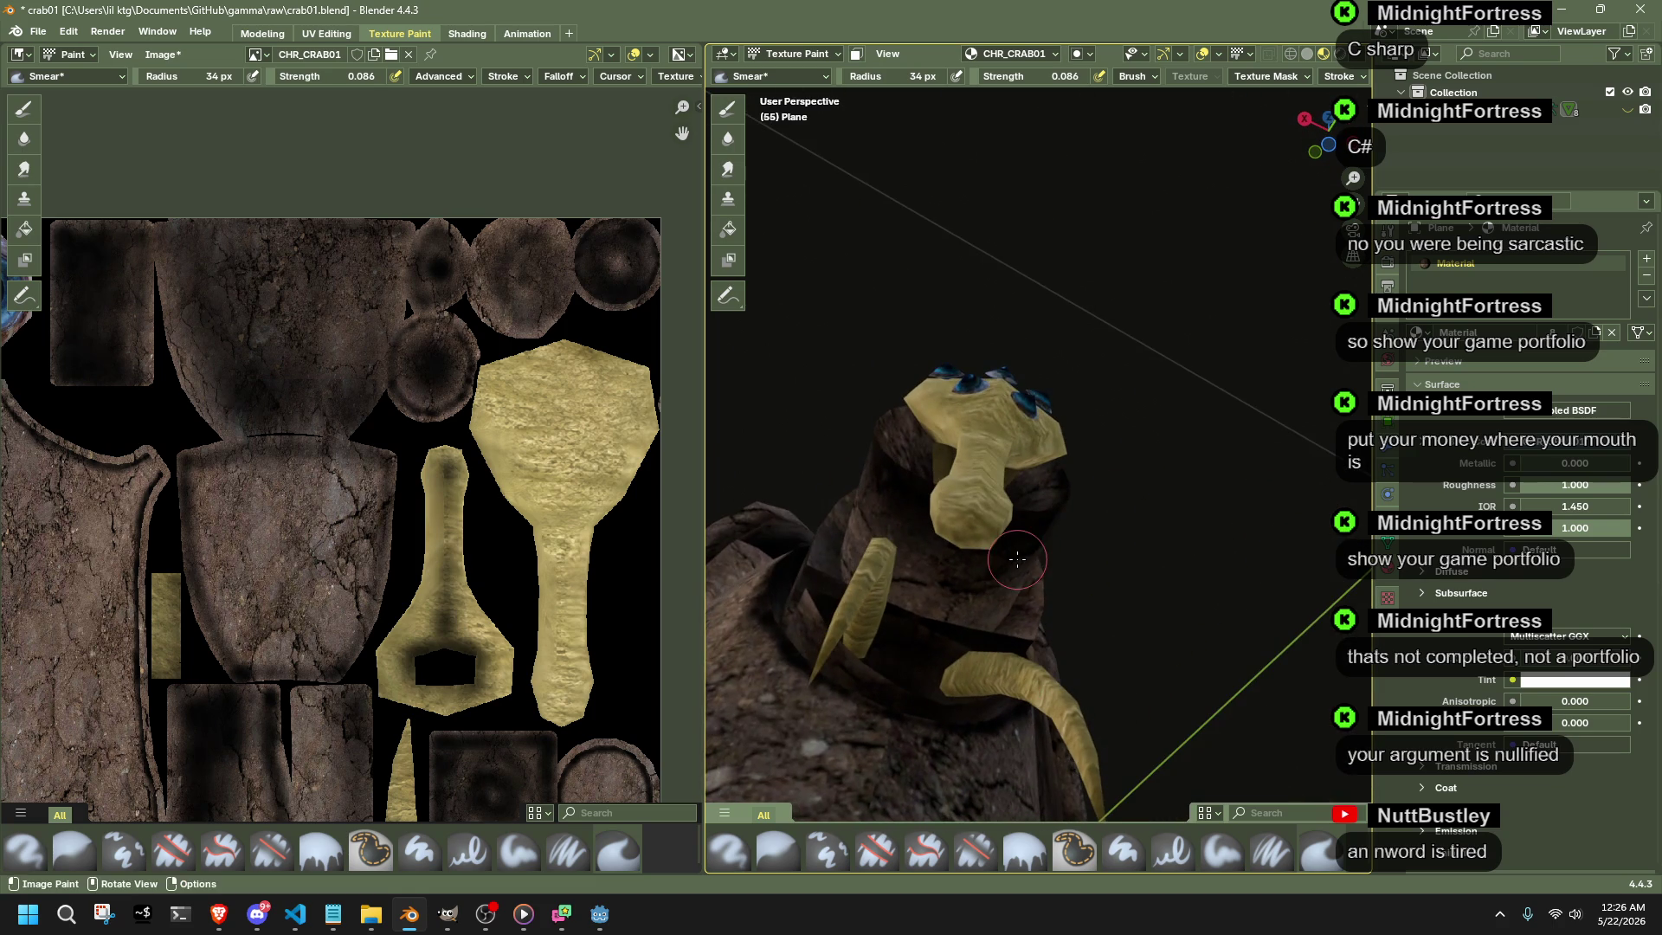
left_click(766, 76)
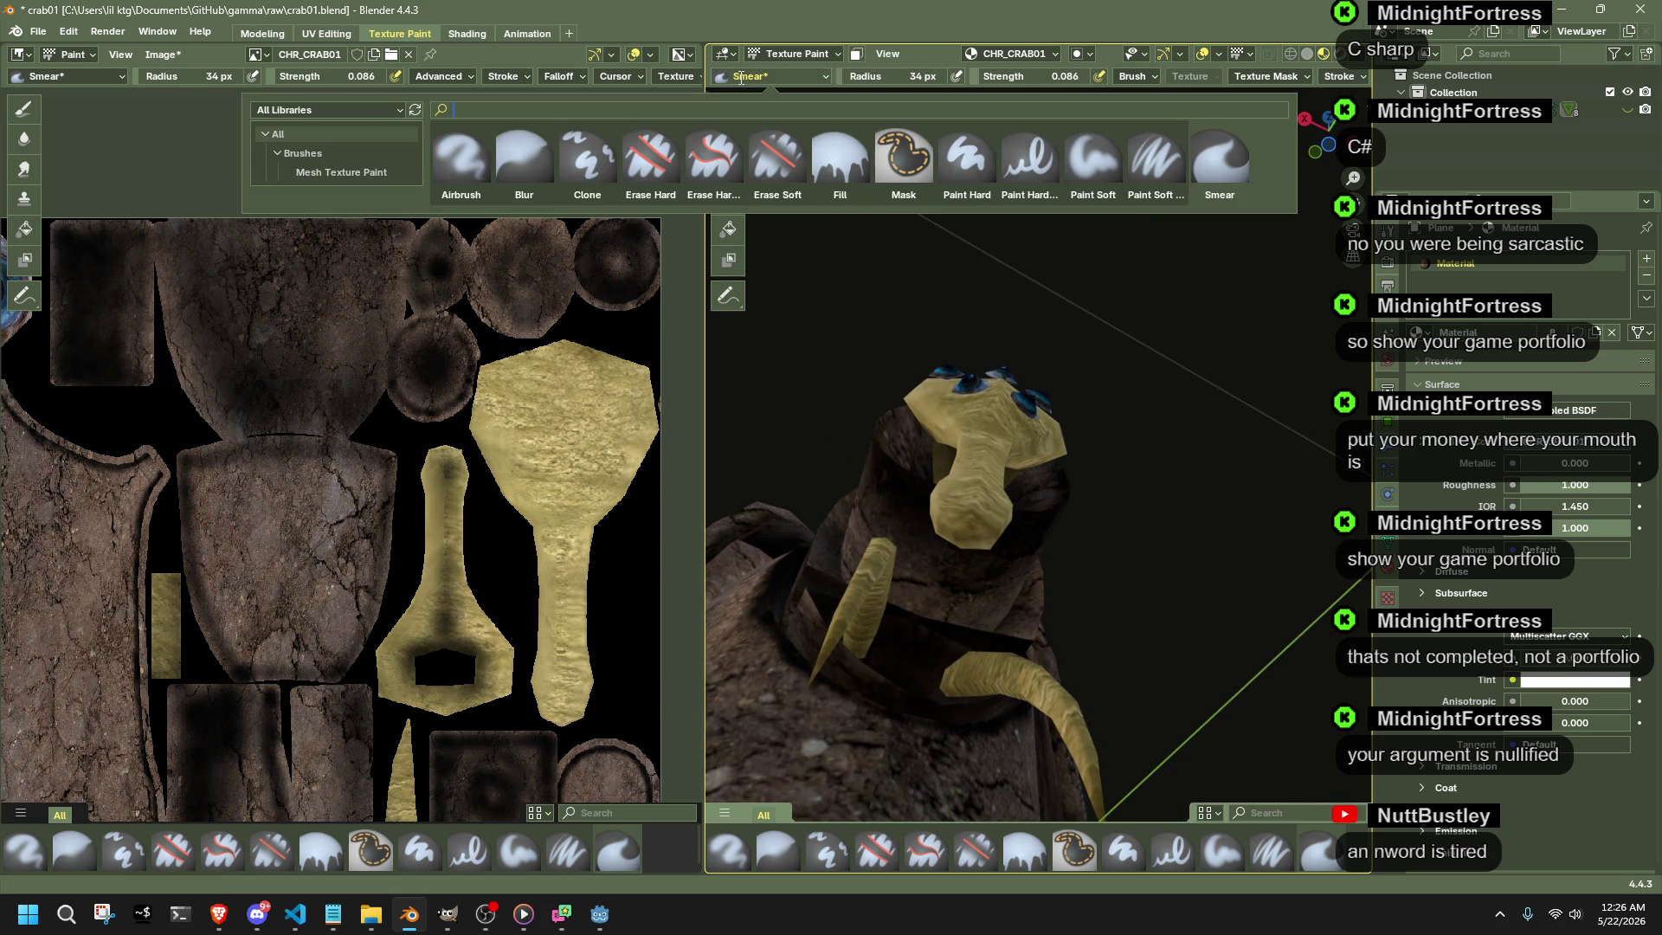
- Pick the Airbrush brush and inspect the crab from front, underneath and eyes
left_click(520, 160)
mouse_move(994, 586)
middle_mouse_down()
mouse_move(947, 561)
mouse_move(965, 537)
mouse_move(937, 550)
mouse_move(1128, 708)
middle_mouse_up()
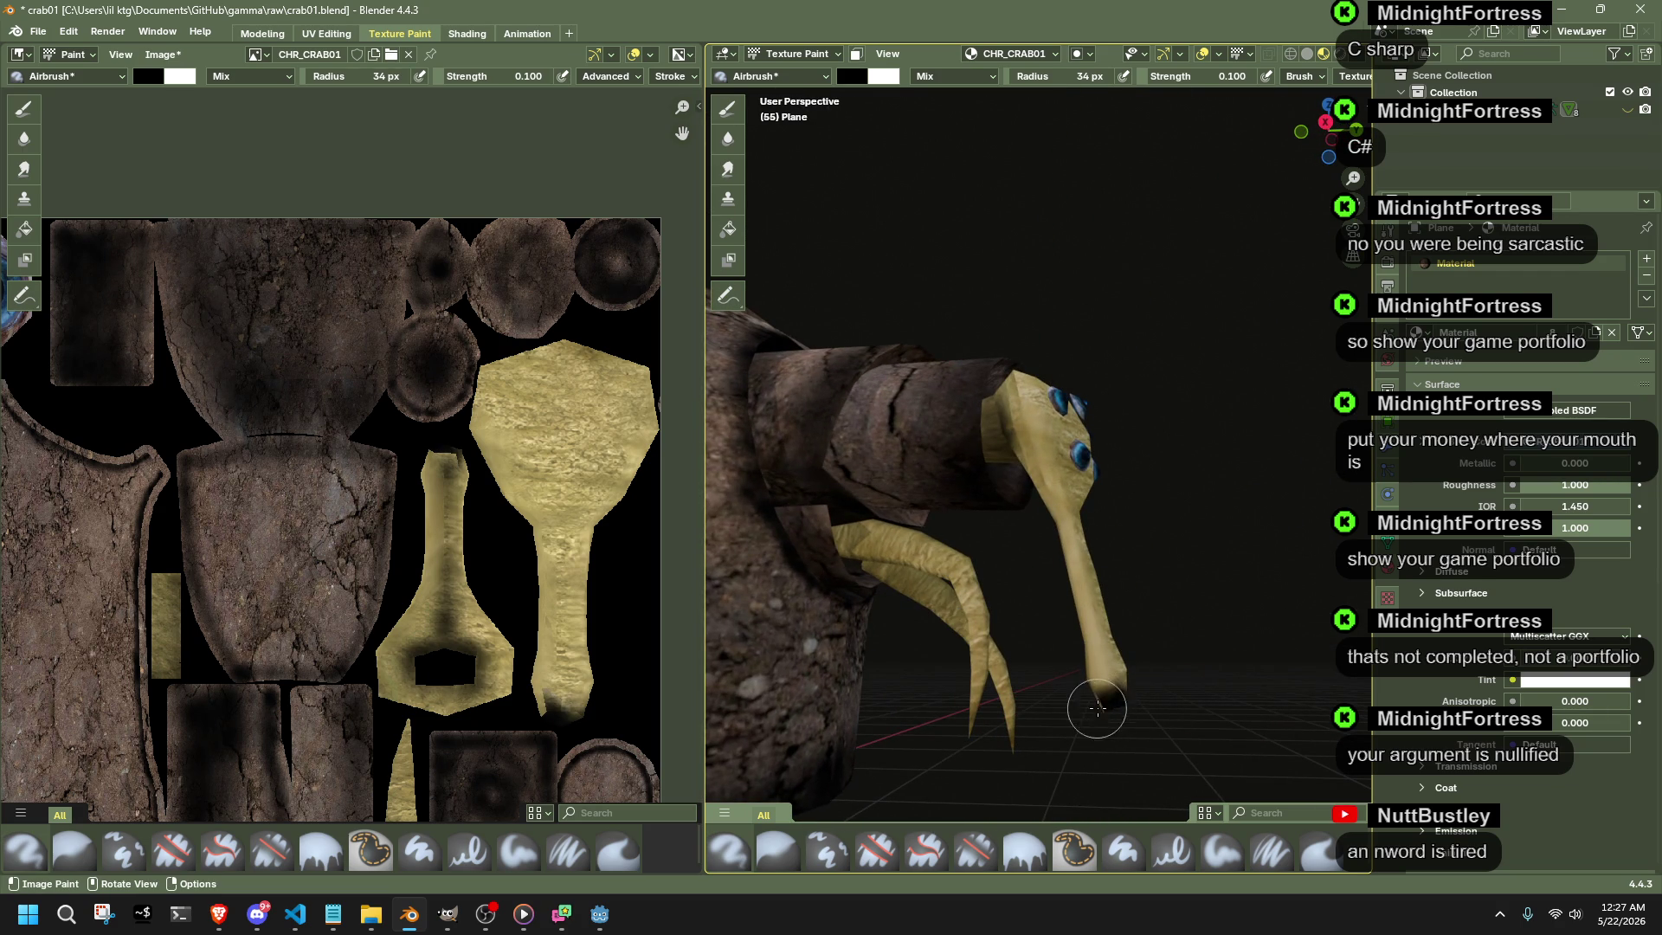
middle_click_drag(1101, 706, 1165, 682)
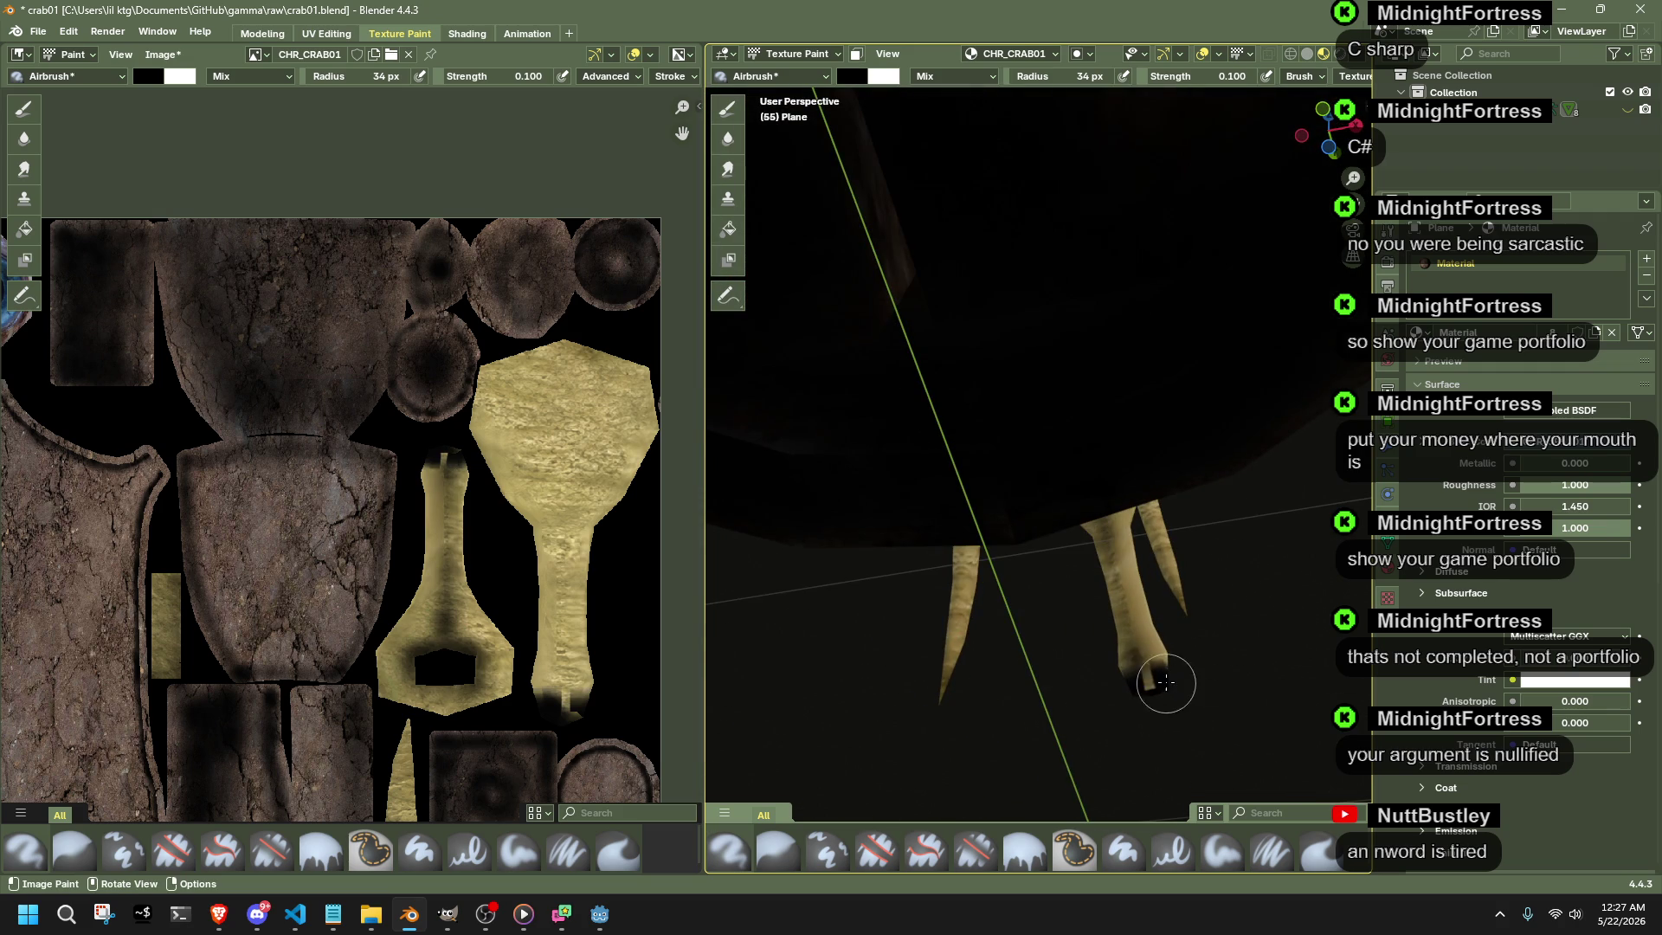
mouse_move(1141, 686)
middle_mouse_down()
mouse_move(842, 785)
mouse_move(941, 699)
middle_mouse_up()
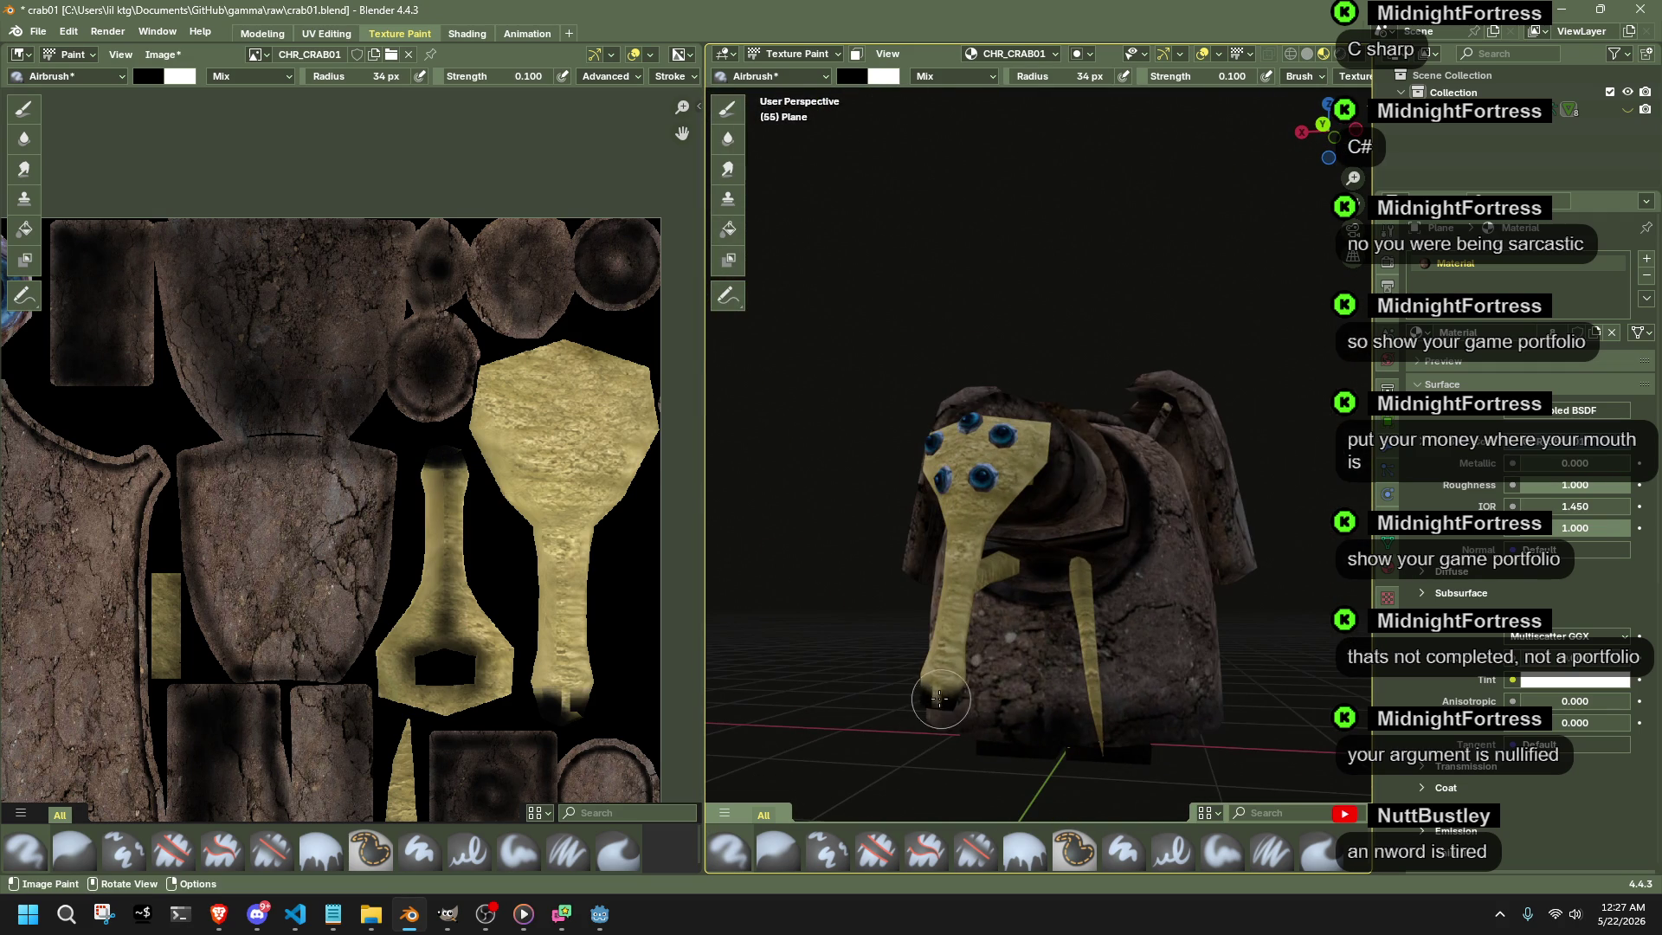
mouse_move(930, 698)
middle_mouse_down()
mouse_move(993, 718)
mouse_move(958, 688)
mouse_move(1131, 681)
mouse_move(1130, 666)
mouse_move(1165, 660)
mouse_move(781, 700)
middle_mouse_up()
middle_click_drag(1008, 705, 1113, 704)
scroll(1067, 722, "up", 1)
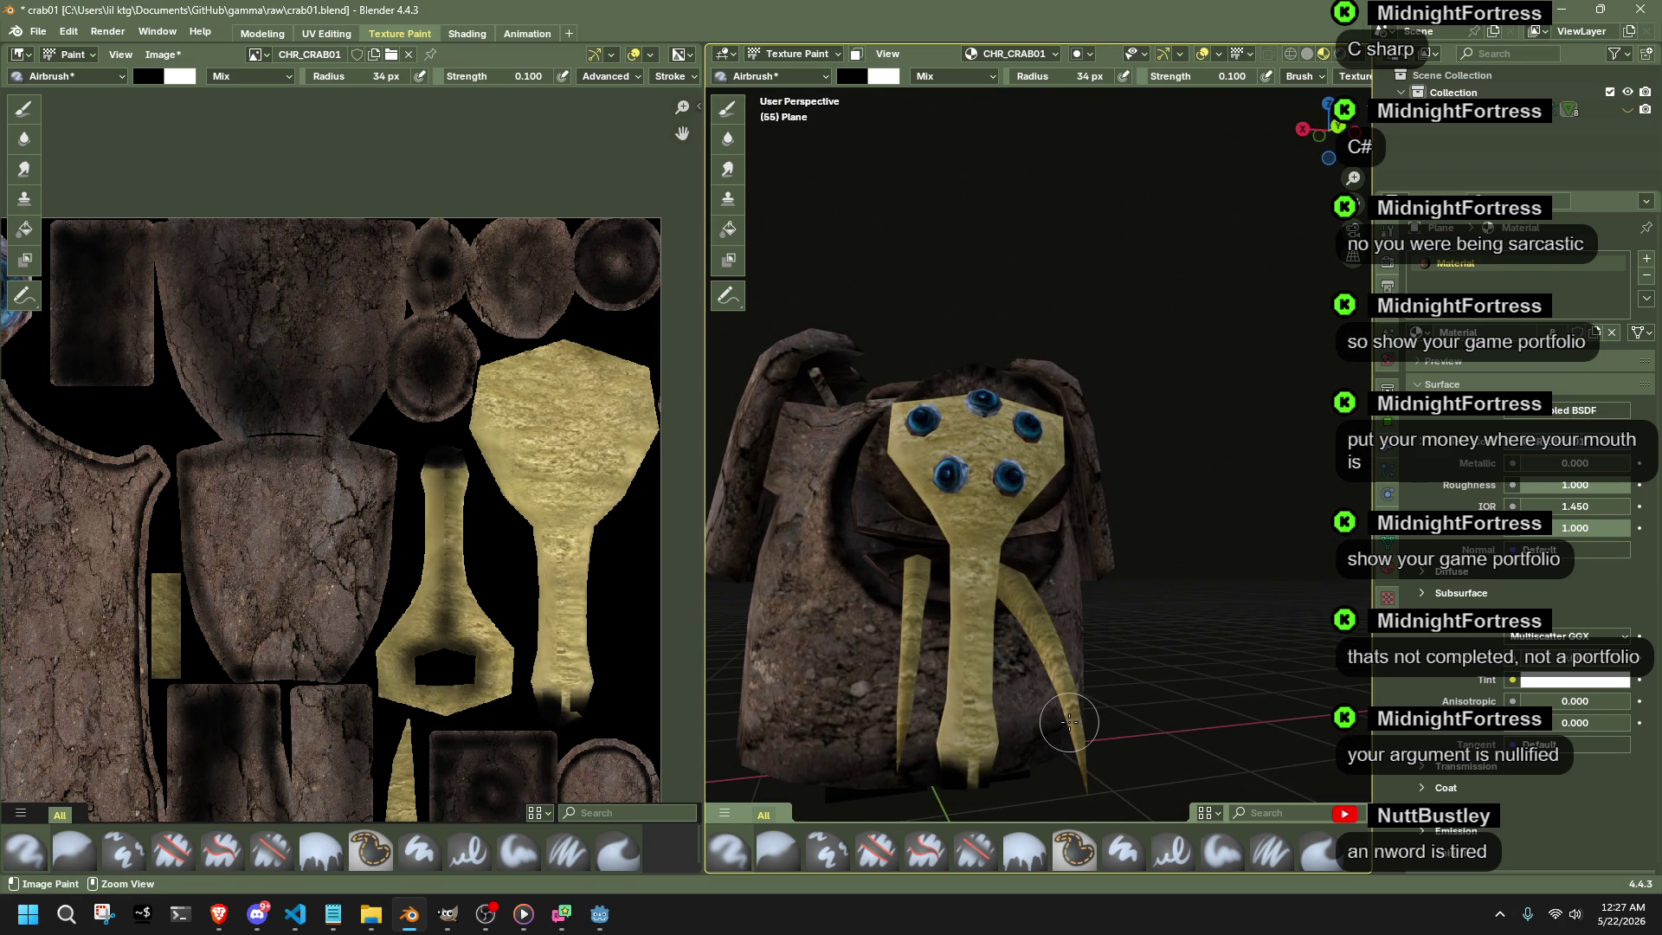
scroll(572, 705, "up", 2)
scroll(572, 705, "up", 2)
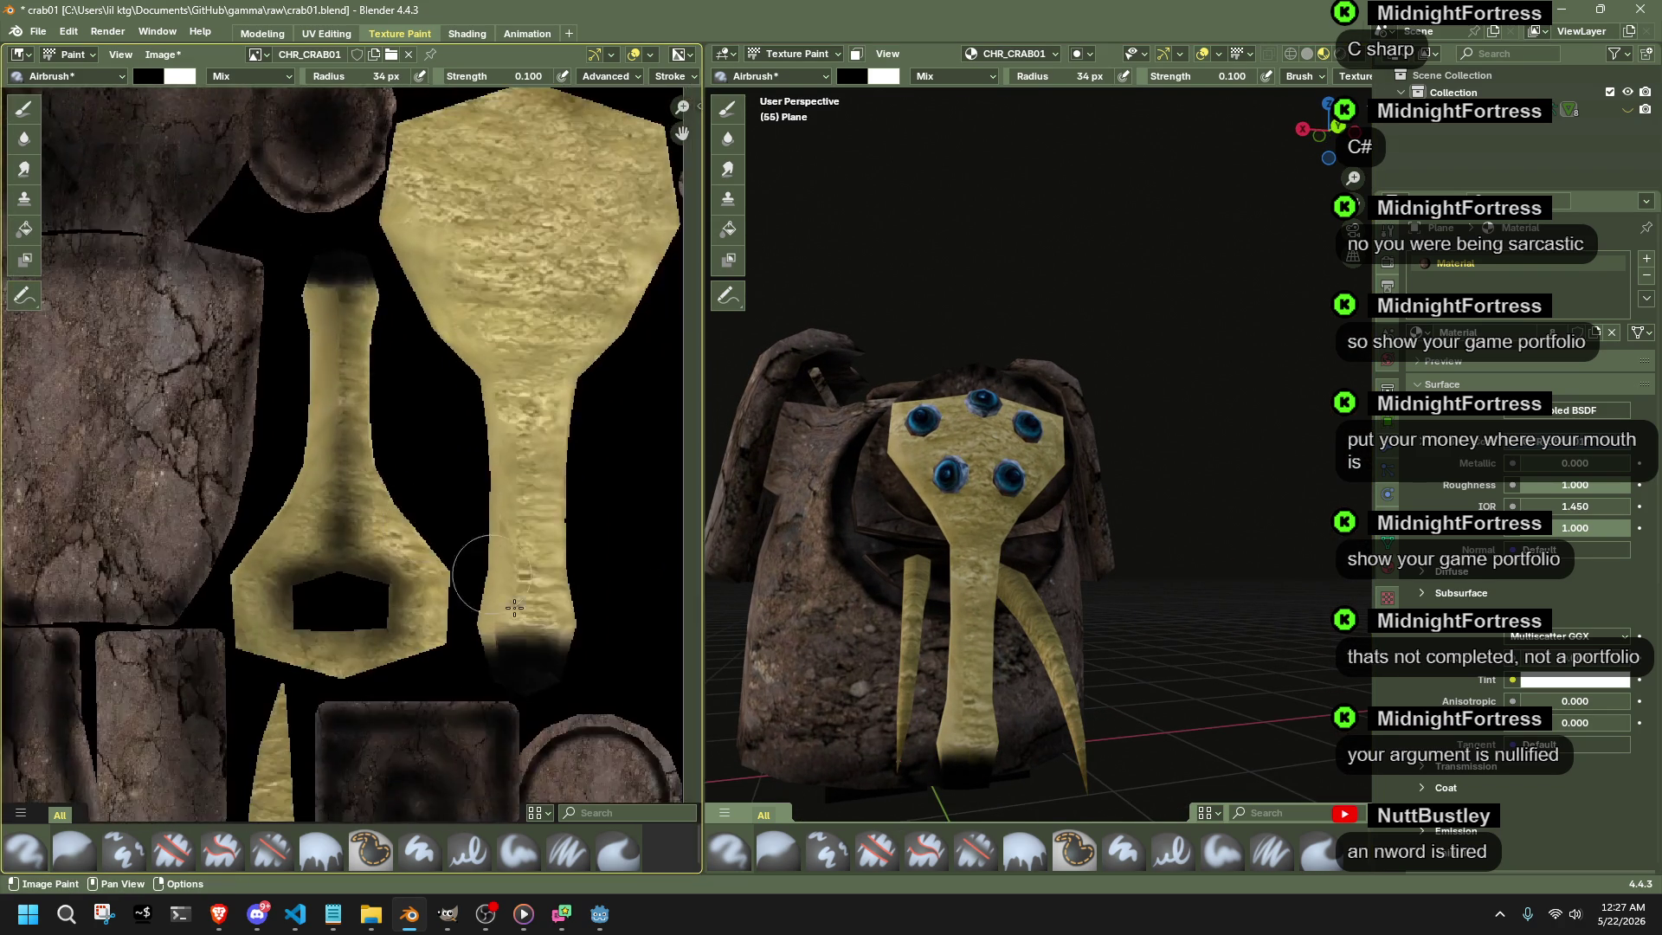
scroll(558, 695, "up", 1)
scroll(520, 669, "up", 1)
- Airbrush dark shading onto the right strip's bottom and both ends of the narrow yellow strip
left_click_drag(529, 672, 479, 708)
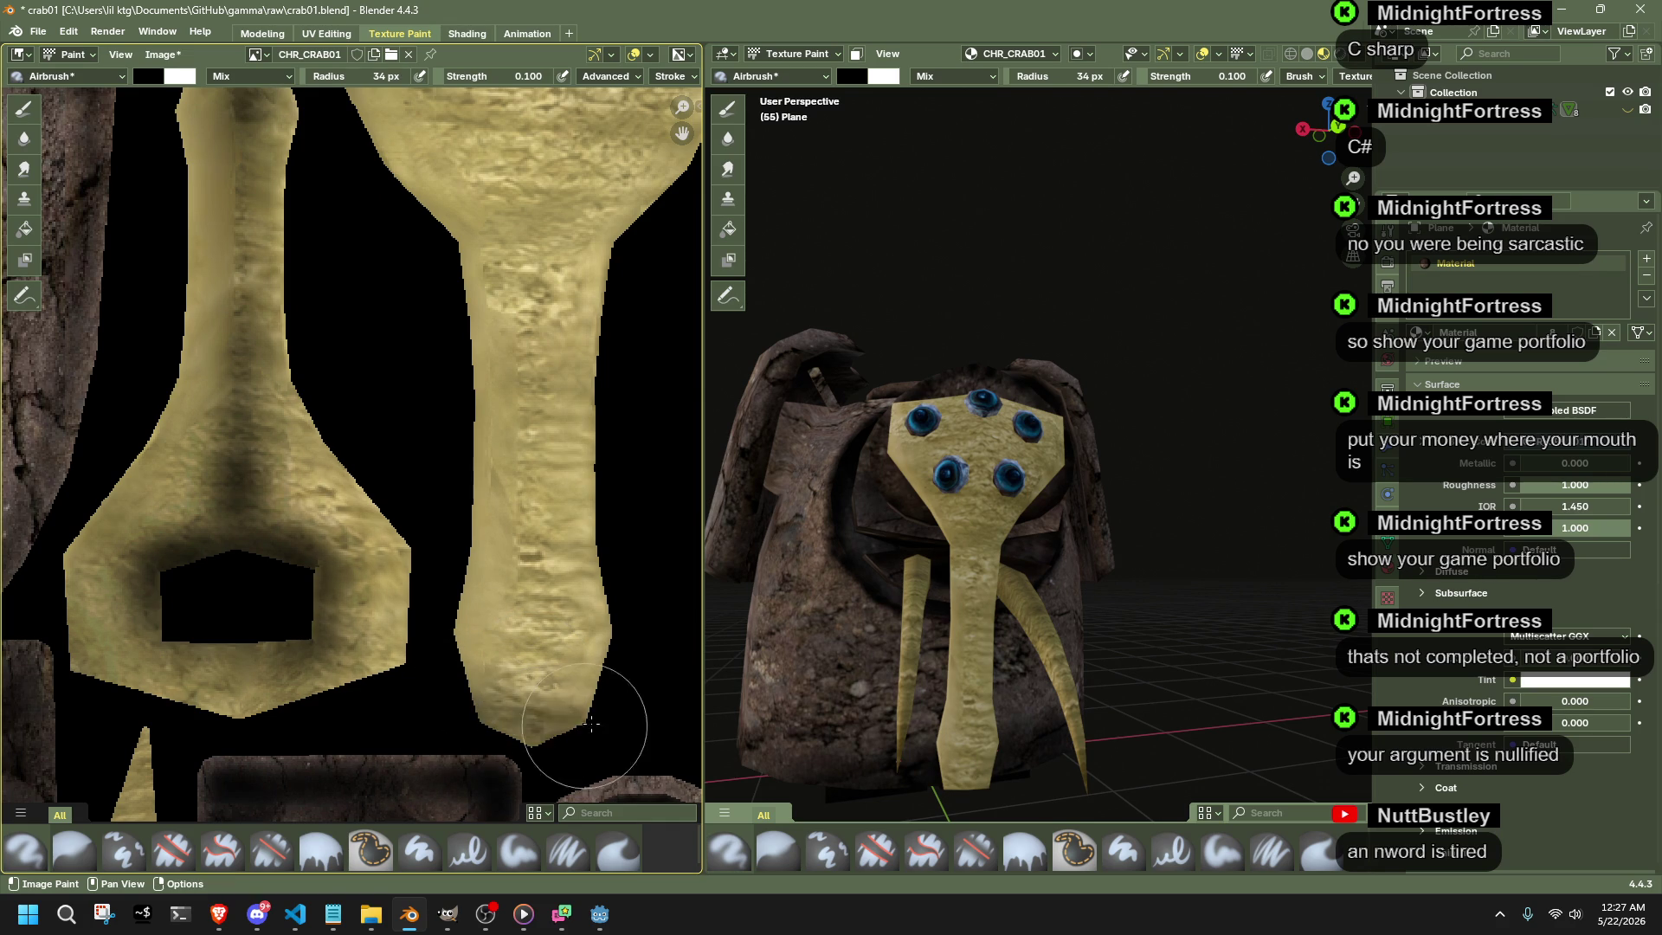
middle_click_drag(337, 182, 363, 441)
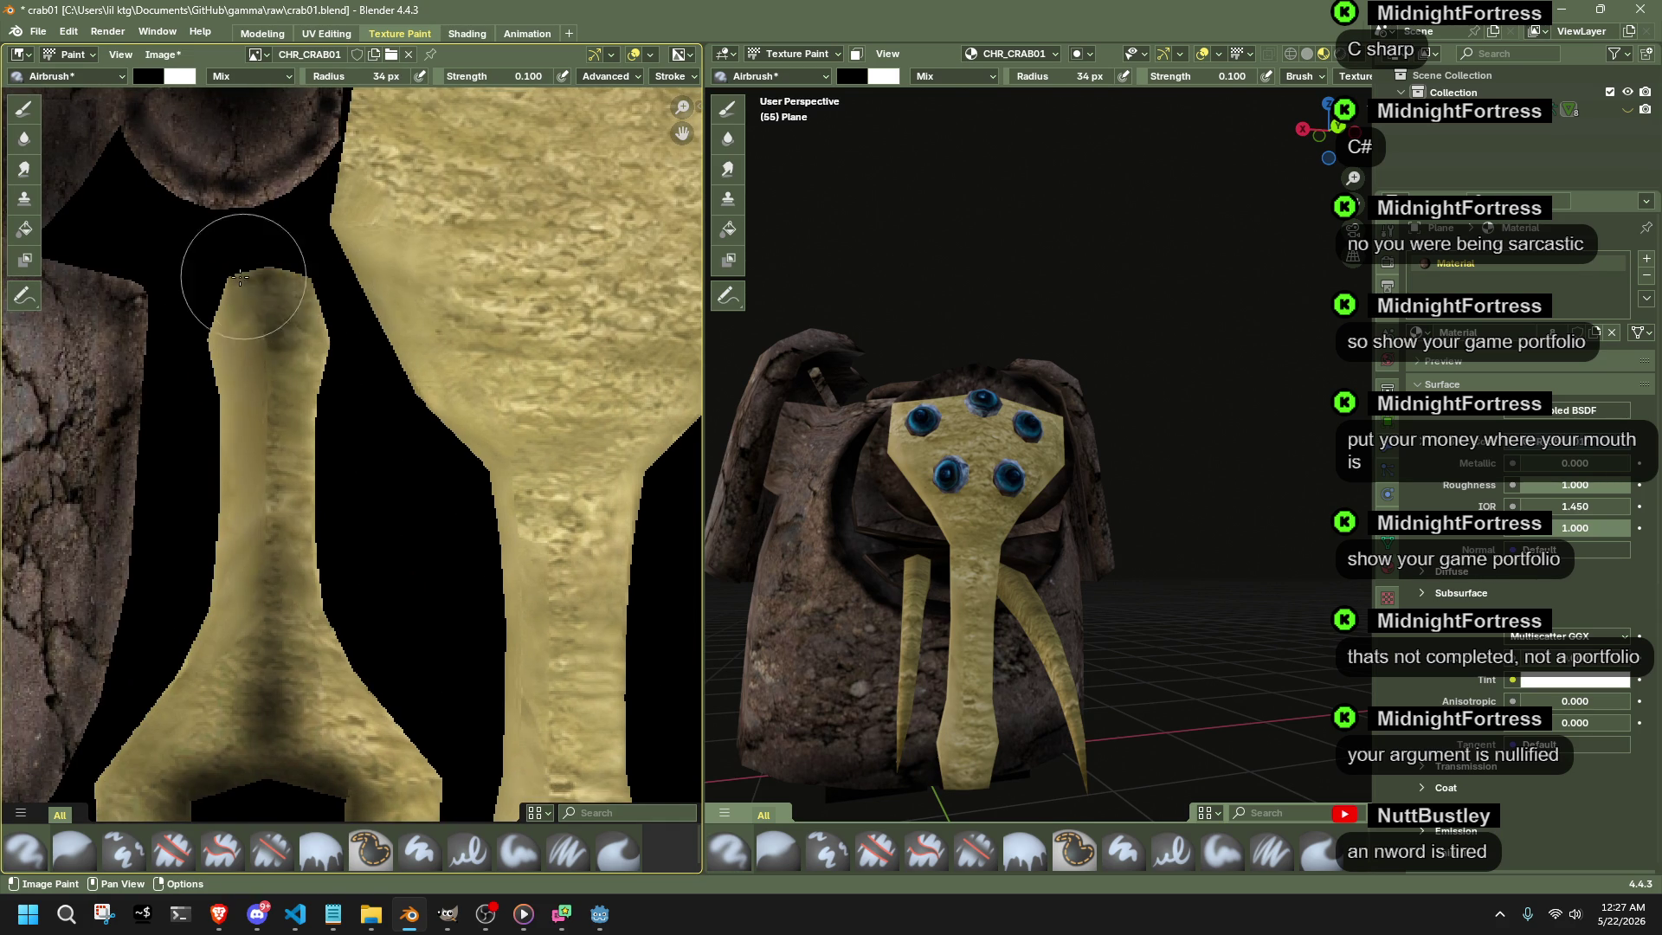
left_click_drag(308, 291, 302, 281)
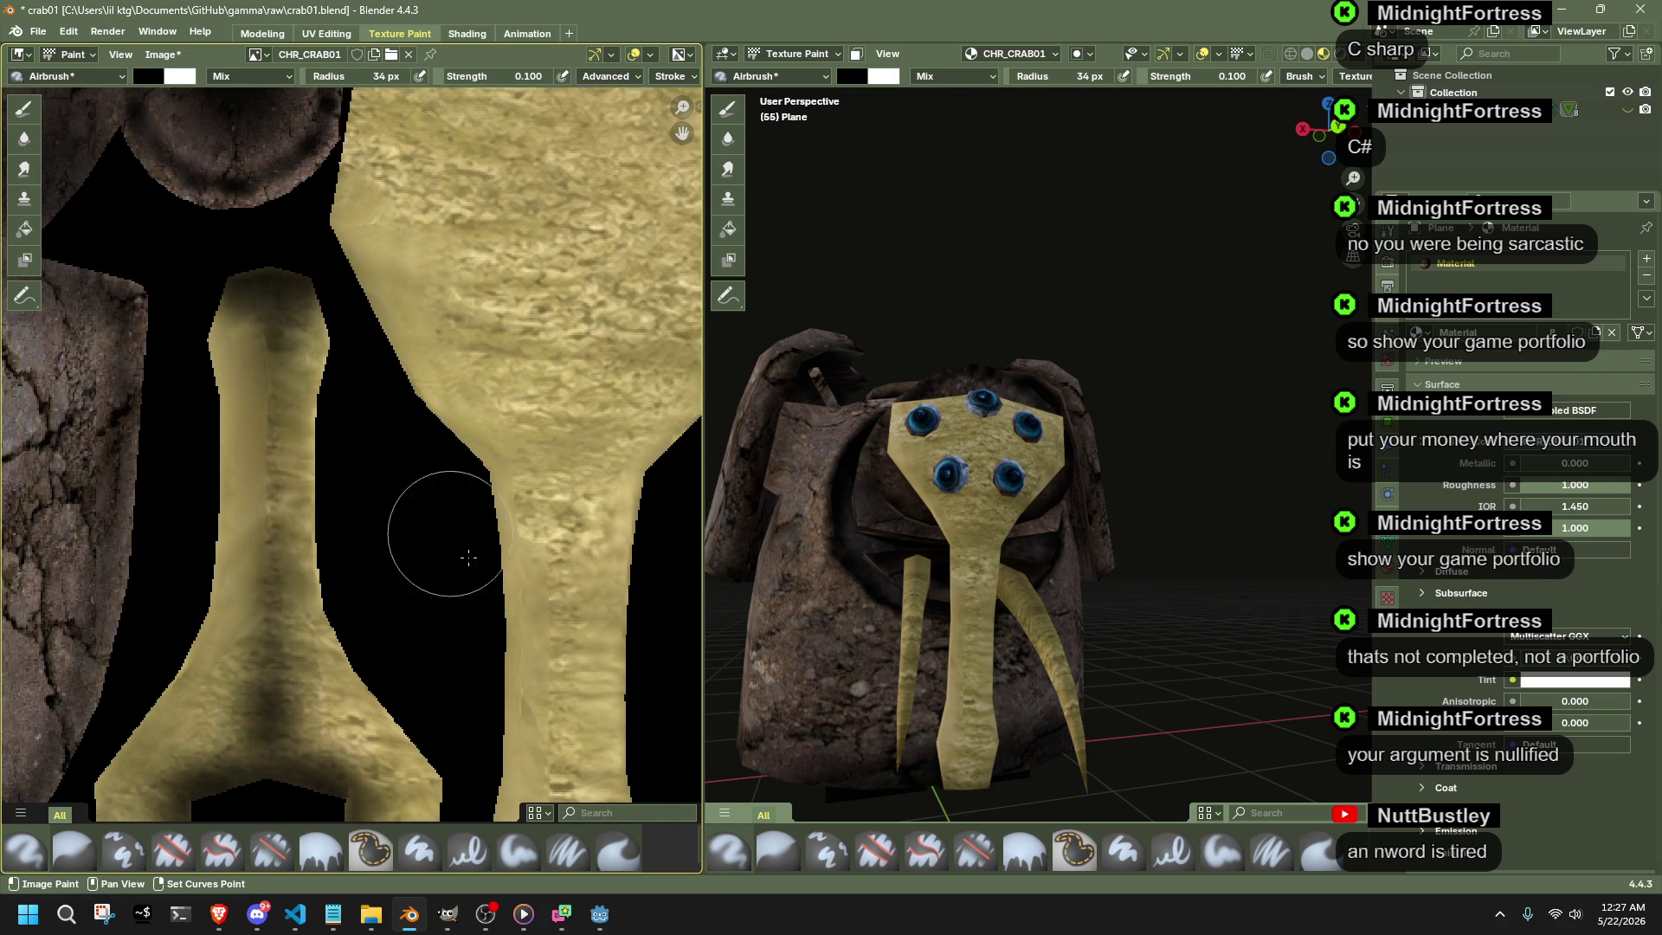
middle_click_drag(445, 534, 364, 377)
mouse_move(375, 672)
left_mouse_down()
mouse_move(433, 692)
mouse_move(492, 600)
left_mouse_up()
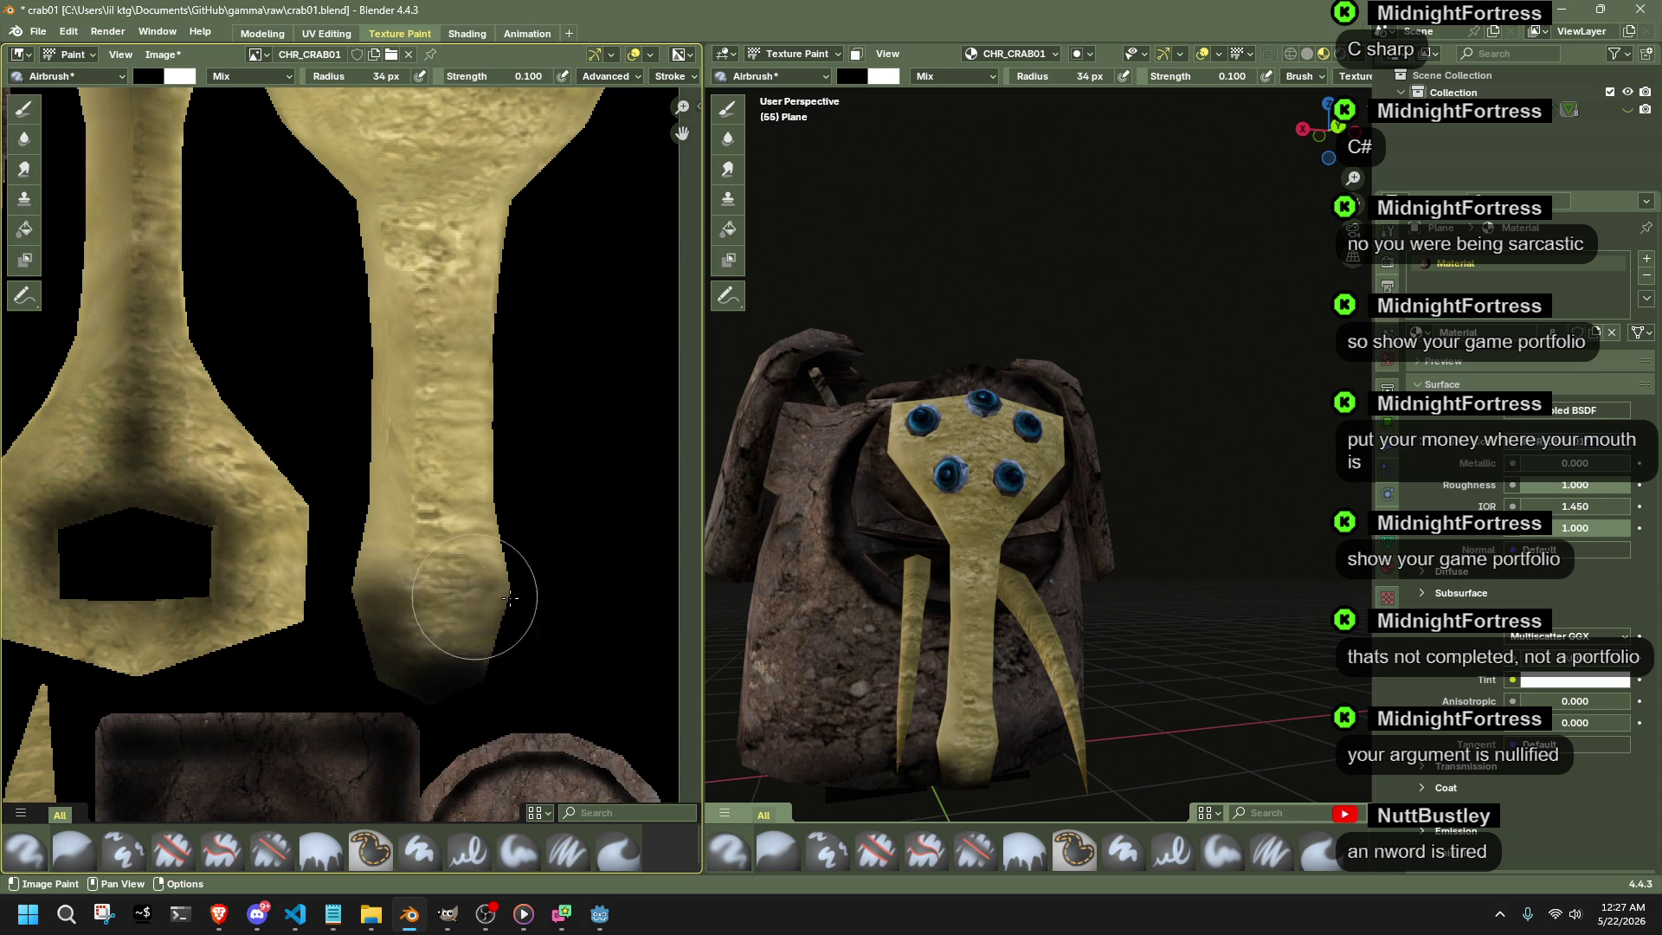
mouse_move(492, 600)
left_mouse_down()
mouse_move(510, 584)
mouse_move(390, 495)
left_mouse_up()
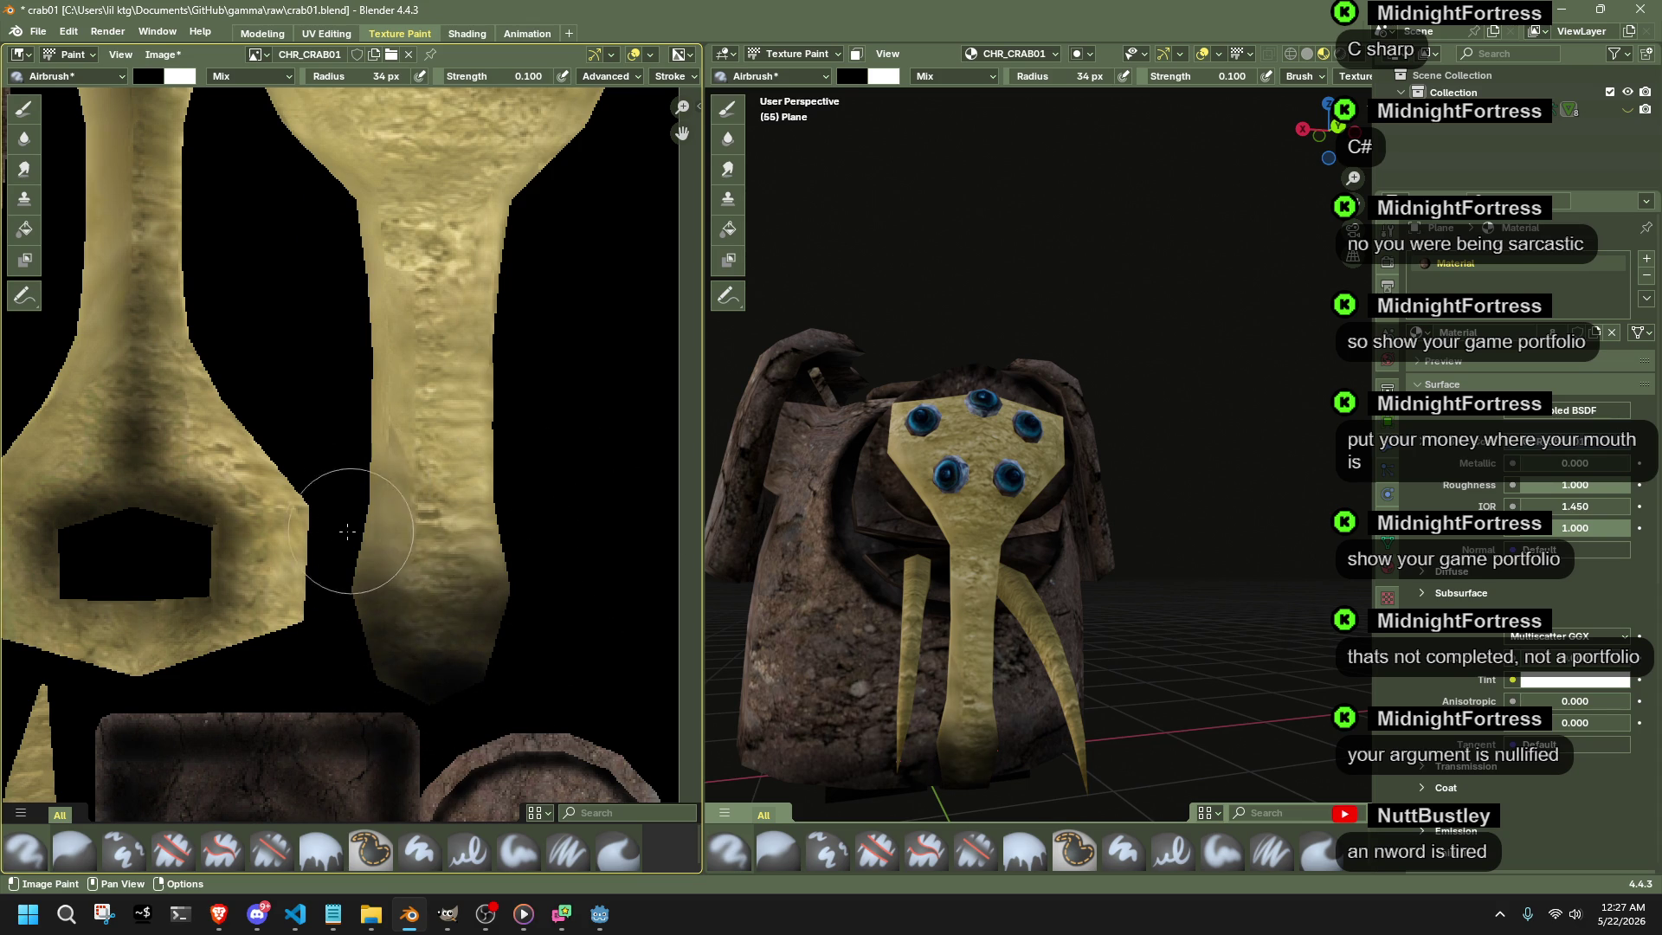
- Add dark shading to the left yellow strip and check the legs from the side
mouse_move(1012, 546)
middle_mouse_down()
mouse_move(1190, 568)
mouse_move(1169, 571)
middle_mouse_up()
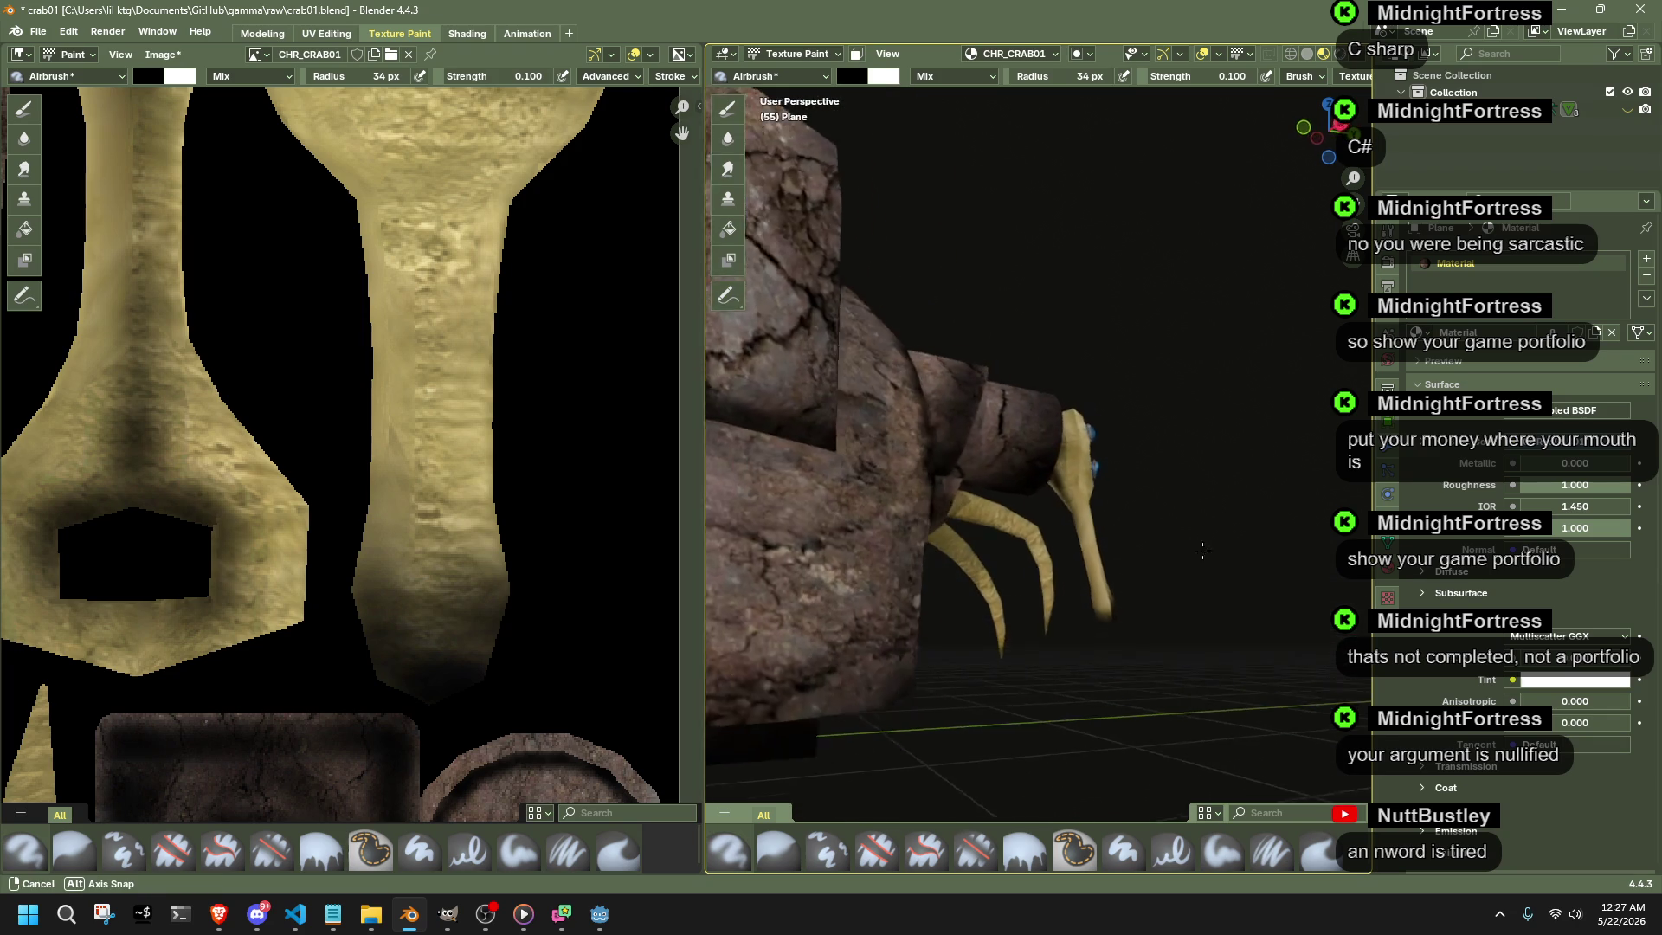
middle_click_drag(538, 390, 545, 573)
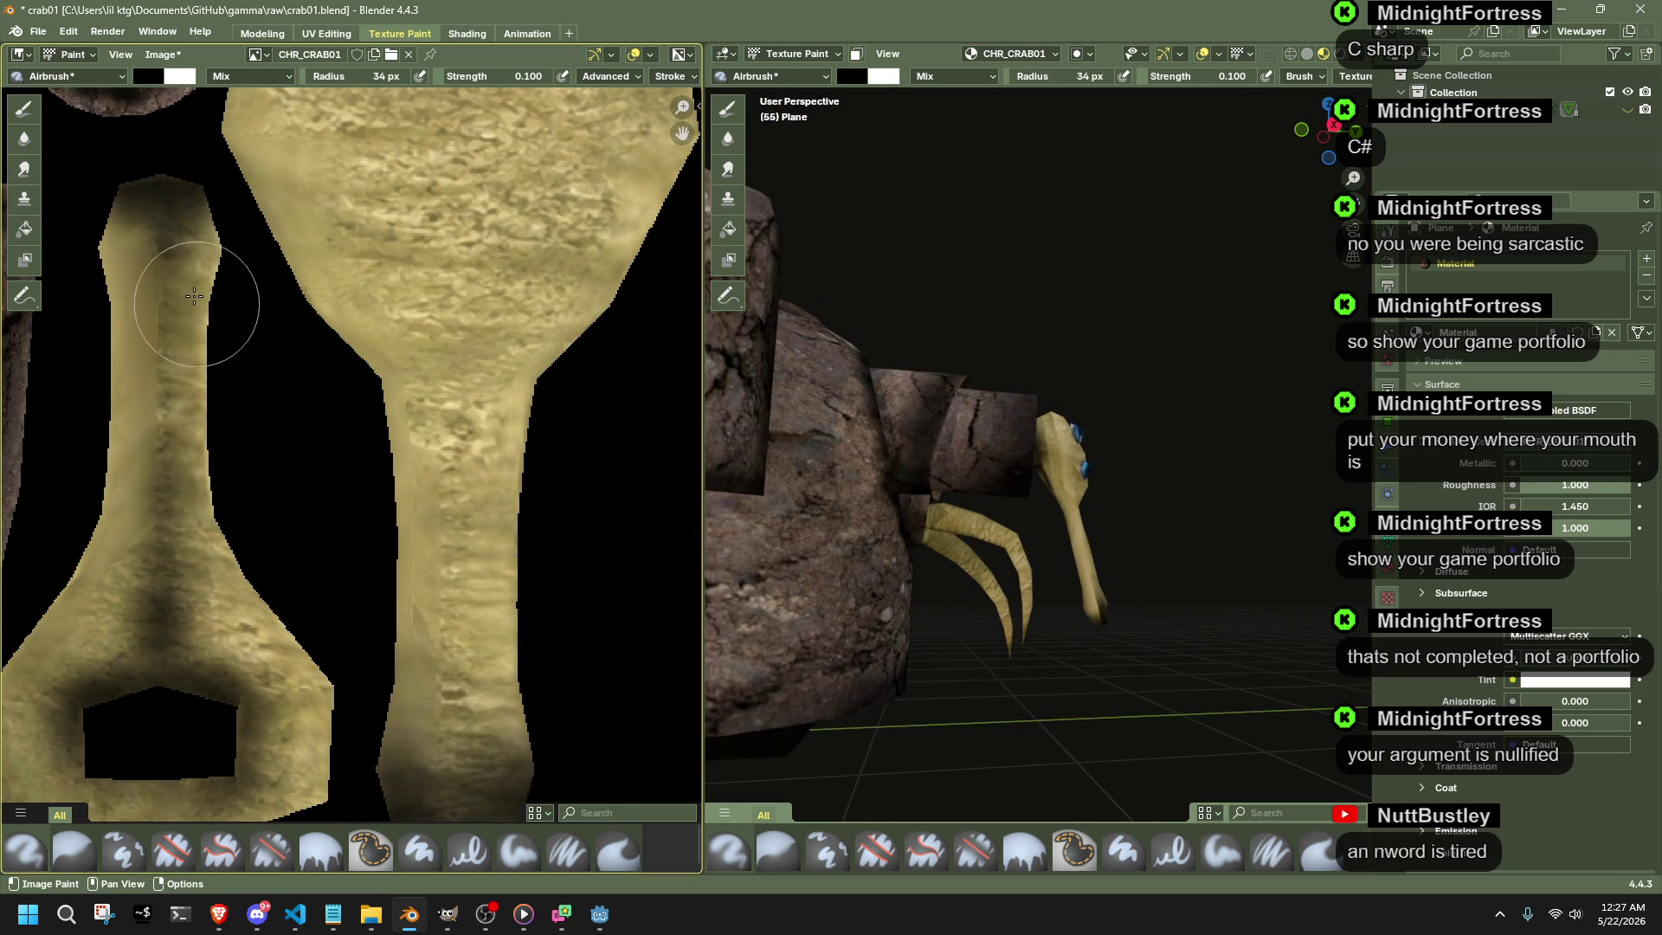
mouse_move(195, 312)
left_mouse_down()
mouse_move(163, 331)
mouse_move(222, 297)
mouse_move(149, 260)
mouse_move(168, 175)
mouse_move(112, 278)
mouse_move(172, 283)
left_mouse_up()
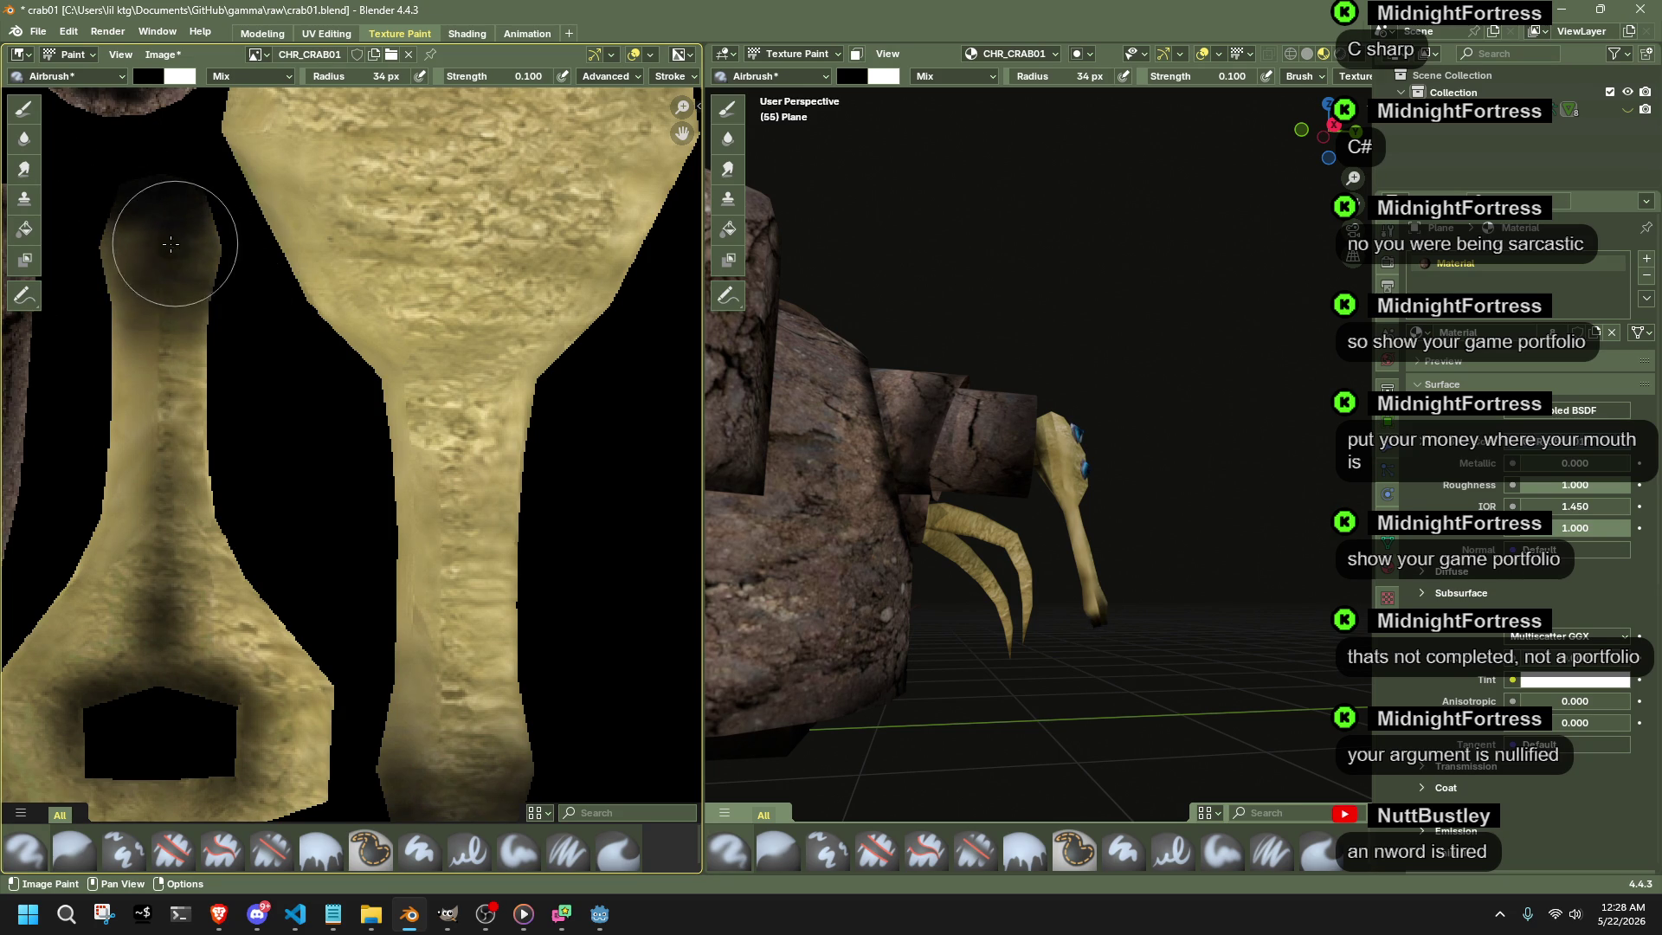
scroll(1207, 708, "up", 4)
mouse_move(1207, 708)
middle_mouse_down()
mouse_move(995, 476)
mouse_move(935, 463)
mouse_move(1125, 515)
mouse_move(805, 130)
middle_mouse_up()
left_click(772, 76)
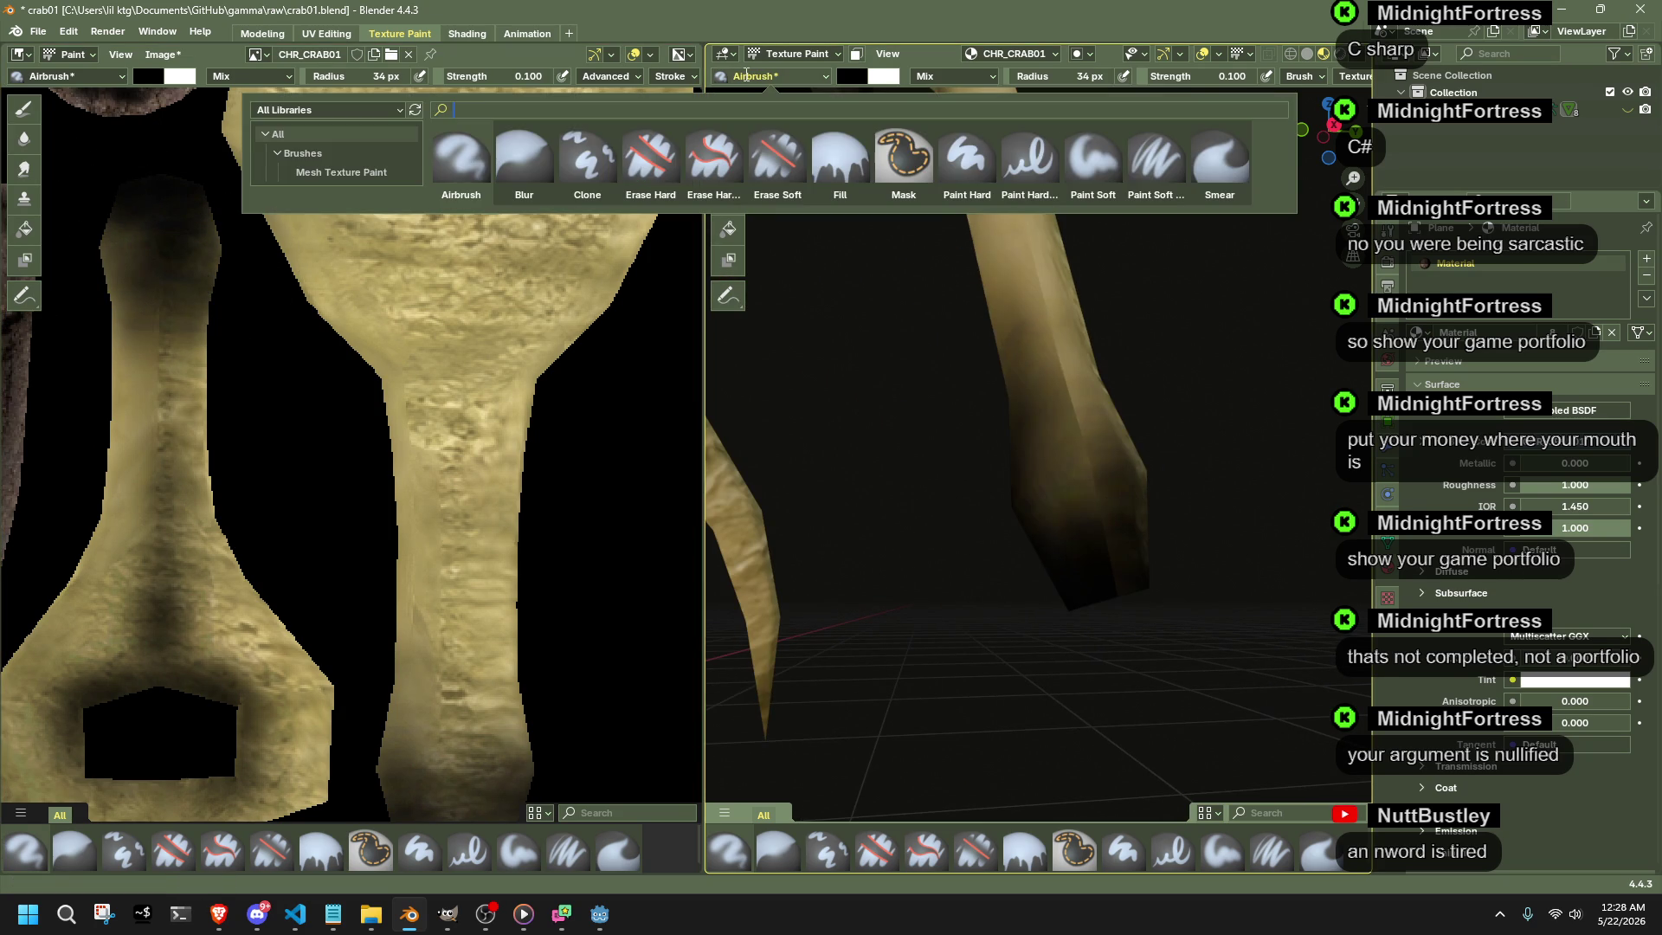
- Smear the dark leg shading in the viewport into a softer gradient up the leg
left_click(1239, 182)
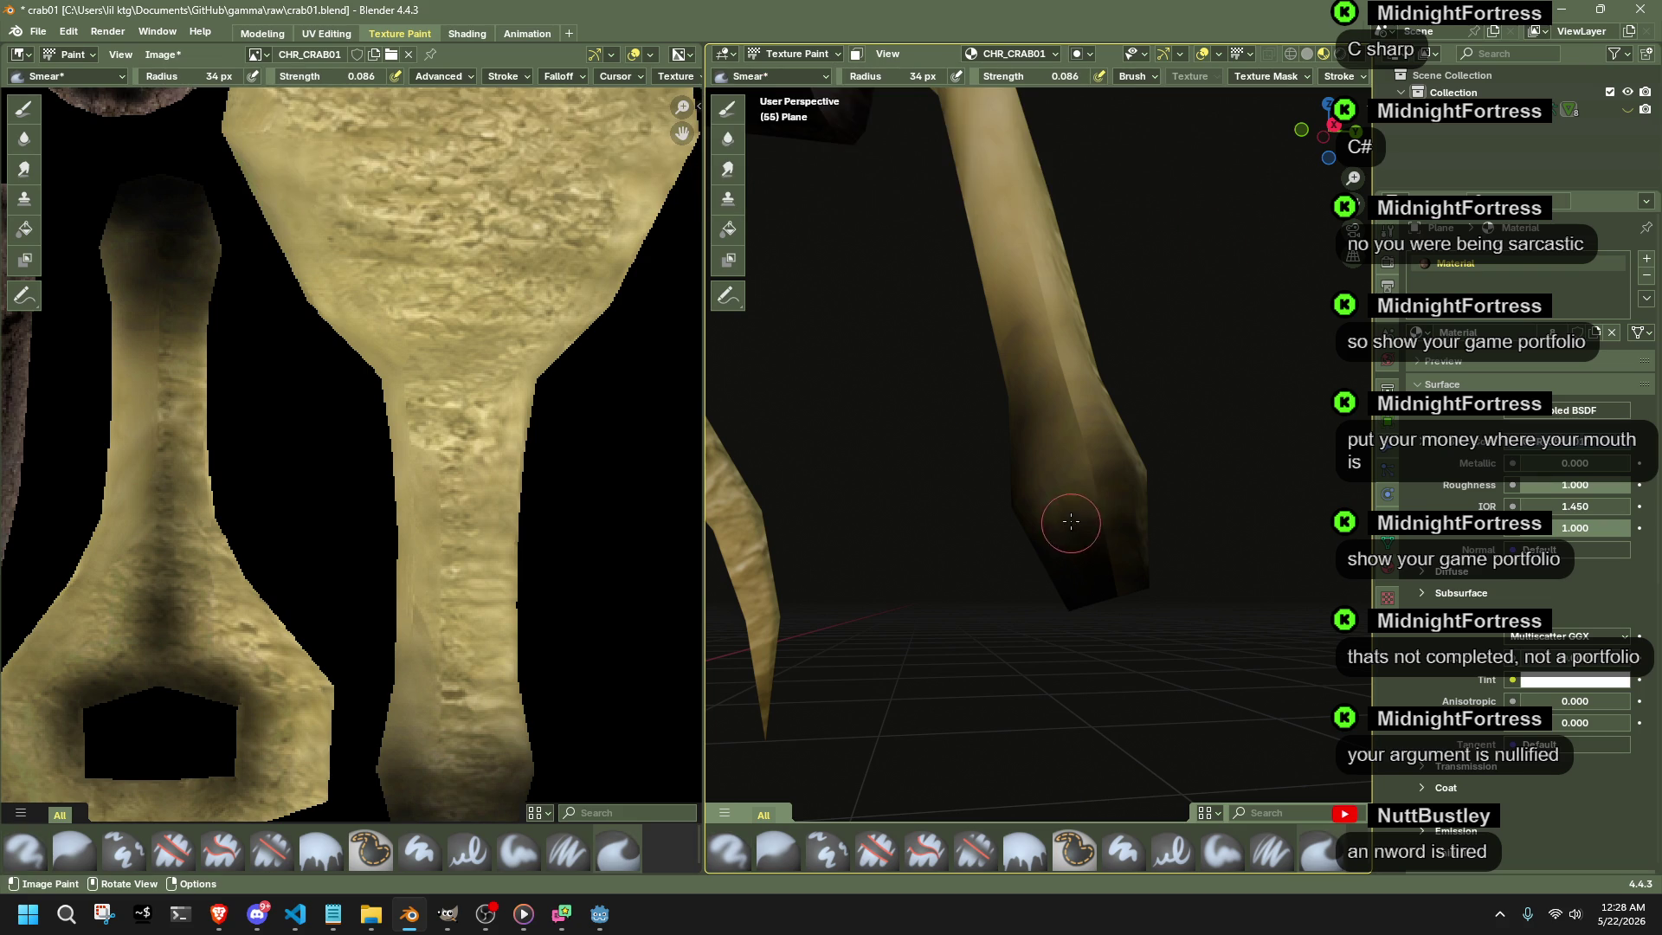
left_click_drag(1077, 501, 1136, 523)
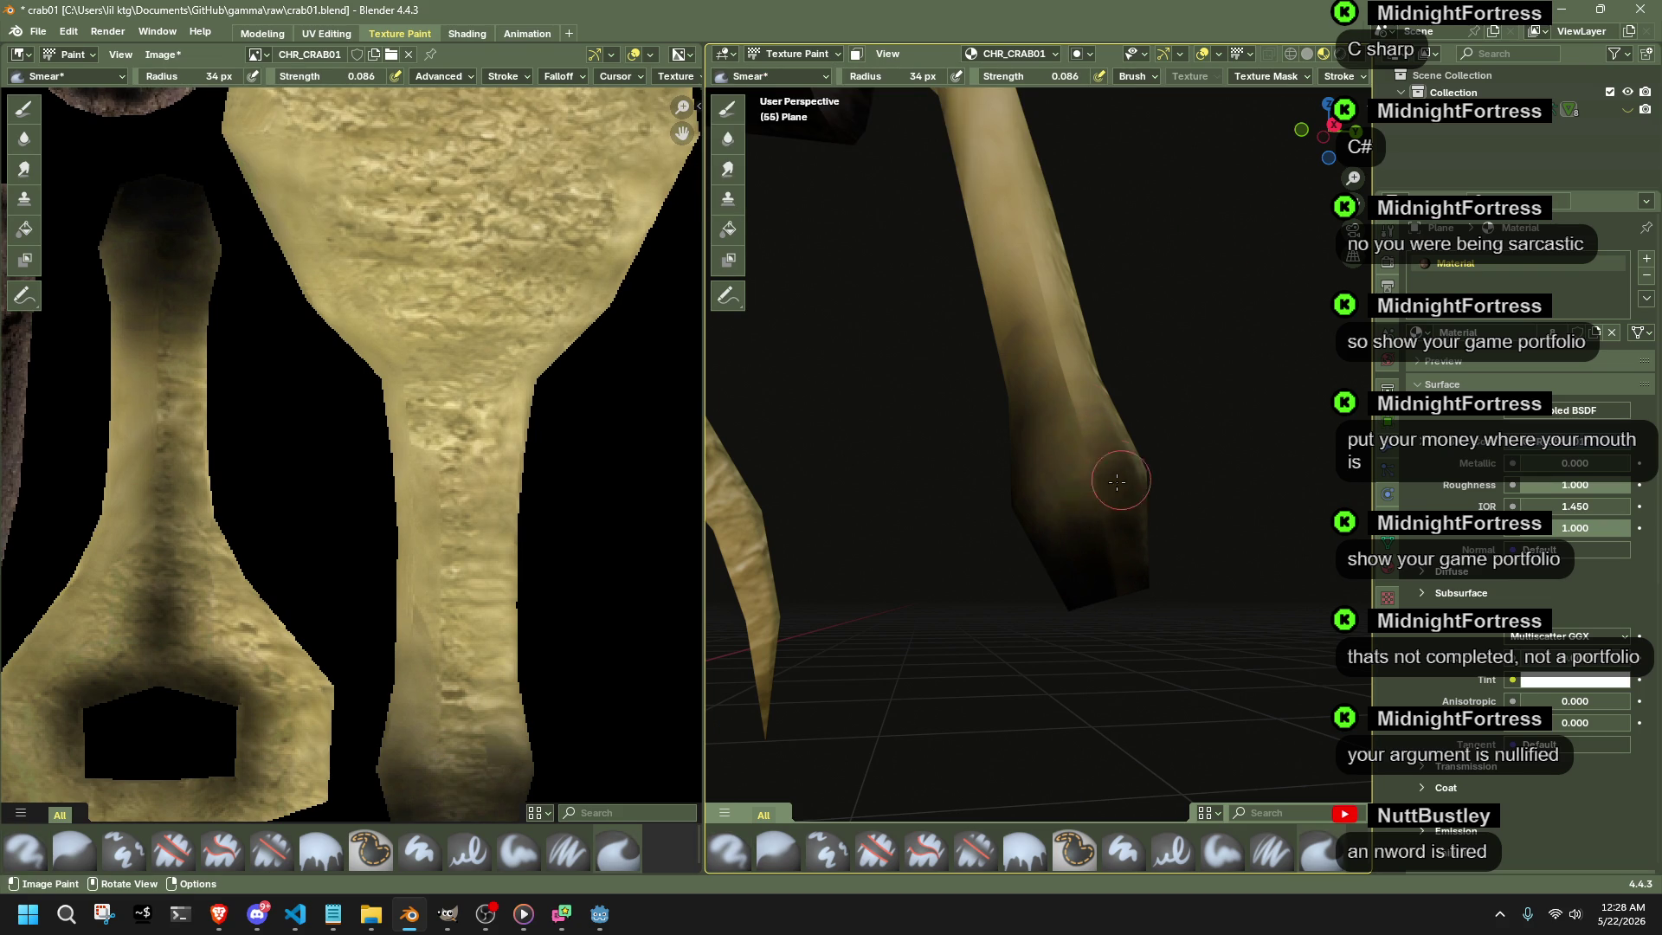
mouse_move(1055, 339)
middle_mouse_down()
mouse_move(827, 562)
mouse_move(965, 557)
middle_mouse_up()
mouse_move(895, 540)
left_mouse_down()
mouse_move(894, 647)
mouse_move(865, 623)
left_mouse_up()
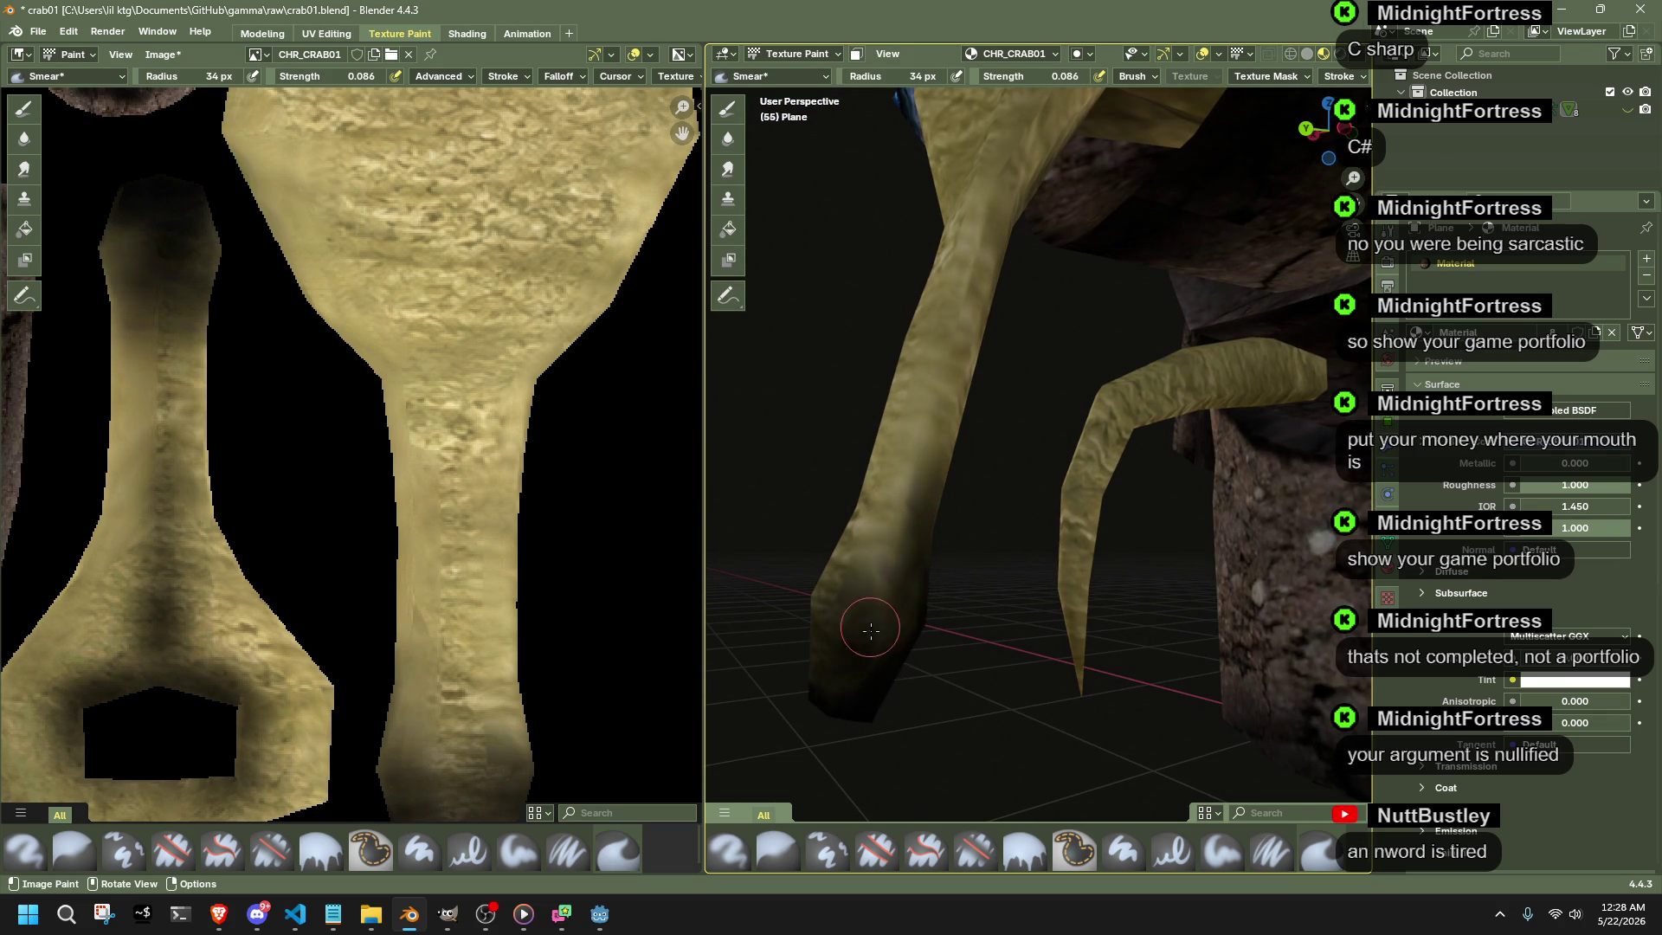
mouse_move(927, 575)
middle_mouse_down()
mouse_move(1050, 502)
mouse_move(1259, 589)
mouse_move(917, 552)
middle_mouse_up()
scroll(1043, 512, "down", 5)
scroll(917, 551, "up", 3)
scroll(917, 552, "up", 3)
scroll(917, 558, "down", 1)
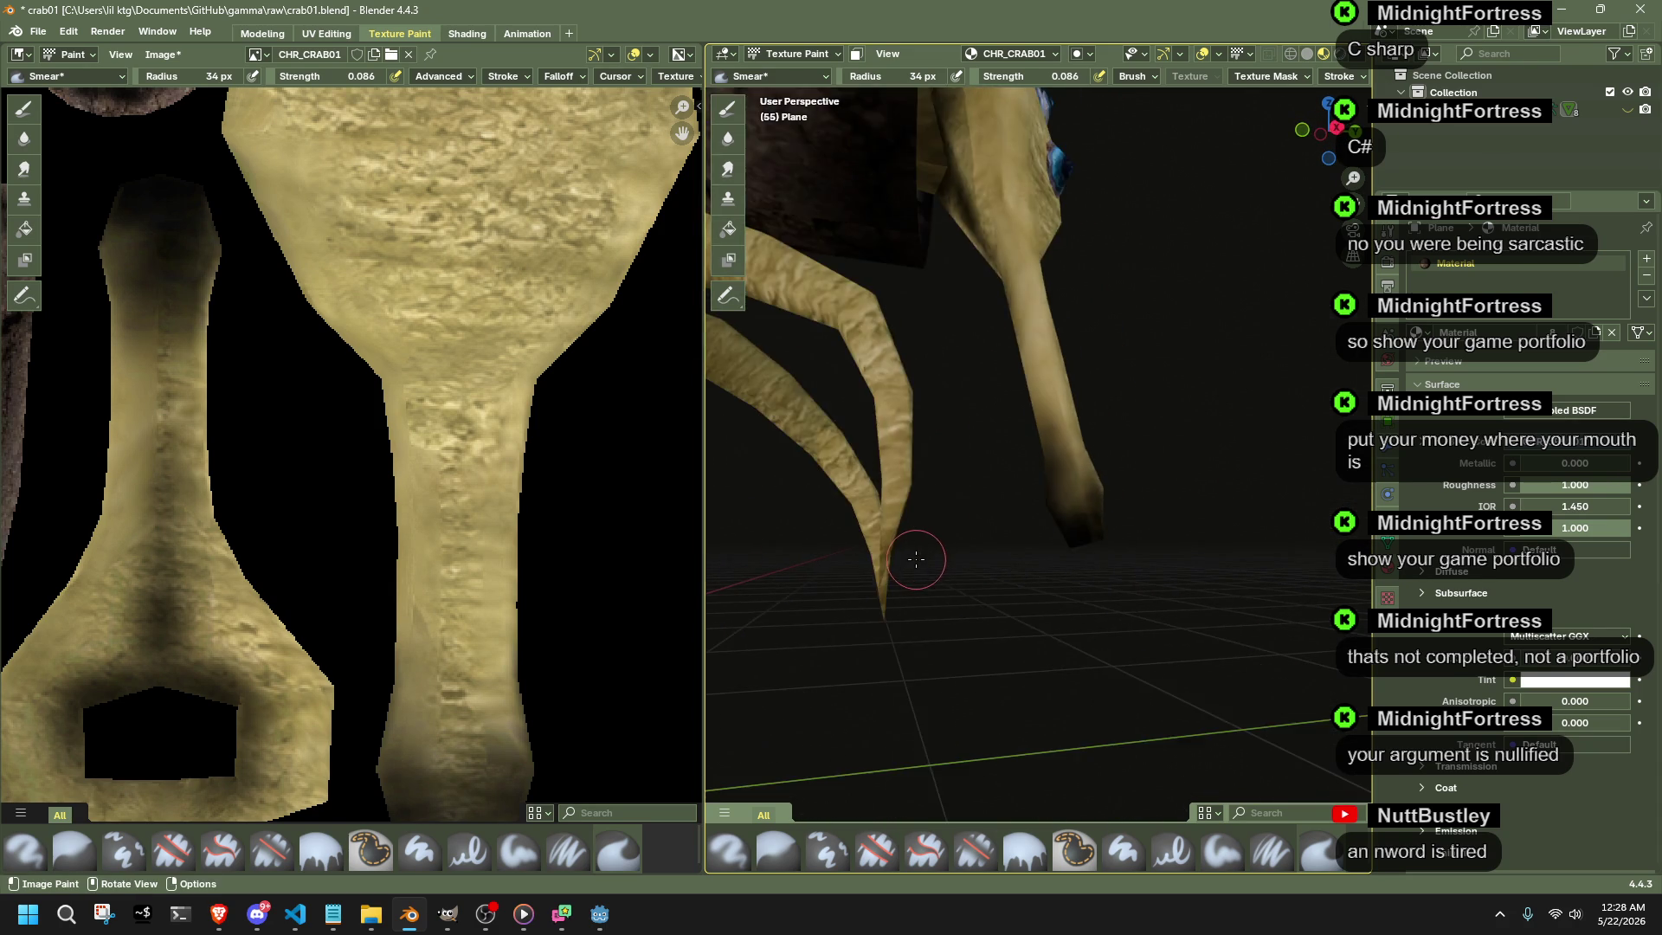
scroll(917, 559, "down", 2)
scroll(909, 558, "down", 3)
scroll(902, 556, "down", 1)
scroll(413, 454, "down", 3)
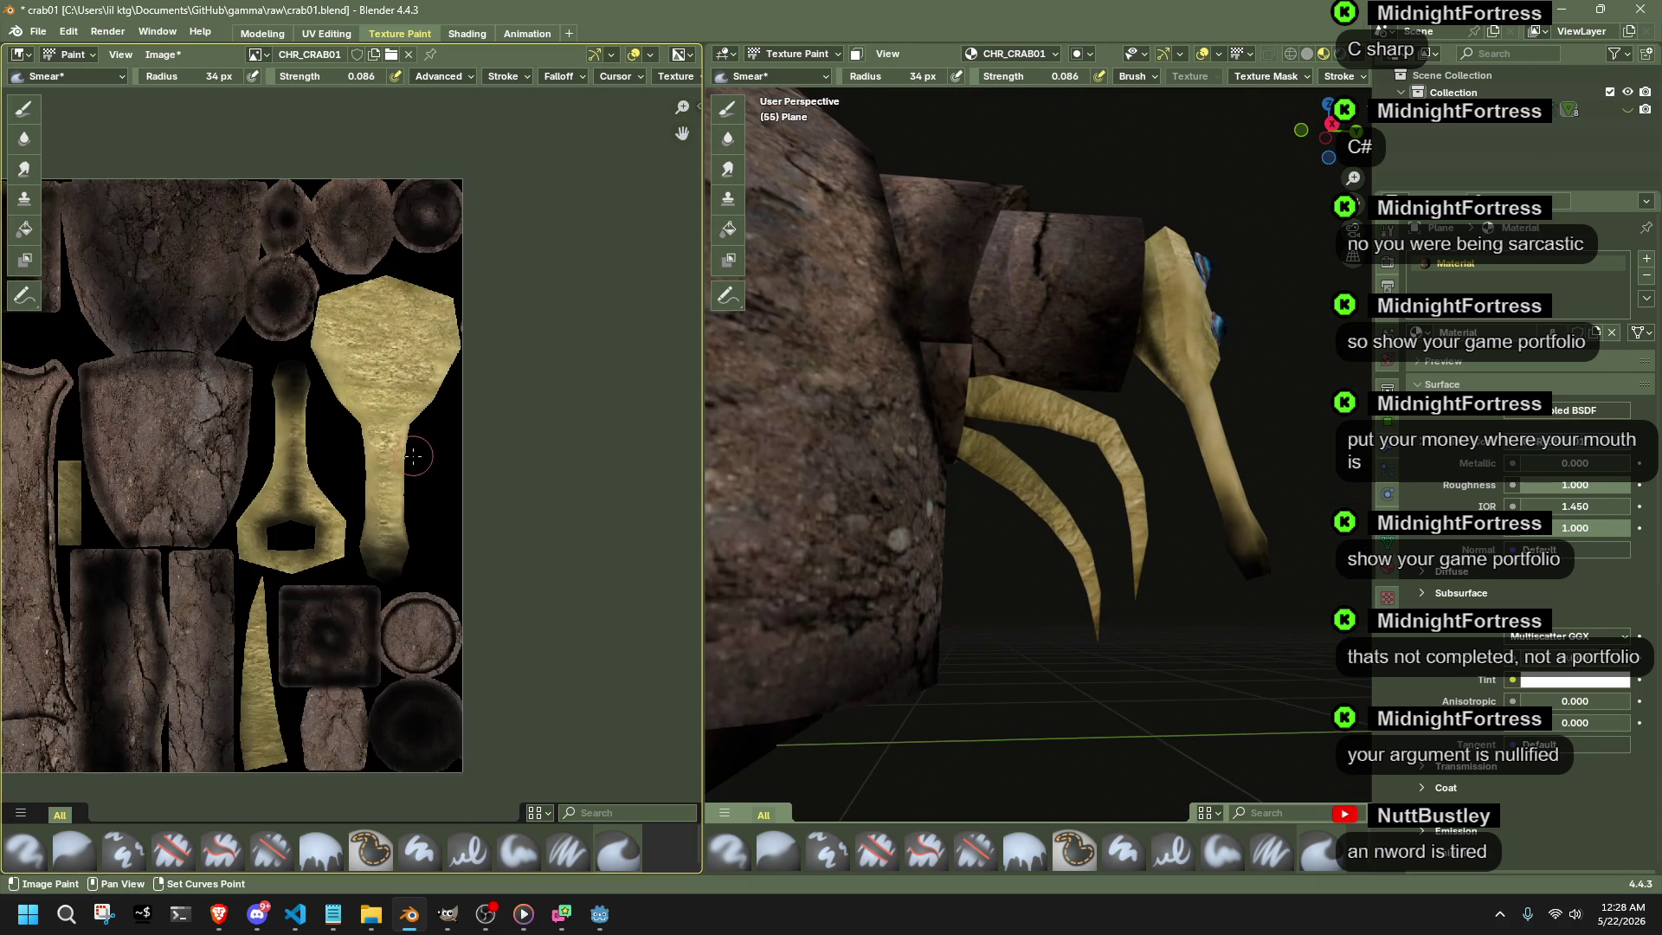
scroll(414, 454, "up", 2)
scroll(414, 455, "up", 2)
scroll(414, 455, "down", 1)
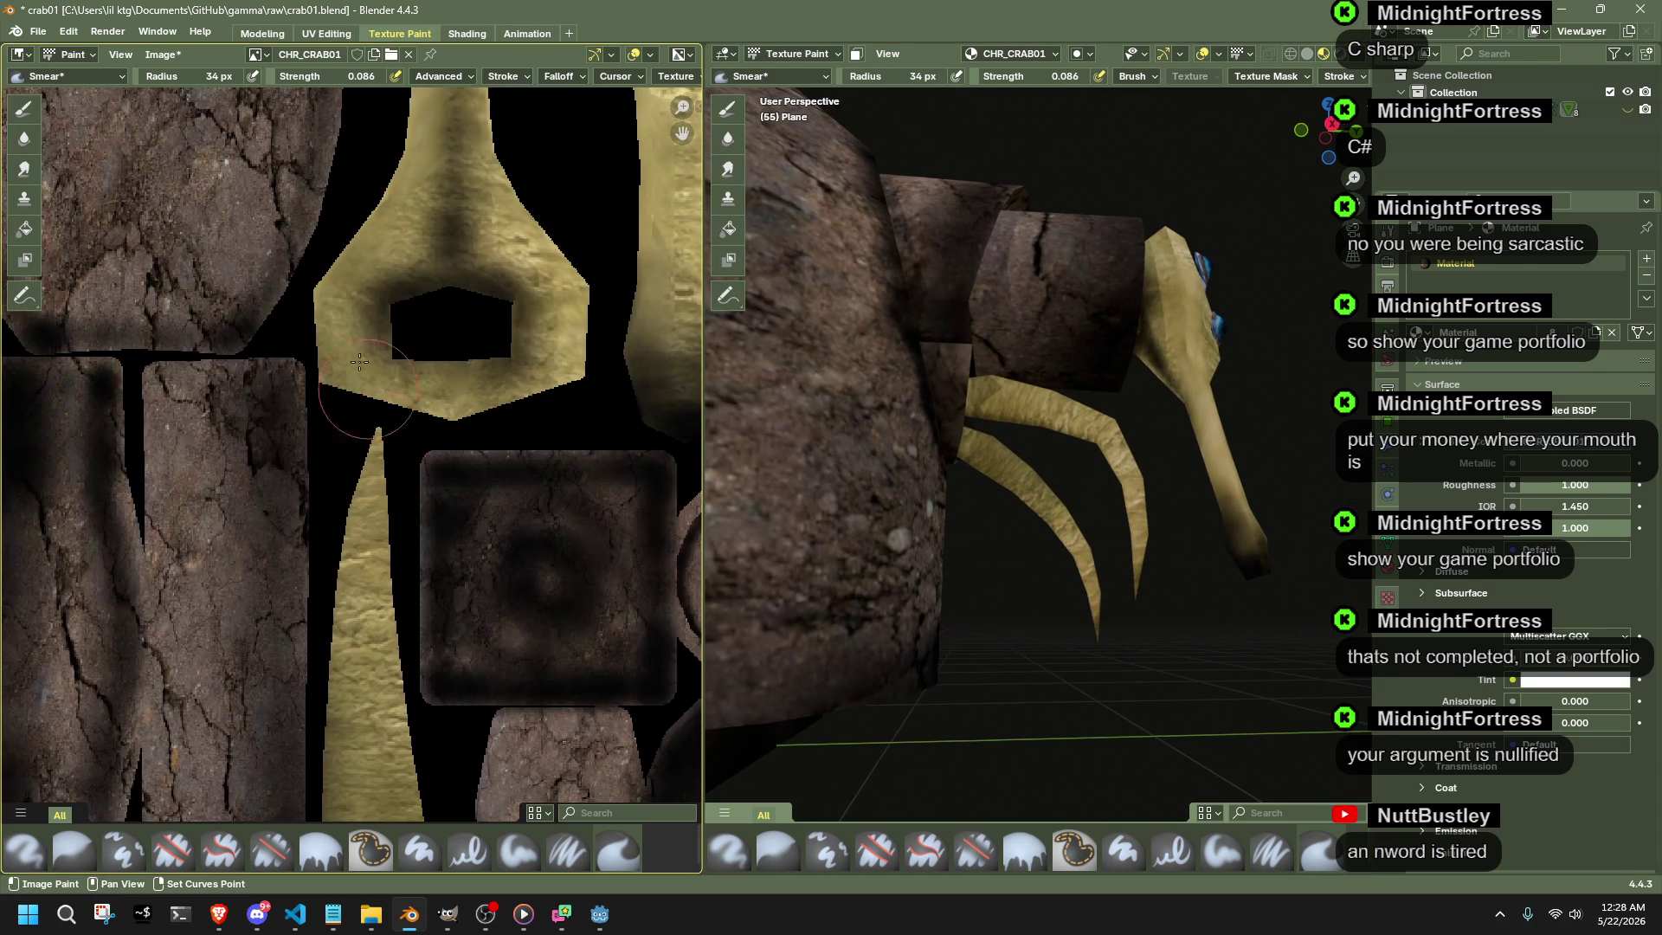
left_click(89, 74)
- Airbrush the yellow spike's tip darker in the image editor, checking from front and side
left_click(292, 162)
mouse_move(372, 482)
left_mouse_down()
mouse_move(372, 465)
mouse_move(364, 702)
left_mouse_up()
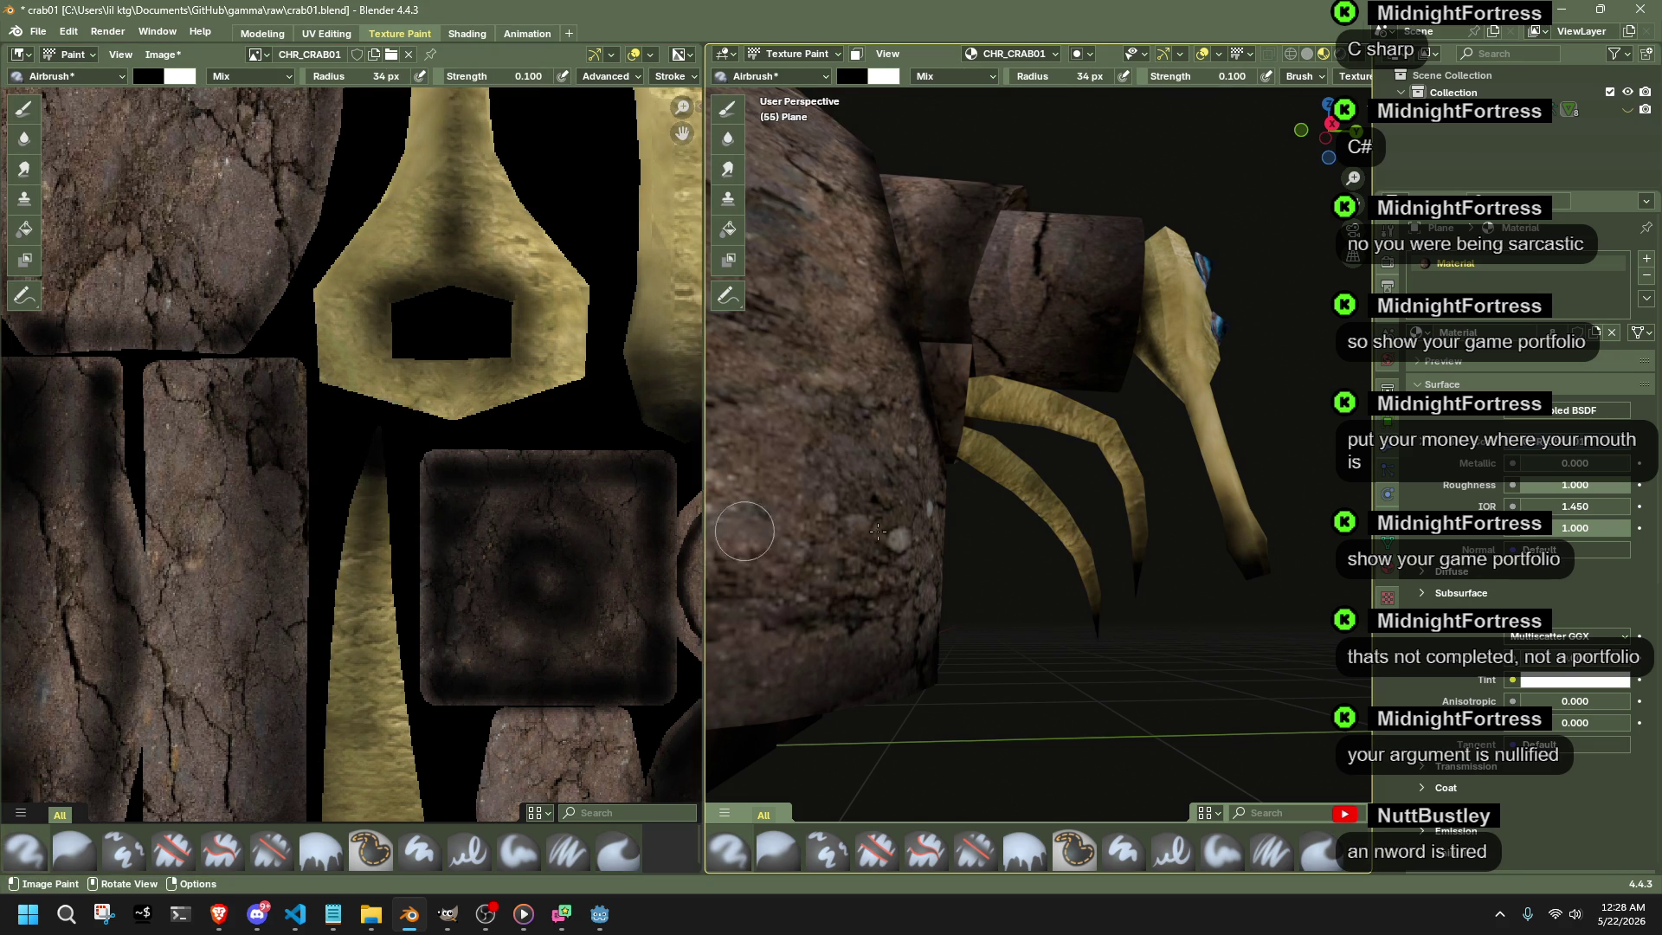
middle_click_drag(879, 530, 805, 519)
left_click_drag(373, 516, 329, 714)
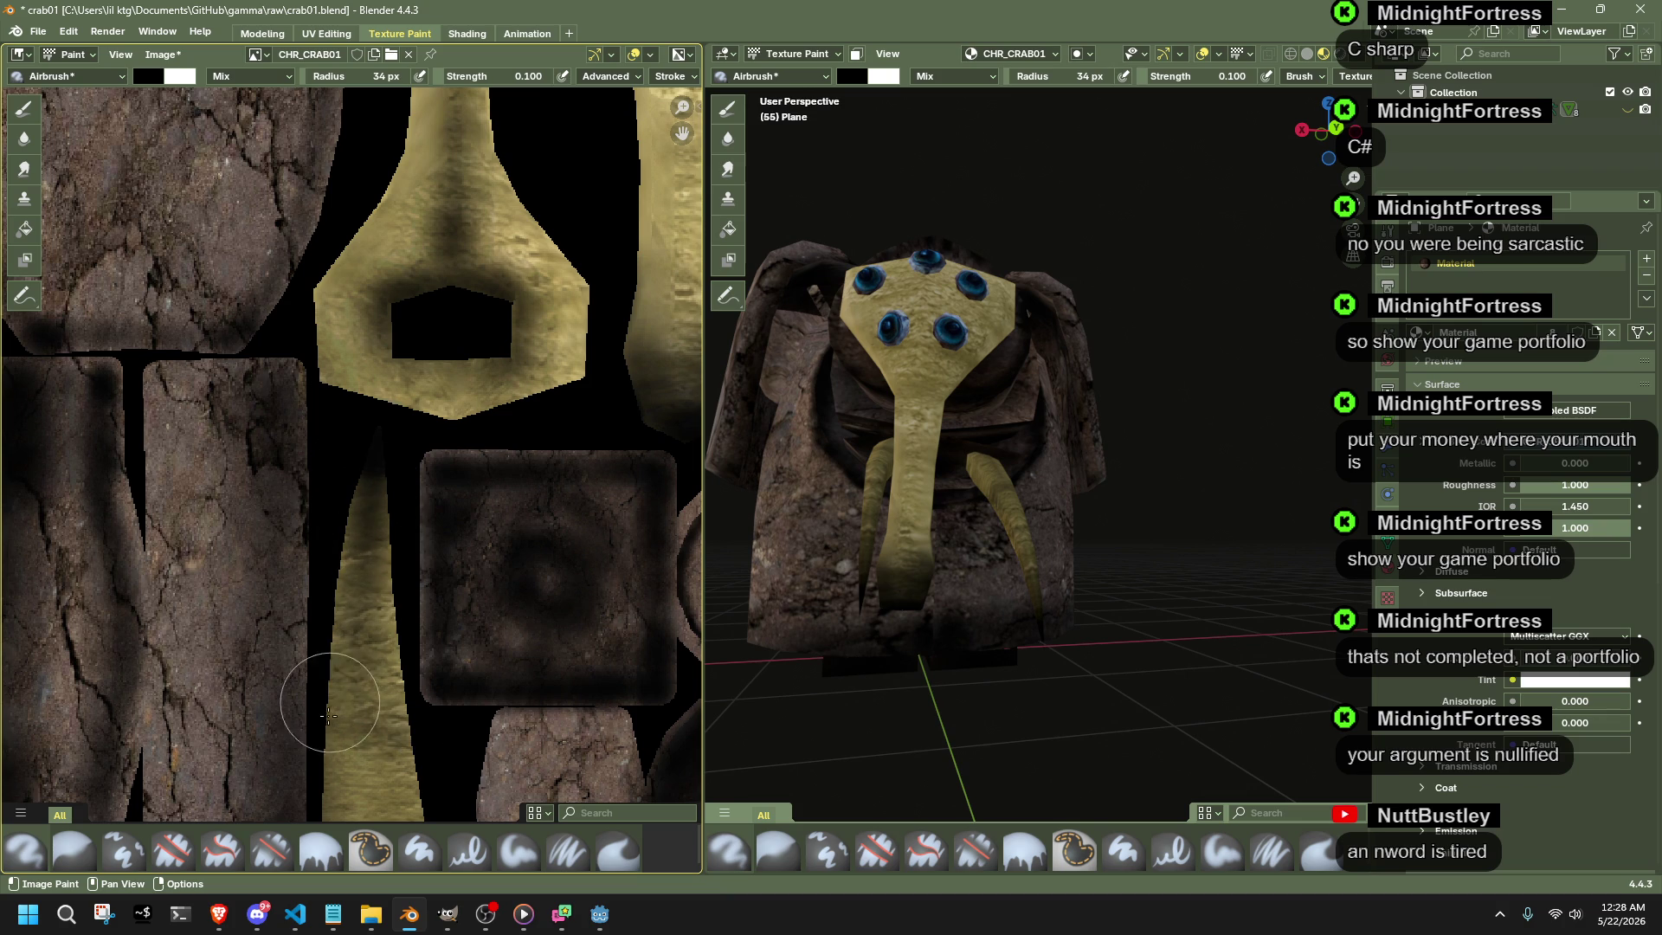
mouse_move(962, 580)
middle_mouse_down()
mouse_move(828, 579)
mouse_move(1240, 556)
middle_mouse_up()
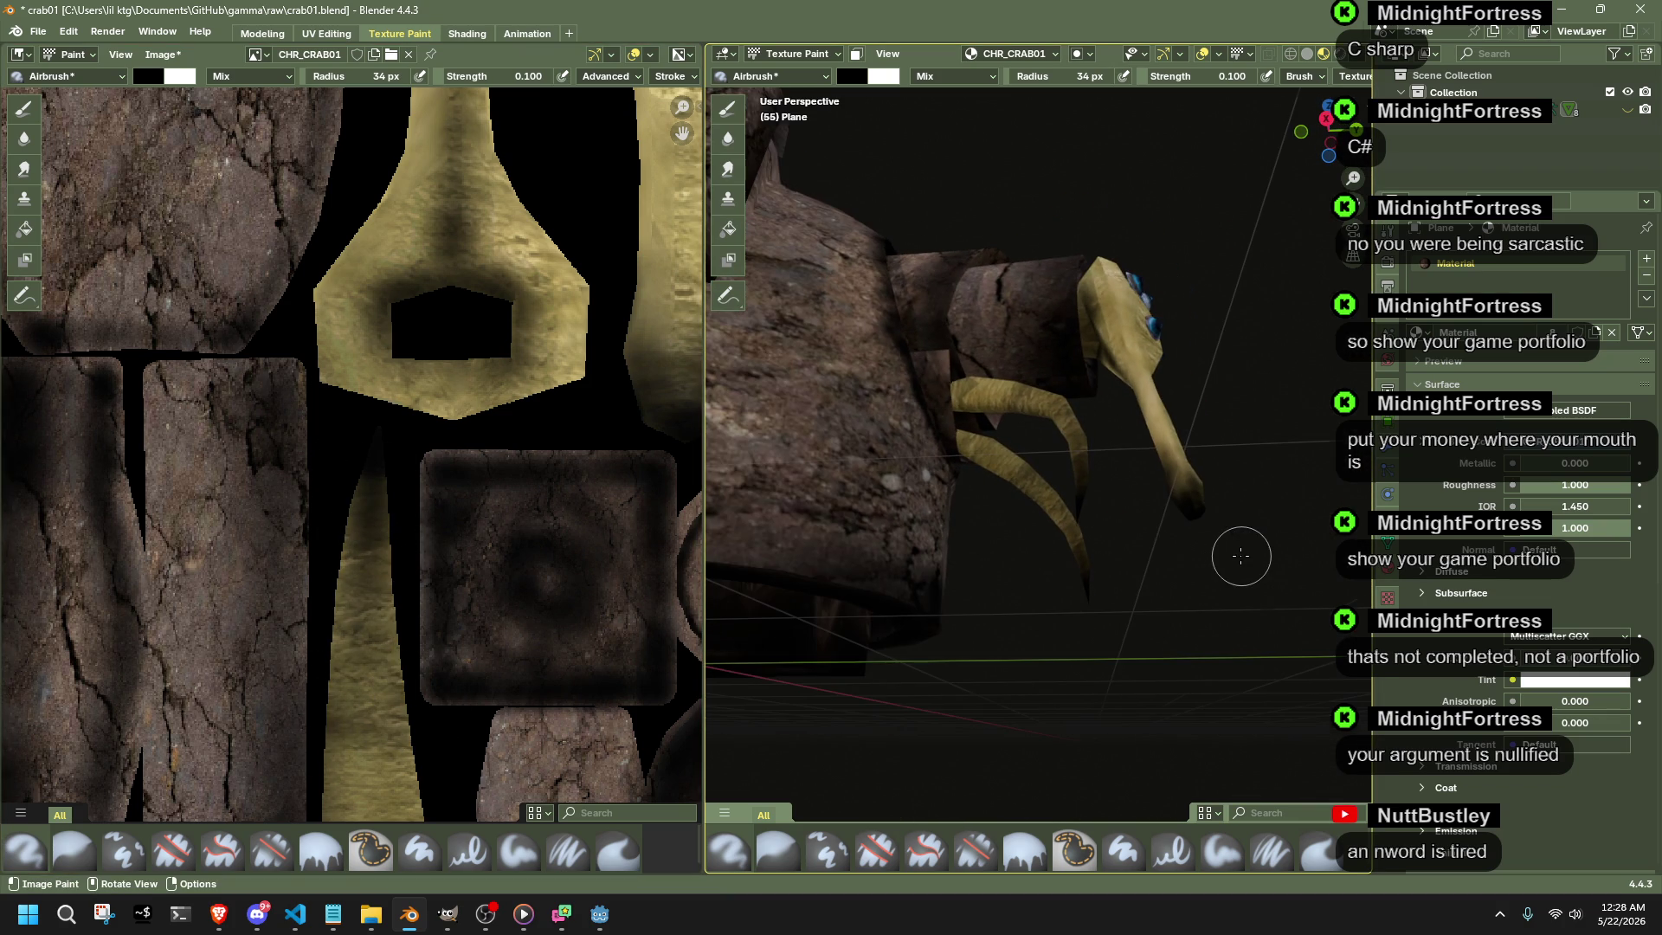
scroll(487, 527, "down", 2)
scroll(487, 528, "down", 2)
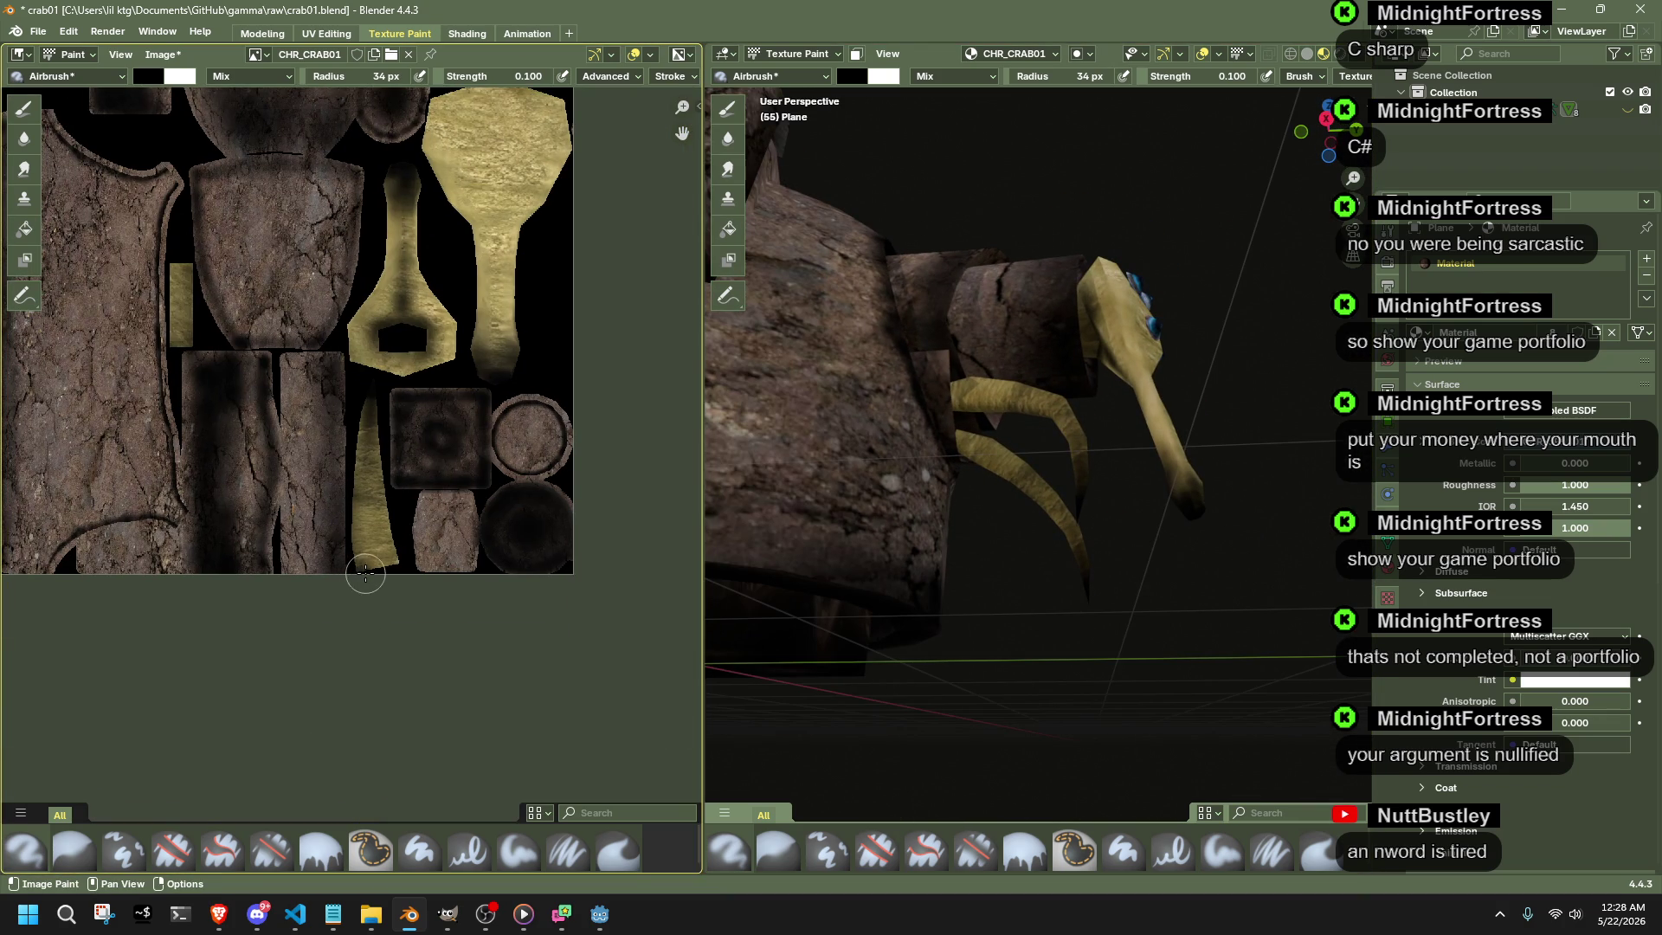
middle_click_drag(1054, 530, 977, 603)
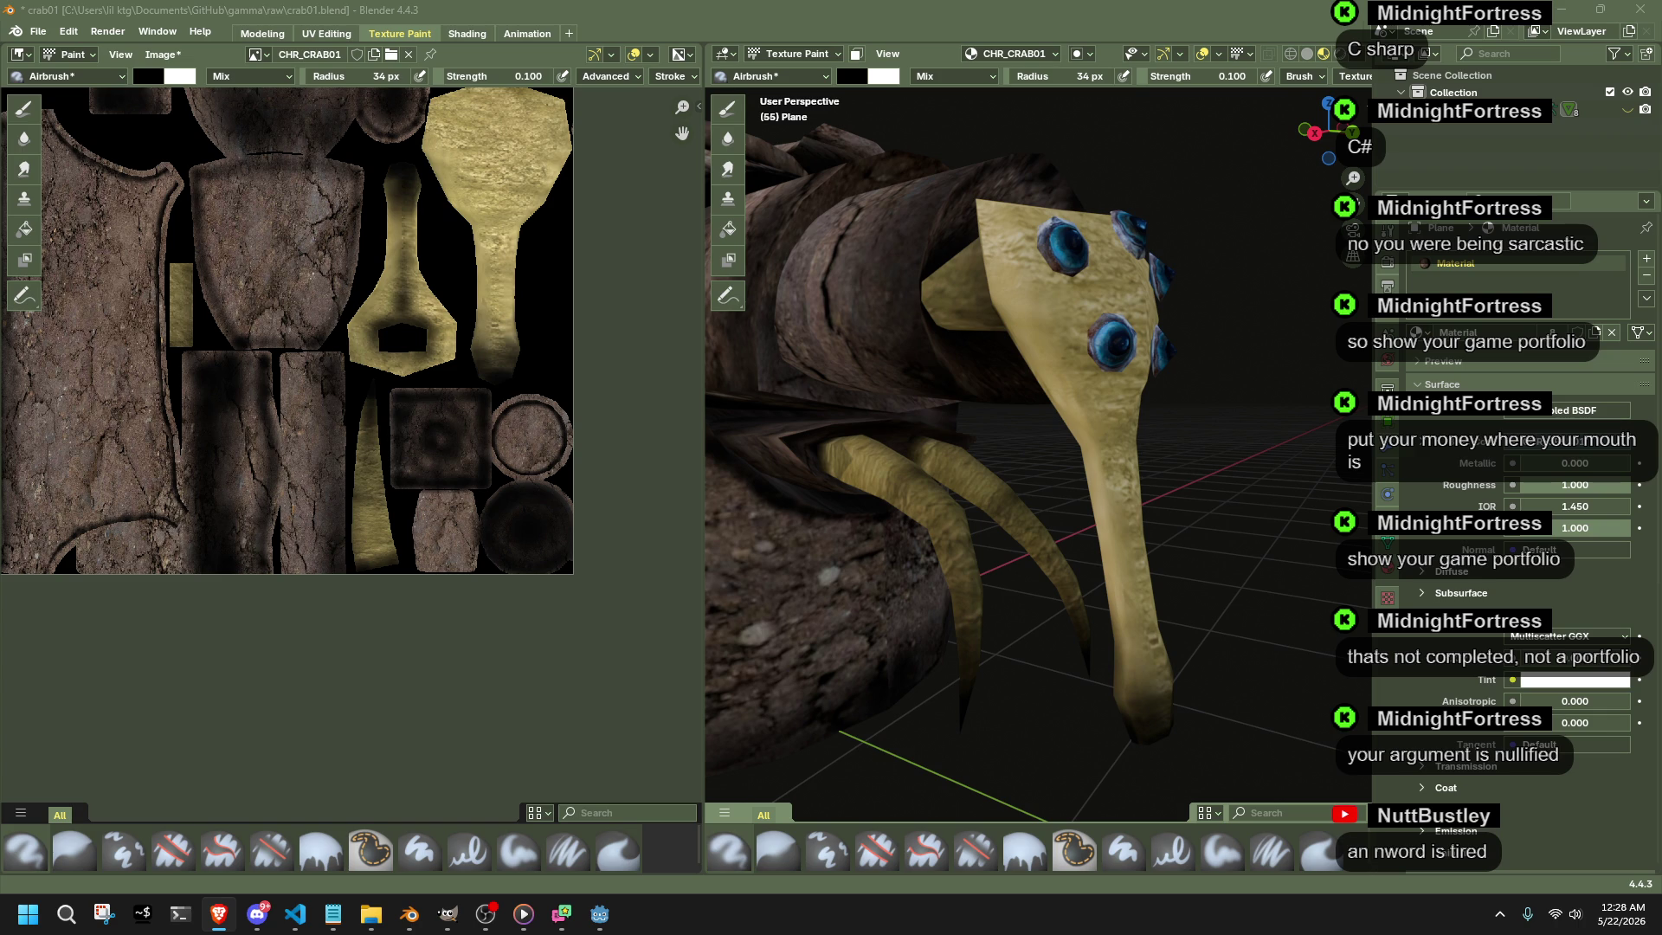
scroll(1040, 456, "down", 5)
mouse_move(909, 545)
middle_mouse_down()
mouse_move(788, 594)
mouse_move(1168, 624)
middle_mouse_up()
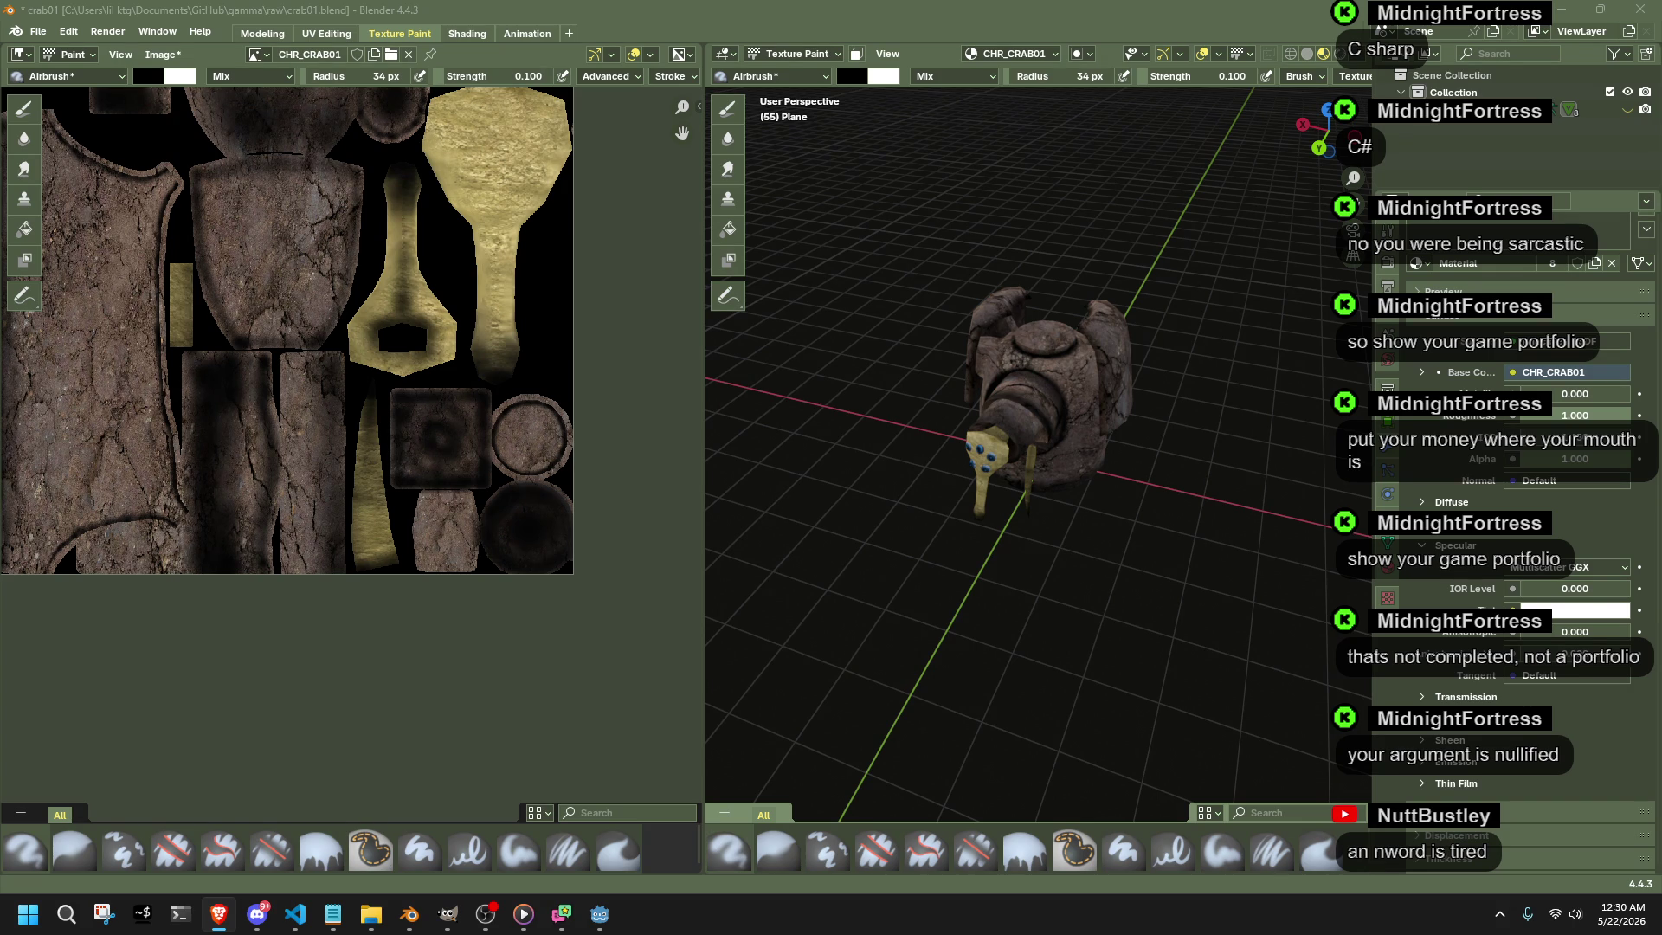
scroll(1164, 506, "up", 5)
mouse_move(1154, 497)
middle_mouse_down()
mouse_move(844, 488)
mouse_move(1311, 416)
mouse_move(1211, 535)
middle_mouse_up()
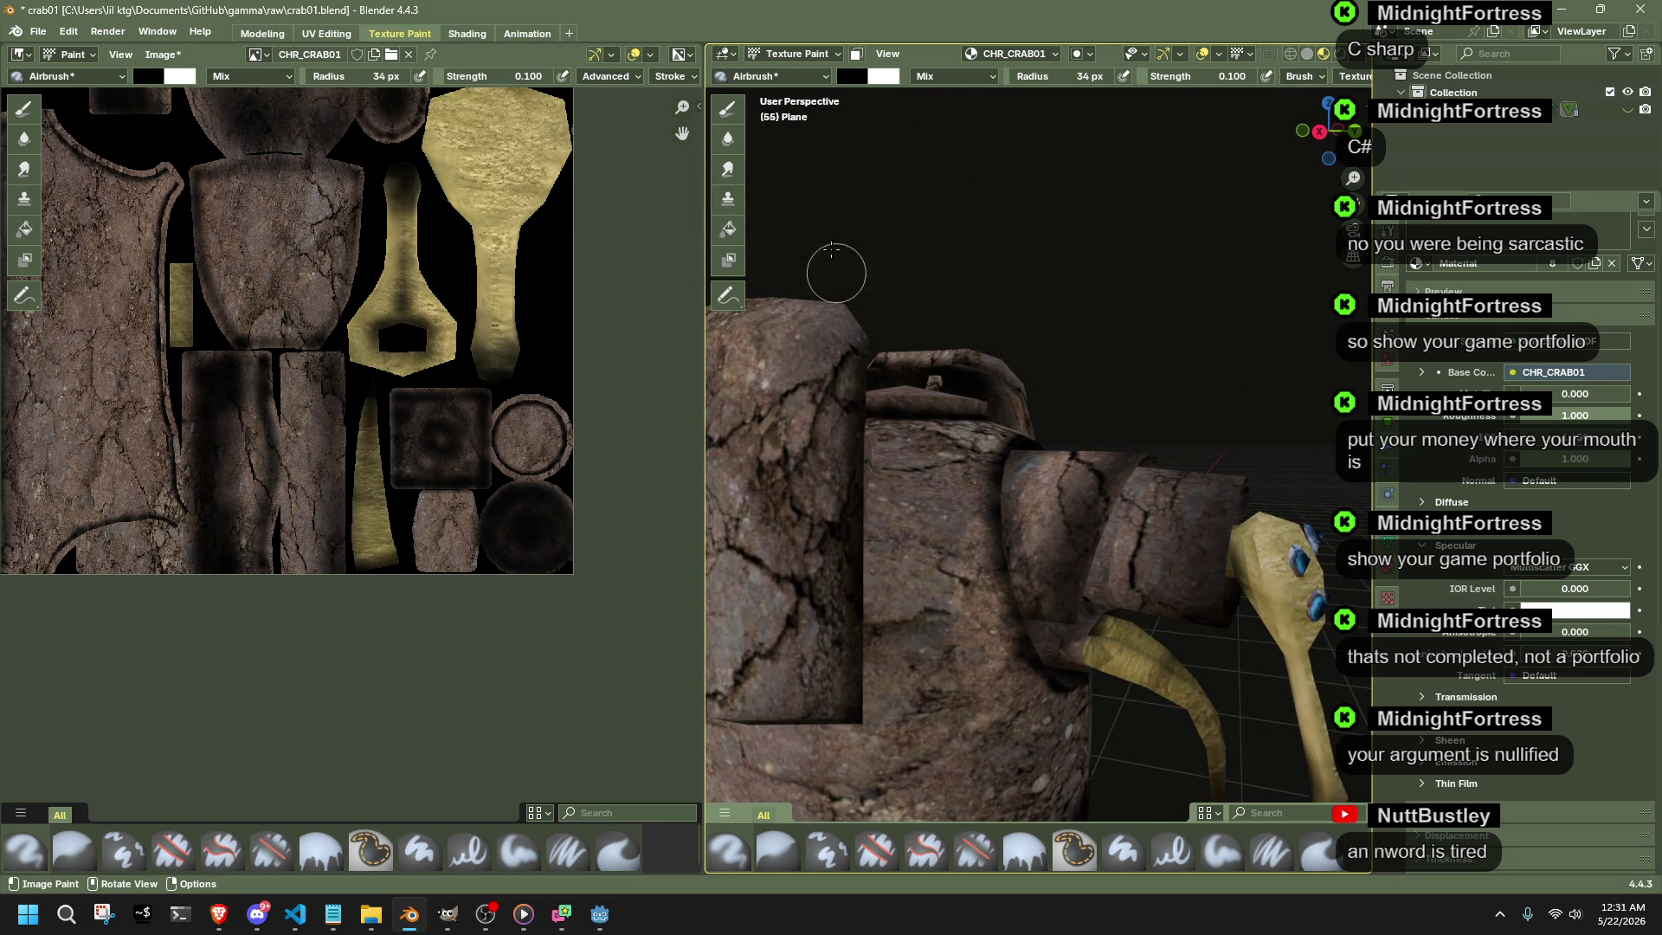
- Put the body into Edit Mode and select a loop of faces along the seam
left_click(762, 57)
left_click(785, 84)
key("Tab")
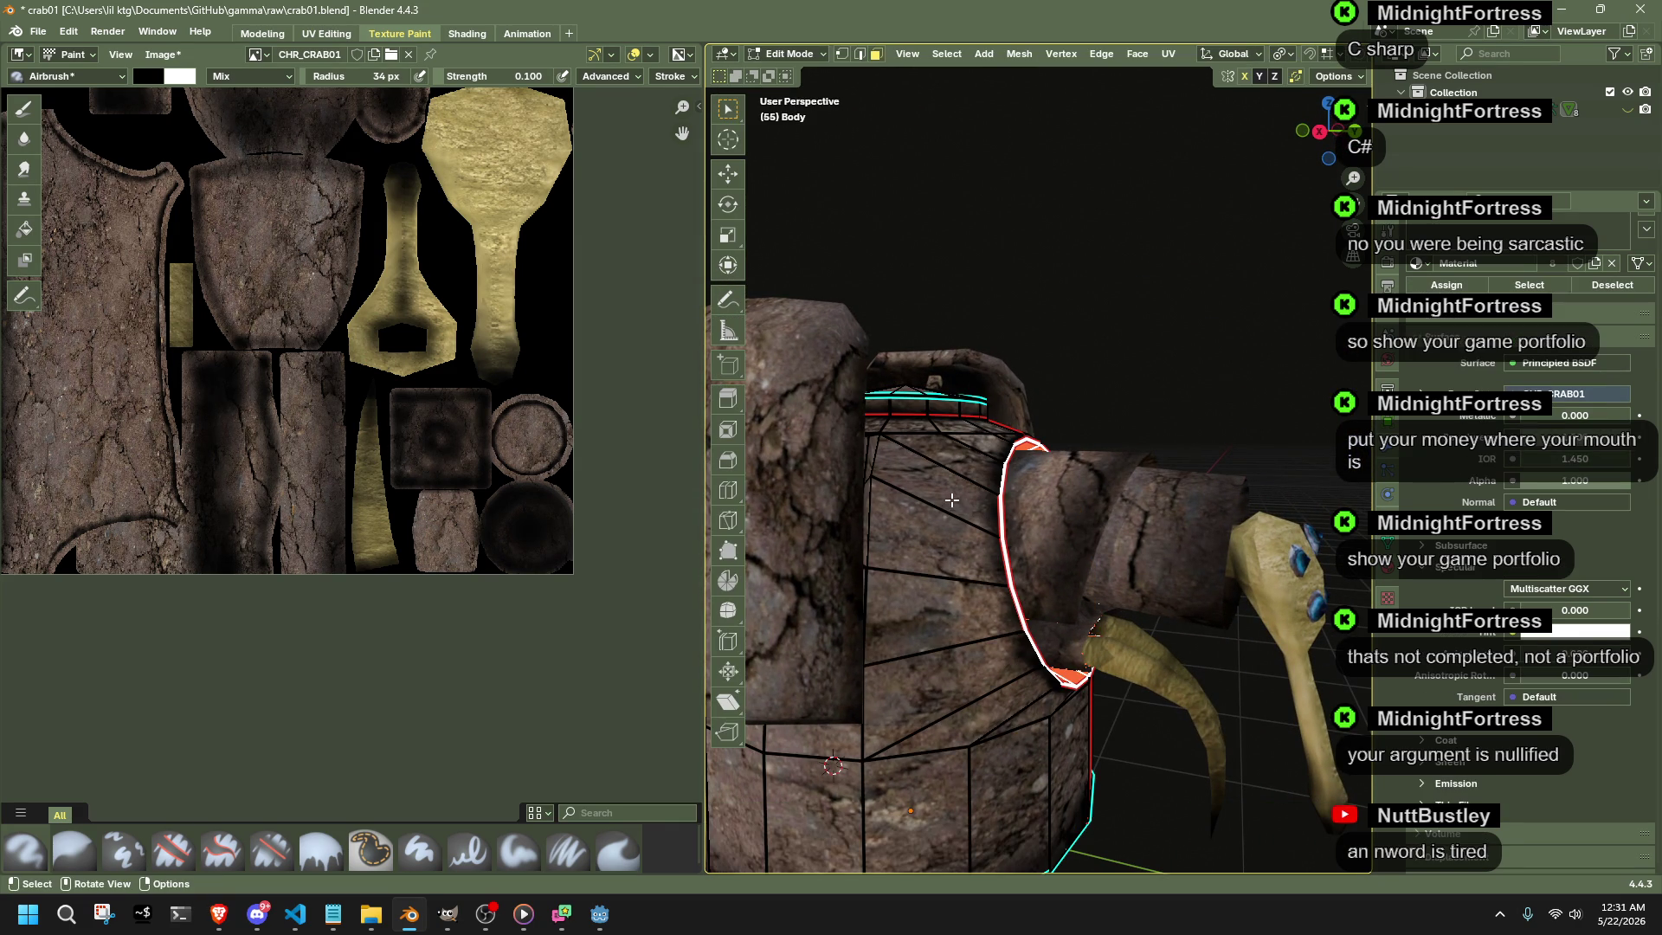
left_click(994, 447, "alt")
scroll(350, 376, "down", 4)
scroll(331, 383, "up", 1)
scroll(324, 385, "up", 4)
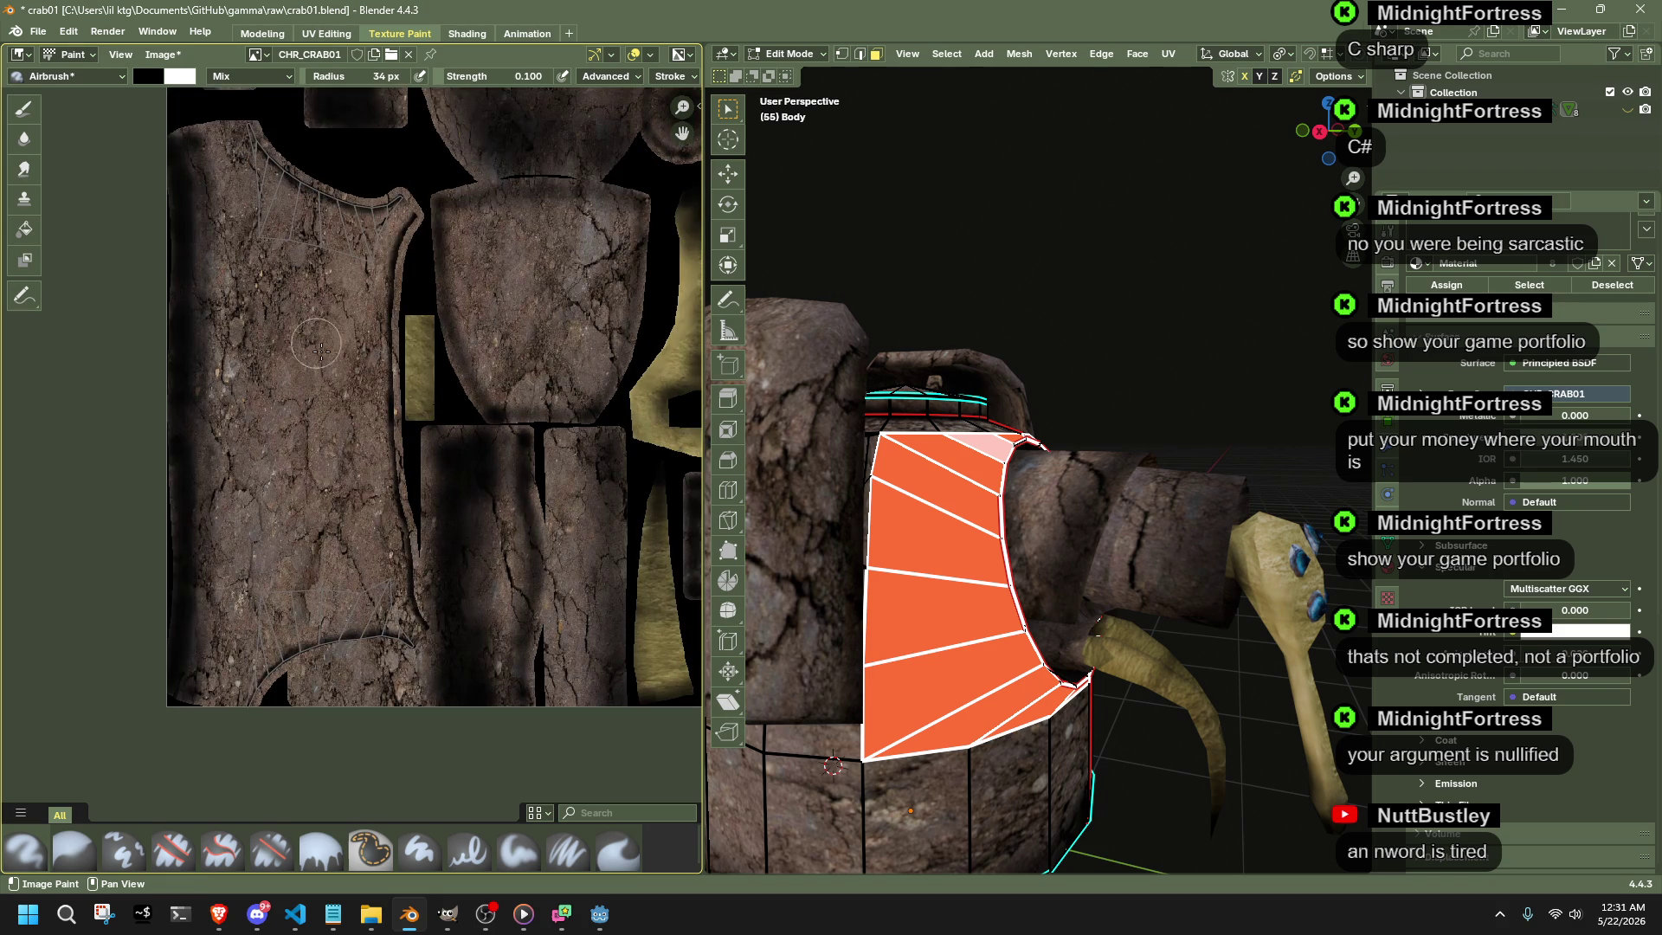
scroll(340, 676, "up", 2)
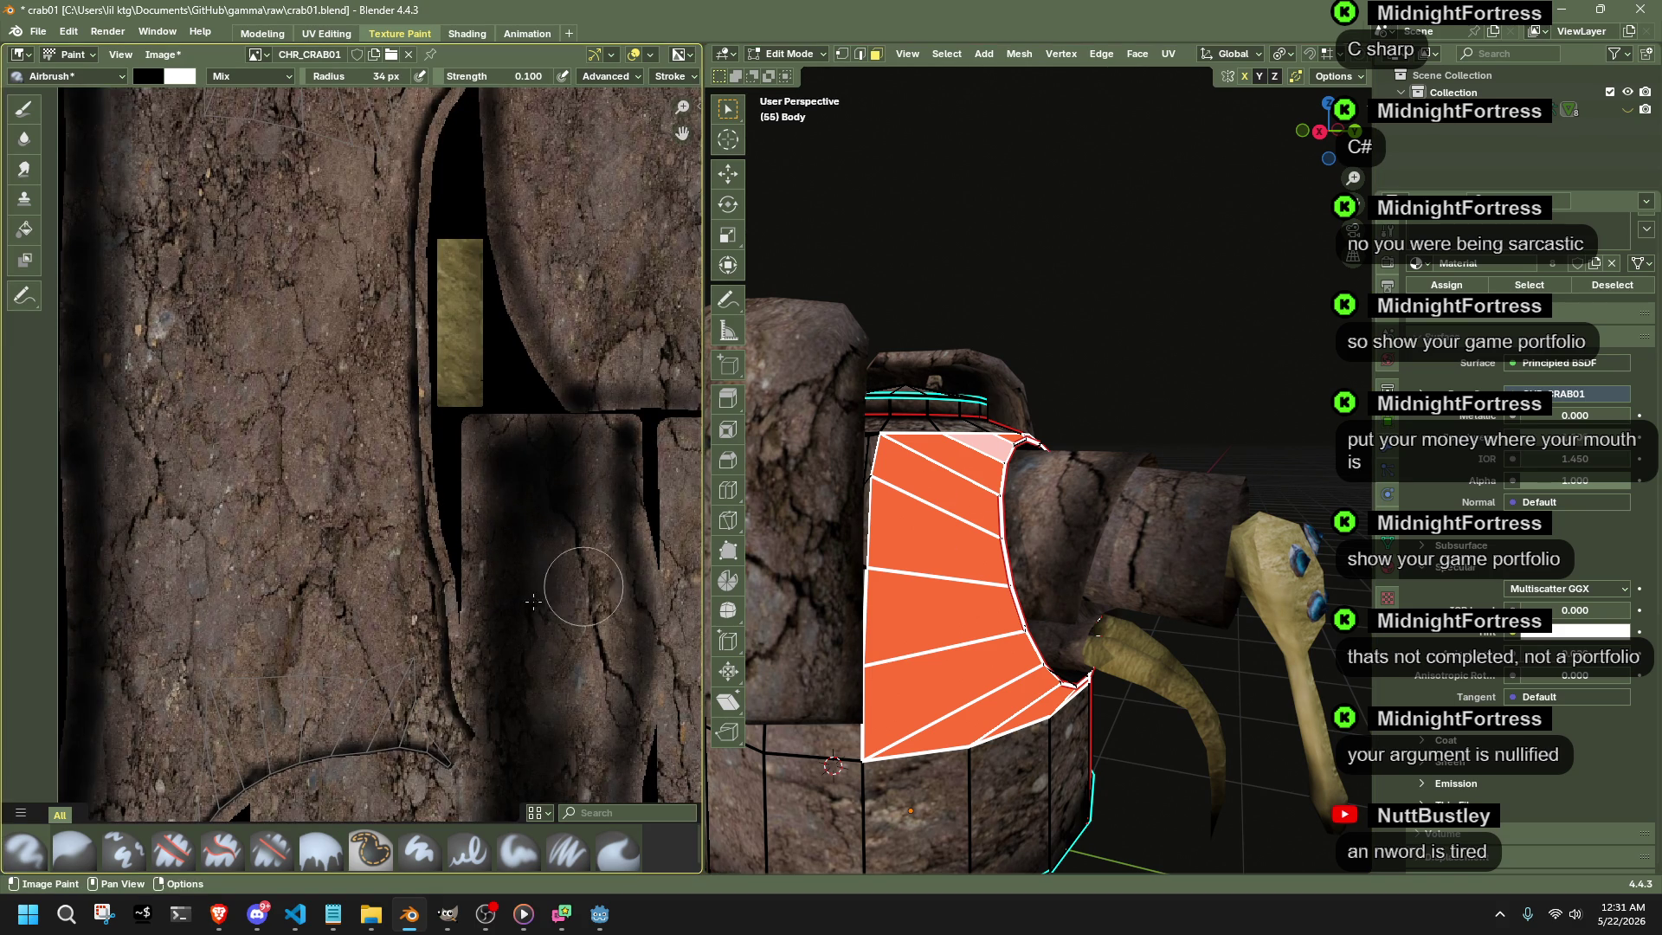
- Airbrush darker shading along the curved UV seam, redoing one undone stroke
left_click_drag(463, 753, 240, 743)
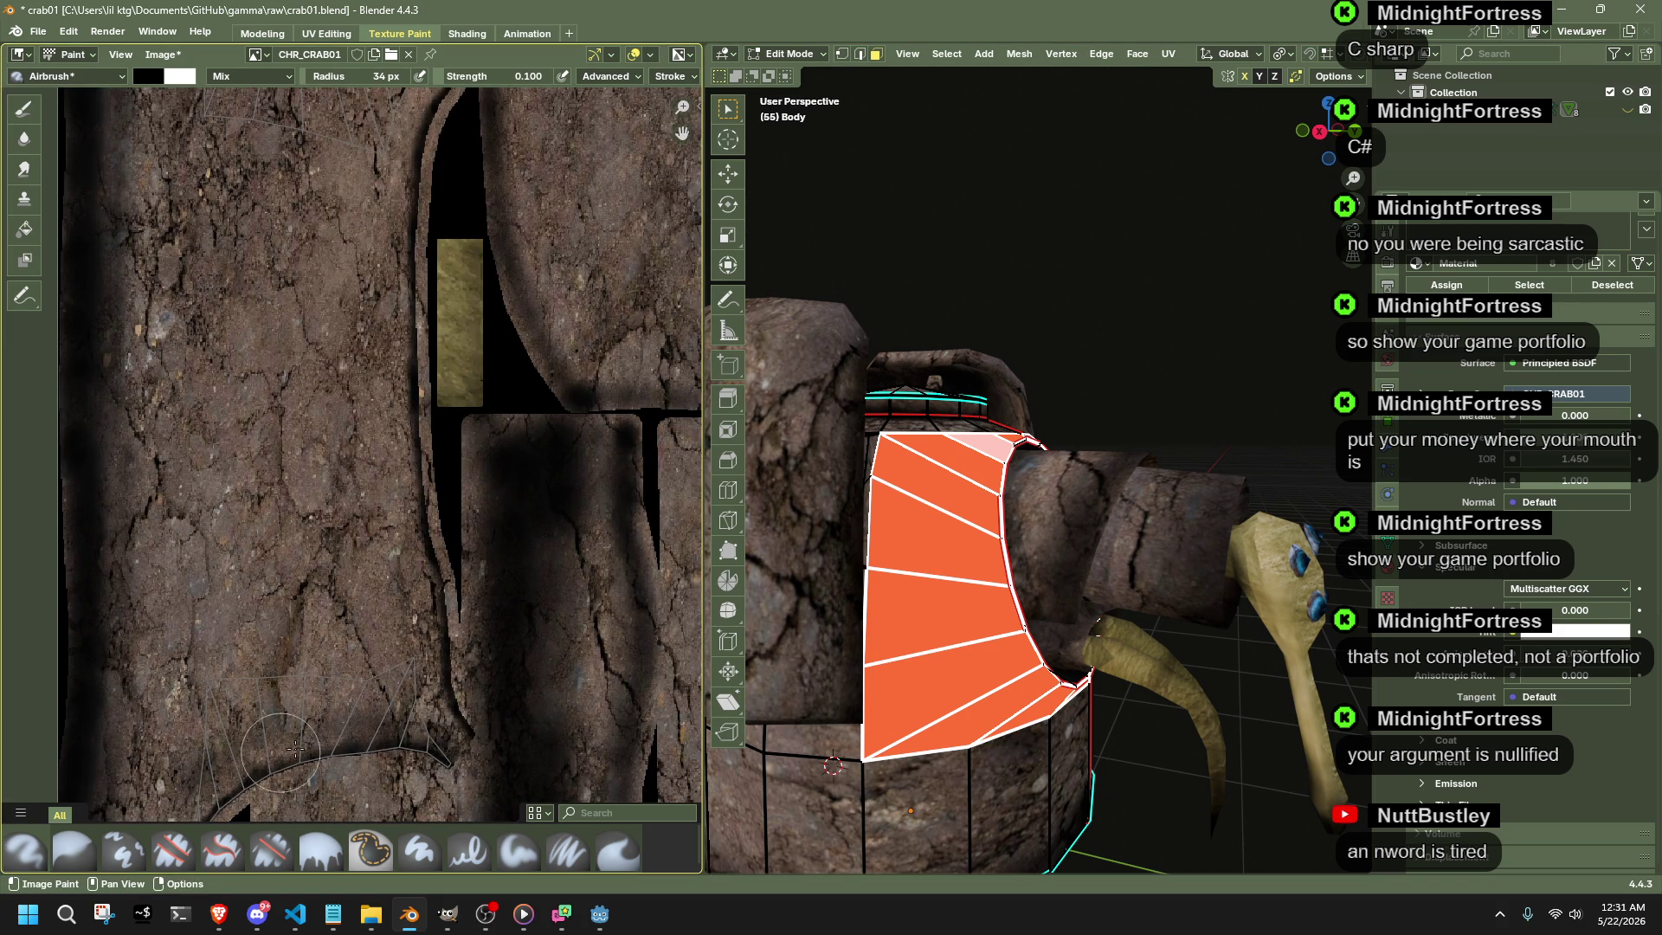
key("ctrl+z")
left_click_drag(445, 728, 225, 779)
middle_click_drag(424, 601, 327, 273)
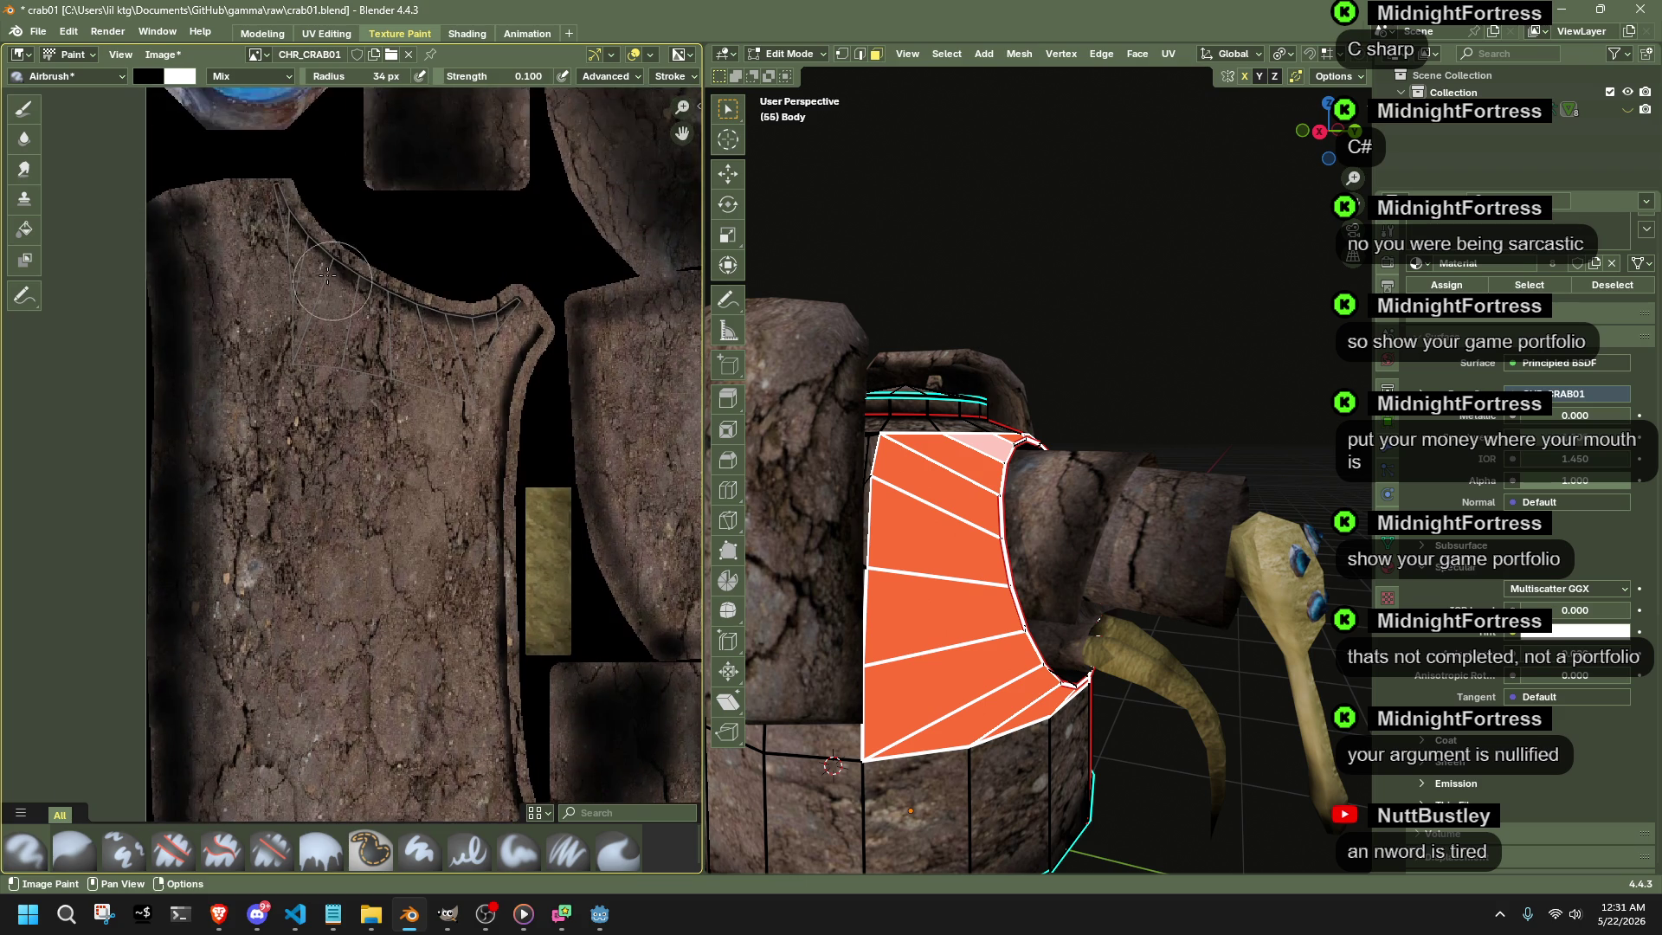
left_click_drag(269, 212, 428, 336)
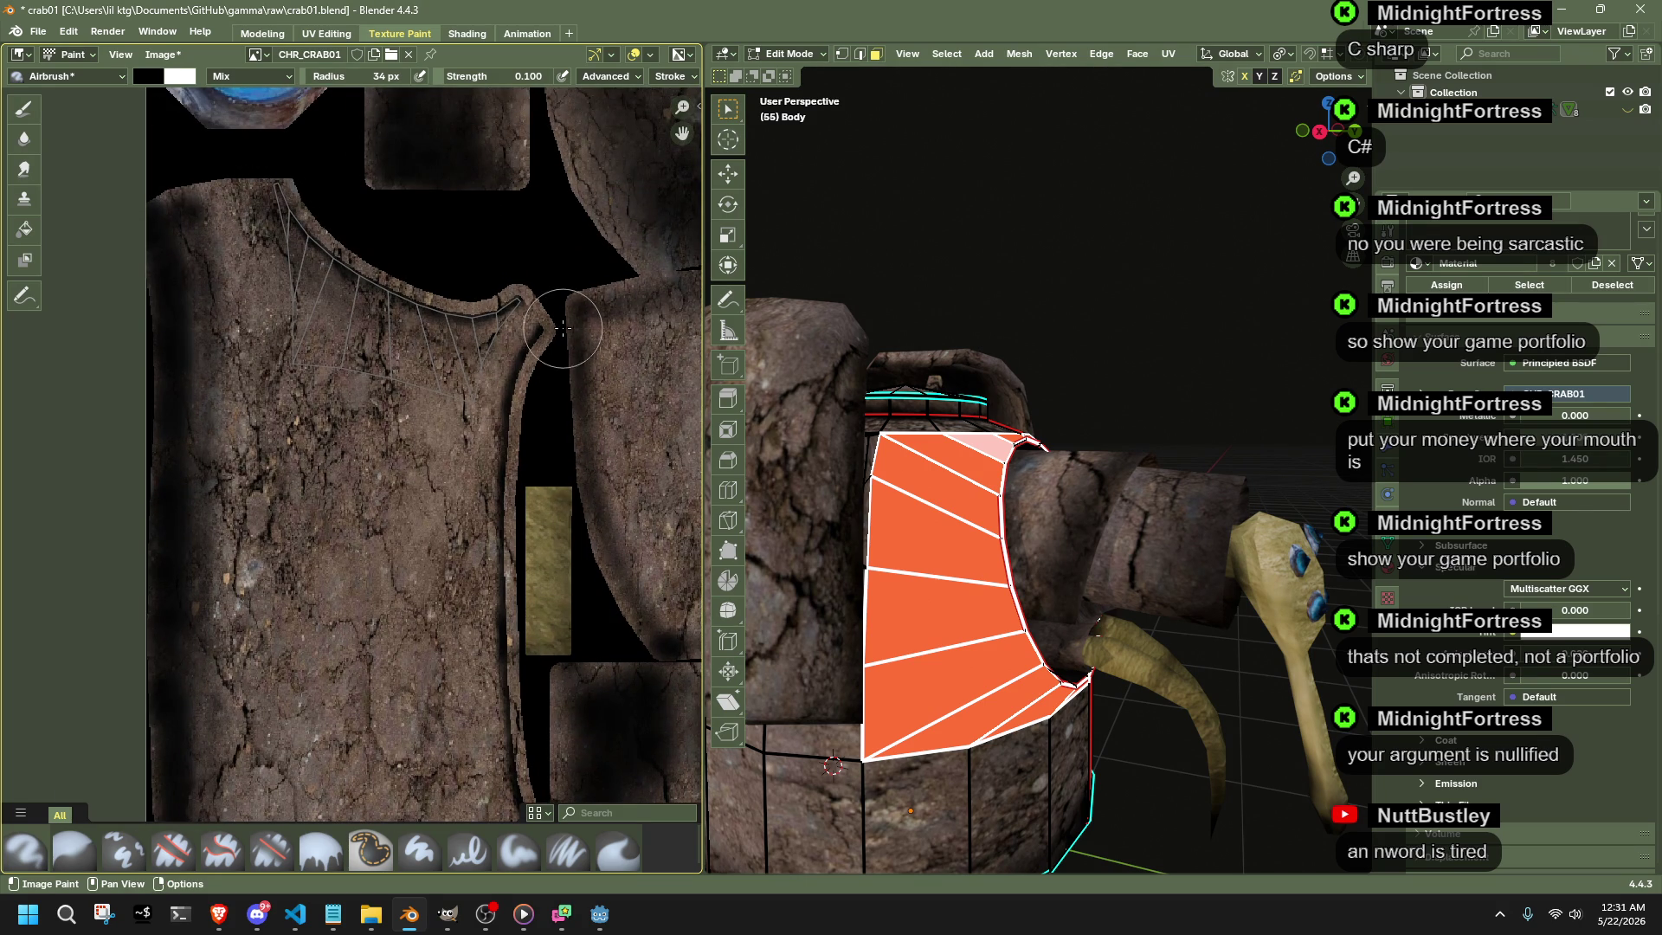
- Return the body to Object Mode, inspect the crab, and save the file
key("Tab")
left_click(1099, 409)
mouse_move(1100, 409)
middle_mouse_down()
mouse_move(954, 534)
mouse_move(915, 501)
mouse_move(991, 409)
mouse_move(1065, 409)
mouse_move(1114, 376)
mouse_move(927, 492)
middle_mouse_up()
key("Tab")
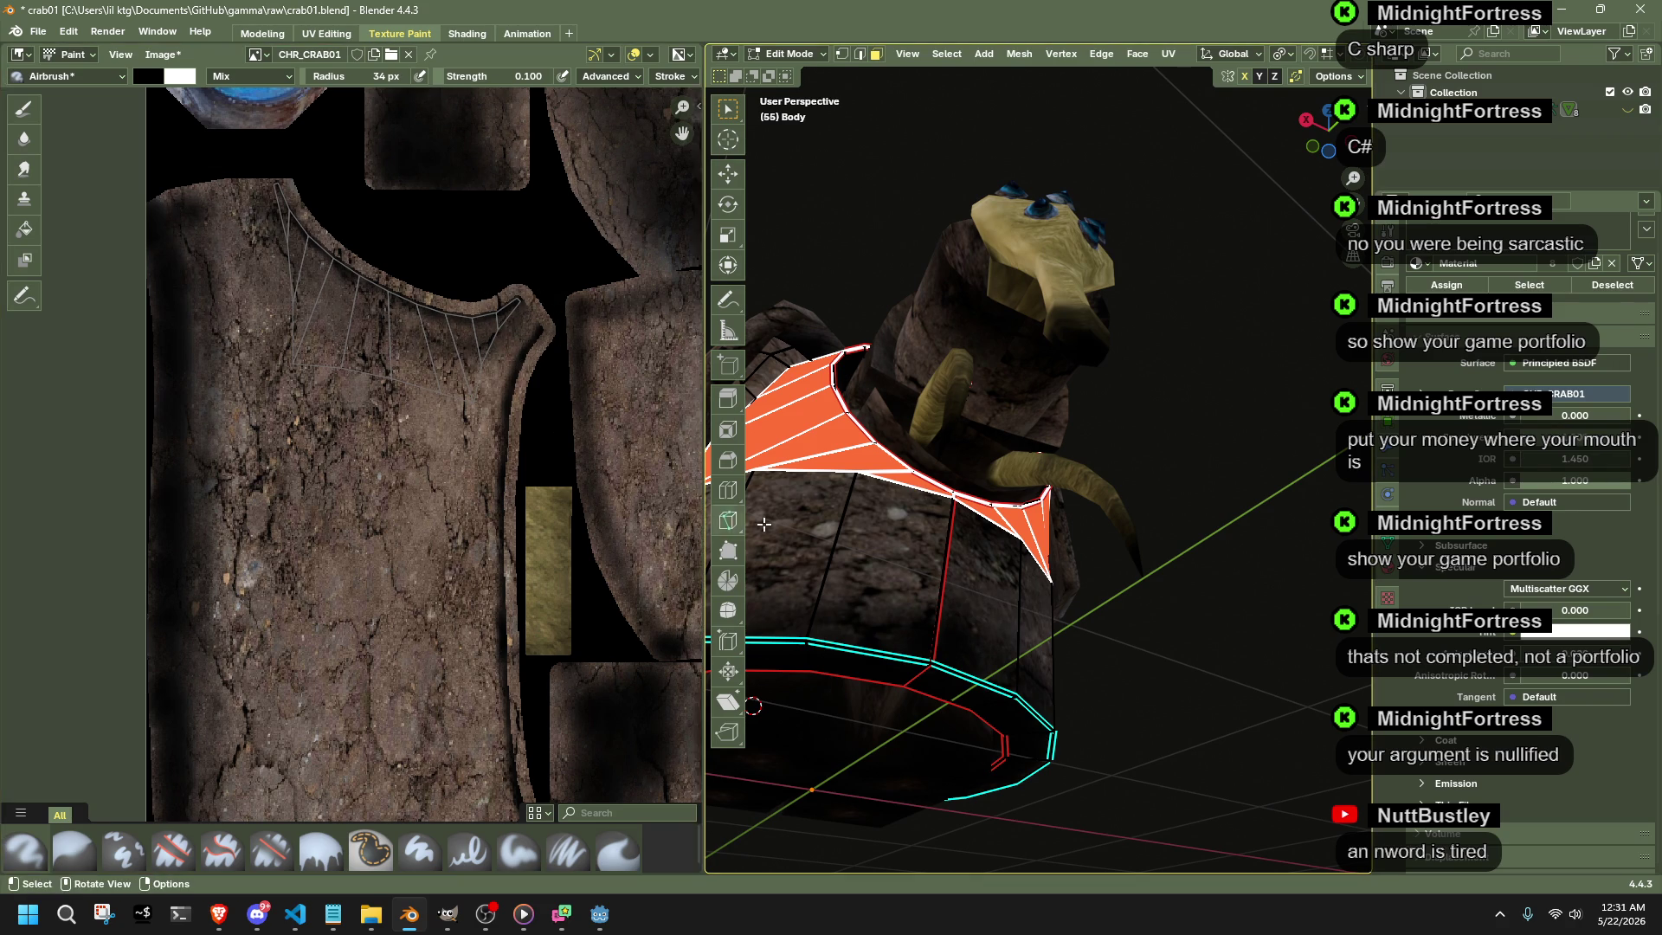
scroll(468, 634, "down", 4)
scroll(389, 637, "up", 3)
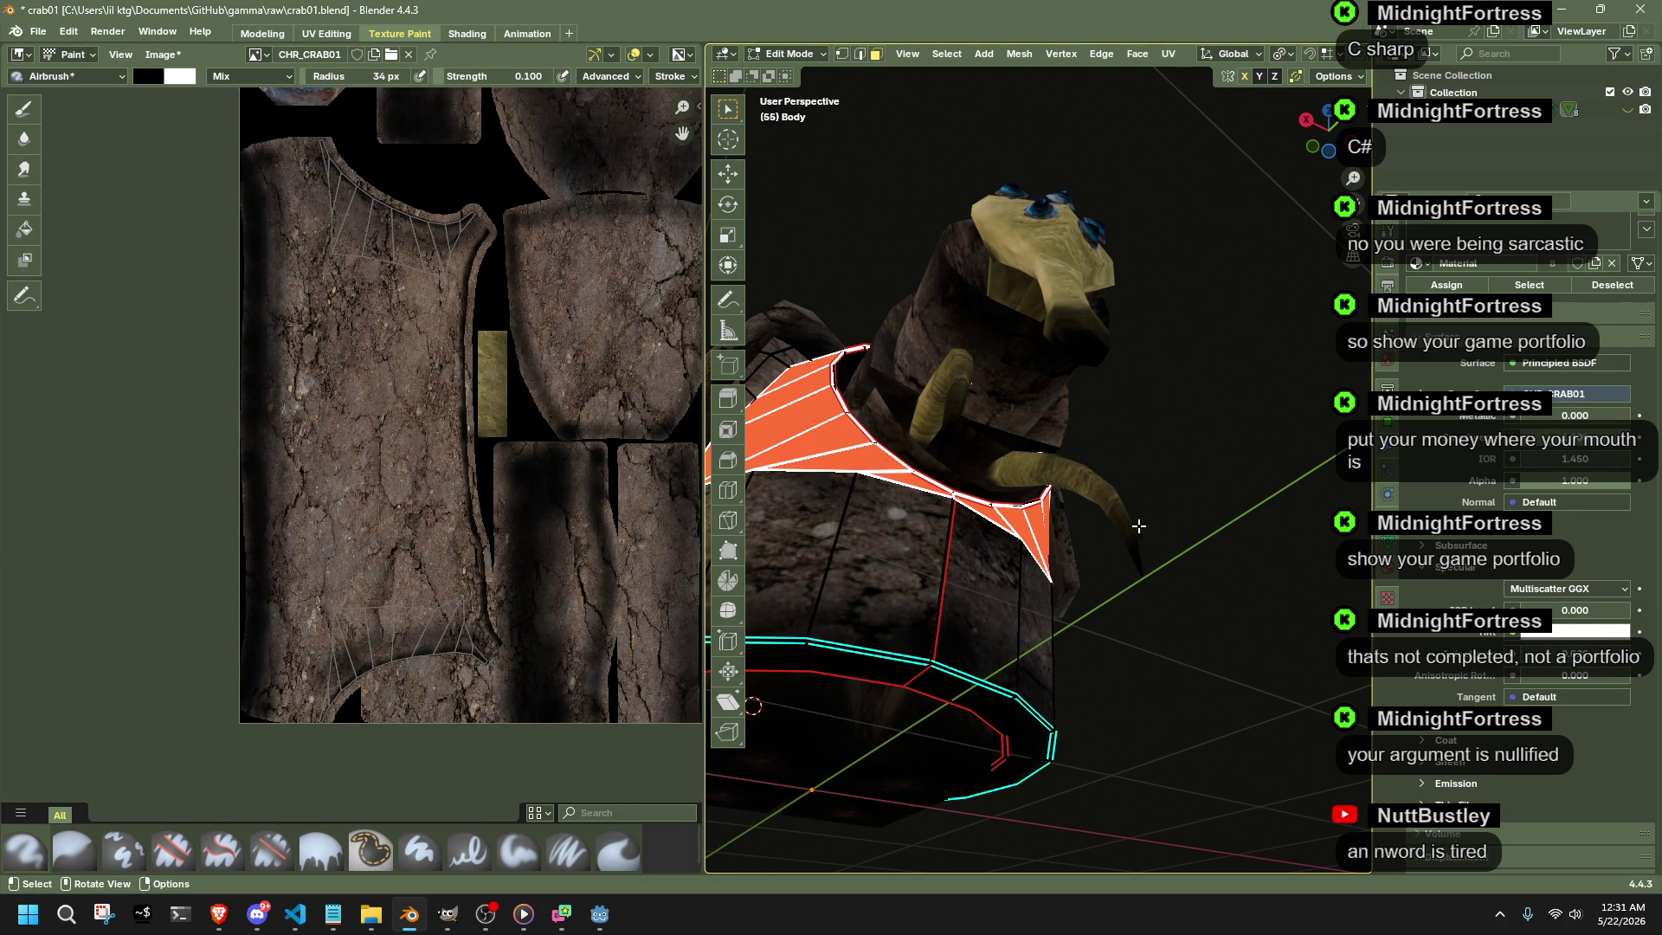
key("Tab")
mouse_move(1186, 655)
middle_mouse_down()
mouse_move(1221, 740)
mouse_move(1180, 753)
mouse_move(986, 693)
middle_mouse_up()
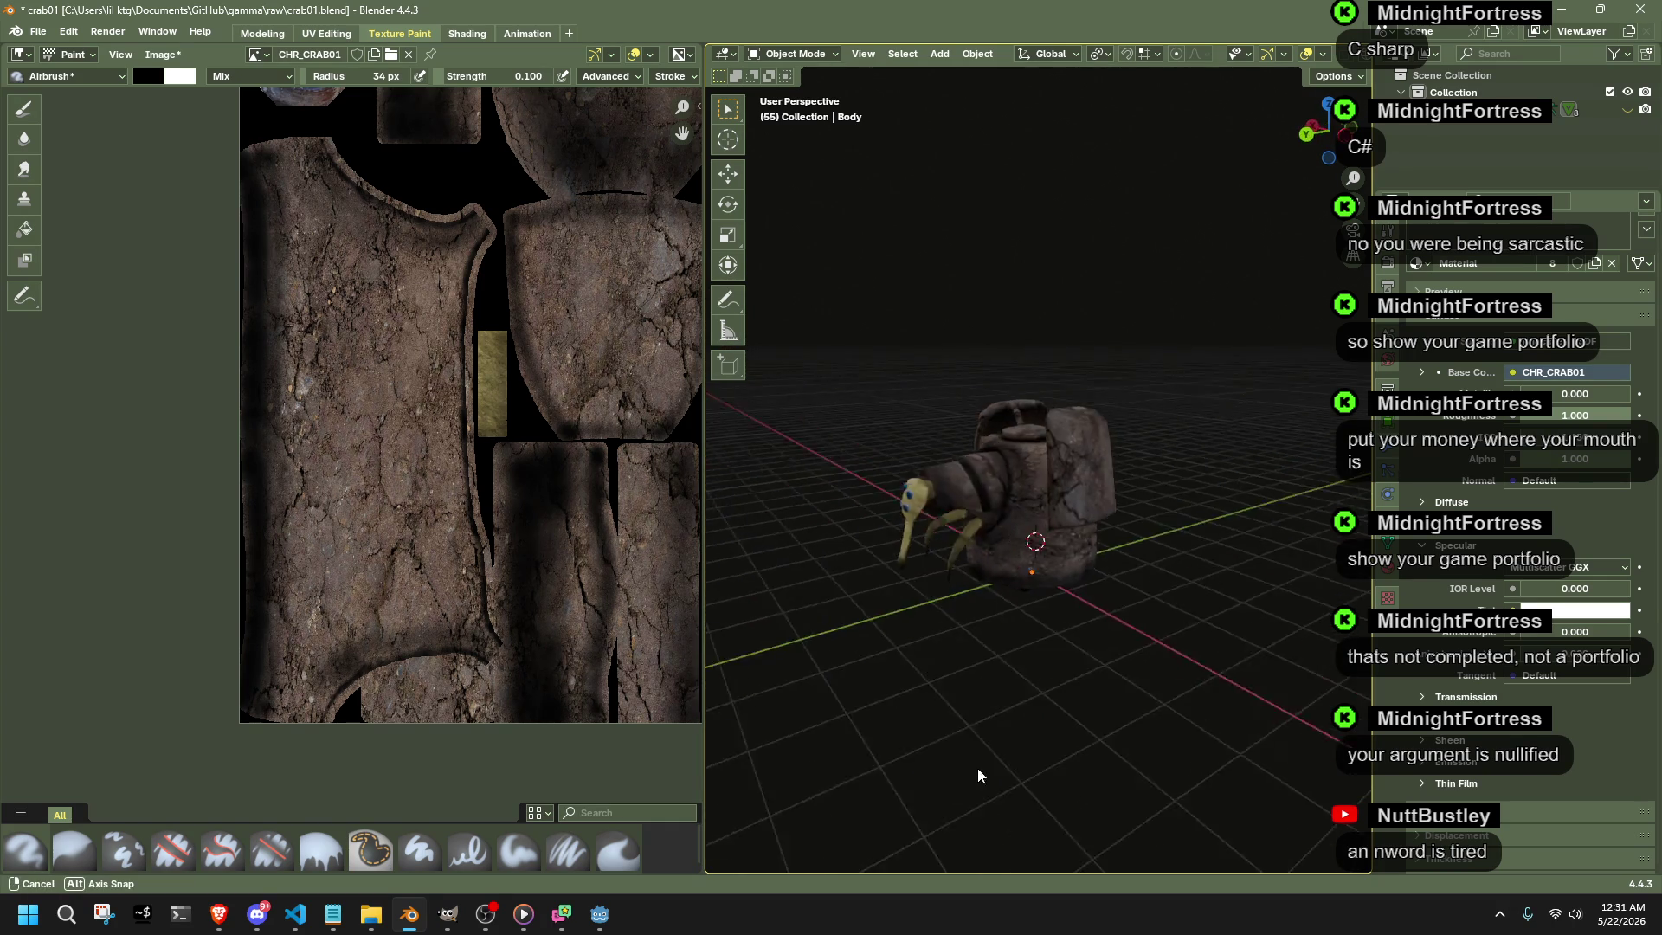
key("ctrl+s")
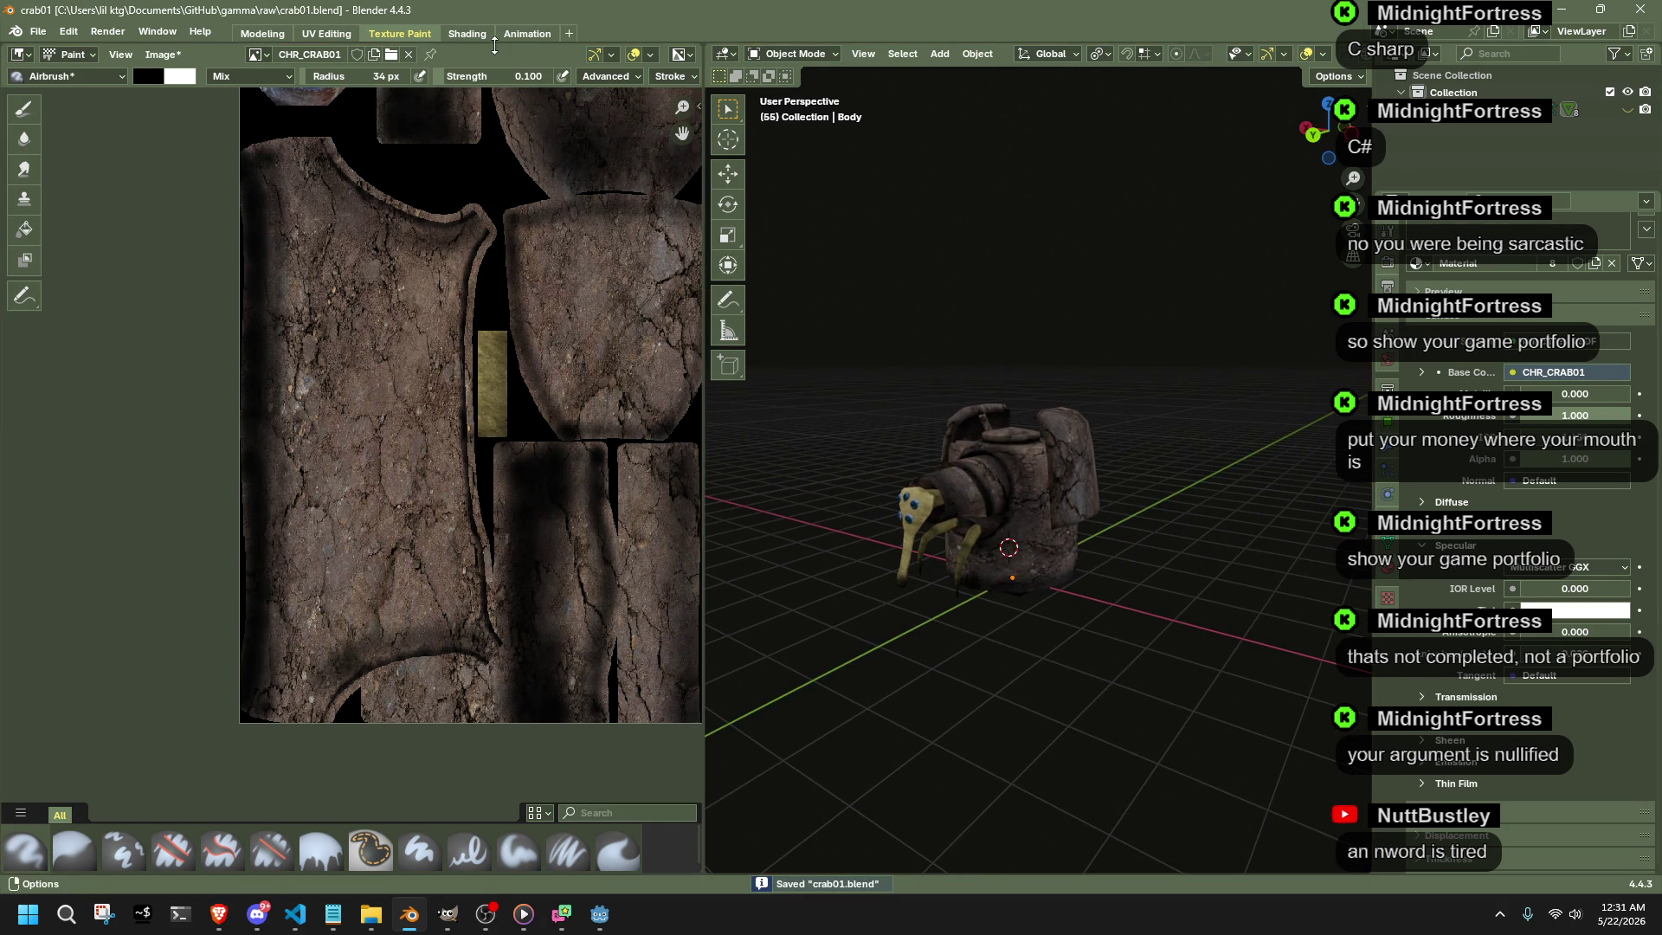
- In the Animation workspace assign the Idle action to the armature and play it
left_click(520, 32)
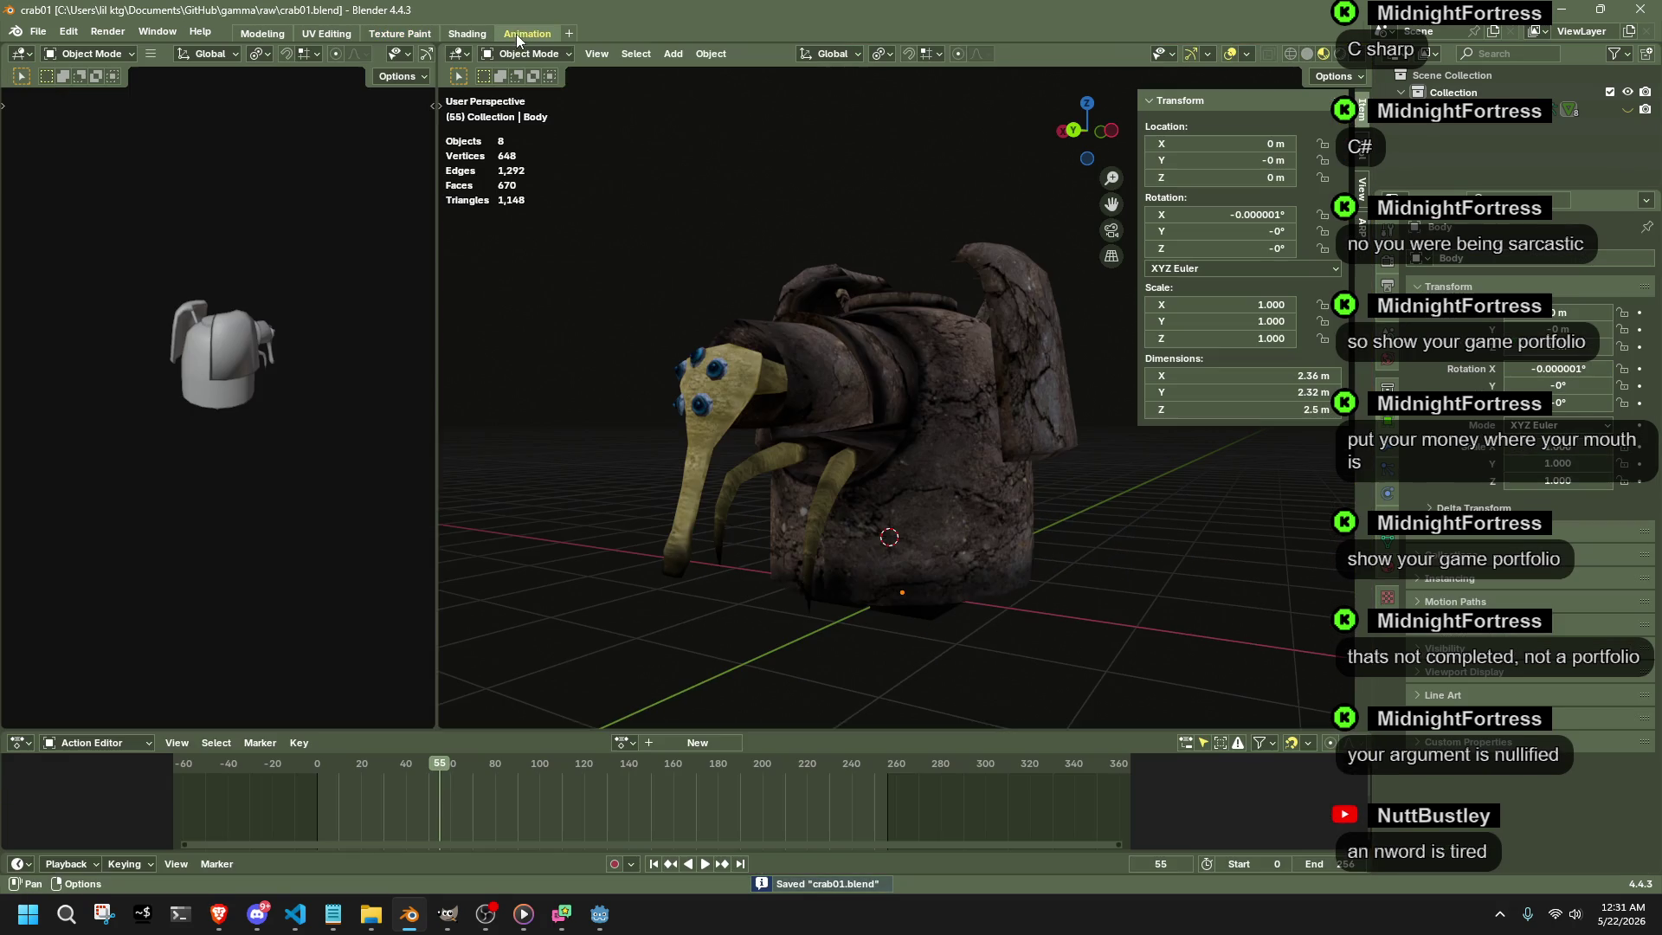
left_click(626, 741)
left_click(634, 538)
key("space")
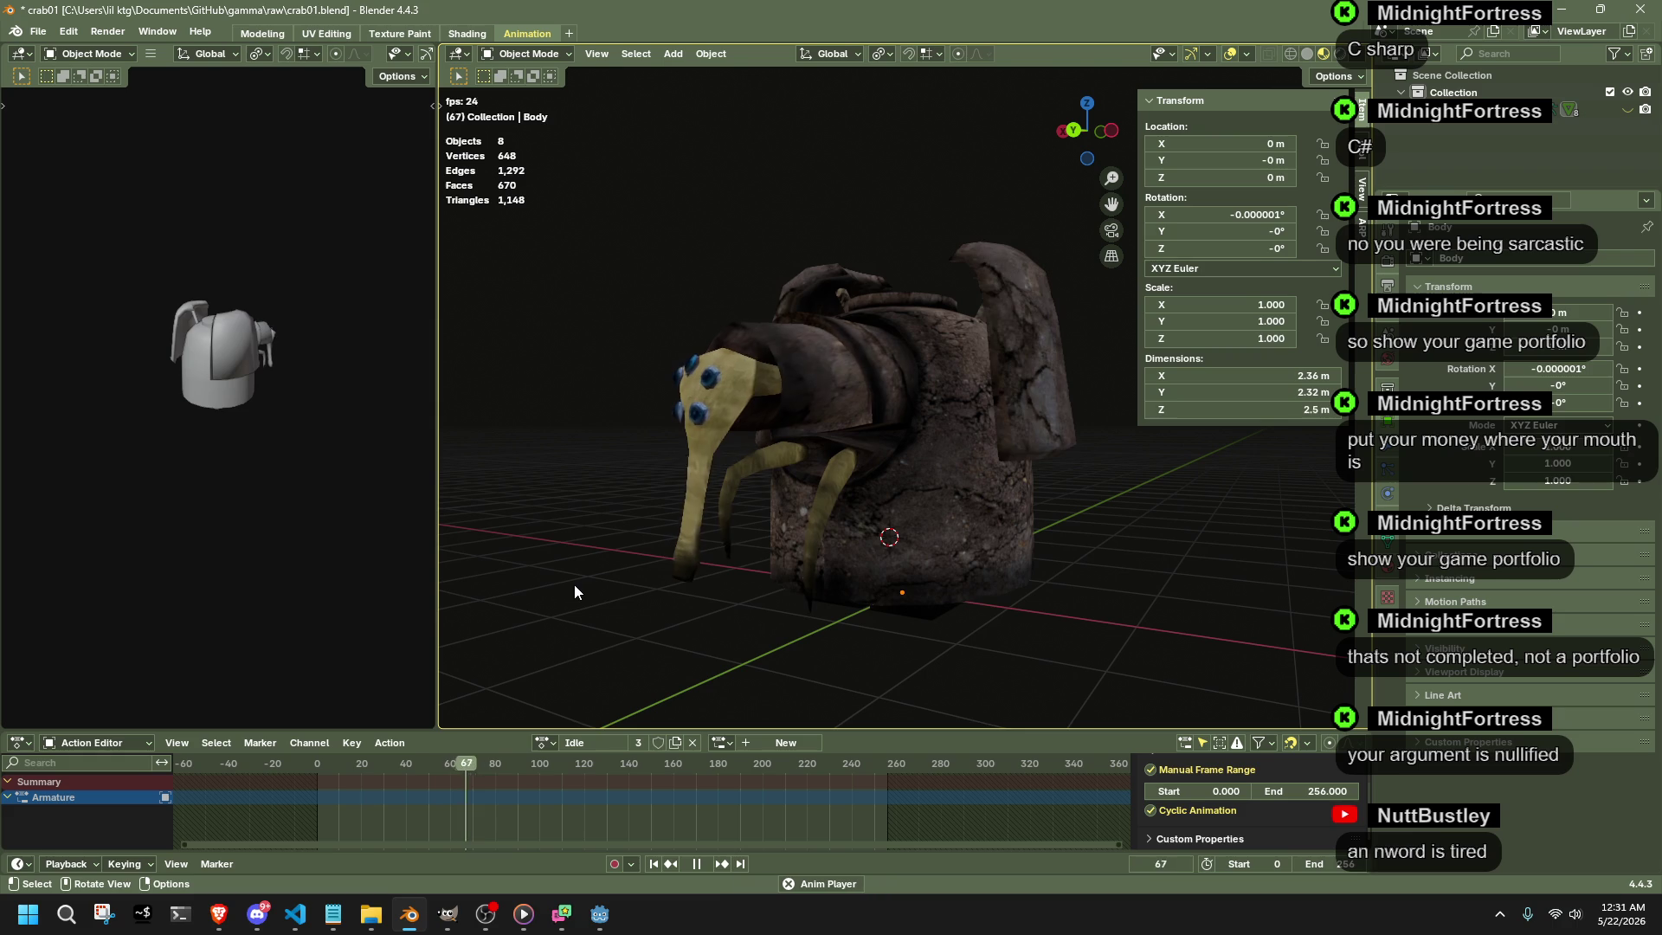
mouse_move(629, 604)
middle_mouse_down()
mouse_move(740, 632)
mouse_move(796, 613)
middle_mouse_up()
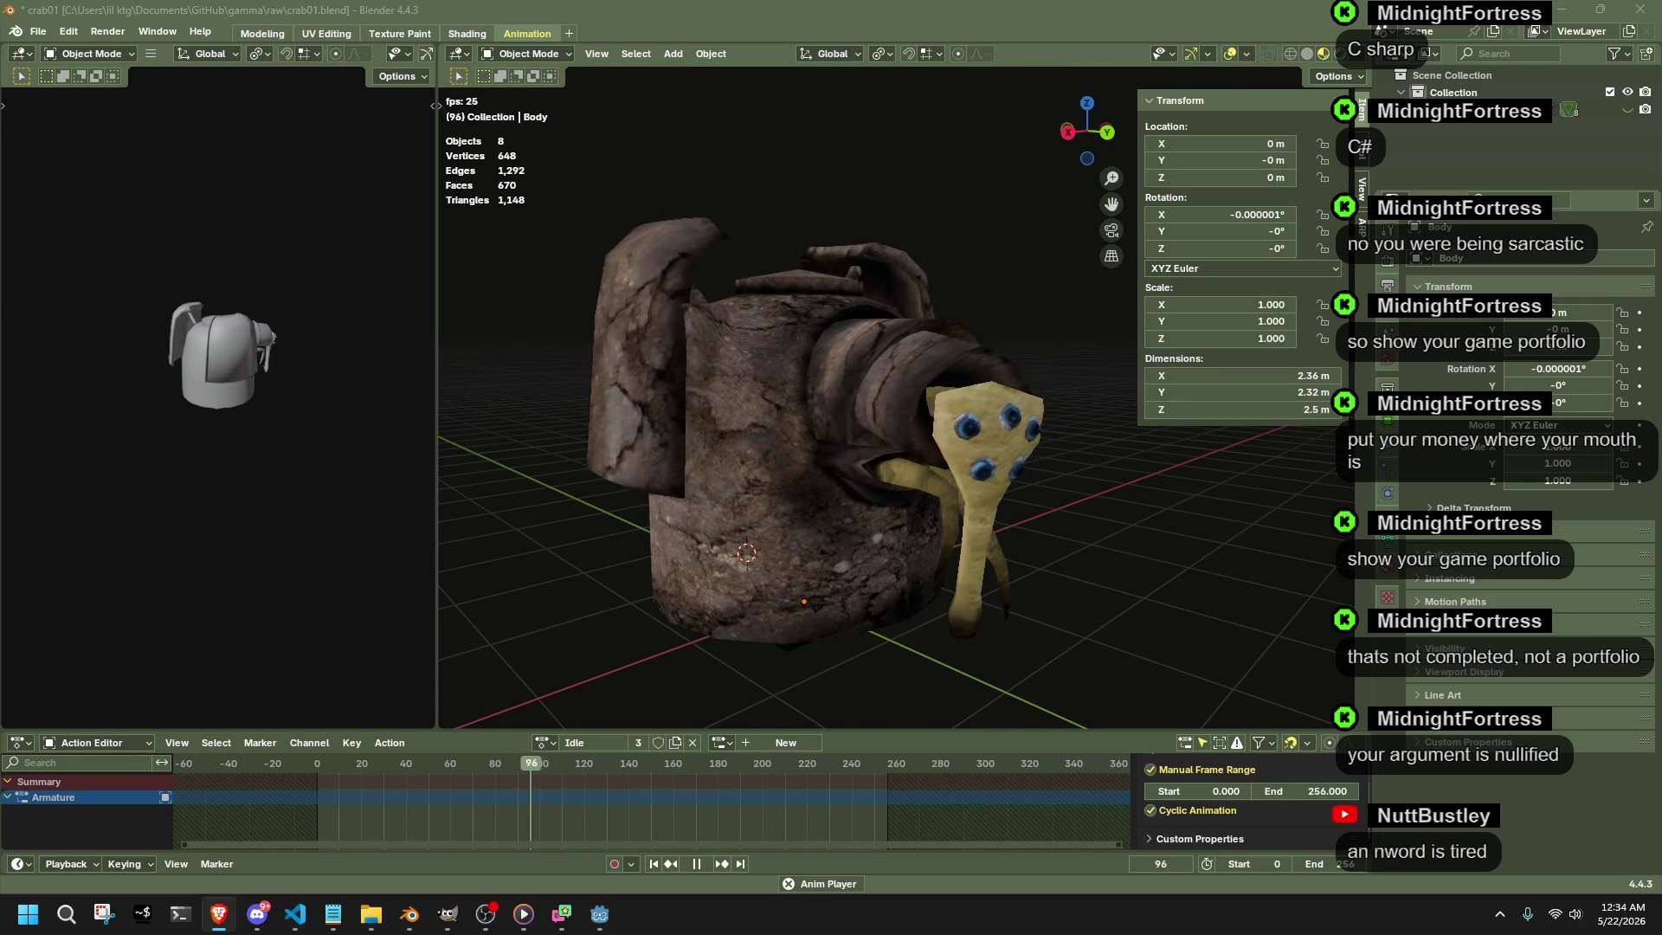
left_click(963, 551)
- Watch Idle from the front, then stop playback
middle_click_drag(1052, 566, 975, 555)
left_click(1030, 608)
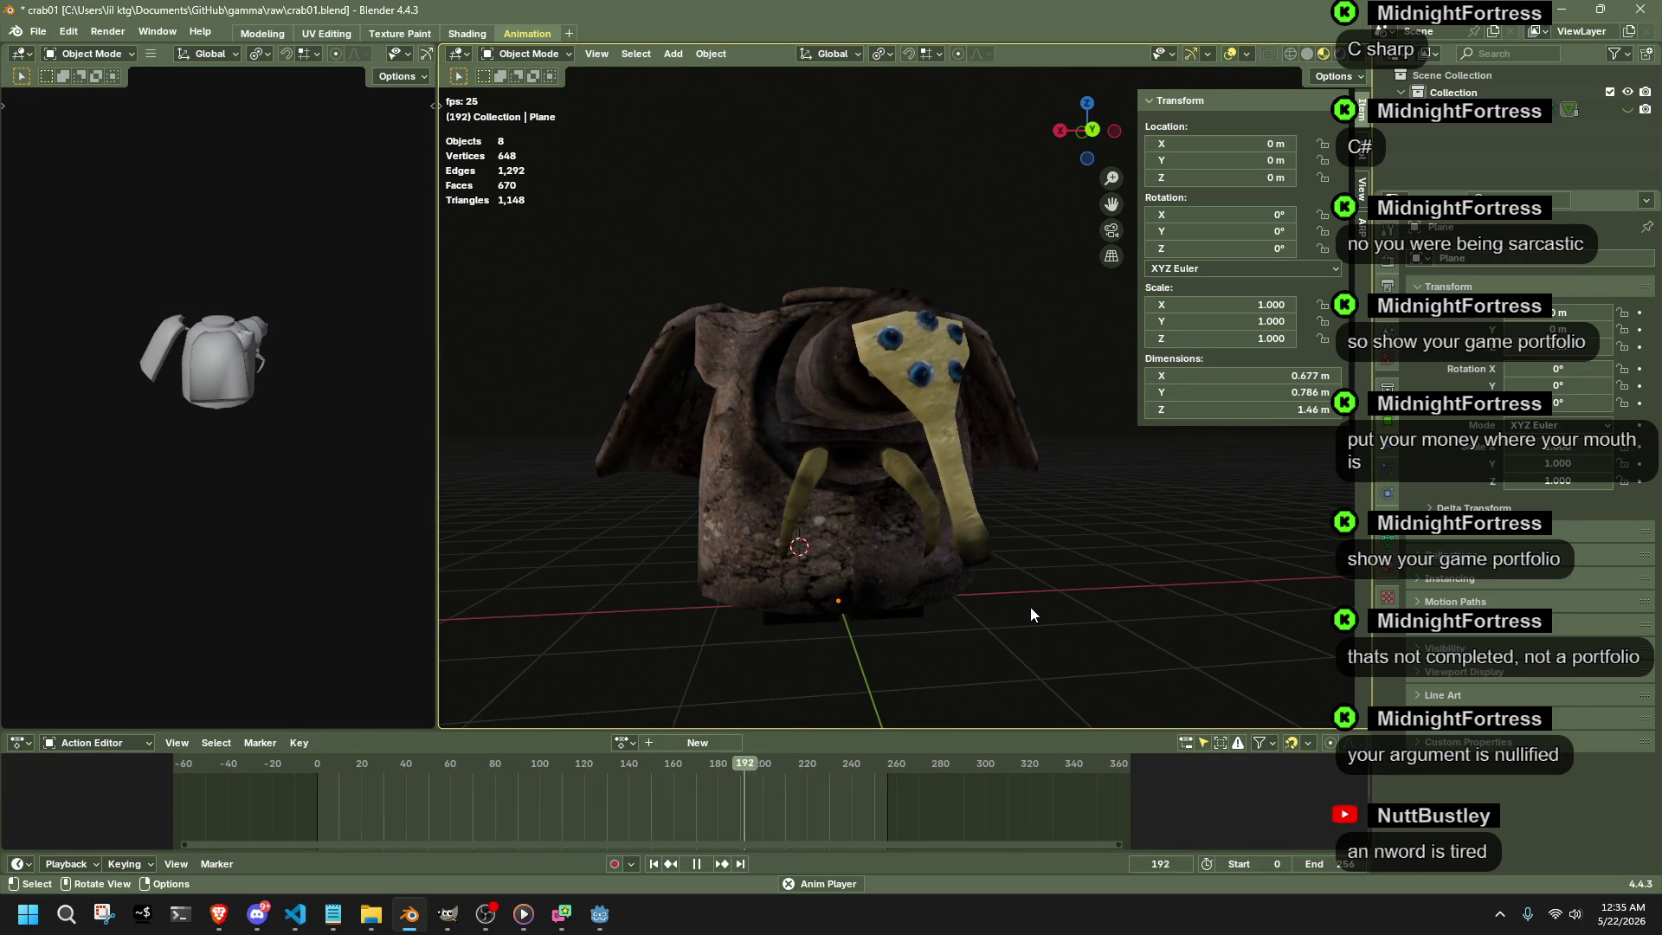
mouse_move(1029, 606)
middle_mouse_down()
mouse_move(685, 602)
mouse_move(1098, 580)
middle_mouse_up()
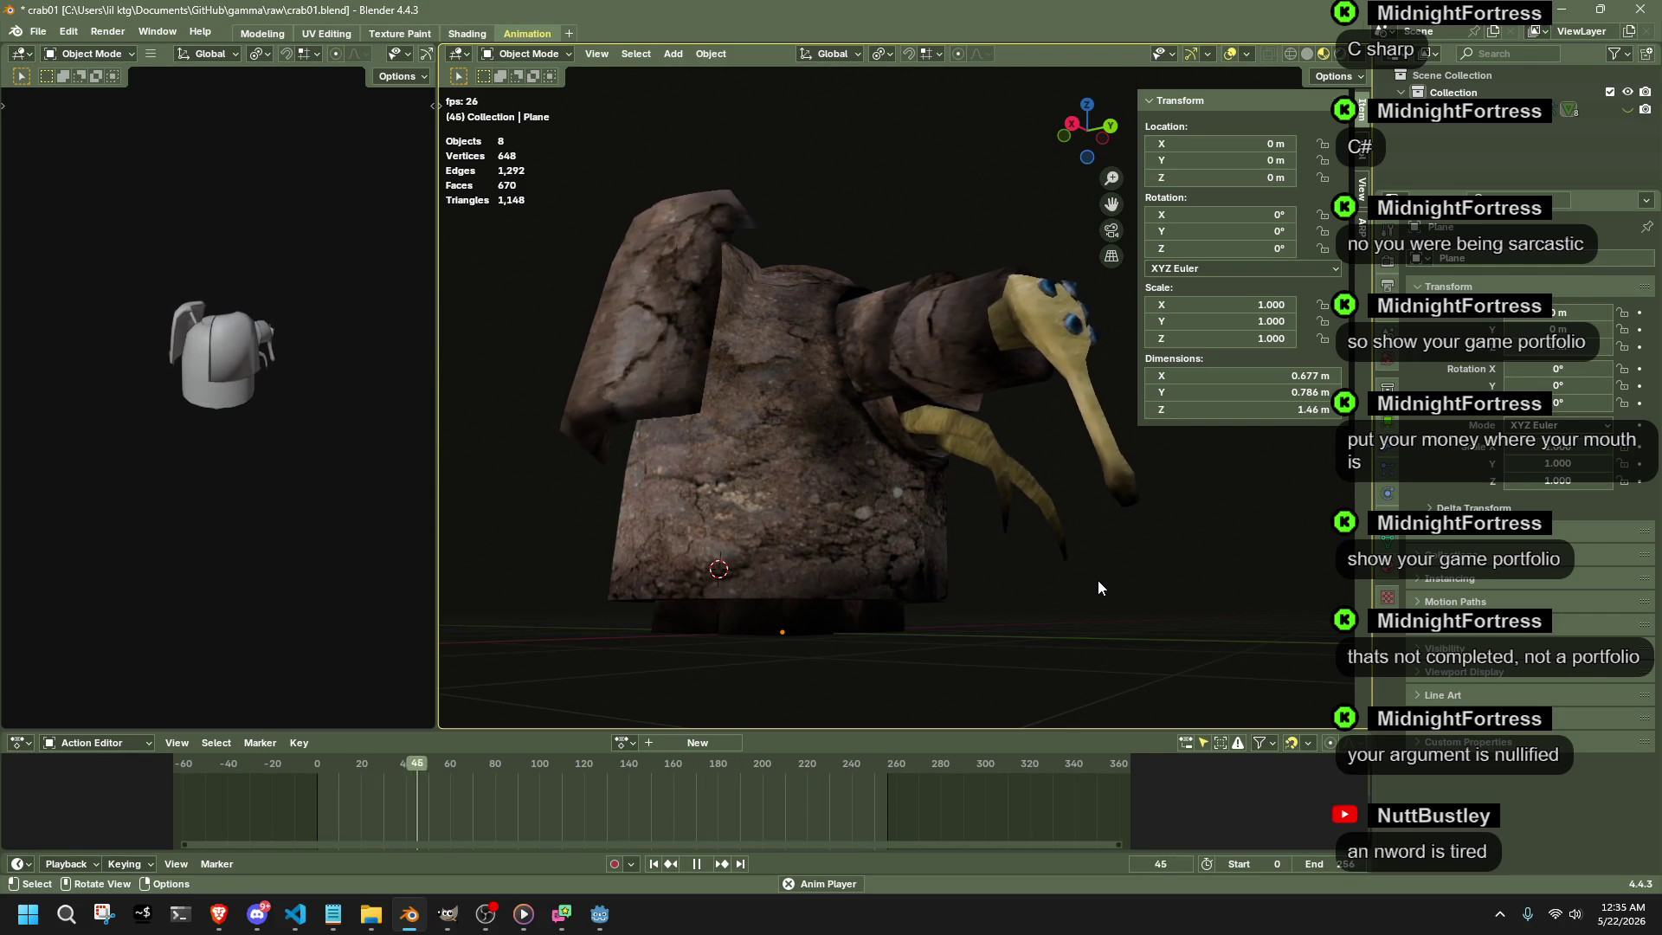
key("space")
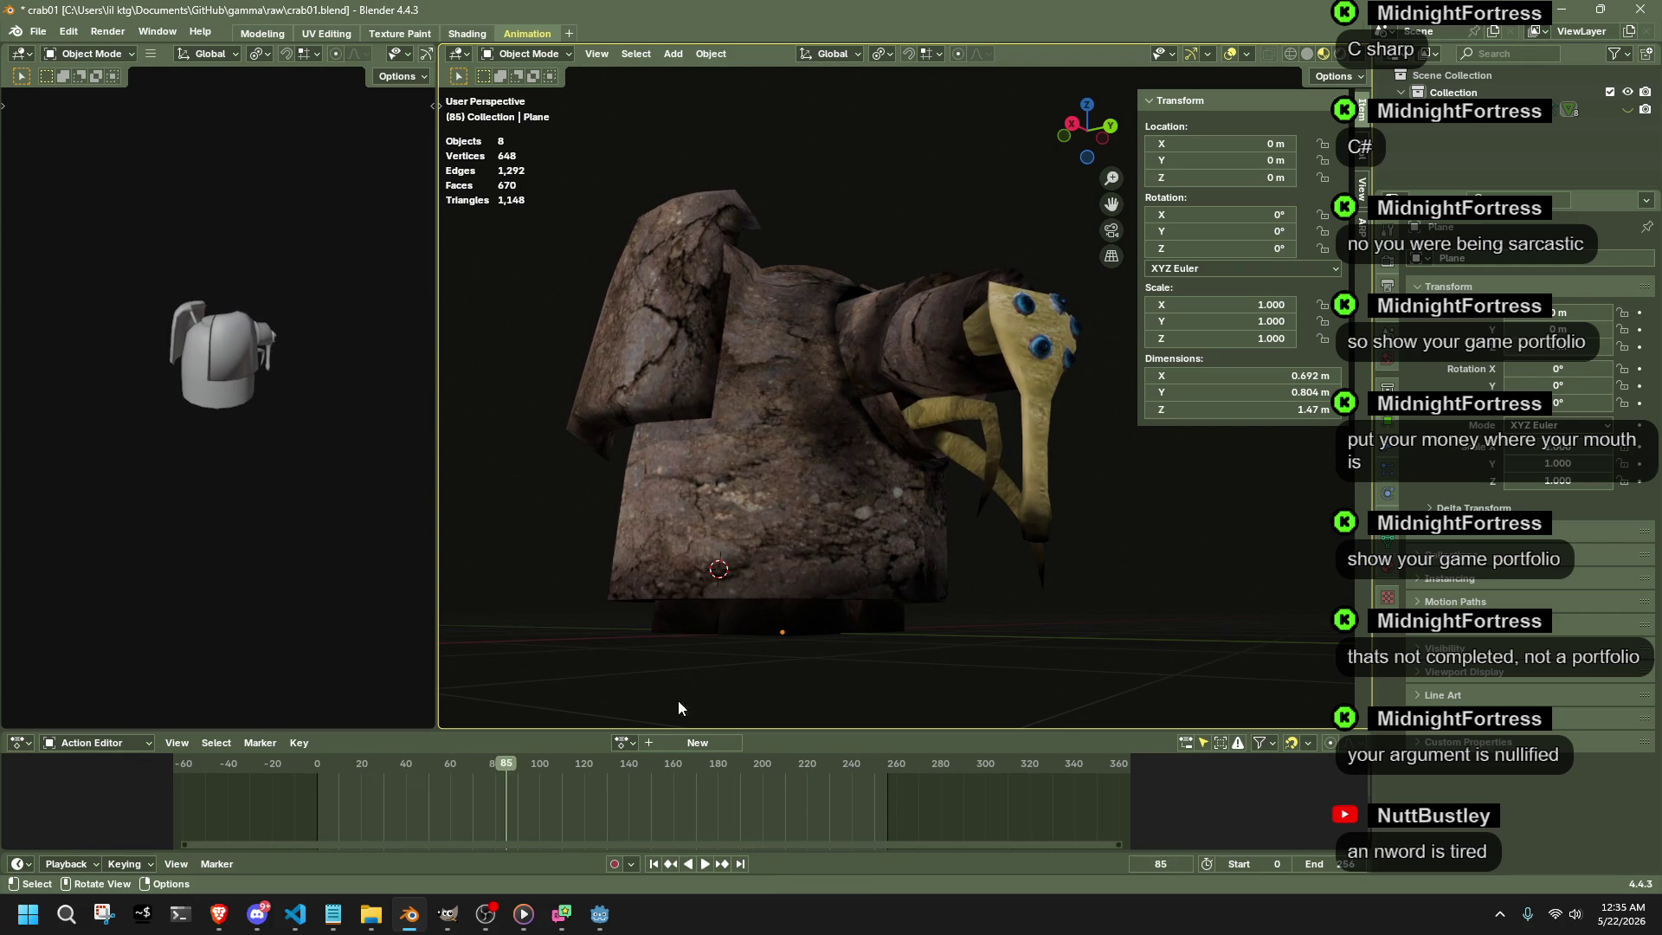
- Reselect Idle, save the file, then unlink Idle from the armature
left_click(621, 742)
left_click(656, 539)
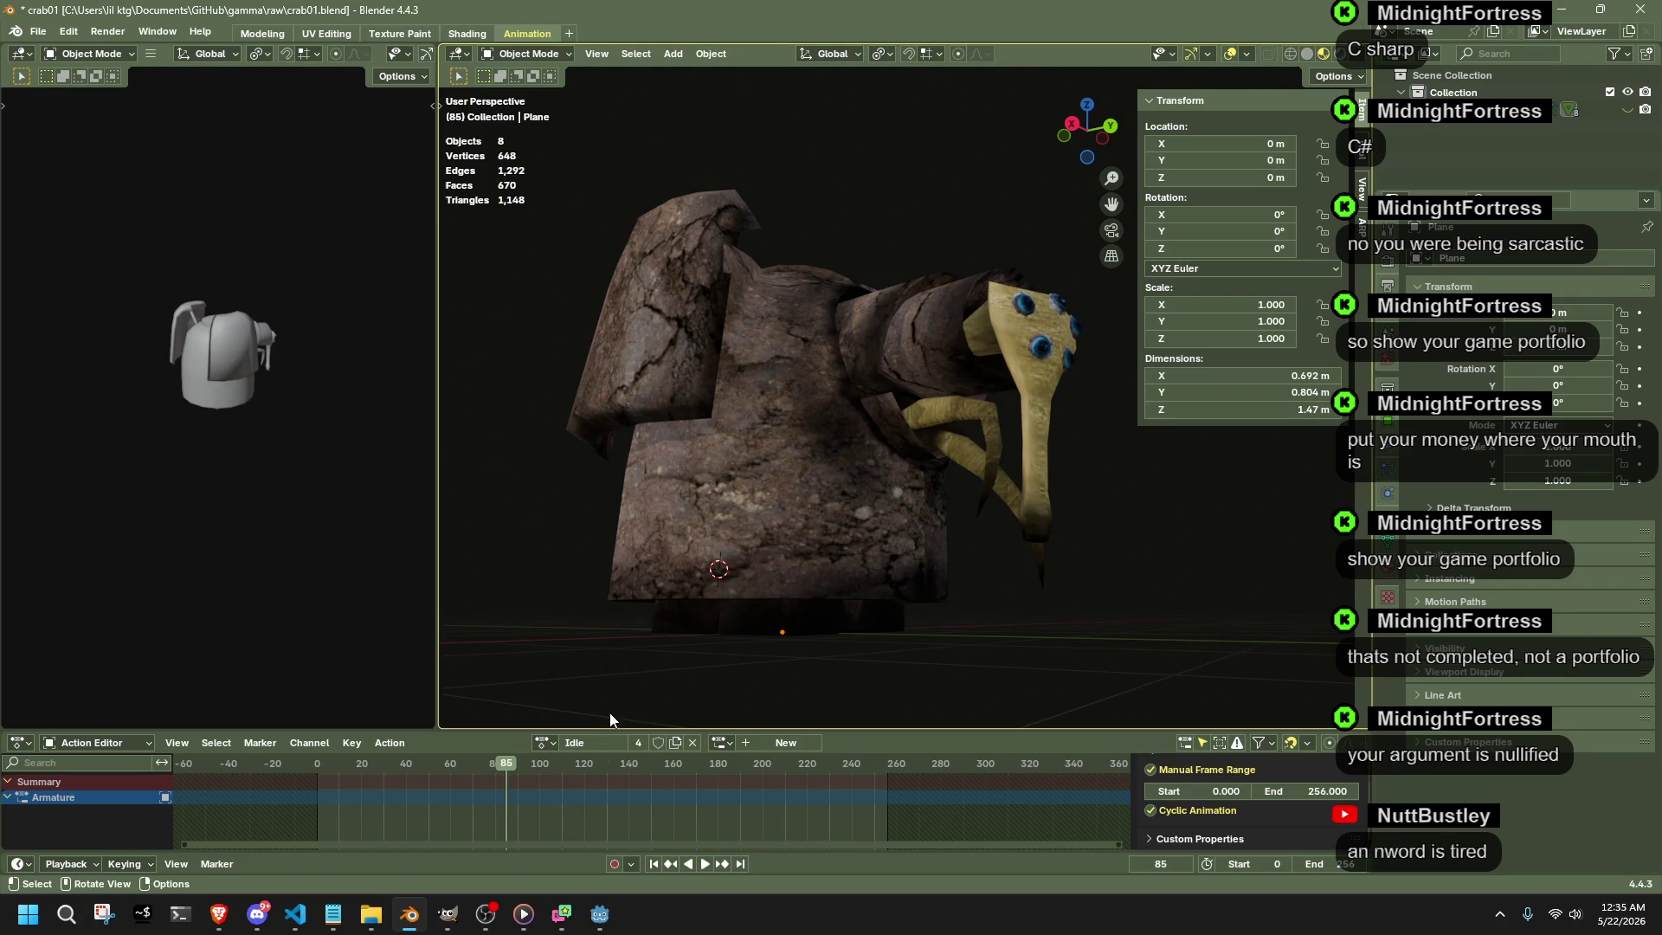
key("ctrl+s")
left_click(768, 526)
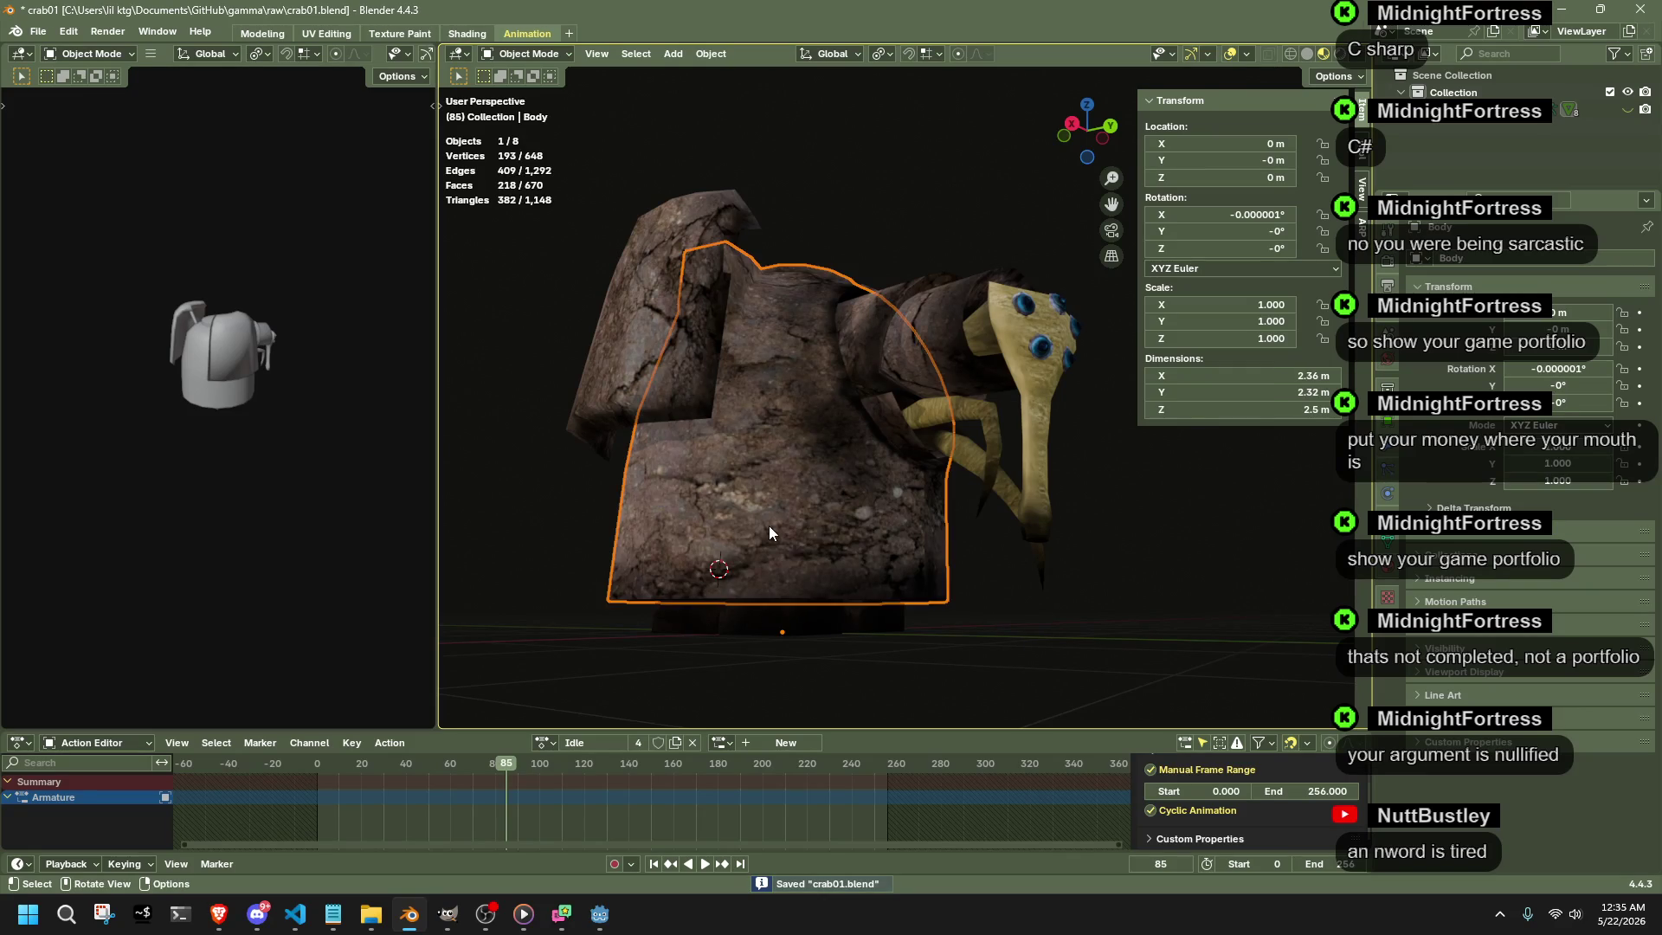
left_click(1073, 615)
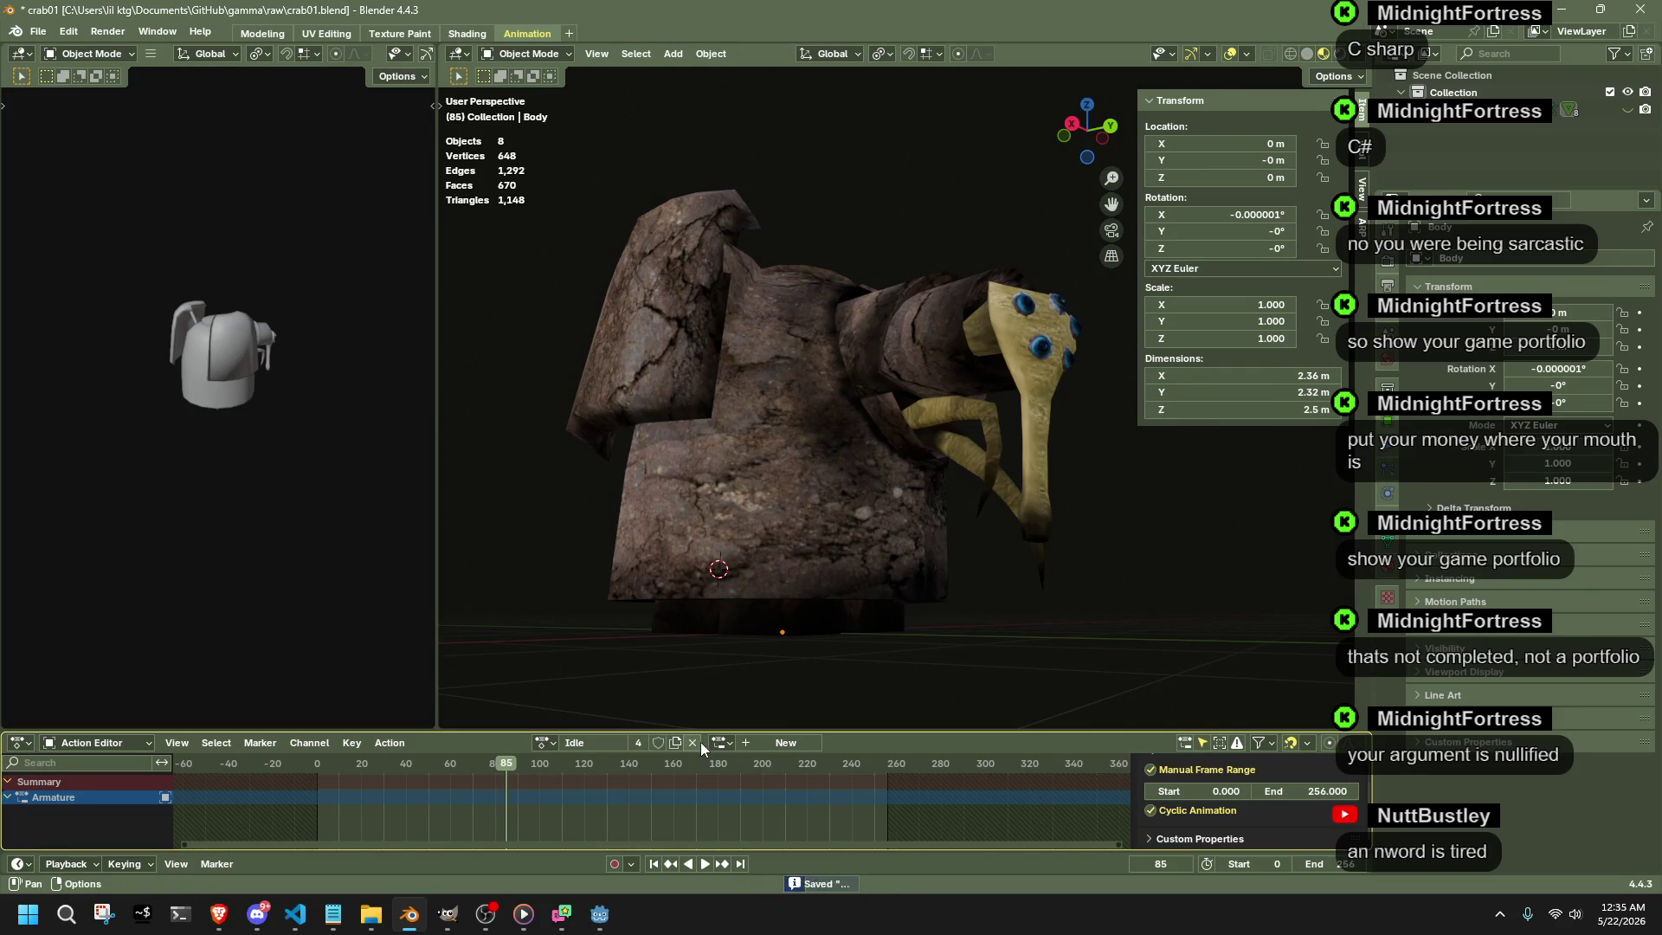
key("ctrl+s")
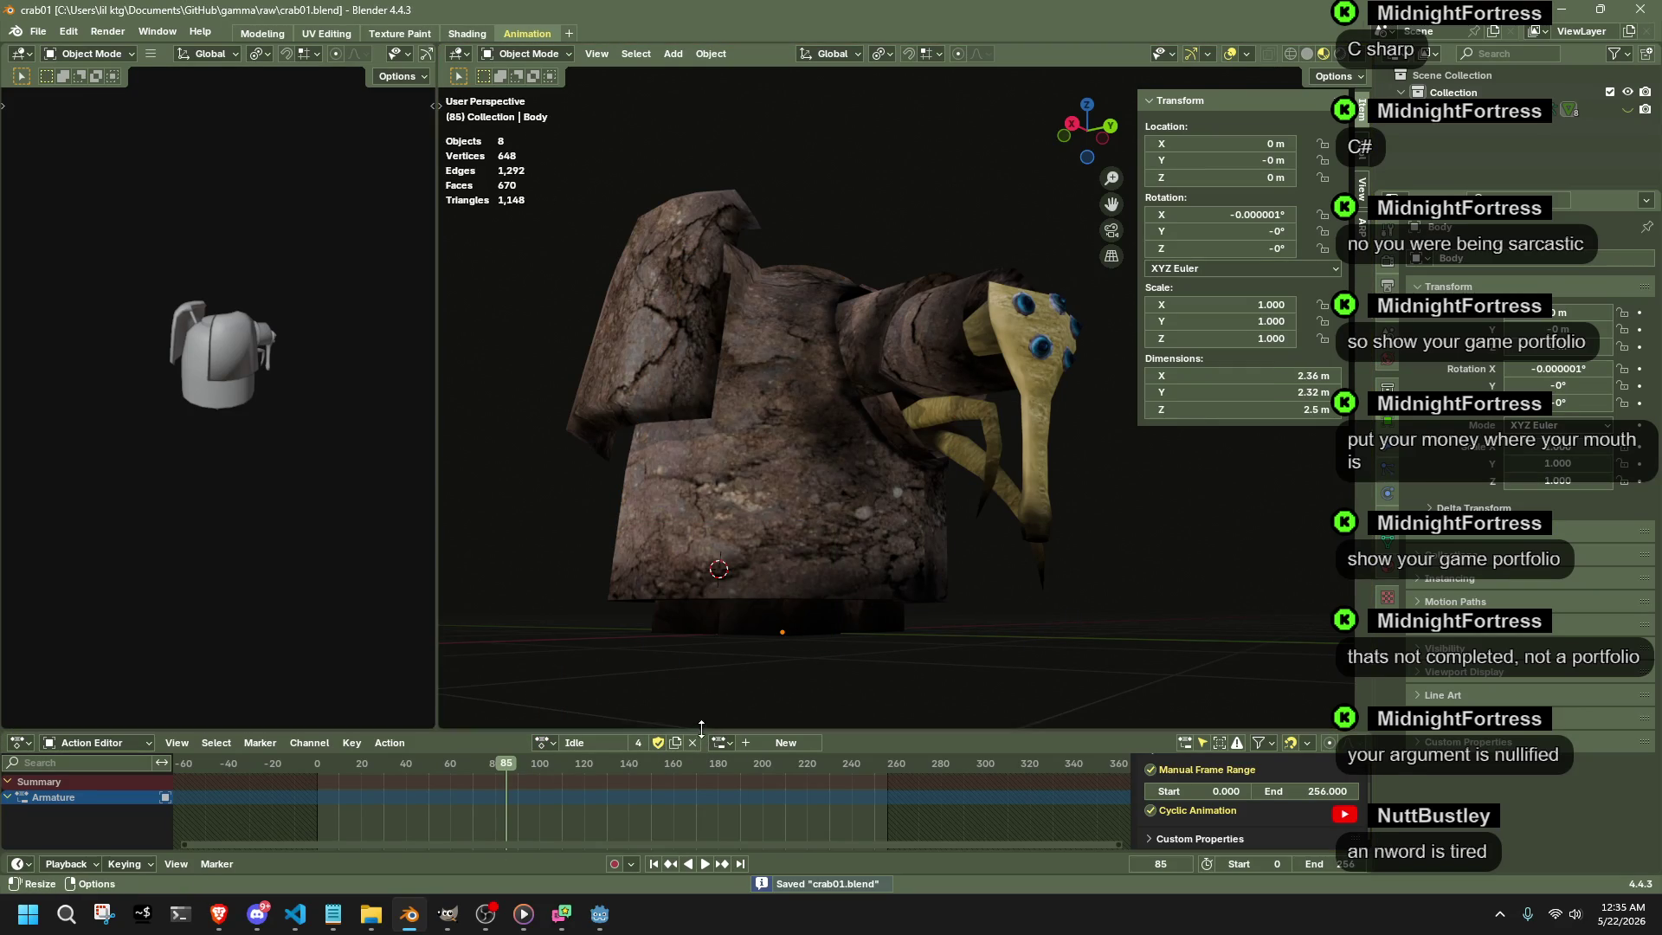
left_click(691, 742)
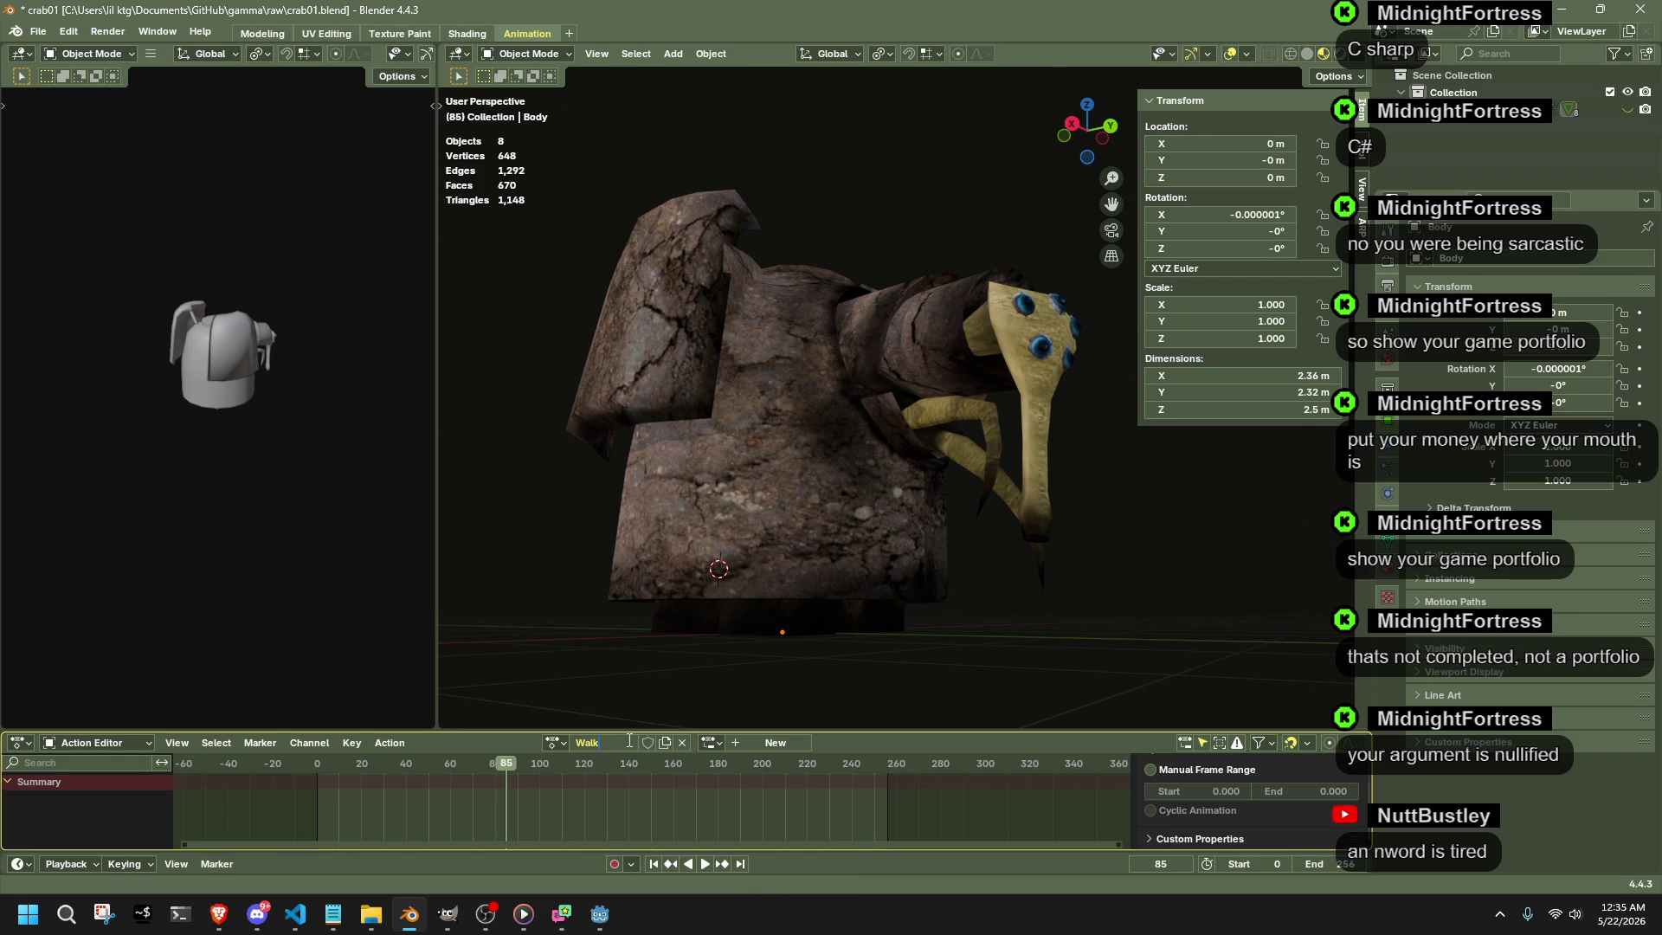
- Save the file with the Walk action, test-play it from the start, and select the body
key("ctrl+s")
mouse_move(636, 701)
middle_mouse_down()
mouse_move(883, 680)
mouse_move(749, 663)
mouse_move(888, 693)
middle_mouse_up()
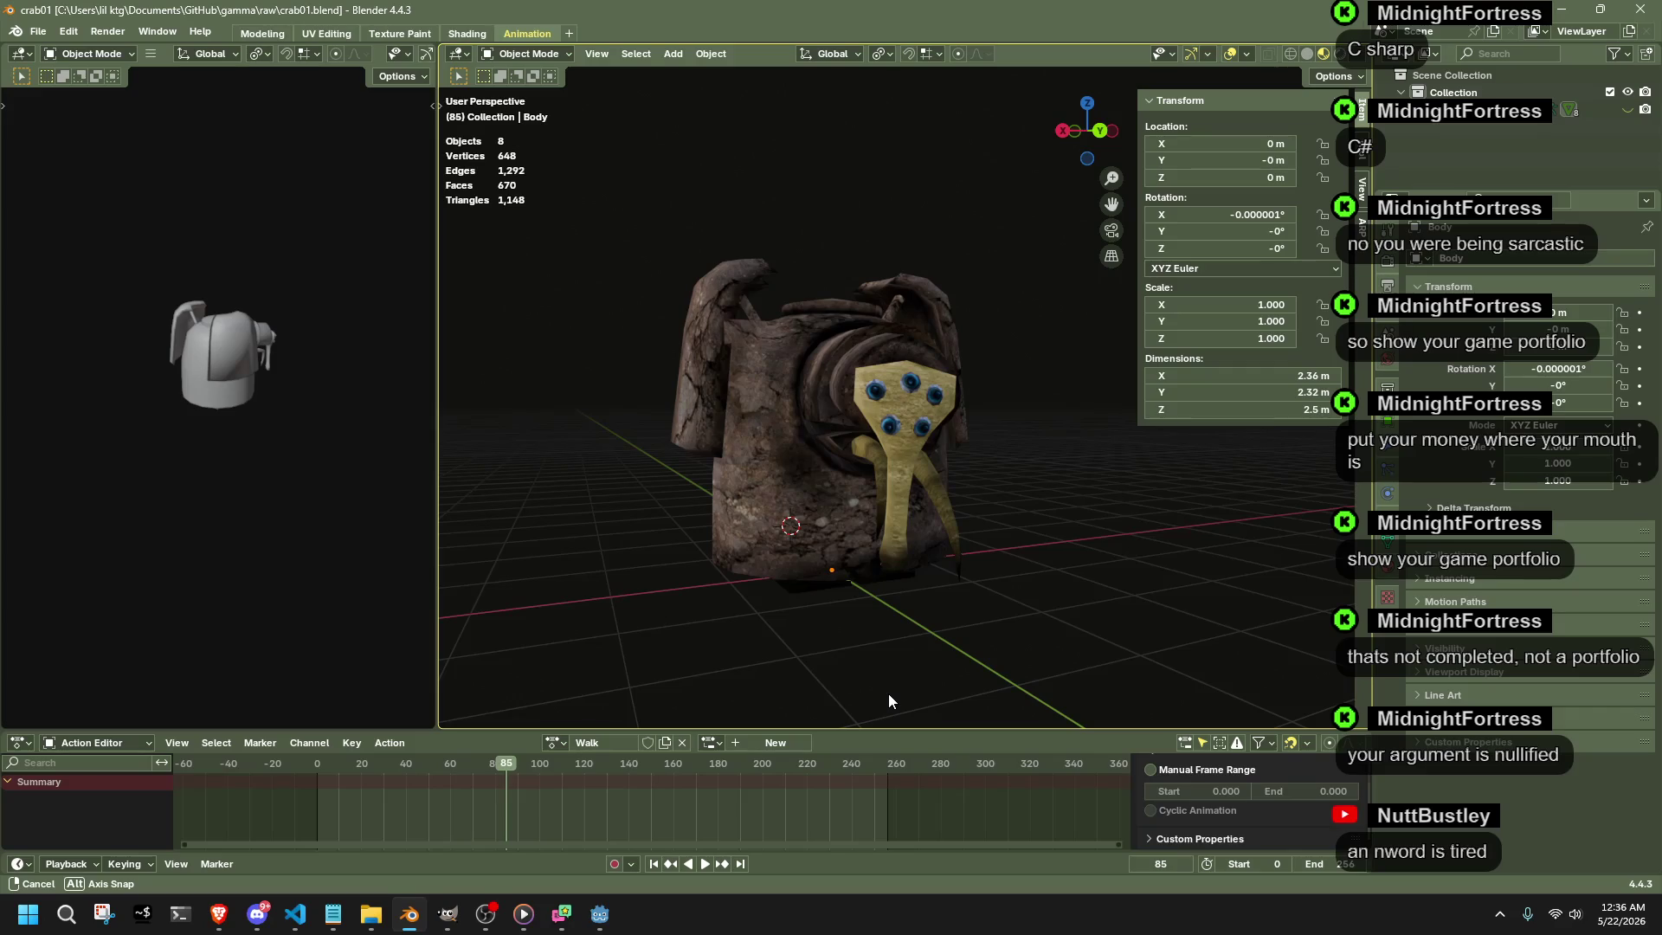
scroll(890, 695, "up", 1)
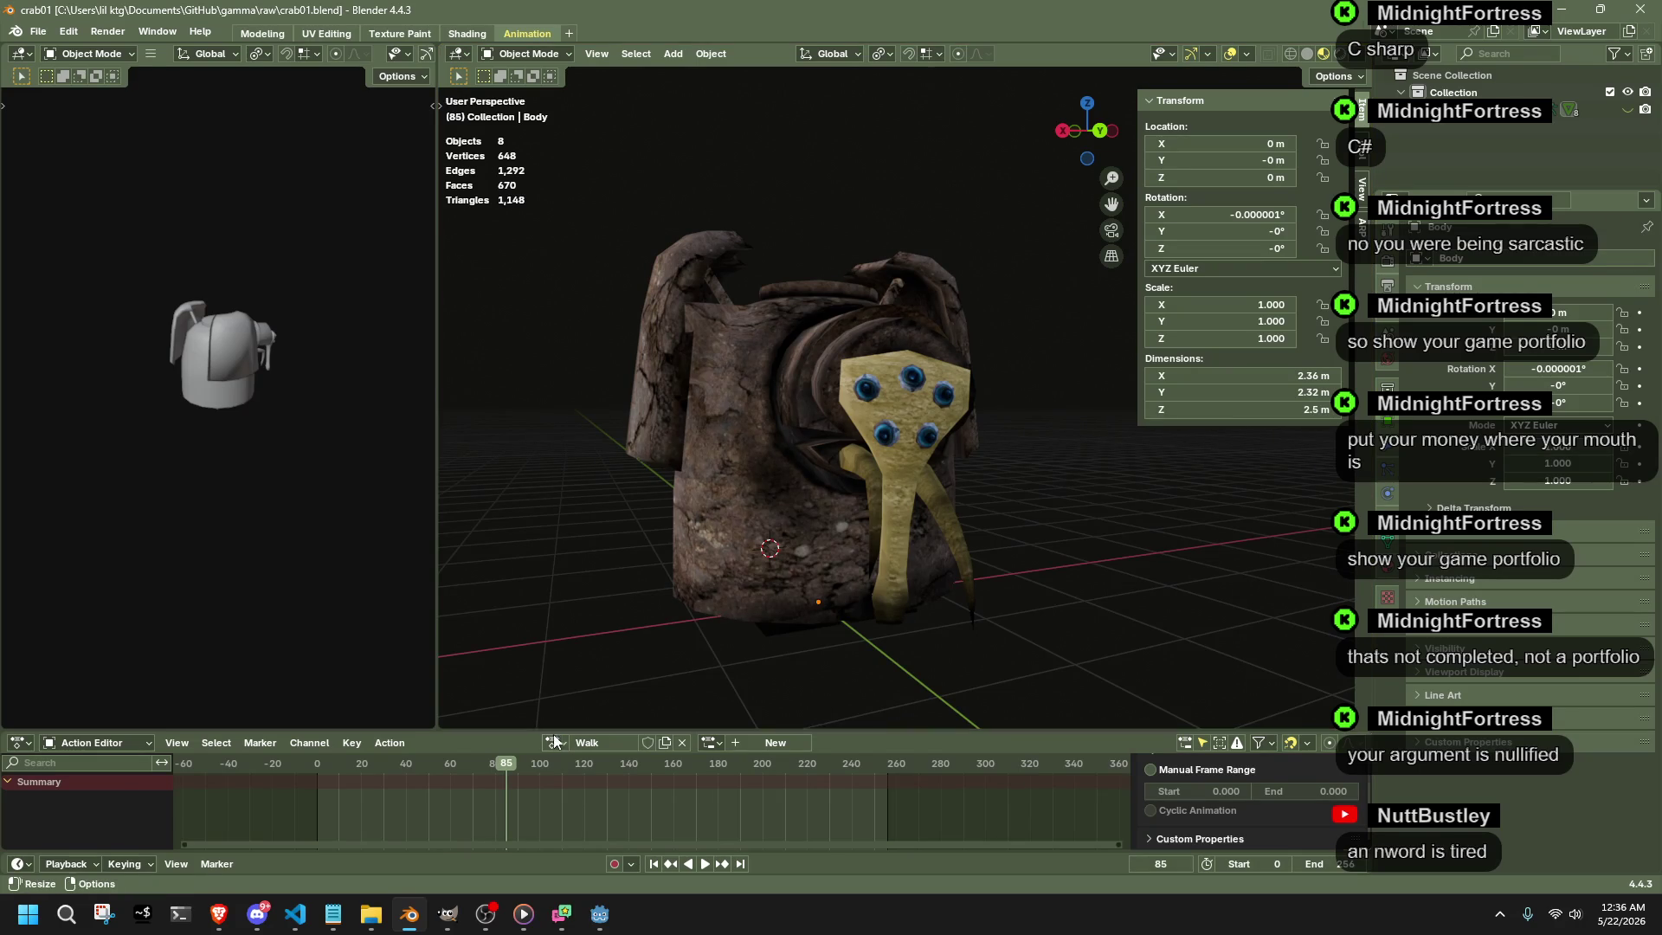
key("space")
left_click(328, 766)
key("space")
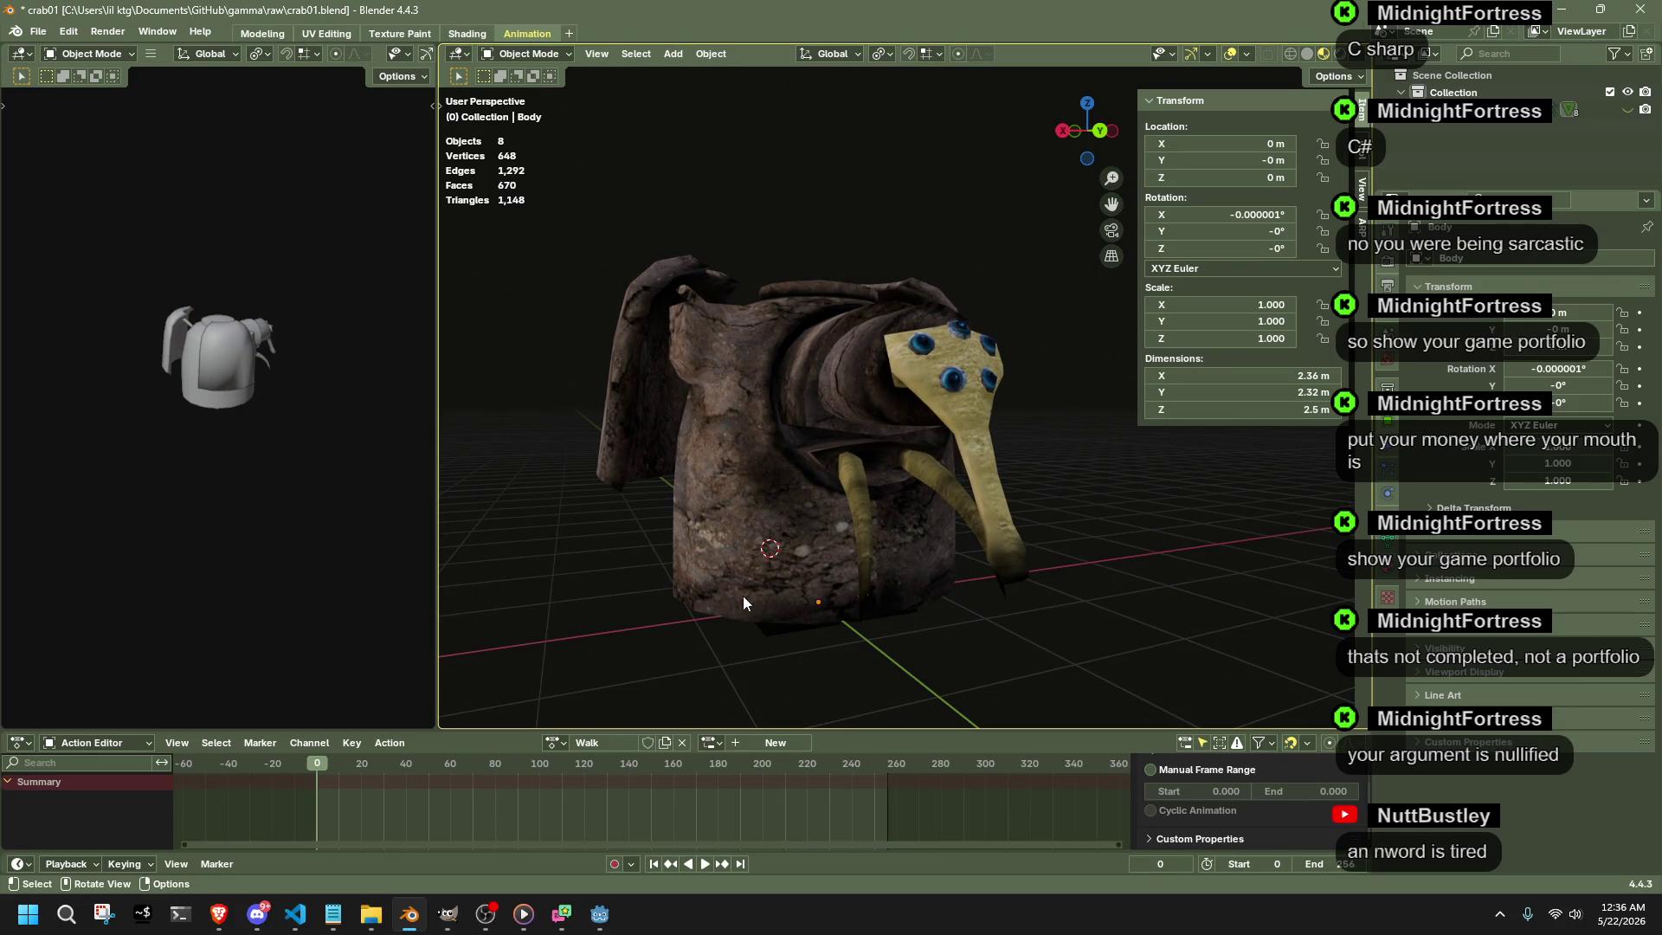
left_click(728, 380)
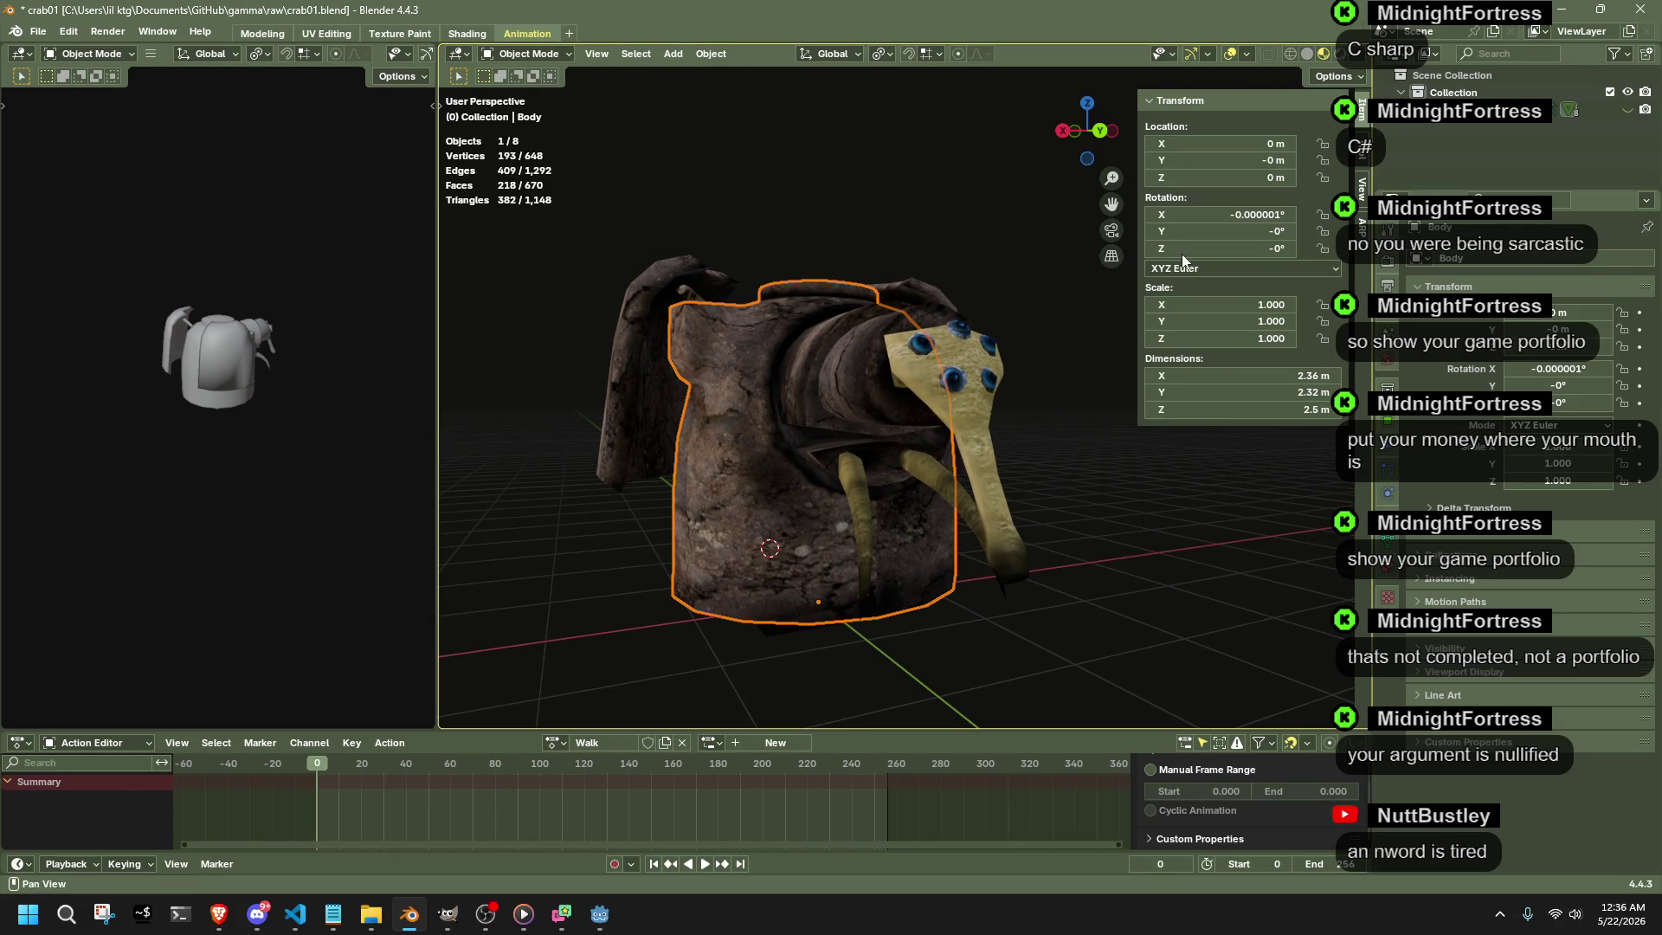
- Unhide the armature, enter Pose Mode and assign the Walk action with a fake user
left_click(1619, 118)
left_click(739, 333)
left_click(554, 53)
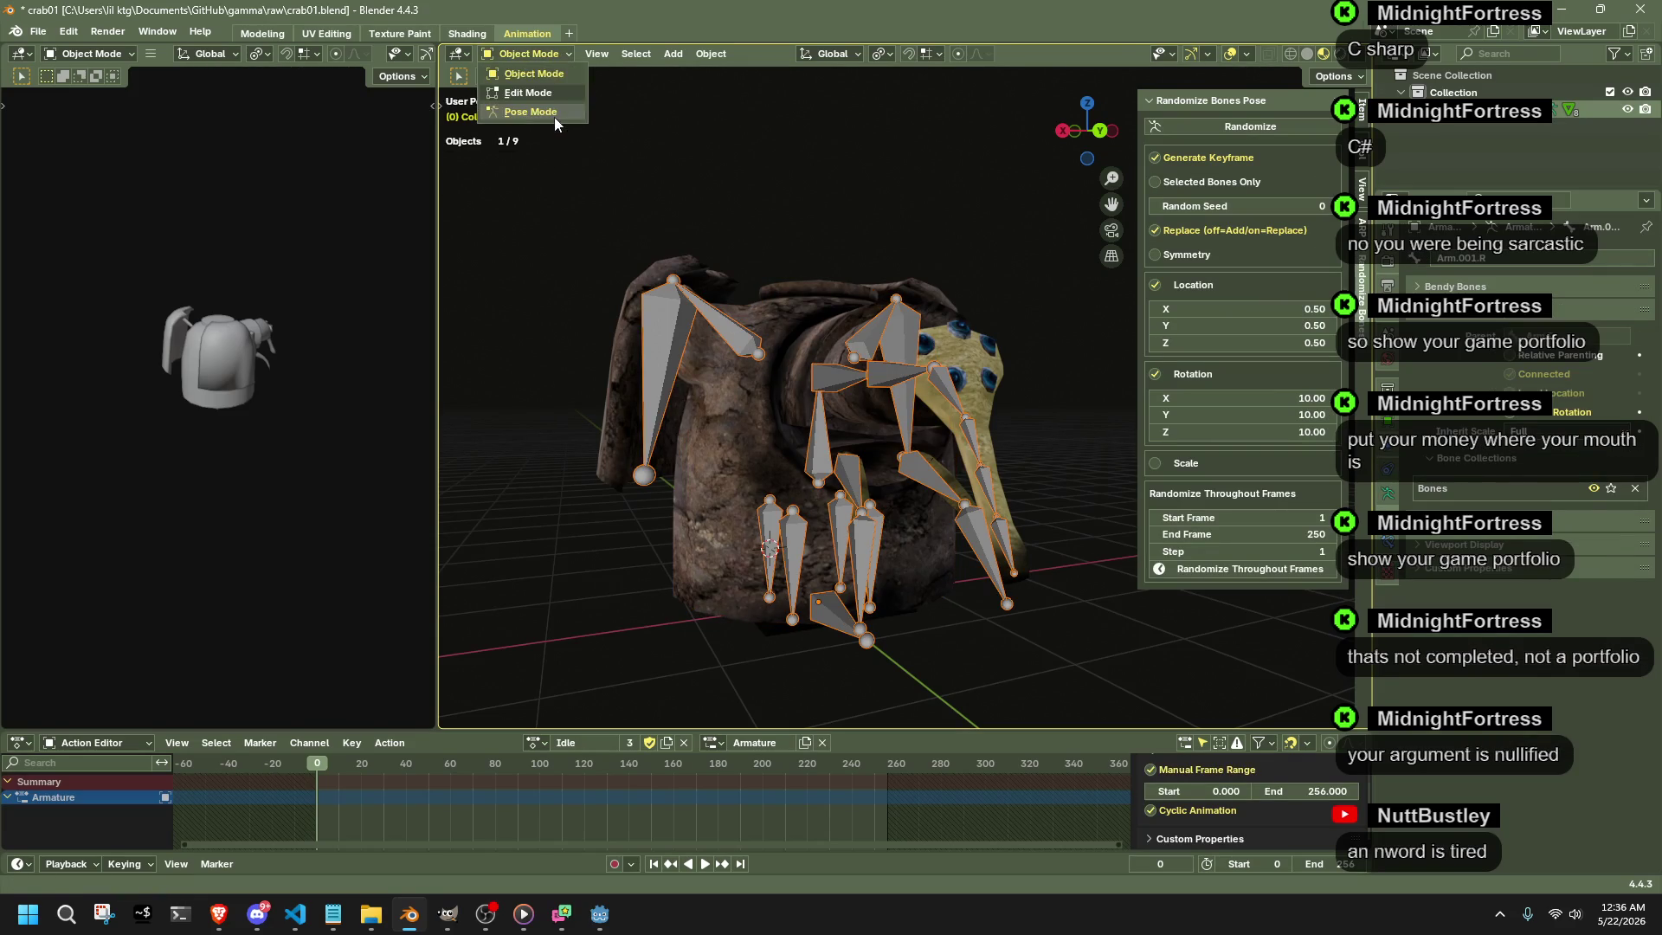
left_click(555, 117)
left_click_drag(980, 831, 462, 795)
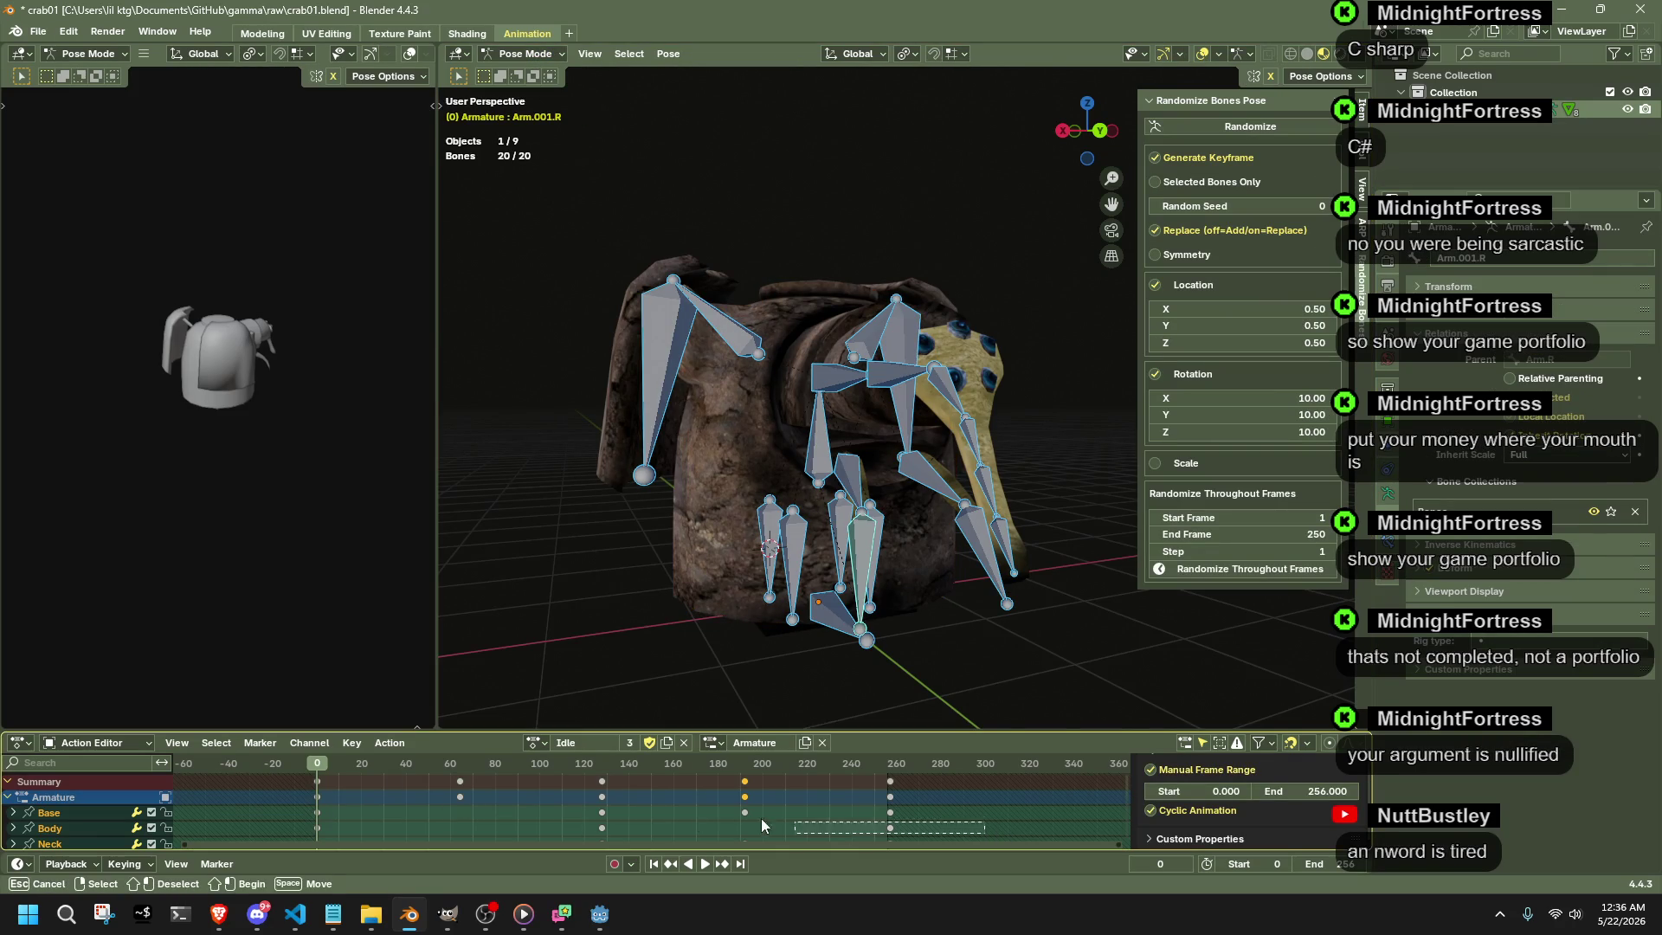
left_click(535, 741)
left_click(572, 560)
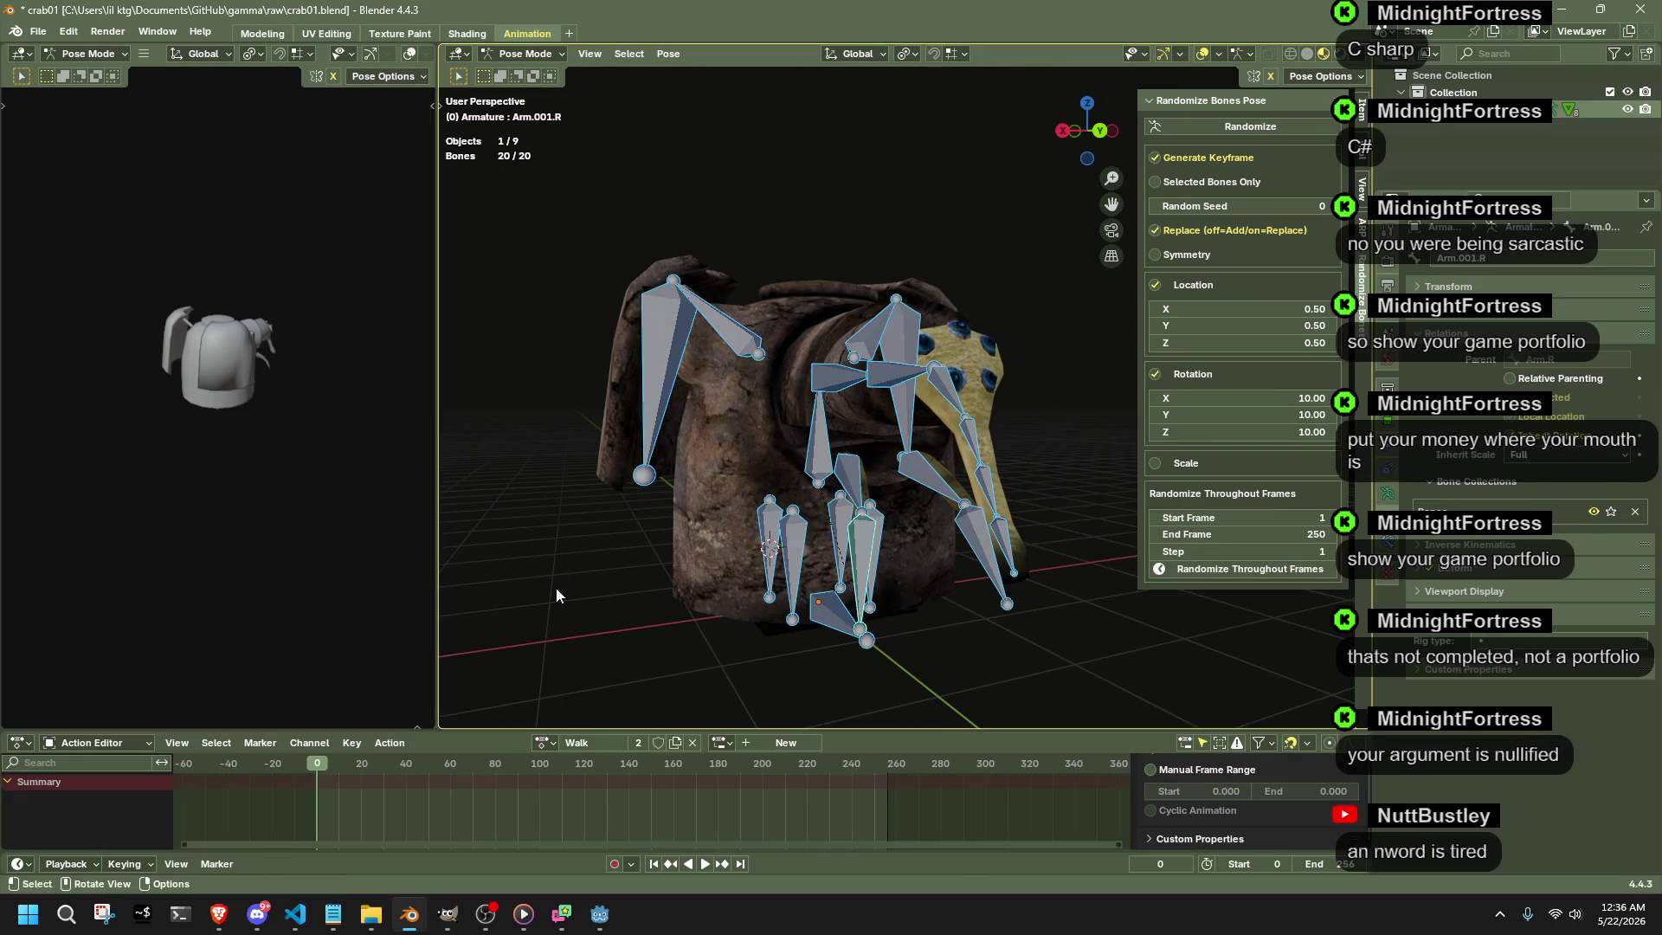
left_click(660, 742)
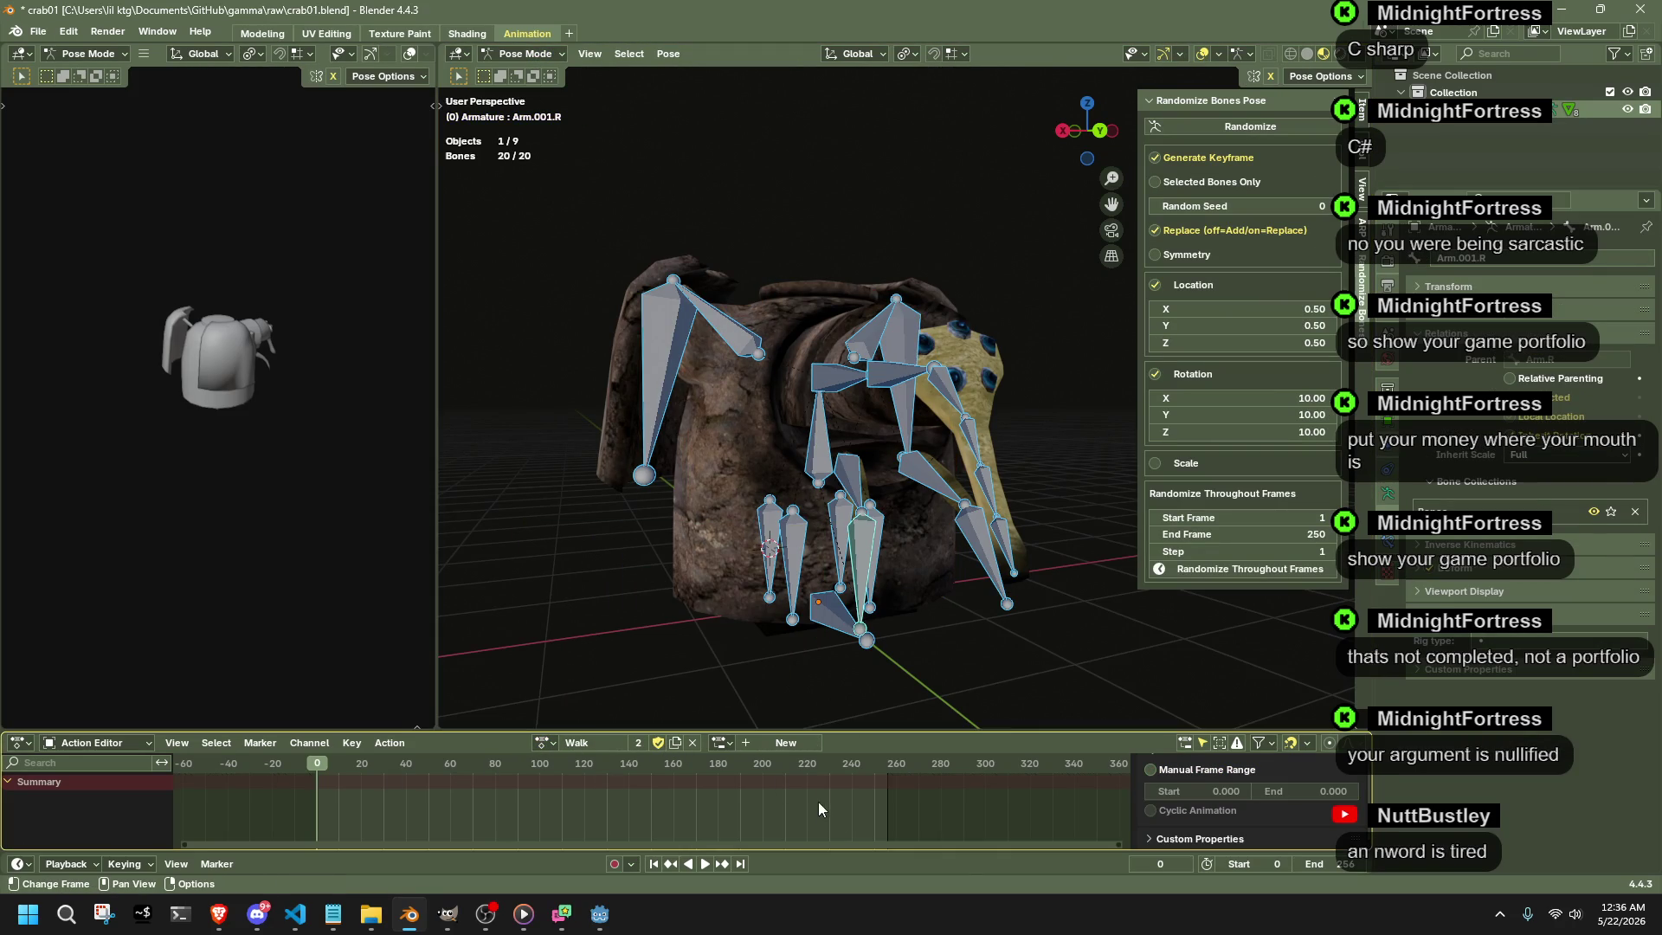
- Keyframe all channels at frame 0, then move the playhead to frame 121
key("i")
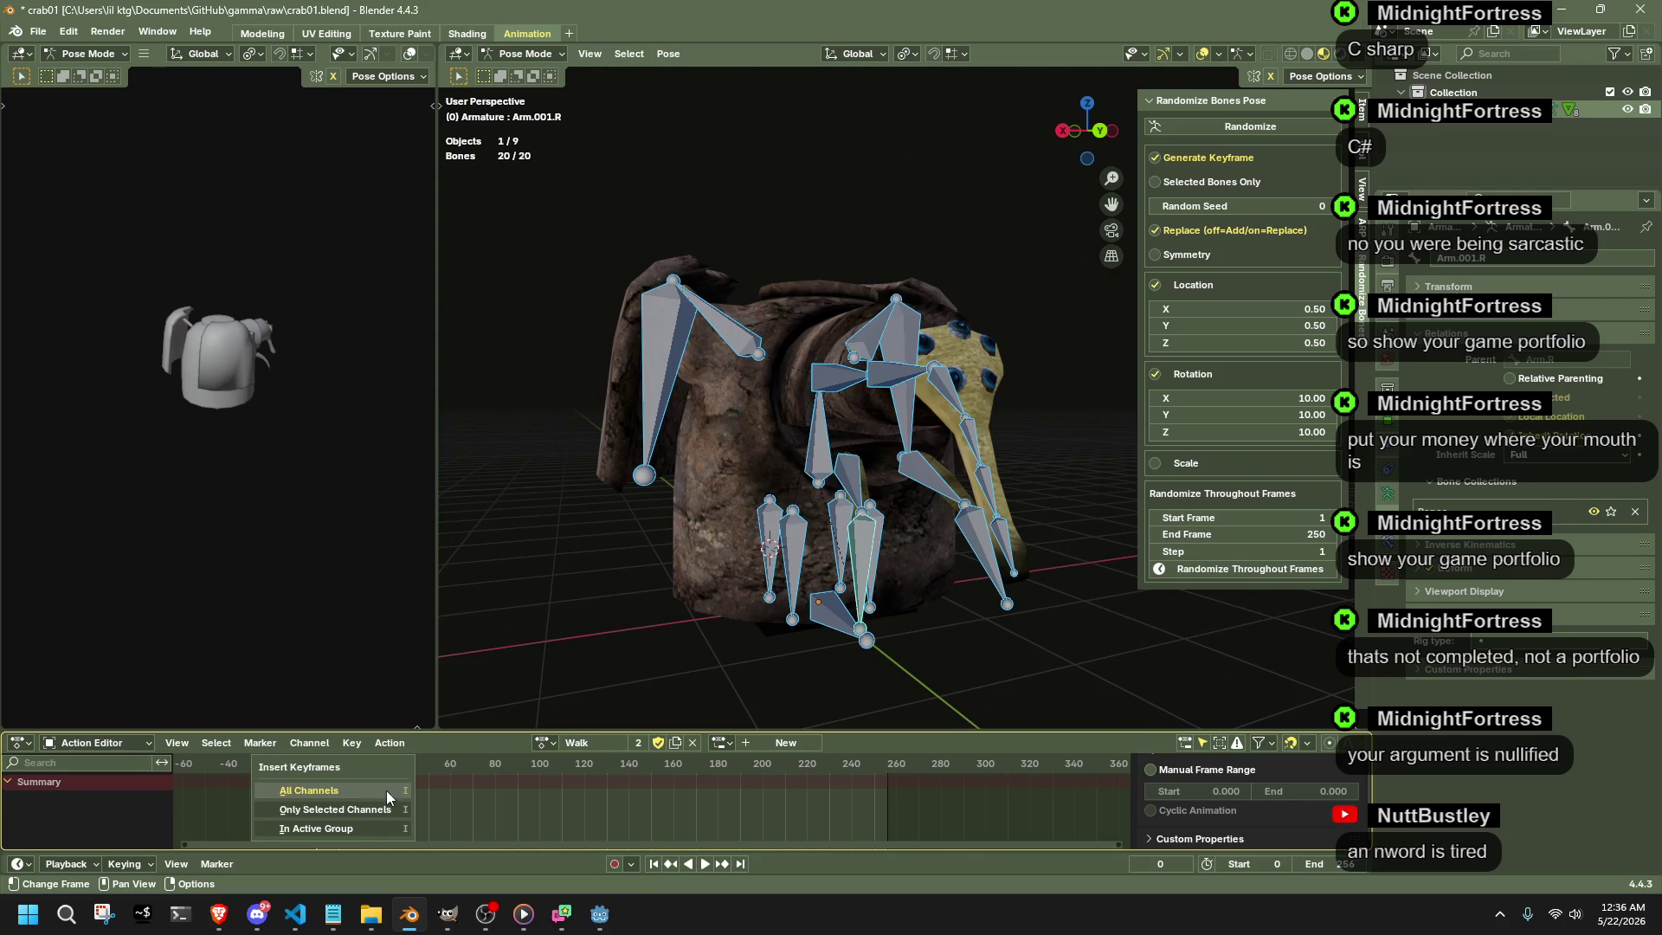
left_click(378, 792)
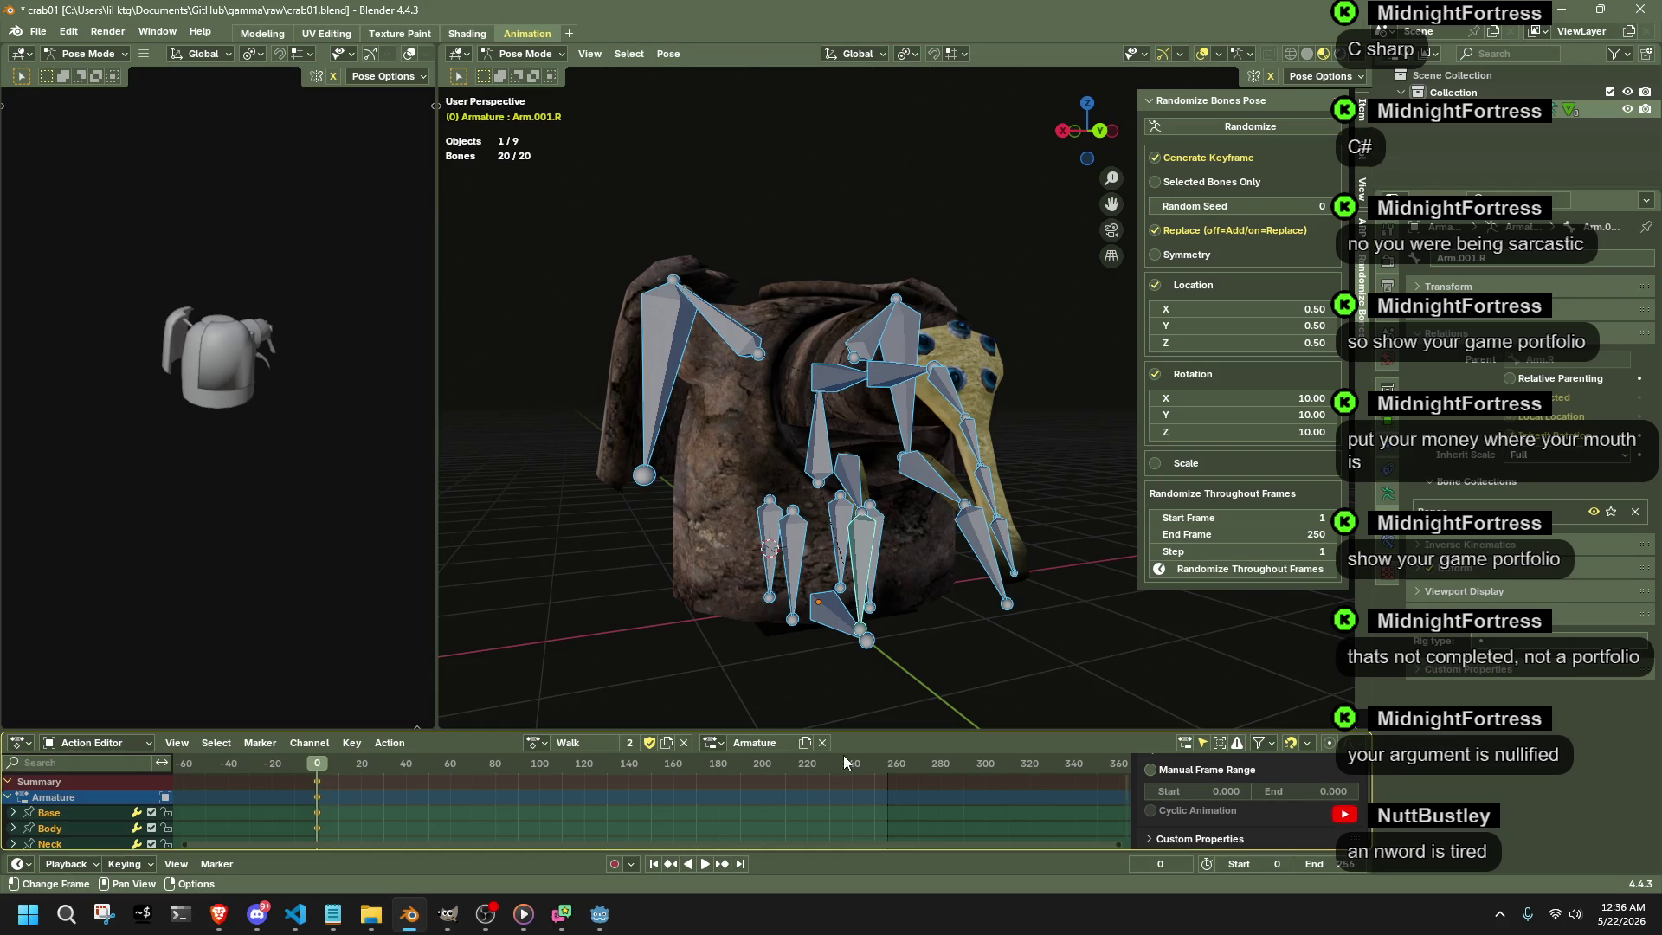
left_click(884, 768)
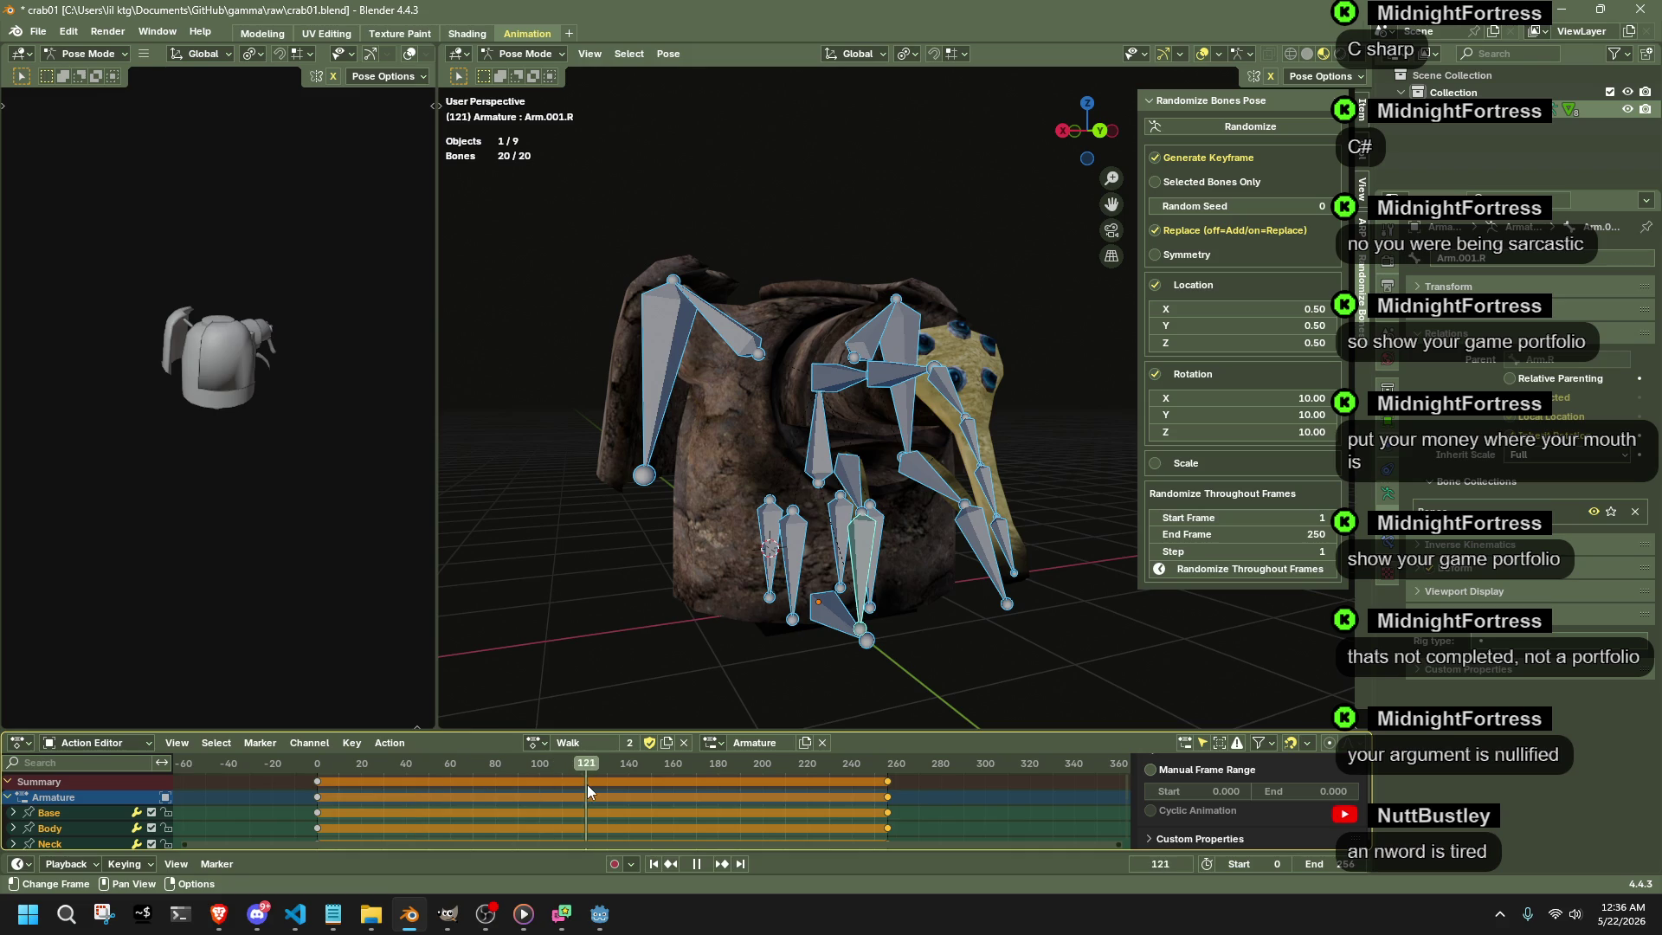
key("space")
- In Right orthographic view, rotate the Body bone to tilt the crab
left_click(715, 502)
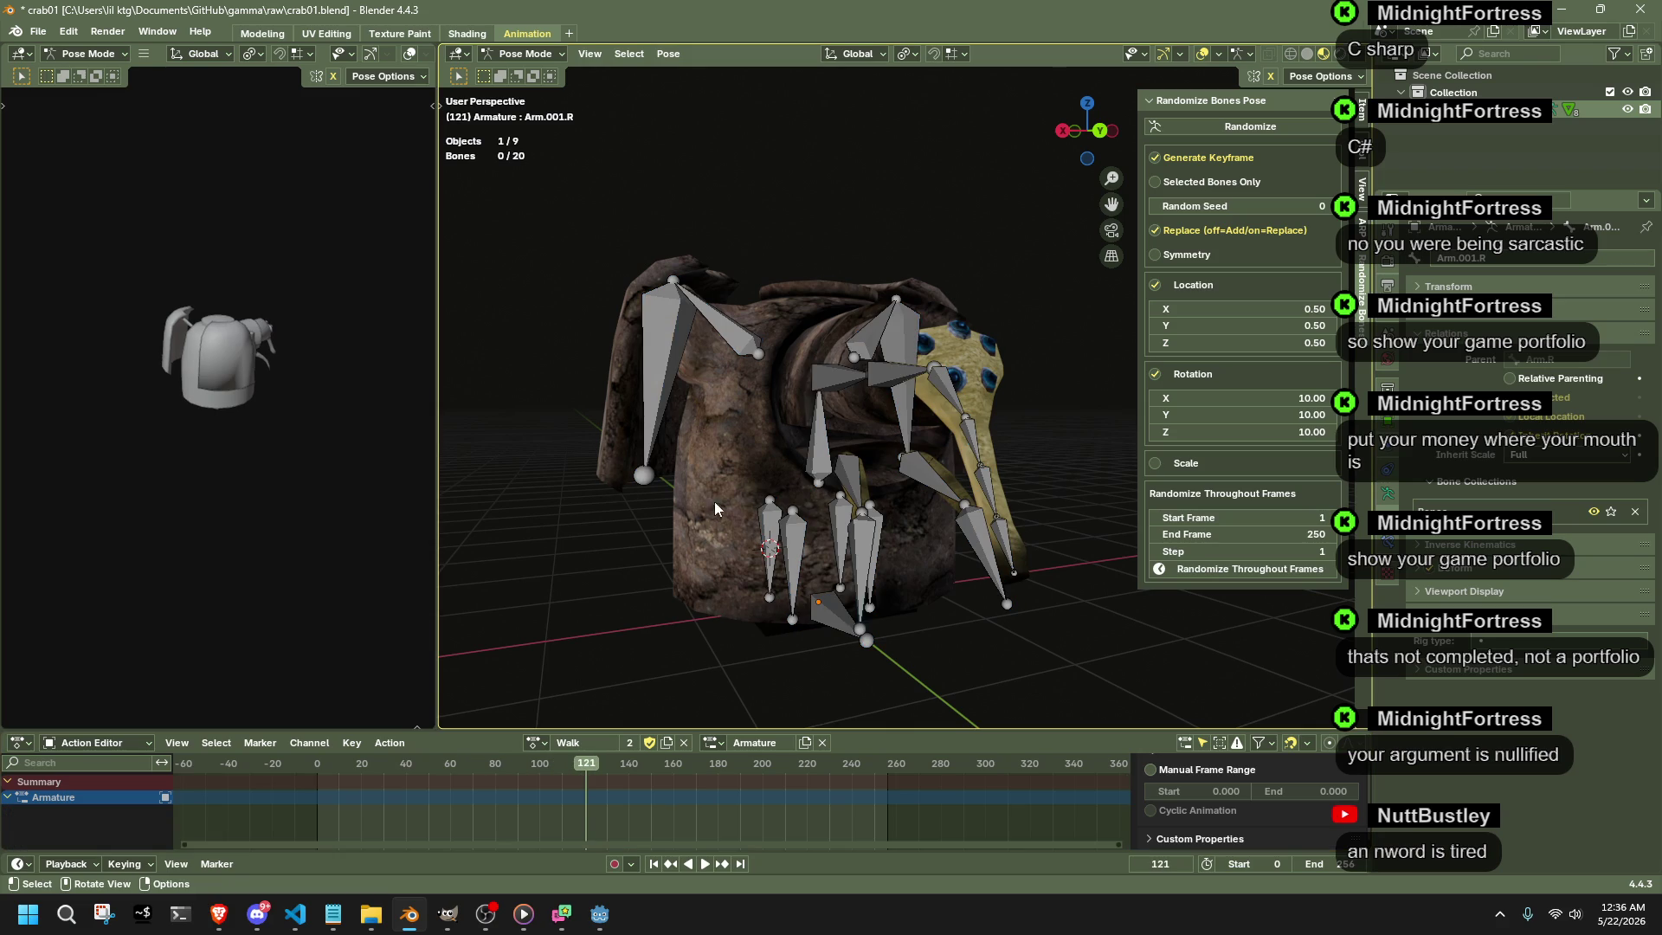
left_click(803, 461)
left_click(1063, 132)
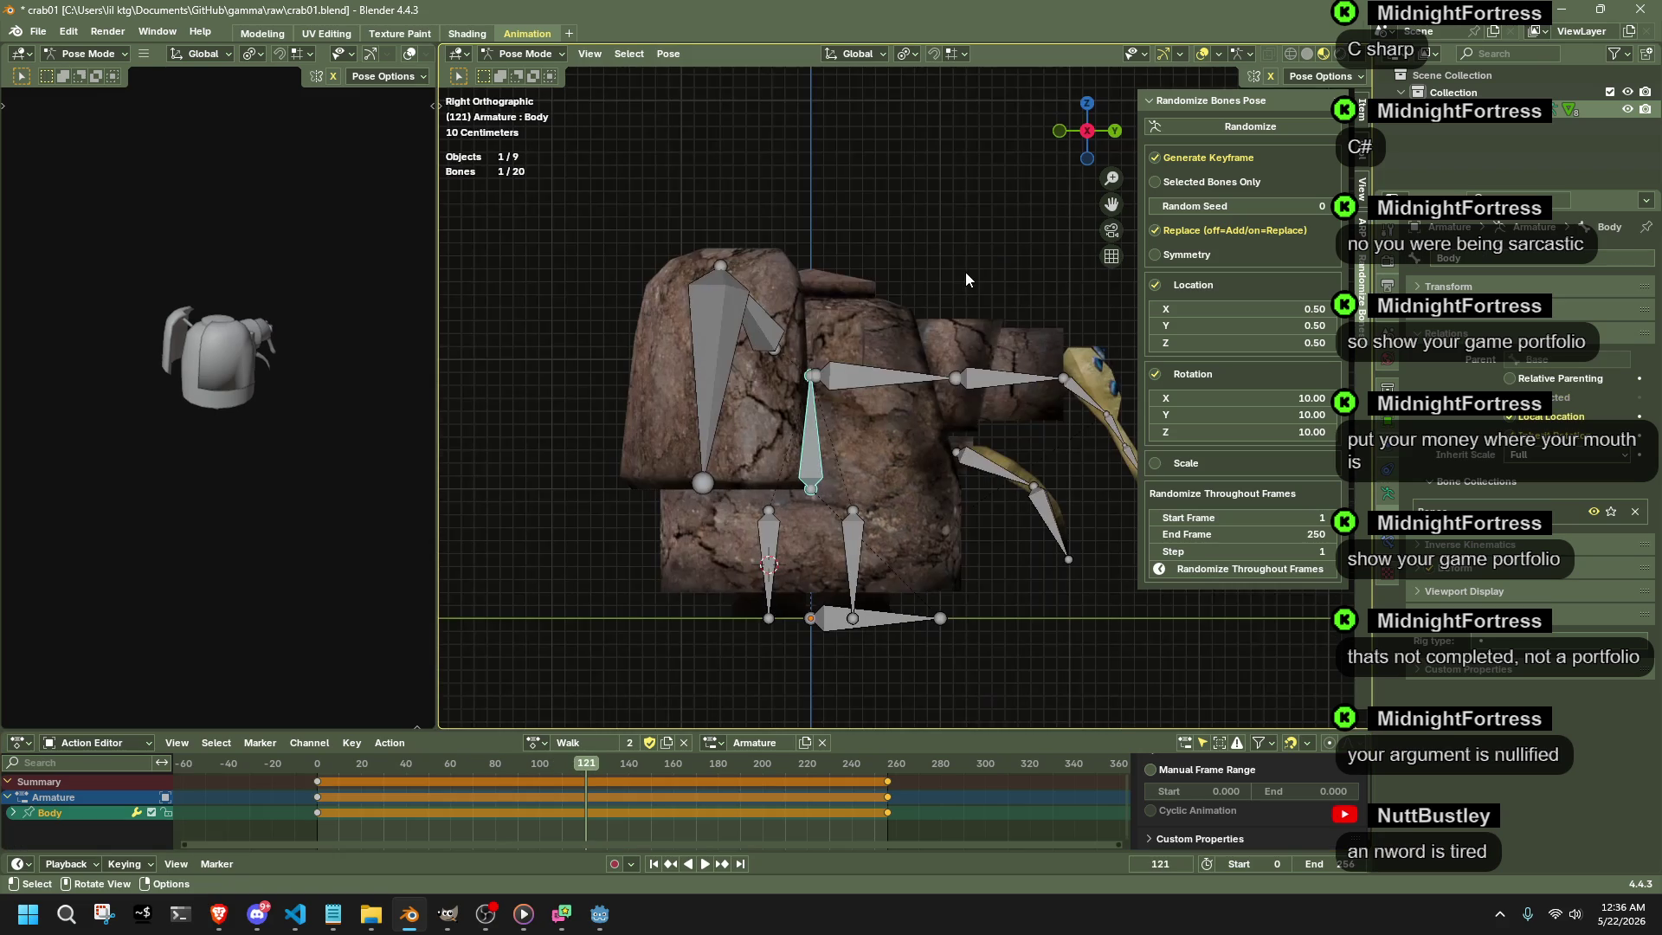
key("r")
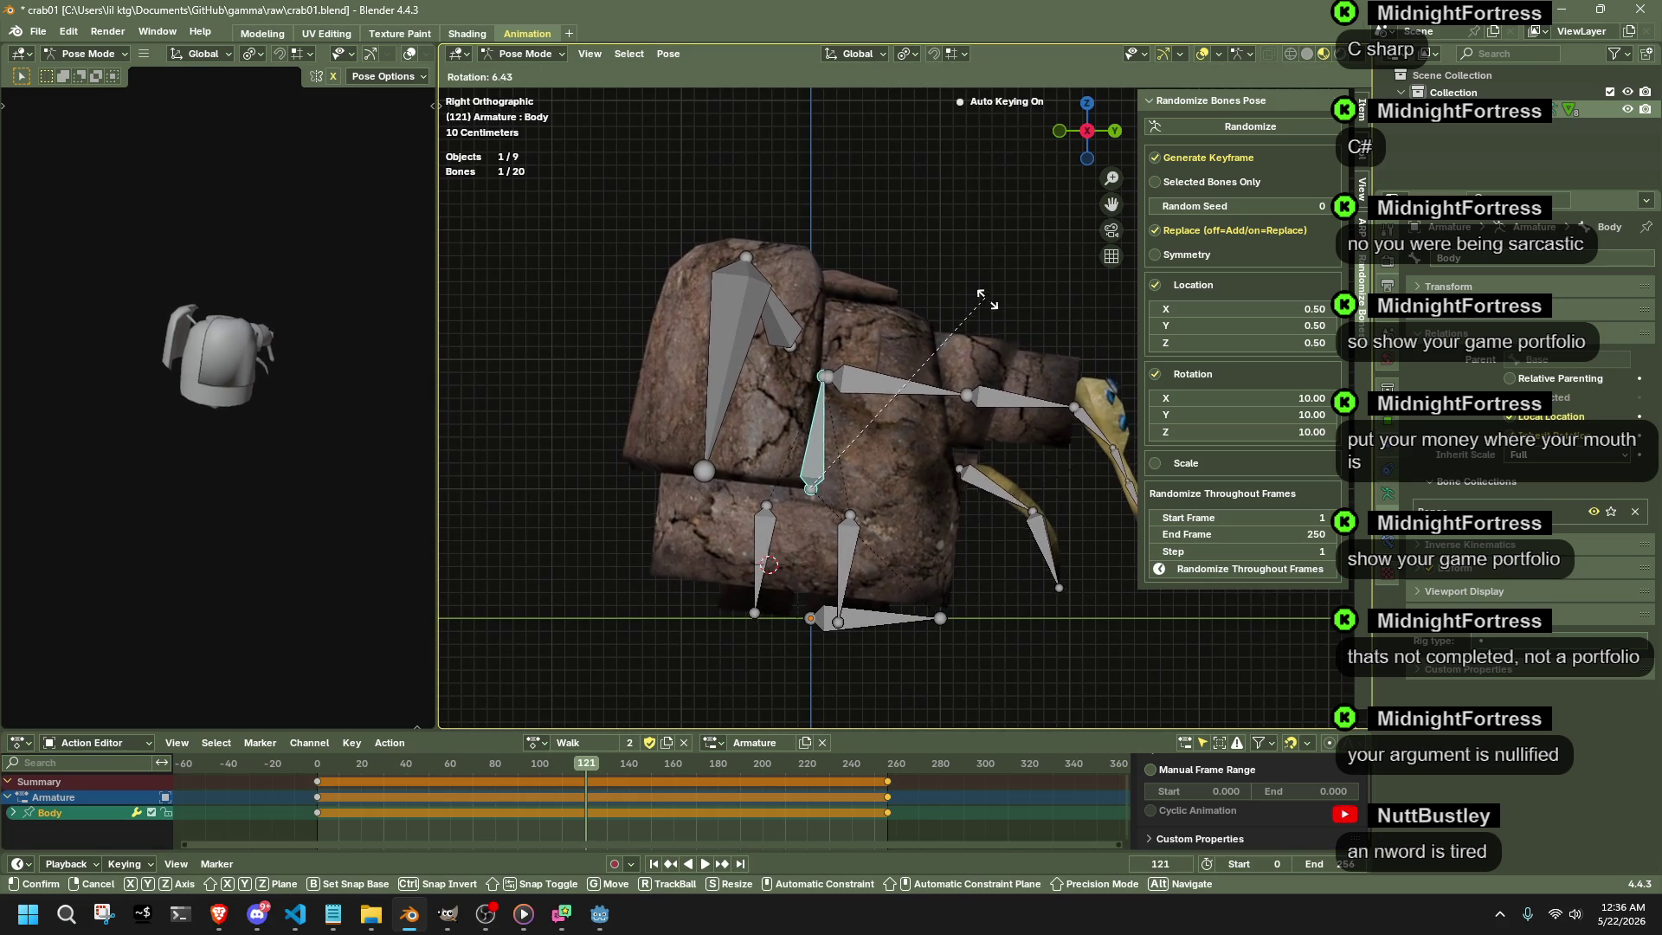
left_click(990, 306)
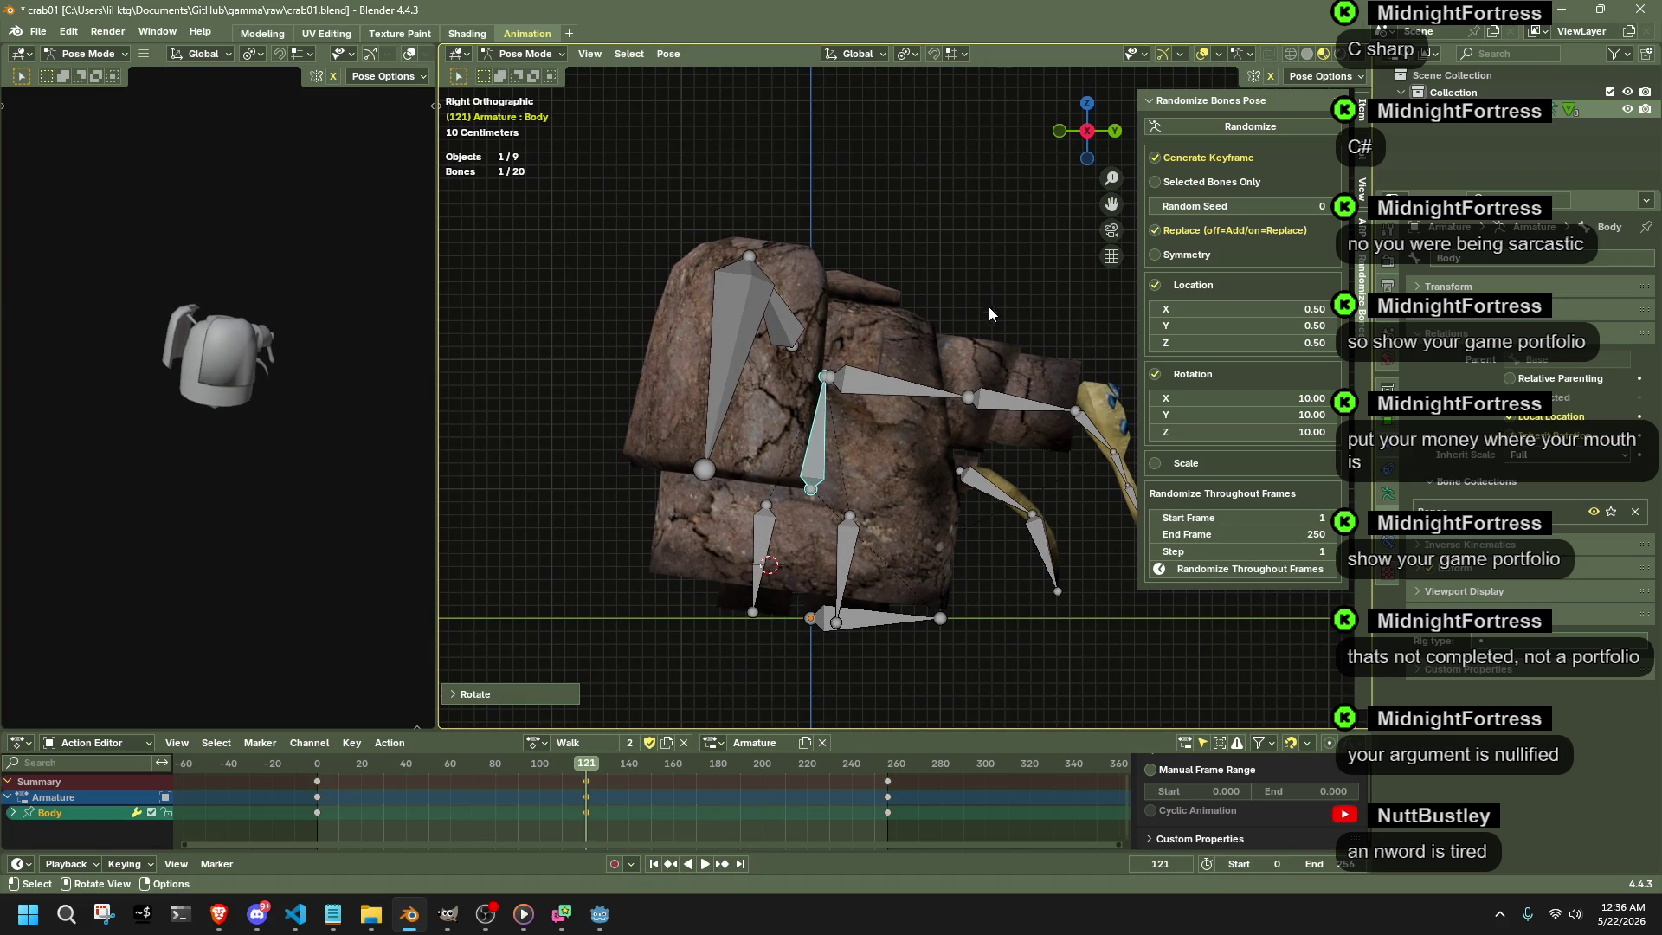
- Select the leg bones under the body and rotate them -15° via the Rotate panel
left_click(842, 593)
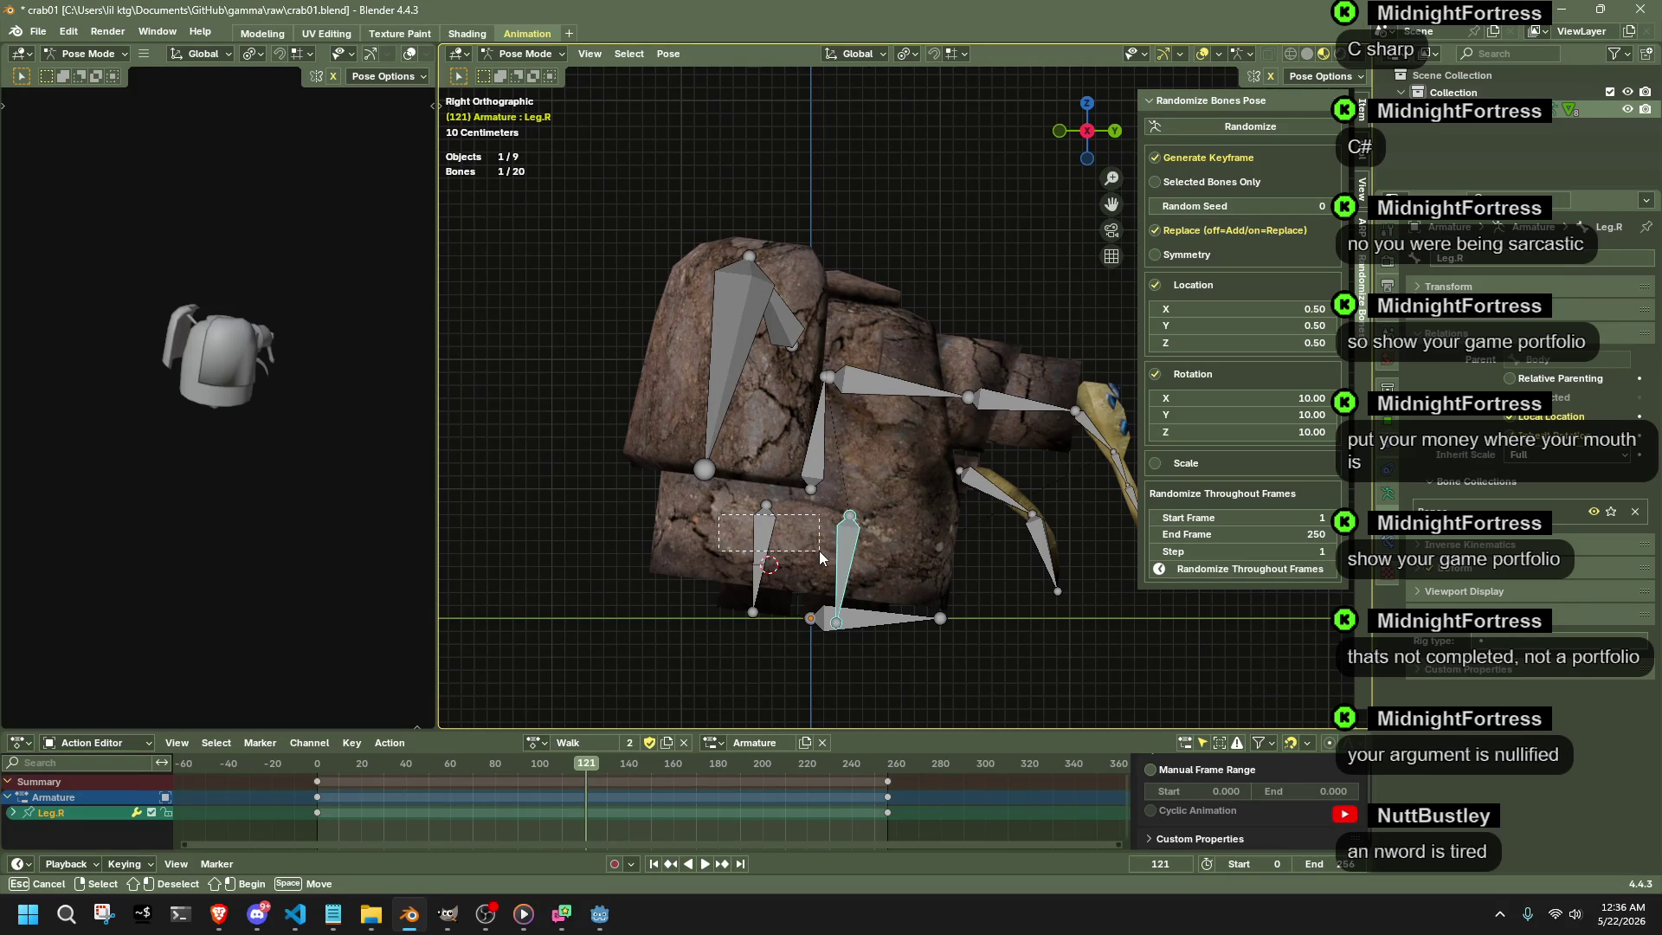
left_click_drag(872, 555, 876, 552)
key("r")
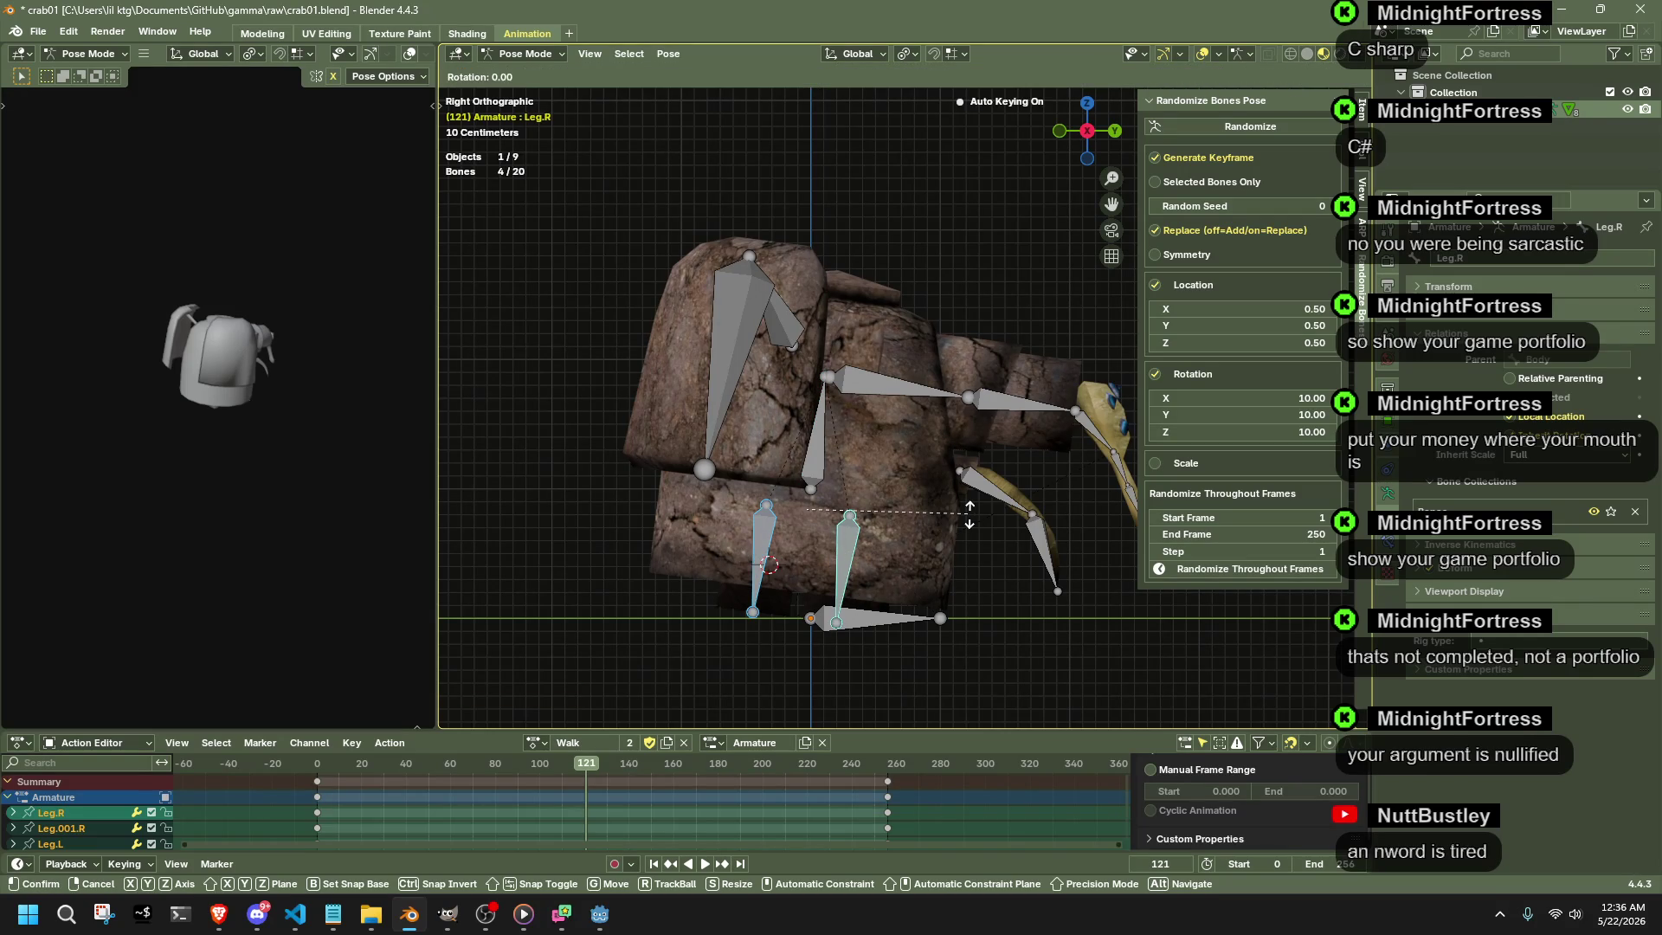
key("Escape")
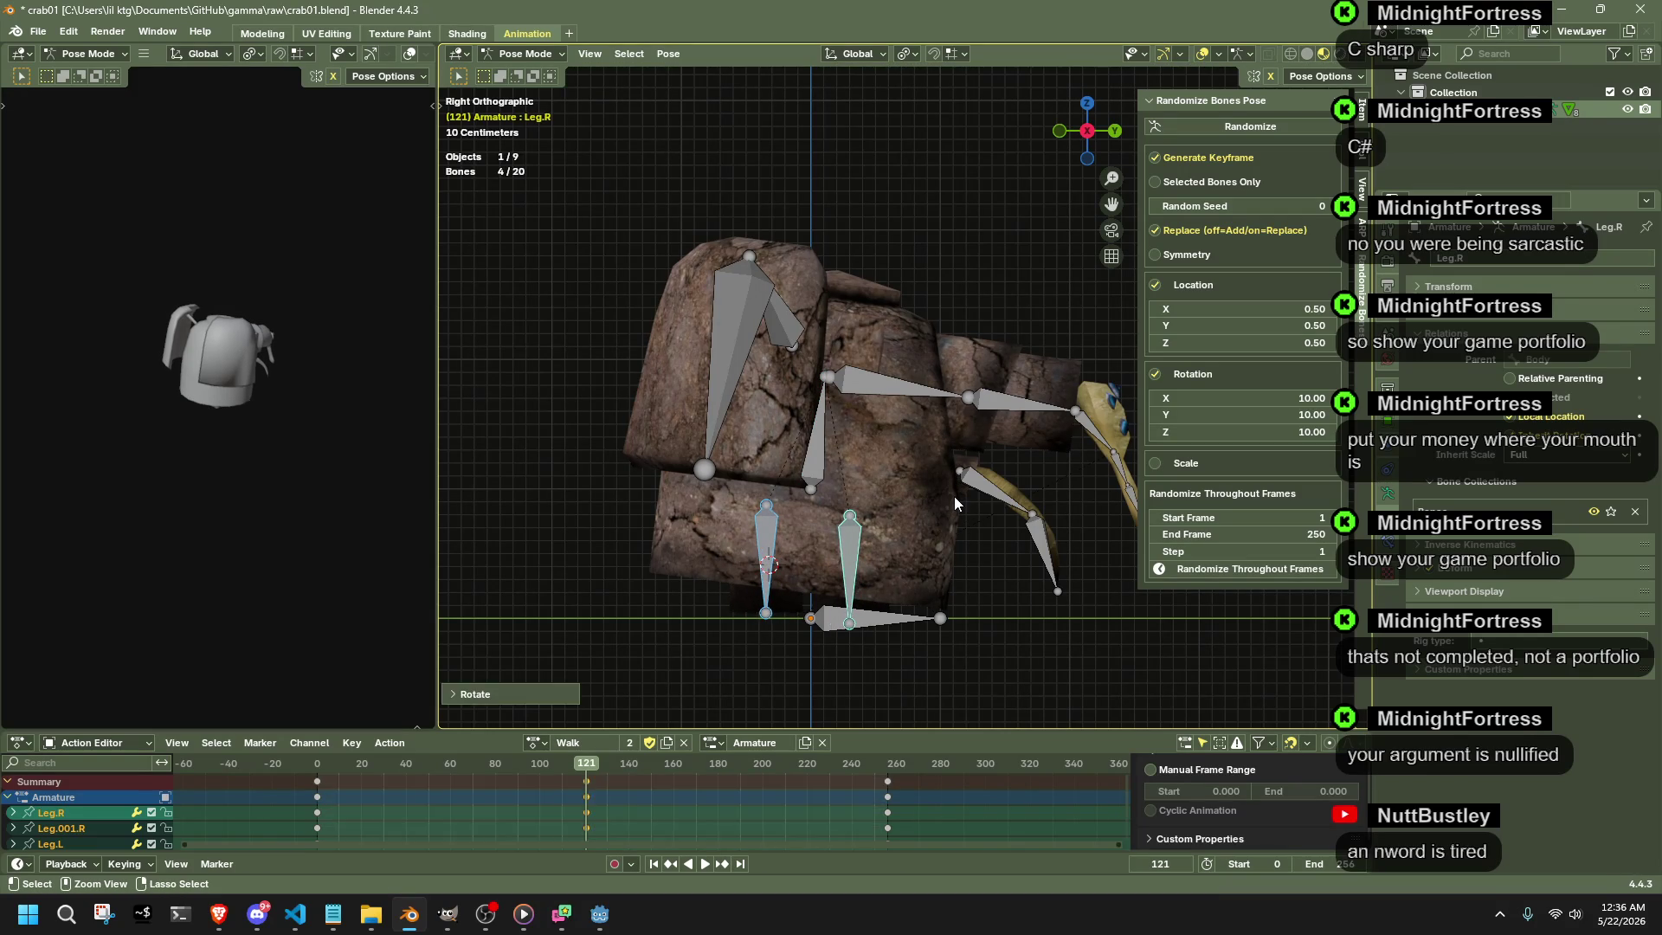
key("ctrl+z")
key("ctrl+z")
key("ctrl+z")
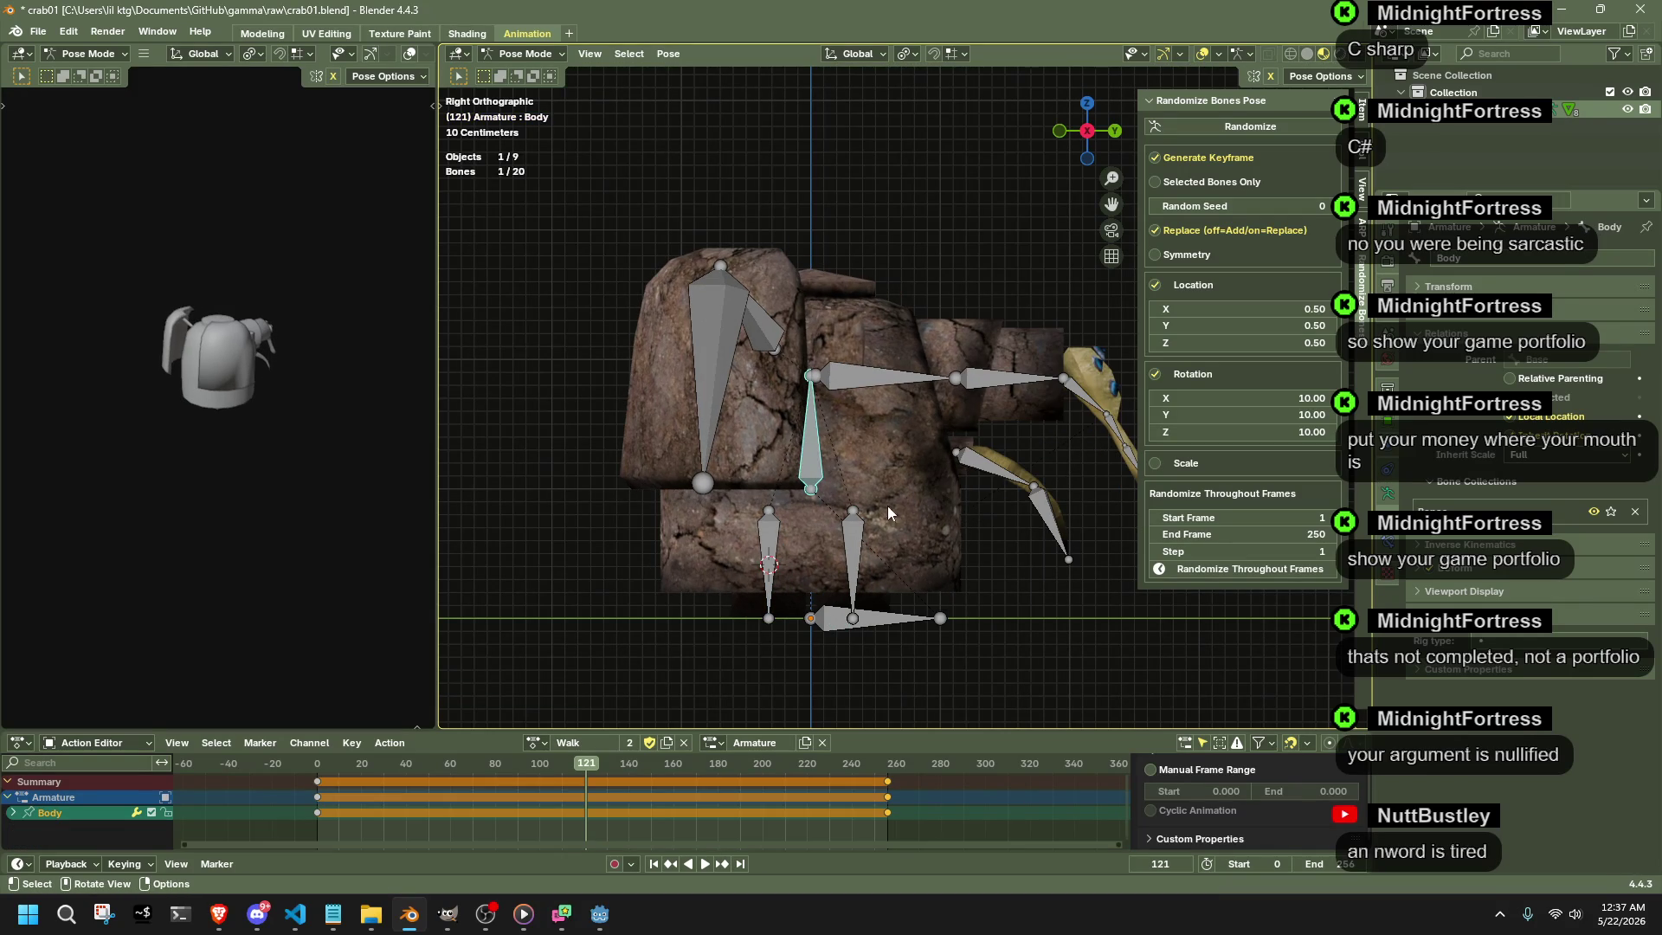
left_click_drag(944, 567, 944, 568)
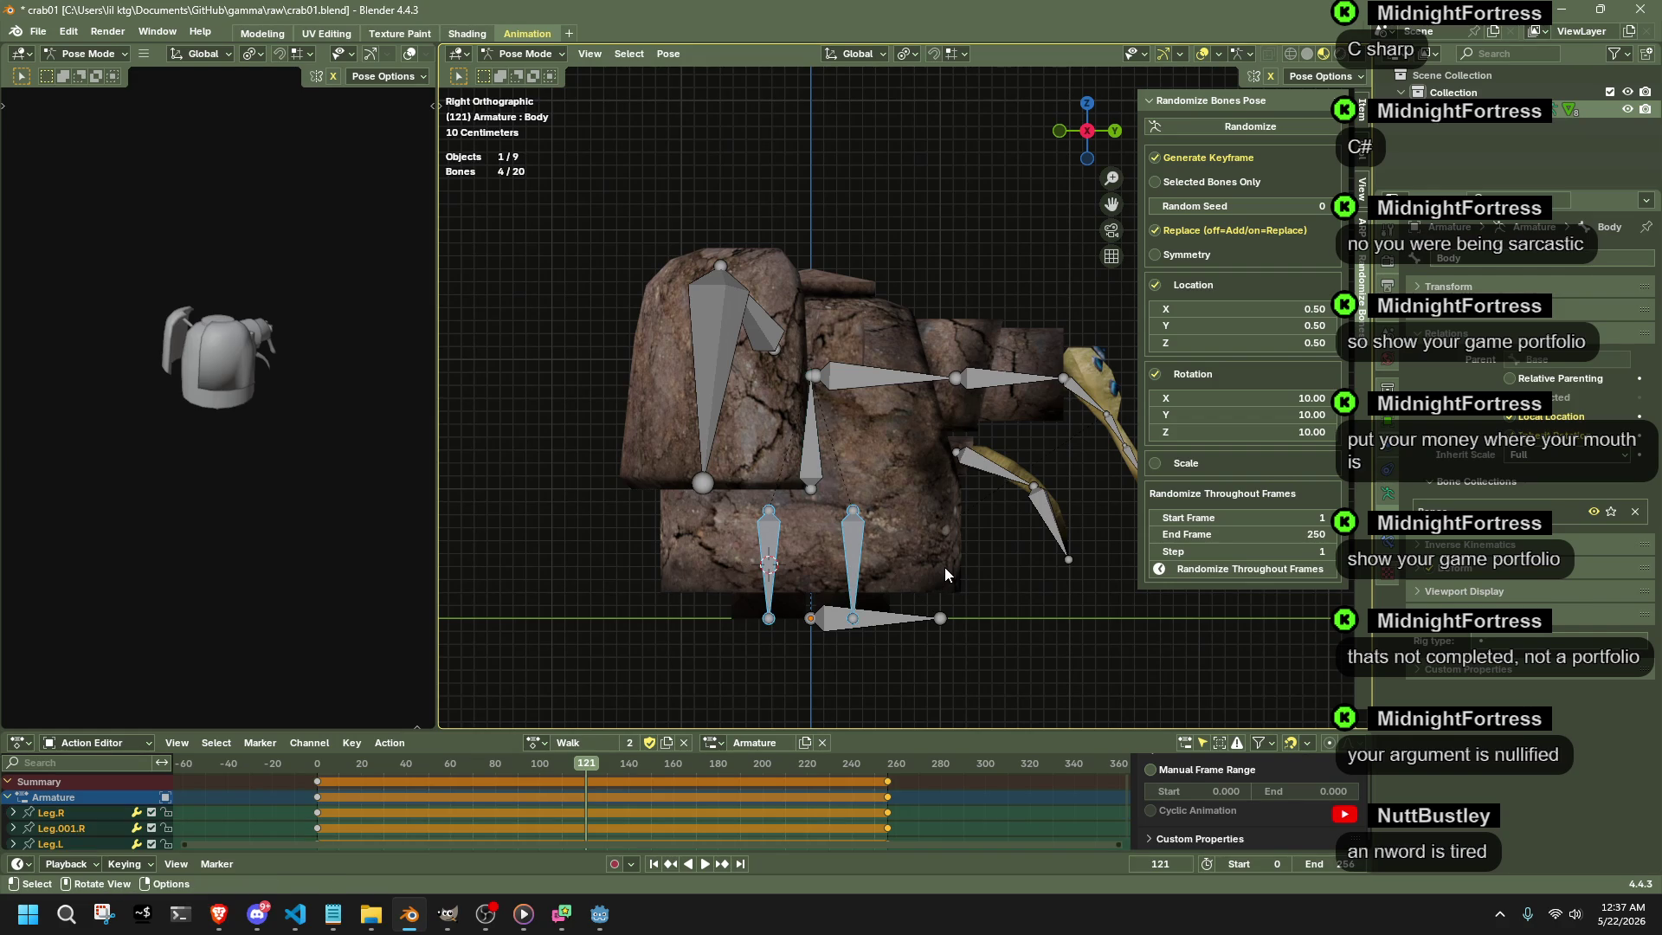
key("r")
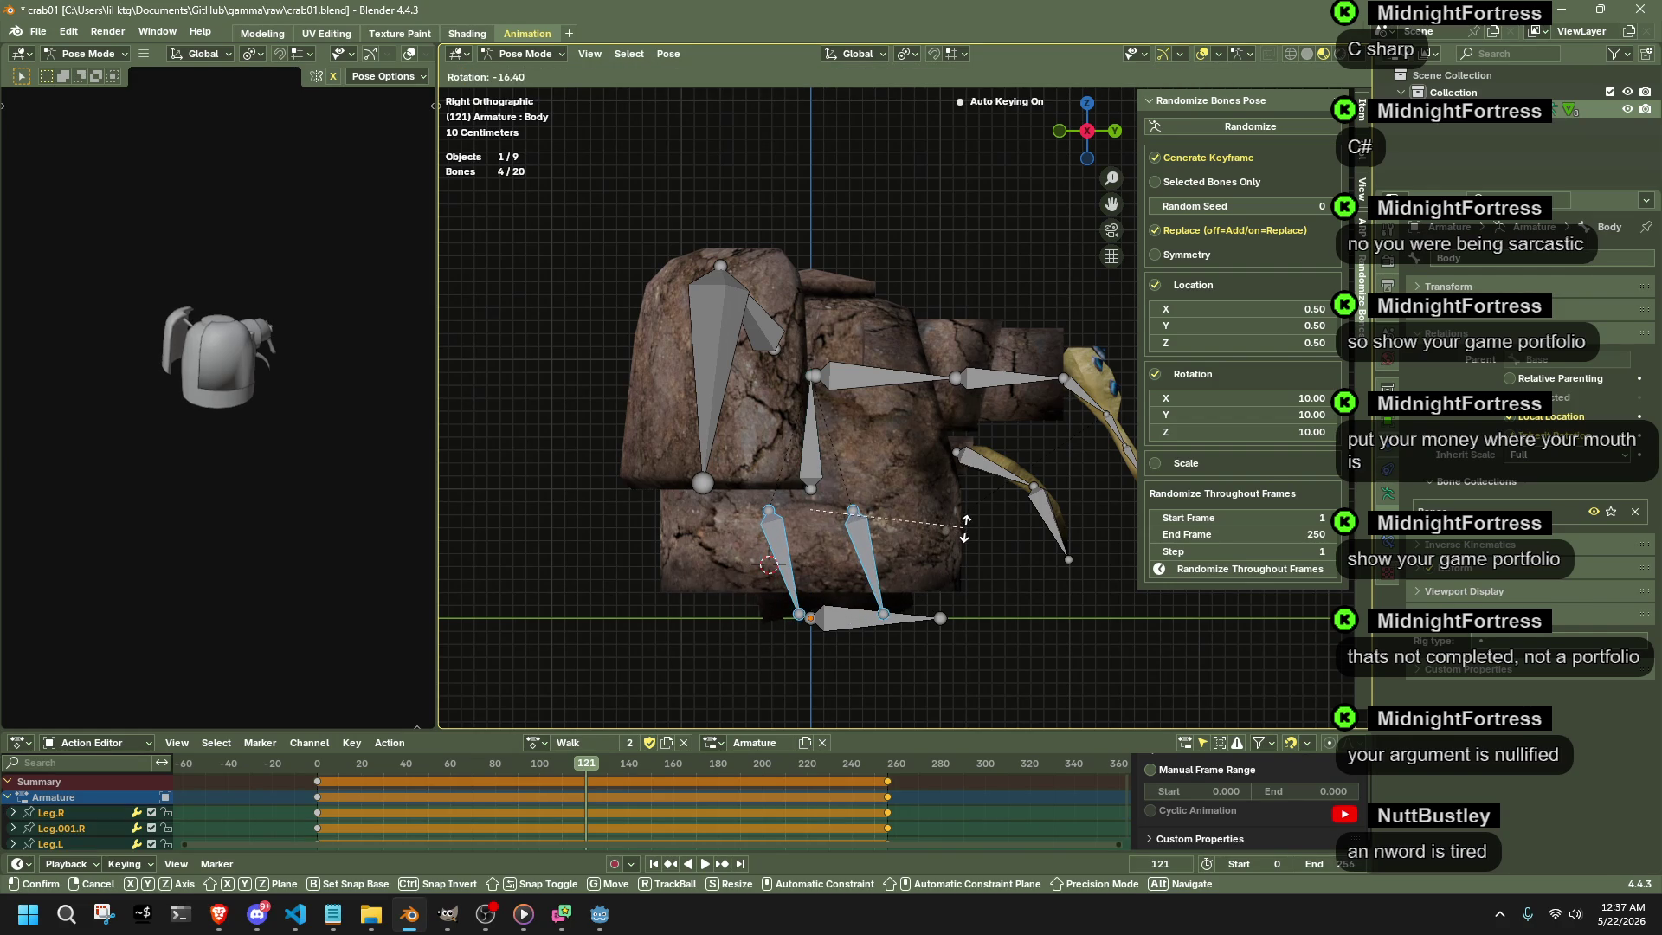
left_click(965, 526)
left_click(527, 696)
left_click(591, 615)
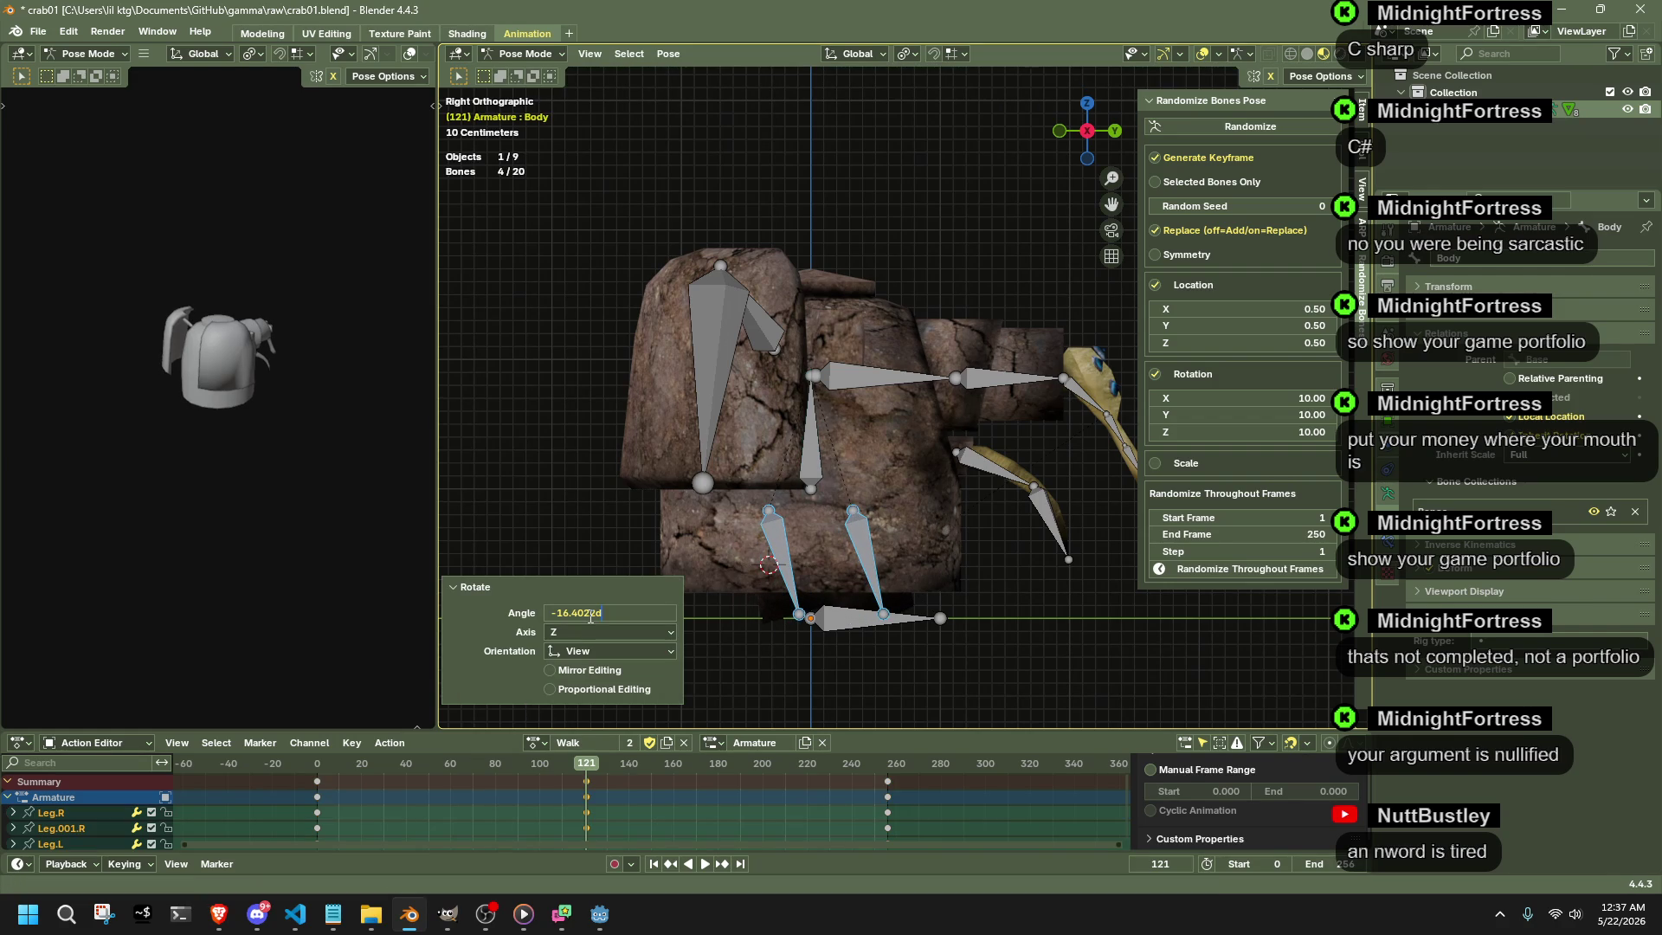
key("Return")
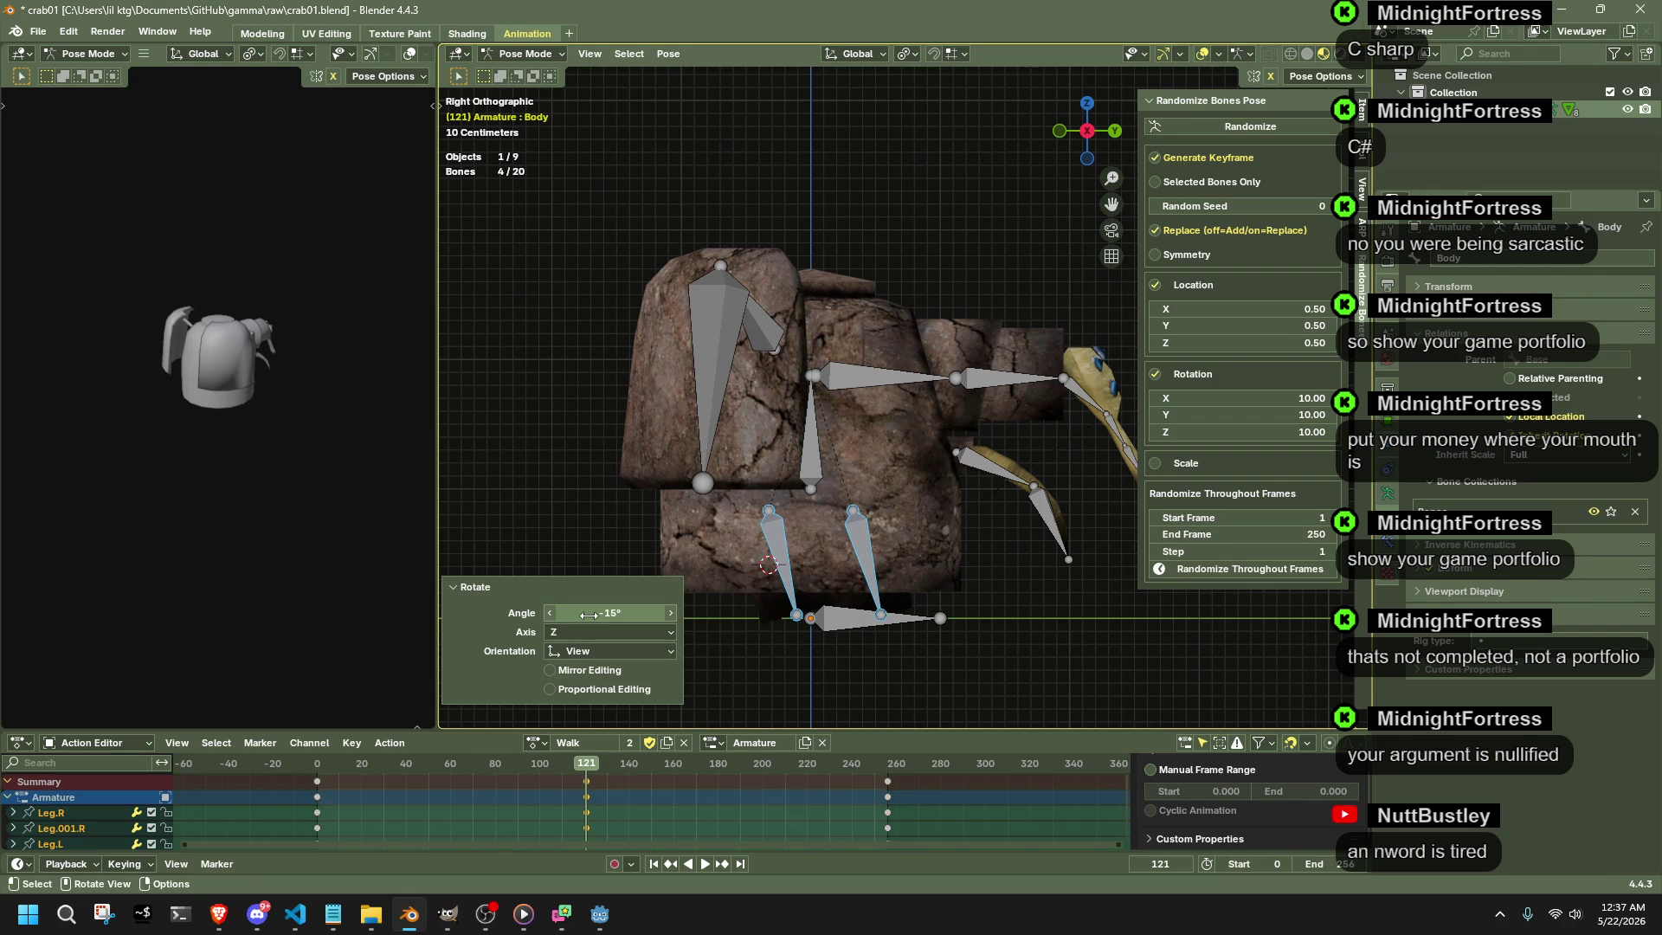
- Rotate the central body bone 15° and check the pose in perspective
left_click(814, 436)
key("r")
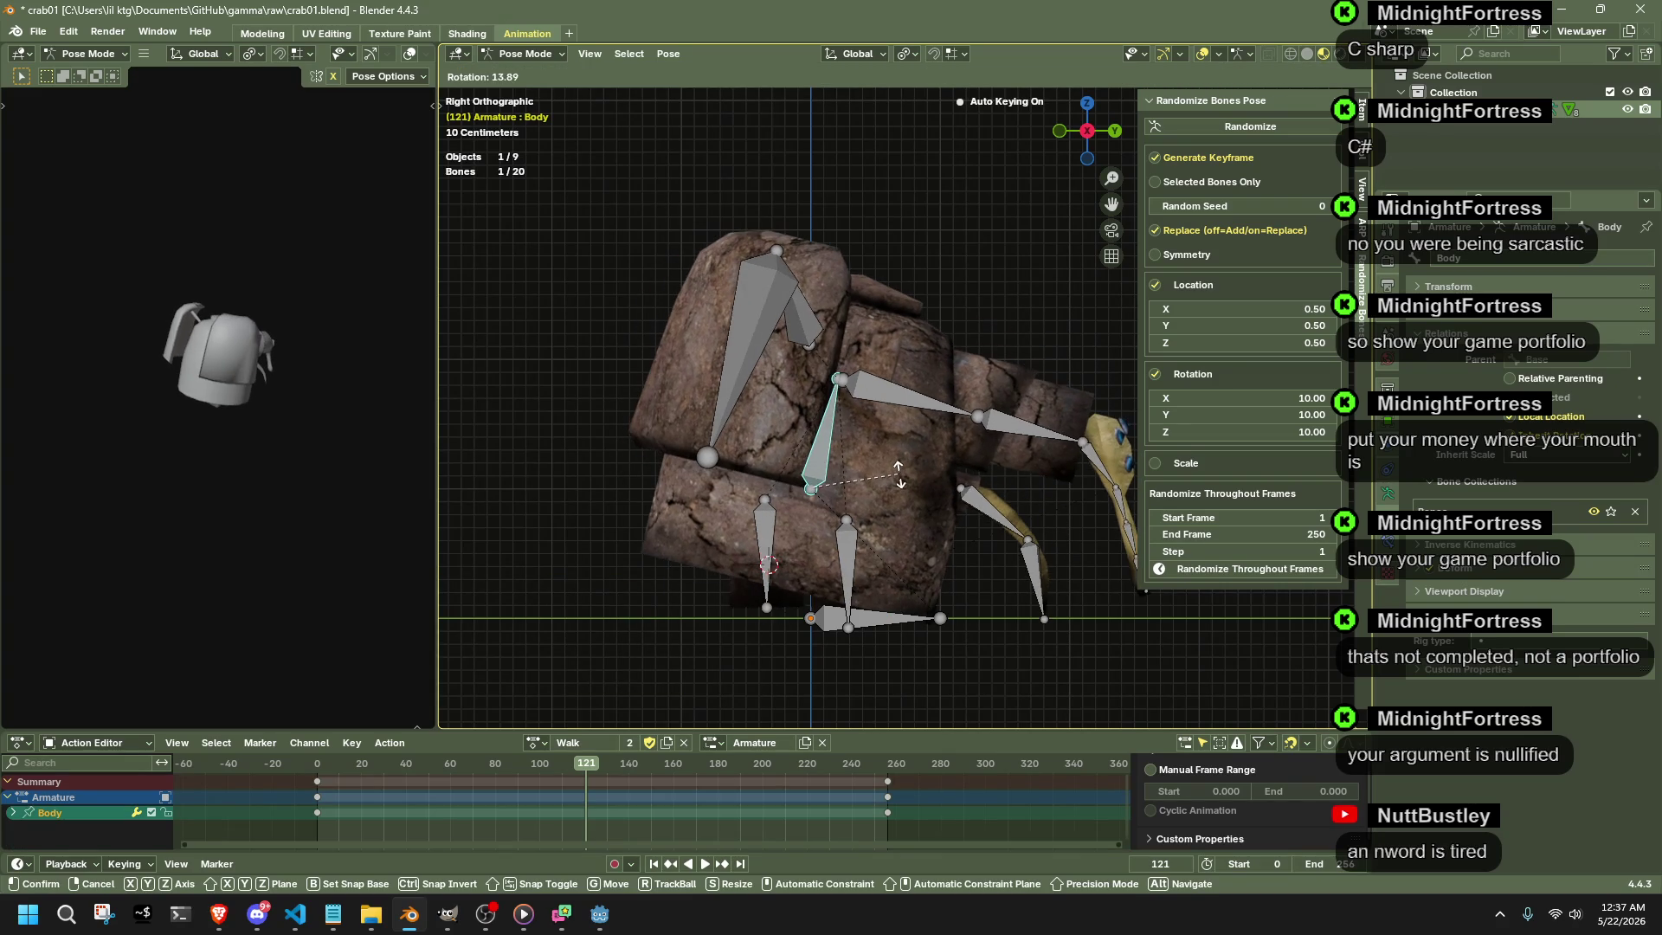
left_click(899, 478)
type("5")
key("Return")
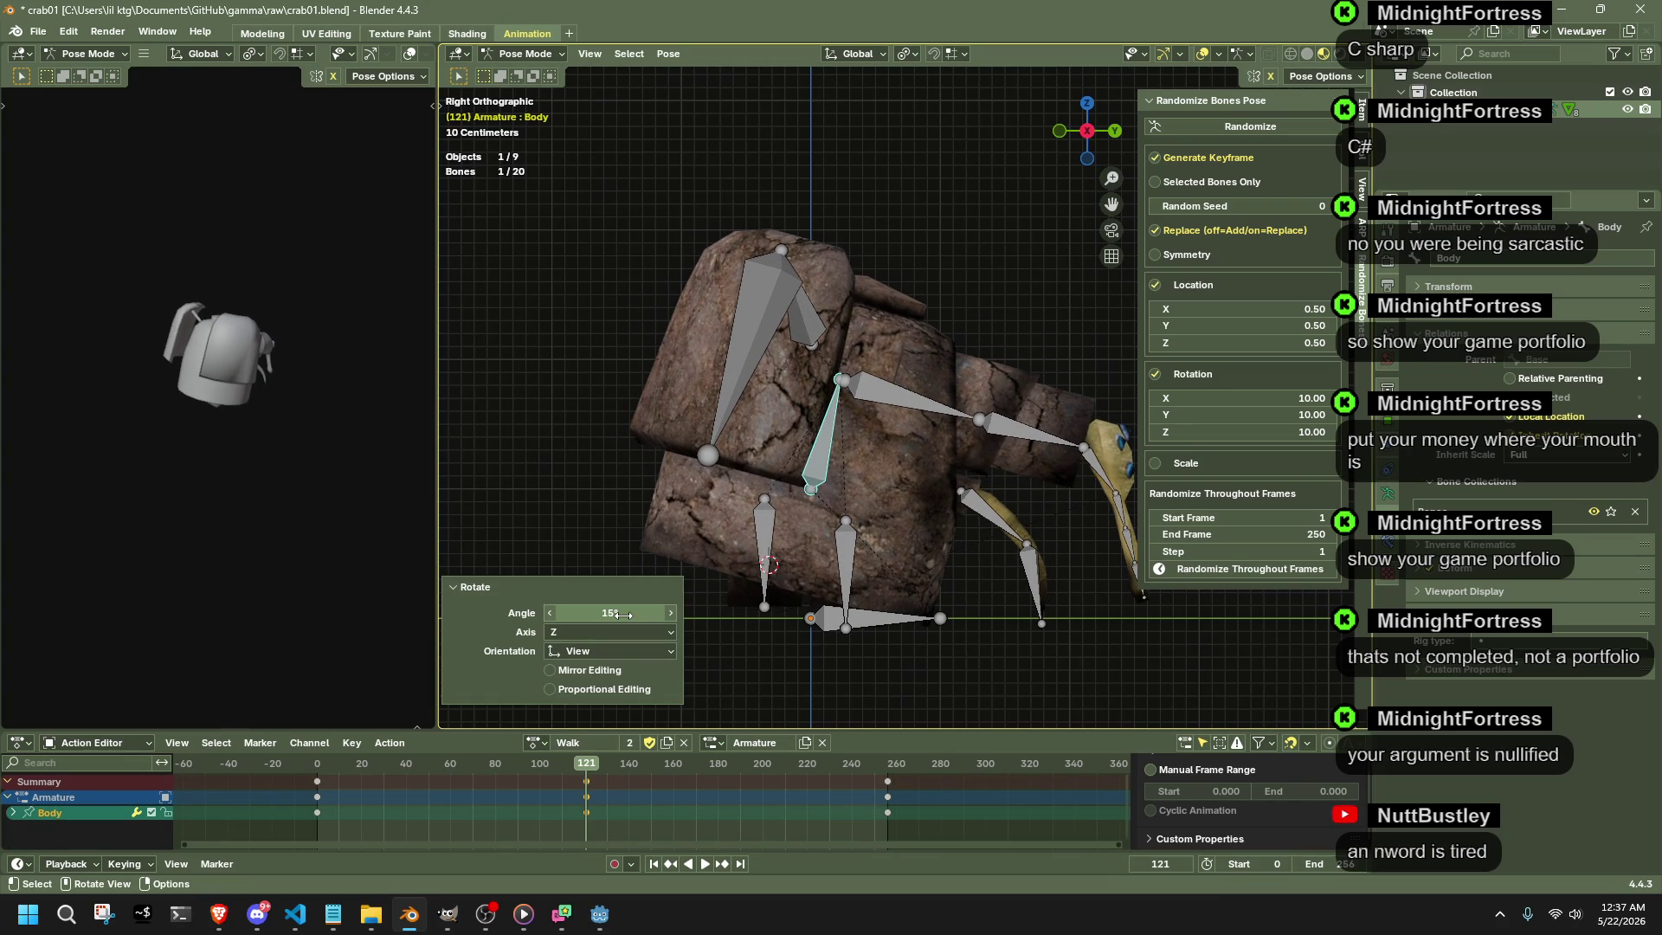
middle_click_drag(963, 587, 577, 560)
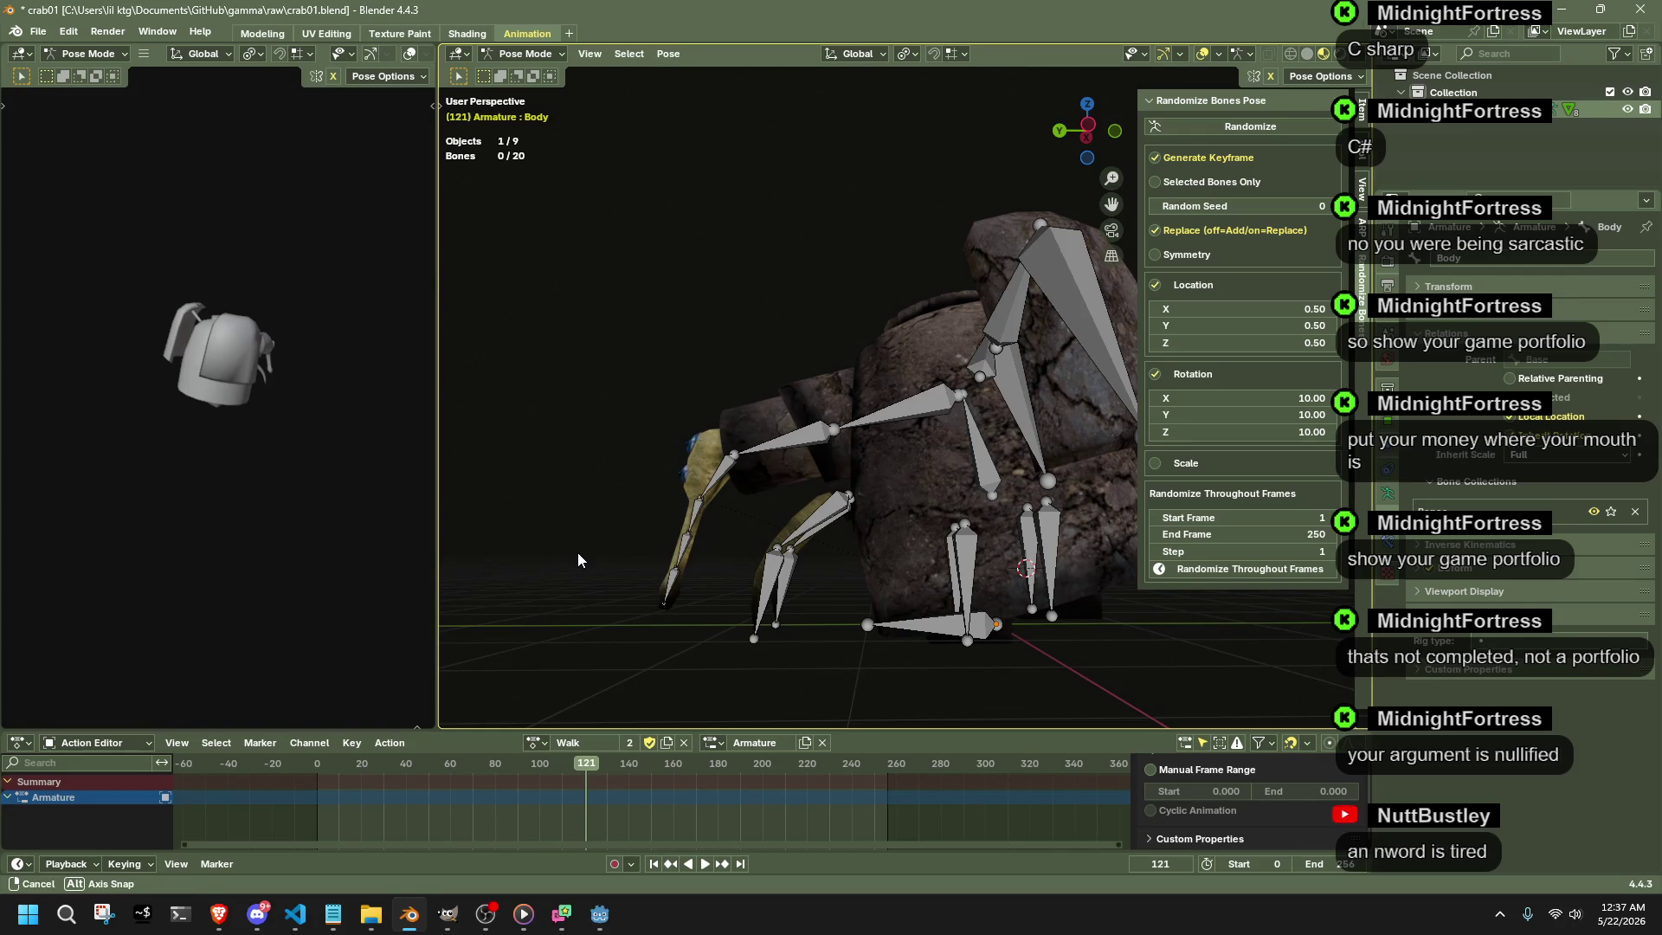
- Rotate the four leg bones about X and set the angle to -6° in the Rotate panel
key("ctrl+z")
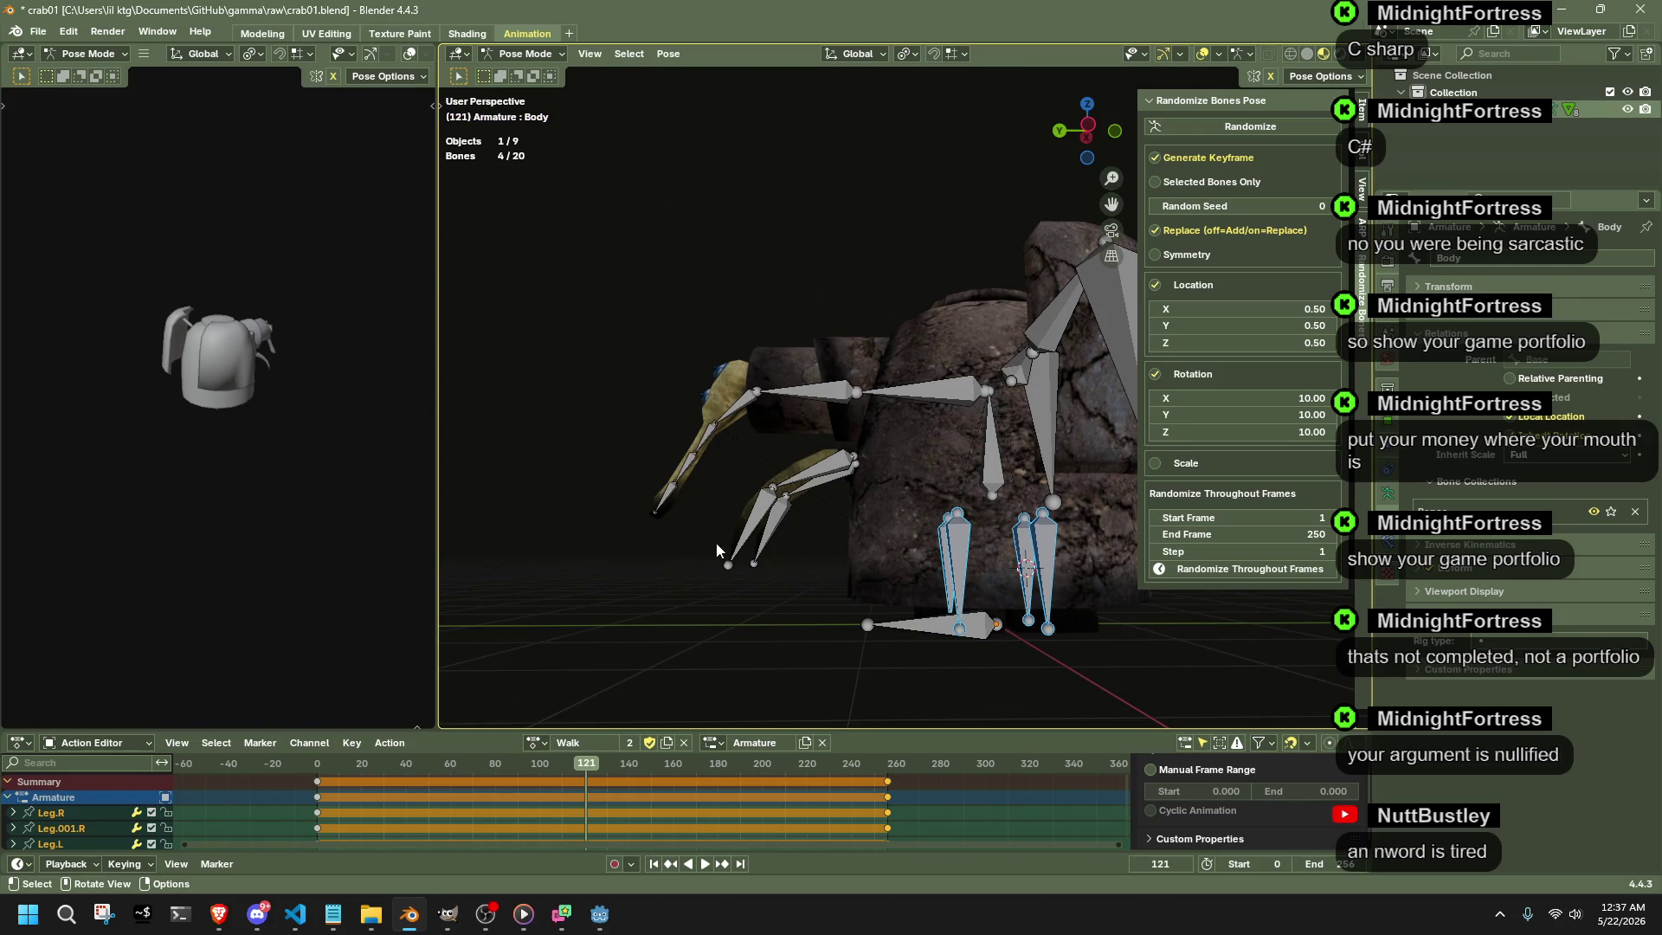
key("r")
key("x")
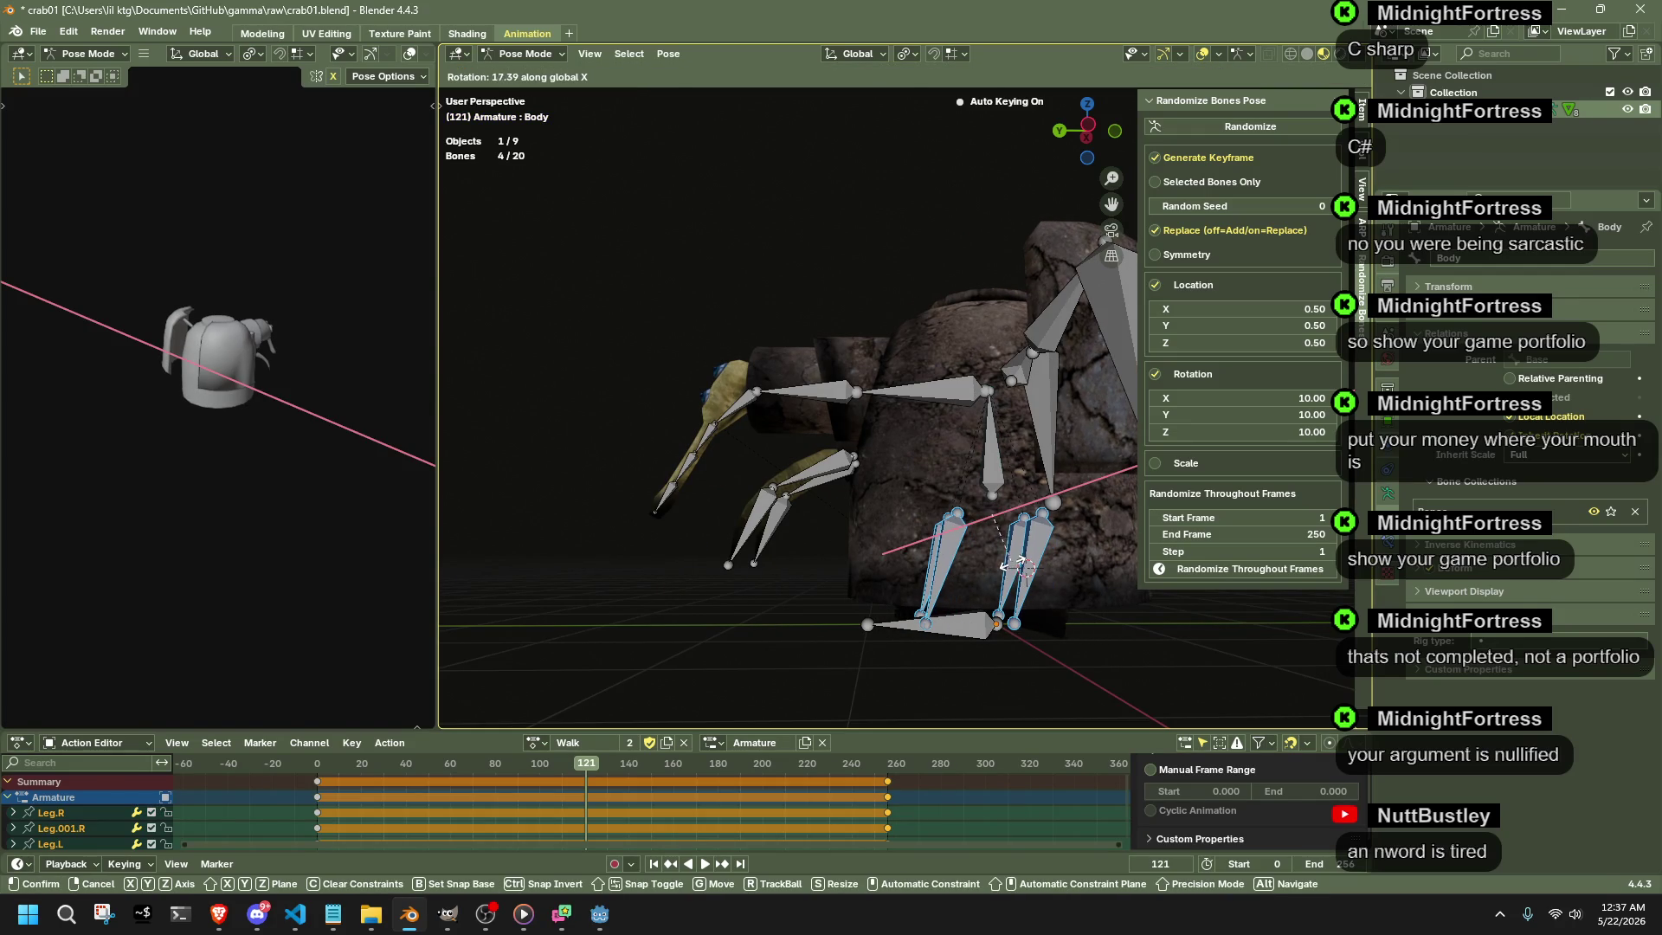
left_click(1012, 564)
left_click(611, 611)
type("-")
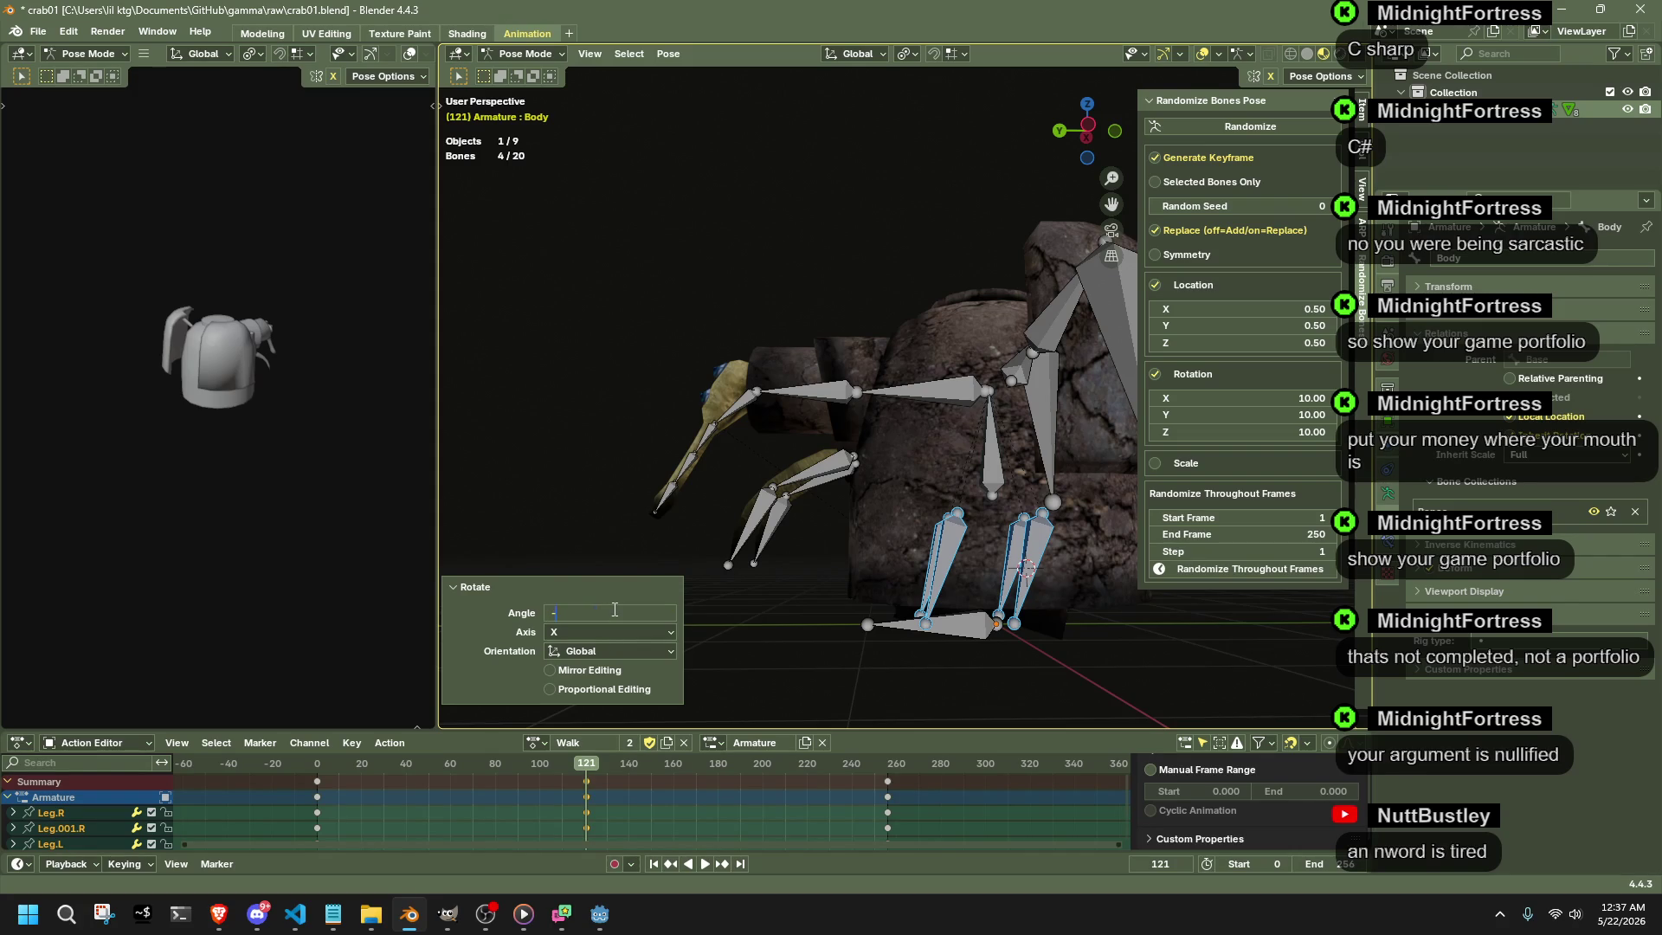
key("Return")
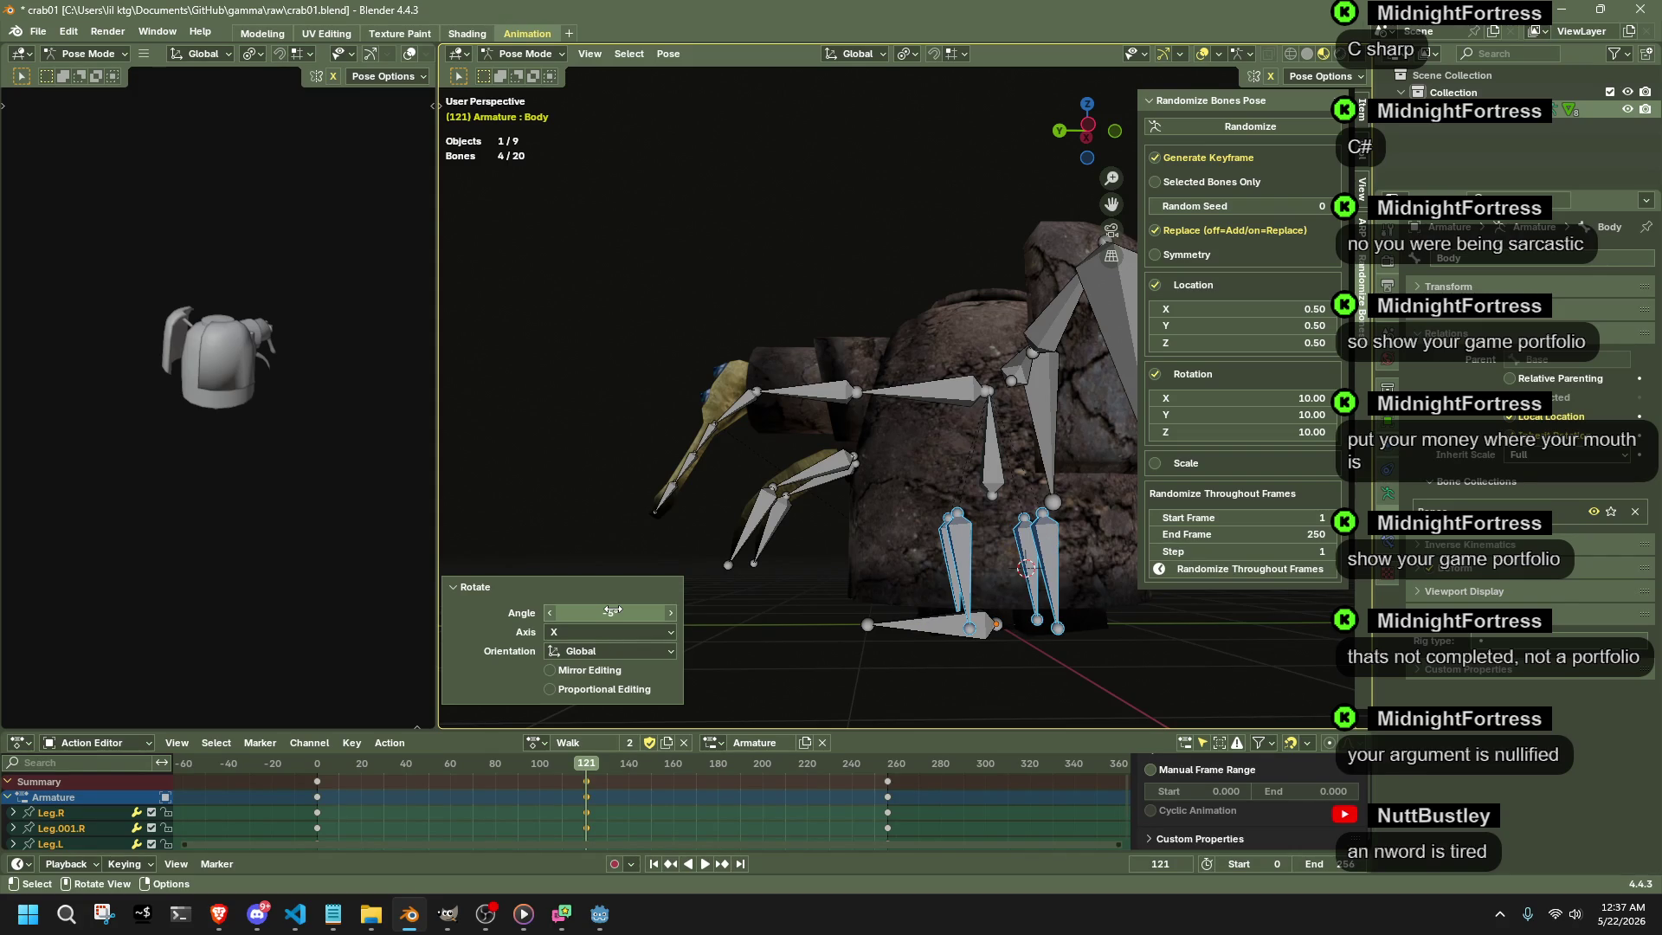
left_click(610, 612)
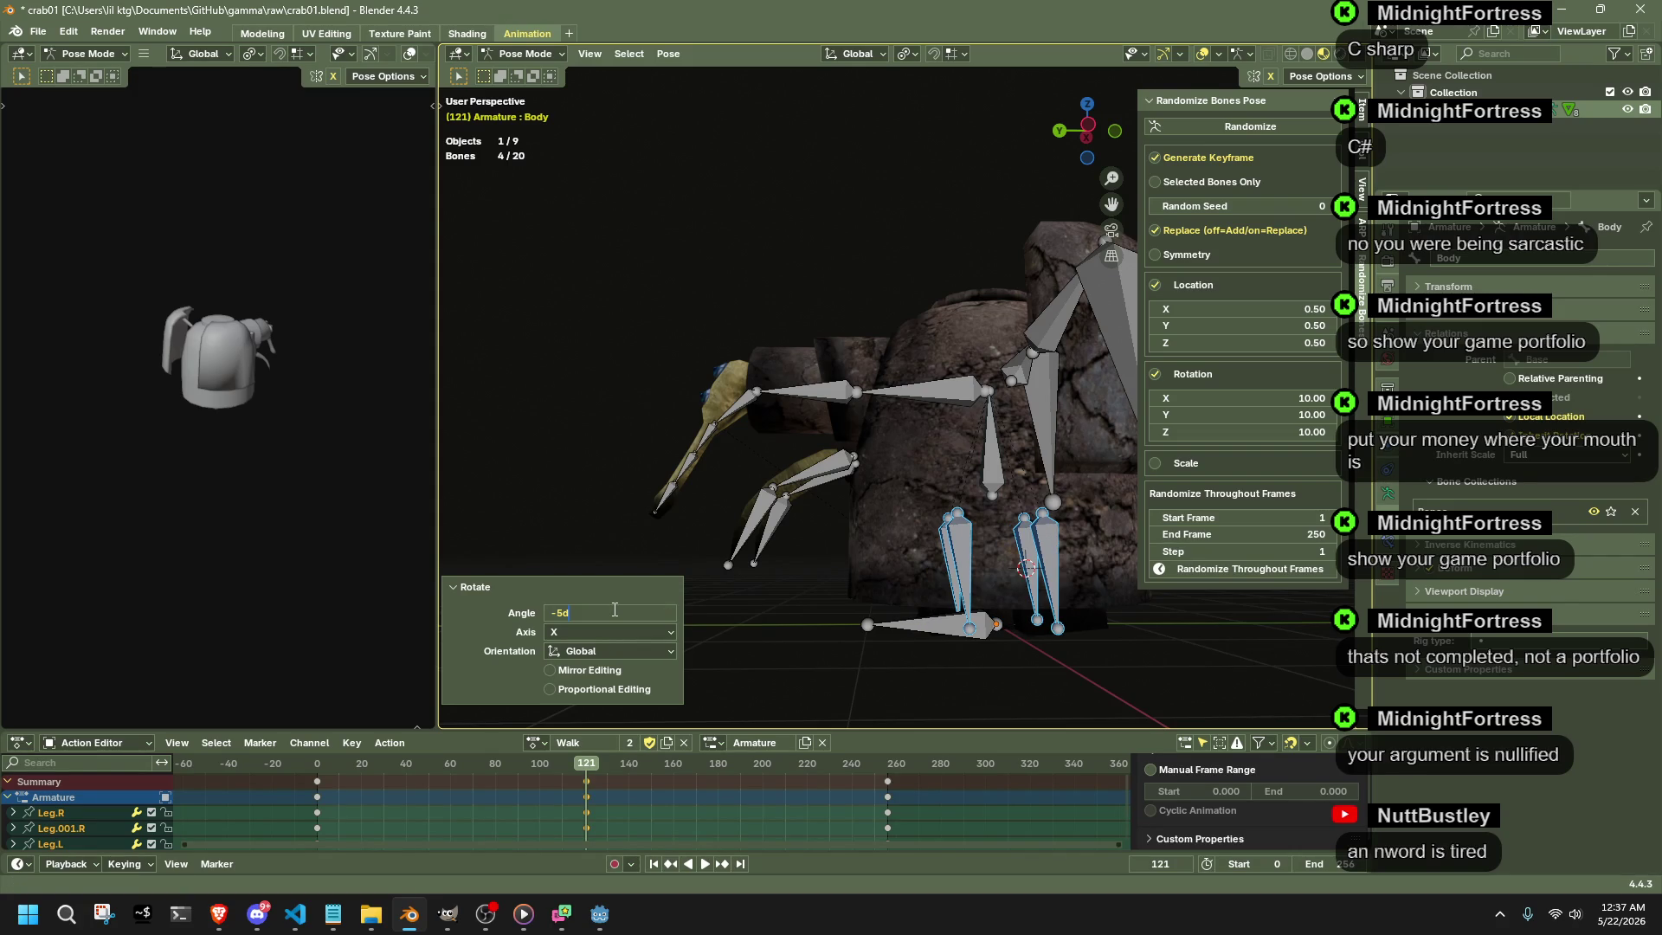
key("Return")
- Return to Right view and begin another rotation of the selected legs
left_click_drag(1087, 130, 1080, 126)
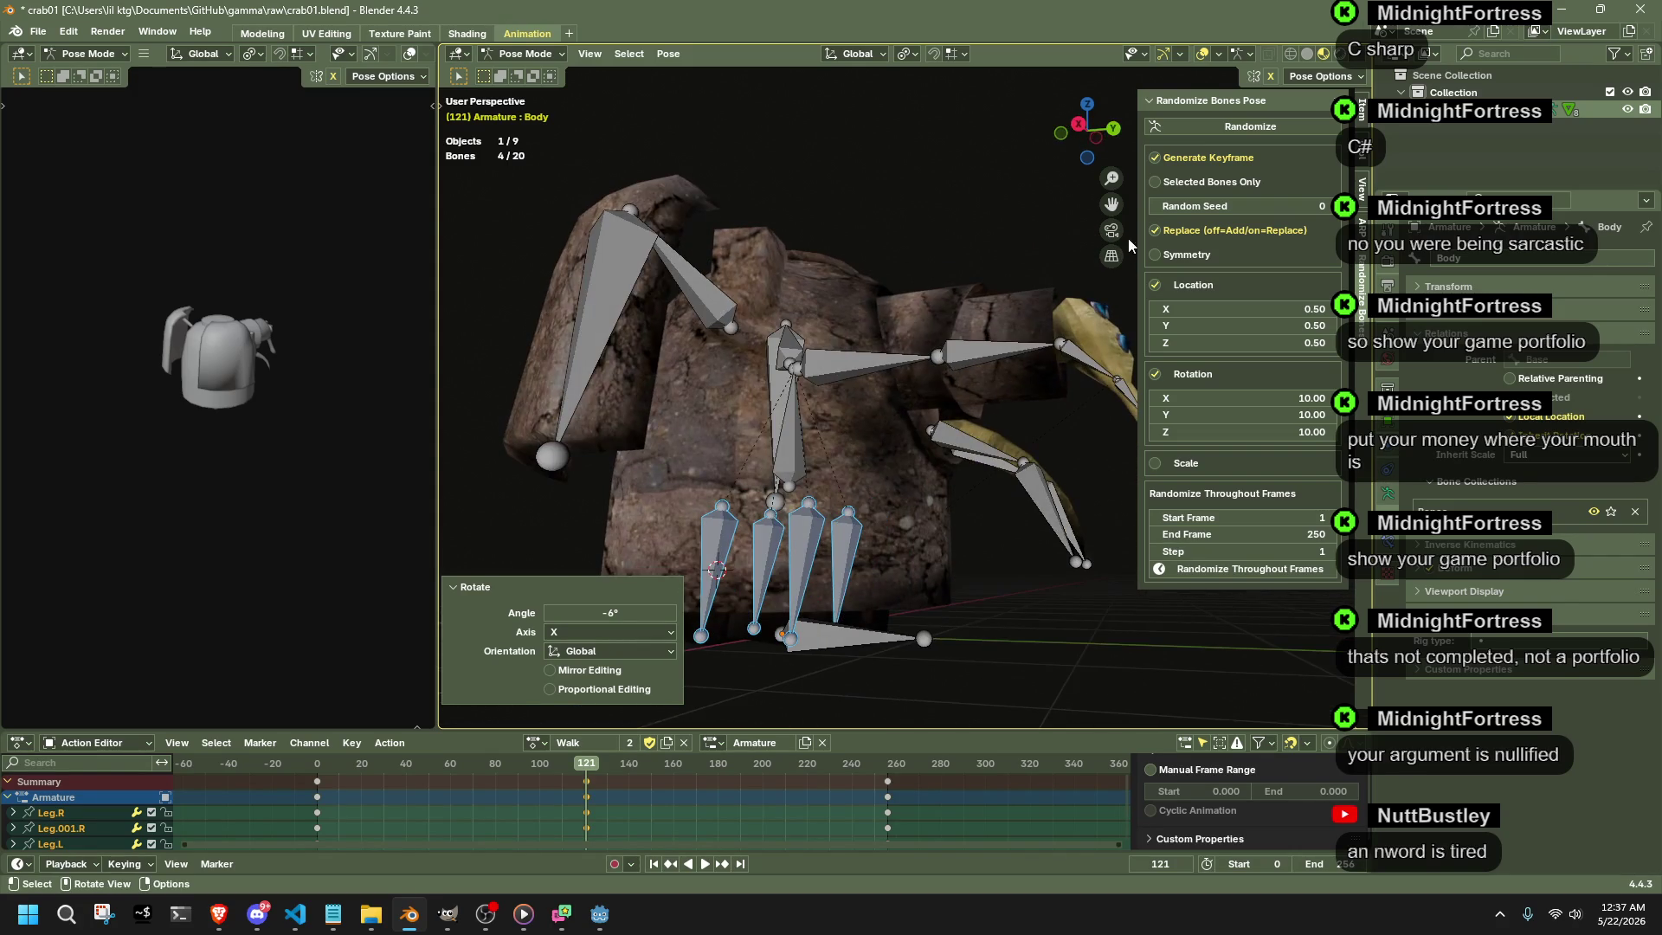
left_click(1081, 126)
key("r")
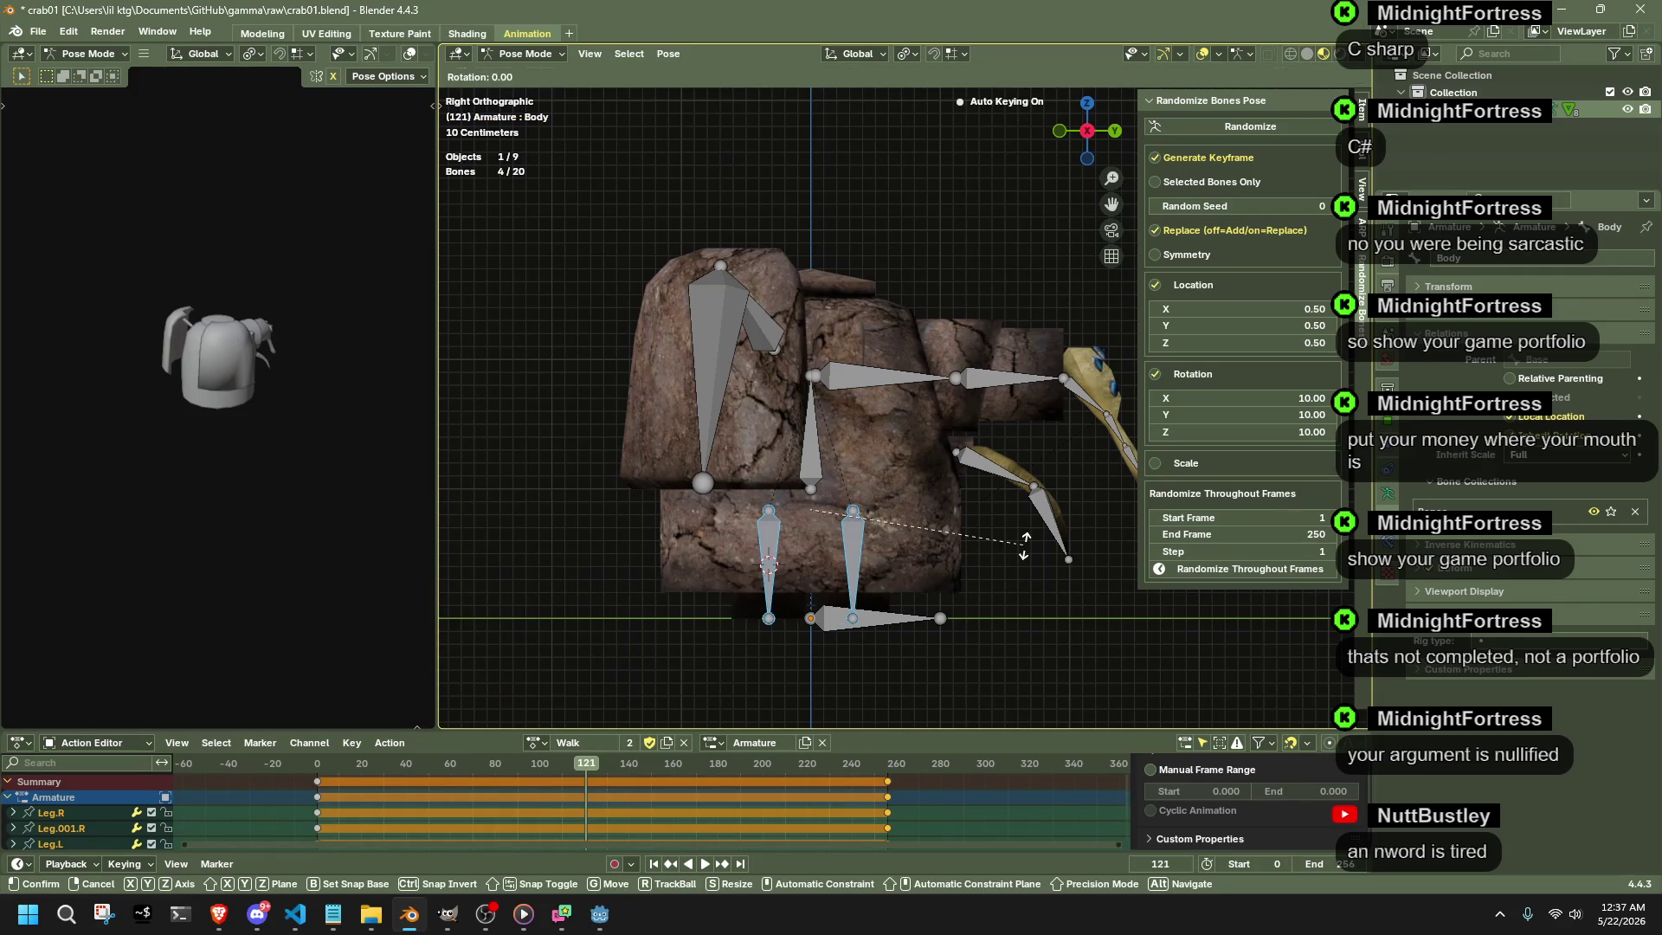
- Confirm the leg rotation and adjust its angle in the Rotate panel
left_click(1027, 519)
left_click(622, 613)
type("-")
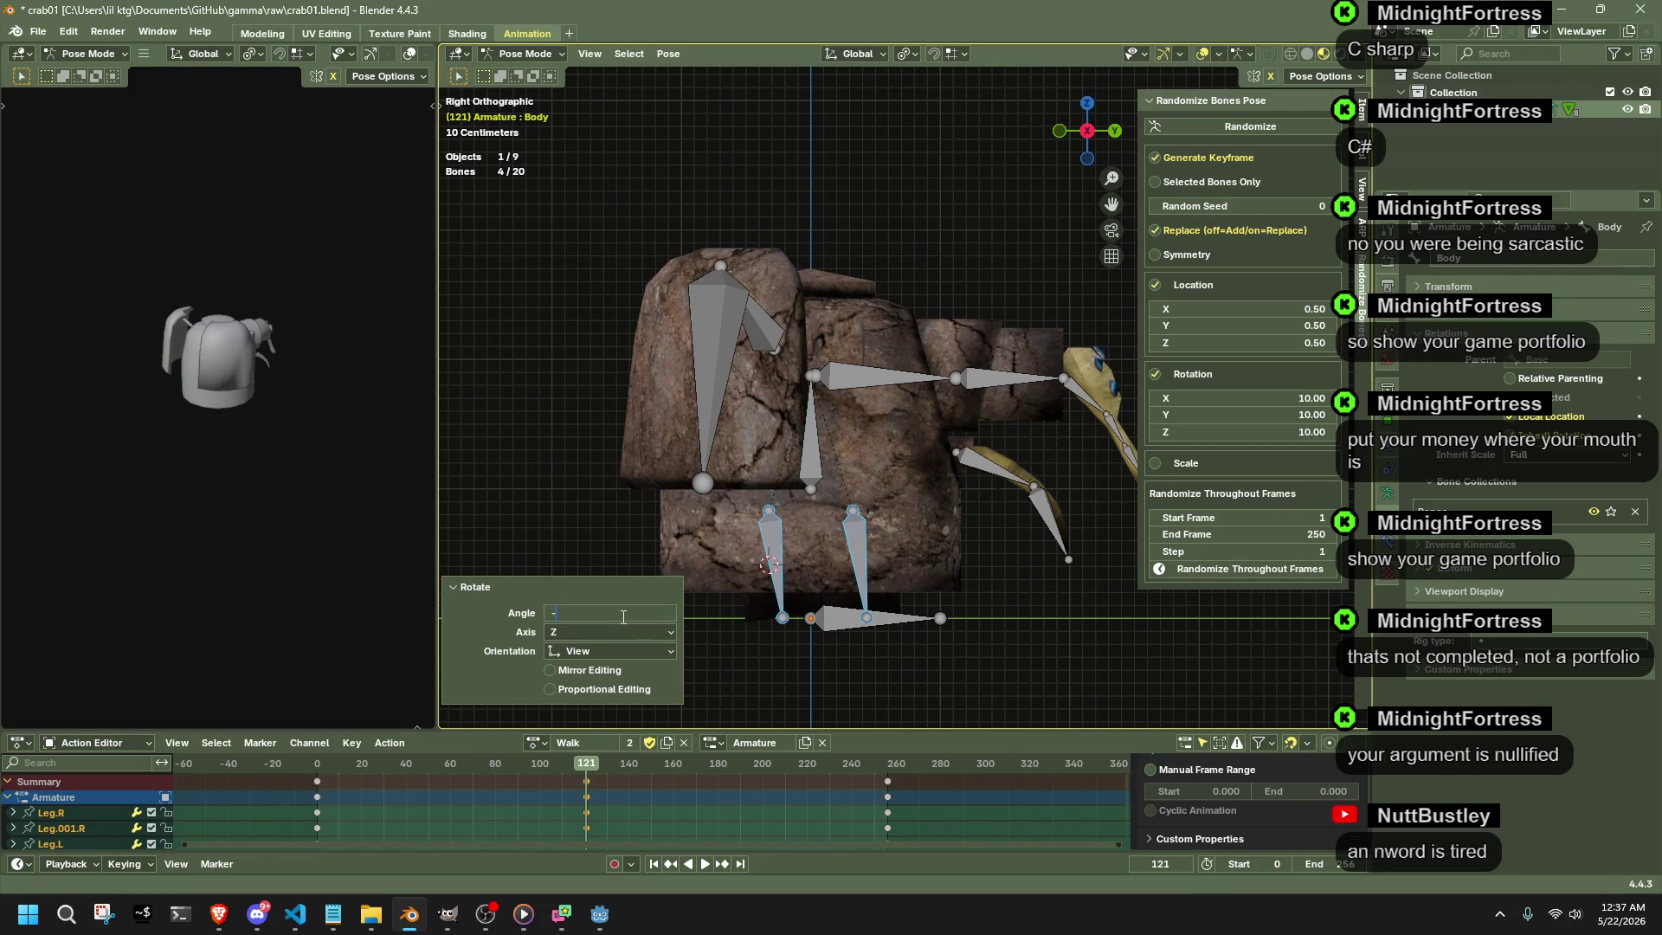
key("Return")
- Rotate the central body bone and set its angle to 6°
left_click(812, 461)
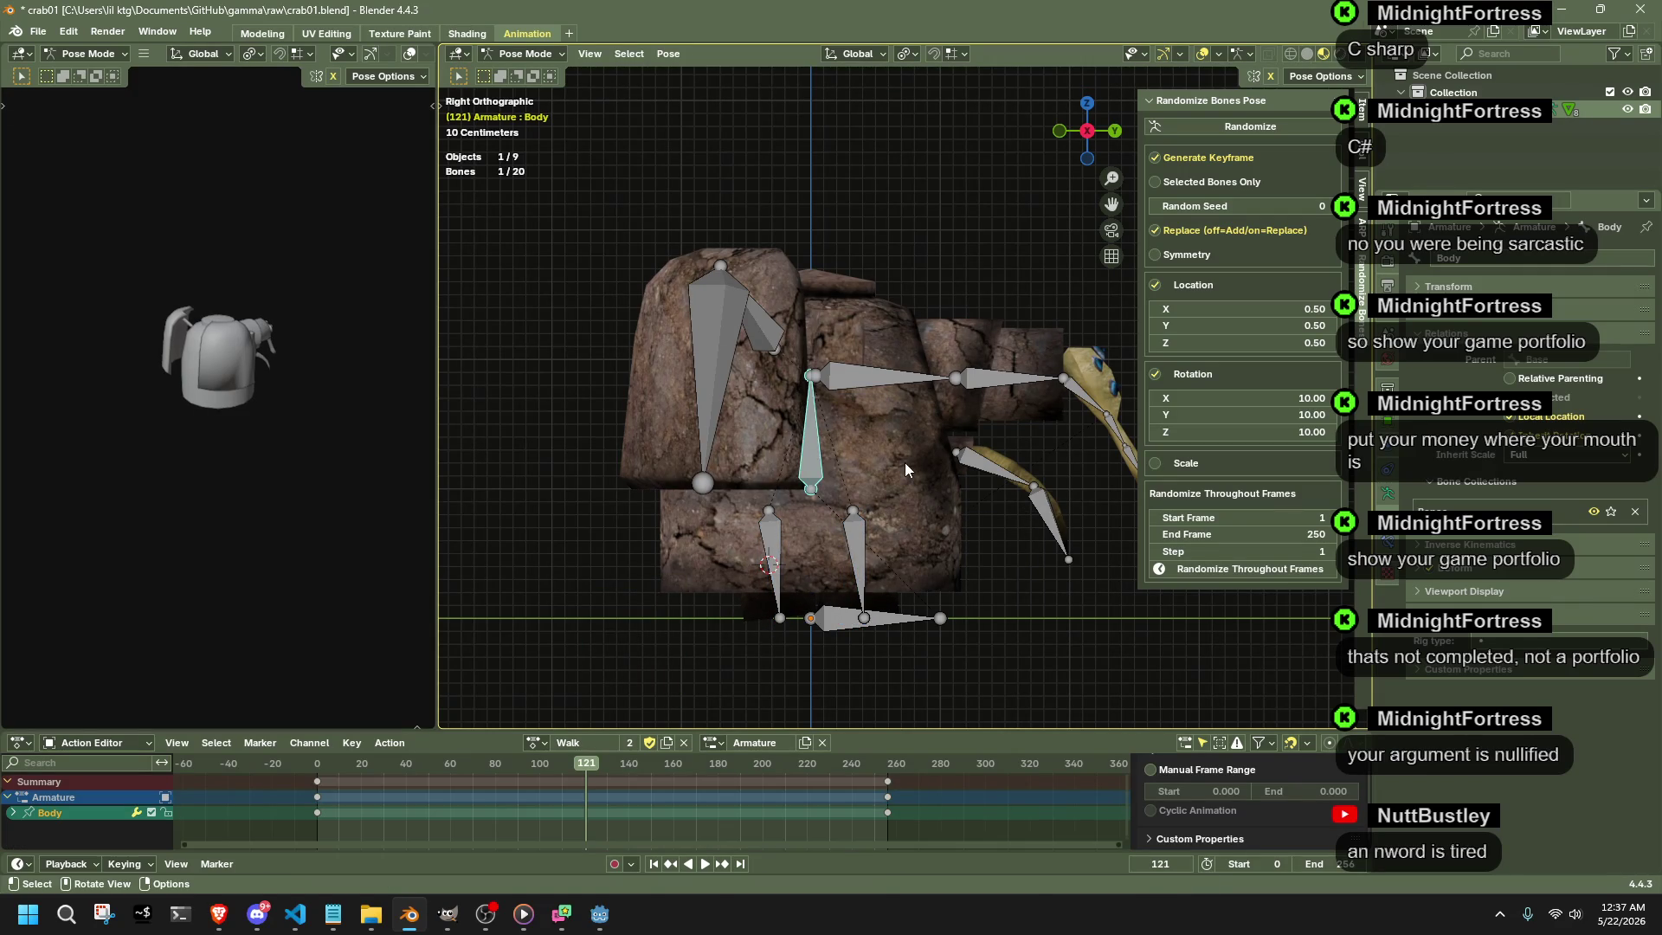
key("r")
left_click(904, 468)
left_click(609, 615)
type("6")
key("Return")
- Box-select the legs, snap the 3D cursor to them, try a Z scale and cancel it
mouse_move(710, 543)
left_mouse_down()
mouse_move(770, 574)
mouse_move(876, 588)
left_mouse_up()
key("shift+s")
left_click(744, 572)
key("s")
key("z")
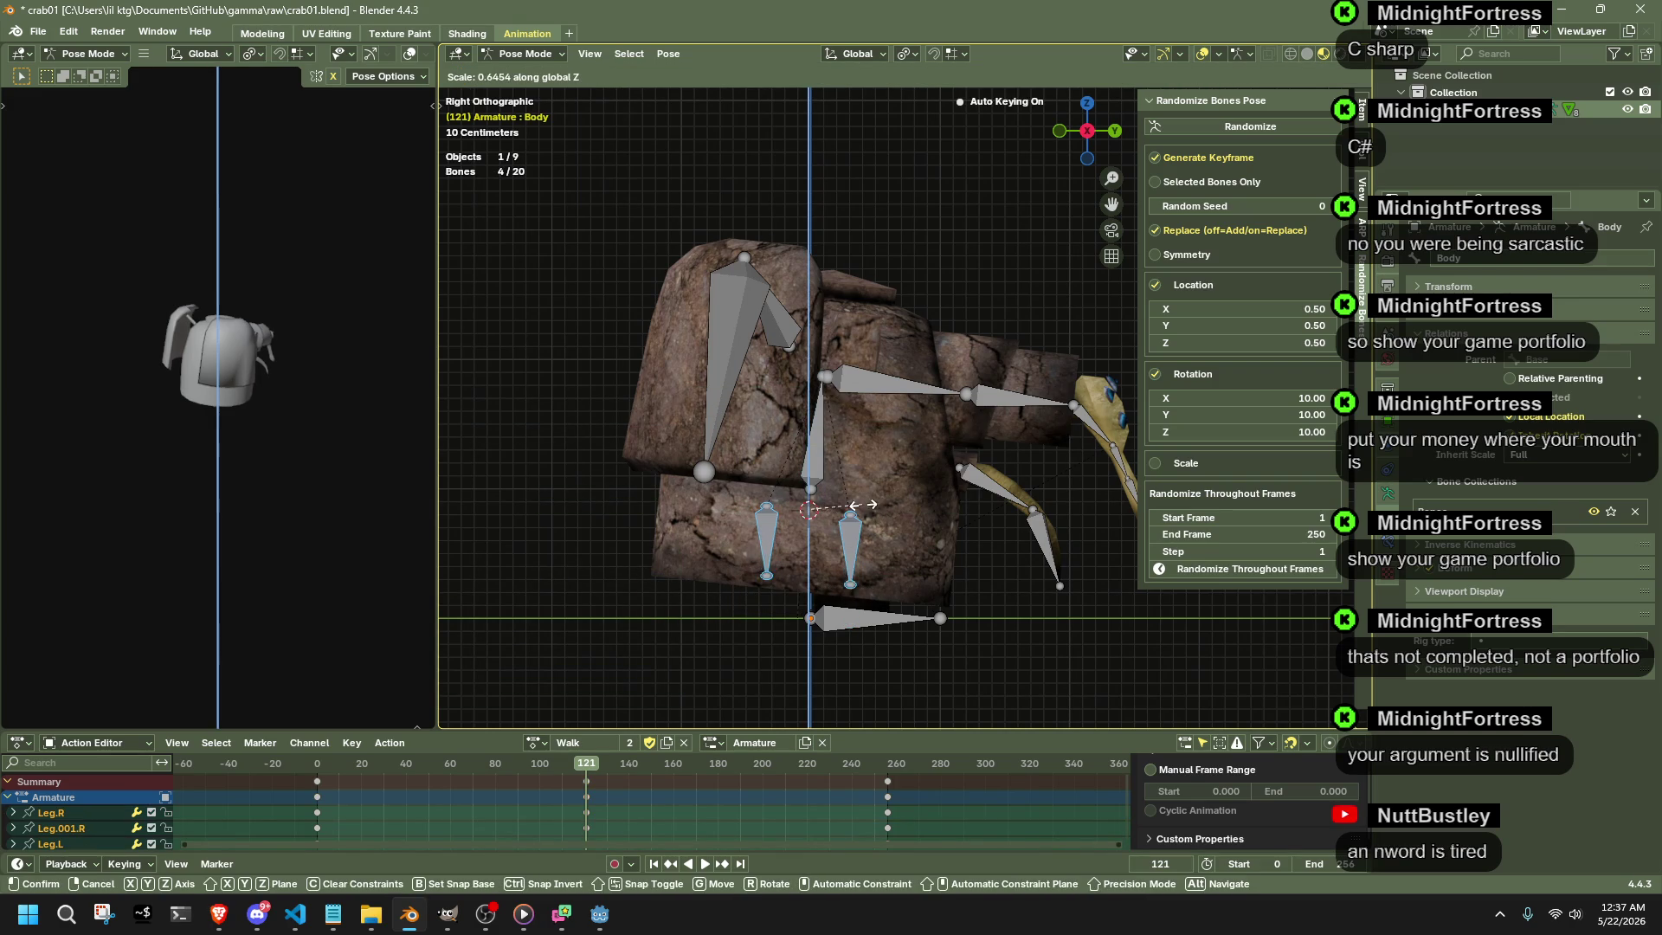
key("Escape")
left_click(764, 509)
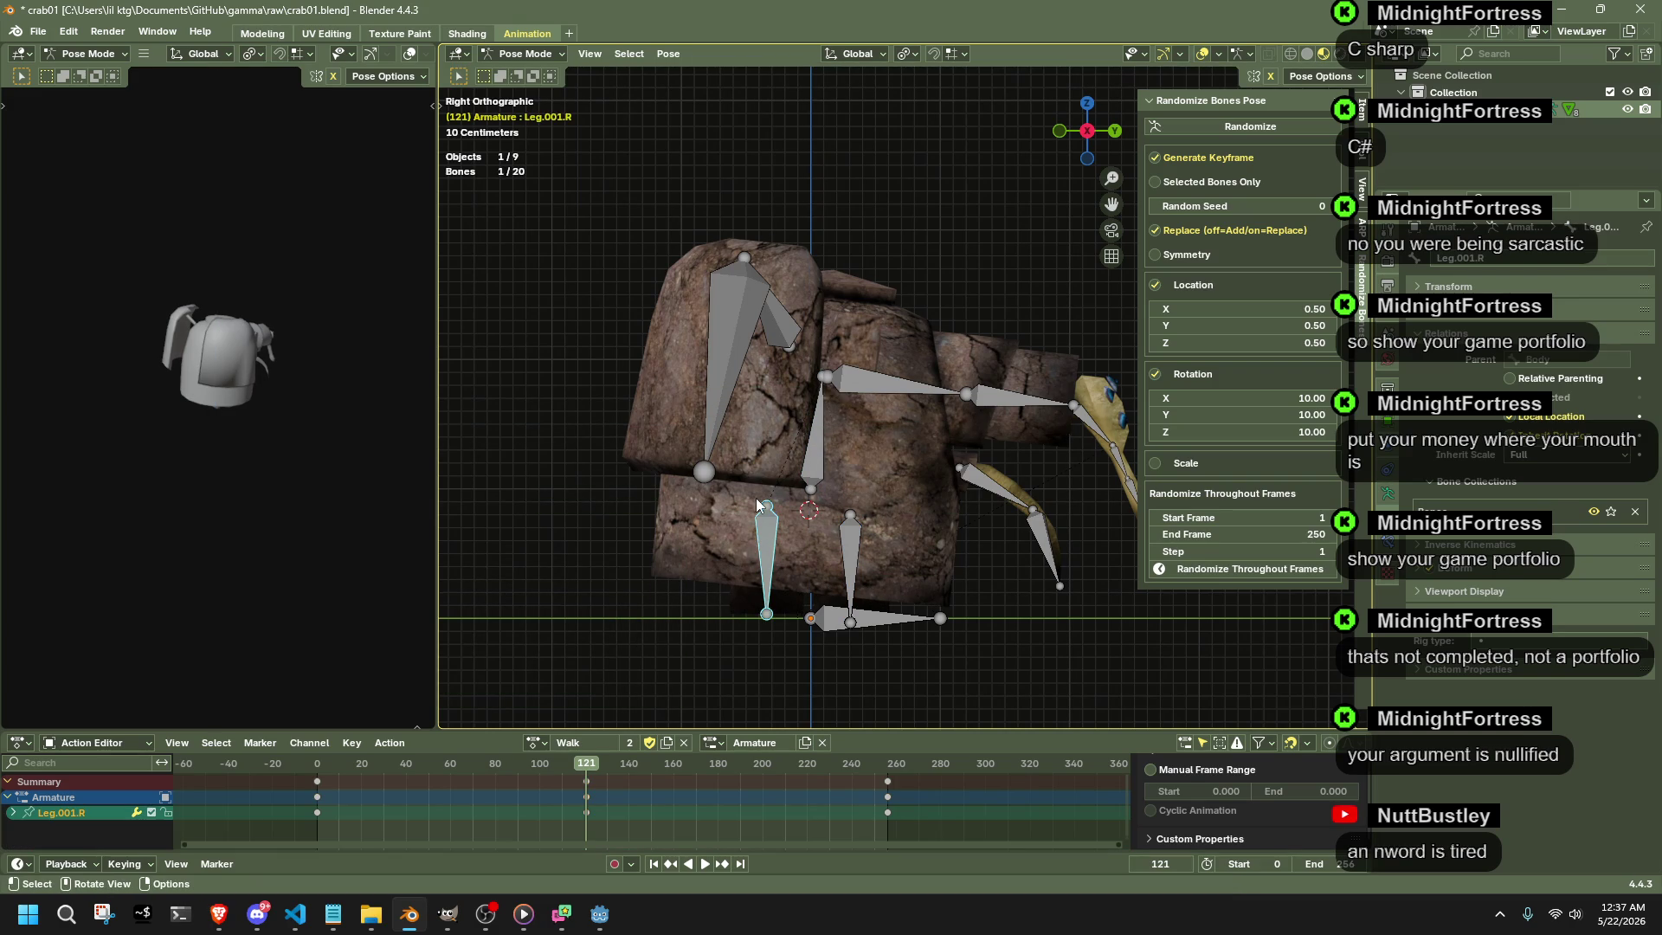
- Select the leg bones and set the transform pivot to Individual Origins
left_click(848, 513)
scroll(849, 513, "up", 2)
scroll(879, 528, "up", 2)
scroll(877, 585, "up", 2)
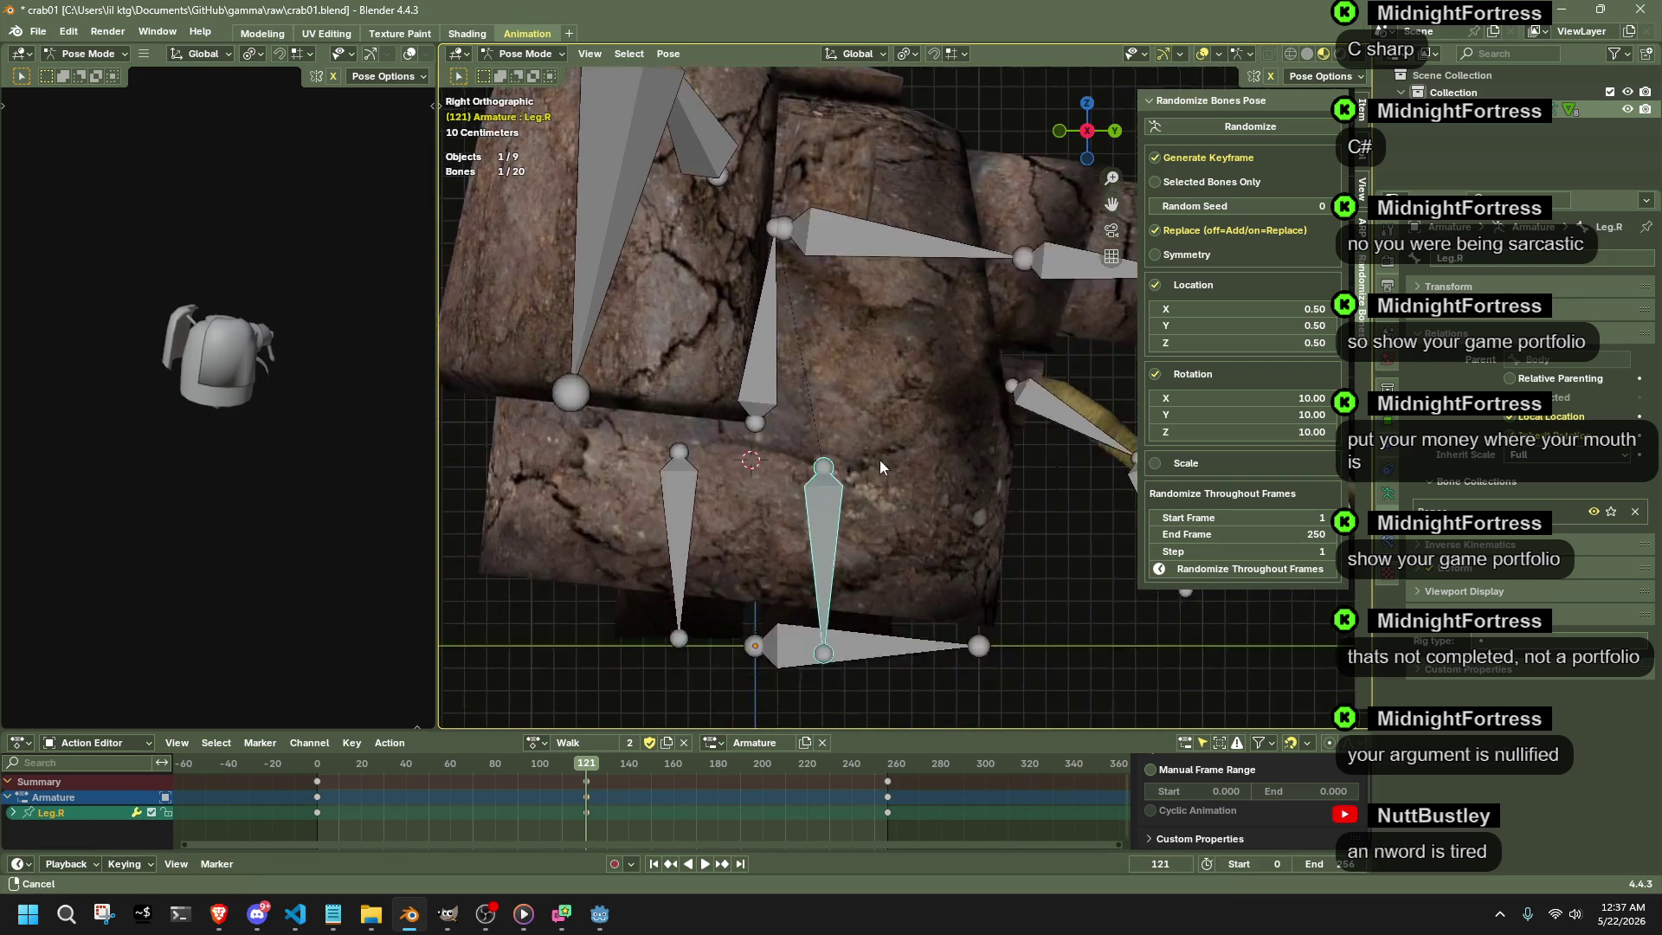
scroll(879, 459, "up", 2)
scroll(842, 498, "up", 1)
middle_click_drag(842, 498, 858, 355, "shift")
left_click(905, 53)
left_click(931, 134)
left_click_drag(537, 304, 1010, 385)
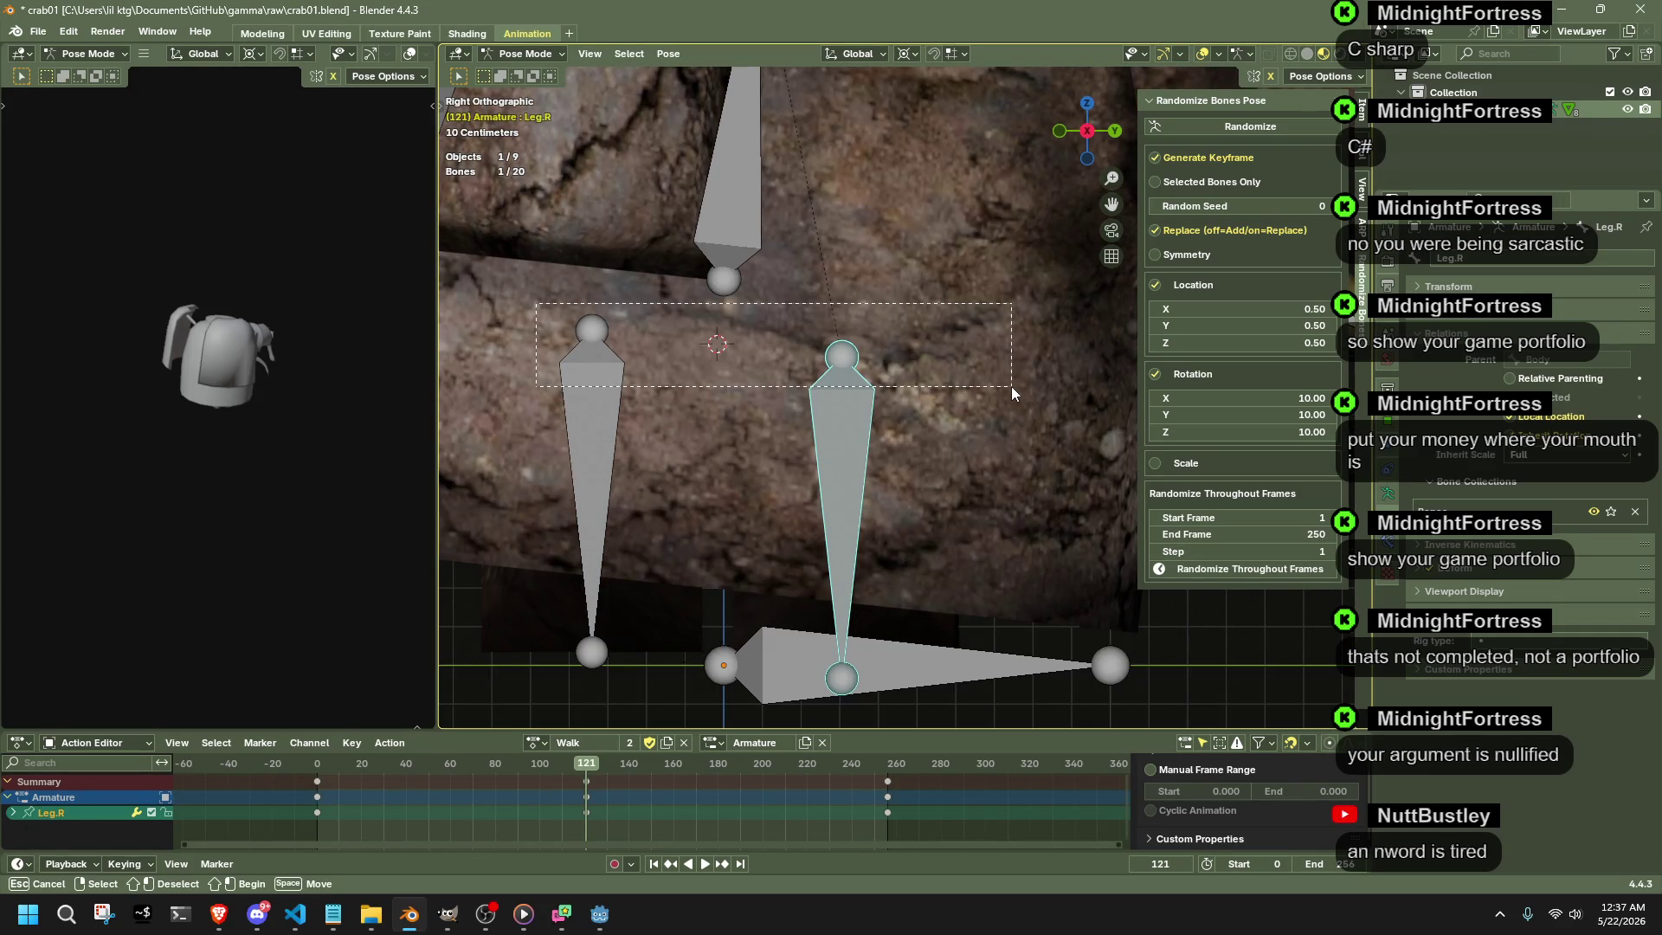
- Try Select Grouped and snapping the legs to the cursor, then undo the snap
key("shift+i")
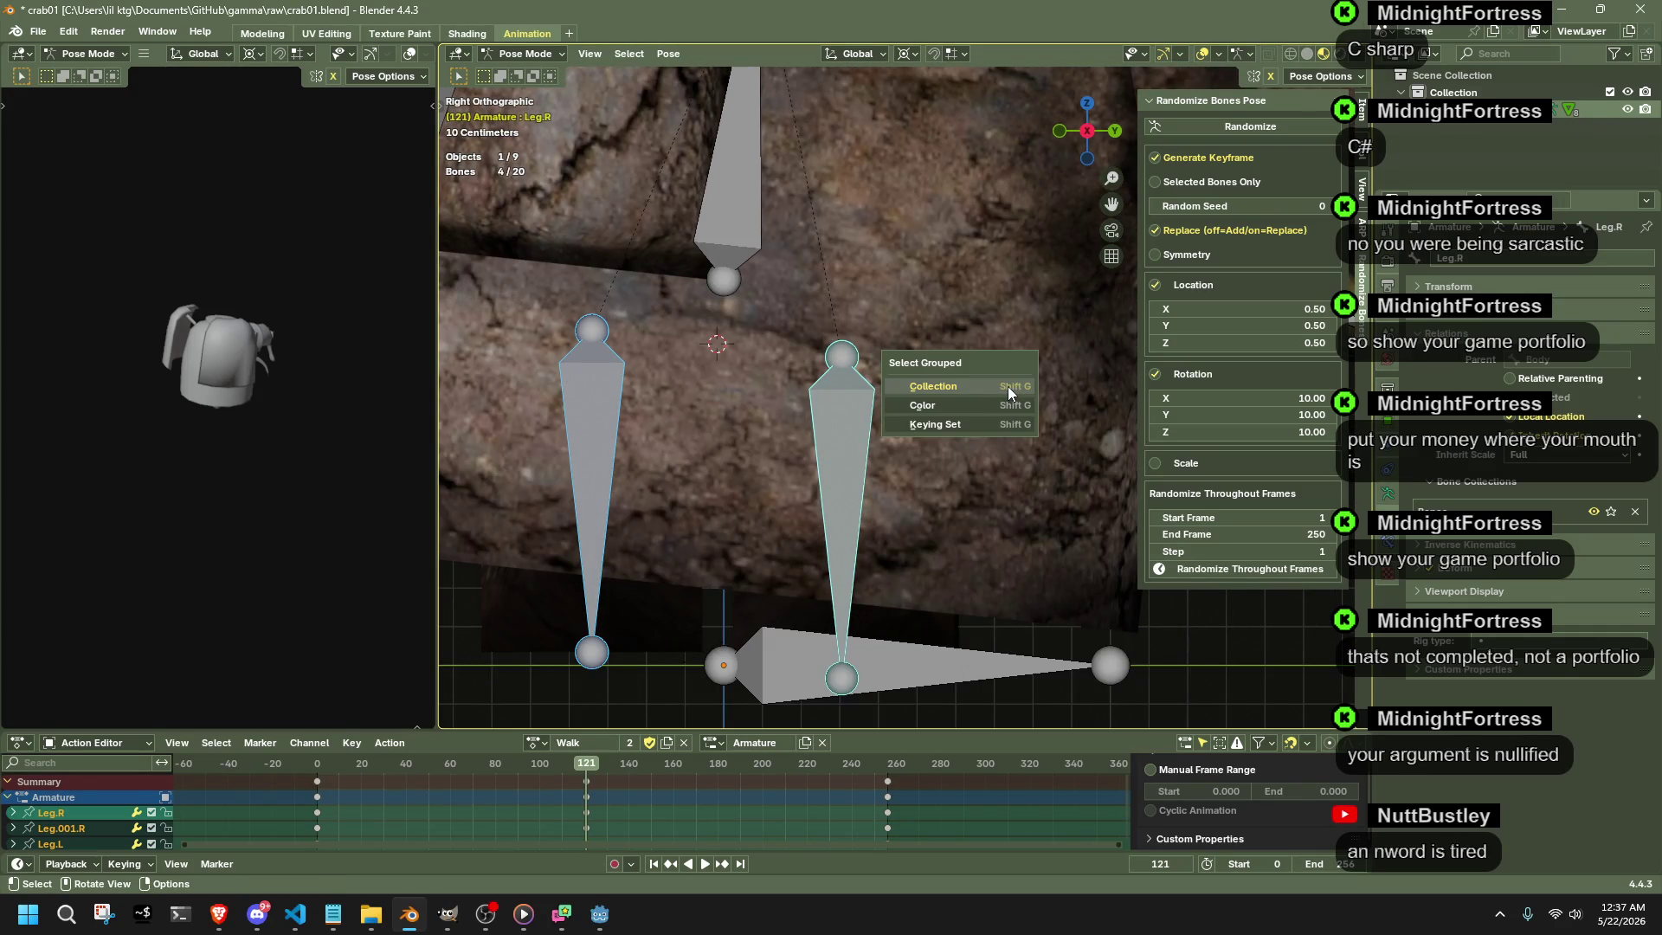
key("i")
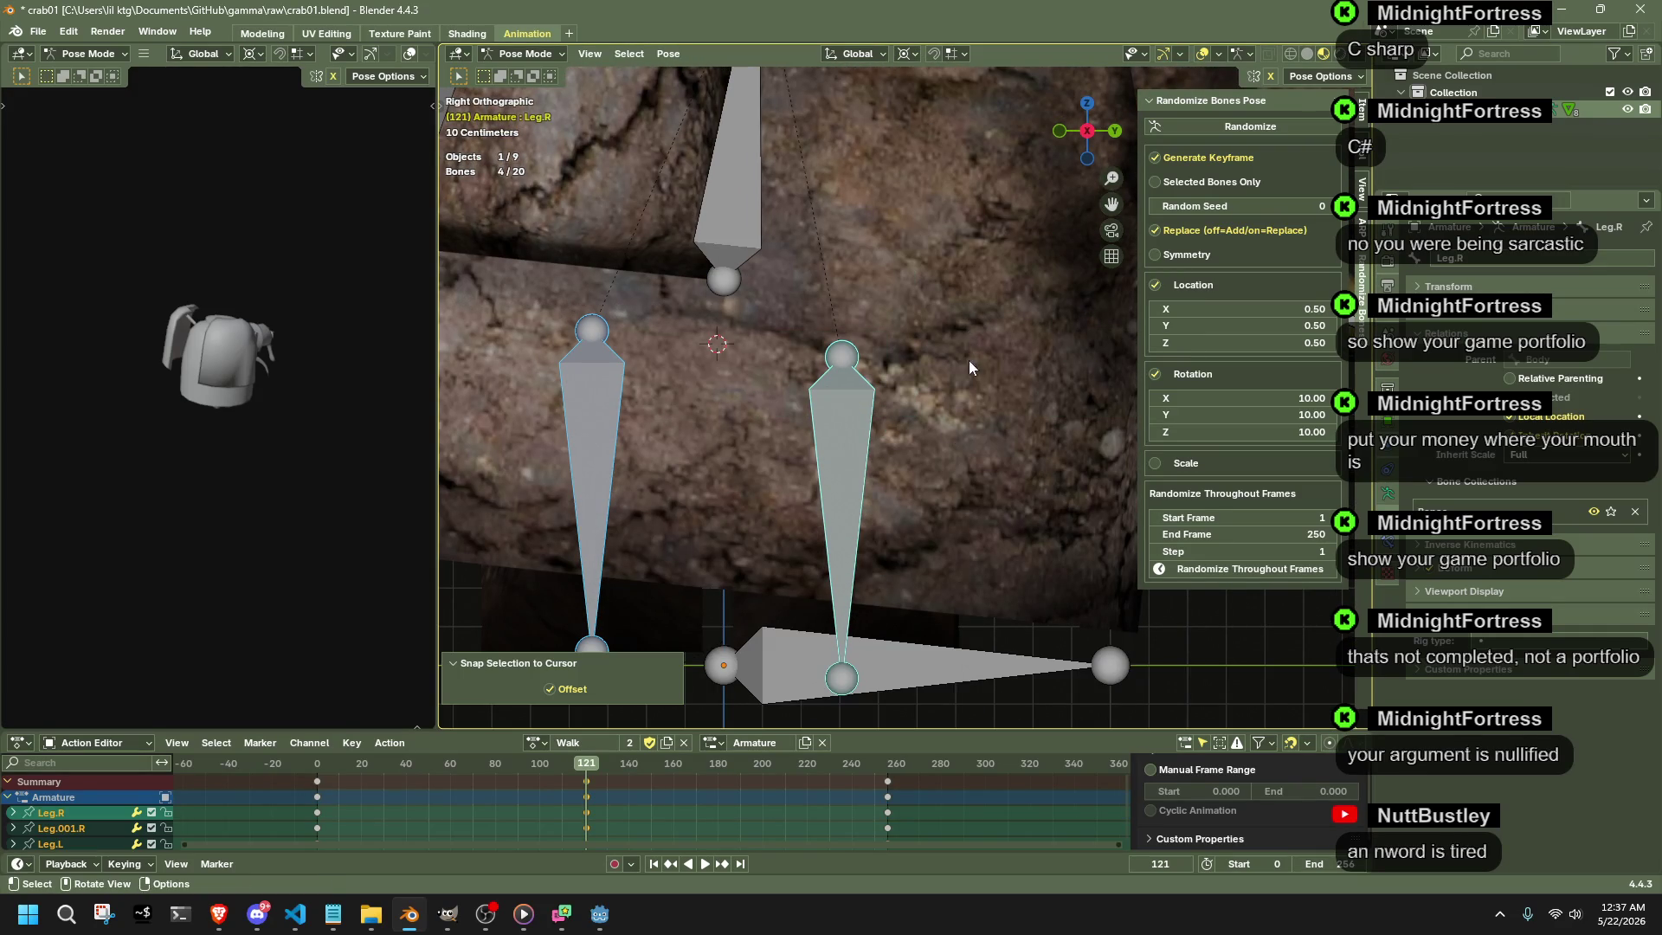
key("ctrl+z")
middle_click_drag(956, 497, 760, 493)
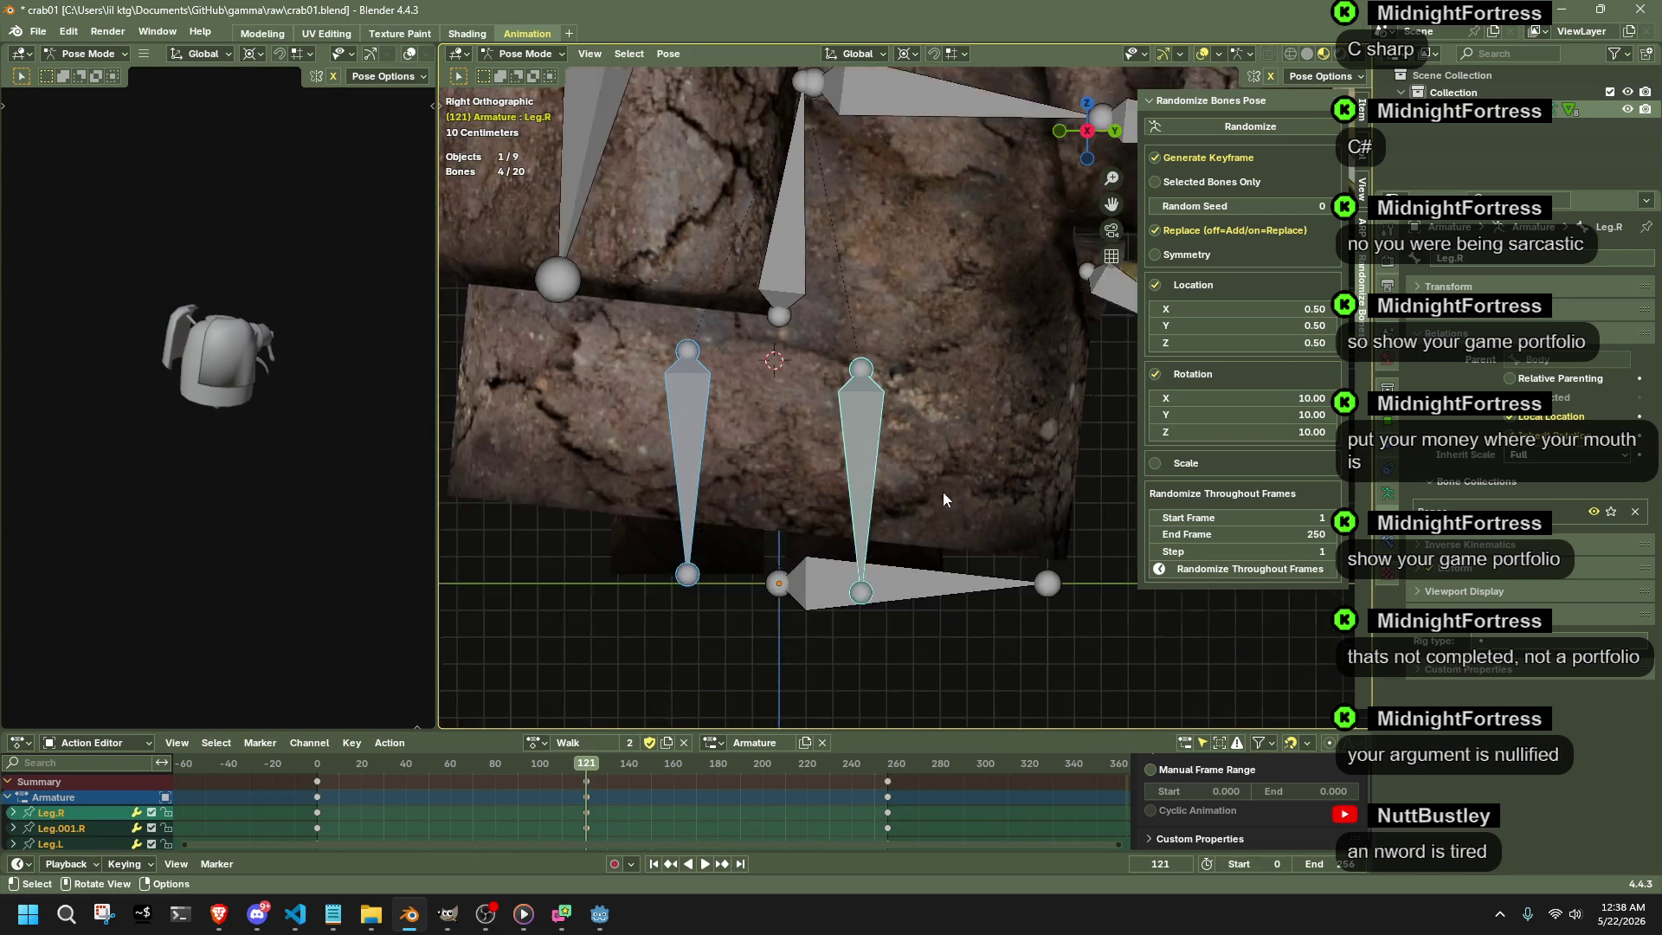
- From Back view, move Leg.R and Leg.L vertically with G Z
left_click(1097, 130)
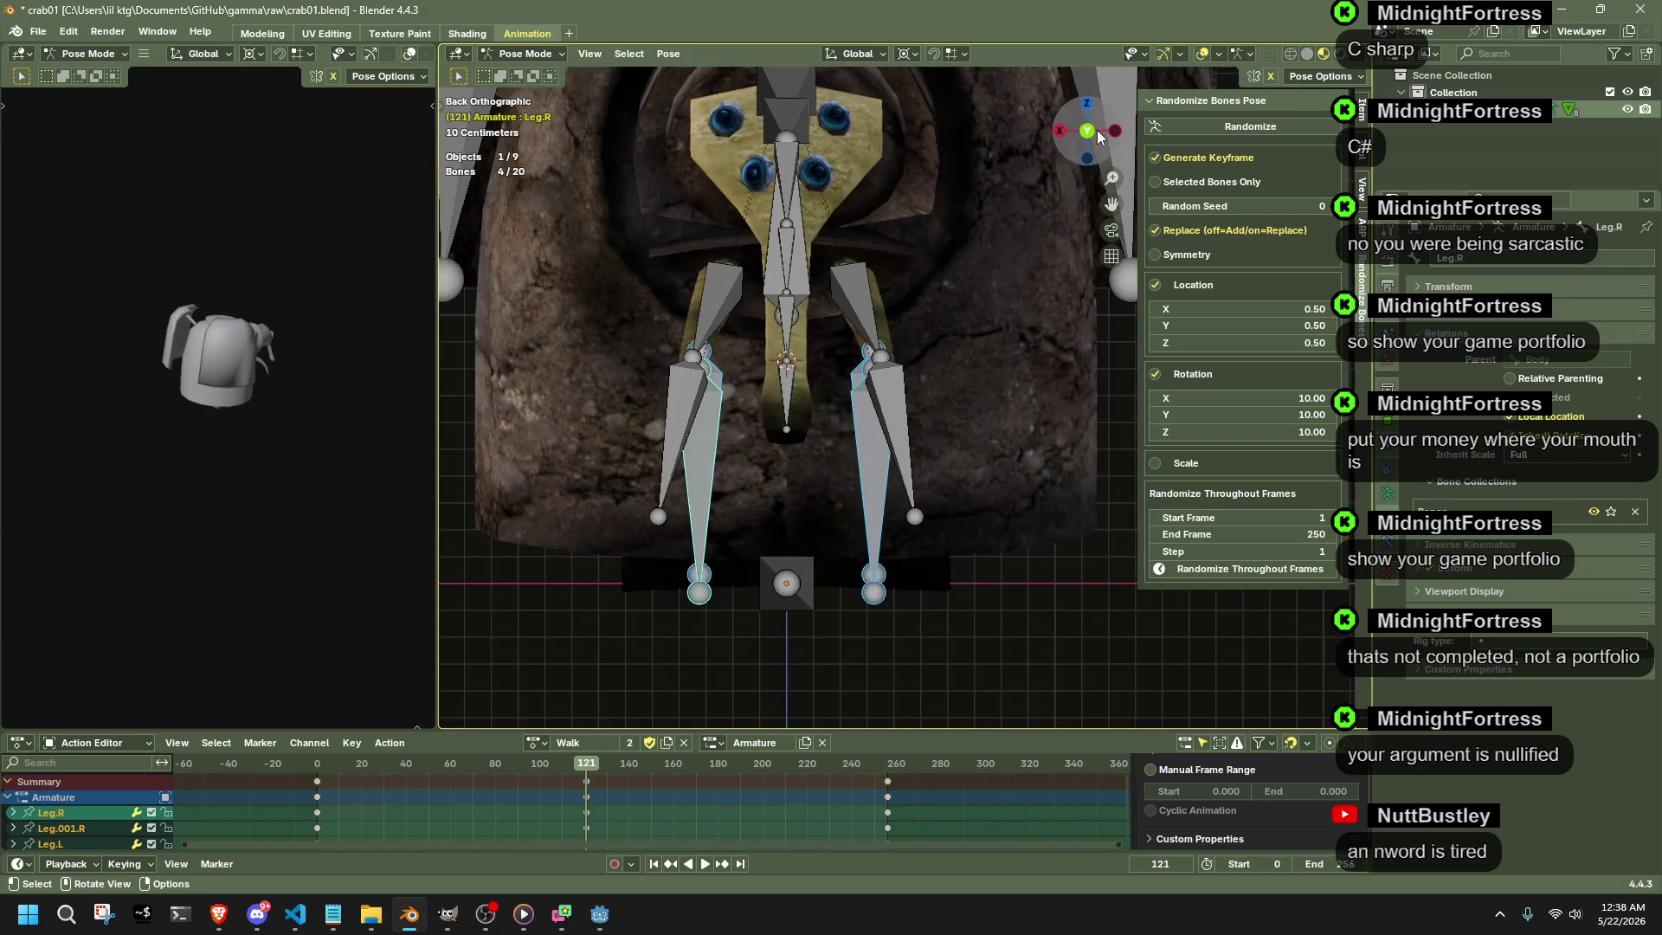
left_click(858, 479)
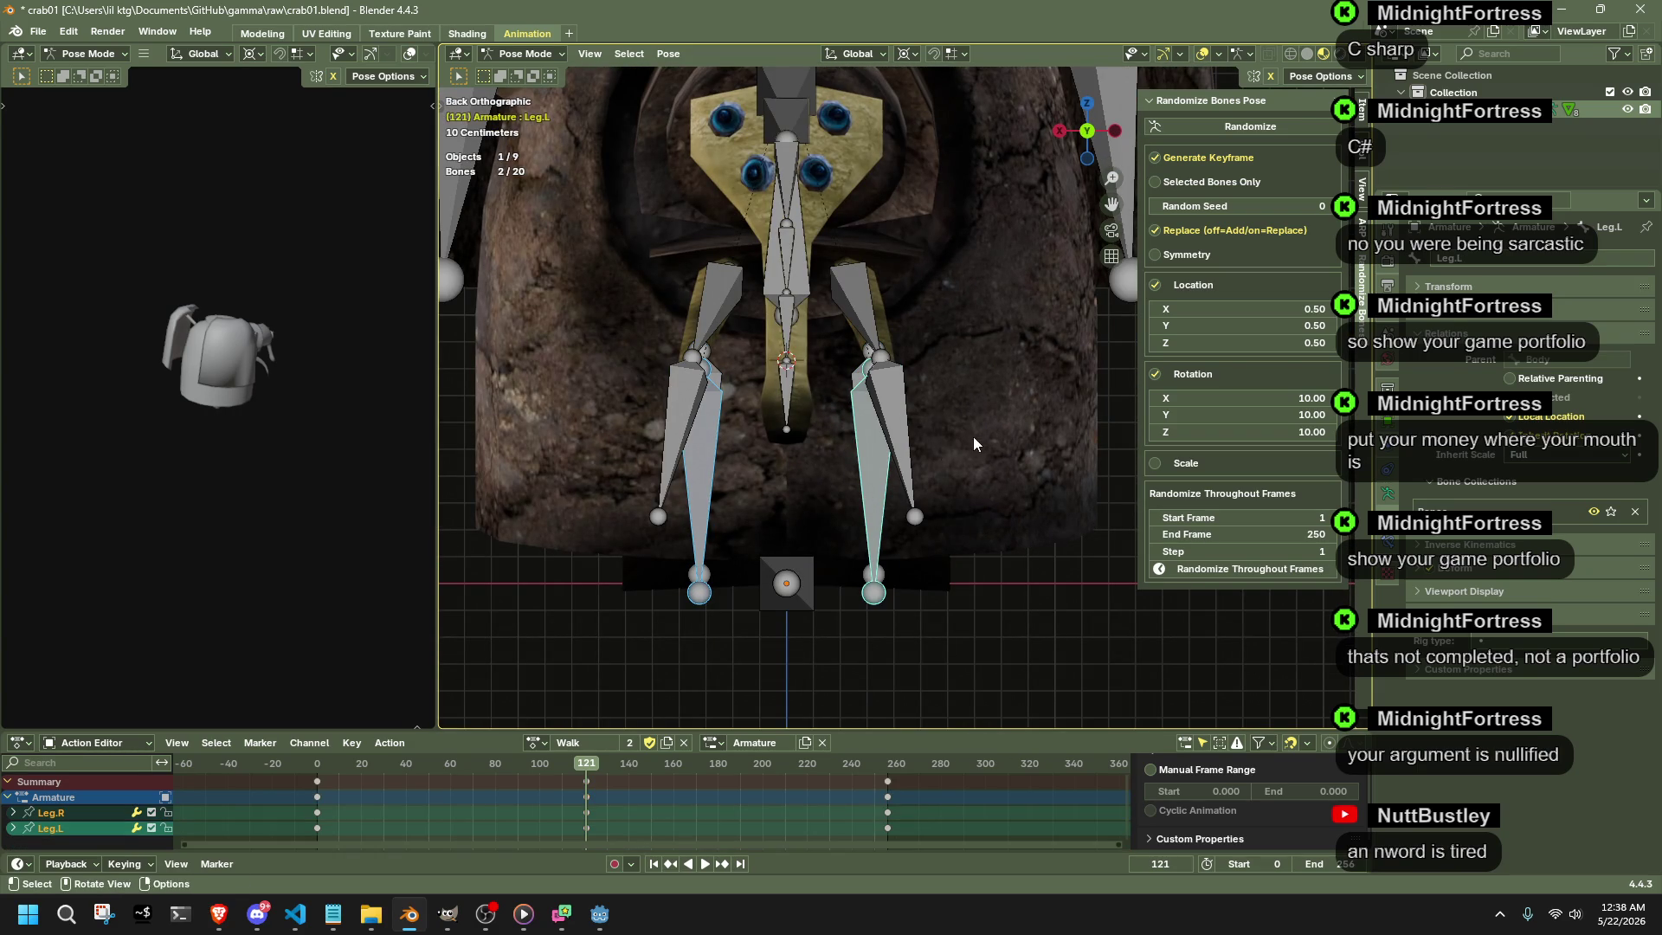
key("g")
key("z")
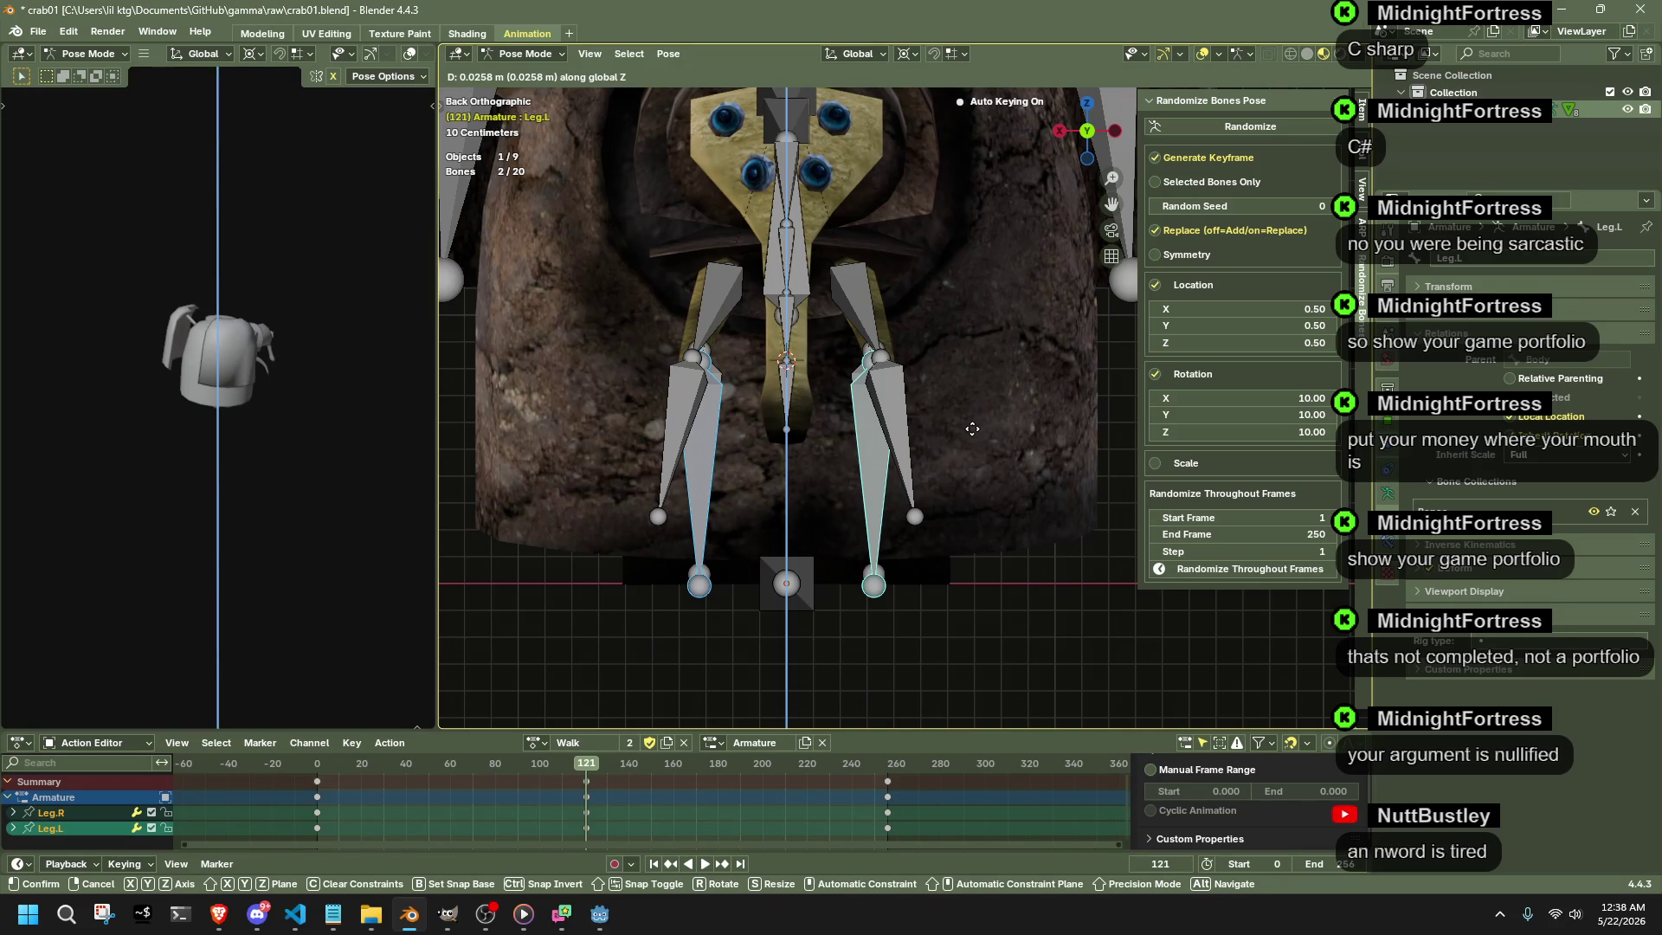
left_click(970, 430)
- Move both Leg.001 bones vertically with G Z, then deselect all
left_click(724, 368)
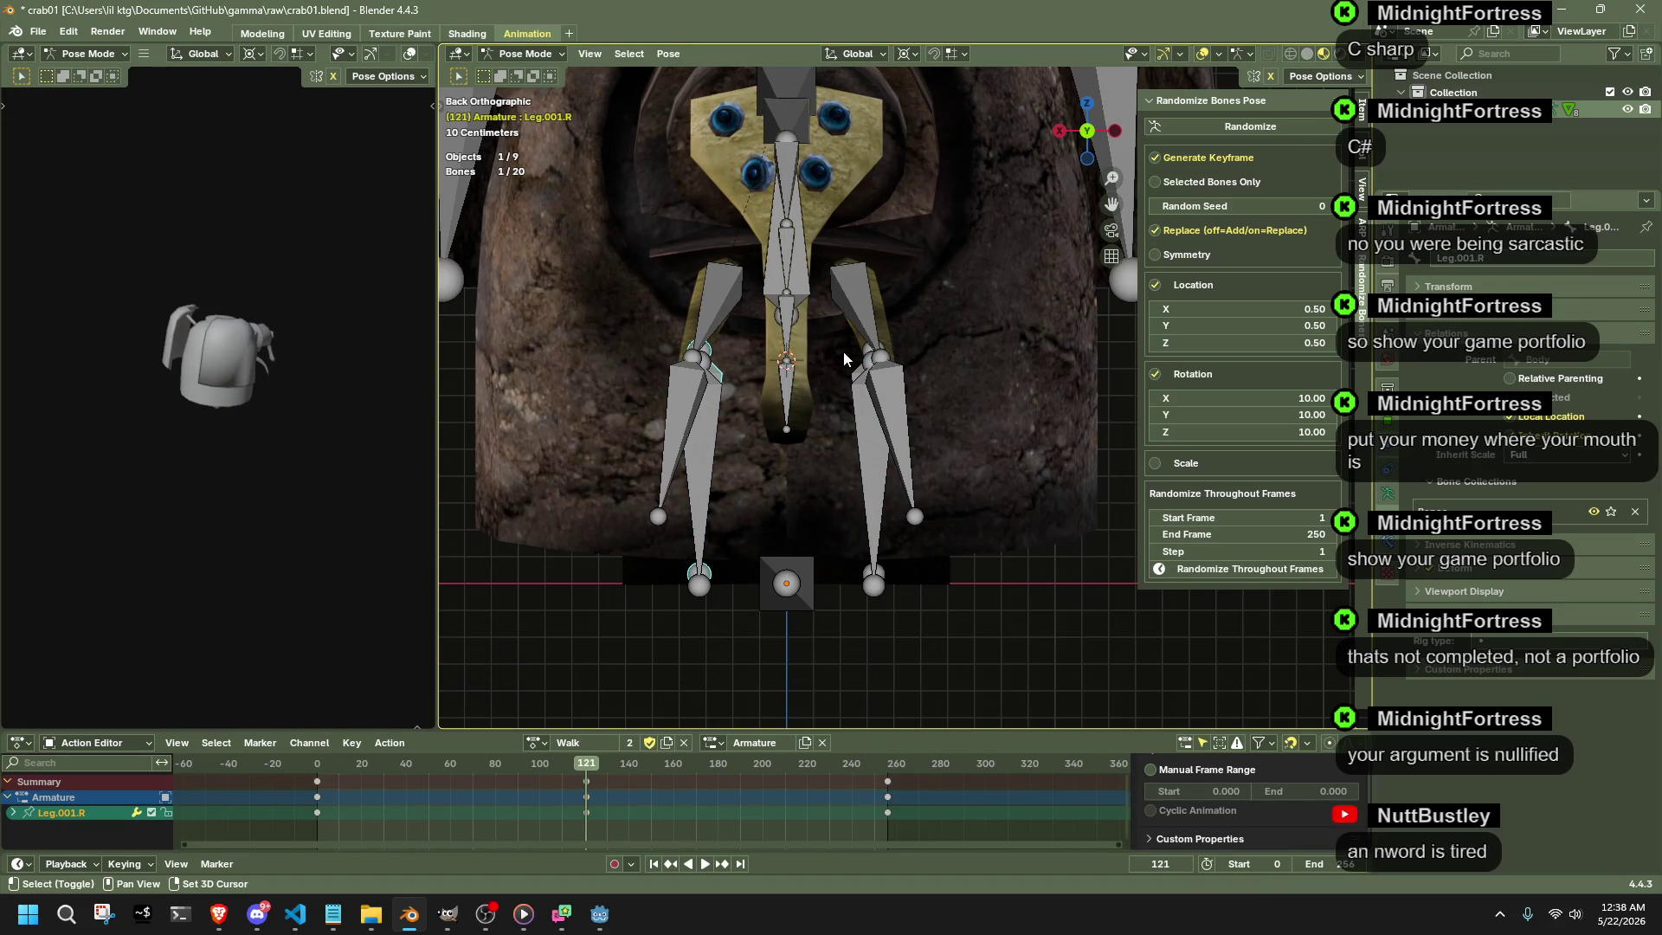
left_click(857, 364, "shift")
key("g")
key("z")
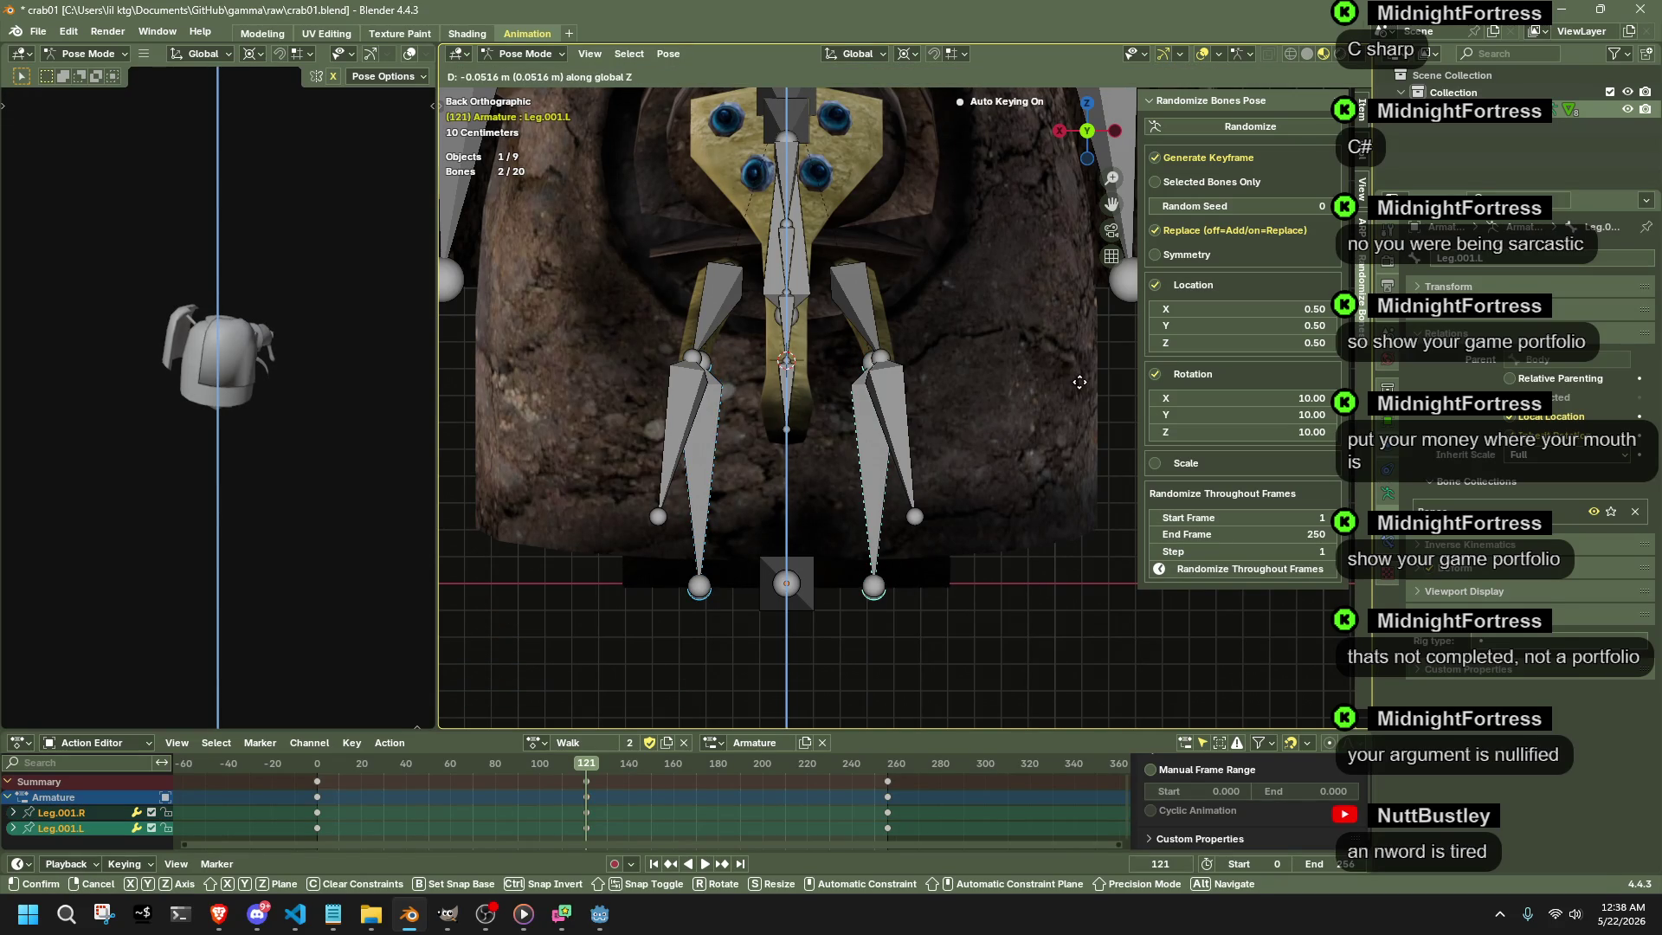
left_click(1078, 379)
mouse_move(1078, 379)
middle_mouse_down()
mouse_move(1048, 515)
mouse_move(1012, 529)
middle_mouse_up()
left_click(1047, 516)
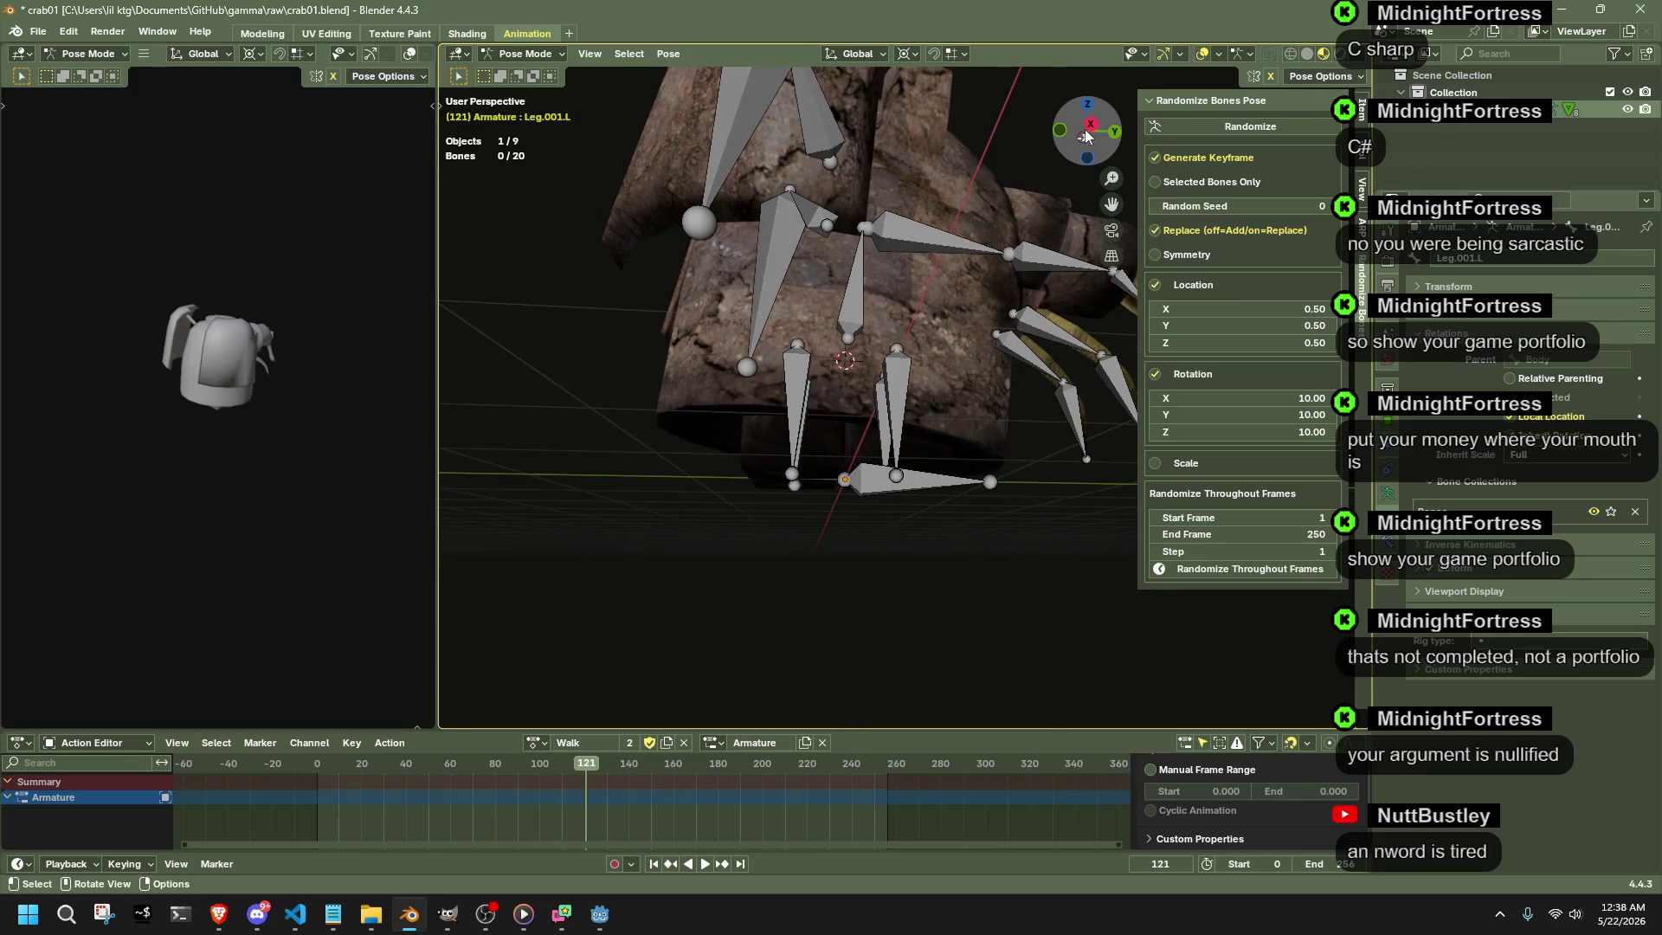
- Inspect the crab from the side, jump to frame 3 and select all 20 bones
left_click(1088, 130)
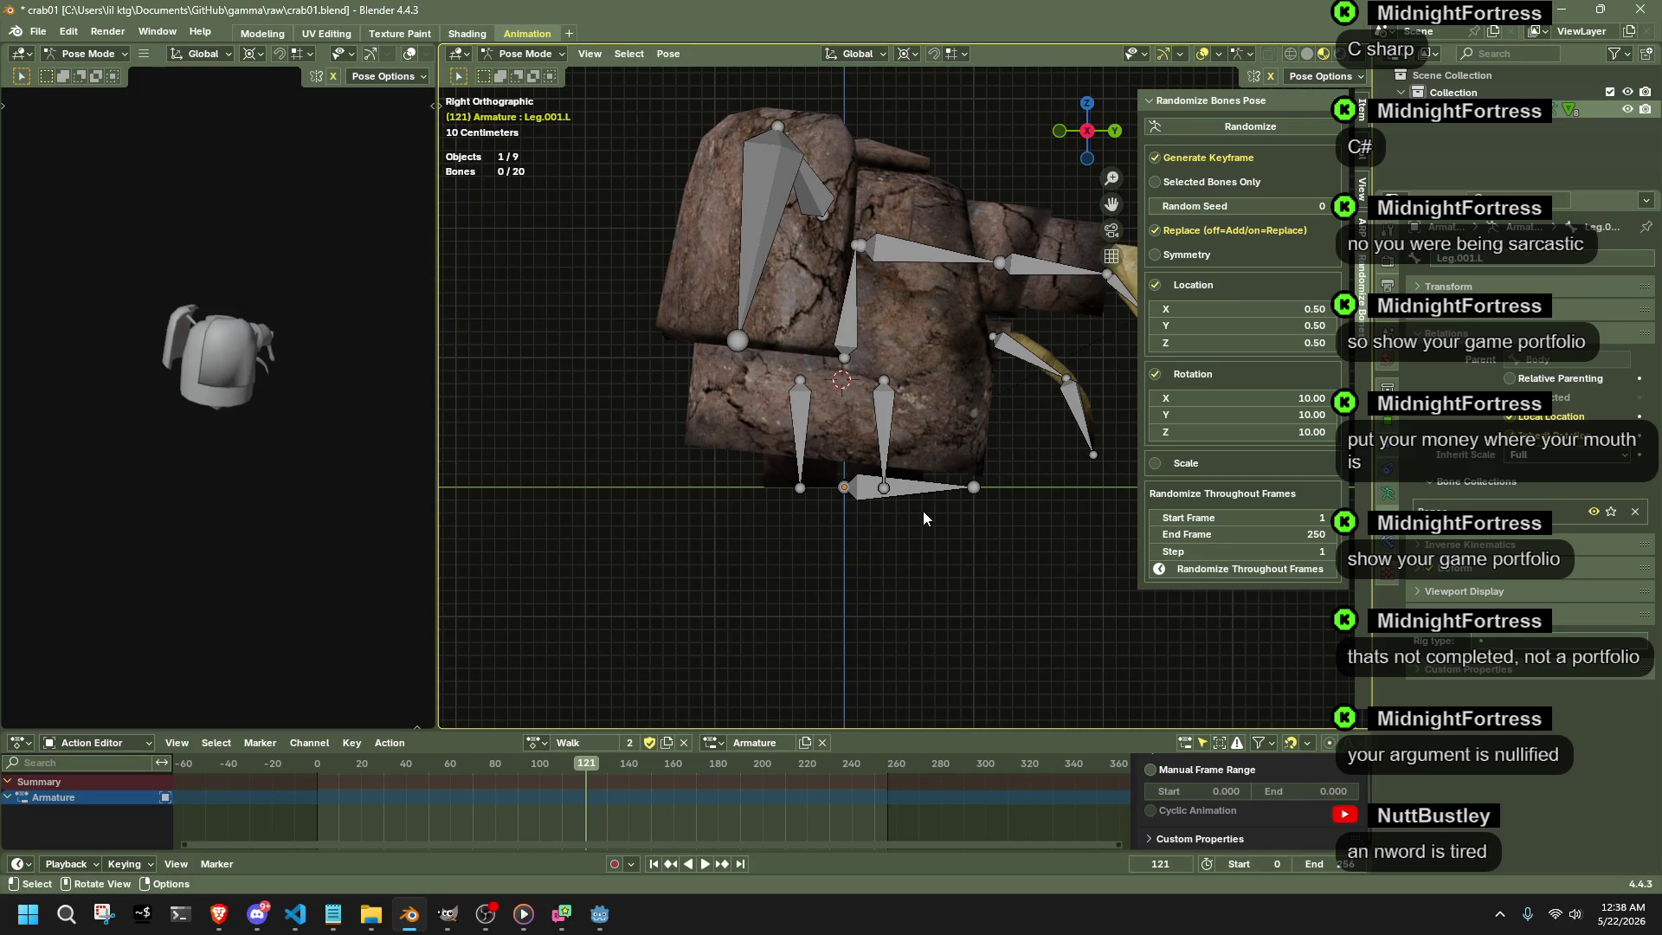
scroll(923, 511, "down", 1)
scroll(940, 515, "down", 1)
middle_click_drag(863, 545, 864, 599)
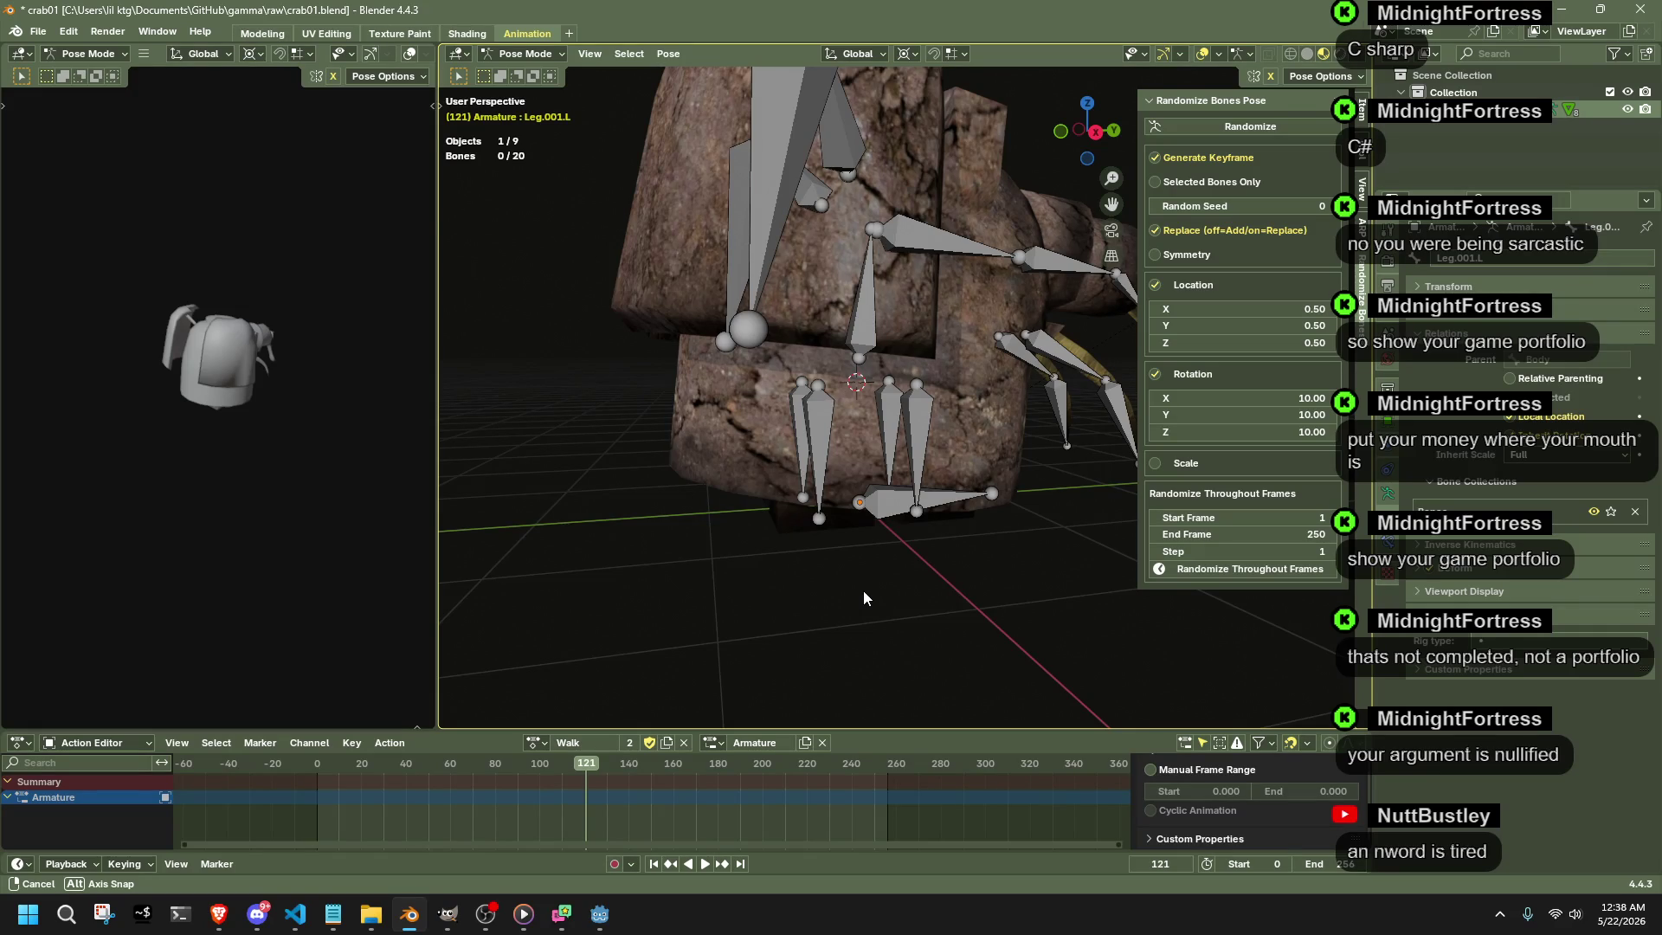
middle_click_drag(863, 590, 888, 602)
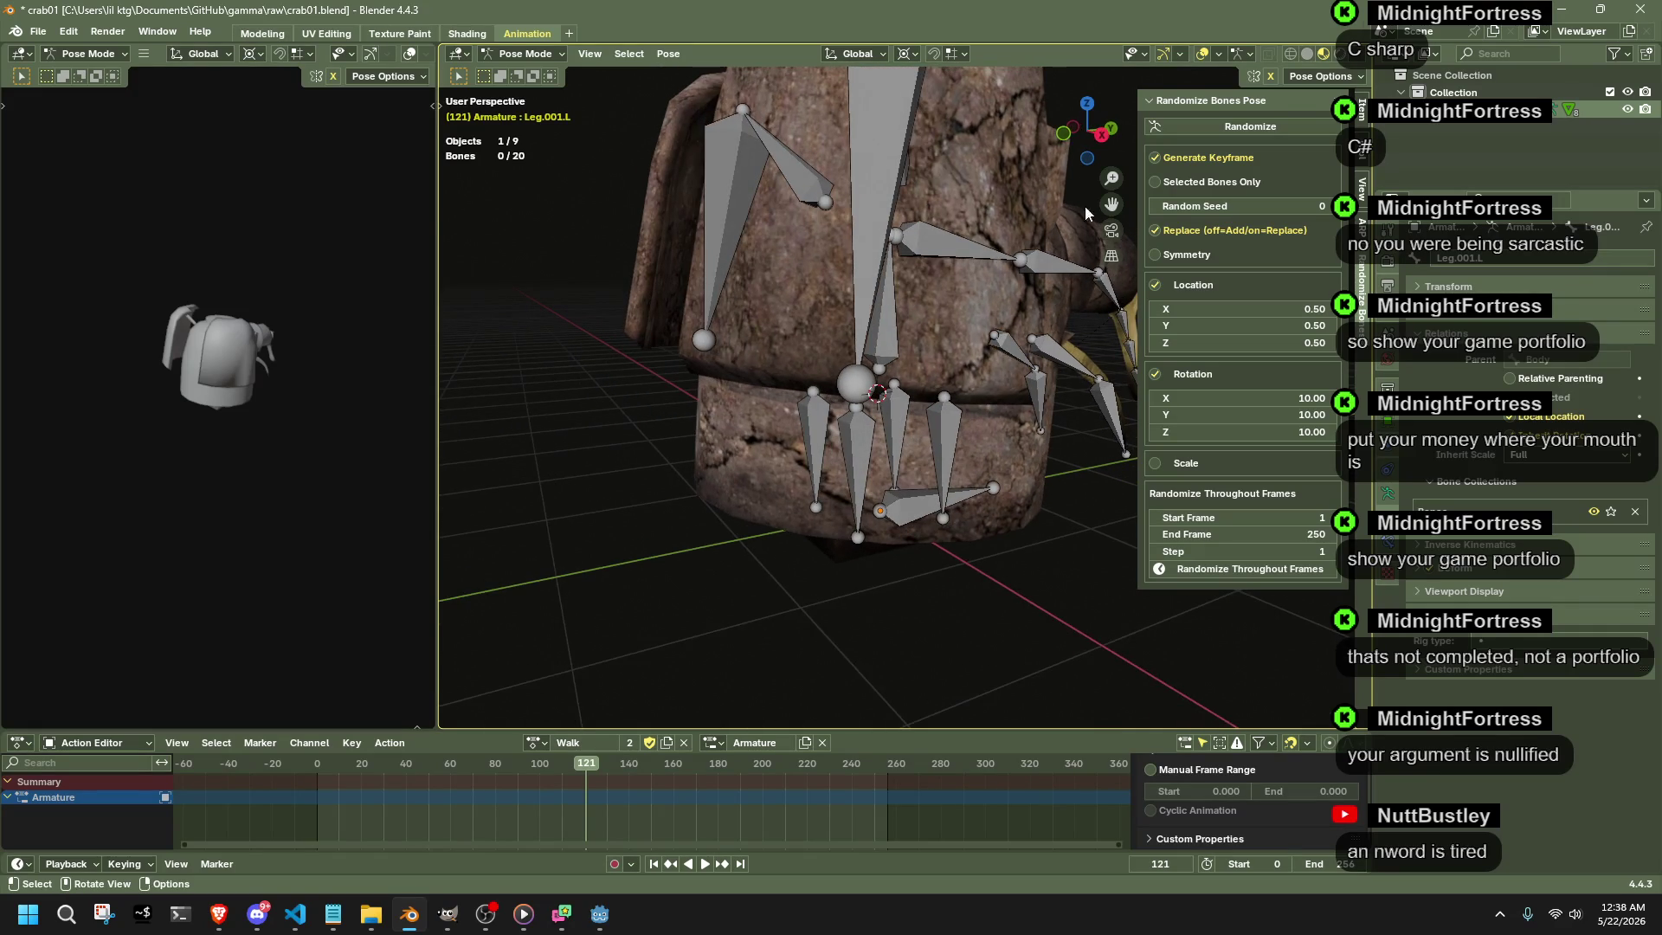
left_click(324, 764)
key("a")
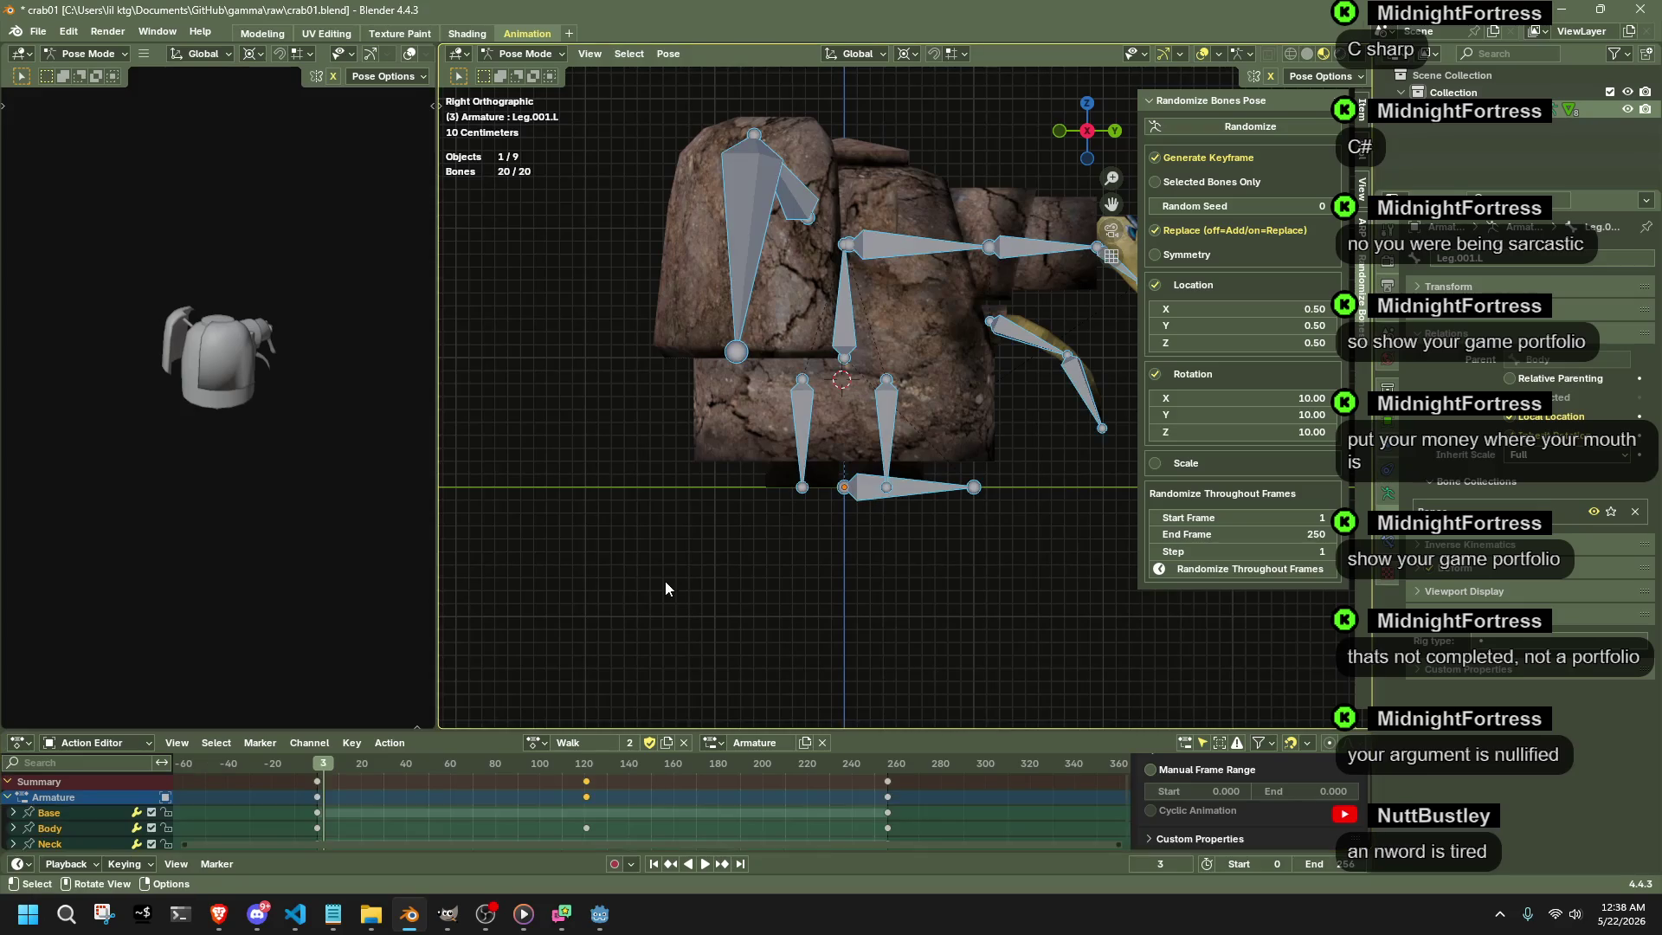
- Enlarge the action editor to show more channels and the timeline
mouse_move(572, 853)
left_mouse_down()
mouse_move(572, 787)
mouse_move(626, 863)
left_mouse_up()
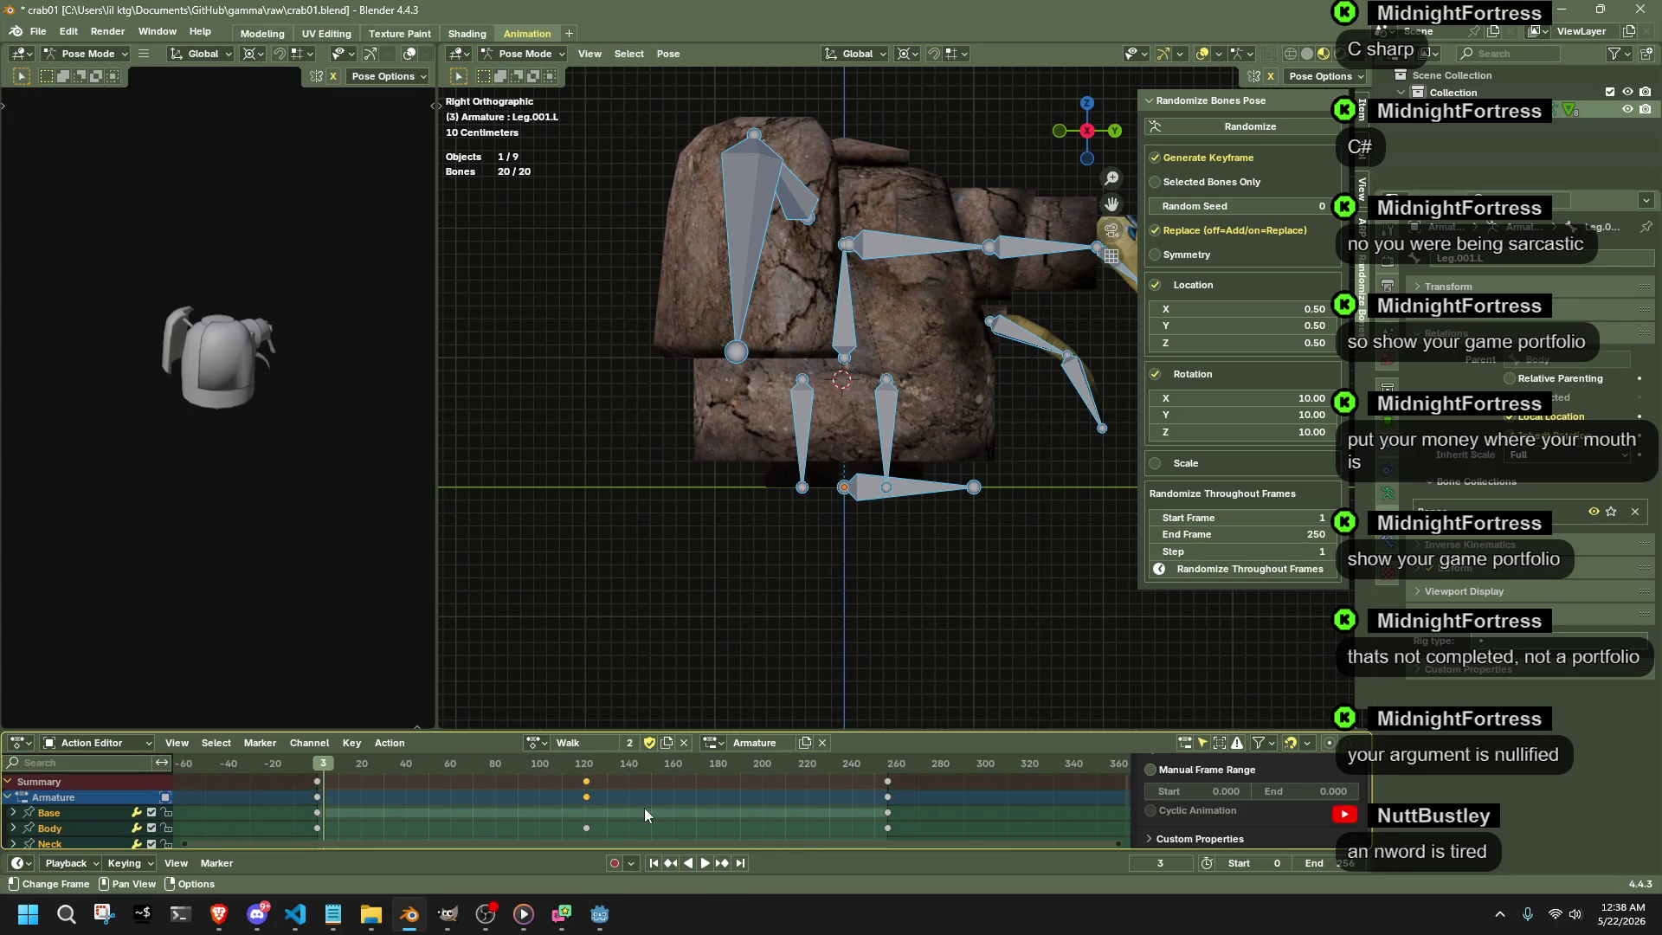
left_click_drag(626, 862, 841, 613)
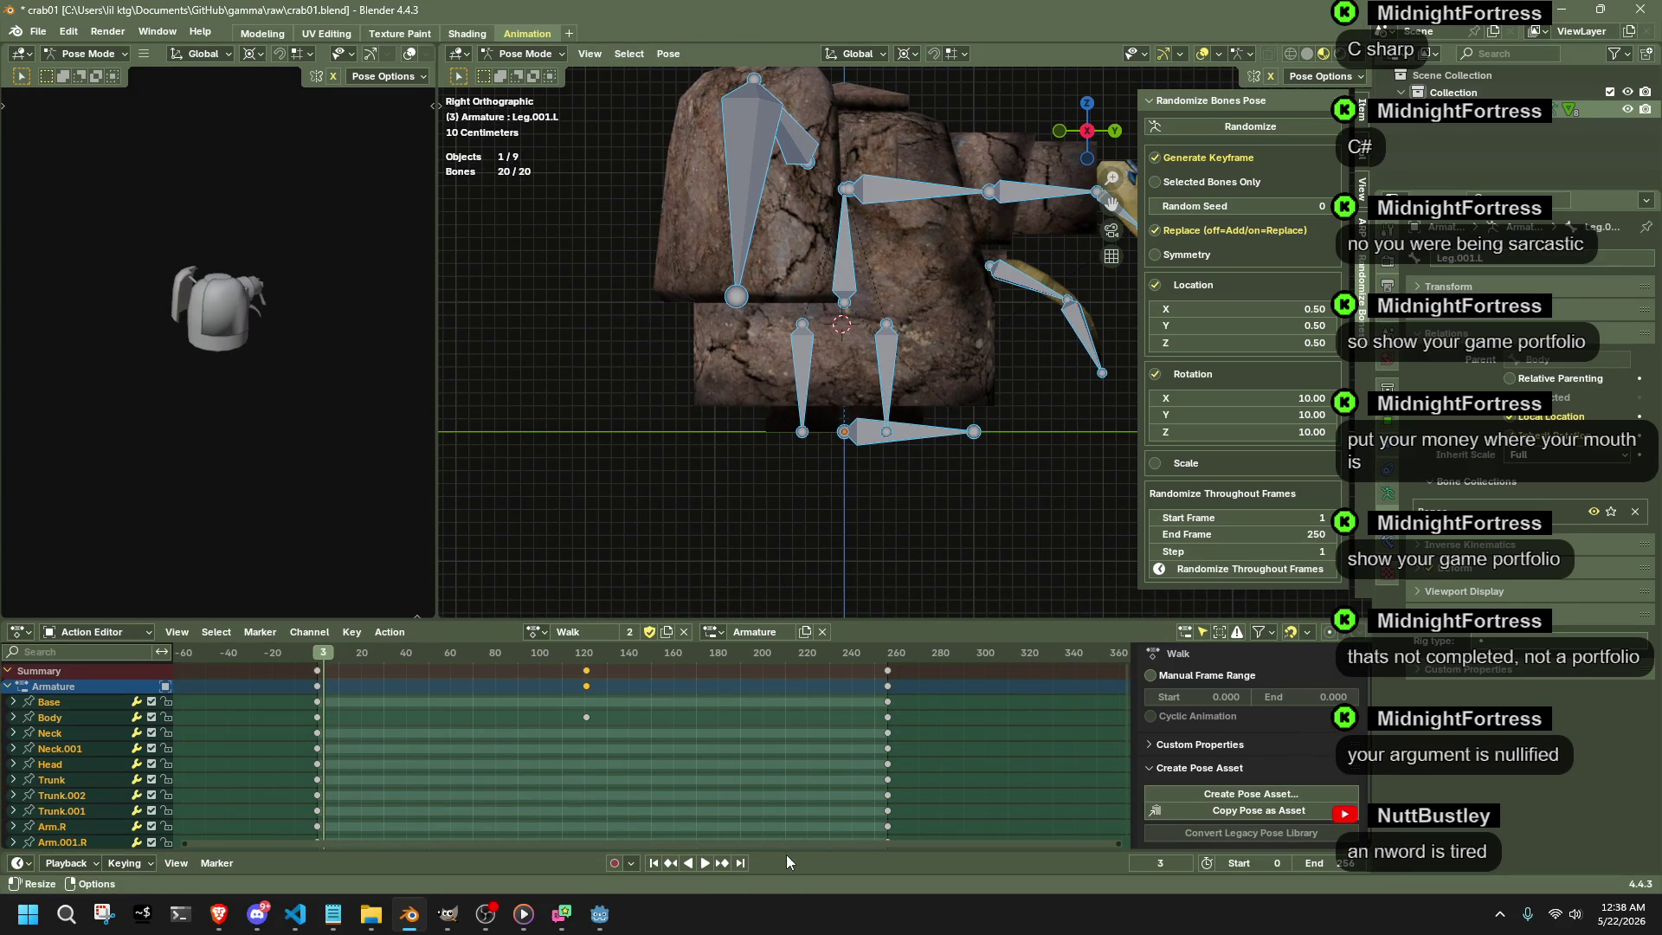
mouse_move(788, 853)
left_mouse_down()
mouse_move(795, 712)
mouse_move(727, 853)
left_mouse_up()
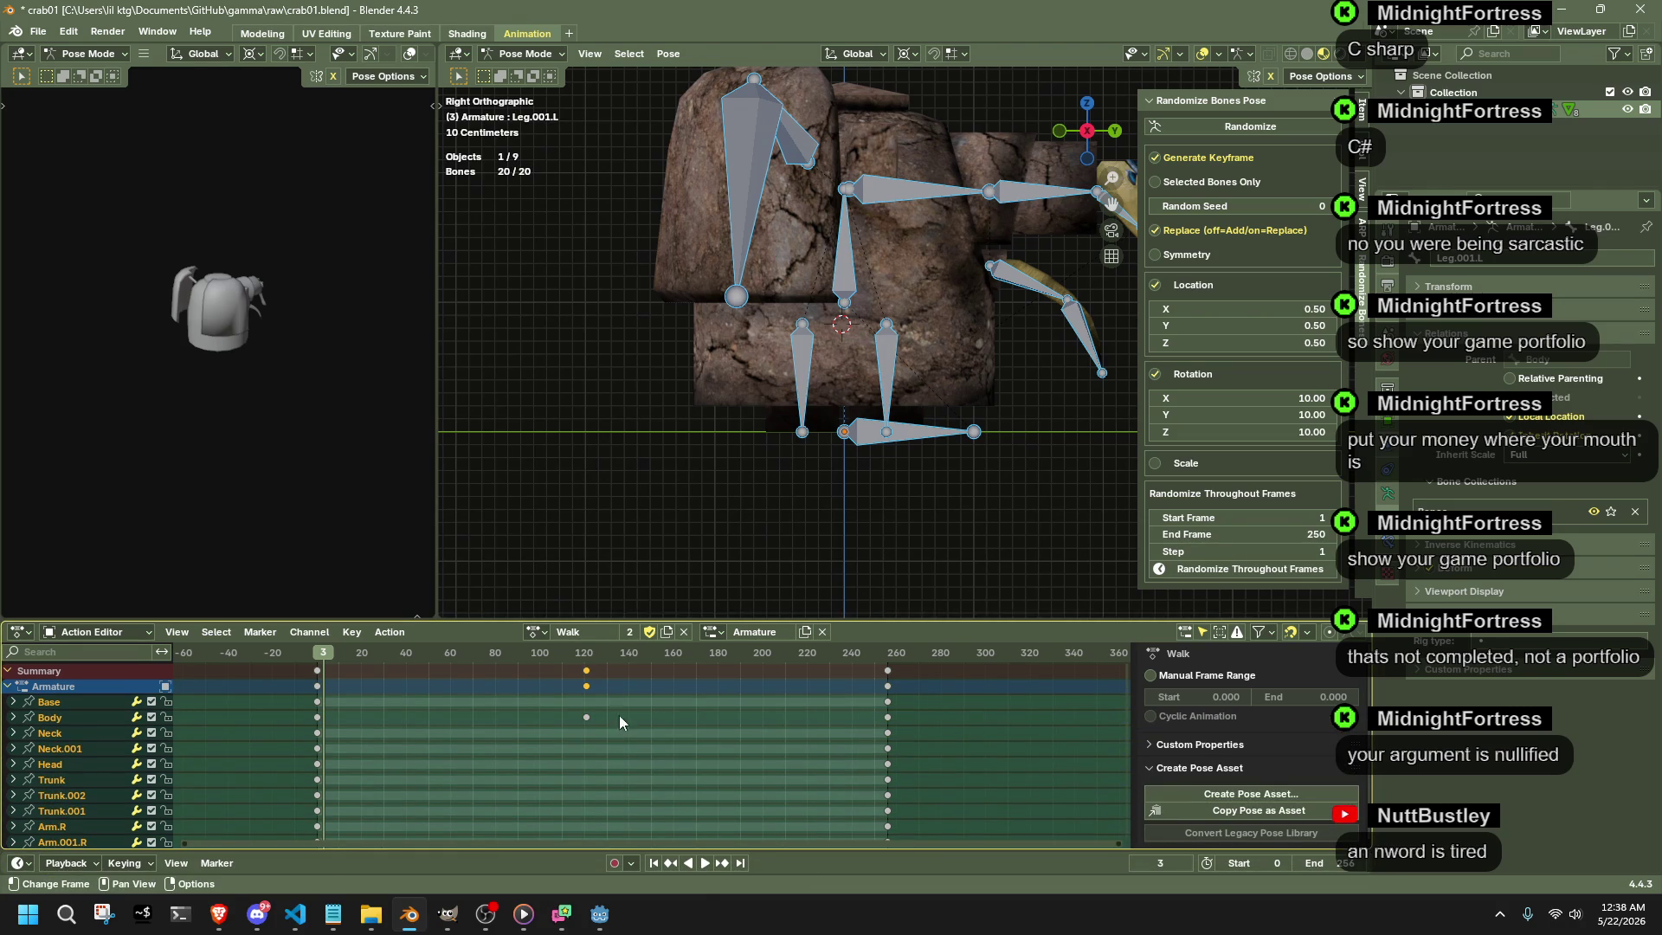
- Box-select the frame-120 keyframes and shift them along the timeline
left_click_drag(620, 722, 558, 664)
key("g")
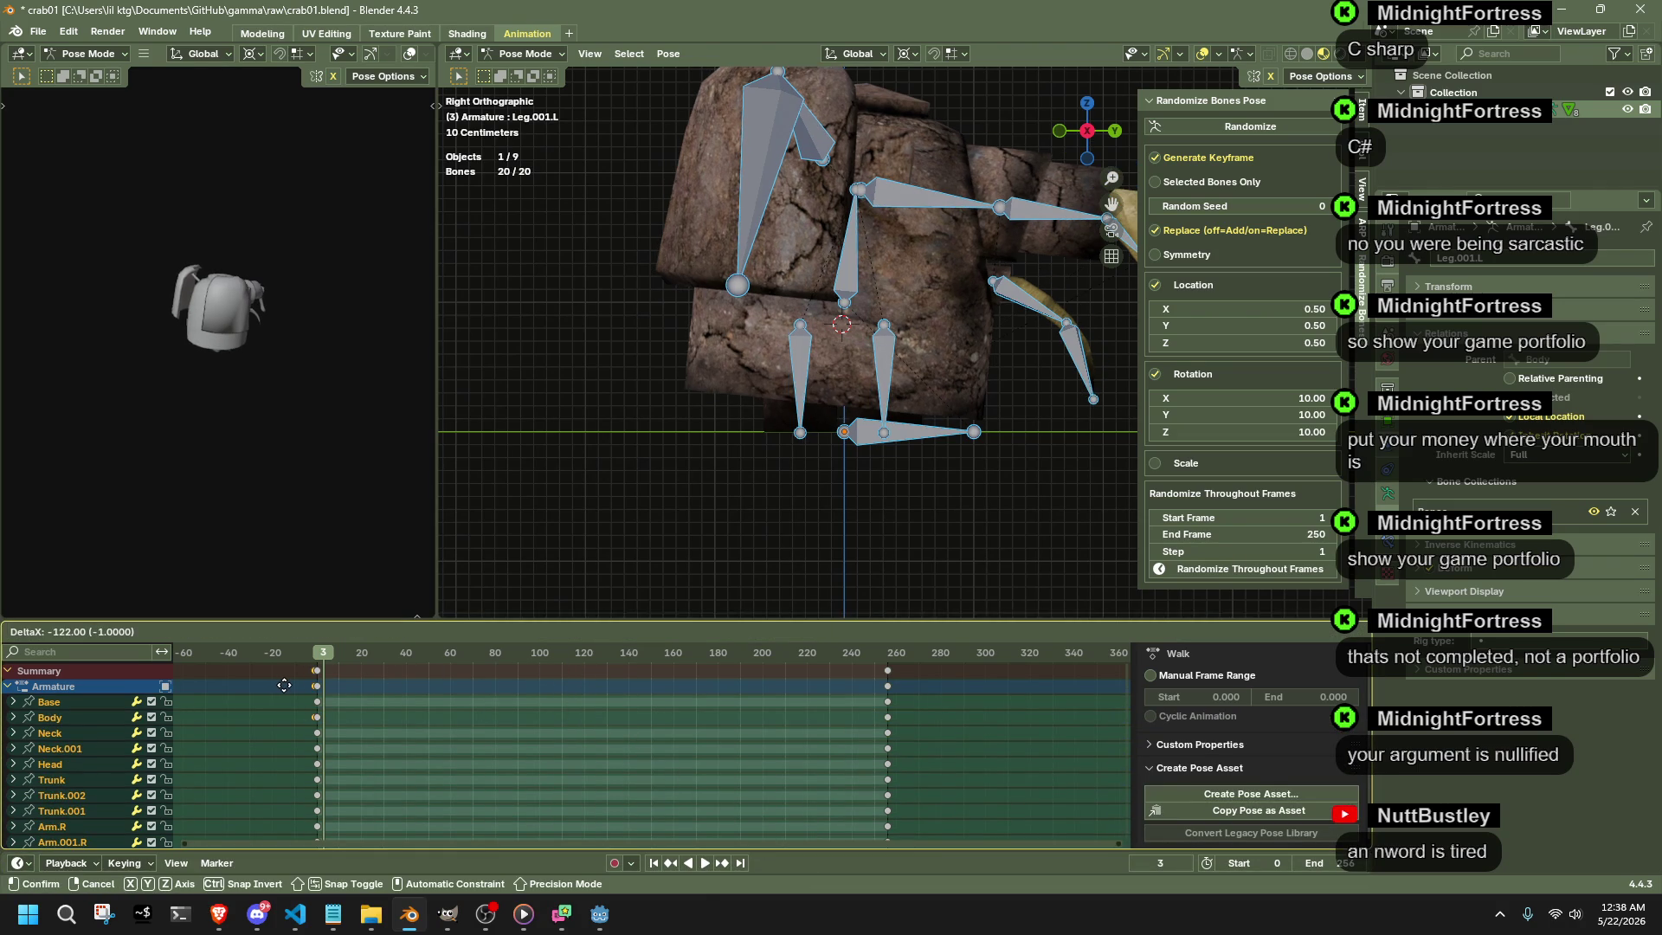
left_click(286, 685)
key("g")
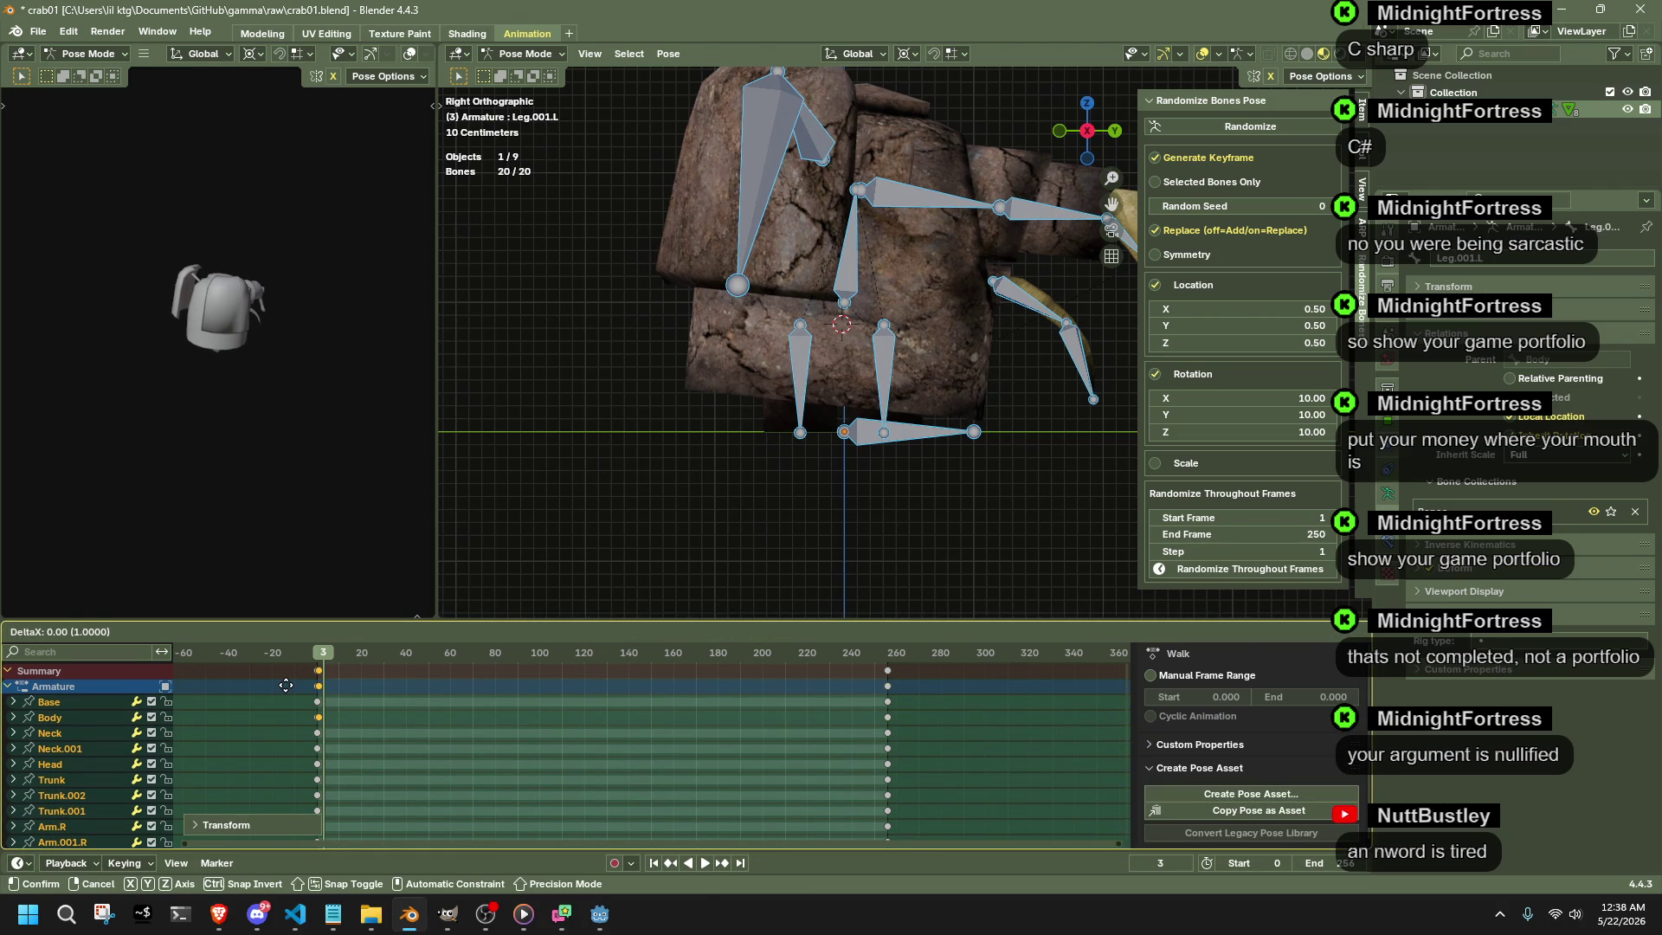
left_click(285, 685)
- Play and scrub through the Walk animation to review it, then undo the keyframe move
key("space")
left_click(318, 660)
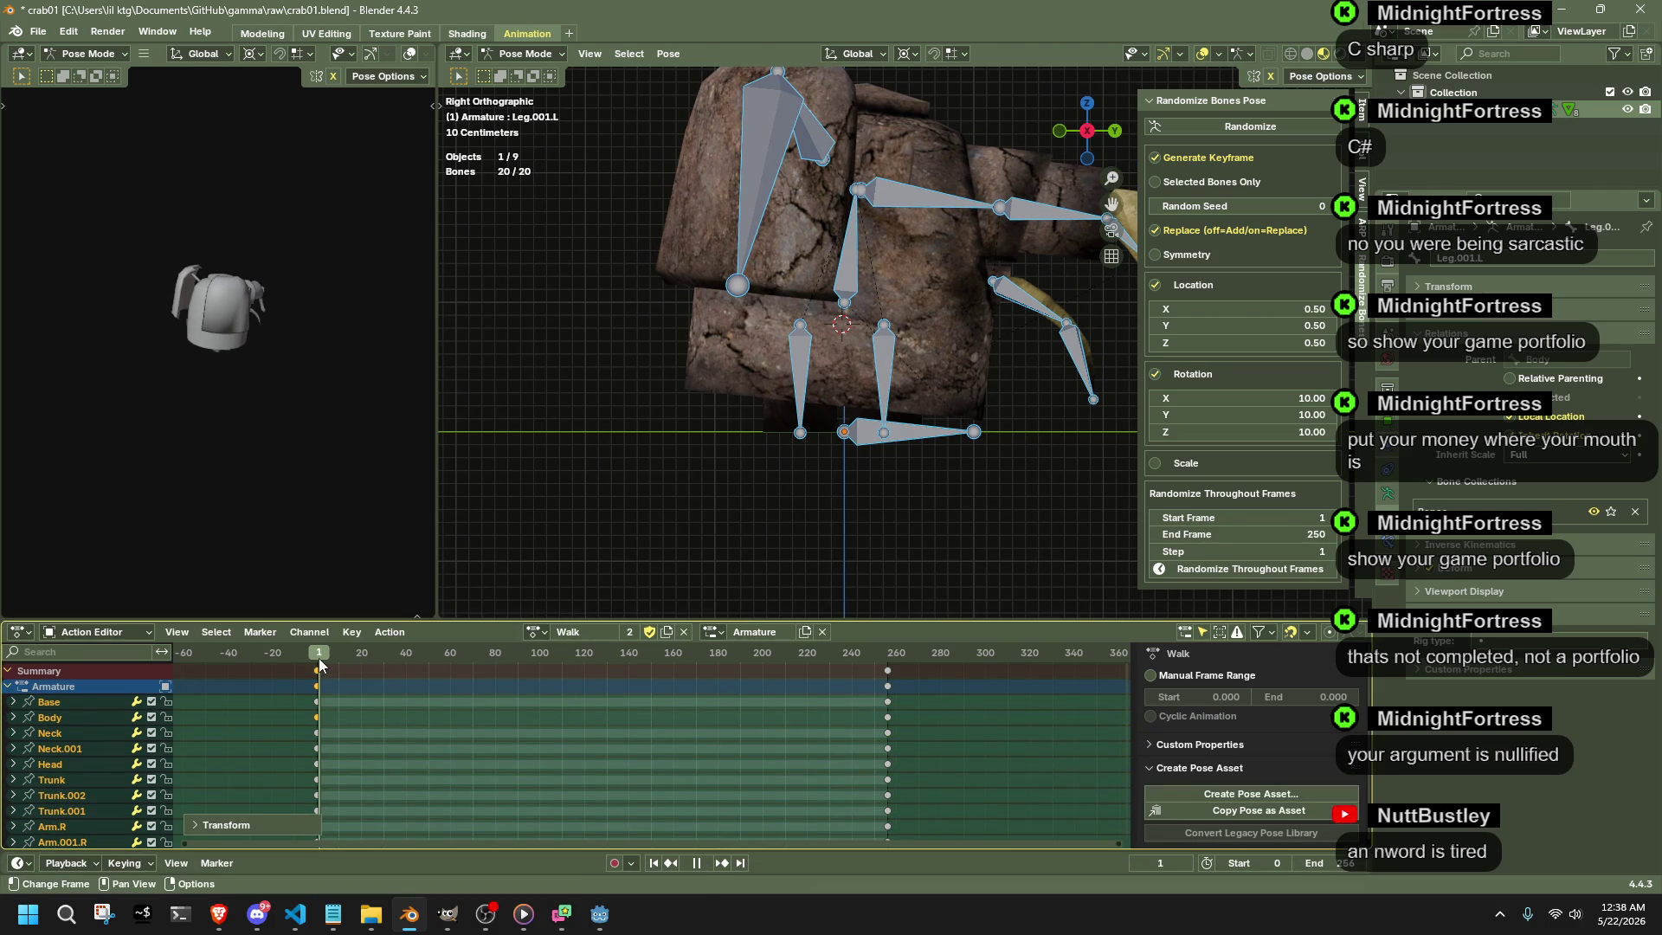
key("Escape")
left_click_drag(933, 777, 833, 658)
key("space")
left_click_drag(327, 657, 316, 659)
key("space")
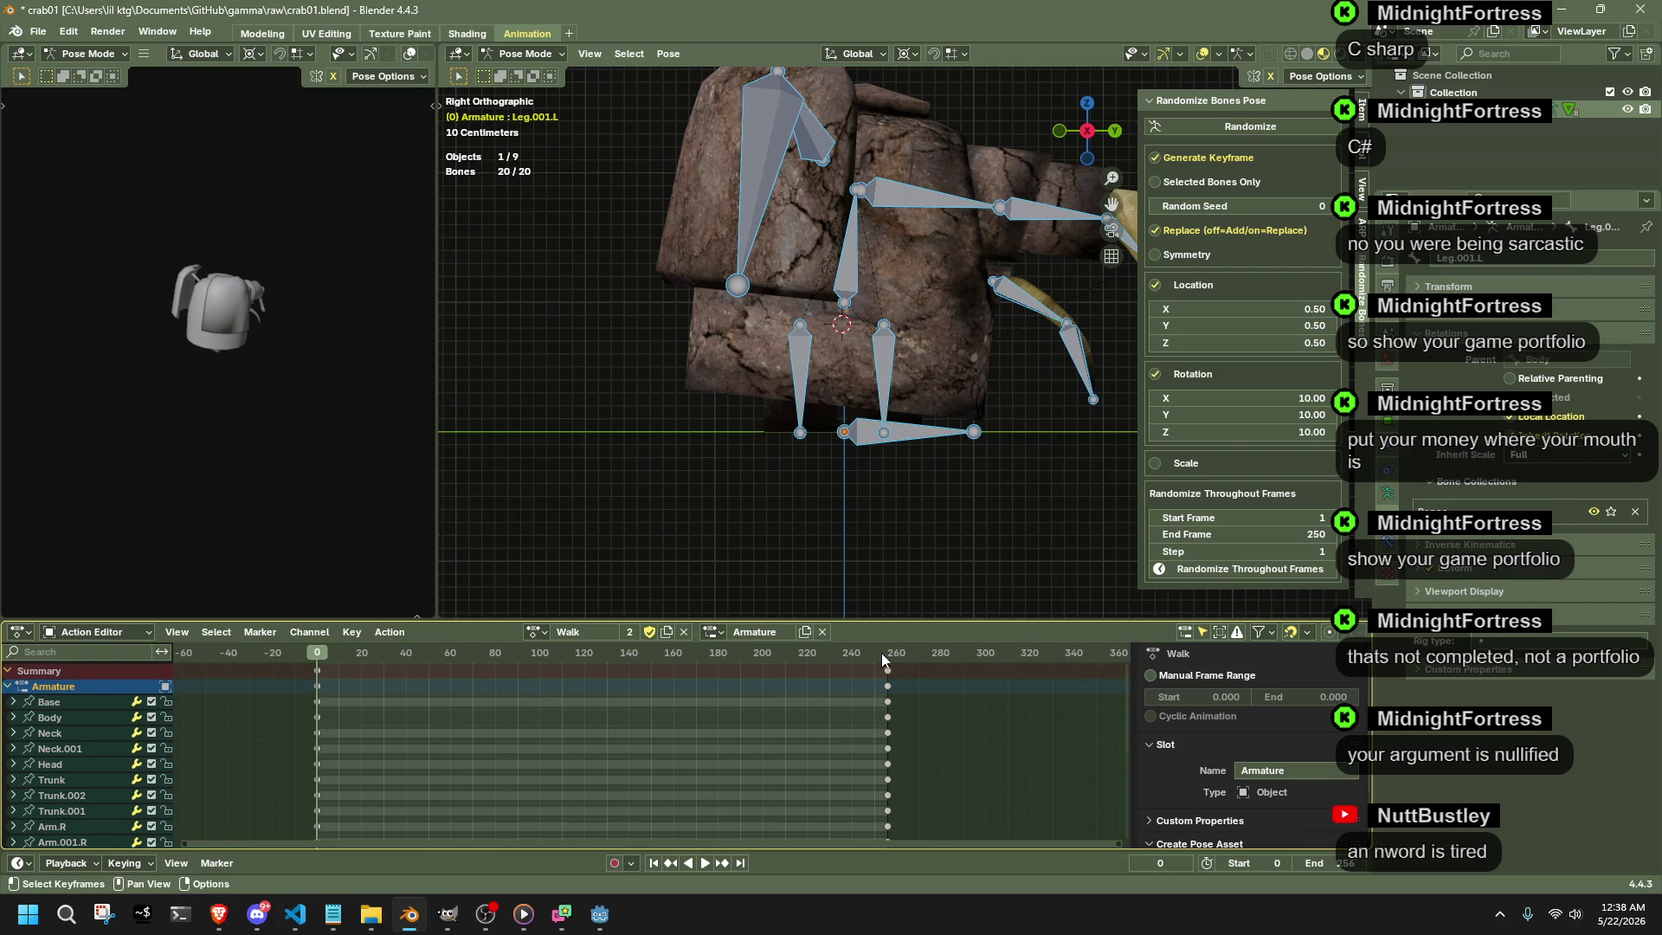
left_click(882, 656)
key("space")
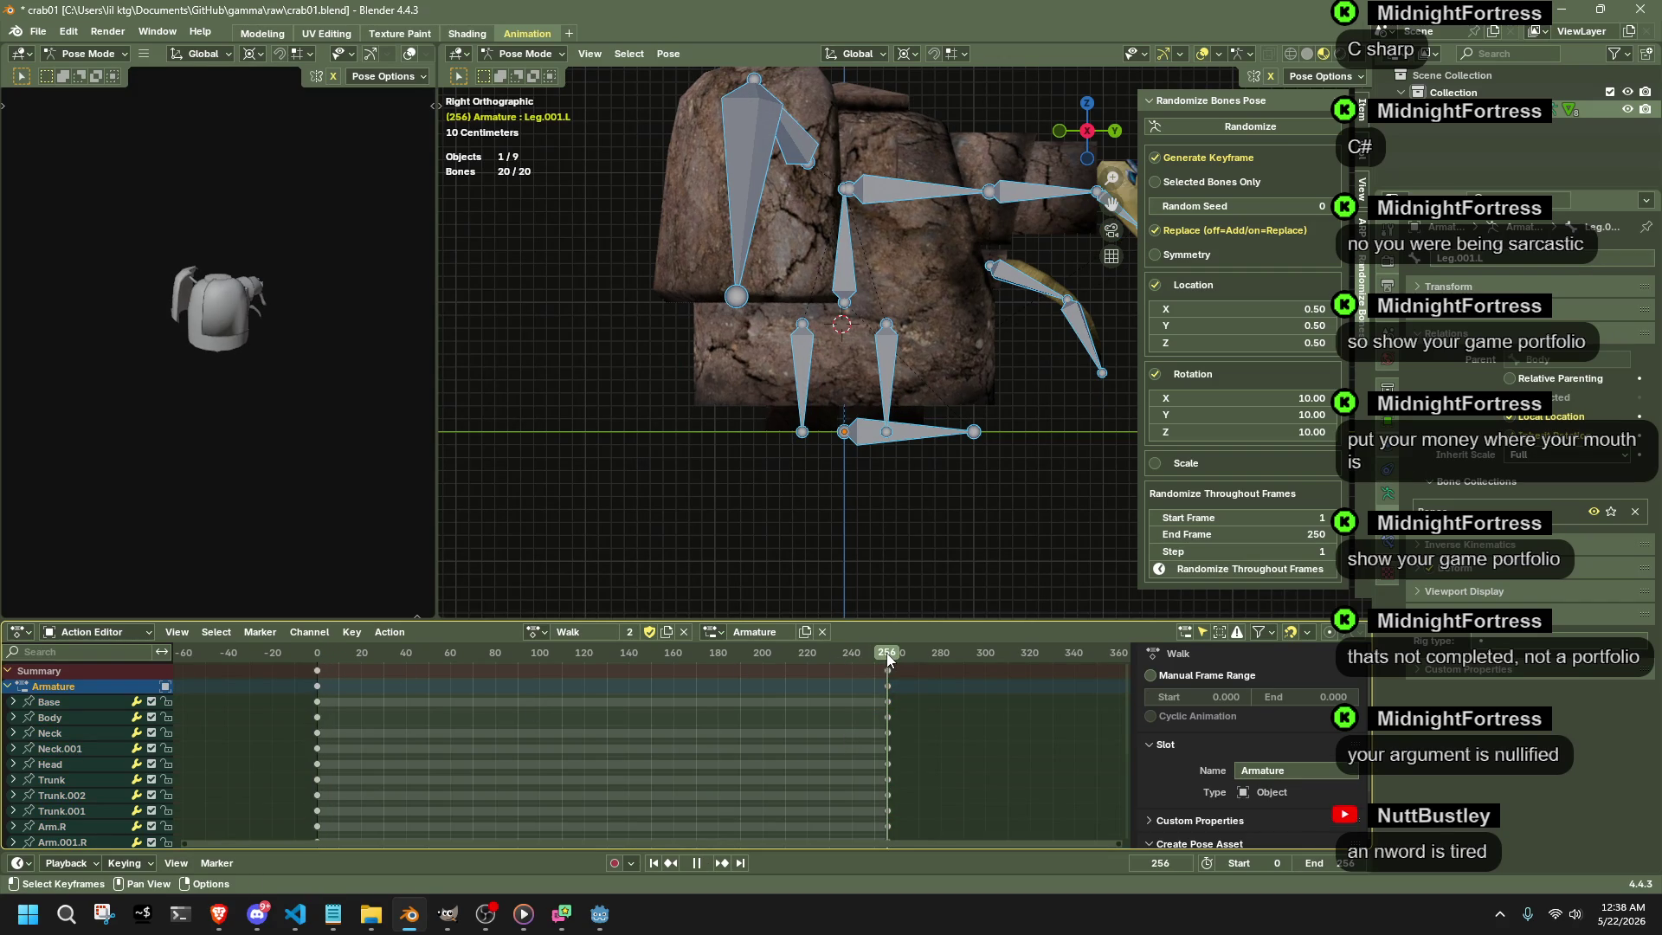
left_click_drag(889, 658, 426, 649)
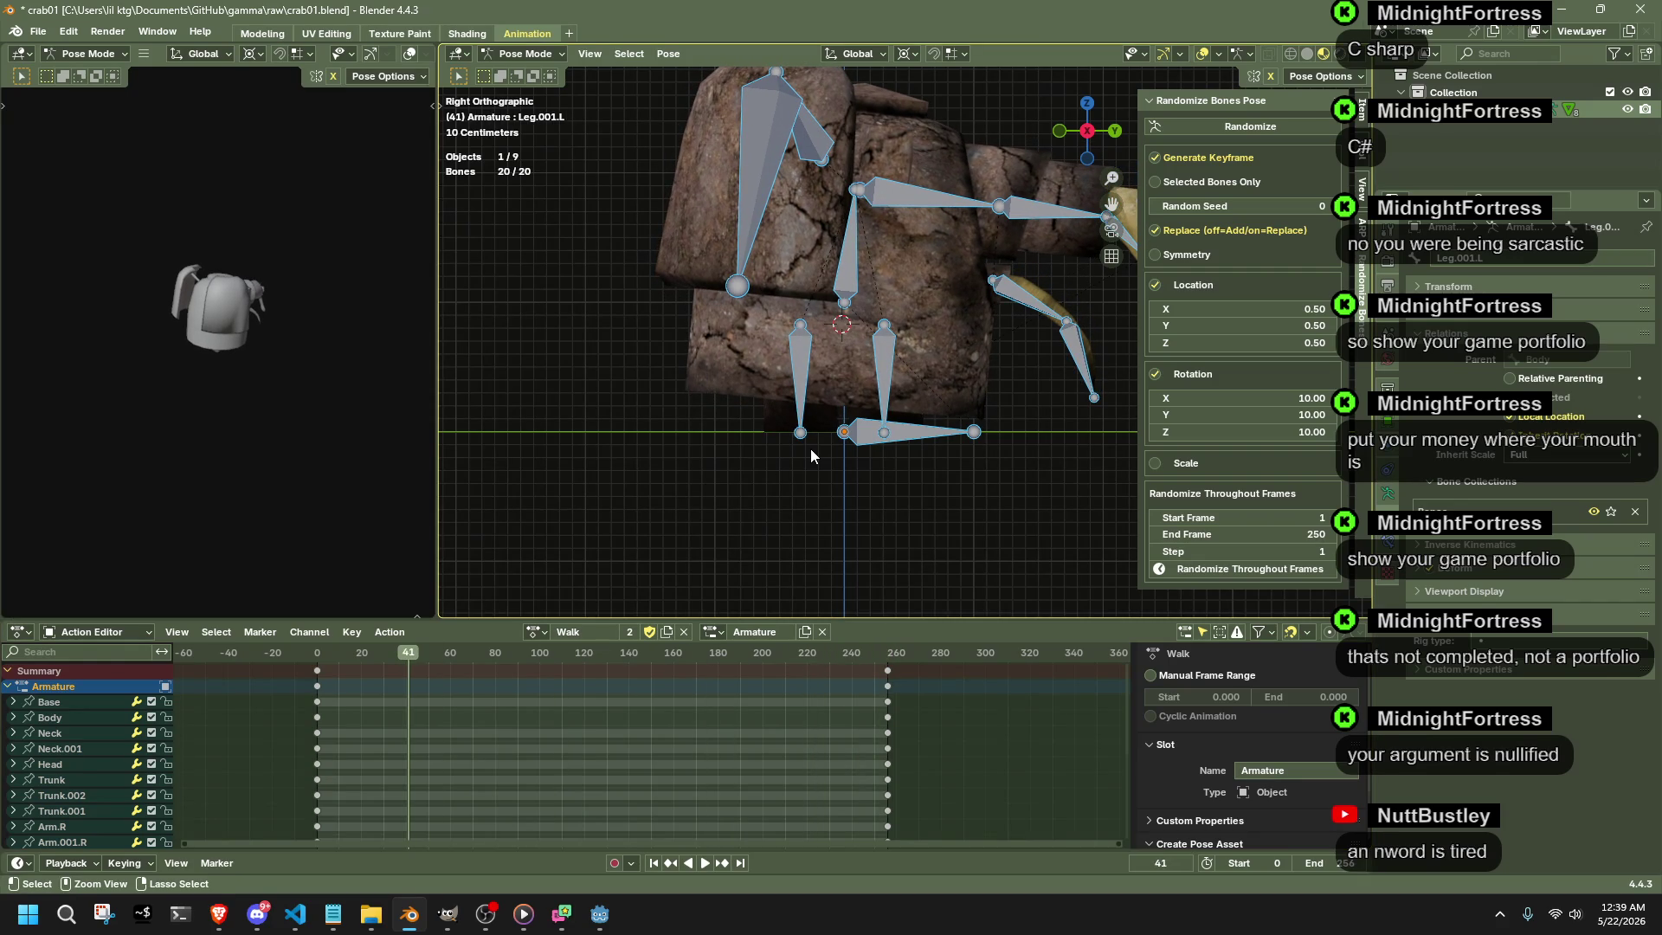
key("Escape")
key("Right")
key("Right")
key("Right")
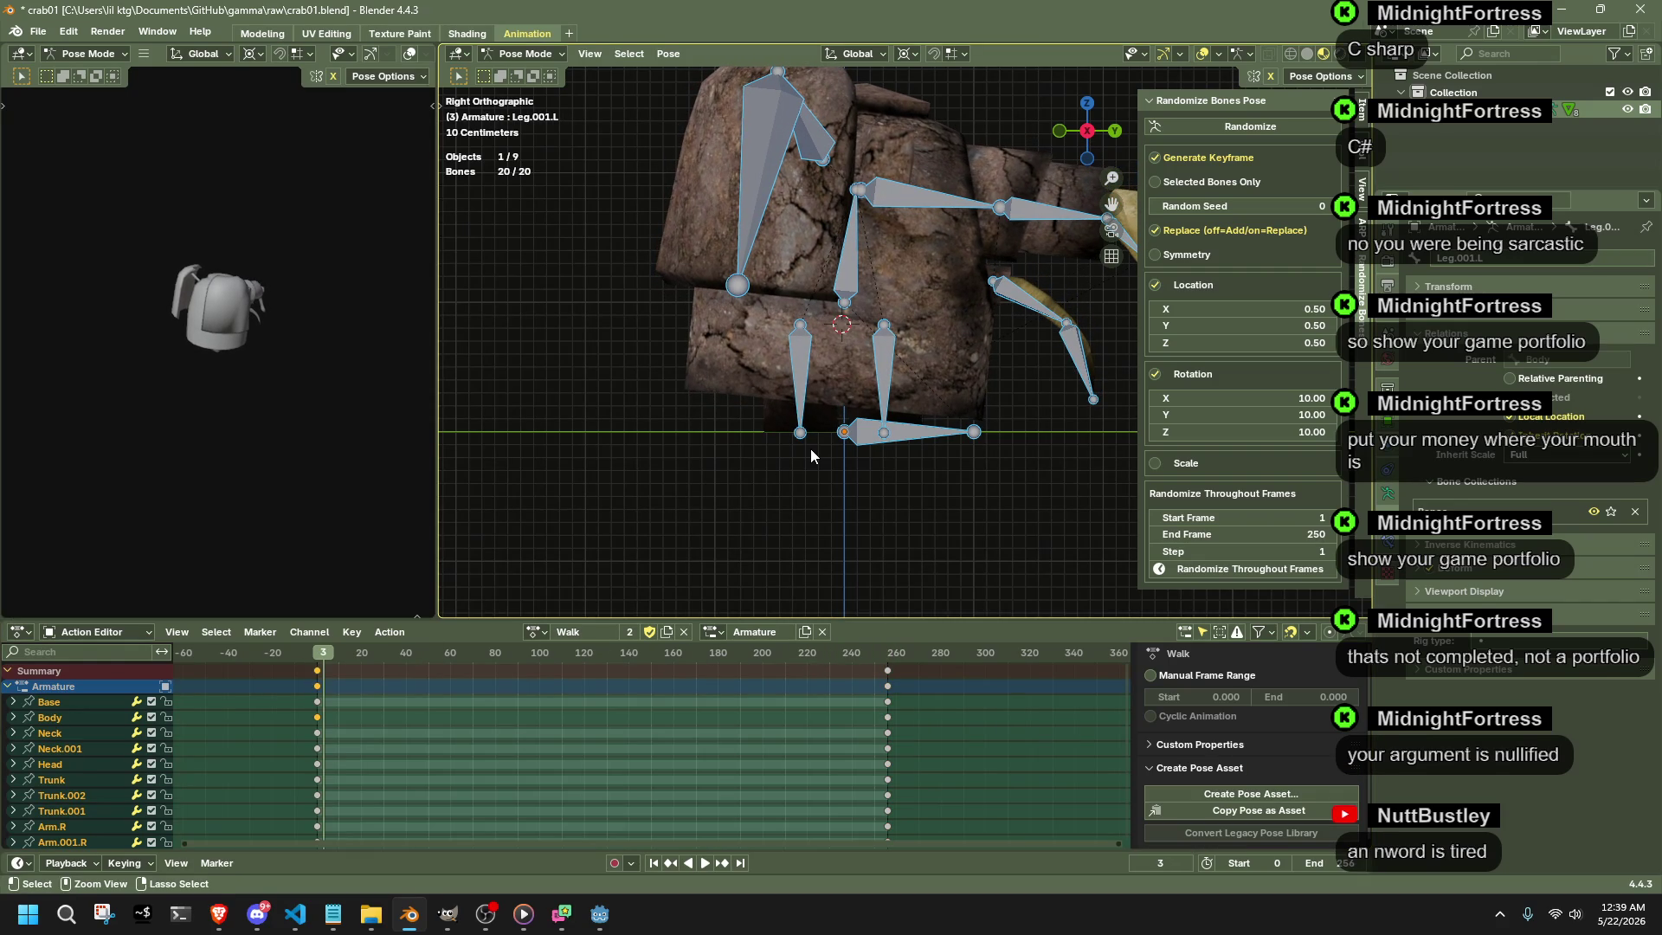
- Delete the frame-120 keyframes, play from frame 0 and clear the bone selection
left_click_drag(681, 766, 526, 659)
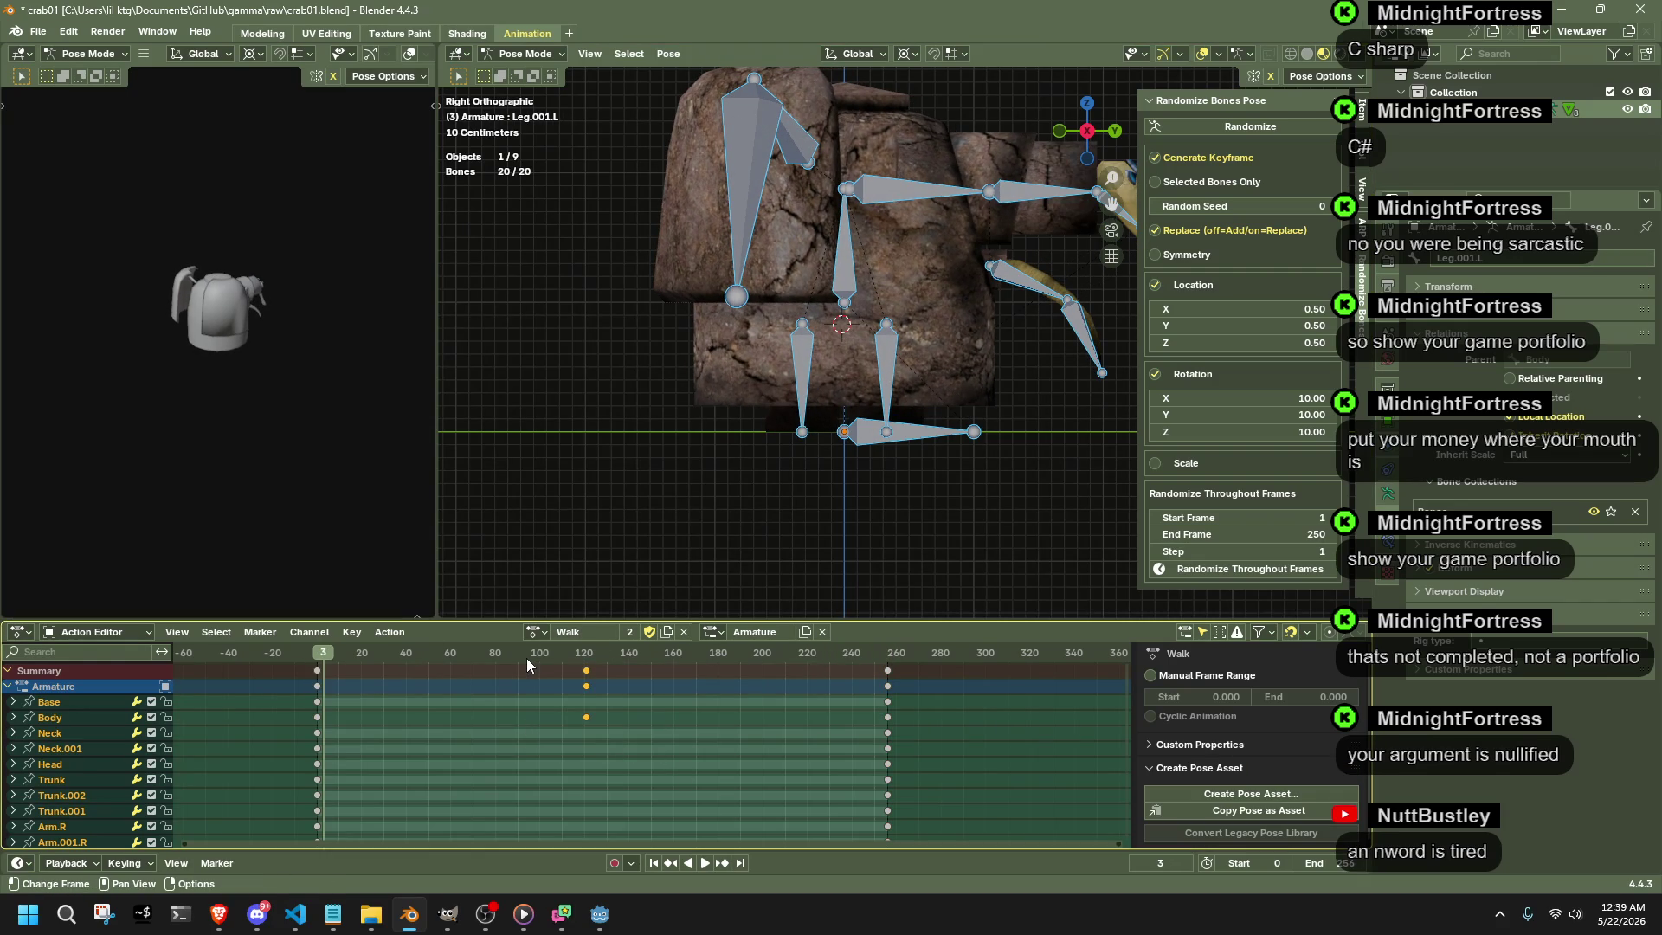
key("Delete")
left_click(319, 666)
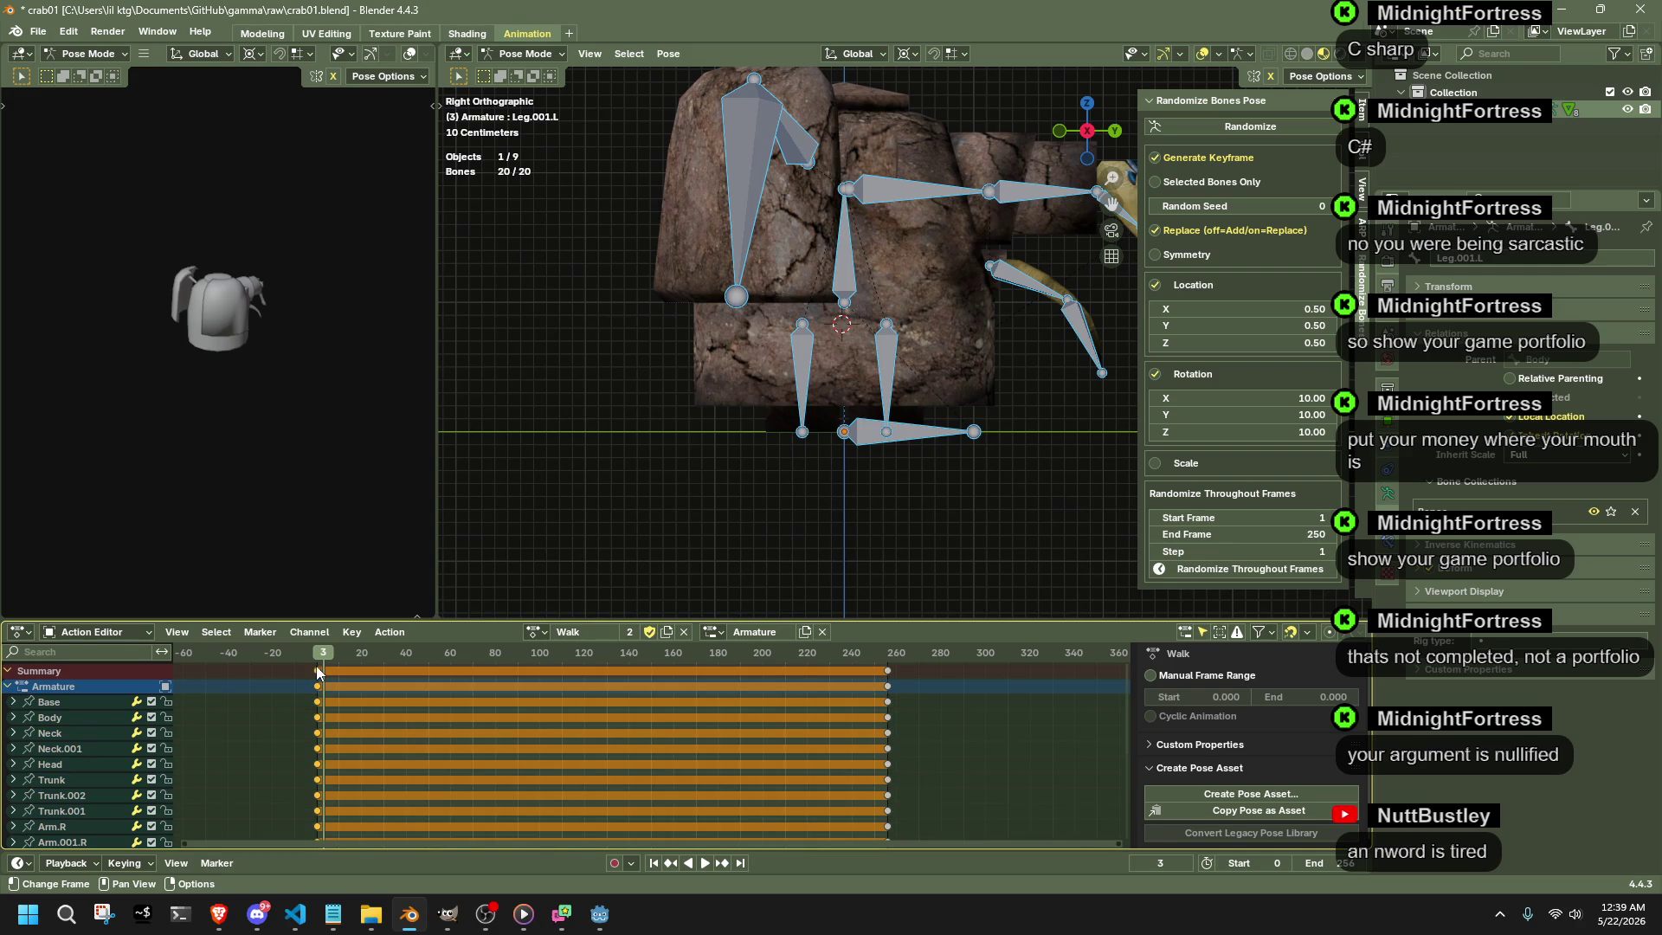
key("shift+Left")
key("space")
key("space")
left_click(776, 478)
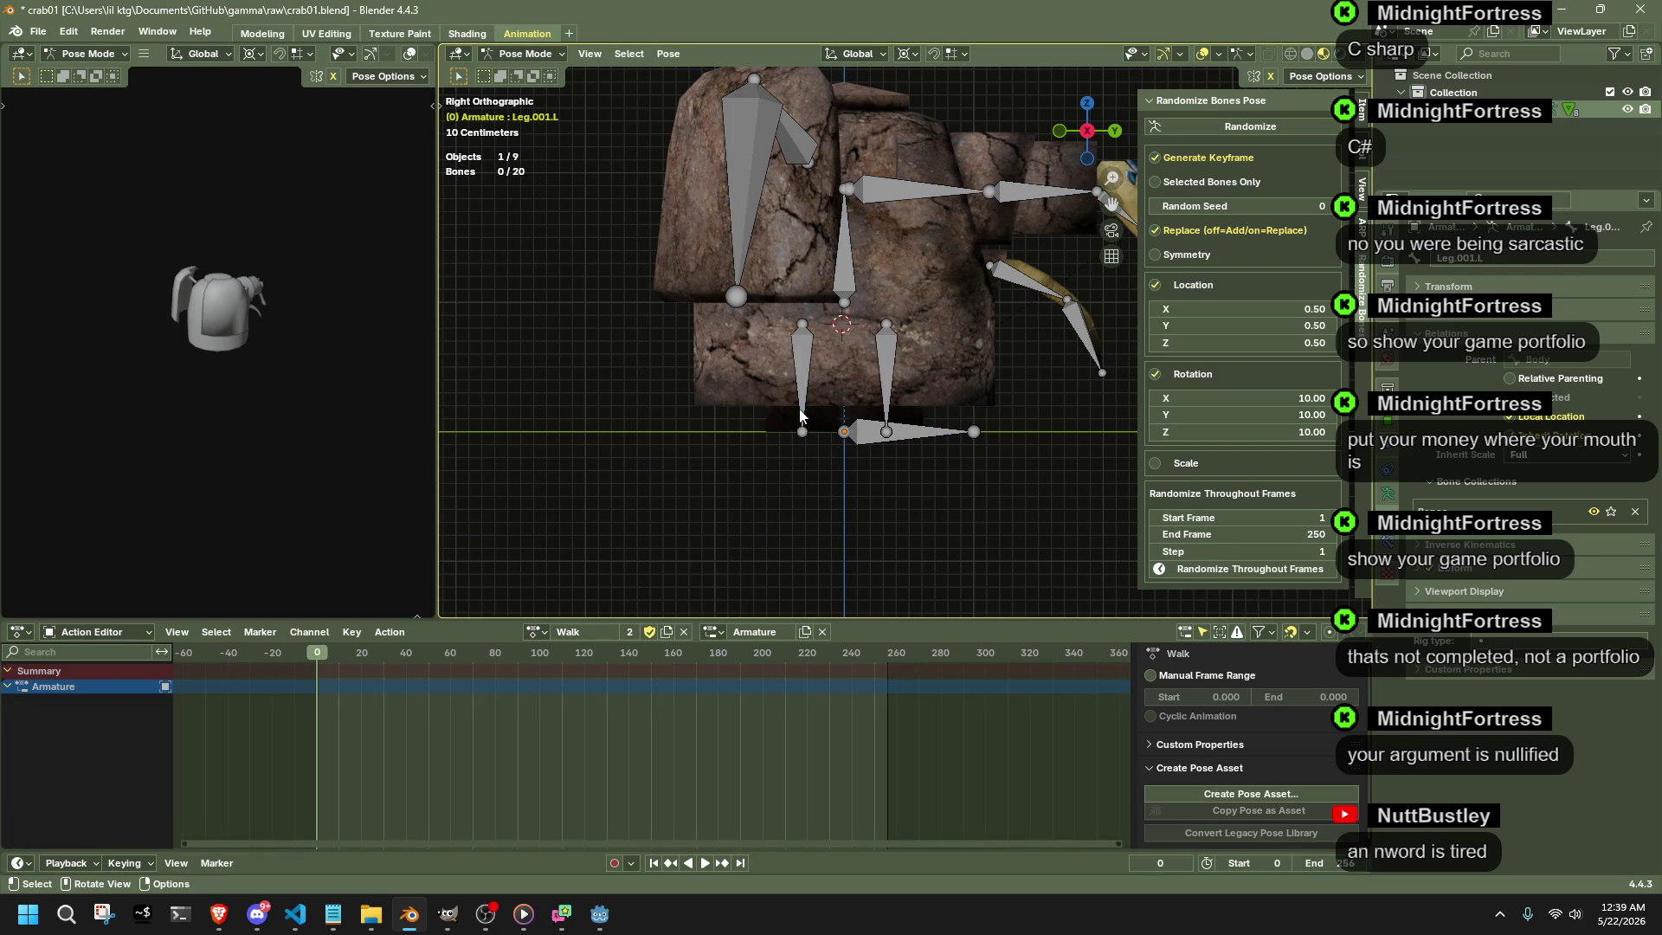
- Select both Leg bones and raise them vertically with G Z in side view
left_click(799, 417)
middle_click_drag(800, 416, 895, 390)
left_click(895, 389, "shift")
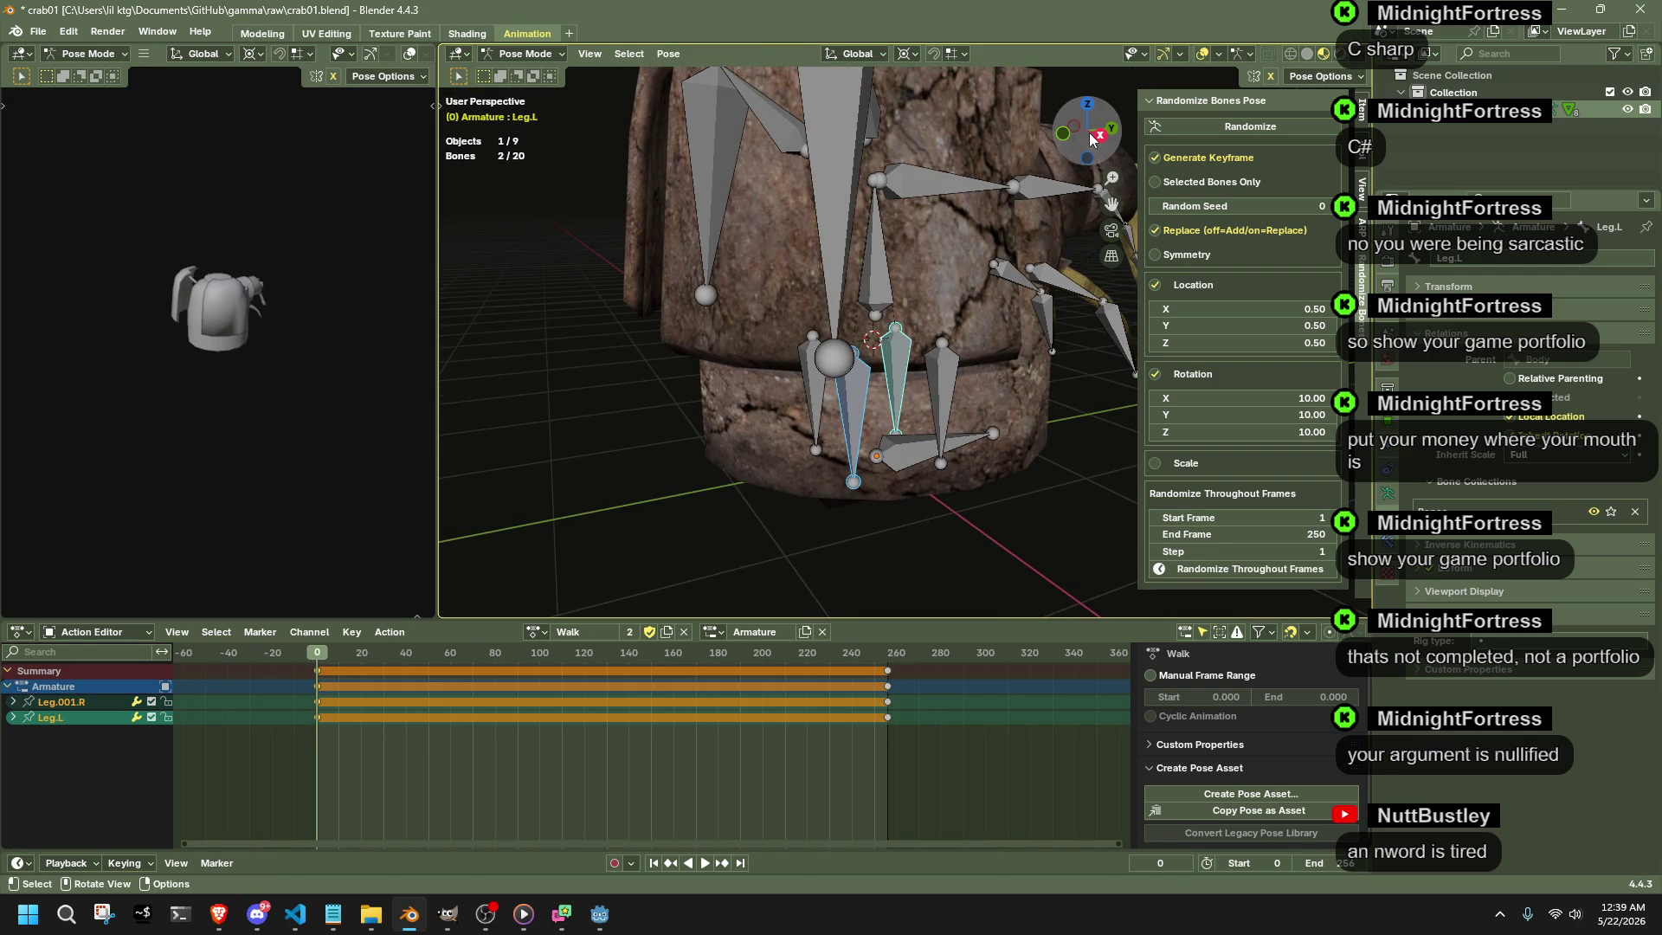
left_click(1094, 139)
key("g")
key("z")
left_click(975, 250)
mouse_move(974, 251)
middle_mouse_down()
mouse_move(964, 303)
mouse_move(1045, 263)
mouse_move(1059, 376)
middle_mouse_up()
left_click(1045, 491)
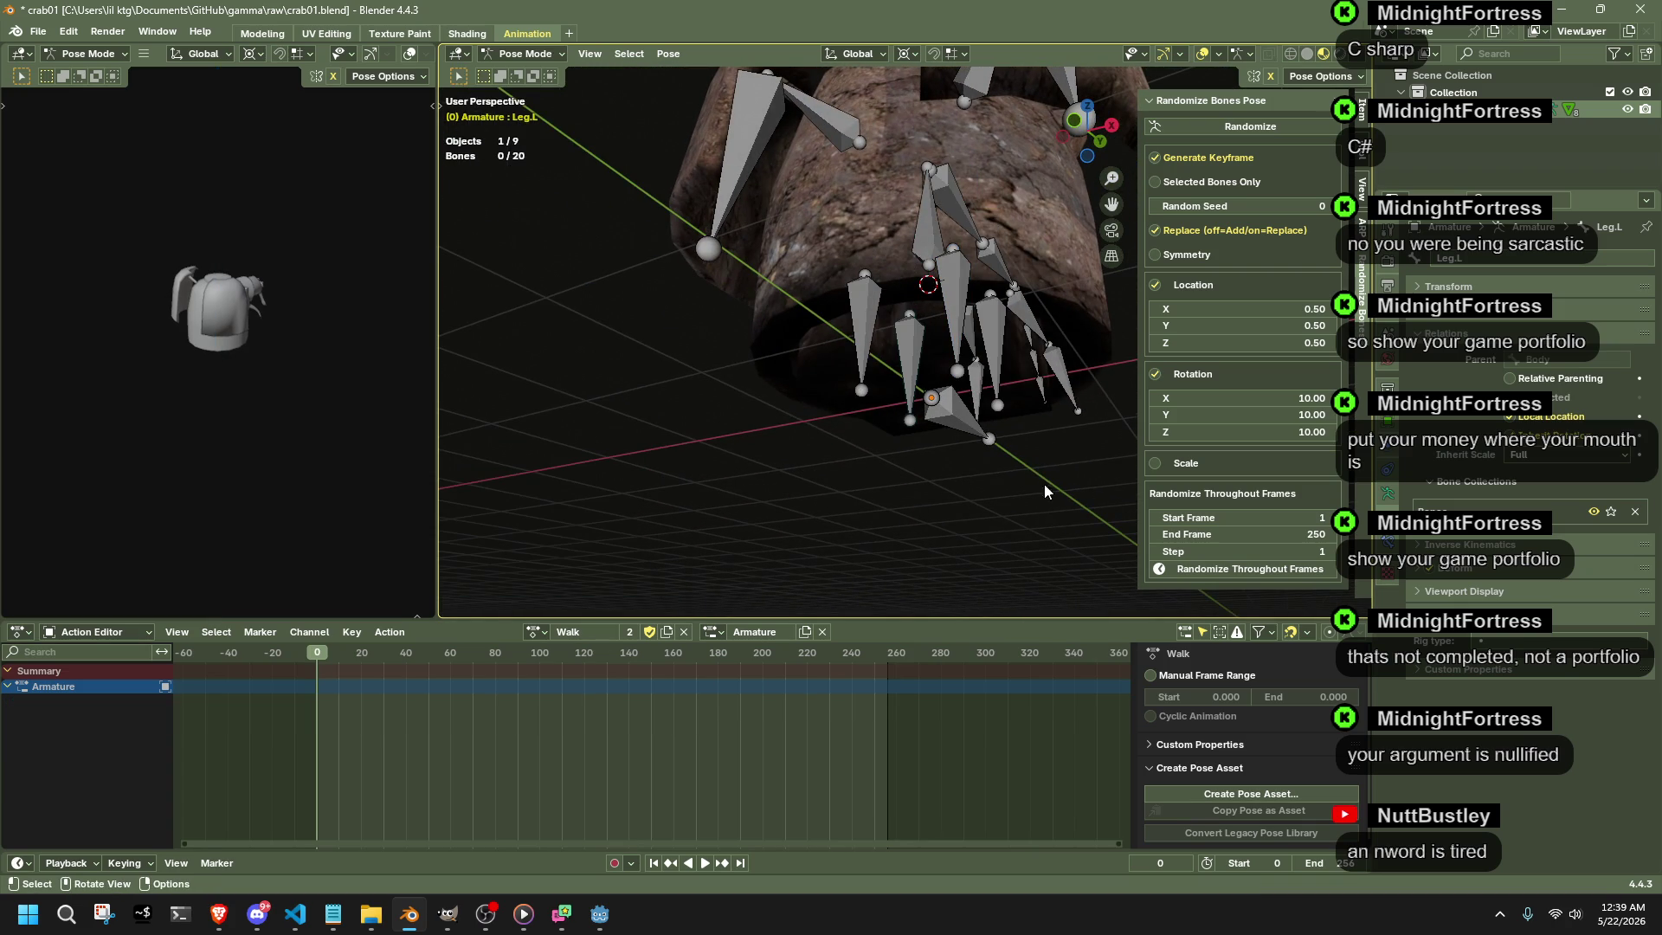
- Select both Leg.001 bones and move them to a new height with G Z
left_click(961, 326)
left_click_drag(960, 325, 1238, 61)
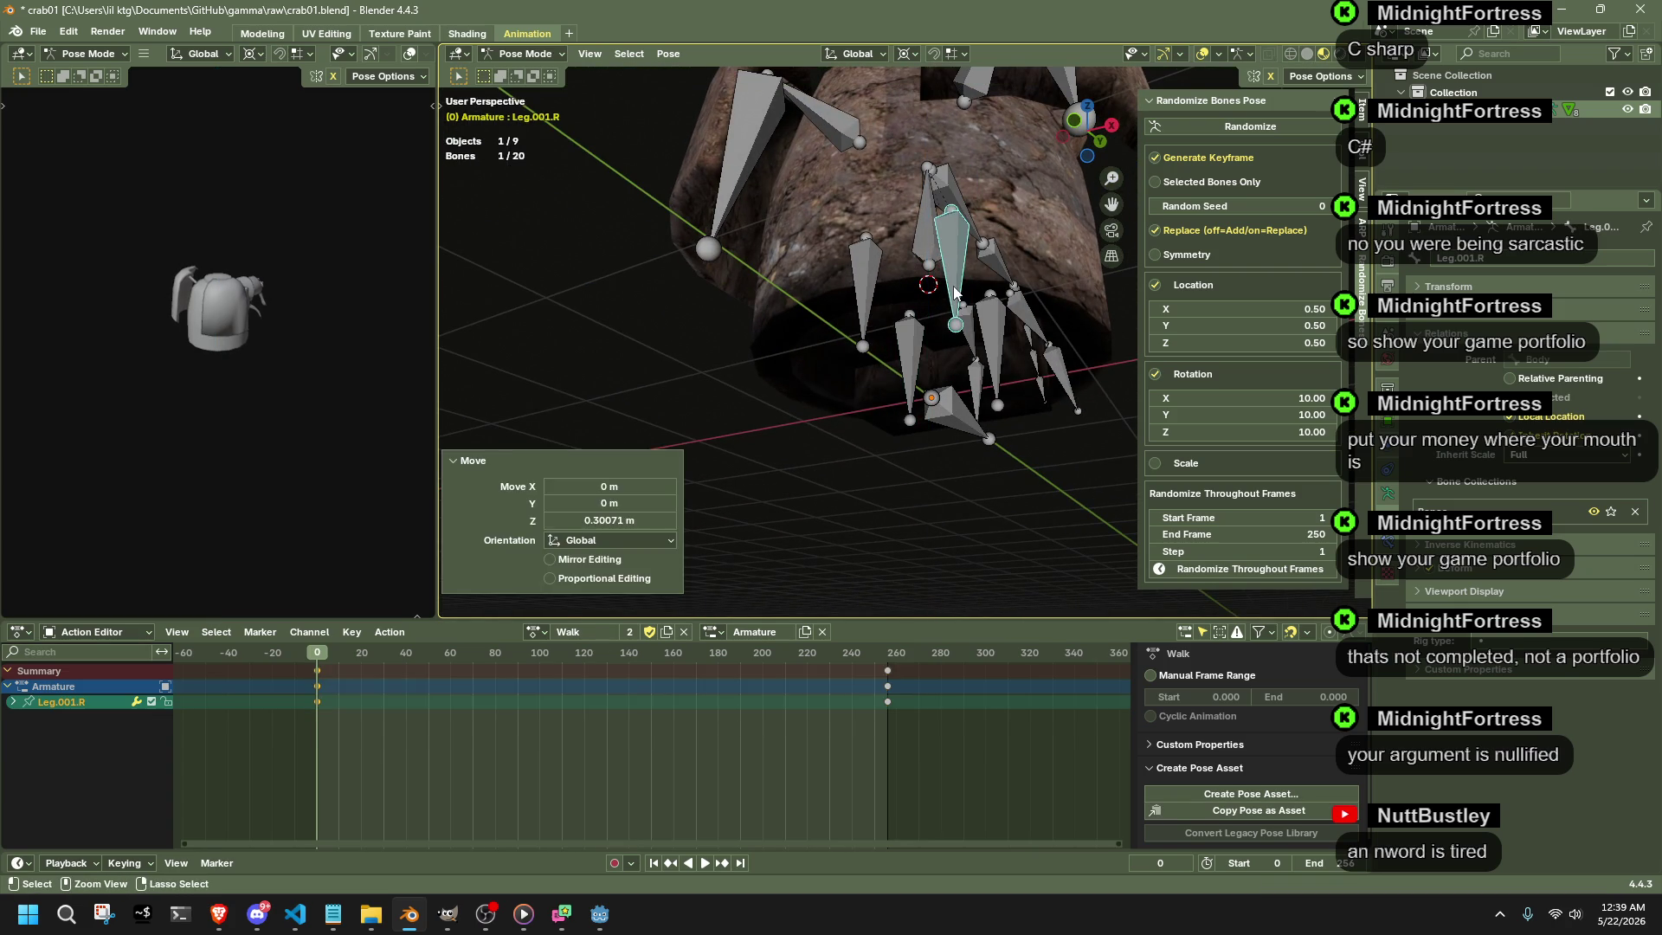
key("ctrl+z")
left_click(910, 357, "shift")
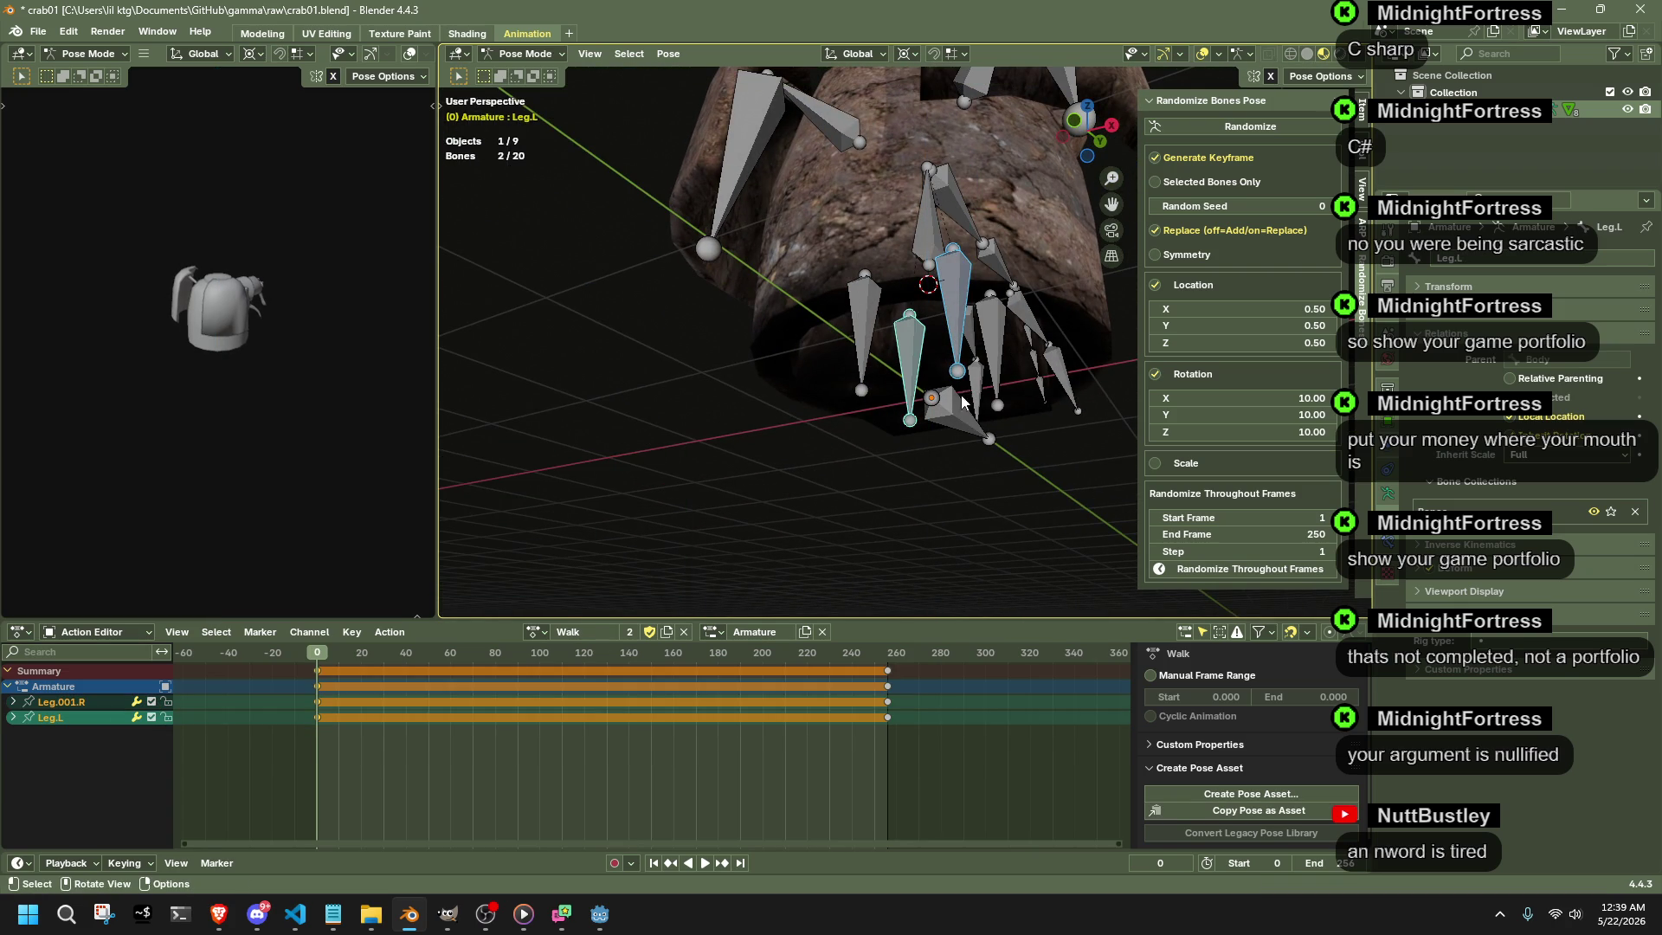
left_click(1111, 128)
key("g")
key("z")
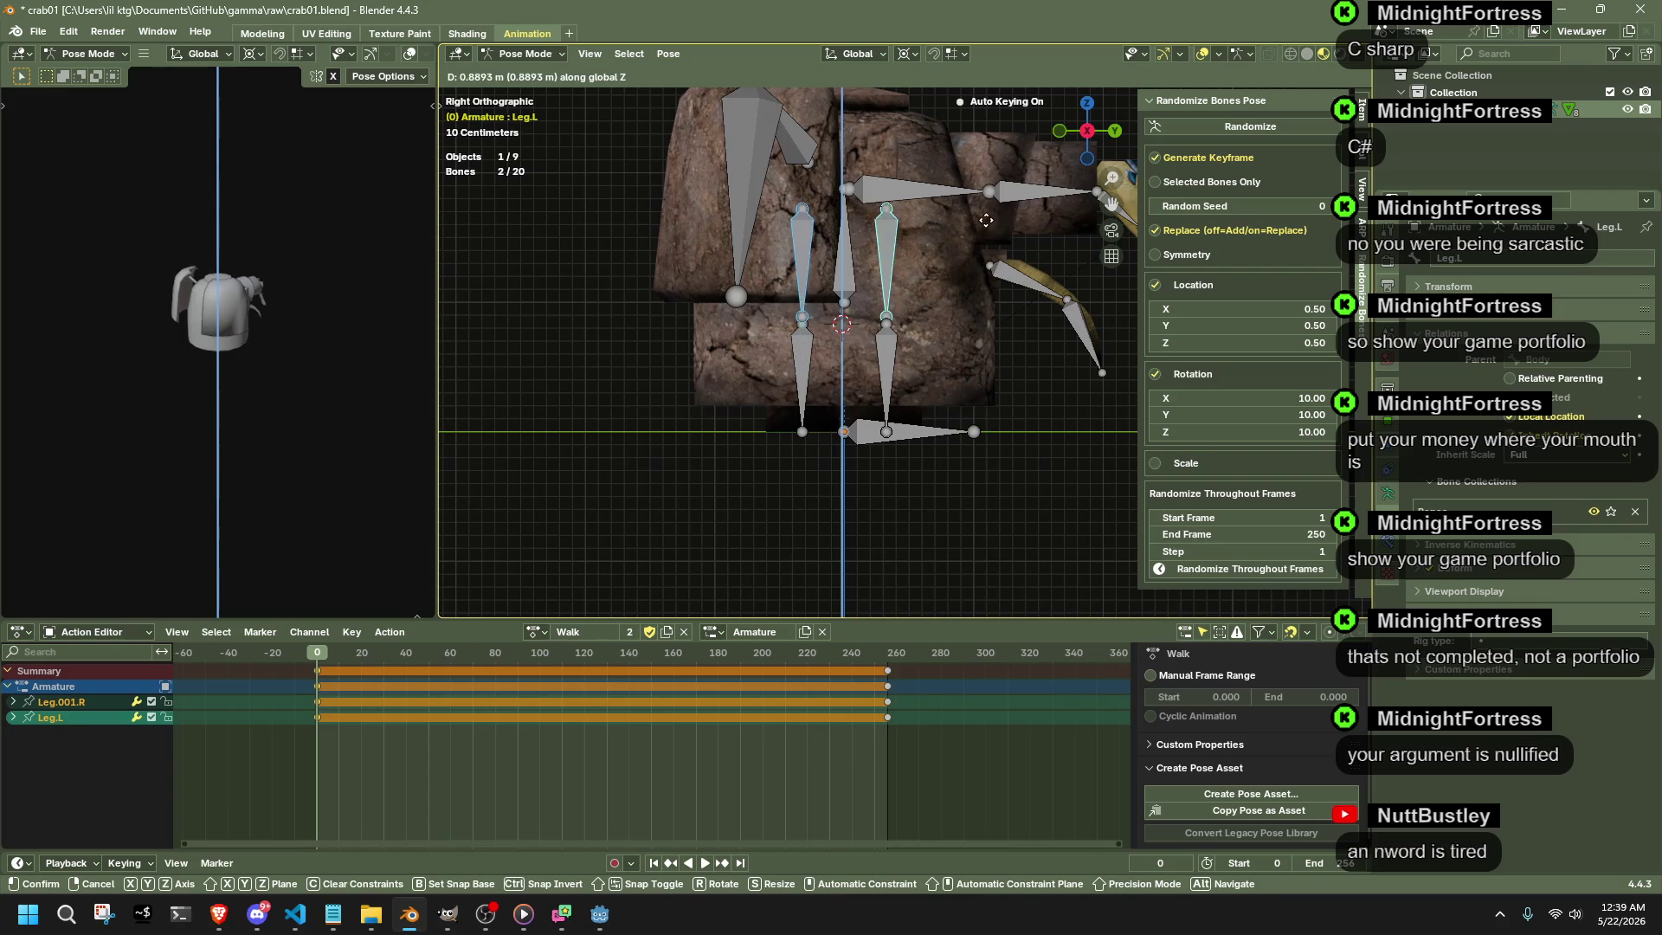
left_click(984, 228)
mouse_move(984, 229)
middle_mouse_down()
mouse_move(963, 512)
mouse_move(987, 516)
mouse_move(793, 547)
mouse_move(813, 443)
mouse_move(1030, 224)
middle_mouse_up()
left_click(963, 511)
- From Right view, move the Arm.001.R bone about -0.41 m Y and -0.27 m Z
left_click(1069, 130)
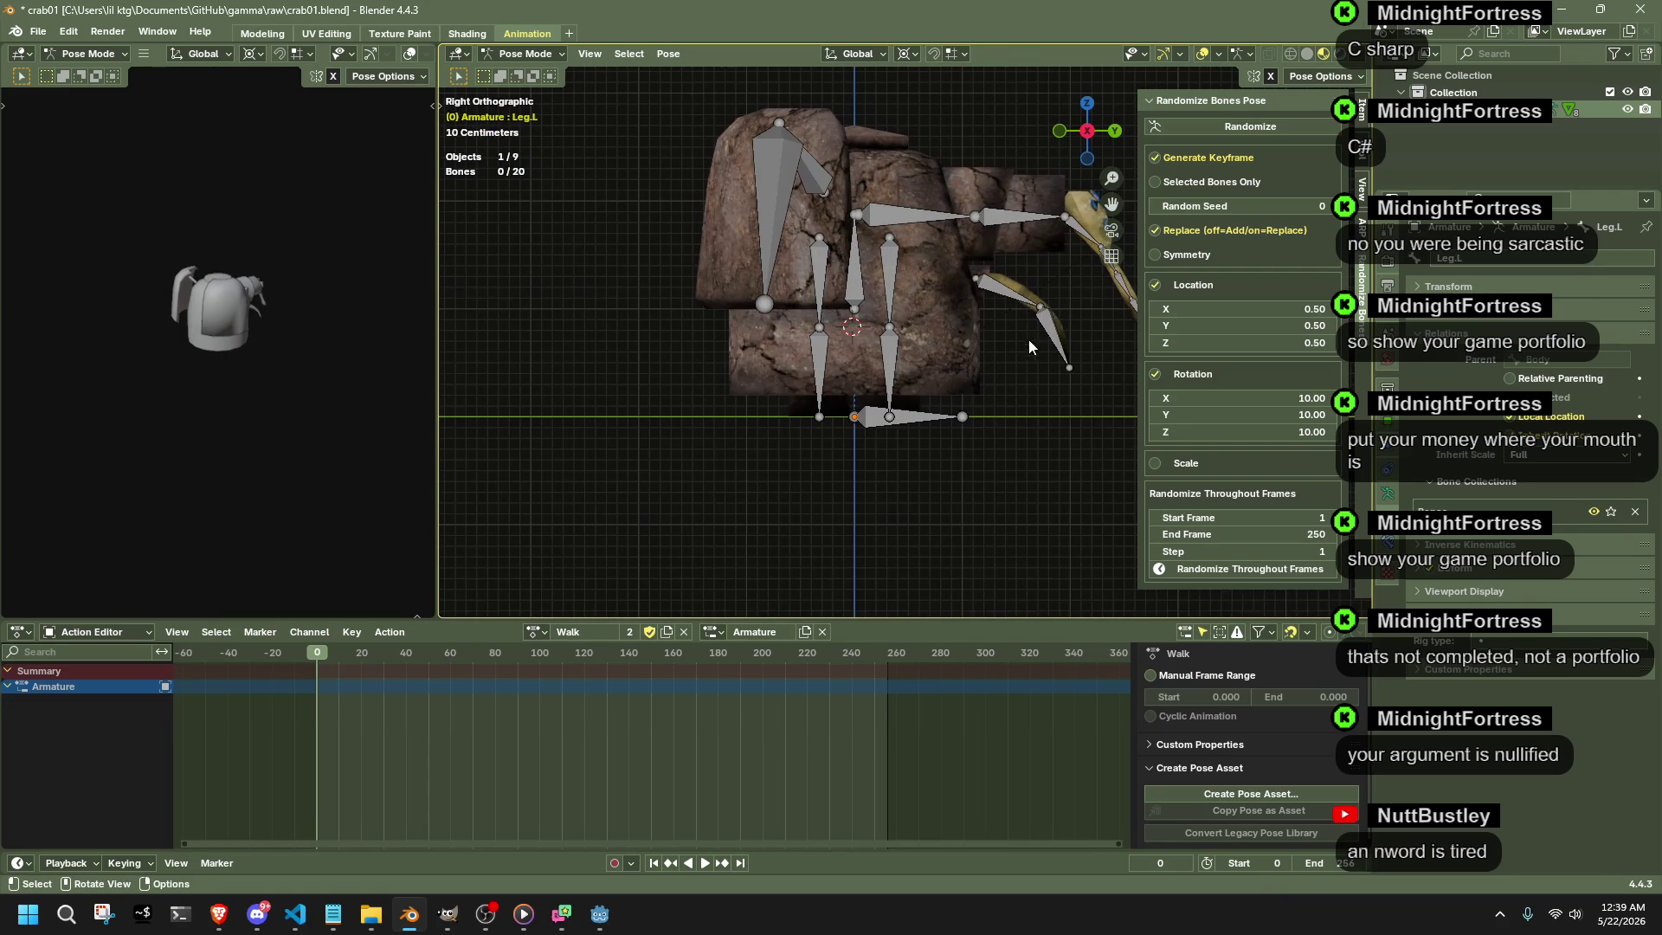
left_click(1035, 340)
key("g")
left_click(1026, 394)
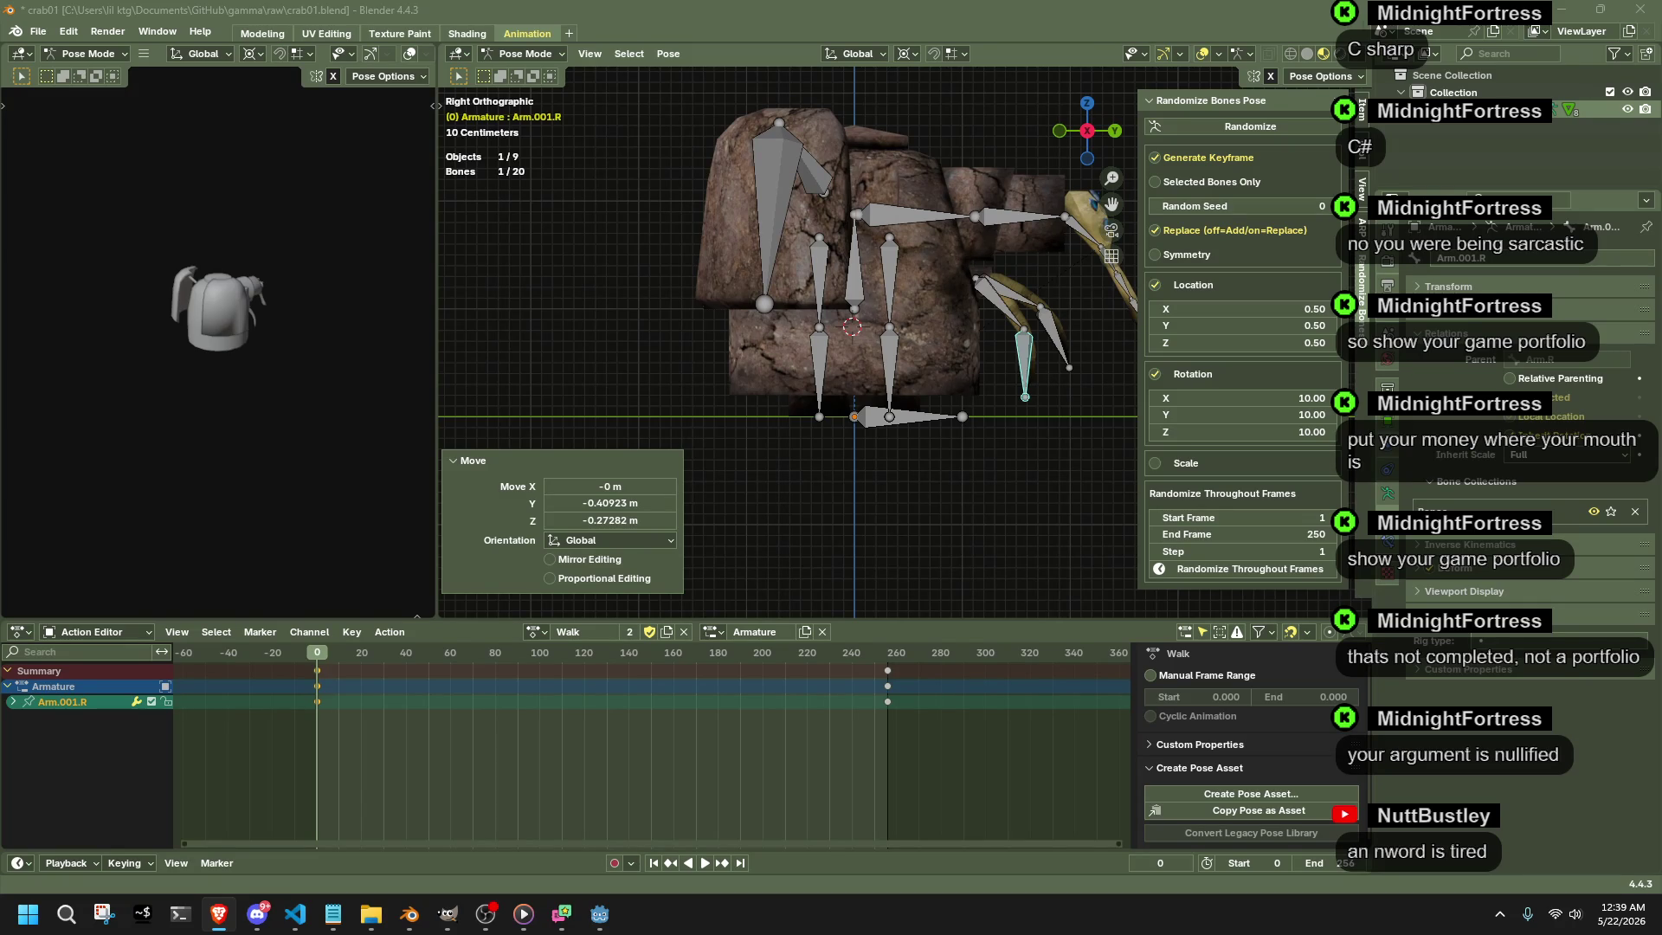
scroll(1035, 357, "up", 2)
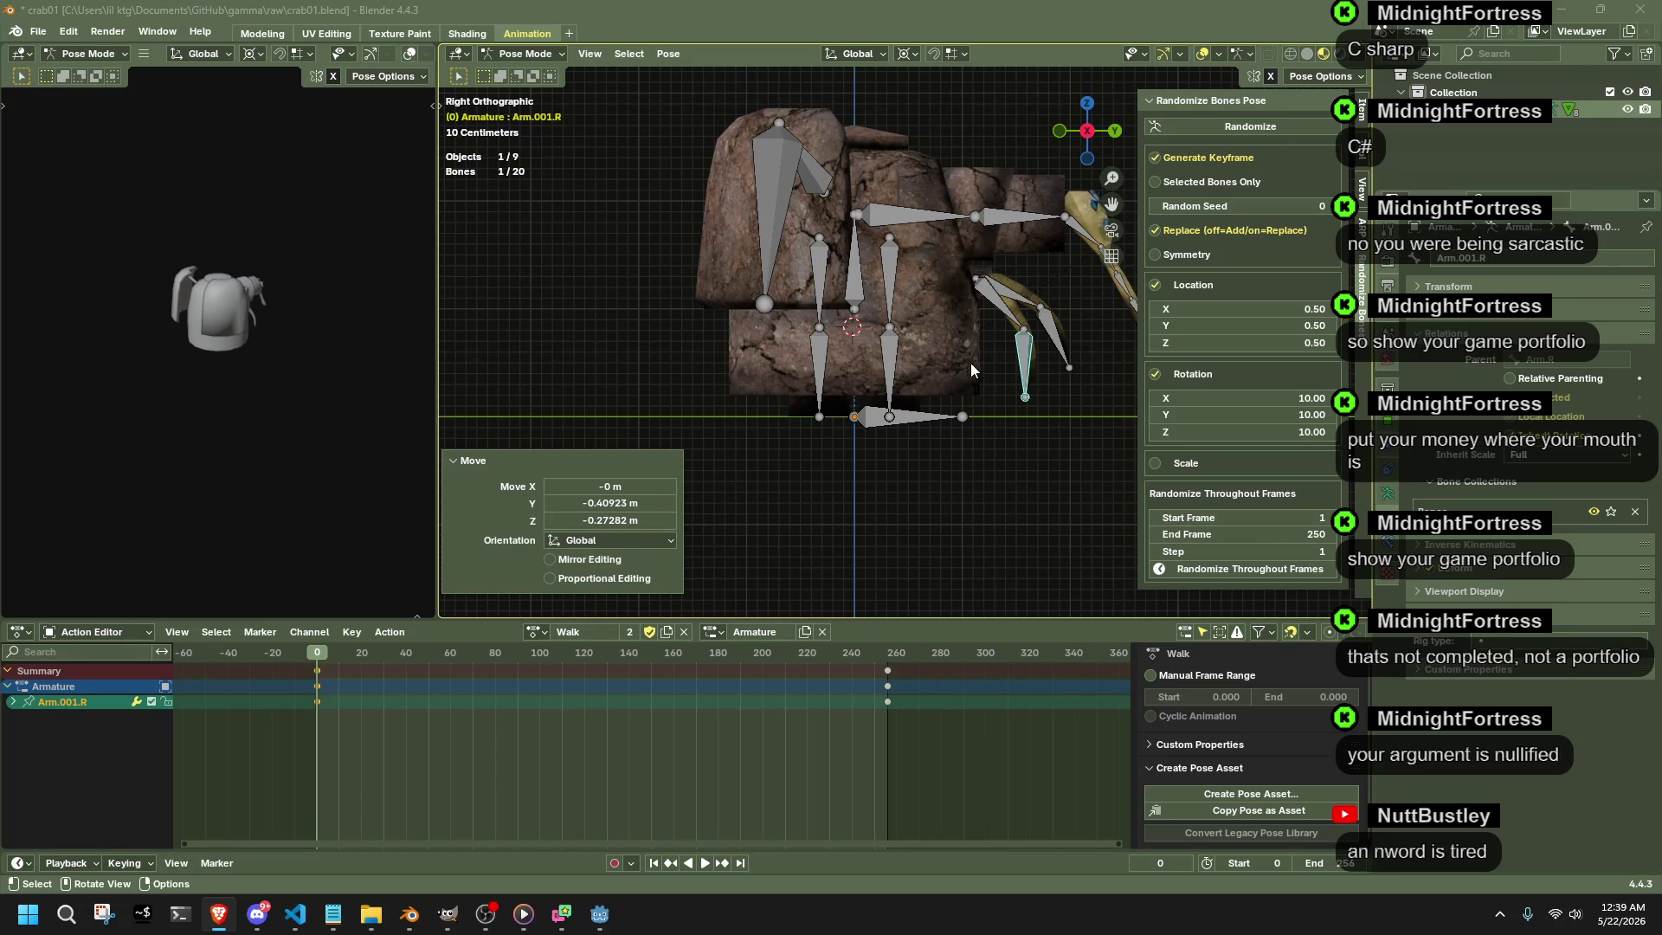
scroll(969, 363, "up", 2)
- Bend Arm.001.R and then Arm.001.L into new Walk poses with Auto IK and auto keying
middle_click_drag(1048, 382, 857, 427, "shift")
key("g")
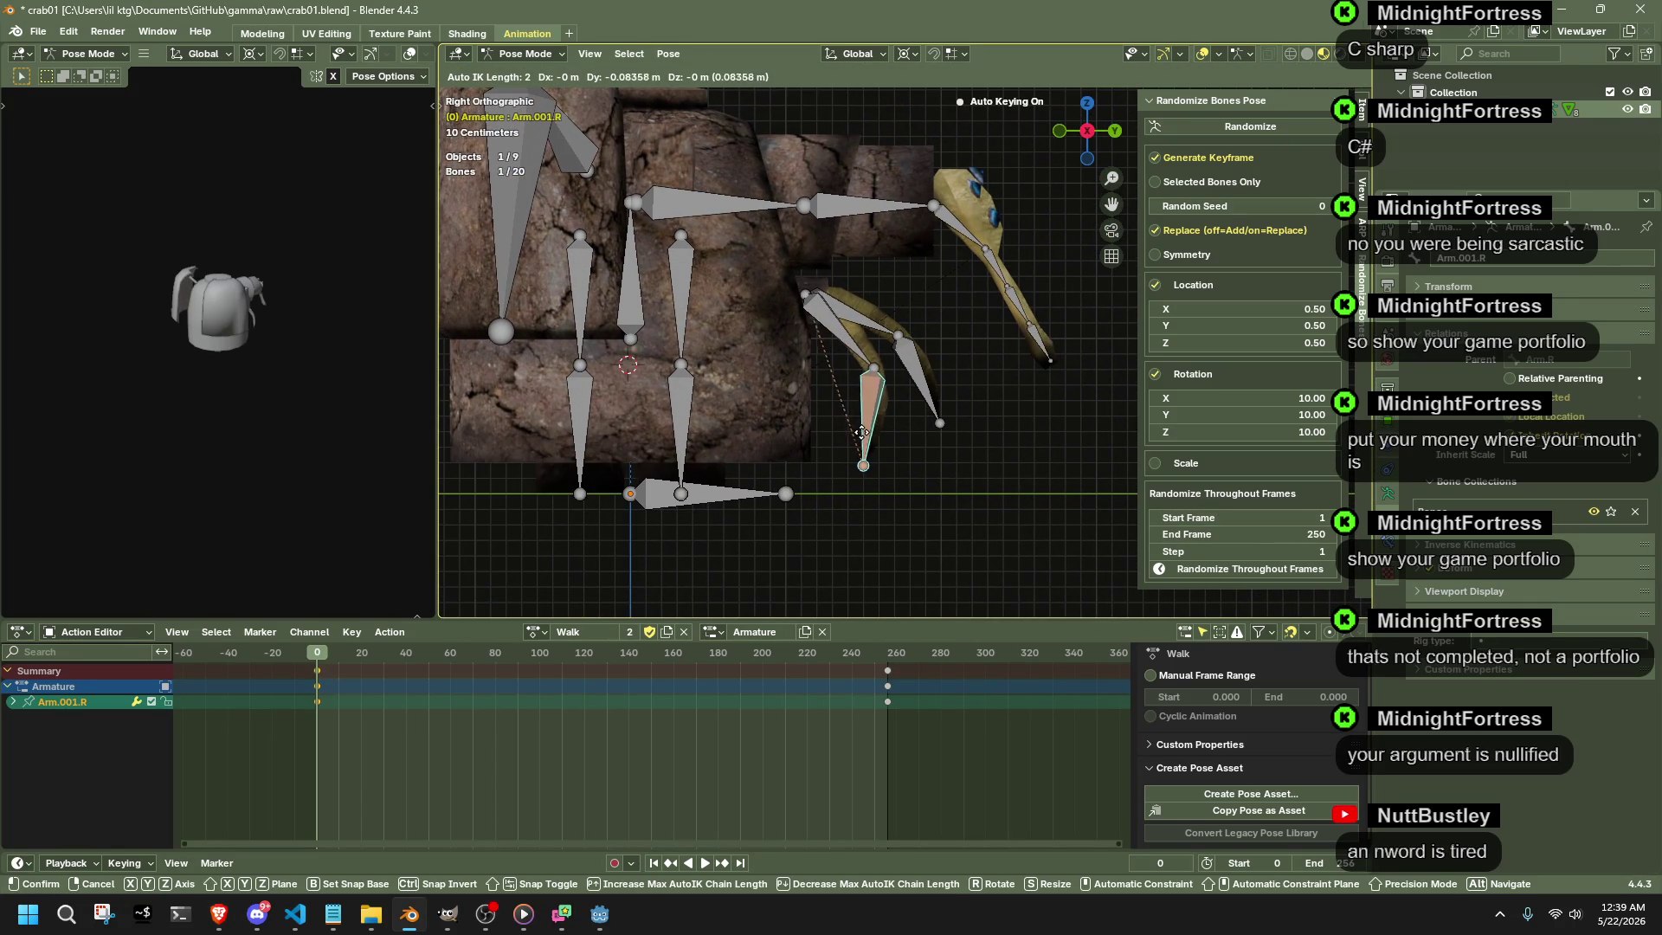
left_click(844, 444)
left_click(917, 391)
key("g")
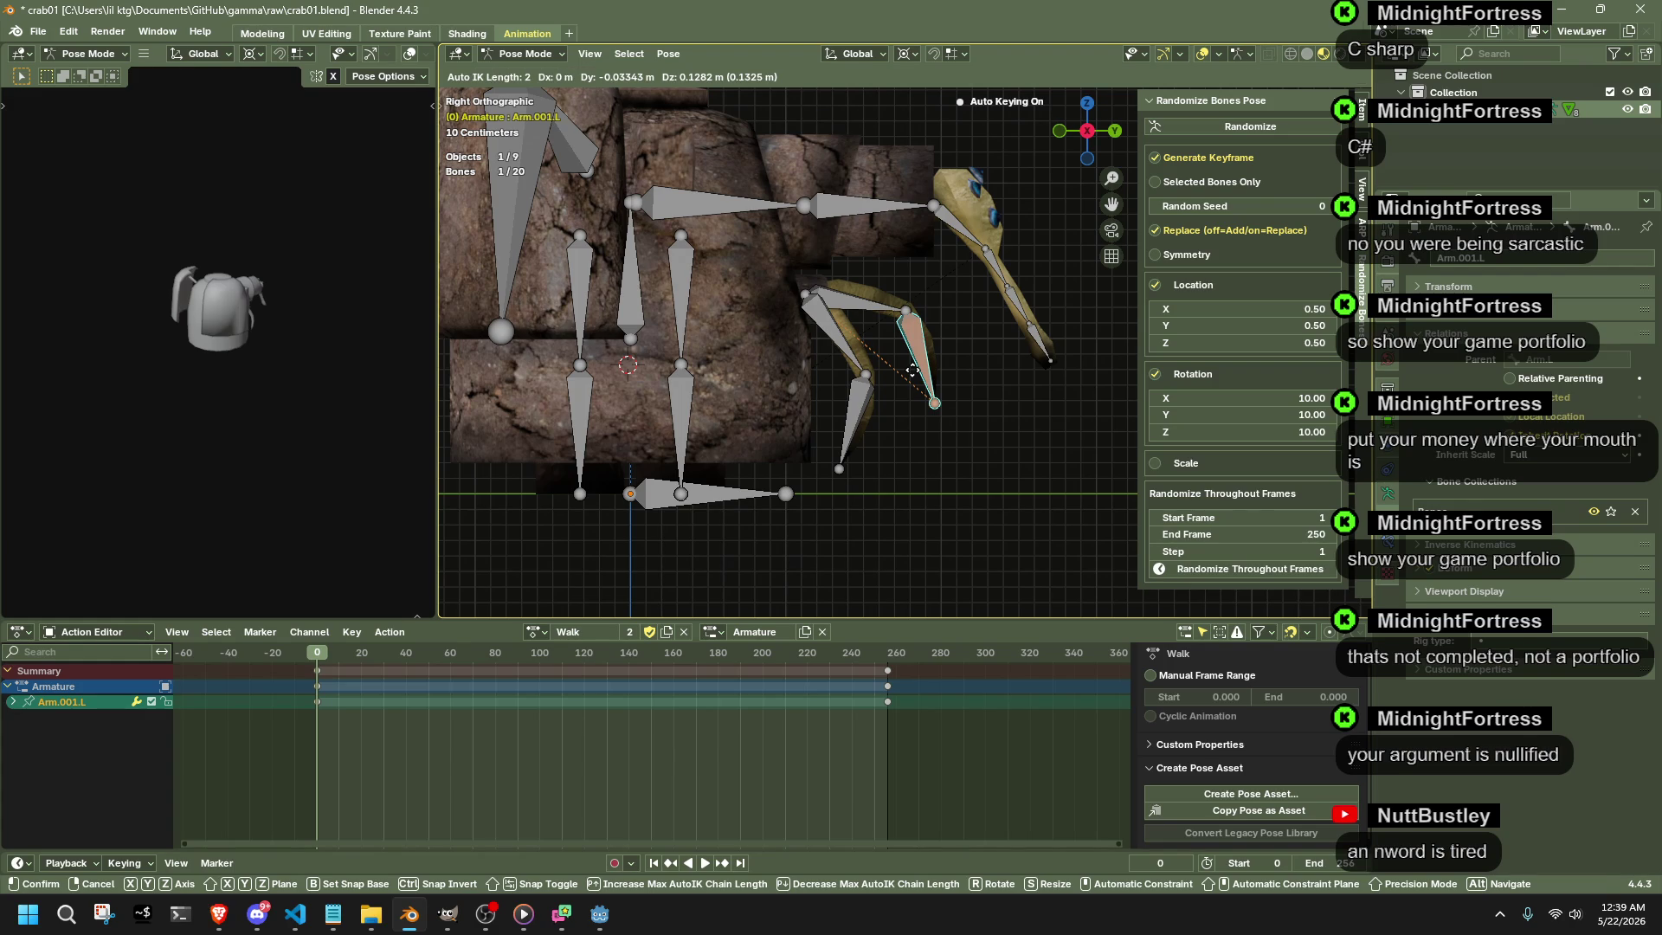
left_click(913, 370)
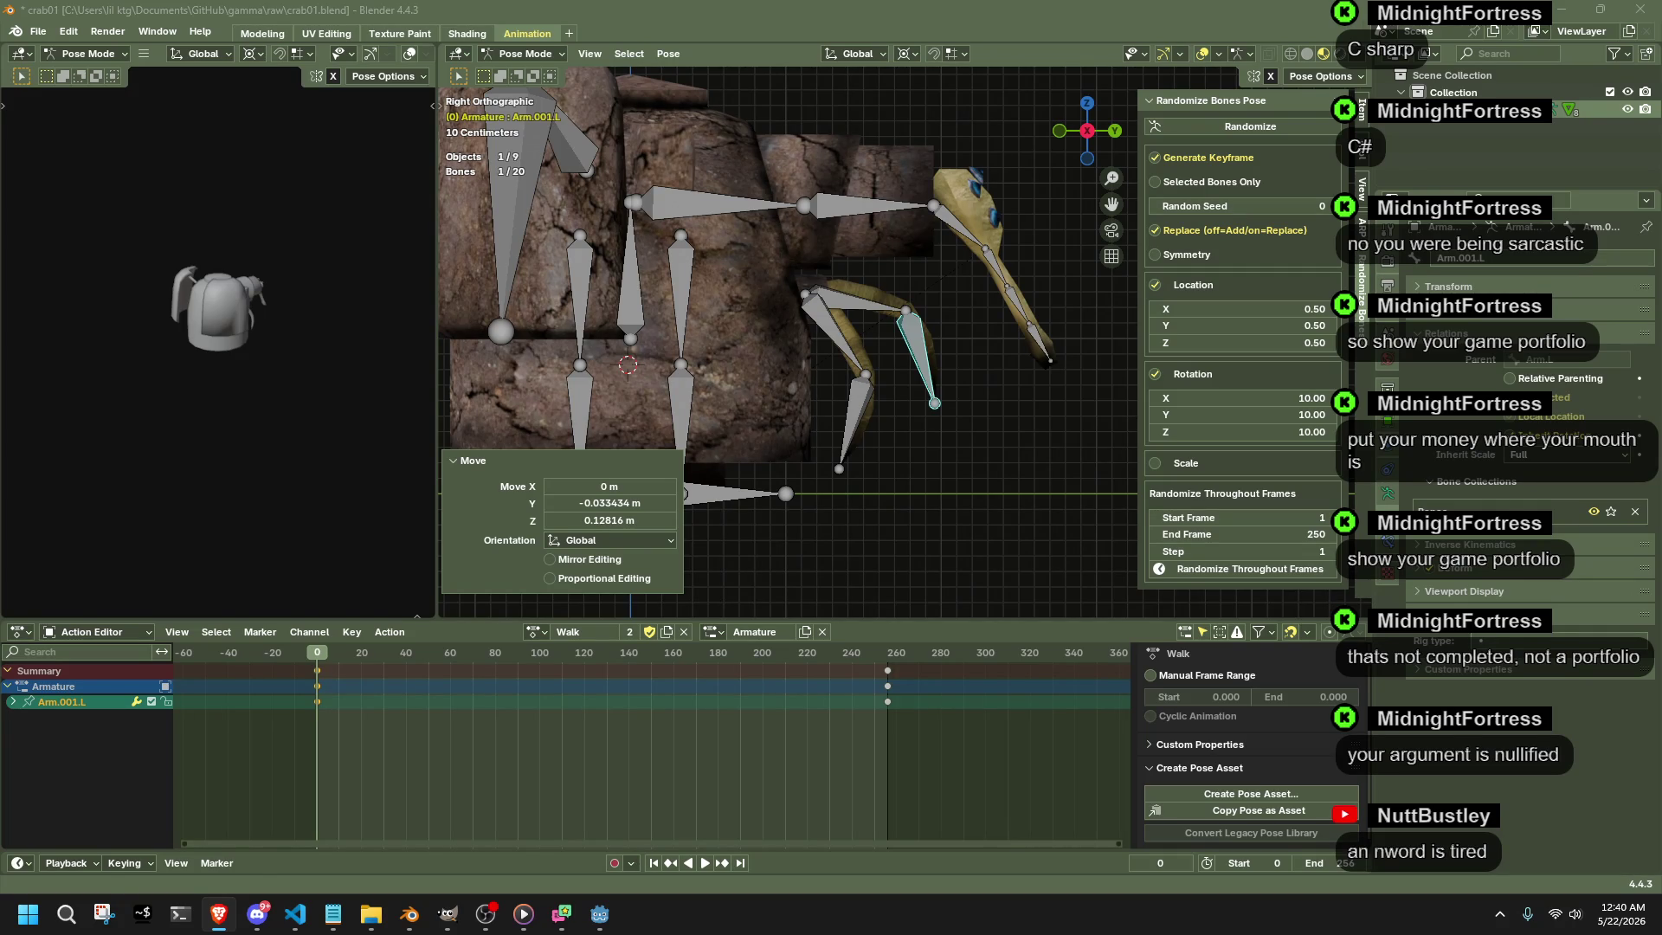
- Pull the arm bone further into position and start lowering the neck bone
mouse_move(868, 434)
left_mouse_down()
mouse_move(953, 380)
mouse_move(948, 418)
left_mouse_up()
left_click(987, 421)
mouse_move(885, 214)
left_mouse_down()
mouse_move(874, 229)
mouse_move(942, 232)
left_mouse_up()
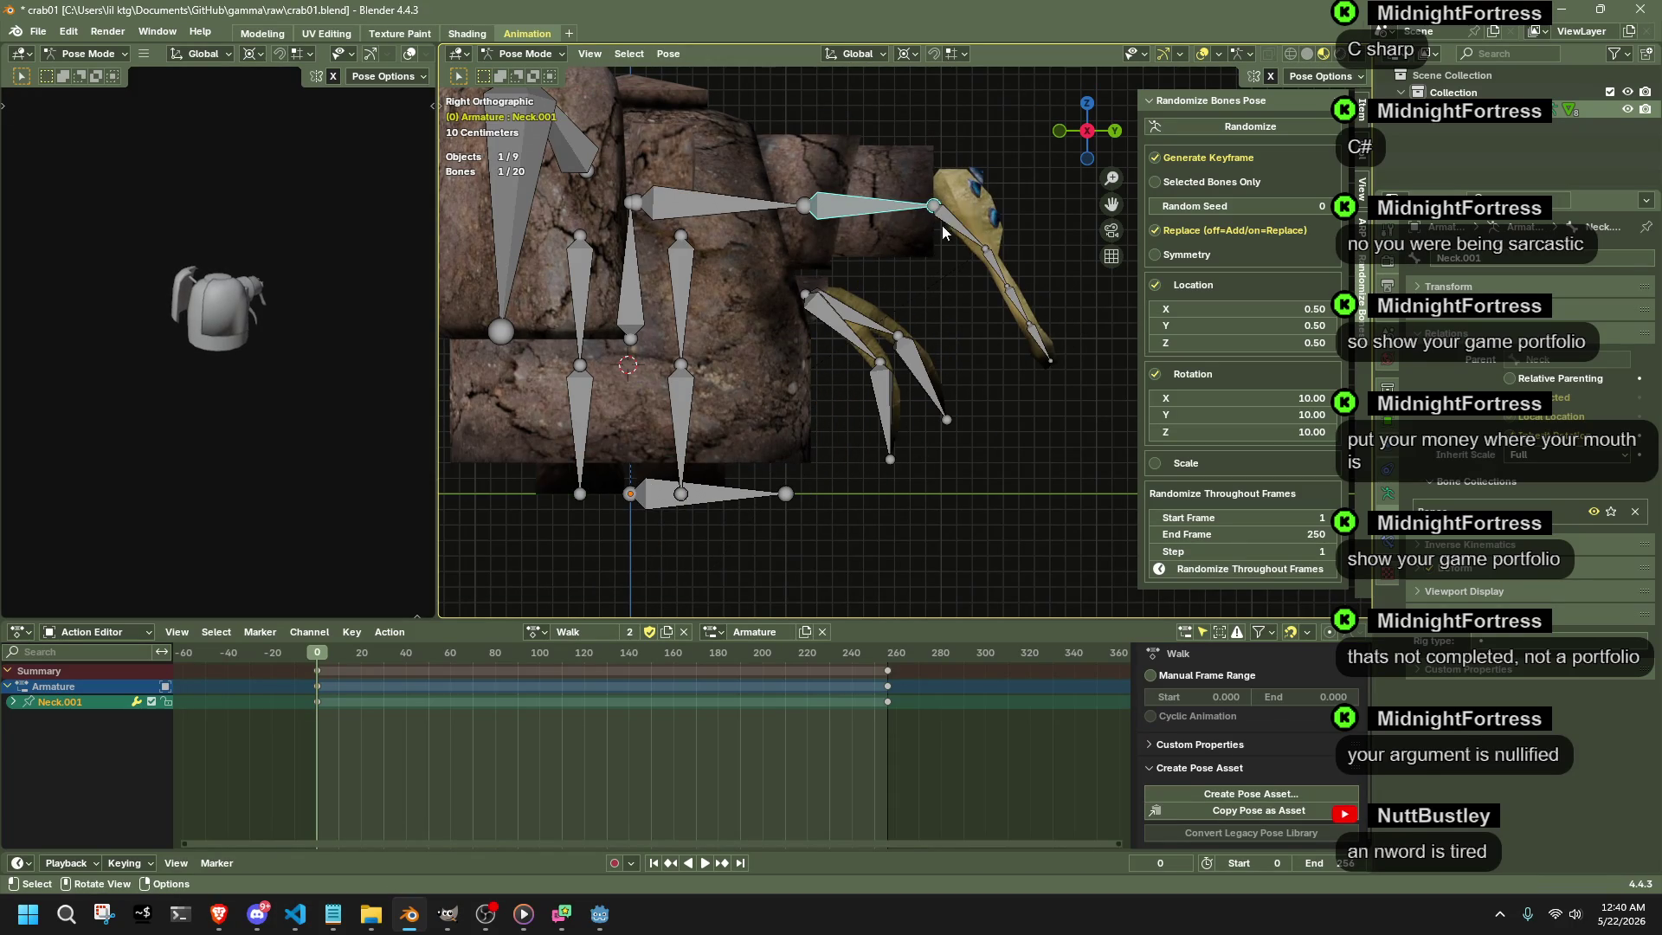
- Tilt Neck.001 −7.63° about X and lower it, keyed near frame 0
key("g")
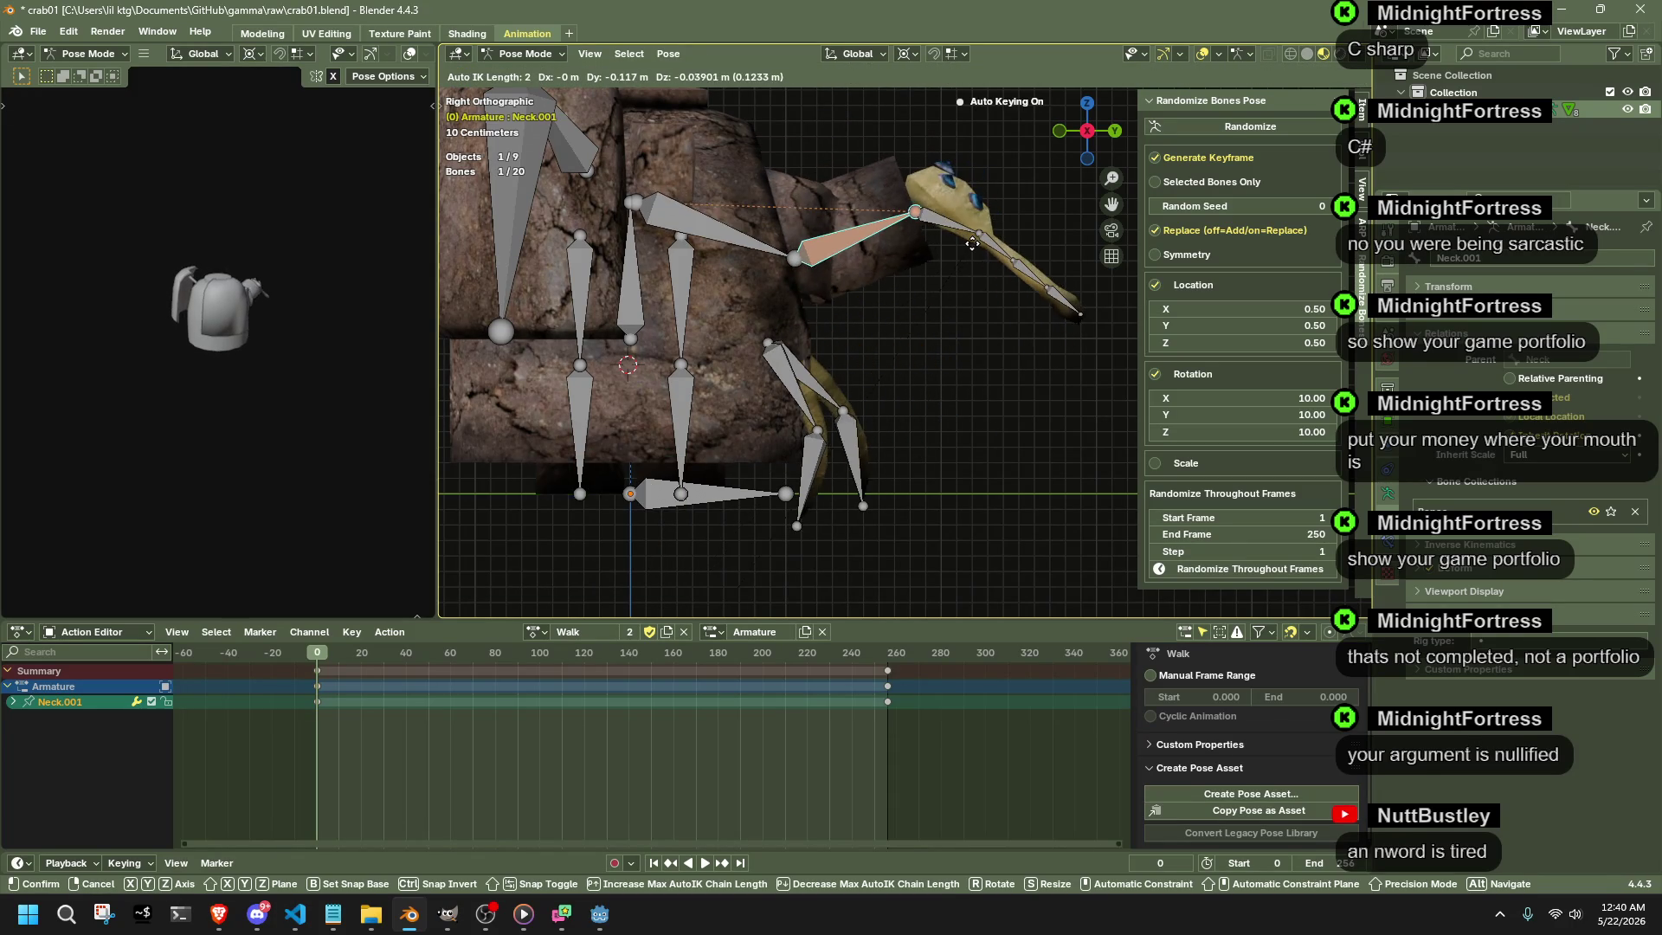
key("Escape")
key("r")
key("x")
left_click(969, 254)
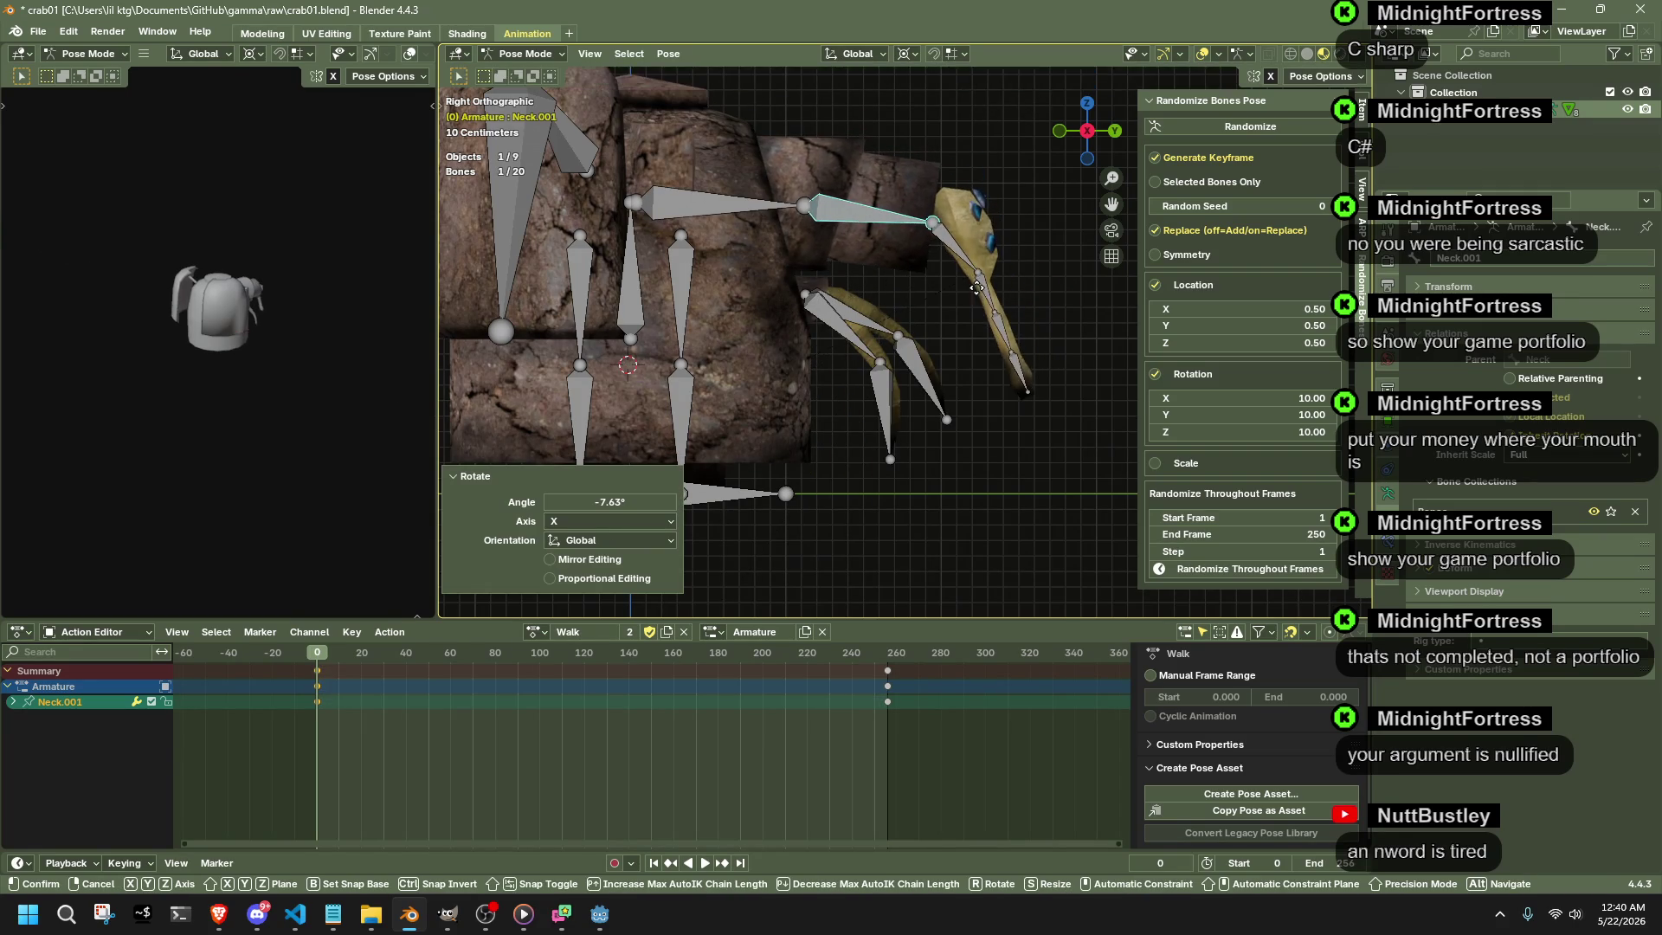
key("g")
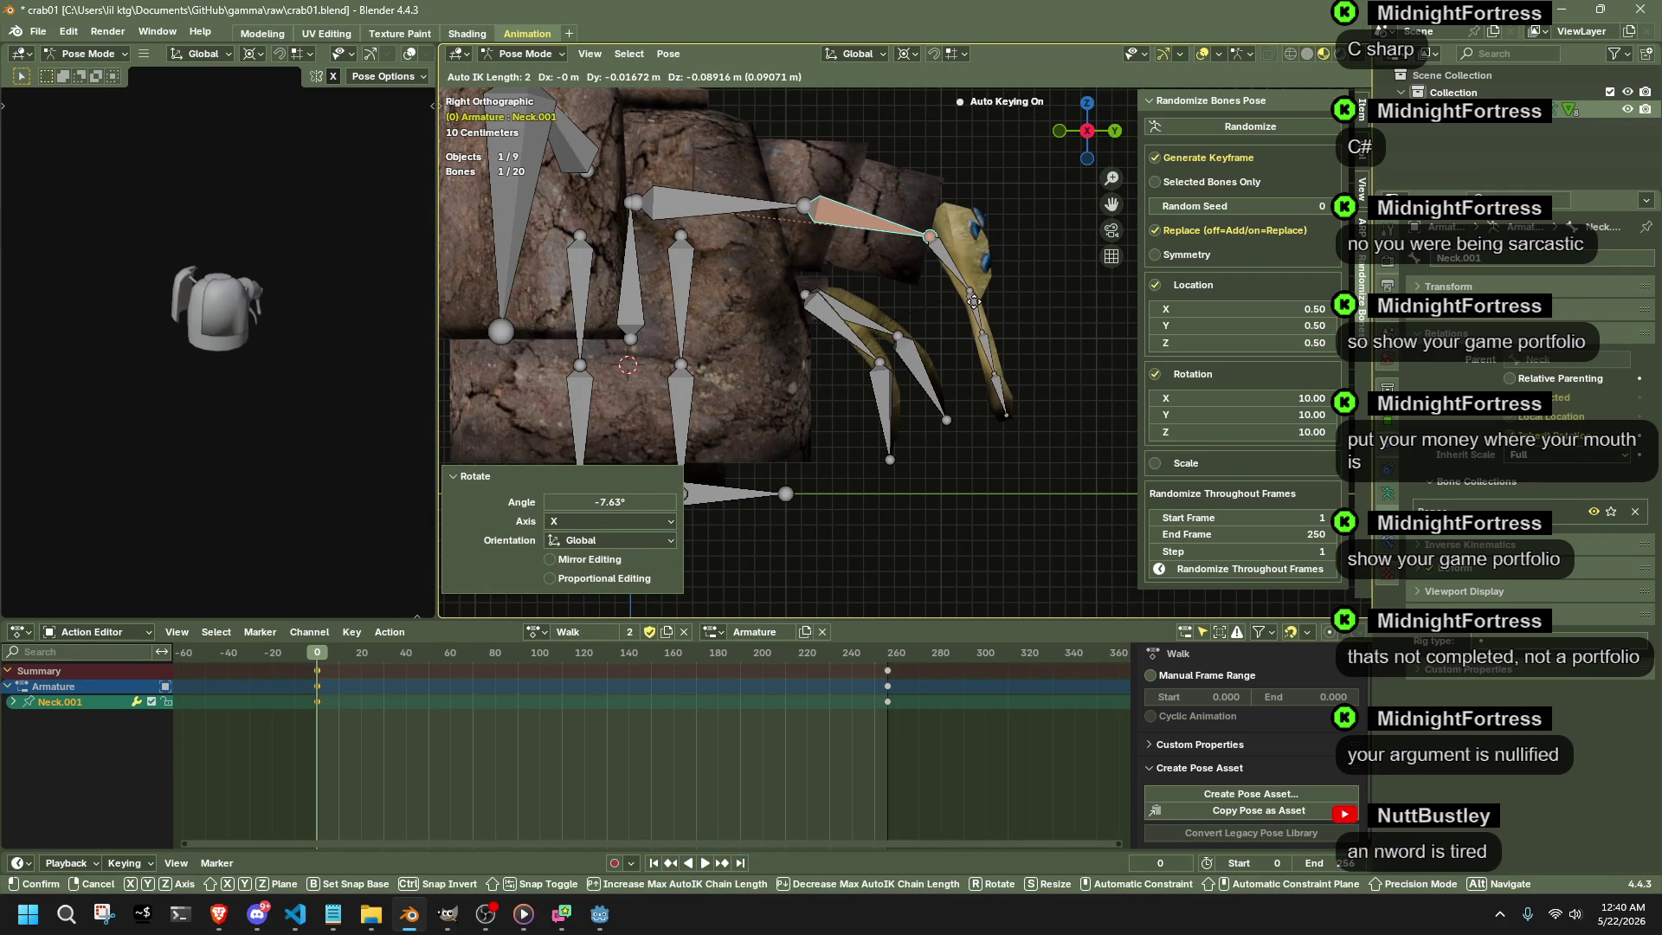
left_click(984, 261)
- Preview playback briefly, move to frame 10 and begin repositioning the neck there
key("space")
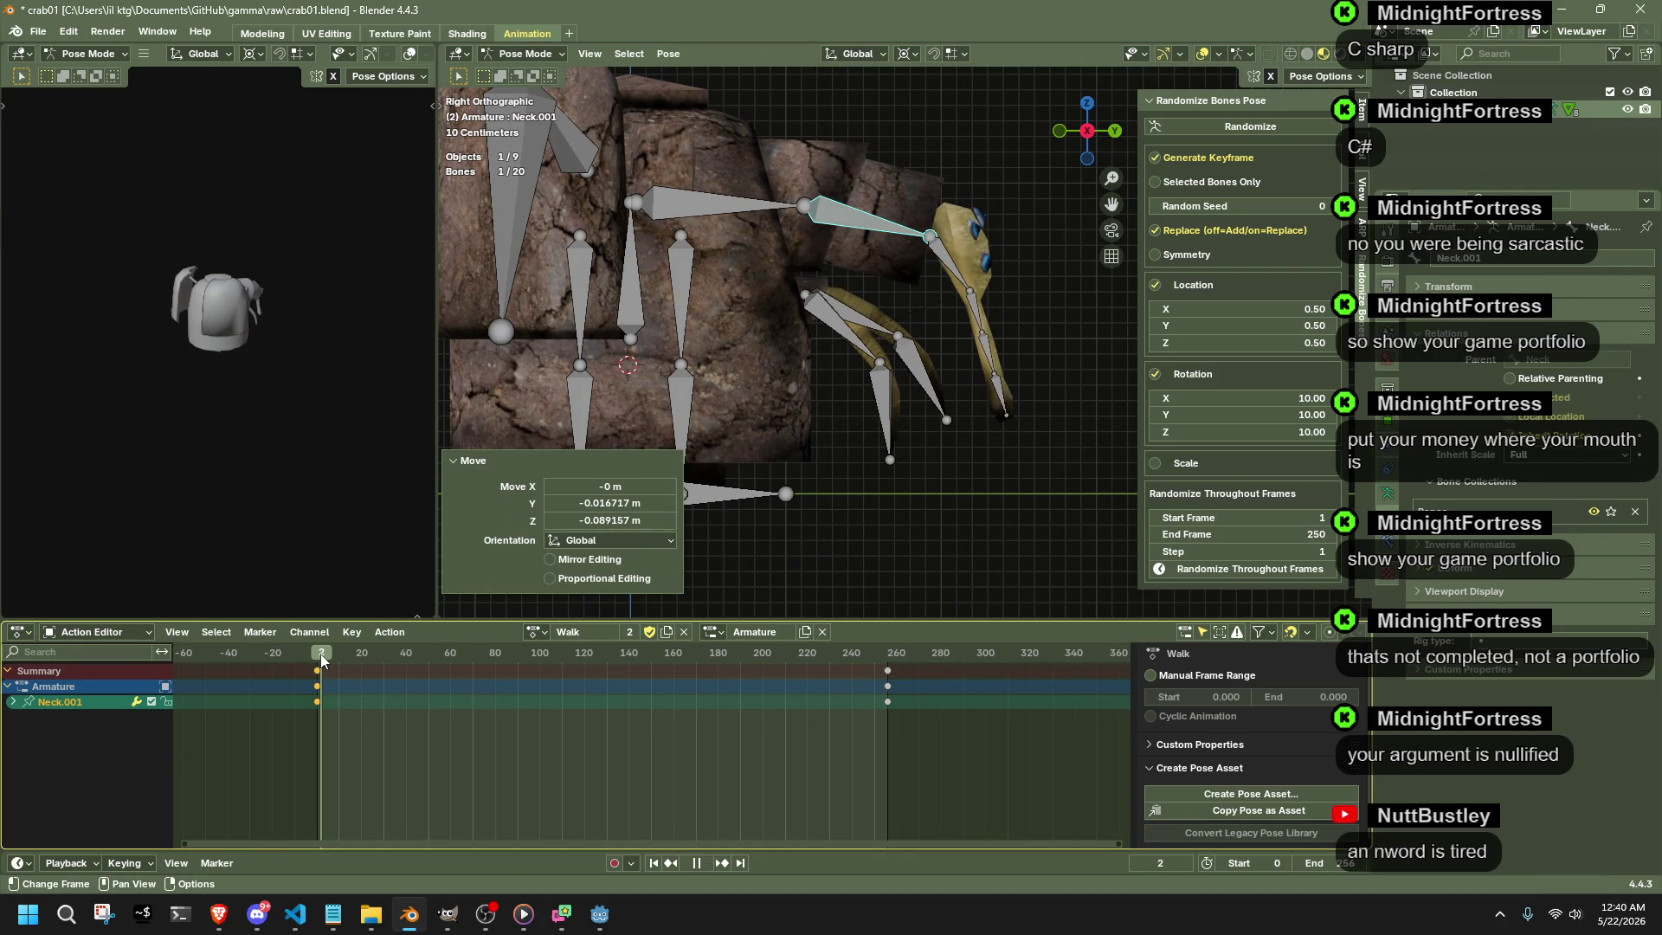
left_click_drag(321, 659, 341, 677)
key("space")
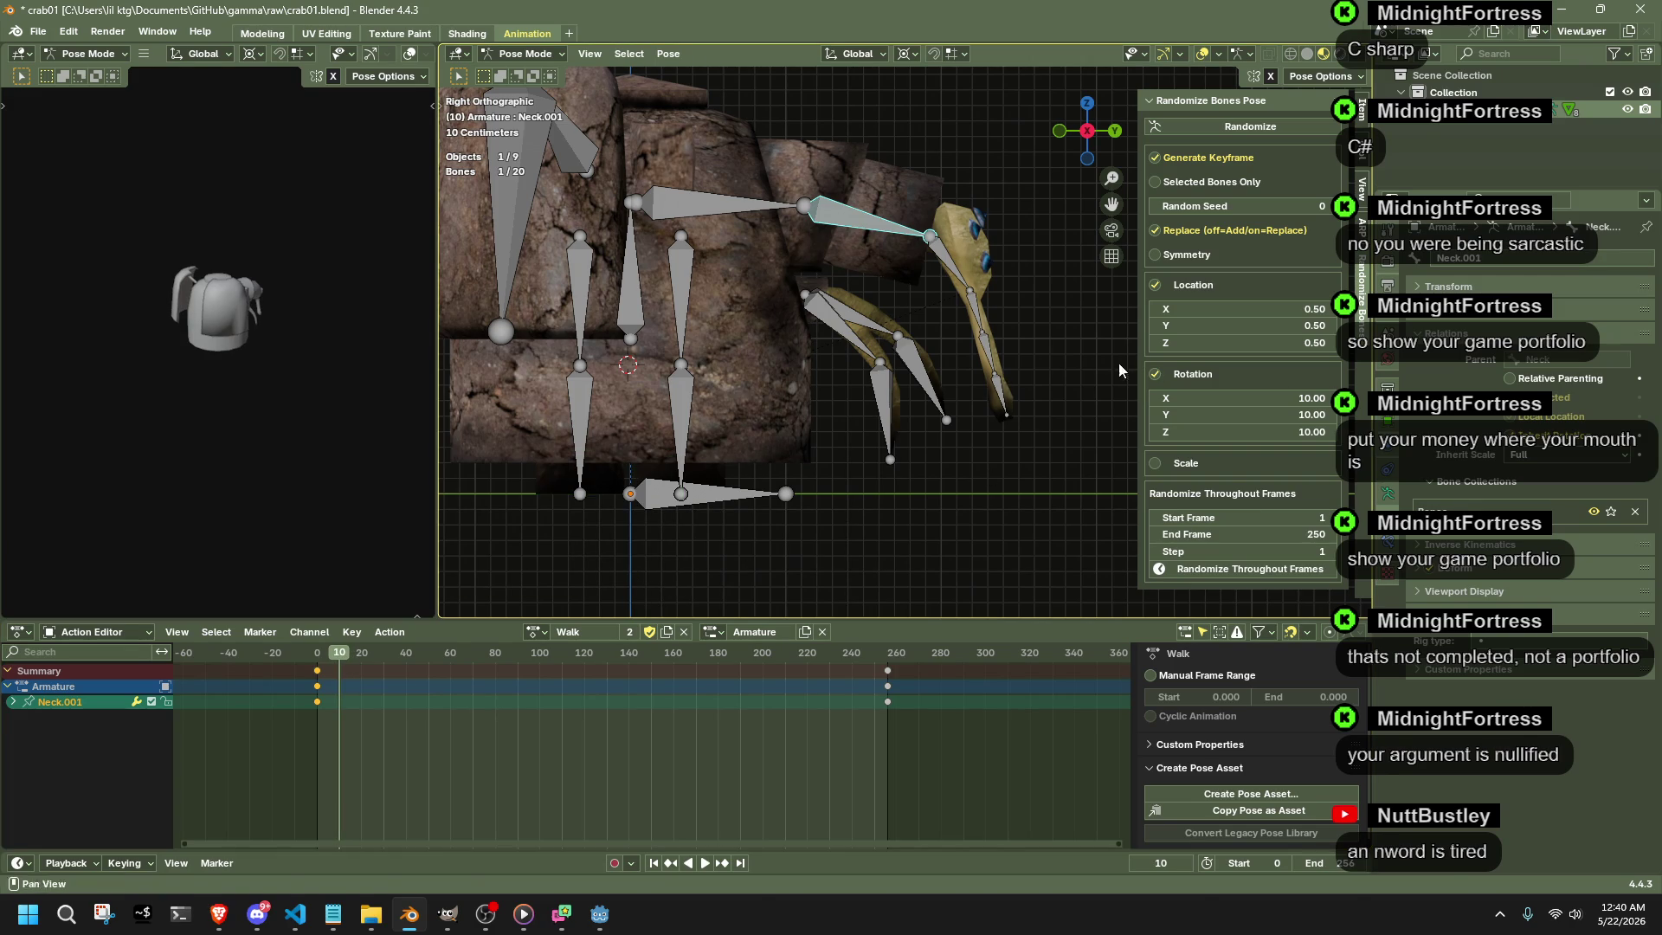
key("g")
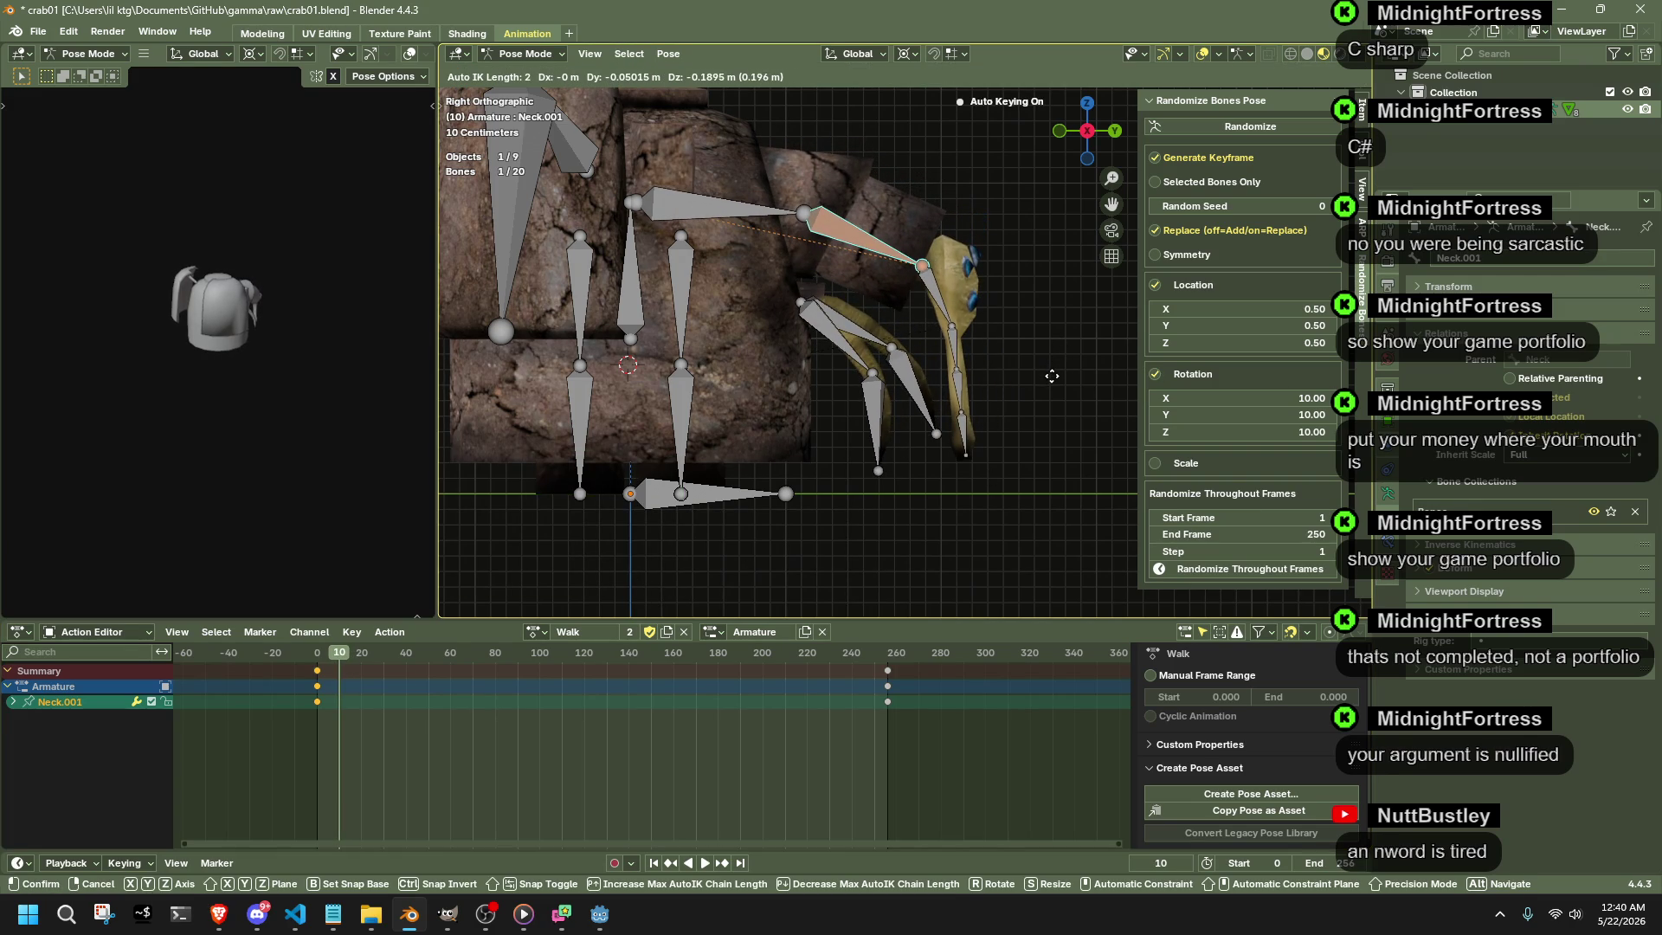
- Key new Neck.001 and Arm.001.L poses at frame 10
left_click(1052, 376)
left_click(914, 389)
key("g")
key("g")
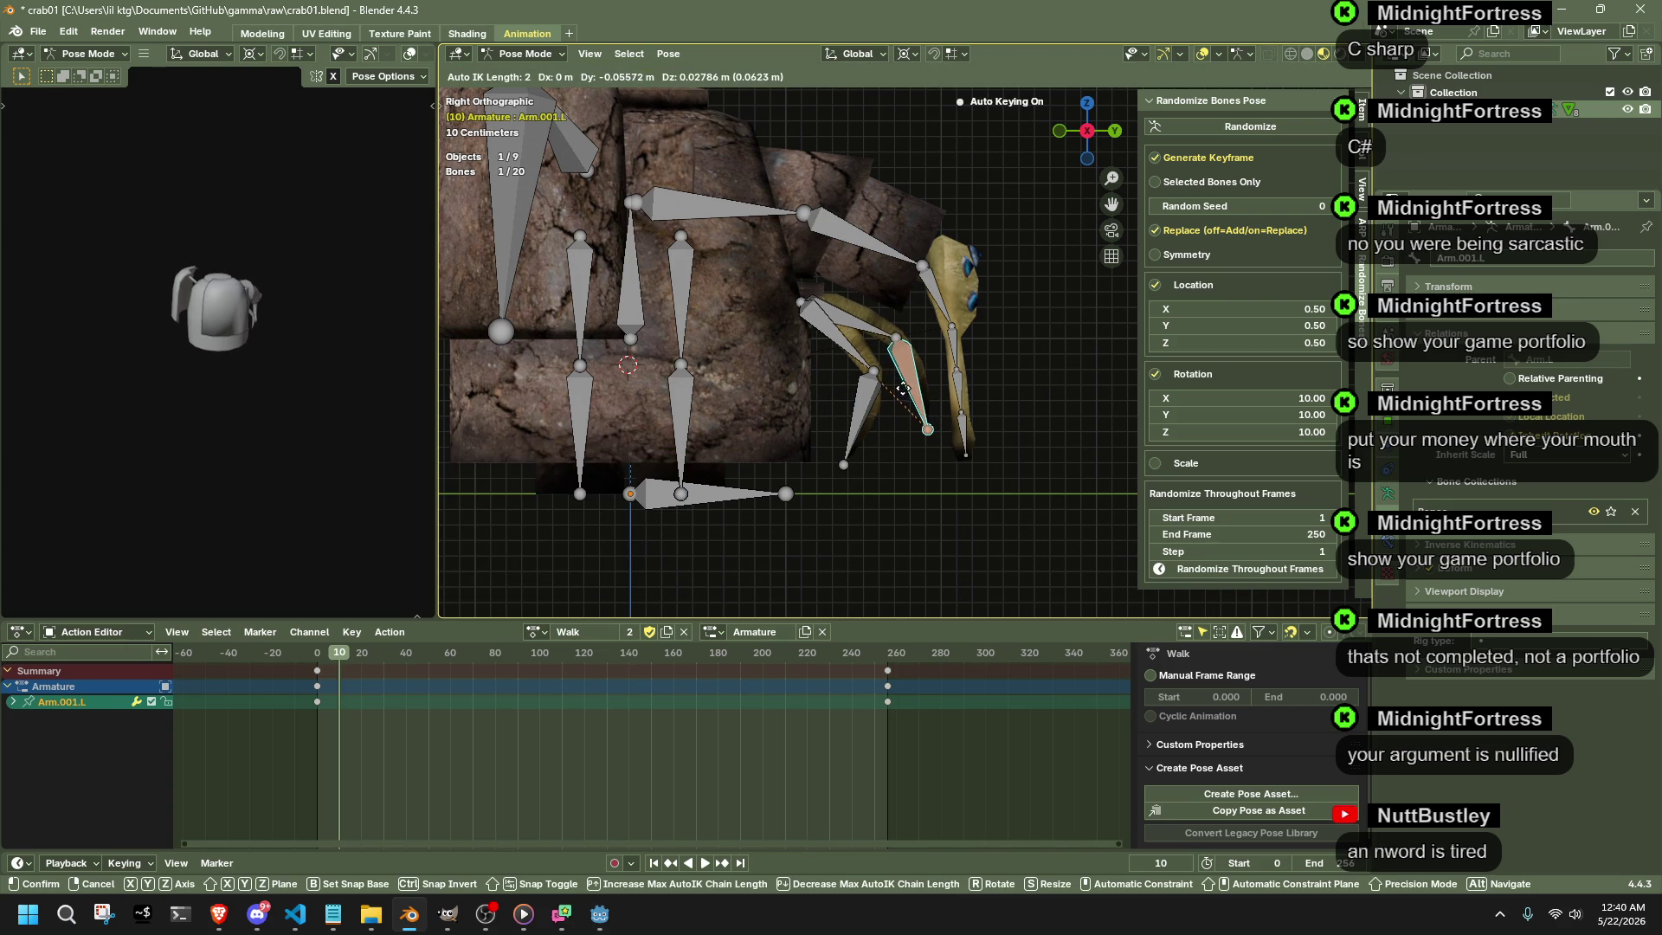
left_click(902, 390)
- Duplicate the left arm's frame 0 keyframe to frame 20 and preview the motion
left_click(316, 658)
key("space")
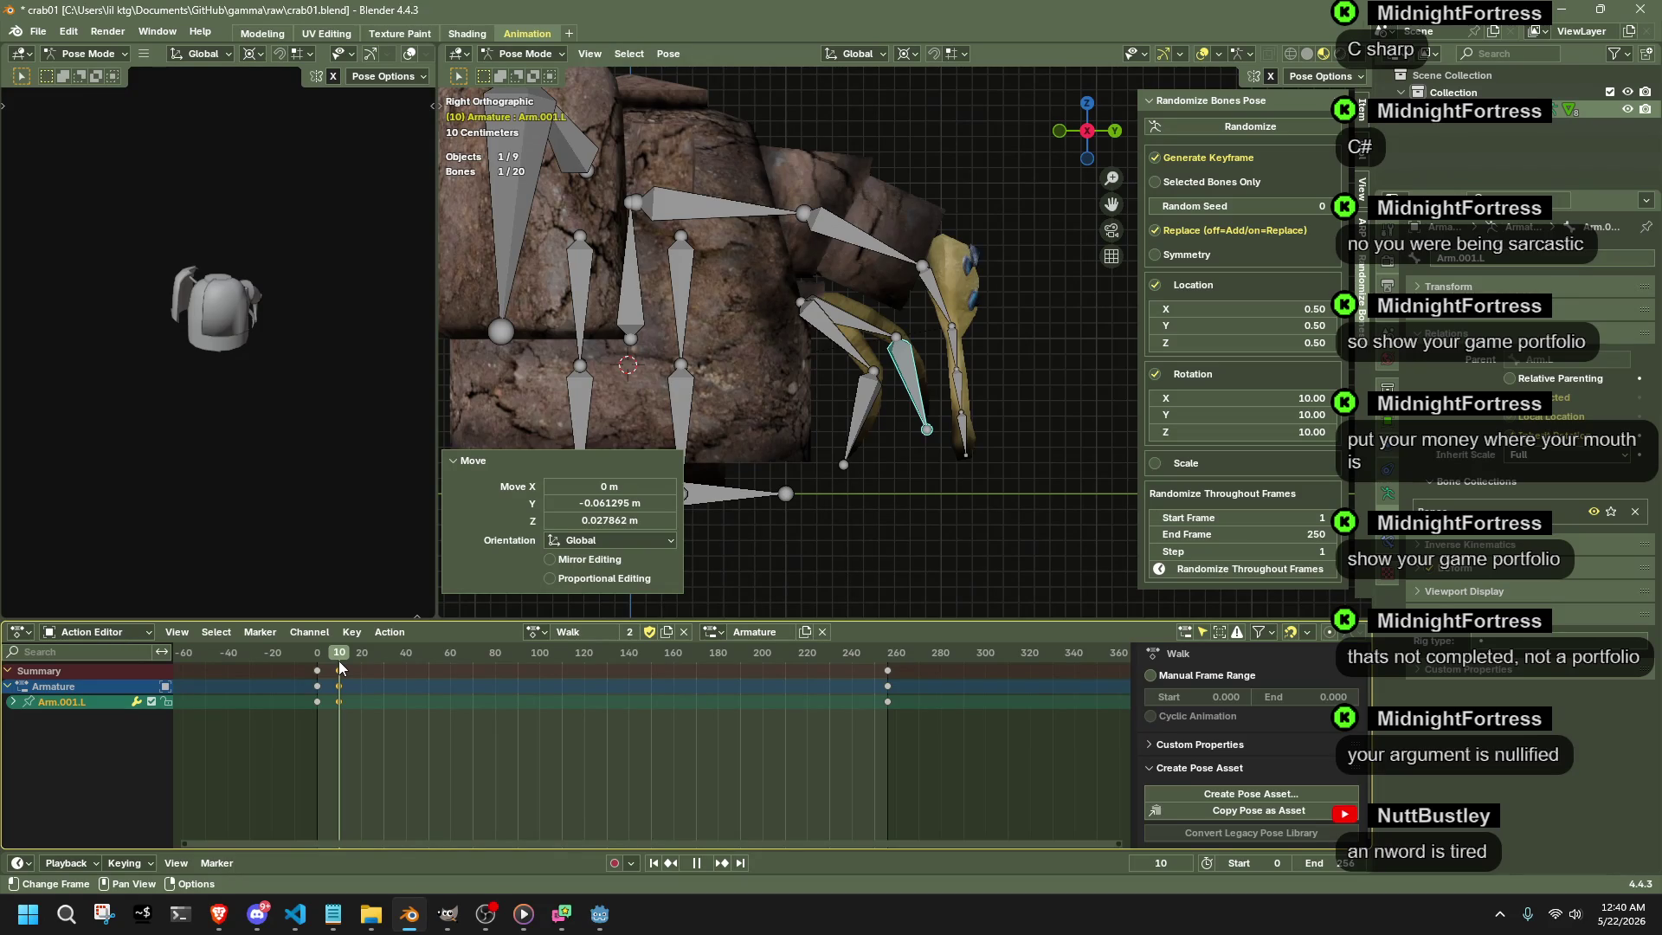
key("Escape")
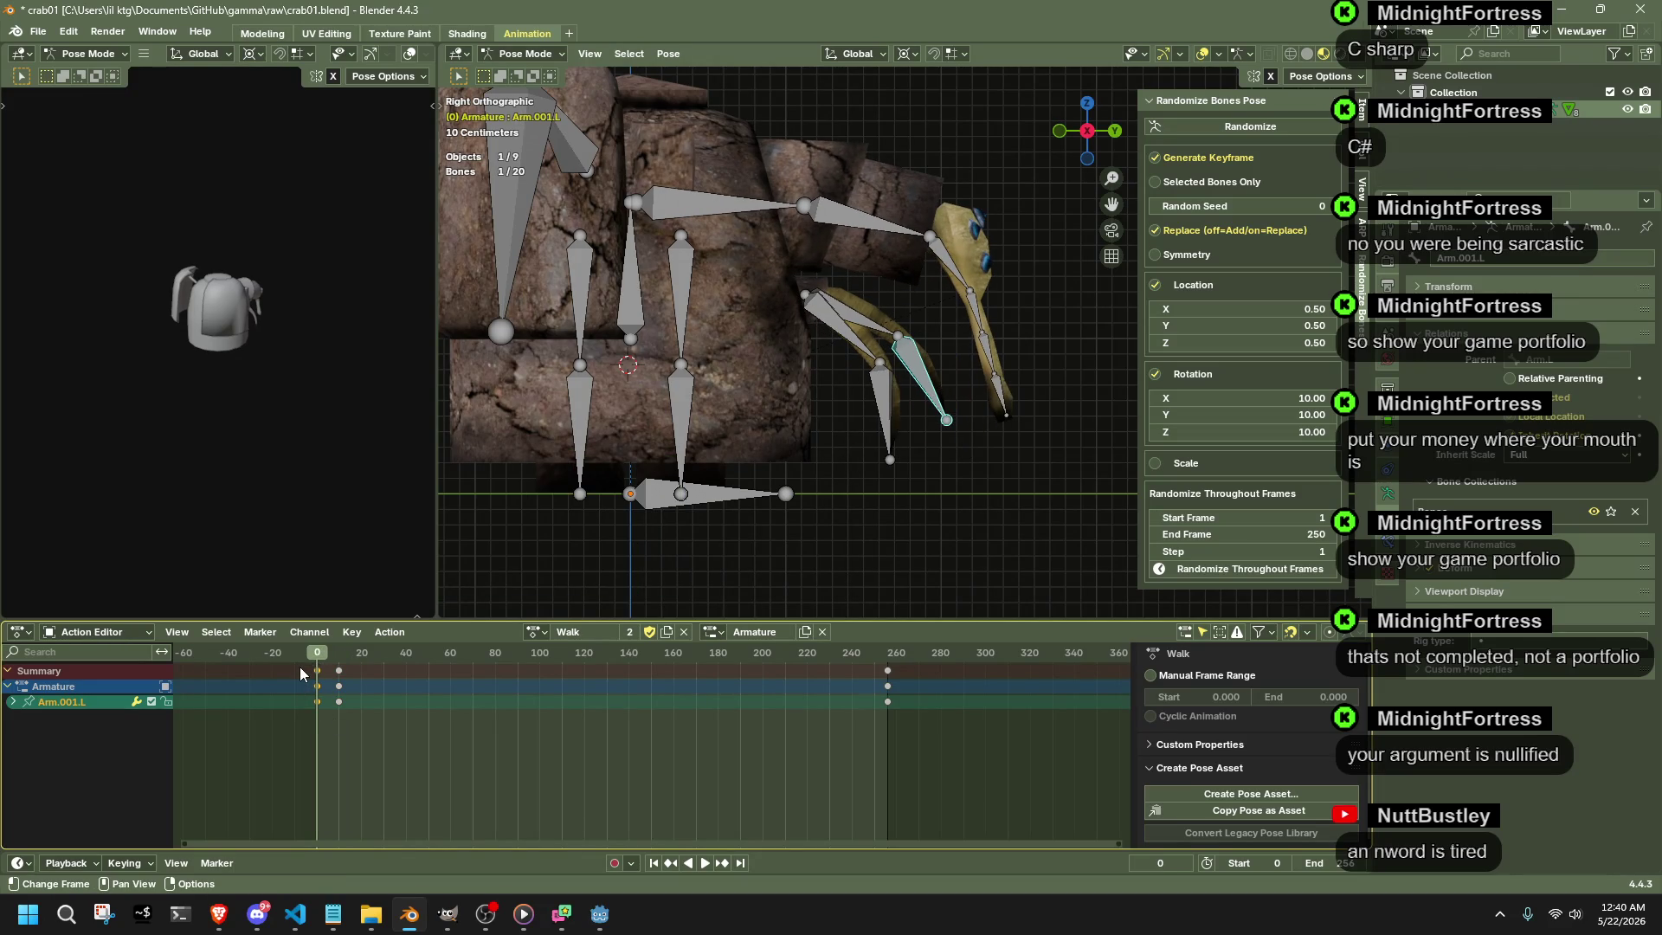
key("g")
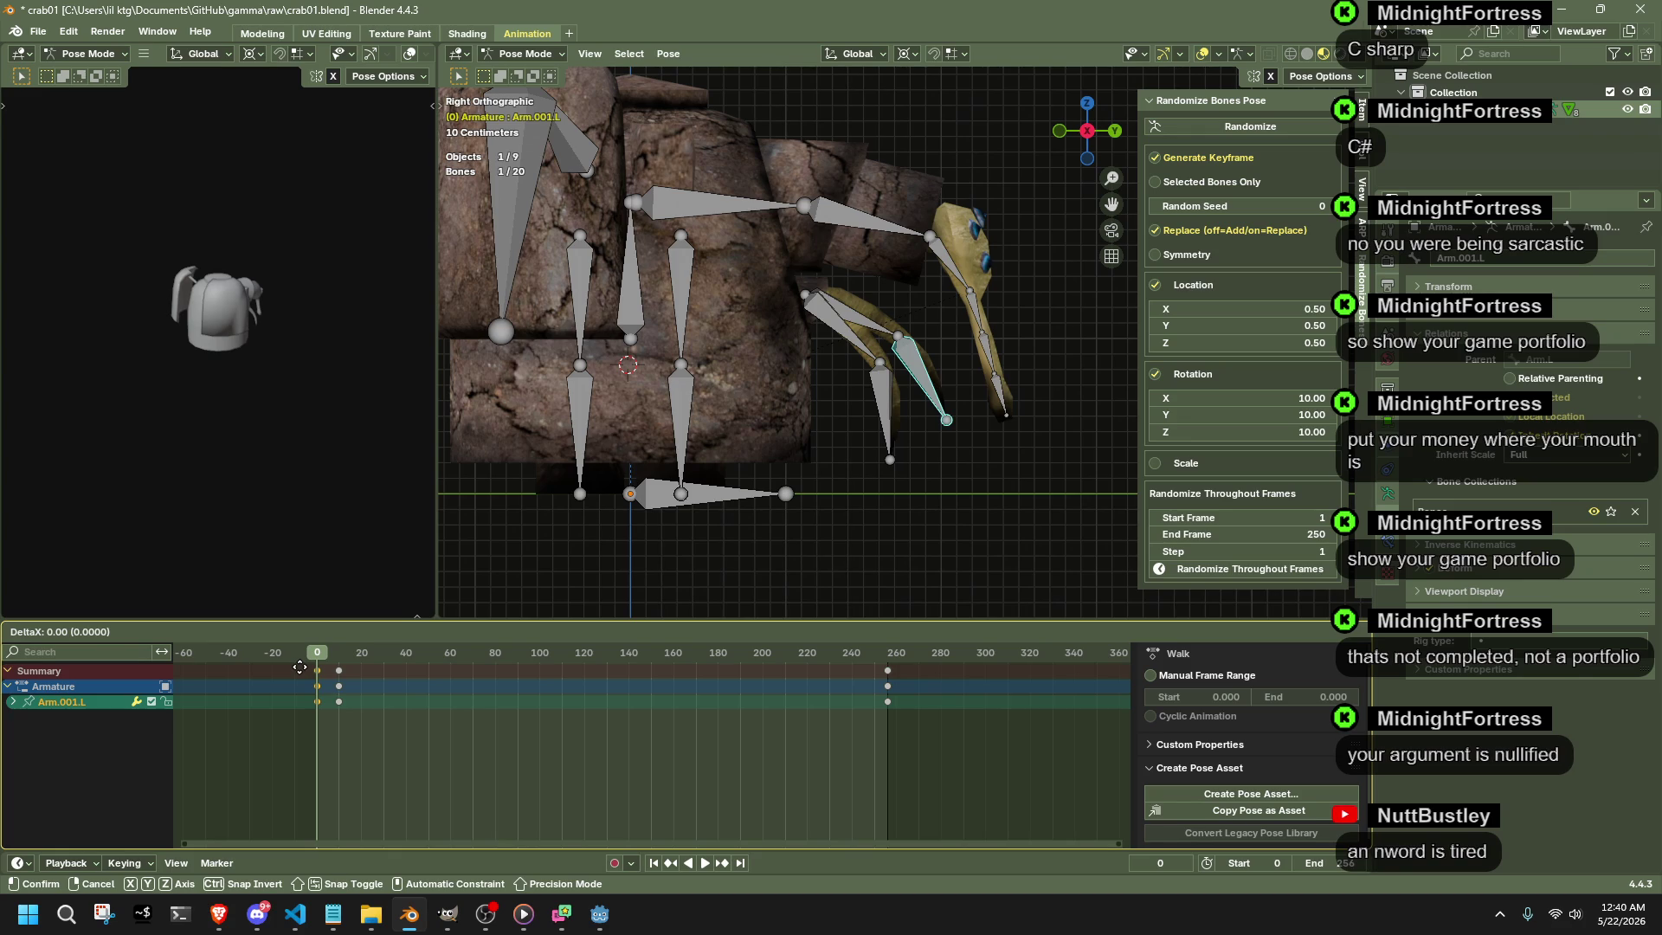
left_click(343, 685)
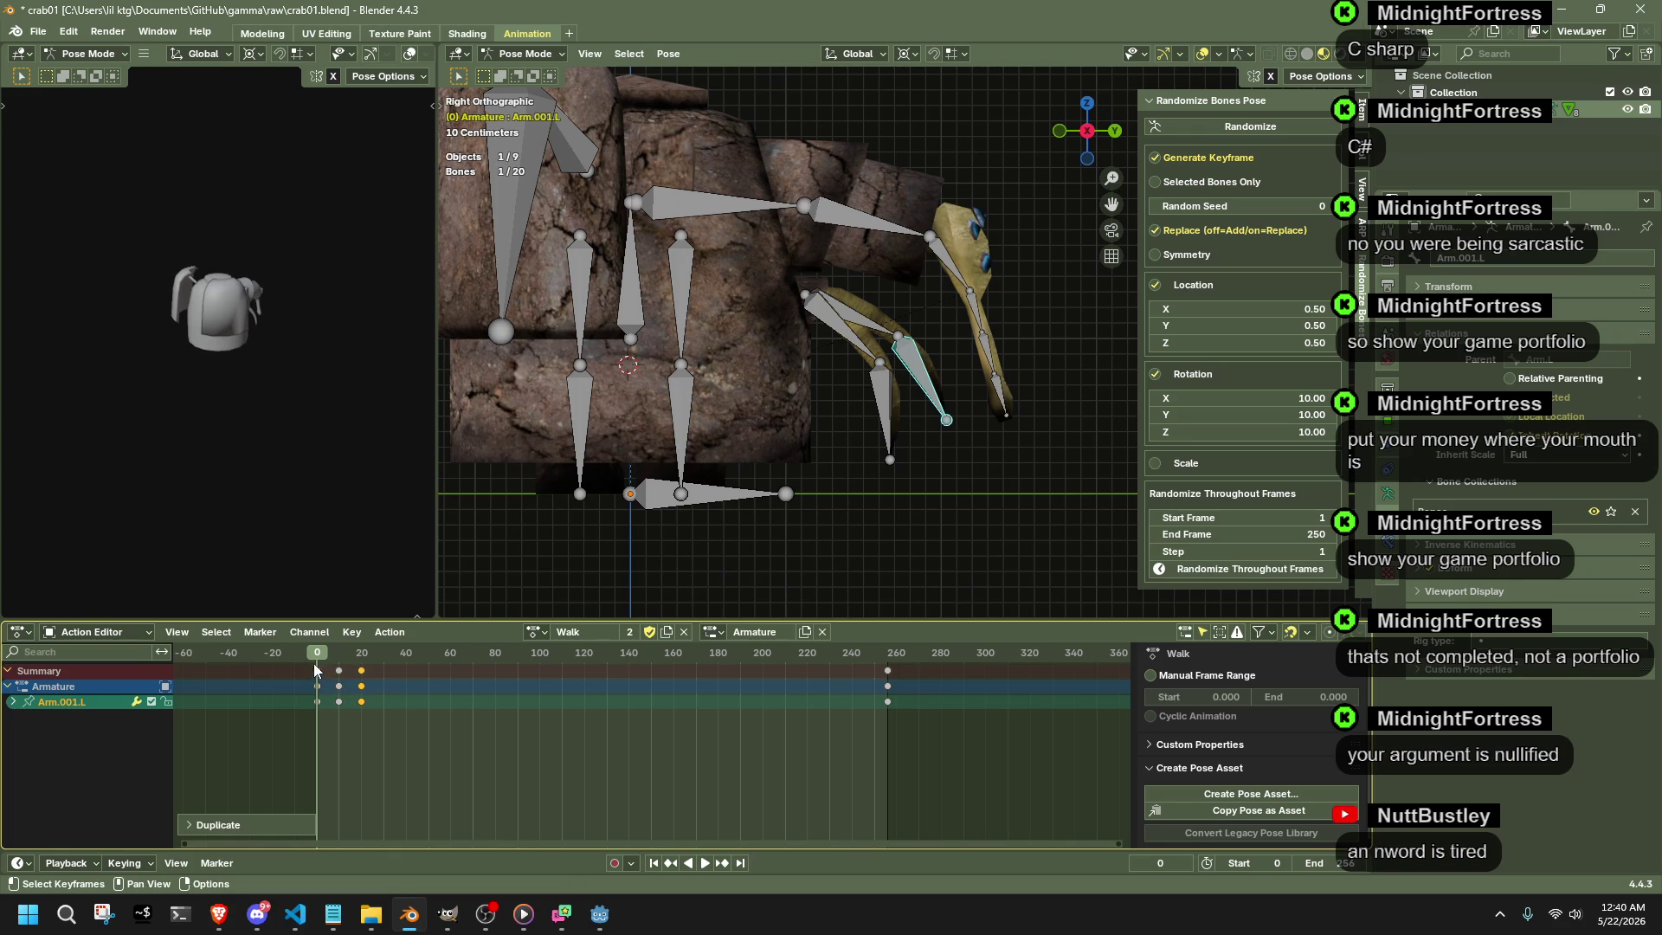
key("space")
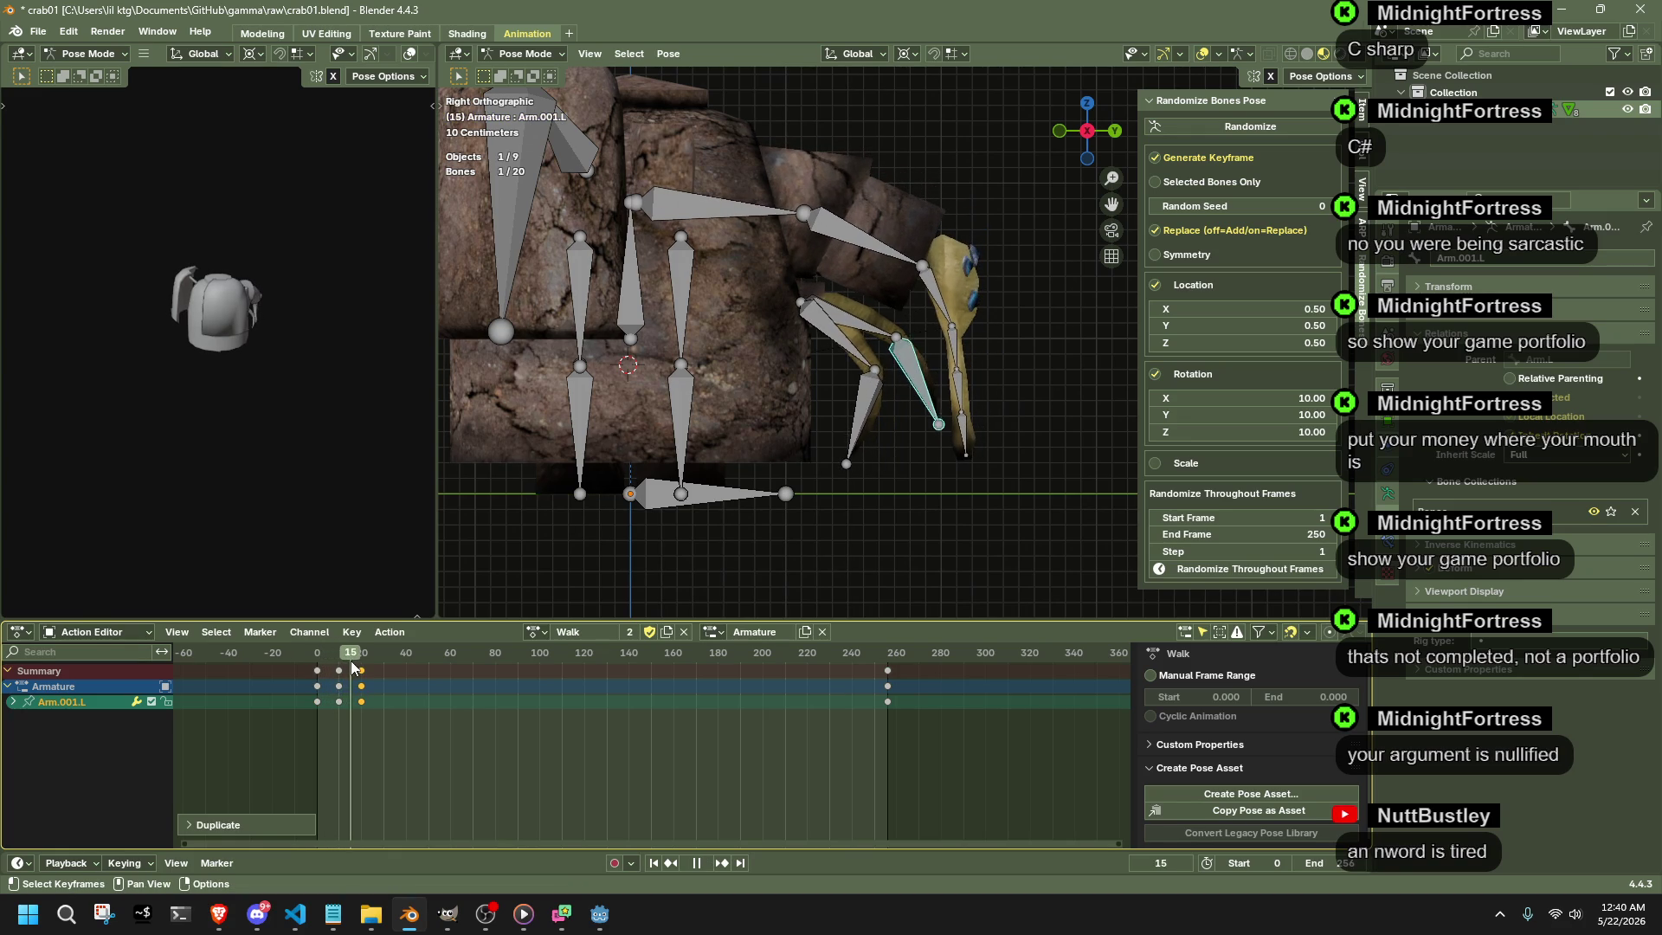
key("Escape")
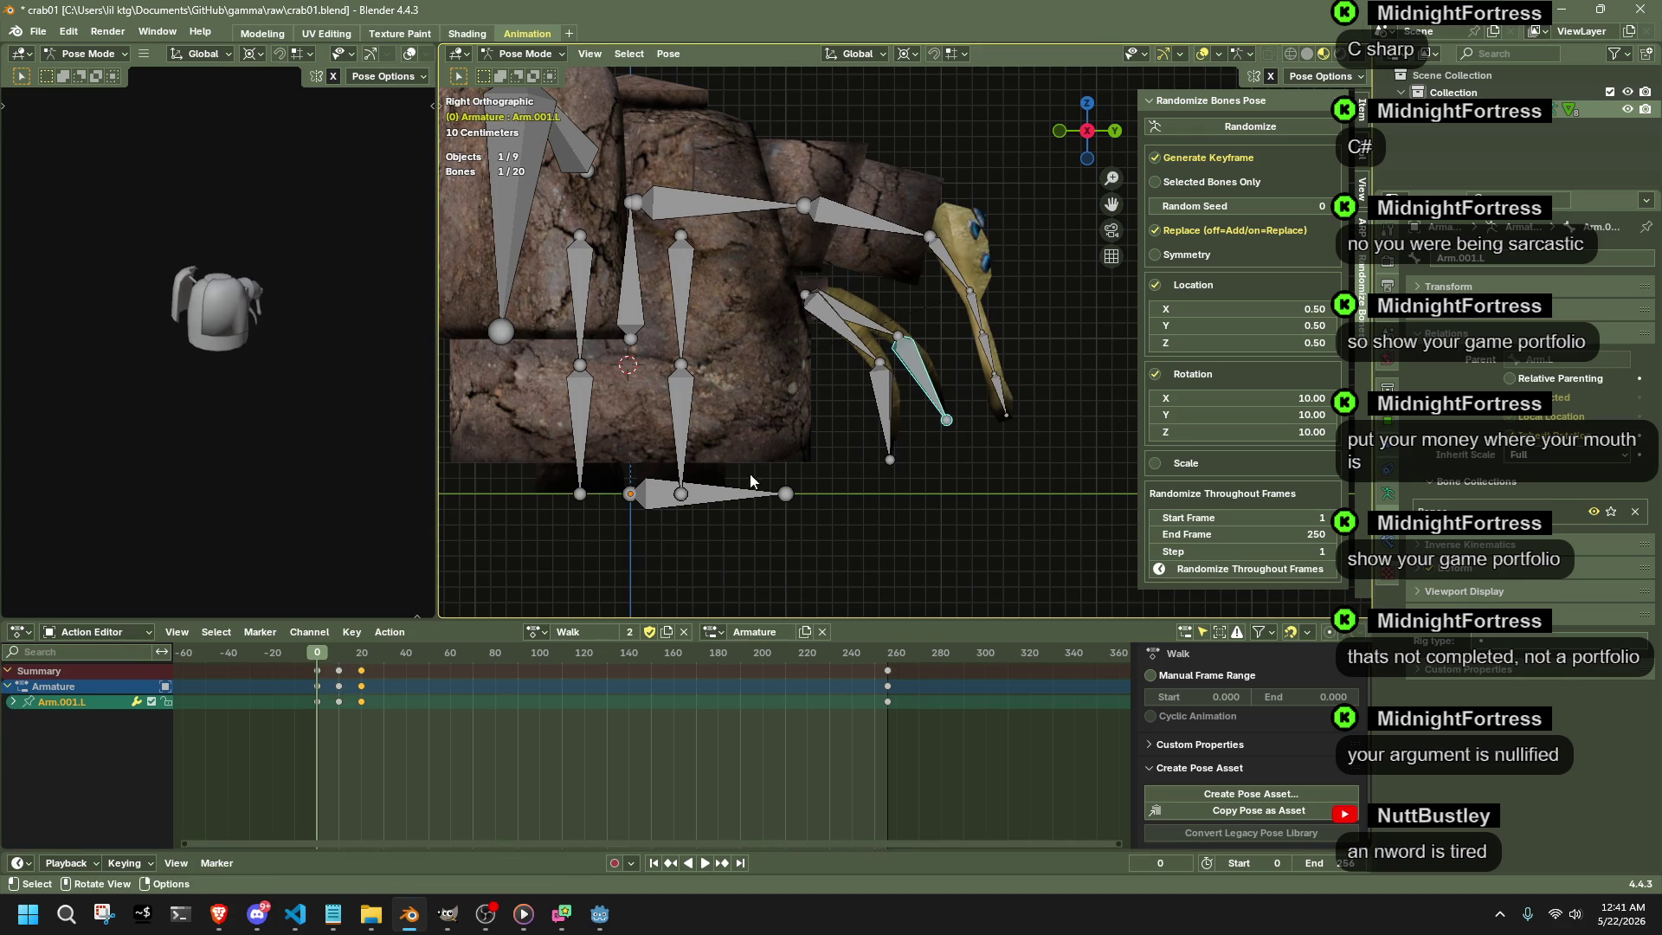
- Box-select the crab's body and limb bones for copying their pose
key("a")
key("ctrl+z")
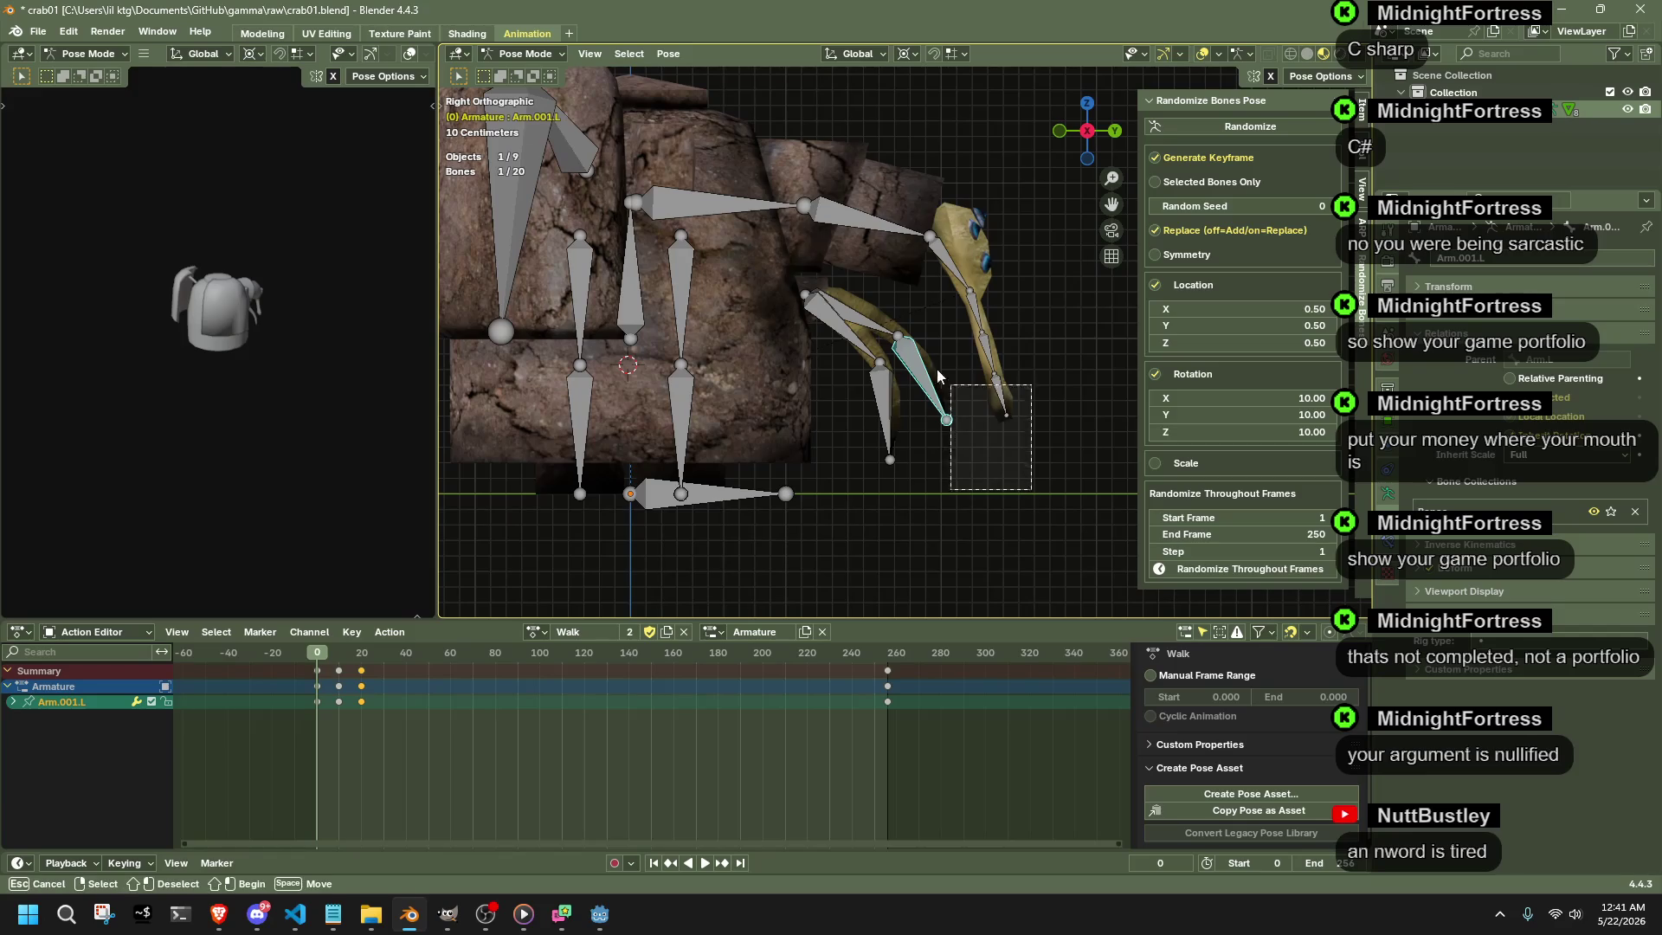
mouse_move(1028, 486)
left_mouse_down()
mouse_move(733, 165)
mouse_move(1012, 437)
left_mouse_up()
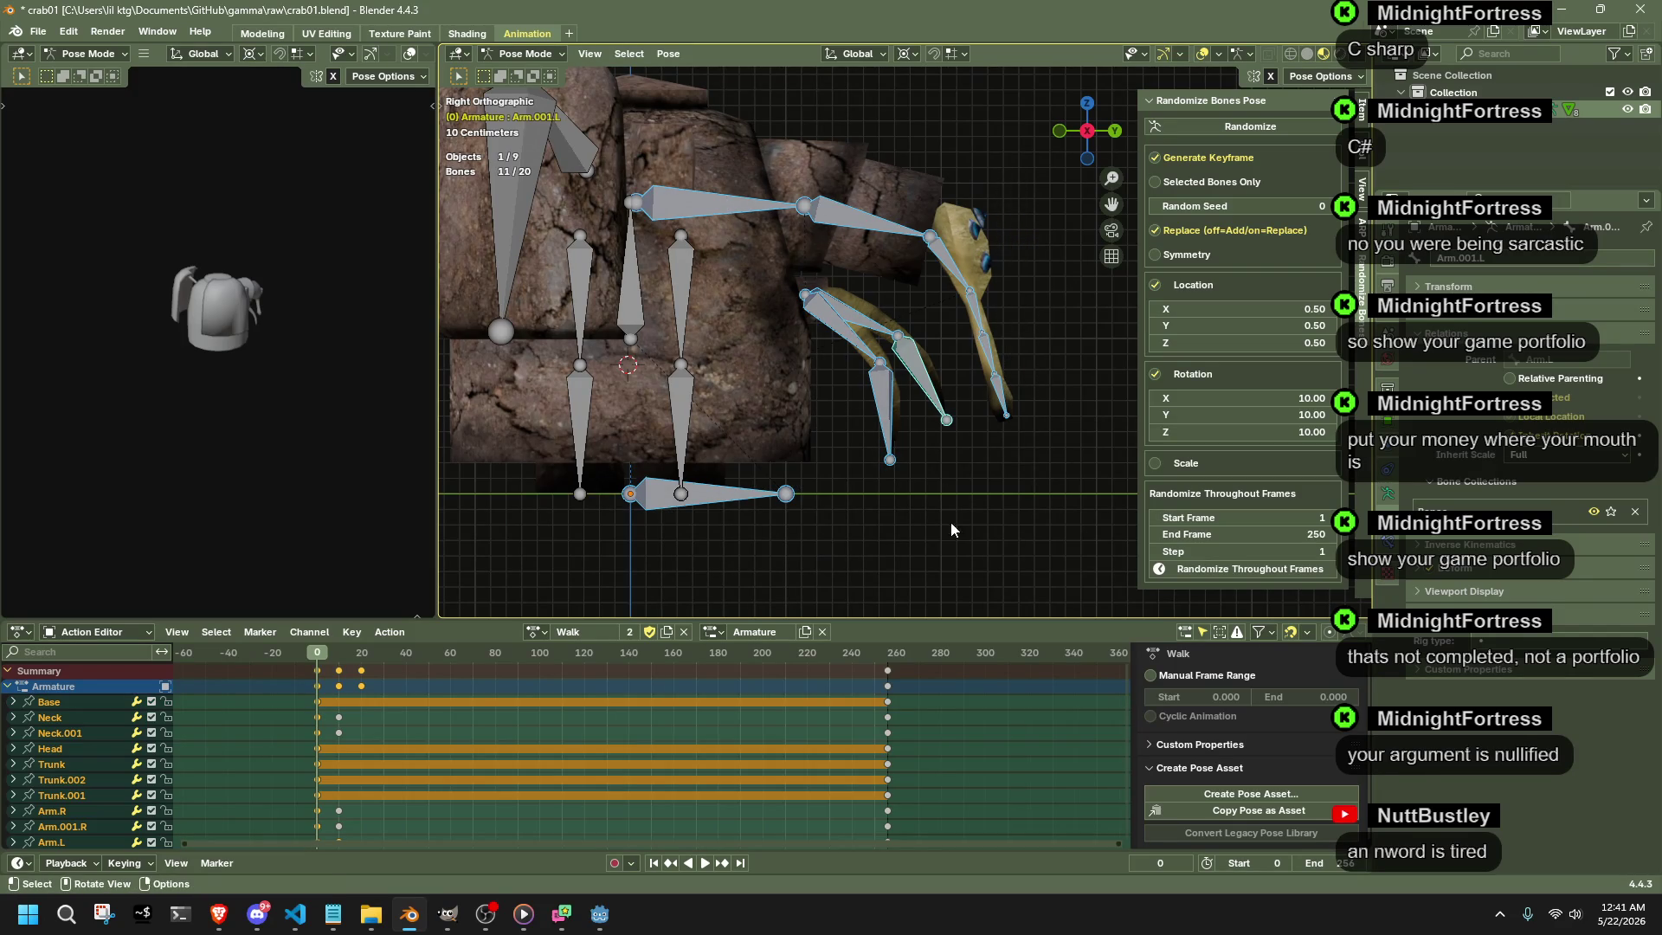
- Drop the Base bone from the selection and undo a premature pose paste at frame 20
left_click(728, 493, "shift")
left_click_drag(320, 649, 364, 655)
key("space")
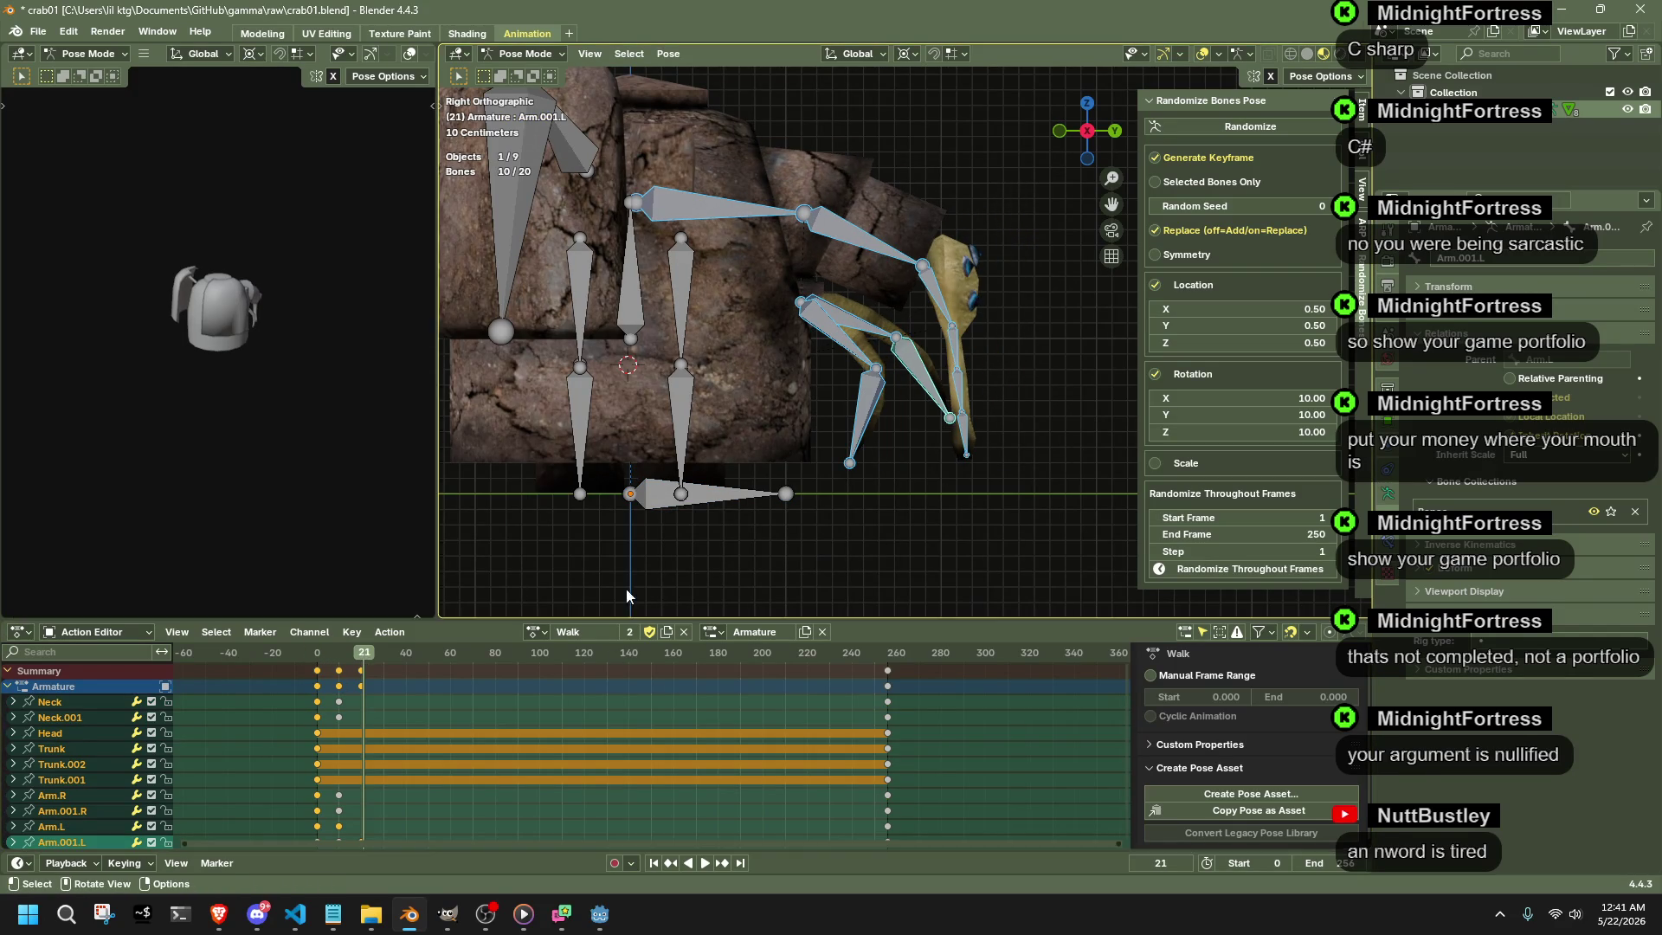
key("ctrl+v")
key("ctrl+z")
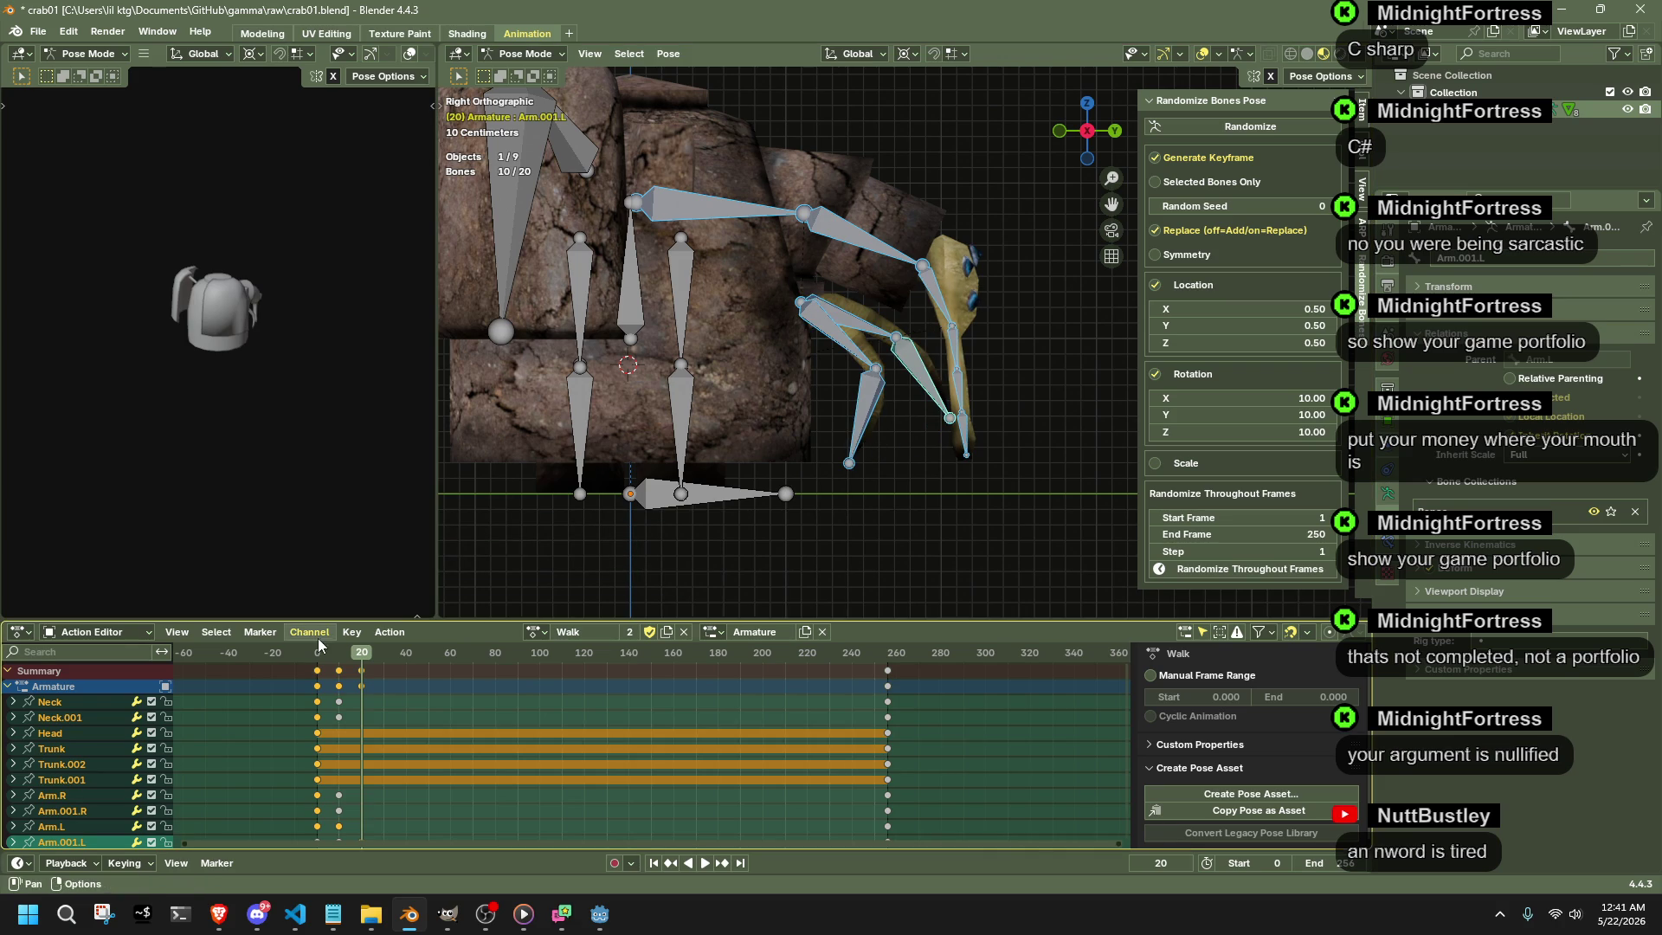
- Copy the arm and neck starting pose from frame 0, paste it at frame 20 and play to check the loop
left_click(317, 651)
key("ctrl+c")
left_click(360, 651)
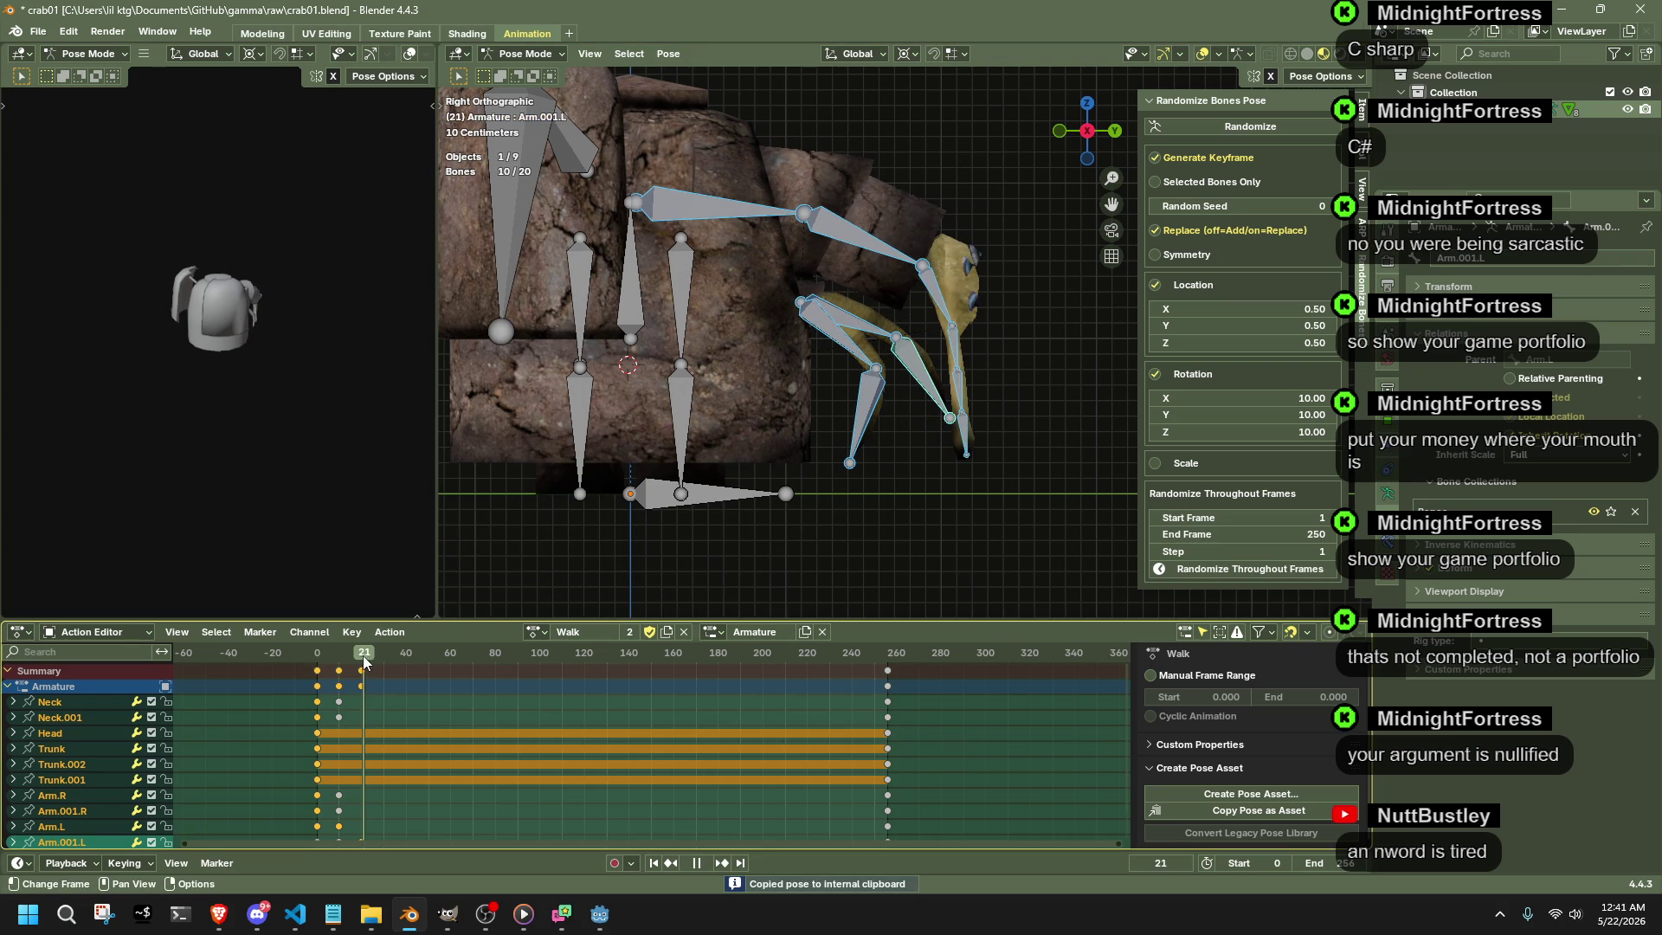
key("ctrl+v")
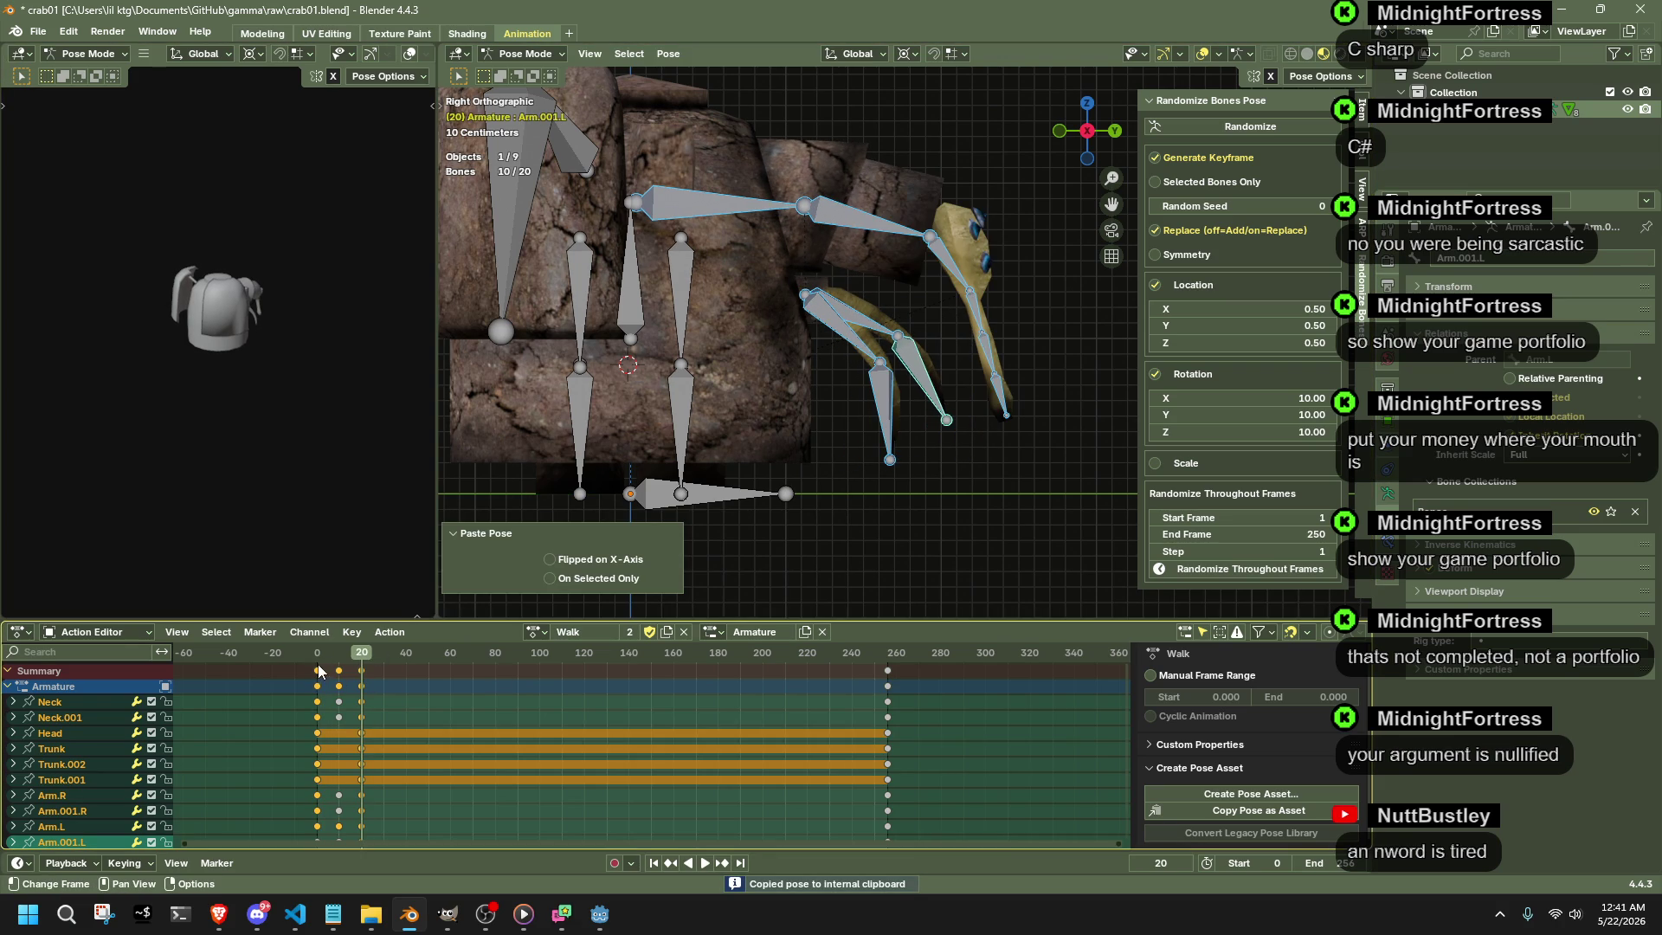
key("space")
key("space")
key("space")
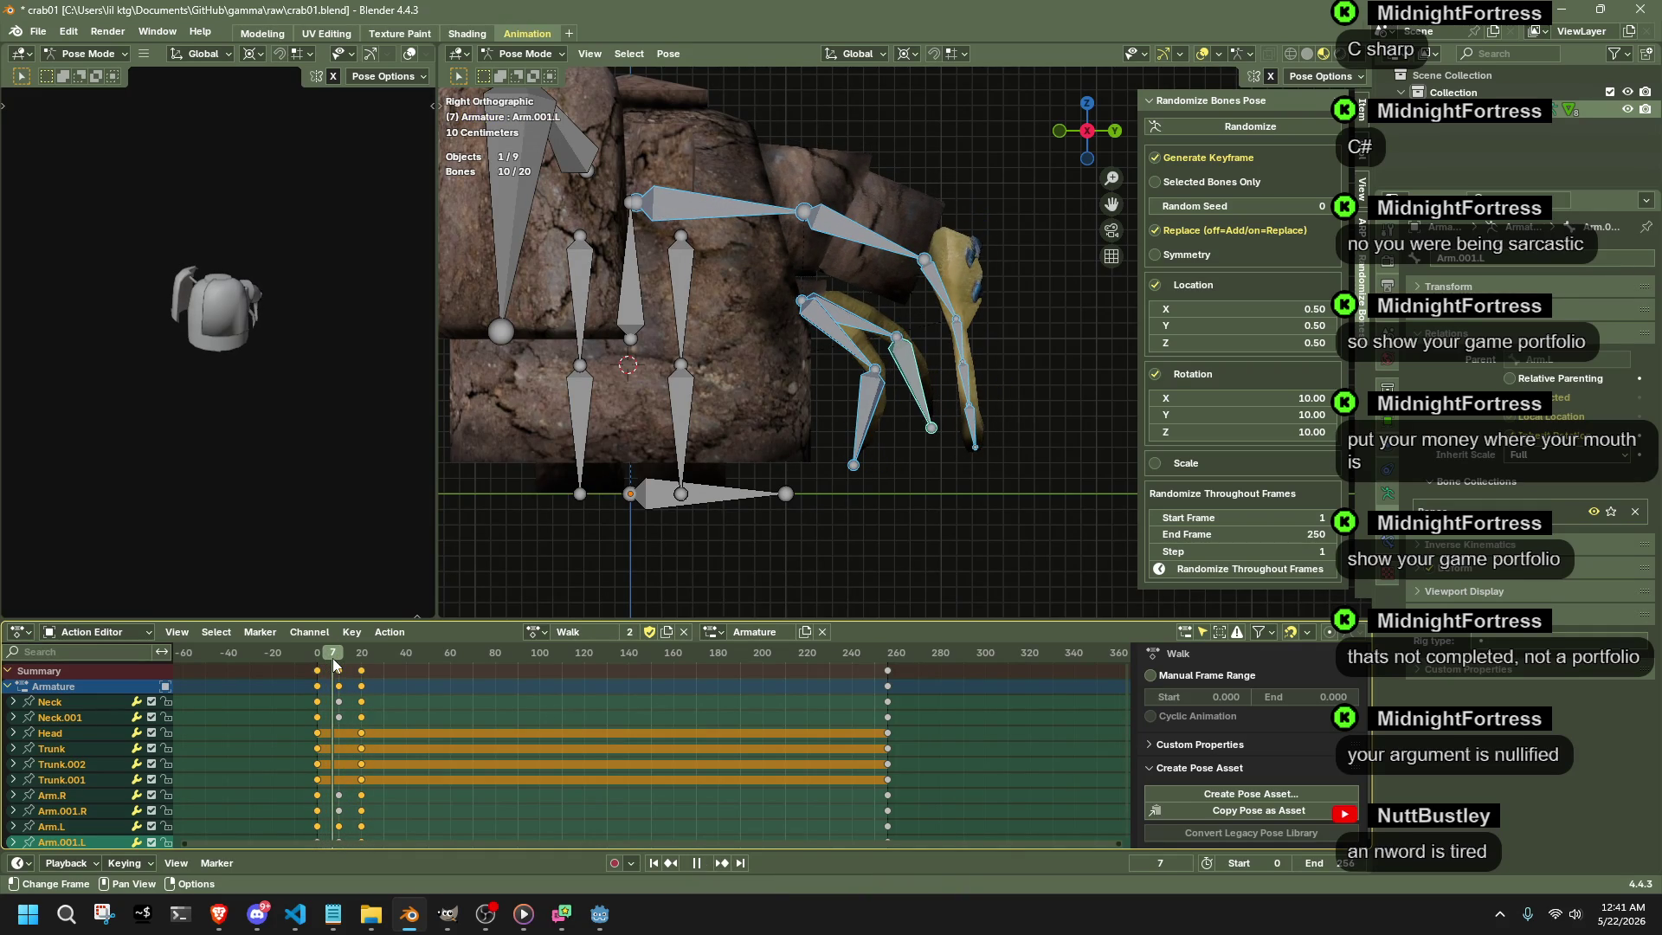
key("Escape")
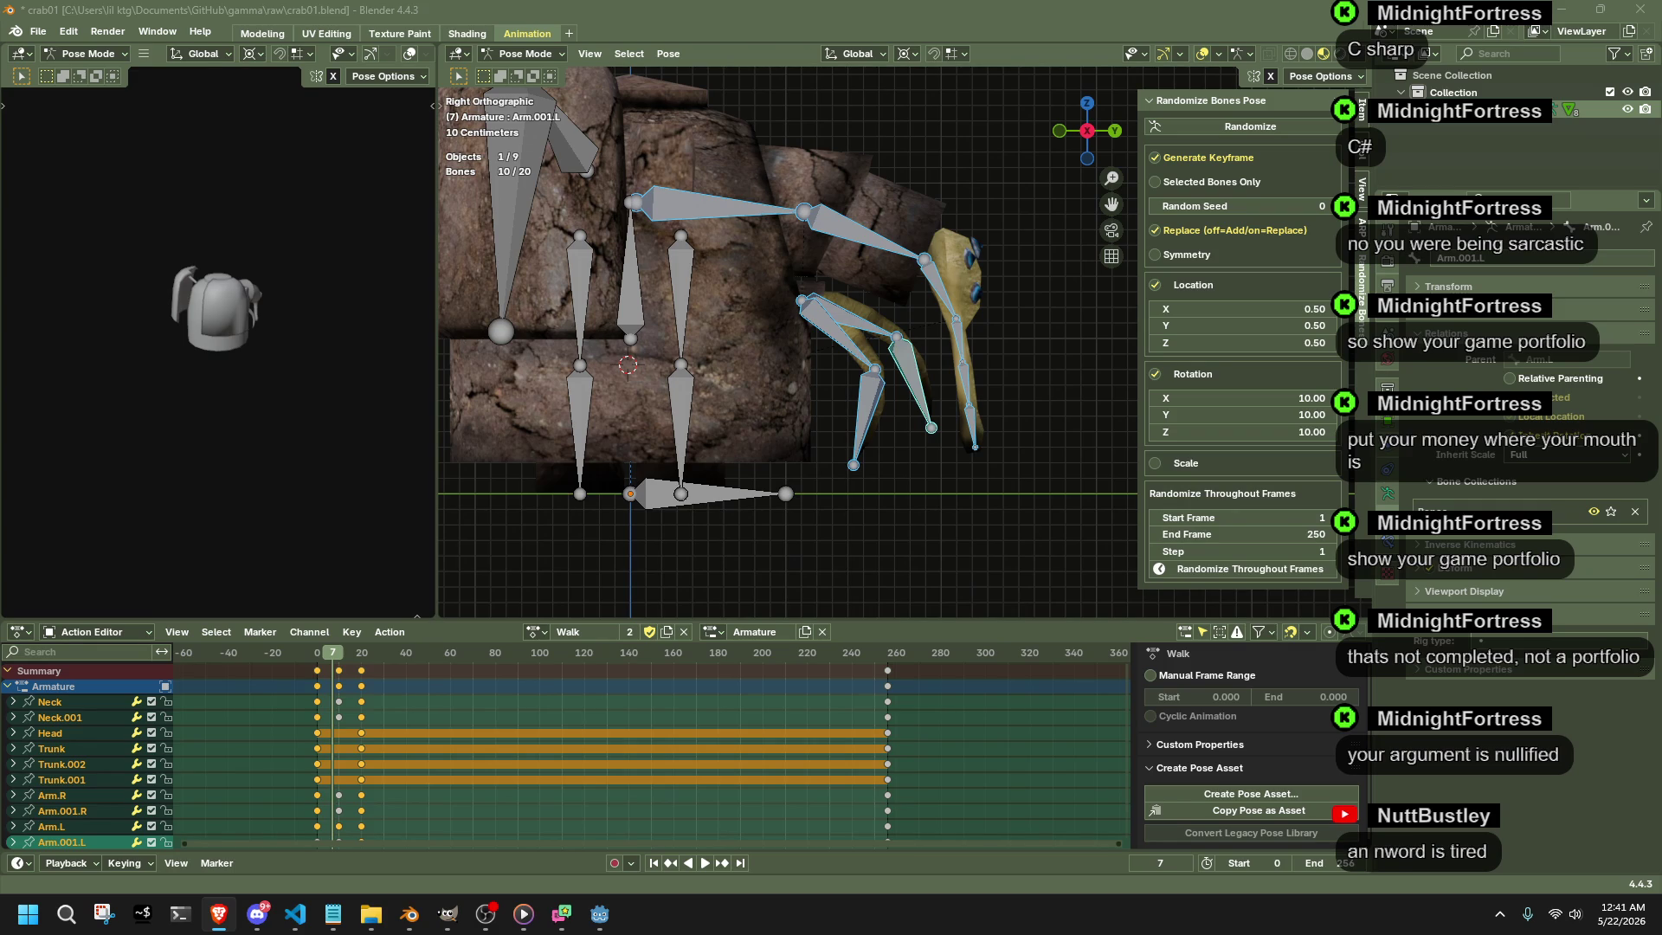
- Key new Arm.001.L positions at frames 20 and 10 with Auto Keying
key("space")
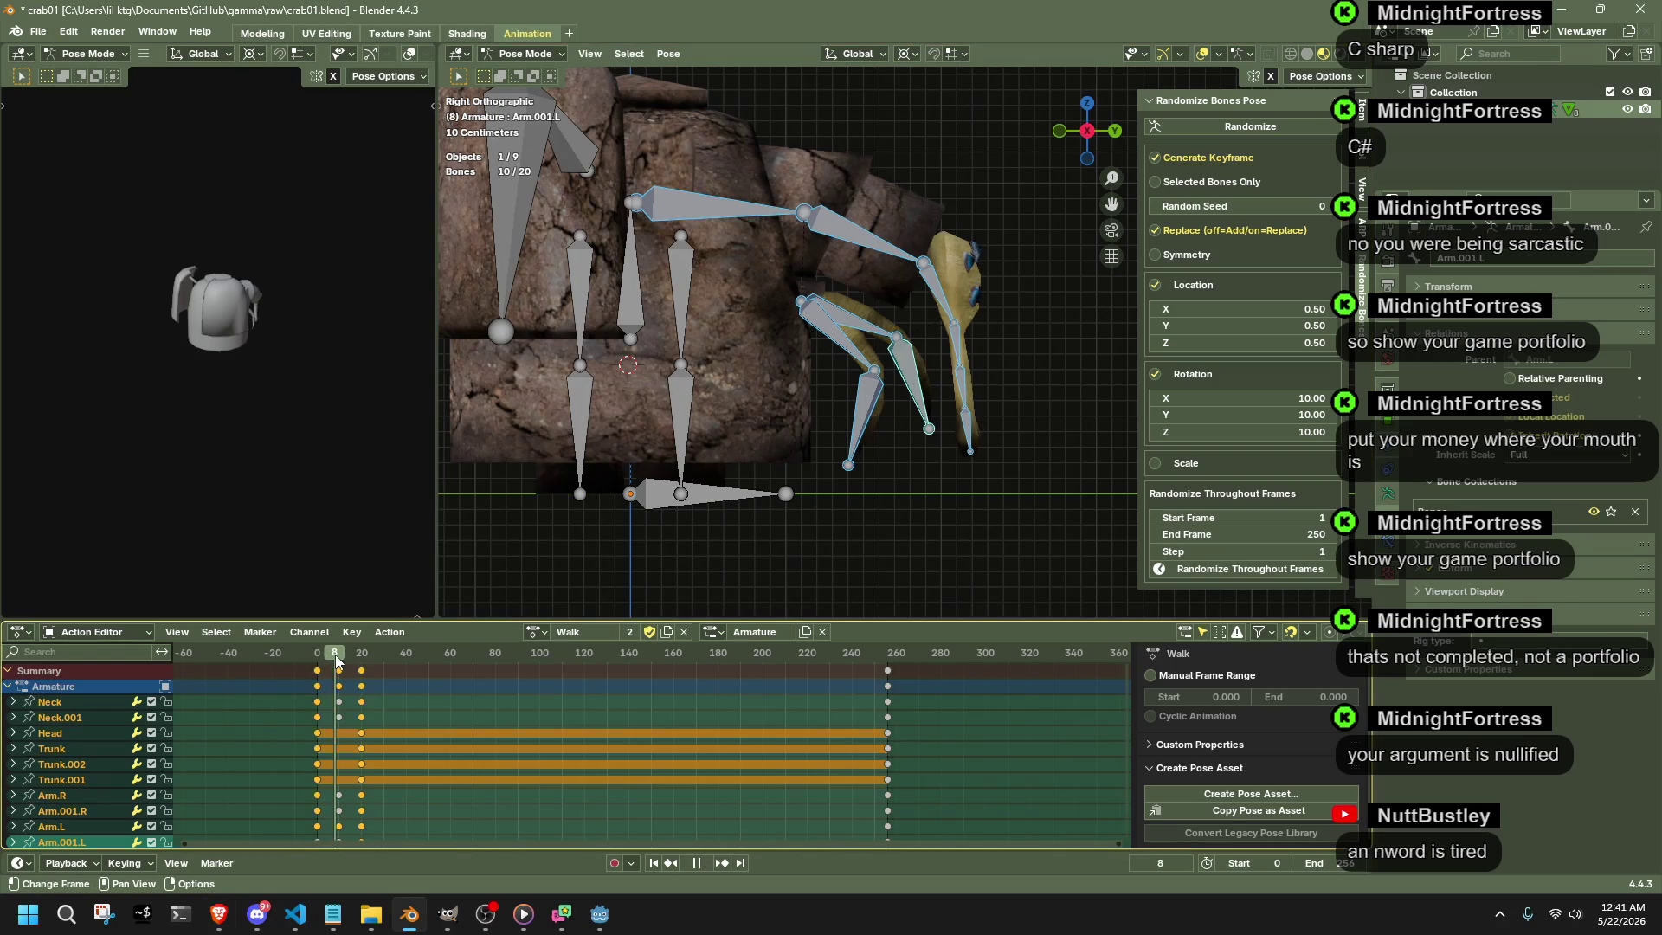
left_click_drag(343, 655, 361, 657)
left_click(925, 385)
key("g")
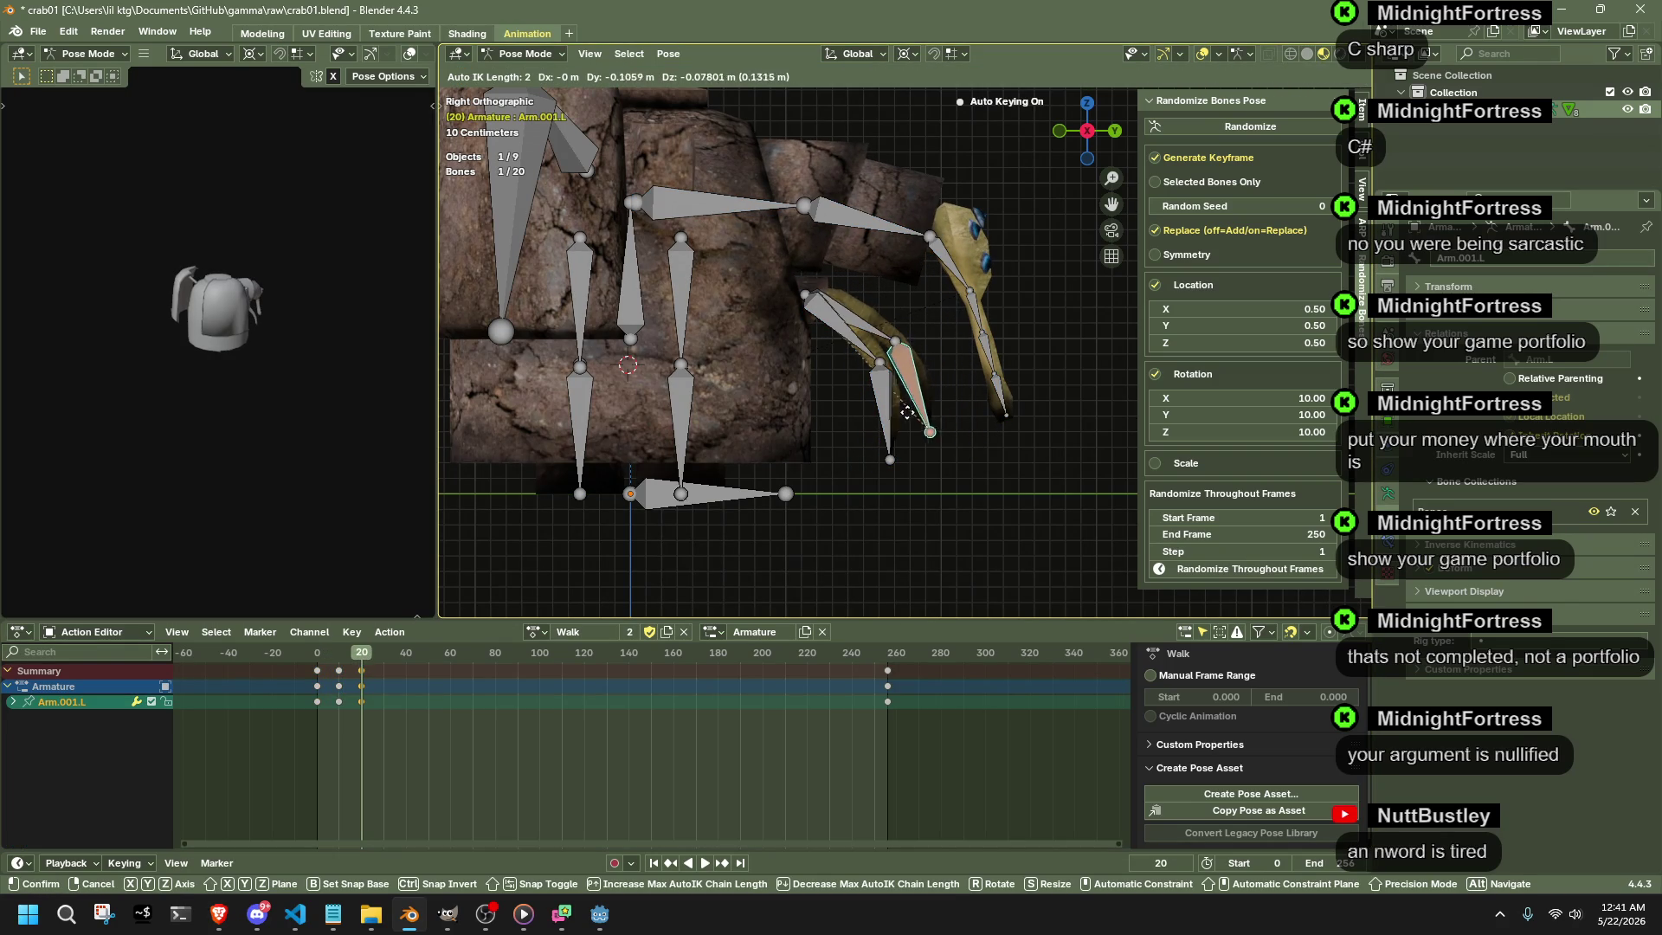
left_click(892, 425)
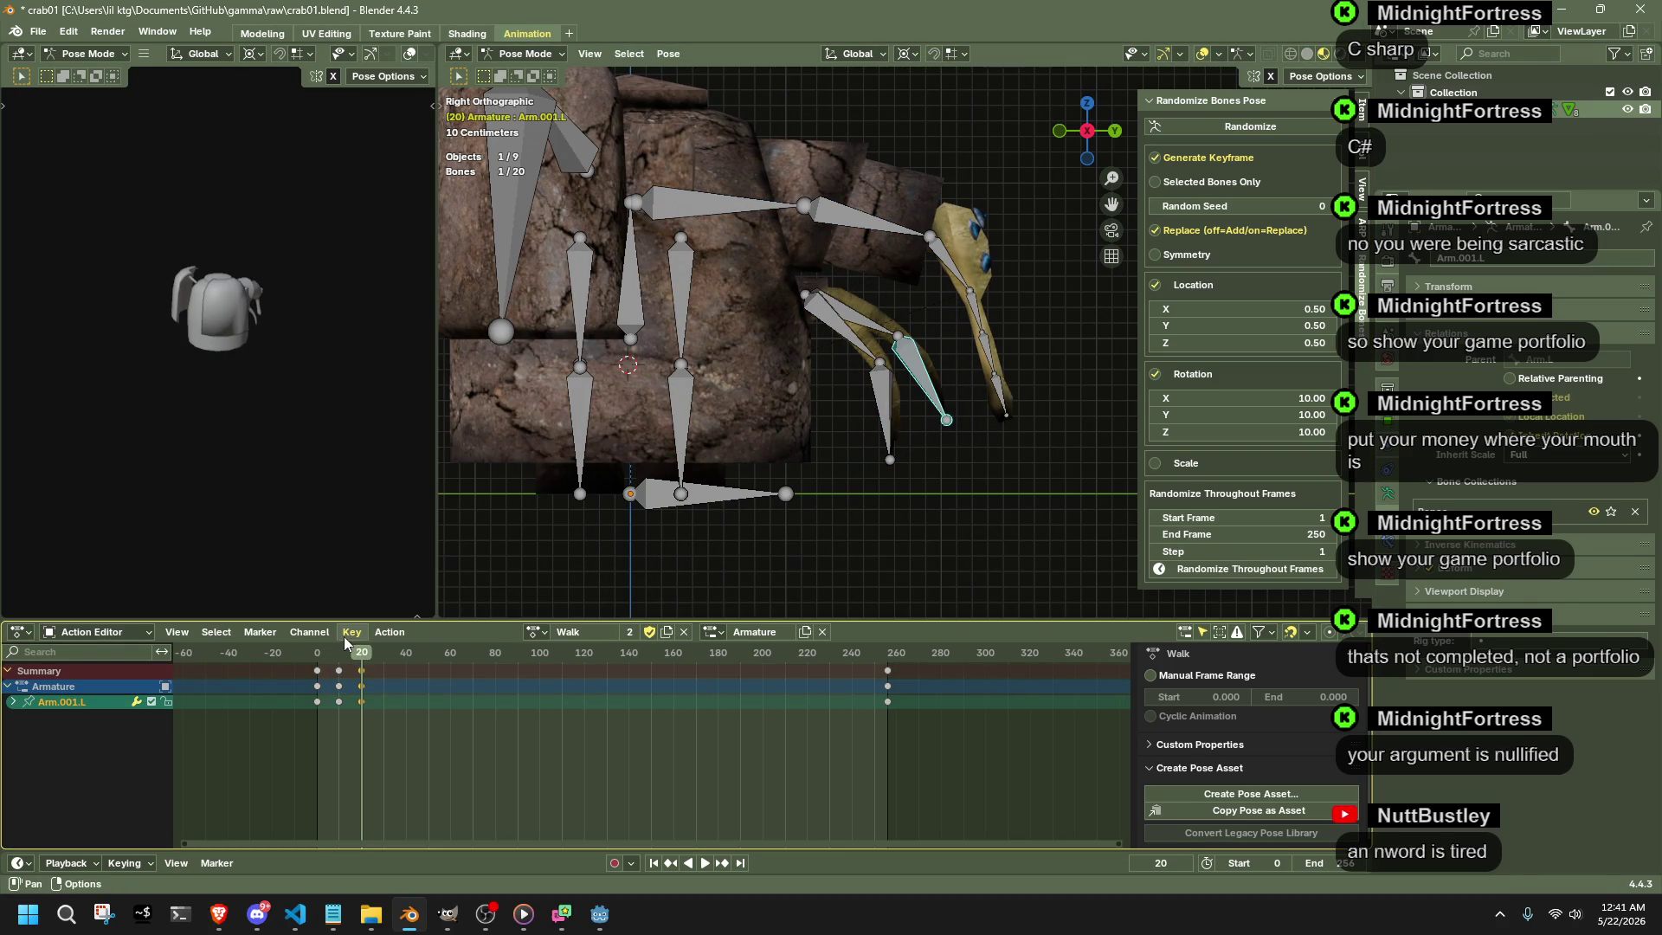
left_click(341, 651)
key("g")
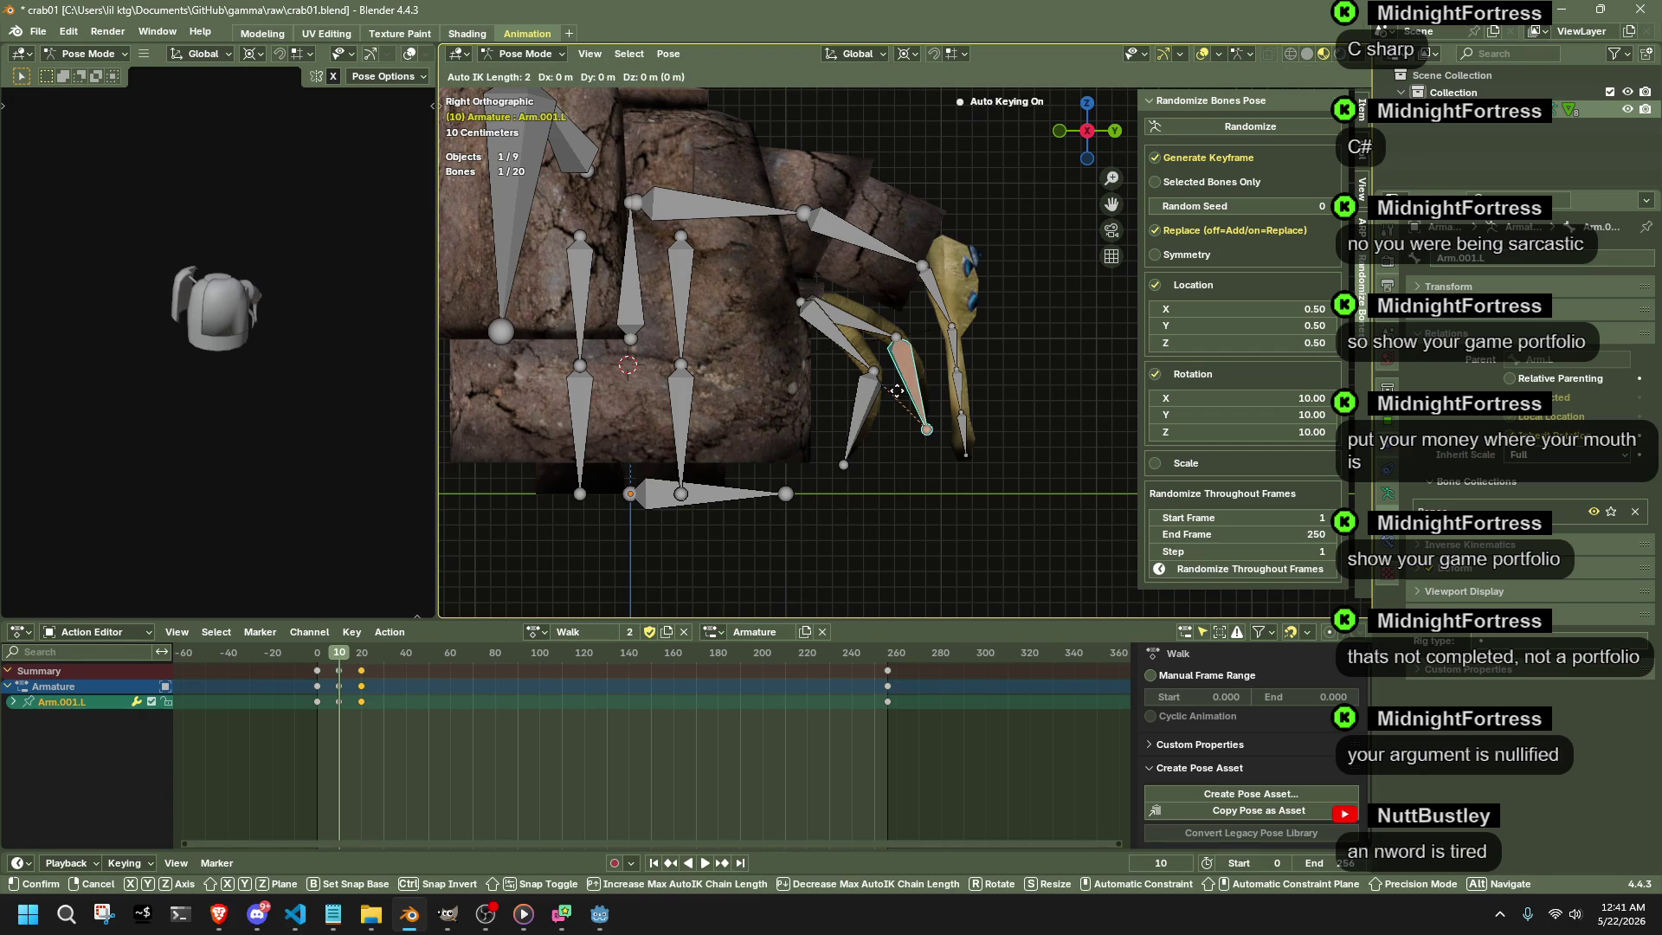
left_click(861, 423)
- Key Arm.001.R and Arm.001.L at frame 10, then review the motion from the start
left_click(862, 421)
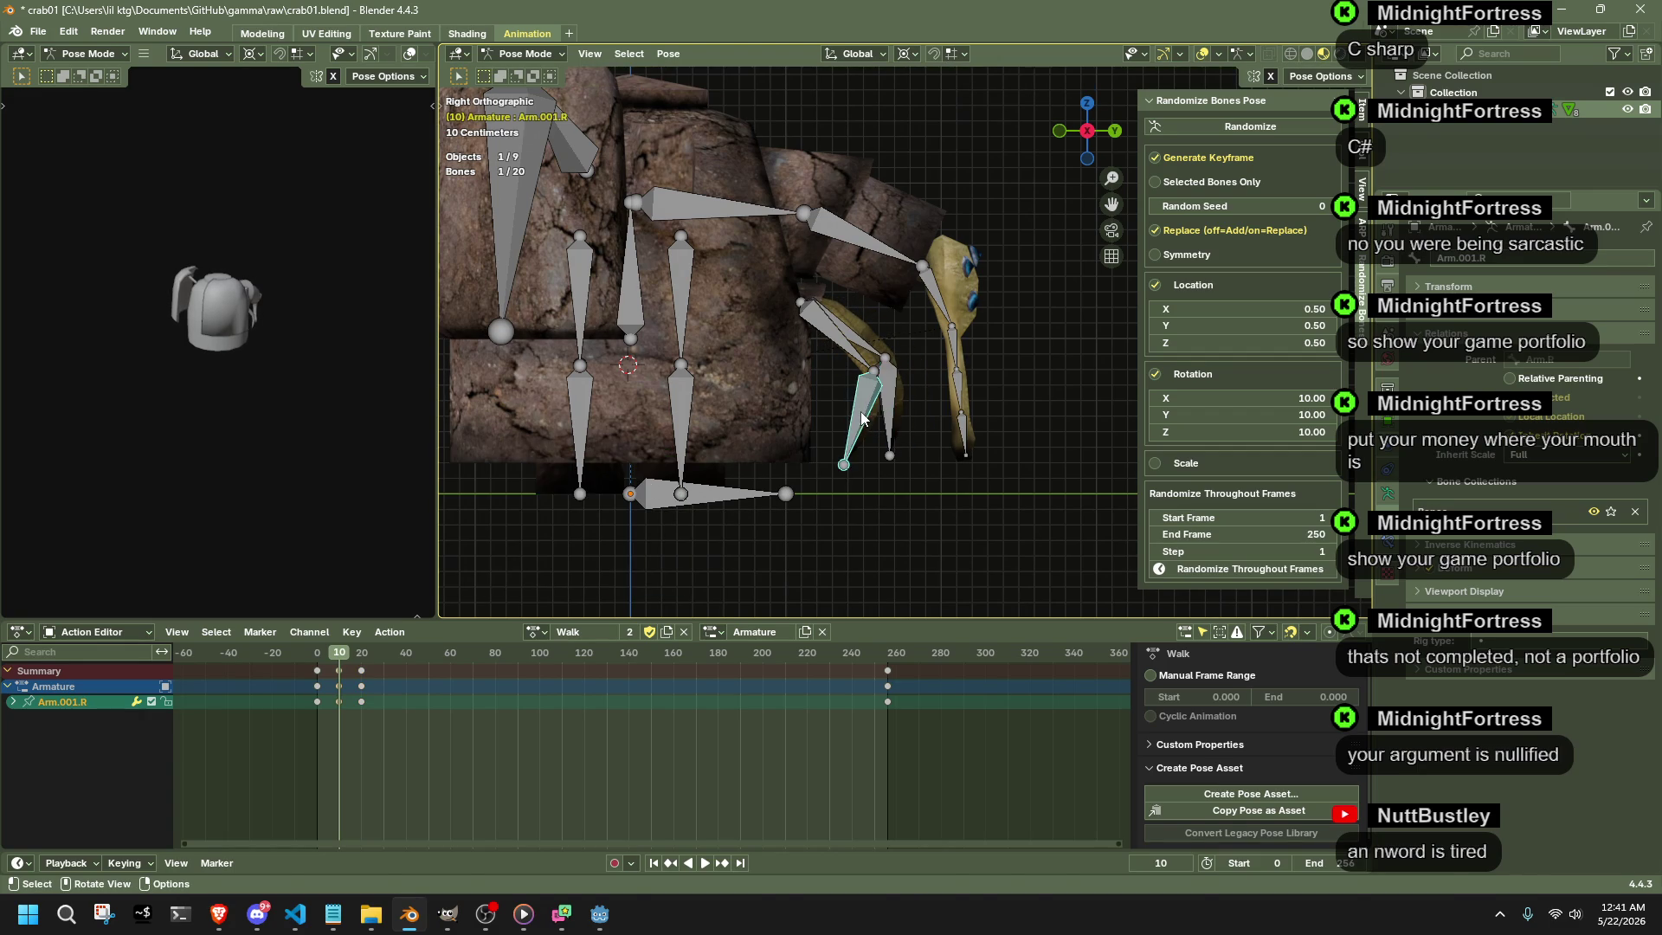
key("g")
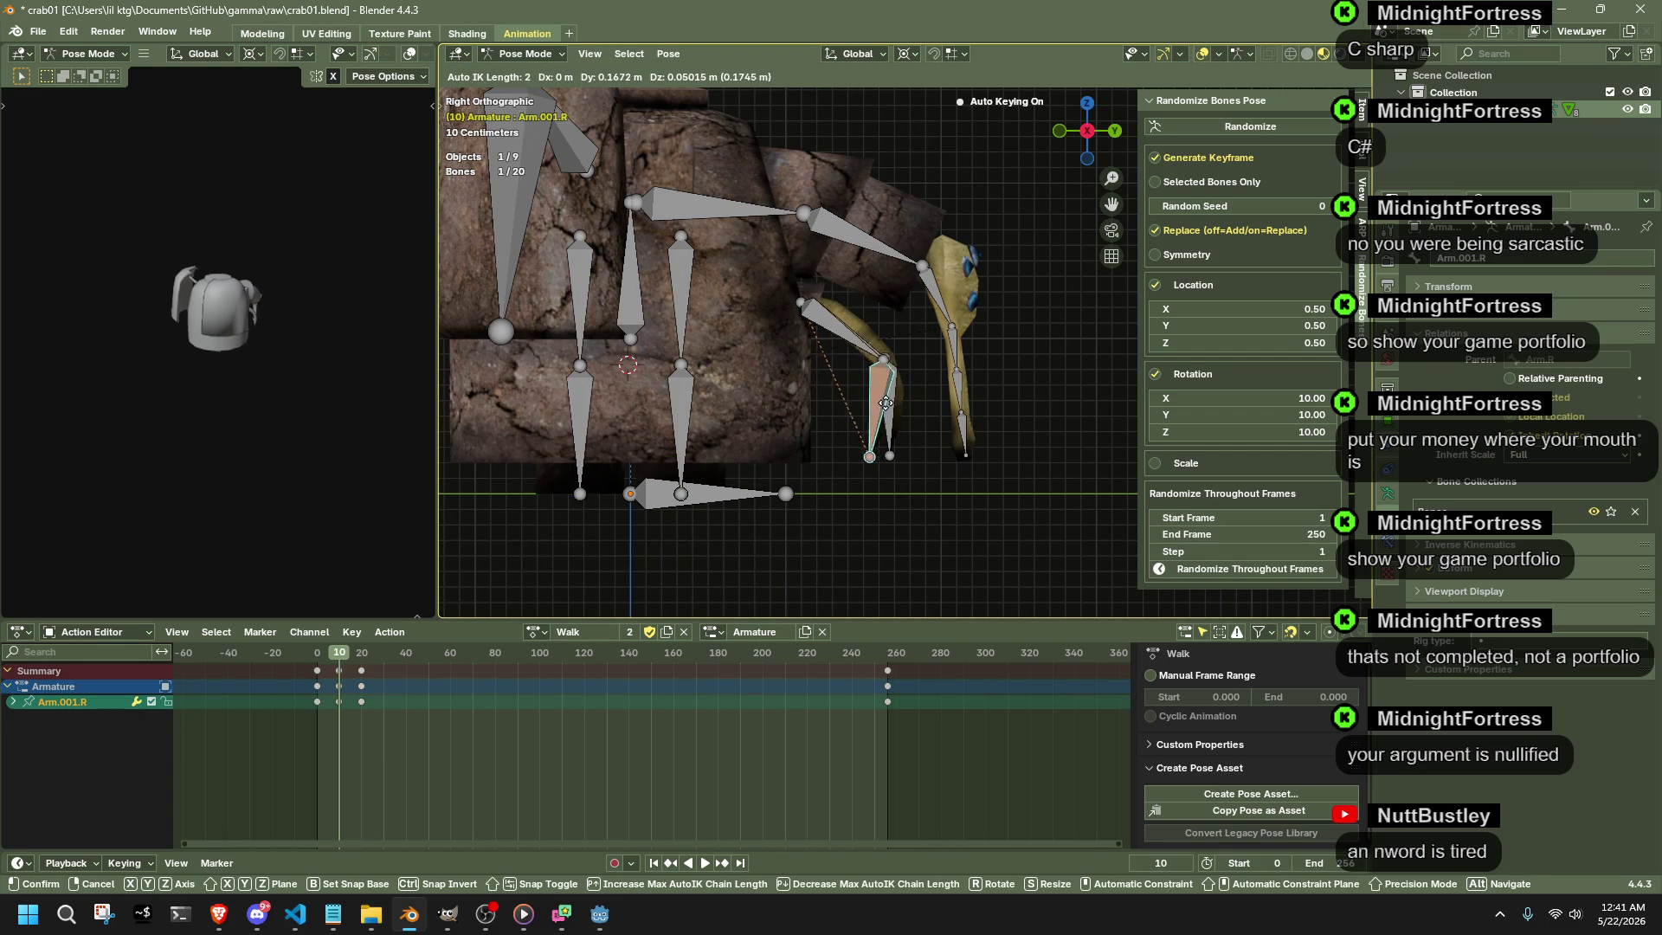
left_click(888, 397)
left_click(876, 391)
key("g")
left_click(872, 389)
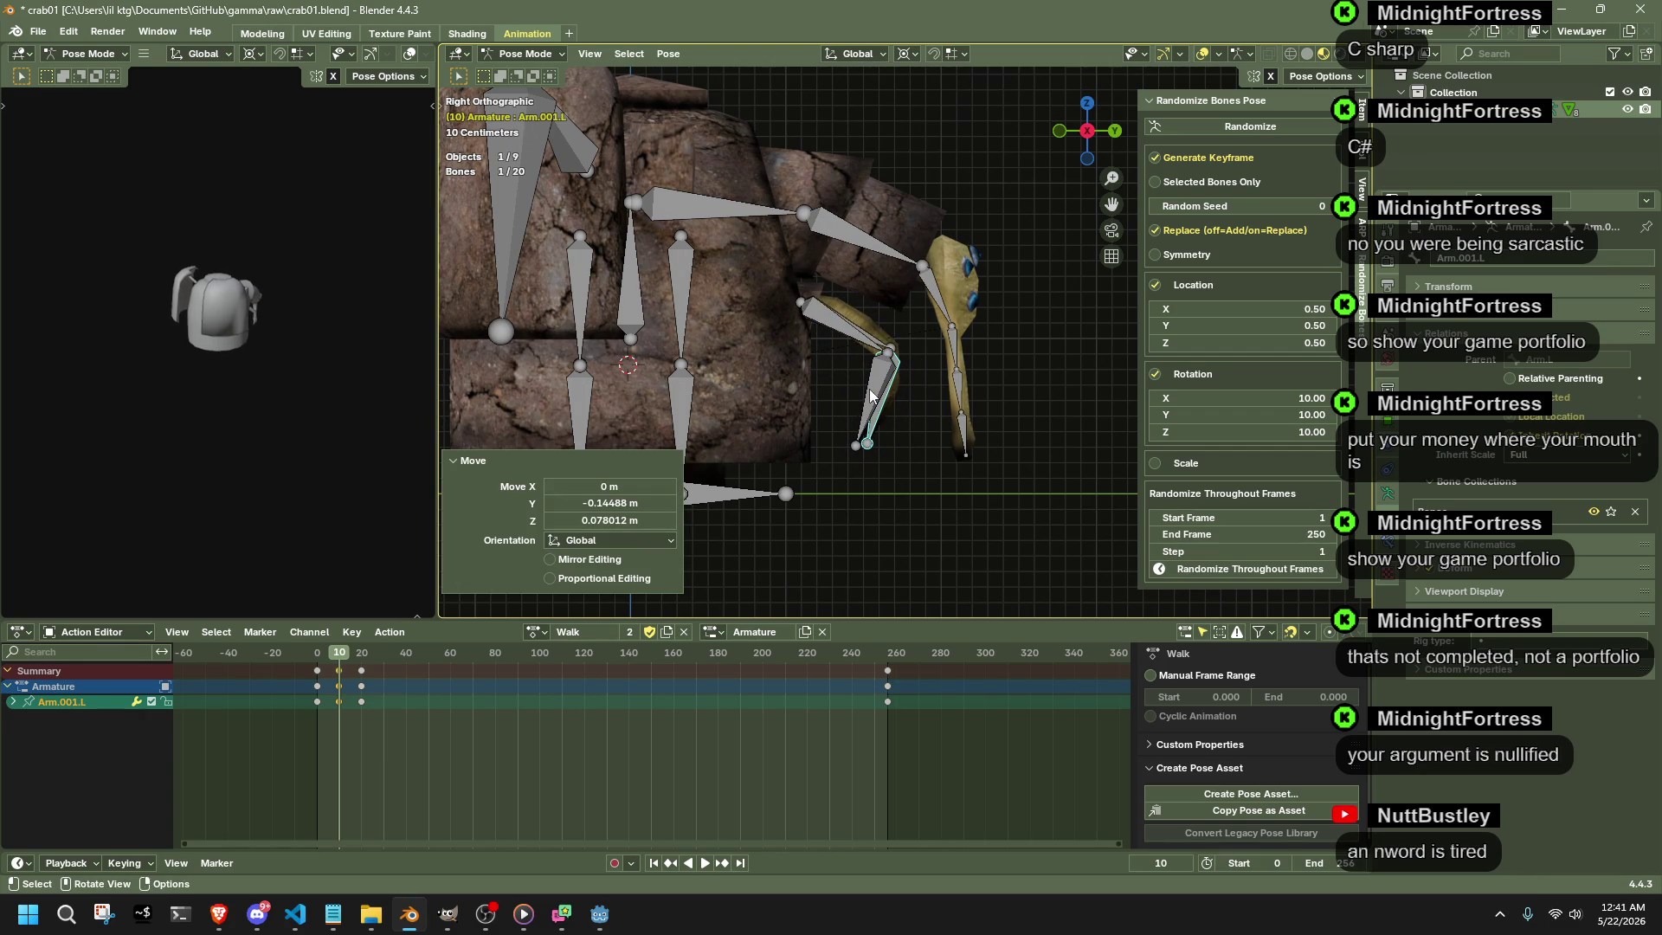
left_click(318, 653)
key("space")
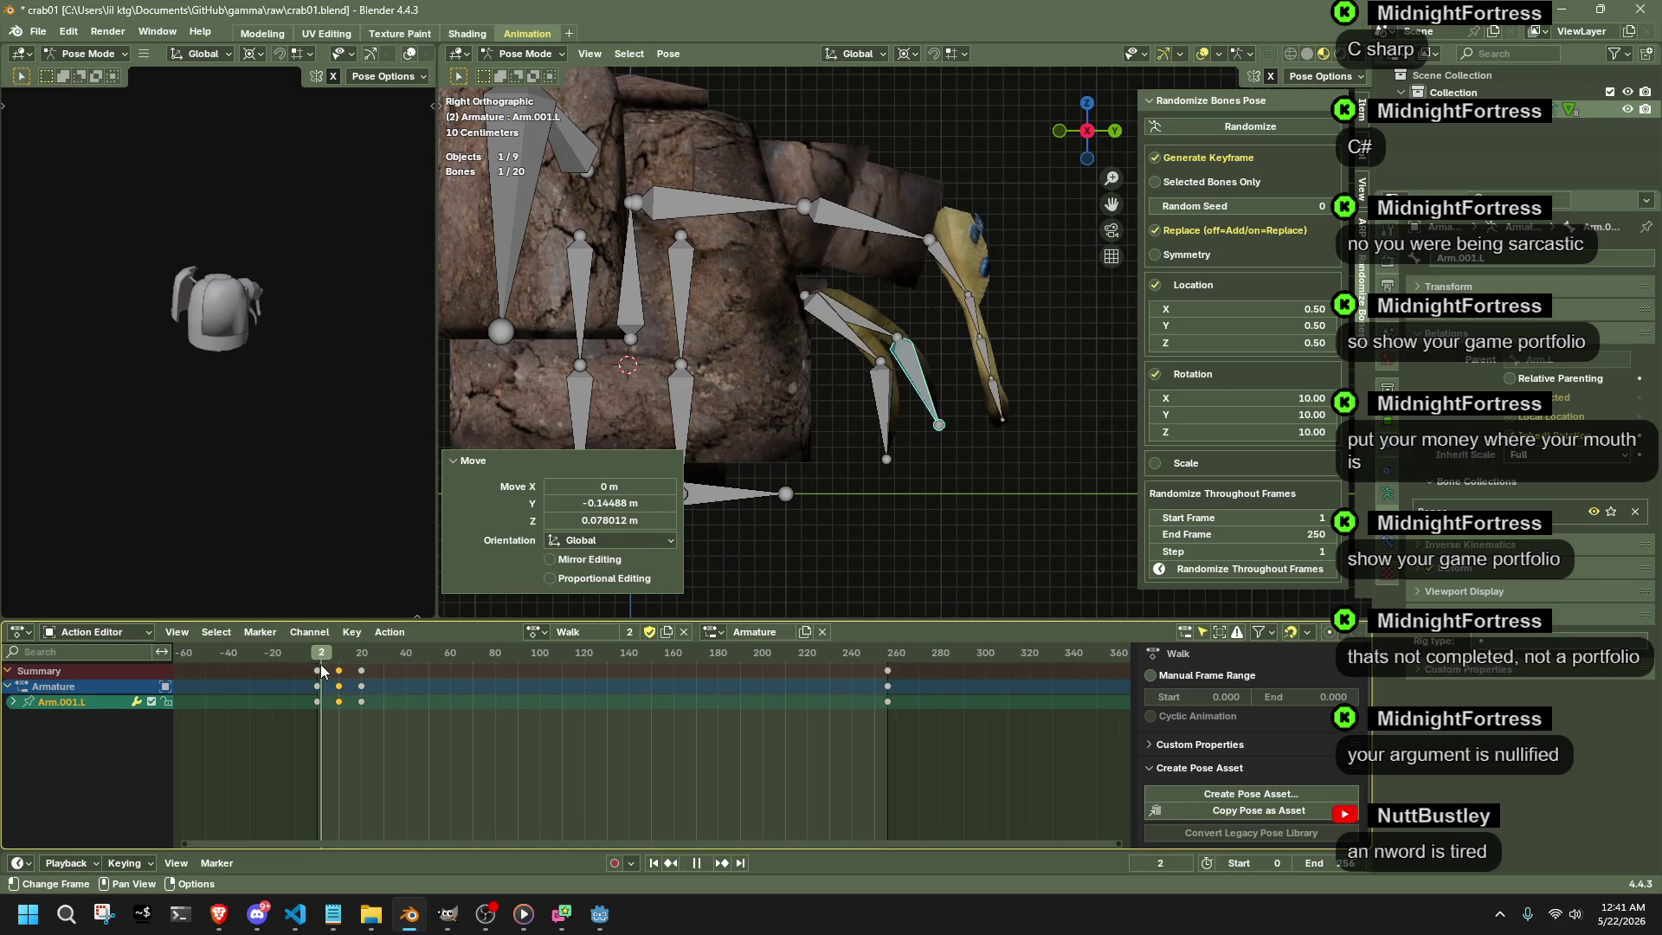
- Copy the four arm bones' frame 0 pose and paste it flipped at frame 20
key("Escape")
left_click_drag(861, 302, 920, 420)
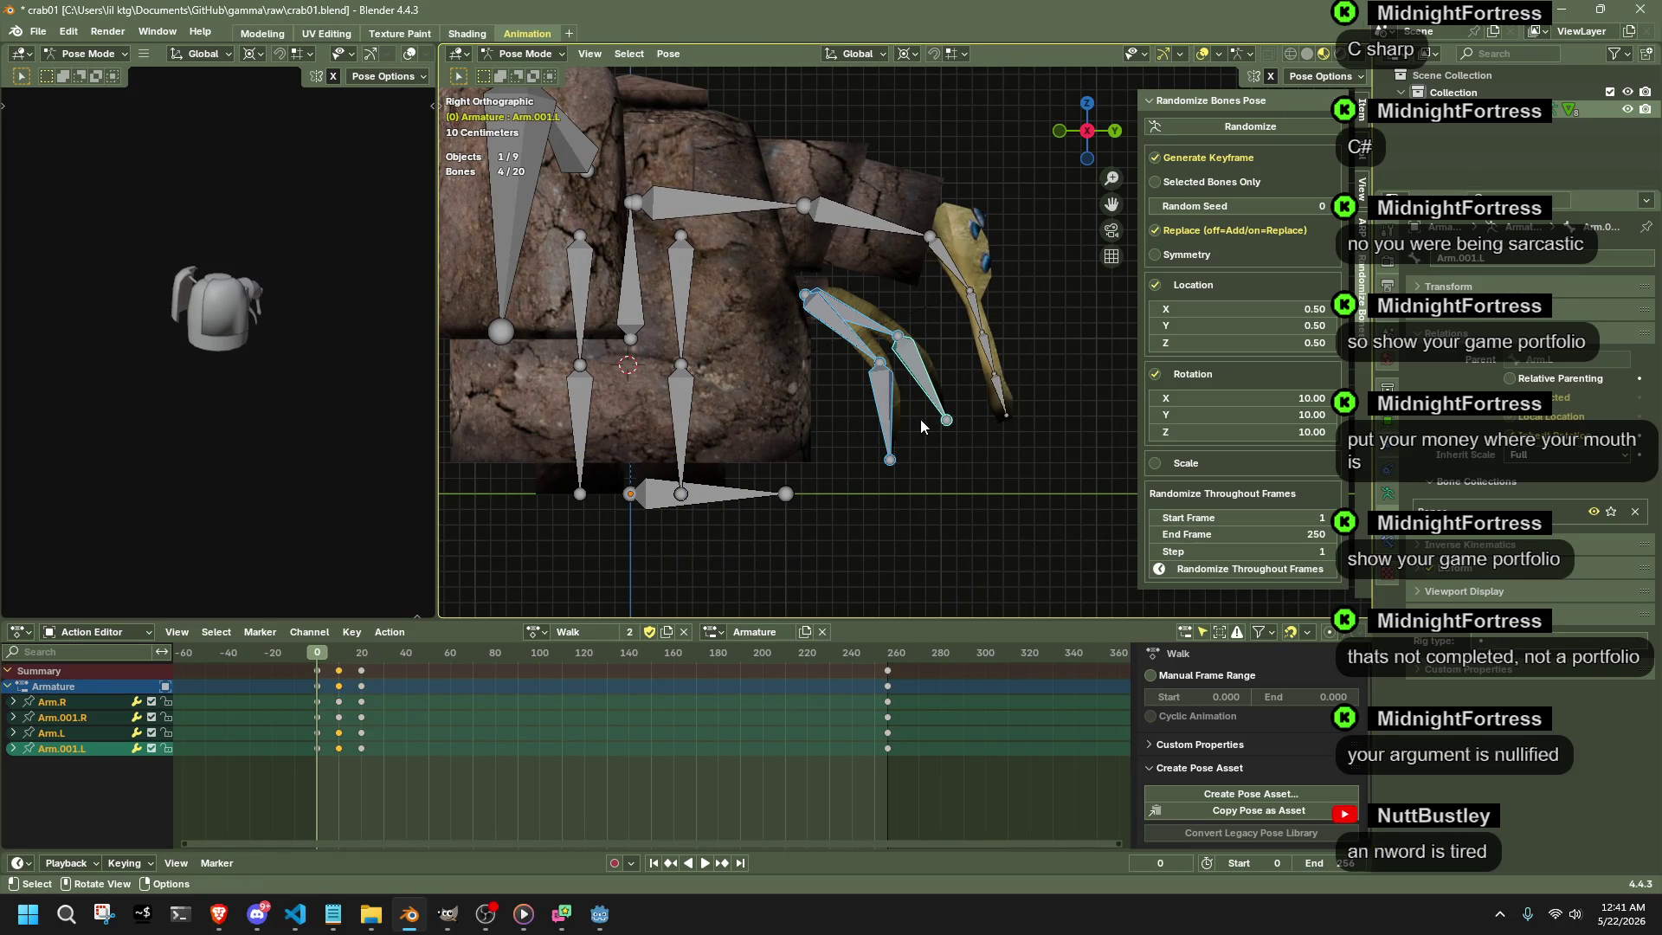
key("ctrl+c")
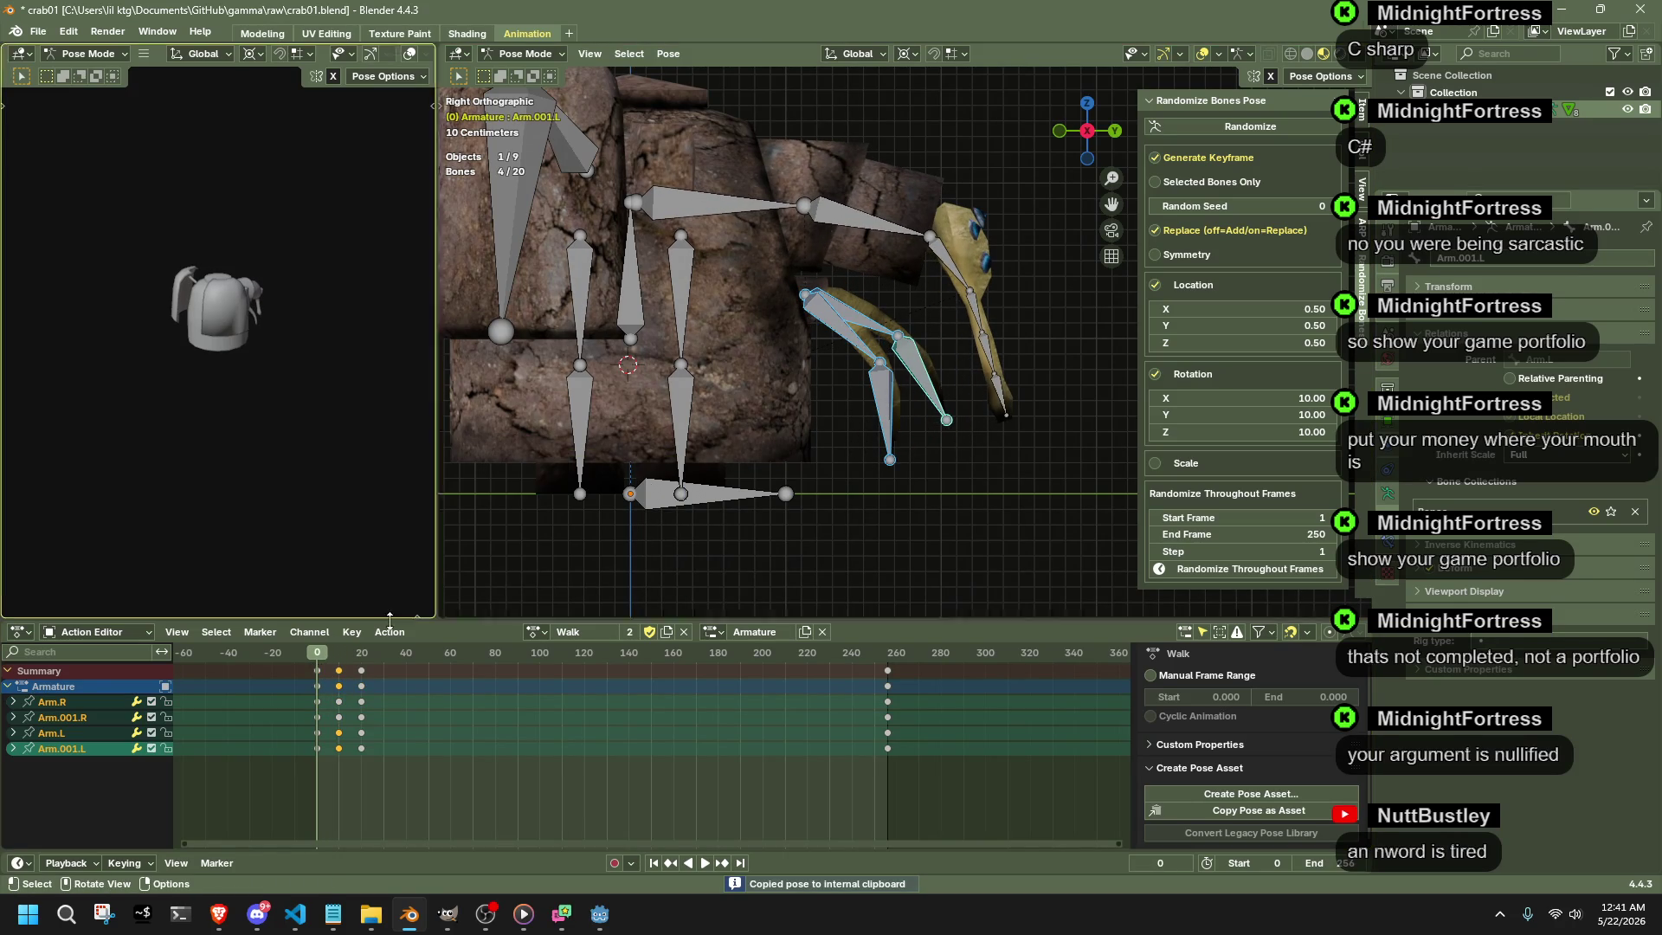
left_click(361, 655)
key("ctrl+shift+v")
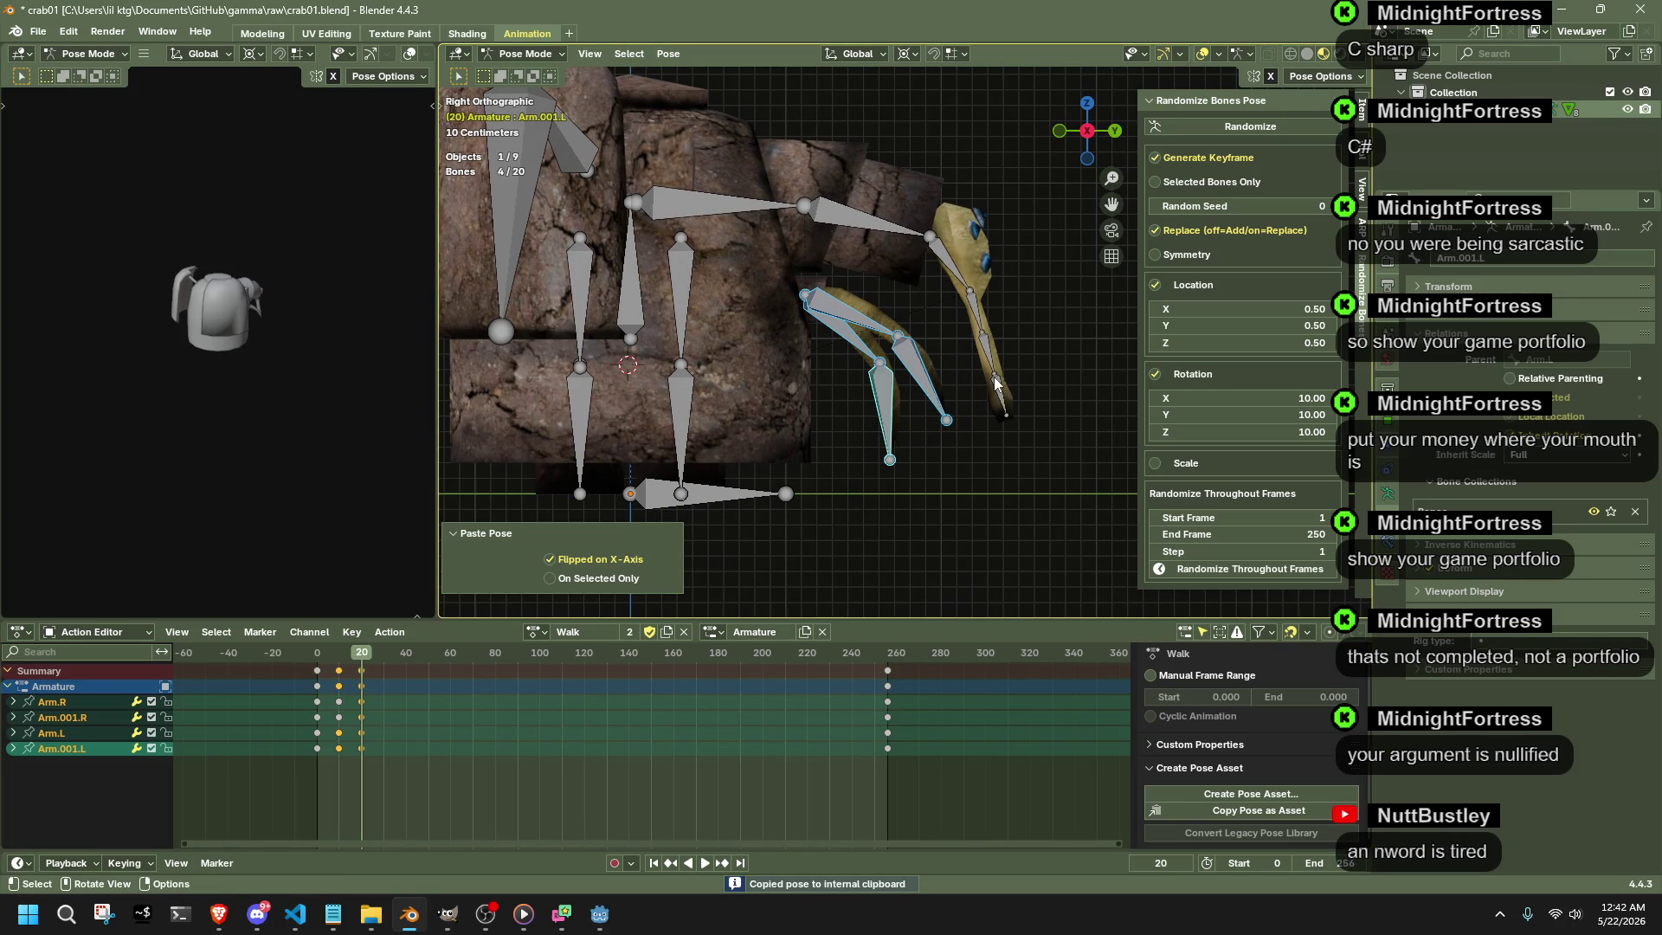
- Reposition Arm.001.R and Arm.001.L at frame 20 and review the arm motion
left_click(920, 376)
key("g")
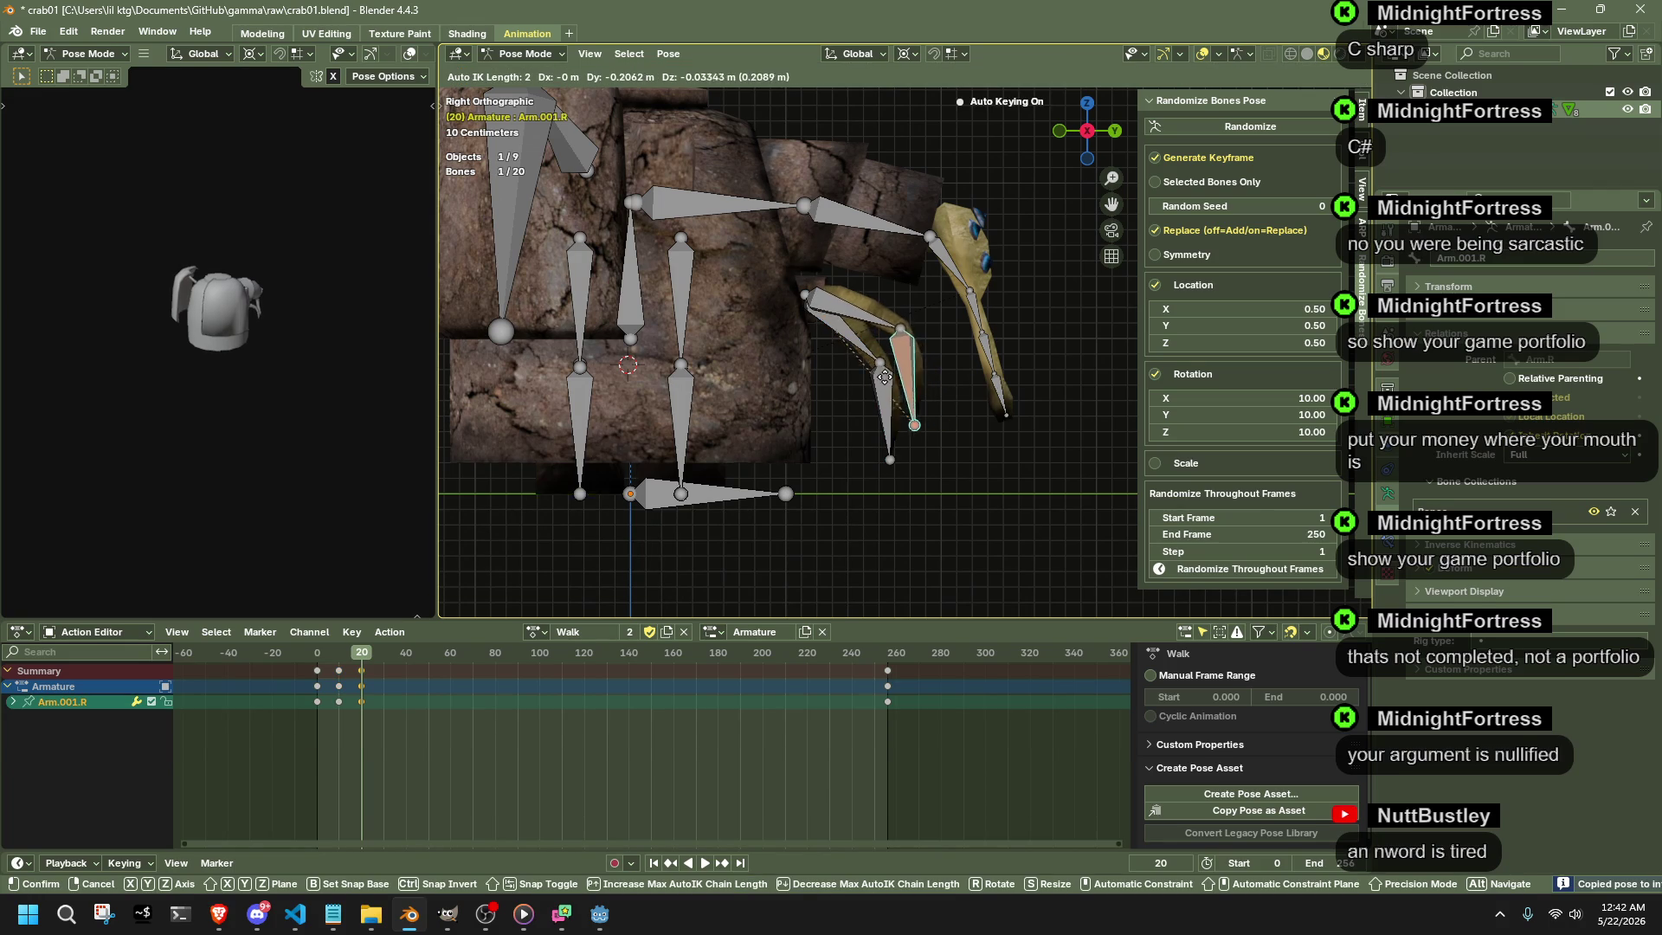
left_click(876, 387)
key("g")
left_click(847, 375)
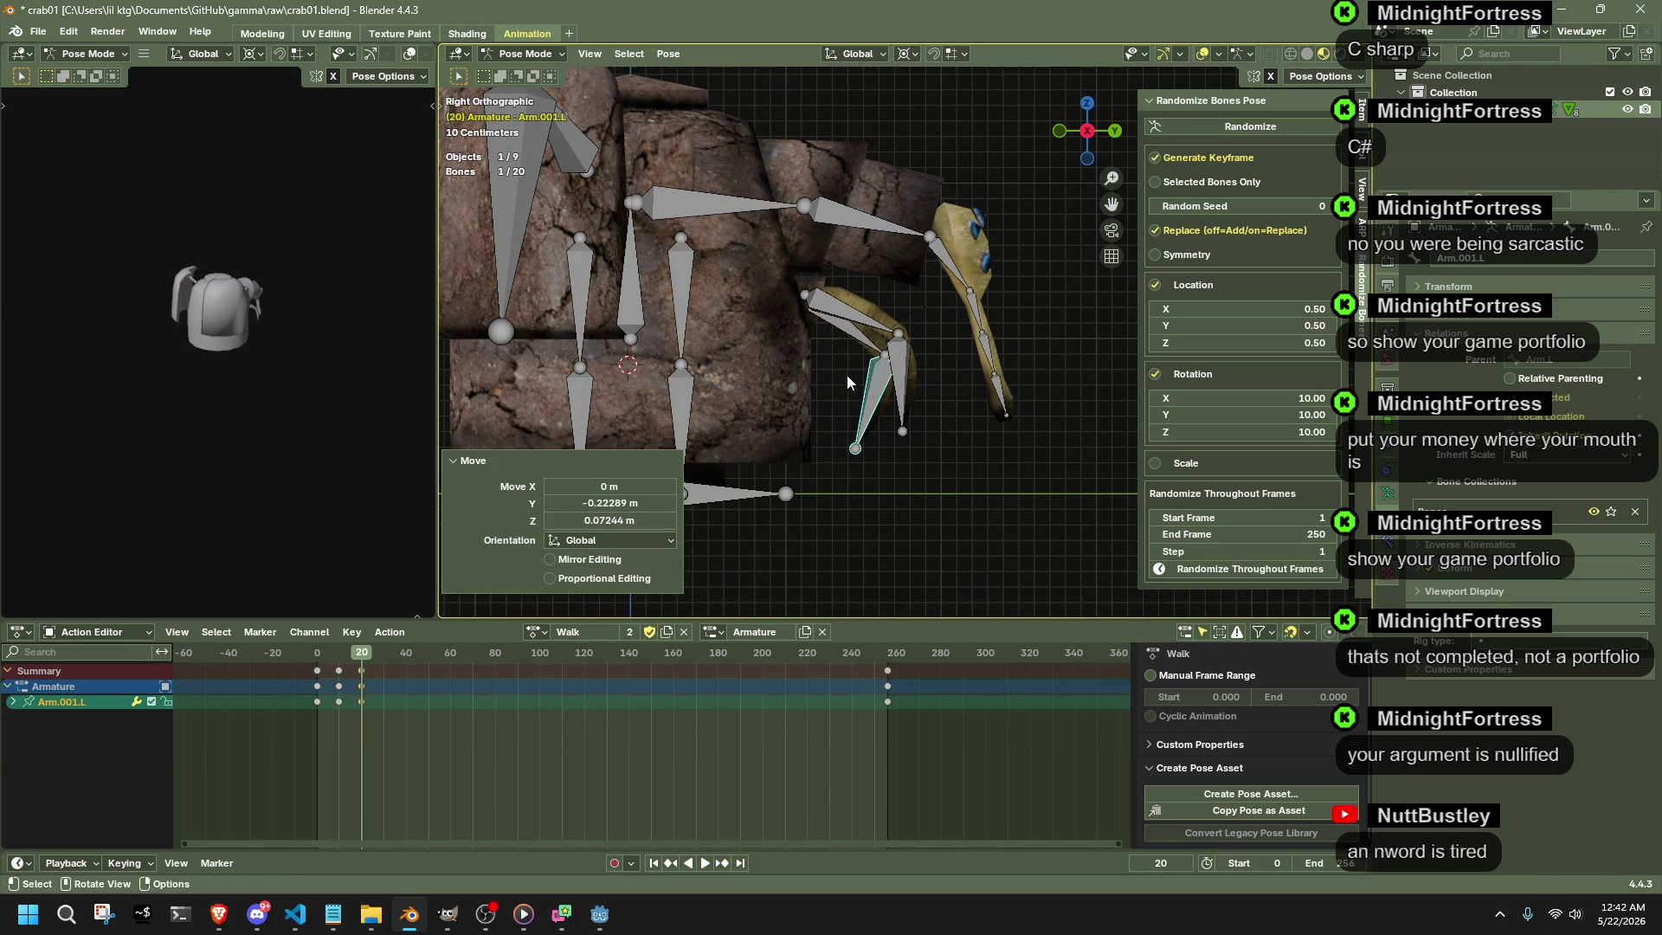
key("space")
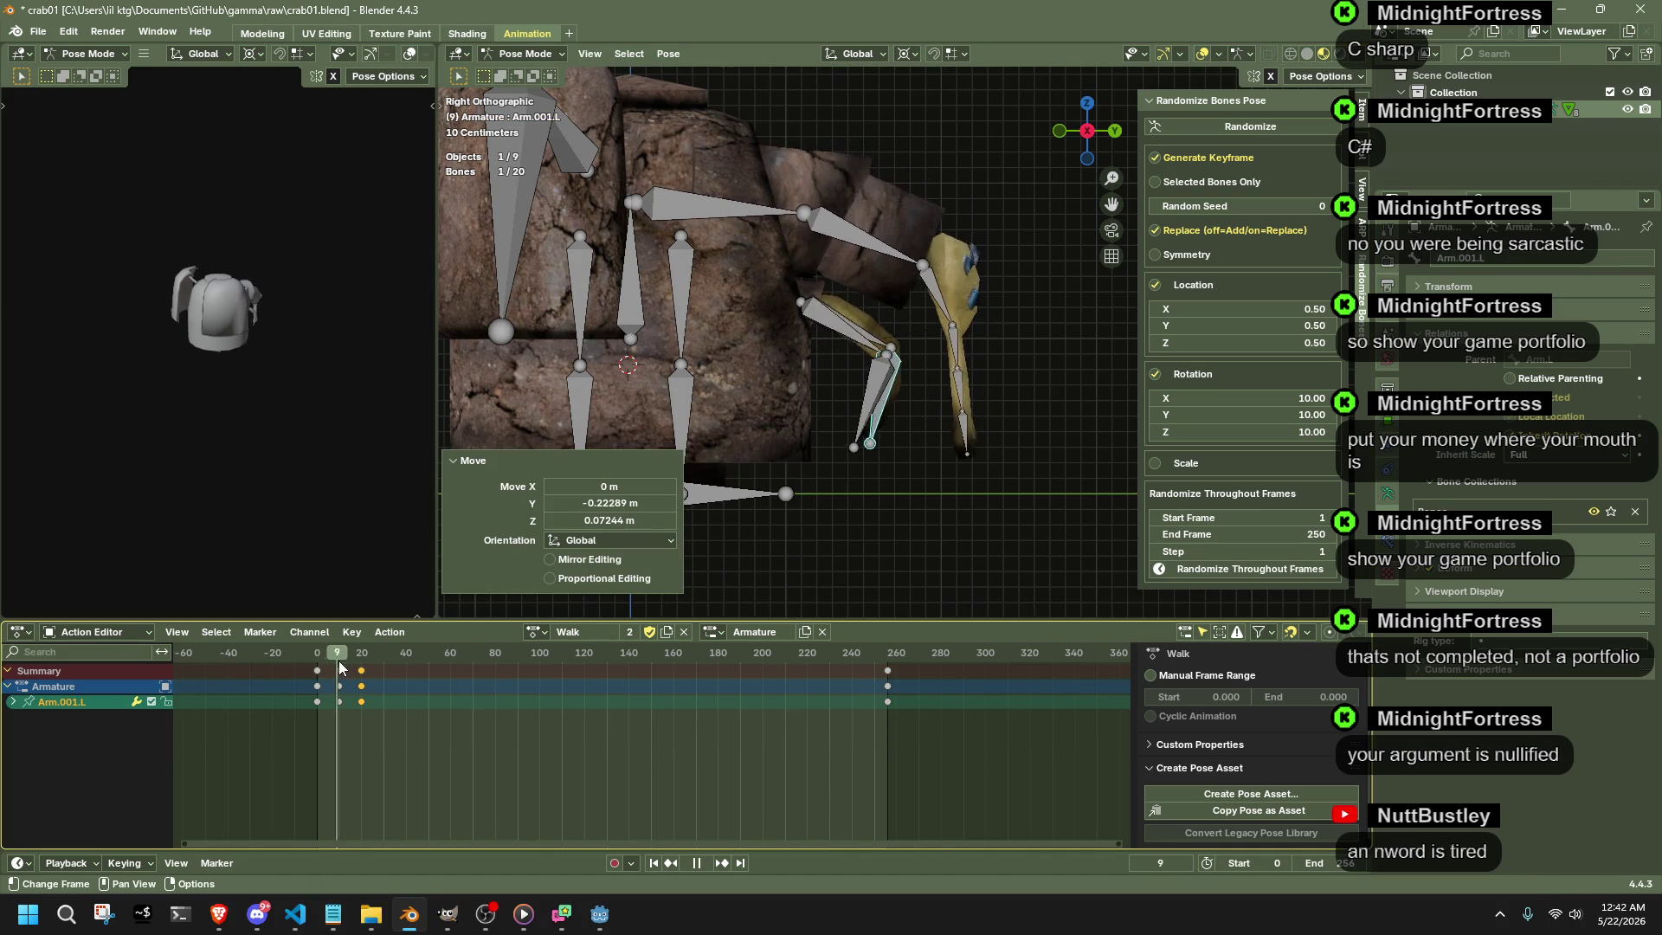
left_click_drag(349, 664, 361, 665)
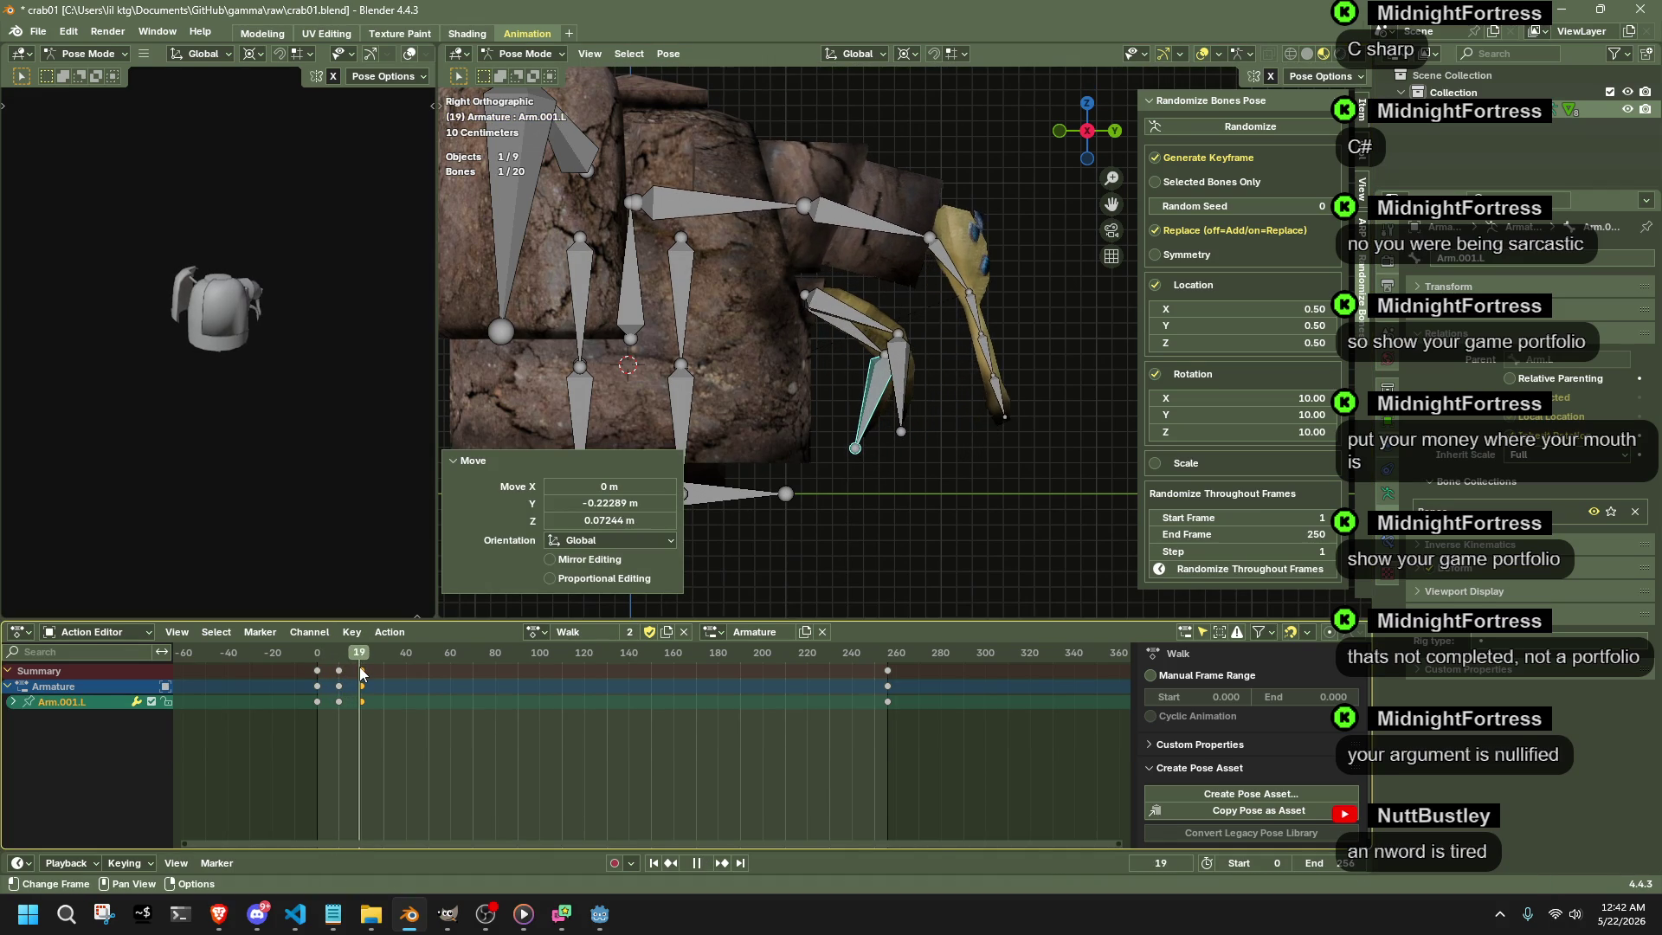
key("space")
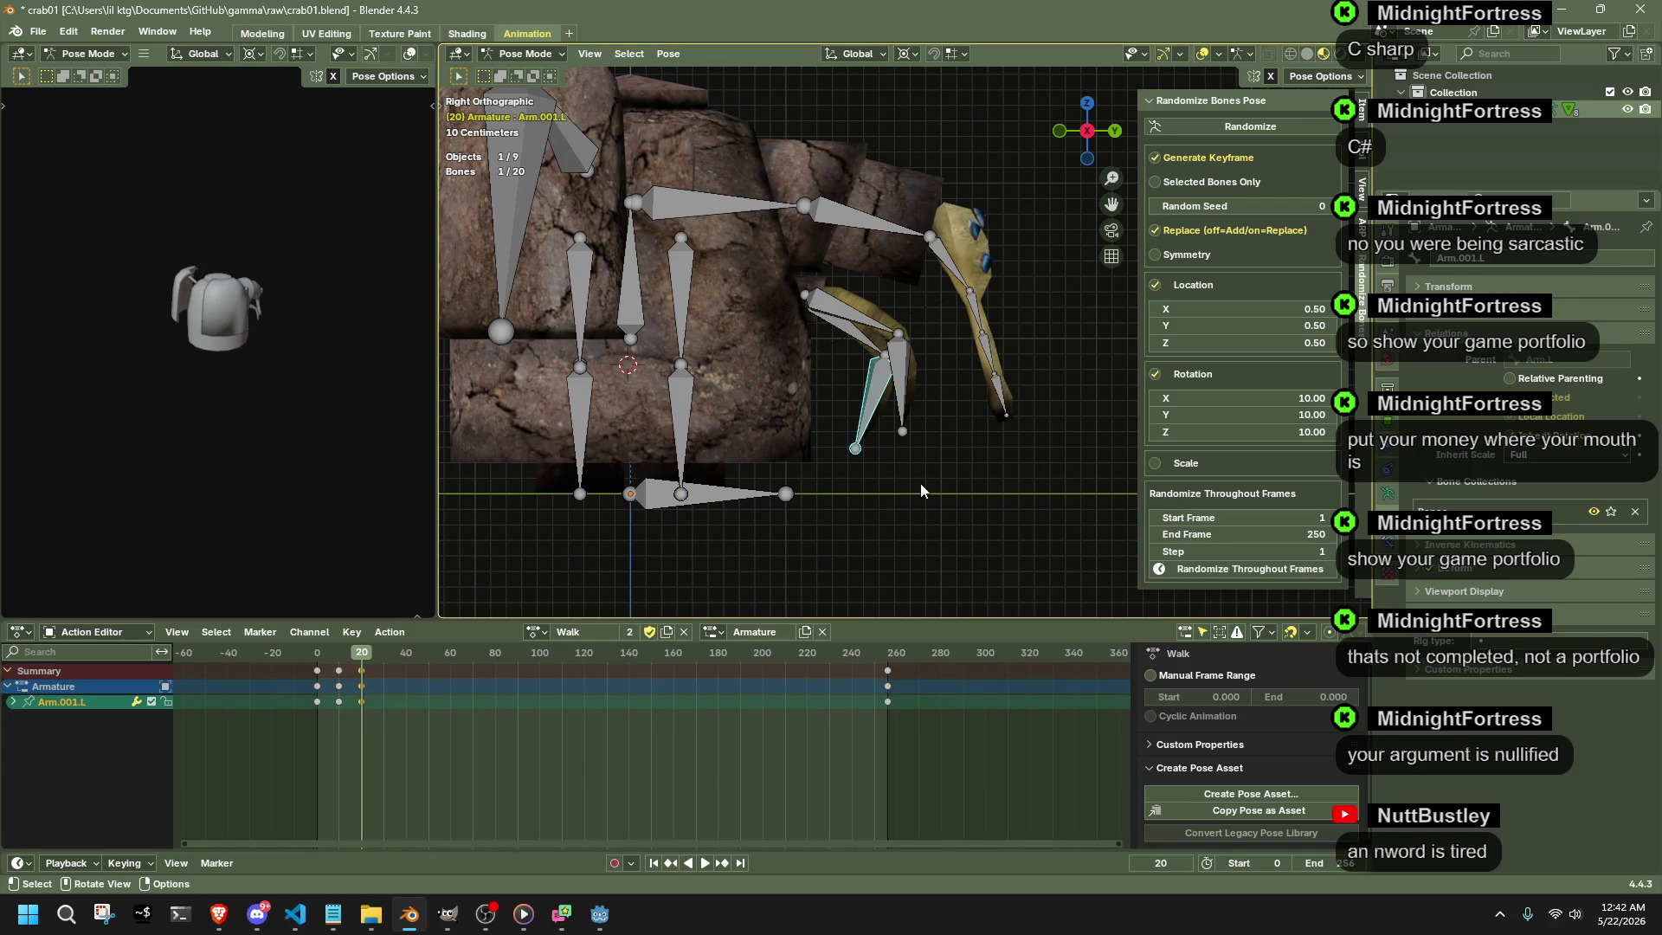
left_click(948, 269)
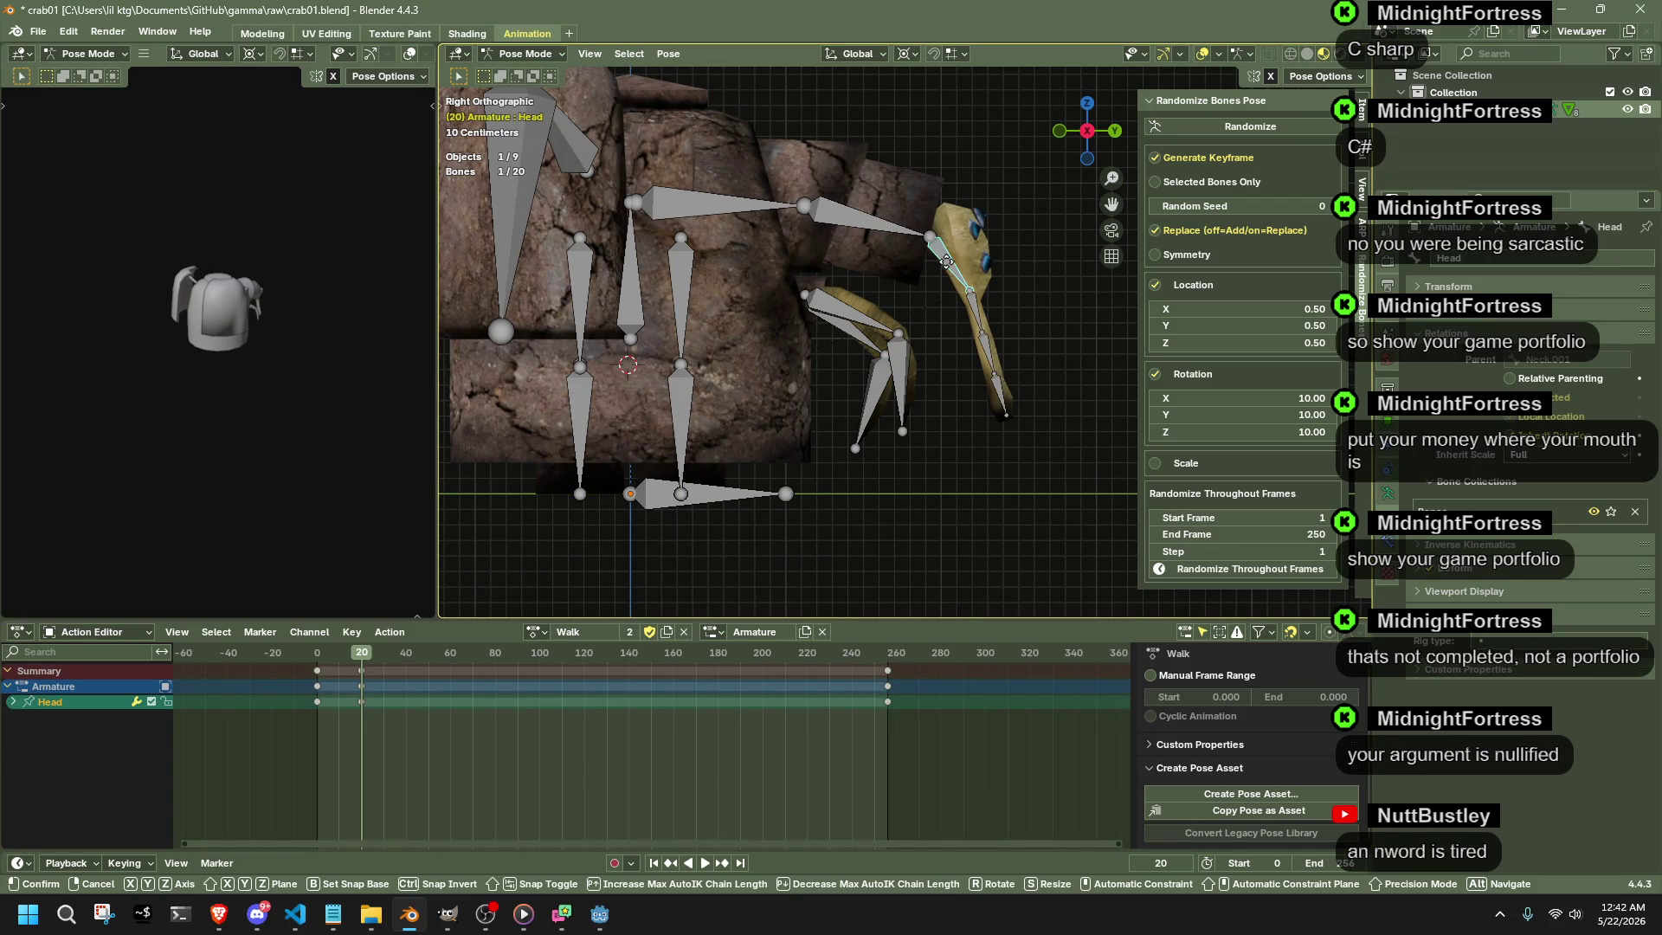
- Key new Head bone positions at frames 20 and 30
key("g")
left_click(931, 283)
left_click(317, 667)
key("space")
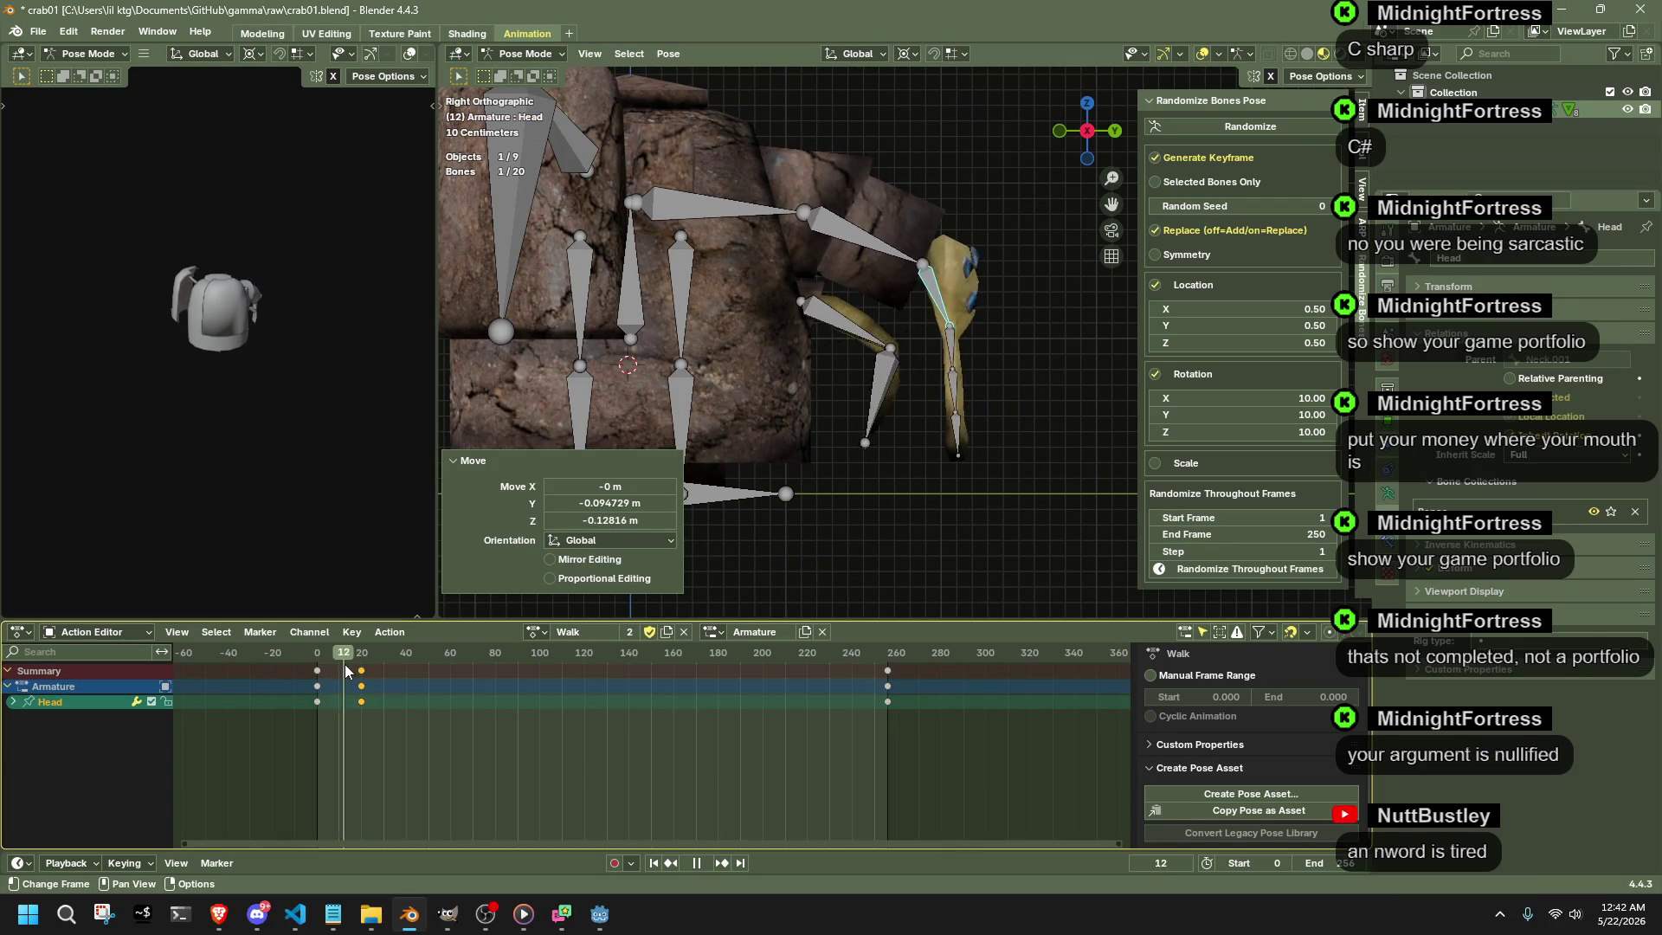
left_click_drag(358, 669, 386, 676)
key("g")
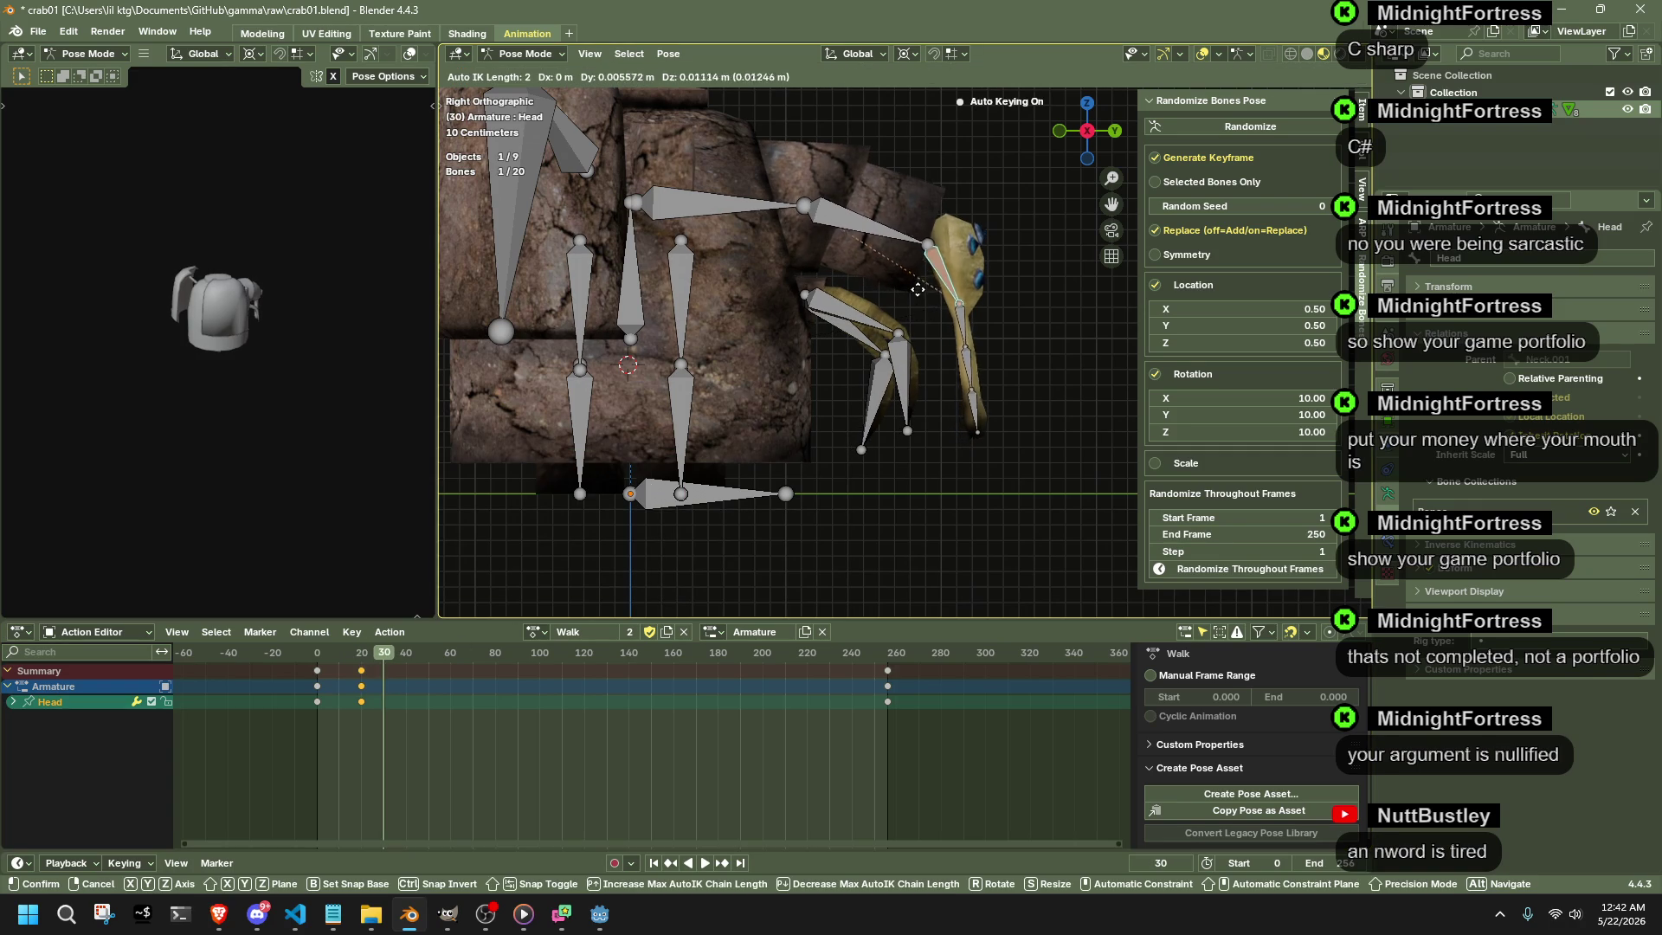
left_click(922, 269)
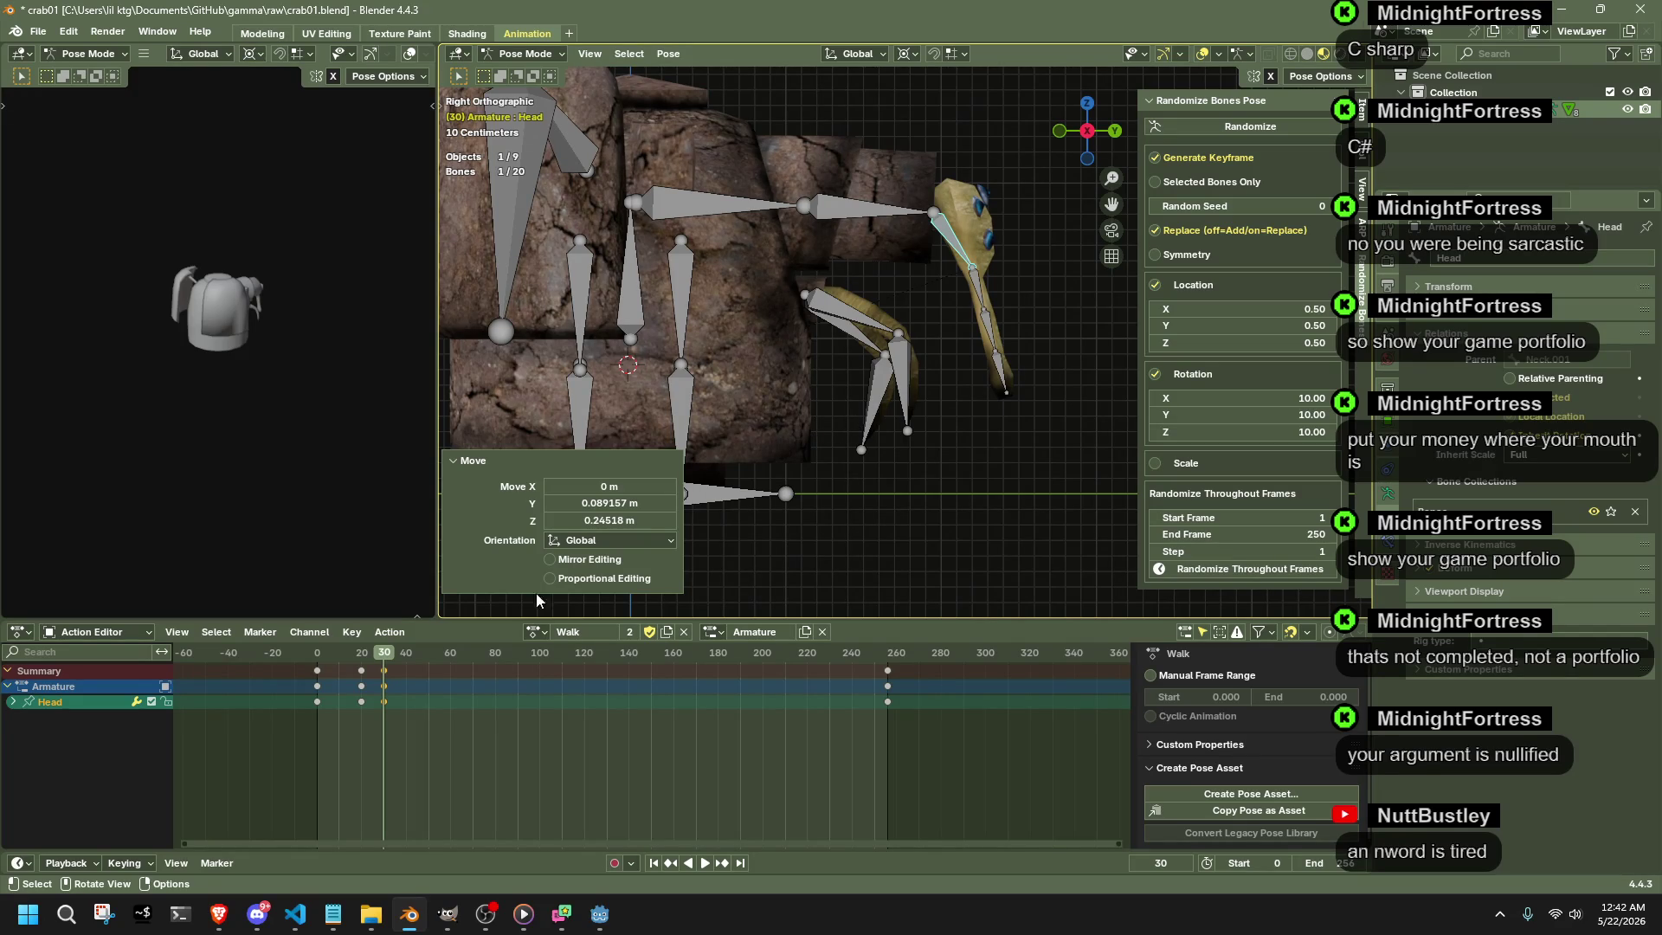
- Review the cycle's opening frames with all bones selected
left_click_drag(326, 651, 315, 655)
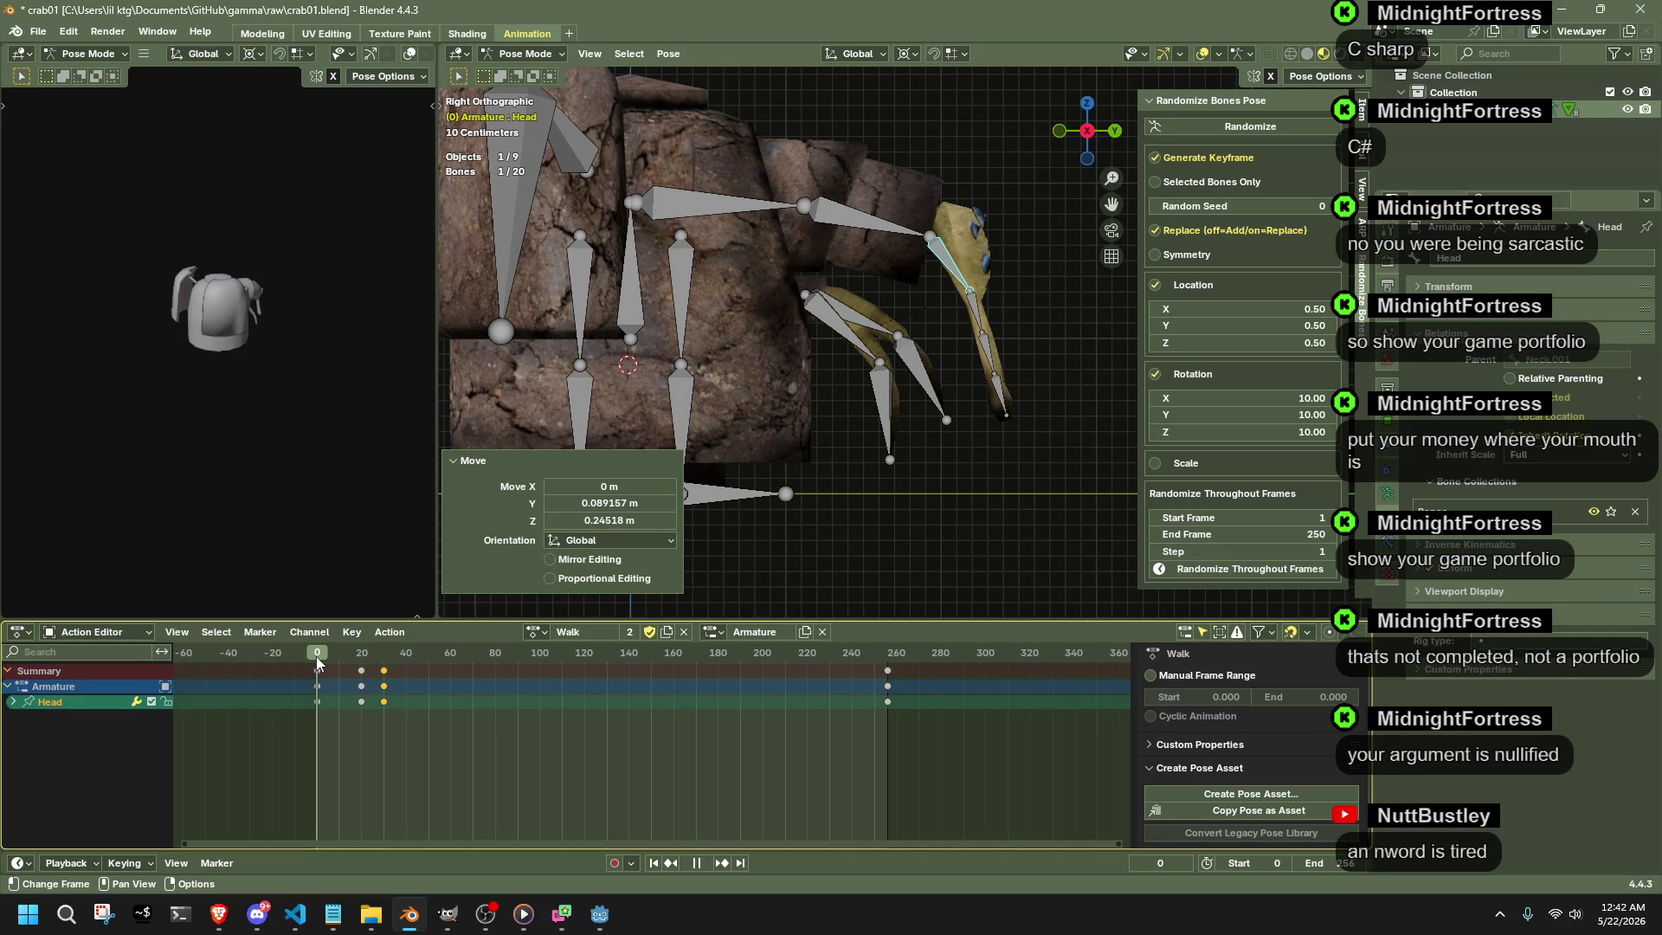
mouse_move(316, 656)
left_mouse_down()
mouse_move(347, 663)
mouse_move(315, 673)
left_mouse_up()
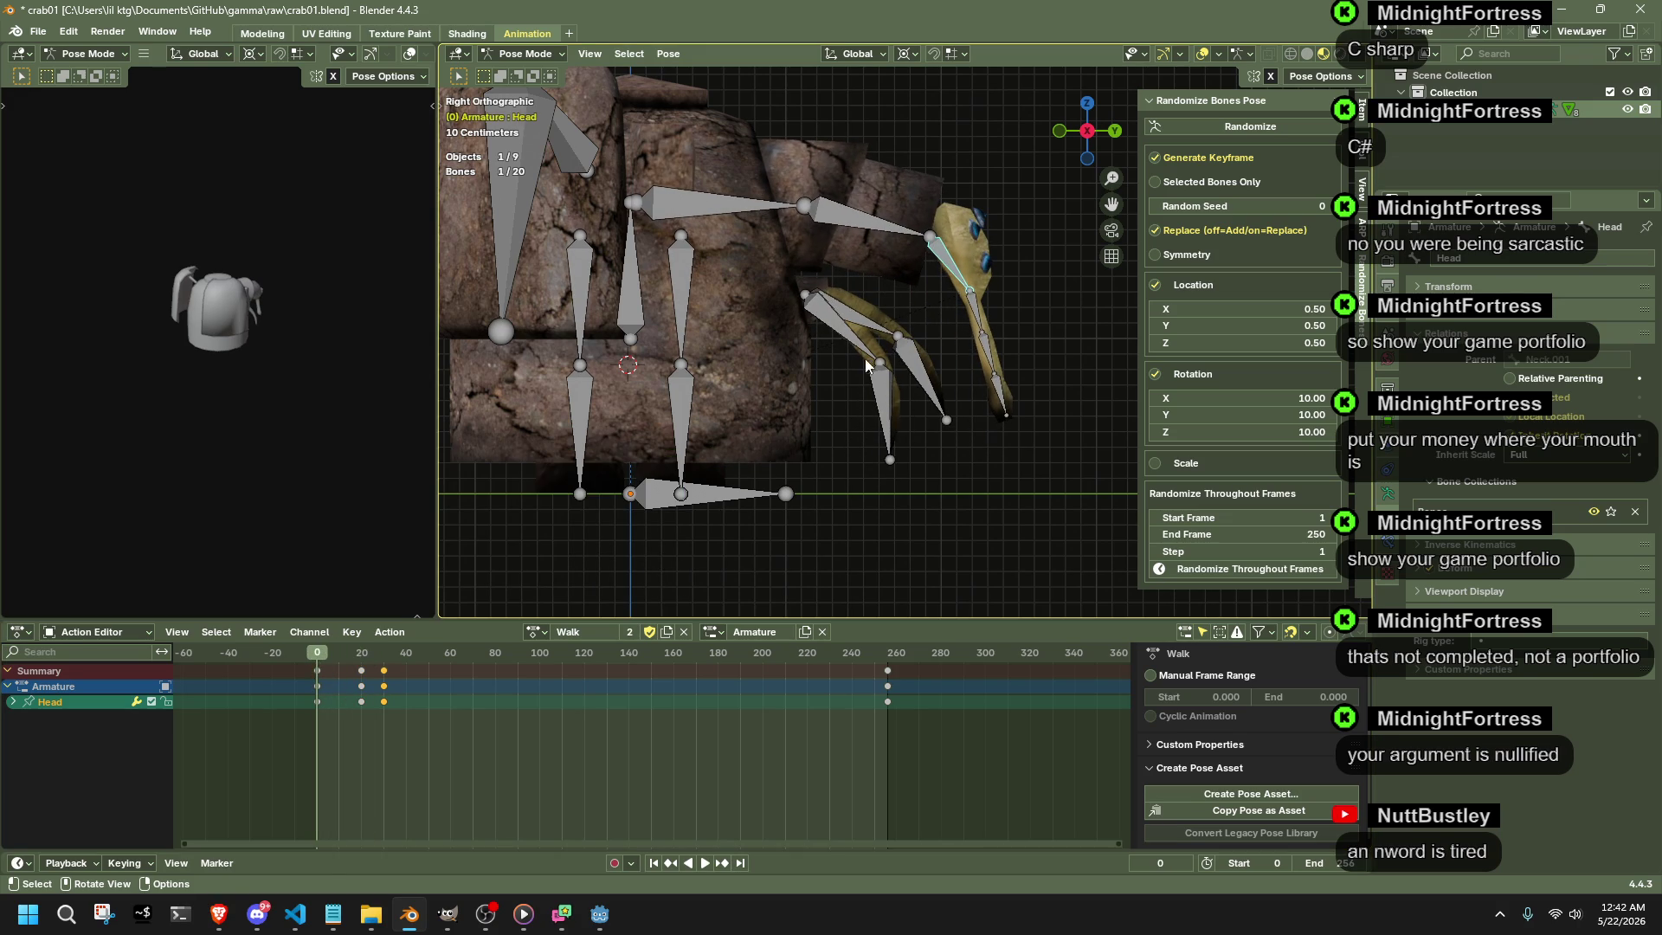
left_click_drag(861, 349, 958, 482)
key("a")
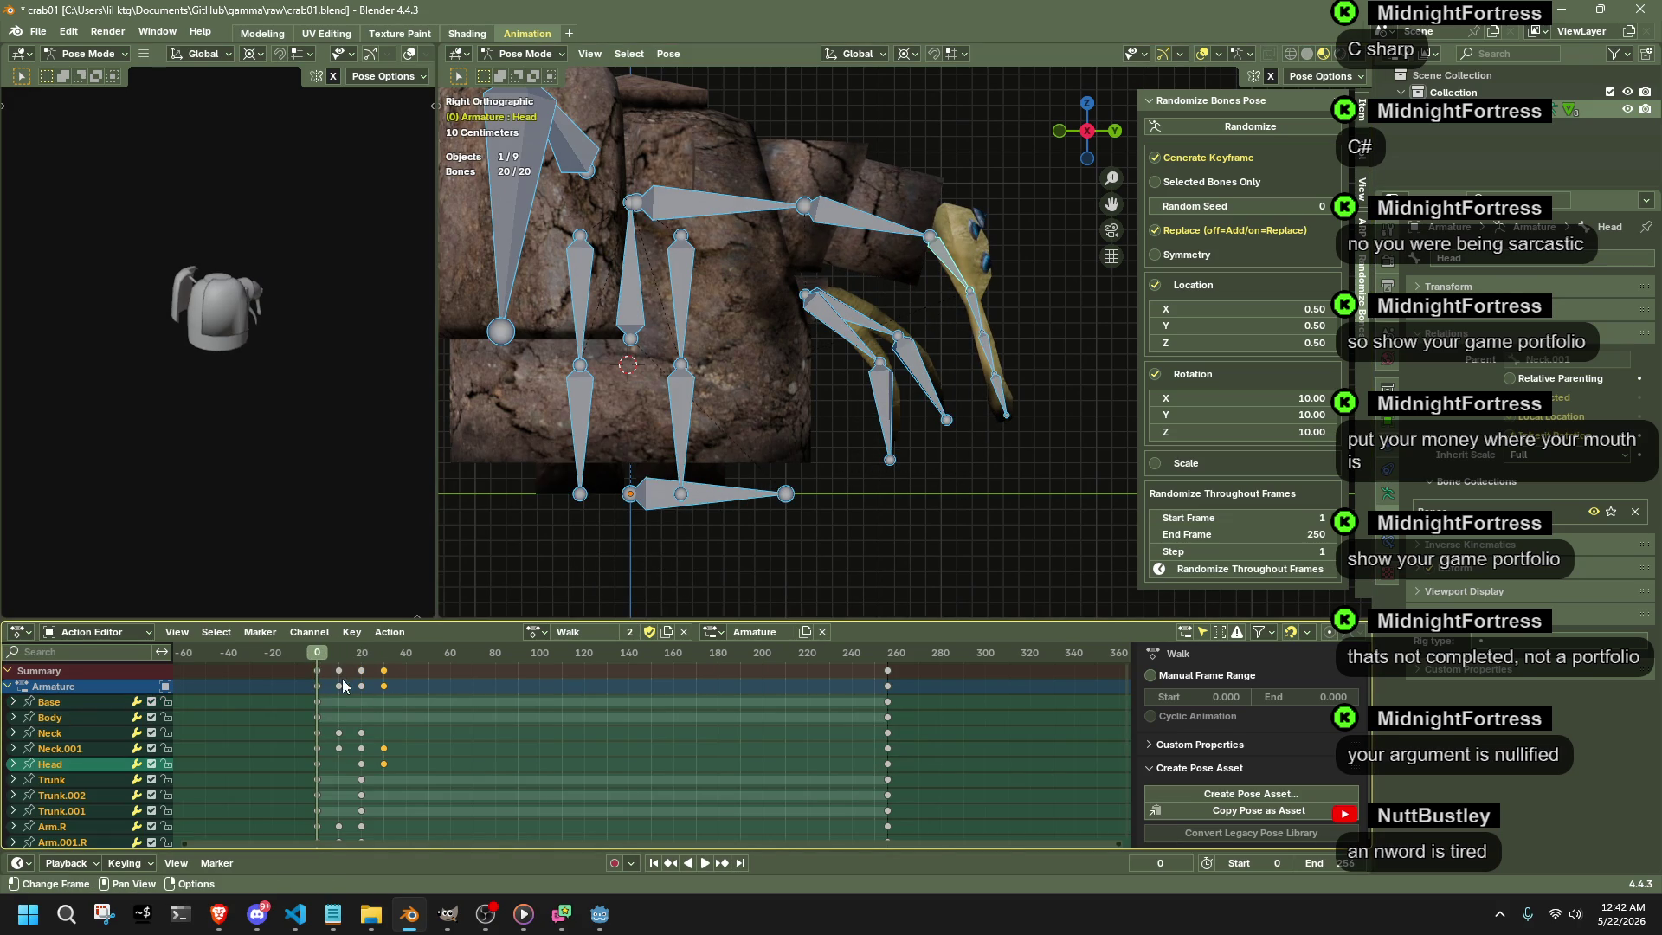
key("space")
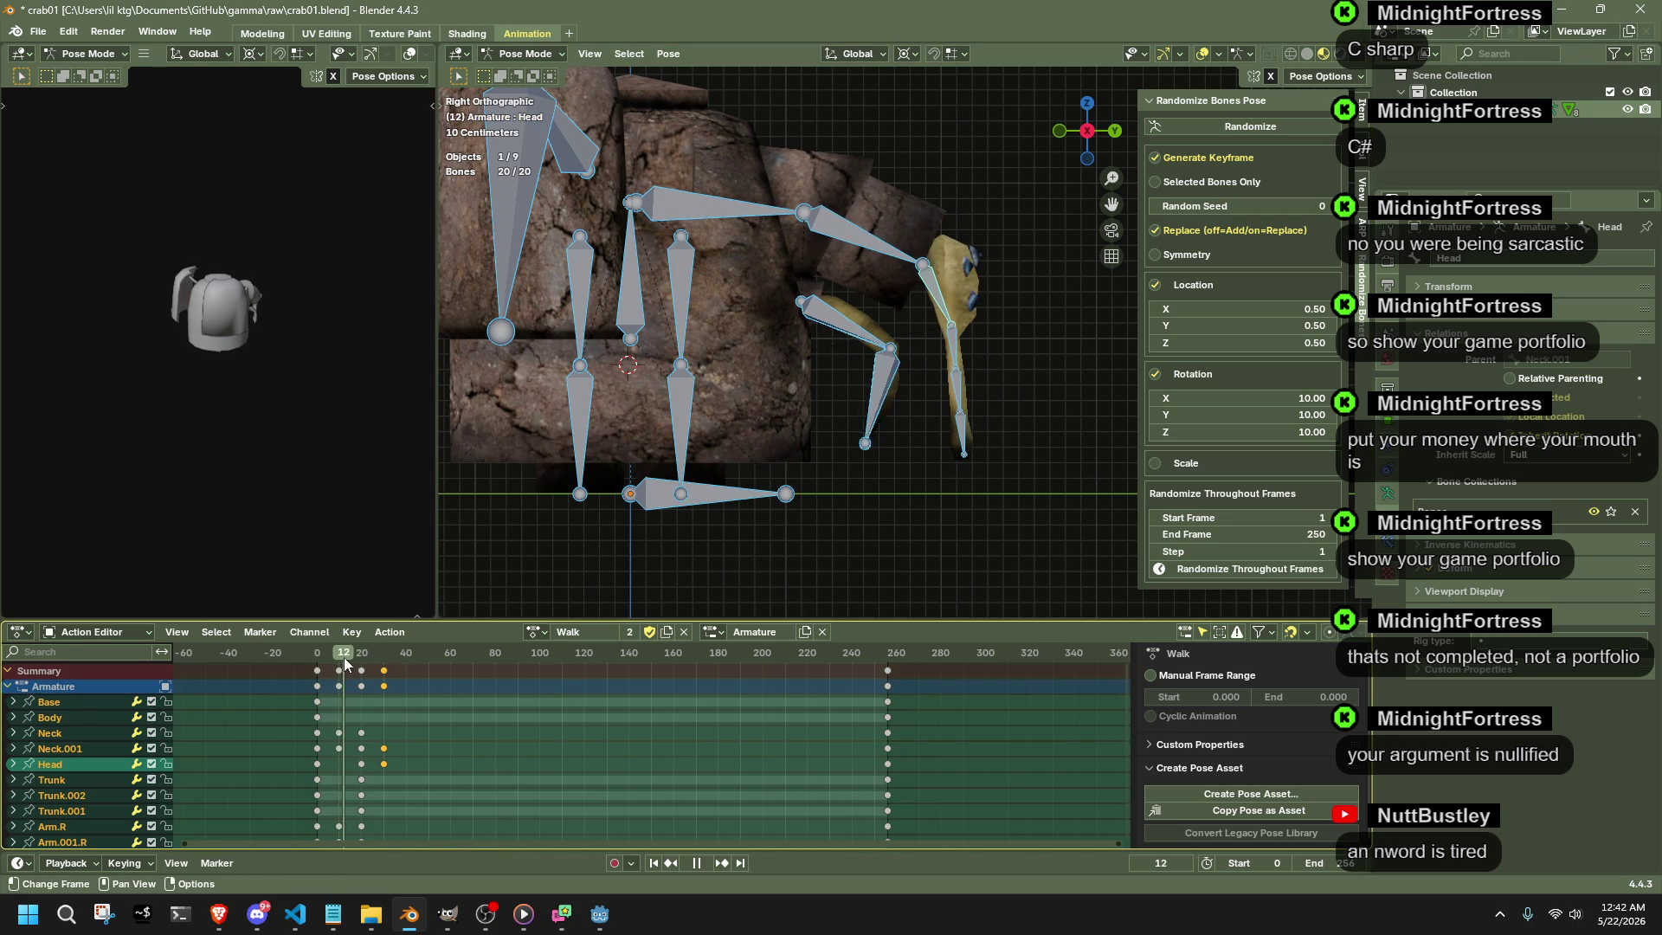
left_click_drag(337, 658, 321, 672)
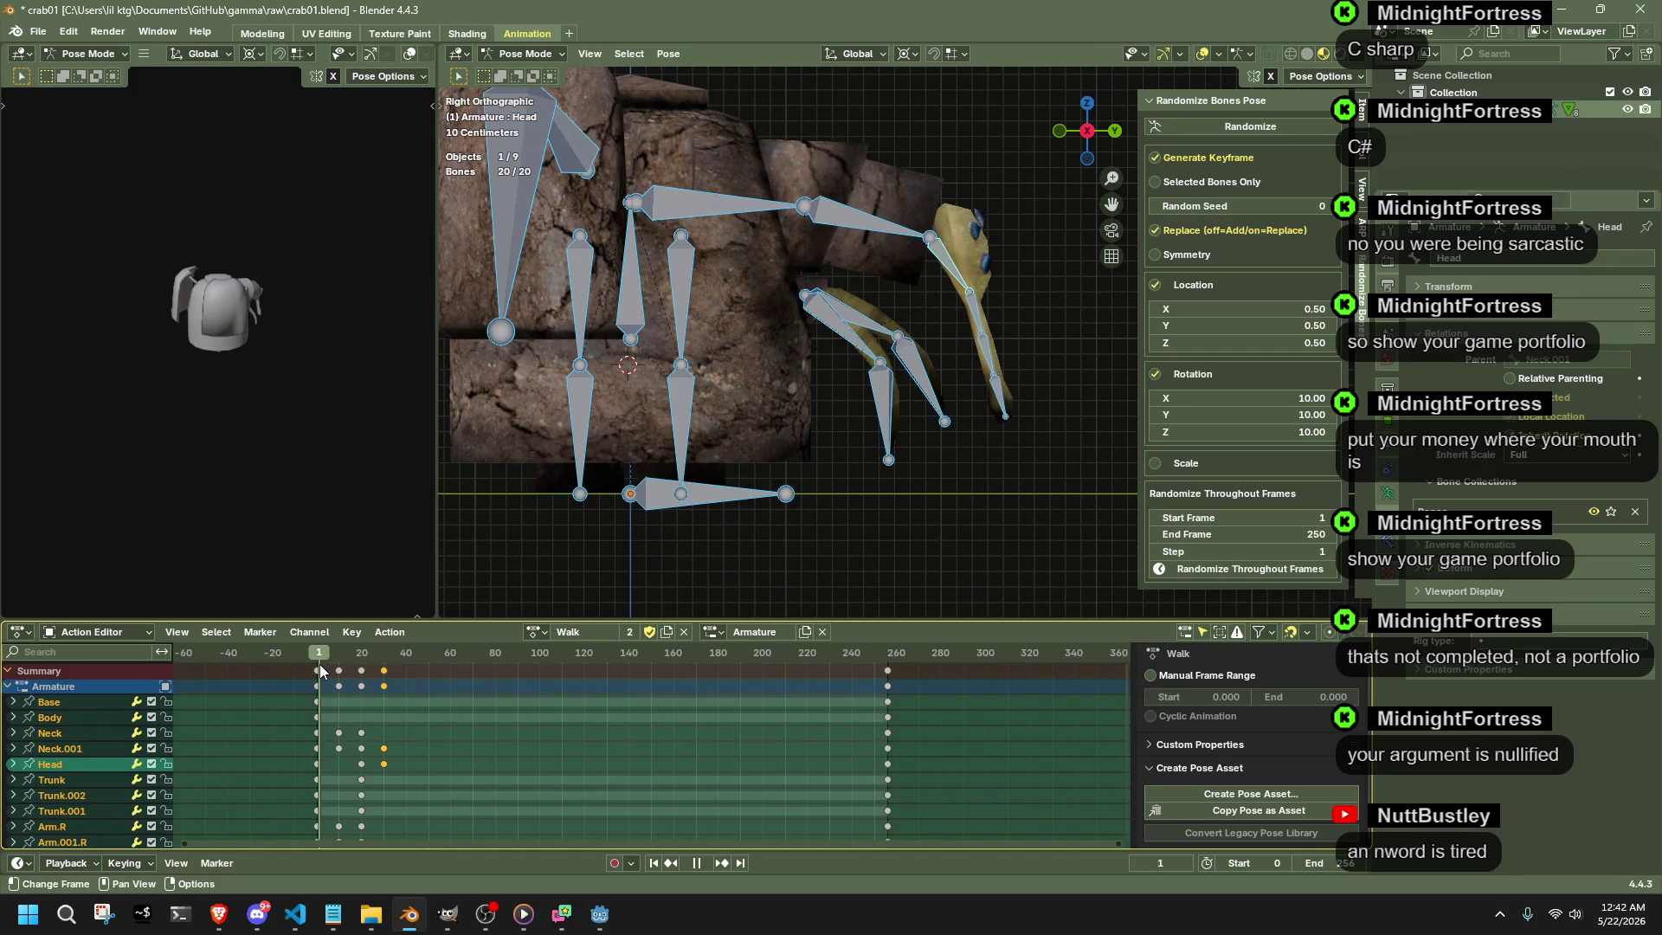
key("Escape")
left_click(897, 413)
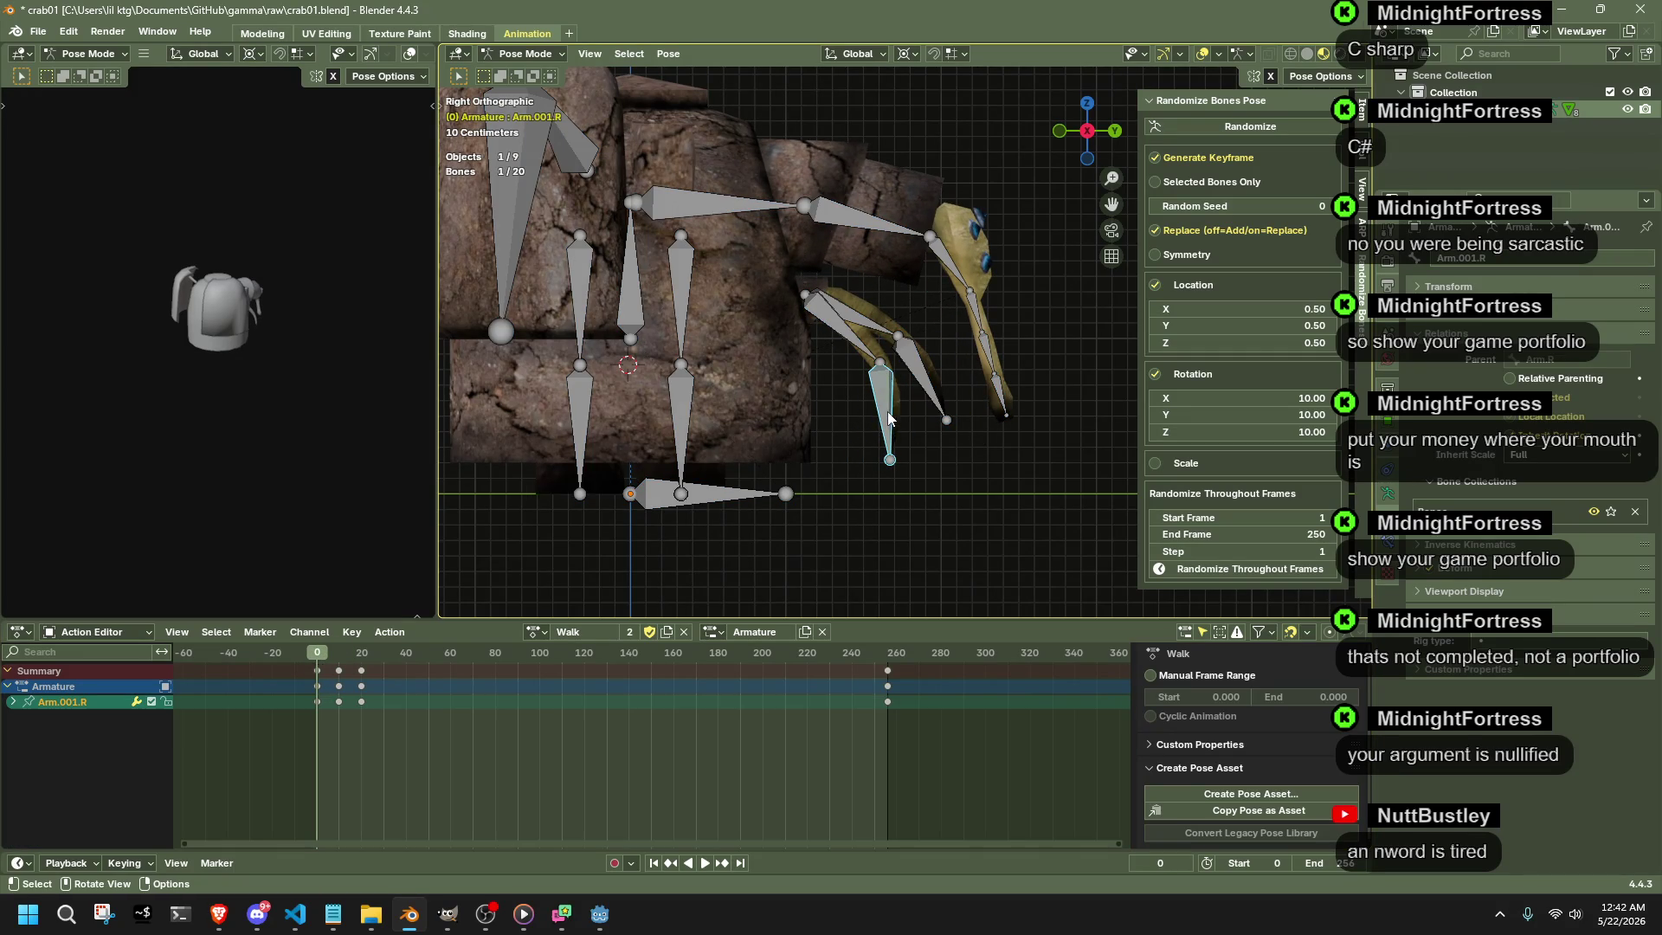
- Reposition Arm.001.R at frame 0 and preview up to frame 17
key("g")
left_click(911, 386)
key("g")
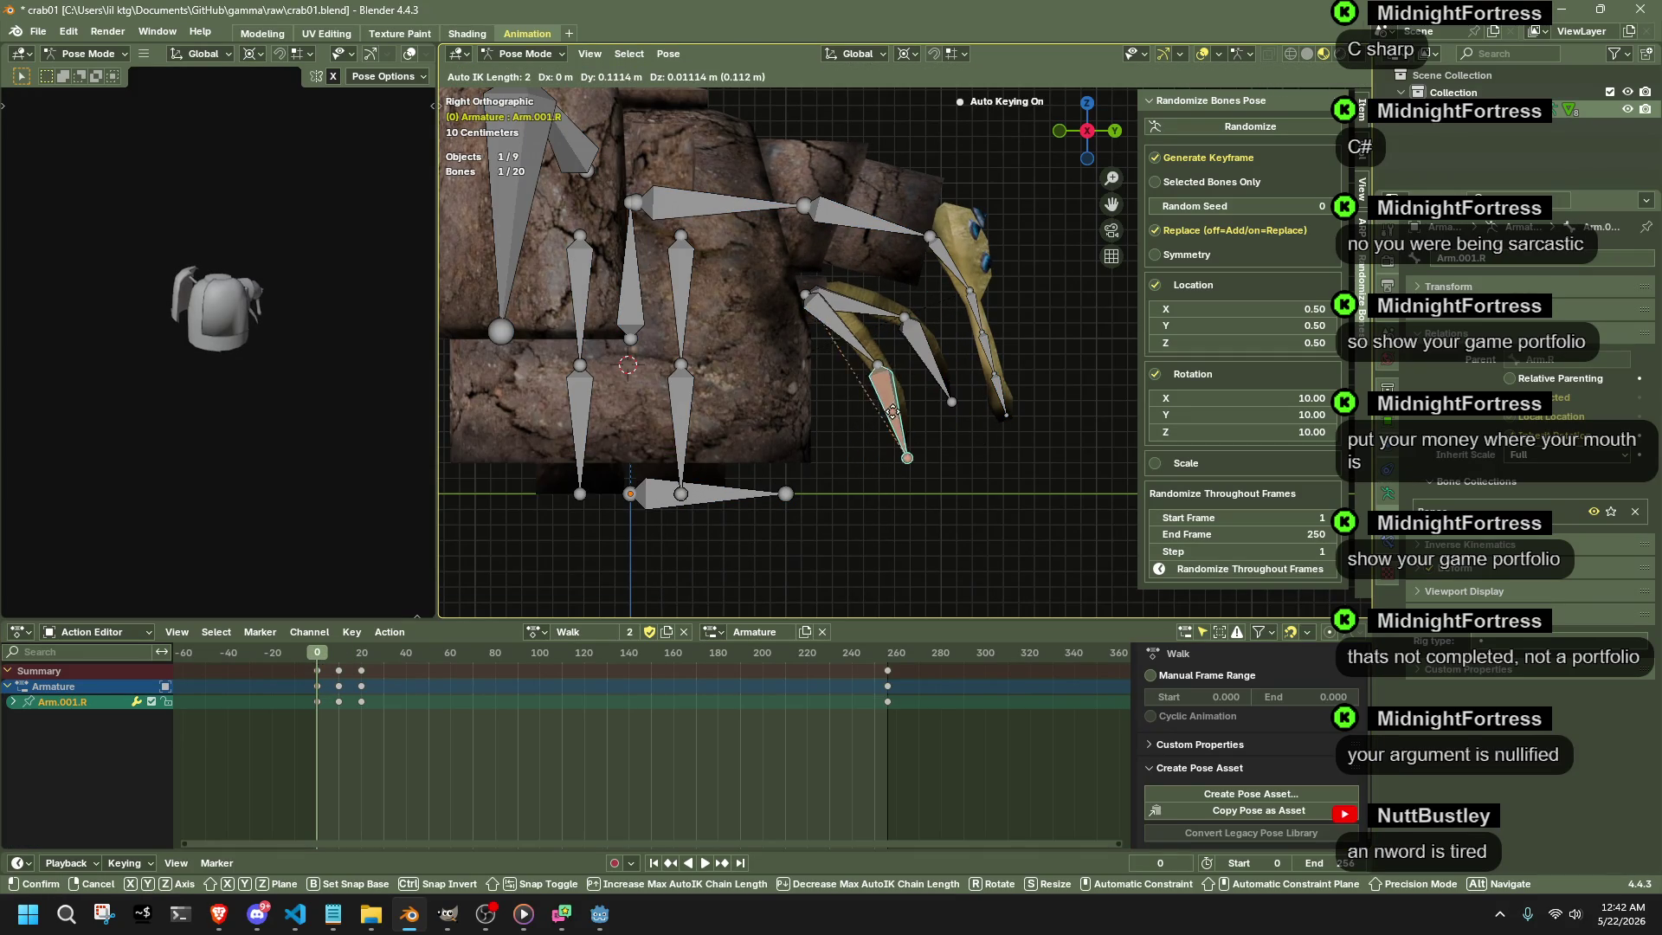
left_click(904, 390)
key("space")
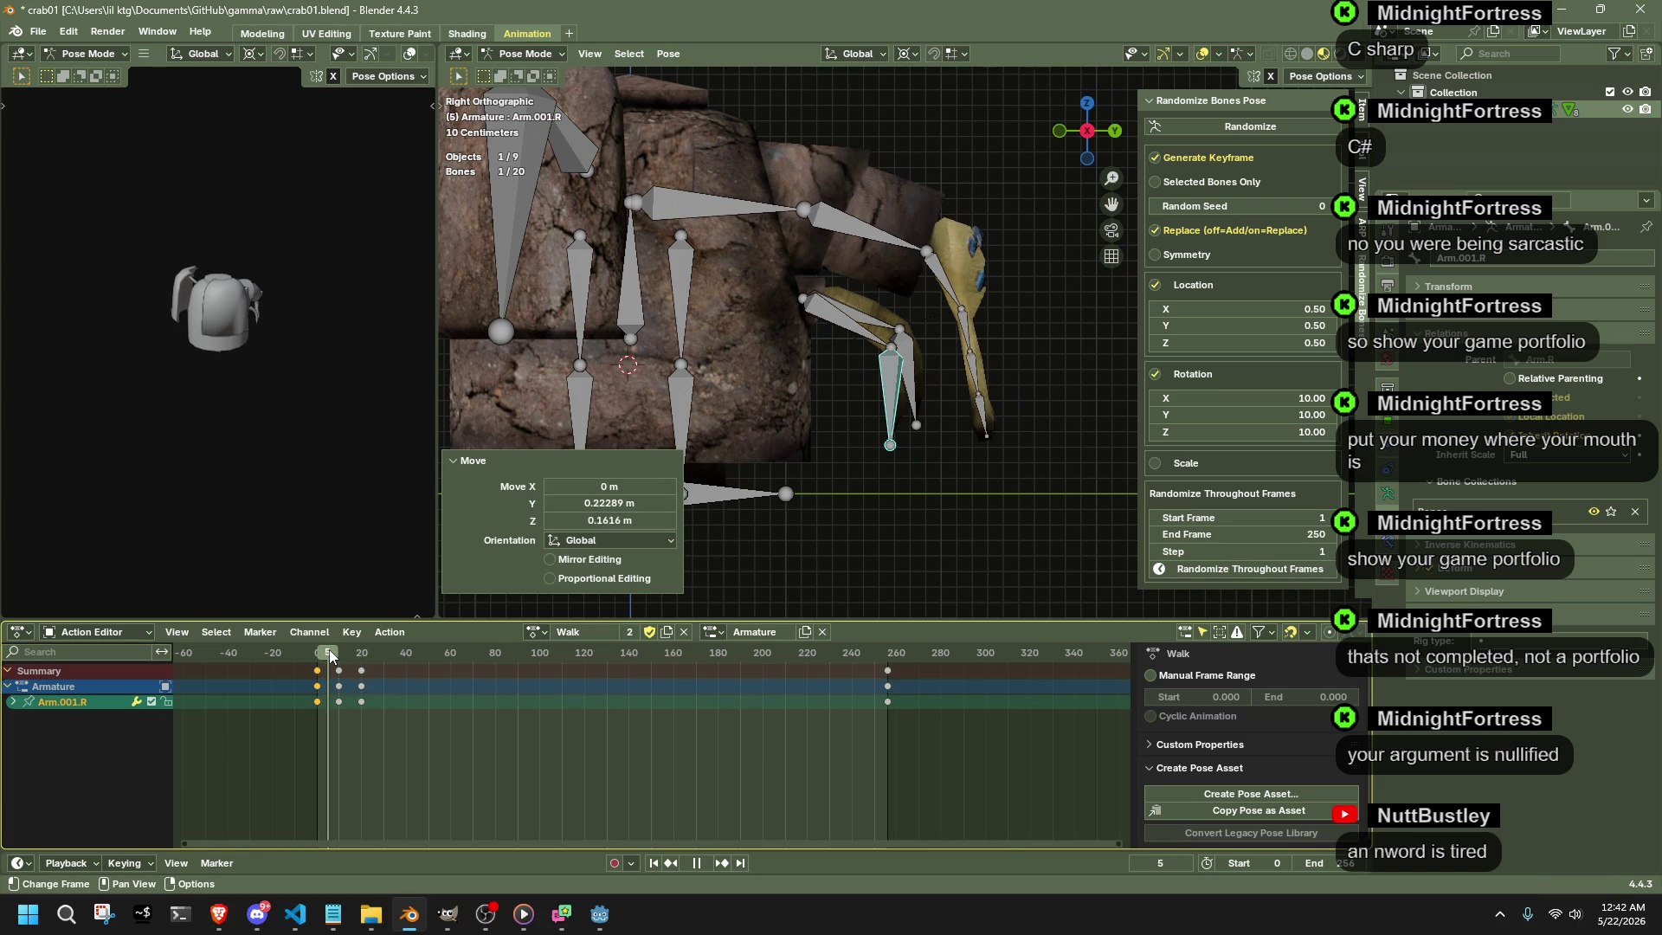
left_click_drag(330, 654, 356, 655)
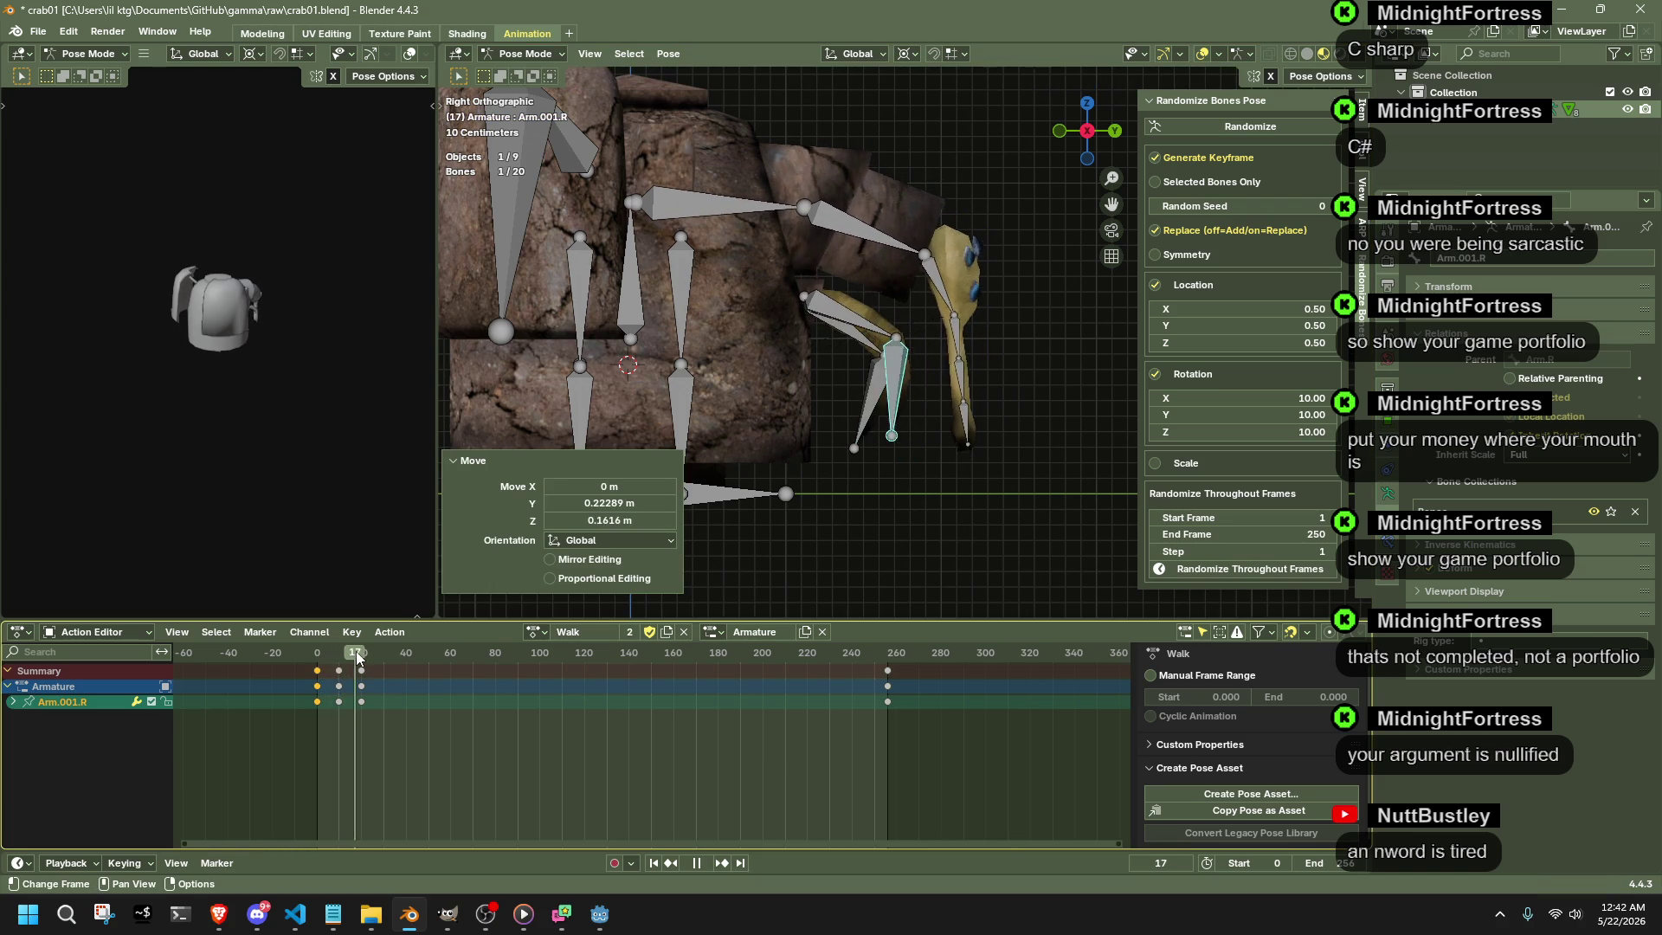
key("Escape")
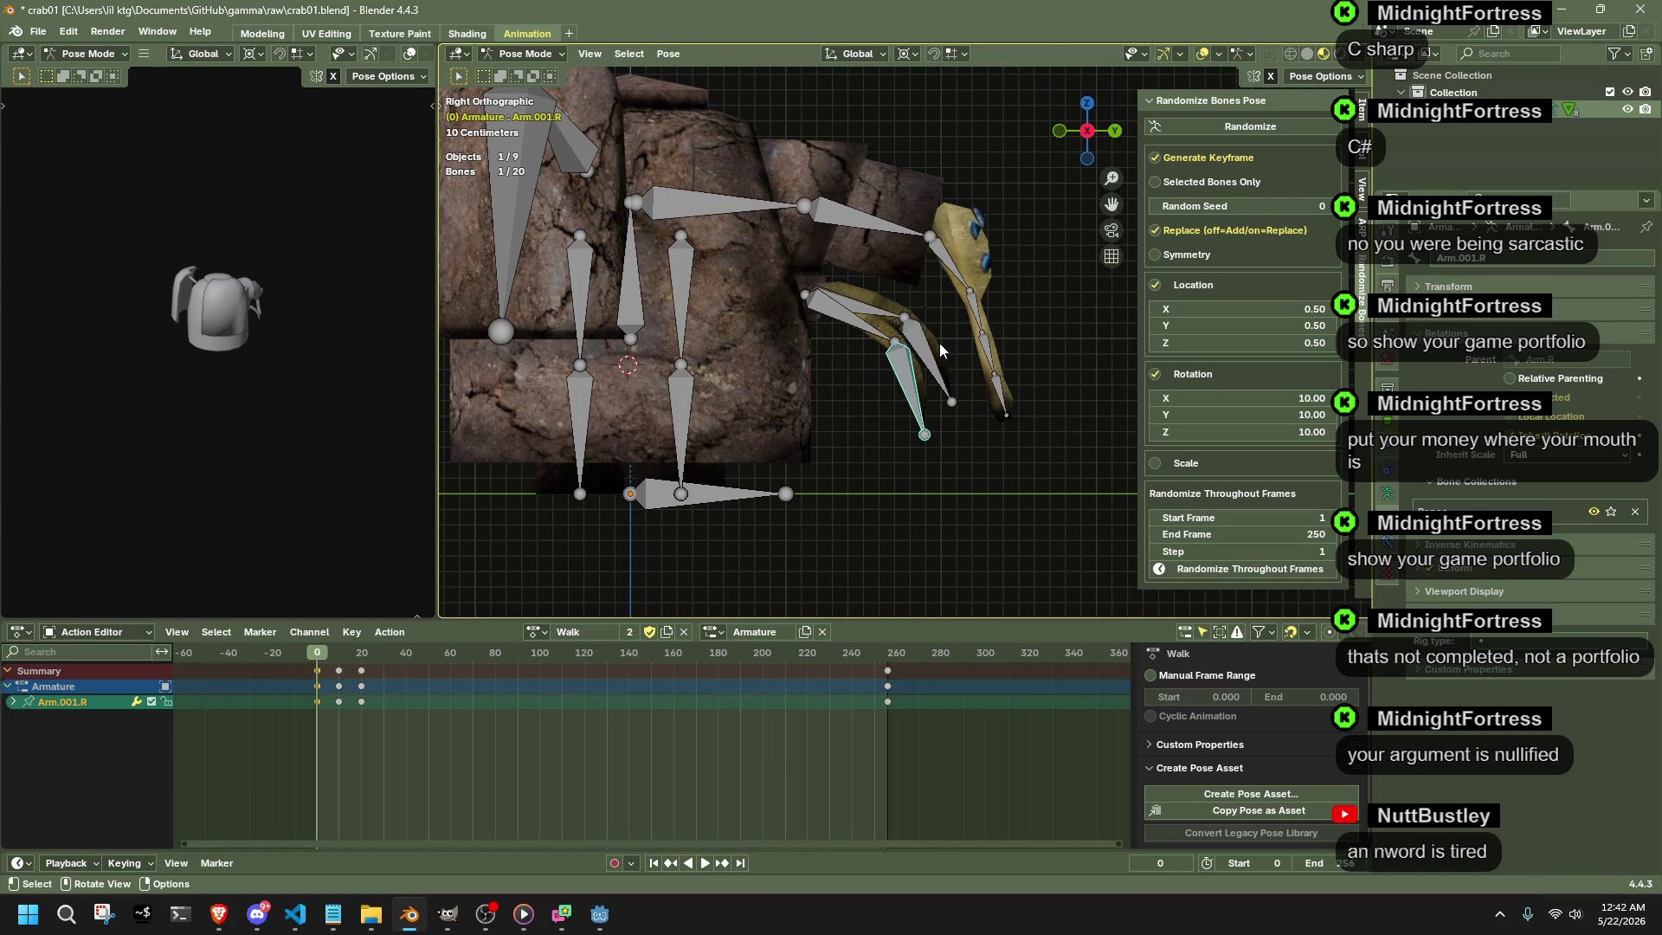
- Adjust both Arm.001 bones again at frame 0 and scrub the early frames
left_click(931, 344)
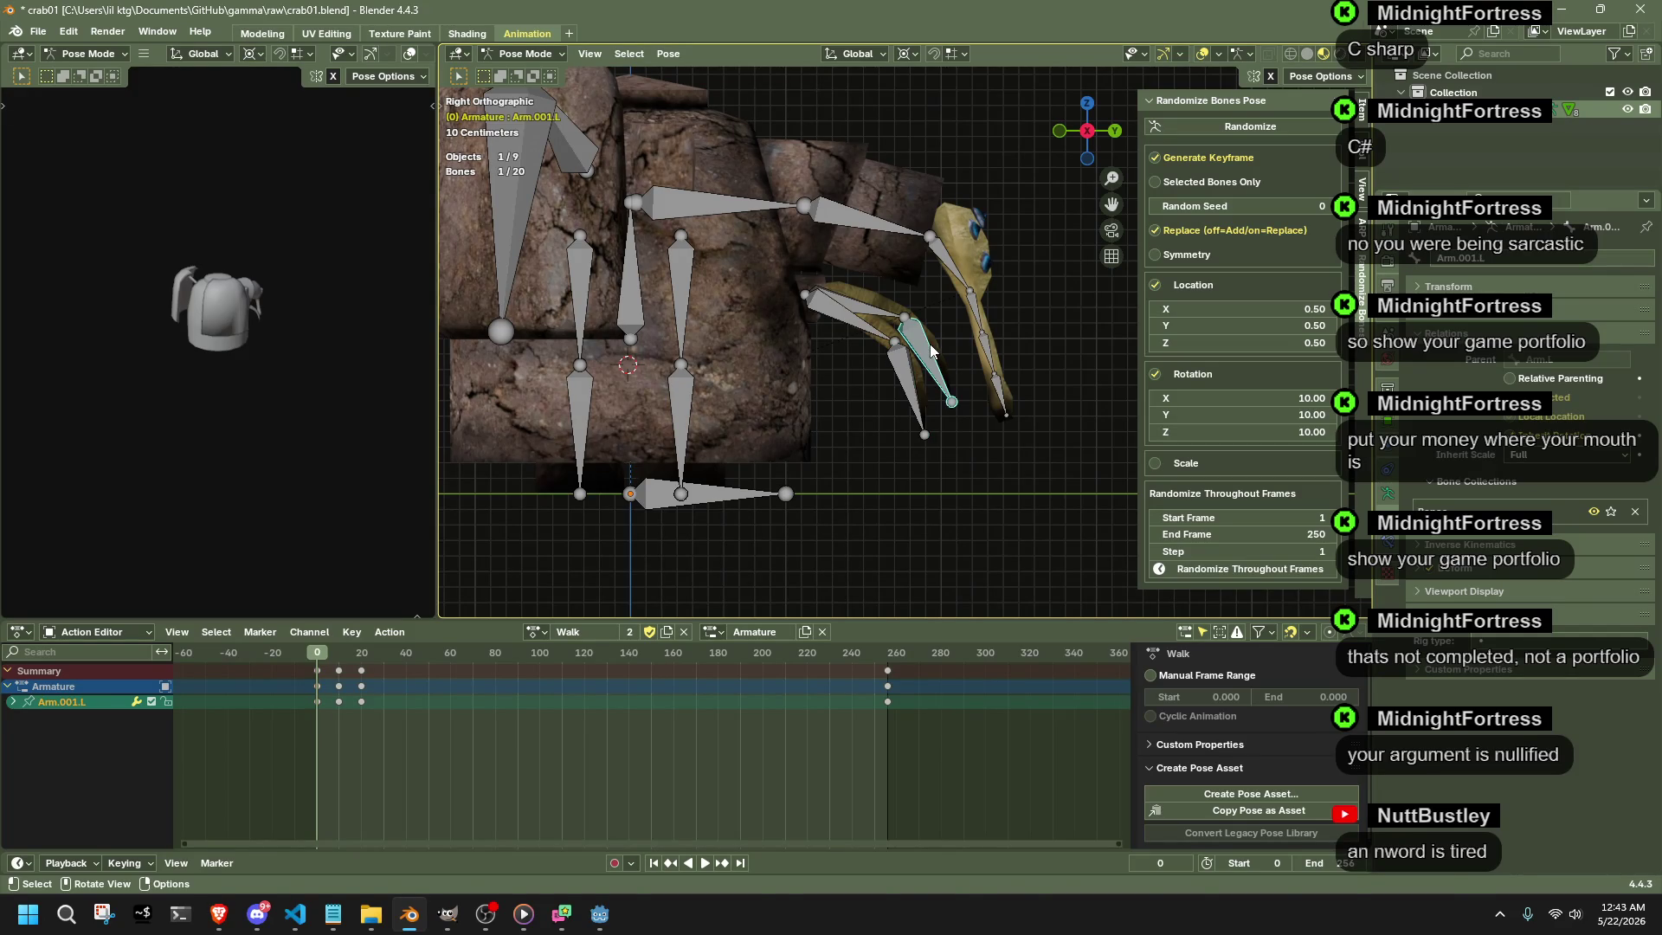
key("g")
left_click(863, 414)
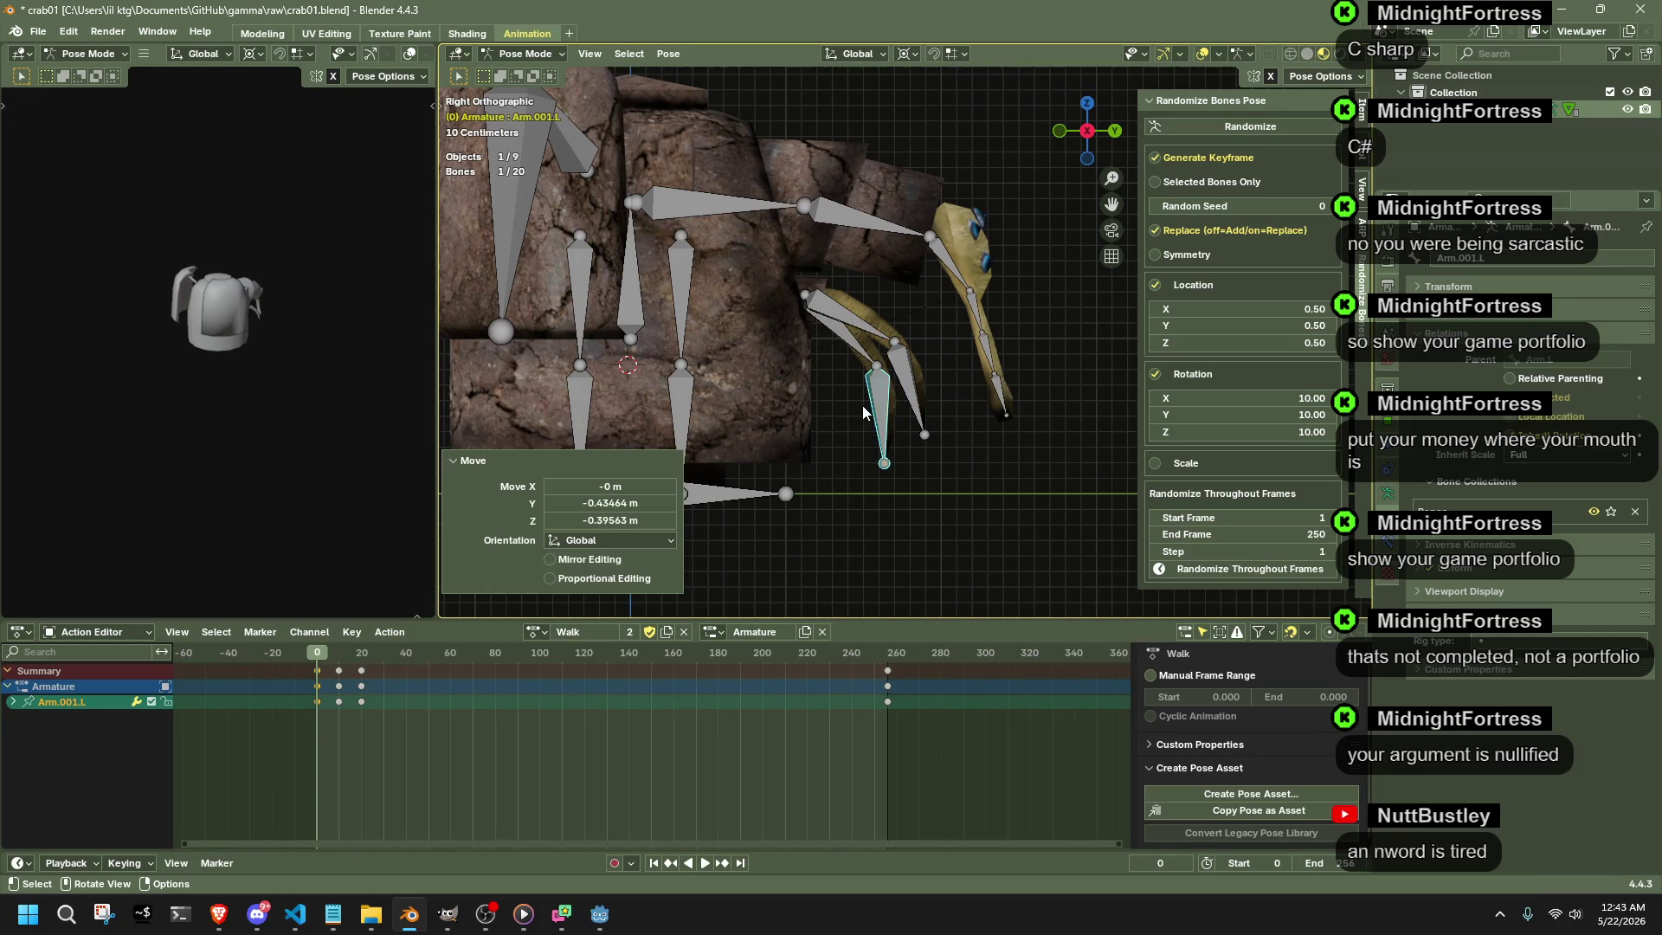
left_click(914, 405)
key("g")
left_click(919, 398)
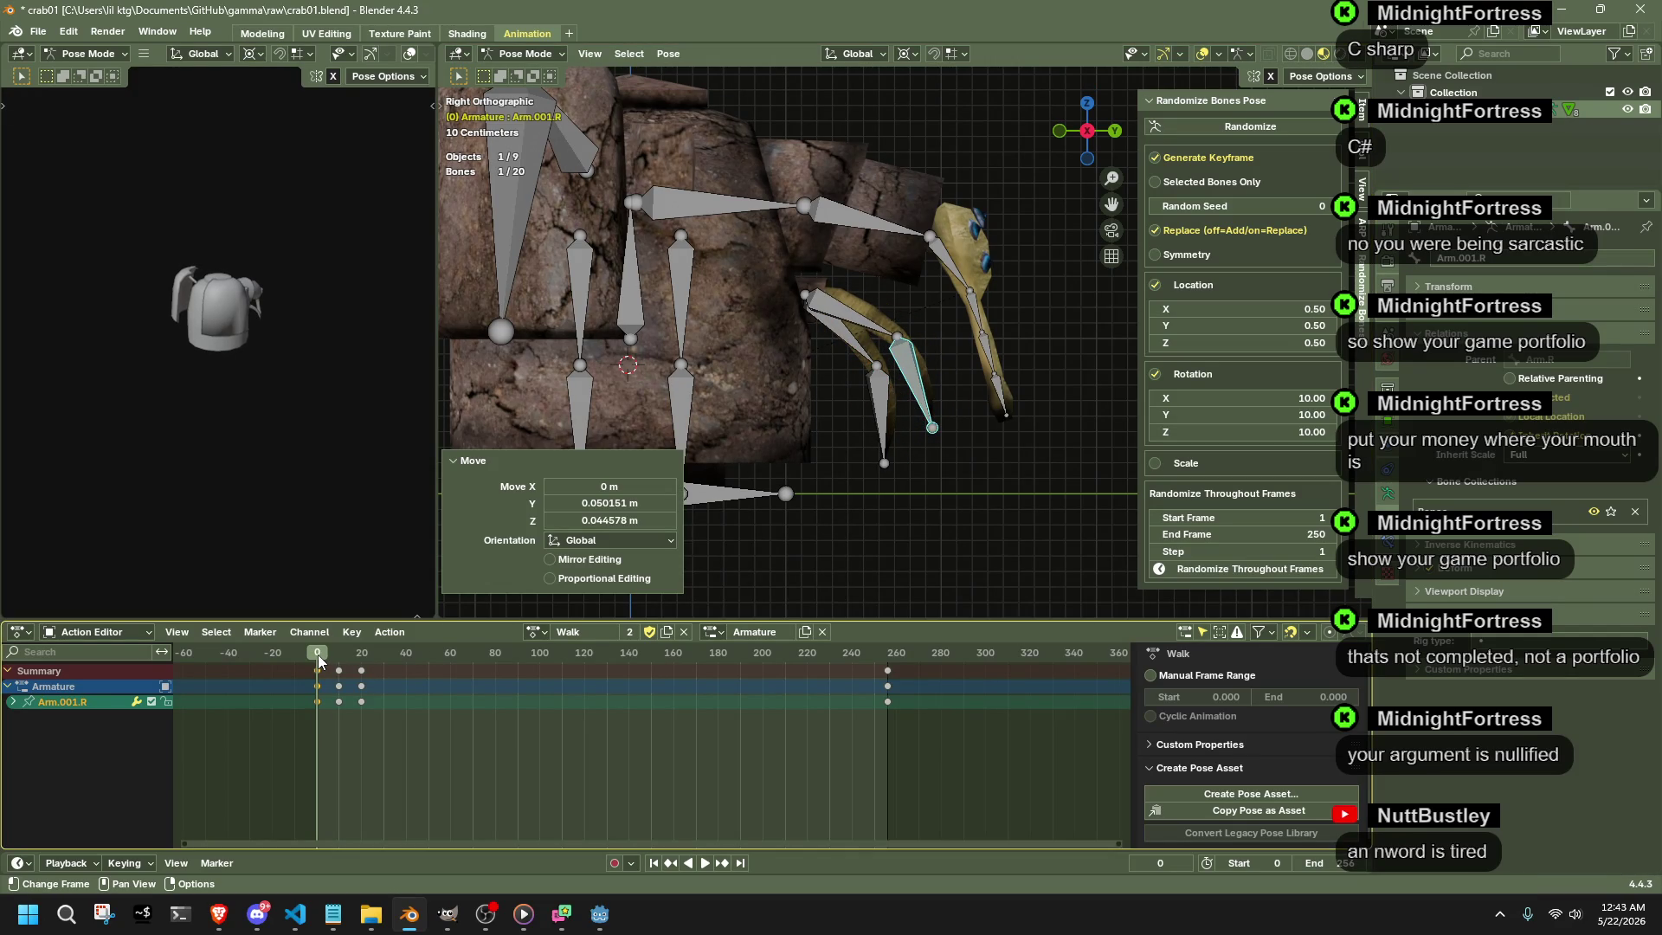
key("space")
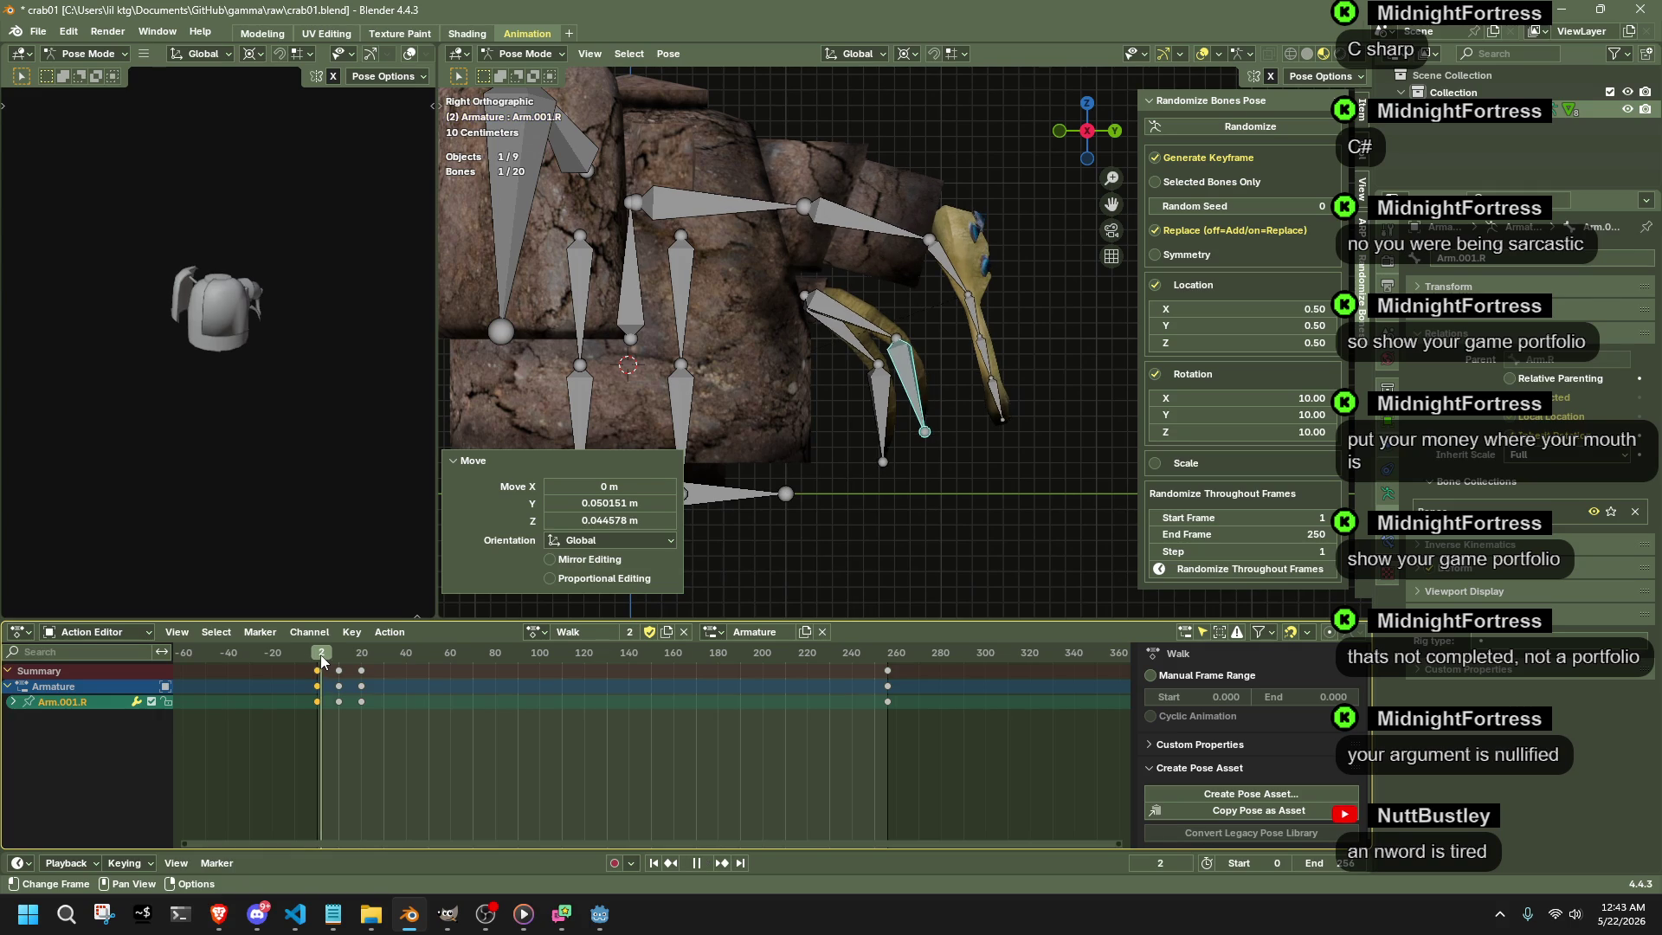
left_click_drag(334, 654, 340, 658)
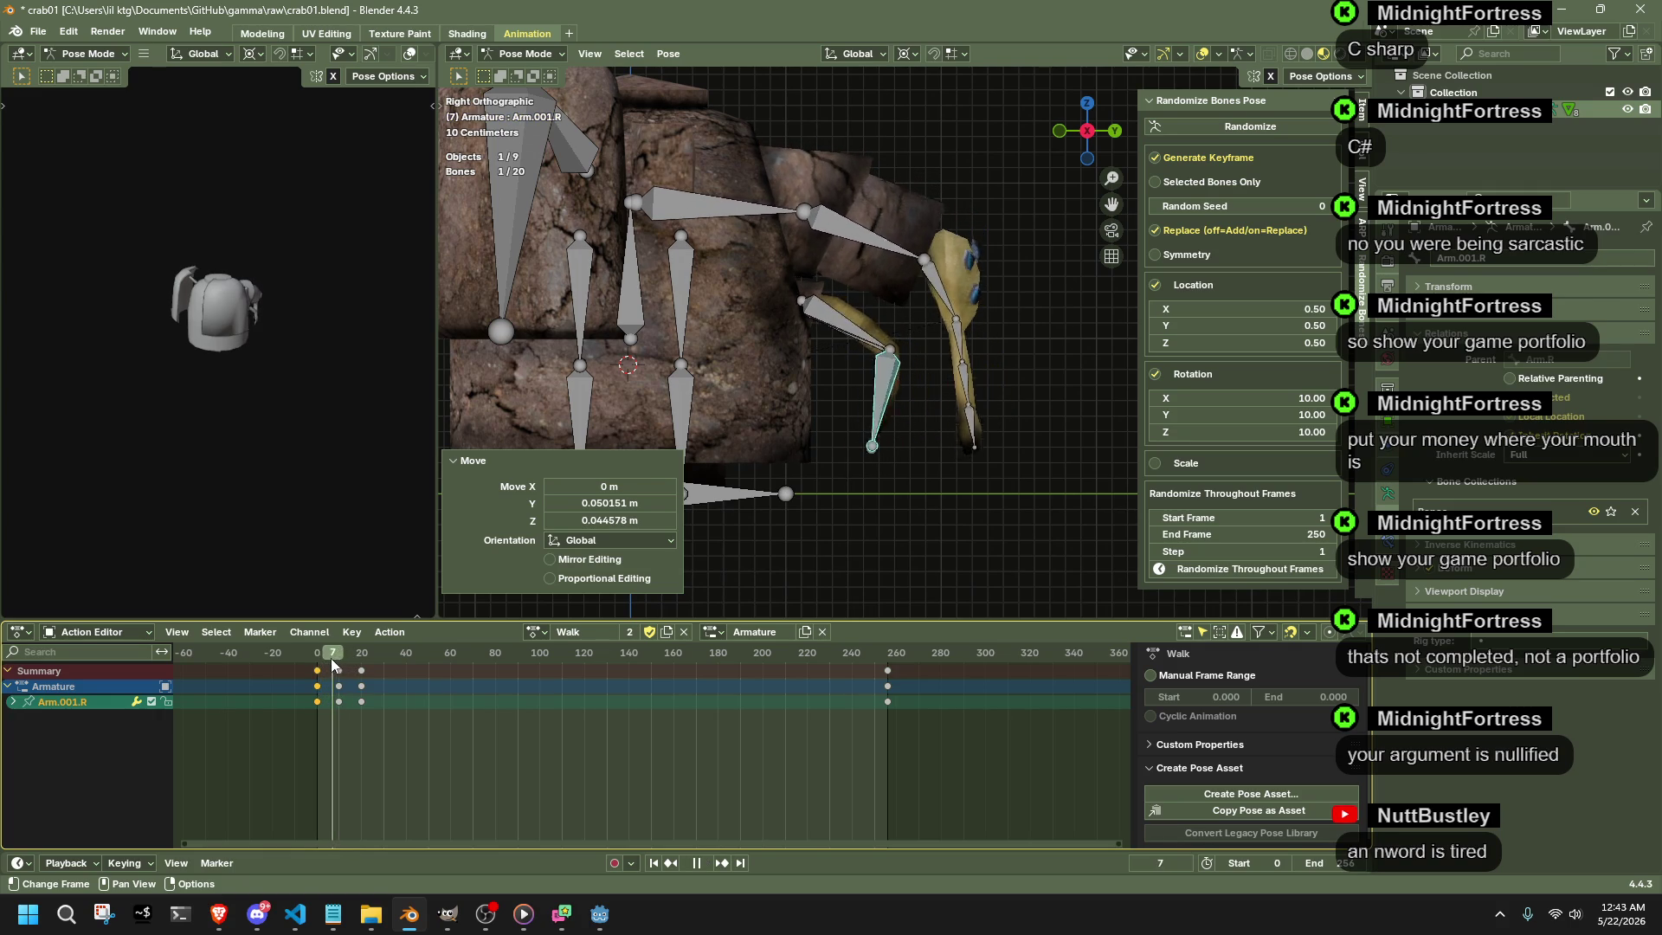
left_click_drag(338, 658, 334, 658)
key("space")
key("l")
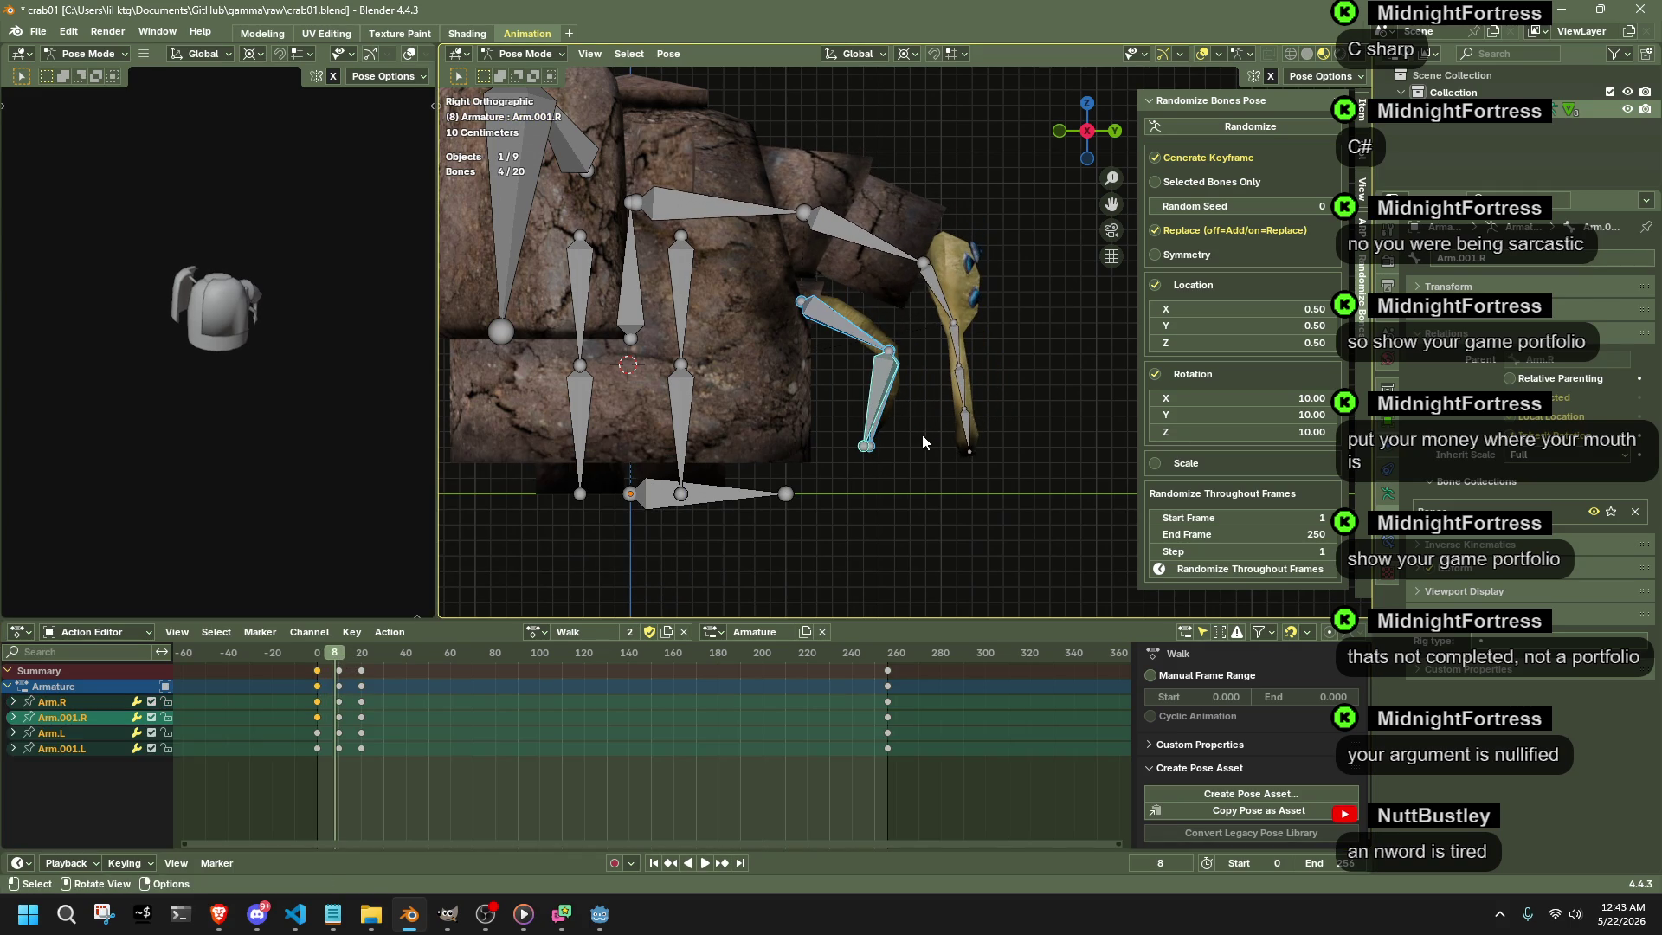
- Preview the arm motion and box-select the arm bones
key("space")
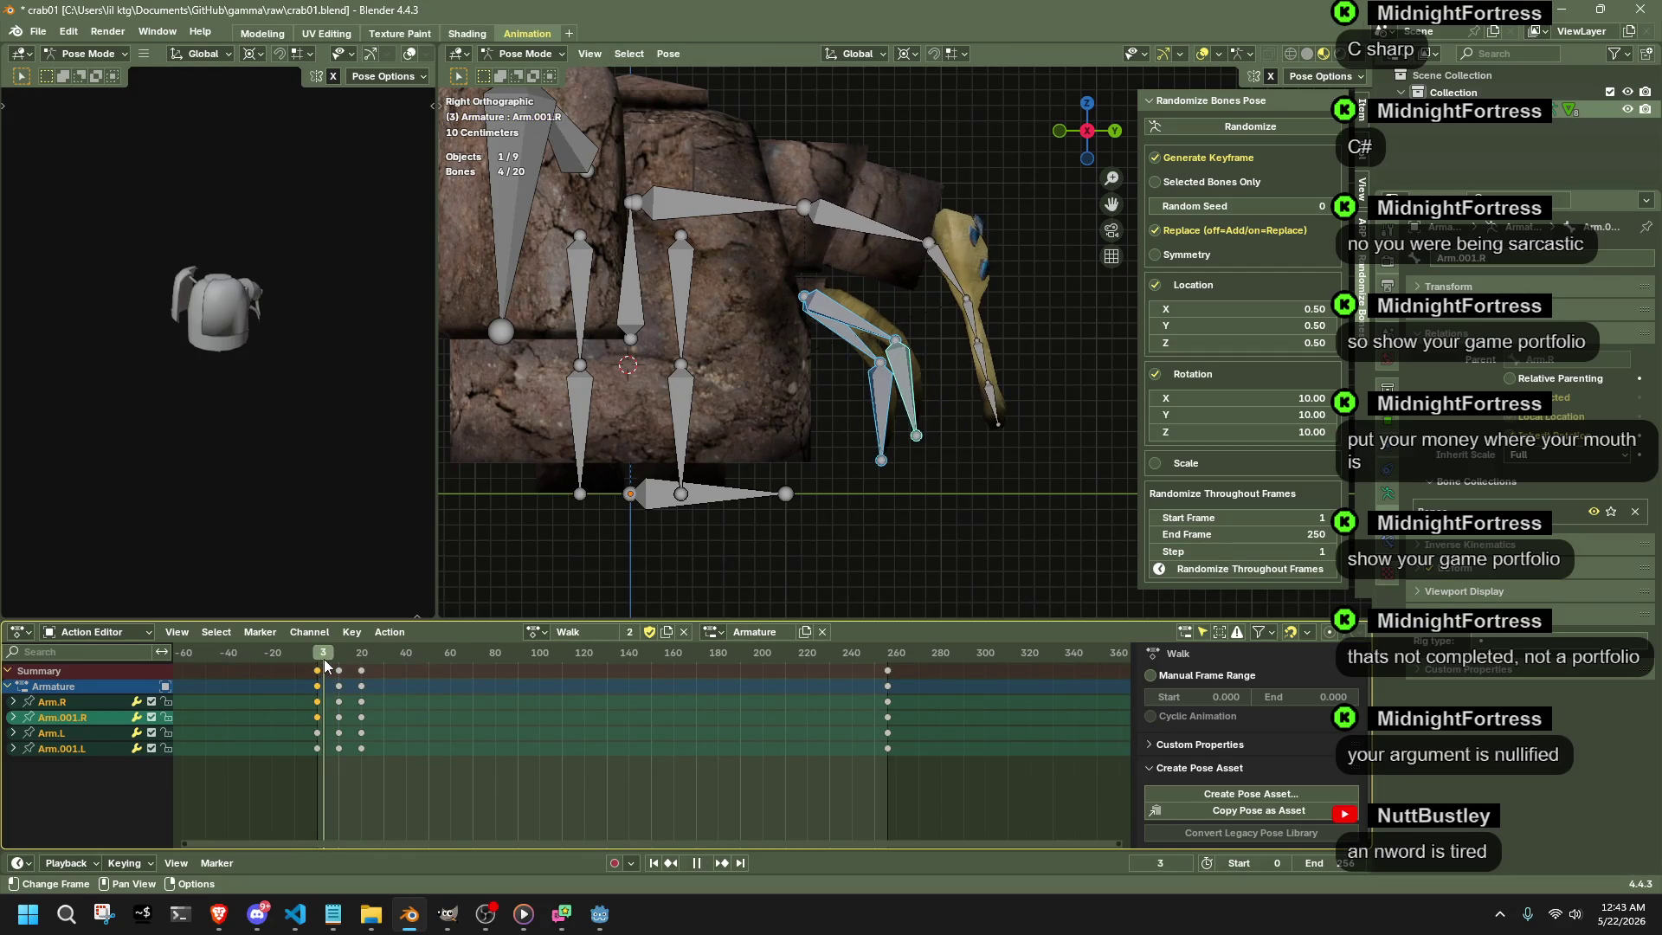
left_click_drag(337, 665, 361, 670)
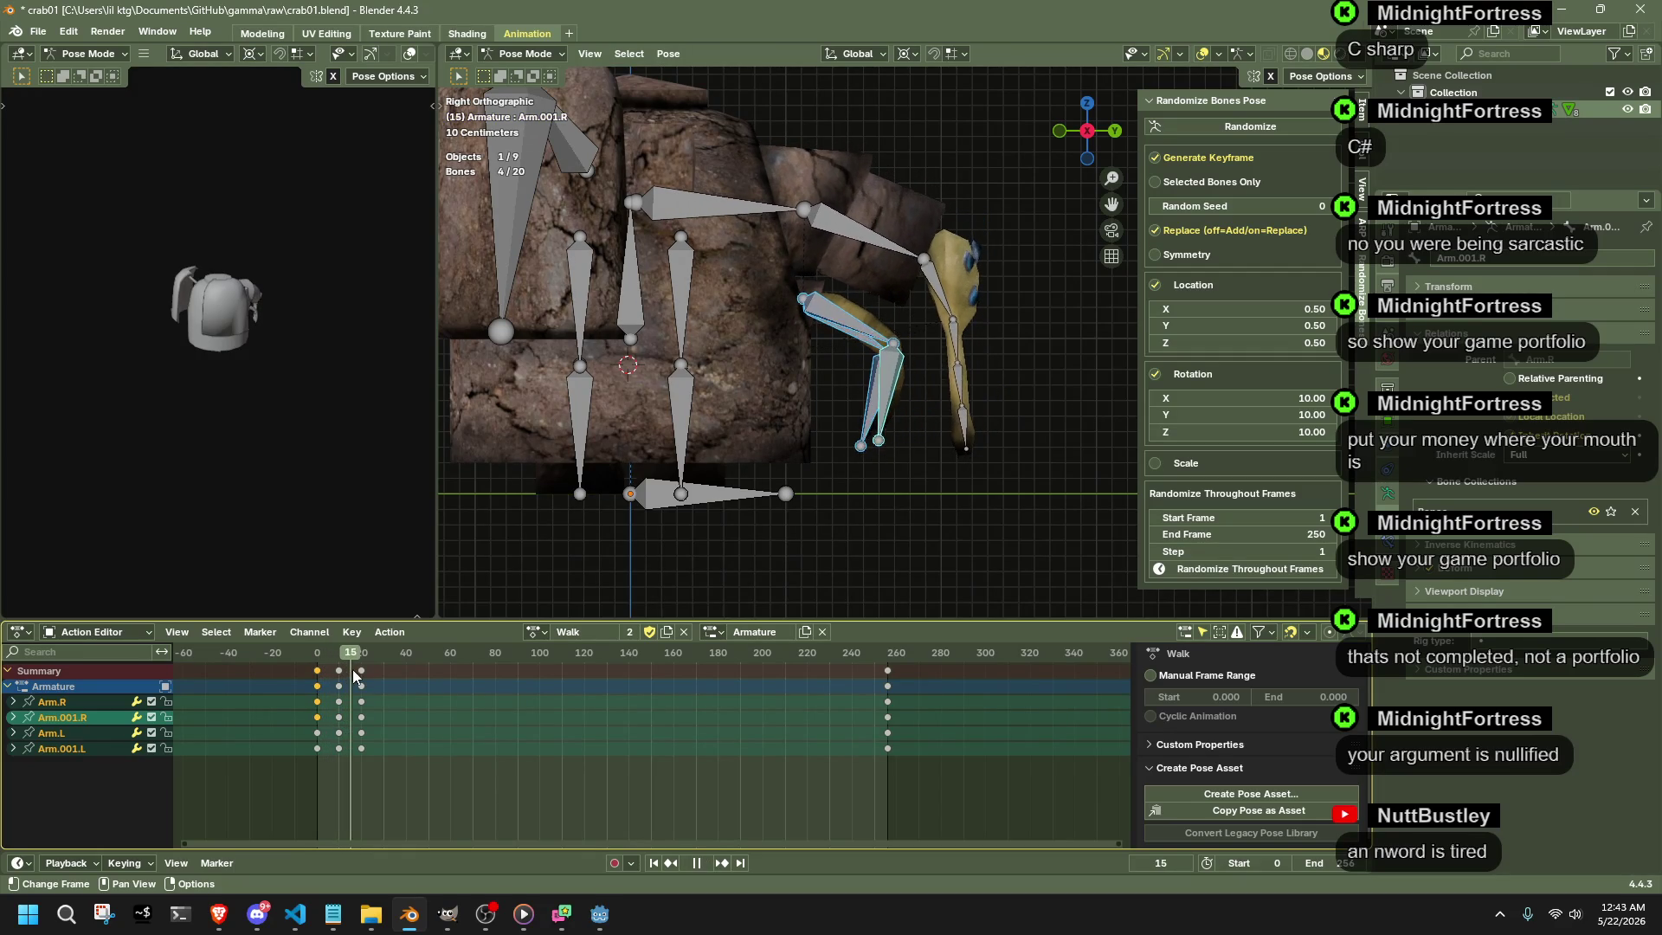
key("space")
mouse_move(833, 295)
left_mouse_down()
mouse_move(930, 440)
mouse_move(915, 442)
left_mouse_up()
key("space")
left_click(315, 659)
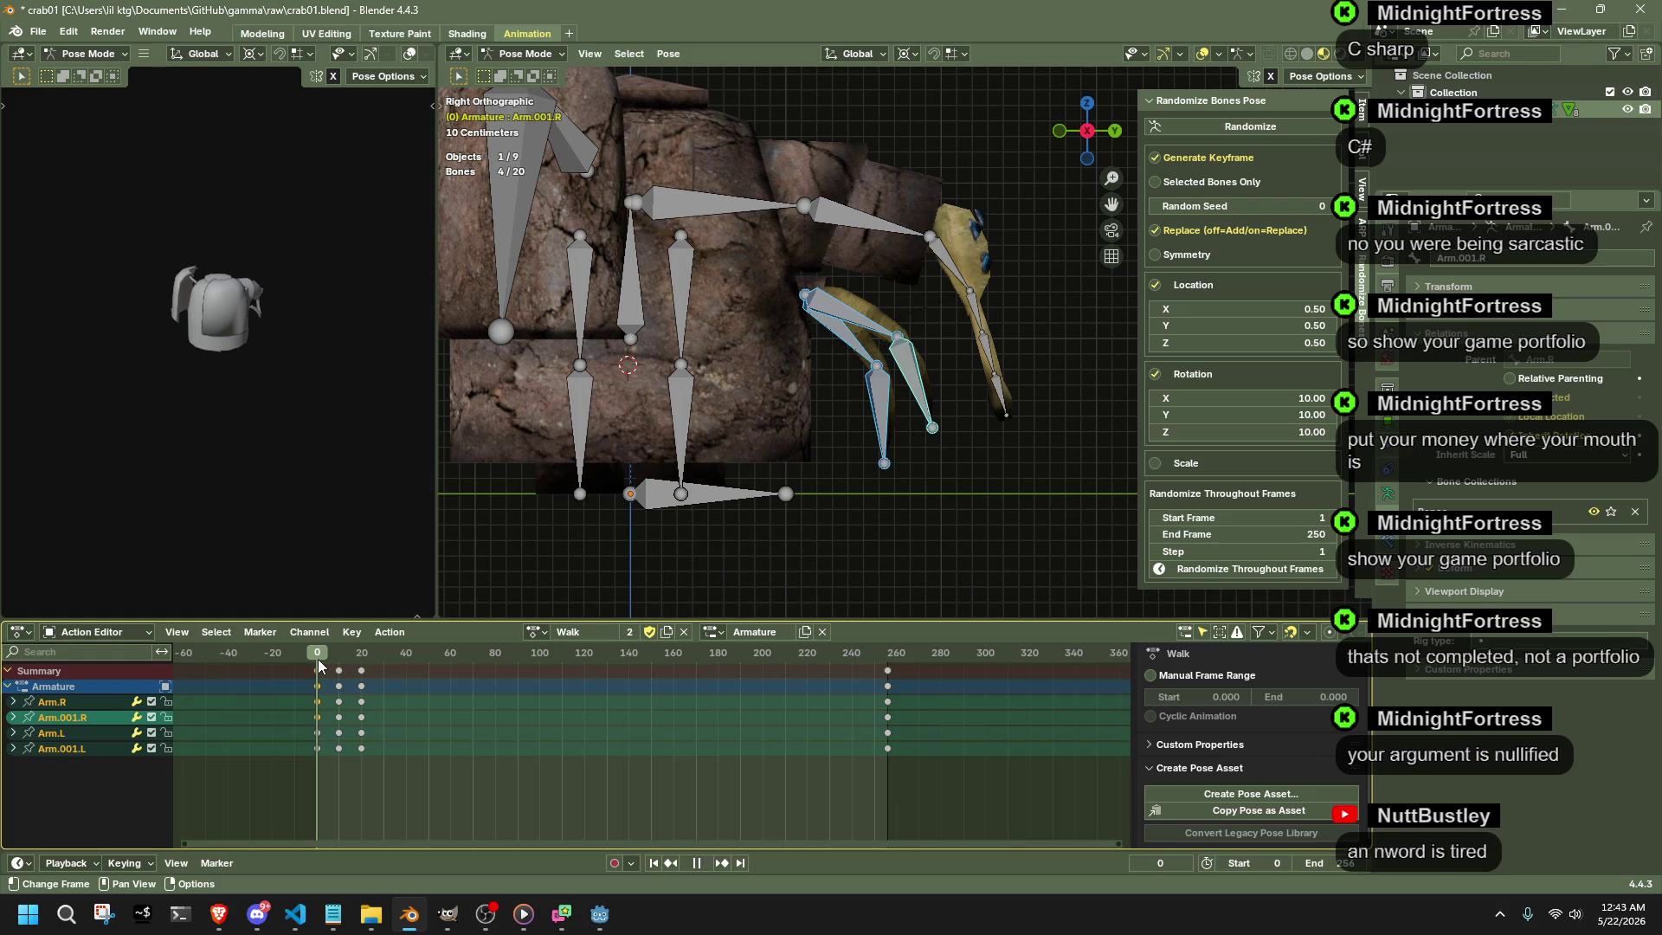
mouse_move(318, 658)
left_mouse_down()
mouse_move(337, 661)
mouse_move(318, 666)
left_mouse_up()
key("space")
- Paste the arm pose flipped at frame 20 and delete the keys near frame 10
key("ctrl+c")
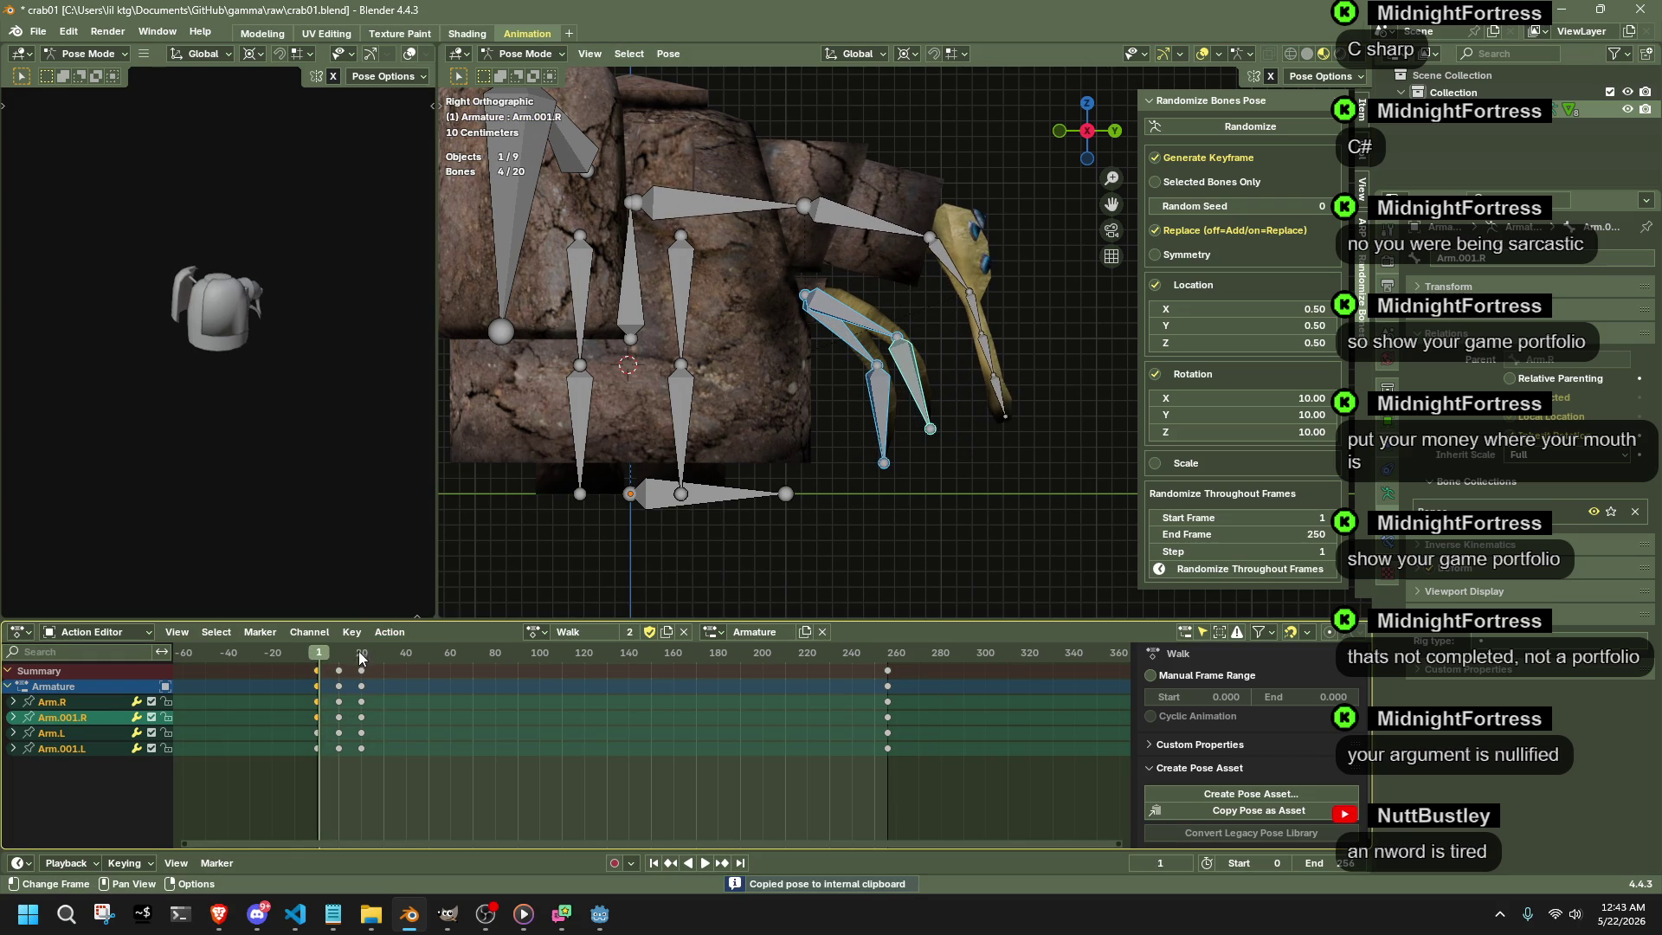
left_click(319, 661)
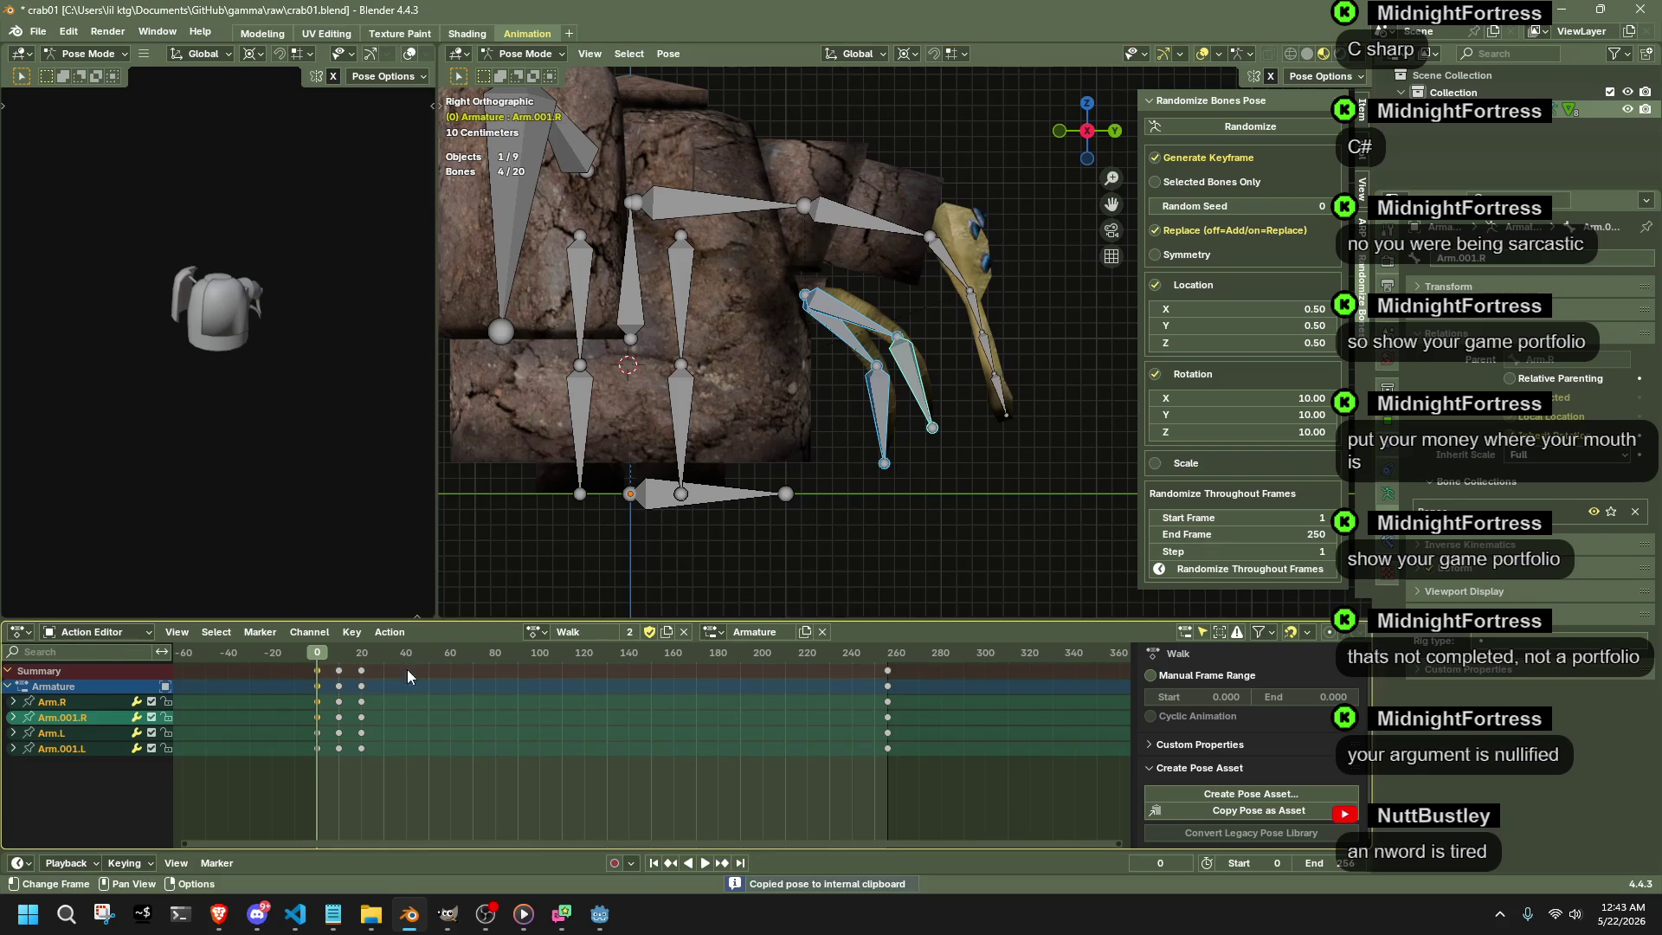
left_click(361, 654)
key("ctrl+shift+v")
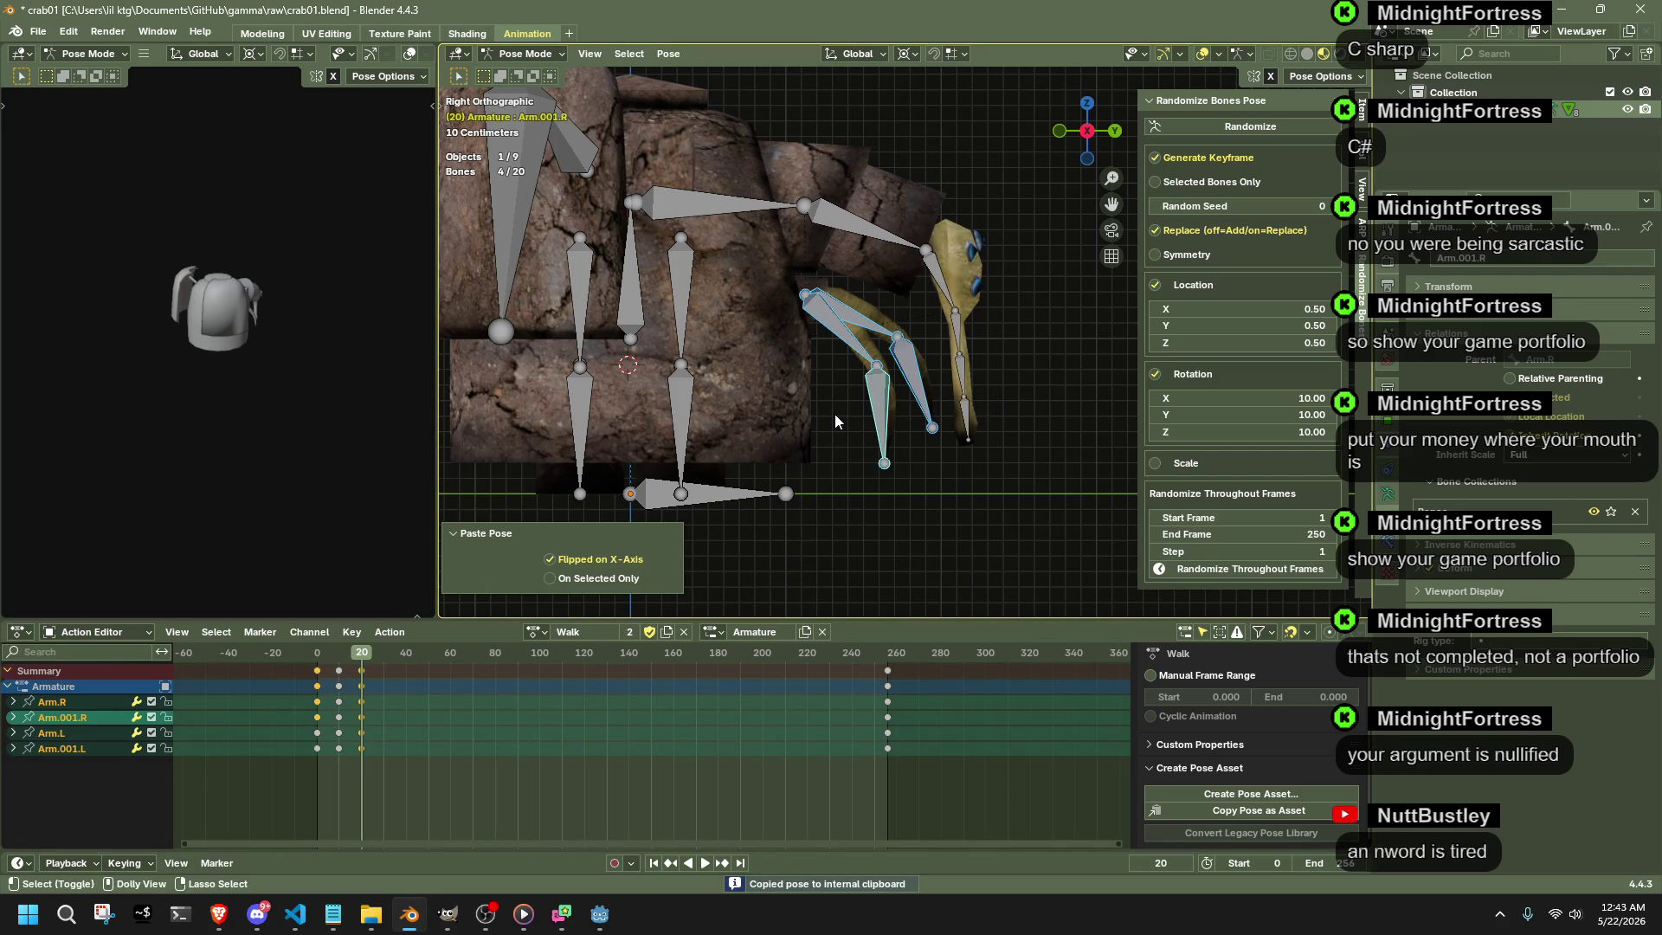
left_click_drag(320, 656, 349, 658)
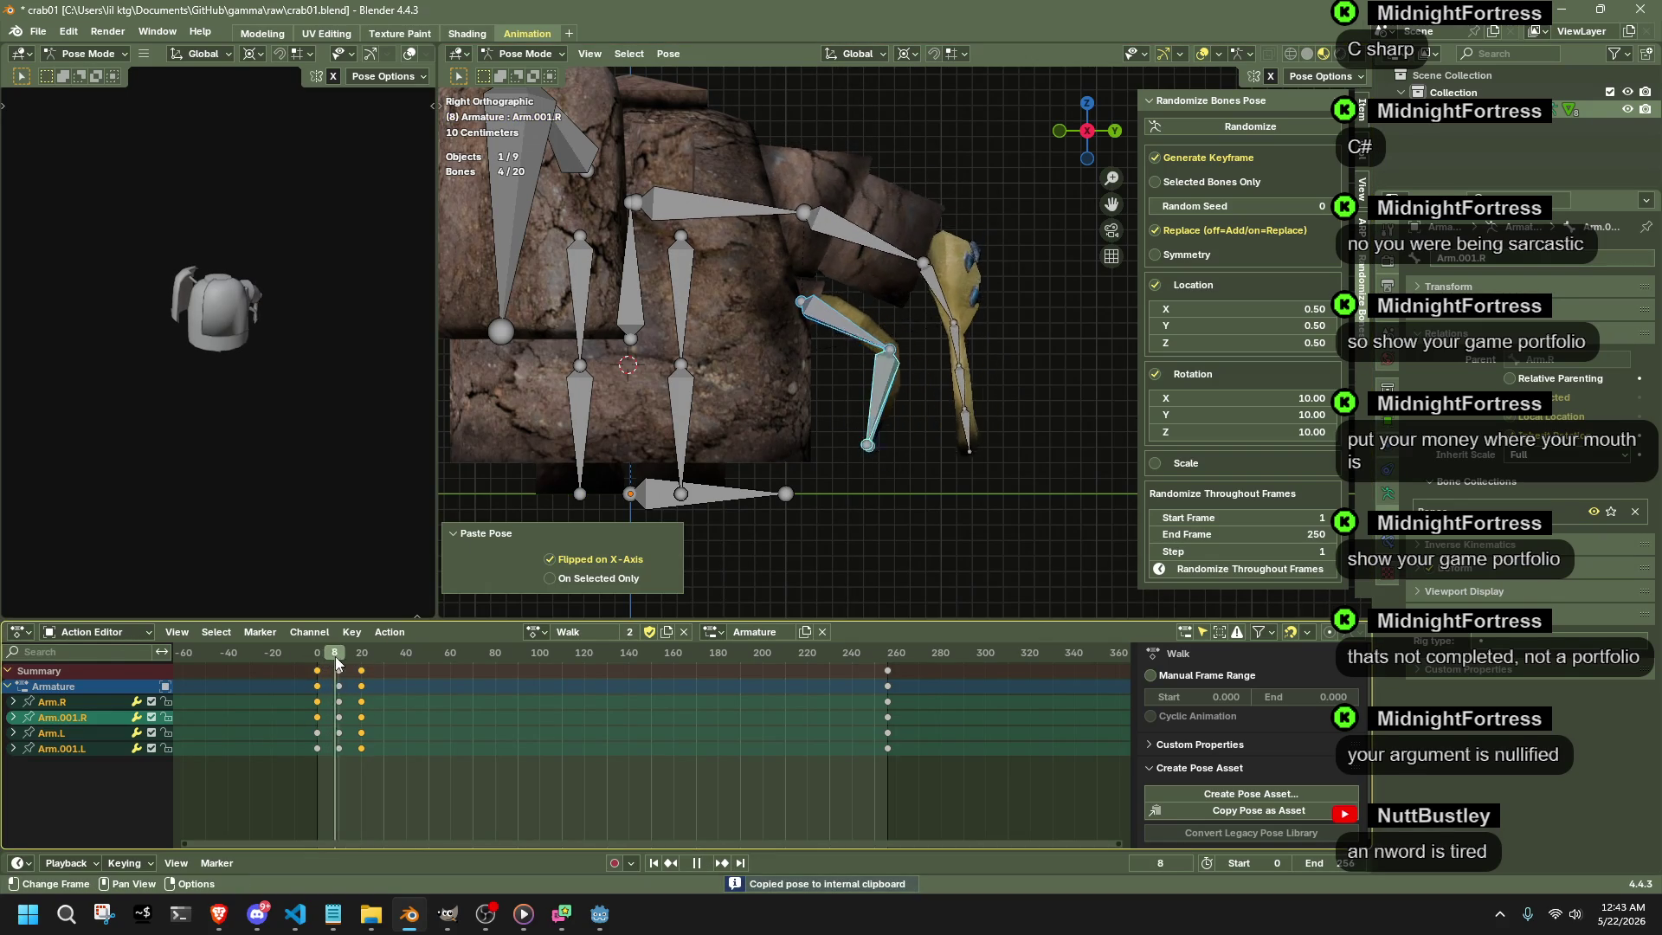
mouse_move(349, 657)
left_mouse_down()
mouse_move(331, 661)
mouse_move(361, 663)
mouse_move(337, 645)
left_mouse_up()
key("Delete")
key("space")
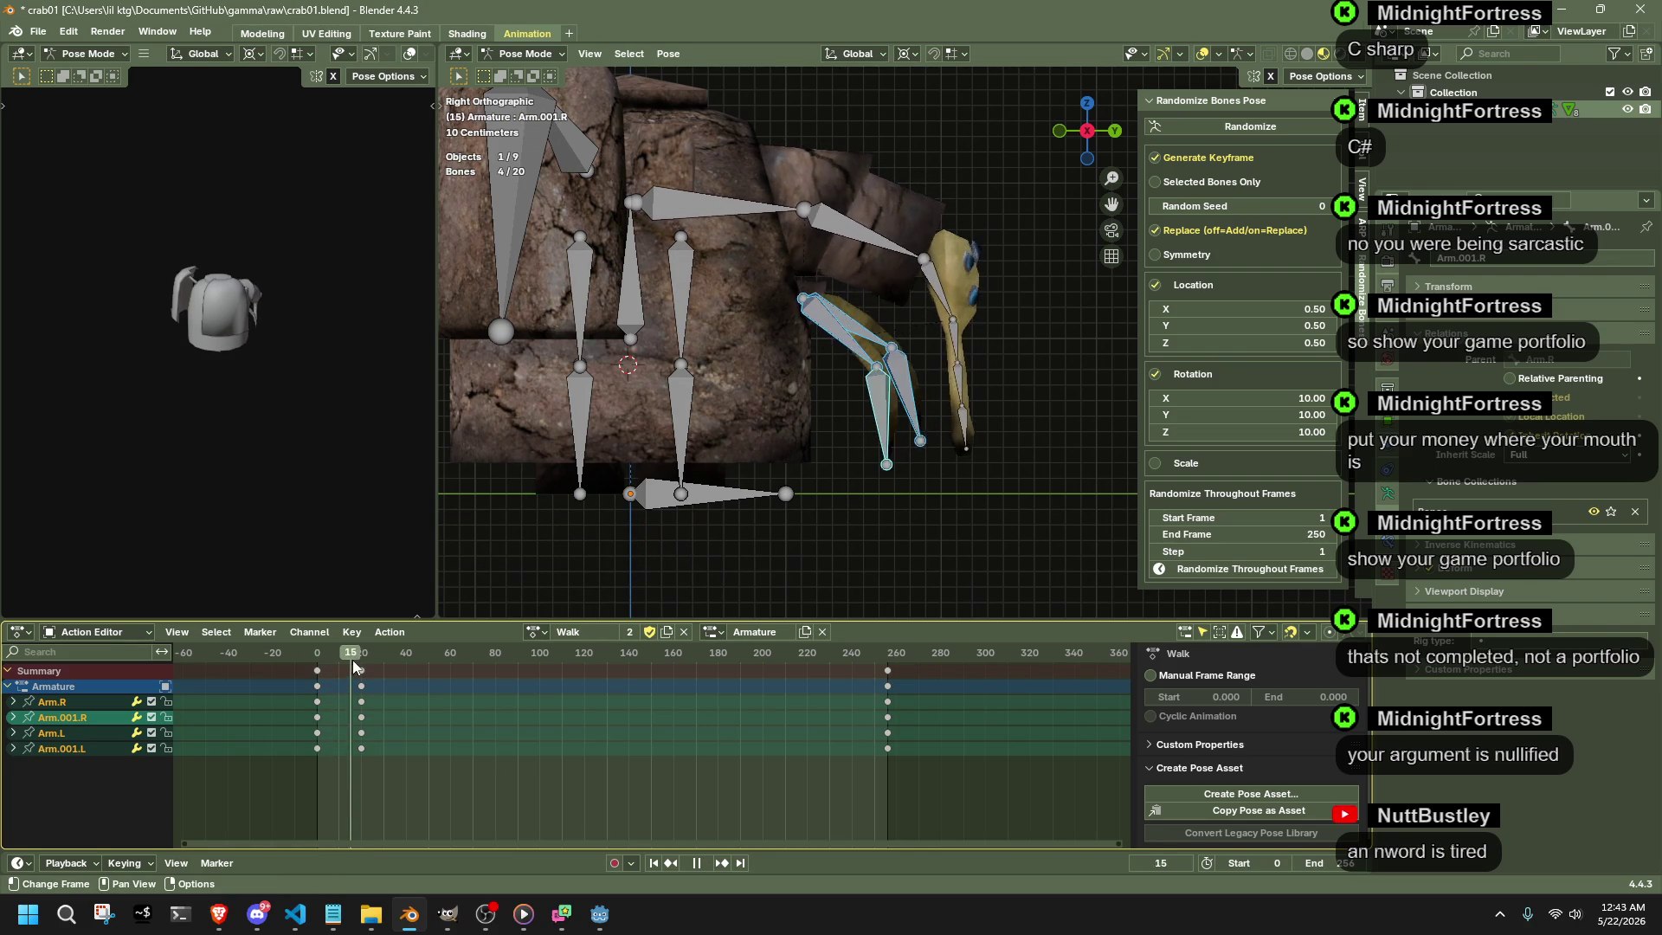
mouse_move(352, 660)
left_mouse_down()
mouse_move(320, 670)
mouse_move(361, 676)
left_mouse_up()
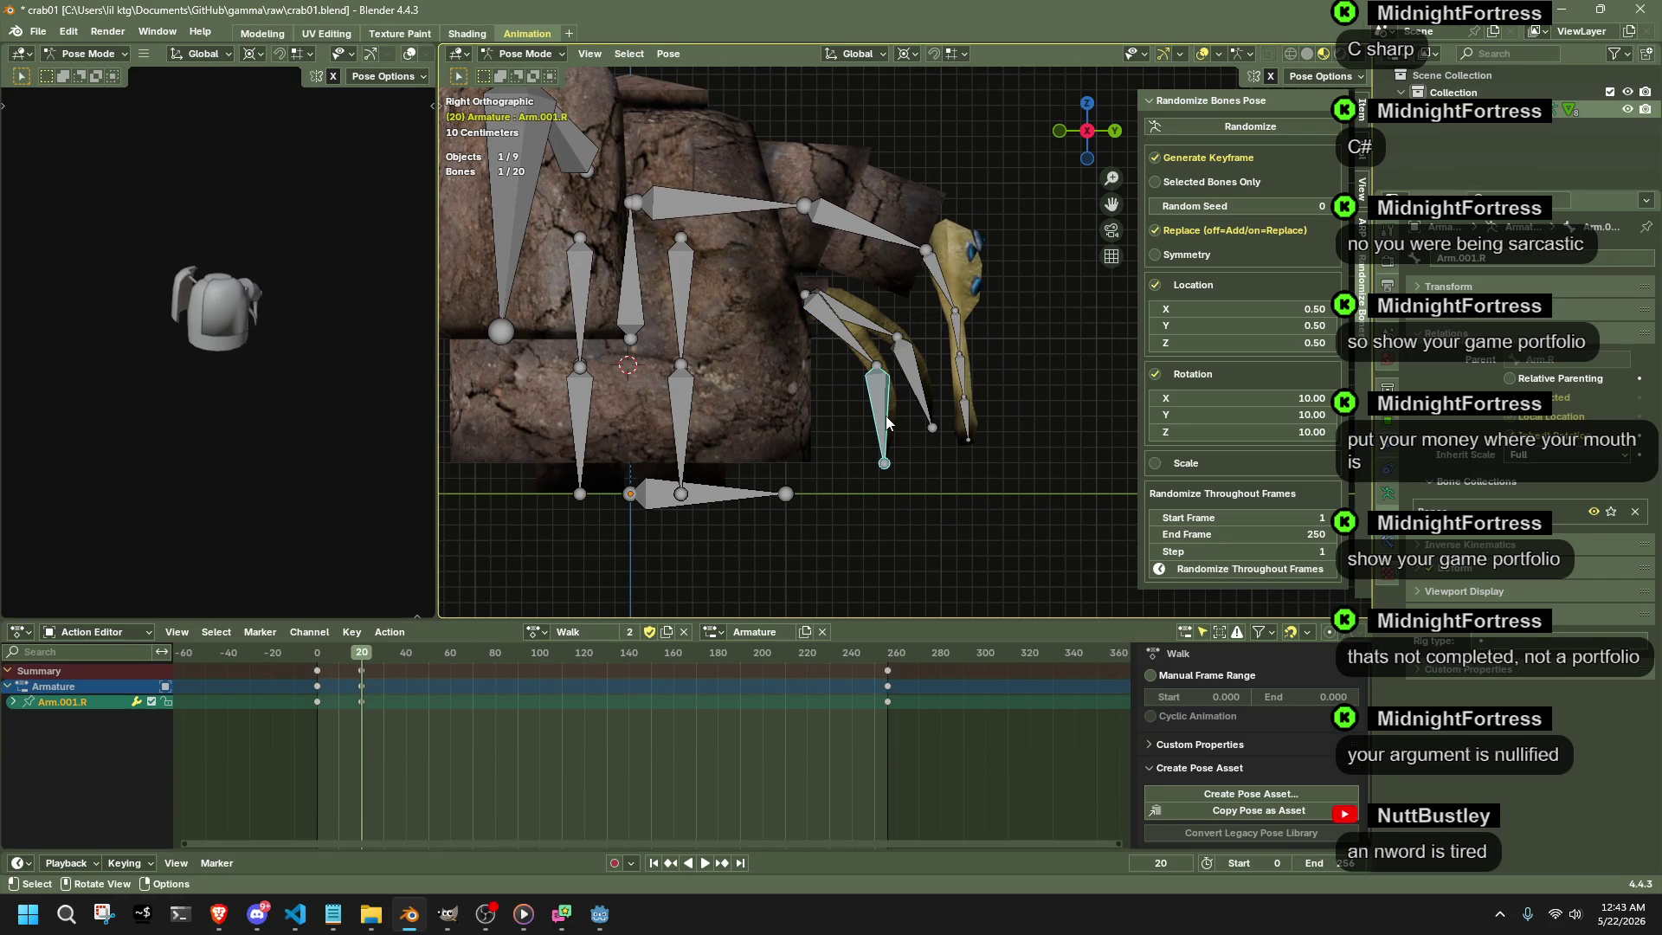
- Reposition Arm.001.R and Arm.001.L and preview to frame 21
key("g")
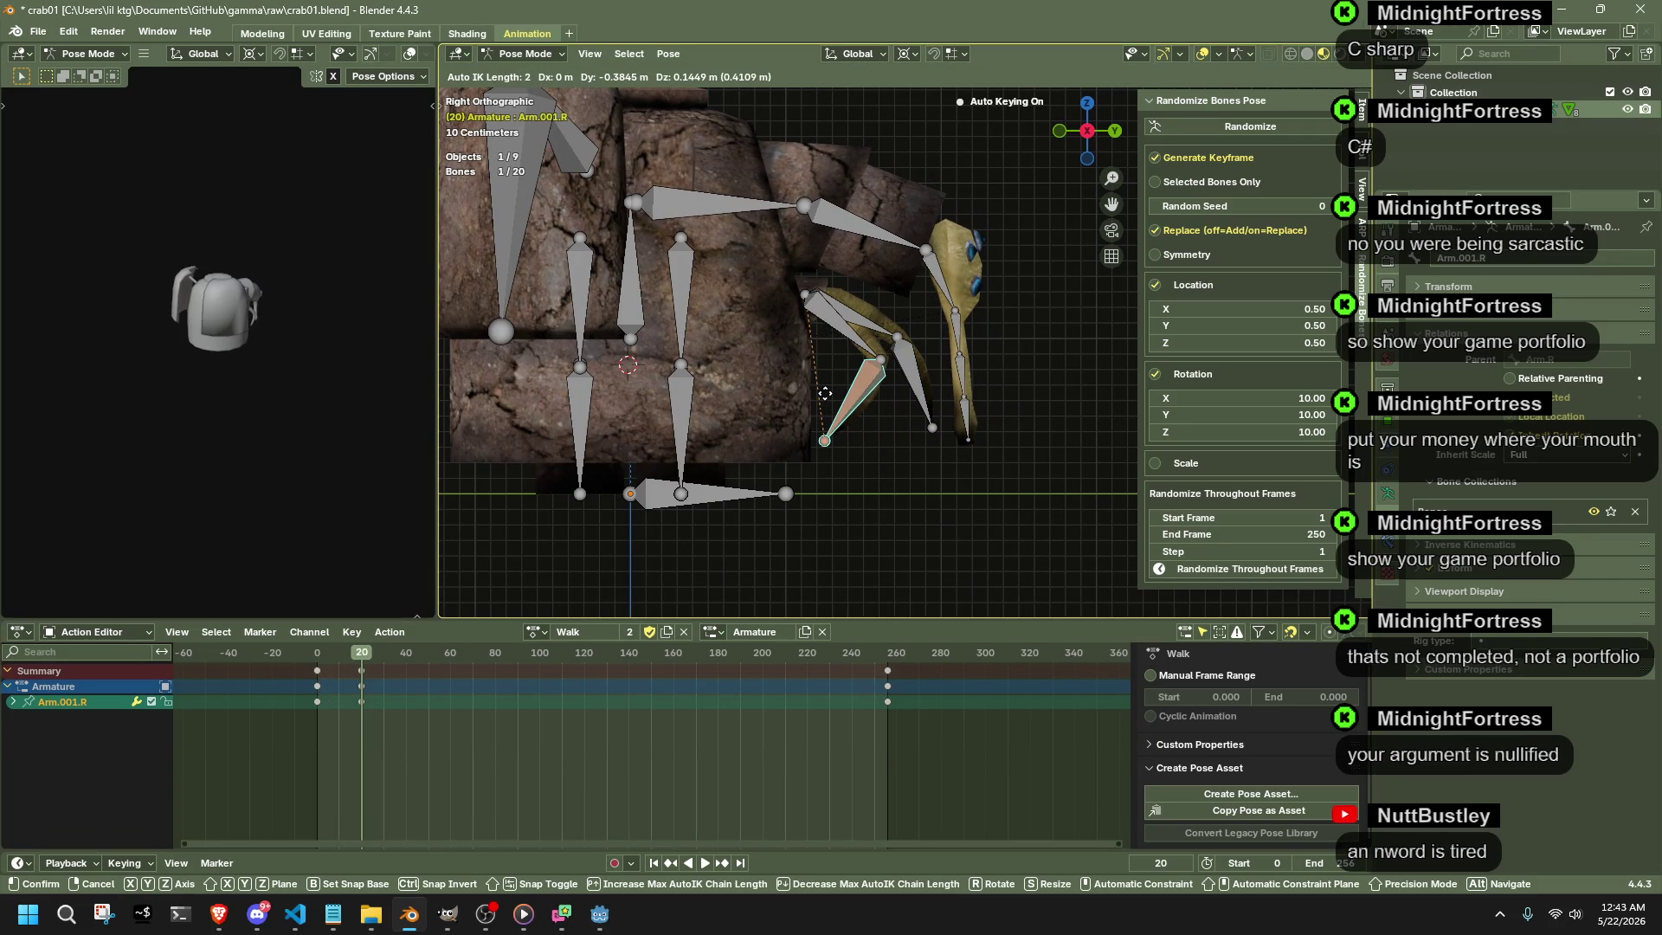
left_click(825, 389)
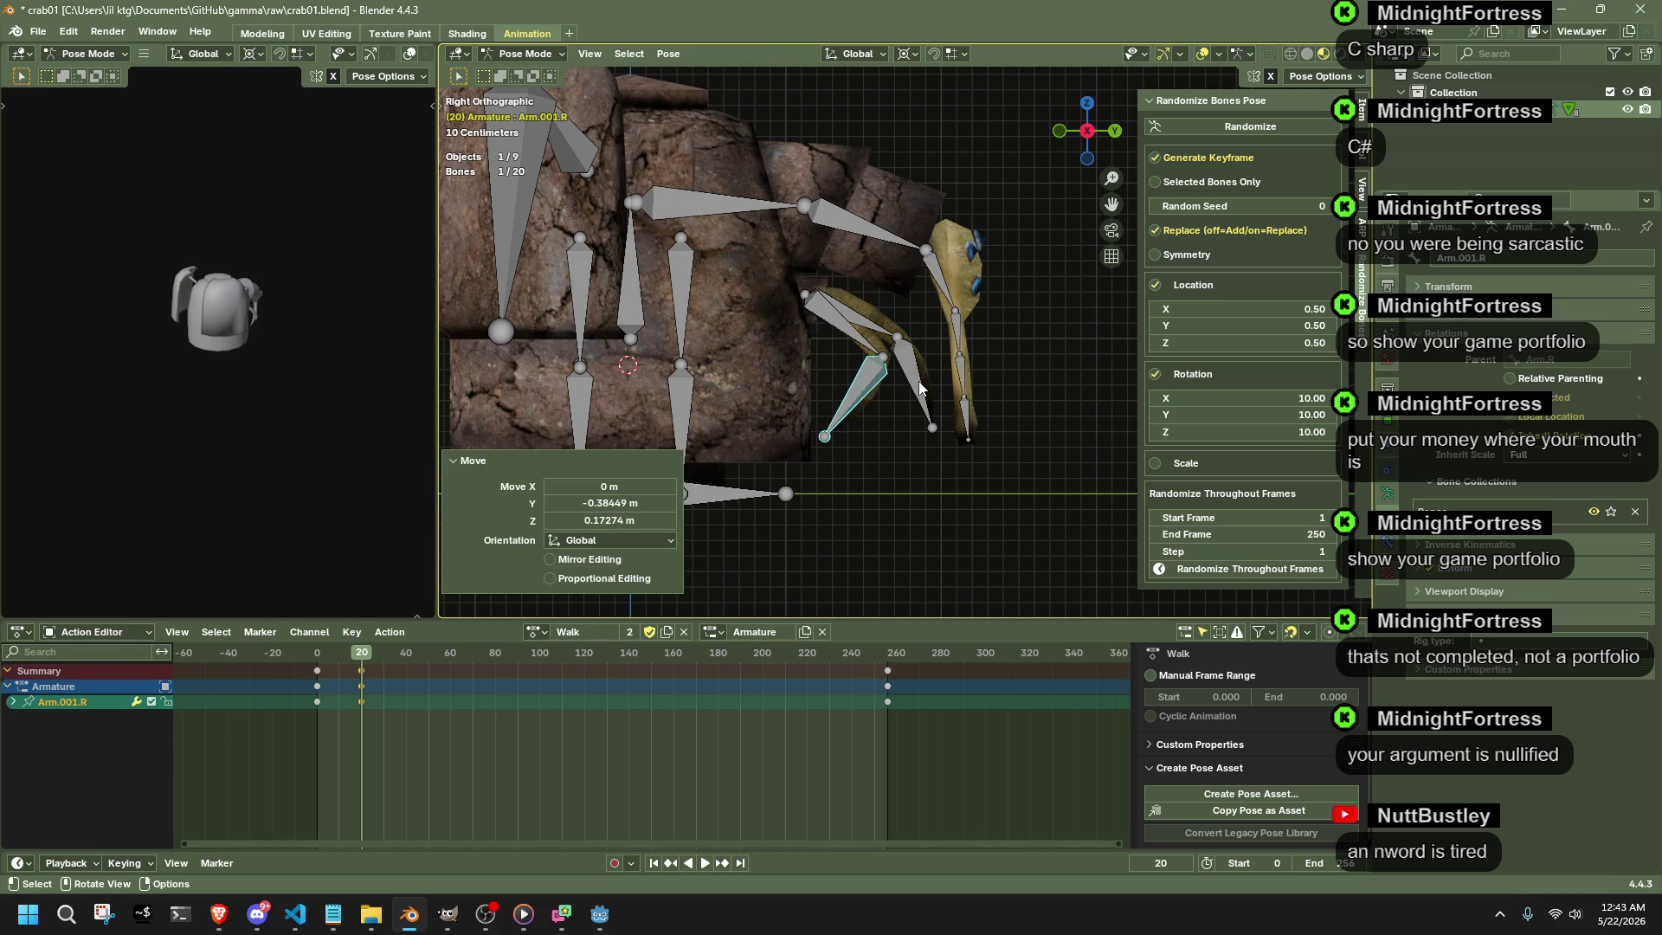
left_click(919, 402)
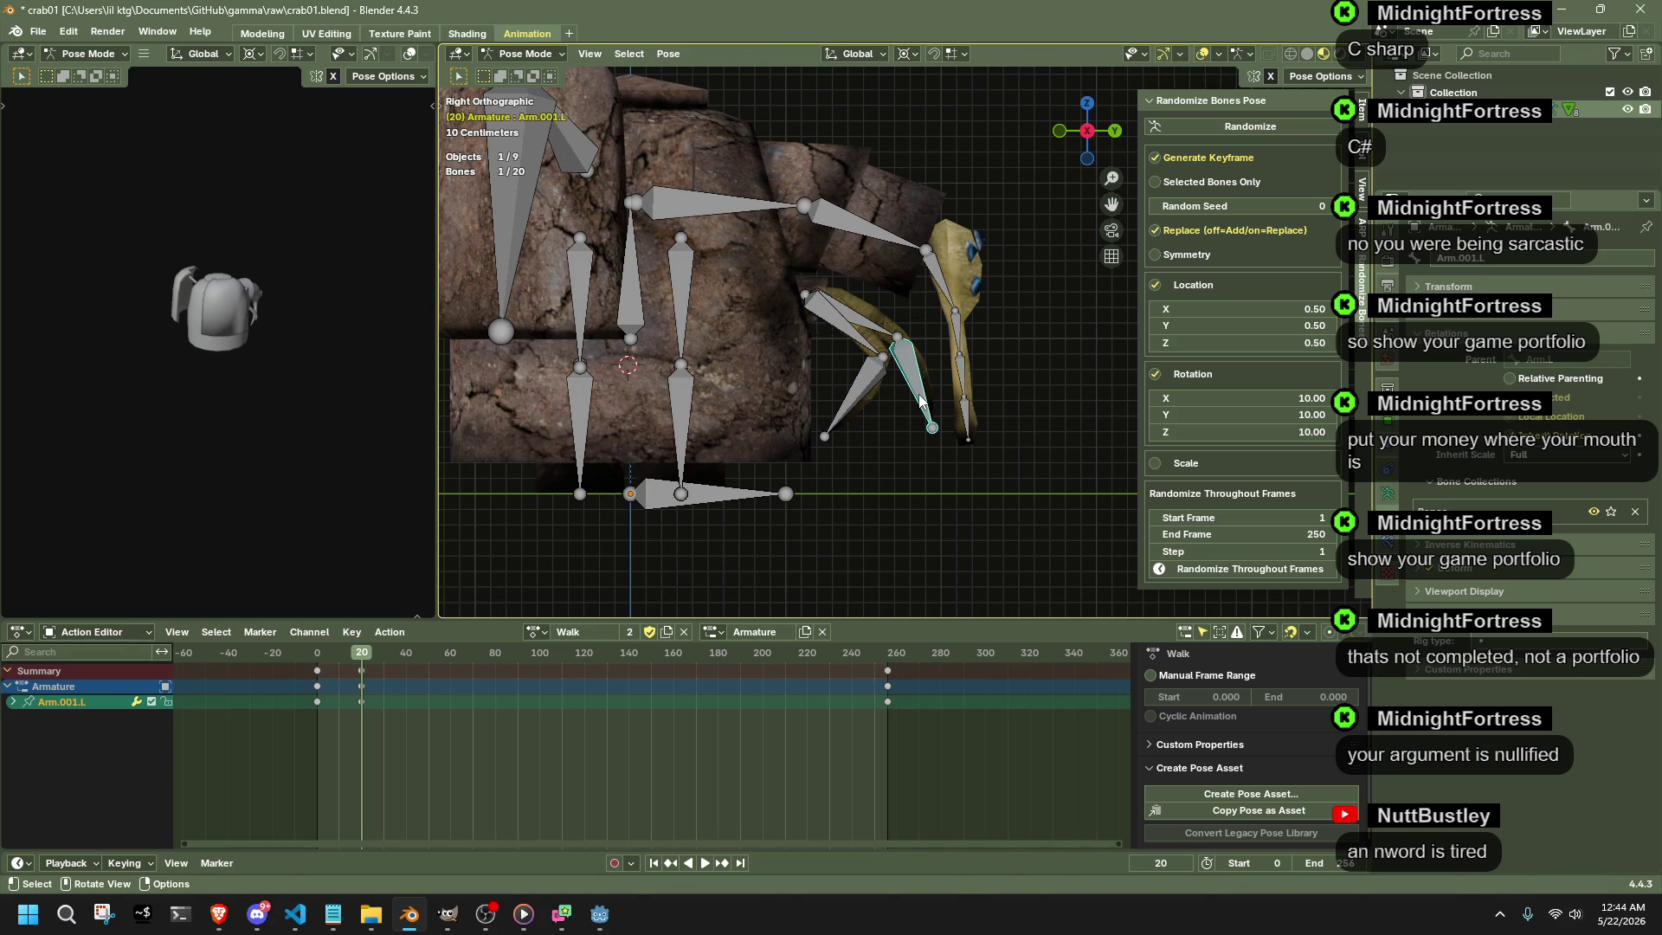
key("g")
left_click(902, 377)
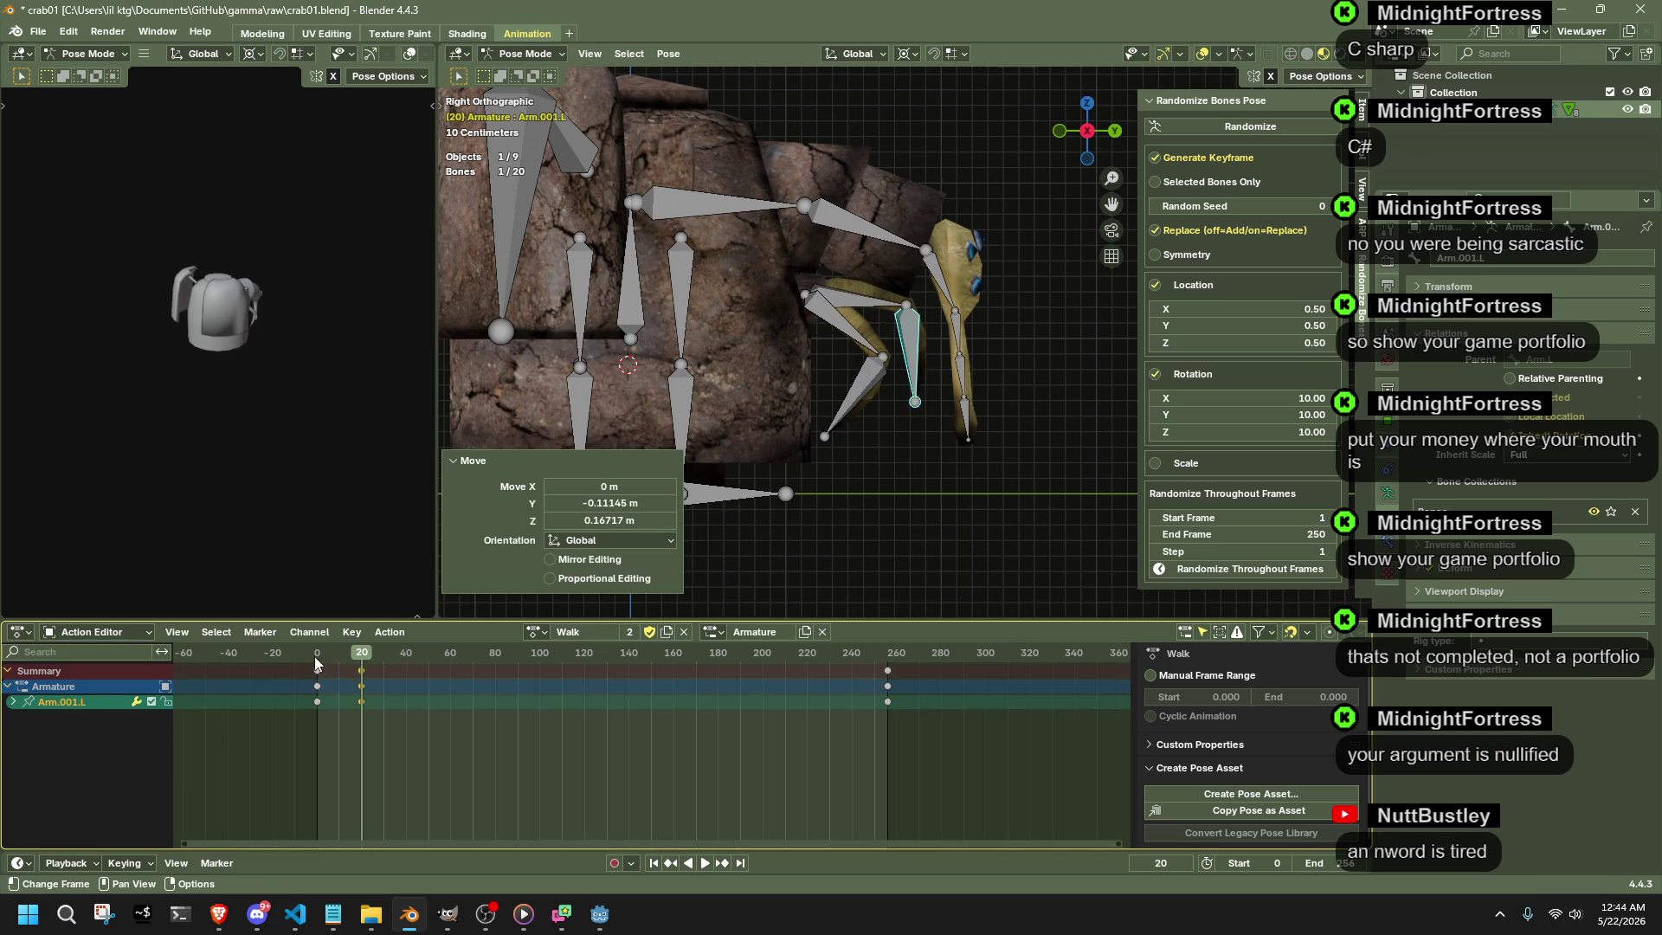
key("space")
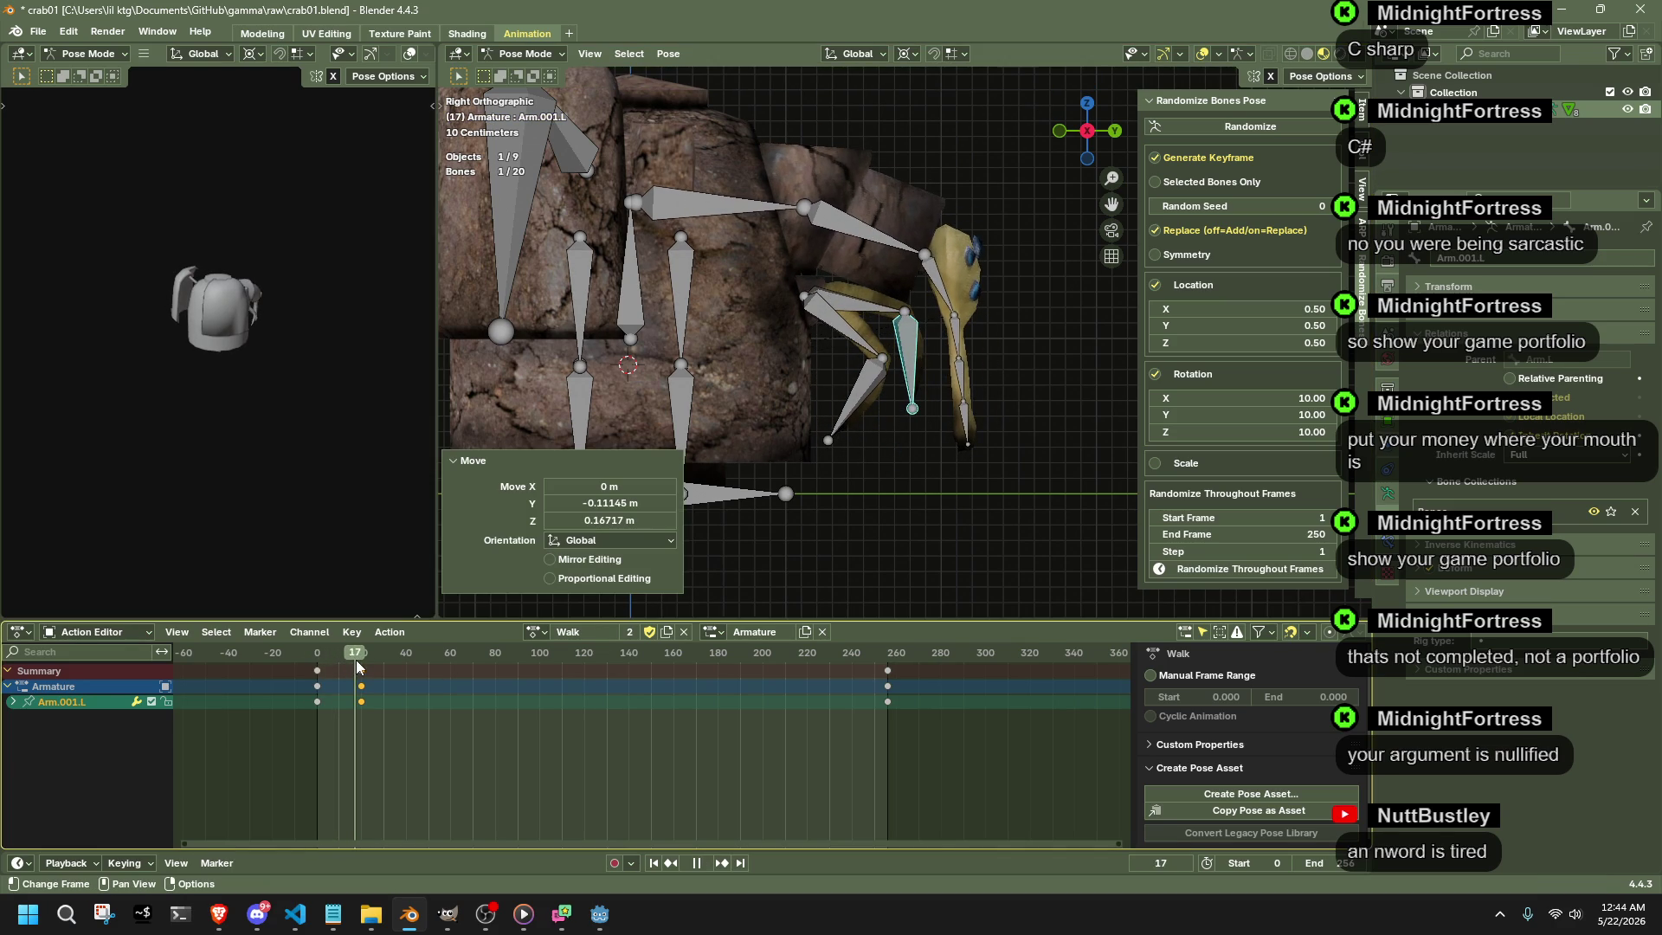
left_click_drag(356, 659, 363, 661)
key("Escape")
- Key Arm.001.R at frame 20 and play through to frame 30 with all bones selected
key("g")
left_click(857, 407)
key("g")
left_click(847, 407)
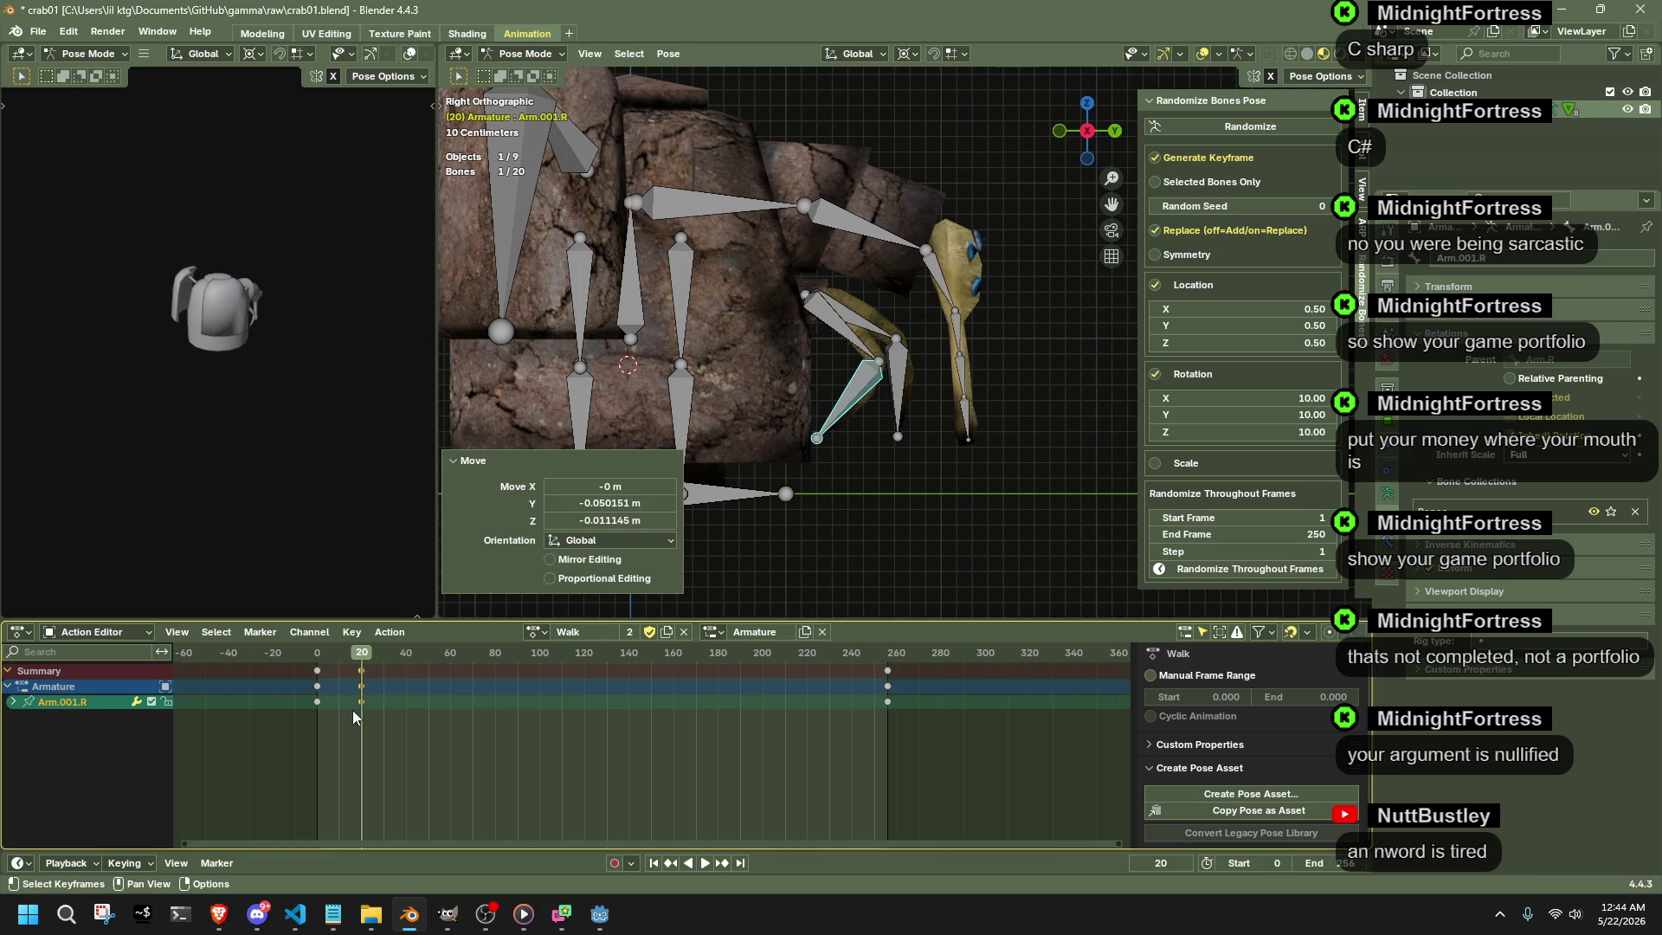
left_click(332, 660)
key("space")
left_click_drag(334, 660, 365, 656)
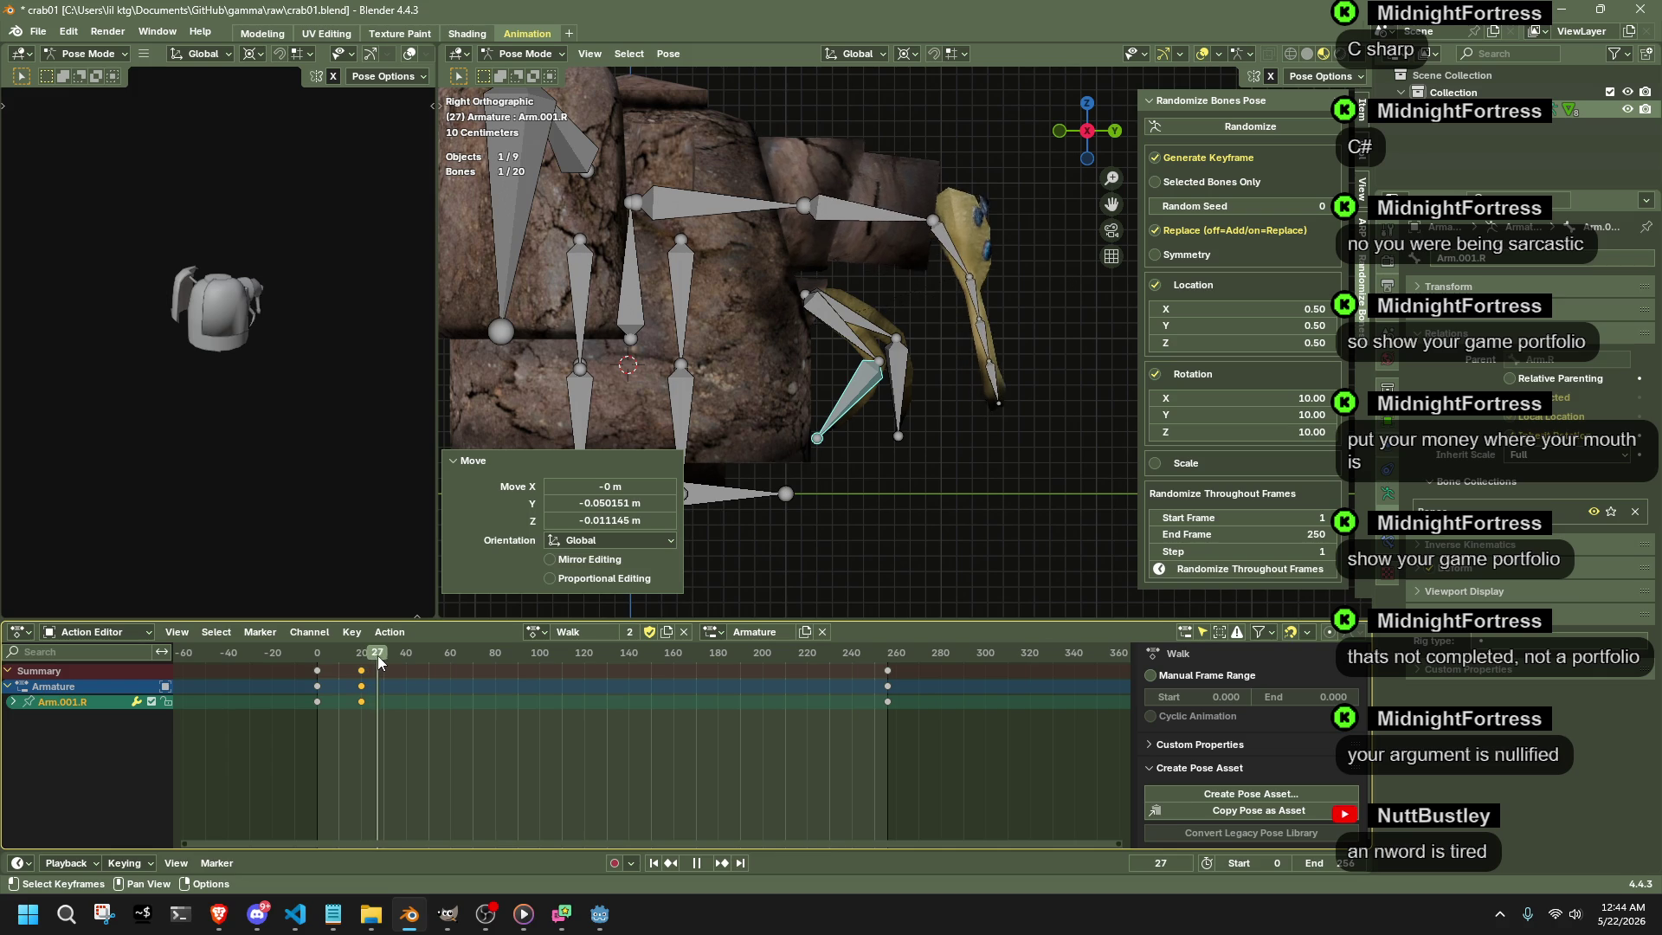
left_click_drag(364, 656, 389, 657)
key("a")
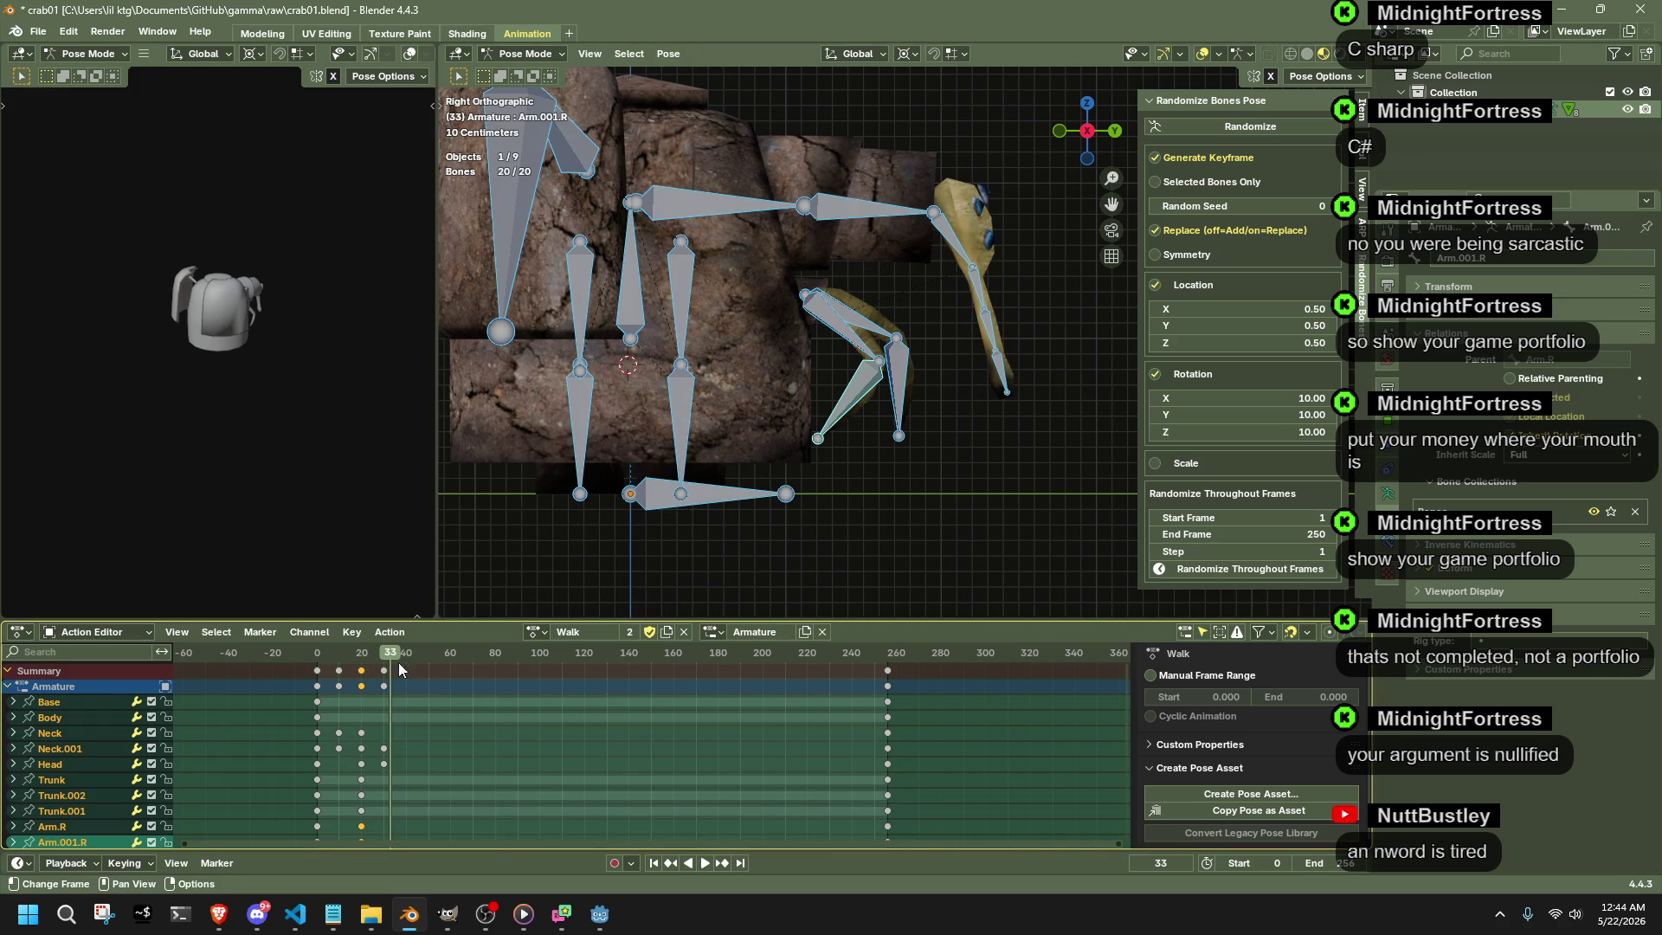
key("space")
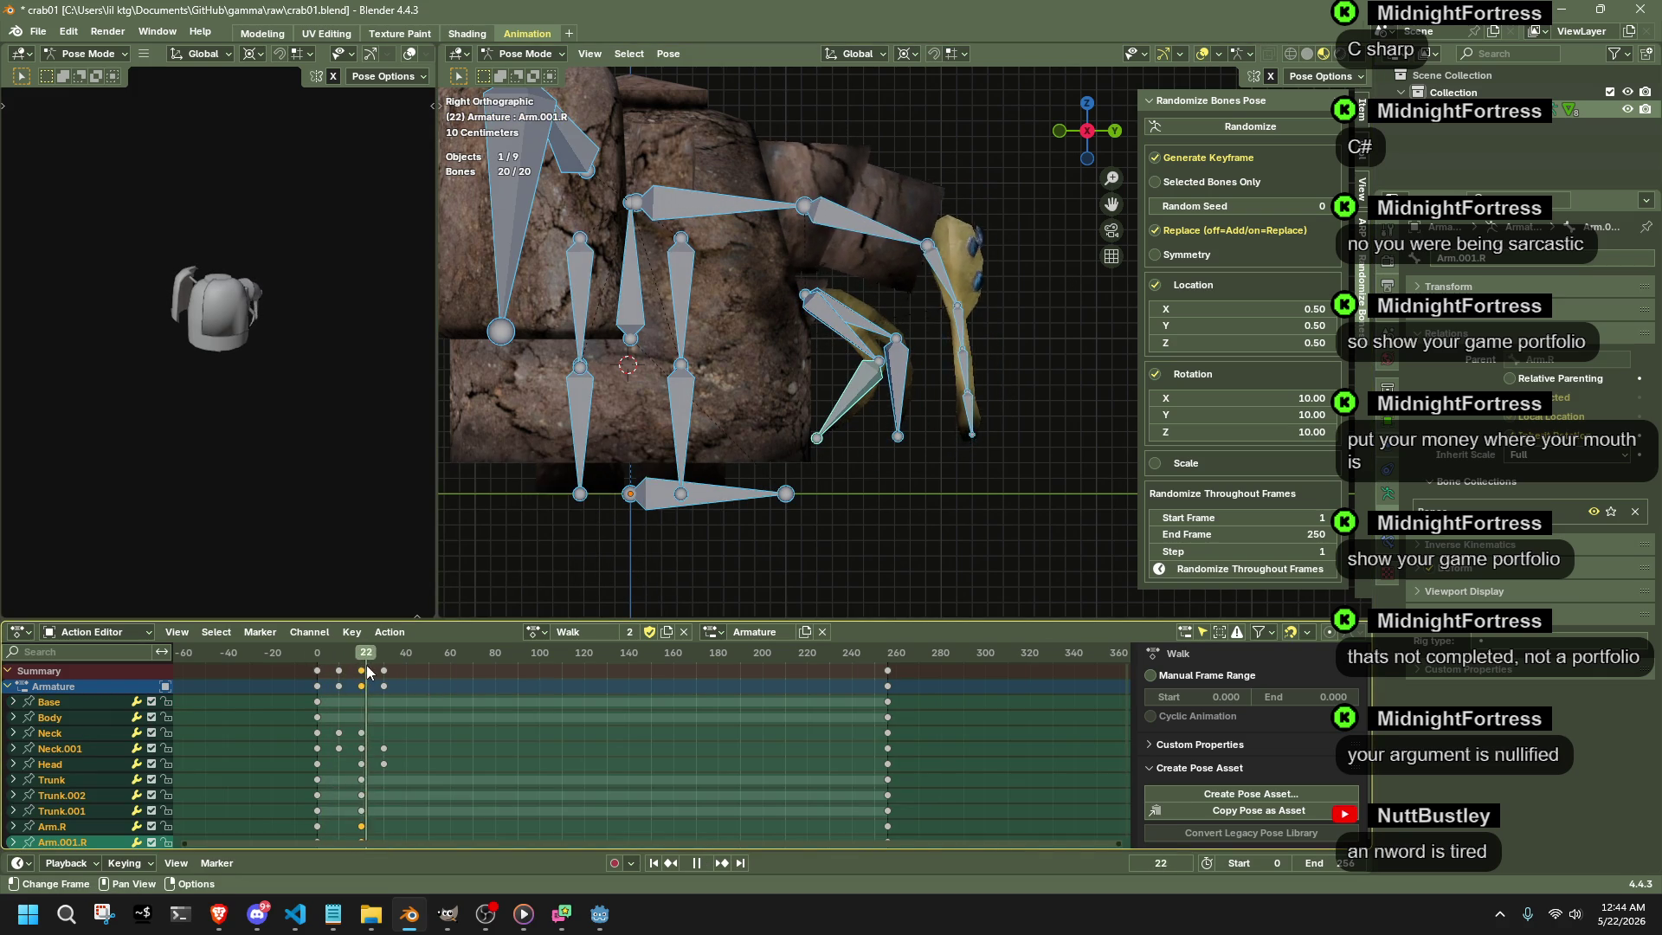
key("space")
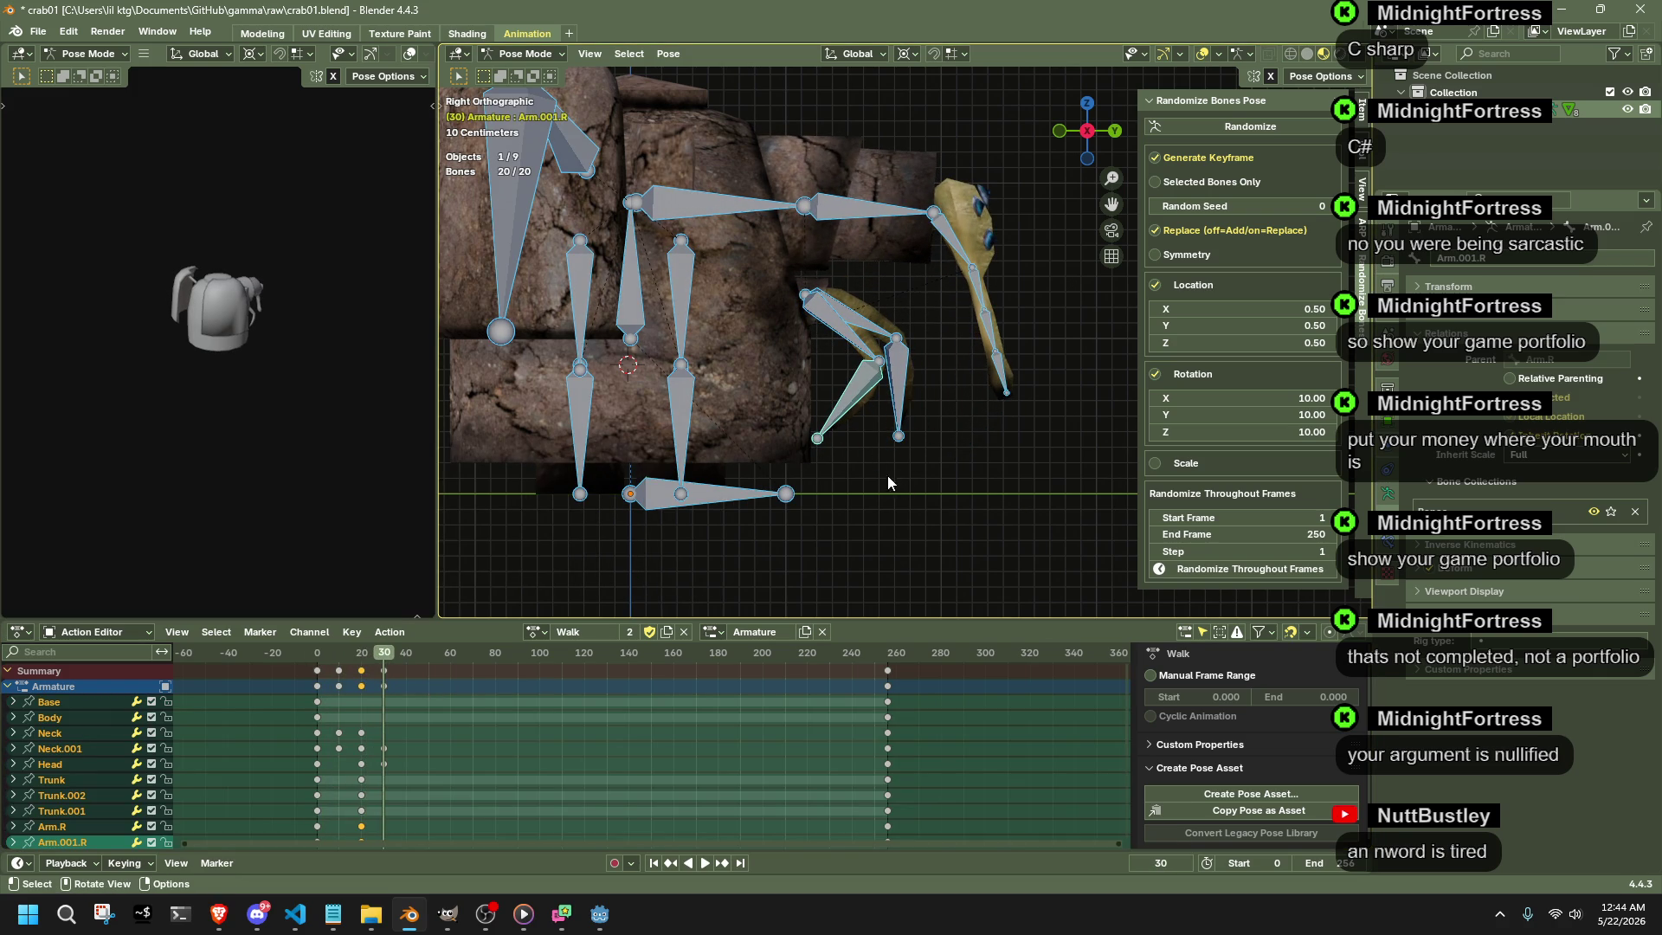
- Key Arm.001.R and Arm.001.L positions at frame 30
left_click(841, 416)
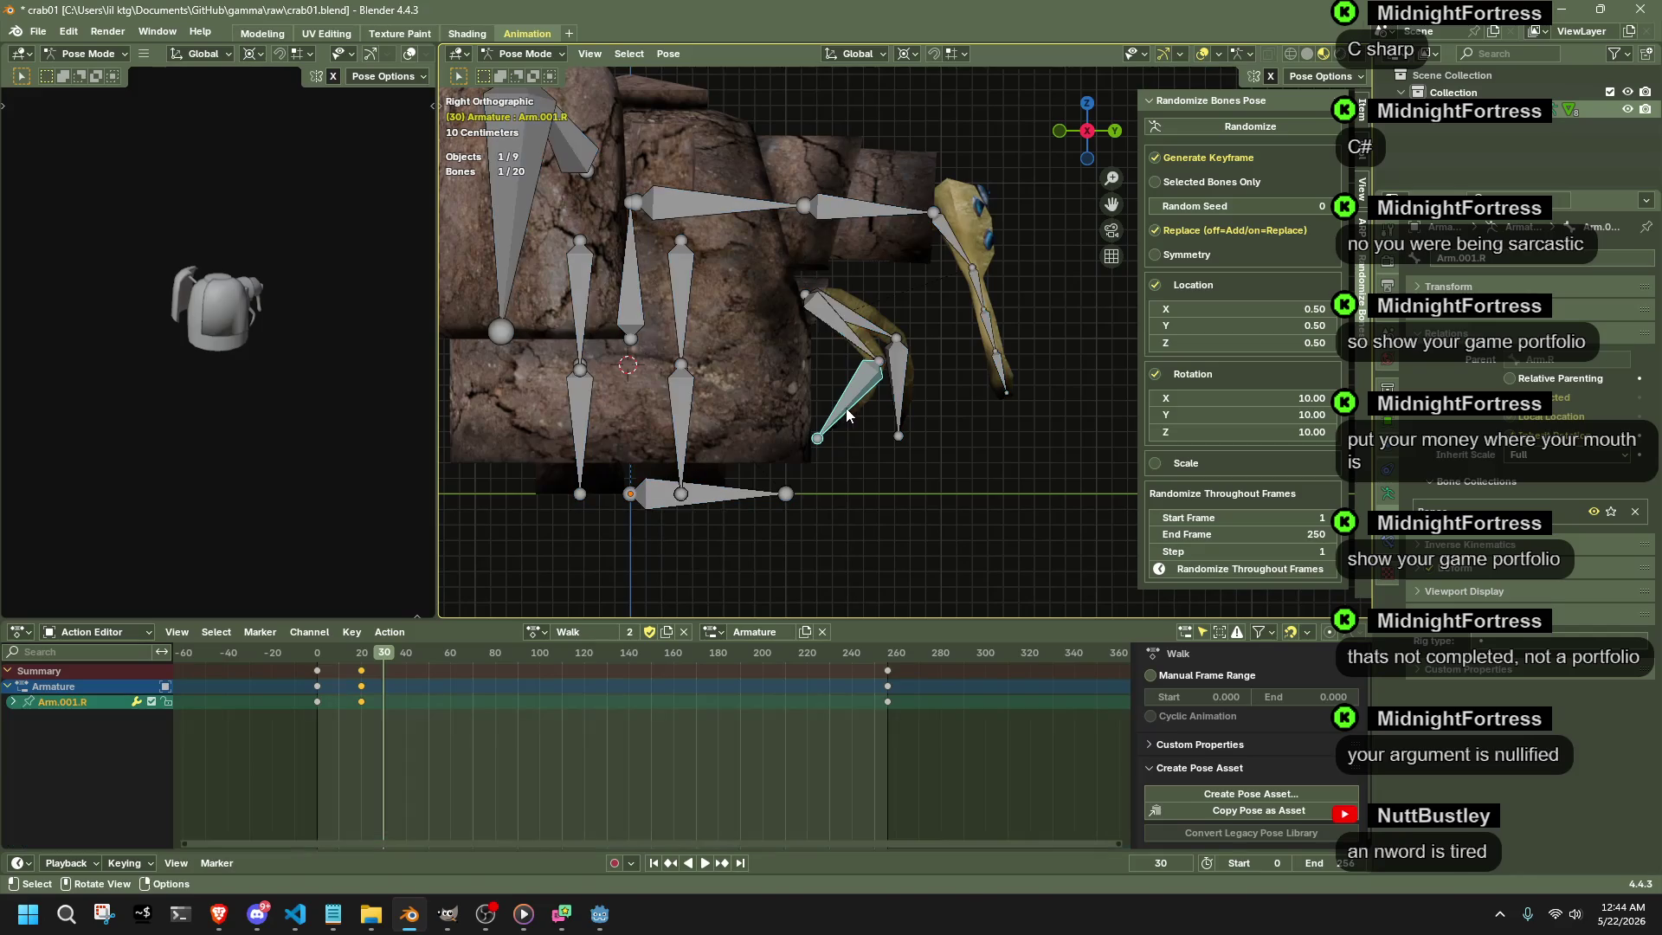
key("g")
left_click(851, 436)
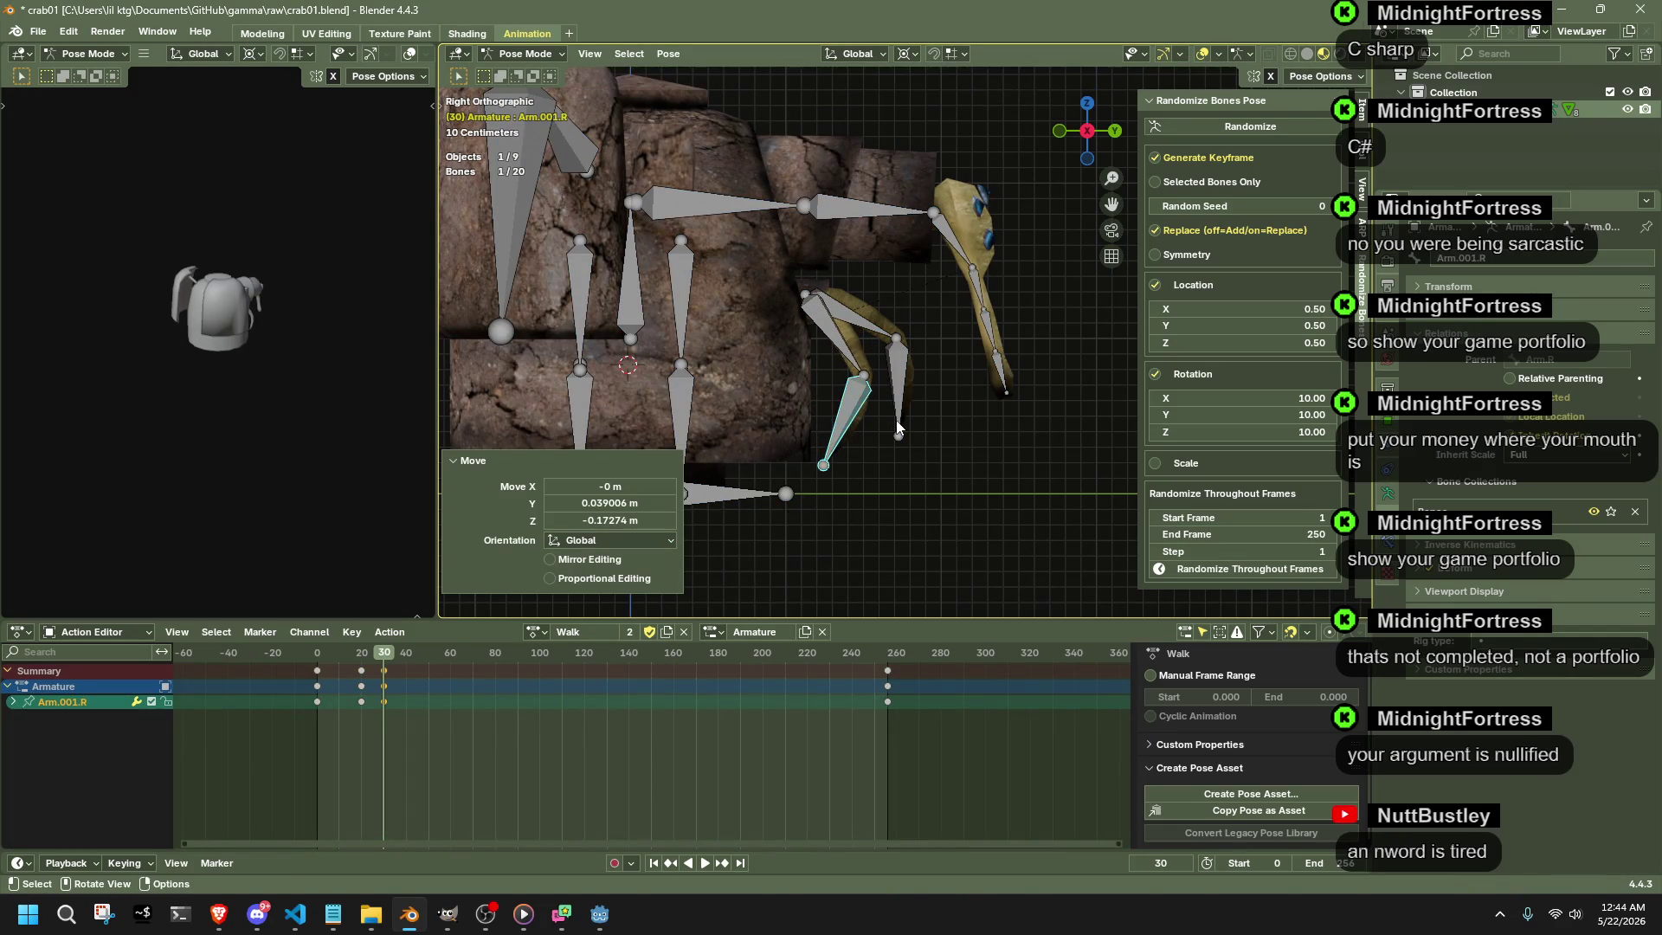
left_click(909, 419)
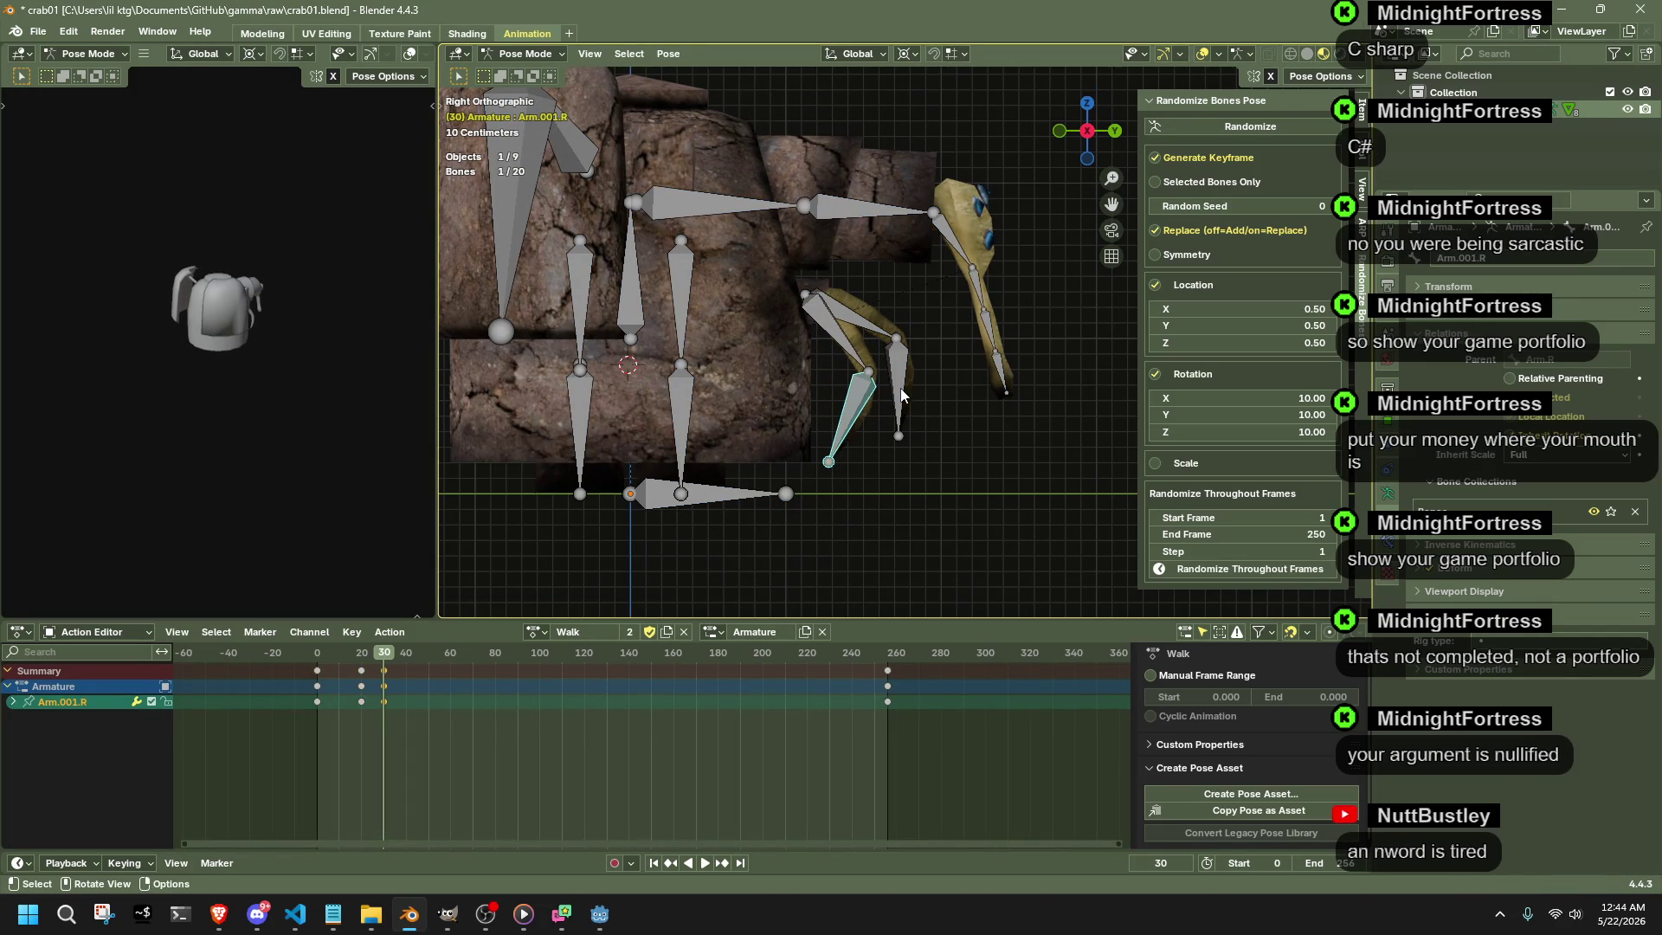
key("g")
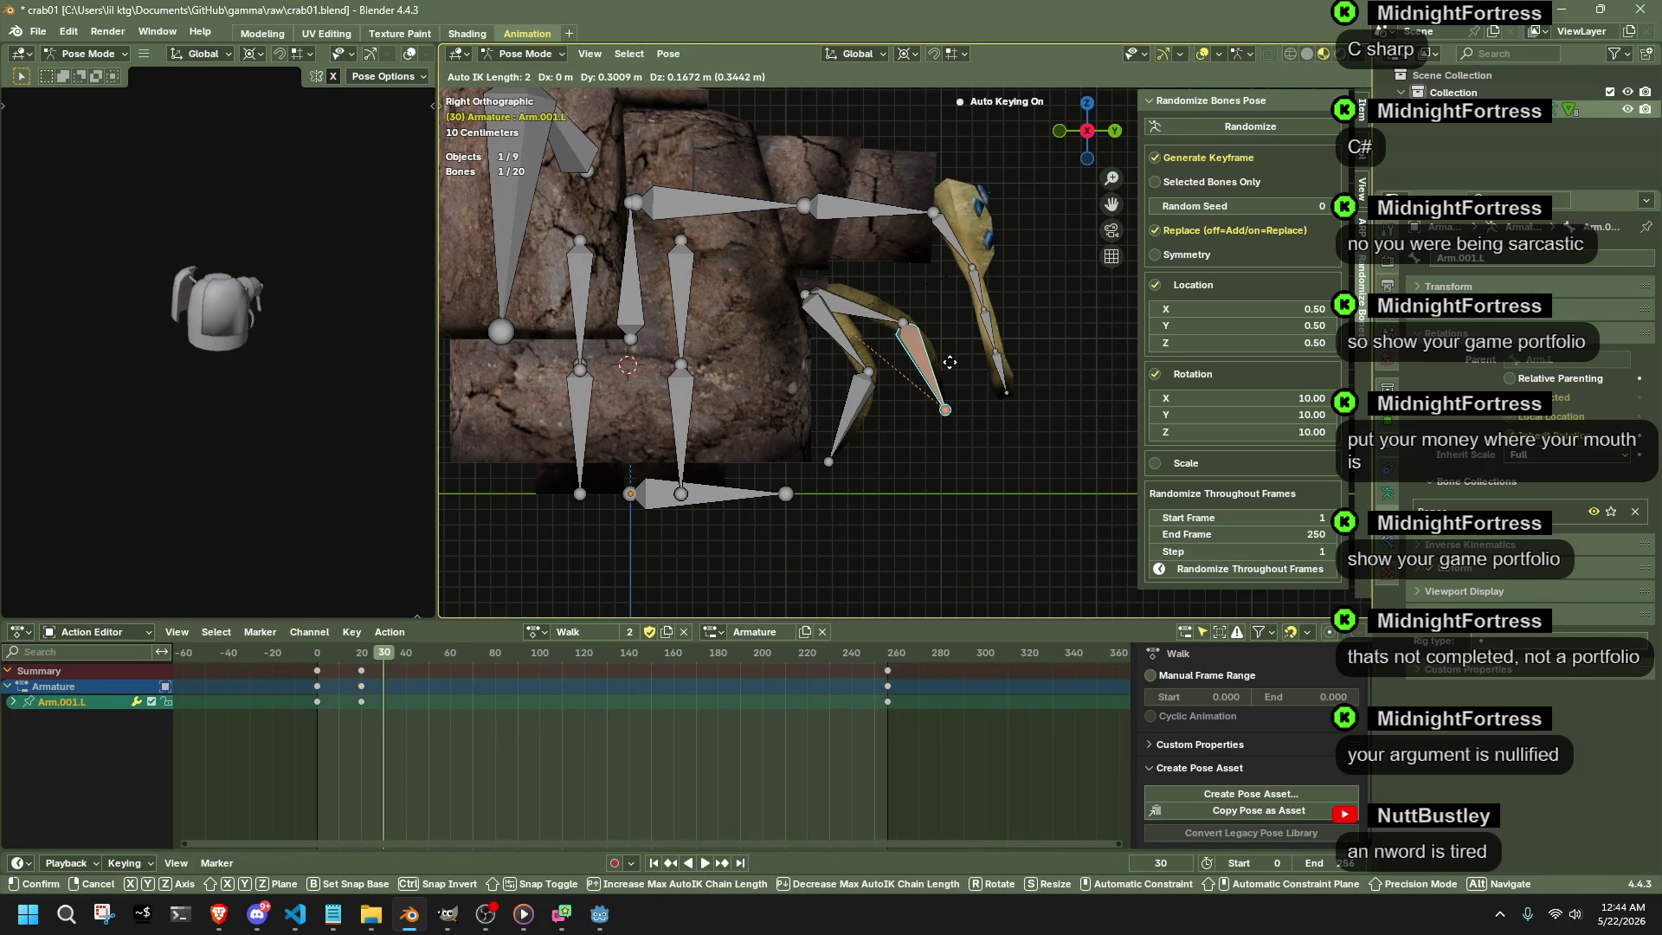
left_click(911, 406)
- Review the leg animation and select every bone at frame 30
left_click(329, 653)
key("space")
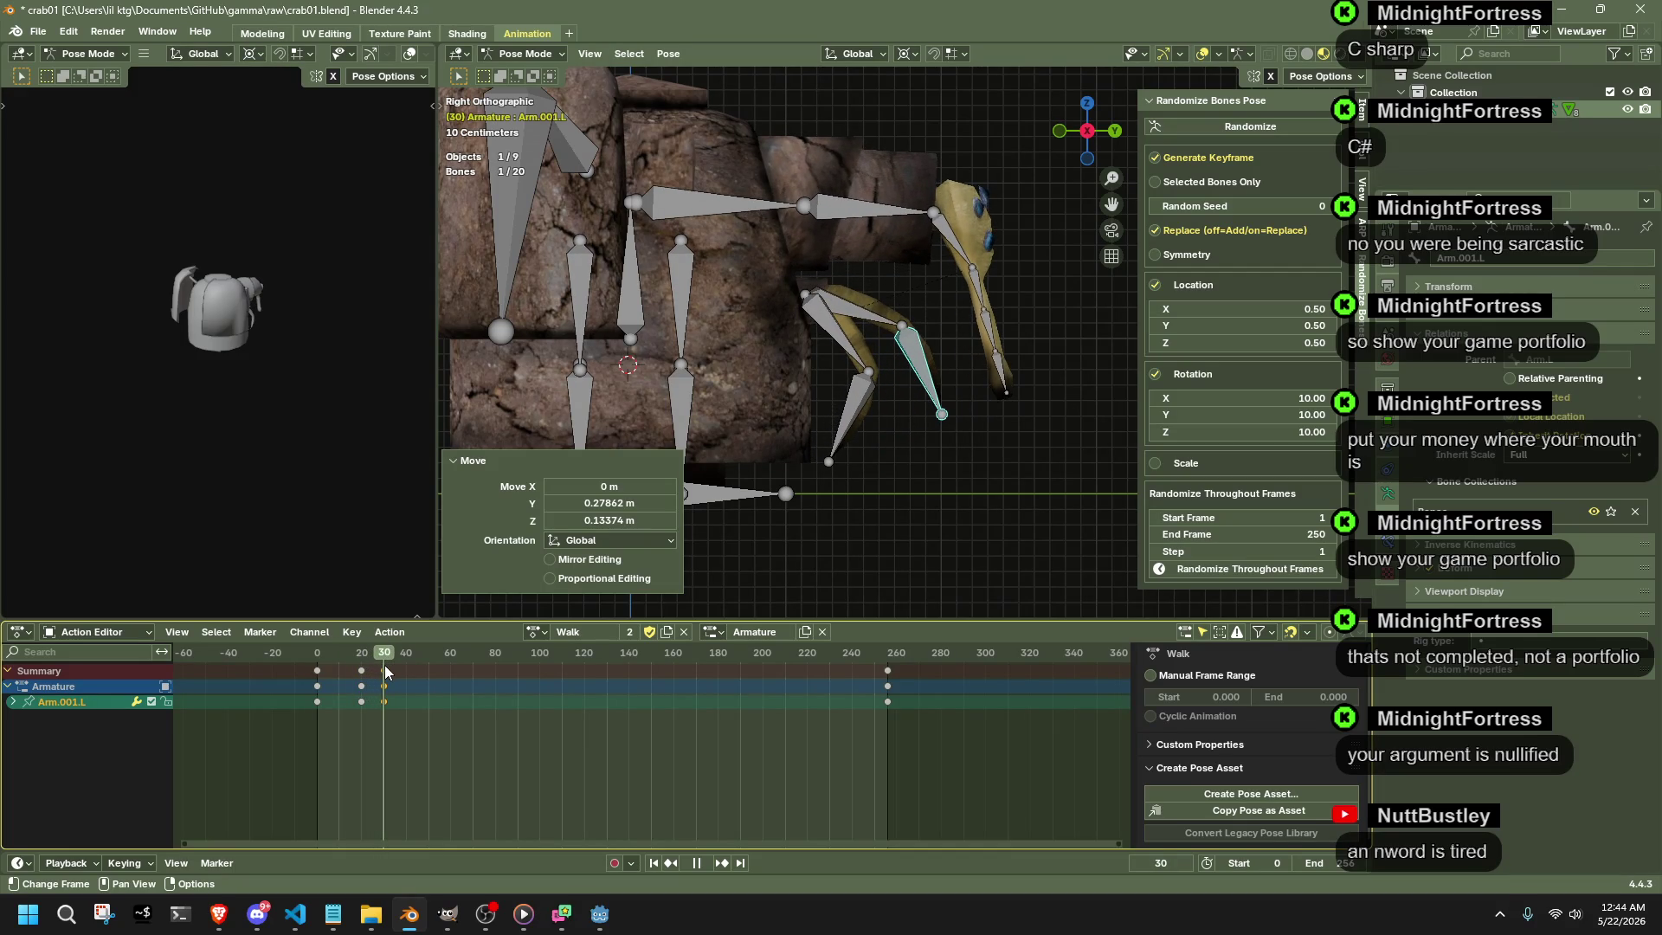
key("space")
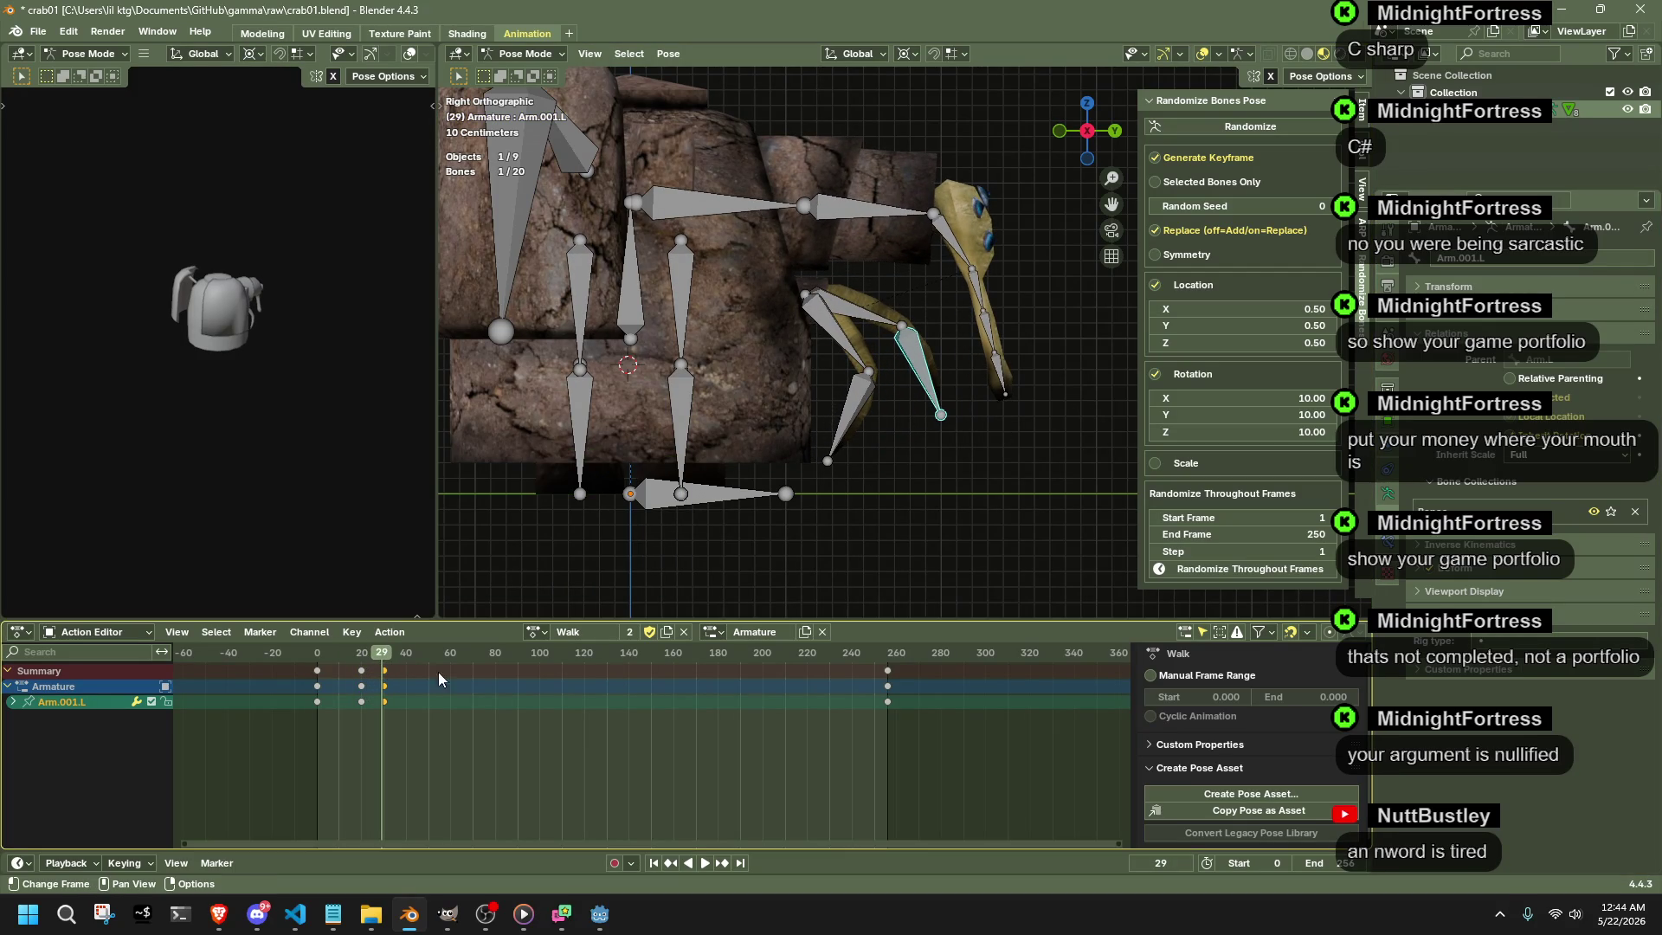
key("space")
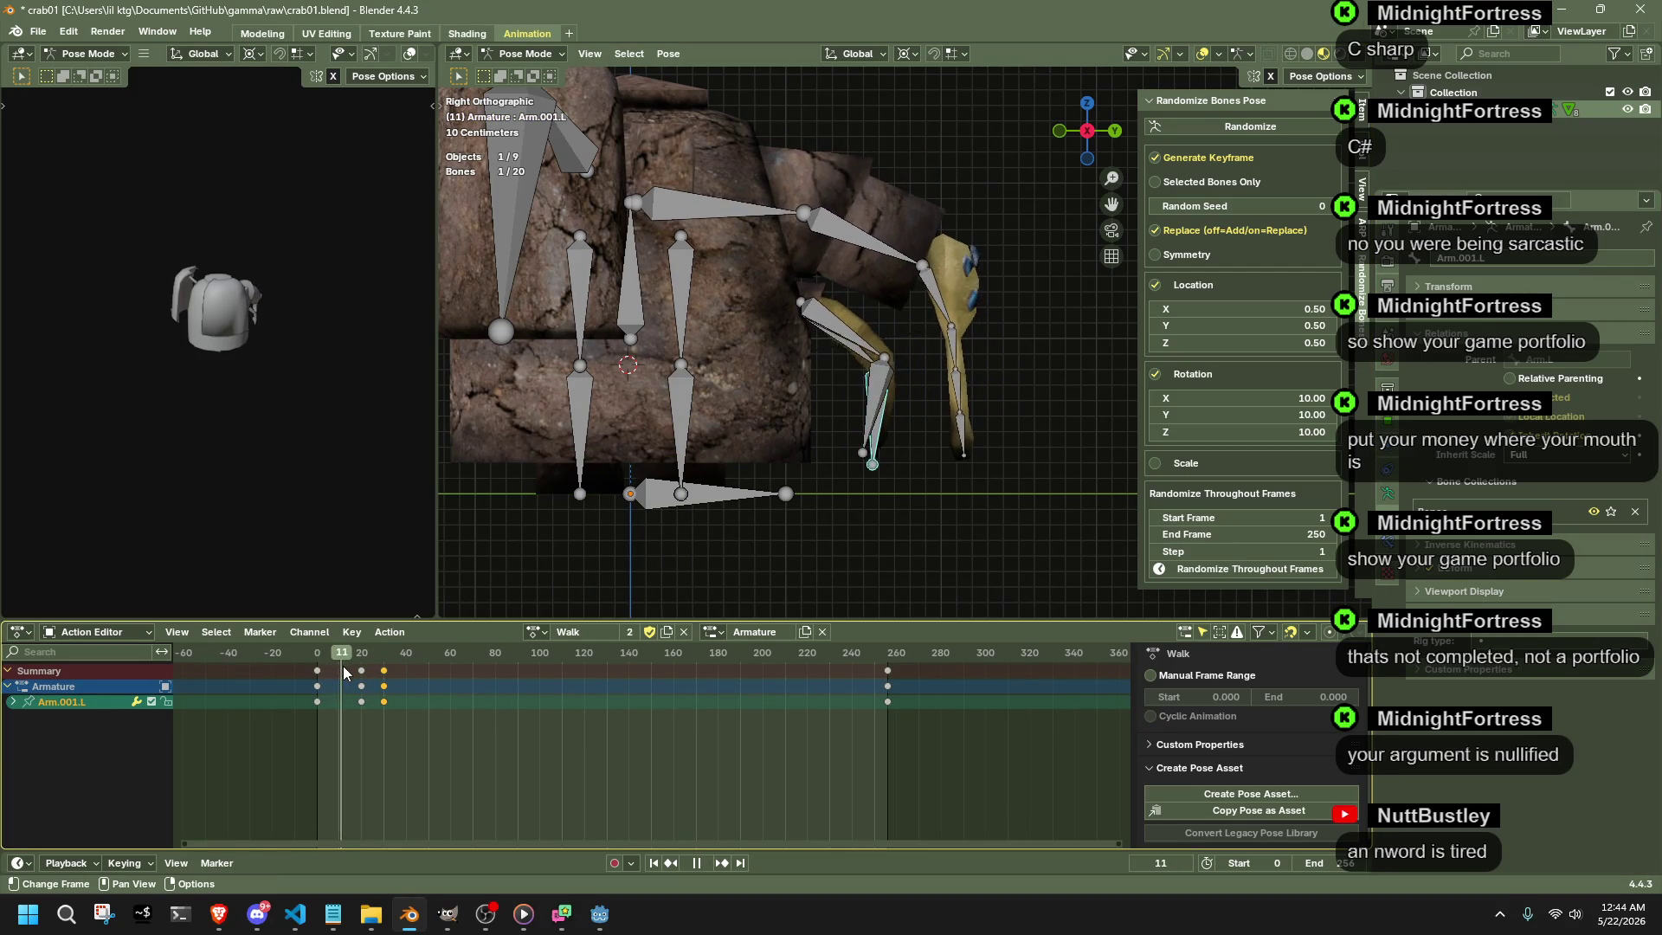
left_click_drag(346, 665, 399, 673)
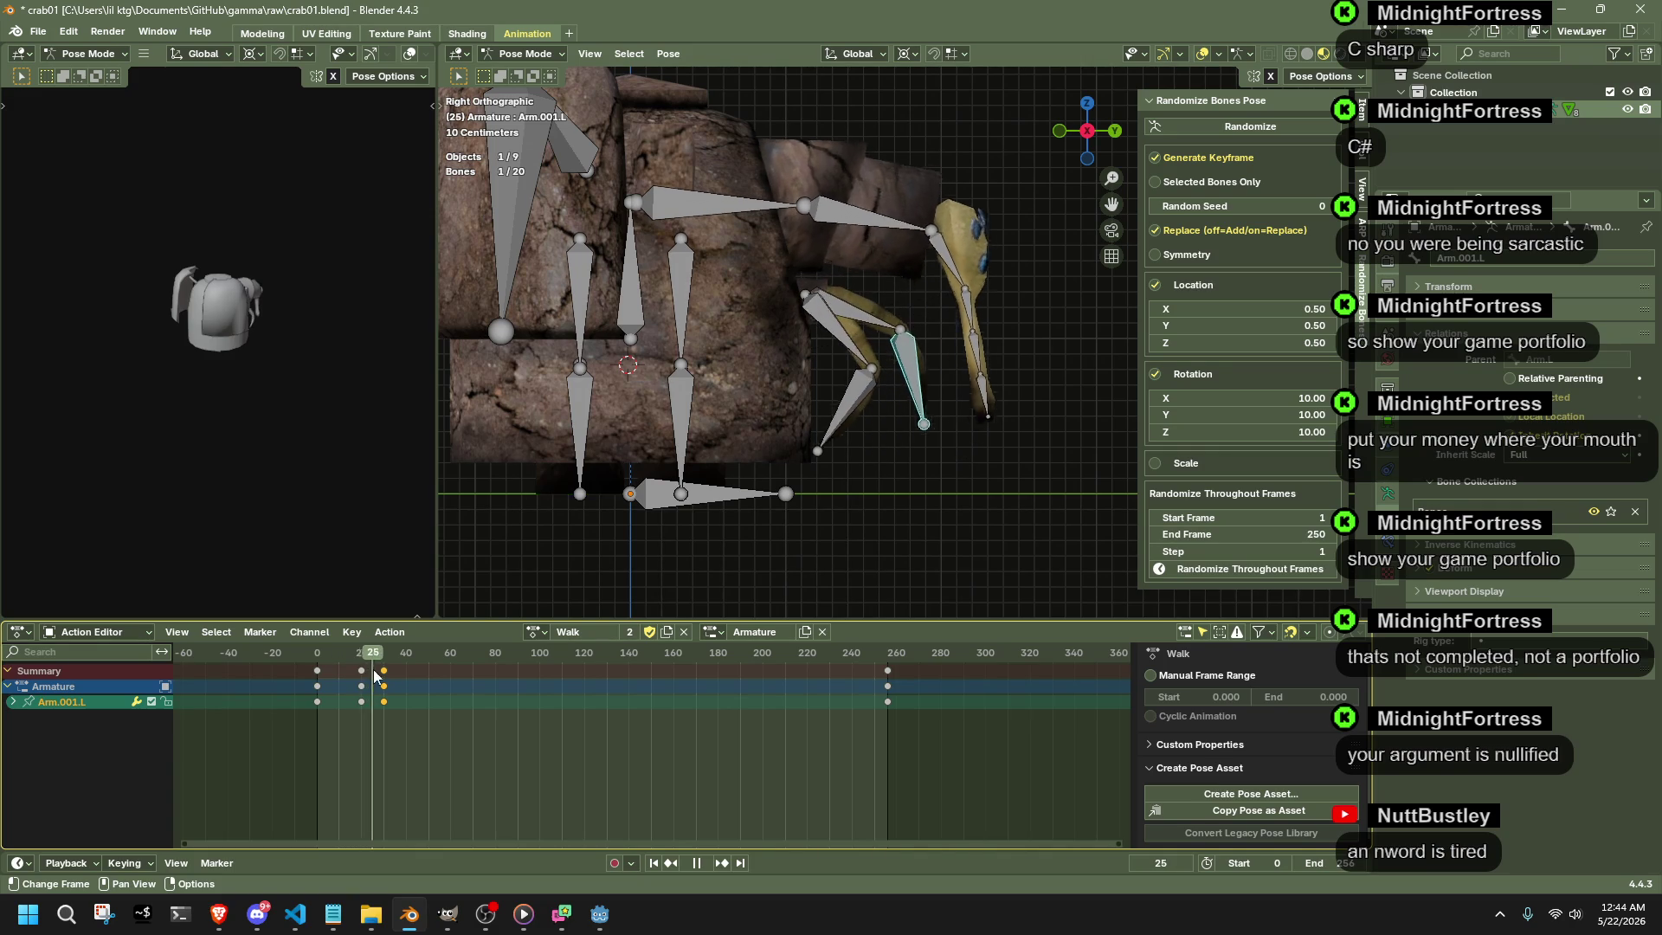
left_click_drag(399, 672, 382, 675)
key("space")
key("a")
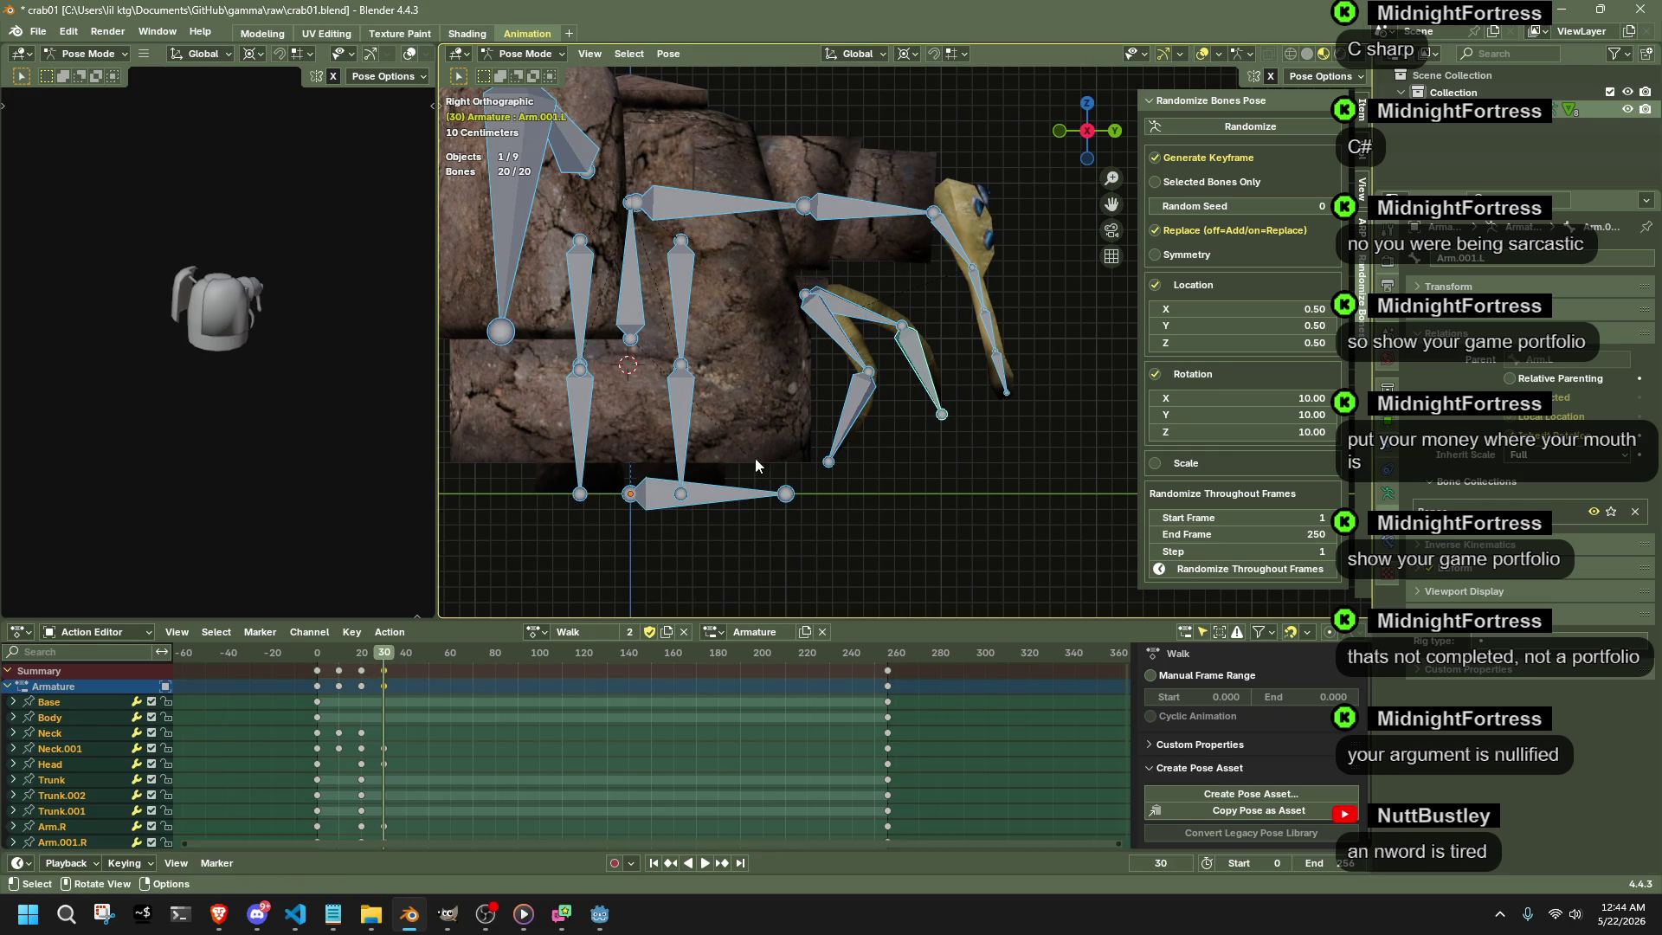
- Enable Manual Frame Range and Cyclic Animation with End frame 40, and preview the loop
left_click_drag(383, 650, 405, 658)
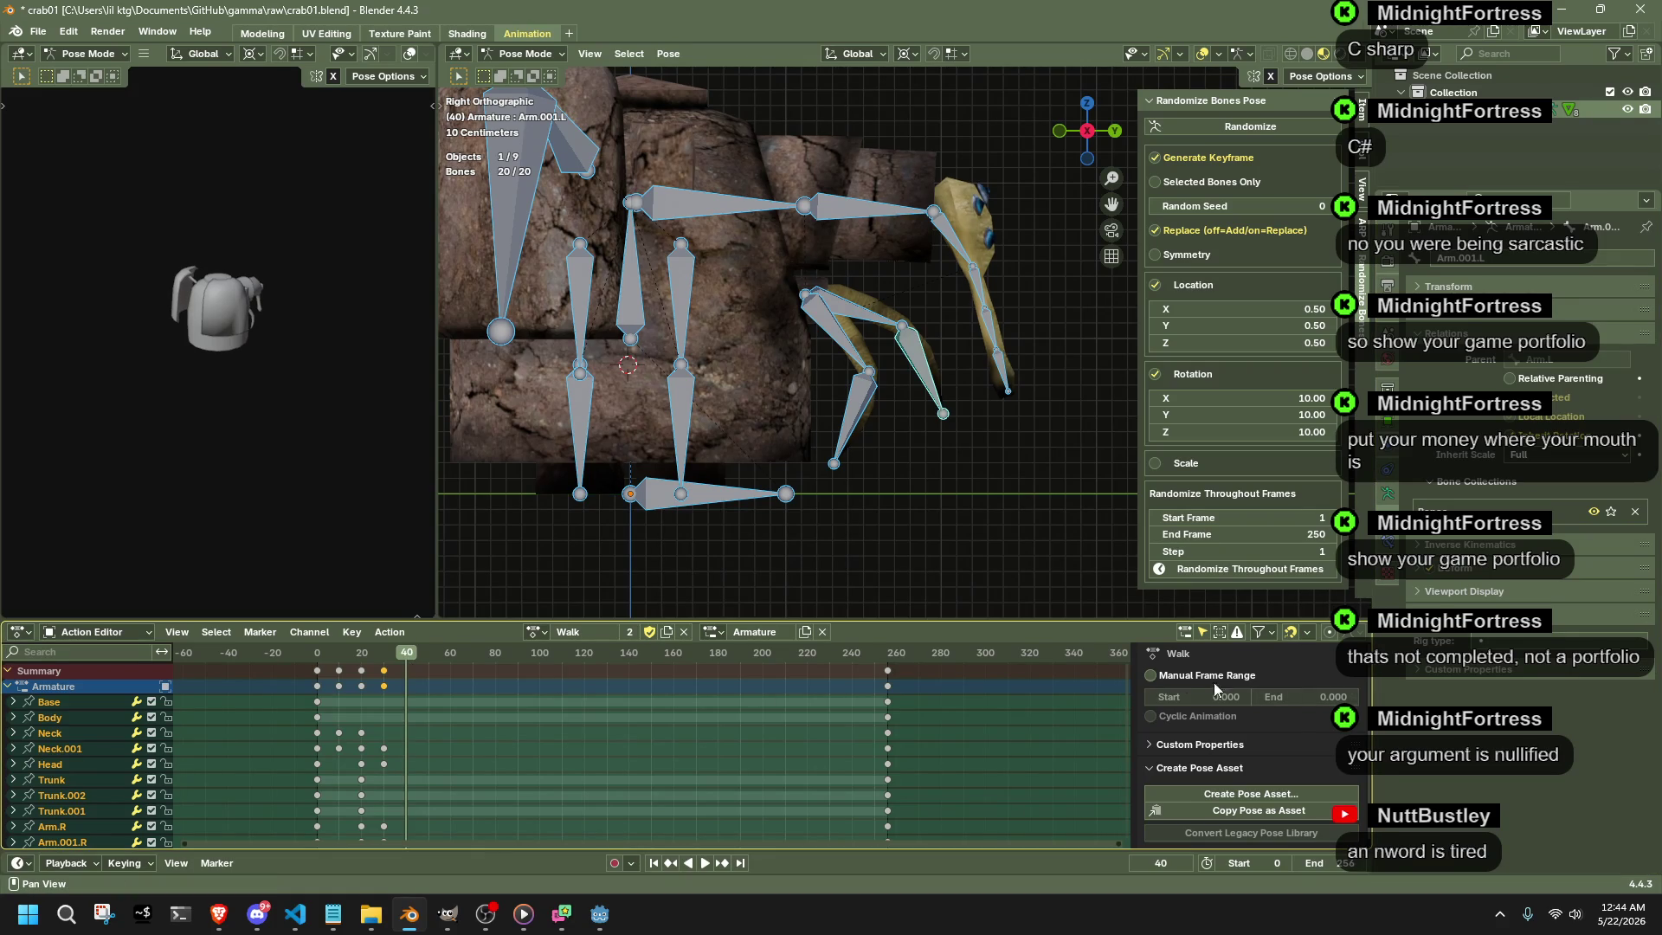
left_click(1184, 679)
left_click(1173, 722)
left_click(1330, 697)
type("40")
key("Return")
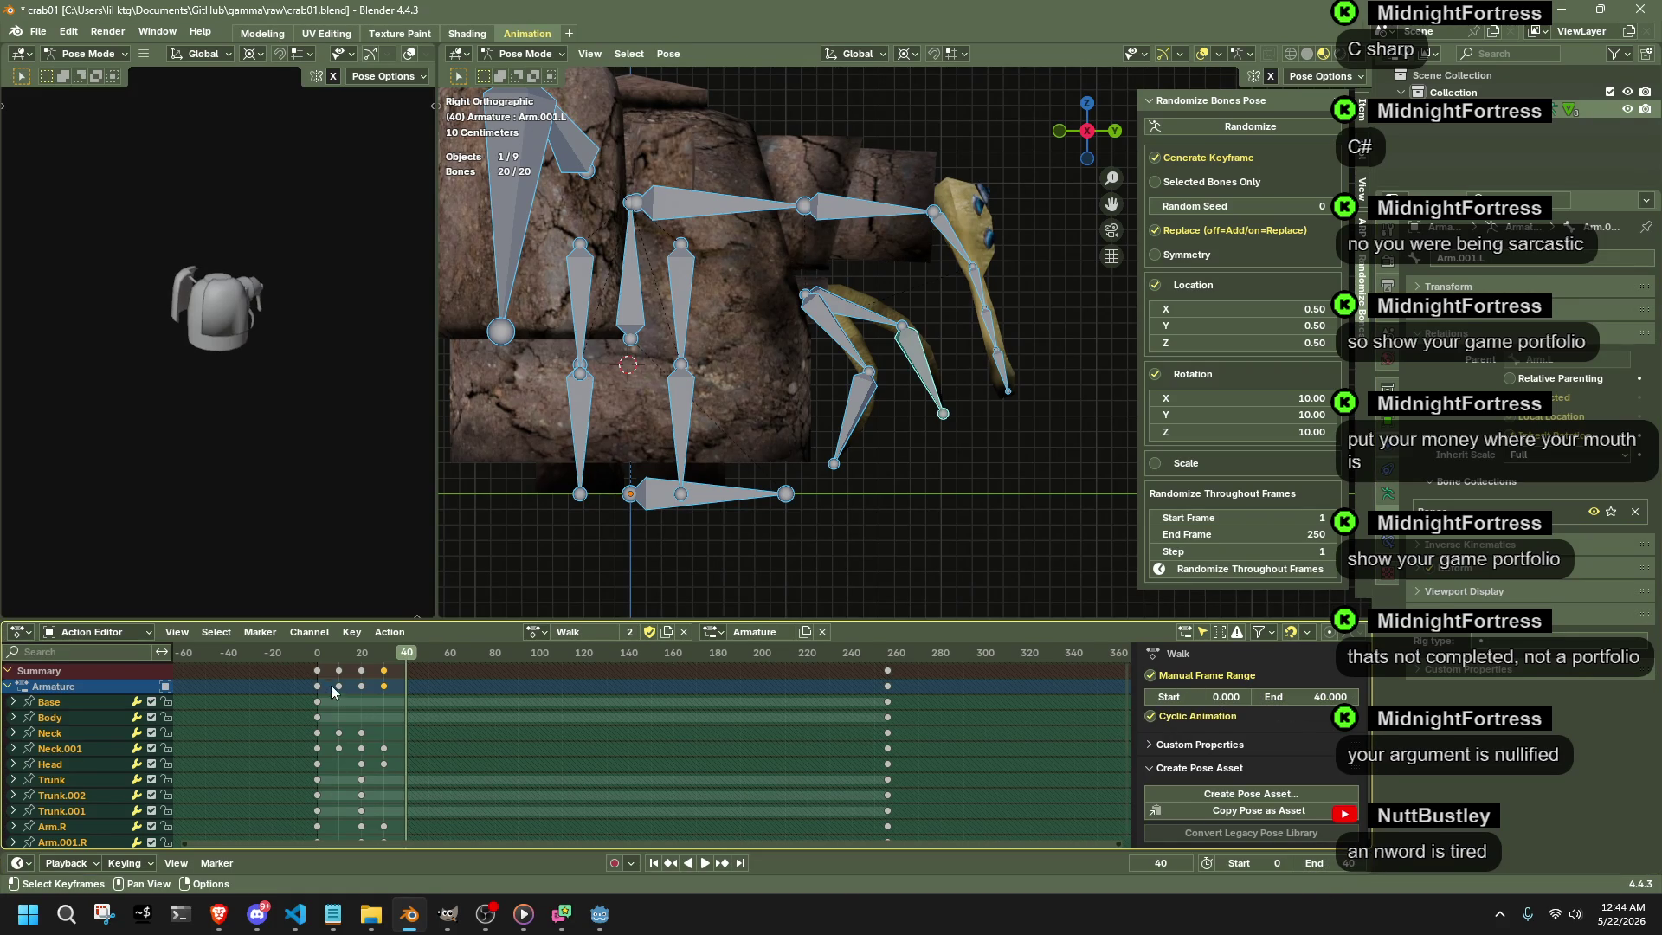
key("space")
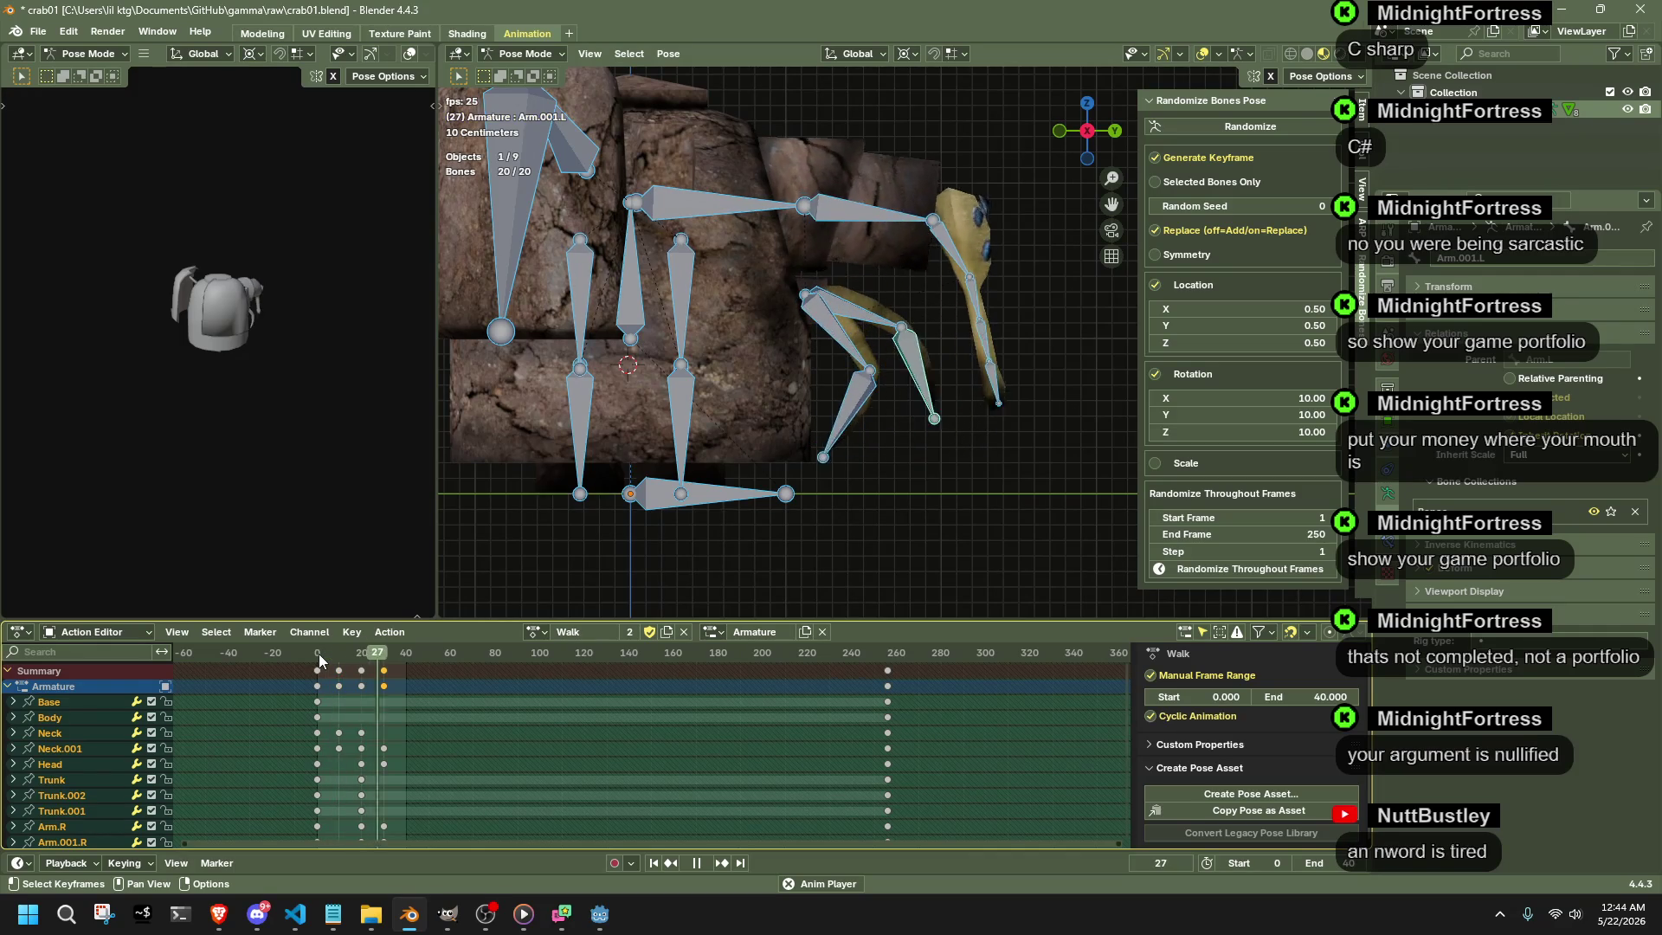
key("space")
- Undo a duplicated key set and paste the frame 0 pose flipped at frame 40
left_click(322, 689, "alt")
key("shift+d")
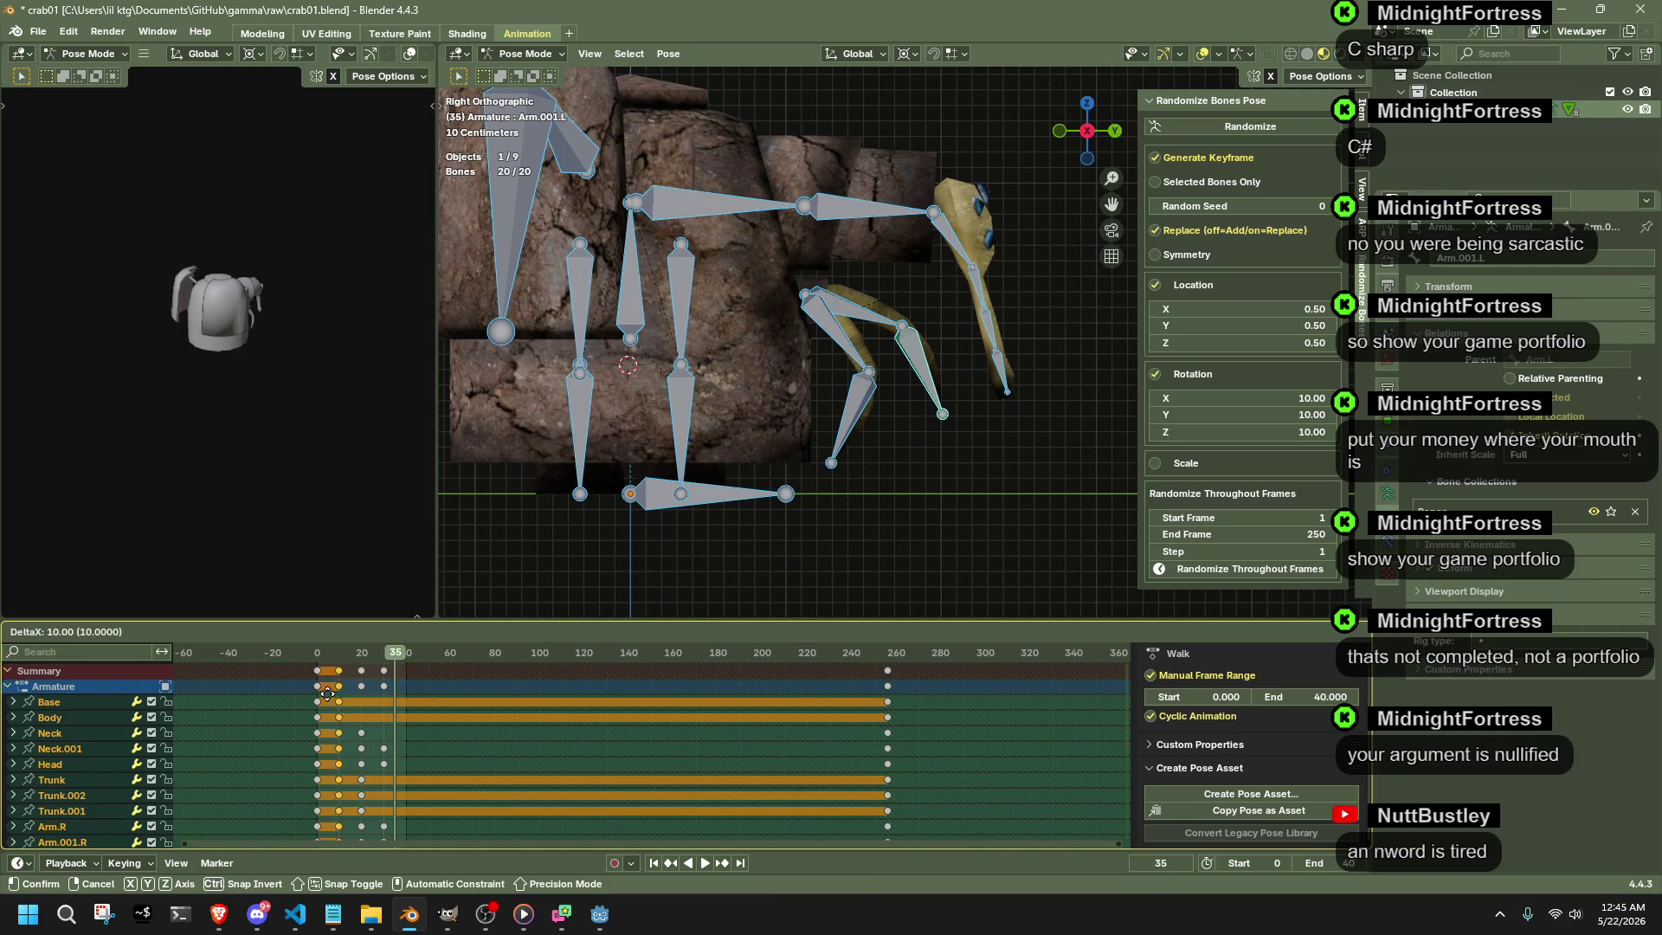
left_click(388, 703)
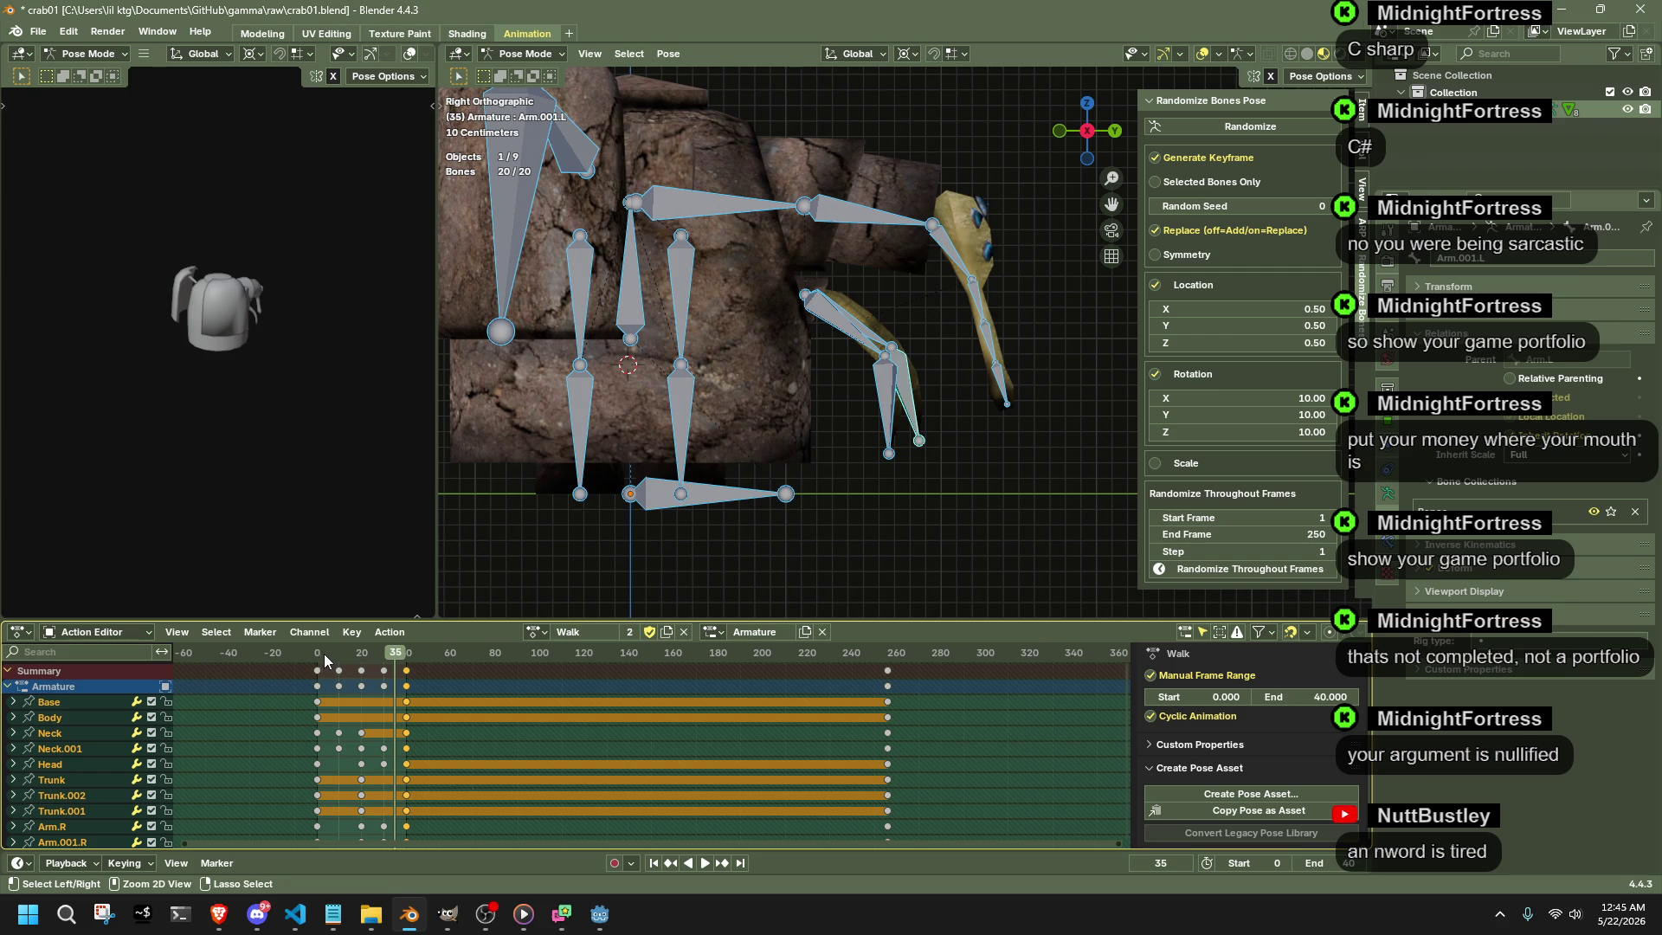
key("ctrl+z")
key("ctrl+z")
key("ctrl+z")
key("ctrl+c")
left_click(407, 660)
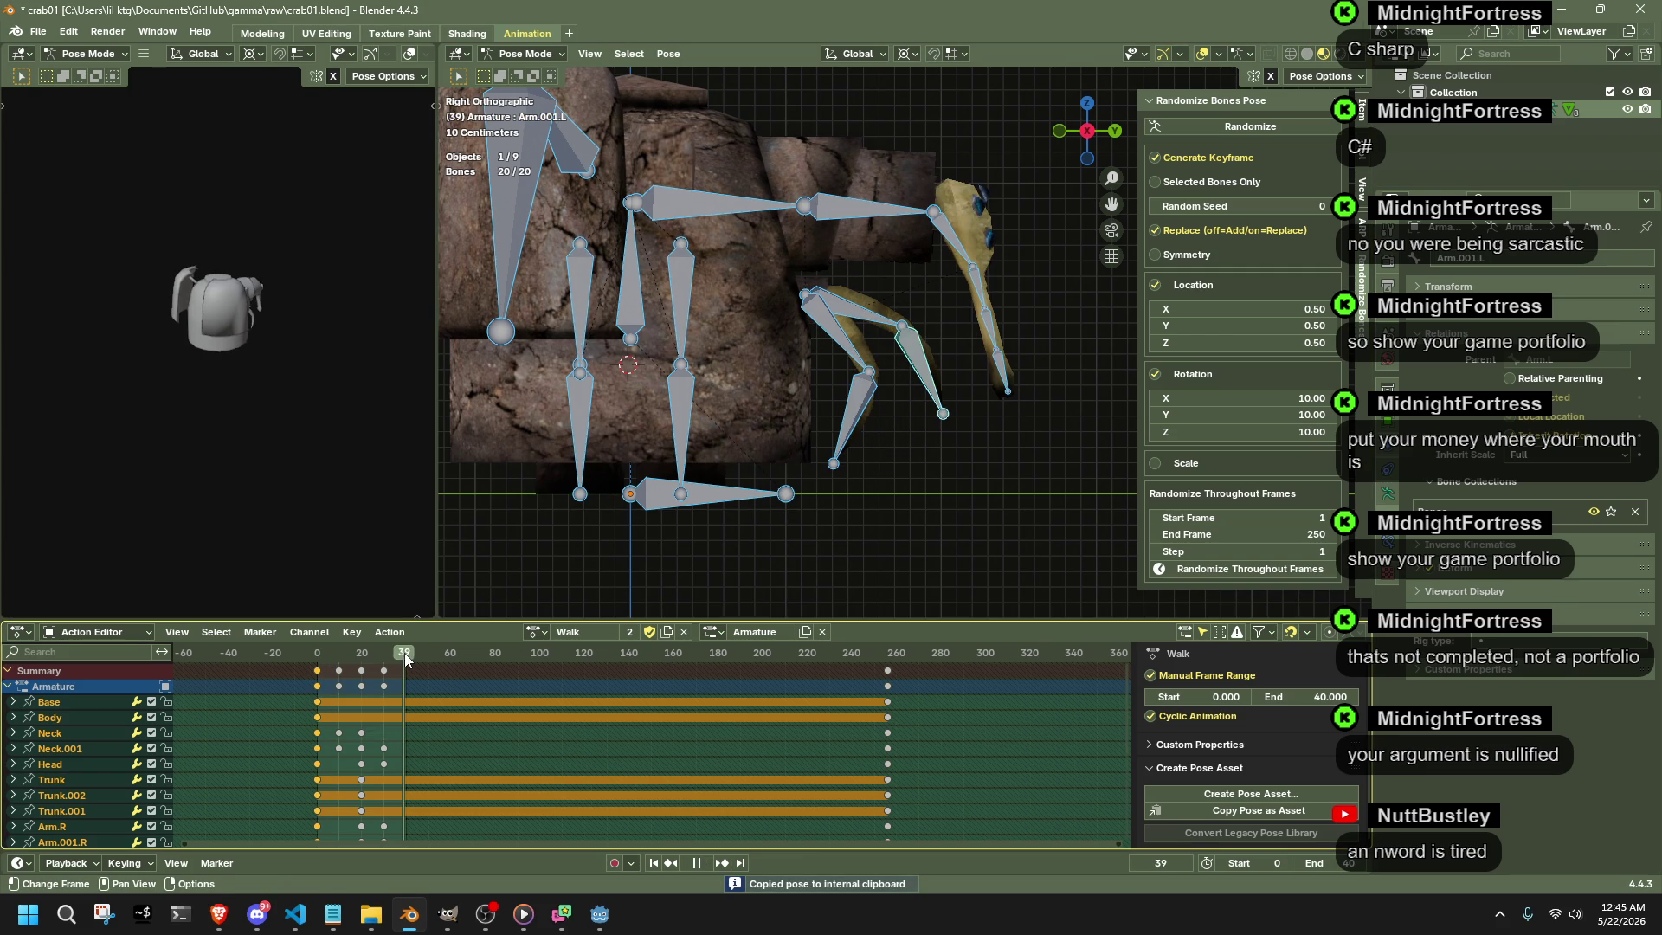
key("ctrl+shift+v")
- Re-paste the mirrored start pose at frame 40 and play the walk cycle
key("space")
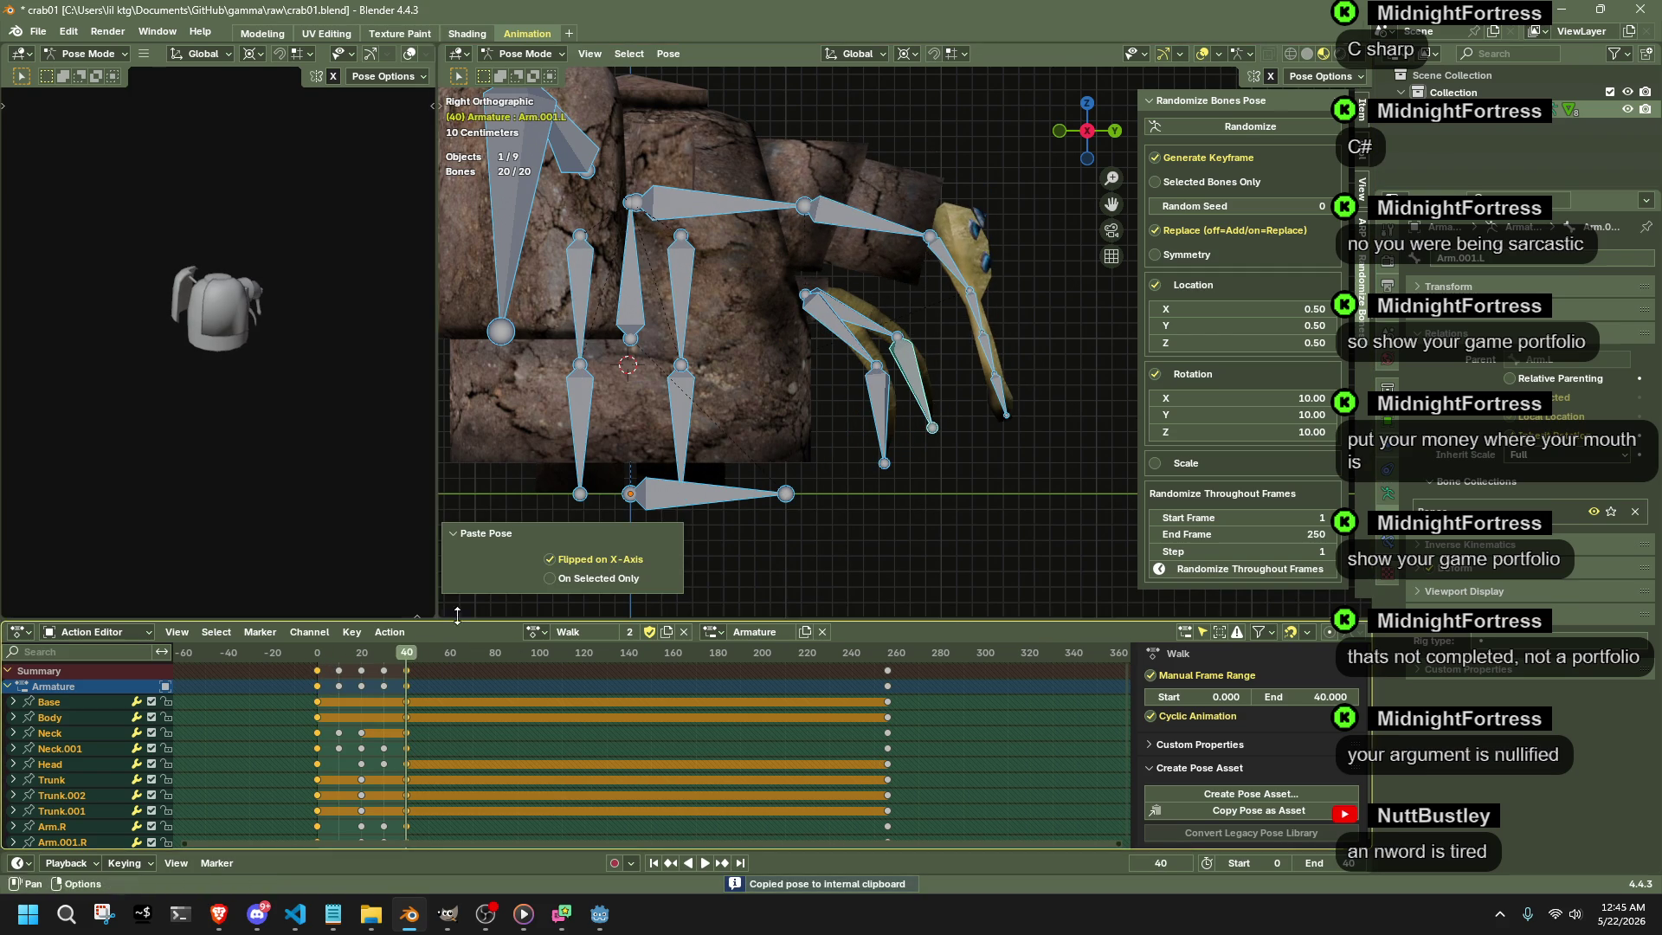
key("space")
key("ctrl+c")
left_click(406, 651)
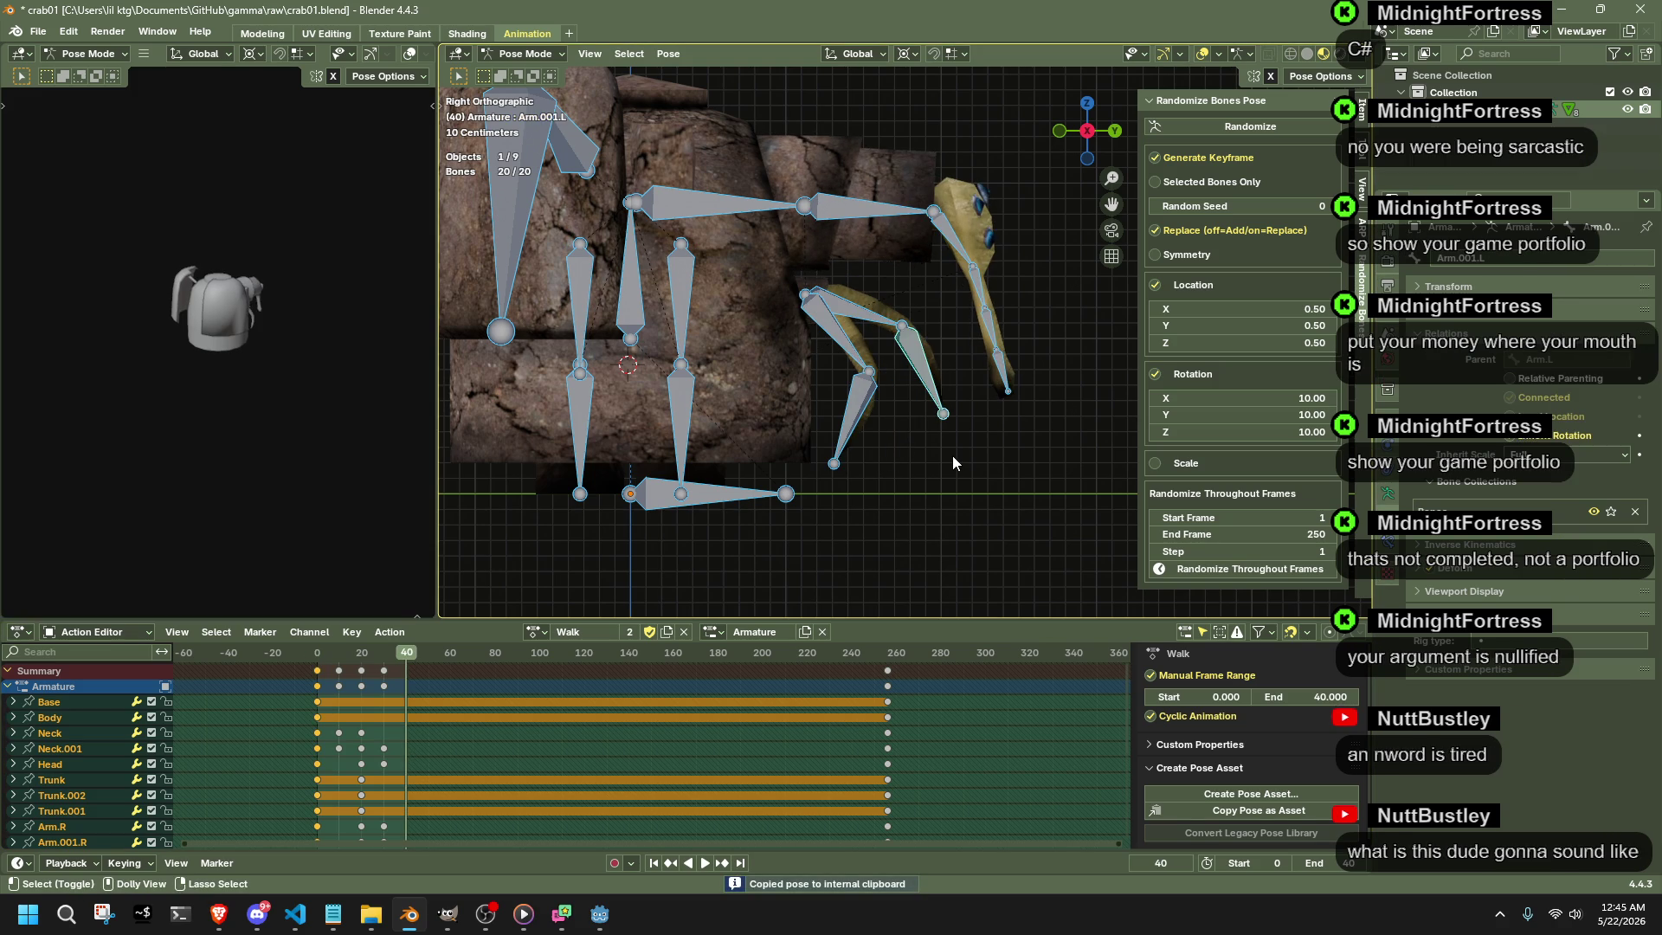
key("ctrl+shift+v")
left_click_drag(338, 658, 316, 661)
key("space")
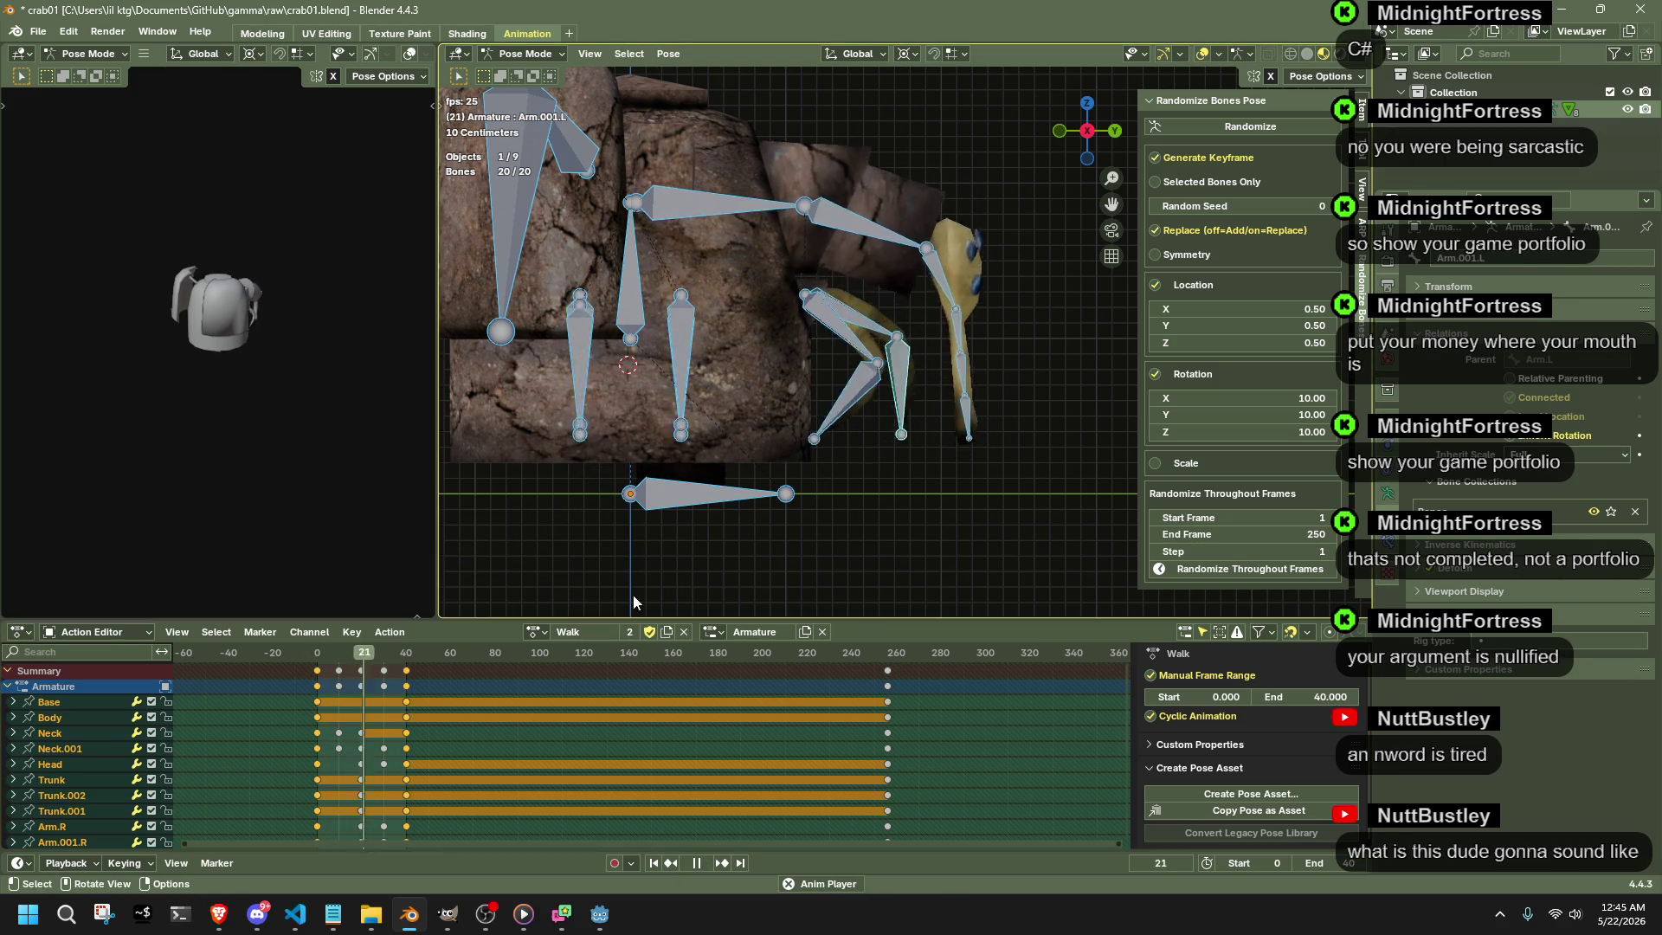
- Extend the Walk action's manual frame range to end at frame 80
middle_click_drag(632, 595, 730, 525)
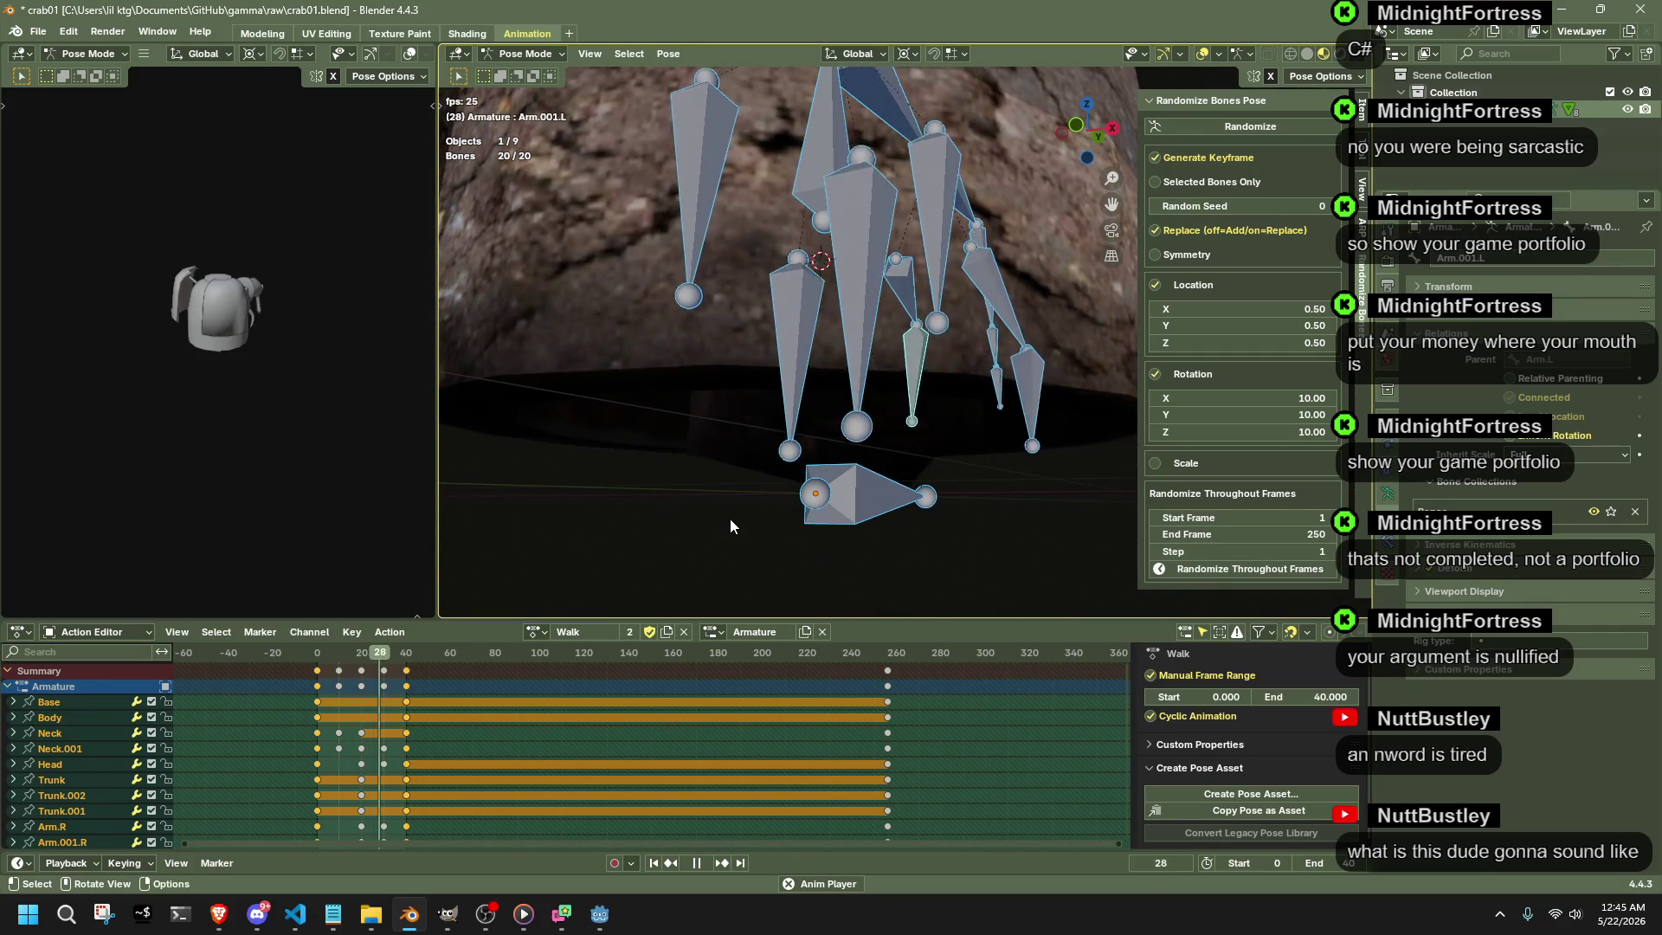
key("space")
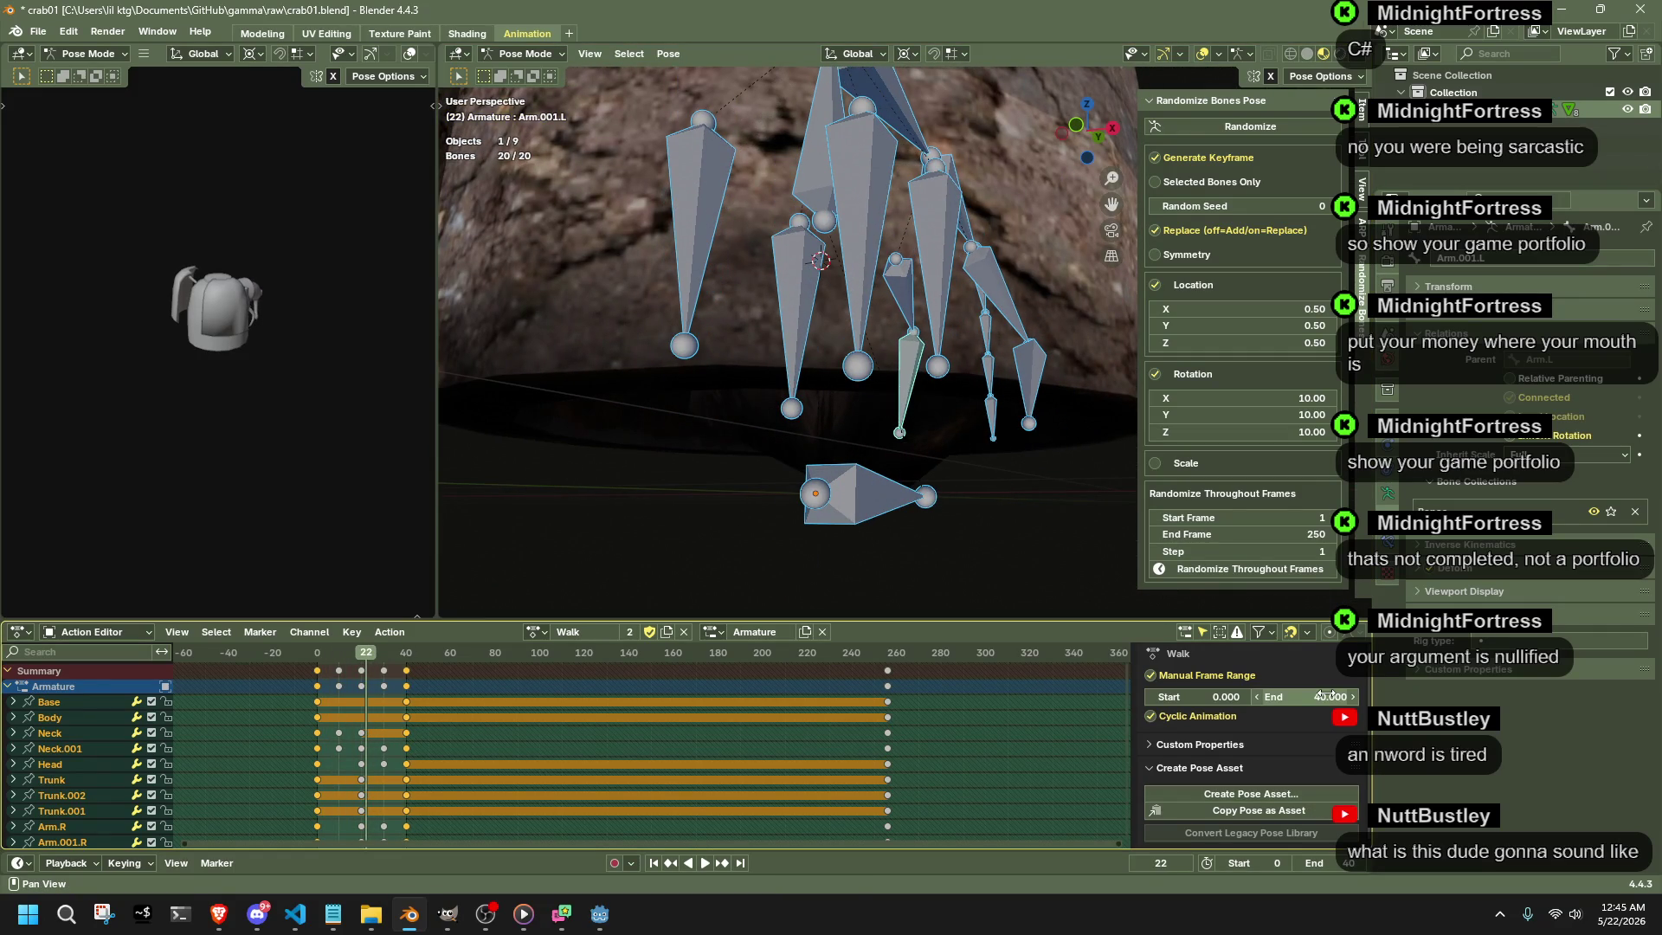
left_click(1328, 696)
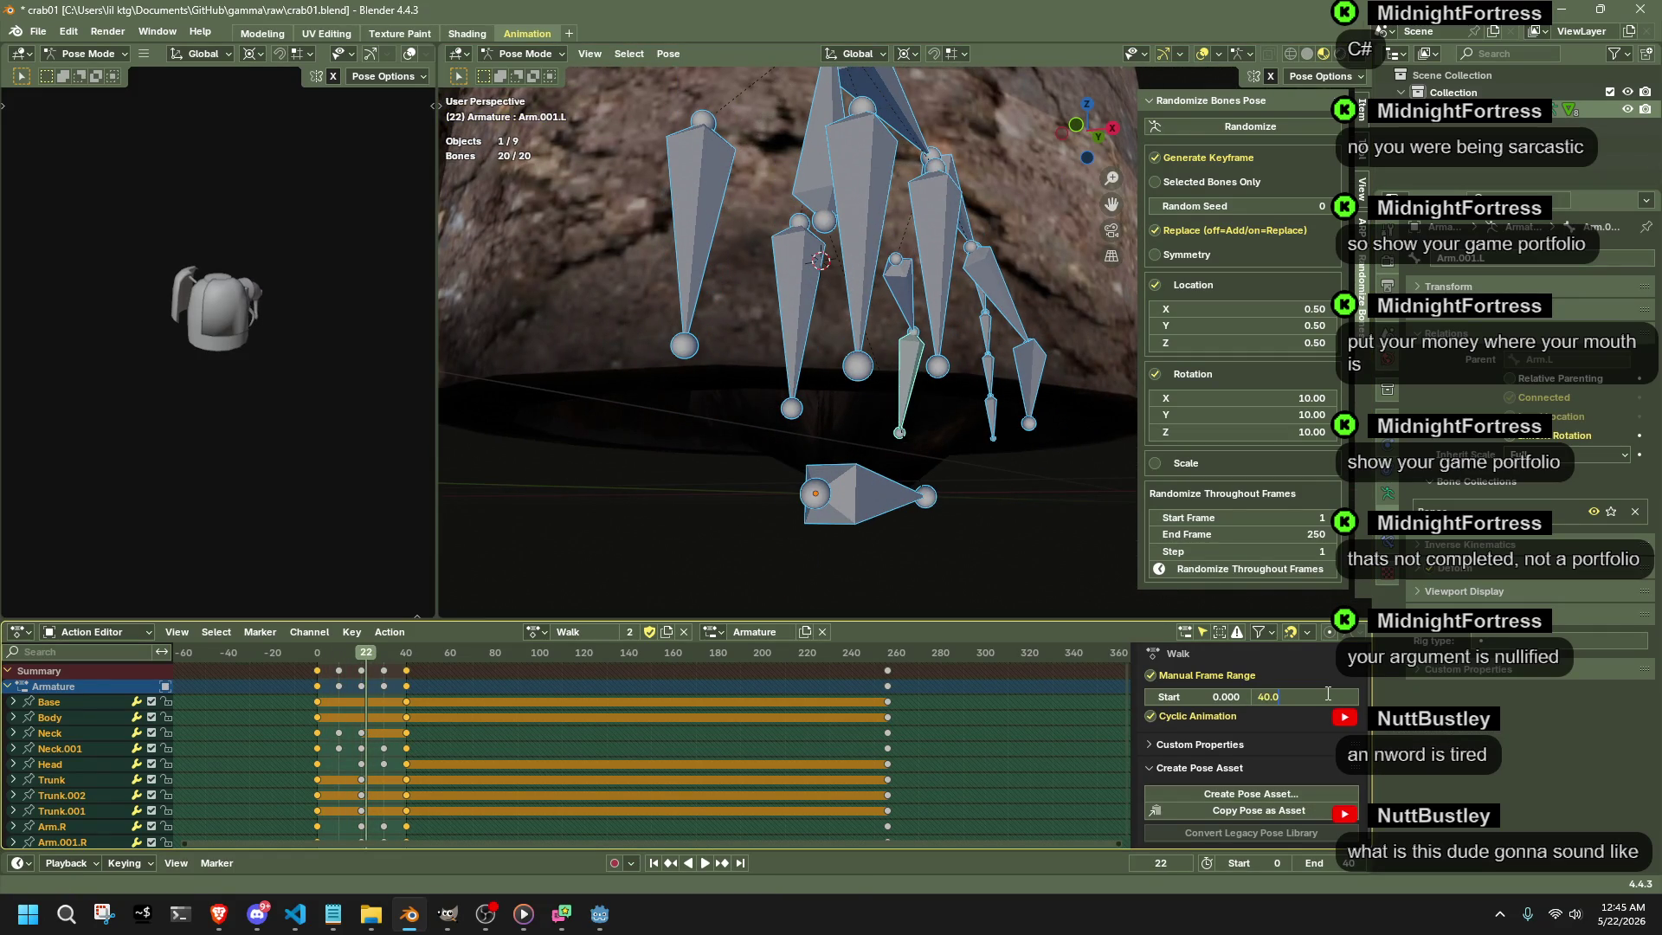
type("80")
key("Return")
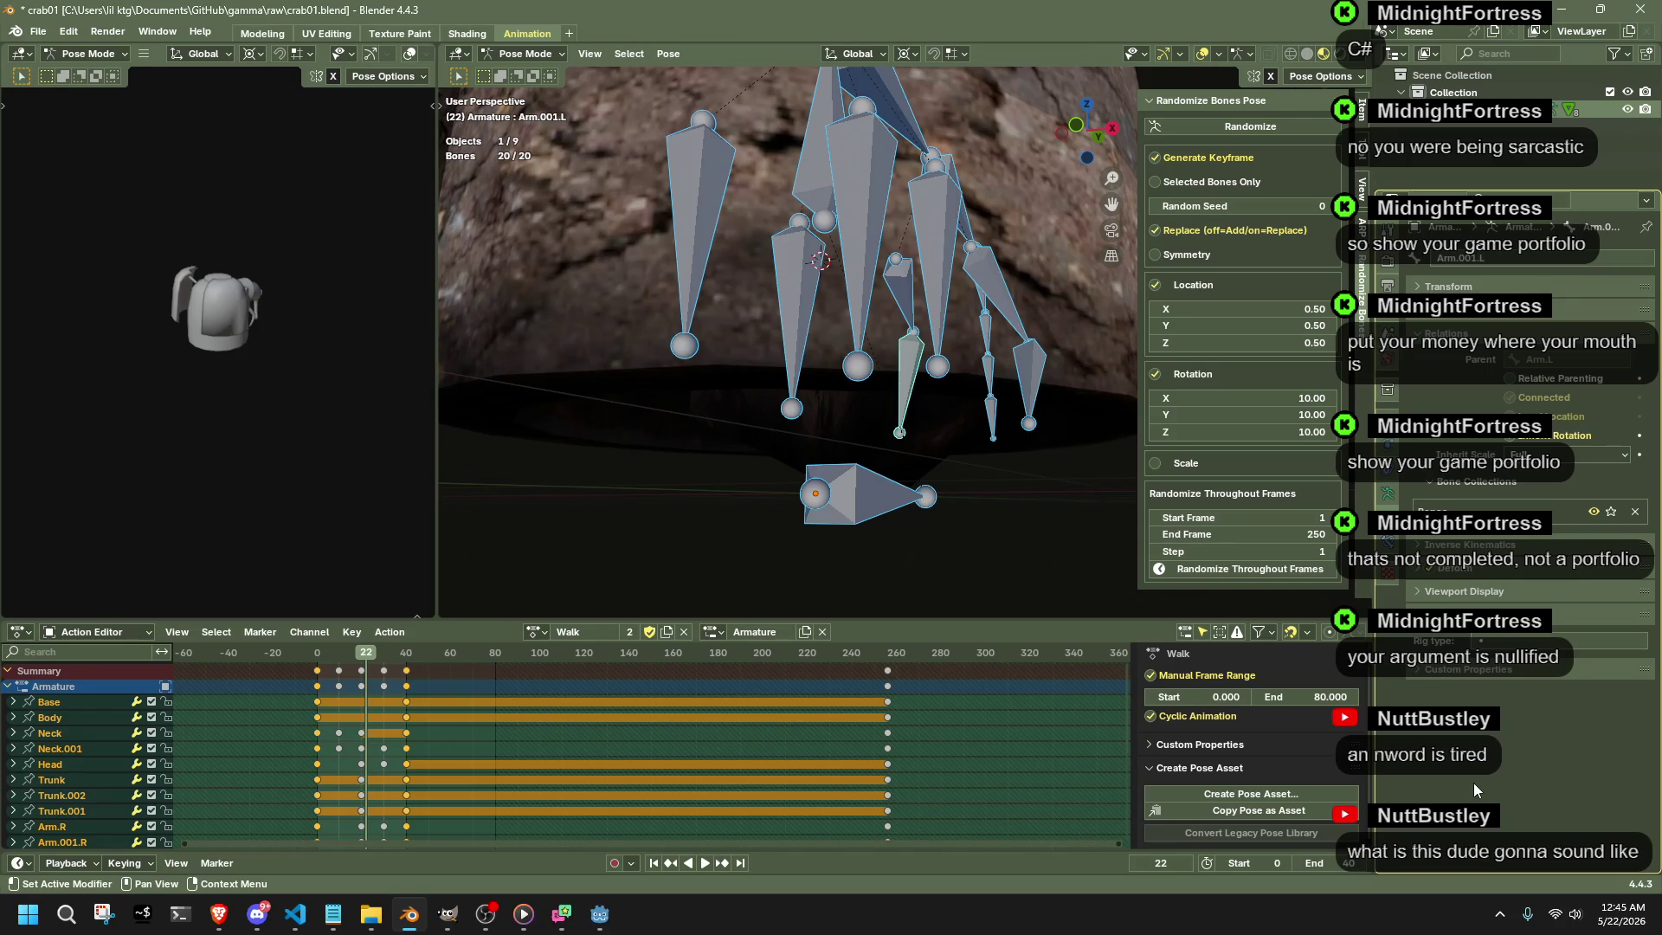
scroll(938, 597, "down", 5)
- Inspect the rig from several angles, return to Right Orthographic view and resume playback
mouse_move(961, 440)
middle_mouse_down()
mouse_move(906, 474)
mouse_move(849, 420)
middle_mouse_up()
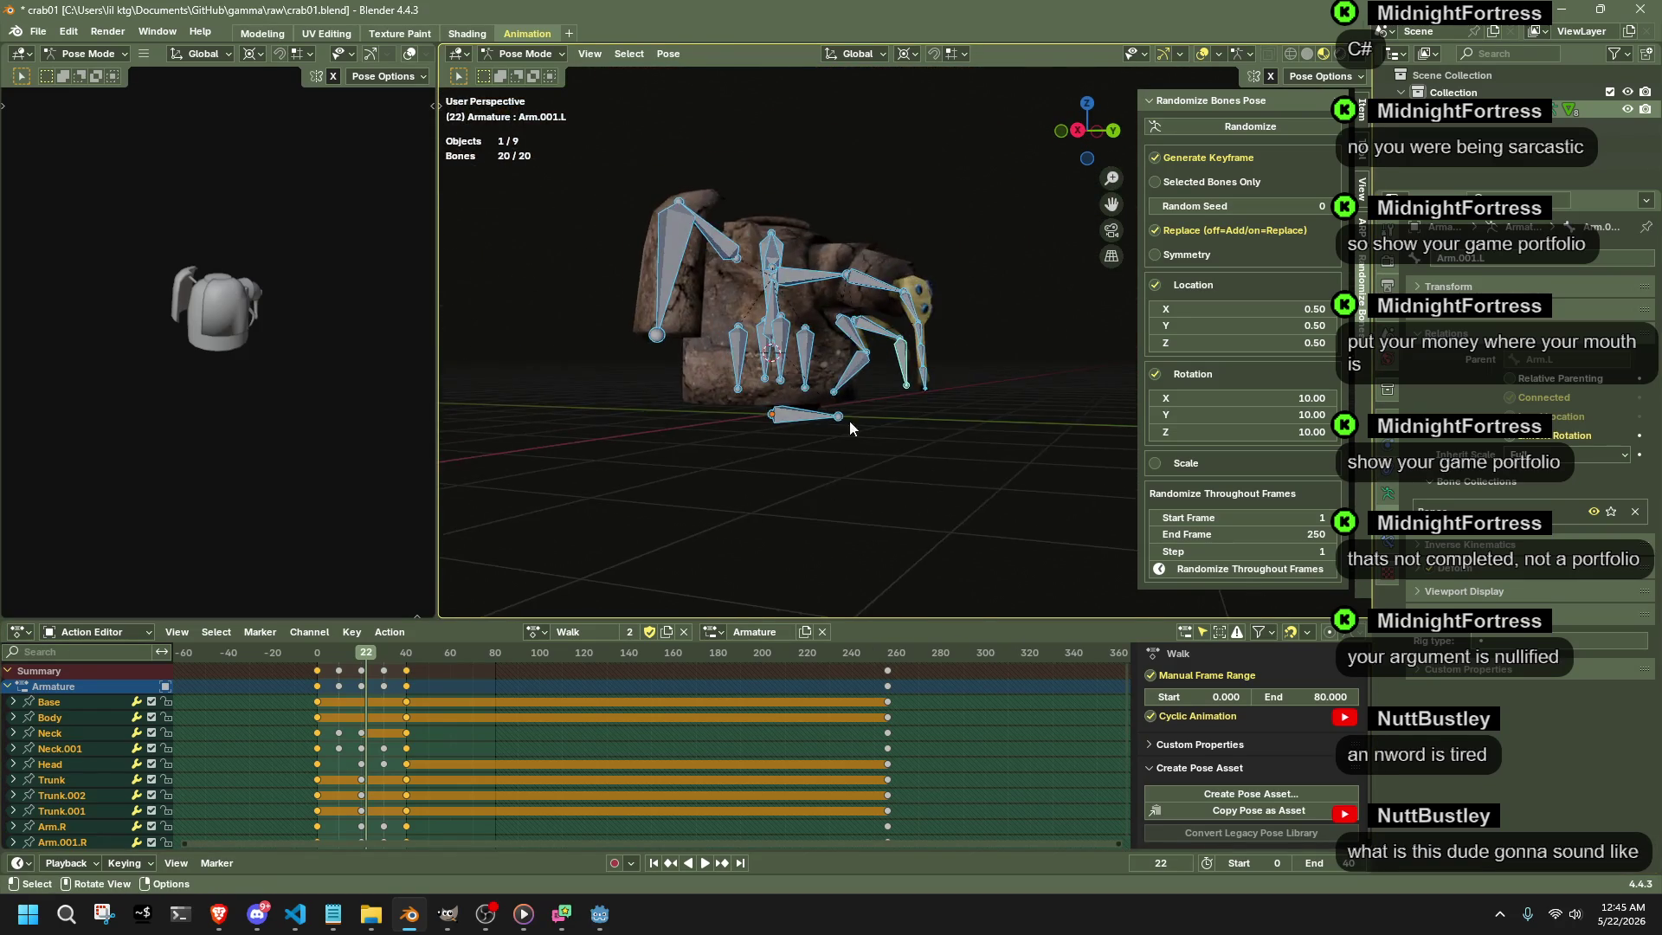
scroll(850, 421, "up", 5)
mouse_move(923, 374)
middle_mouse_down()
mouse_move(887, 458)
mouse_move(1101, 173)
middle_mouse_up()
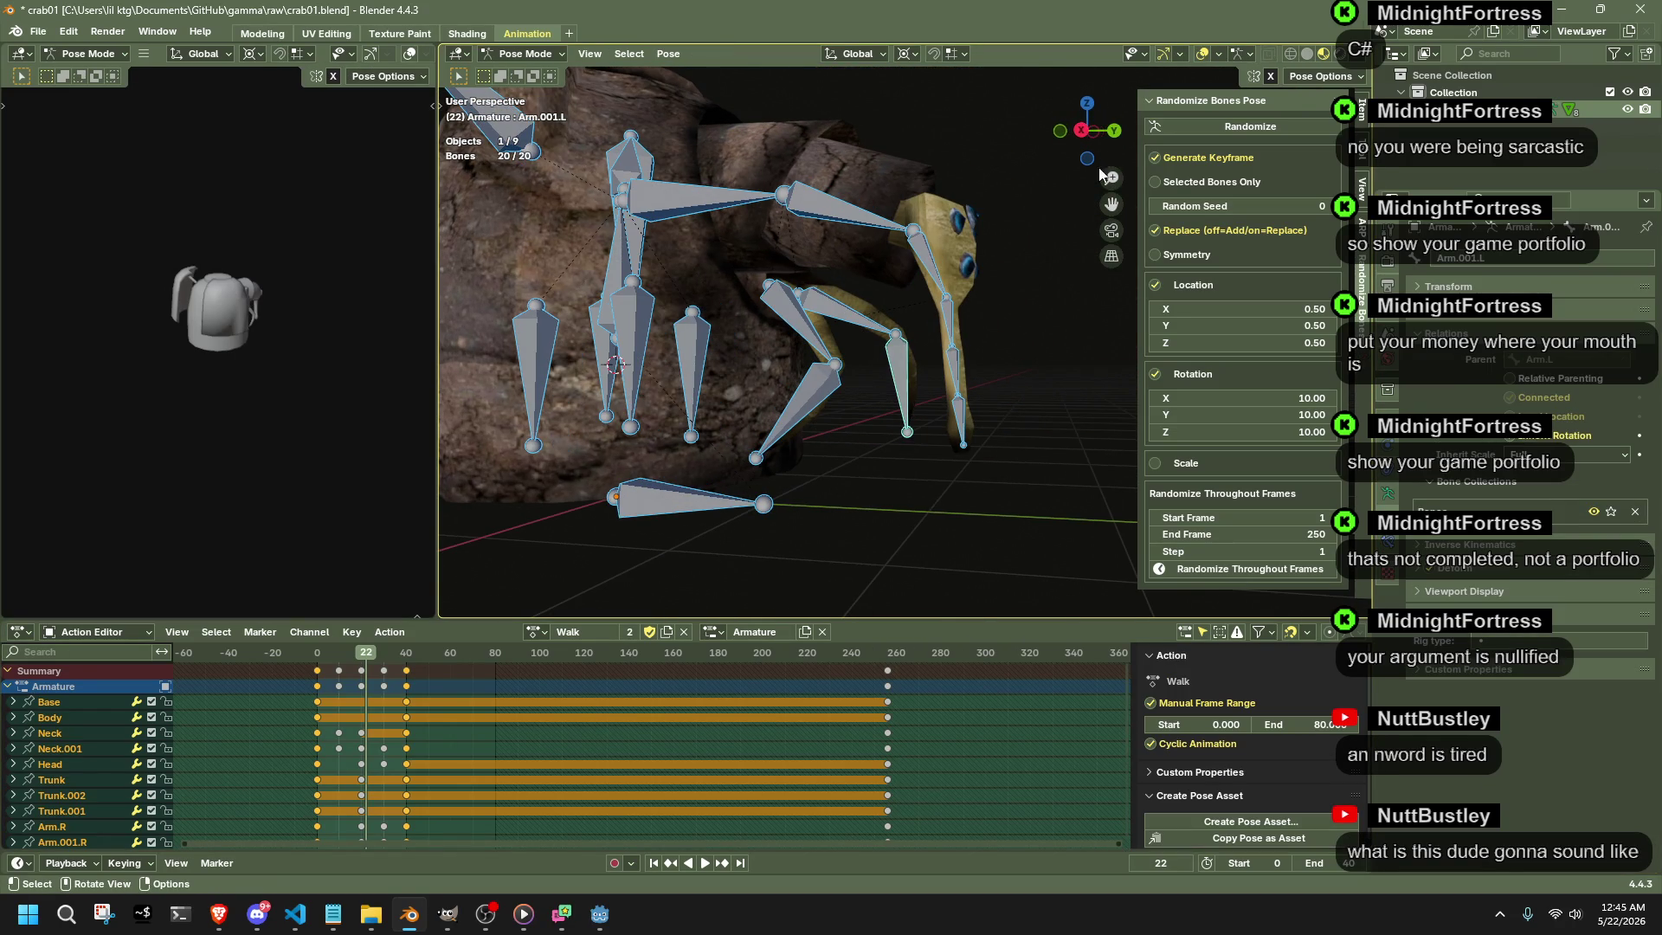
left_click(1086, 131)
key("space")
left_click(322, 658)
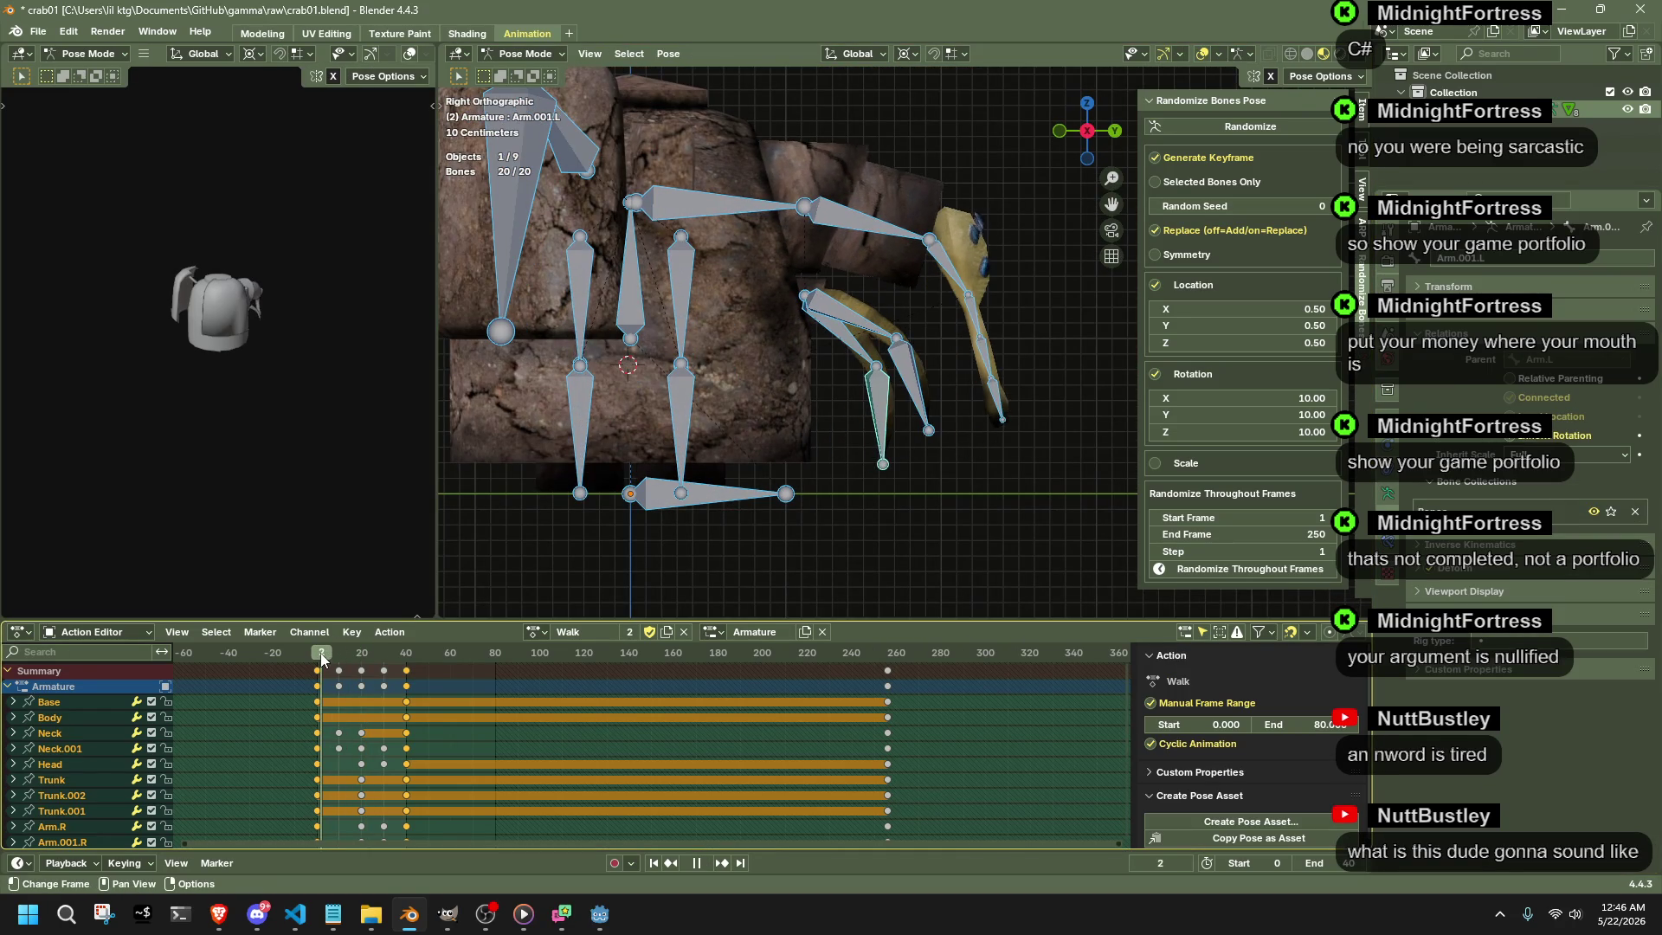
- Set the scene's playback end frame to 80 to match the Walk action
left_click(318, 651)
key("space")
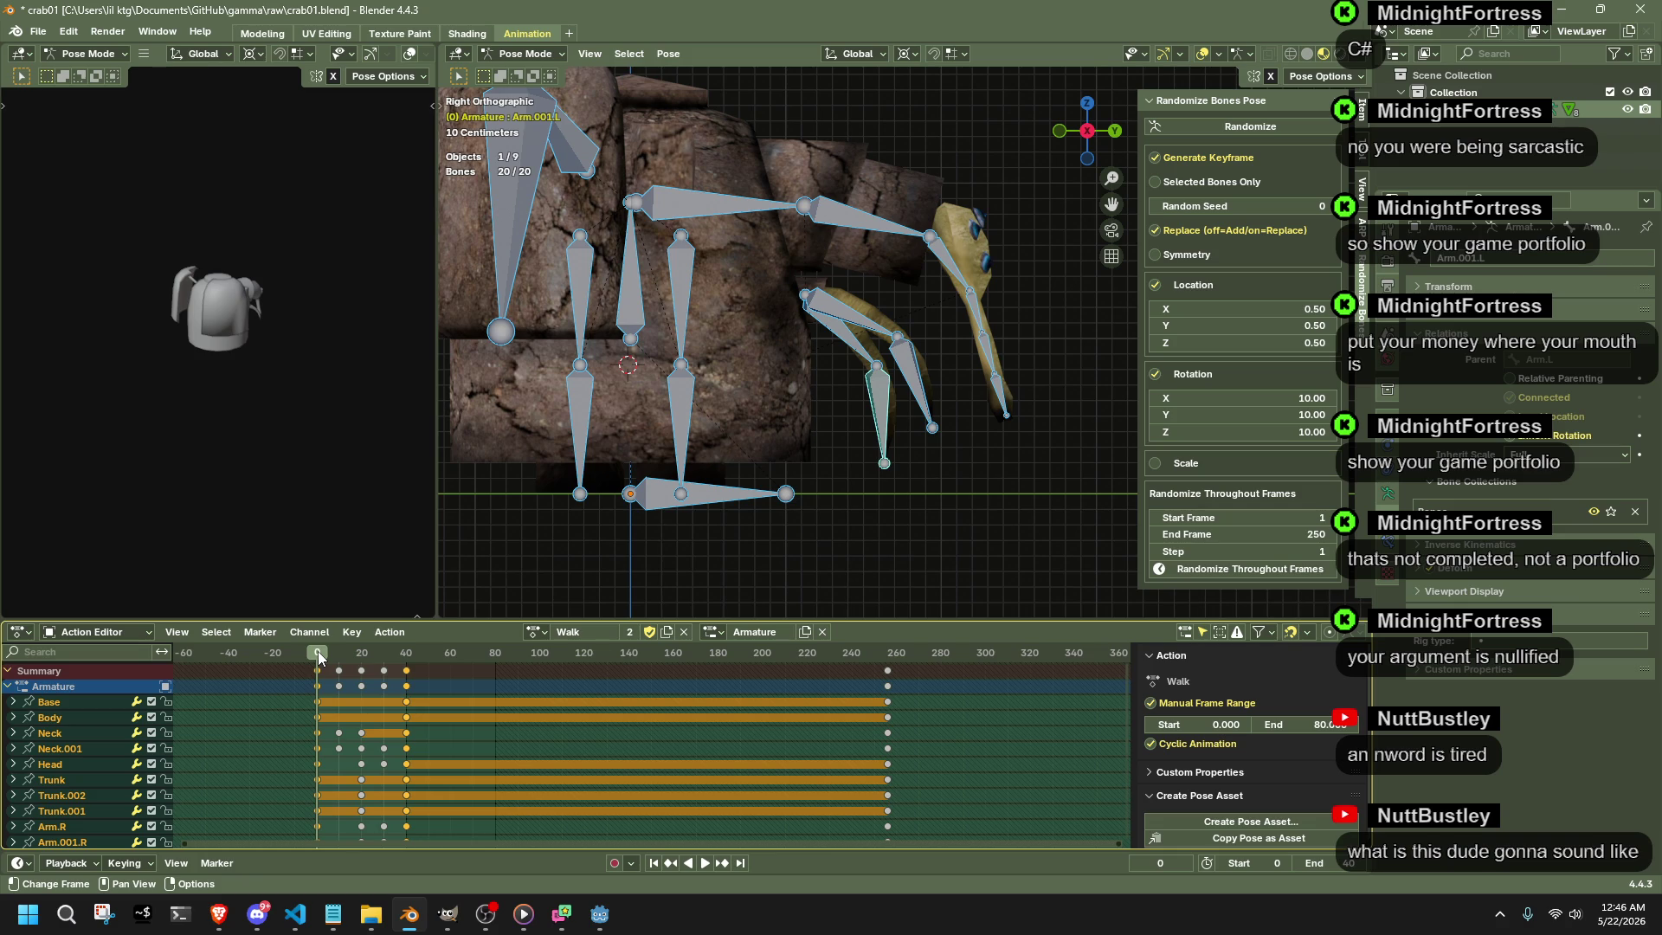
left_click_drag(318, 651, 403, 656)
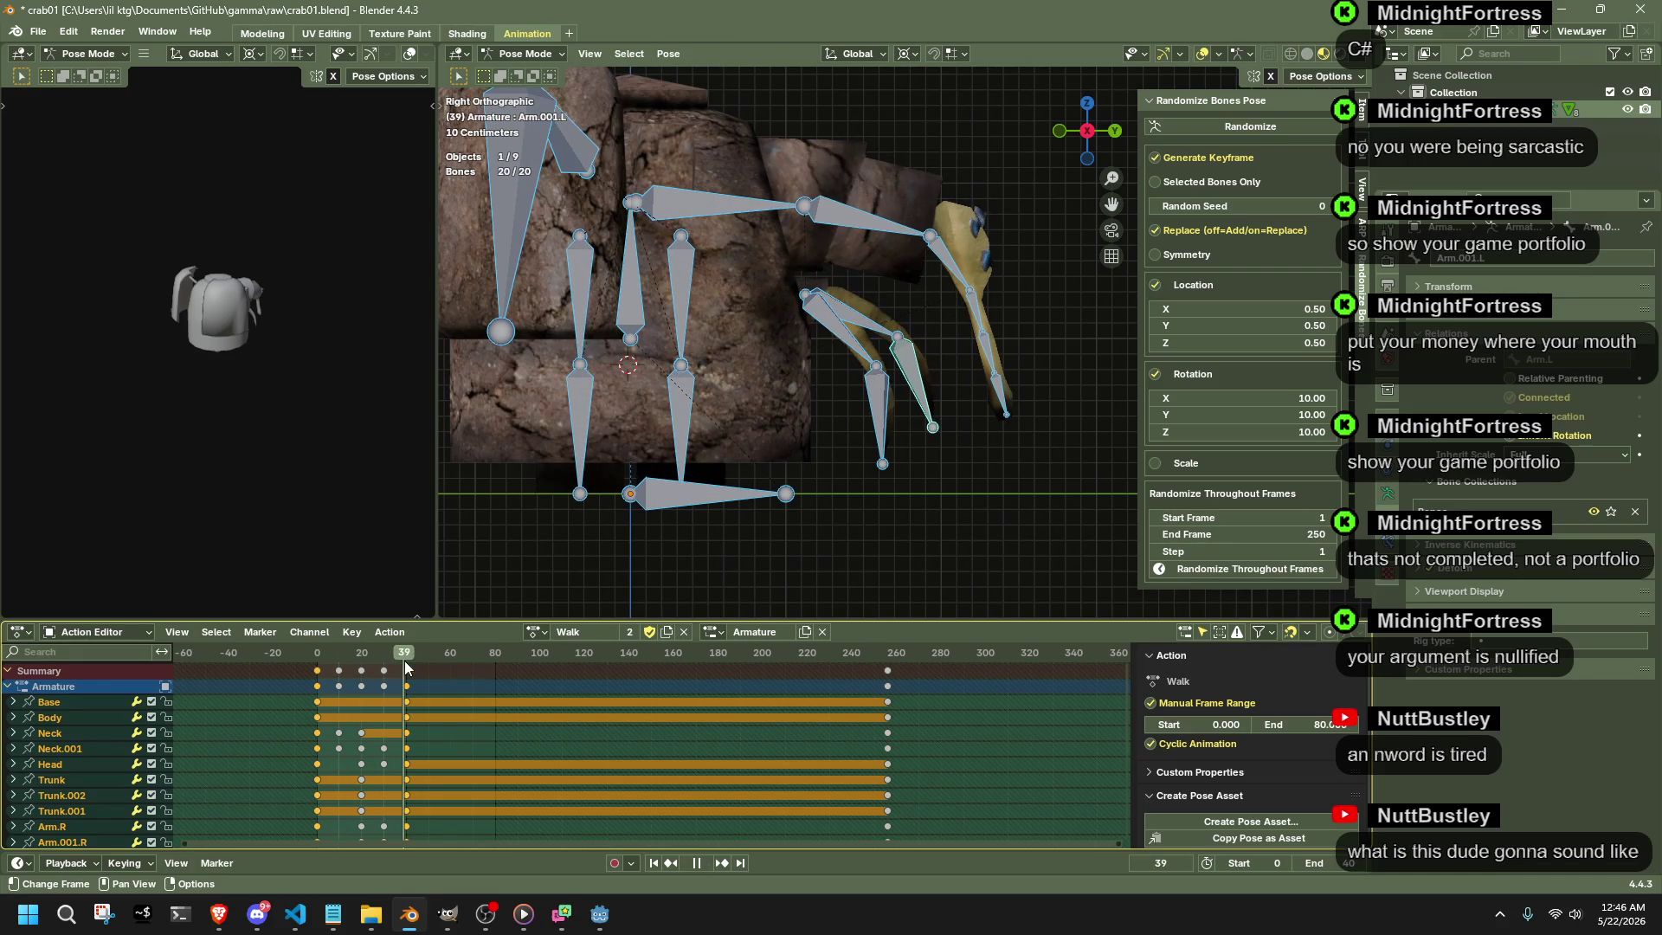
left_click(1323, 862)
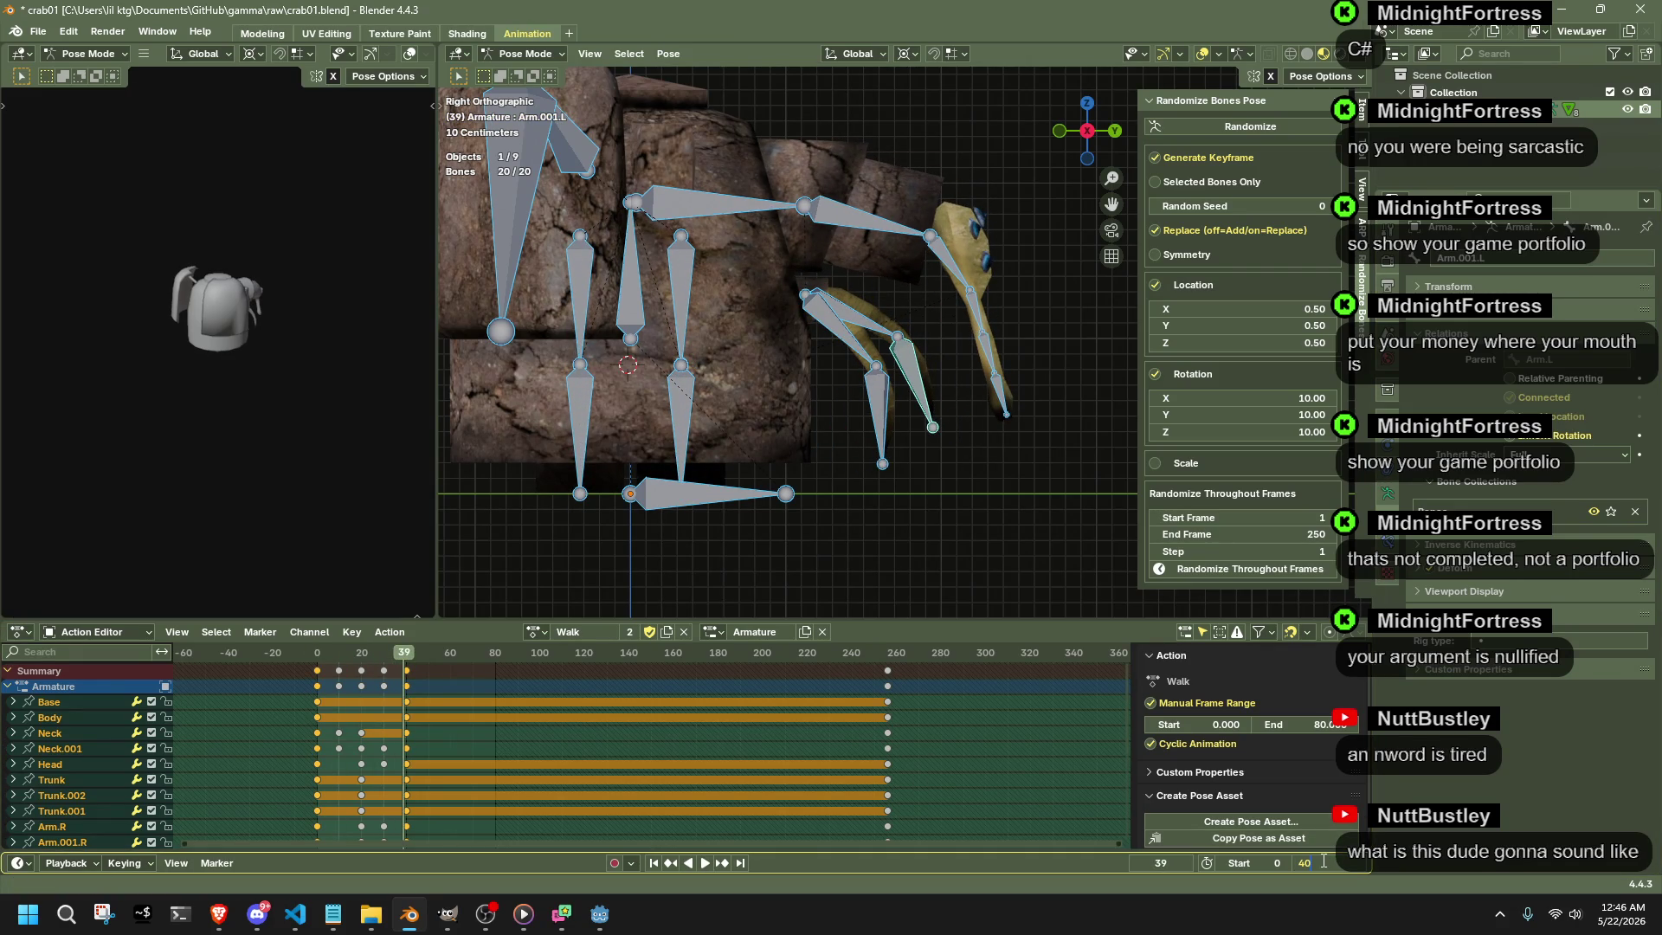
type("80")
key("Return")
- Play the extended walk cycle and scrub back to around frame 20
key("space")
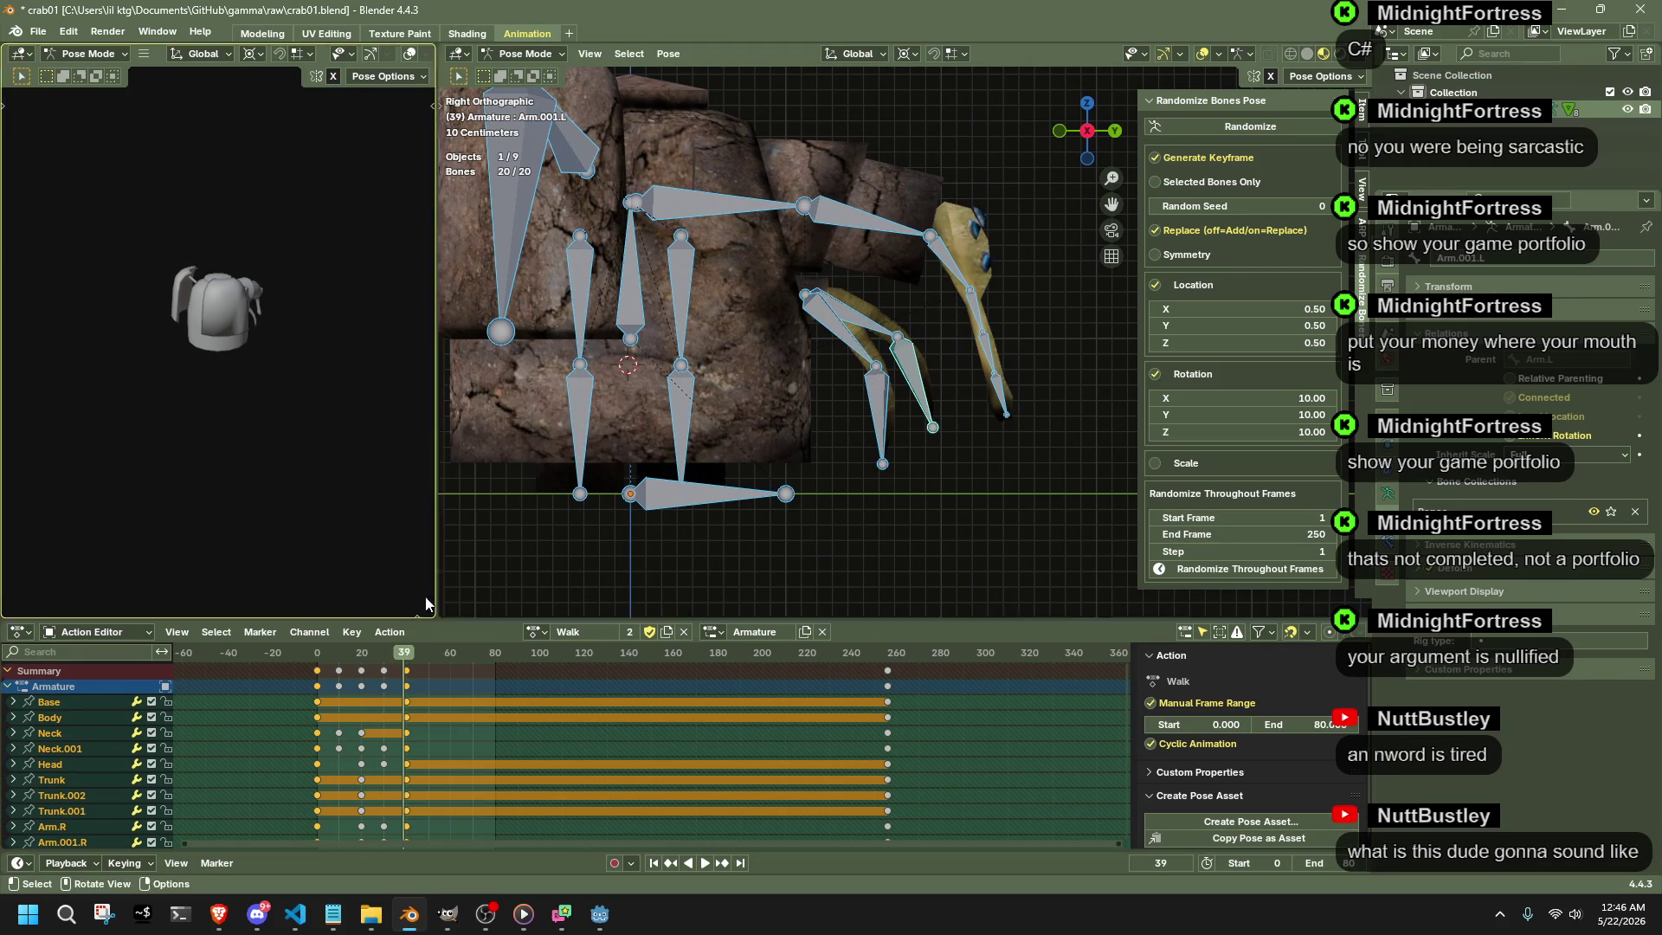
key("space")
left_click(319, 660)
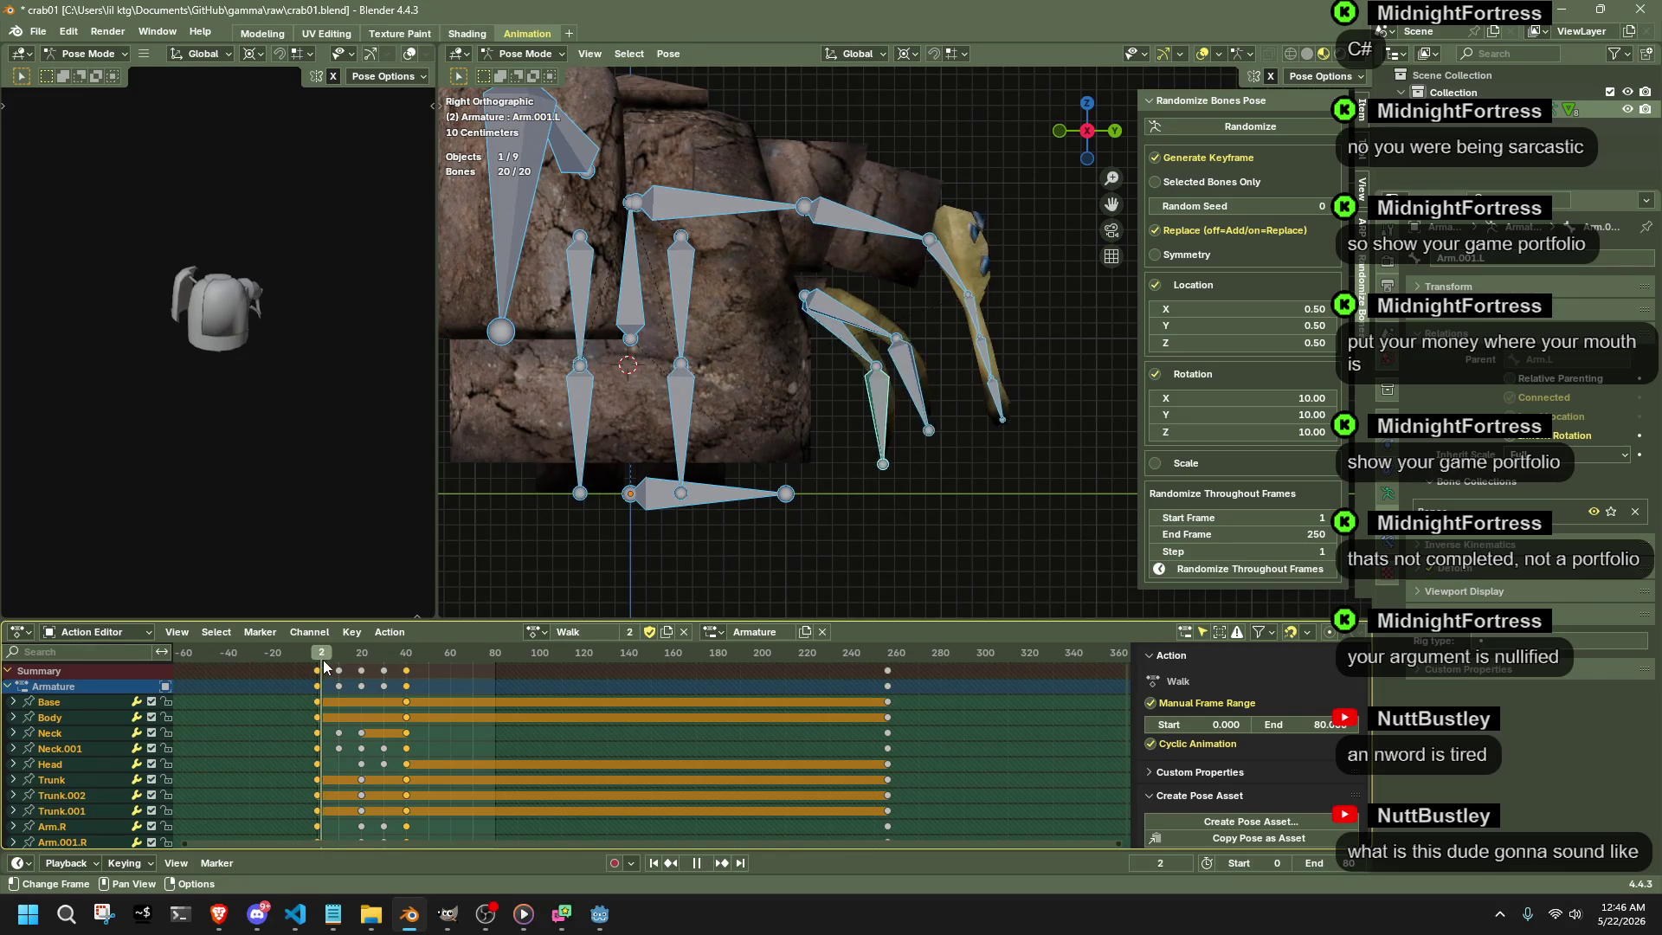
key("space")
key("space")
left_click_drag(344, 663, 361, 668)
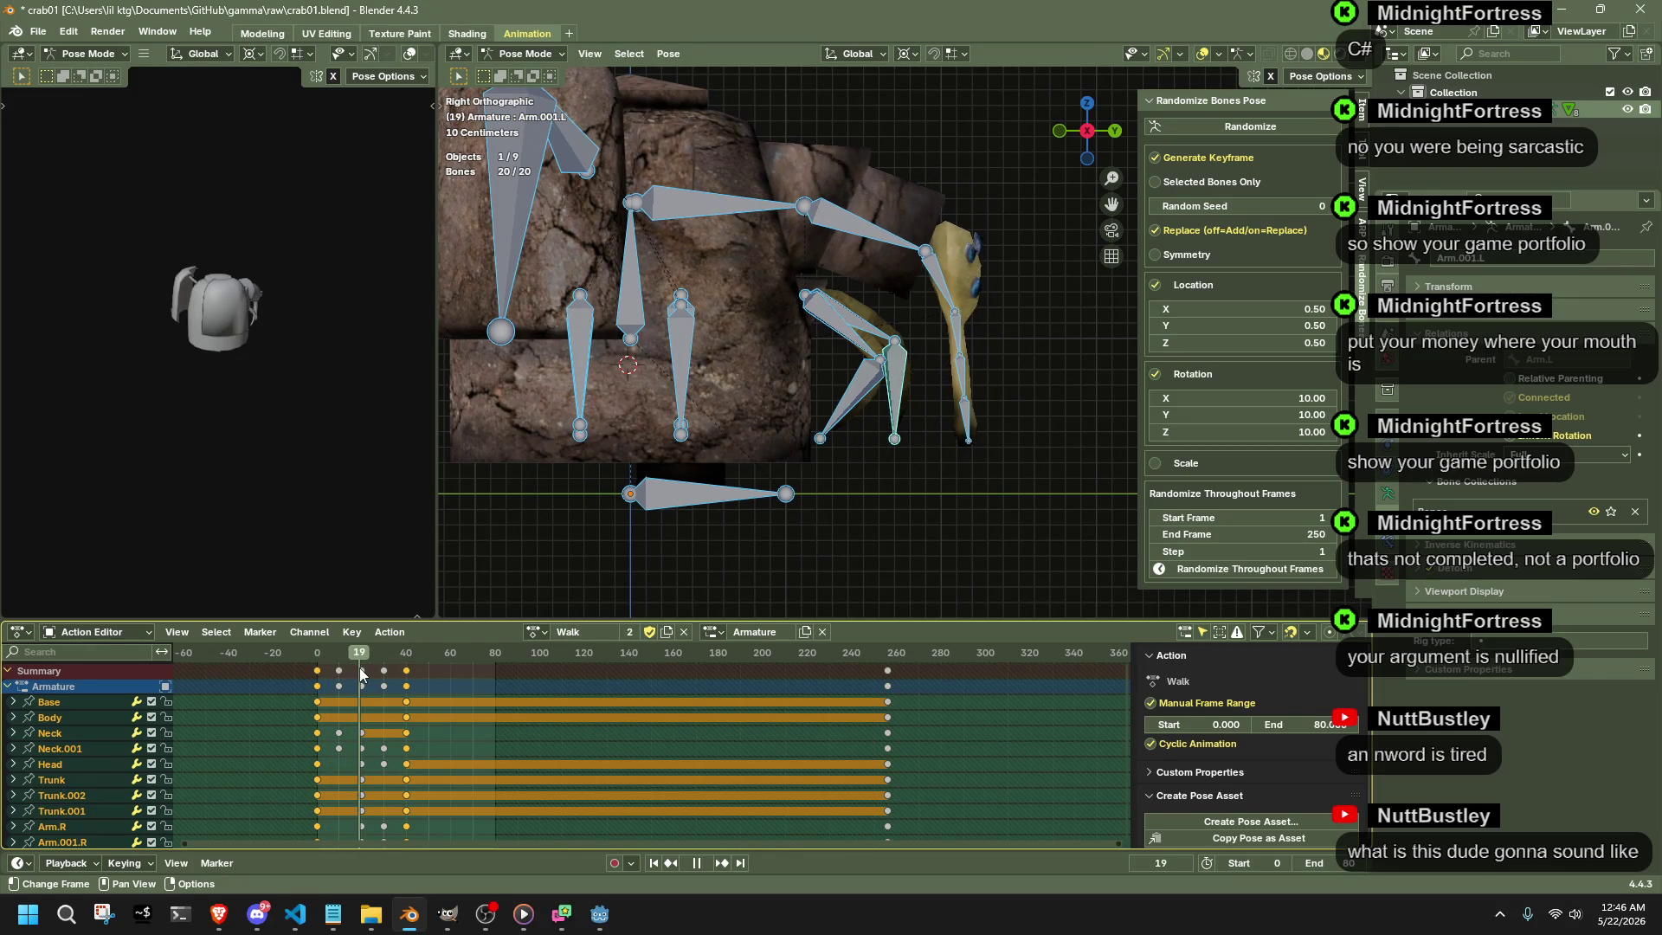
- Select the neck/head bones plus three leg bones and their keyframes
left_click_drag(746, 149, 997, 281)
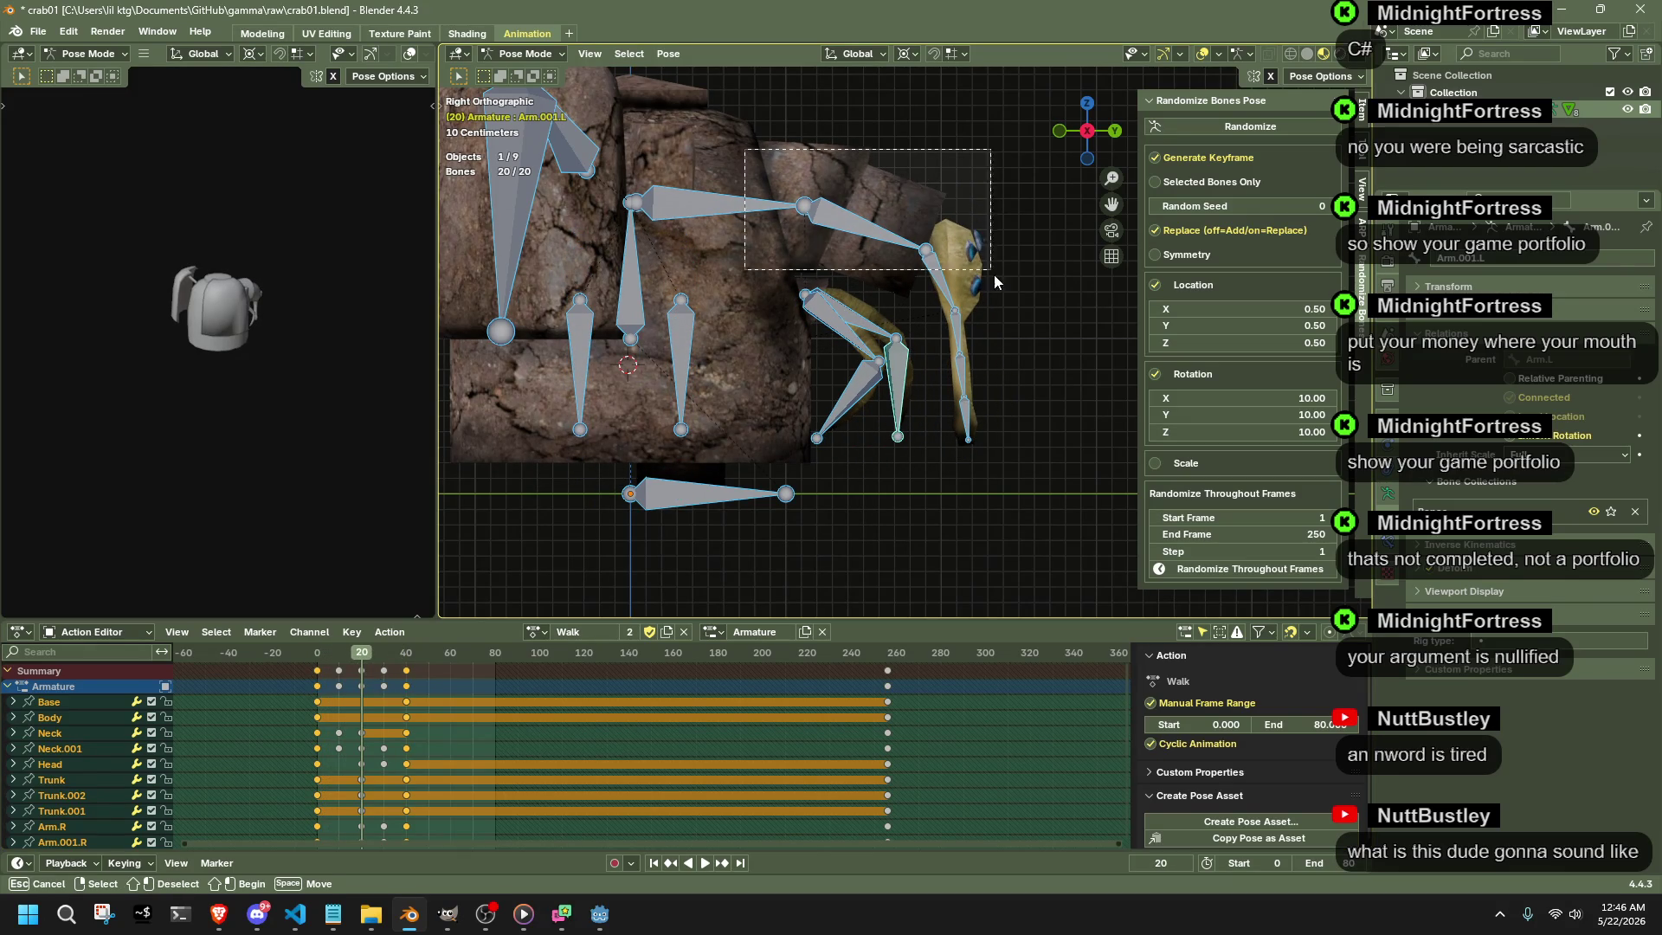
left_click_drag(1014, 461, 946, 276, "shift")
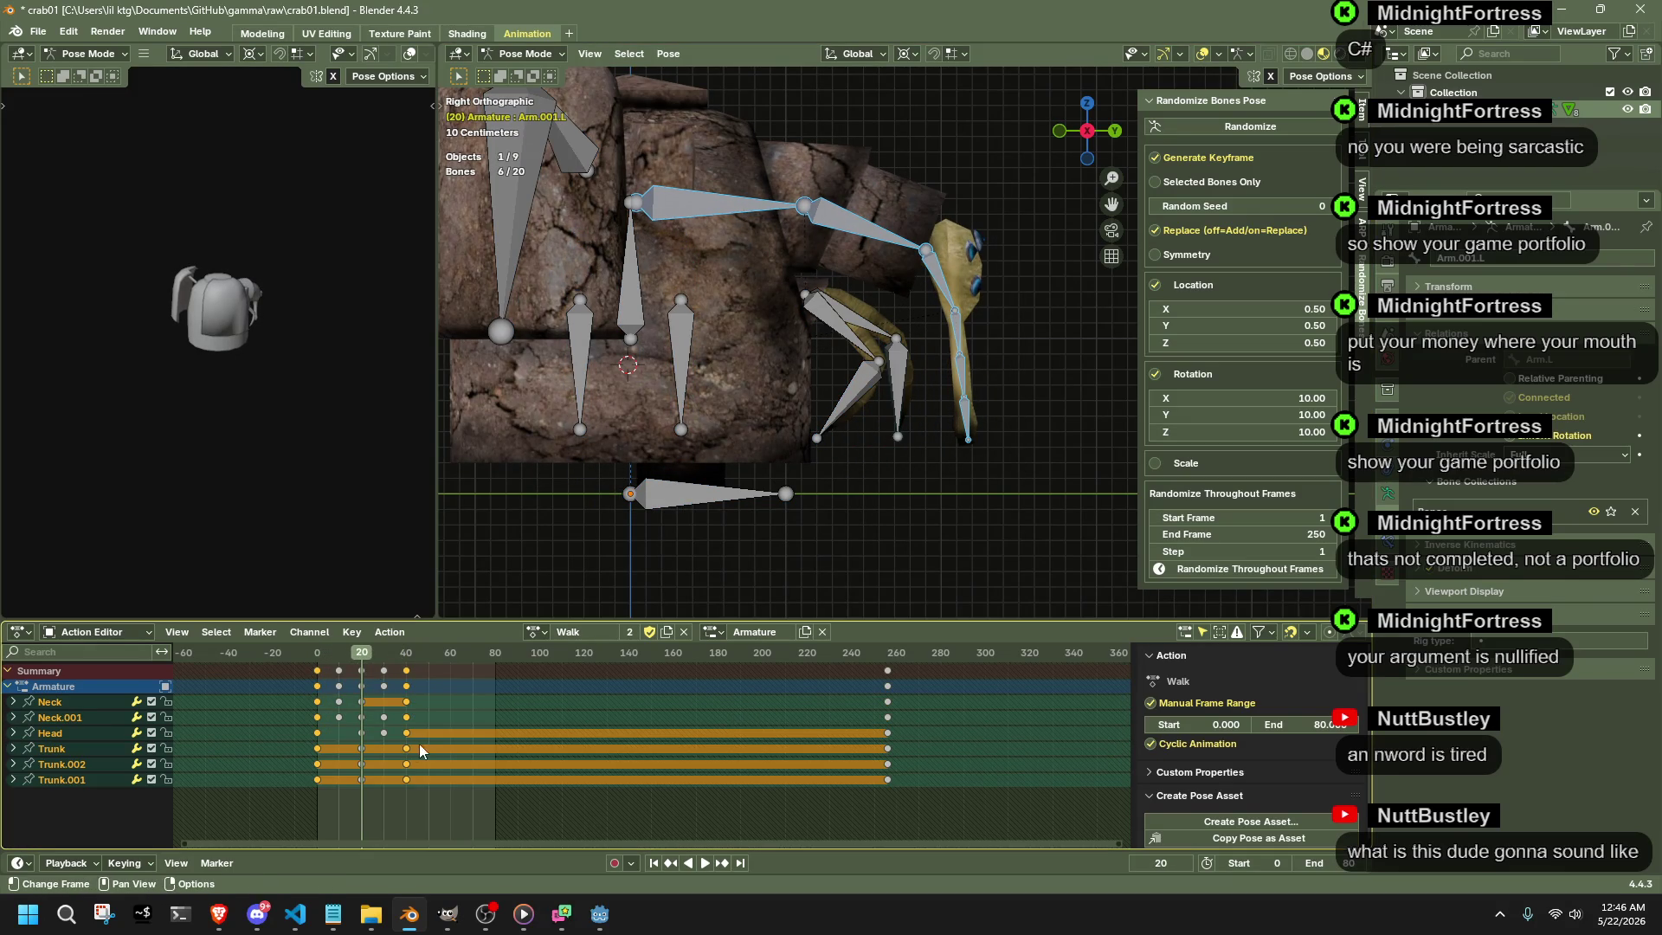
left_click_drag(373, 792, 354, 651)
- Scrub through frames 0-39 to review, then select every bone of the rig
key("space")
left_click(318, 657)
left_click_drag(319, 657, 371, 657)
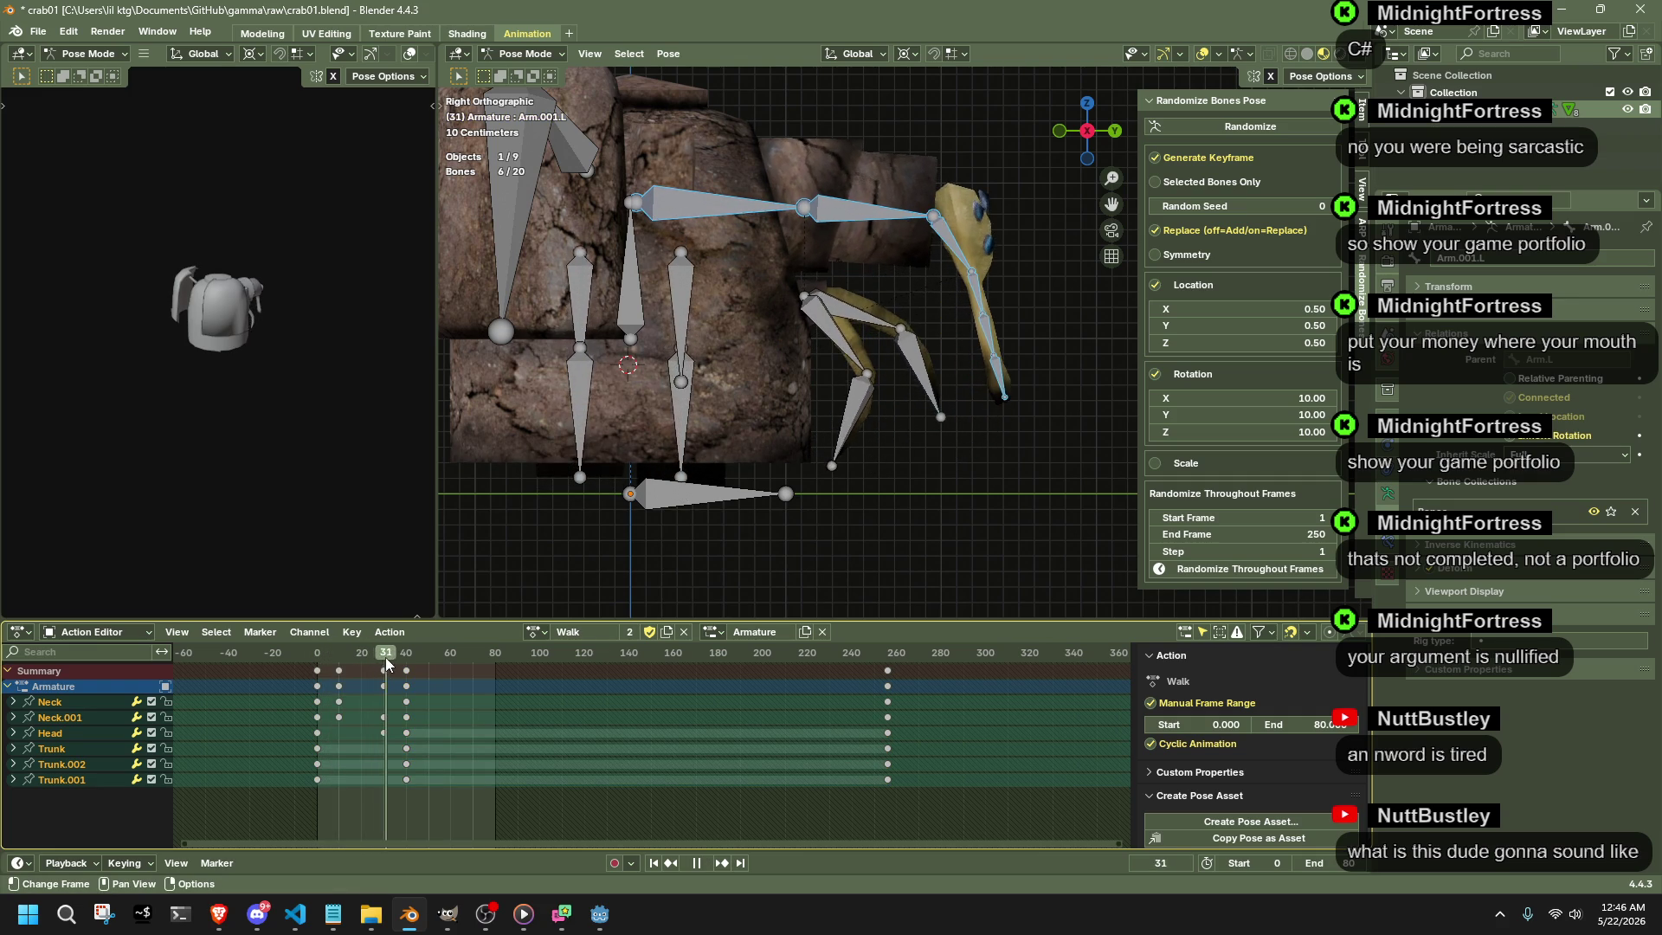
mouse_move(371, 656)
left_mouse_down()
mouse_move(403, 659)
mouse_move(335, 675)
mouse_move(339, 659)
left_mouse_up()
key("a")
- Copy the frame-10 pose and paste it flipped as keys at frame 50
left_click(342, 658)
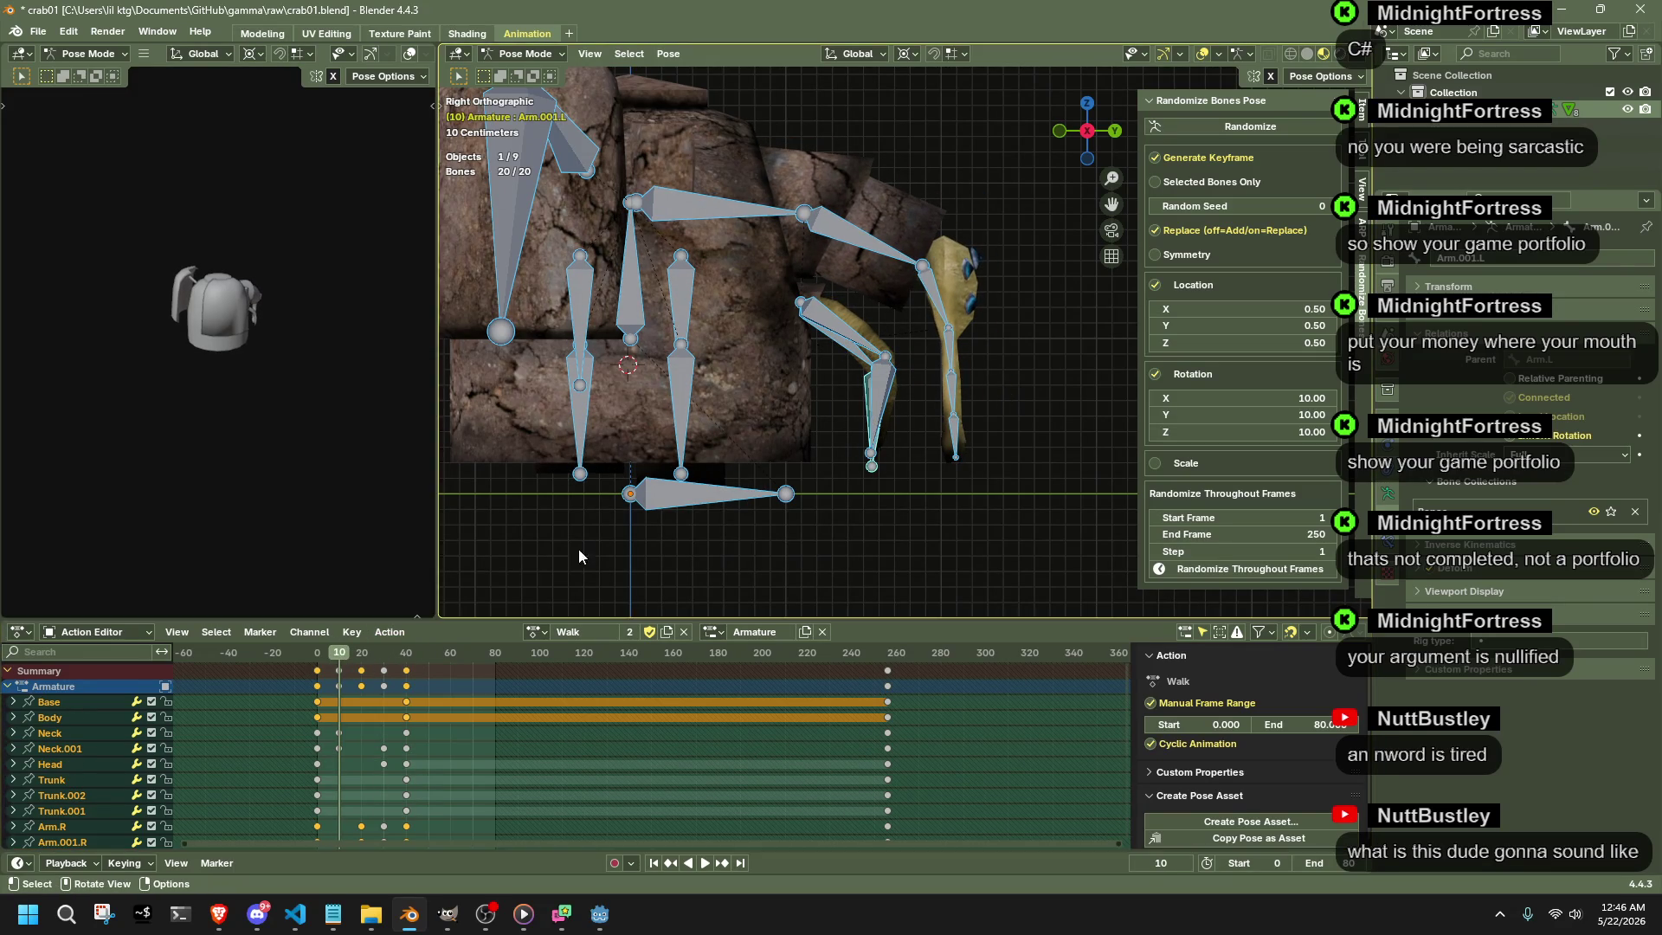
key("ctrl+c")
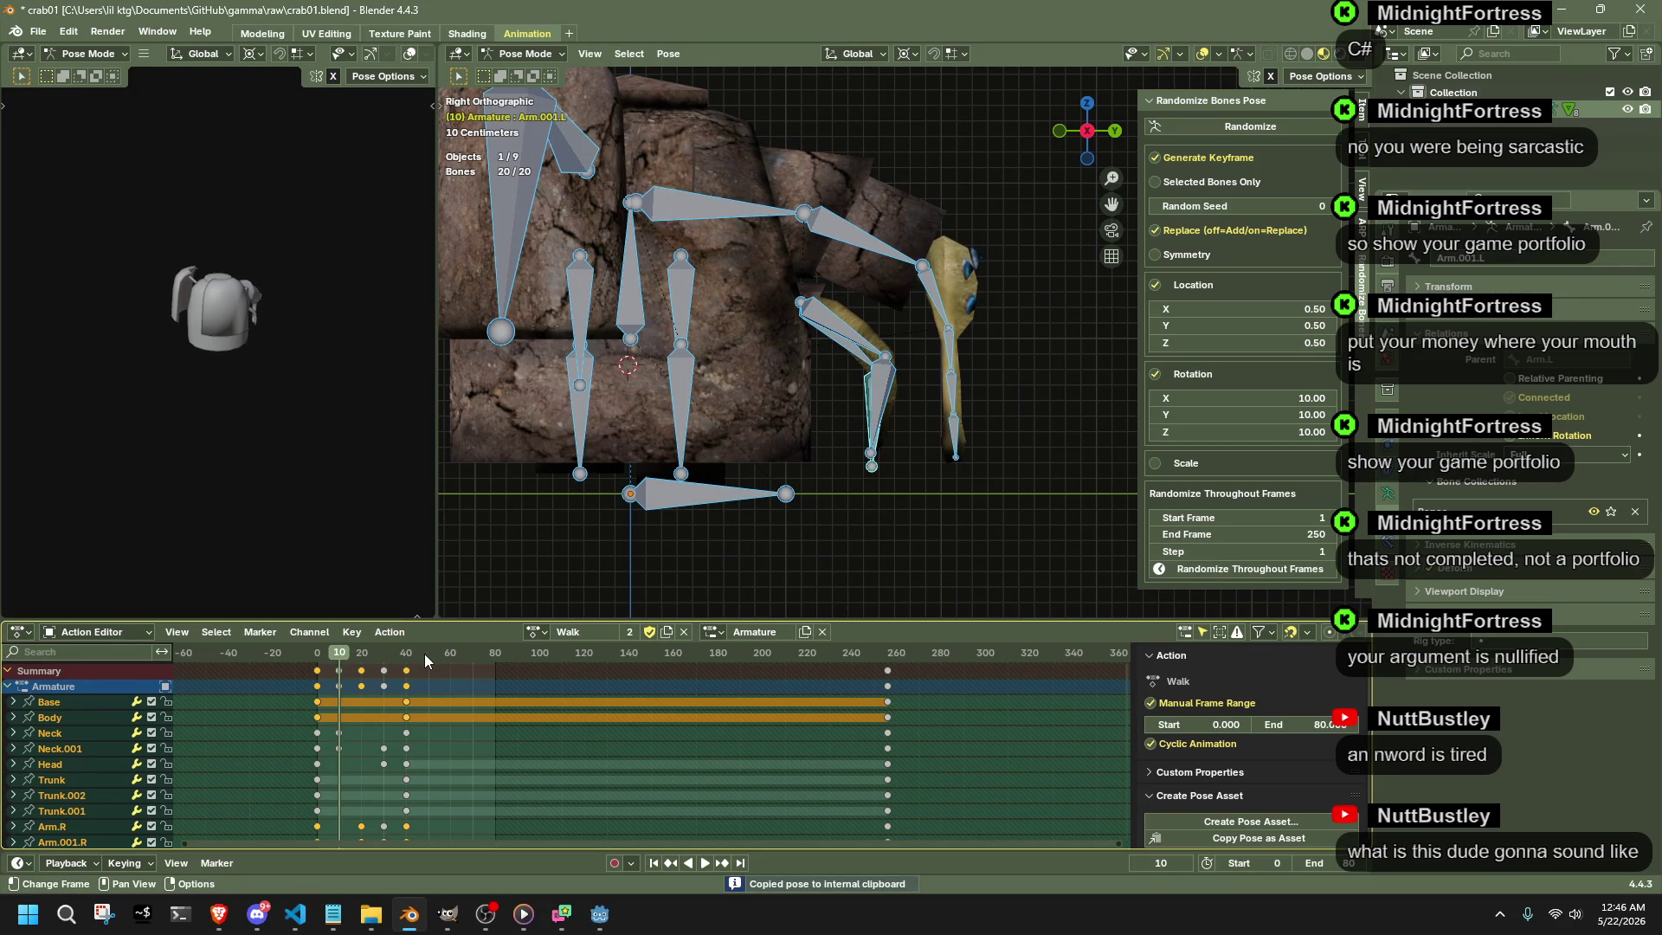
left_click(430, 656)
key("space")
key("space")
key("ctrl+shift+v")
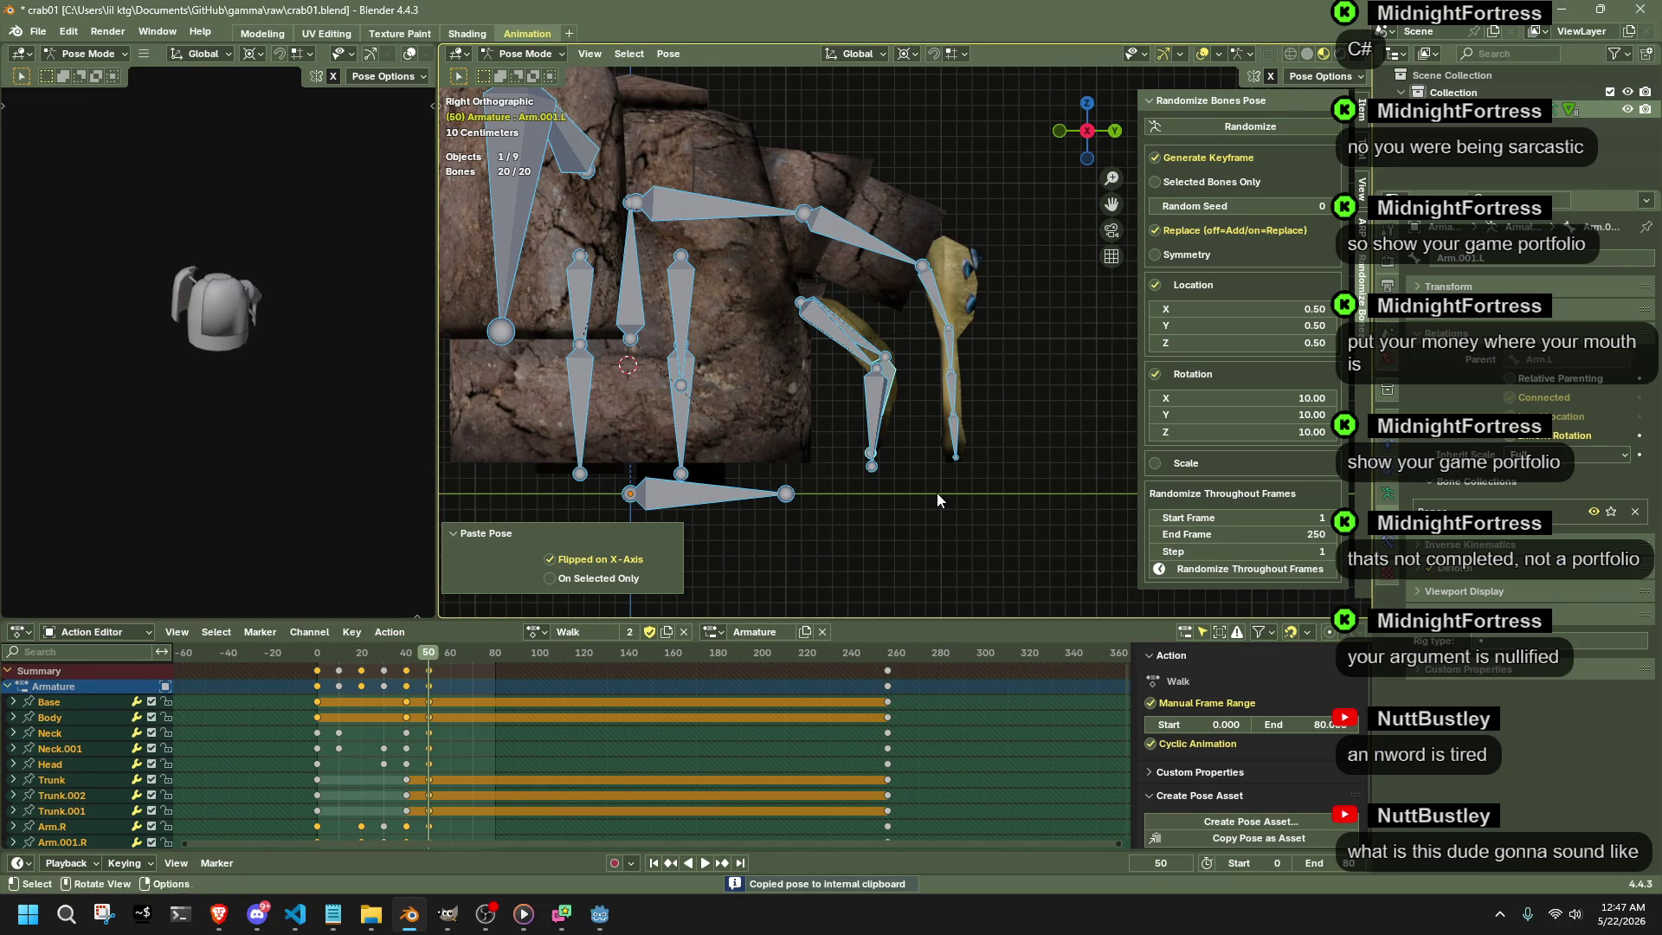
- Paste the frame-20 and frame-30 poses flipped at frames 60 and 70
left_click(363, 653)
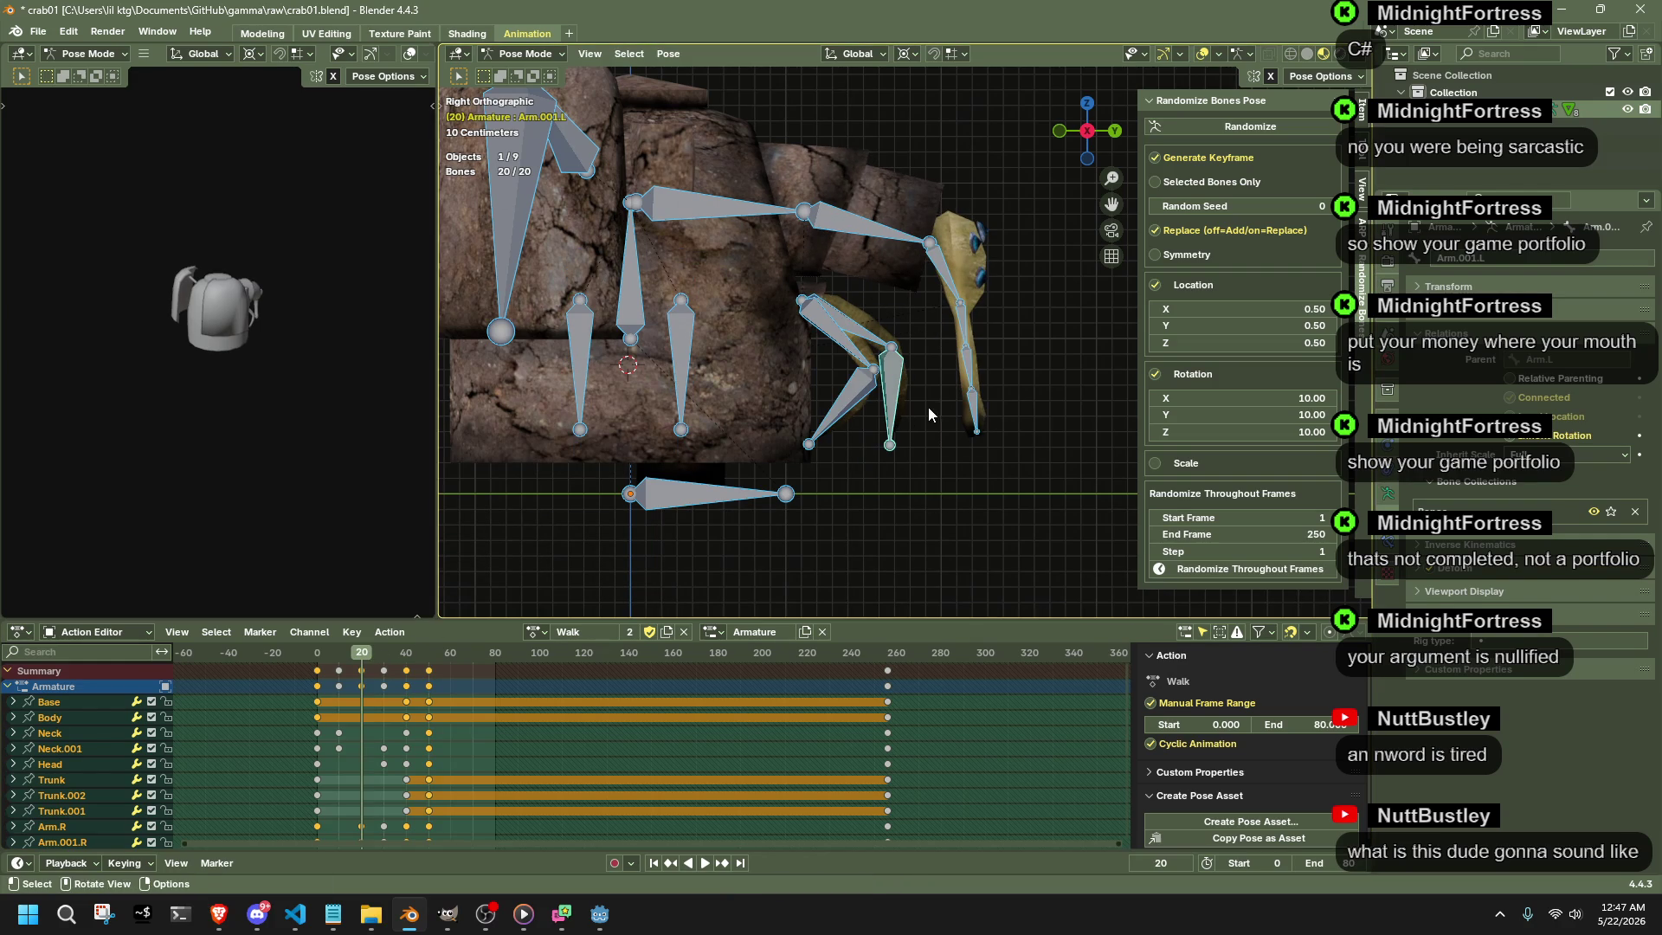
left_click(450, 652)
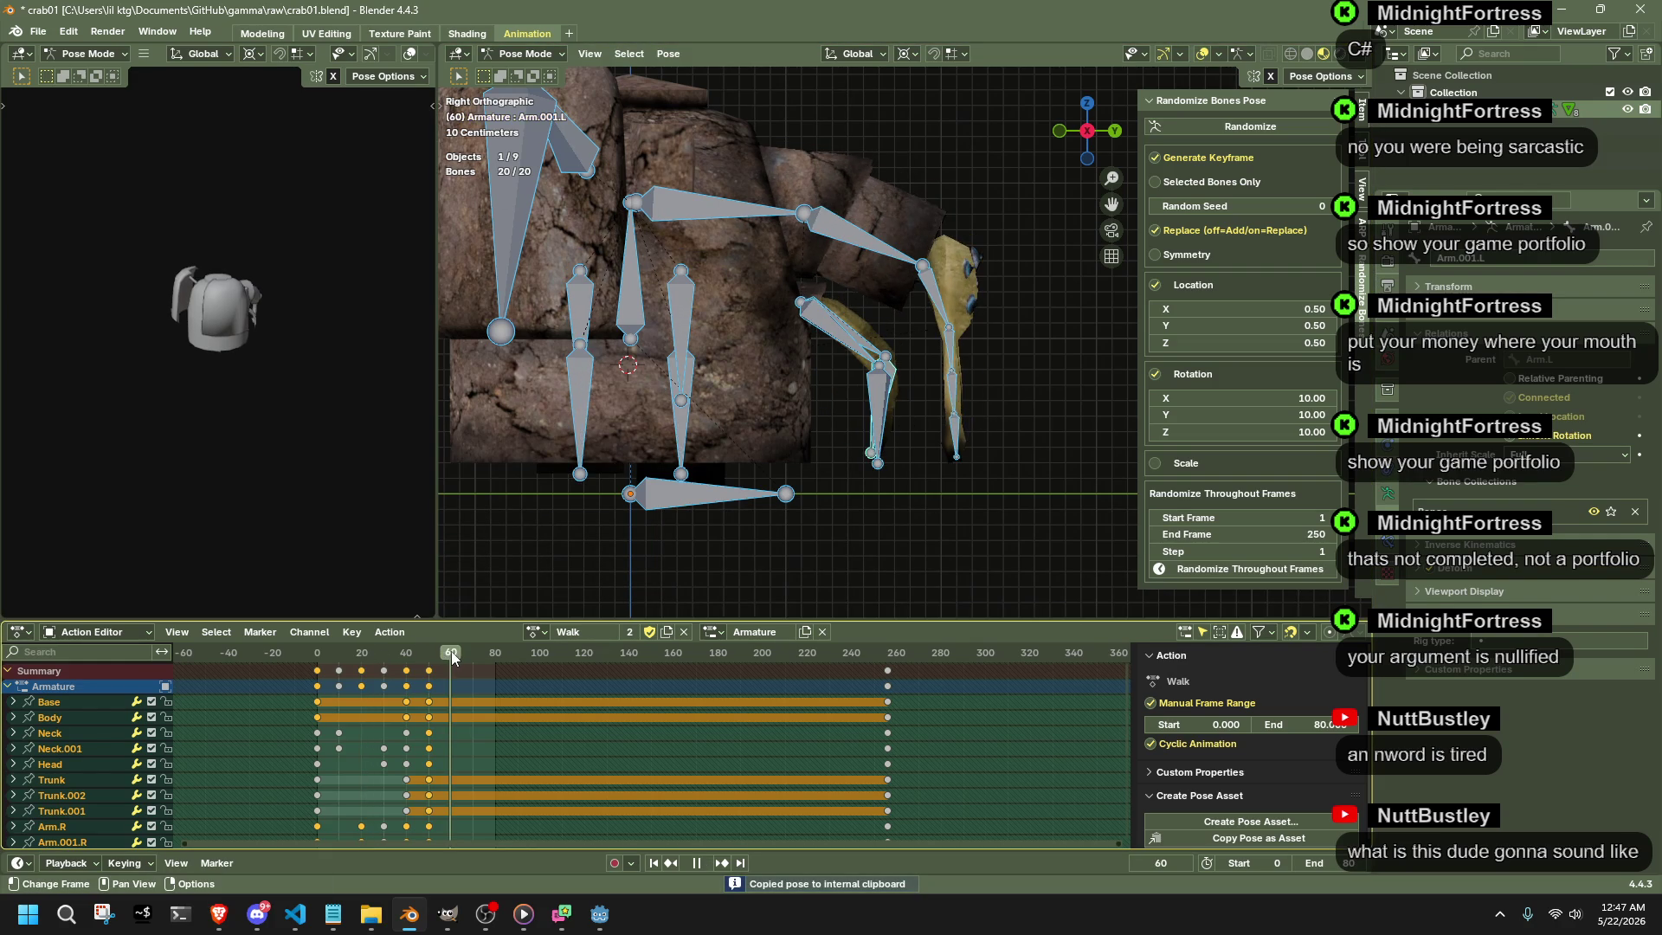
key("ctrl+shift+v")
left_click_drag(391, 652, 386, 652)
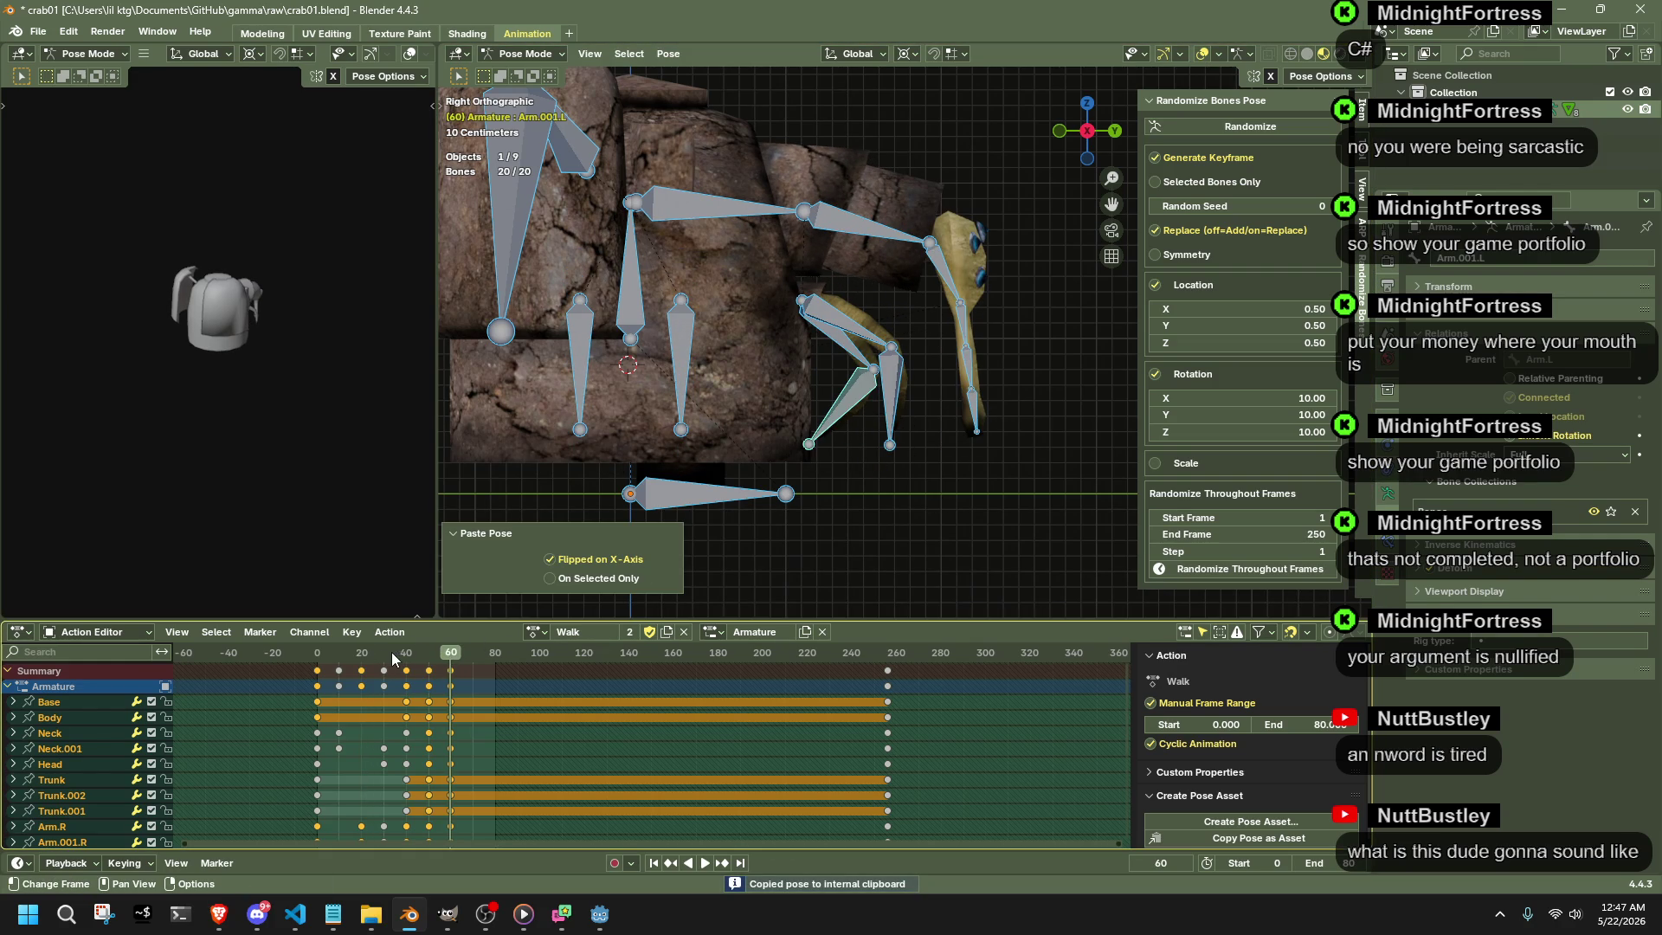
left_click(470, 653)
key("ctrl+shift+v")
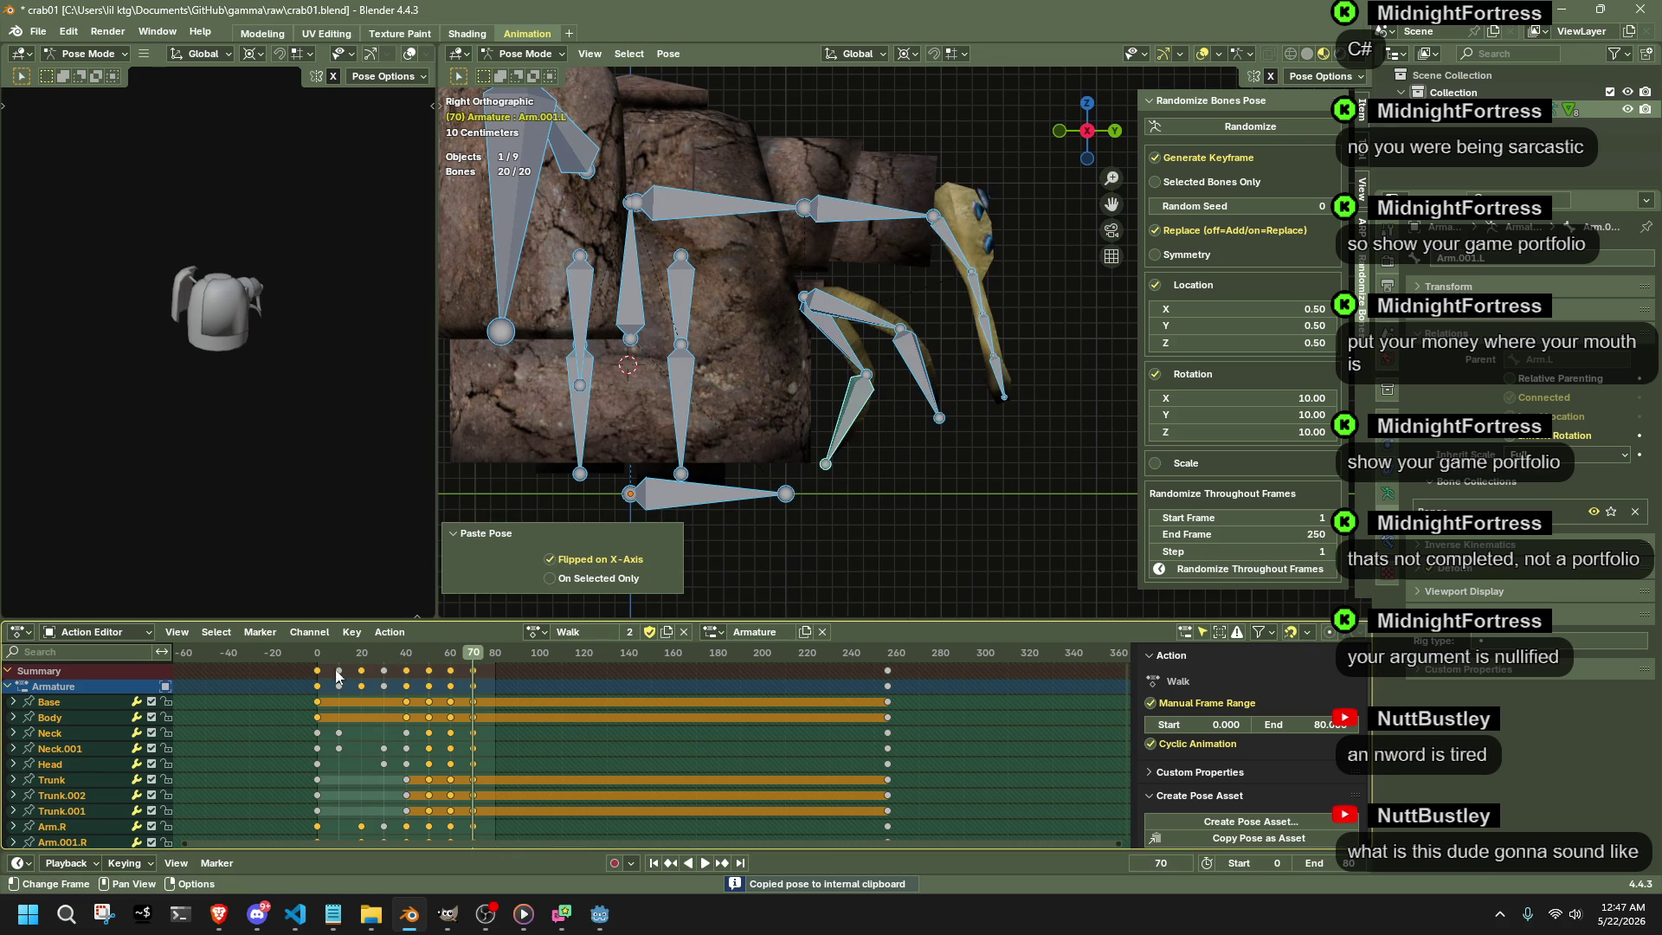
- Paste the frame-0 starting pose at frame 81 and play the loop
left_click(316, 651)
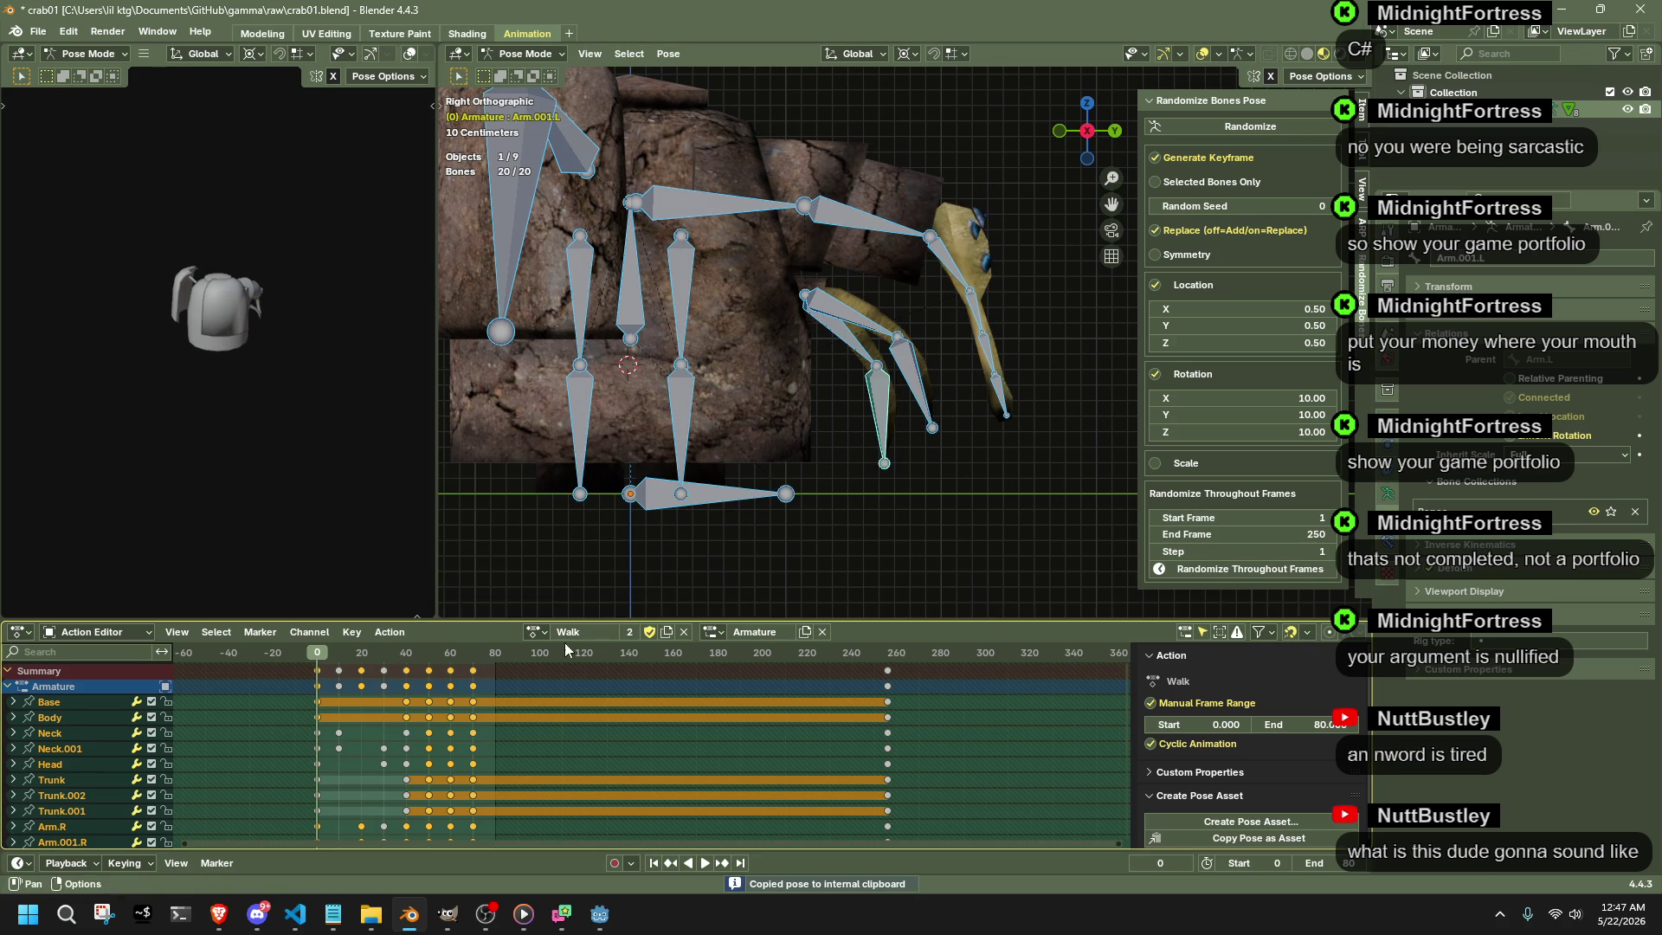
left_click(498, 659)
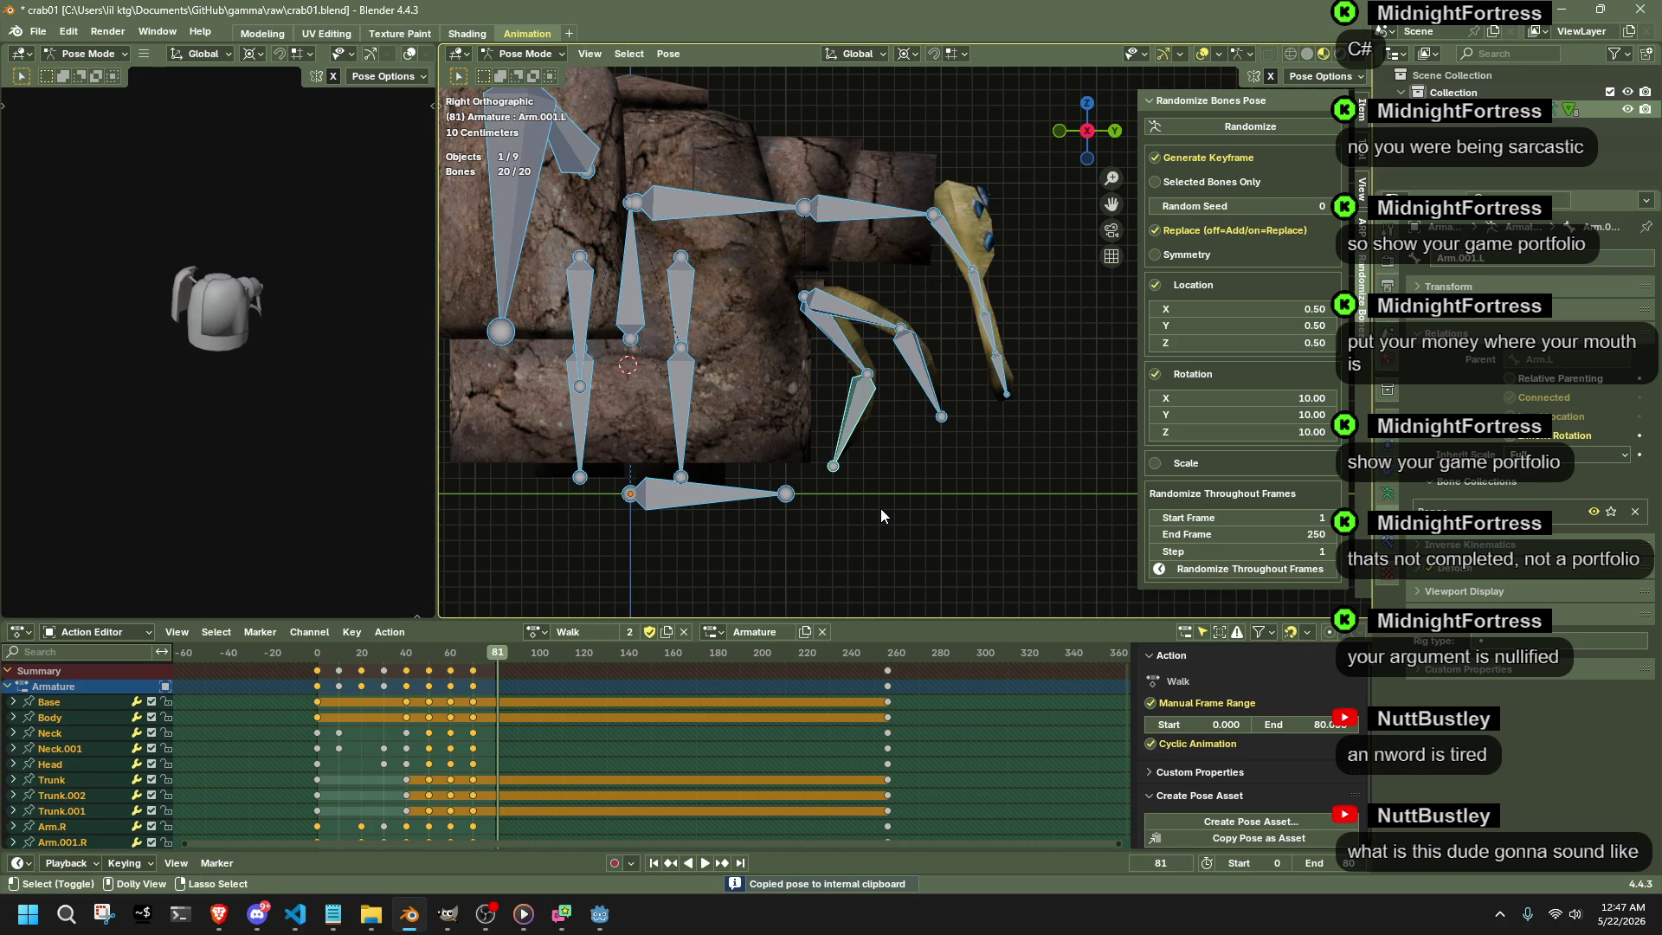
key("ctrl+v")
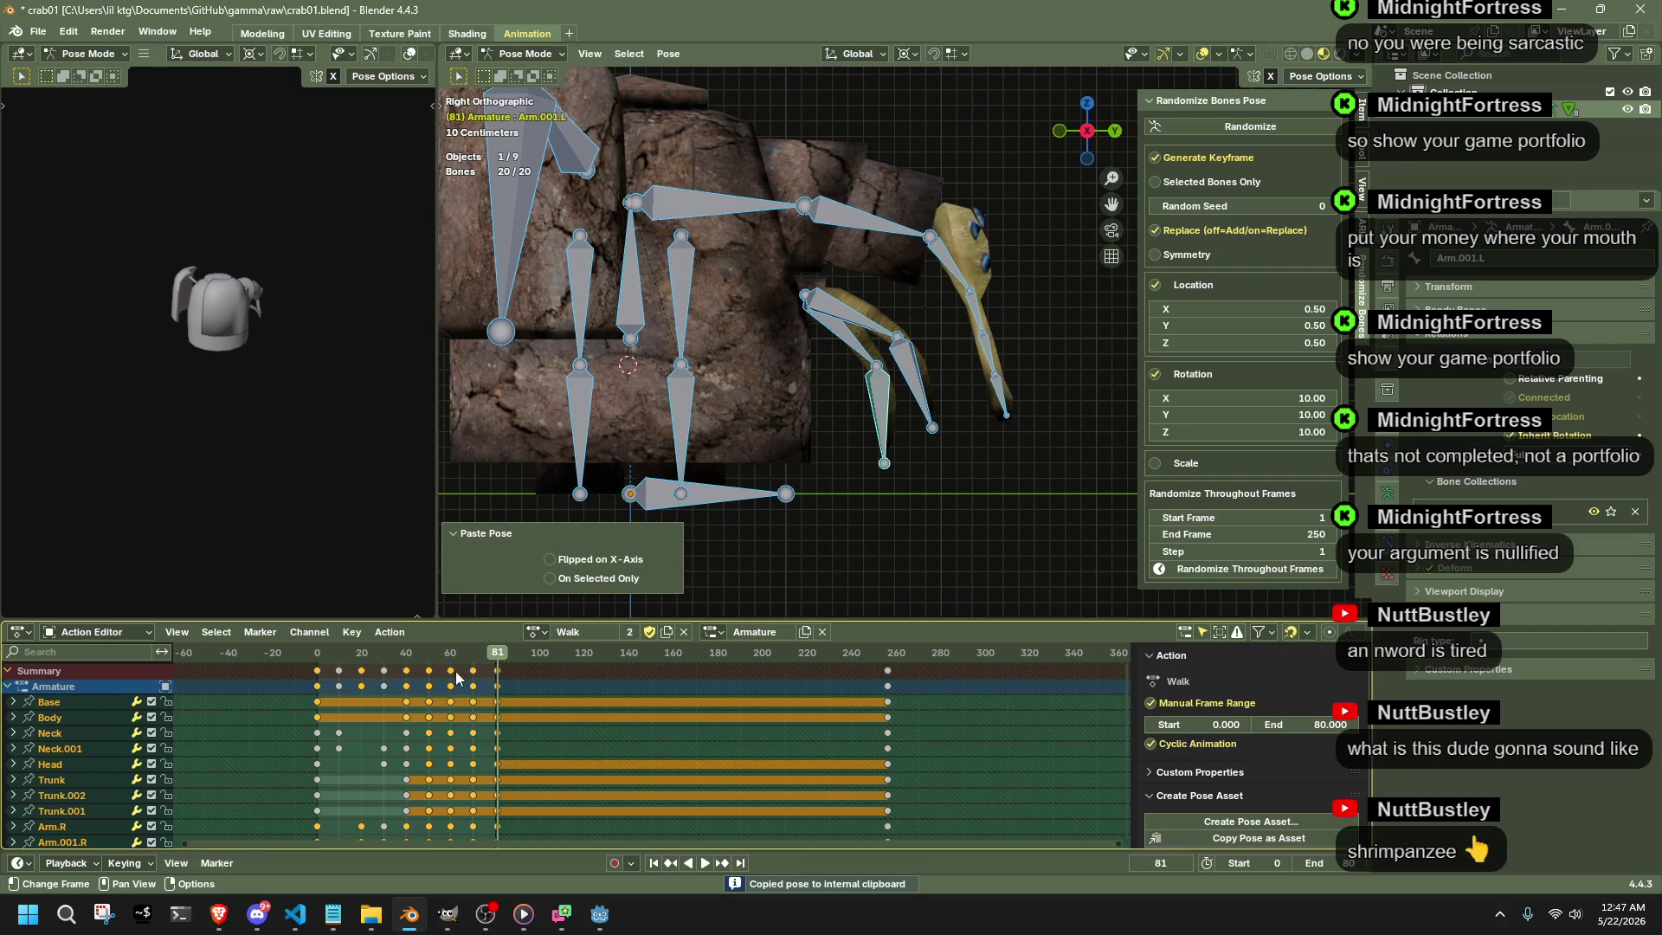
key("space")
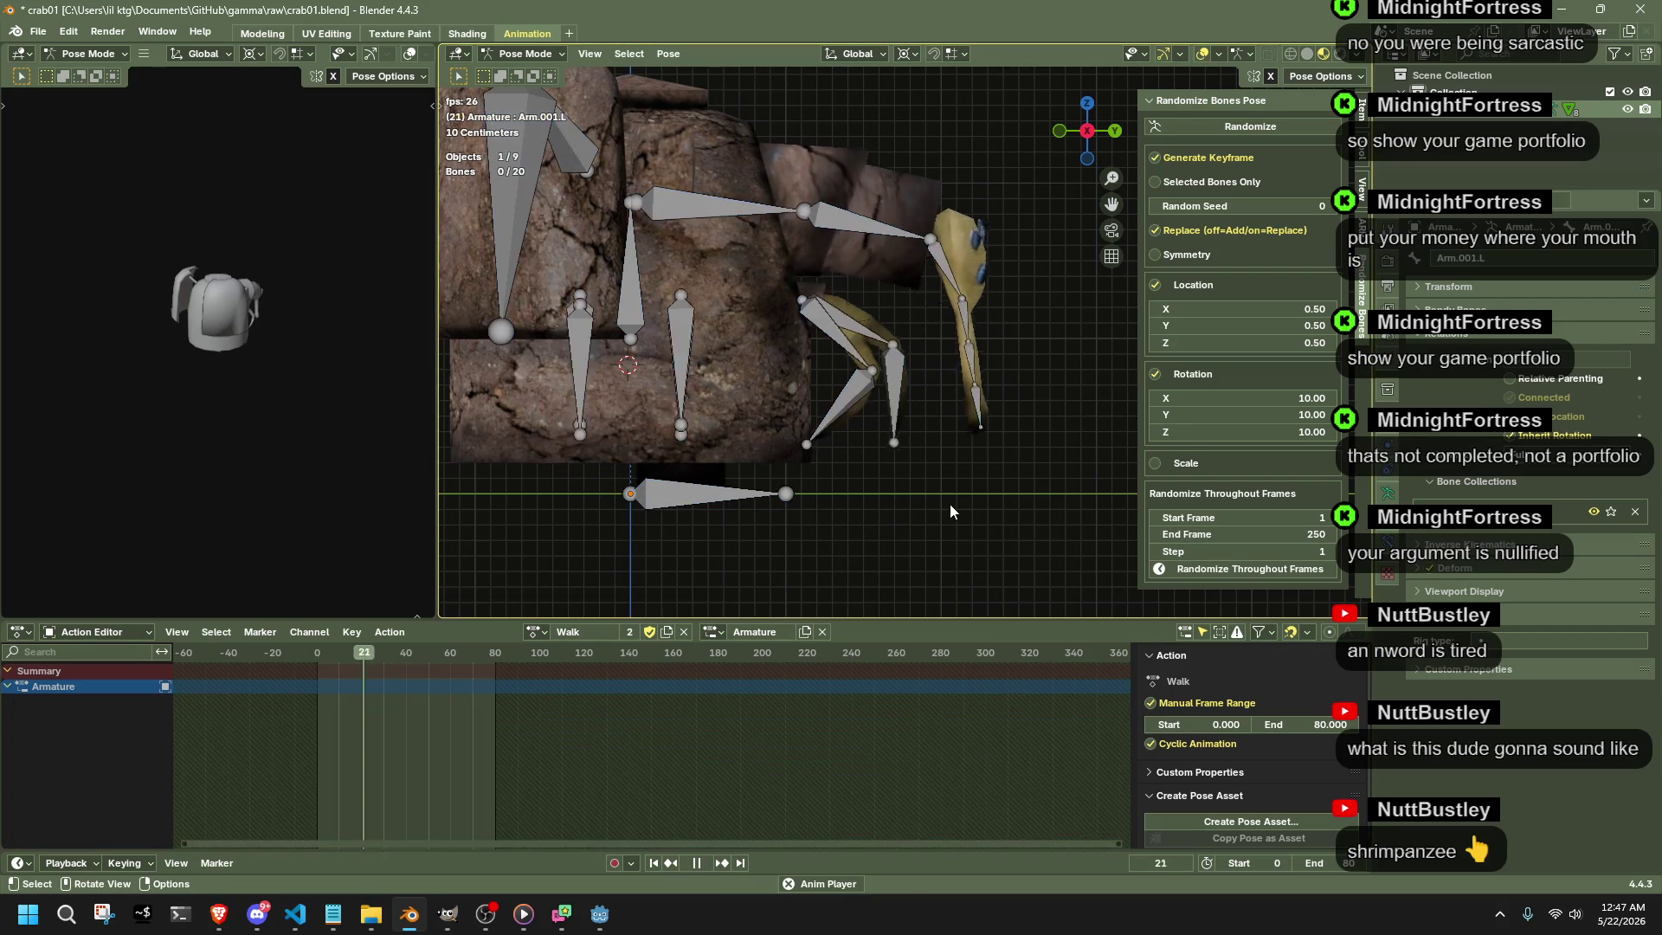
key("h")
middle_click_drag(939, 508, 708, 550)
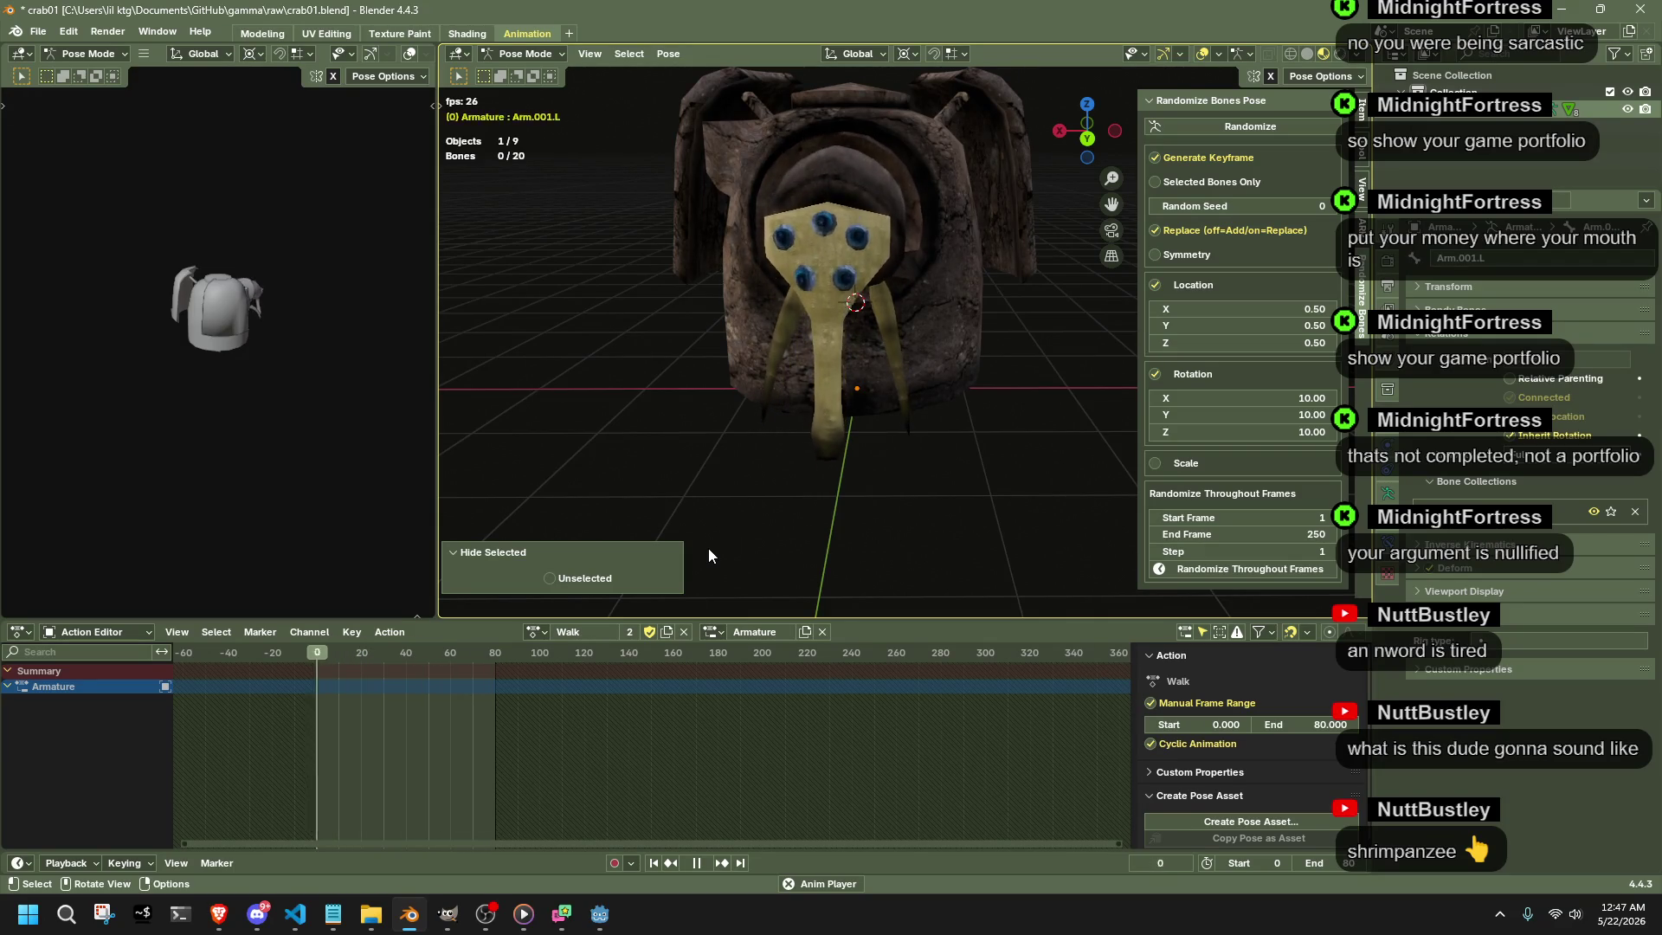
middle_click_drag(780, 403, 1003, 340)
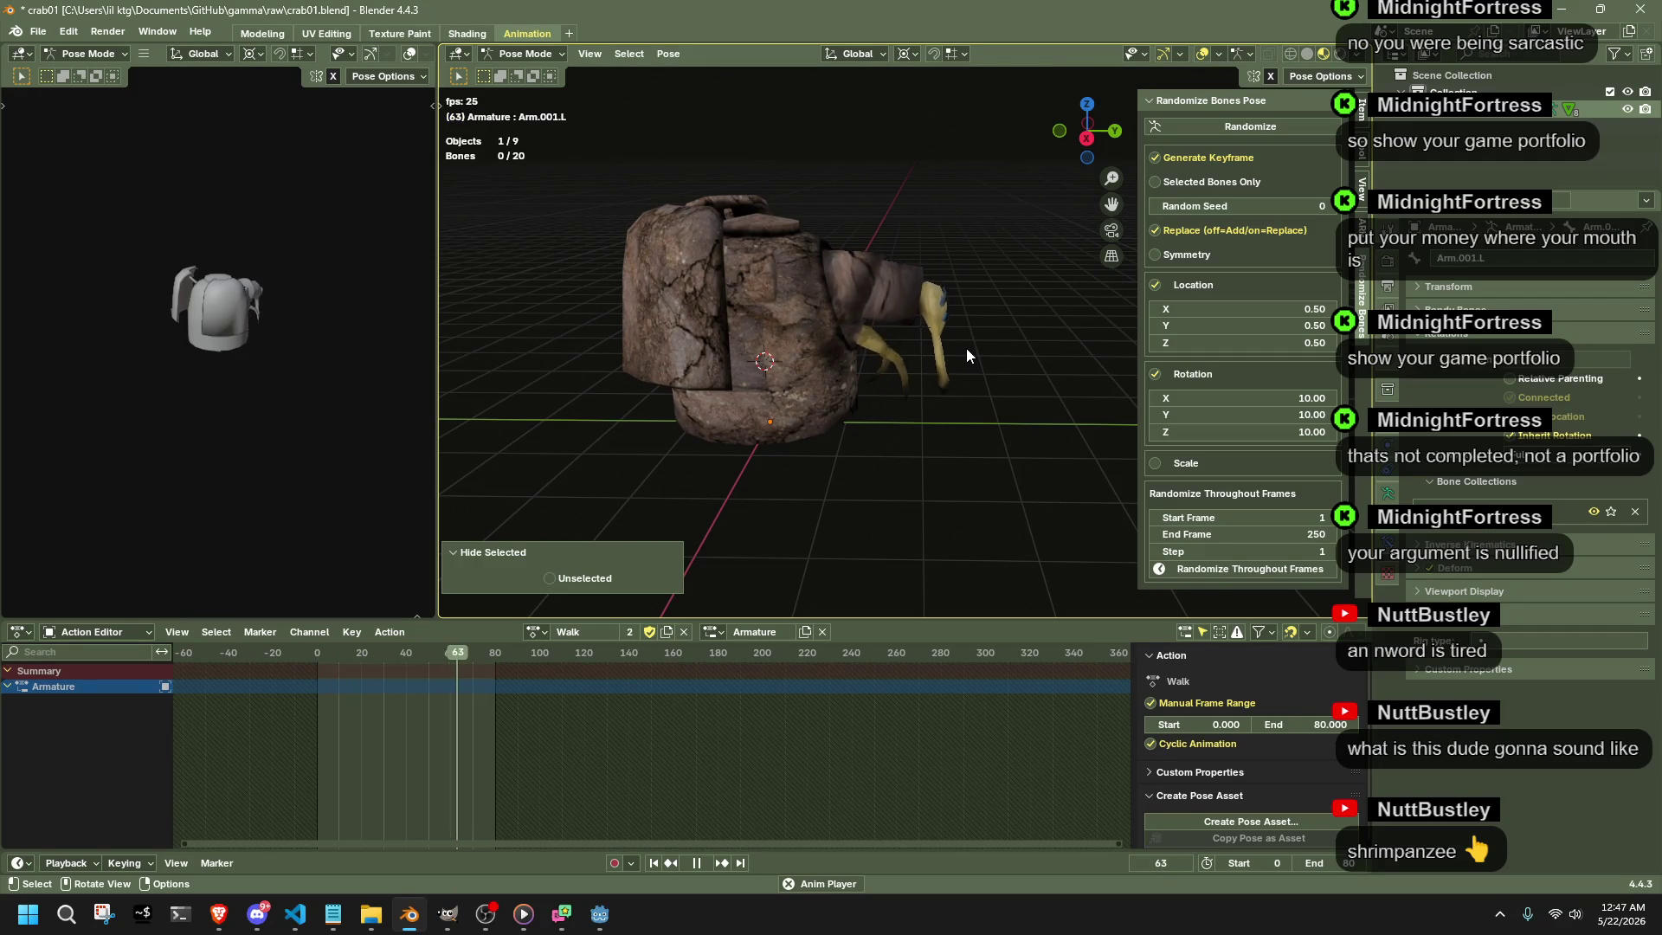
mouse_move(960, 333)
middle_mouse_down()
mouse_move(767, 350)
mouse_move(670, 336)
middle_mouse_up()
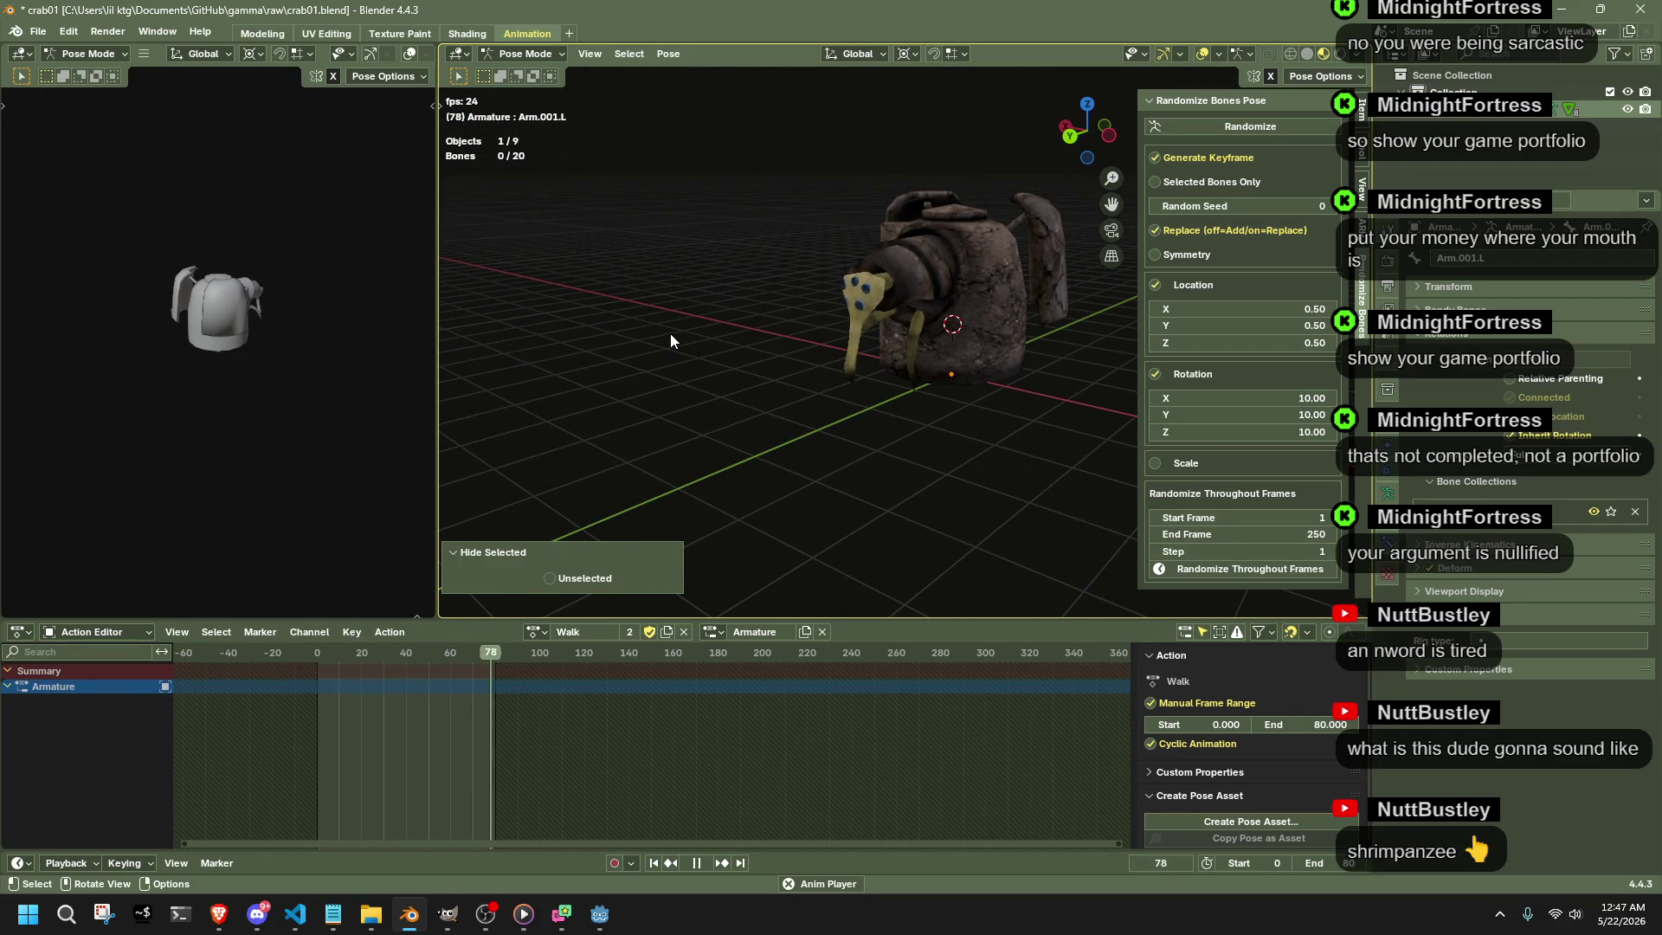
mouse_move(841, 323)
middle_mouse_down()
mouse_move(824, 452)
mouse_move(1041, 379)
middle_mouse_up()
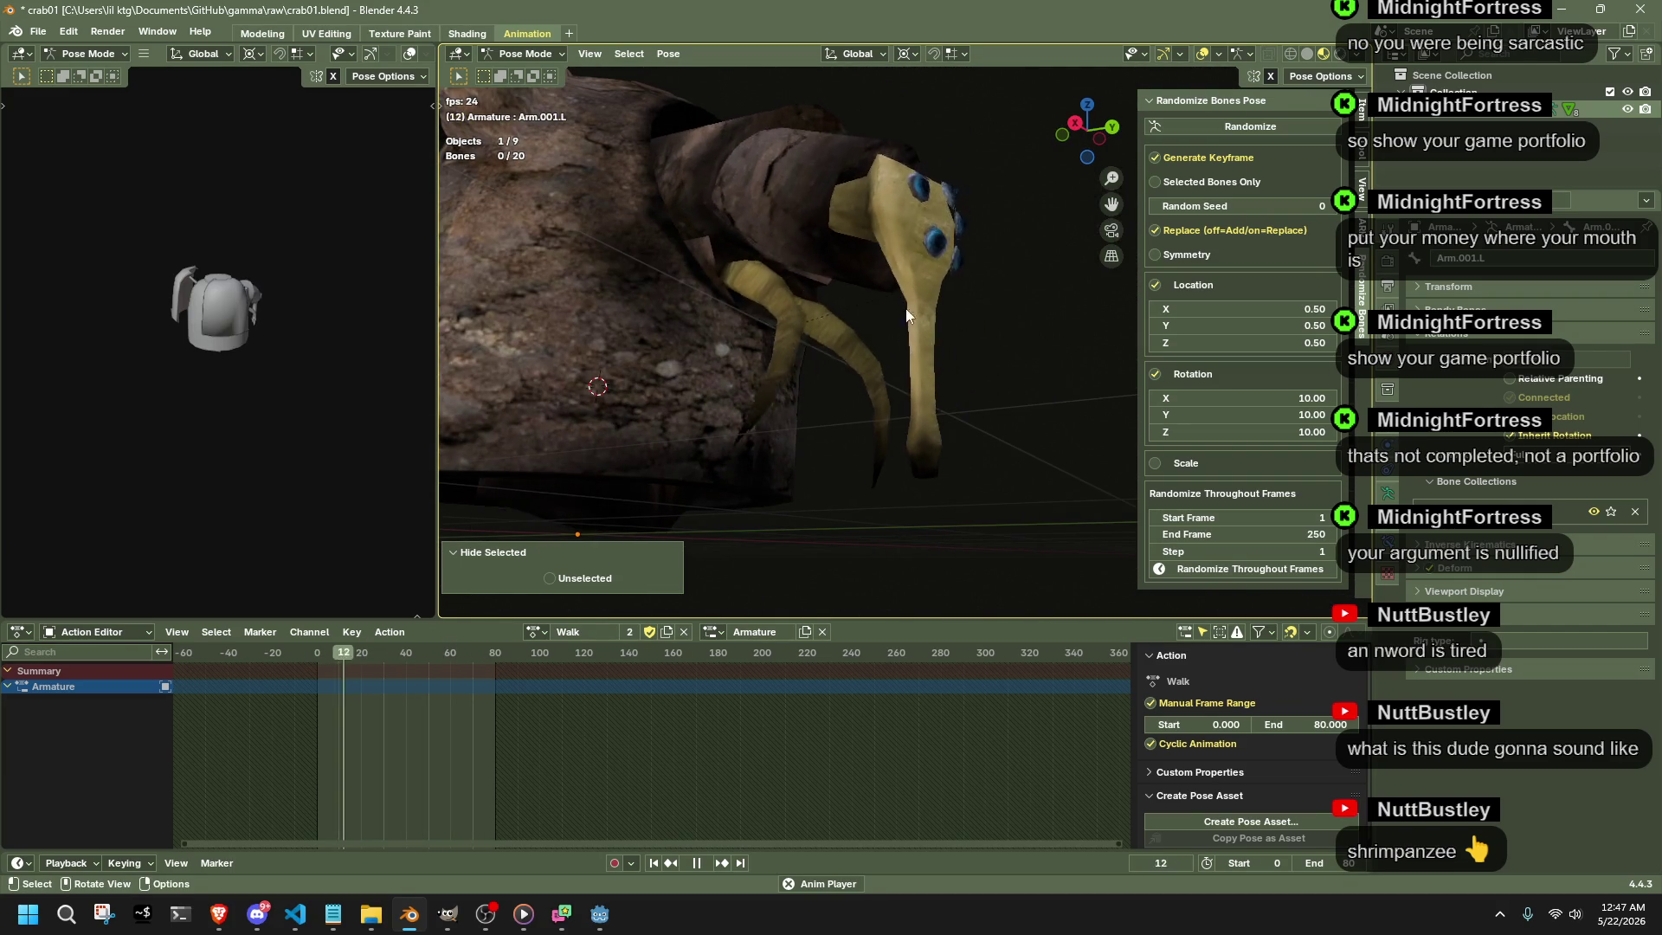
mouse_move(864, 455)
middle_mouse_down()
mouse_move(577, 536)
mouse_move(773, 440)
mouse_move(934, 388)
middle_mouse_up()
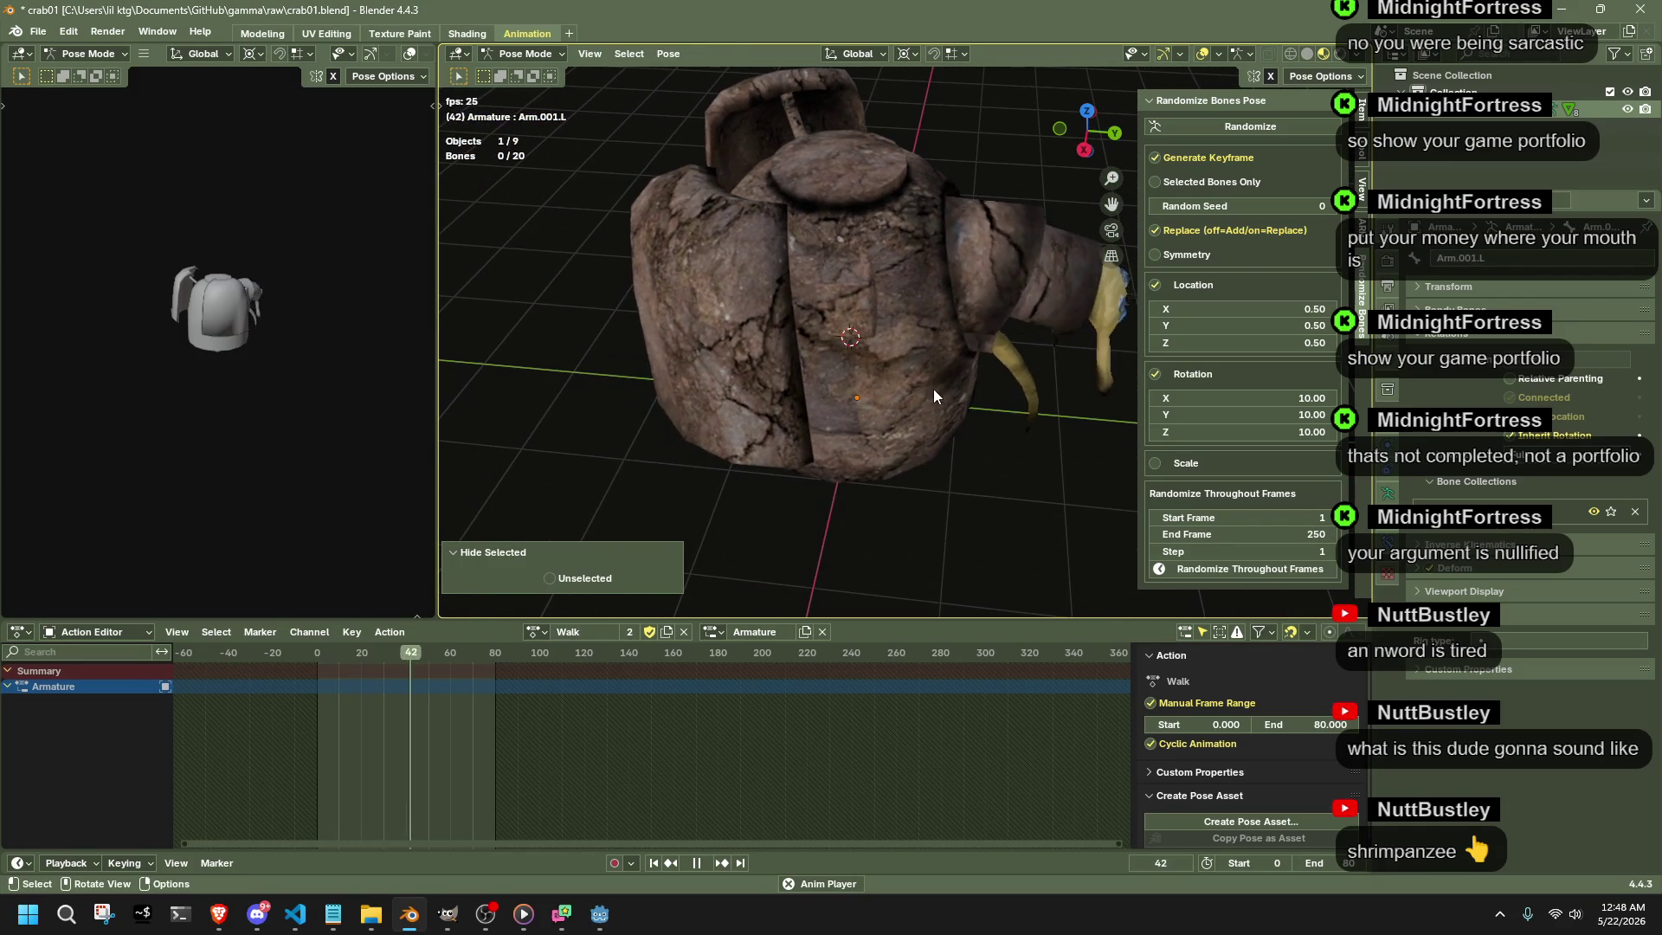
key("ctrl+z")
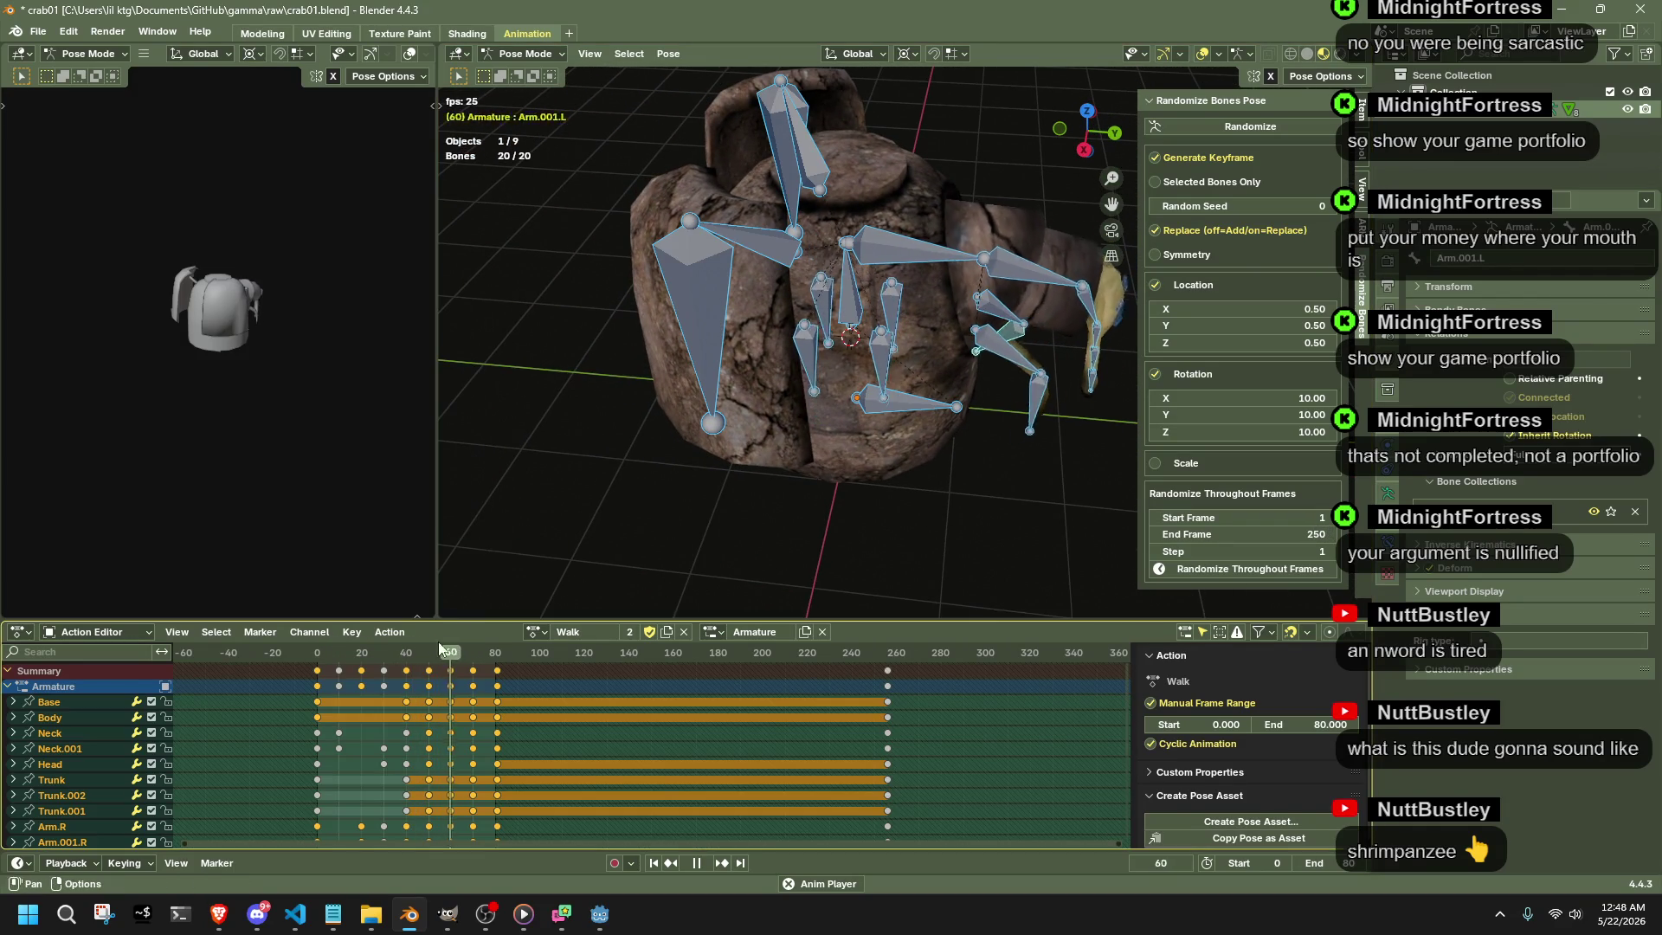
- Stop at frame 20 and select the right wing bones, ending on Wing.001.R alone
key("space")
left_click(406, 658)
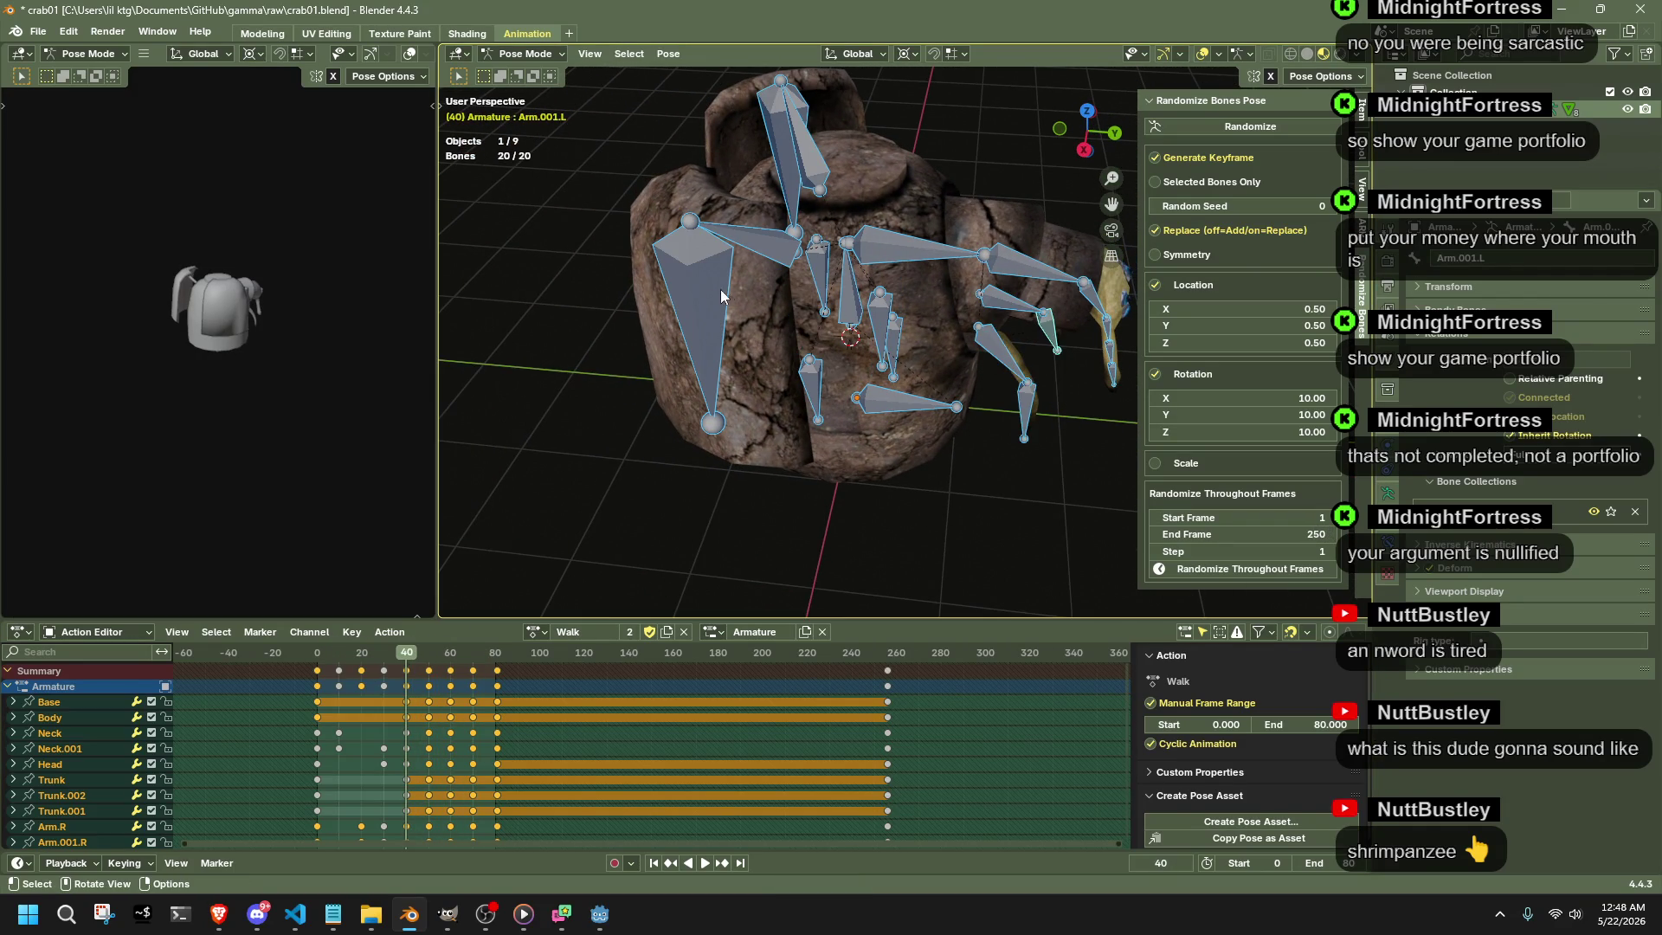
left_click_drag(325, 653, 361, 660)
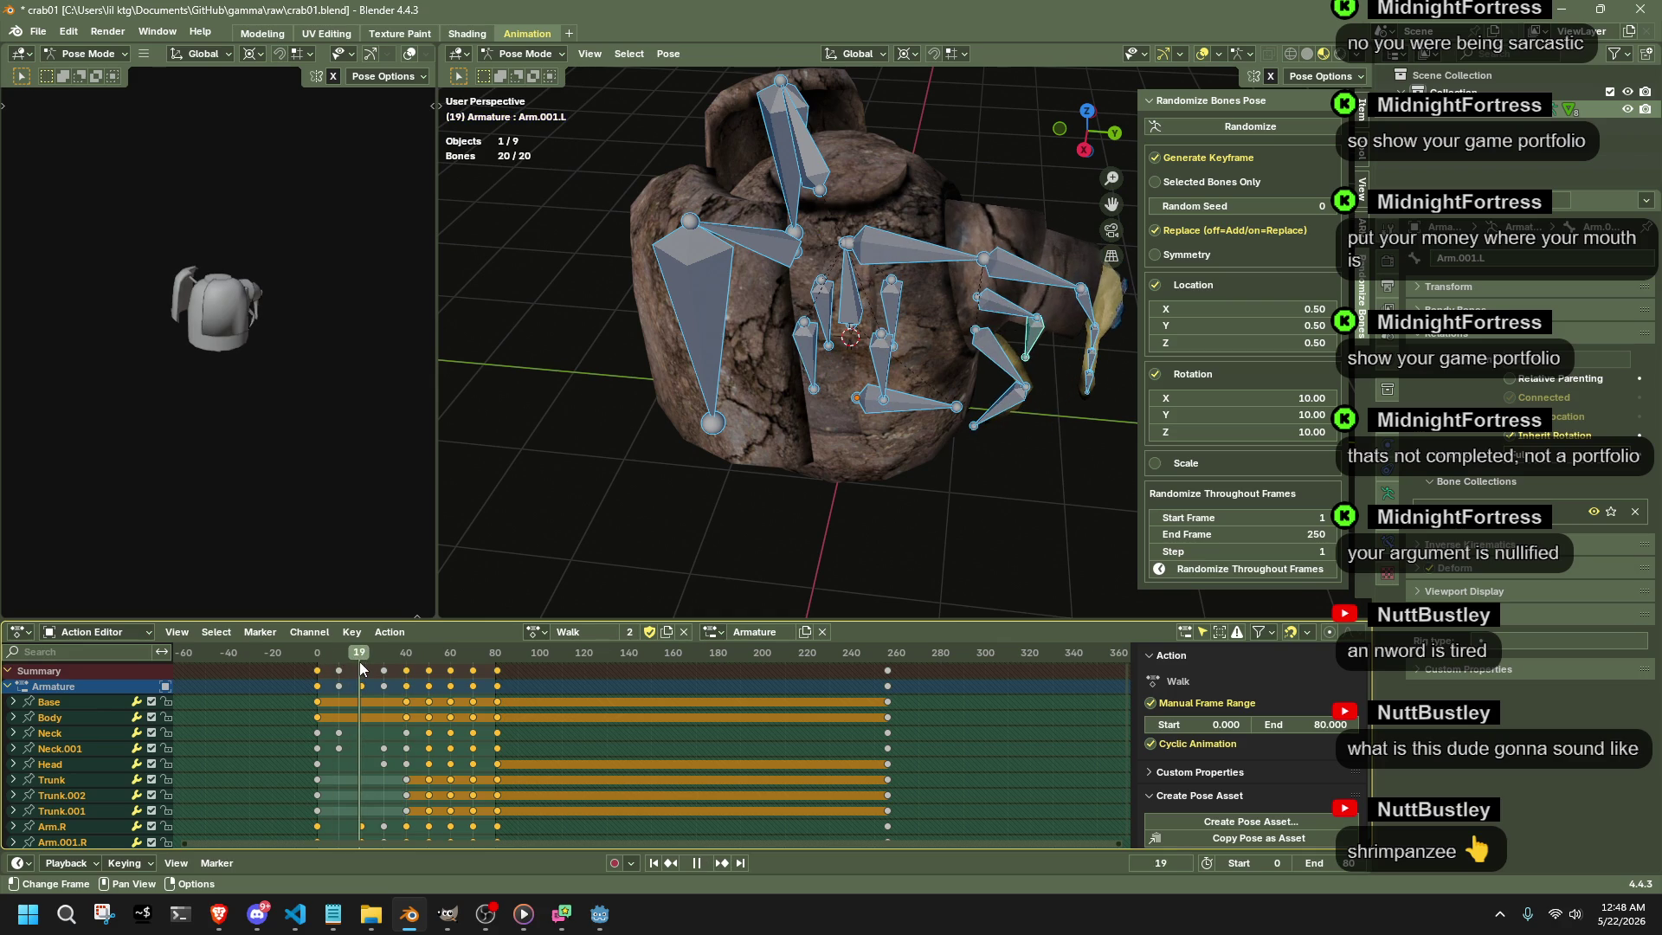
left_click(589, 465)
left_click(740, 322)
mouse_move(753, 321)
middle_mouse_down()
mouse_move(639, 233)
mouse_move(719, 244)
mouse_move(717, 318)
mouse_move(660, 307)
middle_mouse_up()
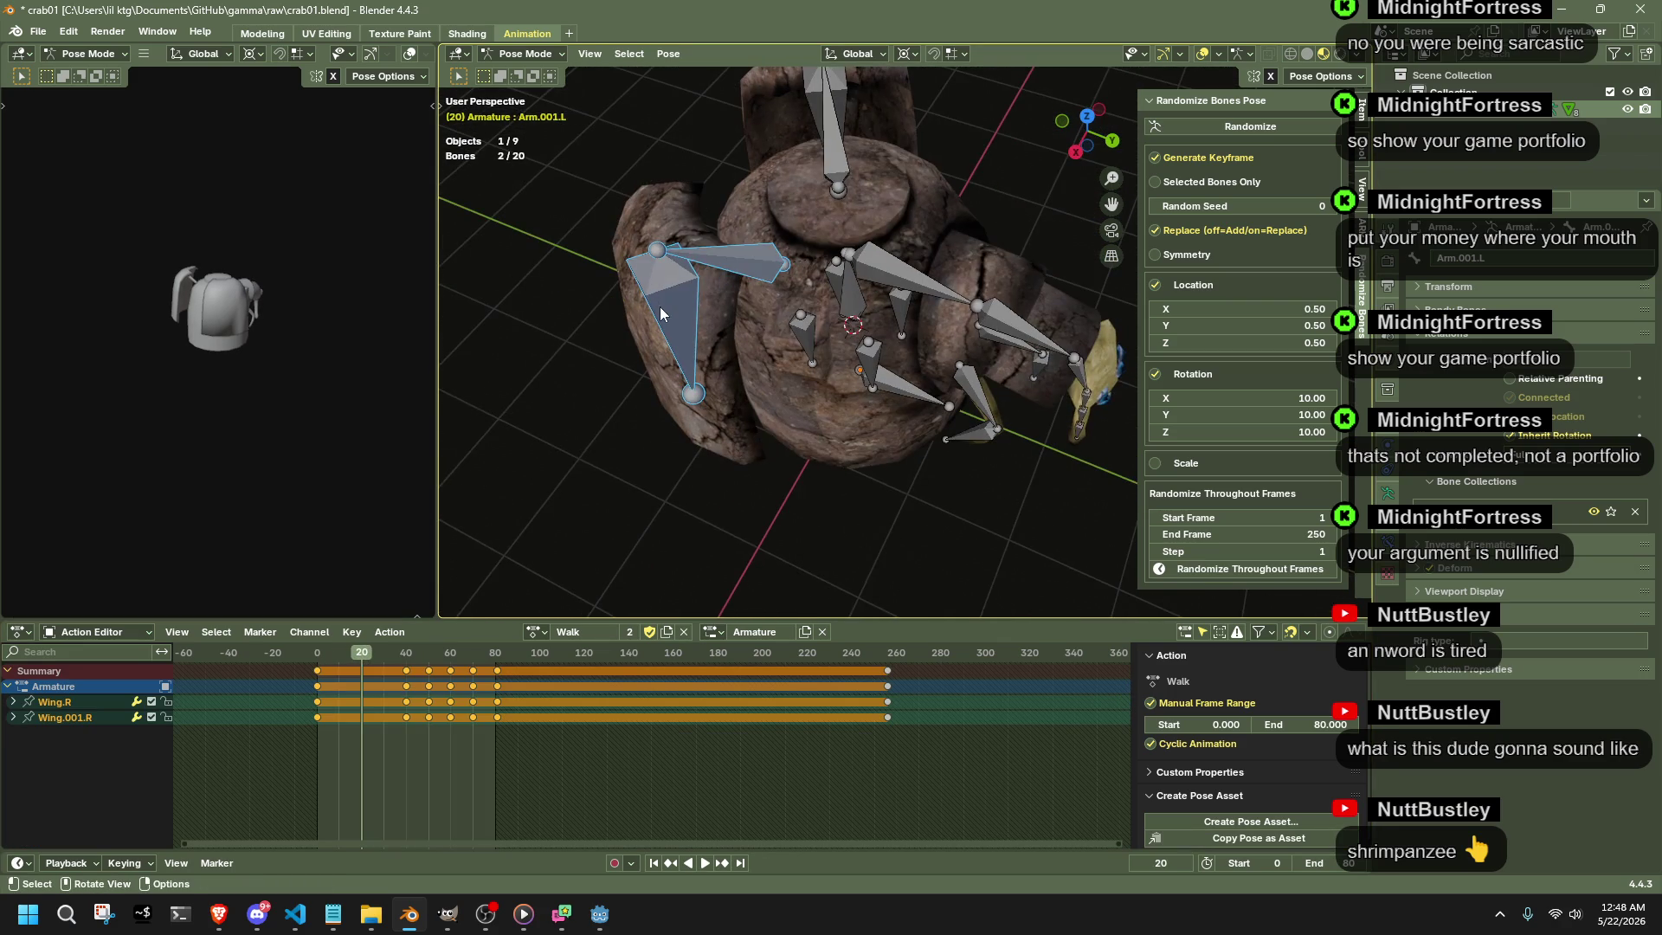
left_click(660, 307)
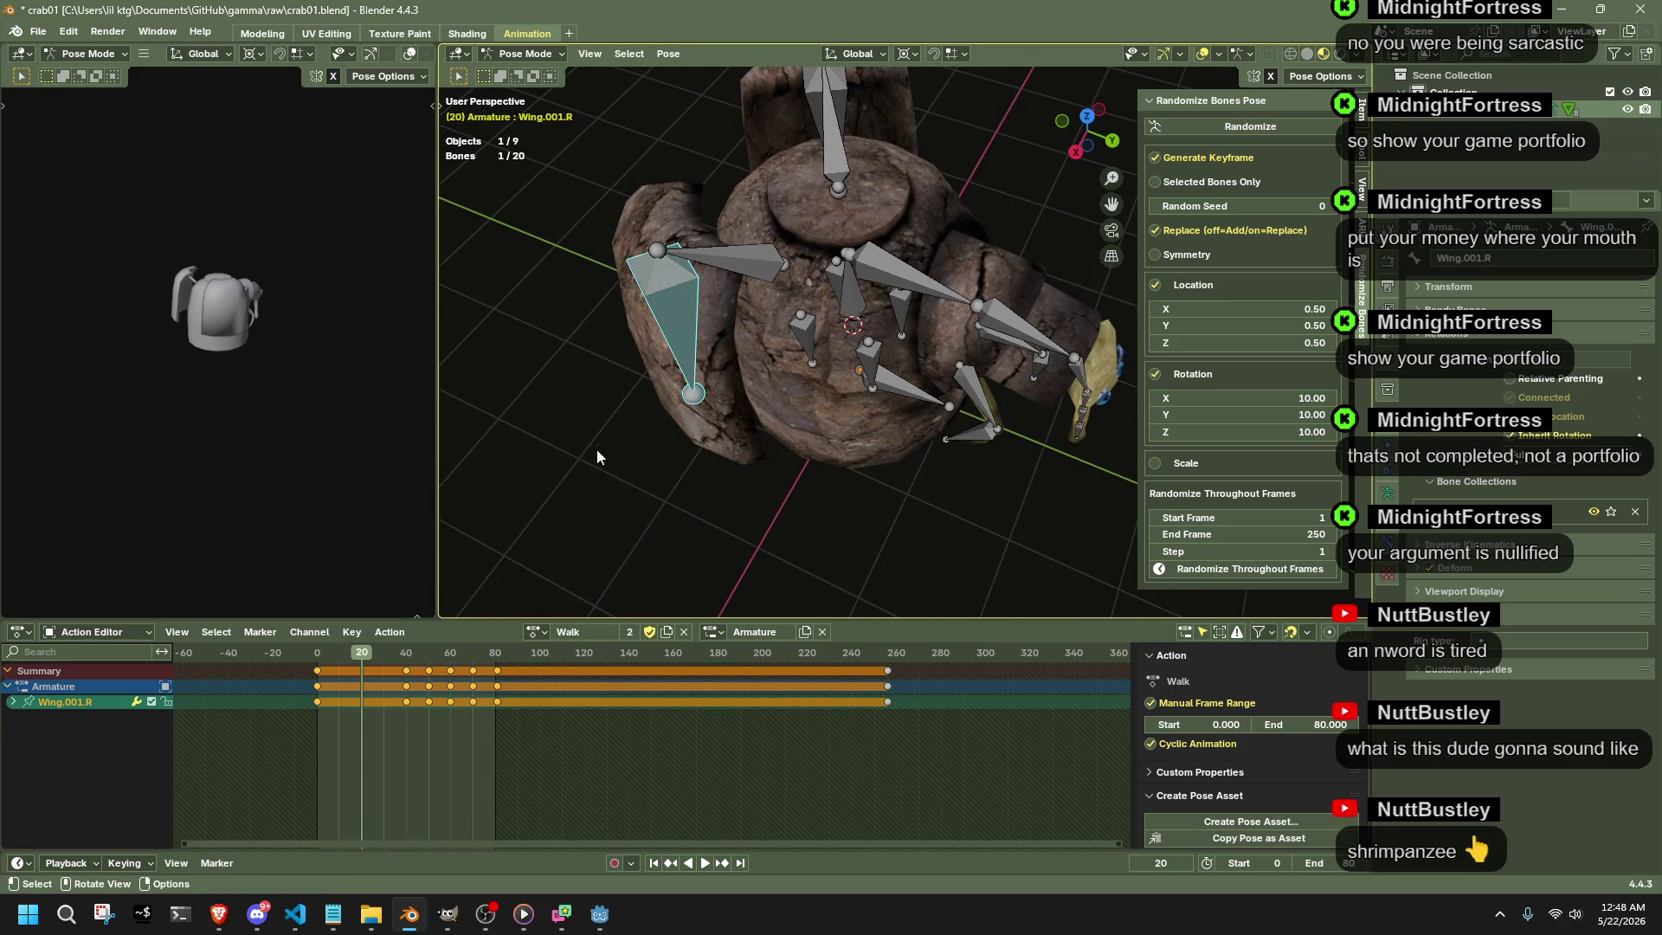
left_click(424, 654)
- Review playback around frame 20, select Wing.R and view the crab from above
key("space")
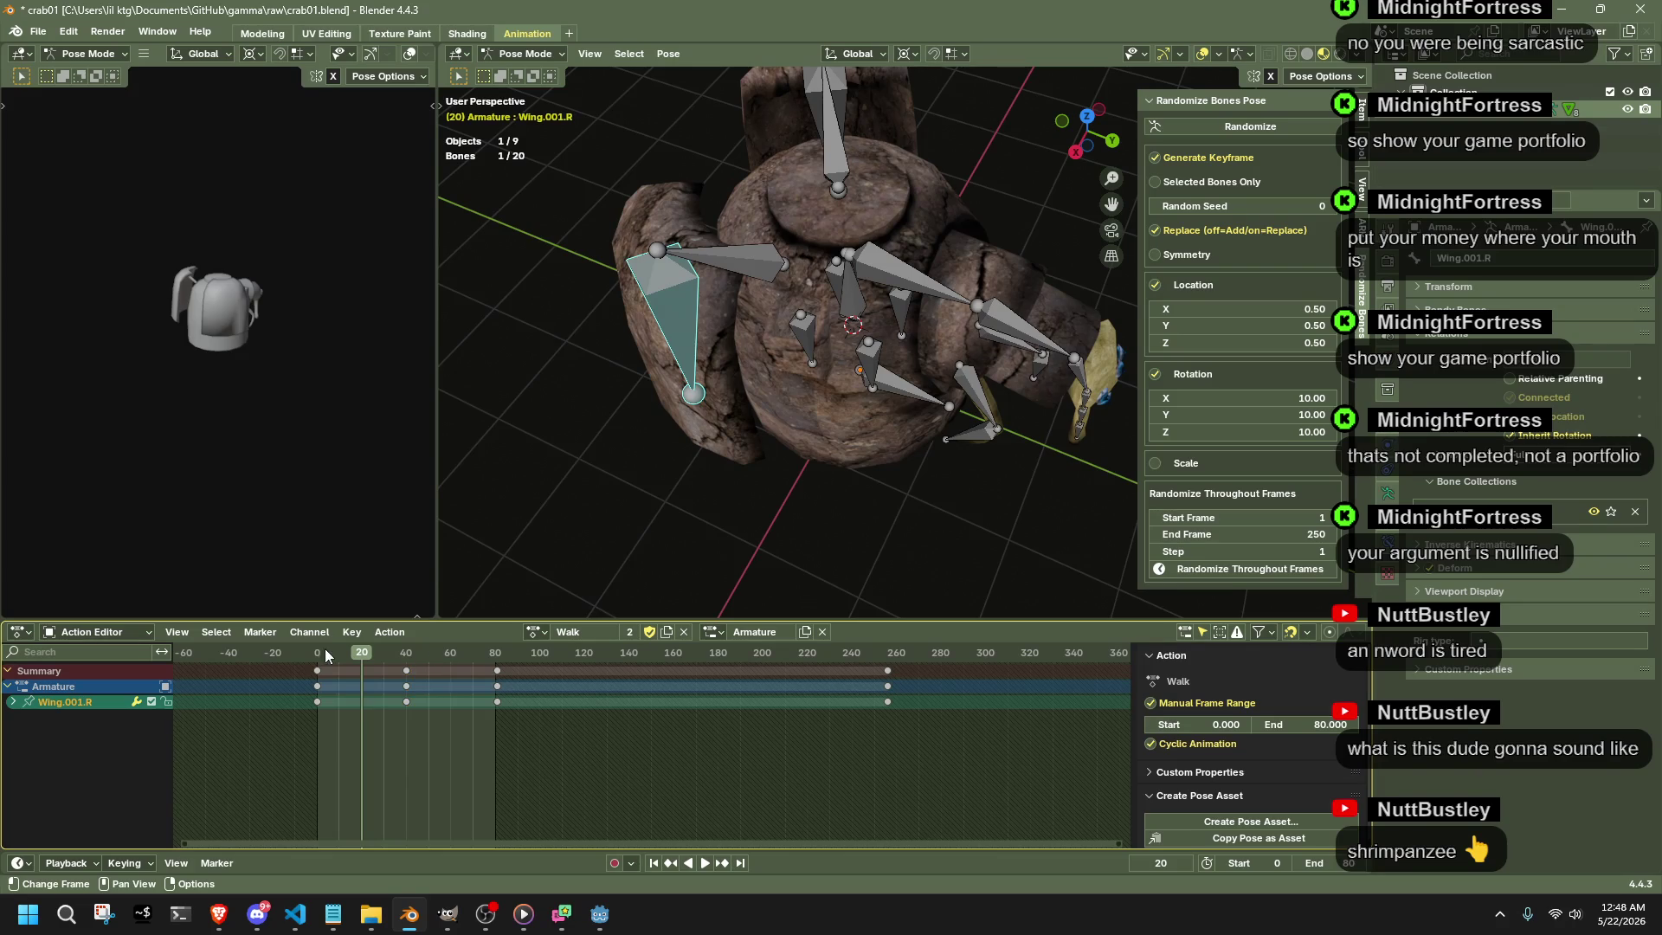
left_click_drag(398, 671, 359, 688)
key("space")
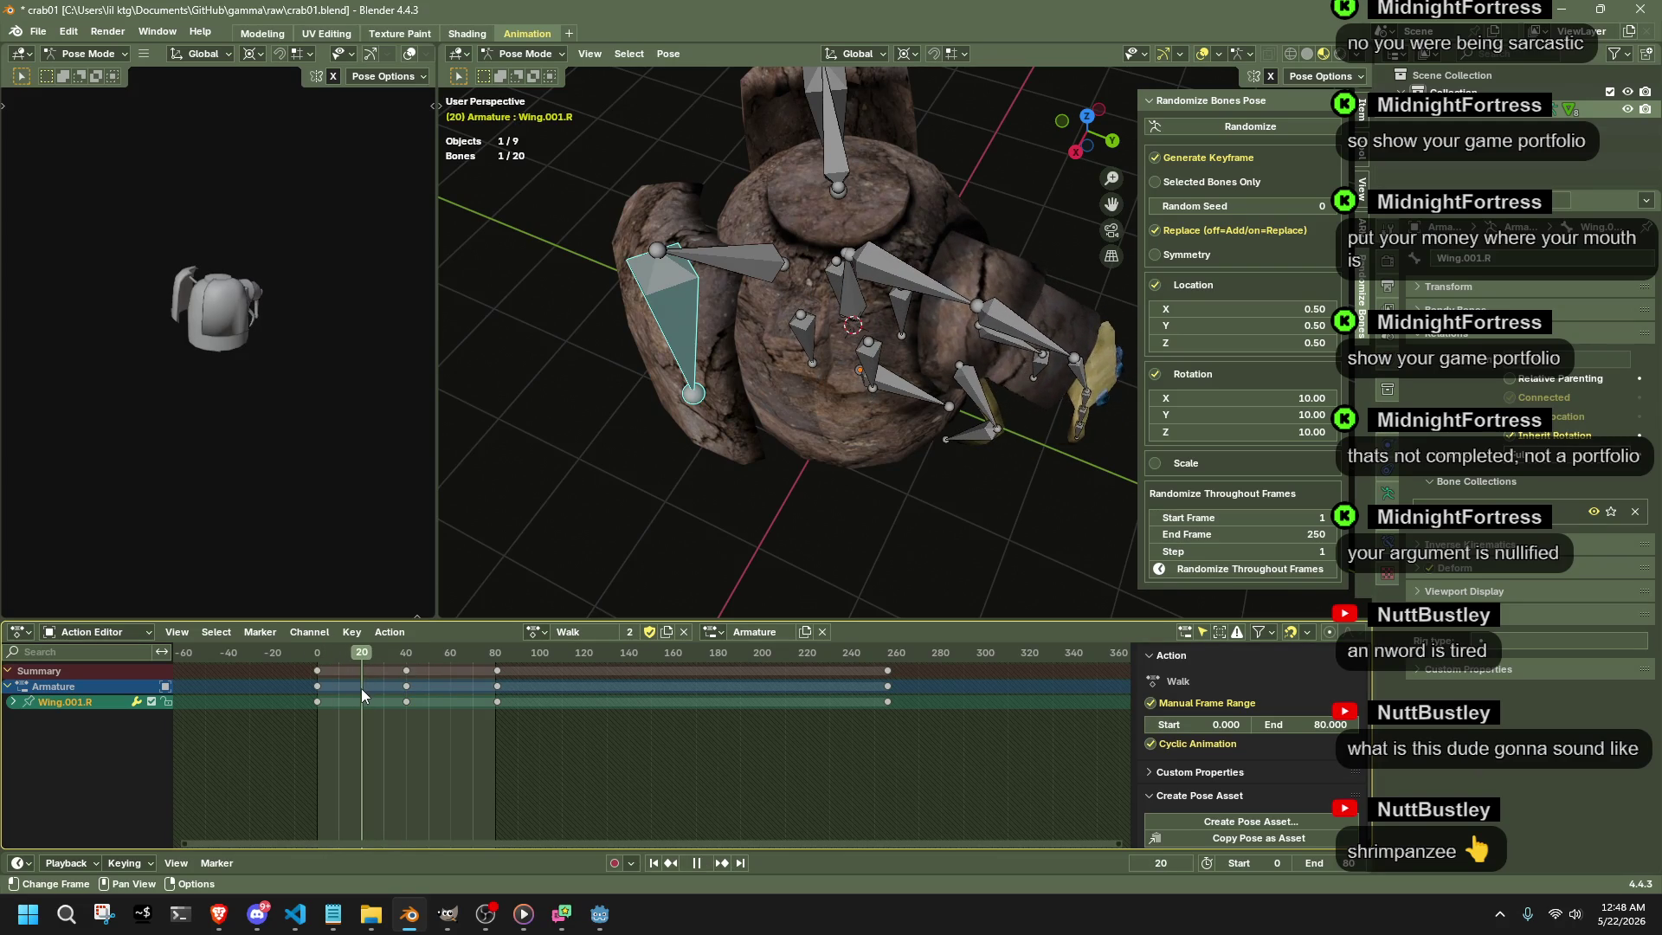
mouse_move(467, 599)
middle_mouse_down()
mouse_move(793, 446)
mouse_move(810, 465)
middle_mouse_up()
left_click(817, 470)
left_click(1087, 124)
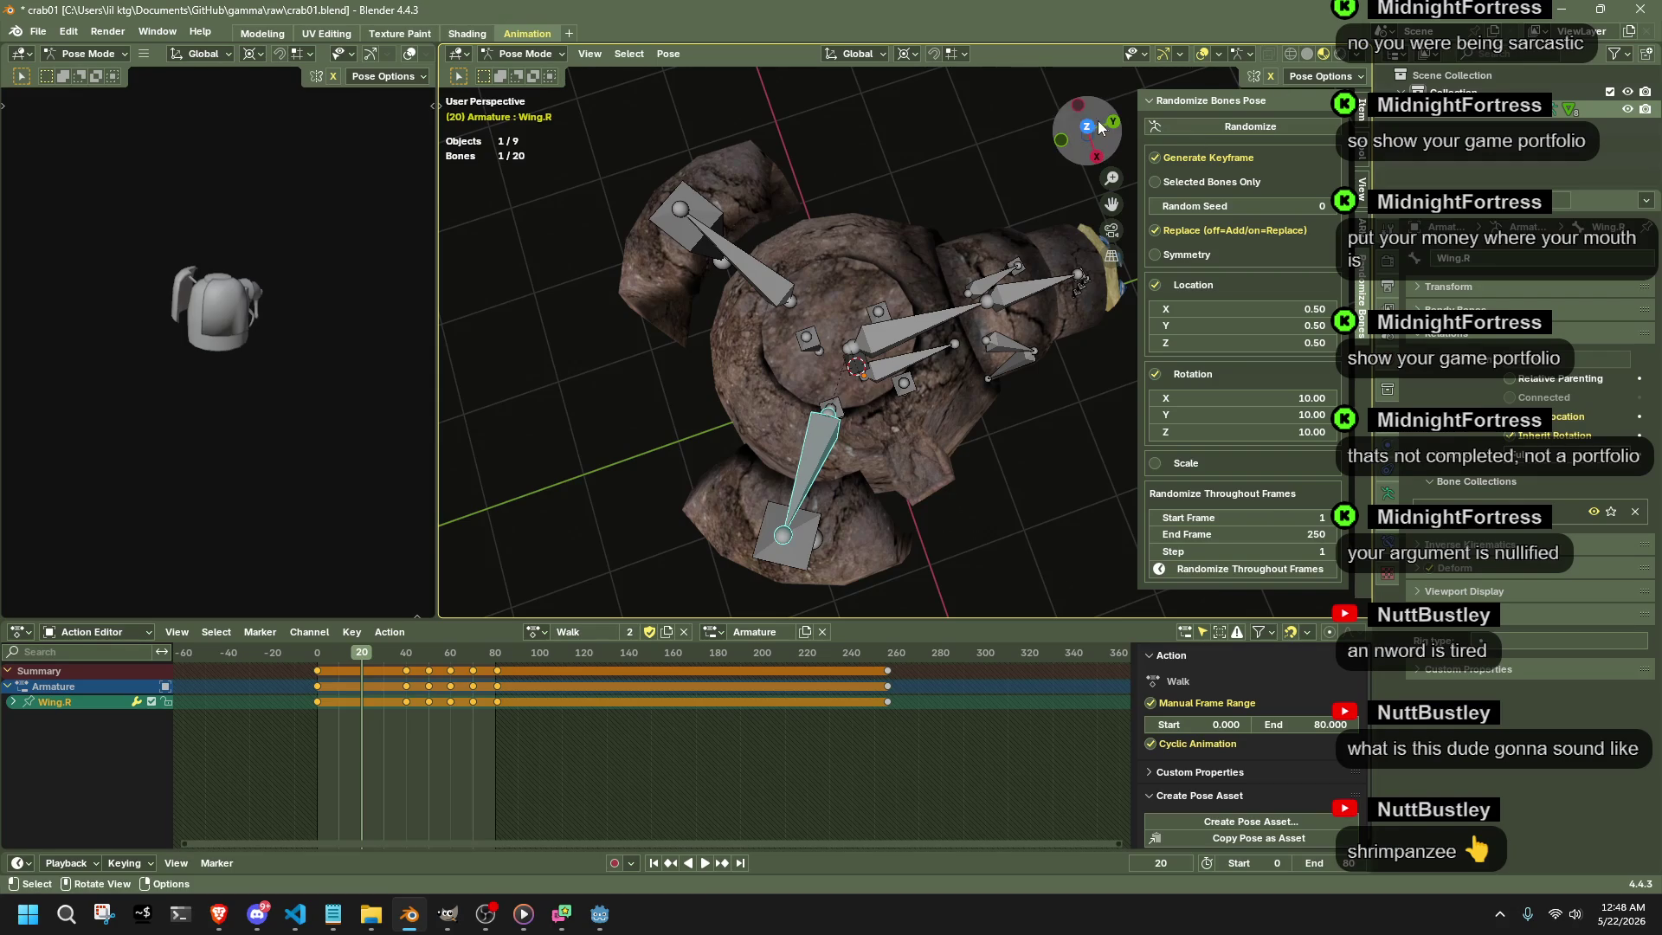
- Rotate Wing.R about 22 degrees at frame 20 with auto-keying, redoing the first attempt
key("r")
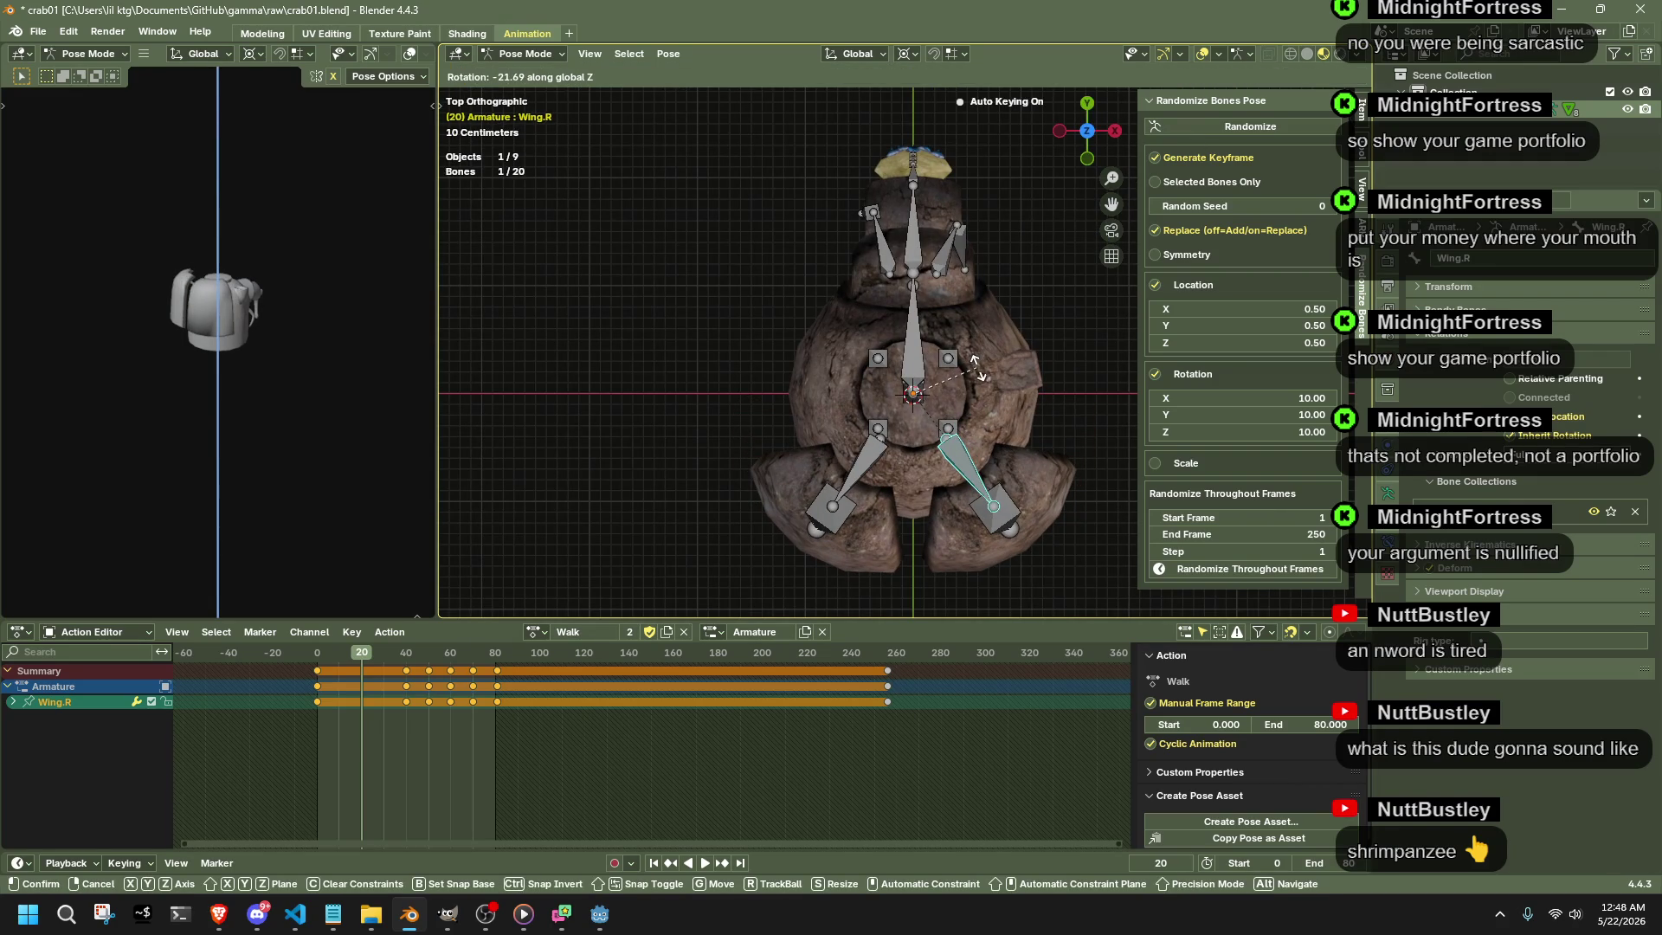
left_click(986, 373)
key("ctrl+z")
key("r")
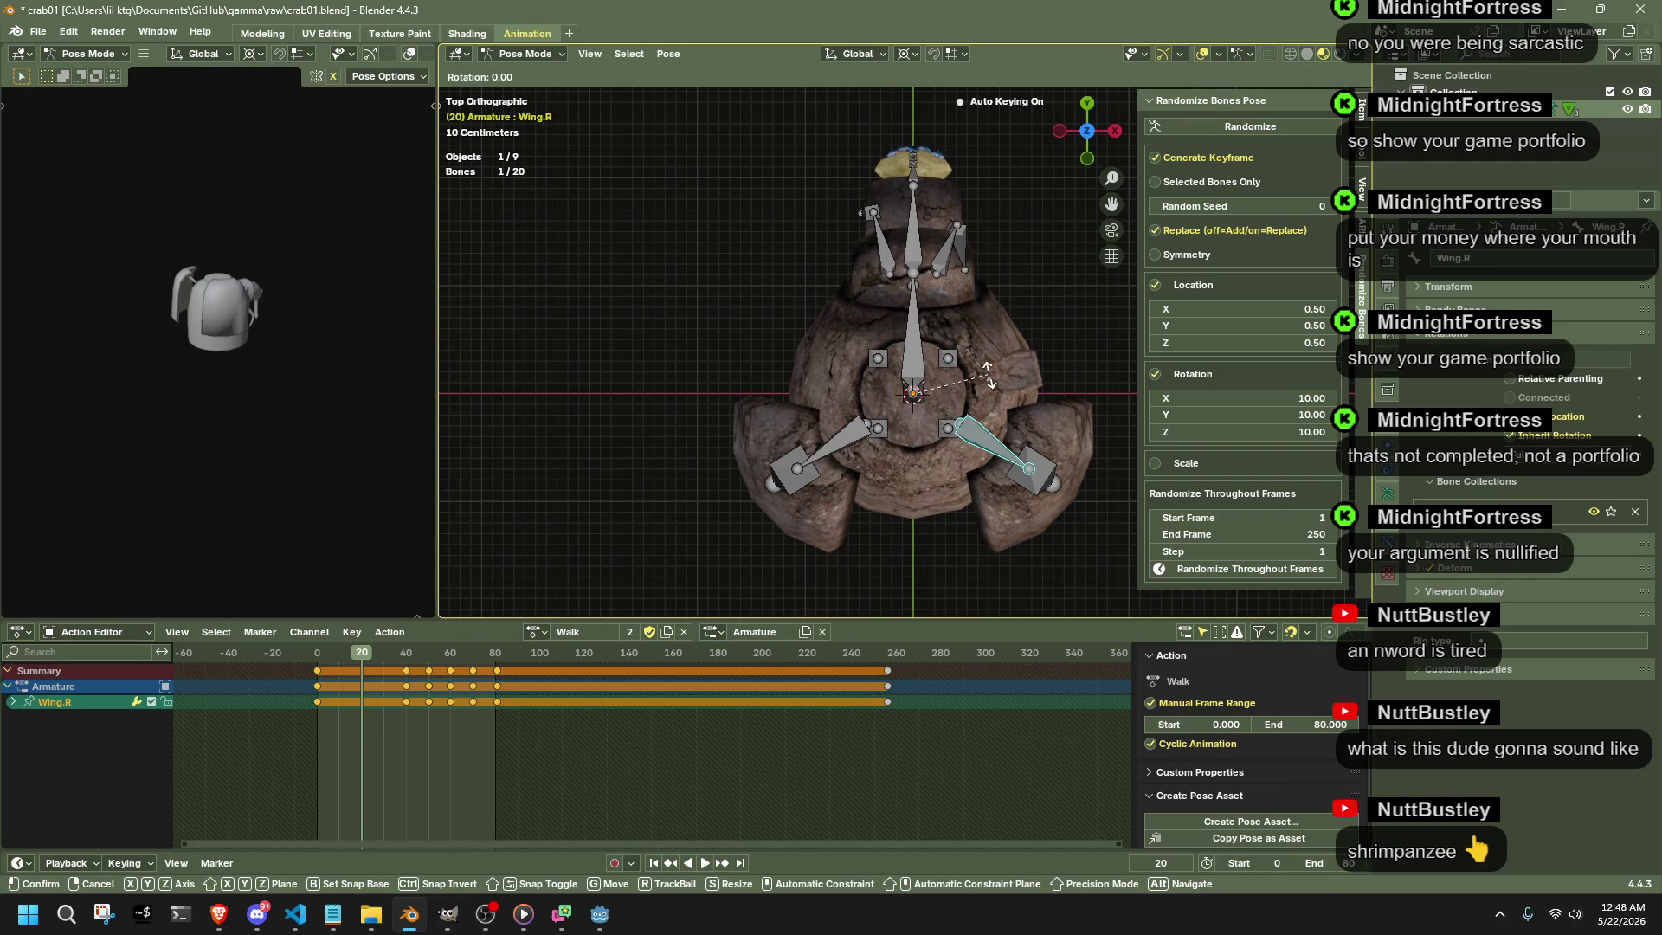
left_click(997, 412)
mouse_move(997, 412)
middle_mouse_down()
mouse_move(1253, 331)
mouse_move(1022, 319)
middle_mouse_up()
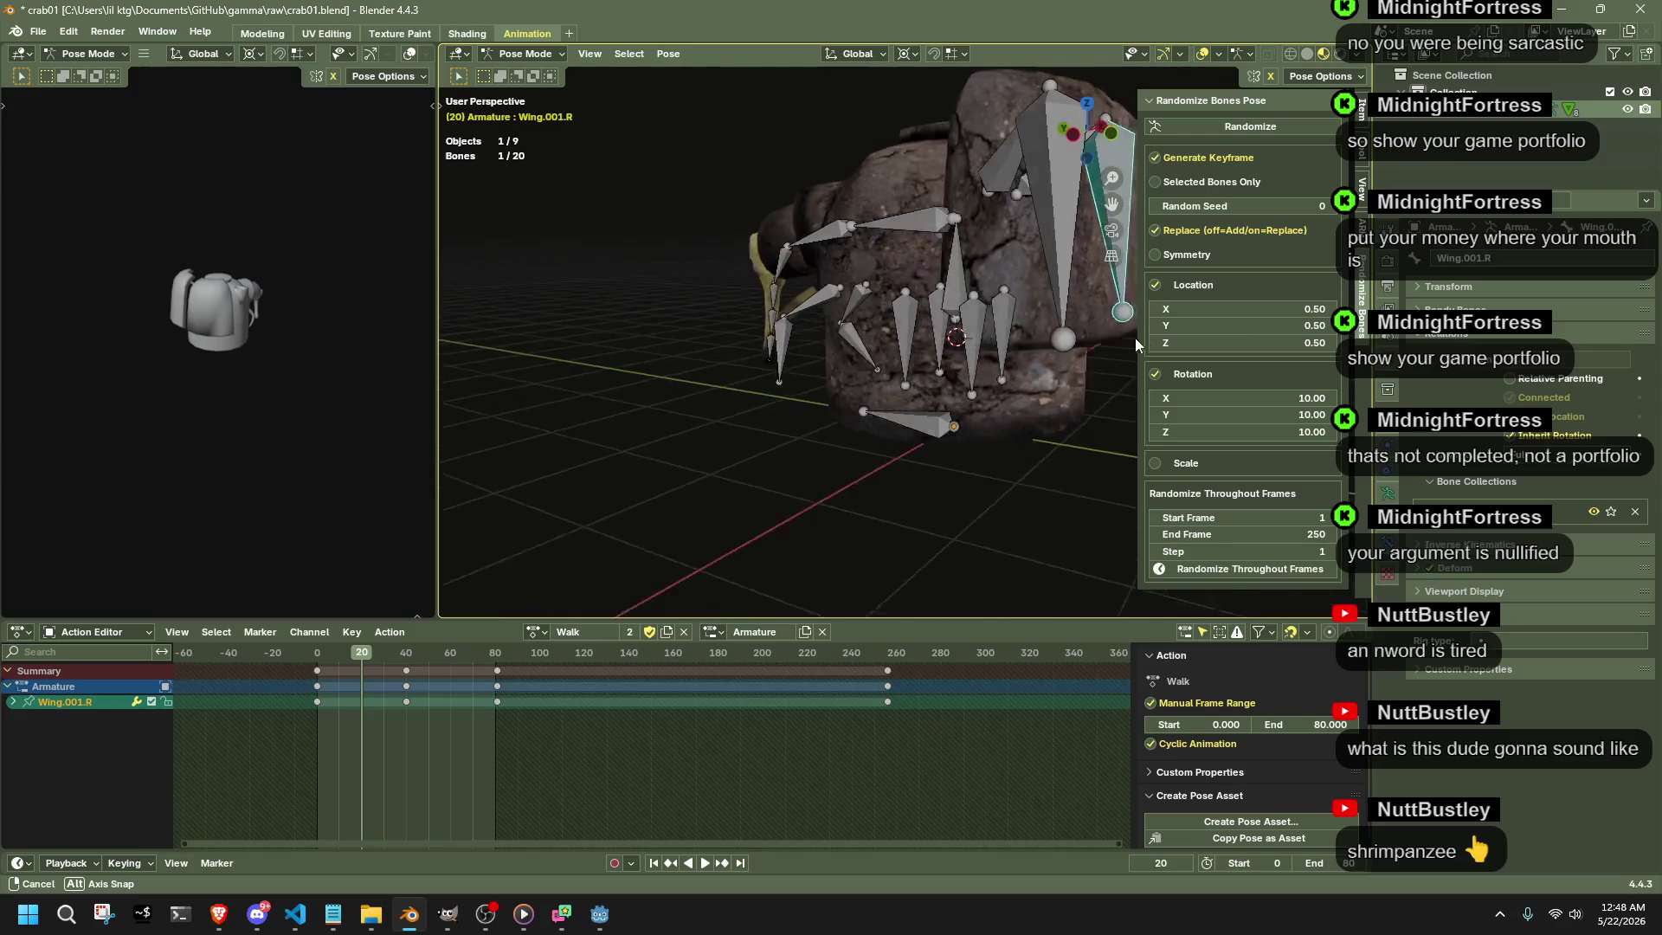
- Play the result, return to frame 20 and add Wing.R to the selection
key("space")
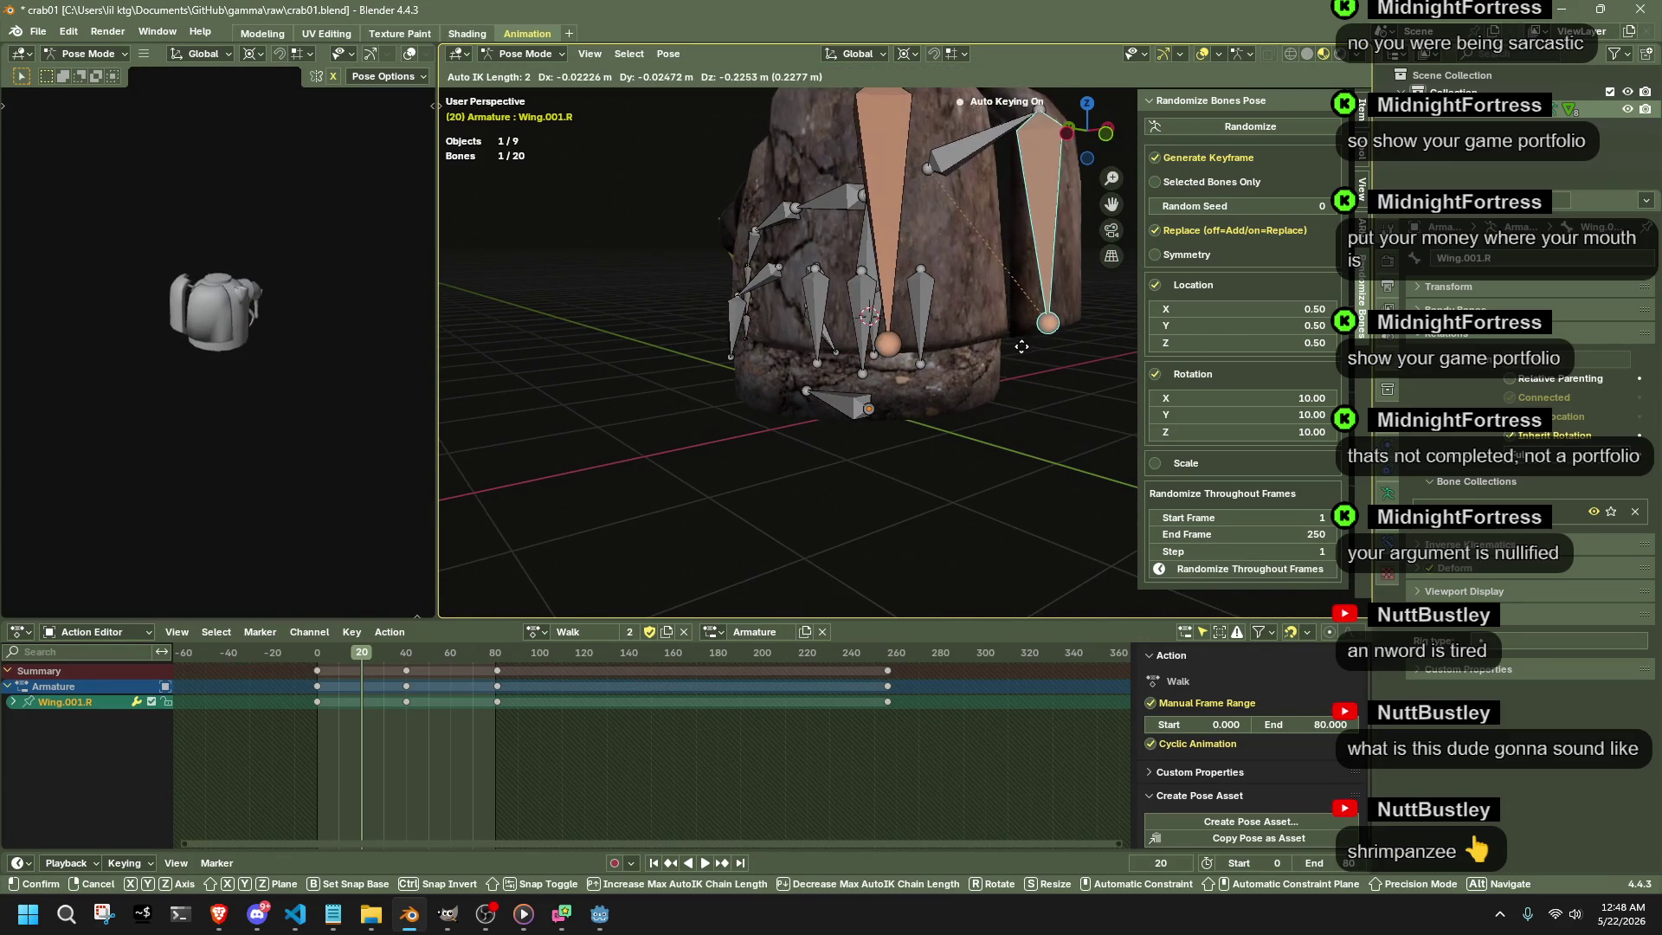
left_click_drag(322, 661, 365, 668)
key("space")
middle_click_drag(617, 543, 961, 209)
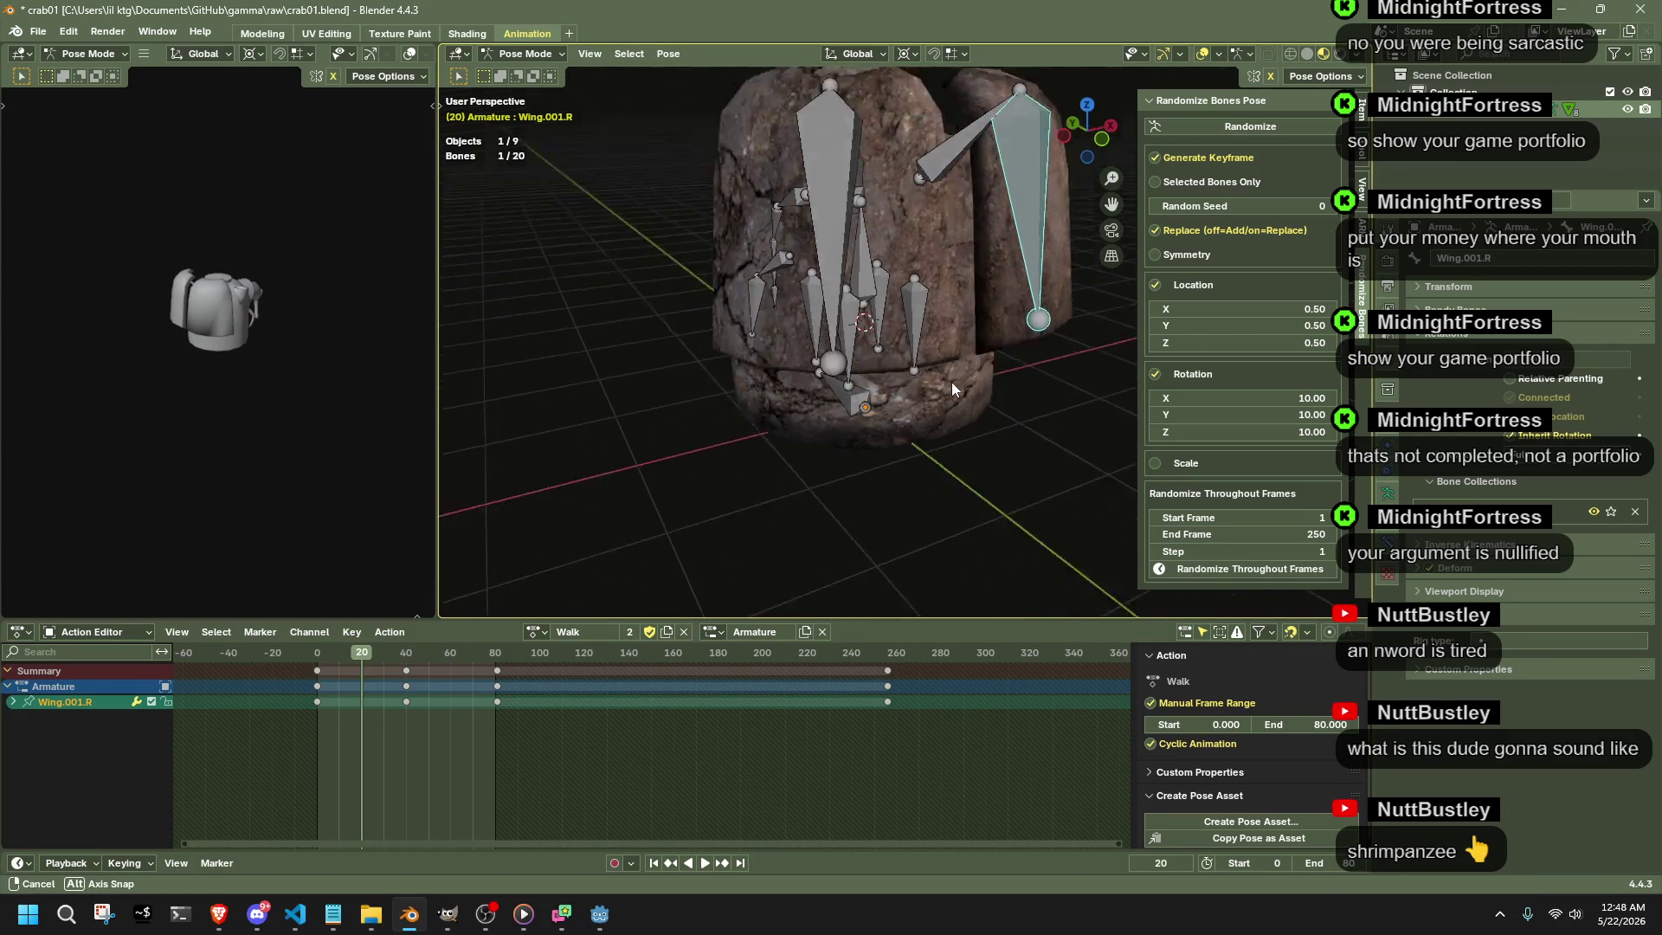
left_click(986, 143, "shift")
mouse_move(969, 474)
middle_mouse_down()
mouse_move(814, 477)
mouse_move(602, 445)
mouse_move(718, 383)
middle_mouse_up()
scroll(725, 384, "up", 2)
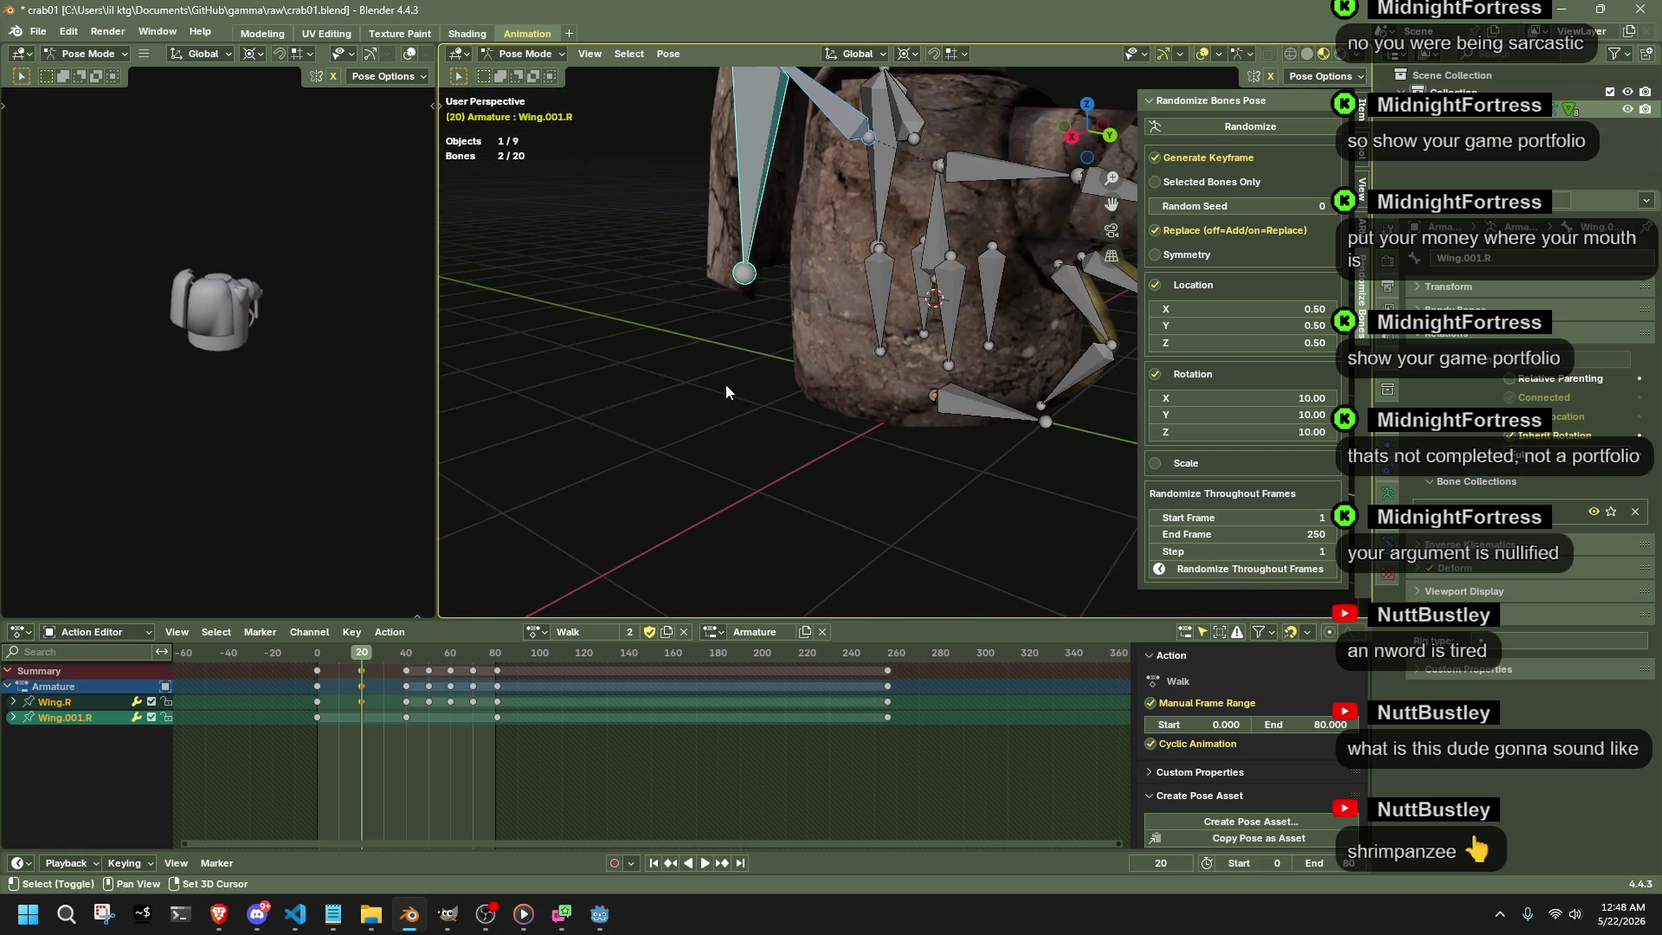
scroll(786, 481, "up", 2)
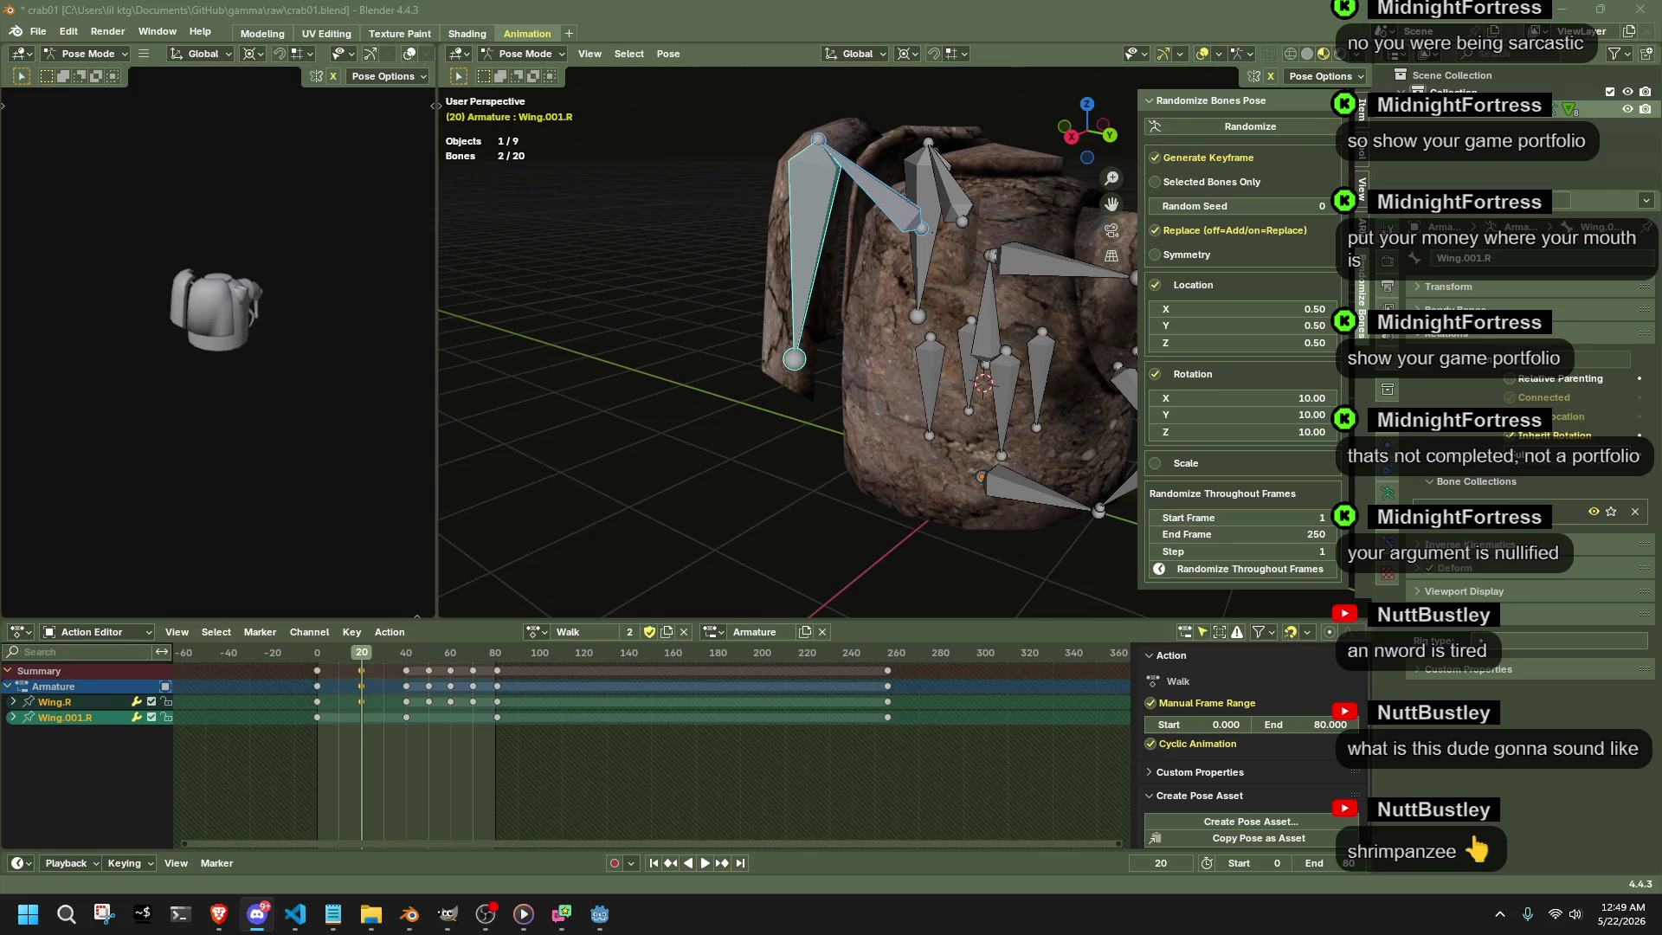
- Orbit around the crab and play the Walk cycle to review the wing motion
mouse_move(672, 507)
middle_mouse_down()
mouse_move(693, 530)
mouse_move(612, 489)
middle_mouse_up()
mouse_move(686, 313)
middle_mouse_down()
mouse_move(676, 499)
mouse_move(723, 490)
middle_mouse_up()
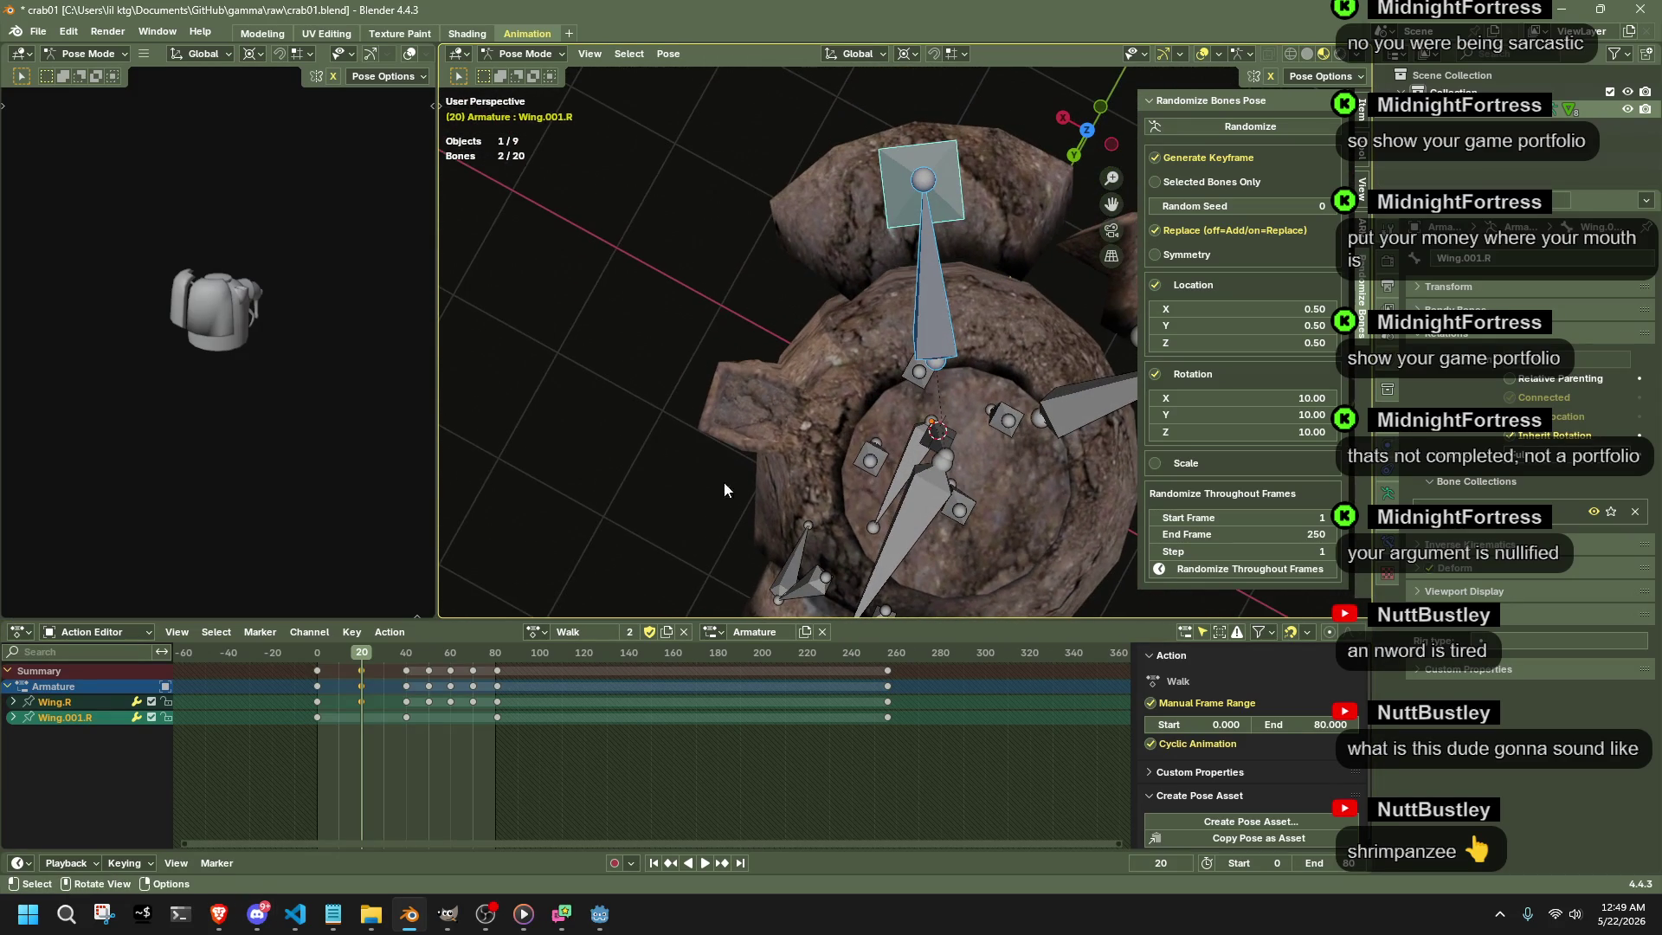
middle_click_drag(845, 479, 1070, 199)
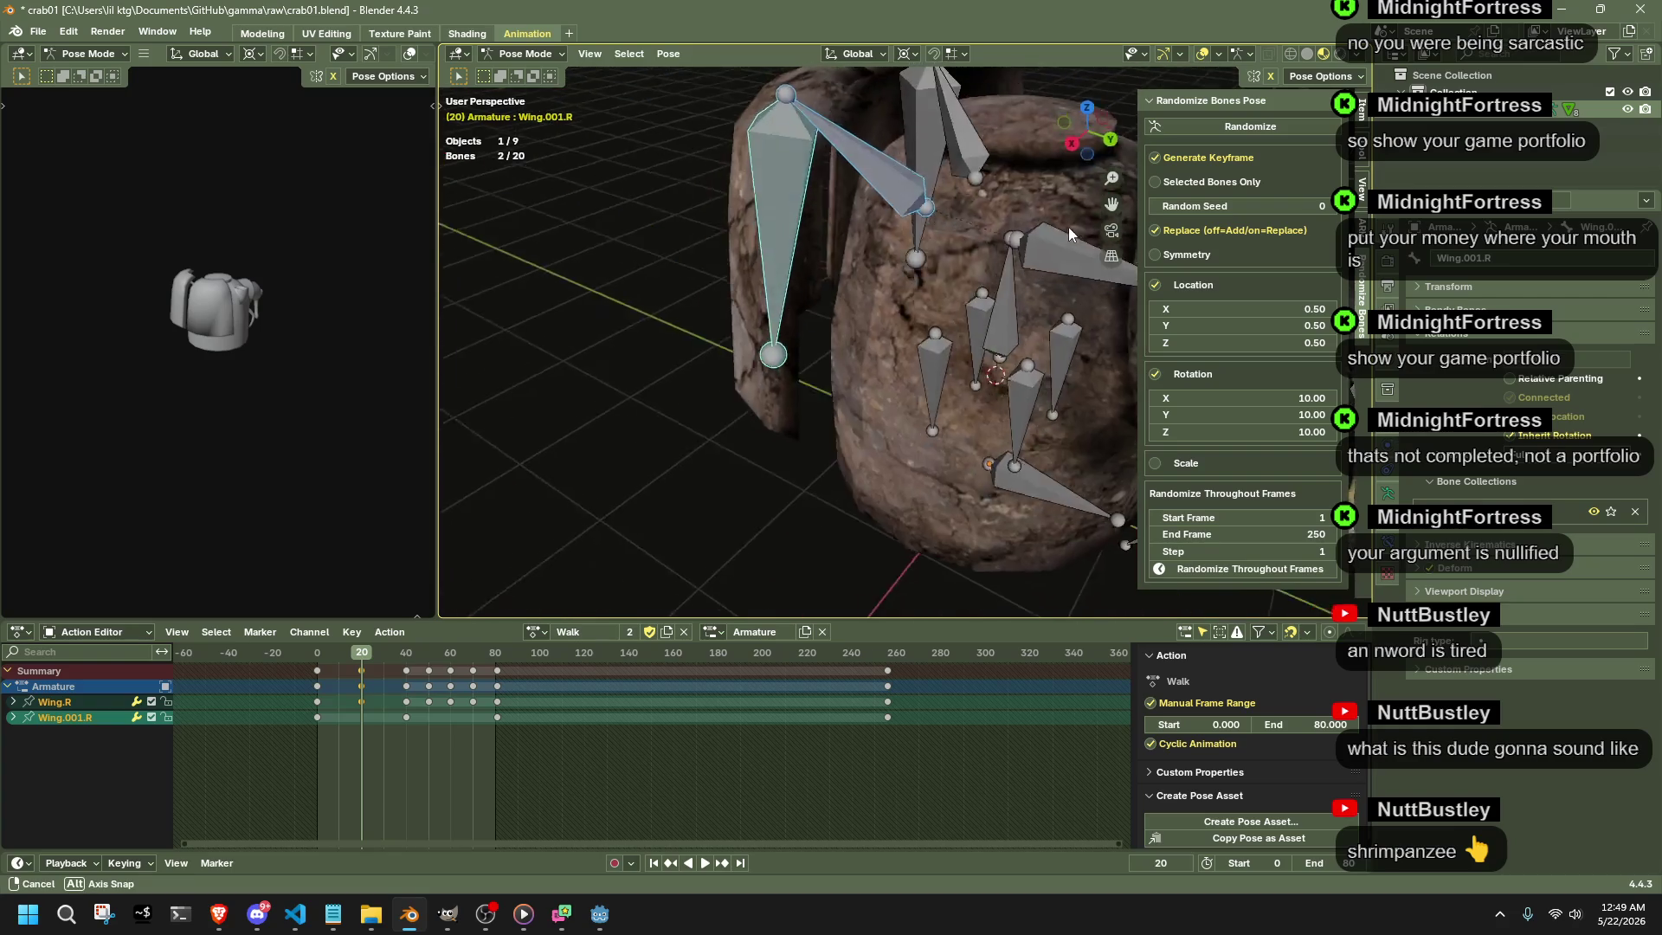
key("space")
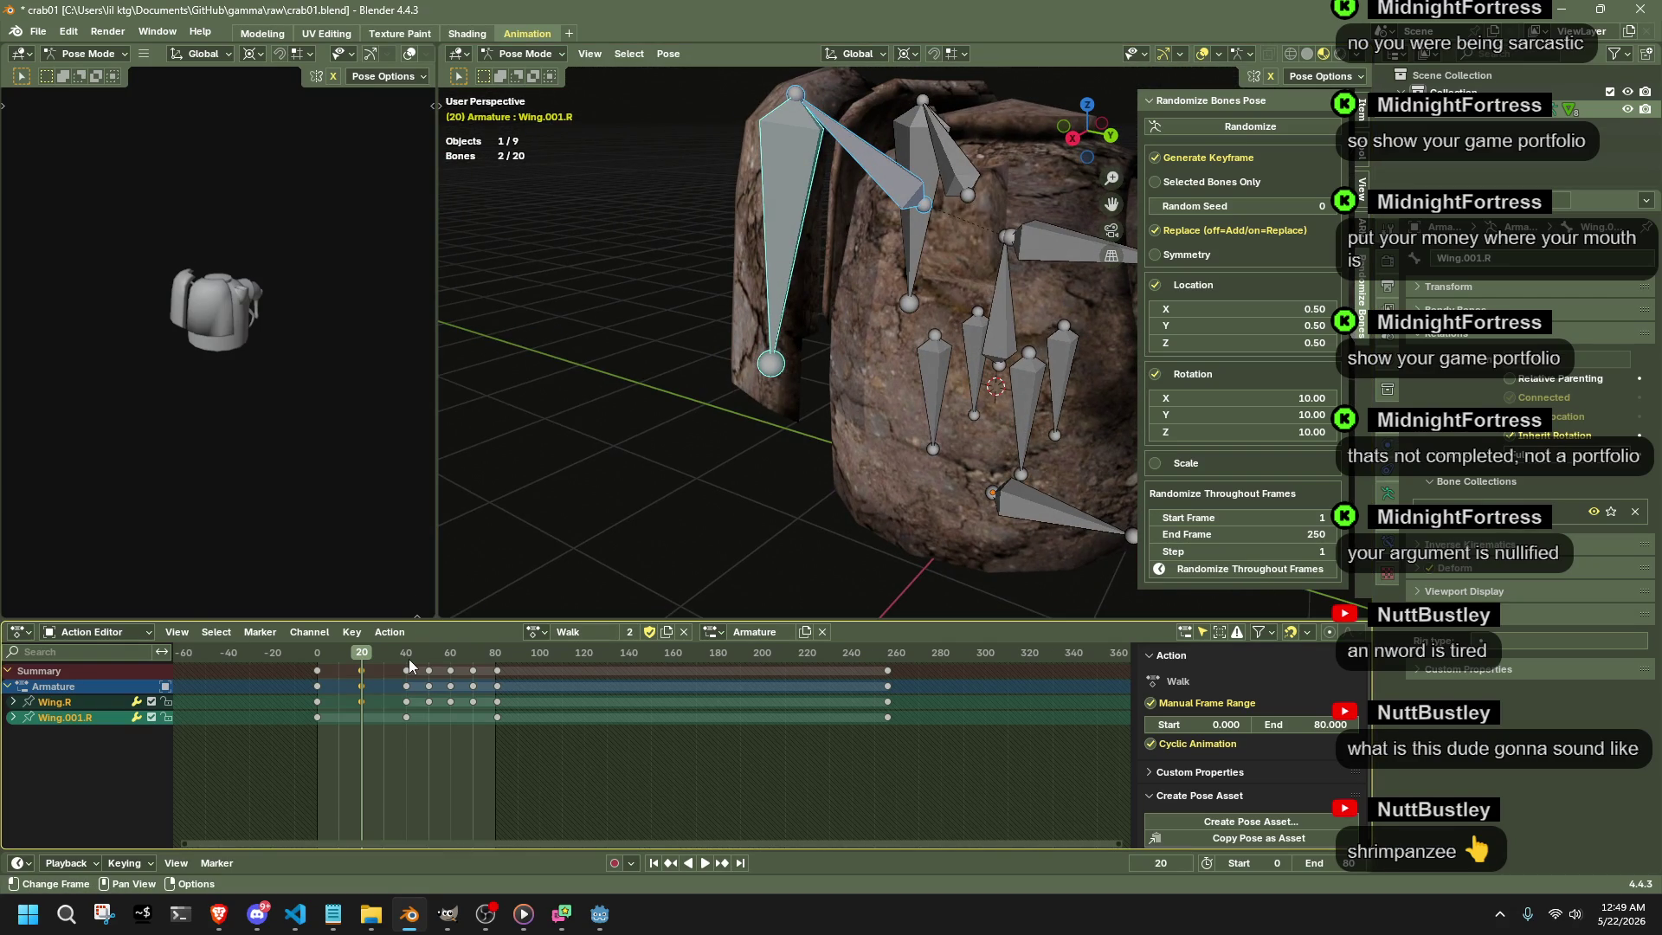
middle_click_drag(749, 392, 685, 409)
key("space")
- Delete the wing keyframes between frames 40 and 80, then select only Wing.001.R
left_click_drag(458, 660, 427, 650)
key("Delete")
left_click(797, 318)
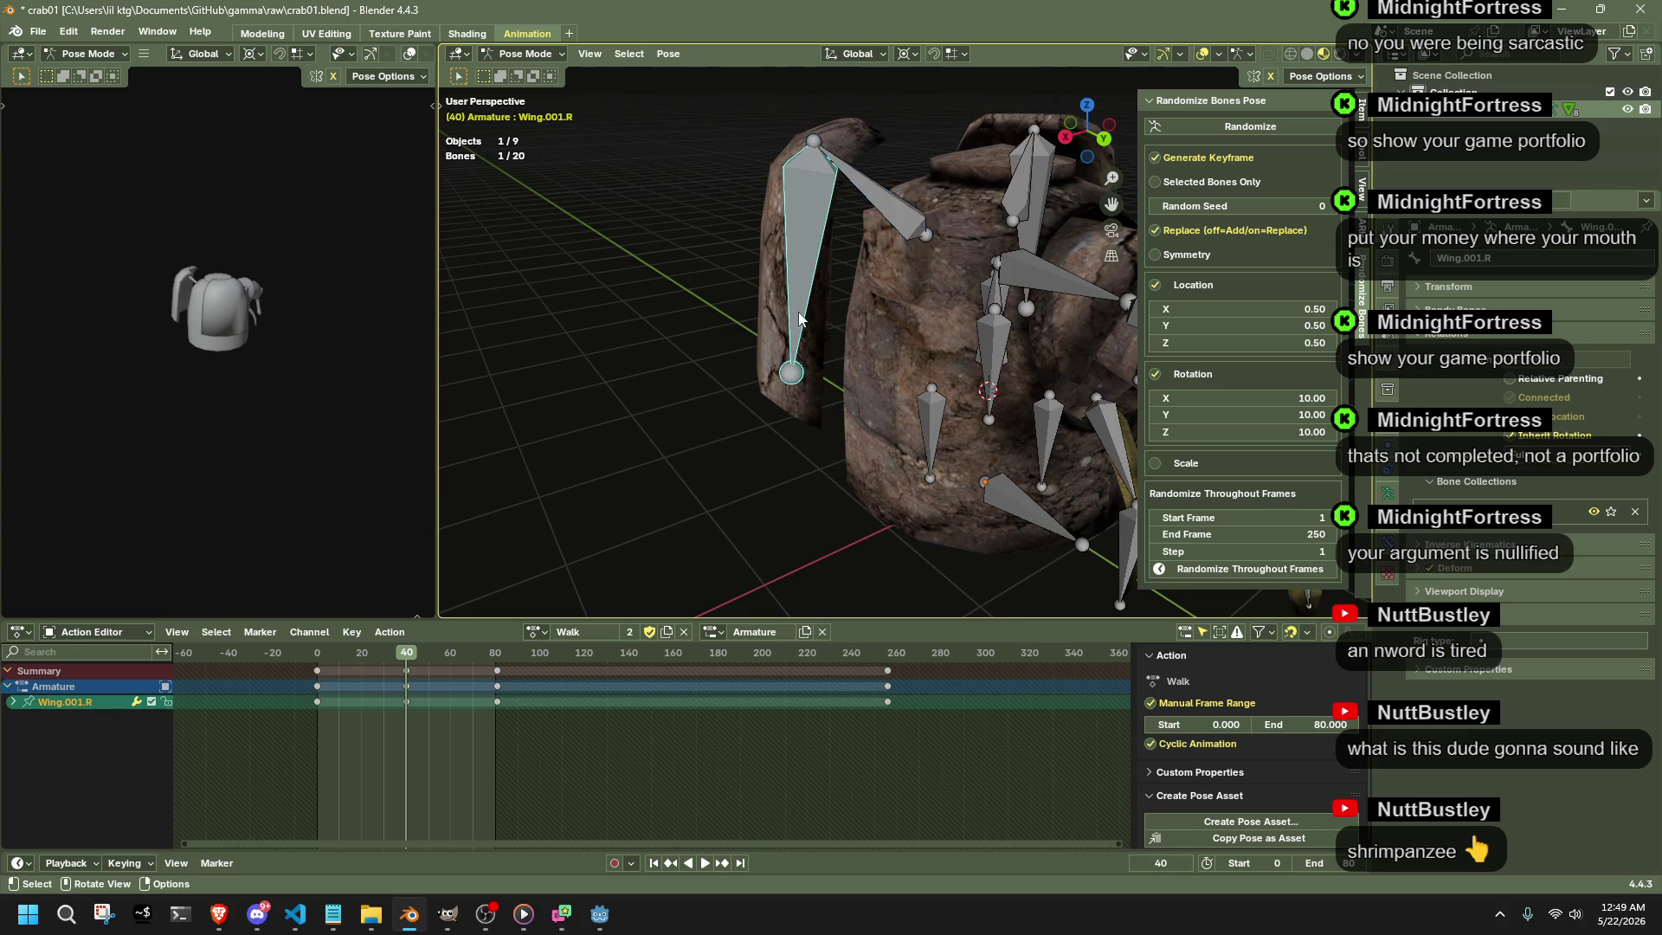
- Move Wing.001.R to a new keyed position at frame 40
middle_click_drag(796, 317, 800, 256)
key("g")
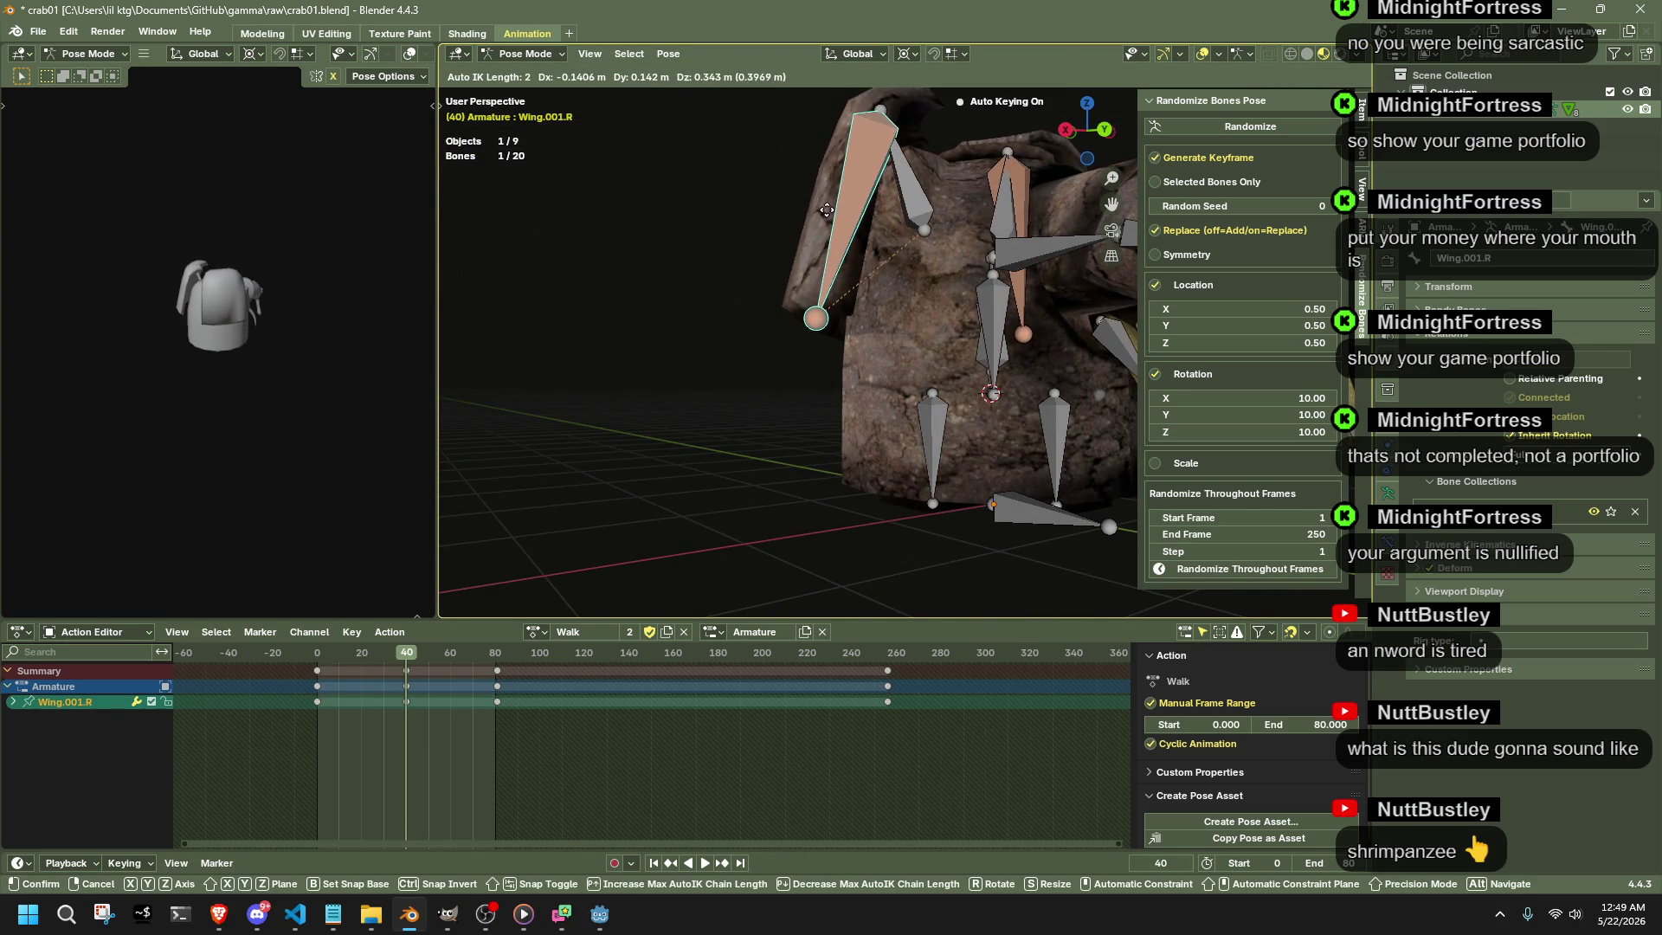
left_click(896, 143)
mouse_move(913, 139)
middle_mouse_down()
mouse_move(1019, 71)
mouse_move(937, 219)
middle_mouse_up()
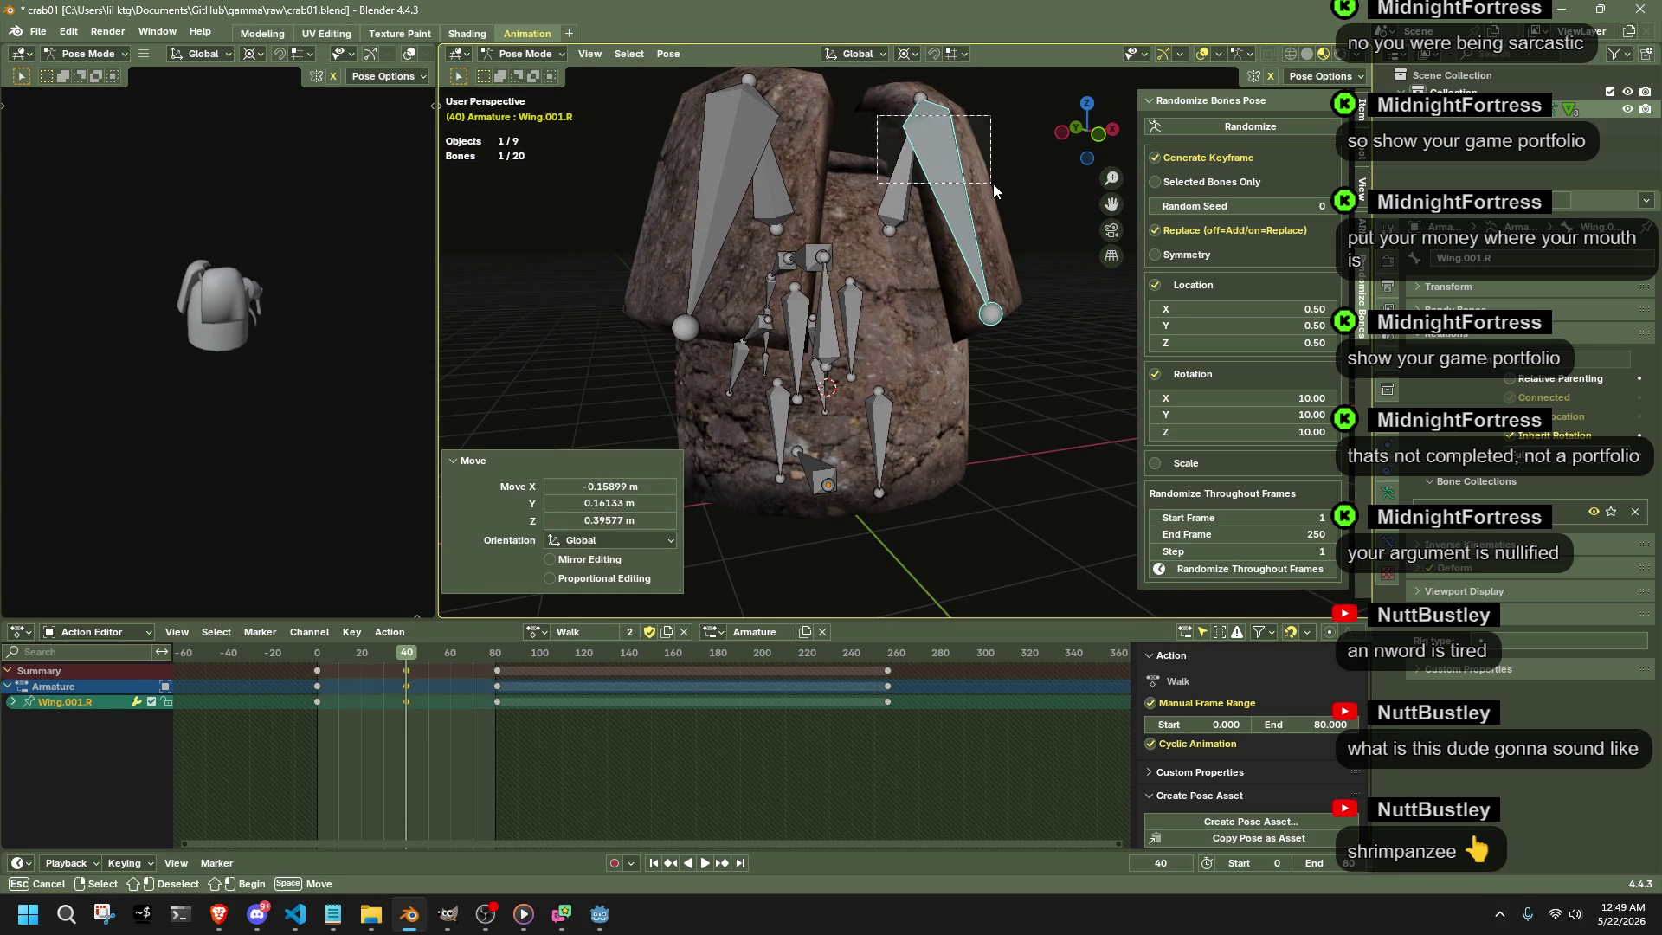
- With both right wing bones selected, duplicate their frame-20 keys to frame 56 and play
left_click_drag(994, 183, 994, 184, "shift")
left_click_drag(352, 658, 350, 654)
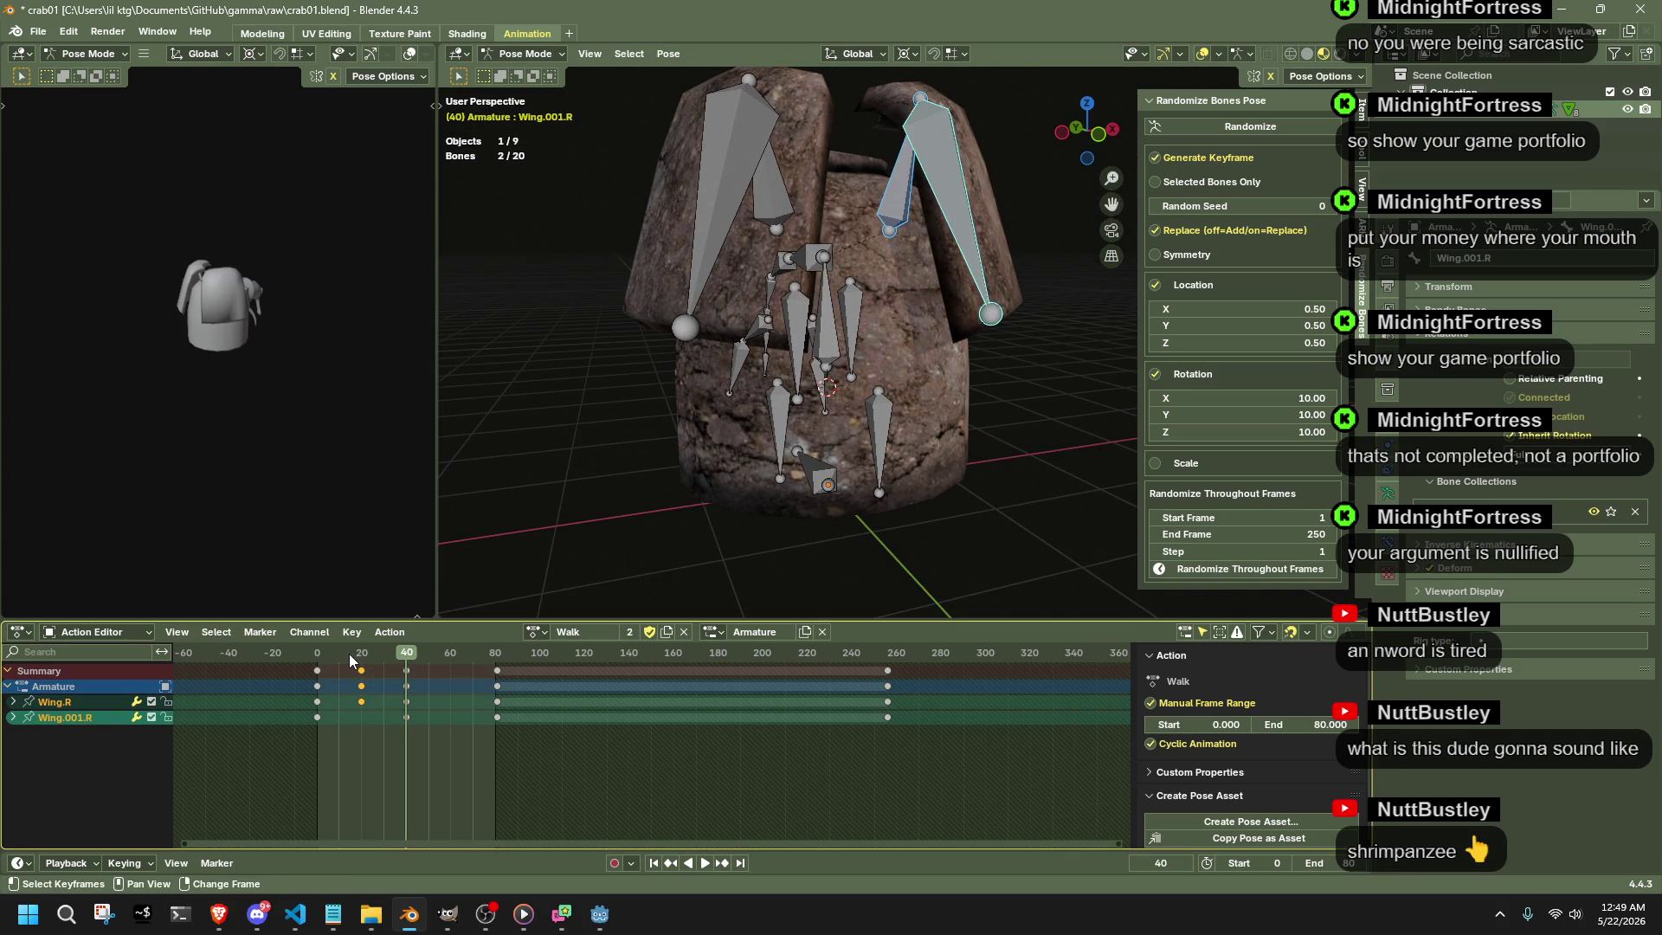
key("g")
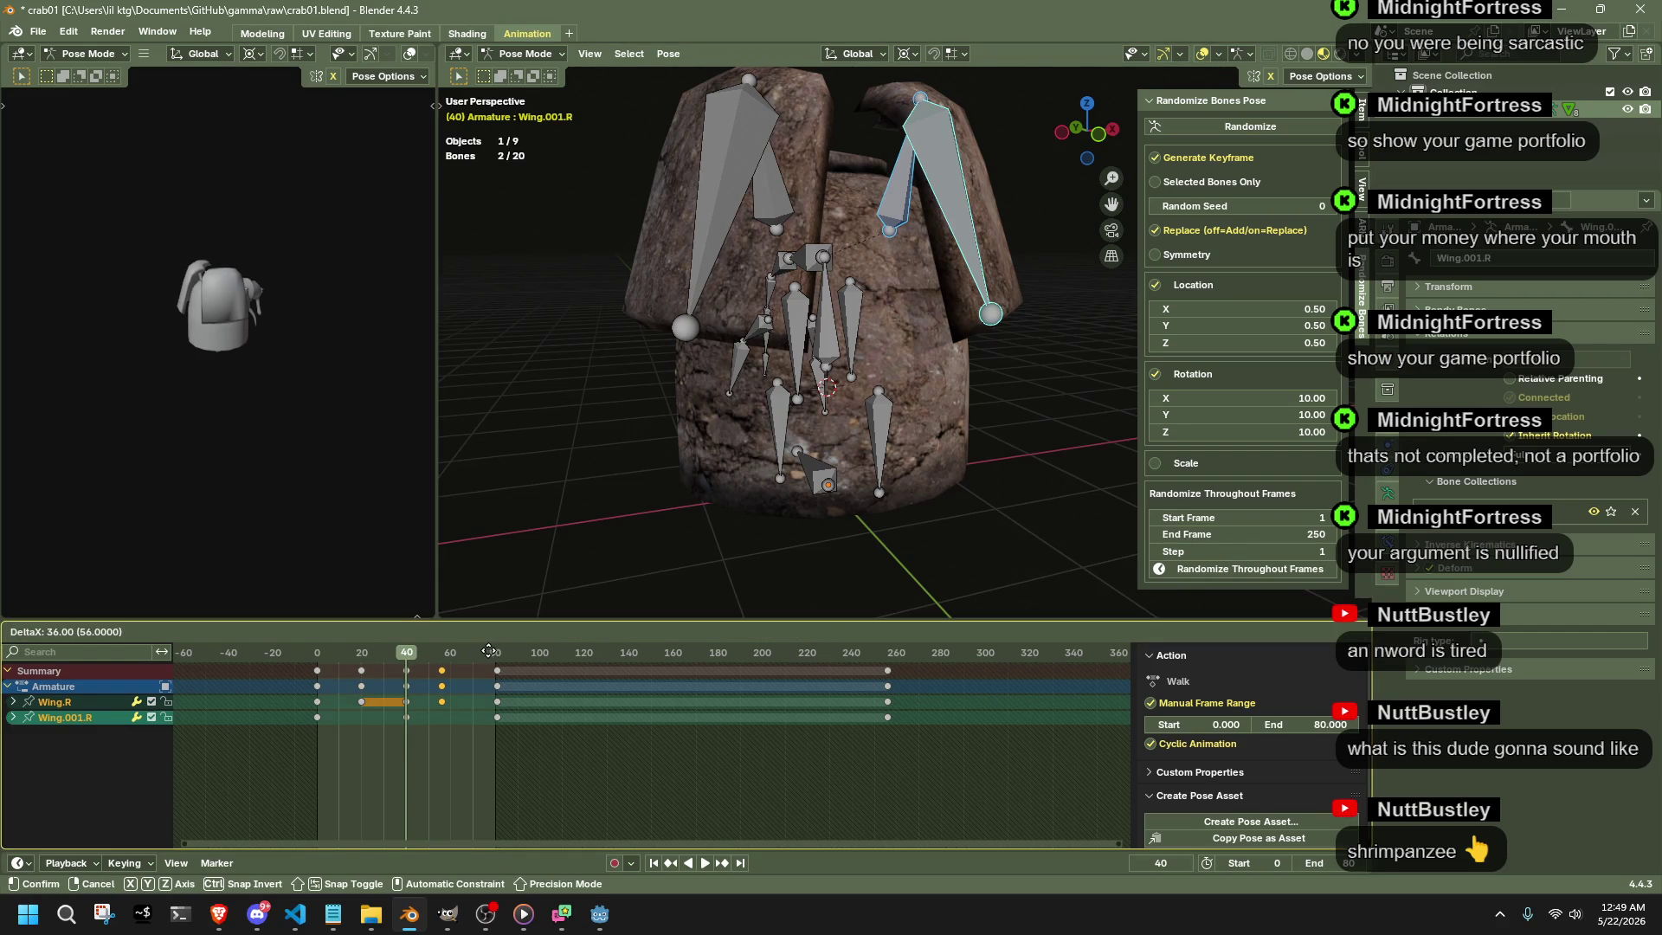
left_click(495, 650)
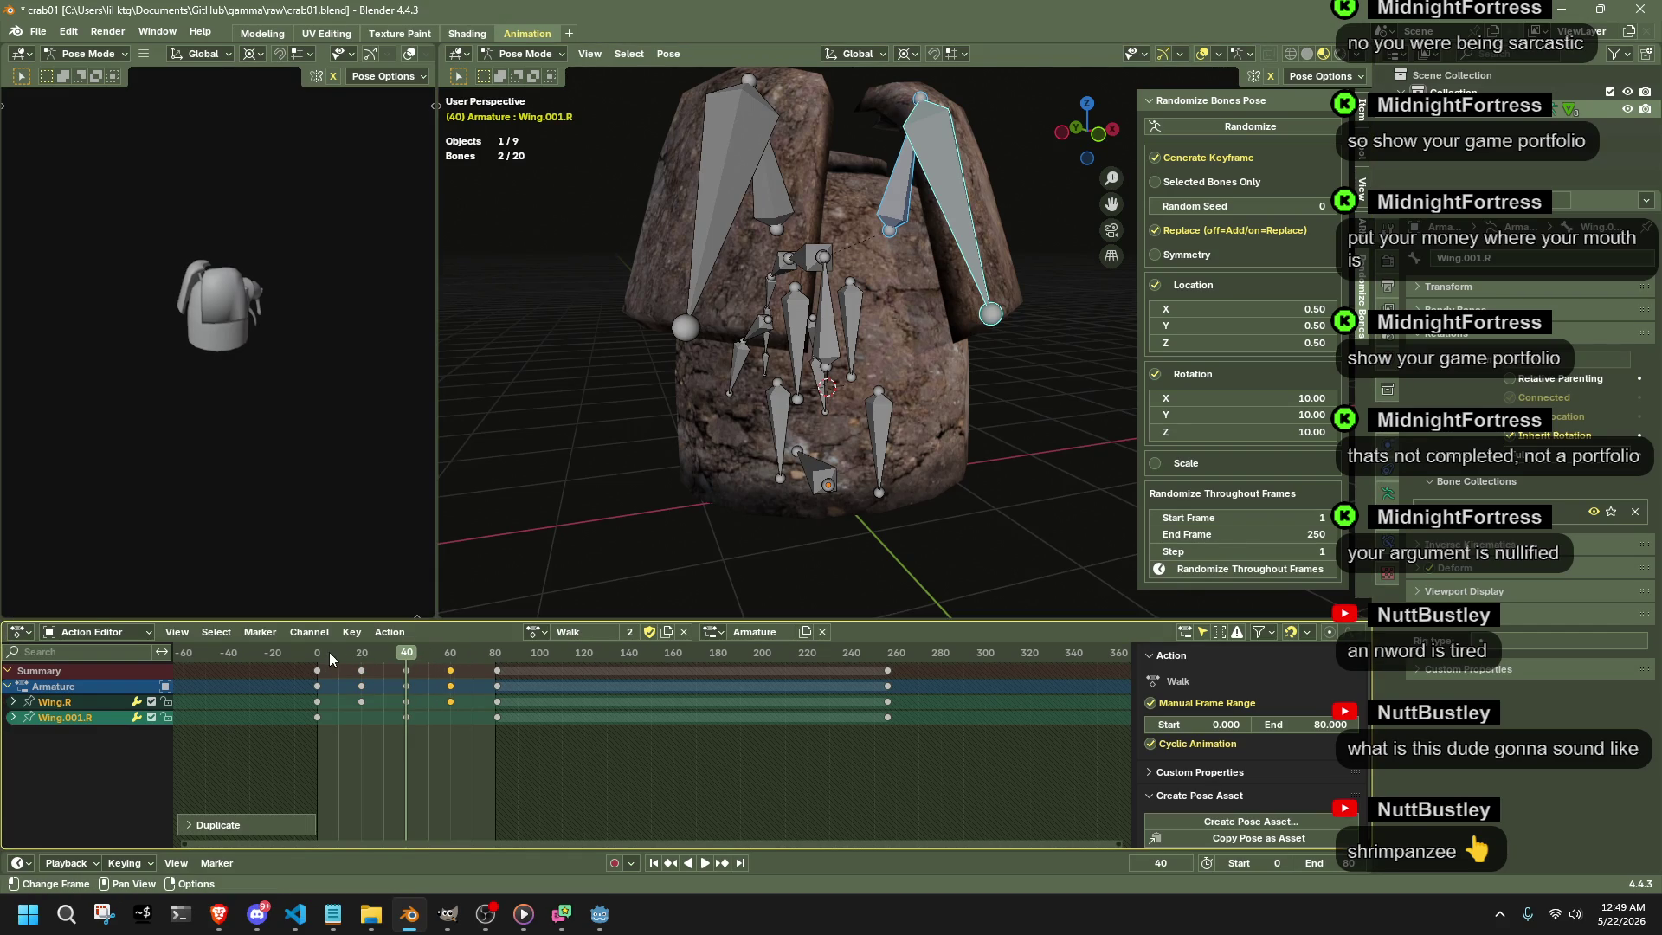
key("space")
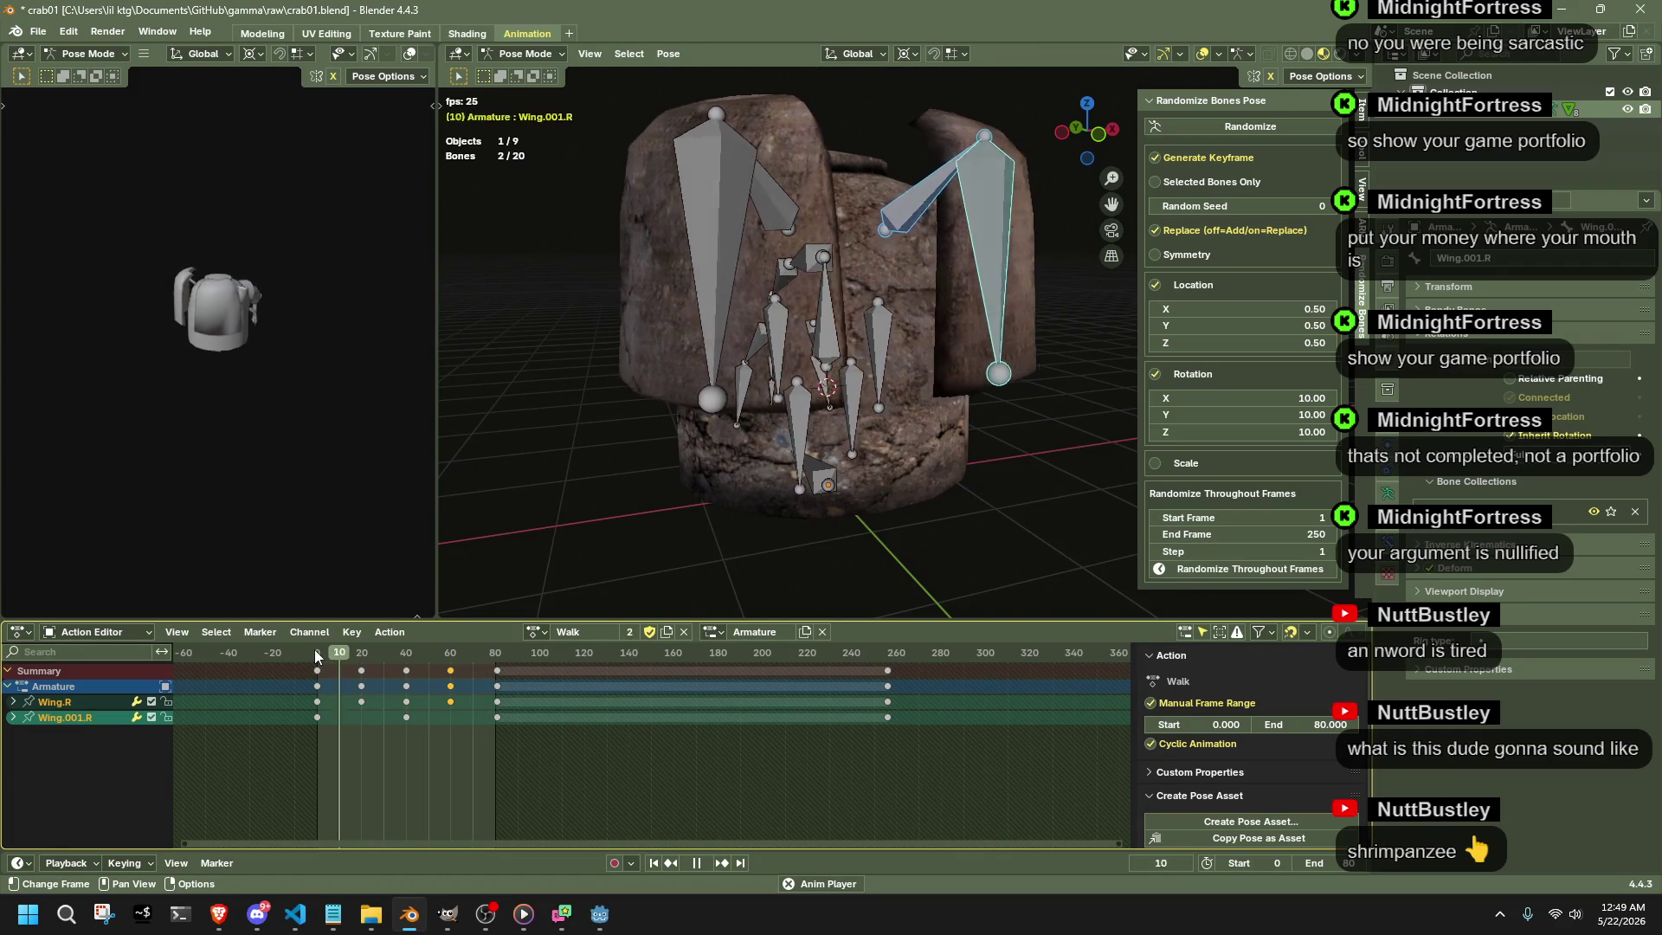
- Select all four wing bones and delete their keys around frames 50-70
key("space")
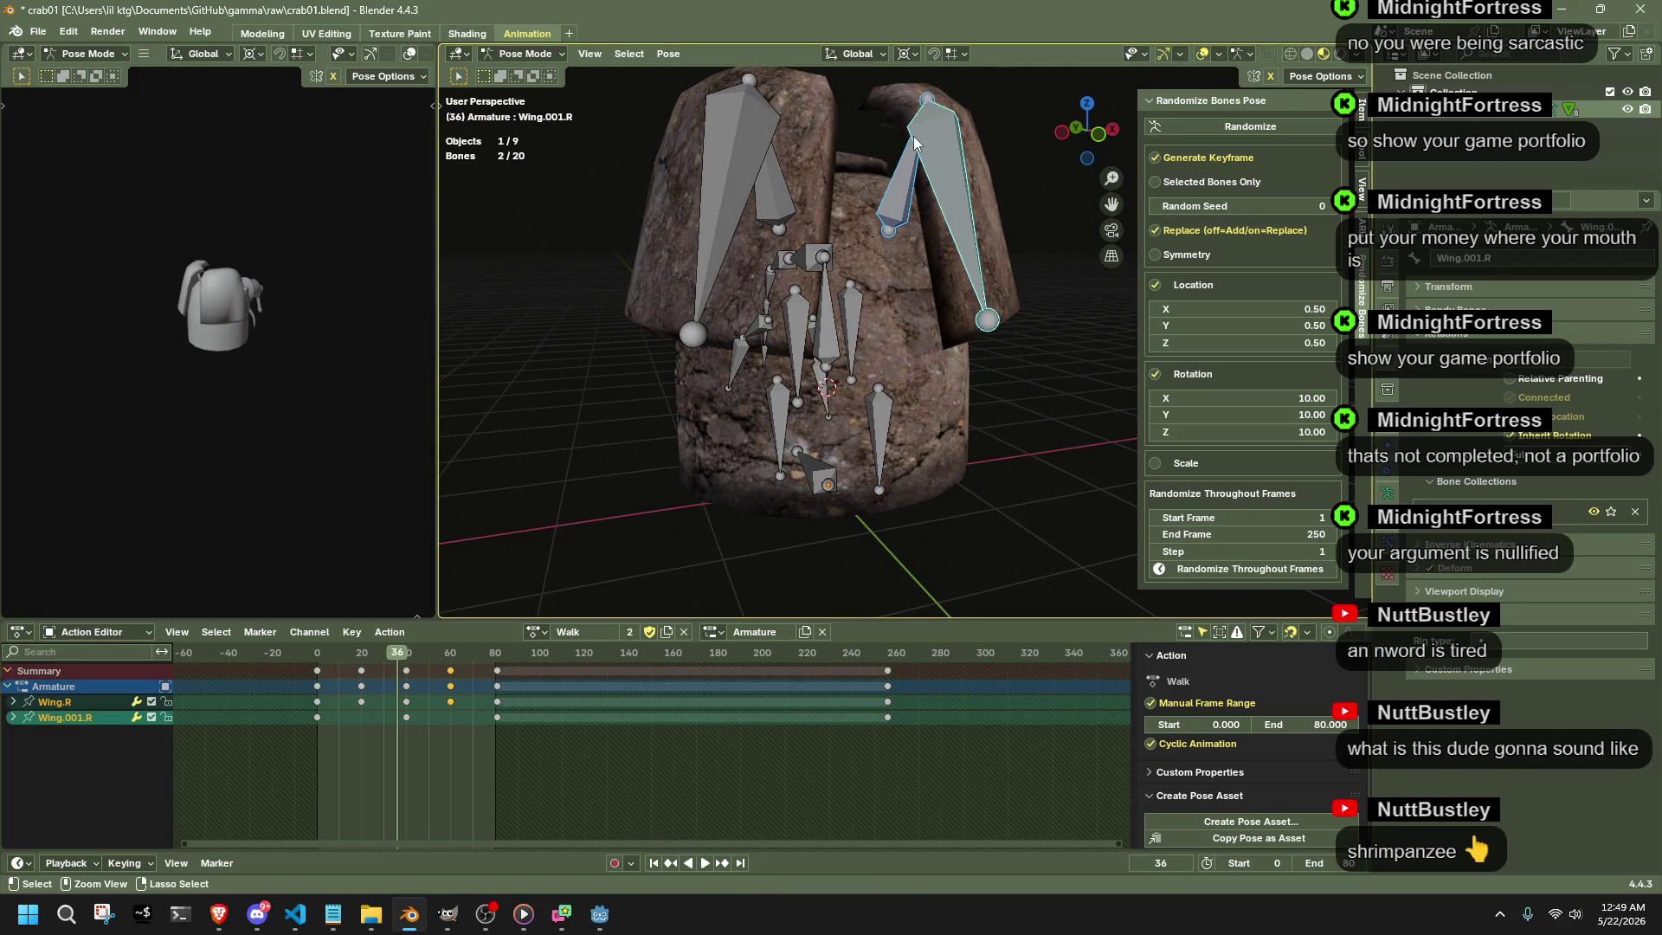
left_click_drag(788, 184, 788, 185, "shift")
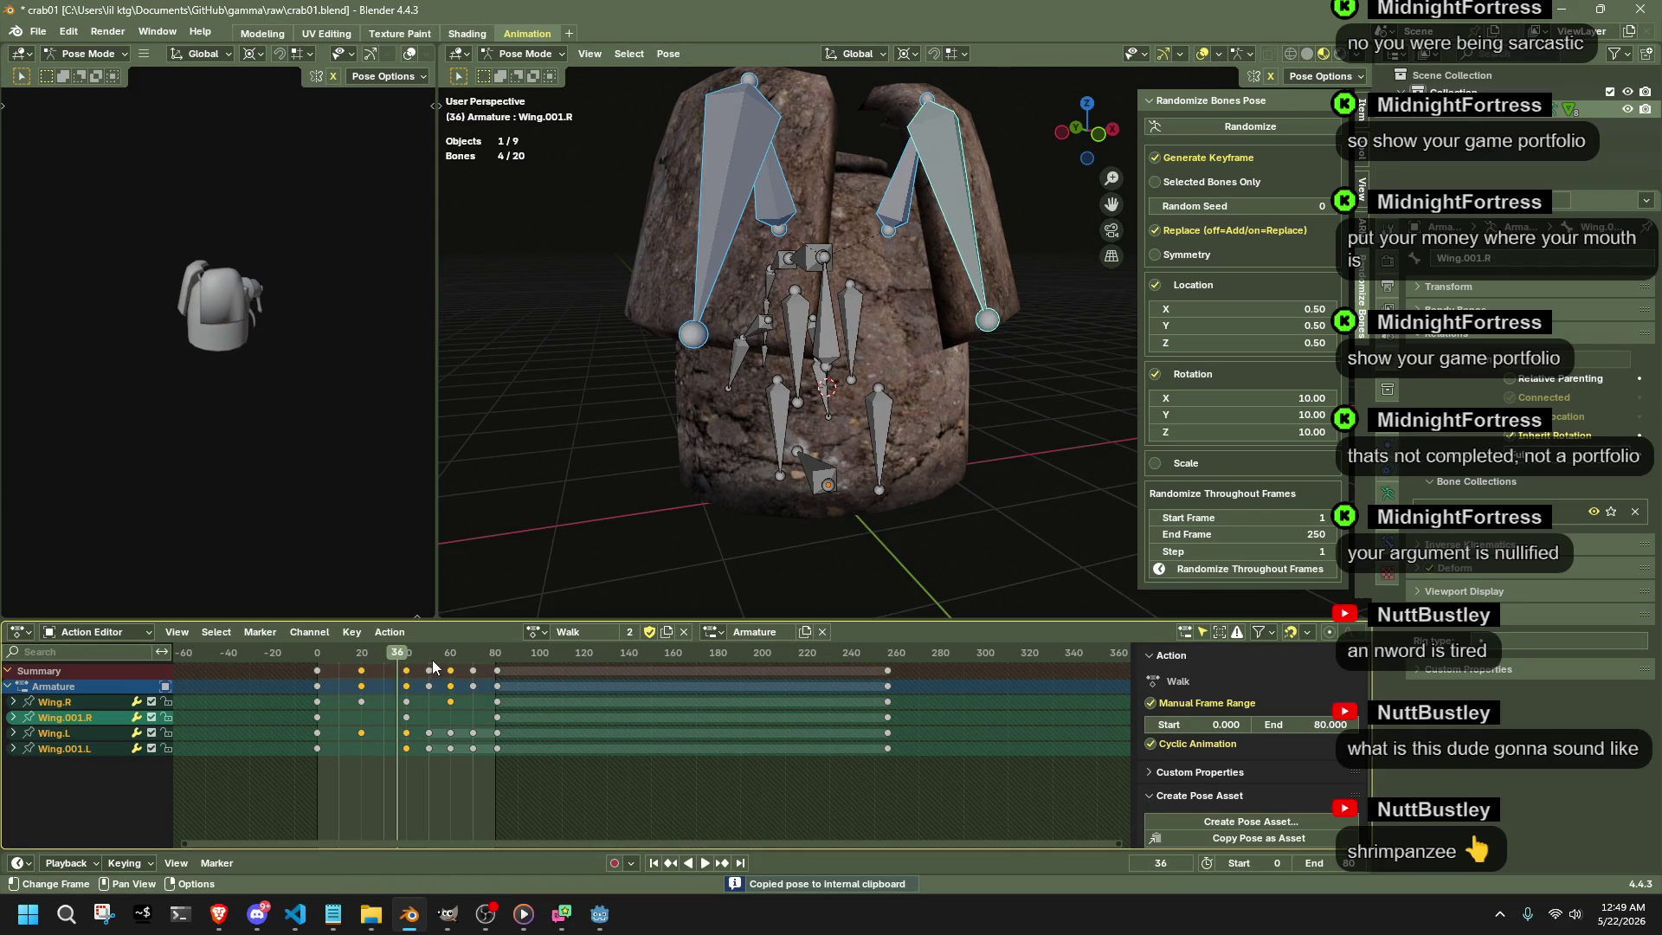
left_click_drag(455, 661, 432, 659)
left_click_drag(488, 770, 469, 656)
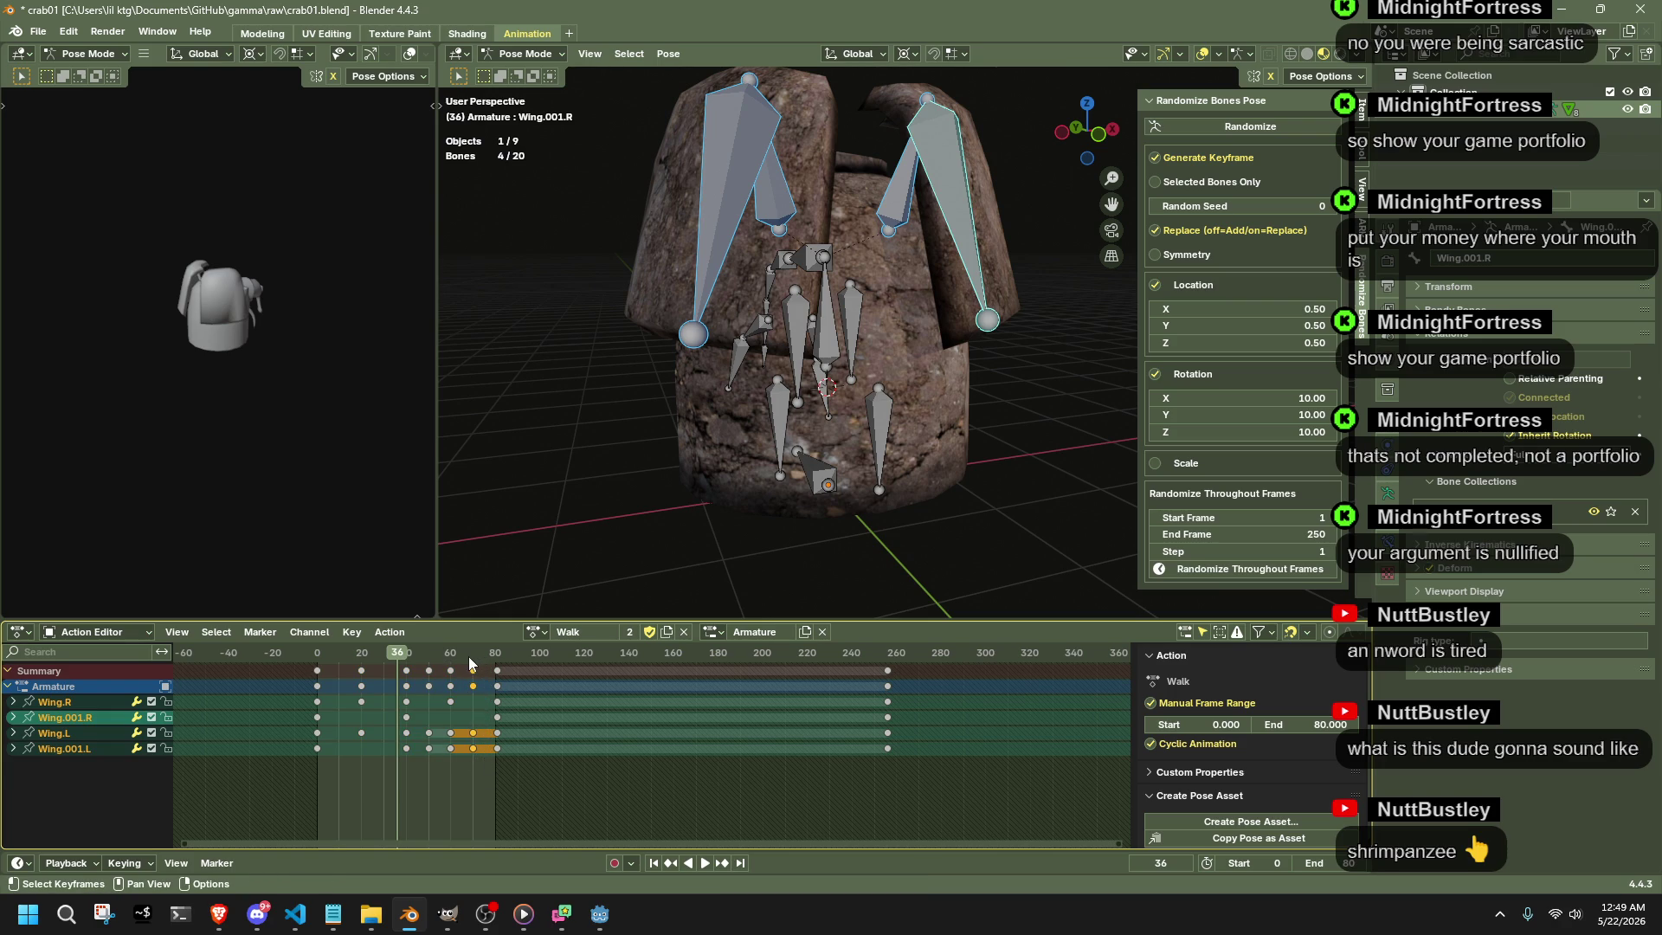
left_click_drag(481, 762, 427, 656)
key("Delete")
key("space")
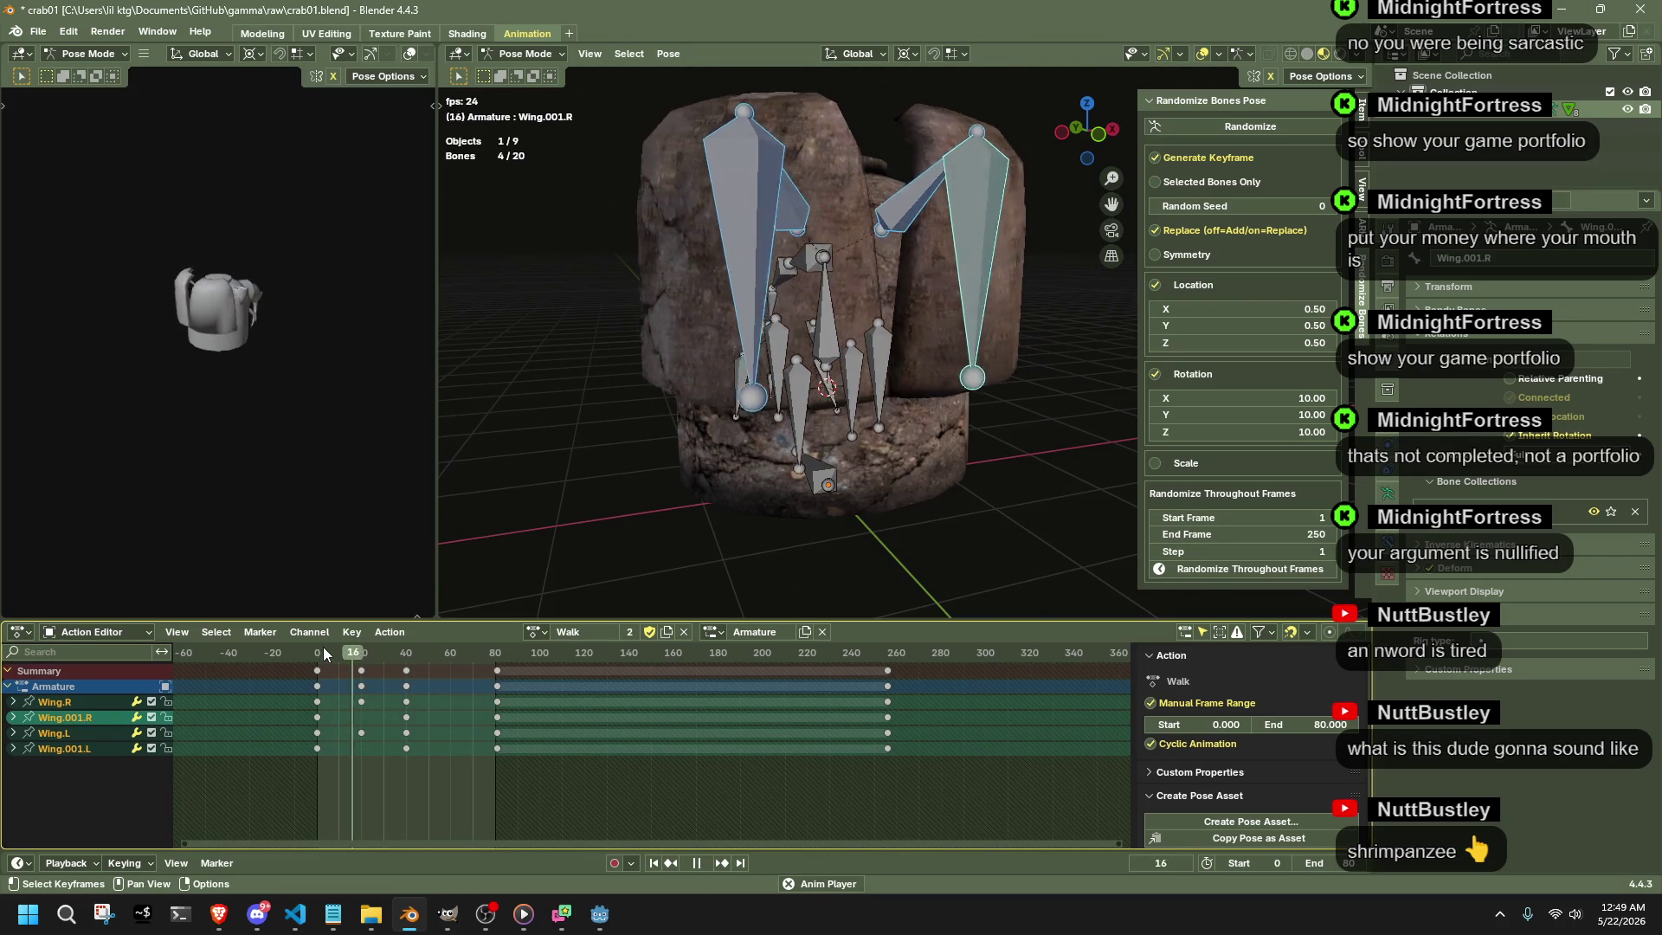
- Duplicate the frame-20 wing keys to near frame 60 and give all keys Bounce interpolation
left_click_drag(367, 762, 343, 687)
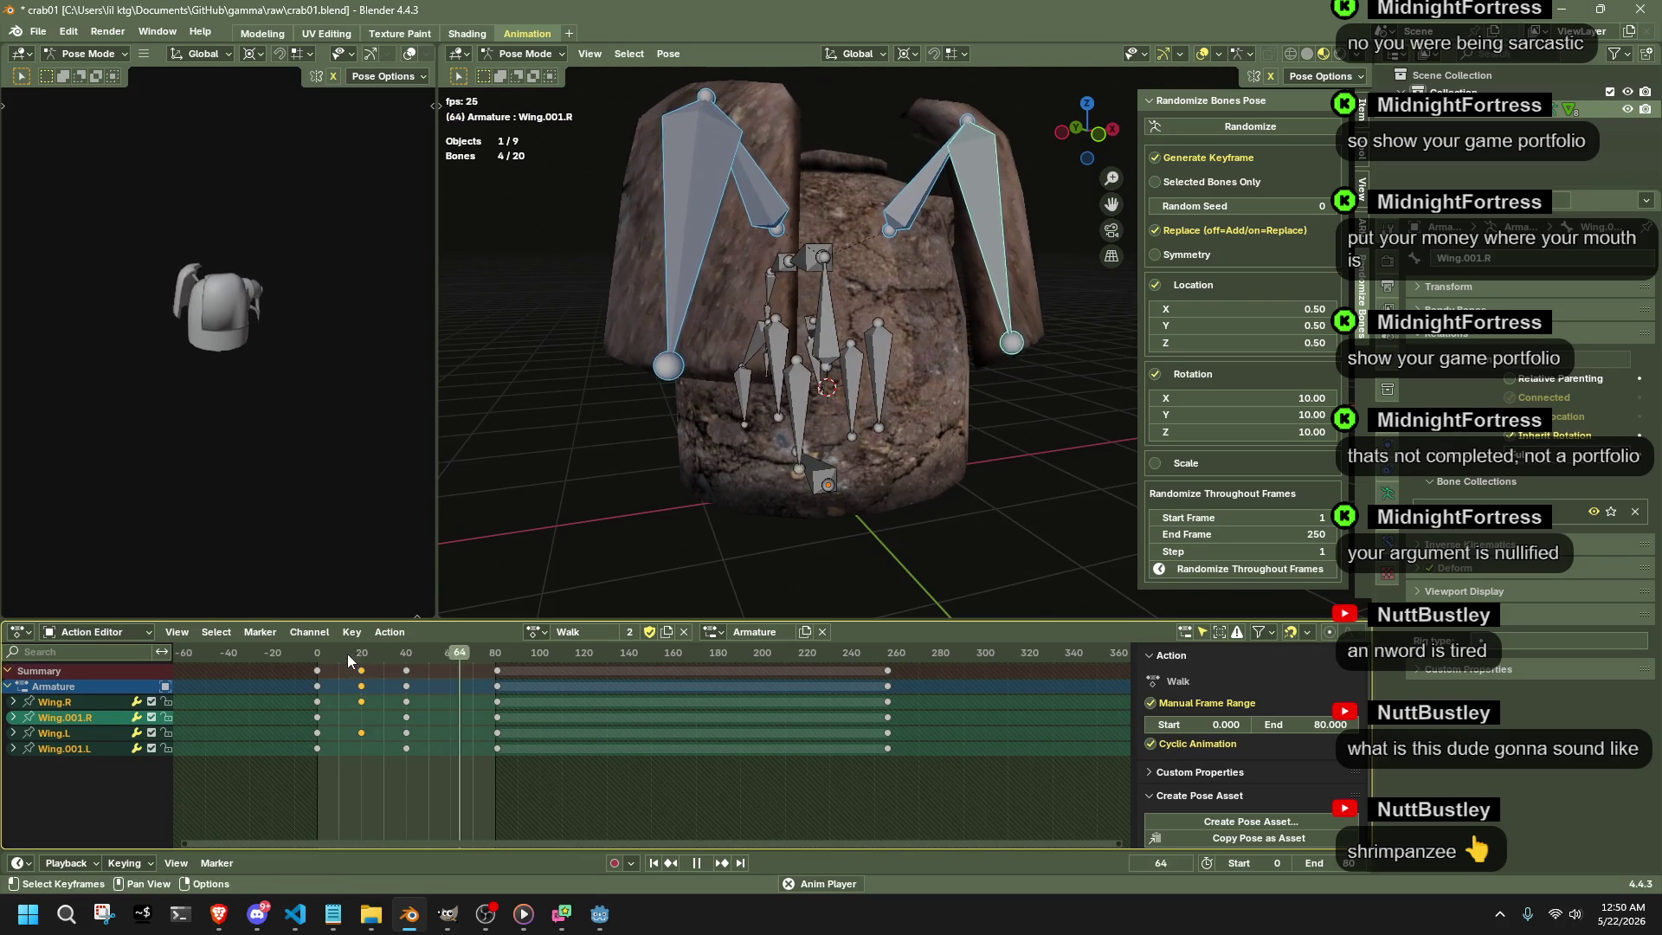
key("g")
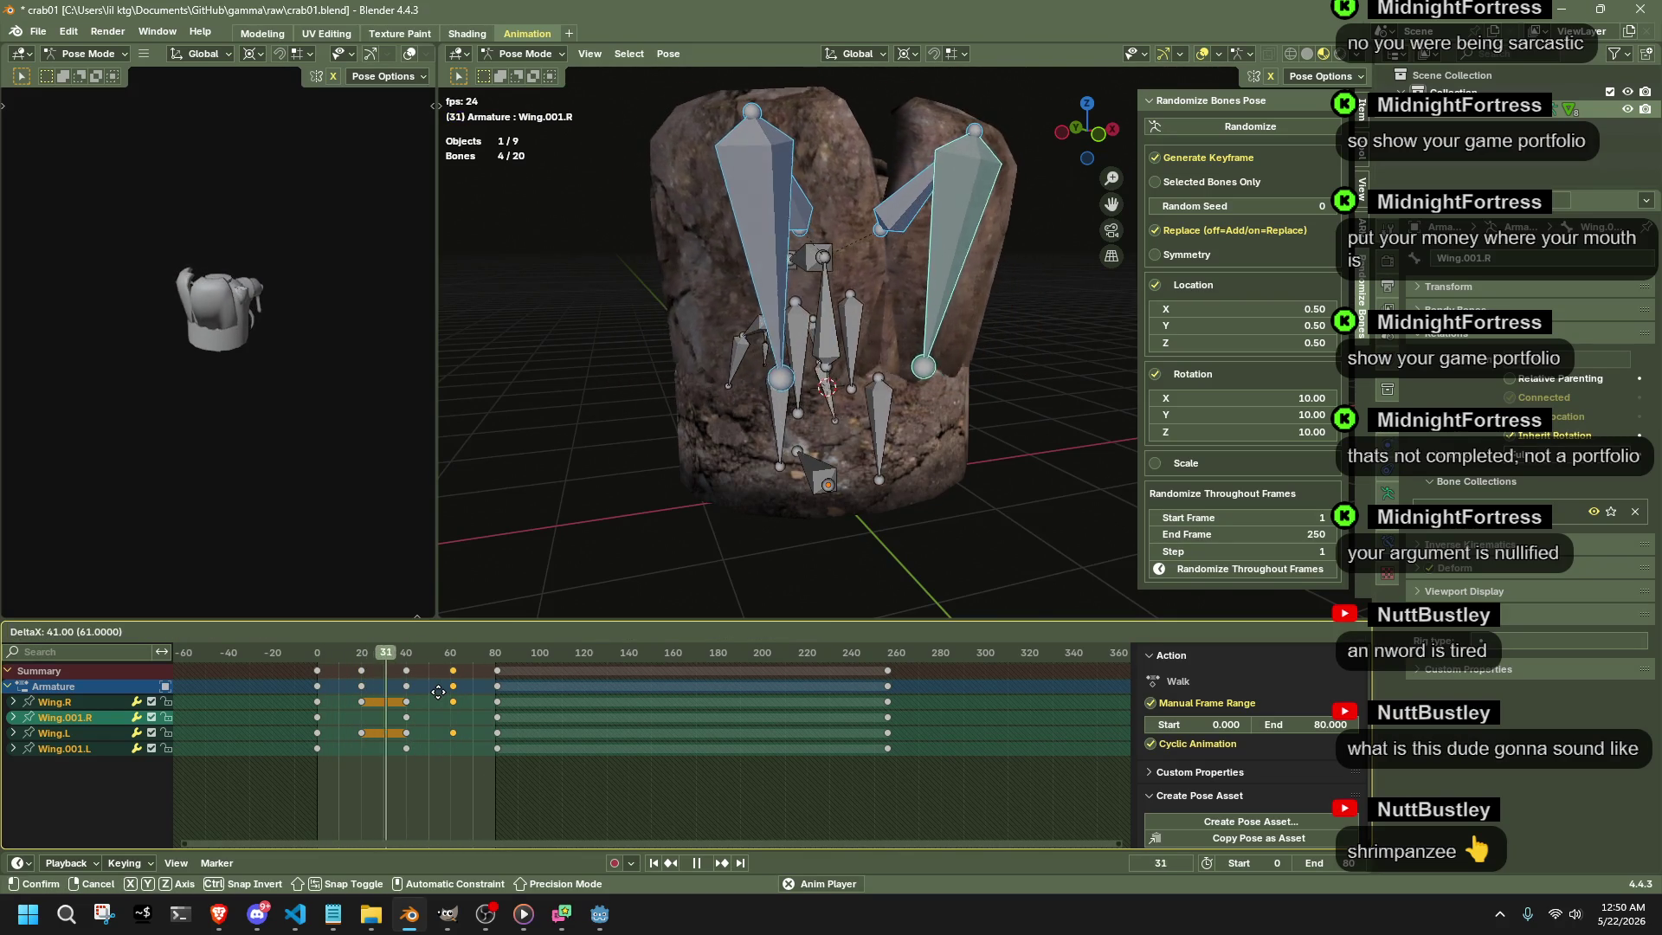
left_click(439, 691)
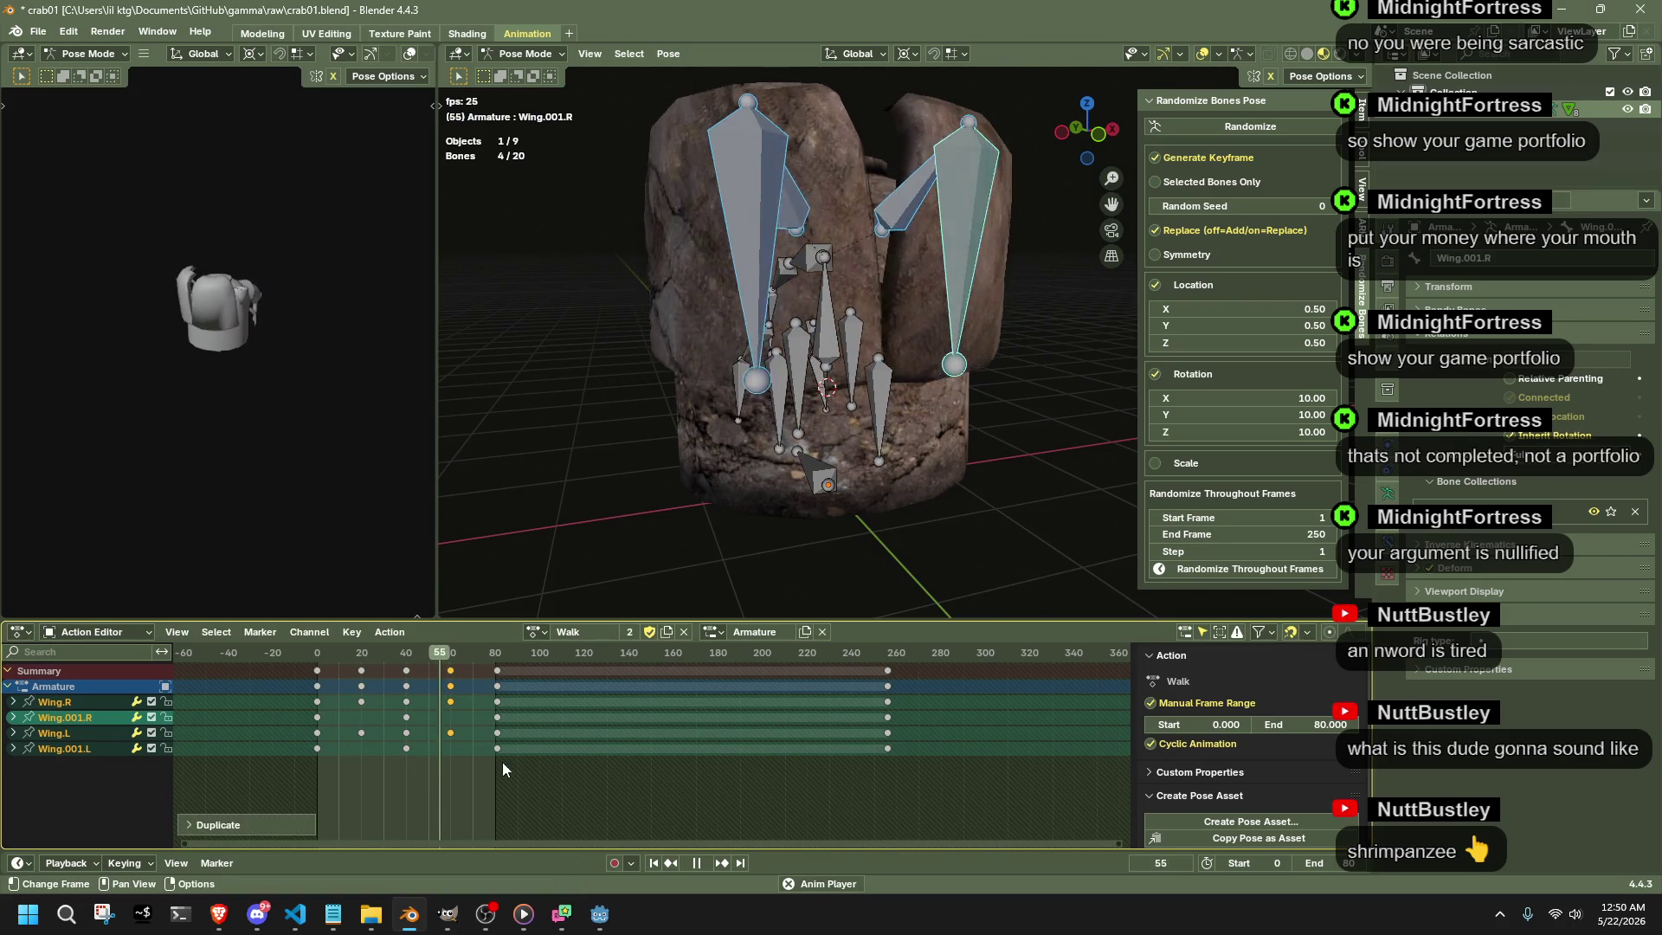
key("a")
right_click(360, 680)
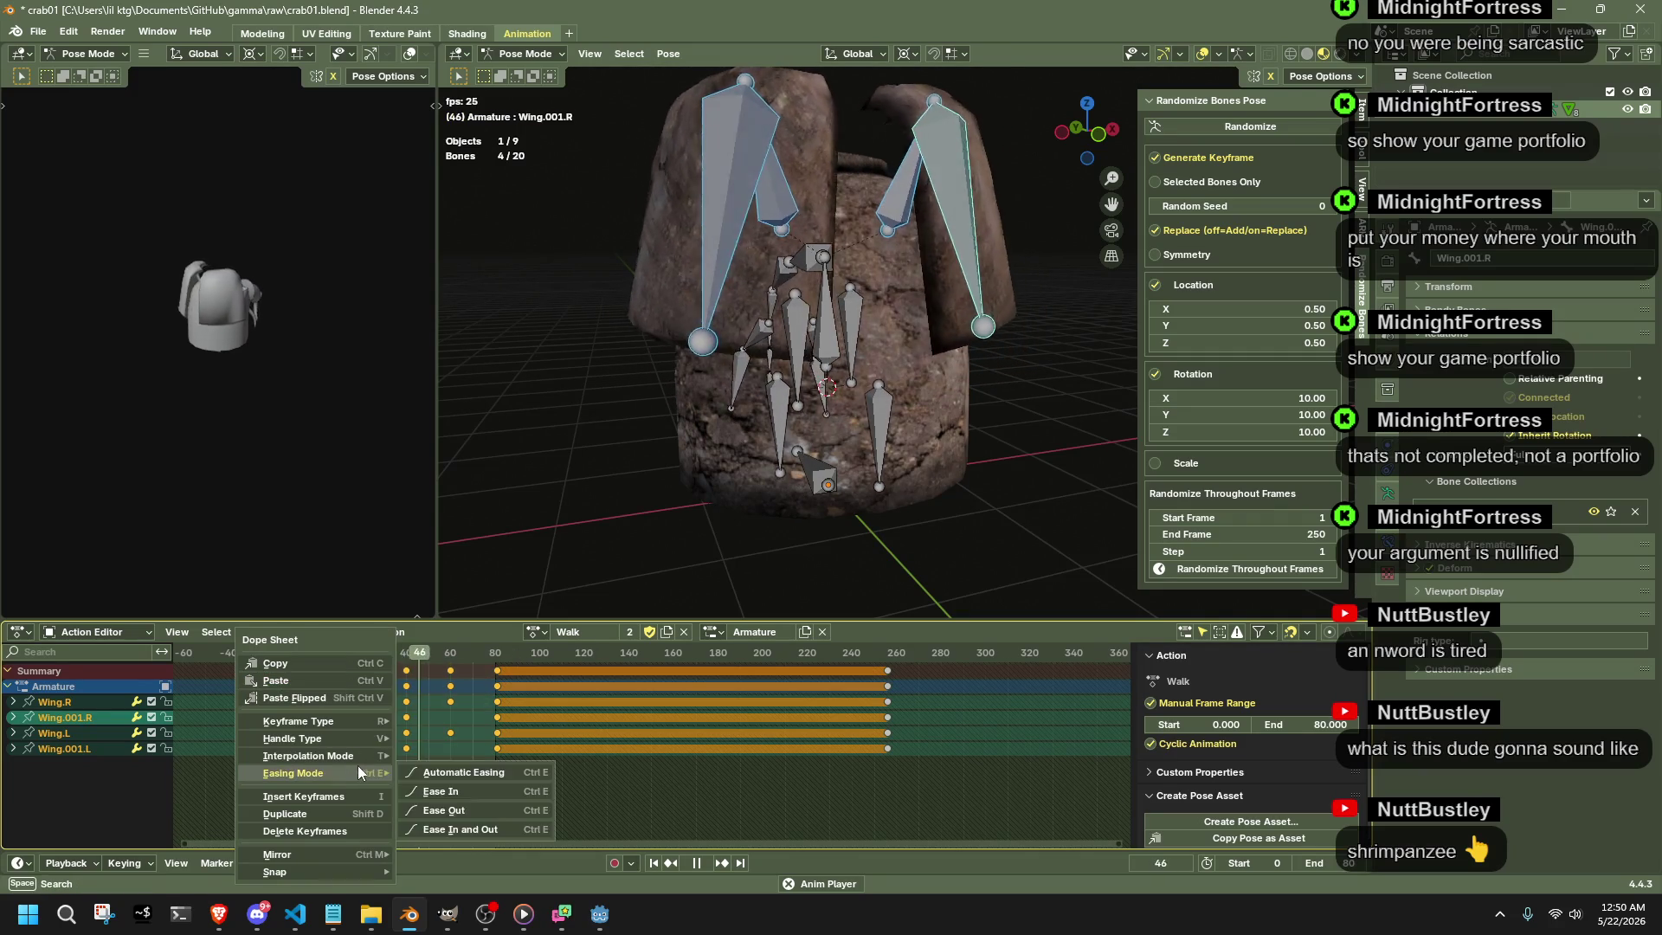
mouse_move(307, 756)
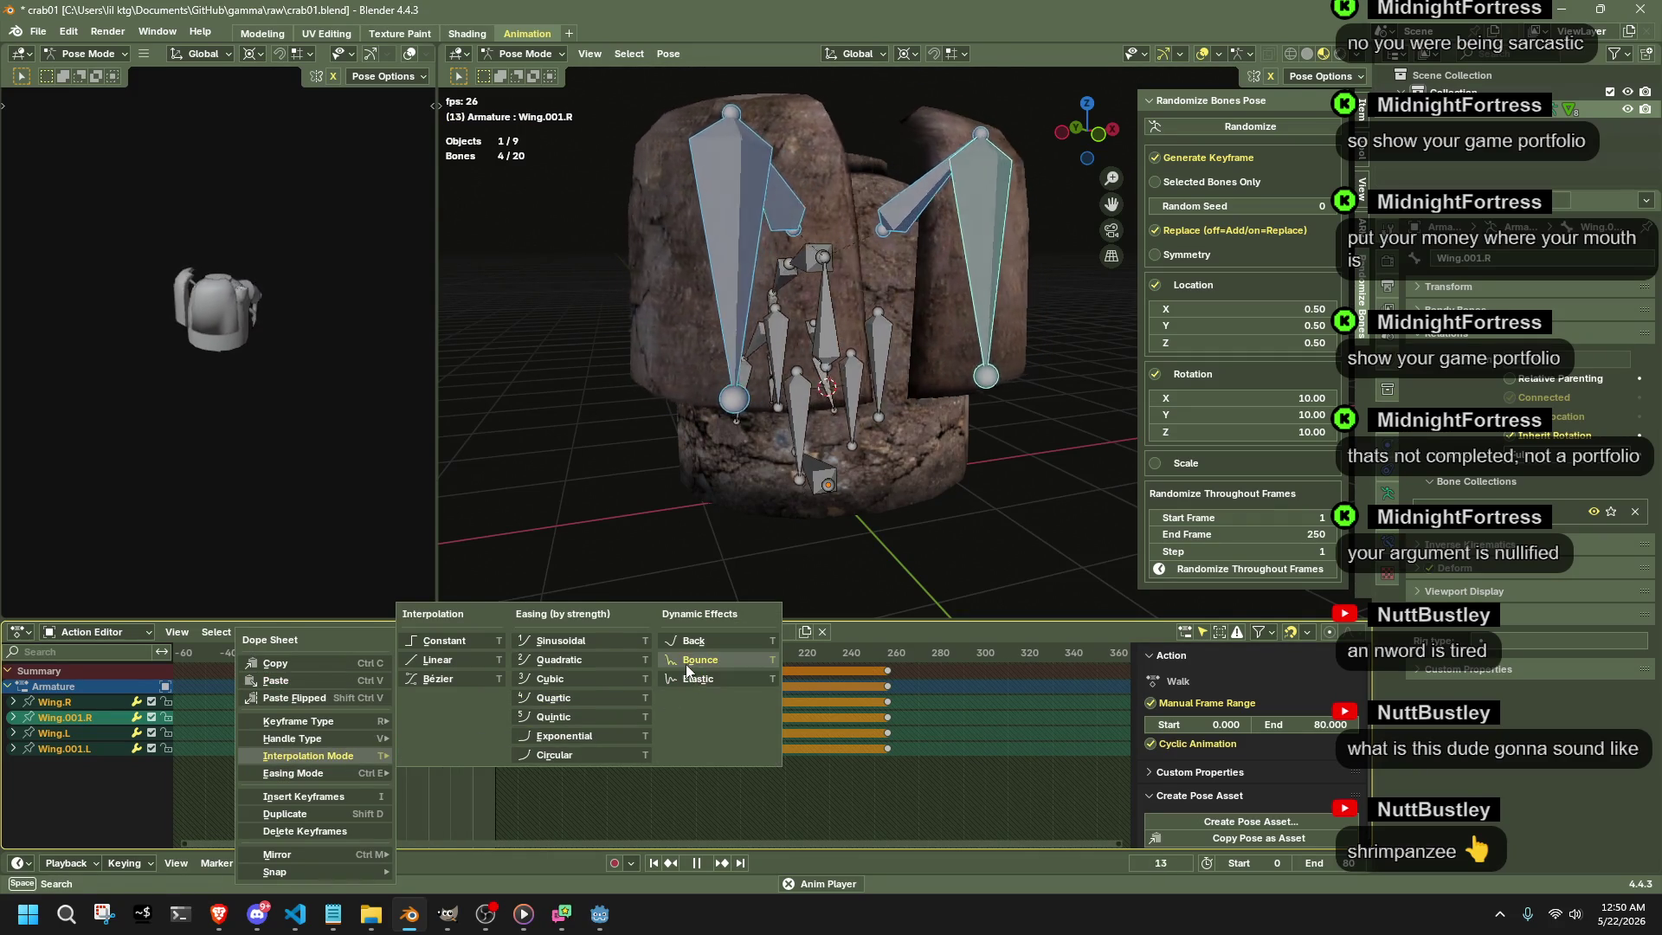
left_click(687, 663)
- Deselect the bones and switch the armature back to Object Mode
left_click(1038, 519)
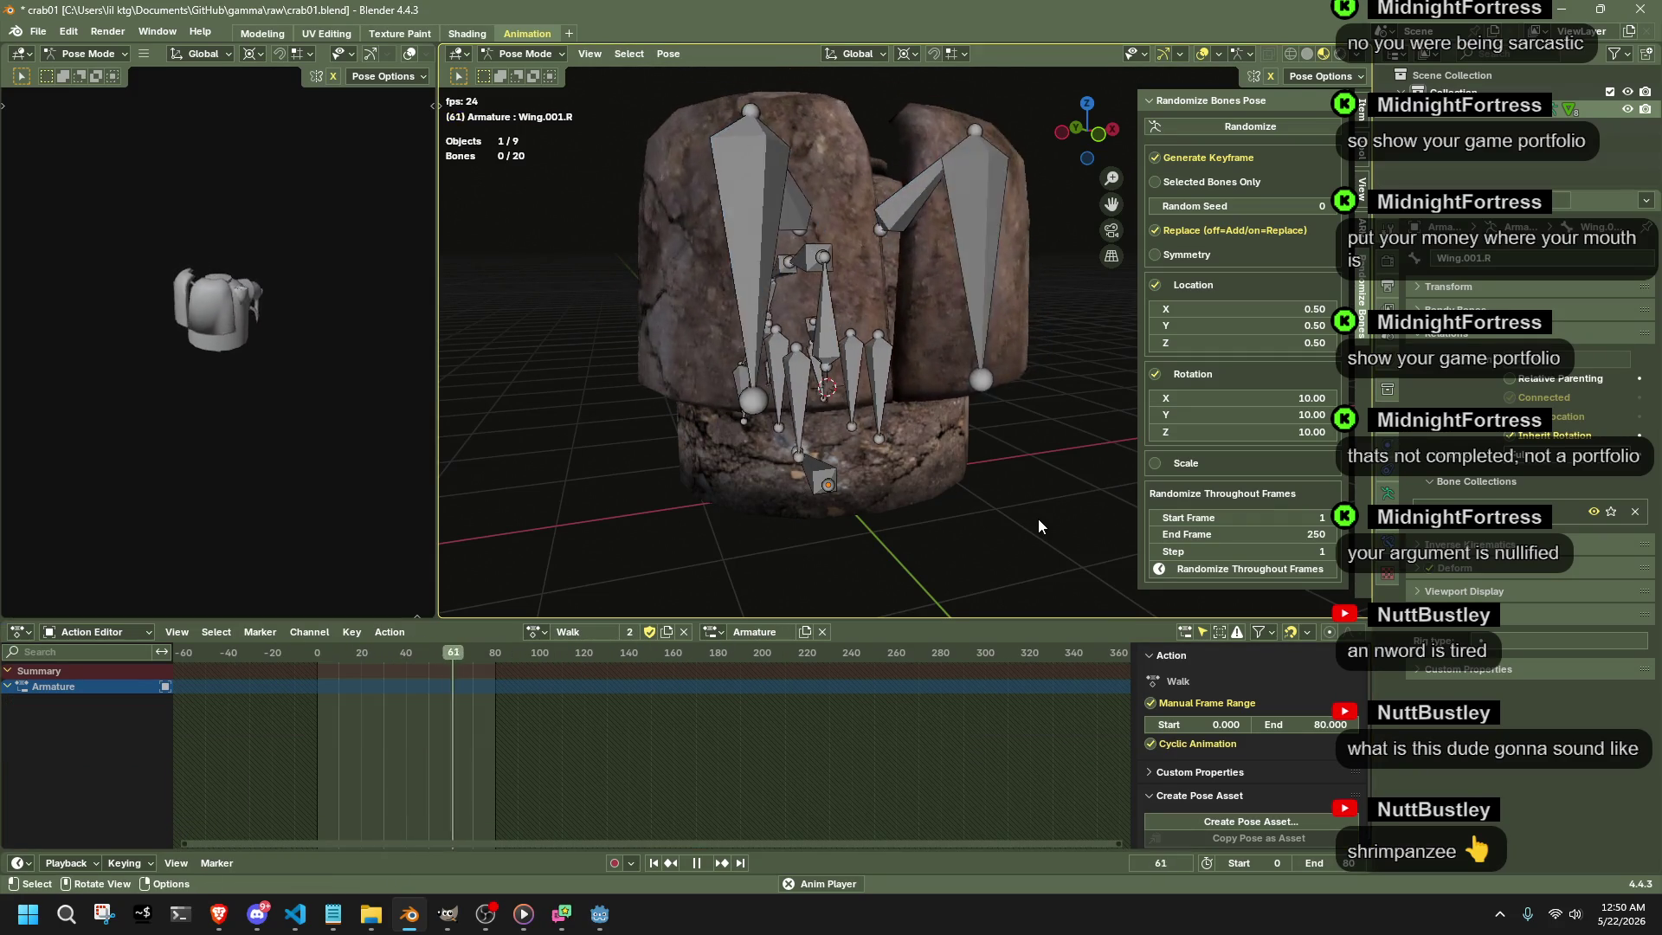
middle_click_drag(1038, 518, 649, 489)
left_click(525, 53)
middle_click_drag(711, 471, 834, 500)
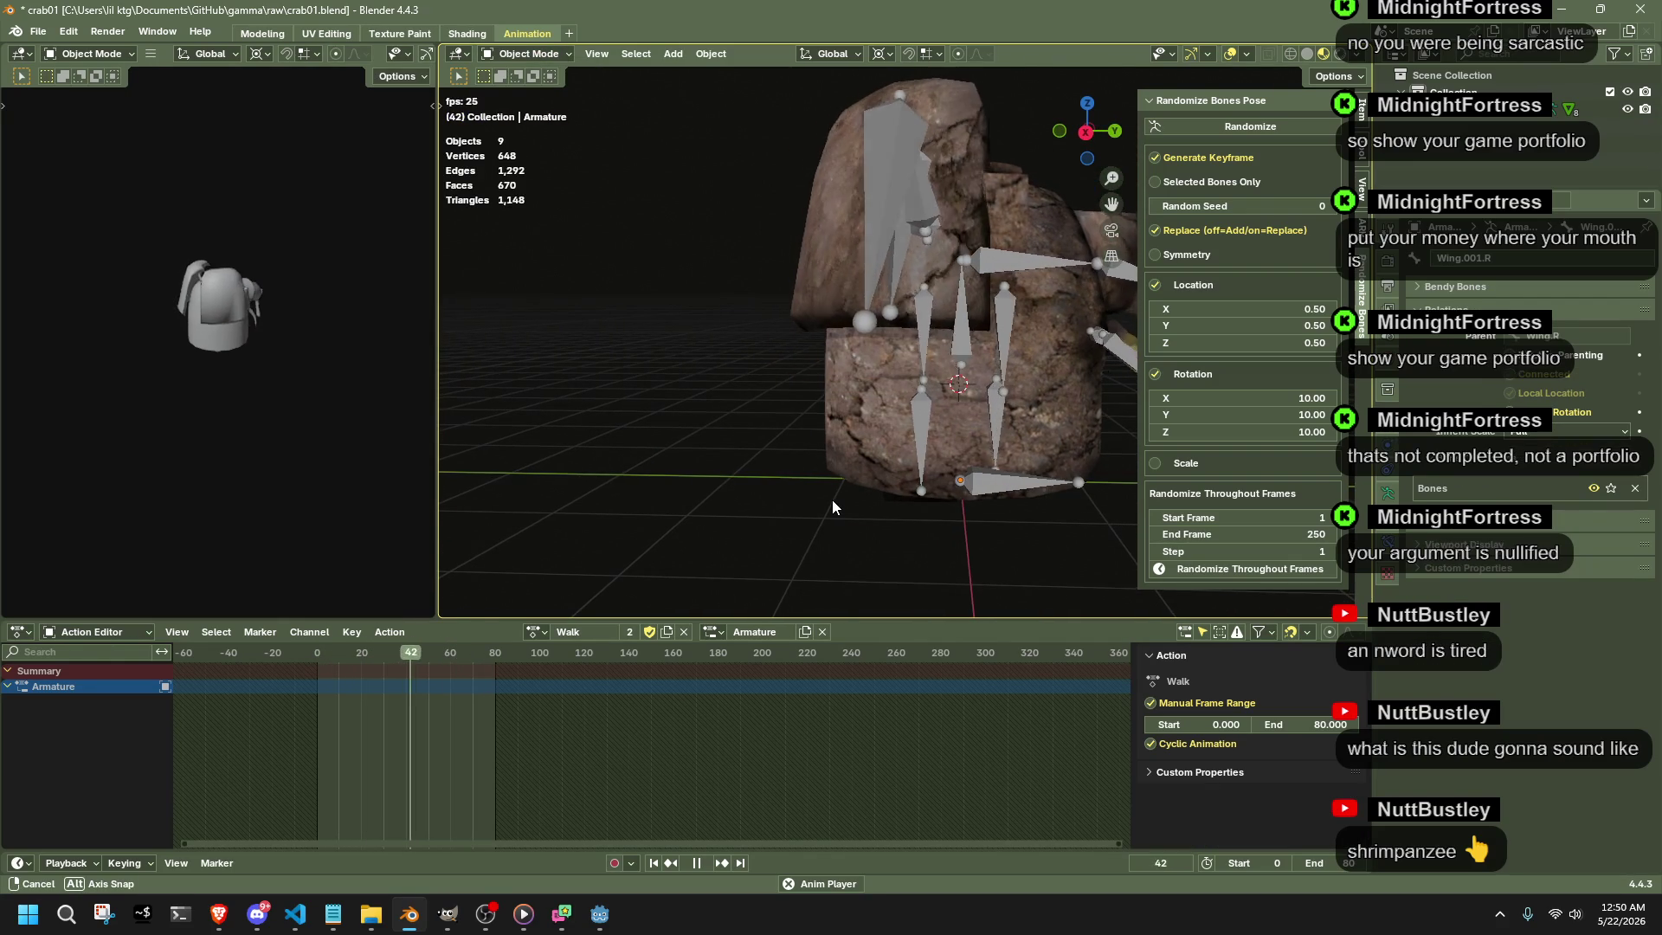
- Toggle Pose/Object Mode while orbiting, then select all objects in the scene
middle_click_drag(832, 500, 582, 90)
key("ctrl+Tab")
left_click(526, 53)
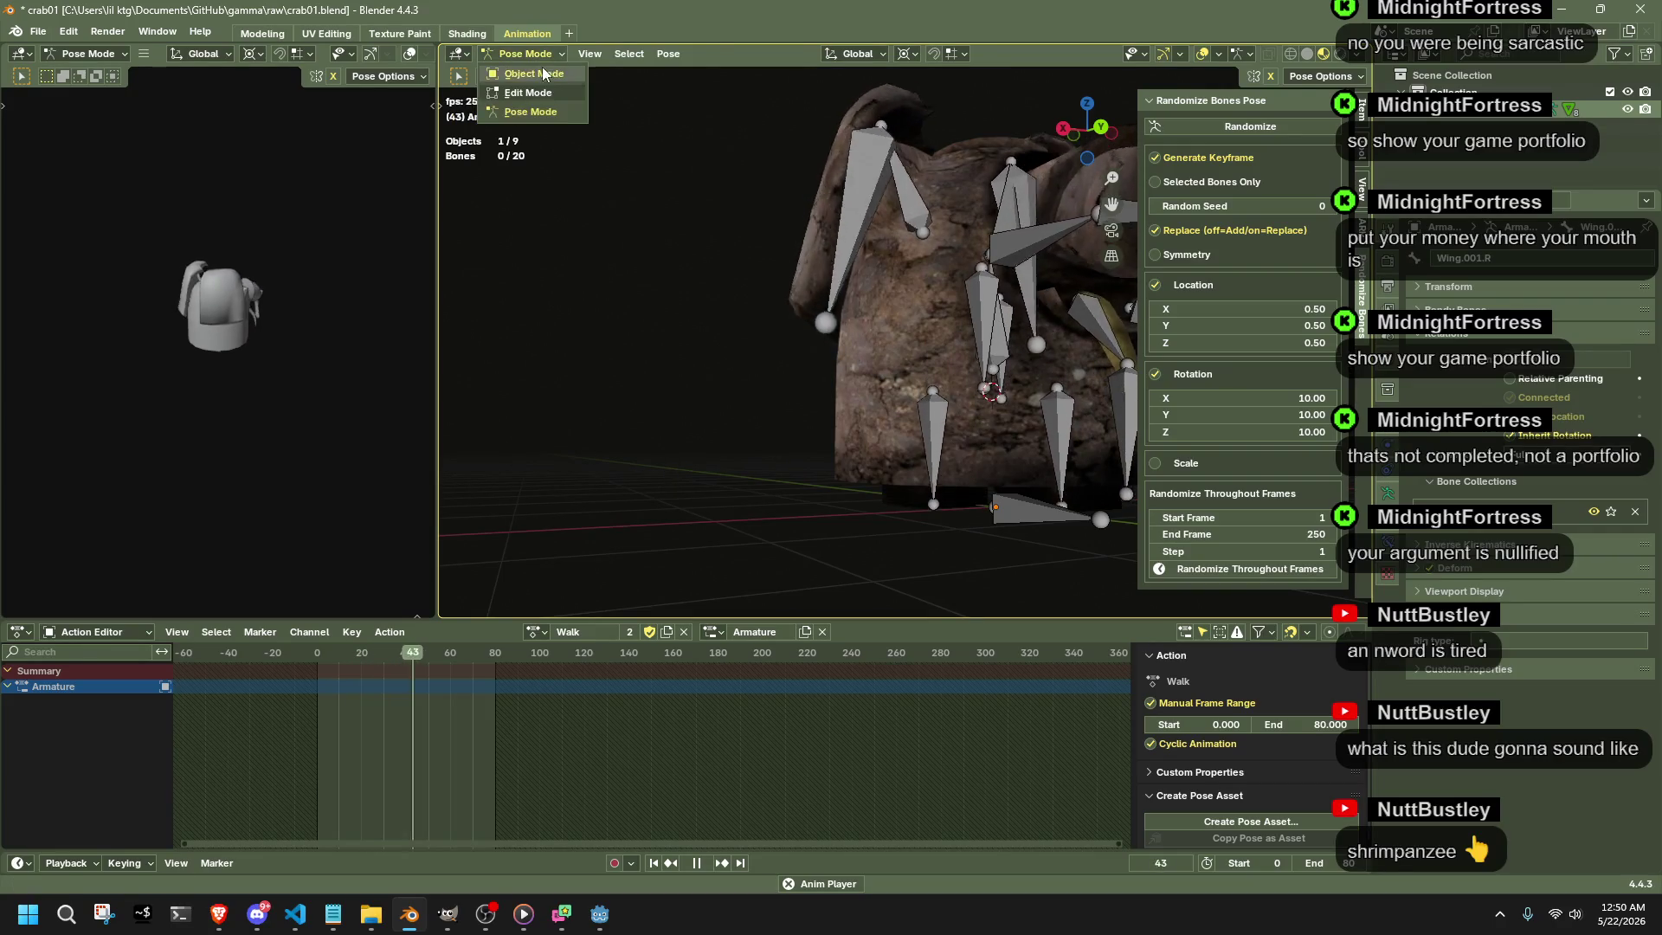
middle_click_drag(613, 433, 833, 500)
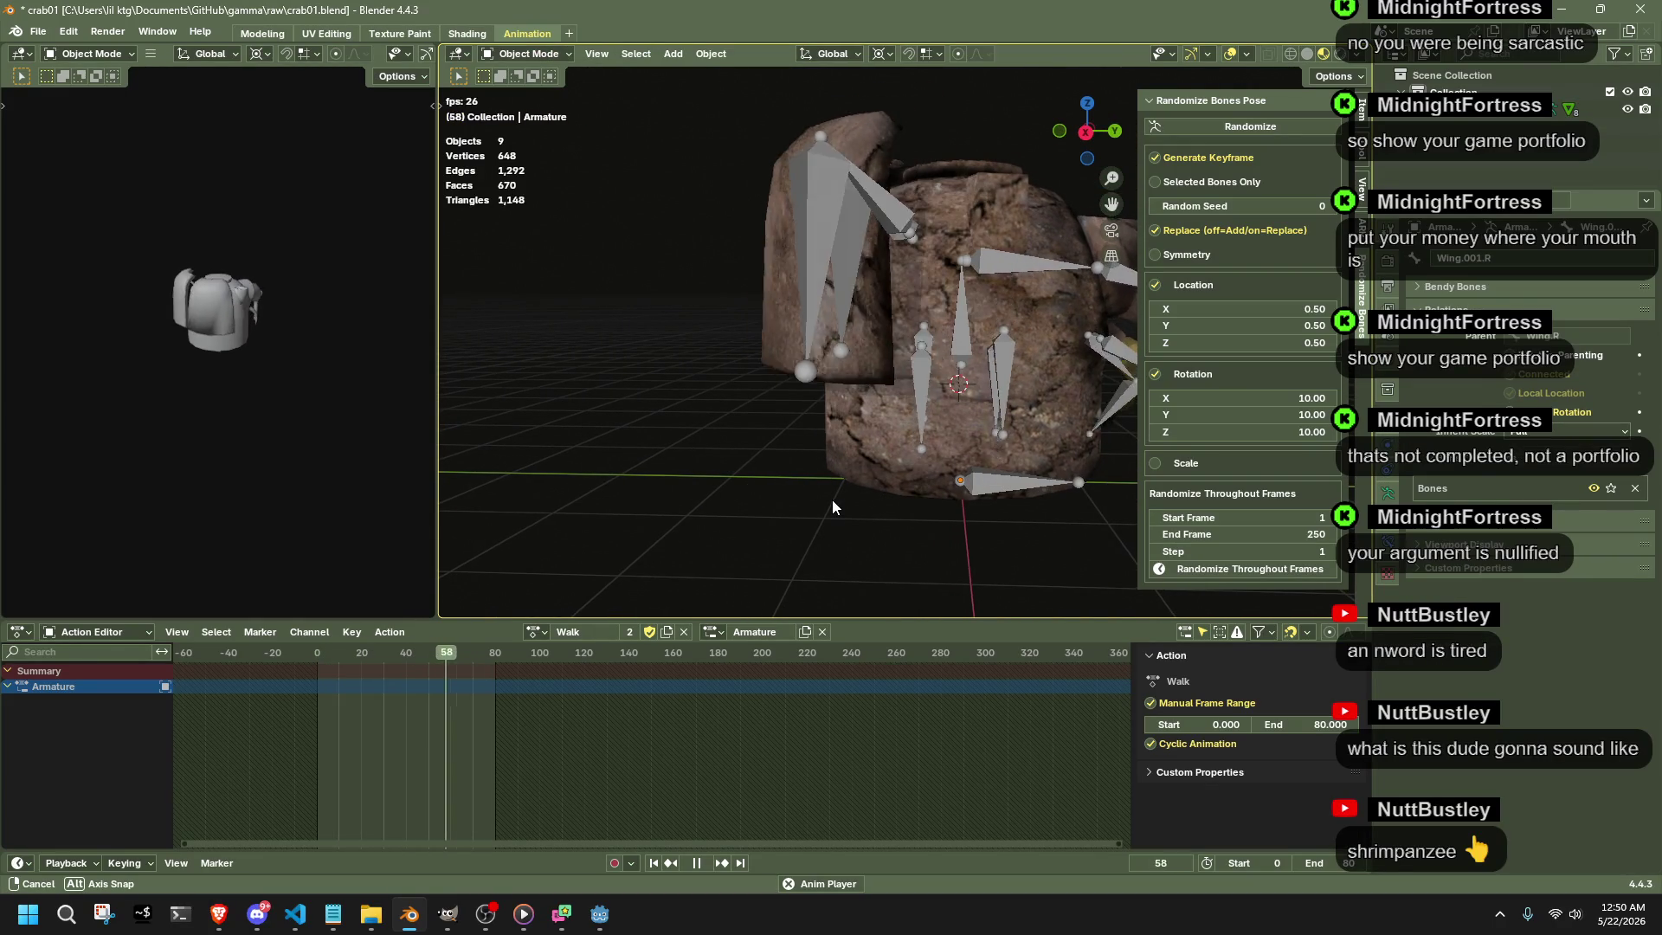
mouse_move(832, 499)
middle_mouse_down()
mouse_move(771, 489)
mouse_move(787, 464)
middle_mouse_up()
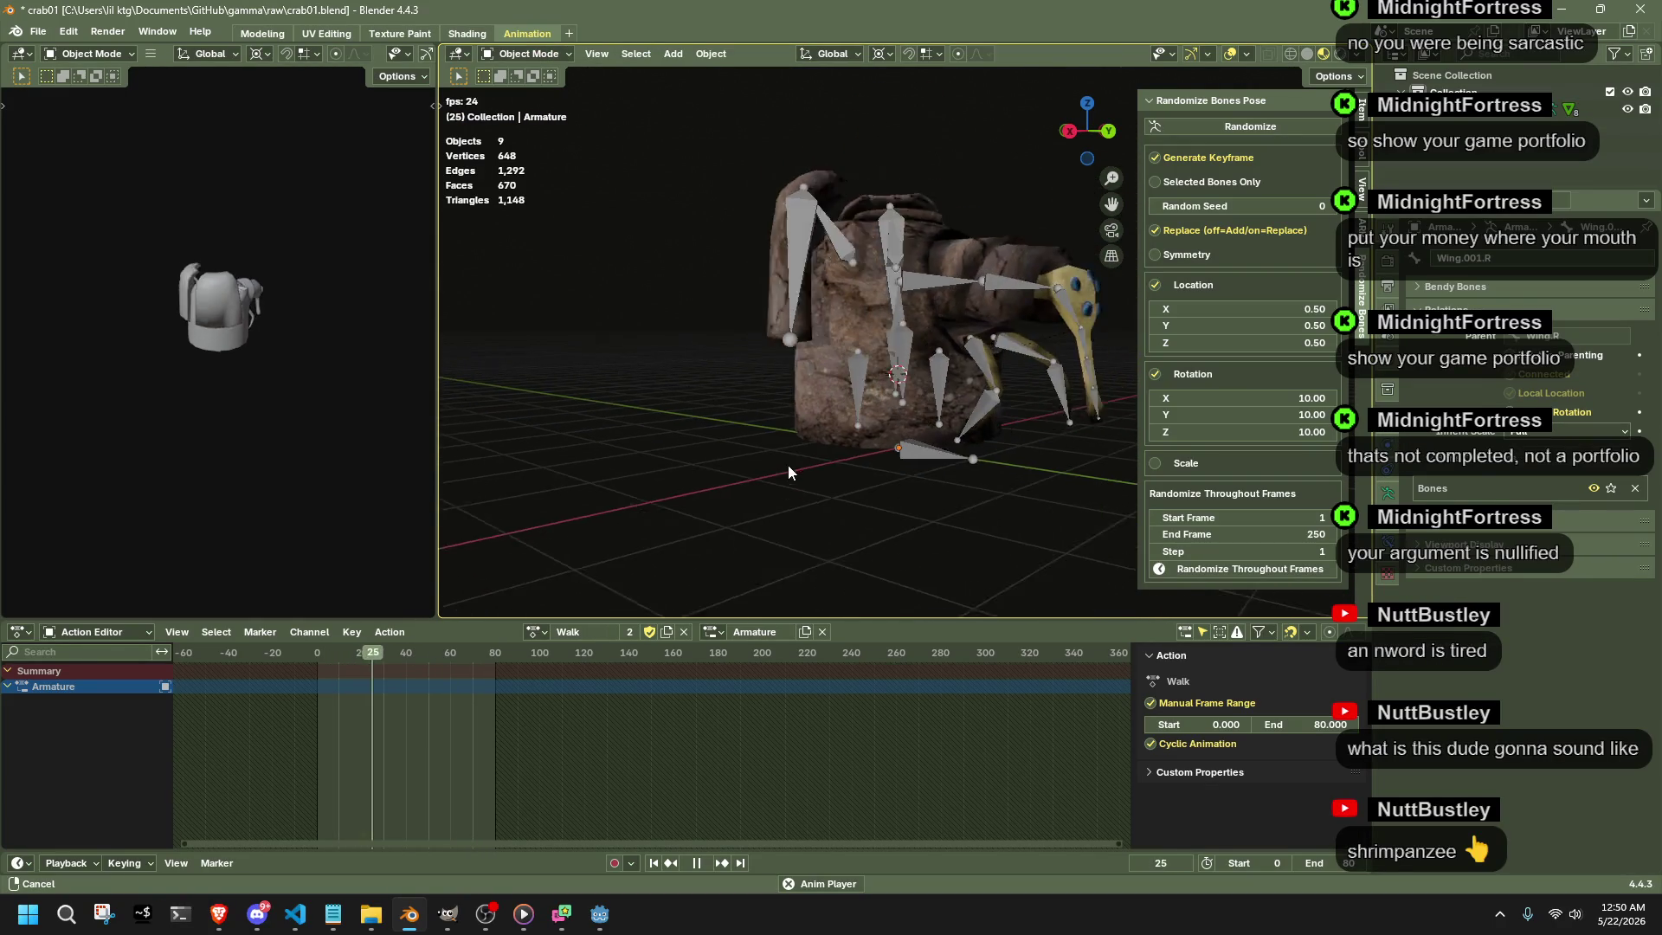
key("a")
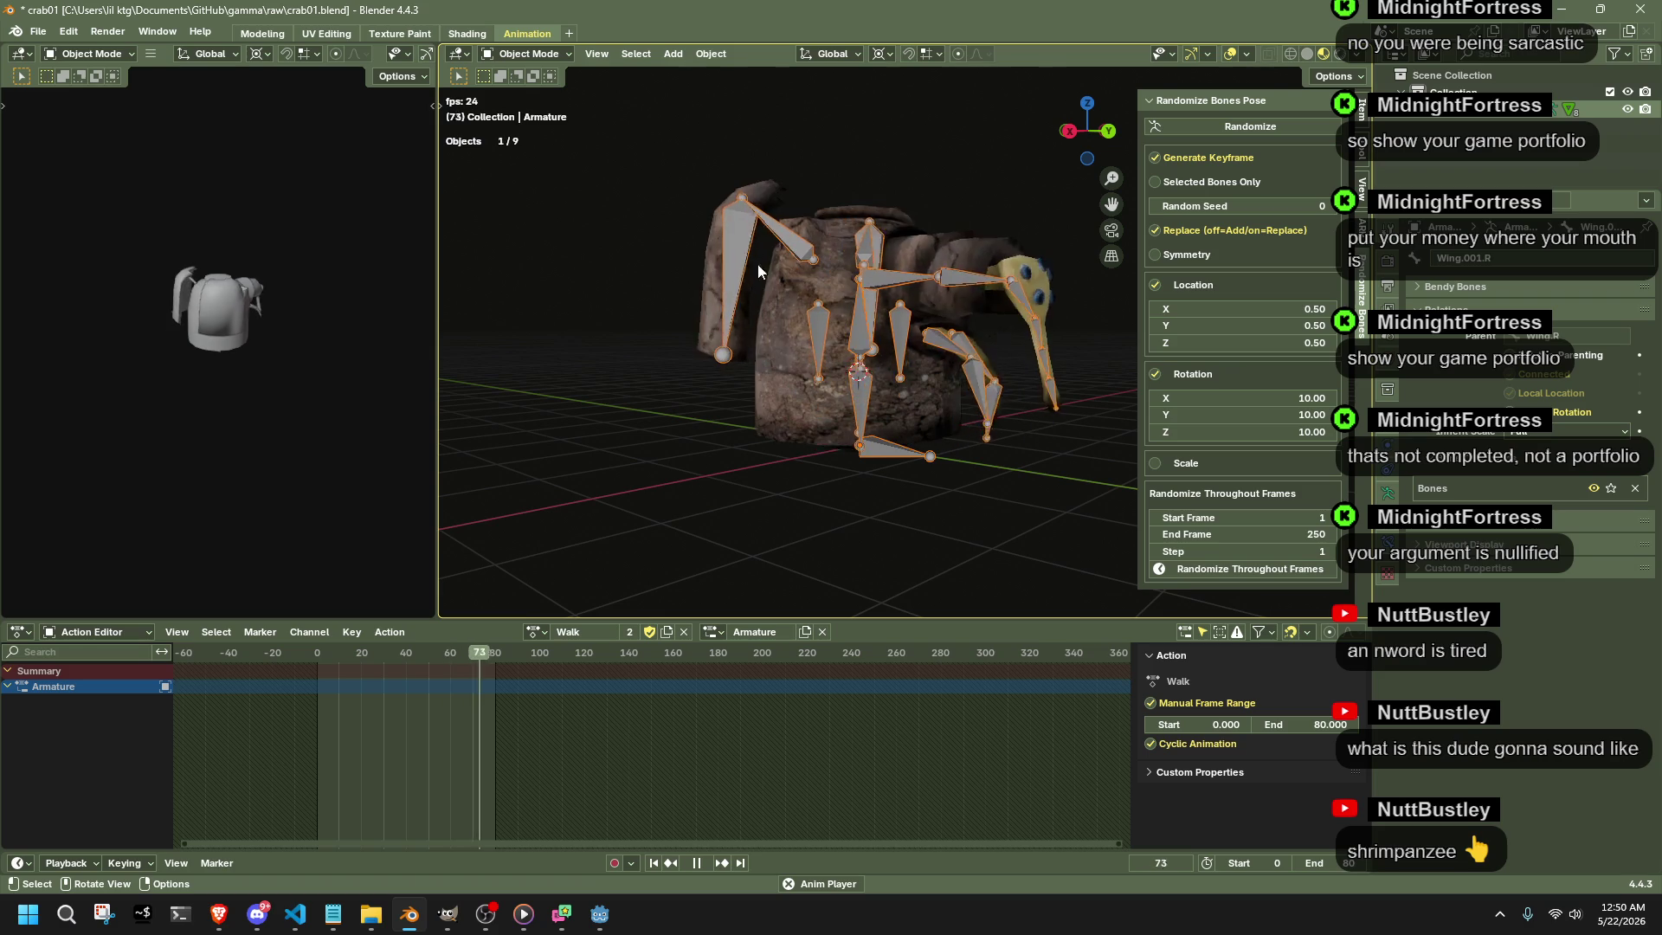
- In Pose Mode, give every bone's Walk keyframes Bounce interpolation
left_click(558, 59)
left_click(544, 110)
key("a")
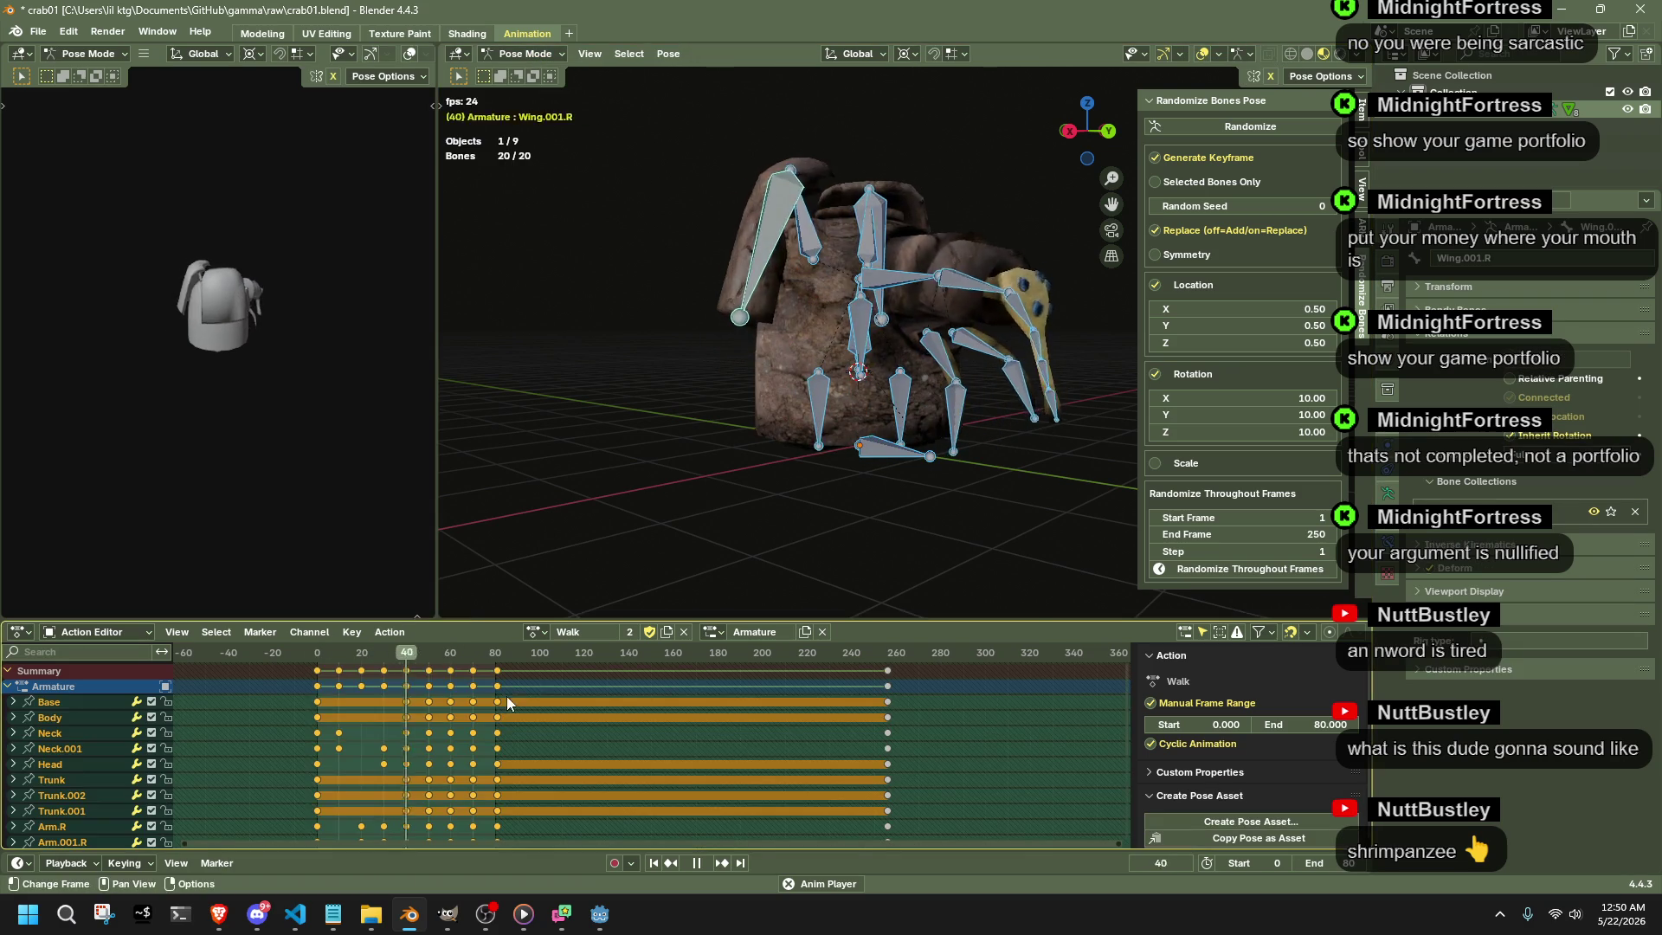
right_click(443, 702)
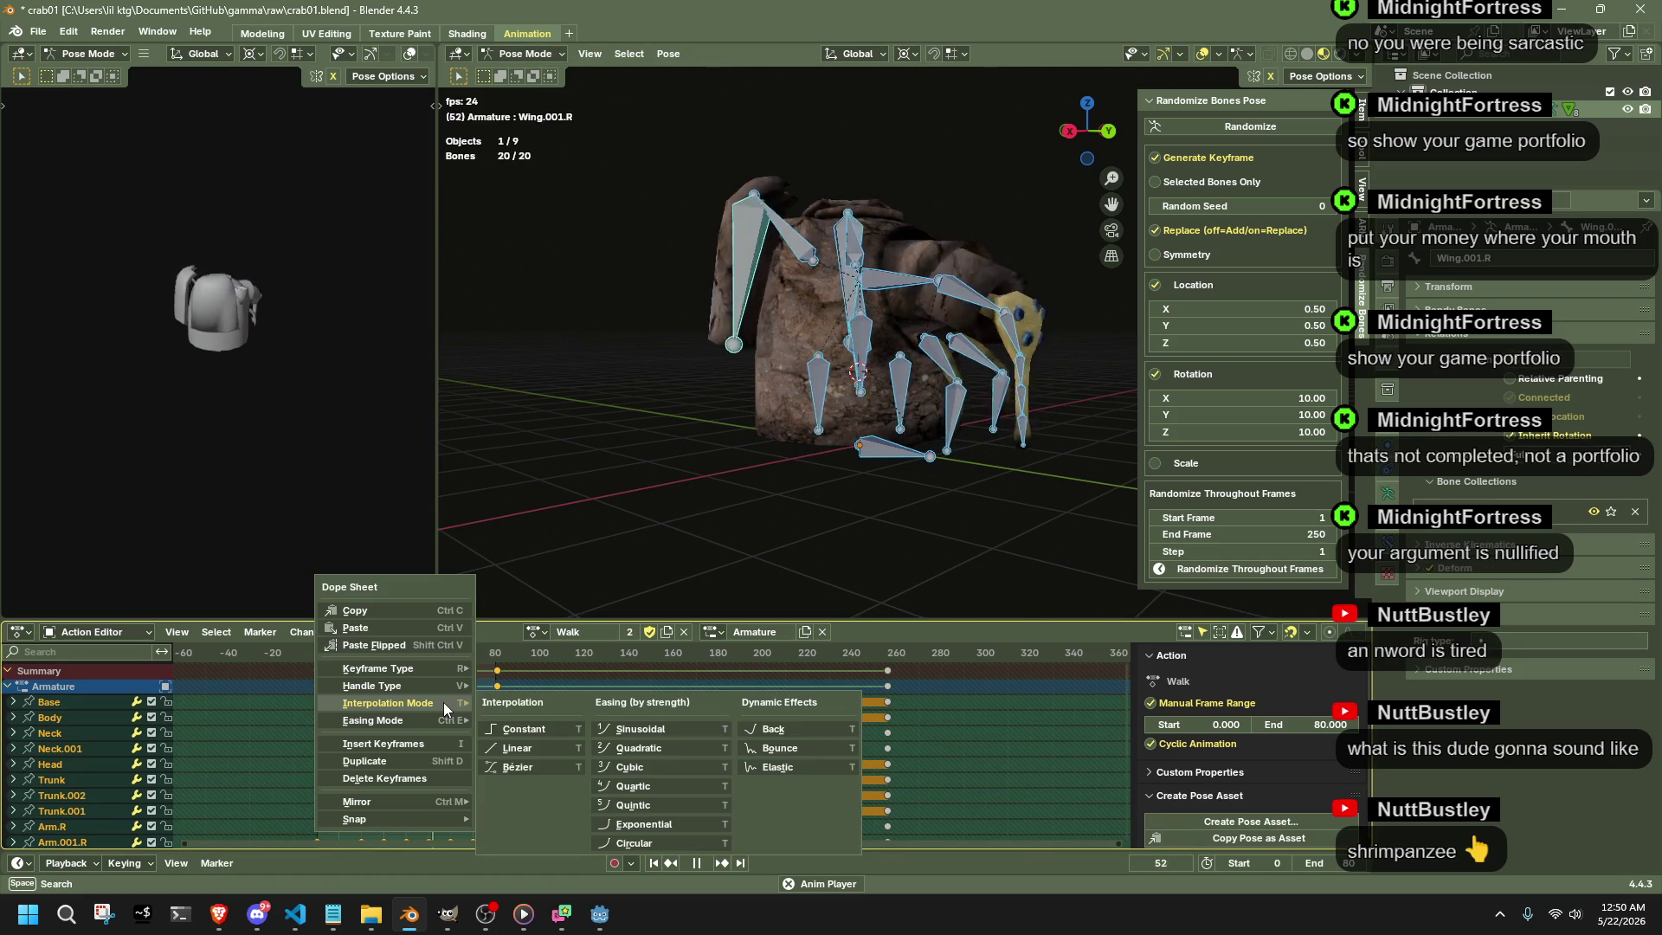
left_click(760, 752)
- Return the armature to Object Mode and orbit in close to the legs
key("Tab")
left_click(523, 54)
middle_click_drag(924, 510, 684, 497)
scroll(818, 508, "up", 5)
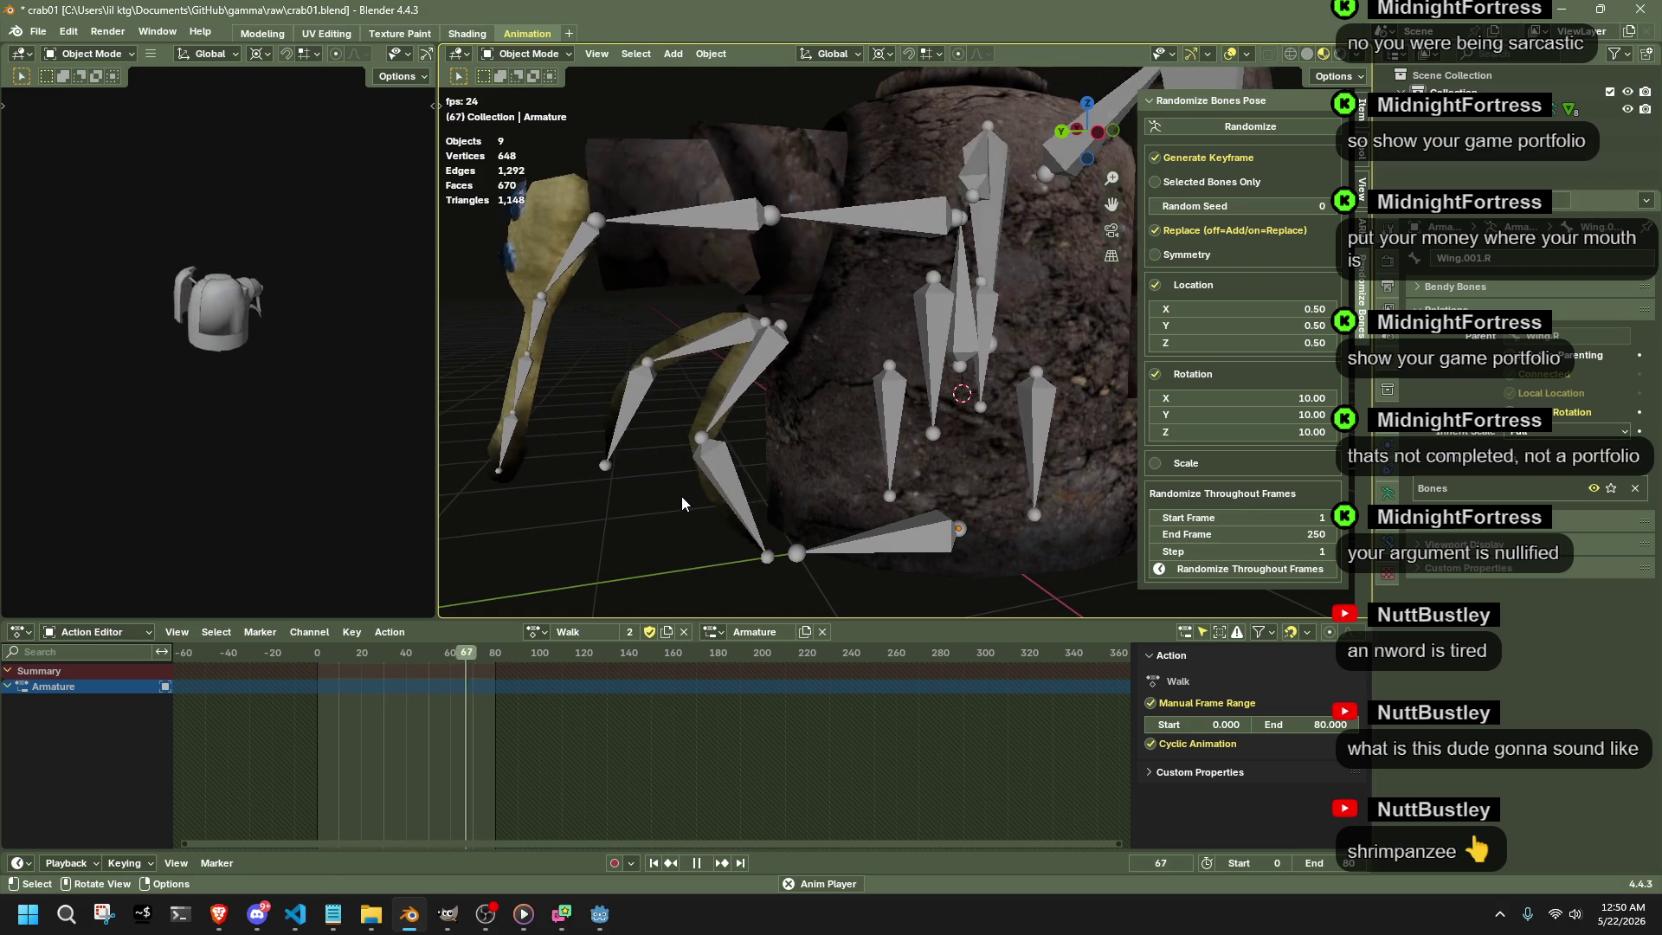
- Enter Pose Mode on the armature and select the arm bones' Walk keyframes
left_click(640, 382)
left_click(611, 392)
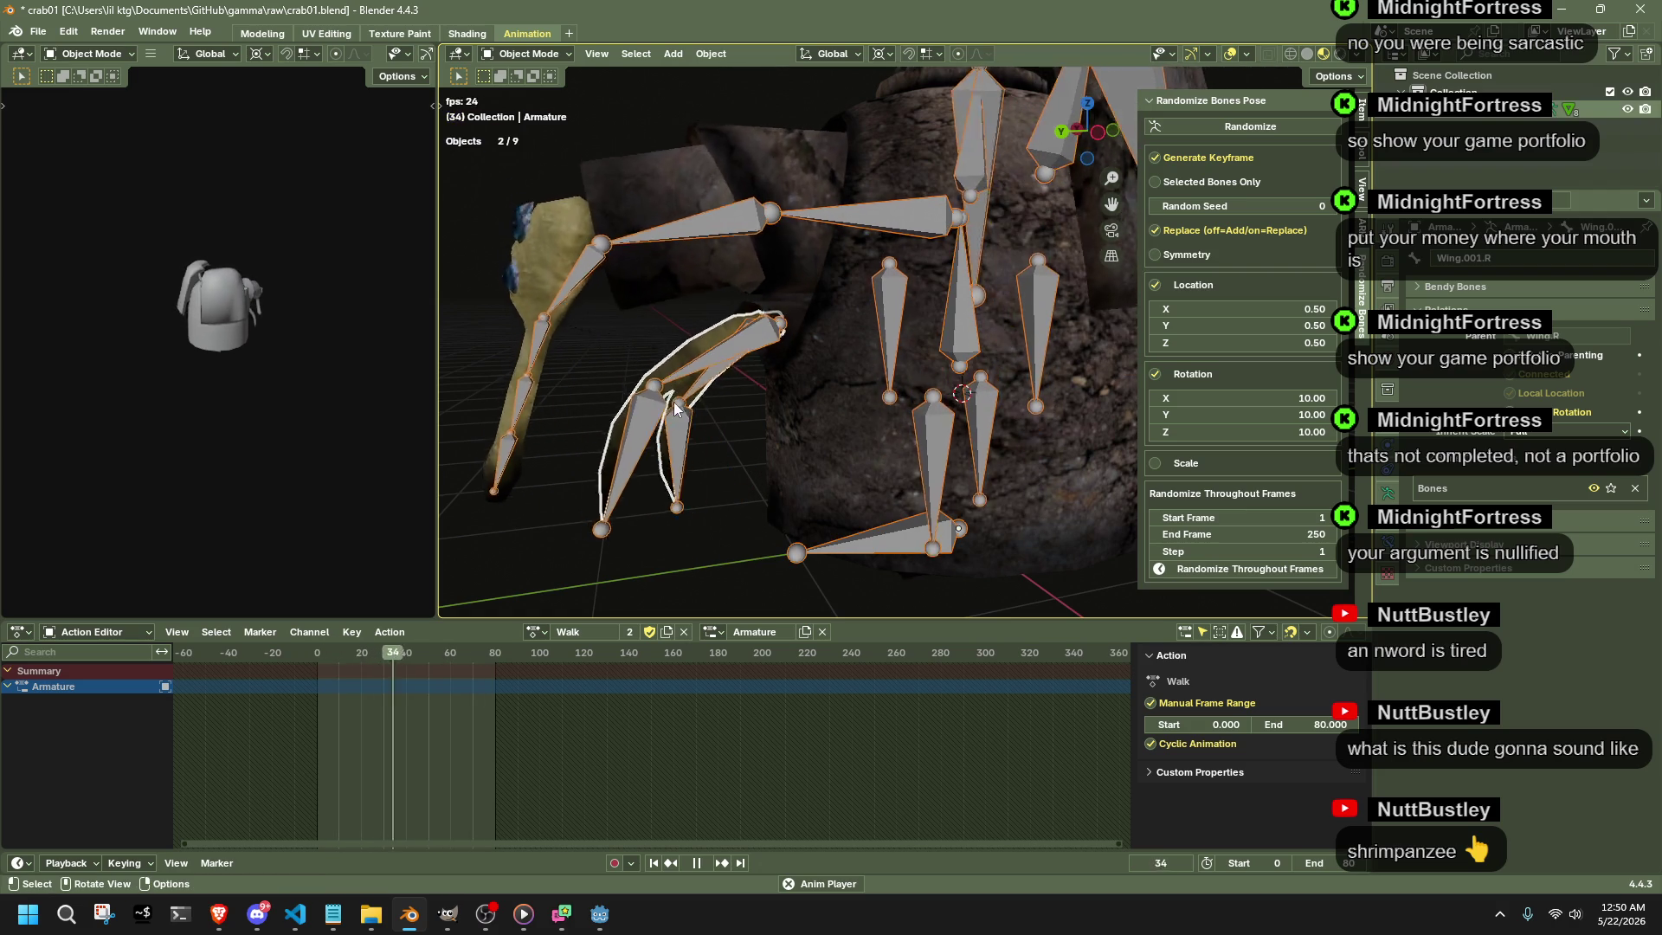
left_click(526, 53)
left_click(526, 112)
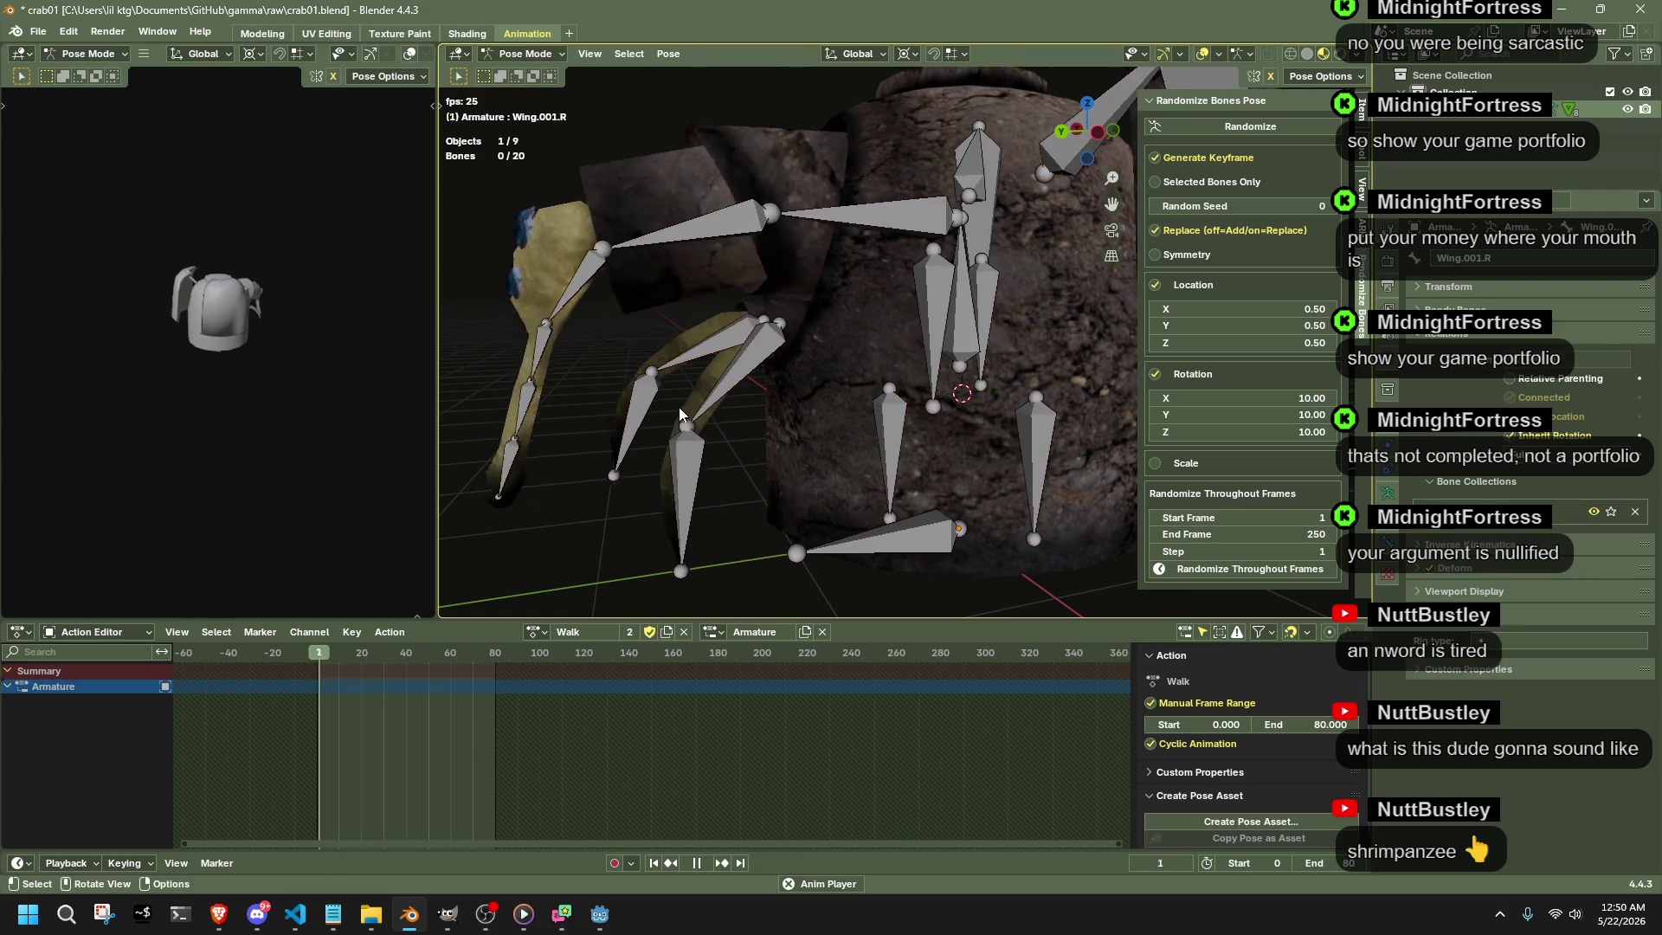
left_click_drag(630, 306, 786, 532)
left_click_drag(527, 246, 596, 534)
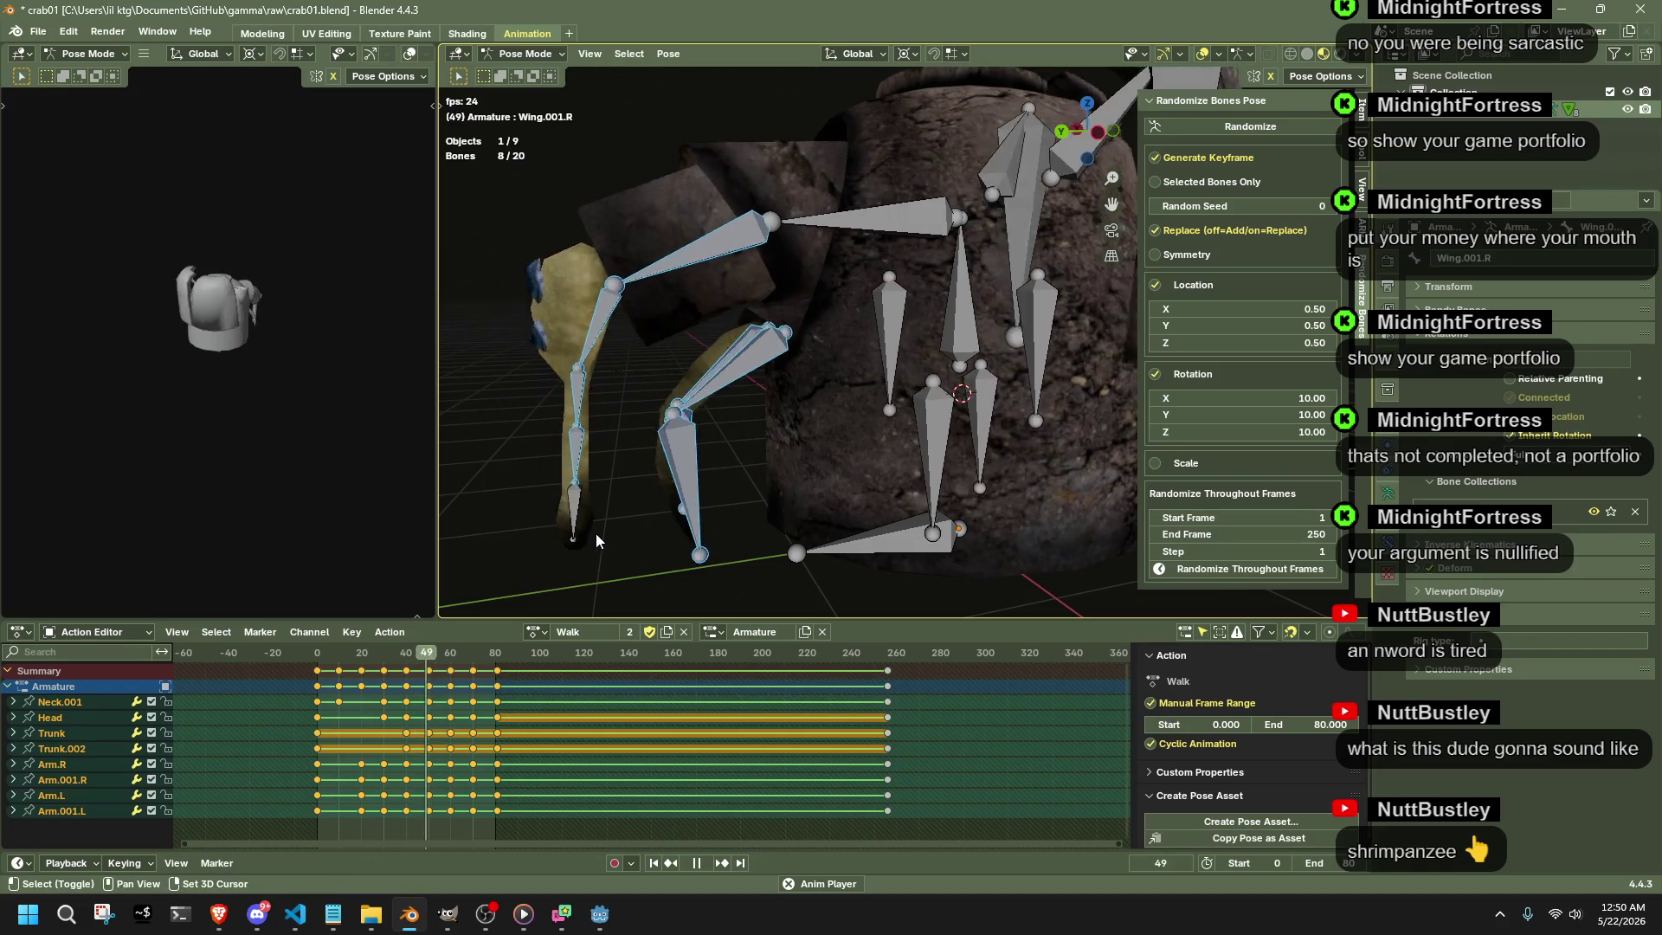
- Set the arm keys to Linear interpolation, leave Pose Mode and hide all crab objects
right_click(471, 689)
mouse_move(400, 734)
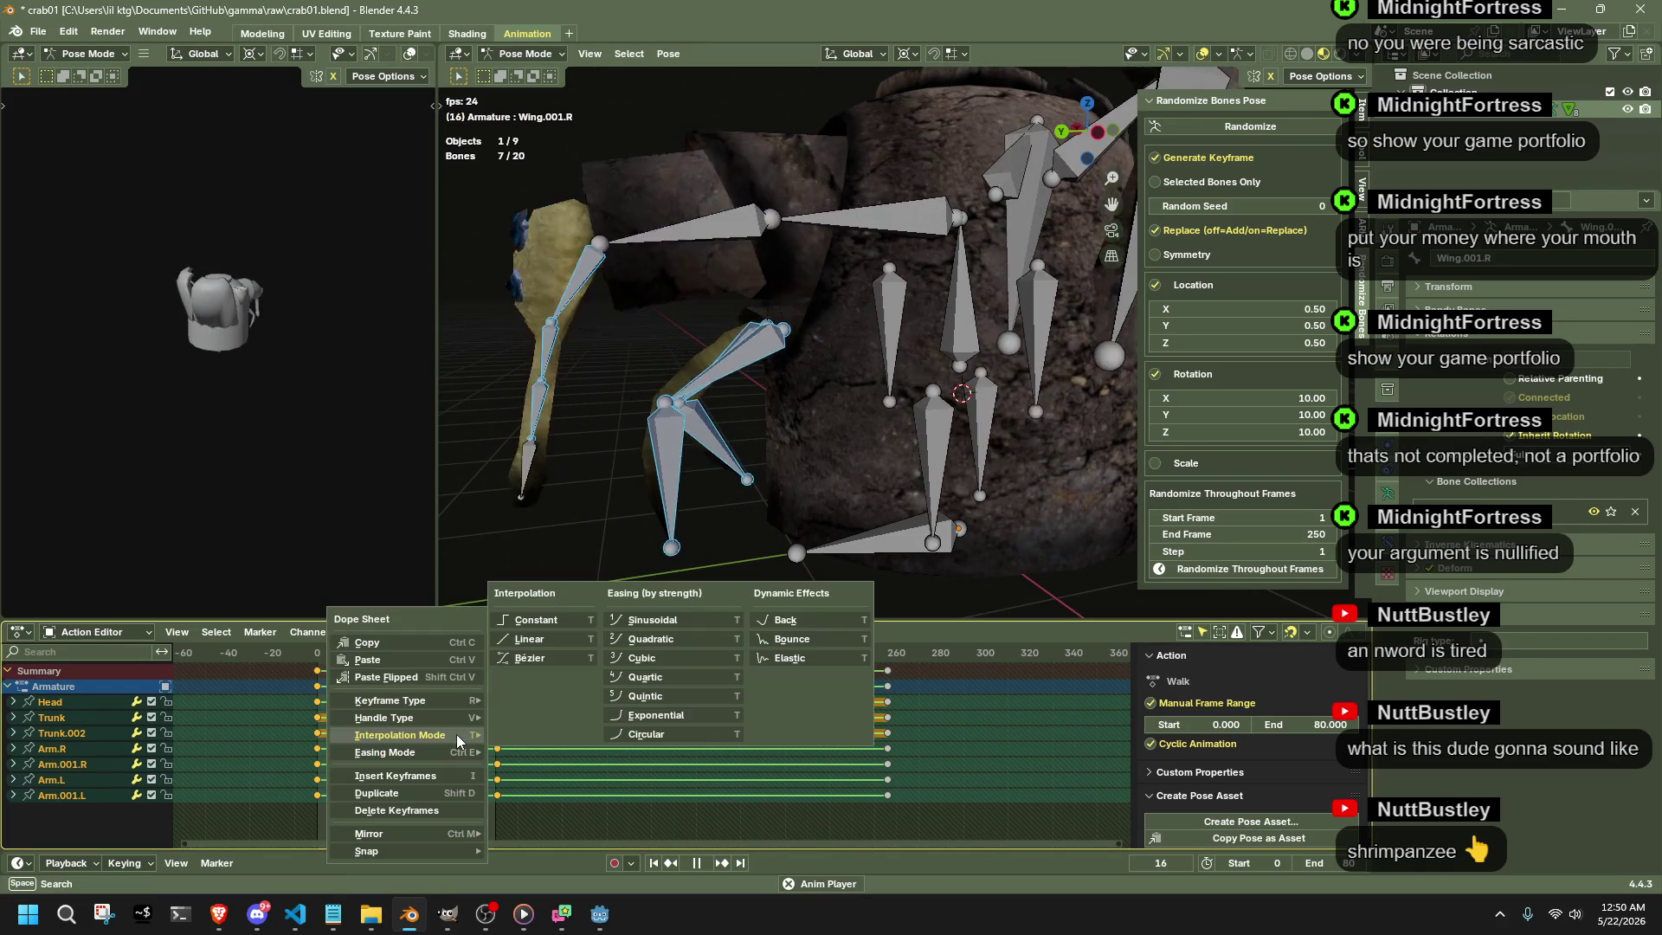
left_click(560, 640)
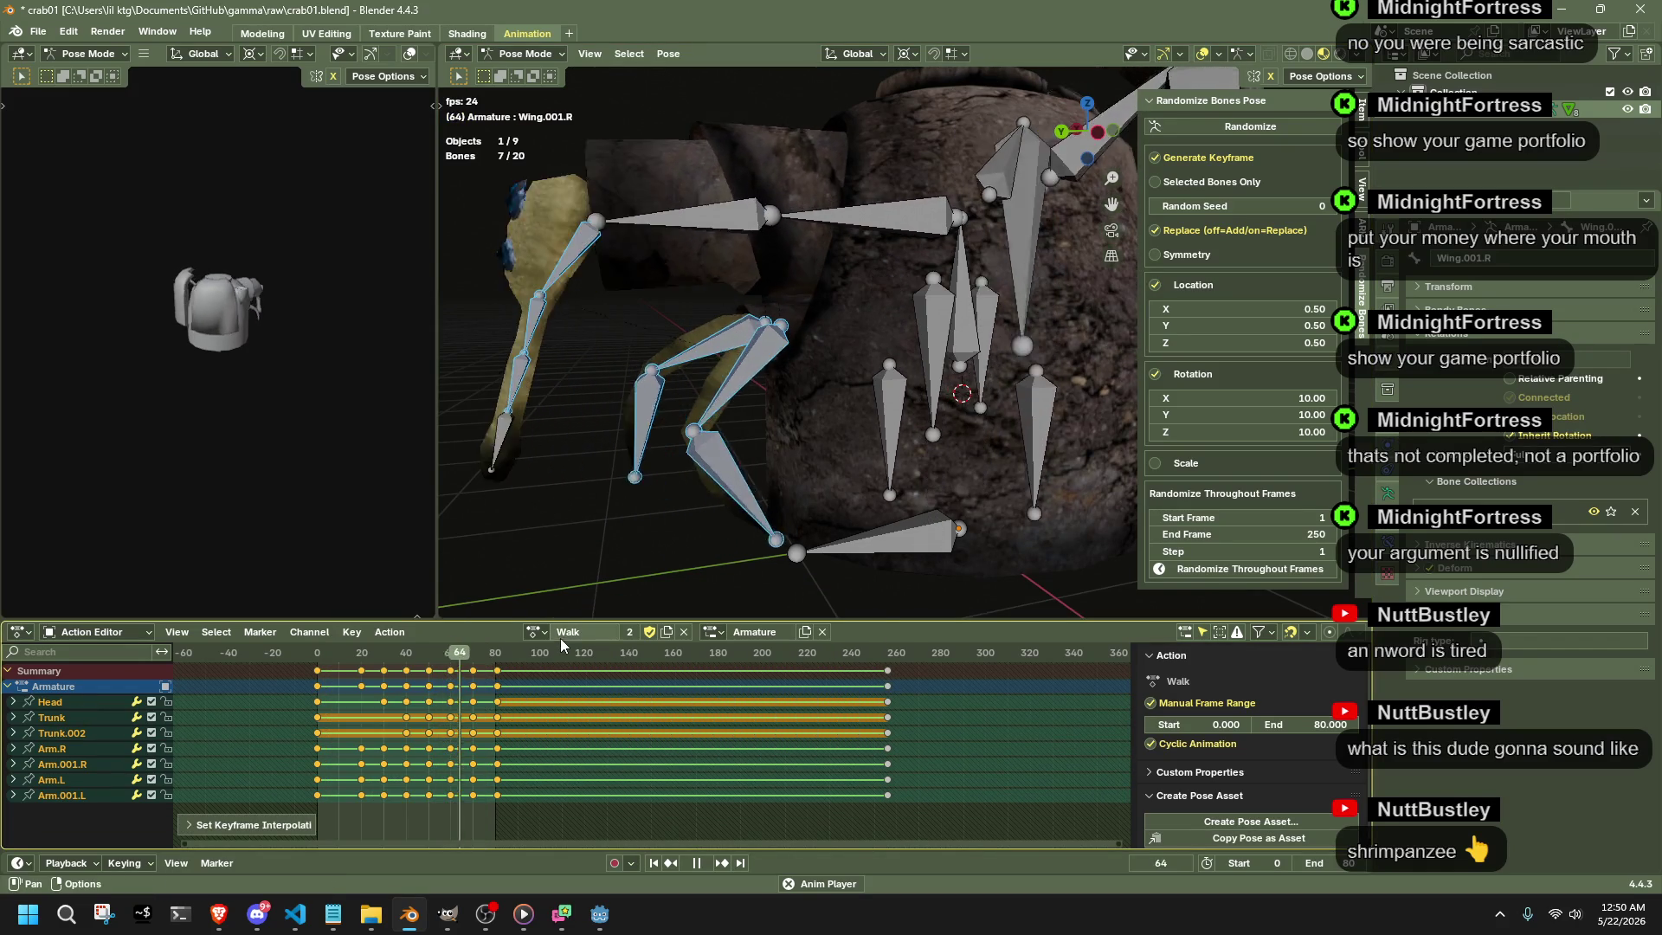
key("Tab")
key("Tab")
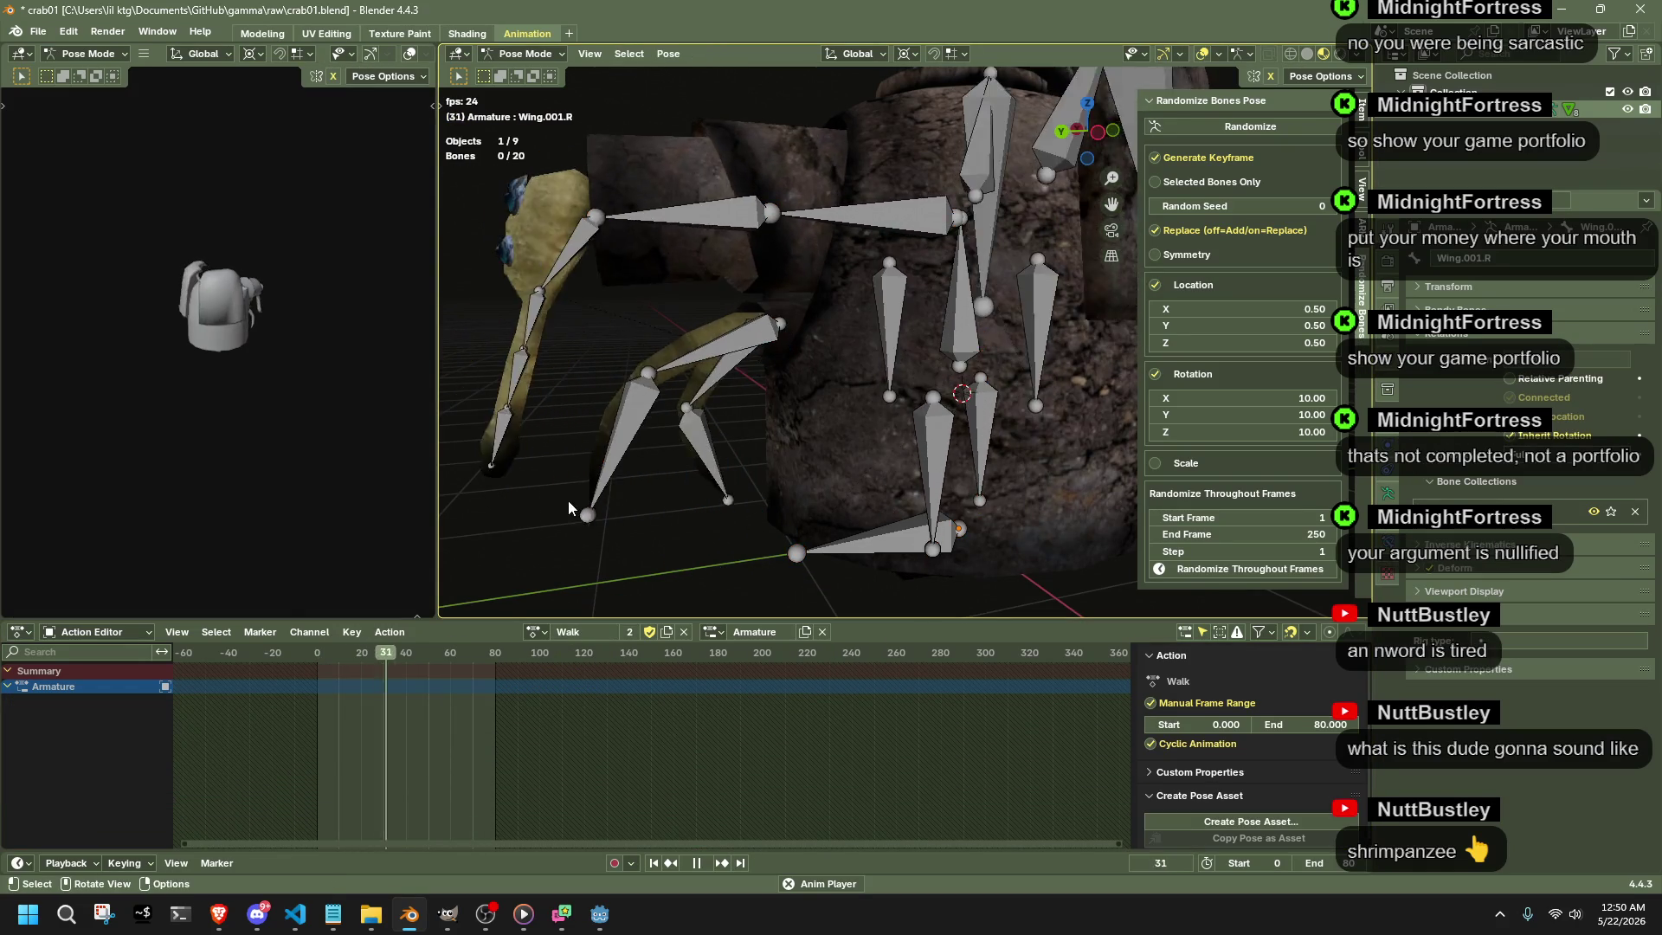
scroll(567, 500, "down", 5)
middle_click_drag(568, 500, 594, 231)
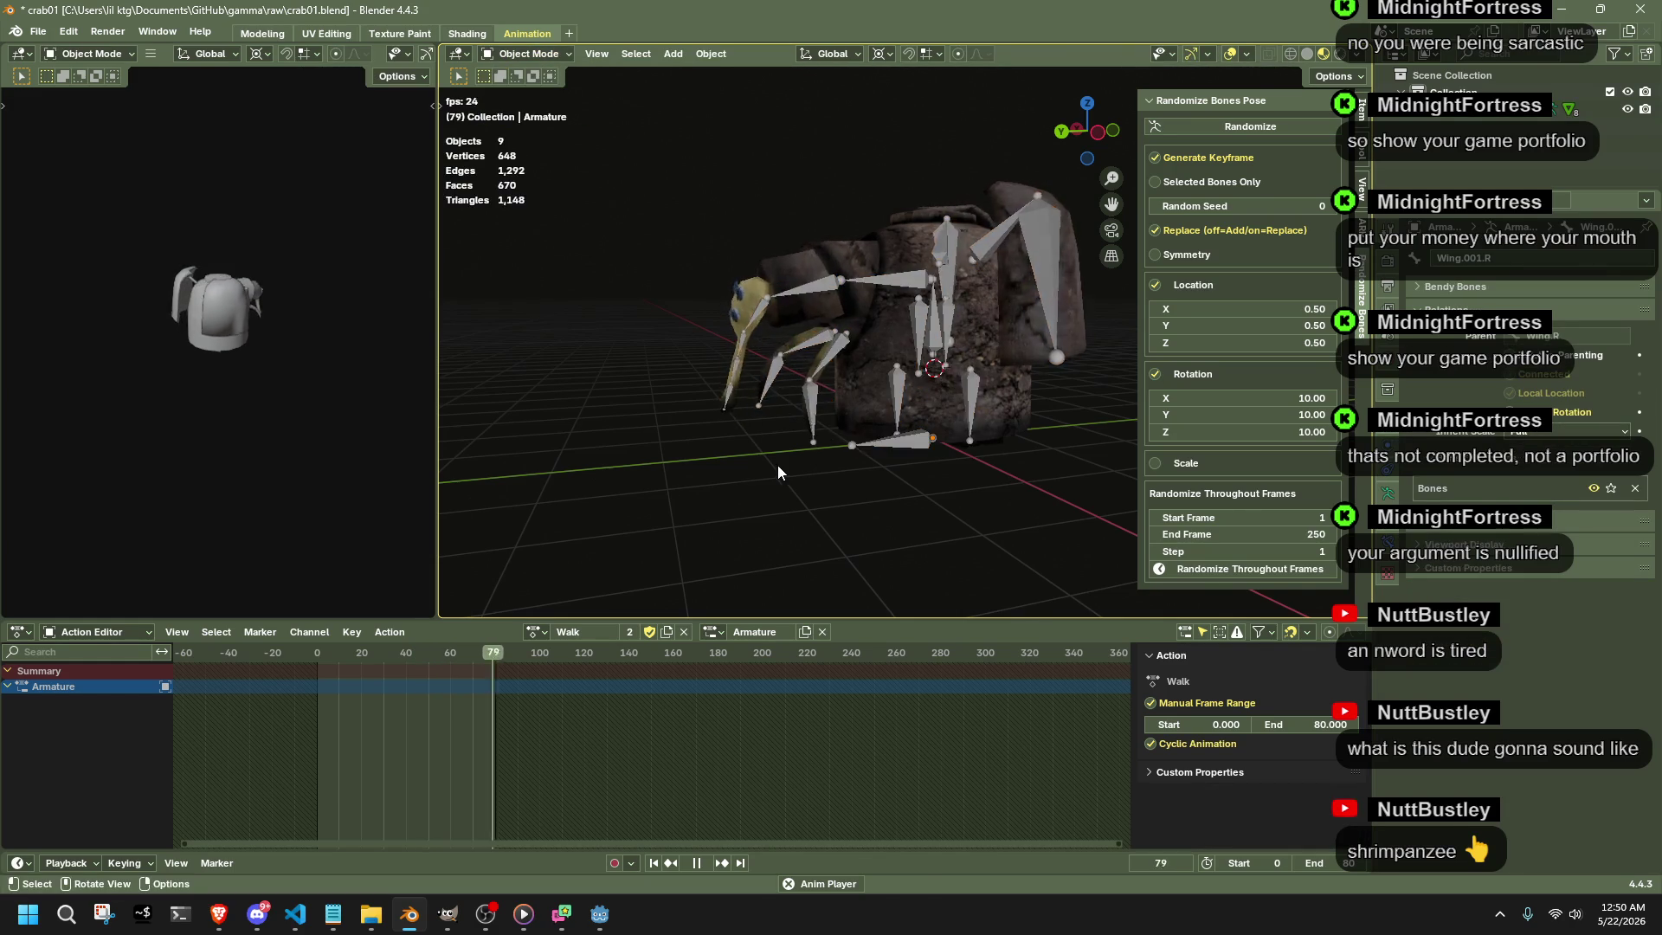
key("a")
key("h")
key("alt+h")
left_click(730, 321)
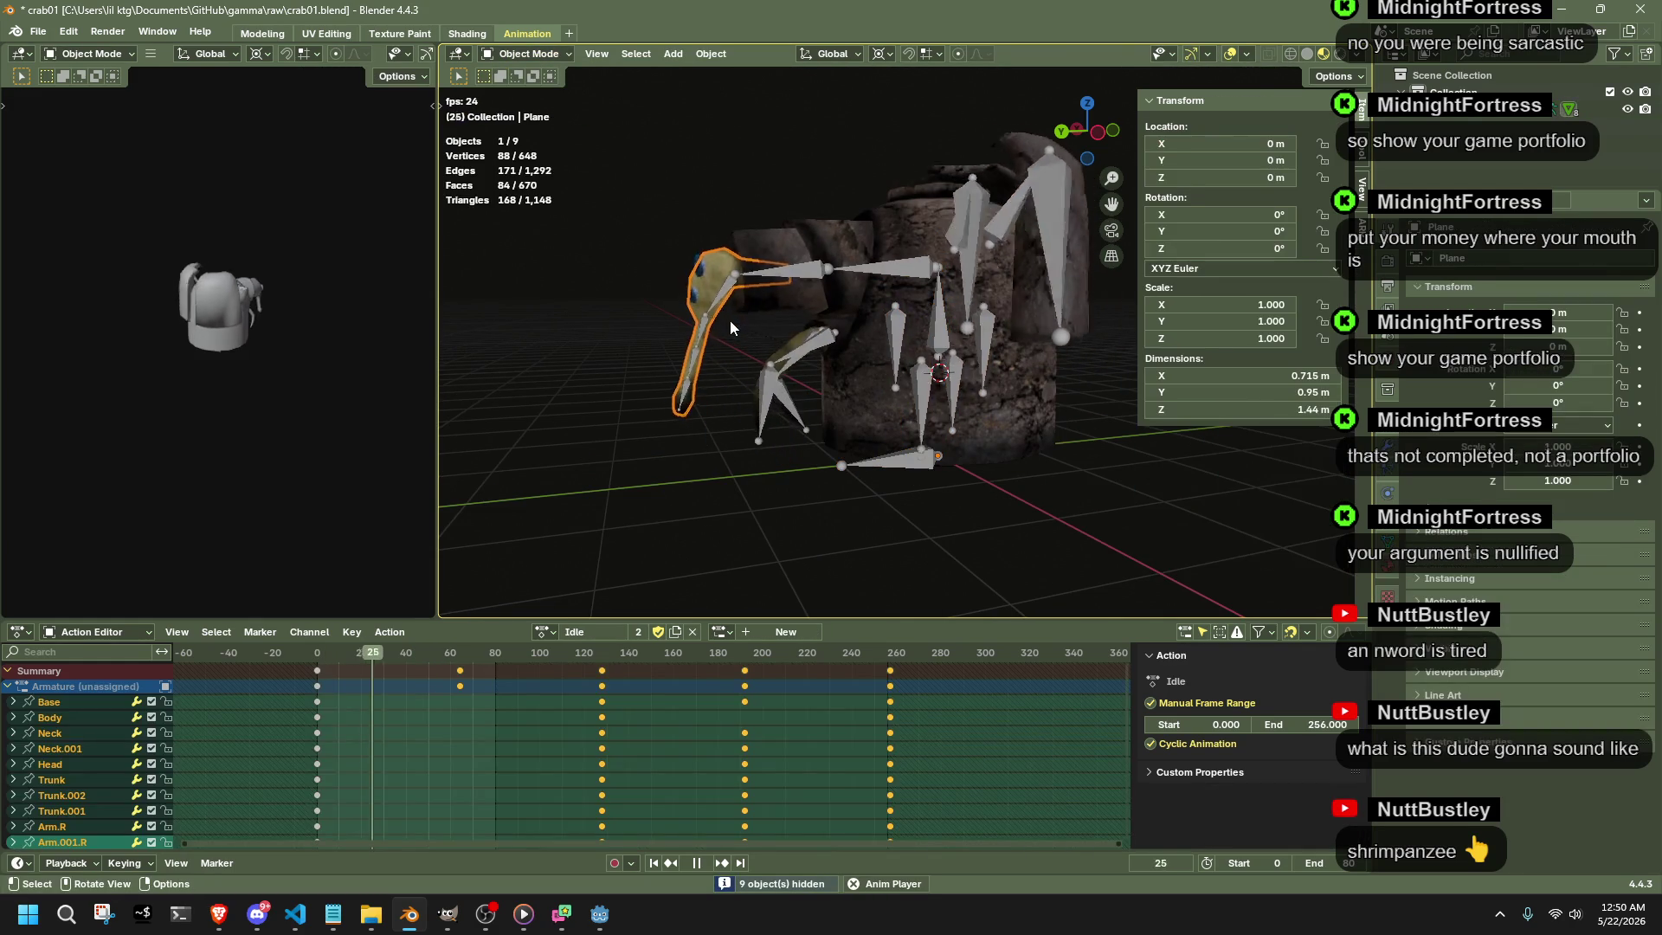
key("h")
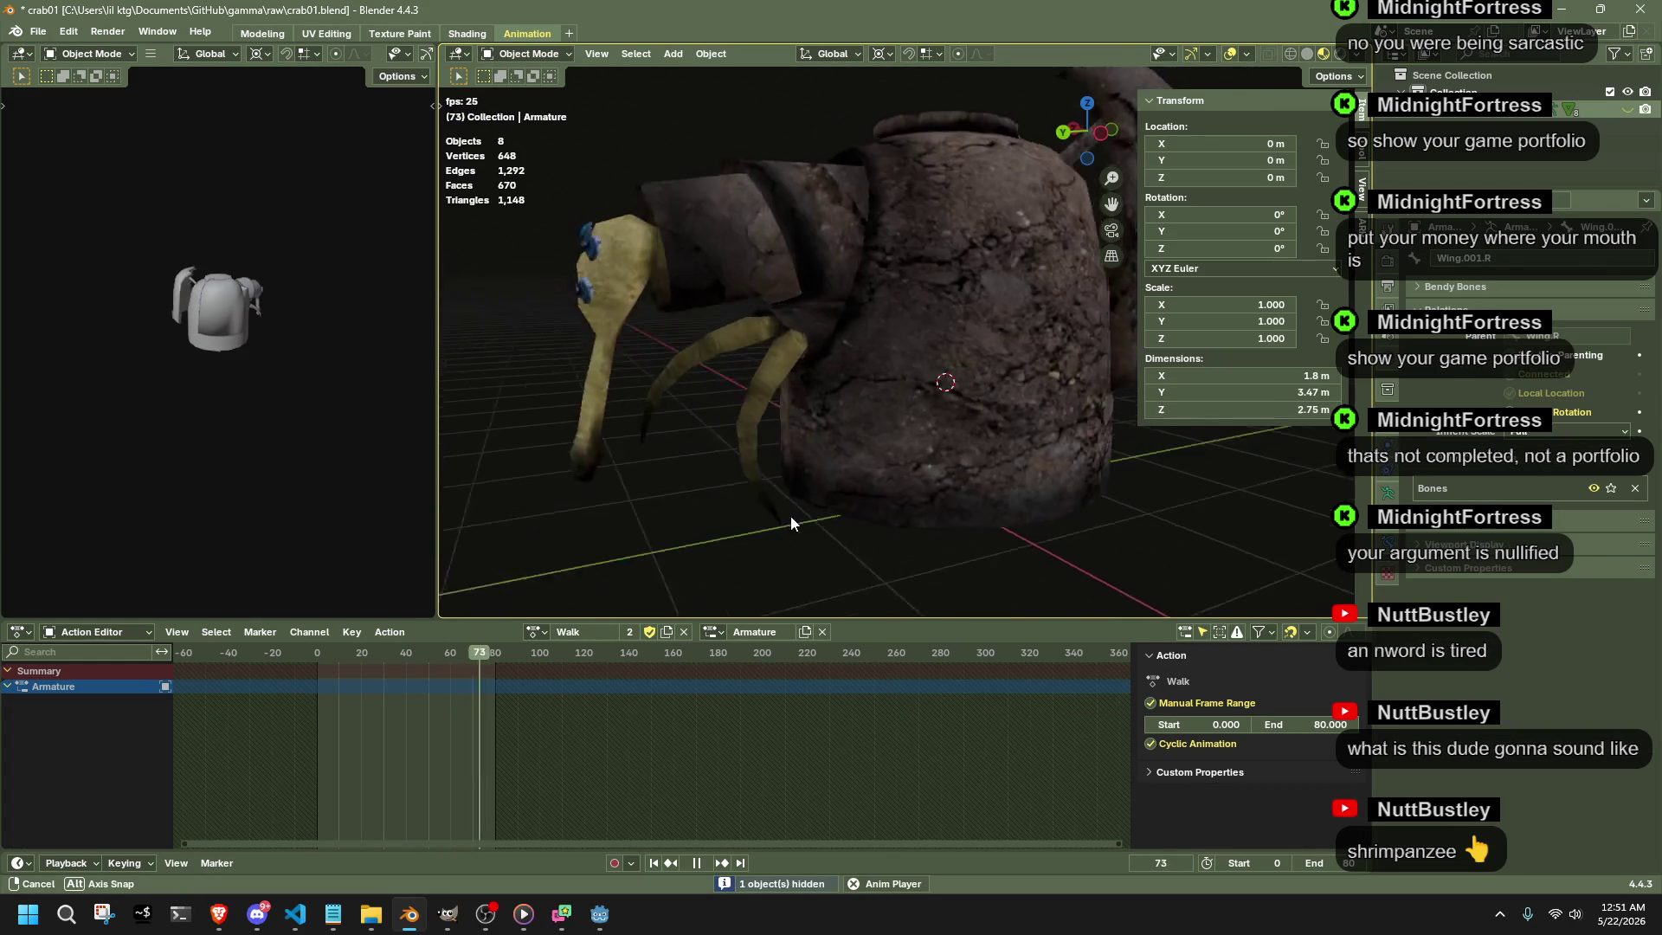
middle_click_drag(730, 503, 921, 516)
middle_click_drag(871, 443, 1002, 431)
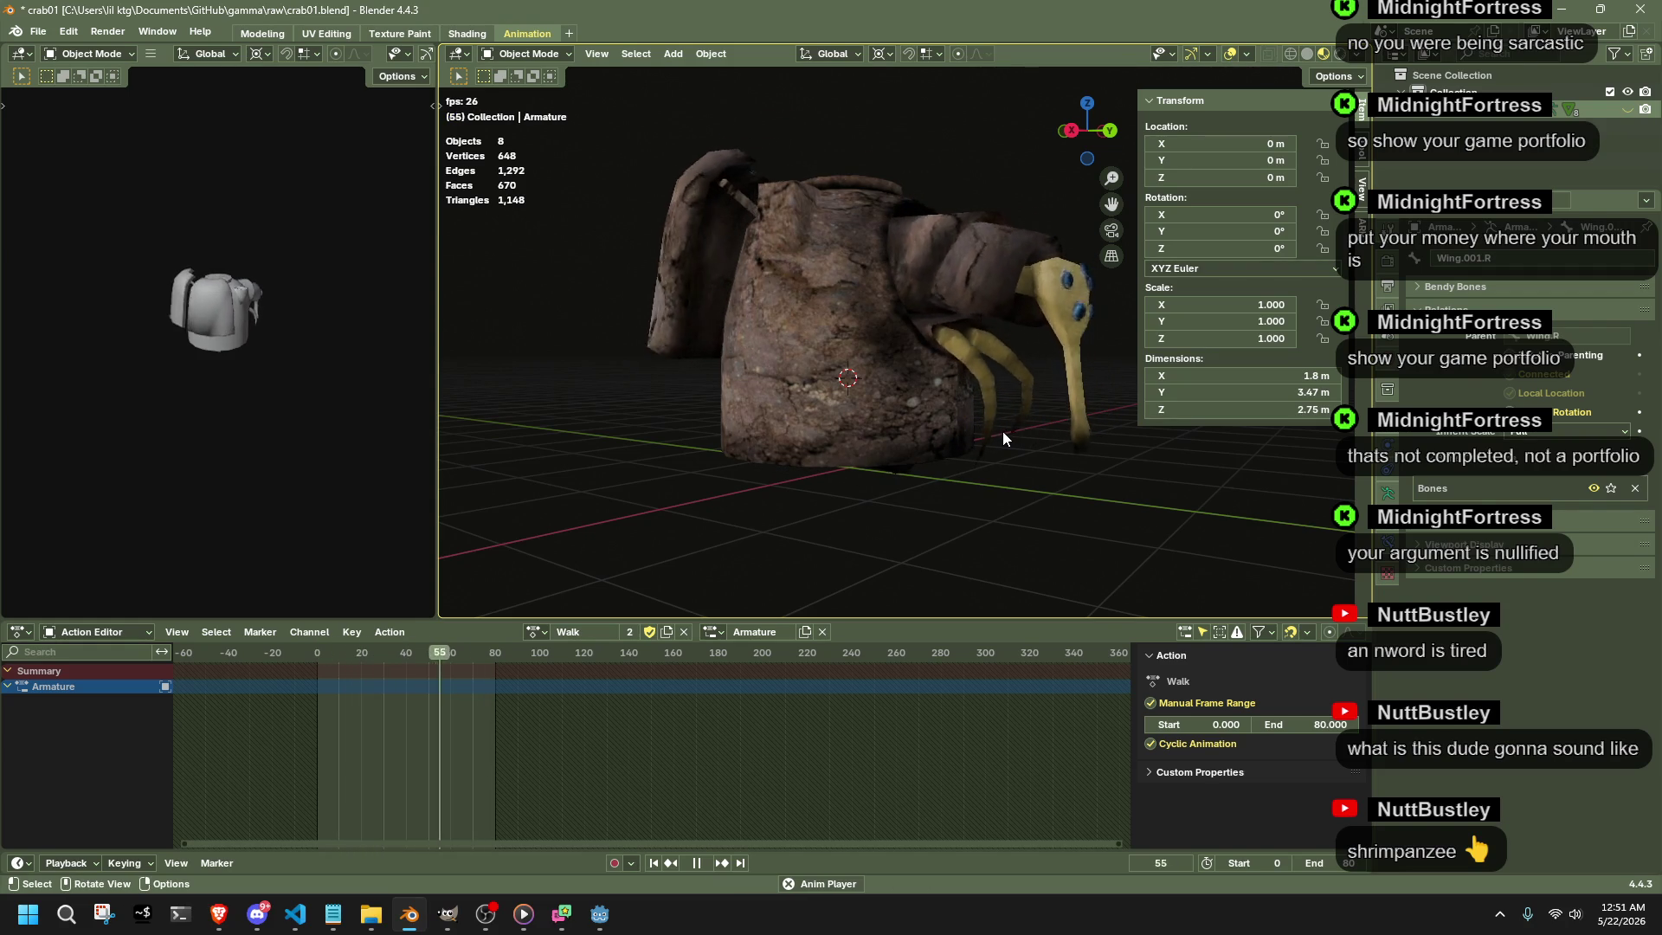
mouse_move(935, 420)
middle_mouse_down()
mouse_move(1002, 354)
mouse_move(1071, 445)
middle_mouse_up()
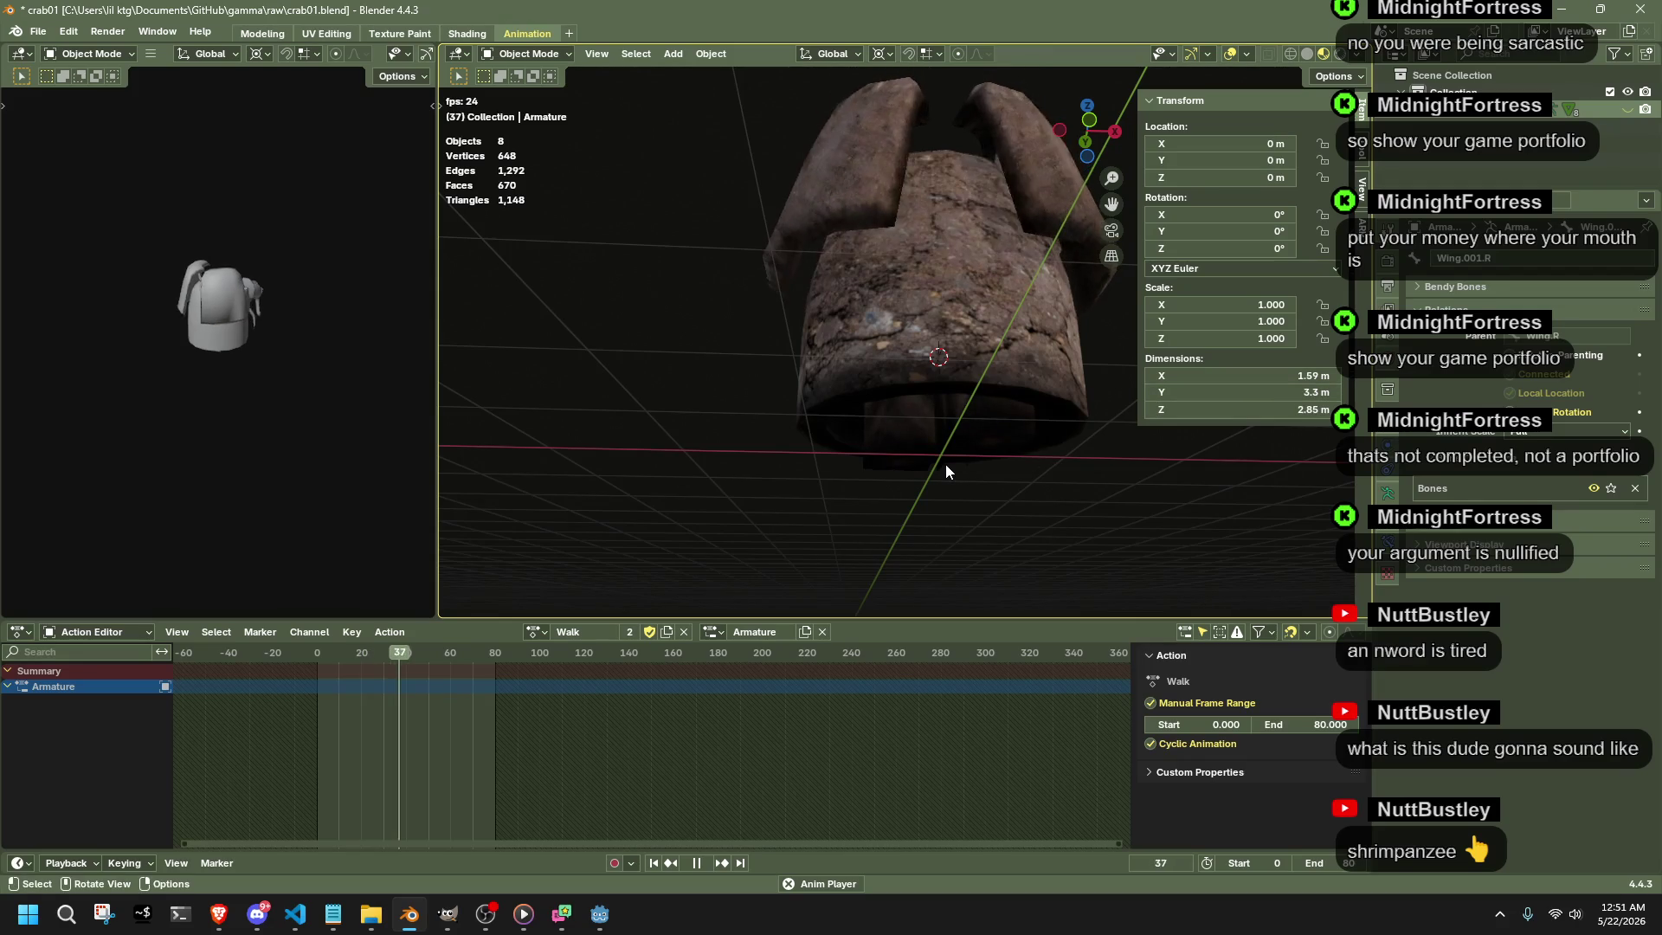
middle_click_drag(886, 483, 1063, 516)
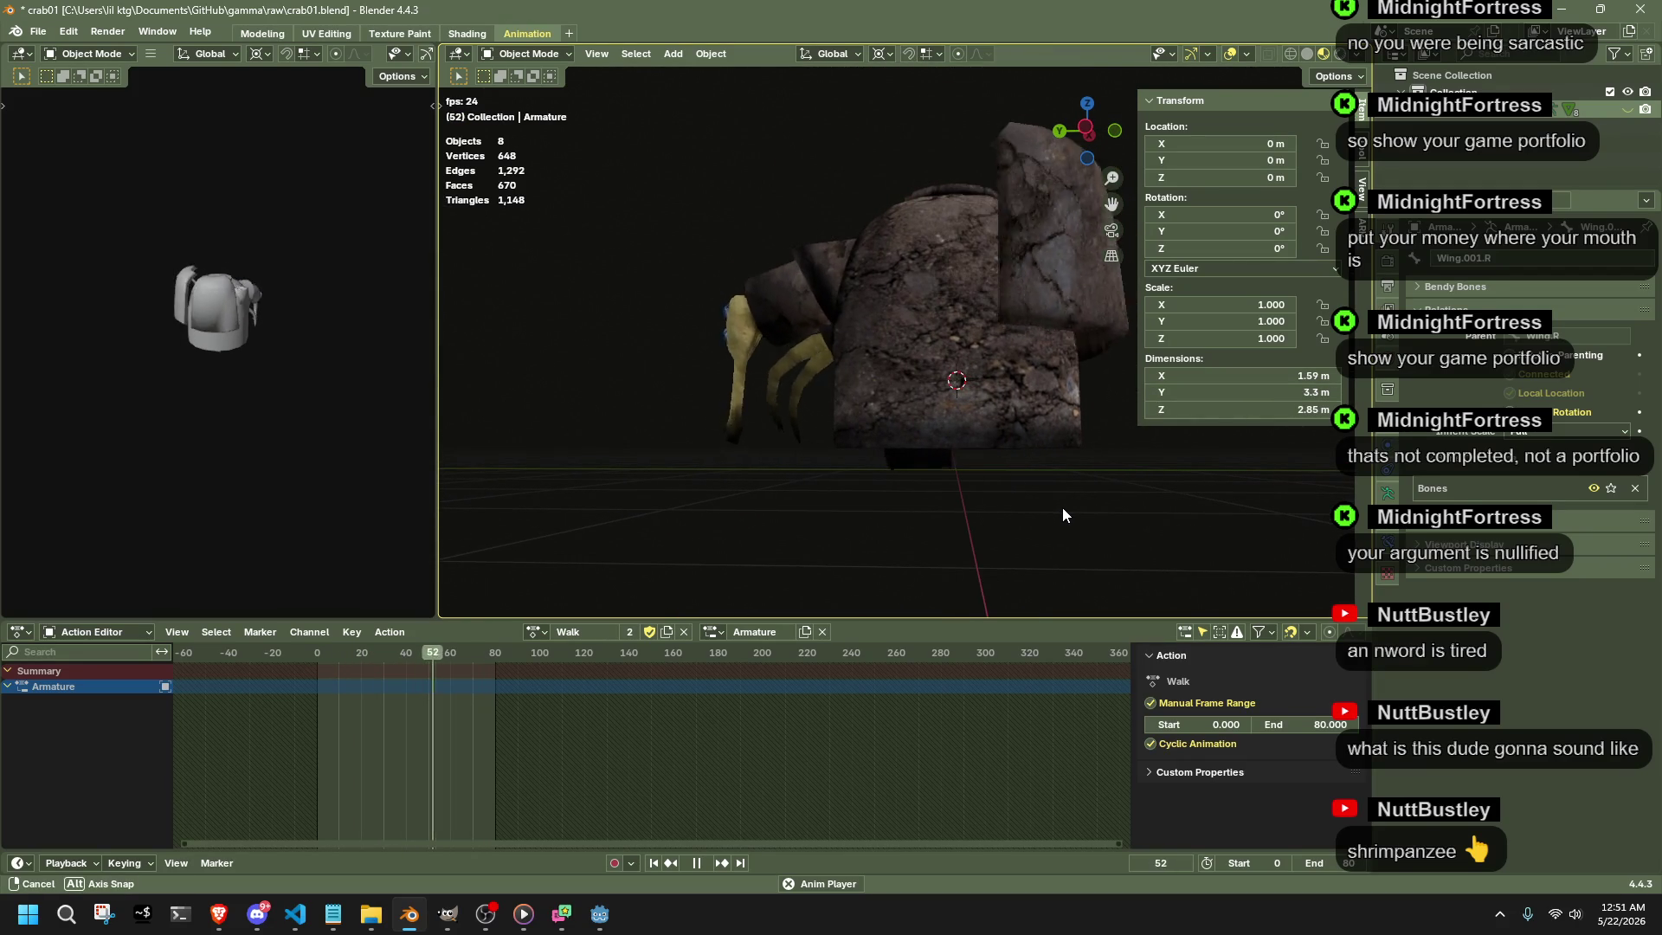
middle_click_drag(1062, 516, 1166, 361)
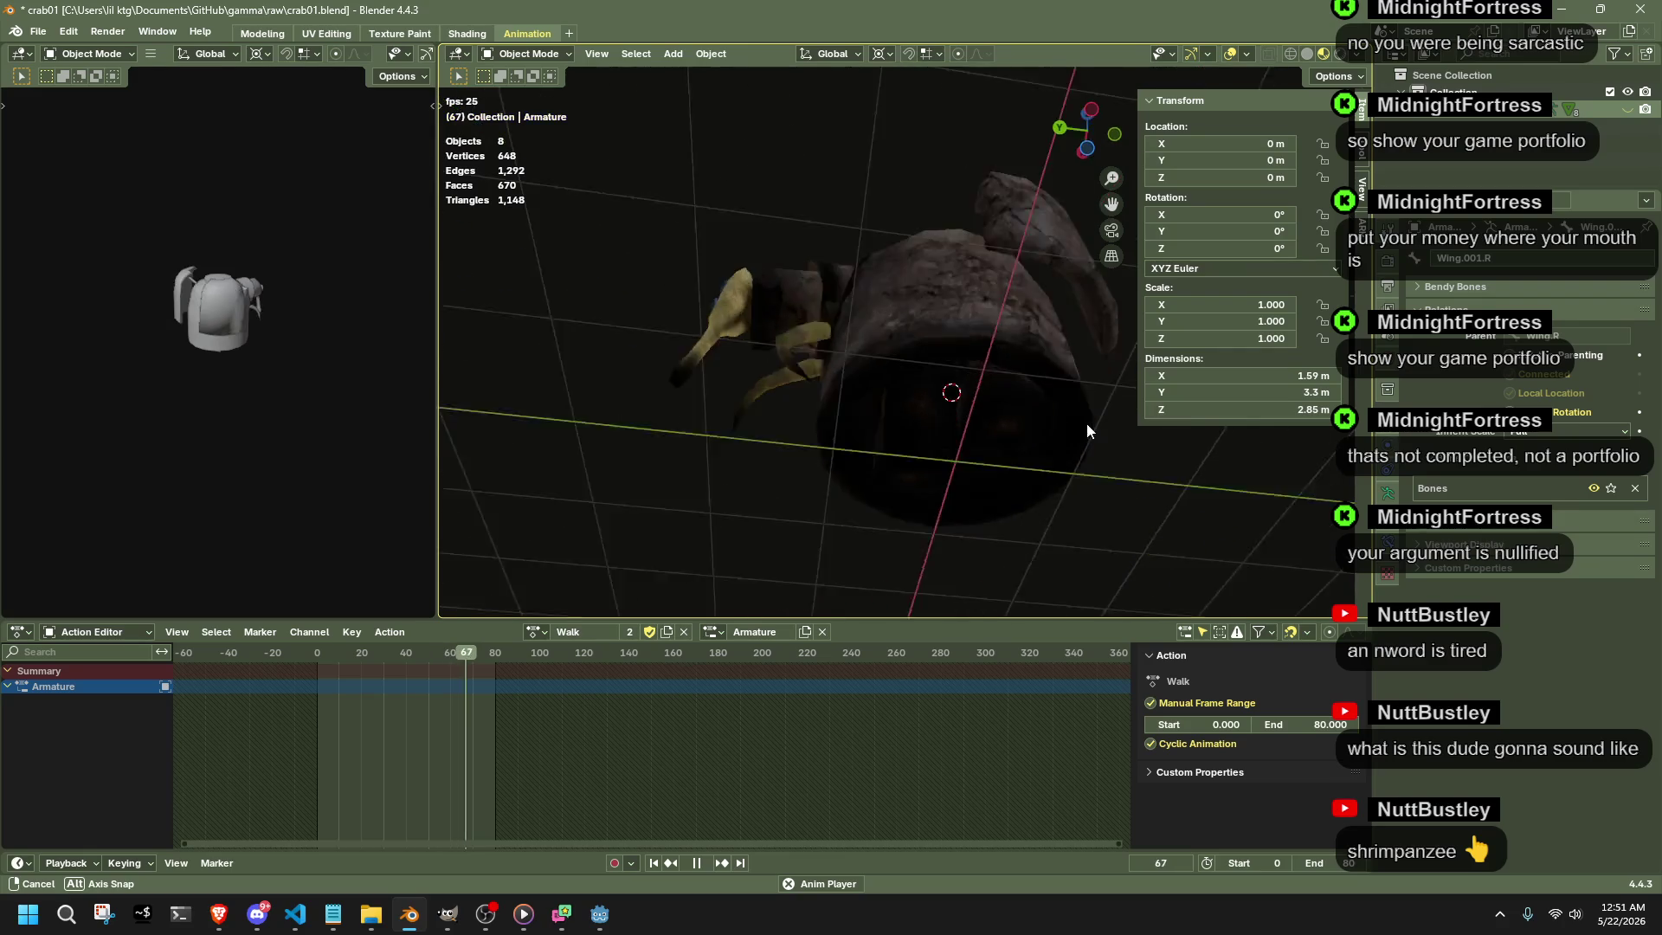
mouse_move(1166, 363)
middle_mouse_down()
mouse_move(1084, 509)
mouse_move(948, 387)
middle_mouse_up()
scroll(1077, 508, "up", 4)
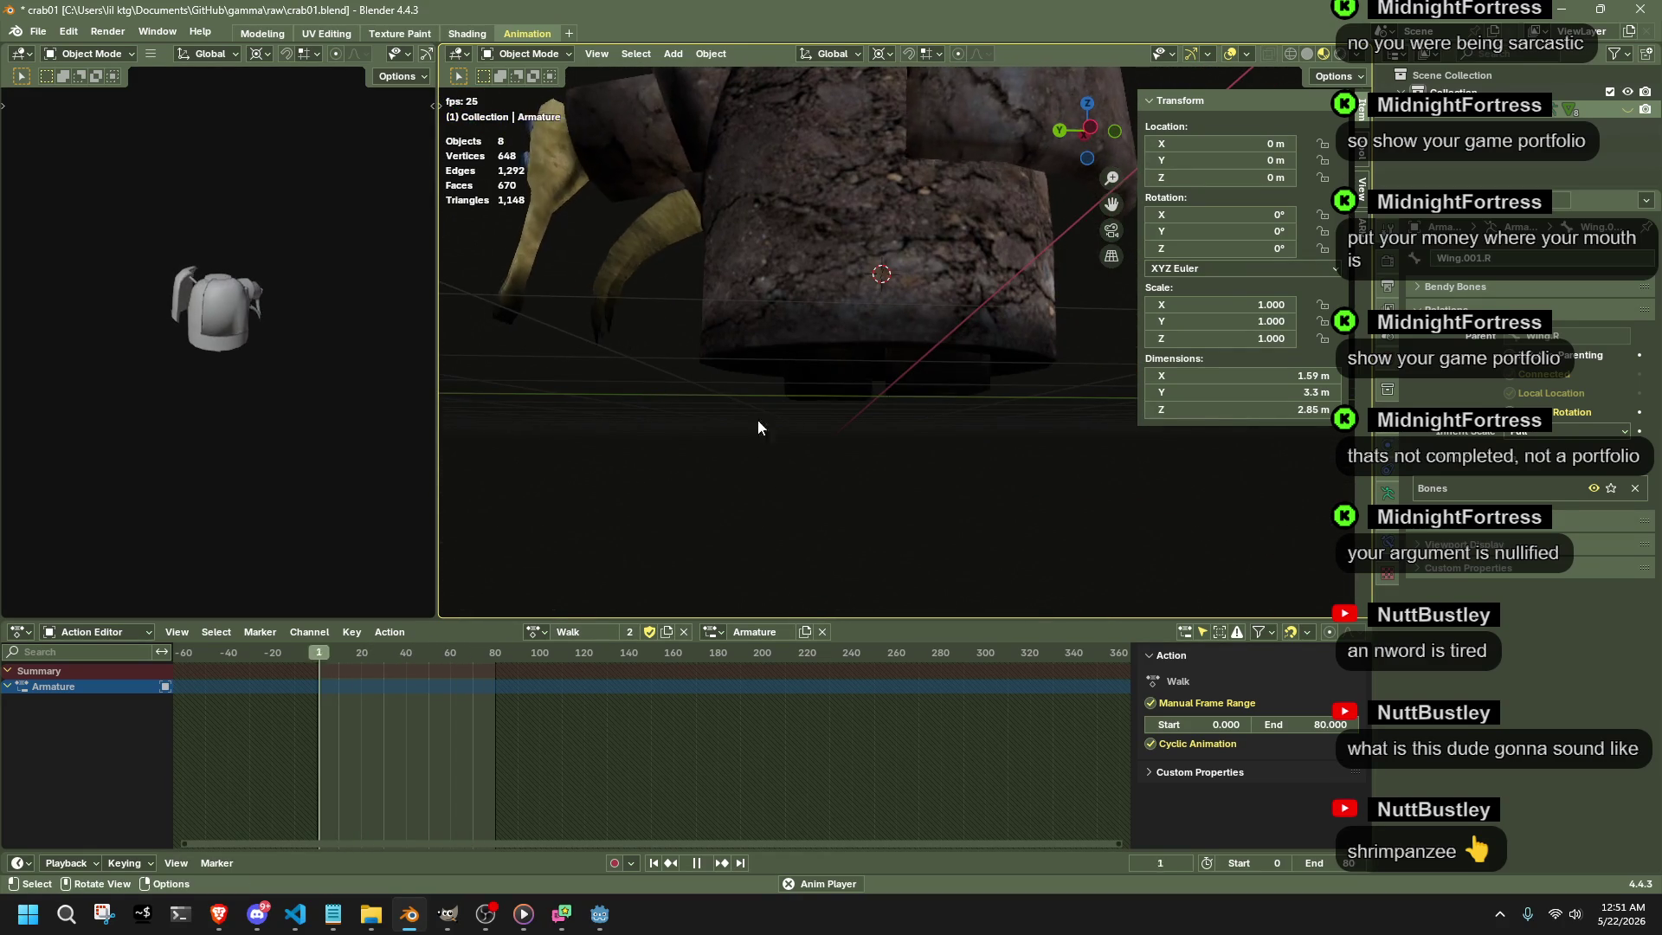
key("space")
middle_click_drag(836, 399, 877, 407)
left_click(864, 313)
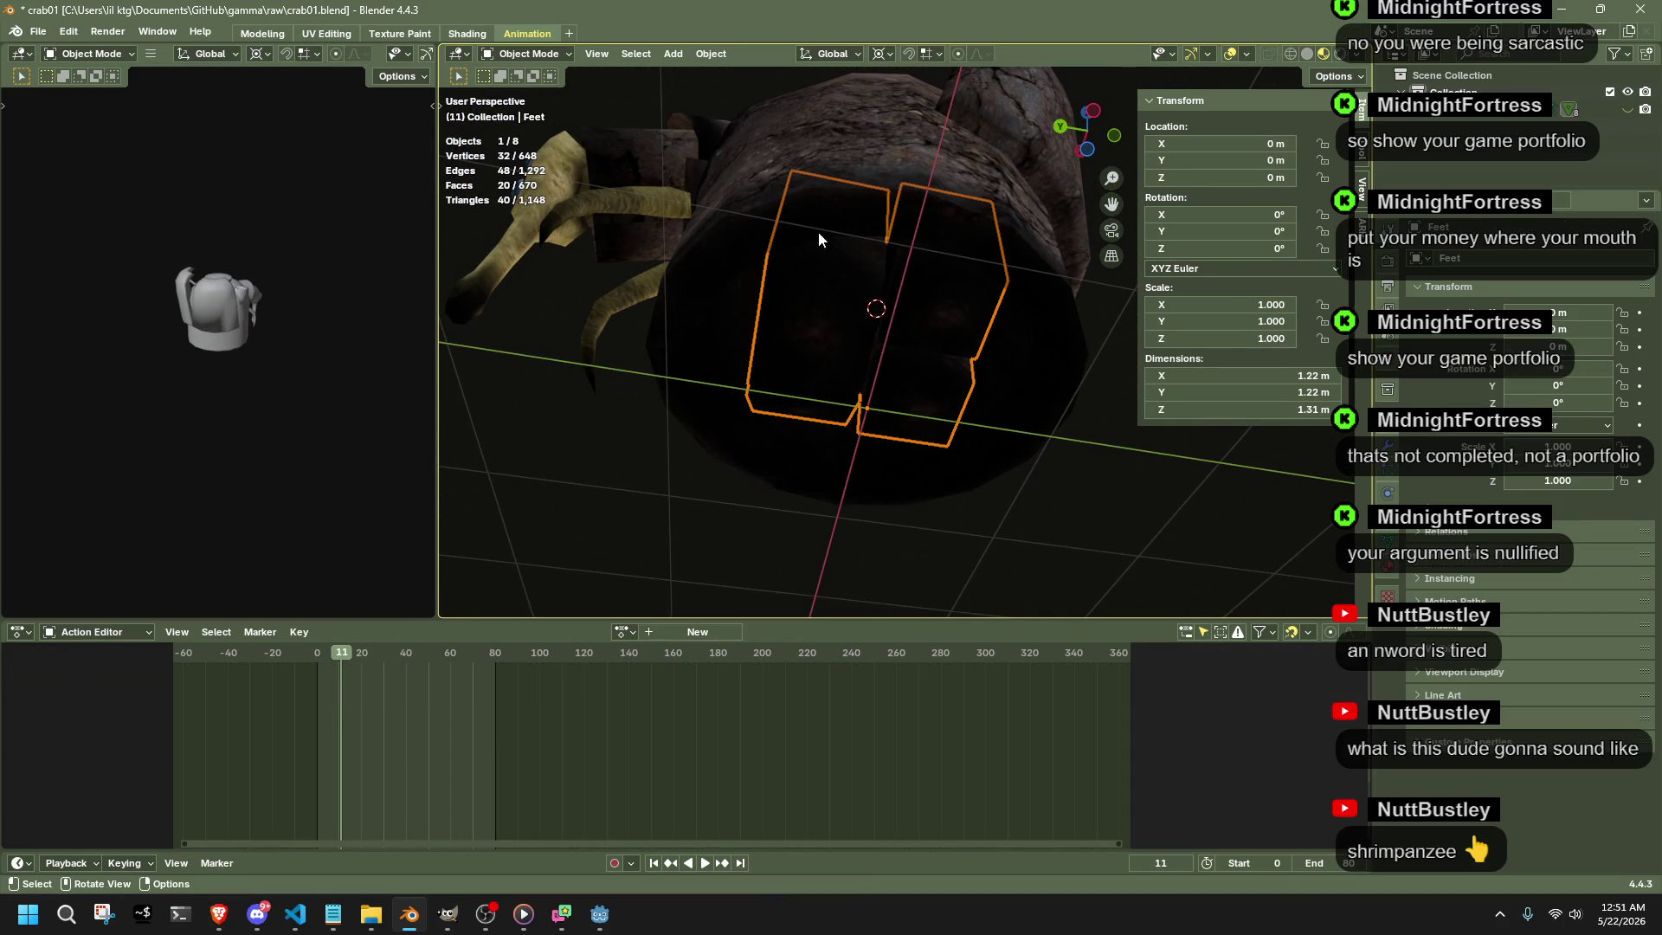
key("ctrl+z")
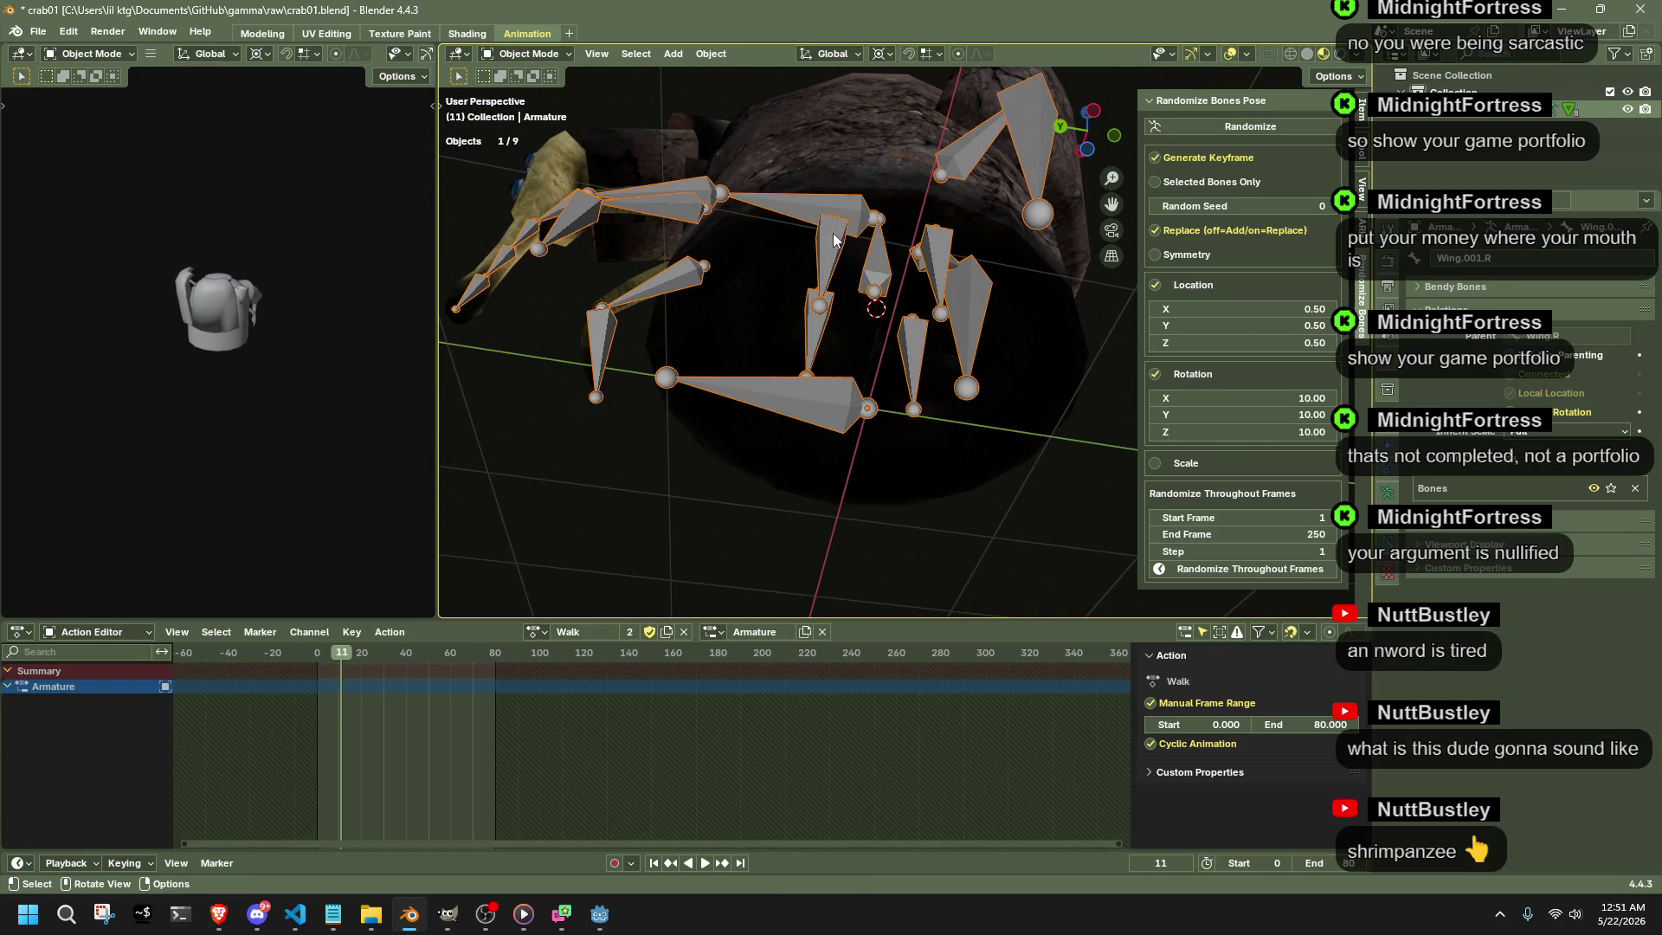
- In Pose Mode, delete the four leg bones' Walk keys between frames 0 and 80
left_click(547, 117)
middle_click_drag(852, 435, 999, 537)
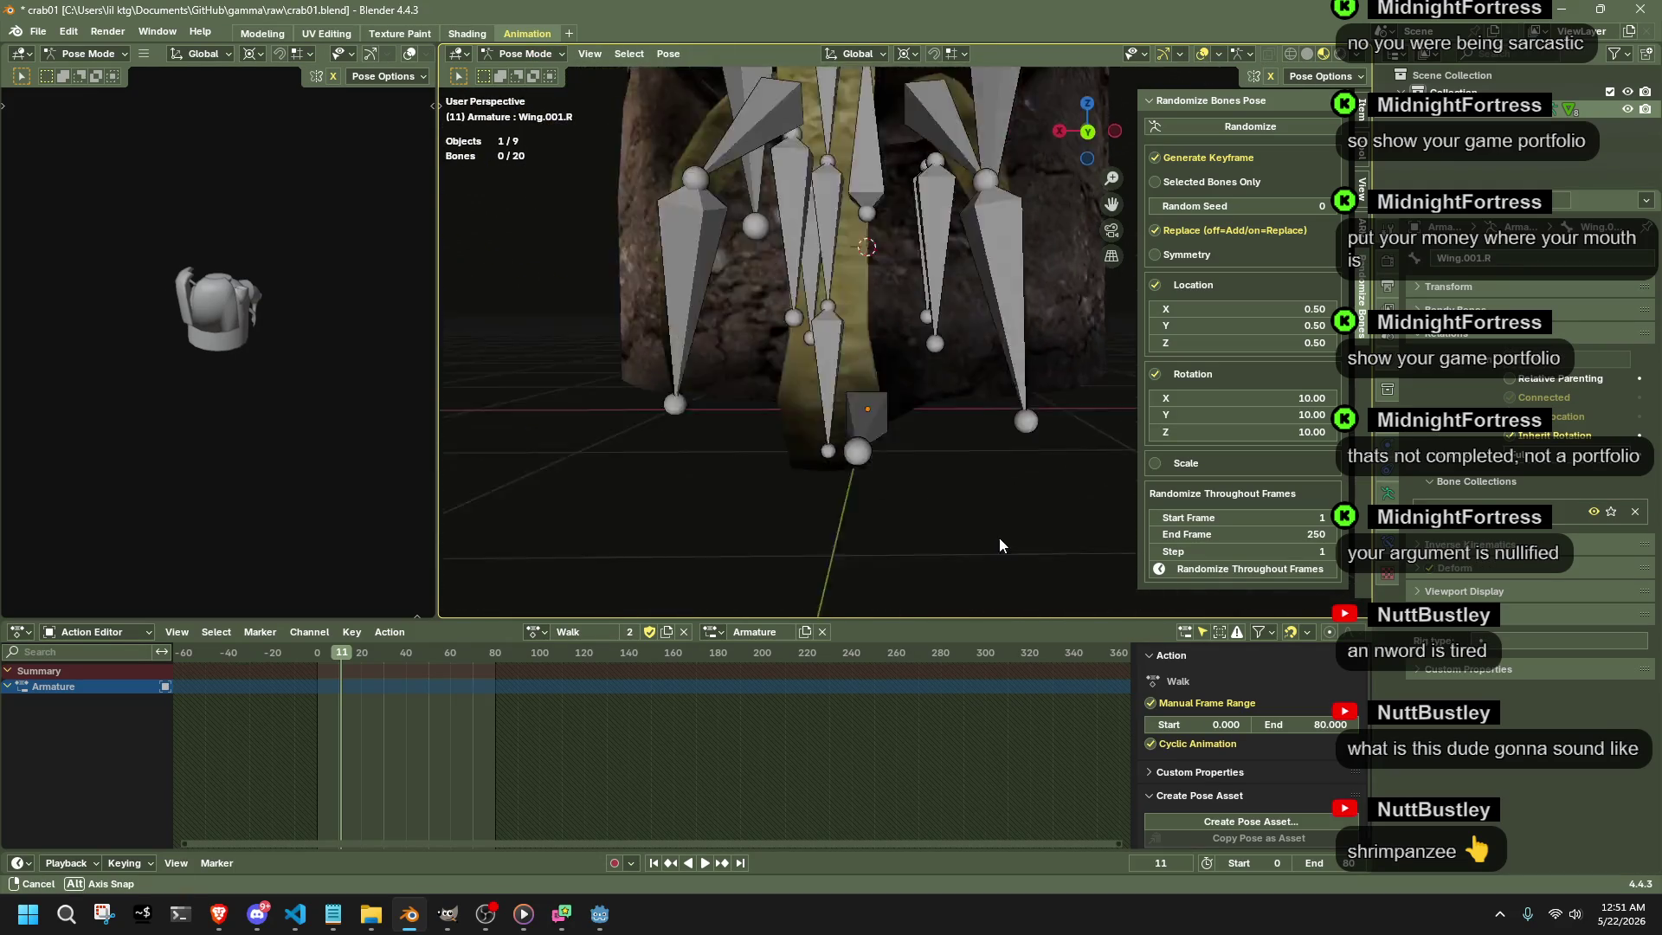
left_click(904, 268)
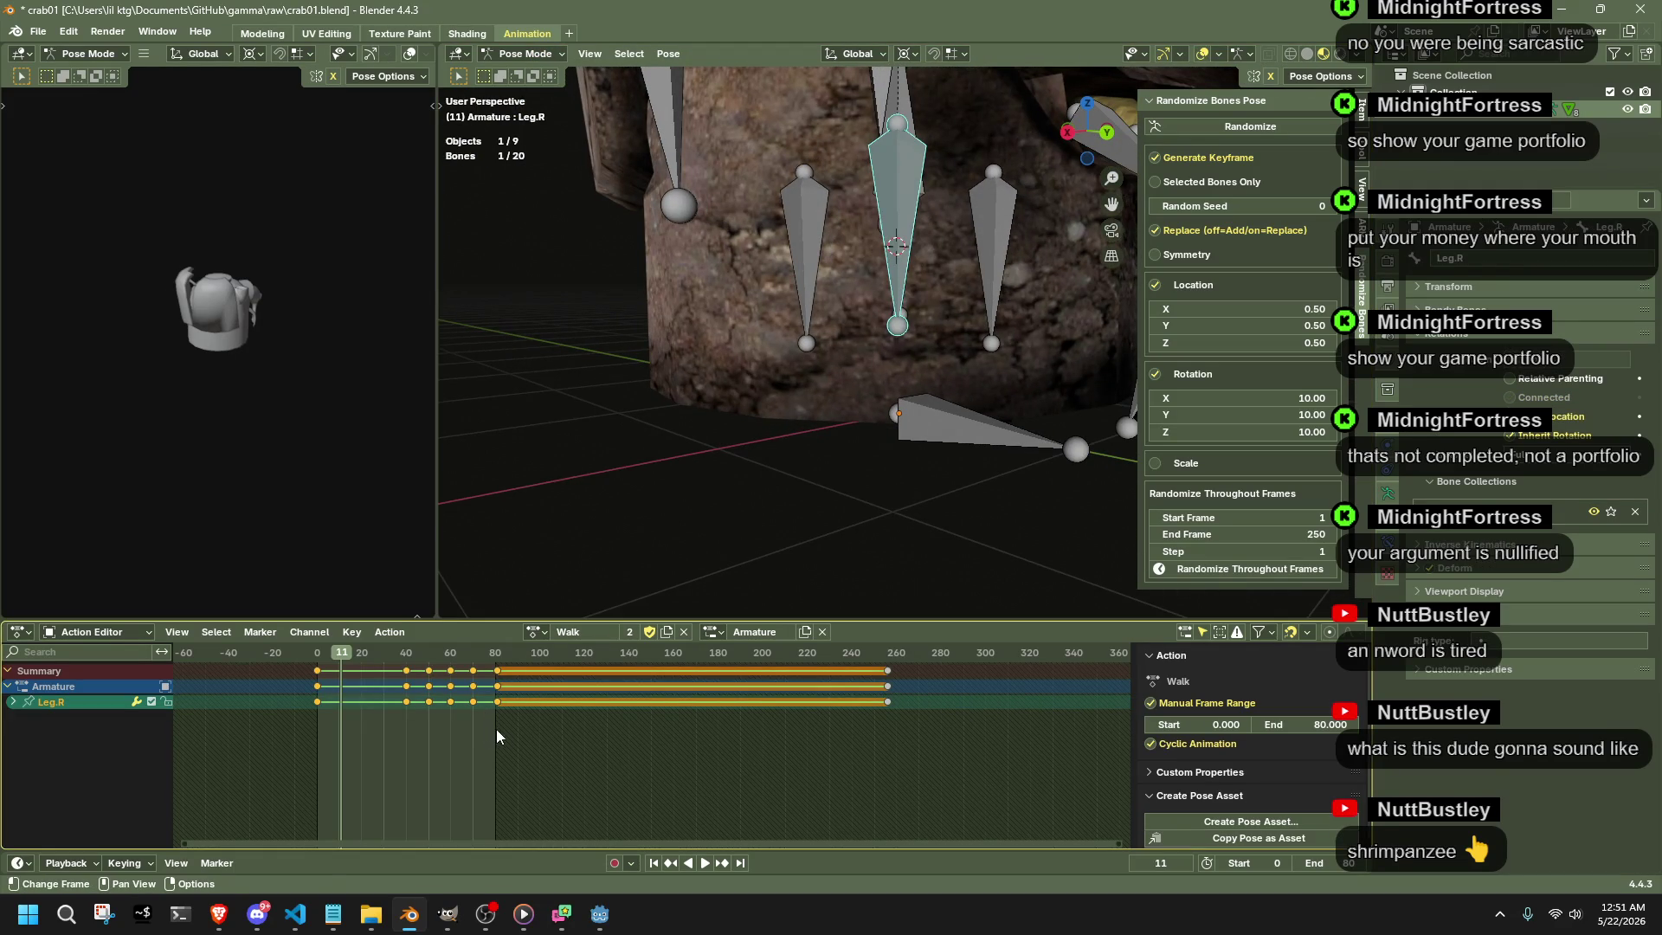
left_click_drag(494, 729, 382, 656)
middle_click_drag(848, 365, 910, 342)
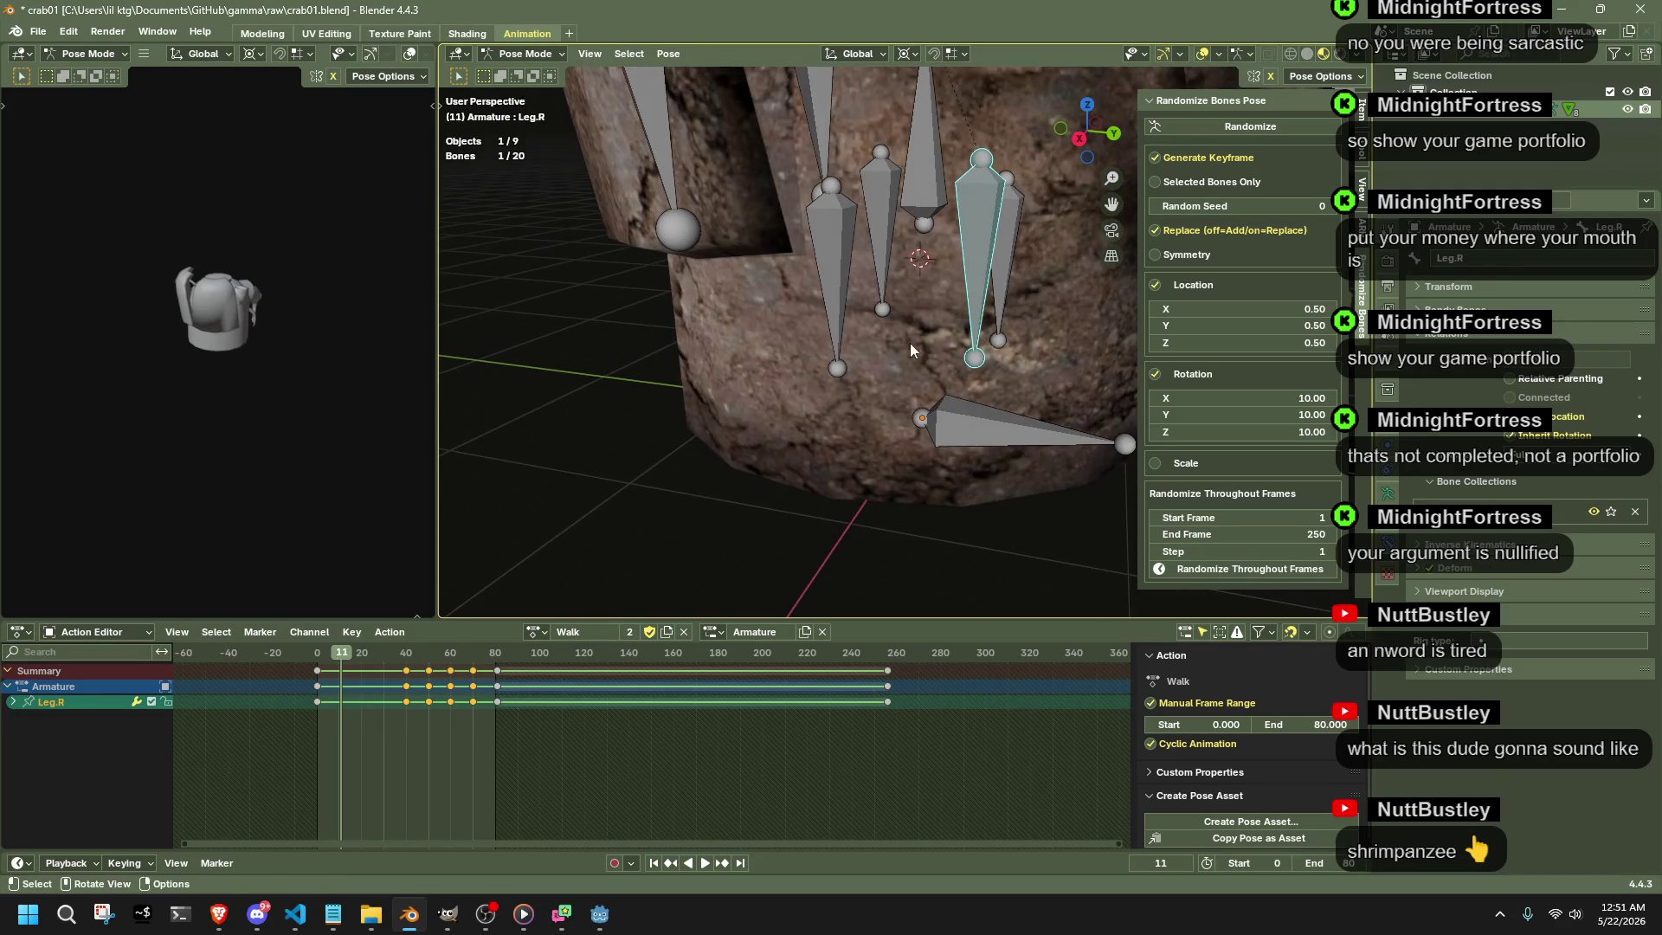
left_click_drag(818, 232, 1020, 284)
left_click_drag(546, 817, 287, 656)
key("Delete")
key("space")
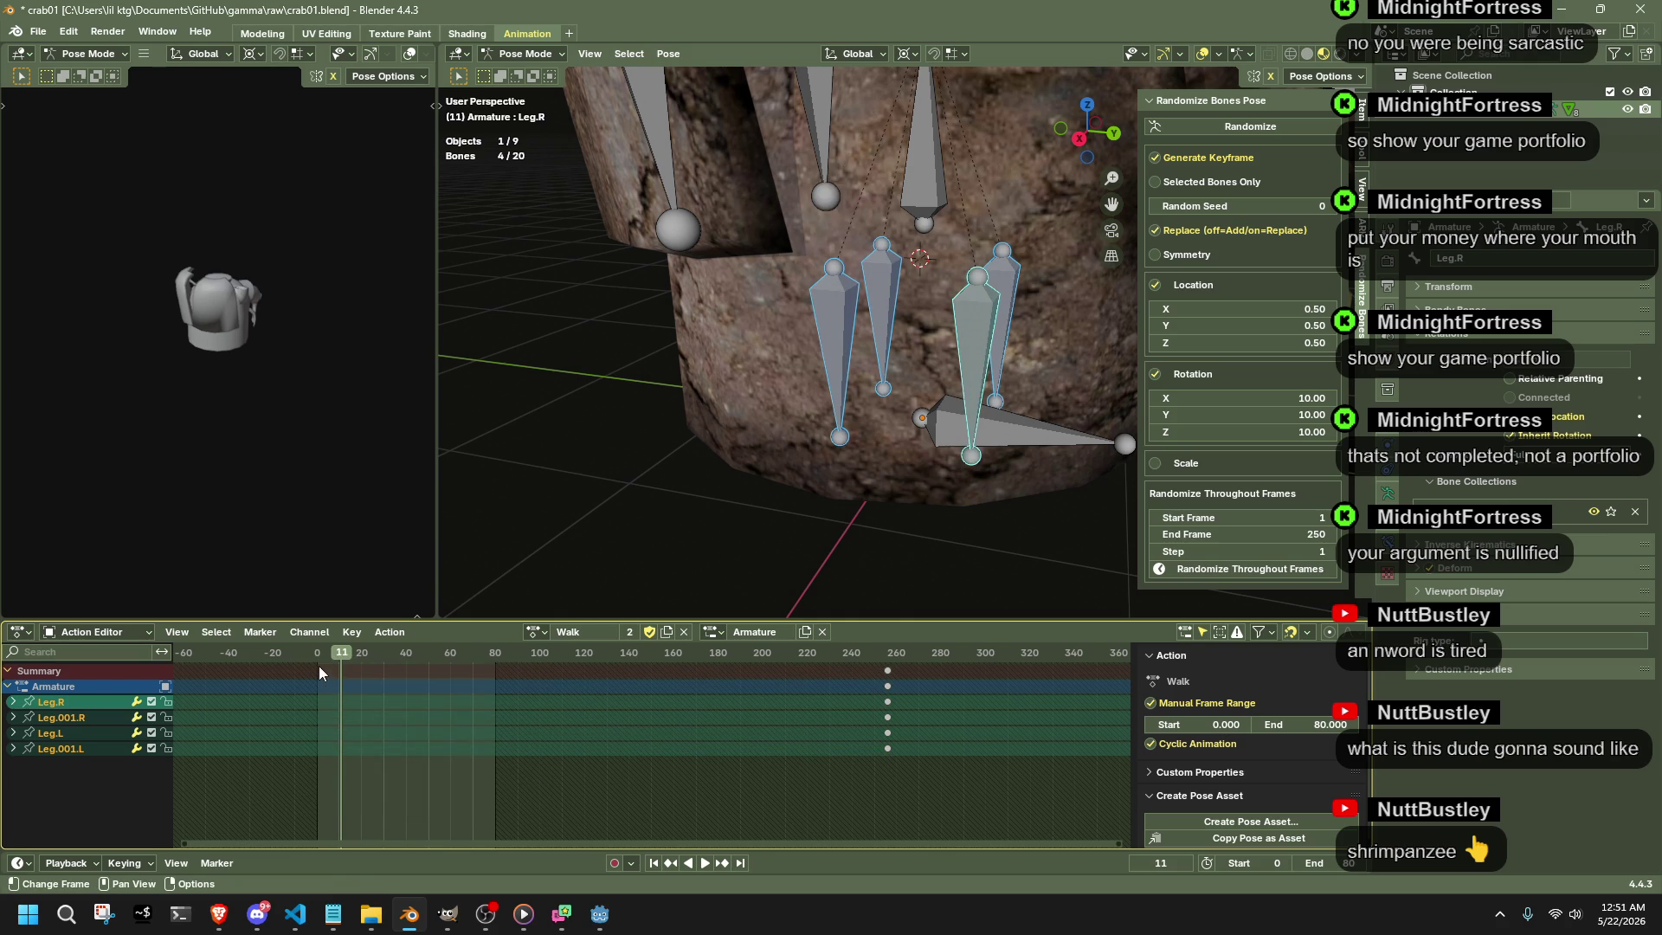
- At frame 0, select Leg.001.R, Leg.L and Leg.001.L and begin a vertical move in right view
left_click(318, 657)
key("space")
mouse_move(890, 481)
middle_mouse_down()
mouse_move(846, 409)
mouse_move(809, 432)
middle_mouse_up()
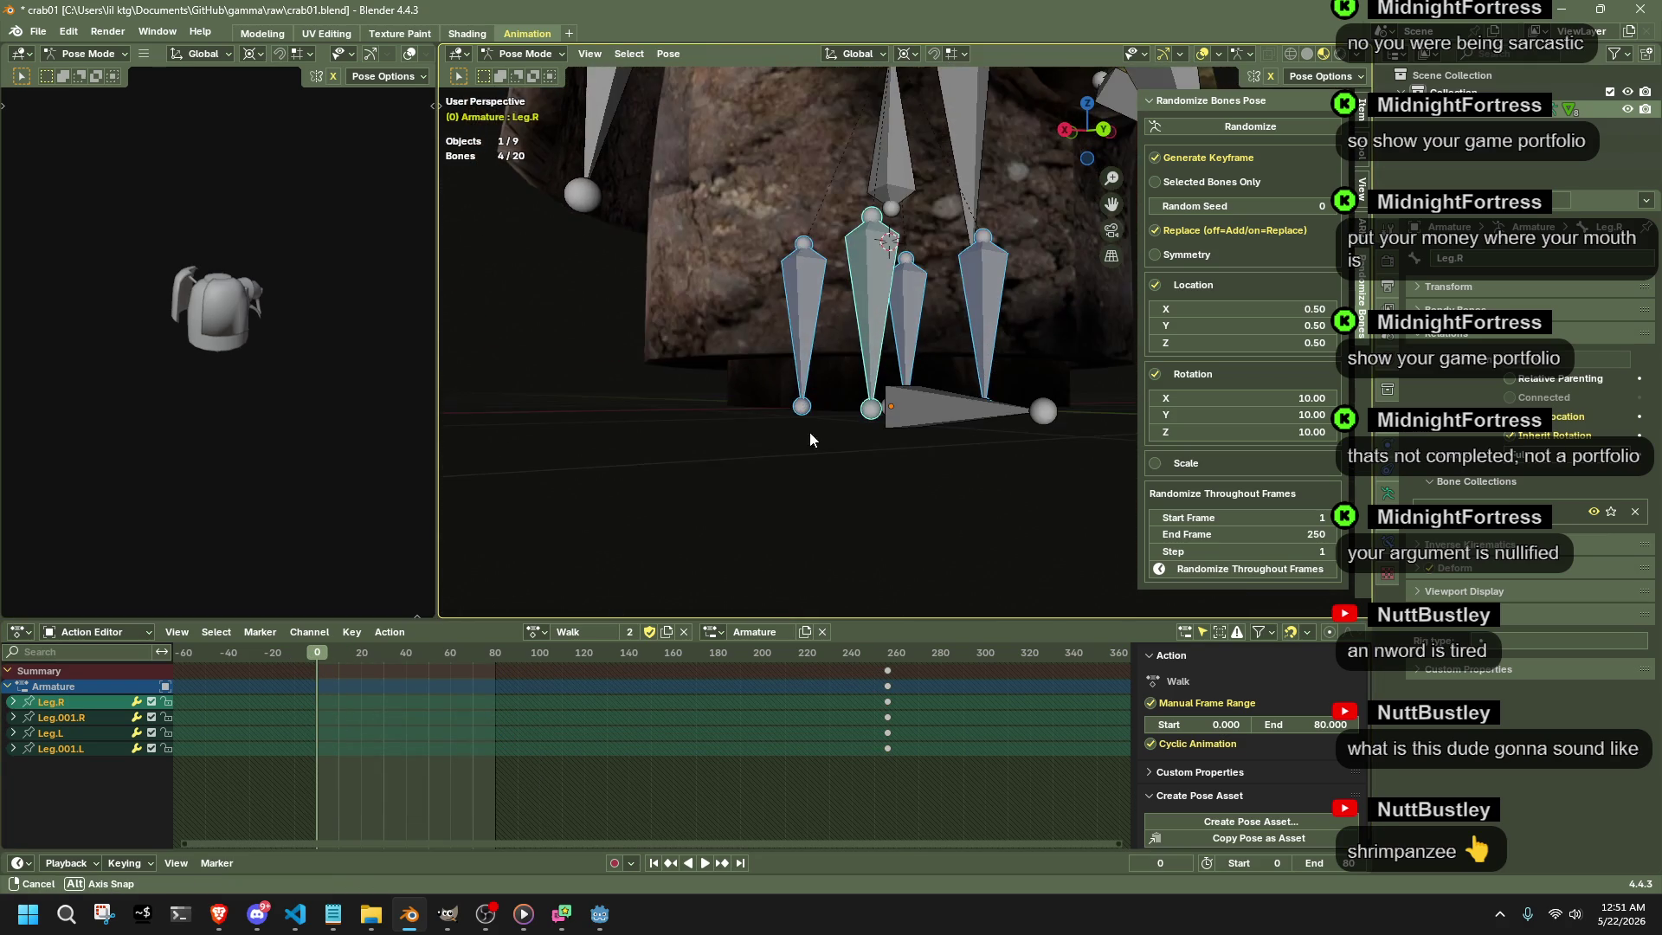
left_click(869, 334)
left_click(808, 333)
left_click(991, 320, "shift")
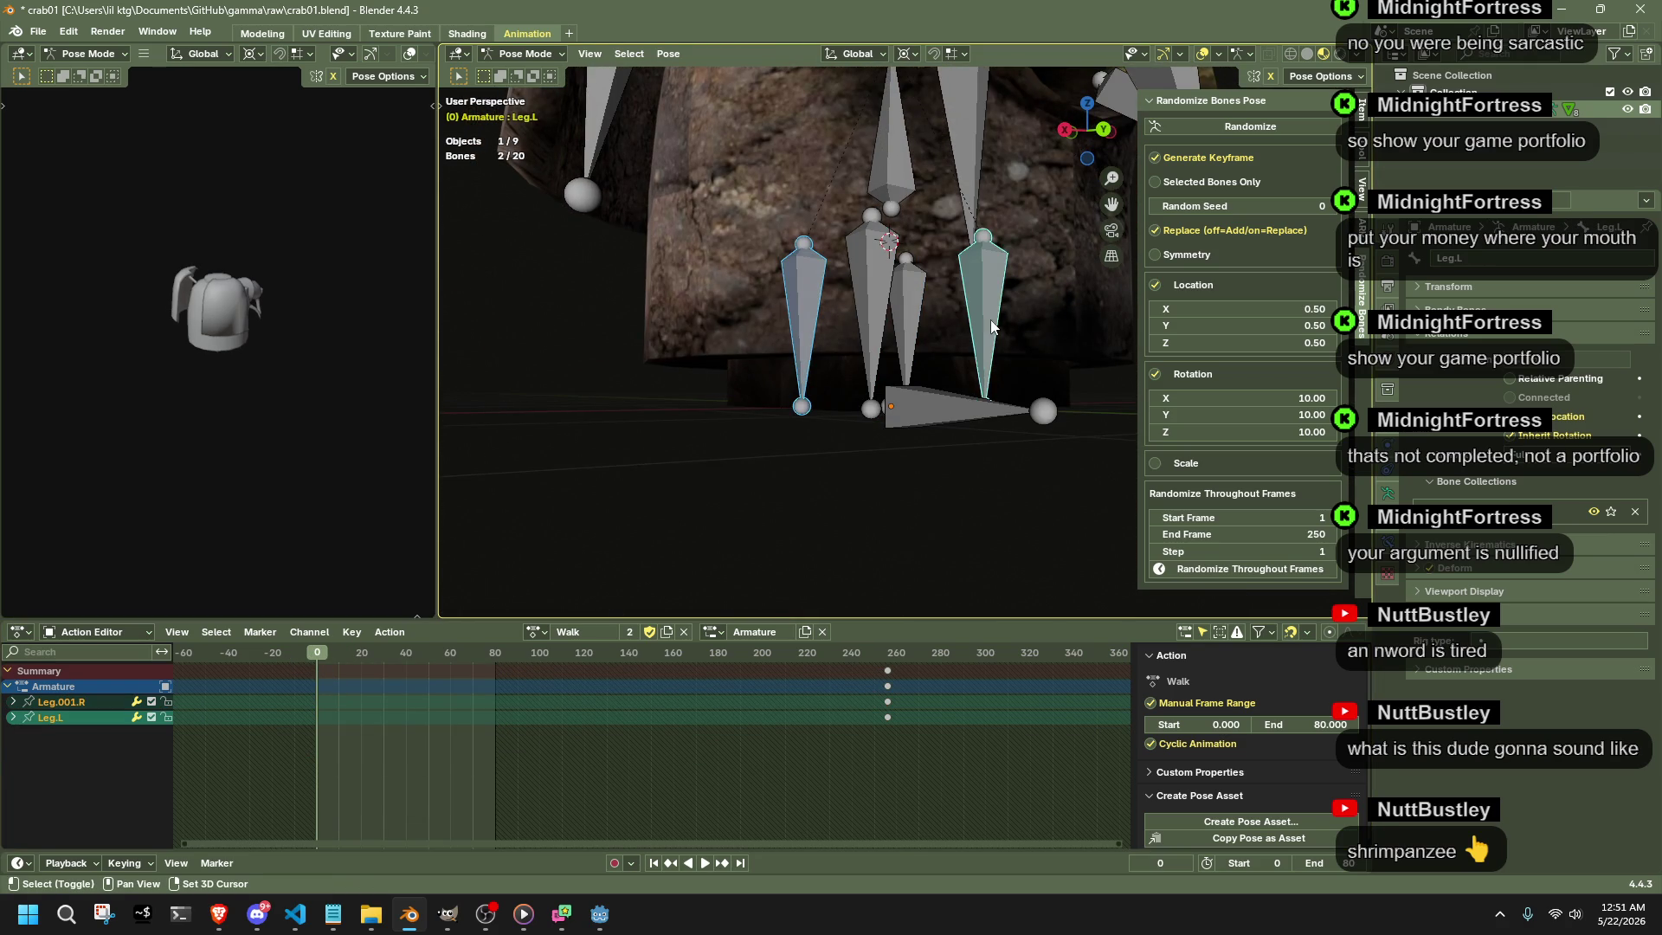
middle_click_drag(826, 420, 869, 361)
left_click(887, 348, "shift")
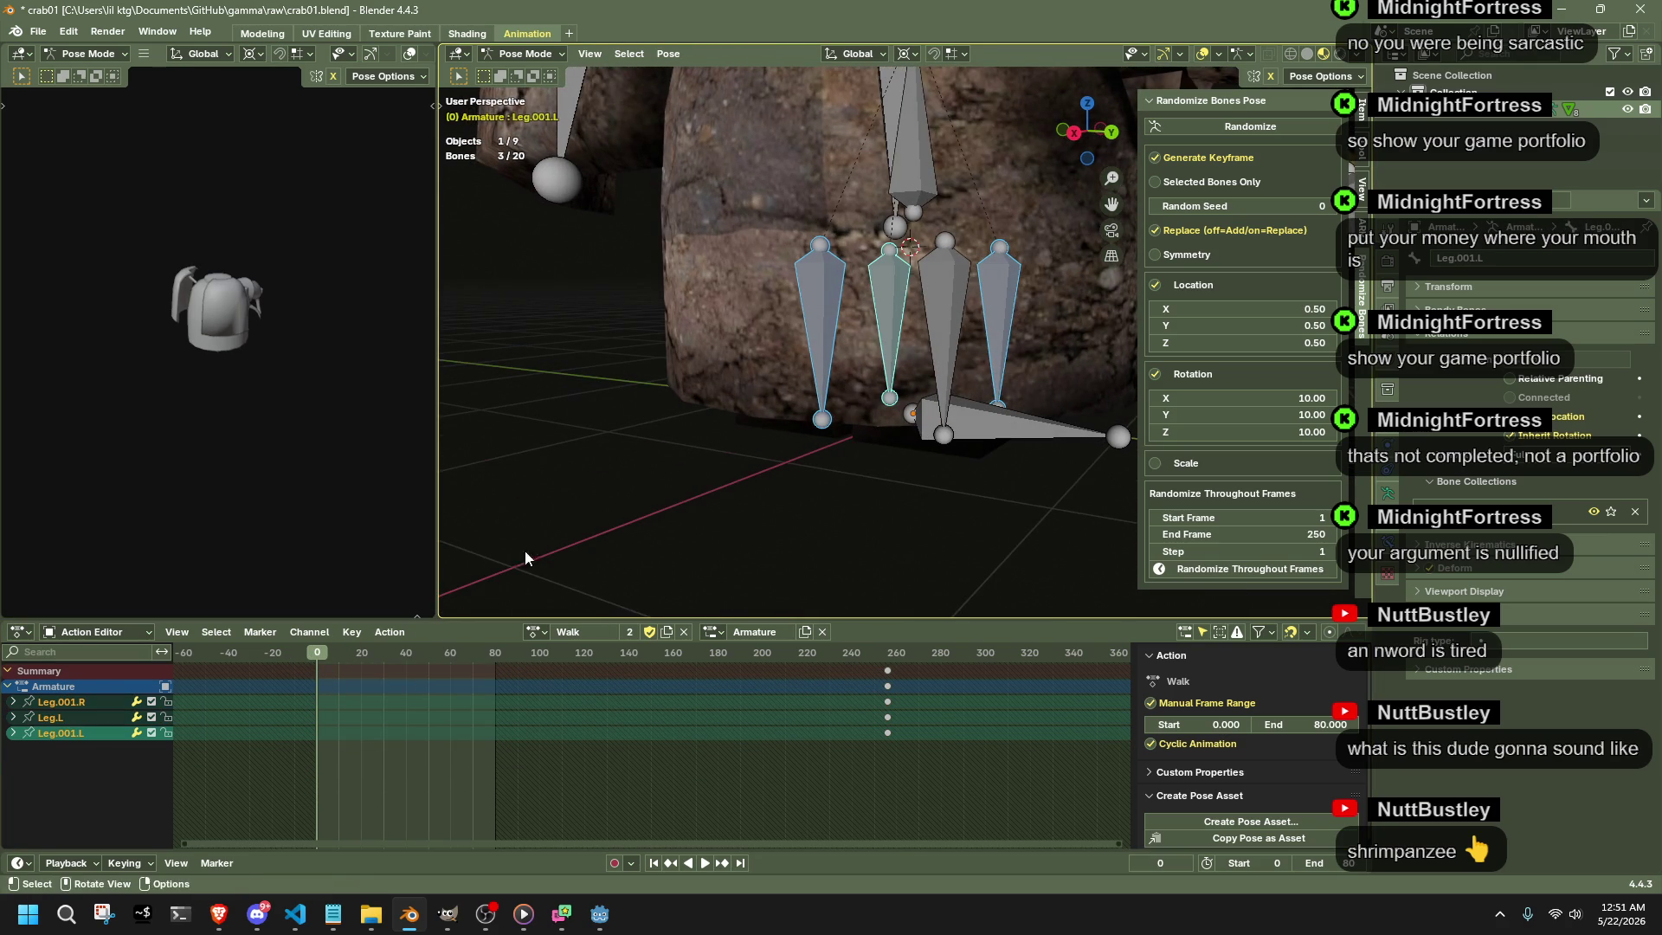
left_click(1074, 132)
key("g")
key("z")
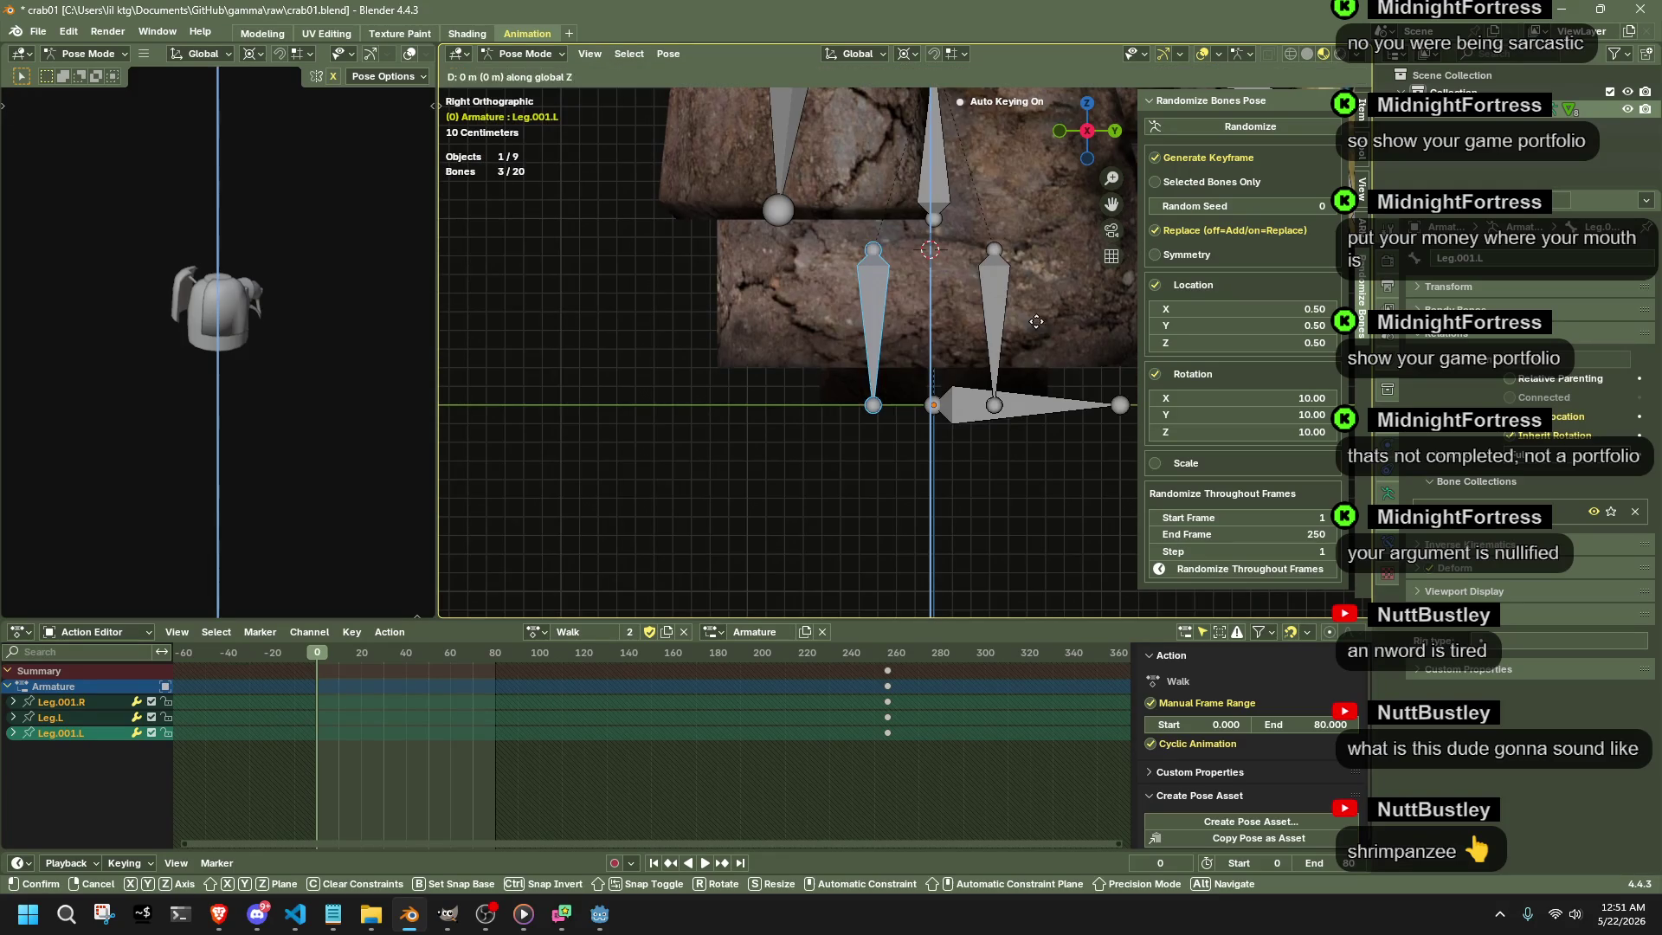
- Raise the three selected leg bones vertically and paste that pose onto a later frame
left_click(1020, 183)
mouse_move(1020, 182)
middle_mouse_down()
mouse_move(996, 333)
mouse_move(988, 250)
middle_mouse_up()
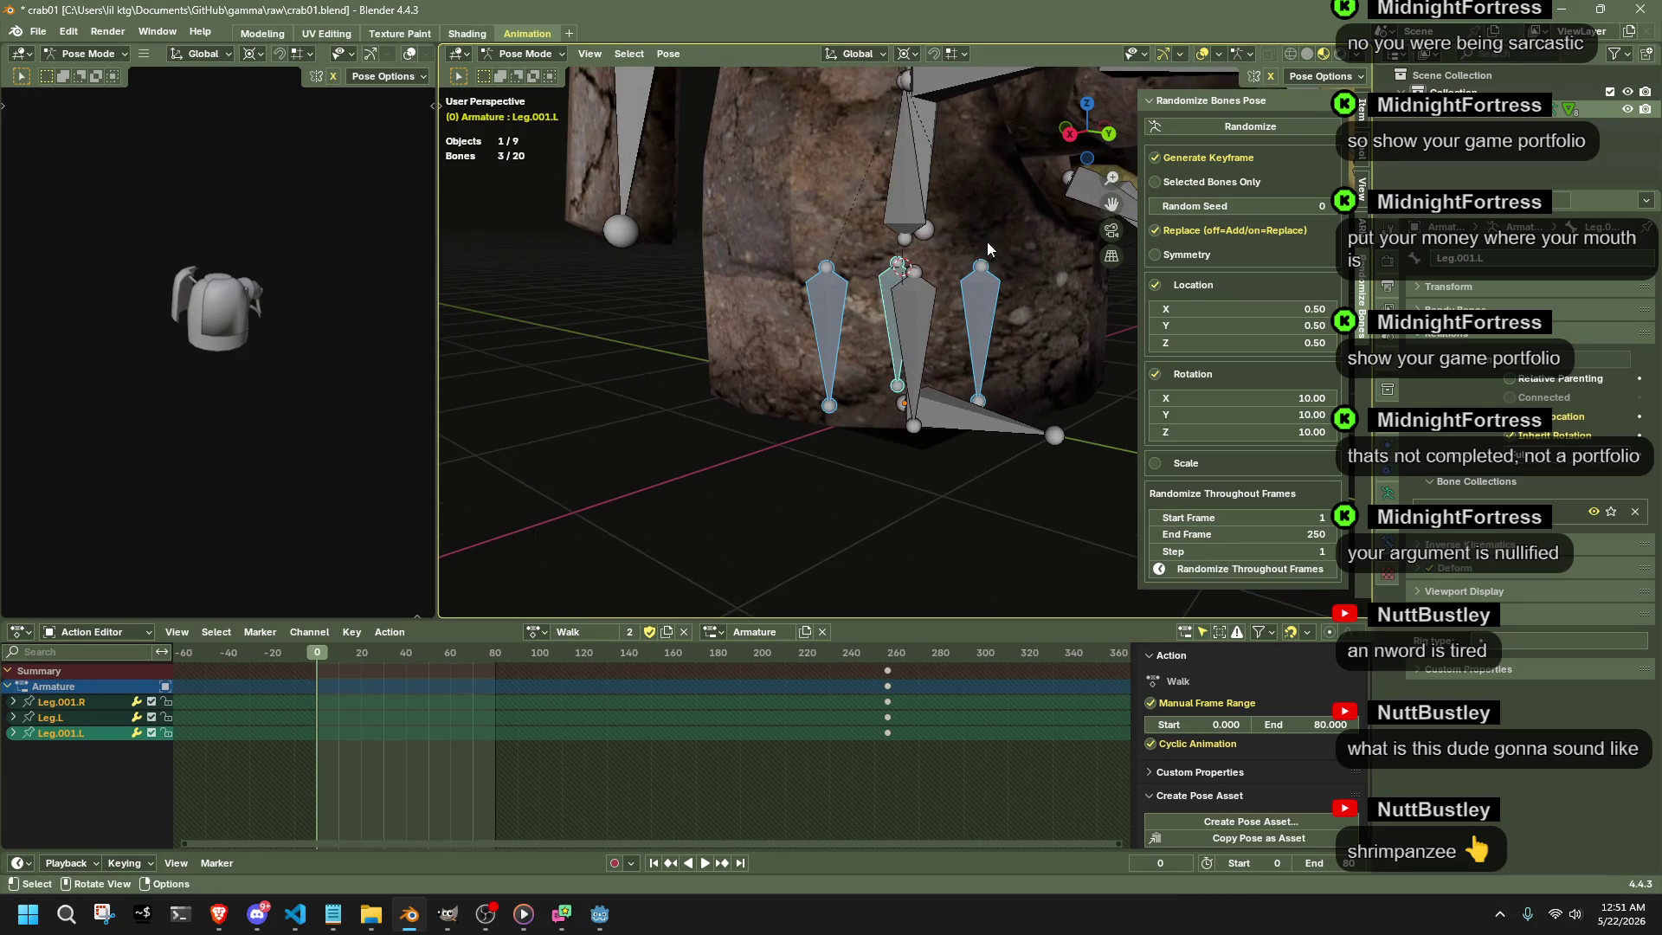
left_click(1065, 140)
key("g")
key("z")
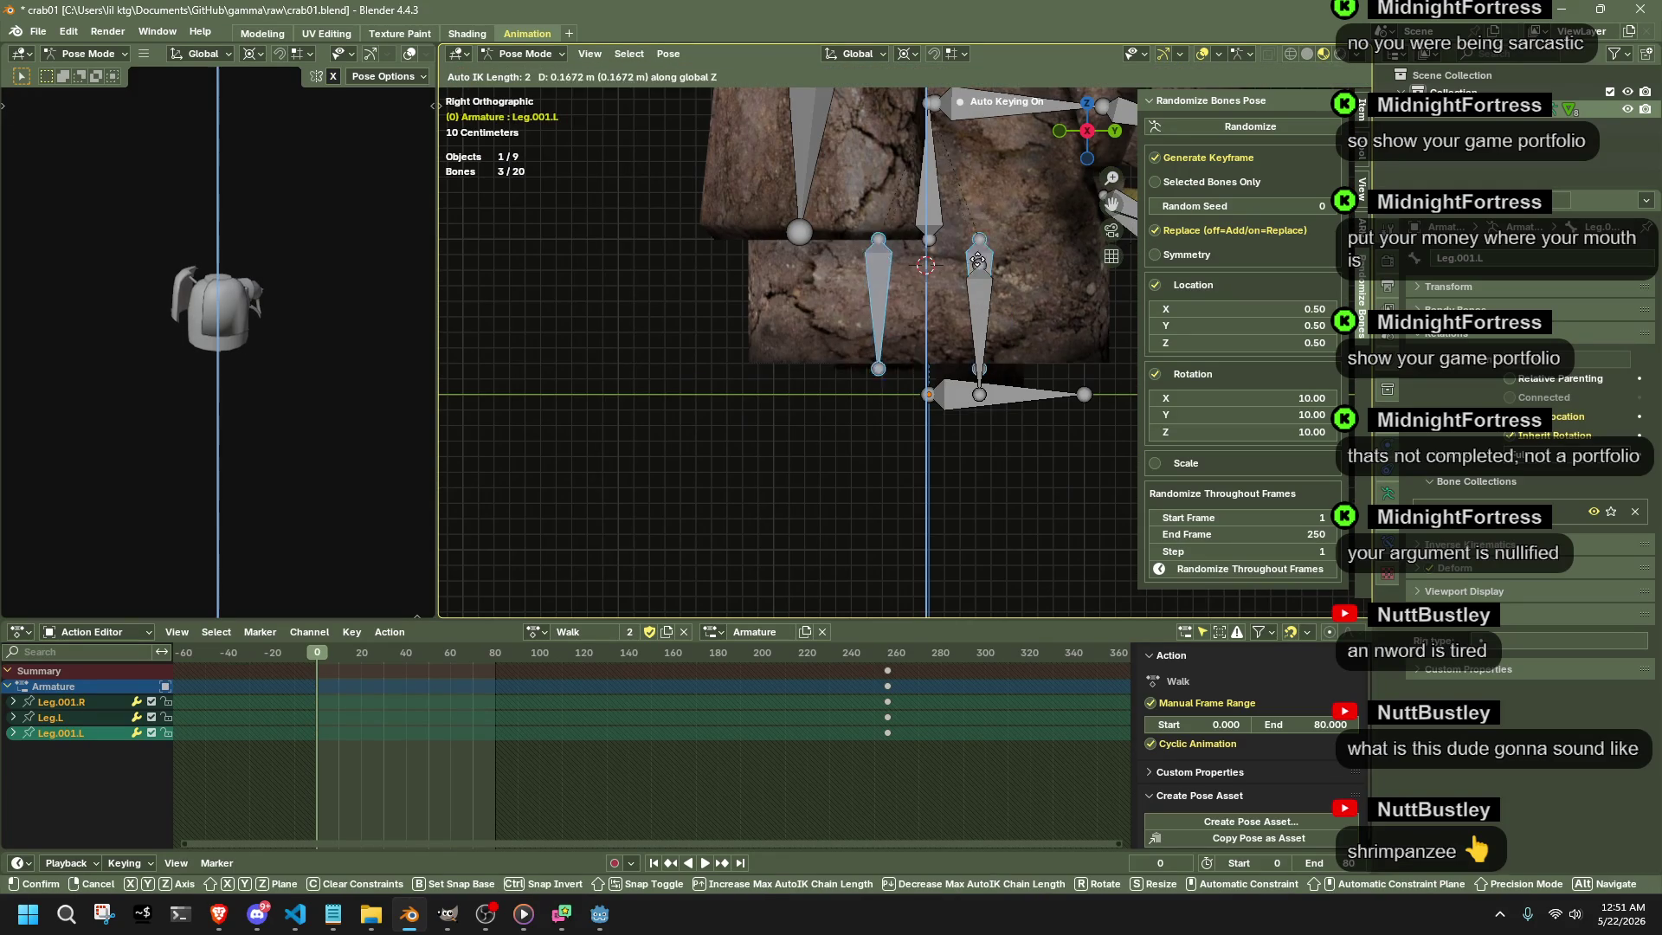
left_click(988, 174)
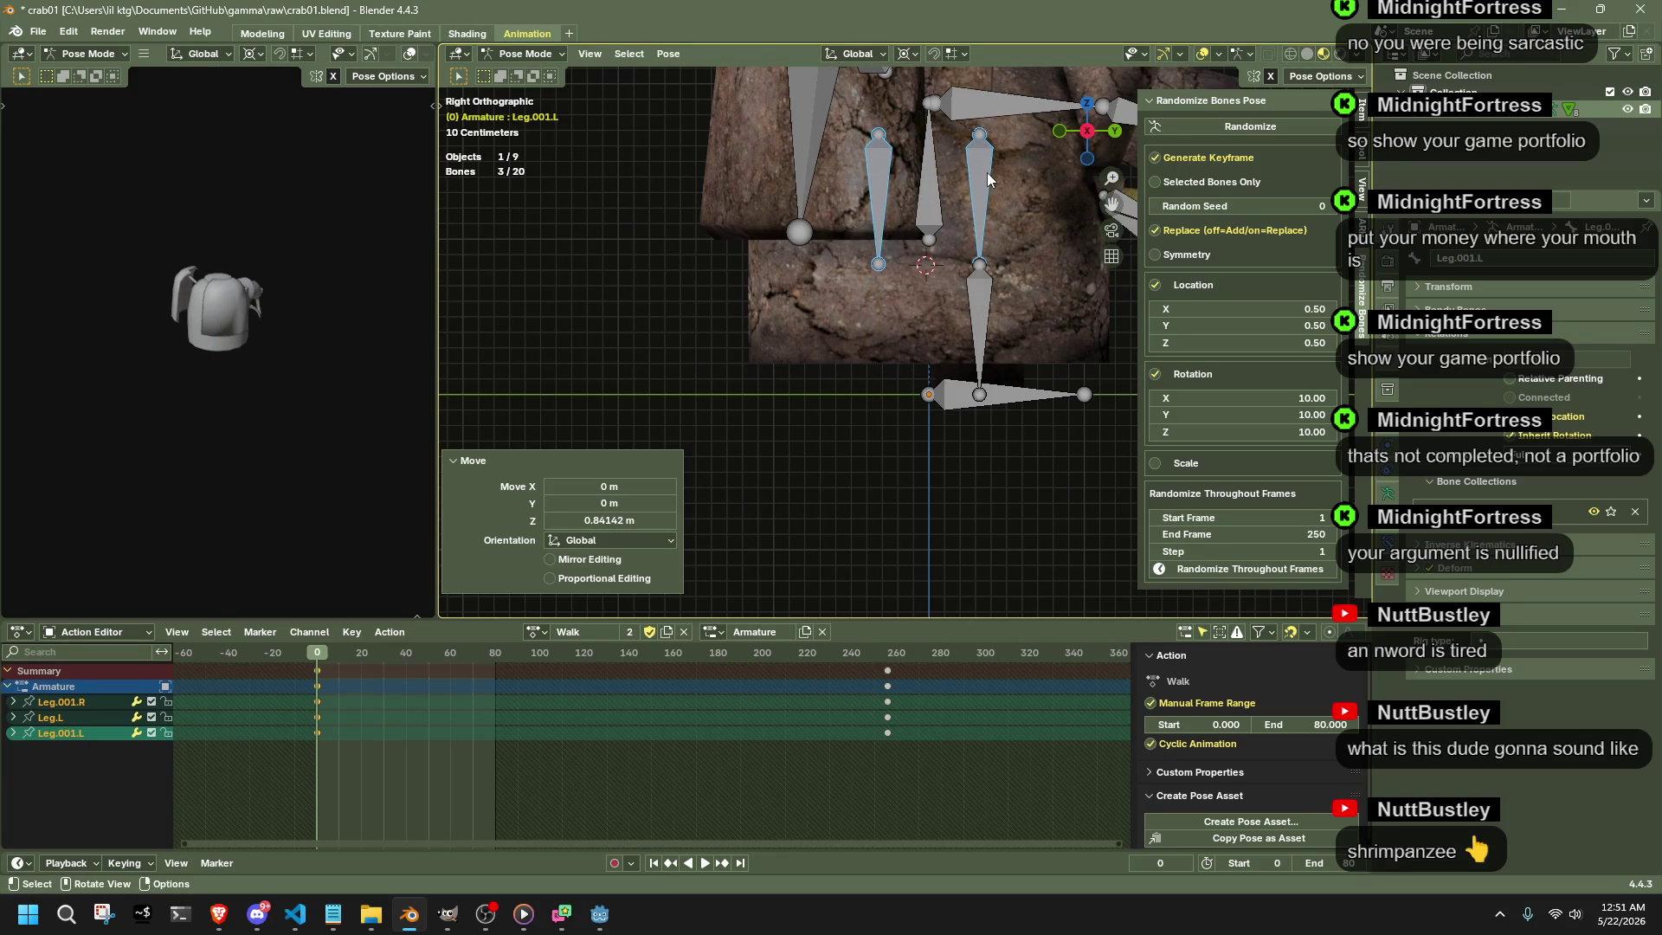
left_click(336, 747)
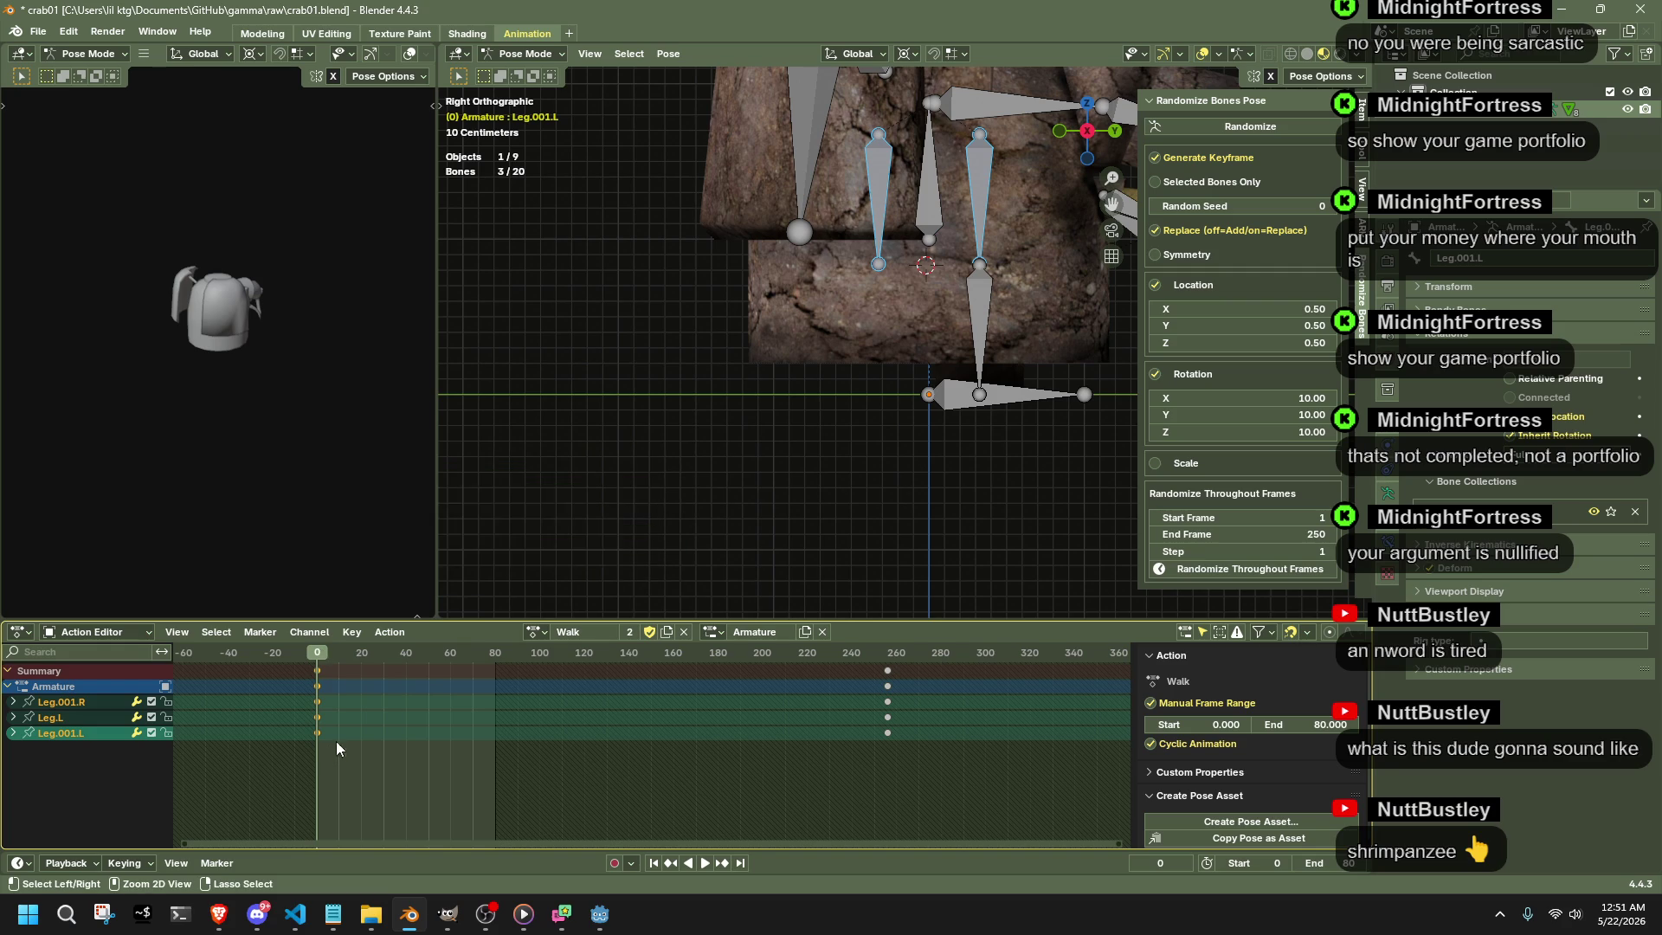
key("ctrl+c")
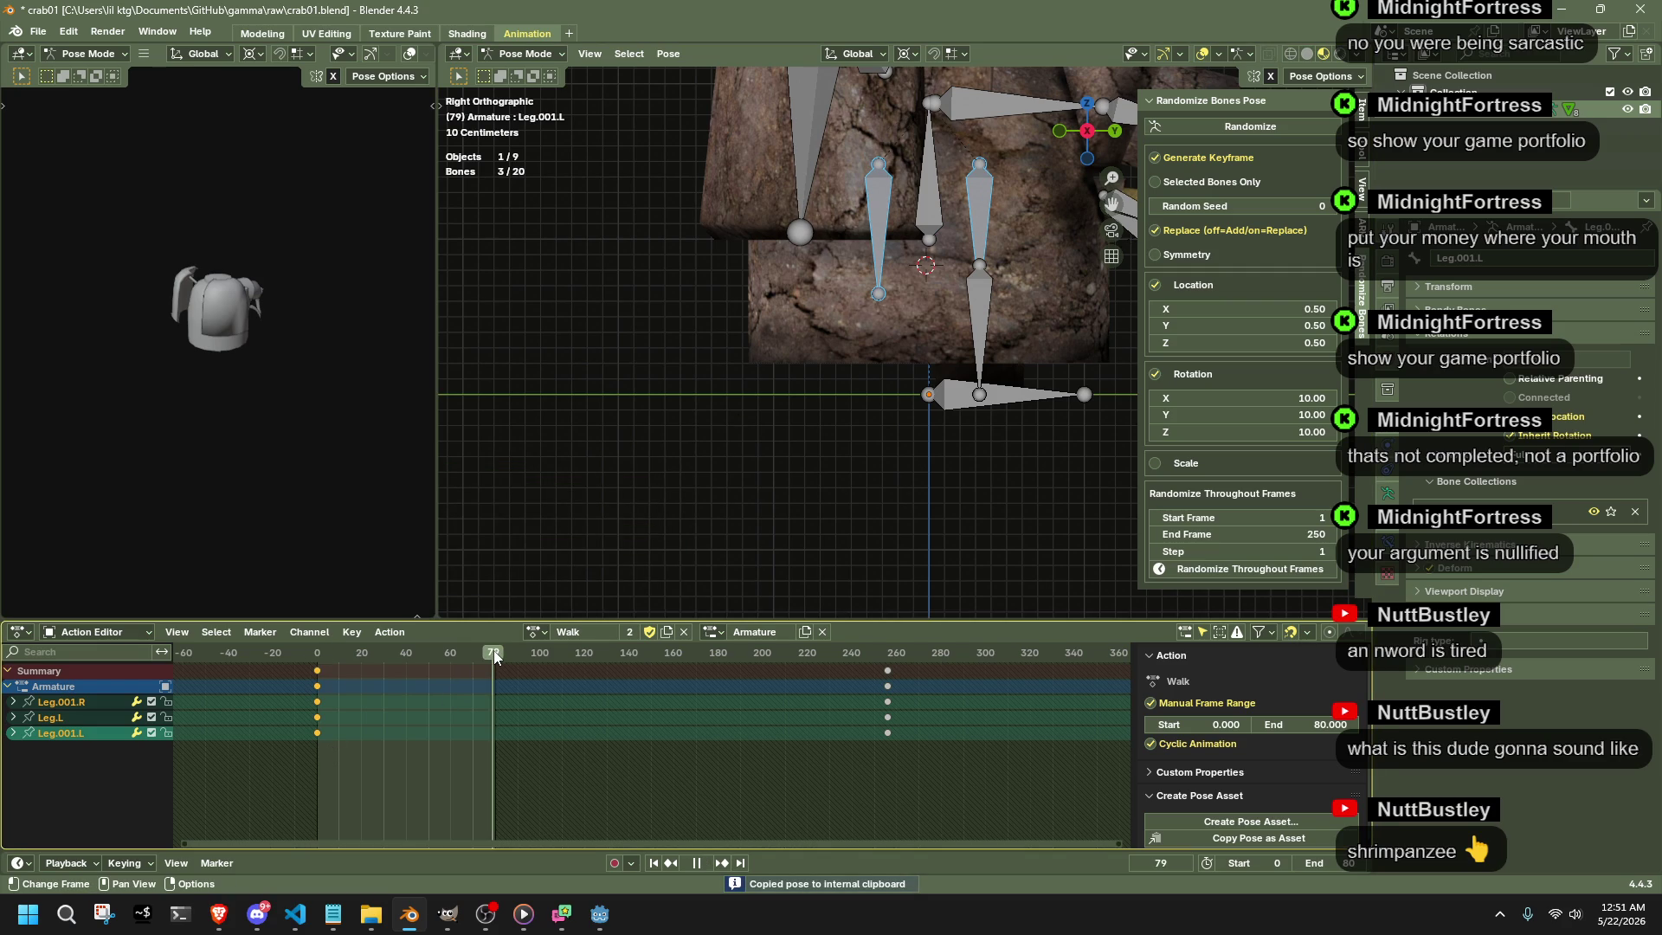
key("ctrl+v")
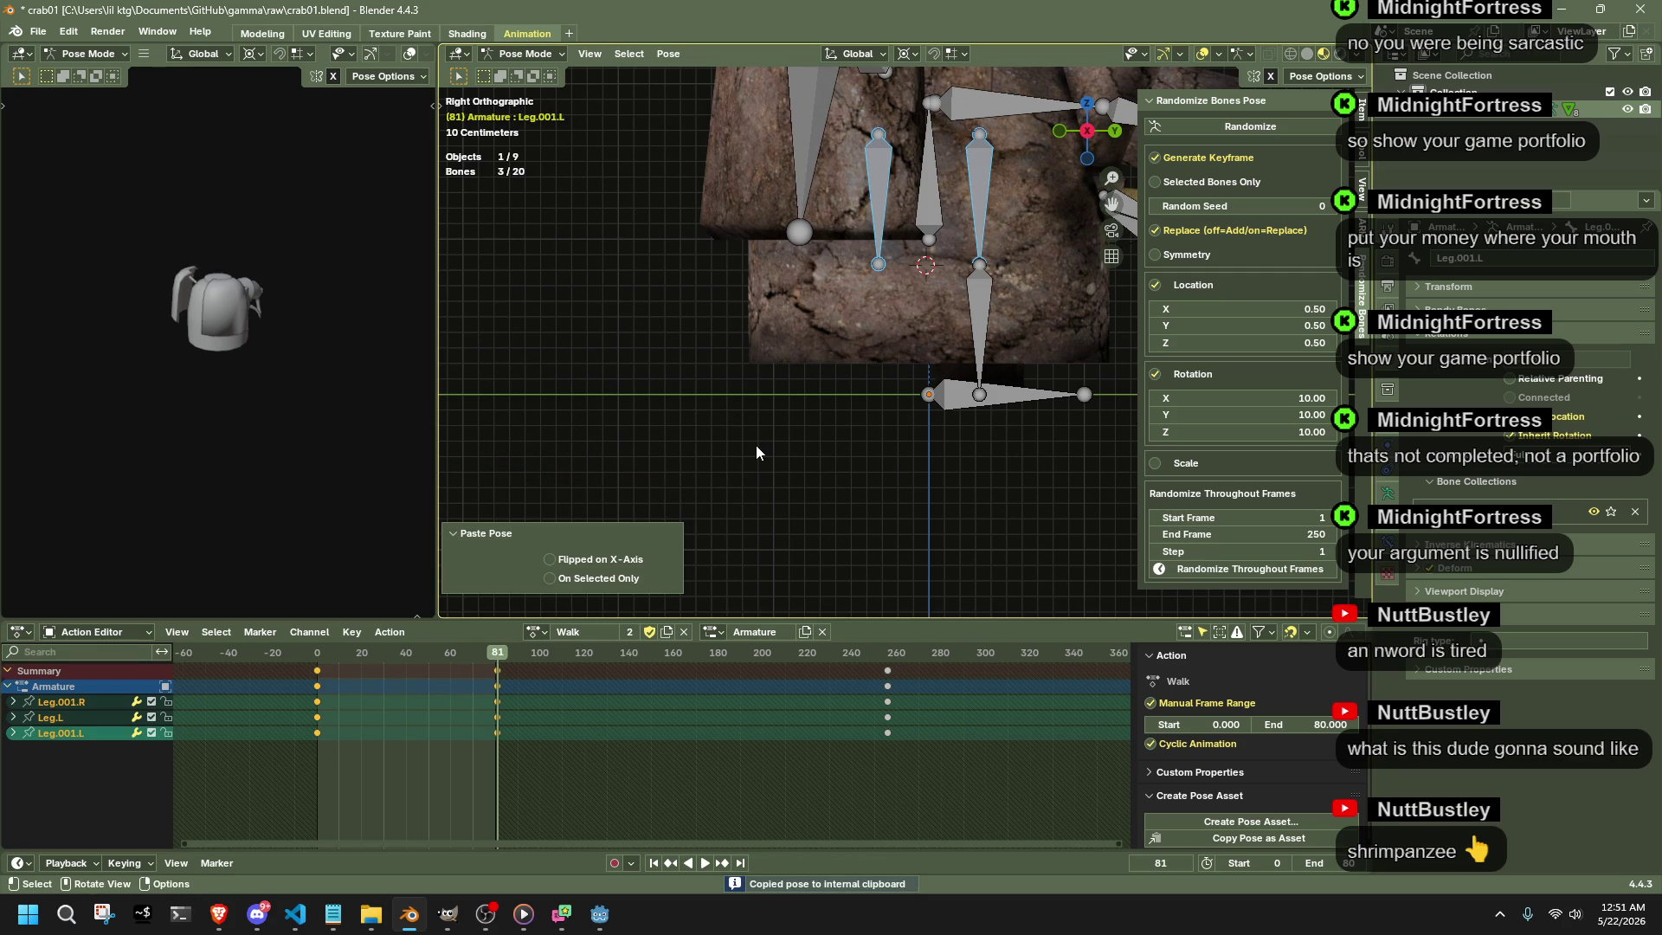
- After a playback check, shift Leg.R vertically at frame 40 from the right view
key("space")
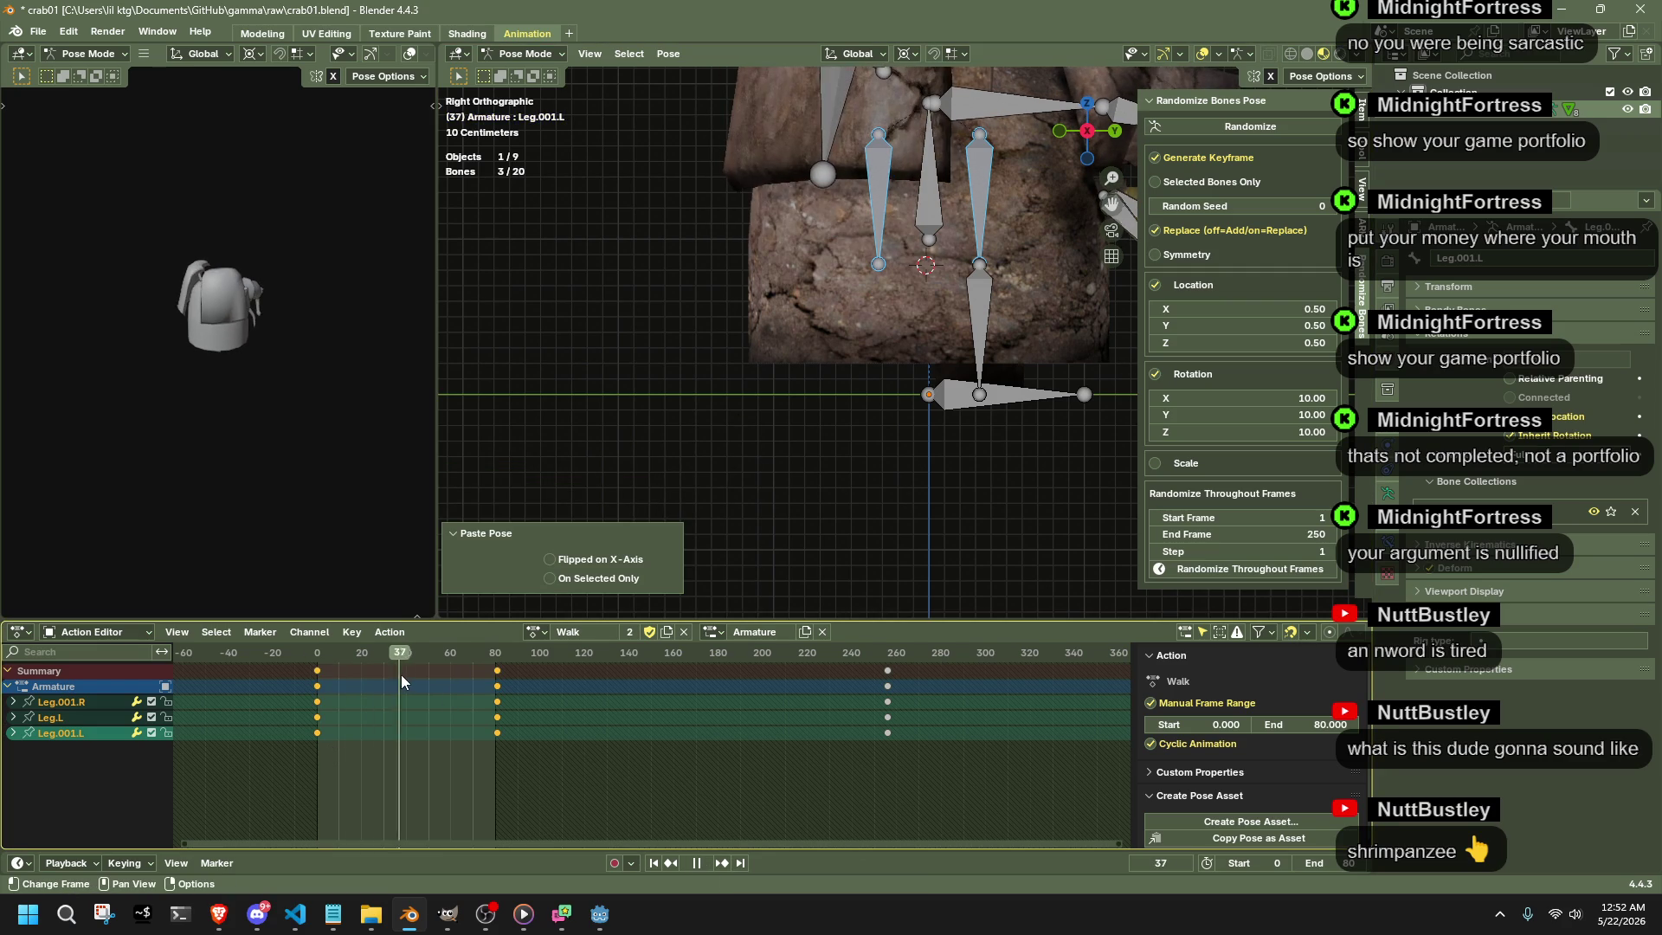
key("space")
middle_click_drag(878, 461, 838, 495)
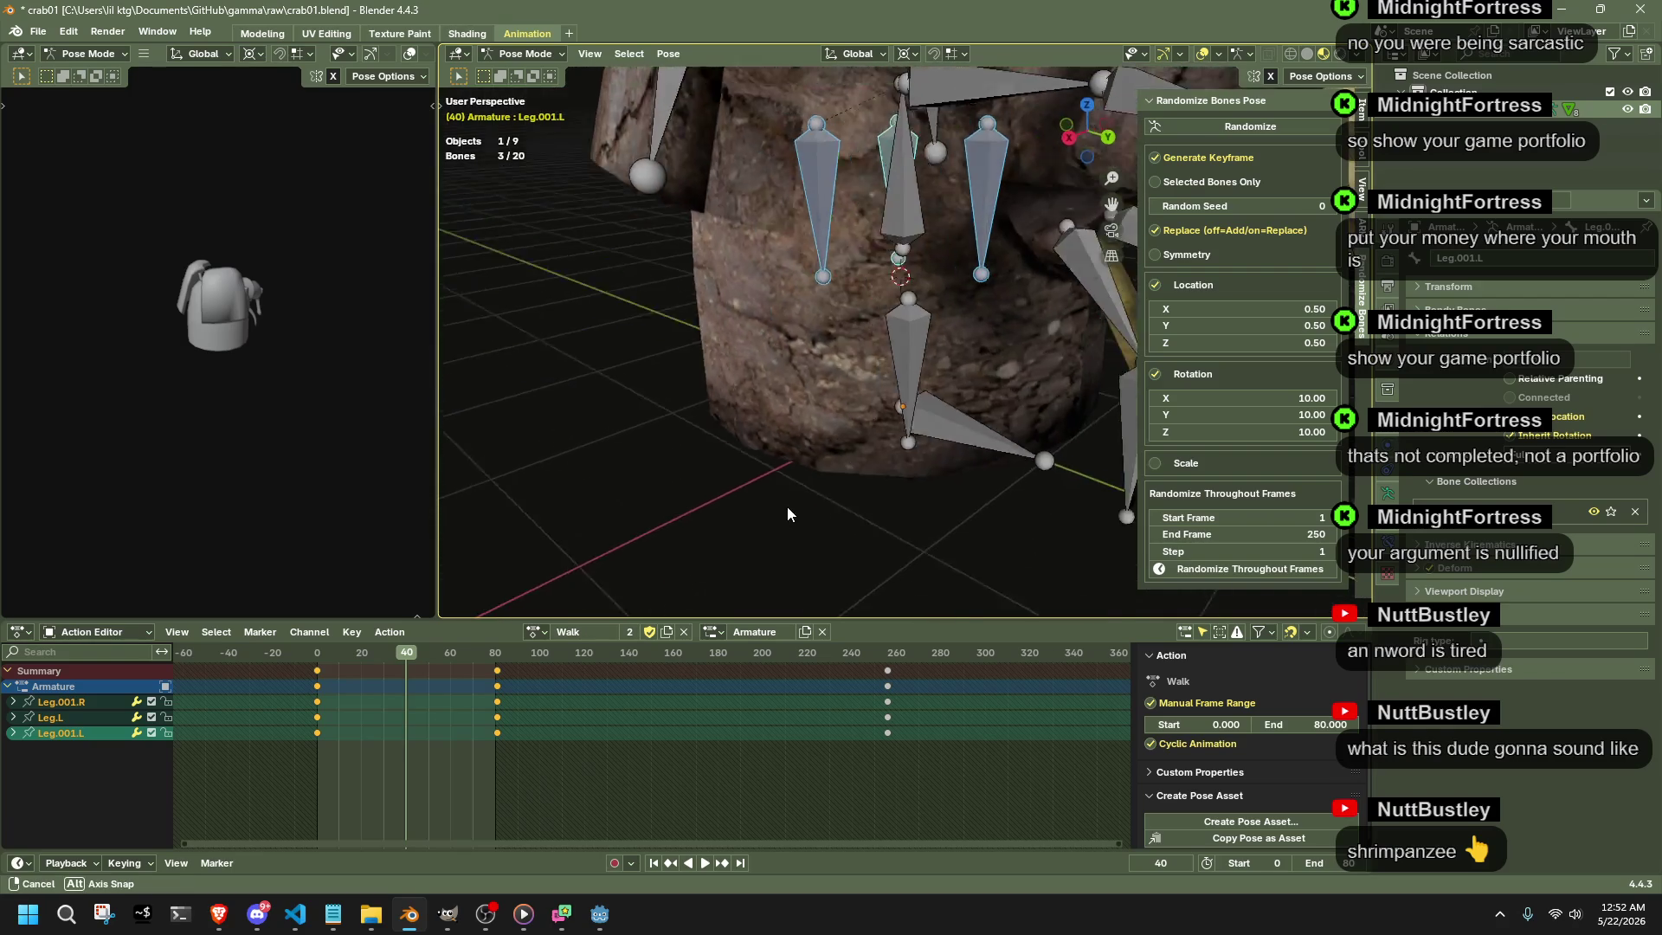
left_click(948, 368)
key("KP_3")
key("g")
key("z")
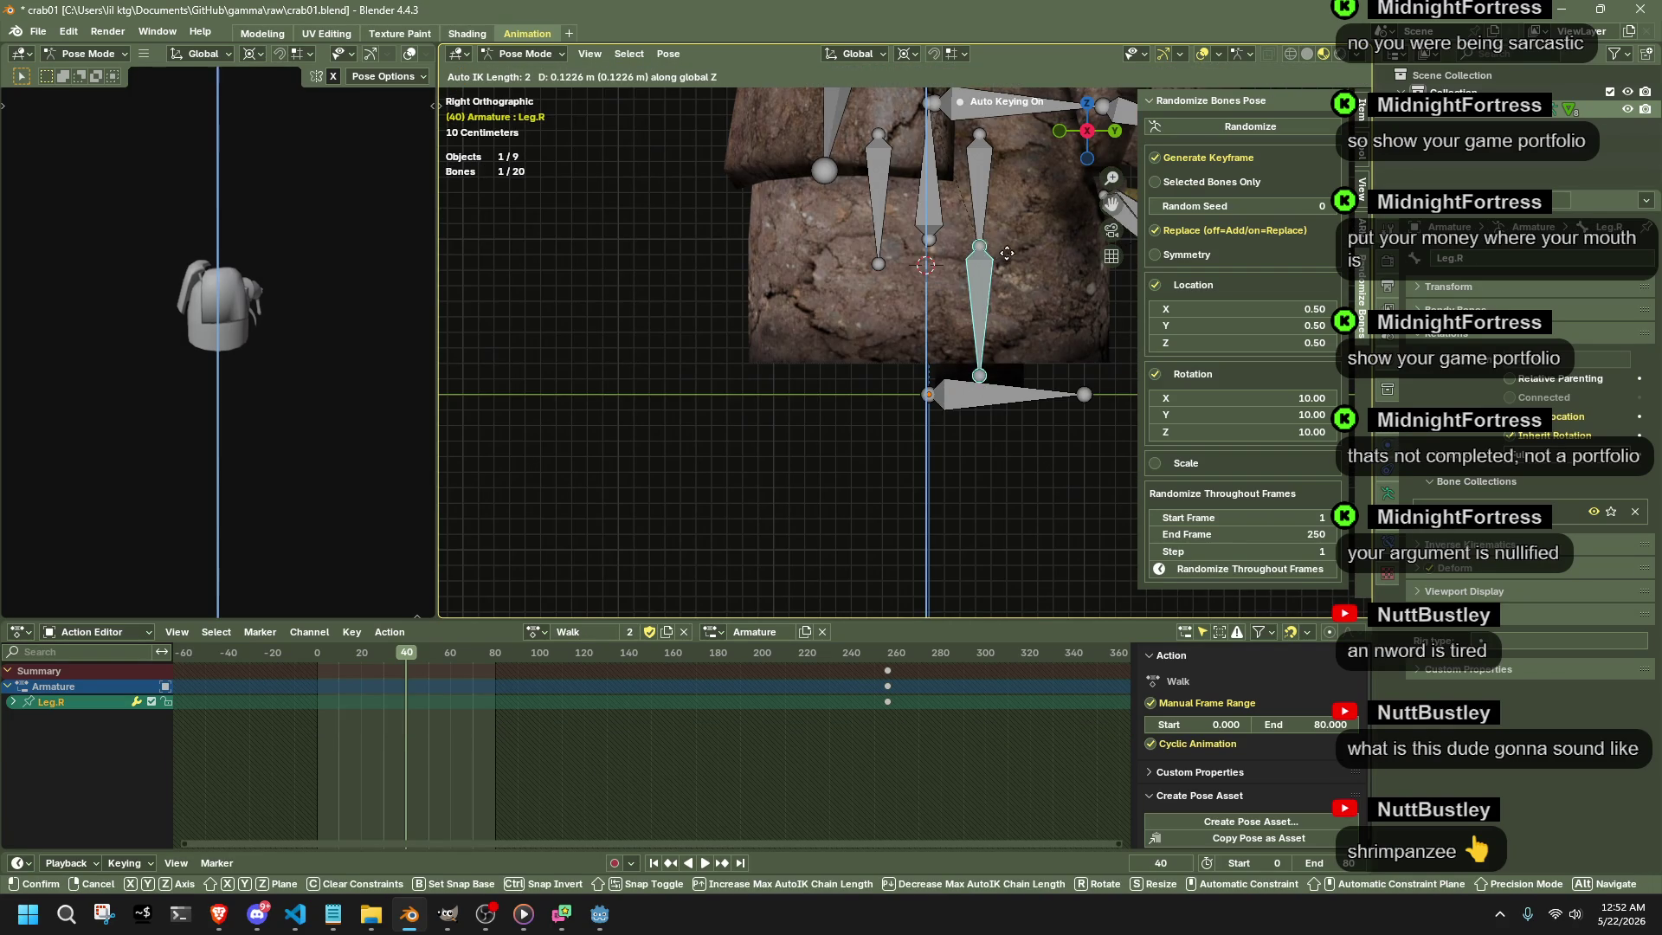
left_click(1014, 143)
middle_click_drag(1013, 144, 847, 251)
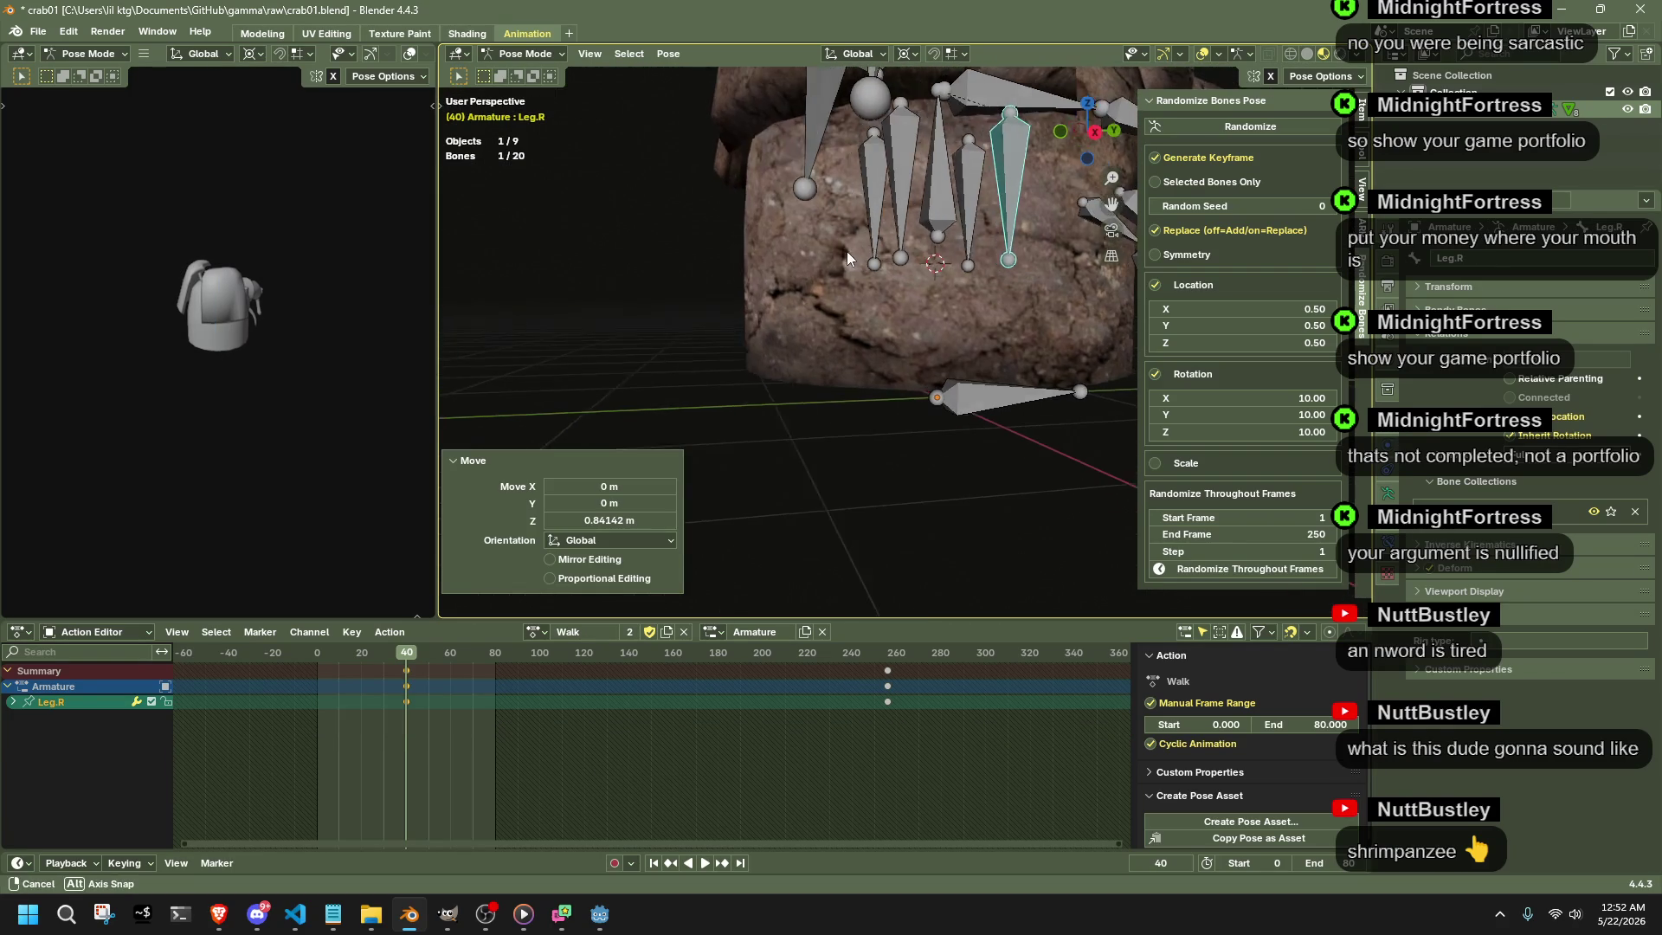
- Shift Leg.001.L vertically at frame 40 and replay the walk loop
left_click(873, 202)
left_click(1094, 135)
key("g")
key("z")
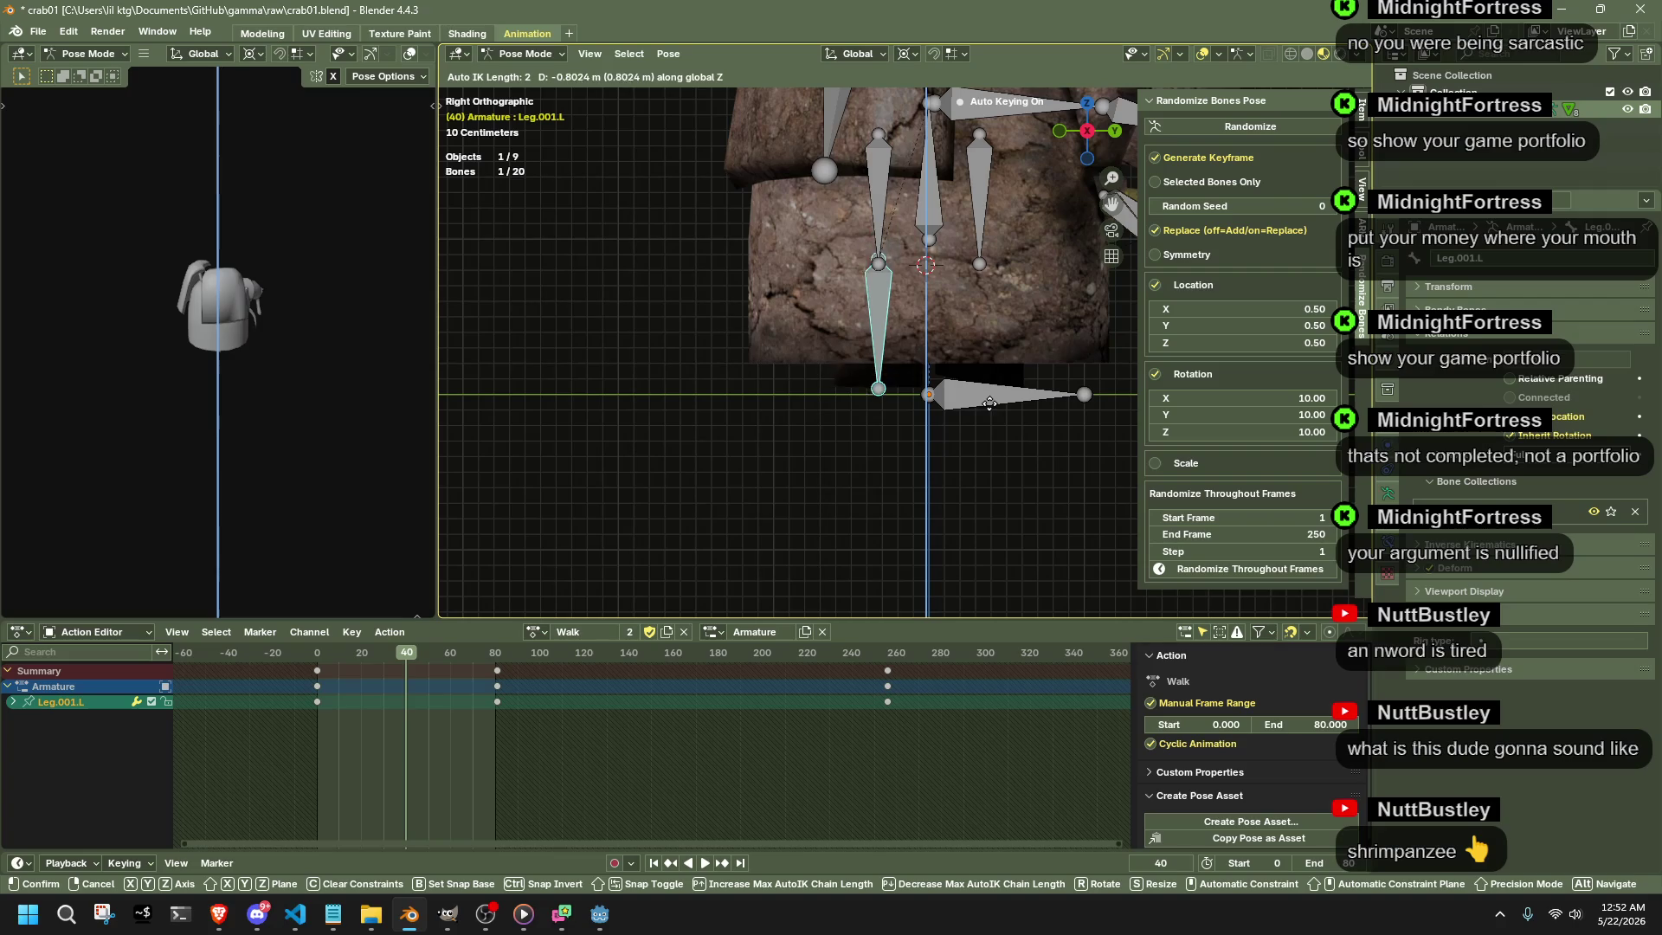
left_click(986, 409)
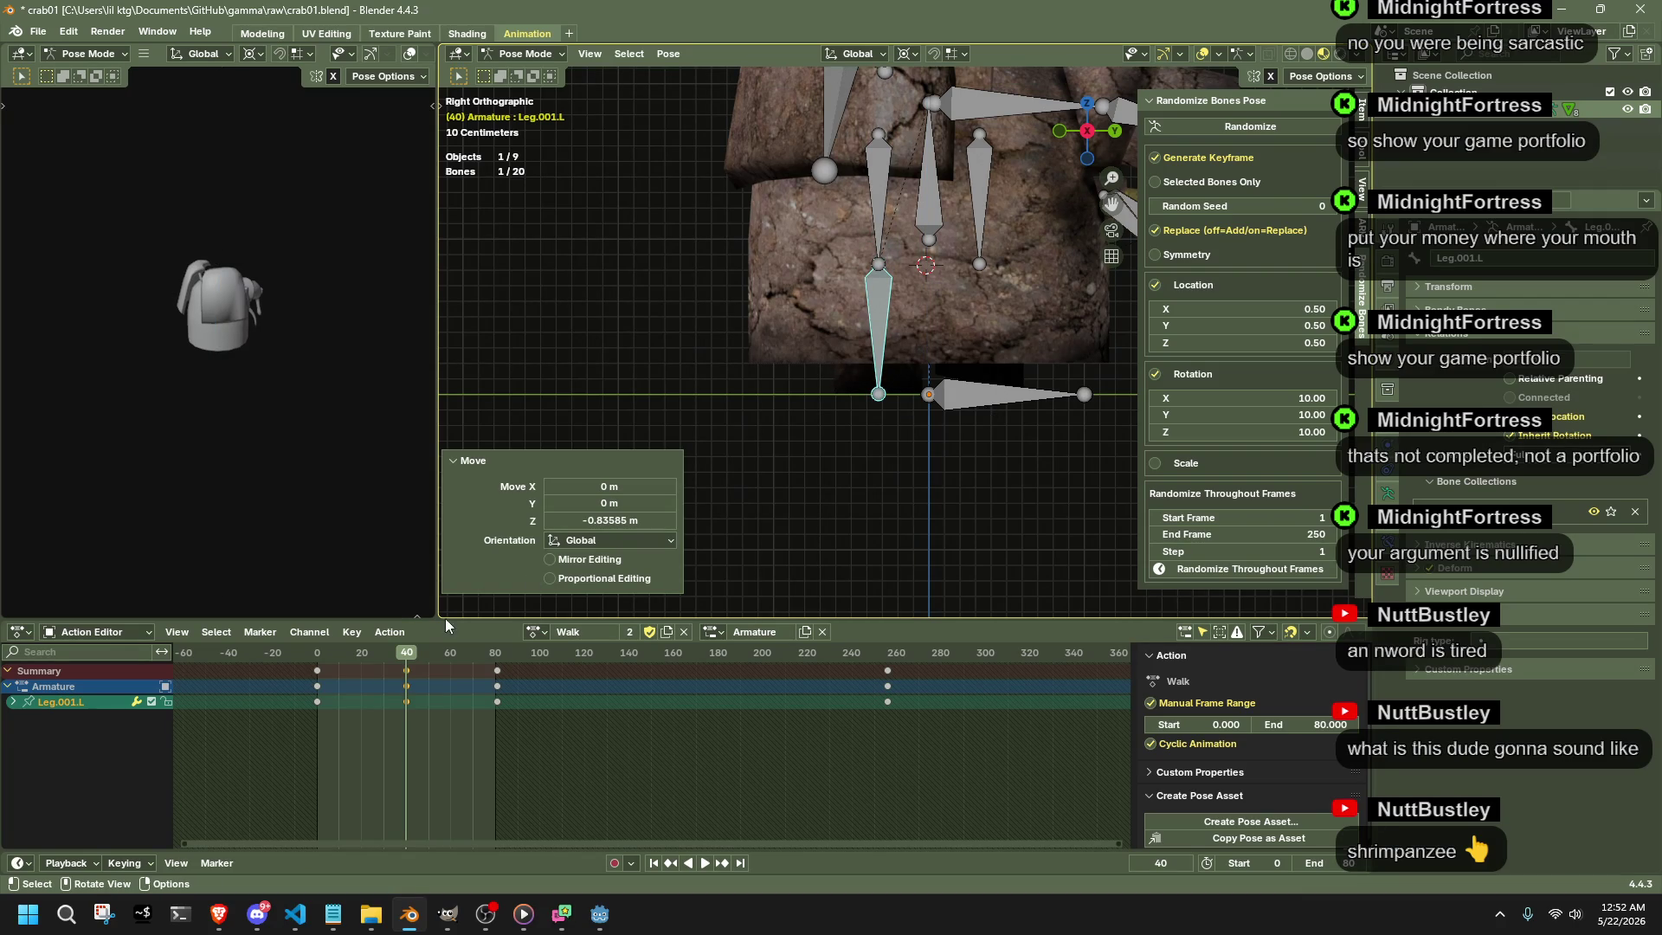
key("space")
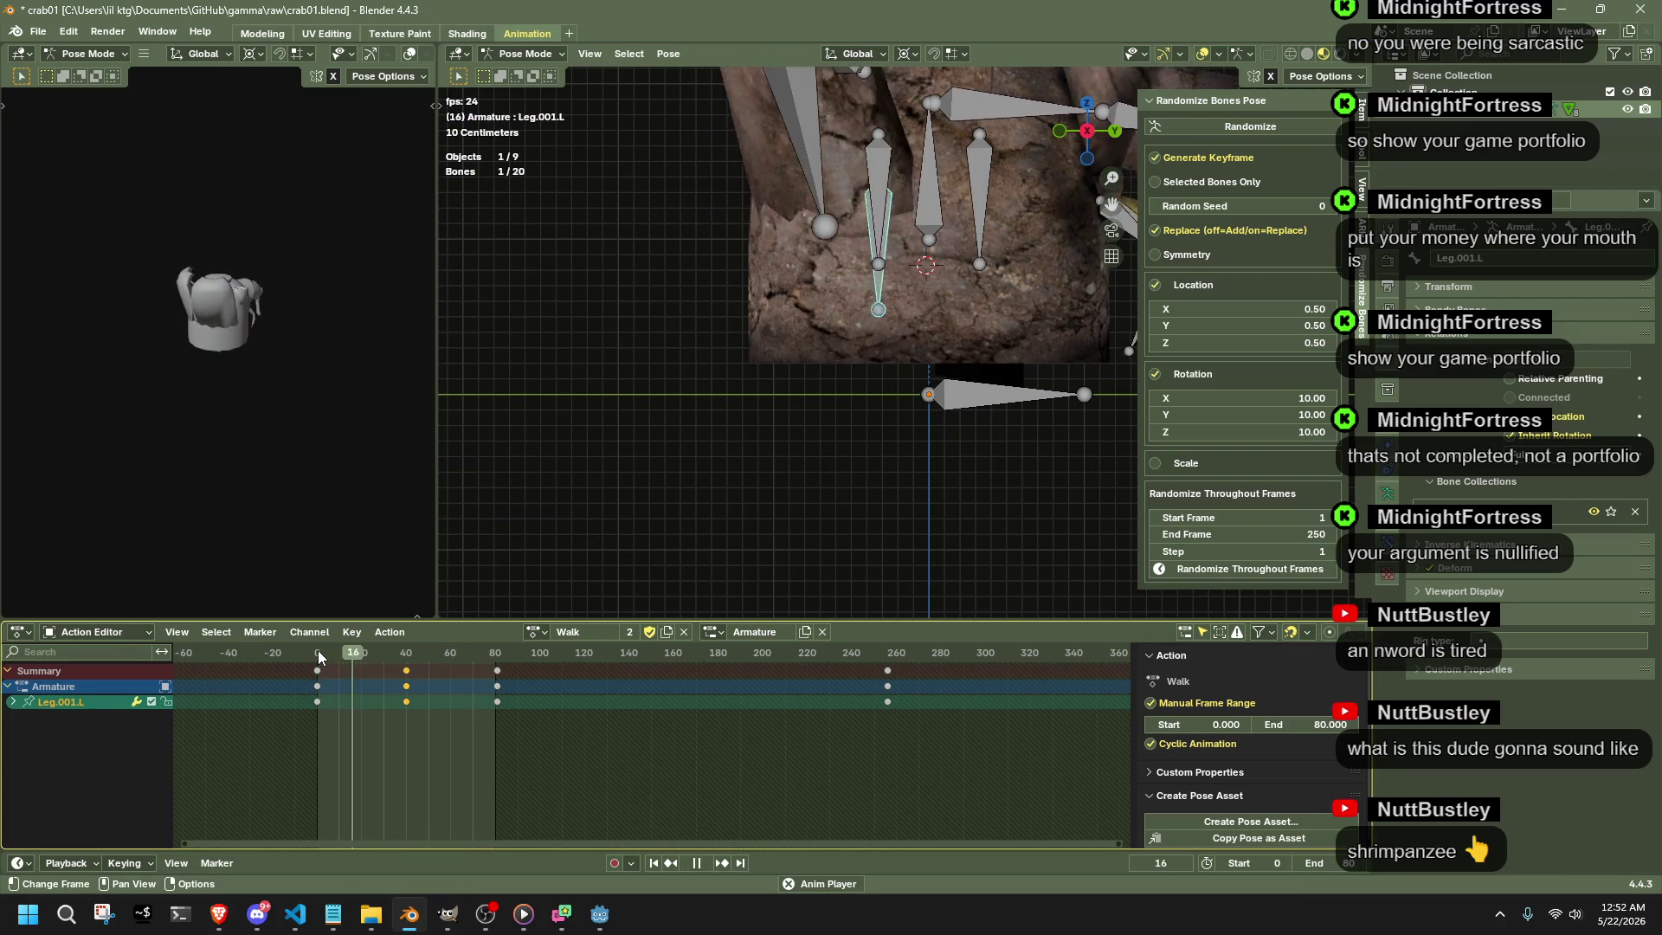
key("space")
mouse_move(921, 529)
middle_mouse_down()
mouse_move(1038, 479)
mouse_move(1078, 521)
middle_mouse_up()
- At frame 0, adjust Leg.R's height with two vertical moves
left_click(318, 655)
mouse_move(1001, 330)
middle_mouse_down()
mouse_move(916, 340)
mouse_move(956, 238)
middle_mouse_up()
left_click(1079, 146)
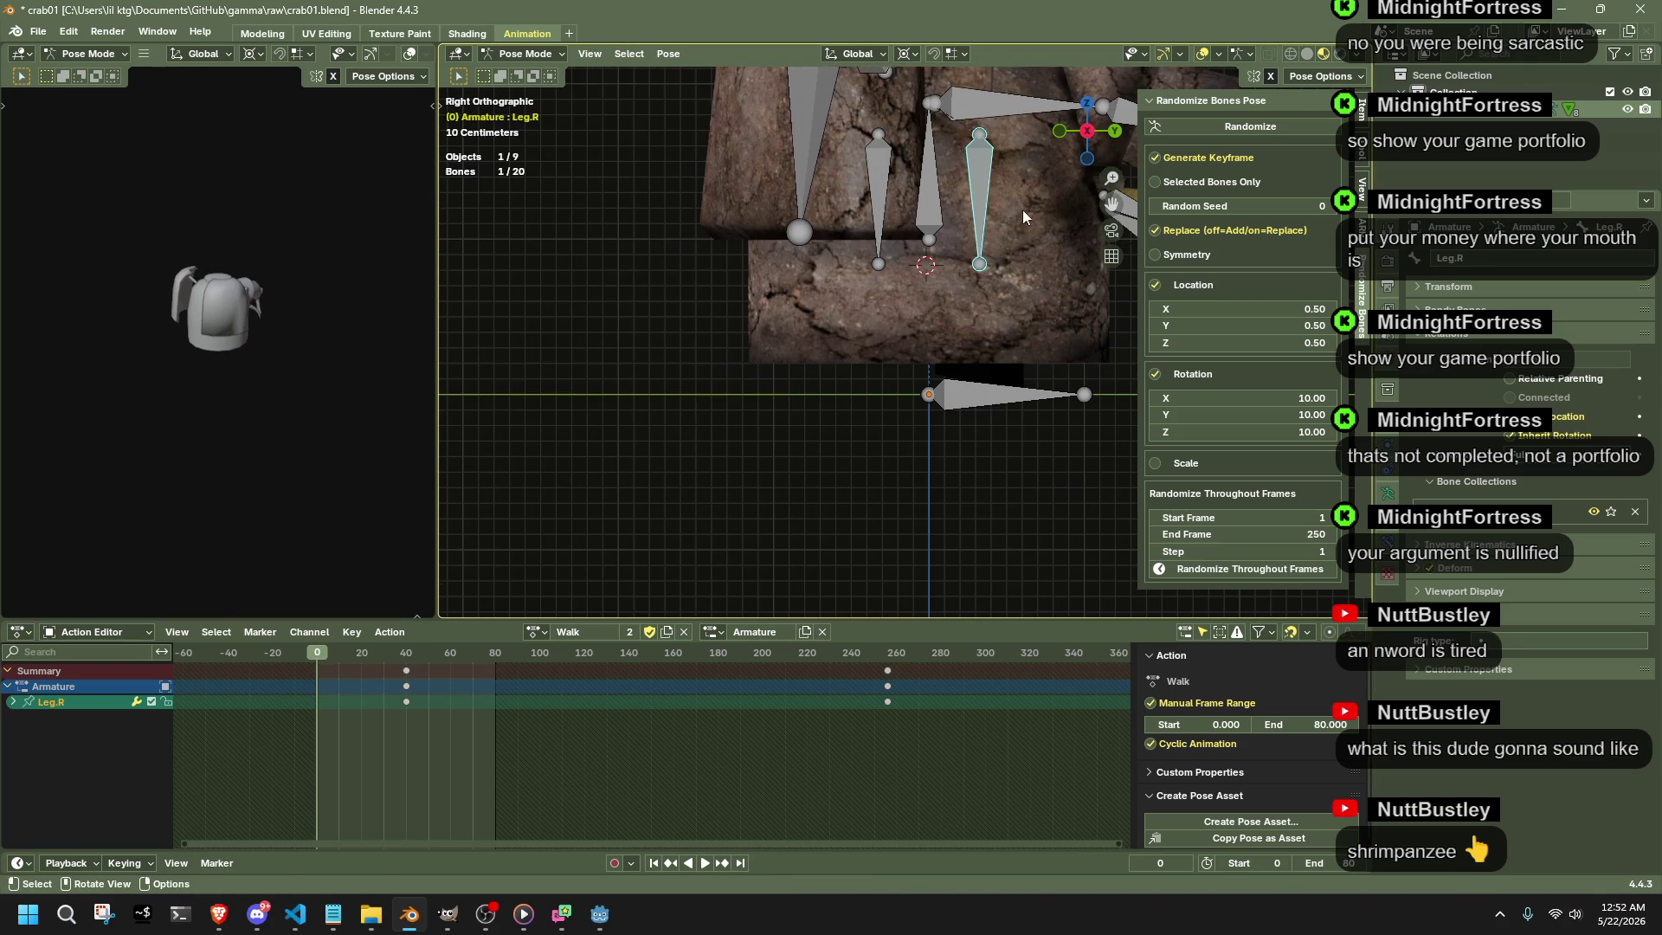
key("g")
key("z")
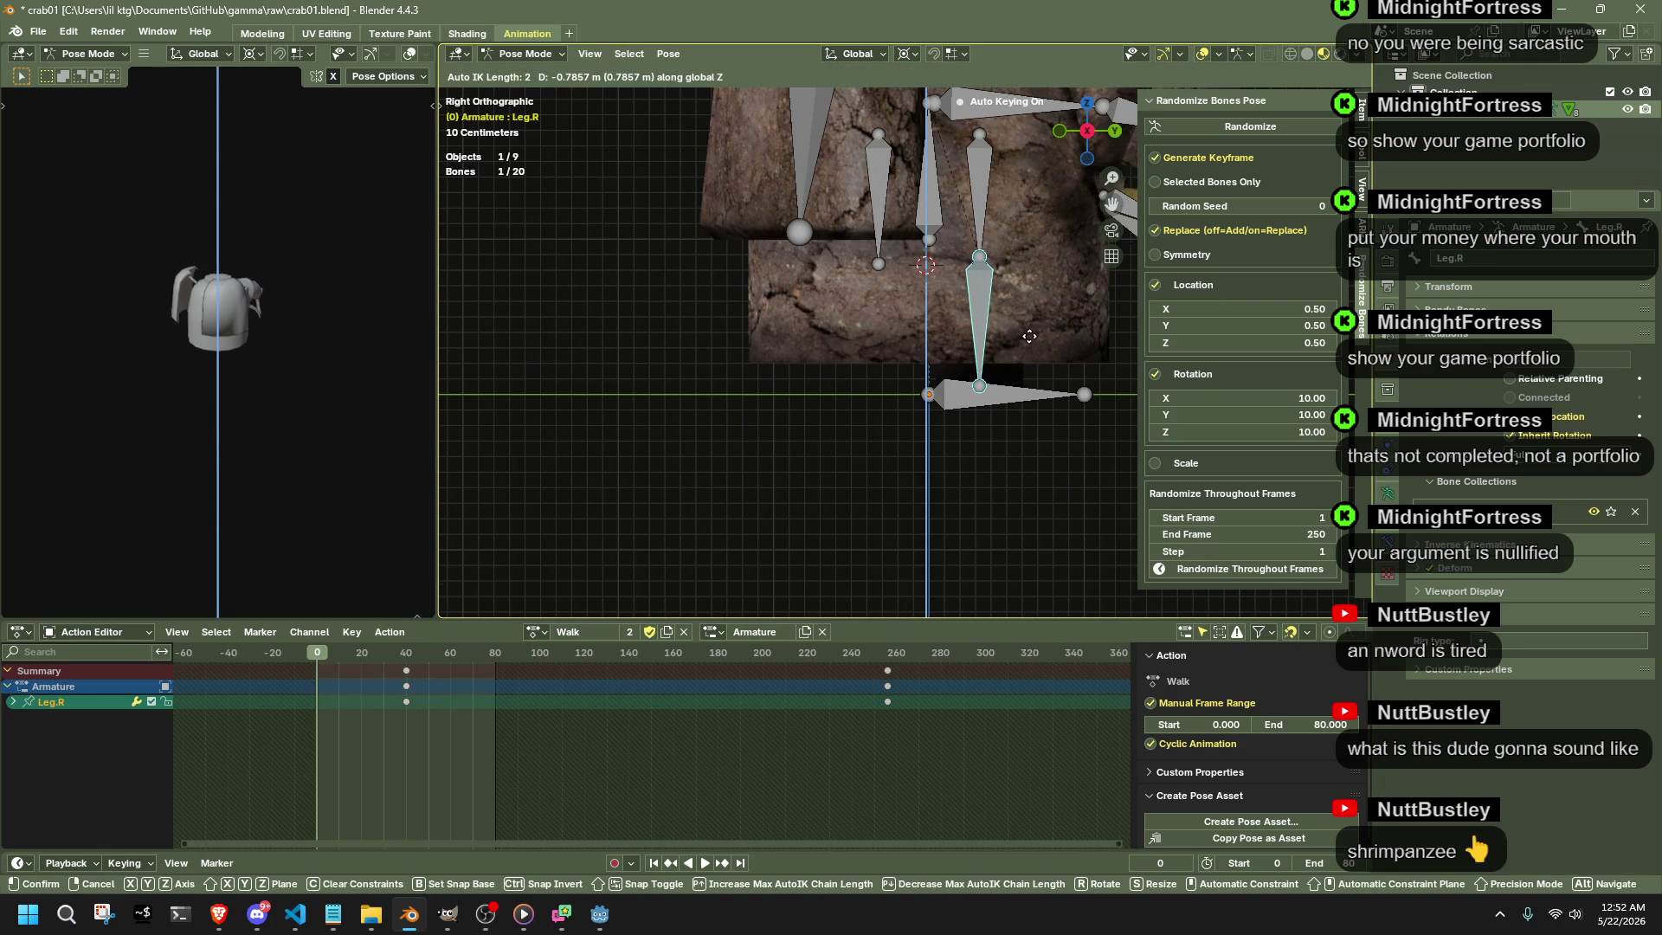
left_click(1029, 337)
mouse_move(1030, 336)
middle_mouse_down()
mouse_move(911, 310)
mouse_move(1047, 121)
middle_mouse_up()
left_click(1105, 127)
key("g")
key("z")
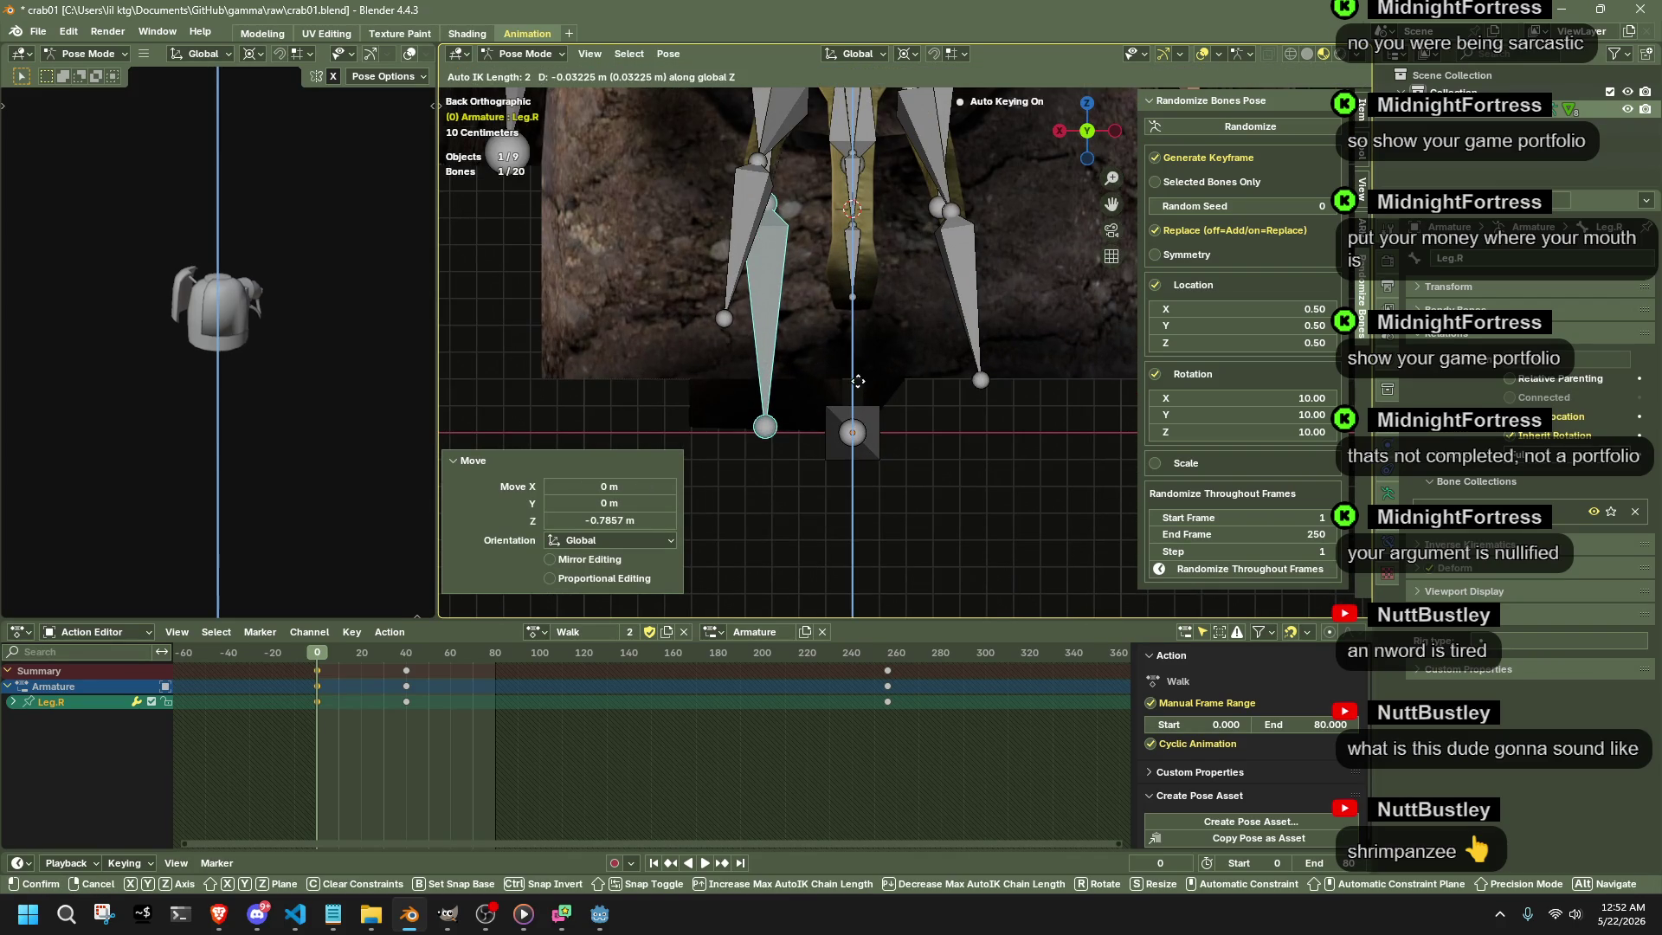
left_click(863, 386)
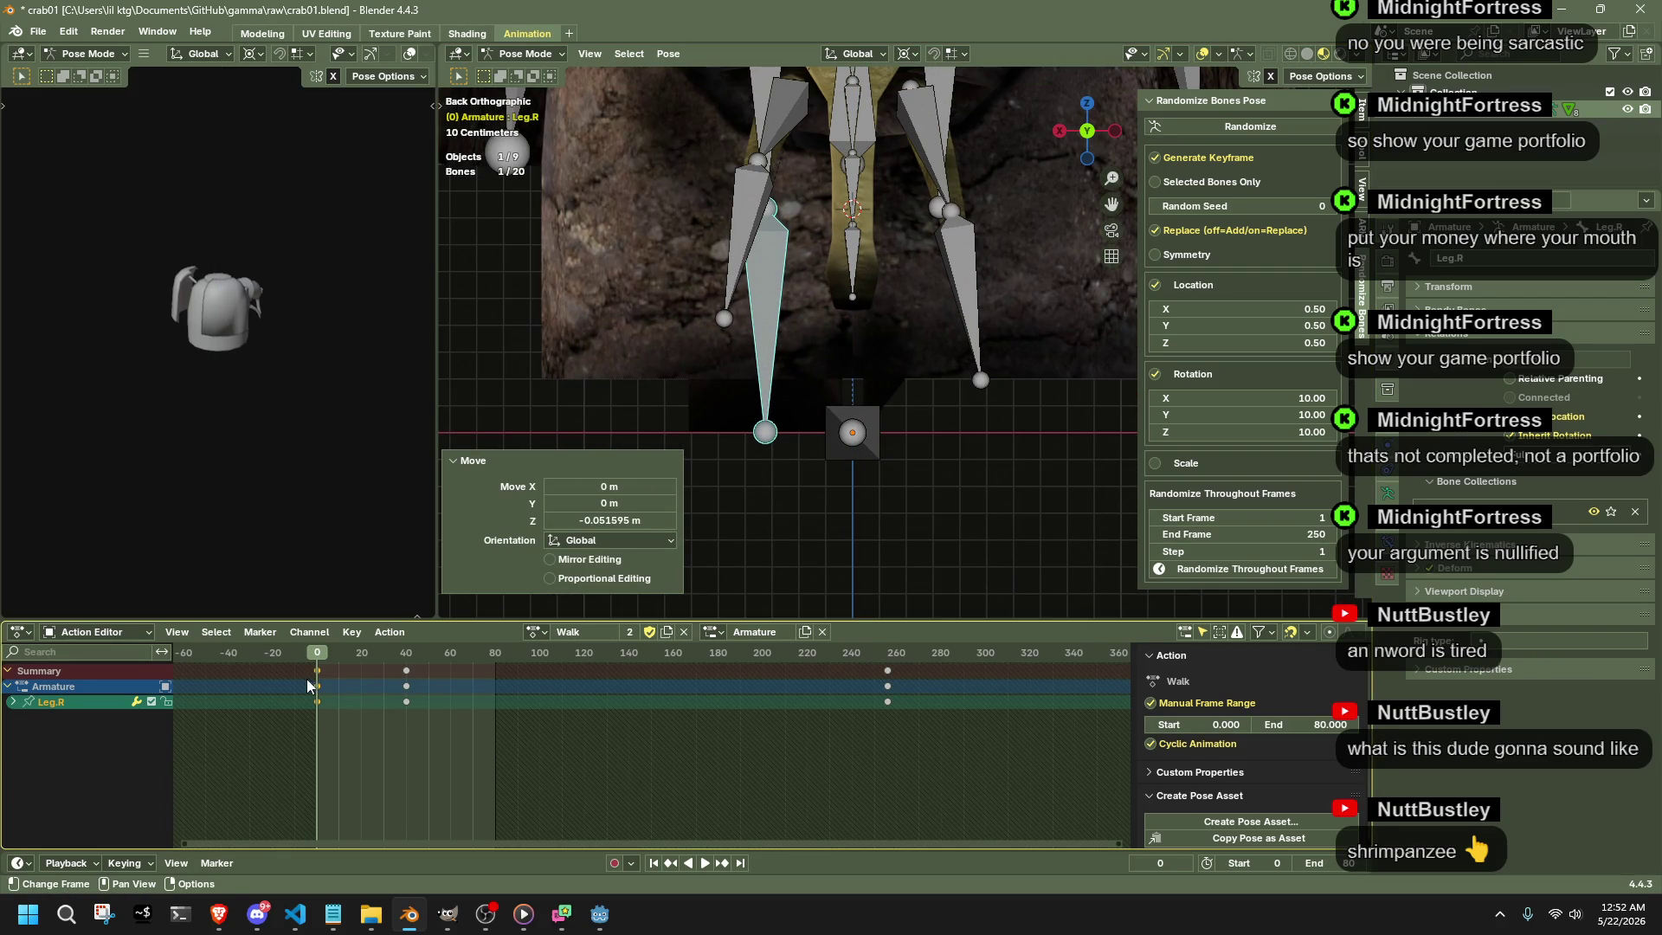
- Copy the frame-0 keys to frame 80 and play the loop to check it
left_click_drag(313, 684, 332, 721)
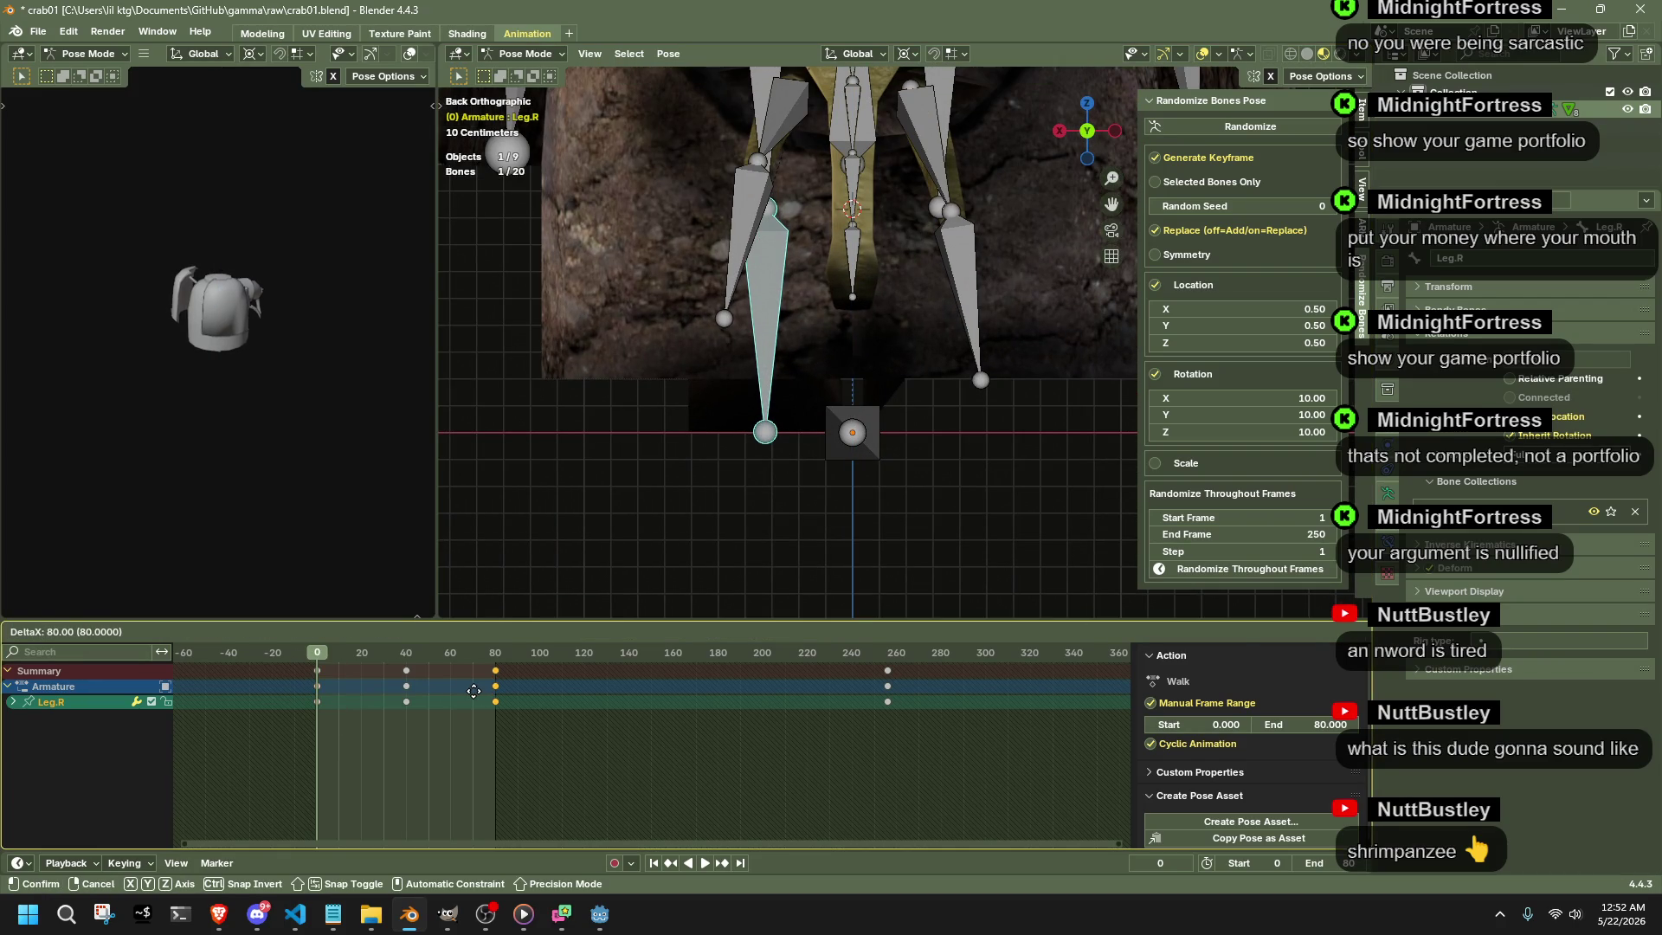
key("space")
mouse_move(831, 455)
middle_mouse_down()
mouse_move(1053, 465)
mouse_move(587, 469)
middle_mouse_up()
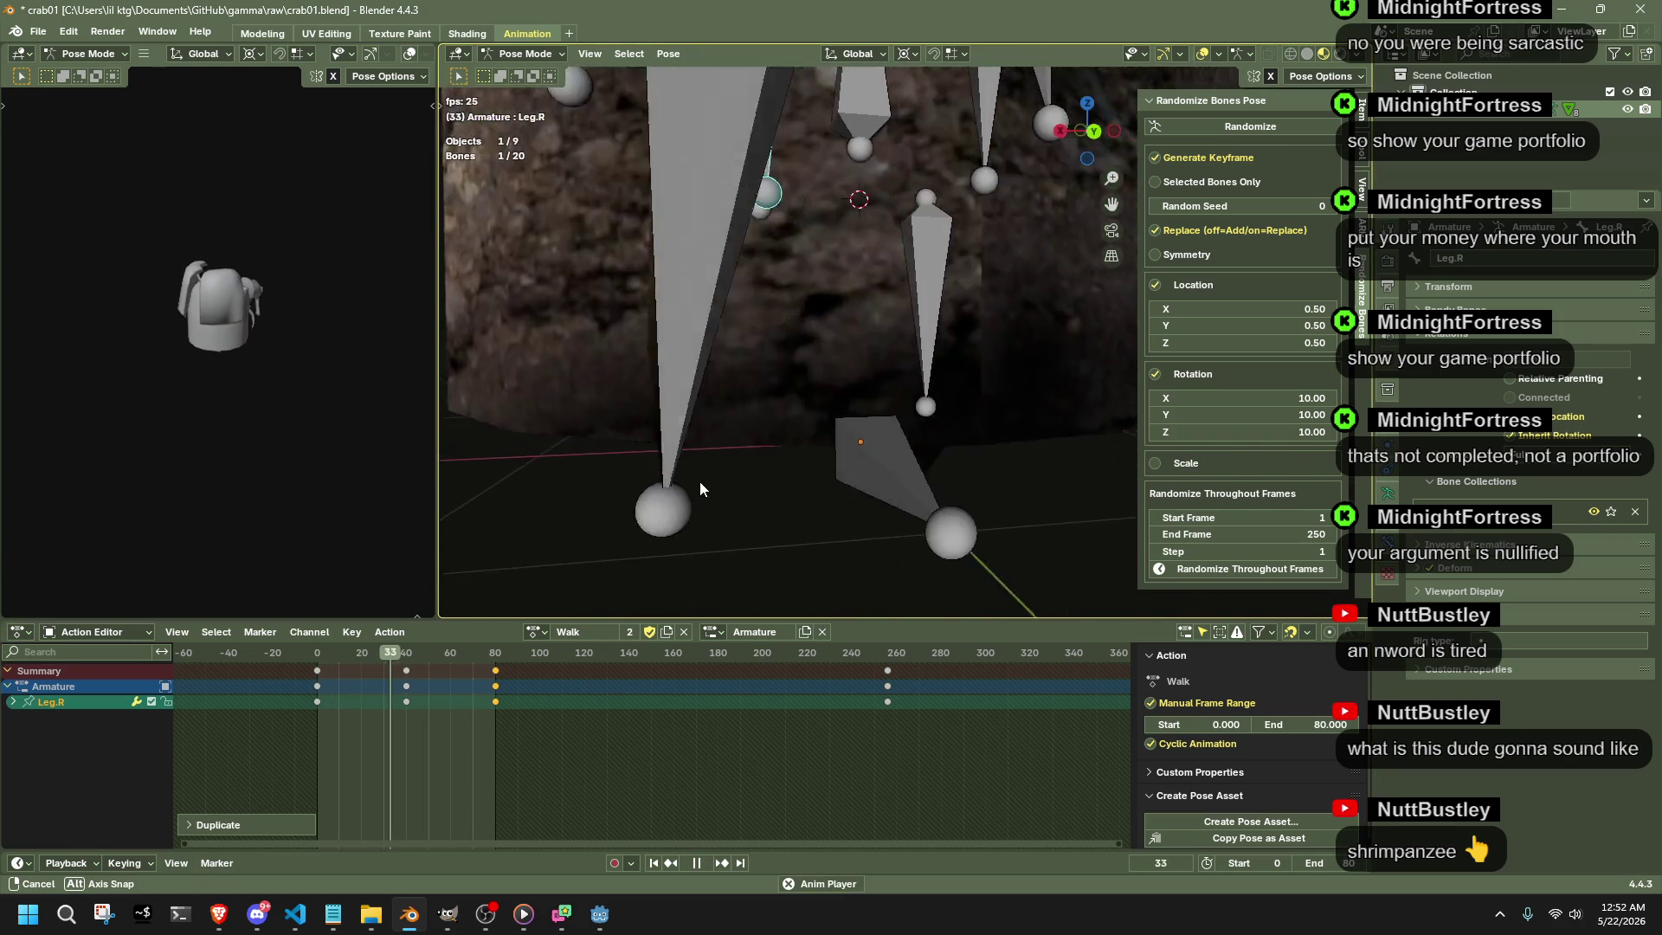
mouse_move(587, 469)
middle_mouse_down()
mouse_move(839, 474)
mouse_move(952, 385)
mouse_move(921, 401)
middle_mouse_up()
scroll(840, 467, "down", 3)
- Hide a bone, isolate Leg.001.R in the selection and review the loop from the start
key("h")
scroll(952, 385, "up", 4)
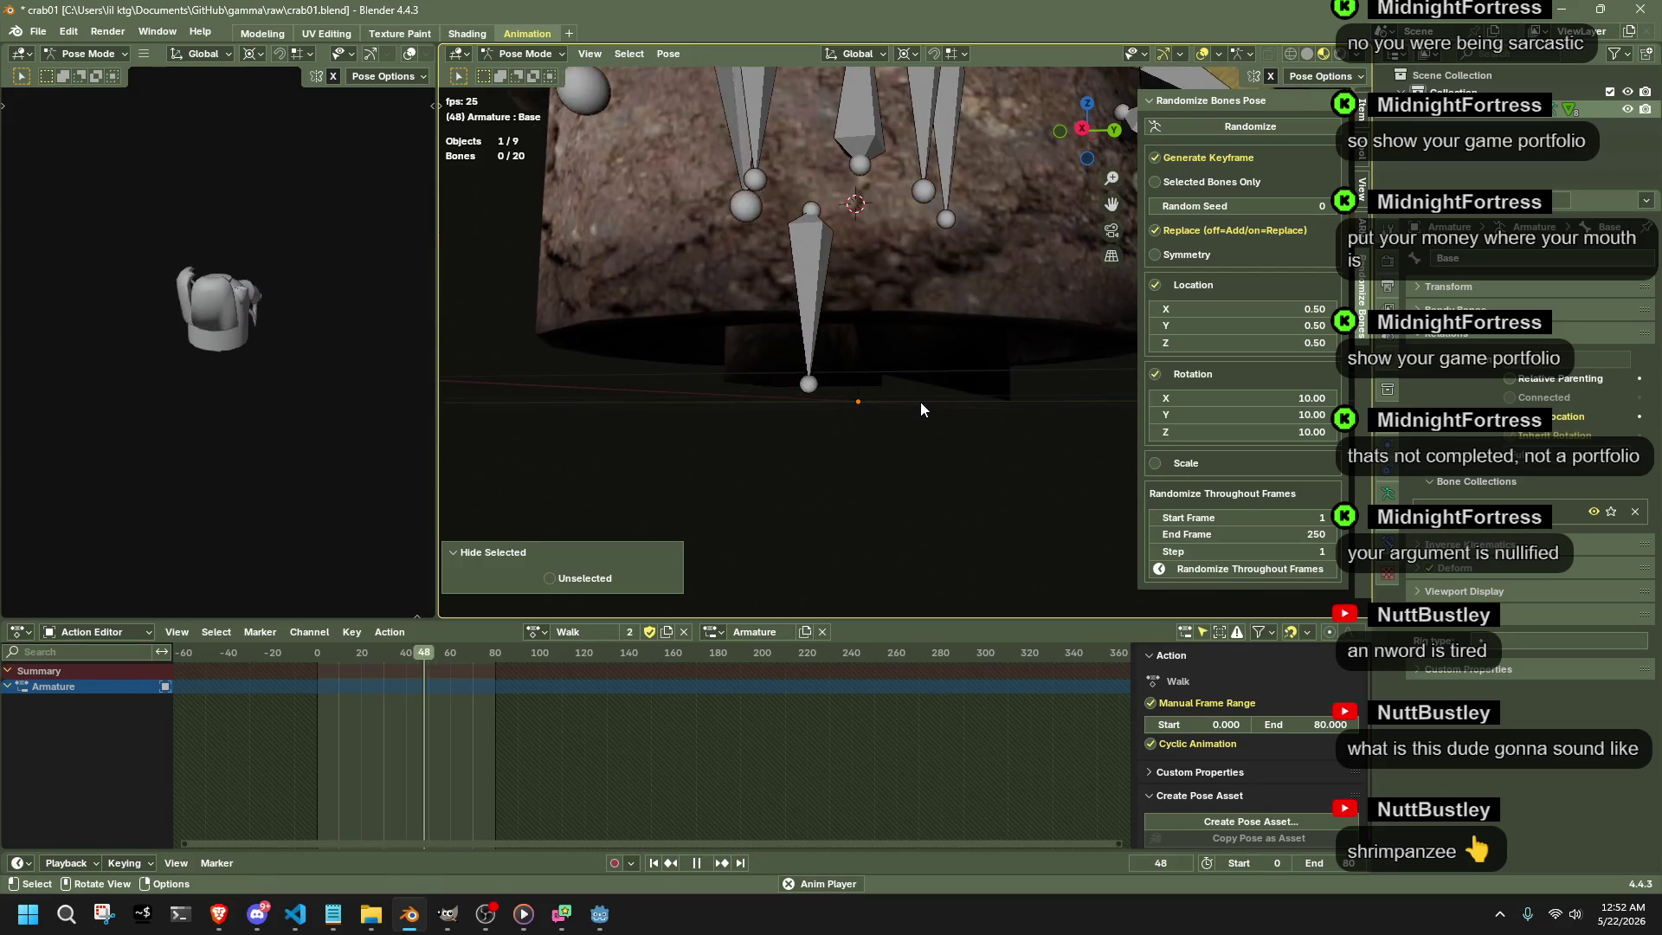
left_click(1083, 129)
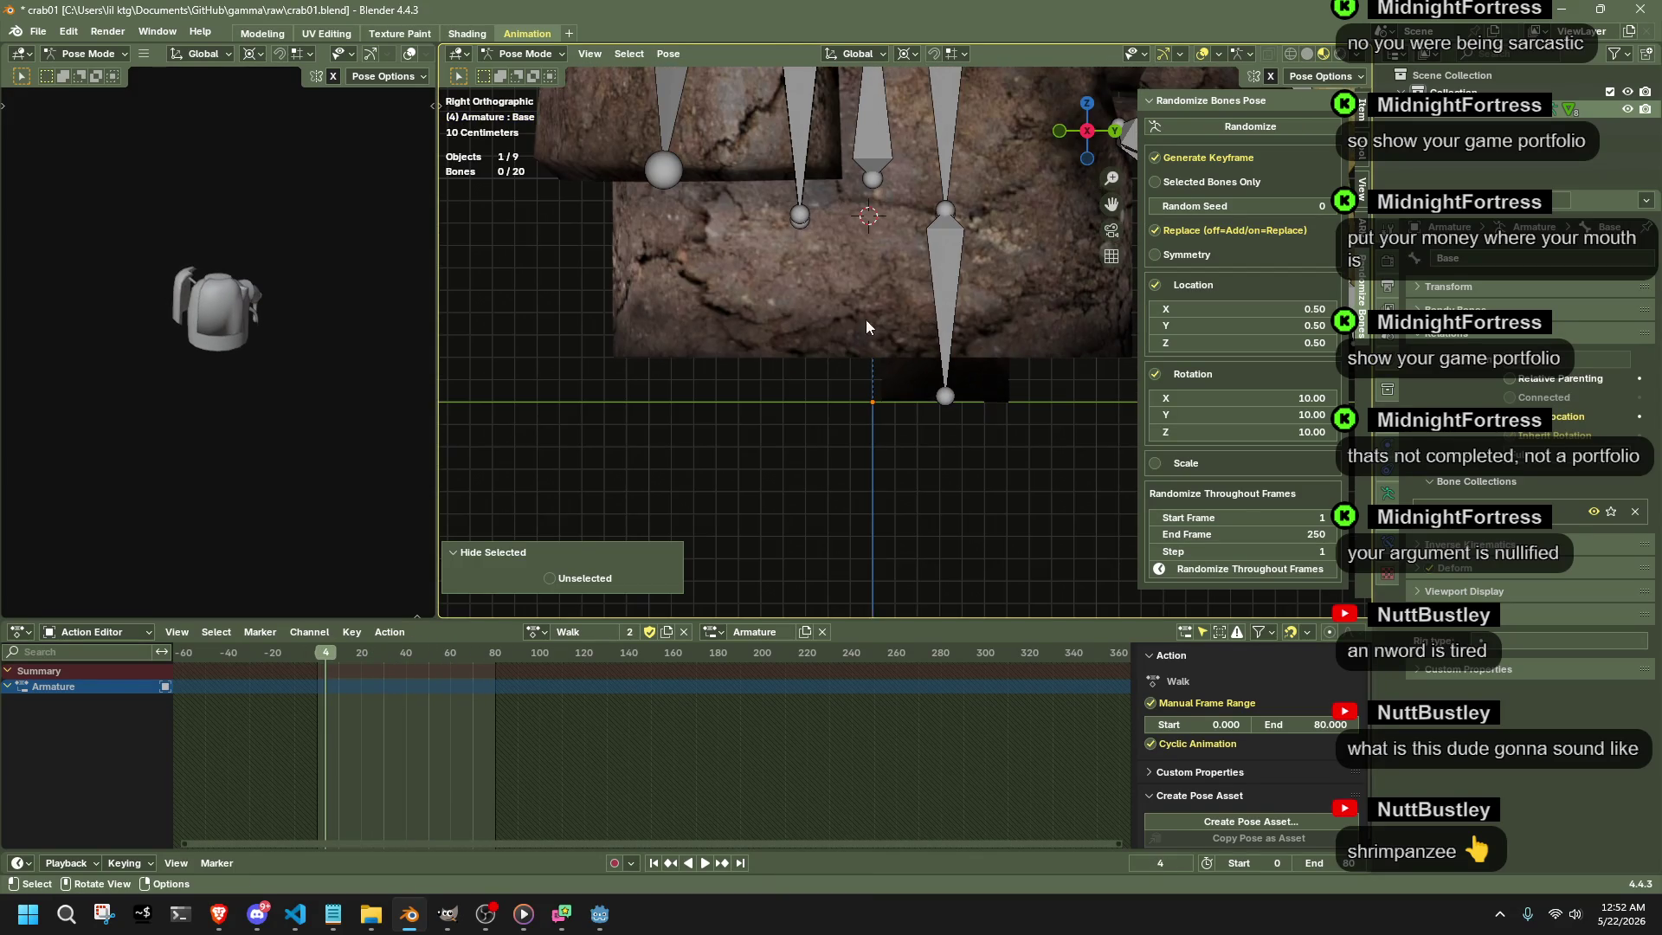
left_click_drag(330, 656, 351, 658)
key("space")
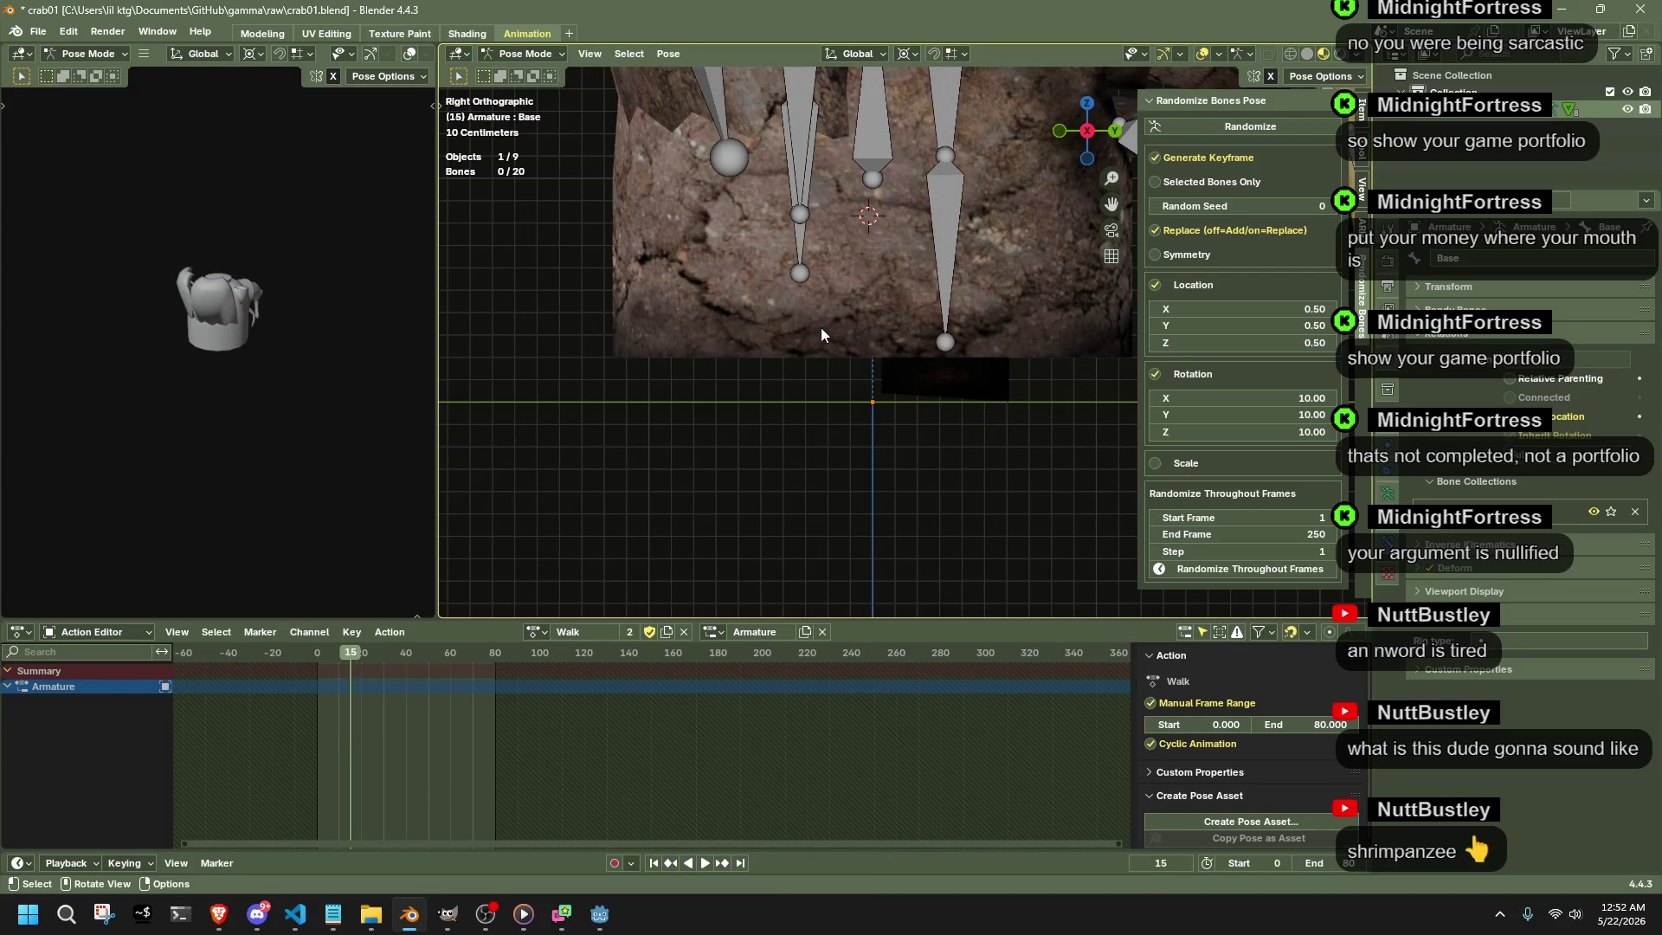
key("a")
left_click(818, 183)
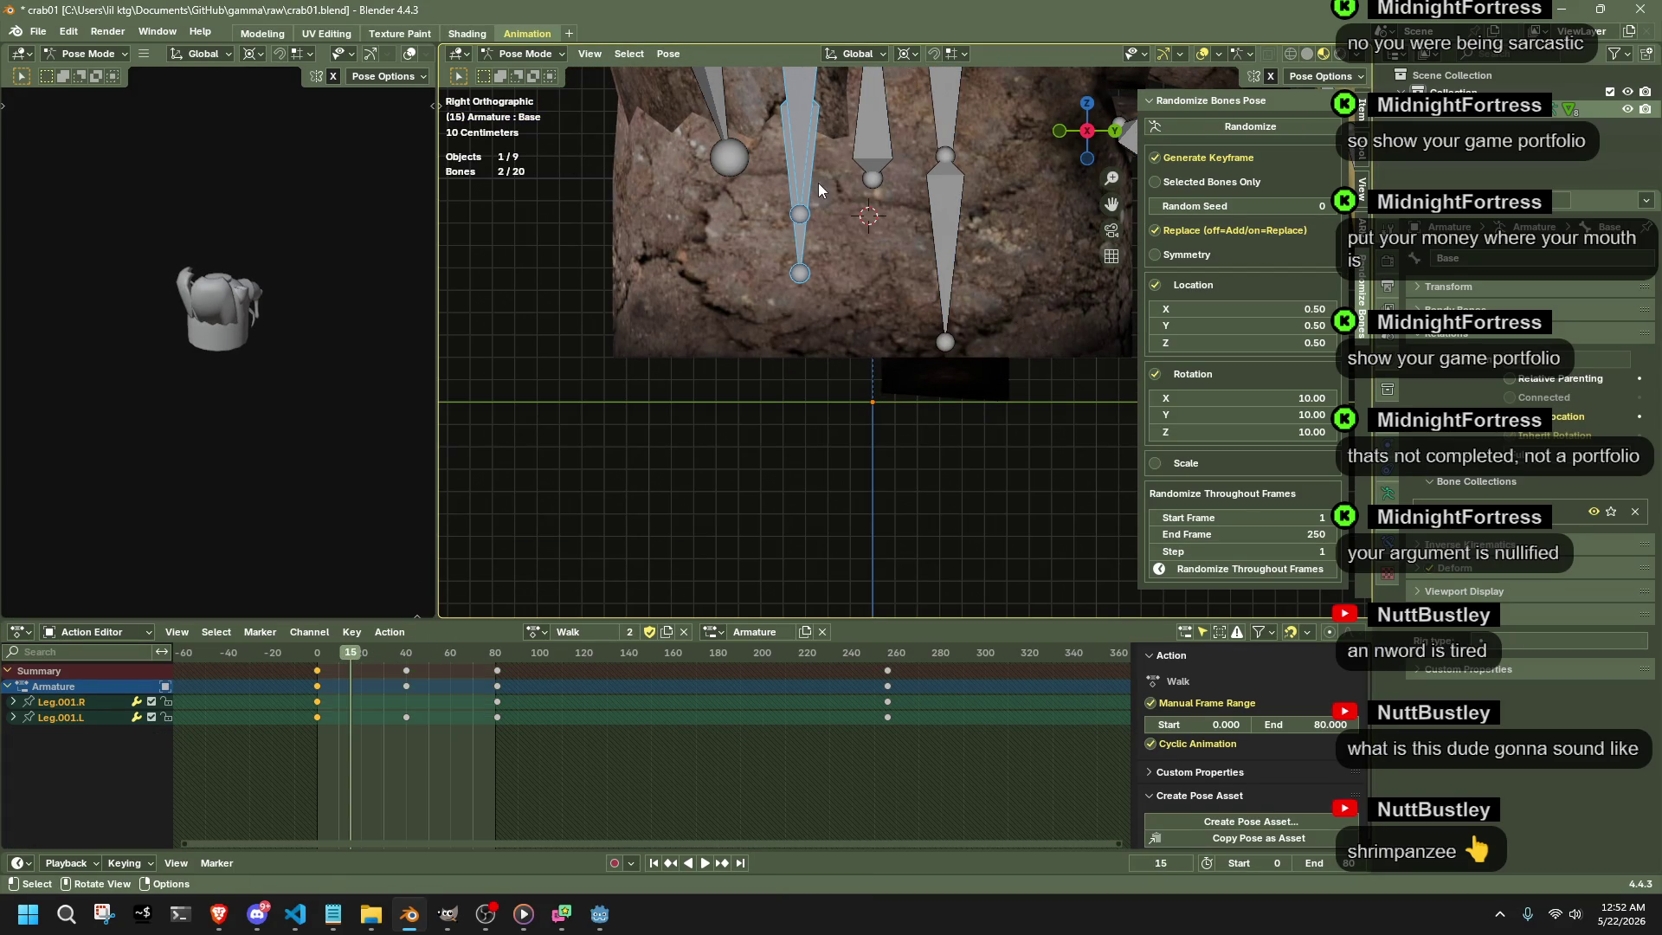
left_click(782, 145)
key("space")
left_click(315, 654)
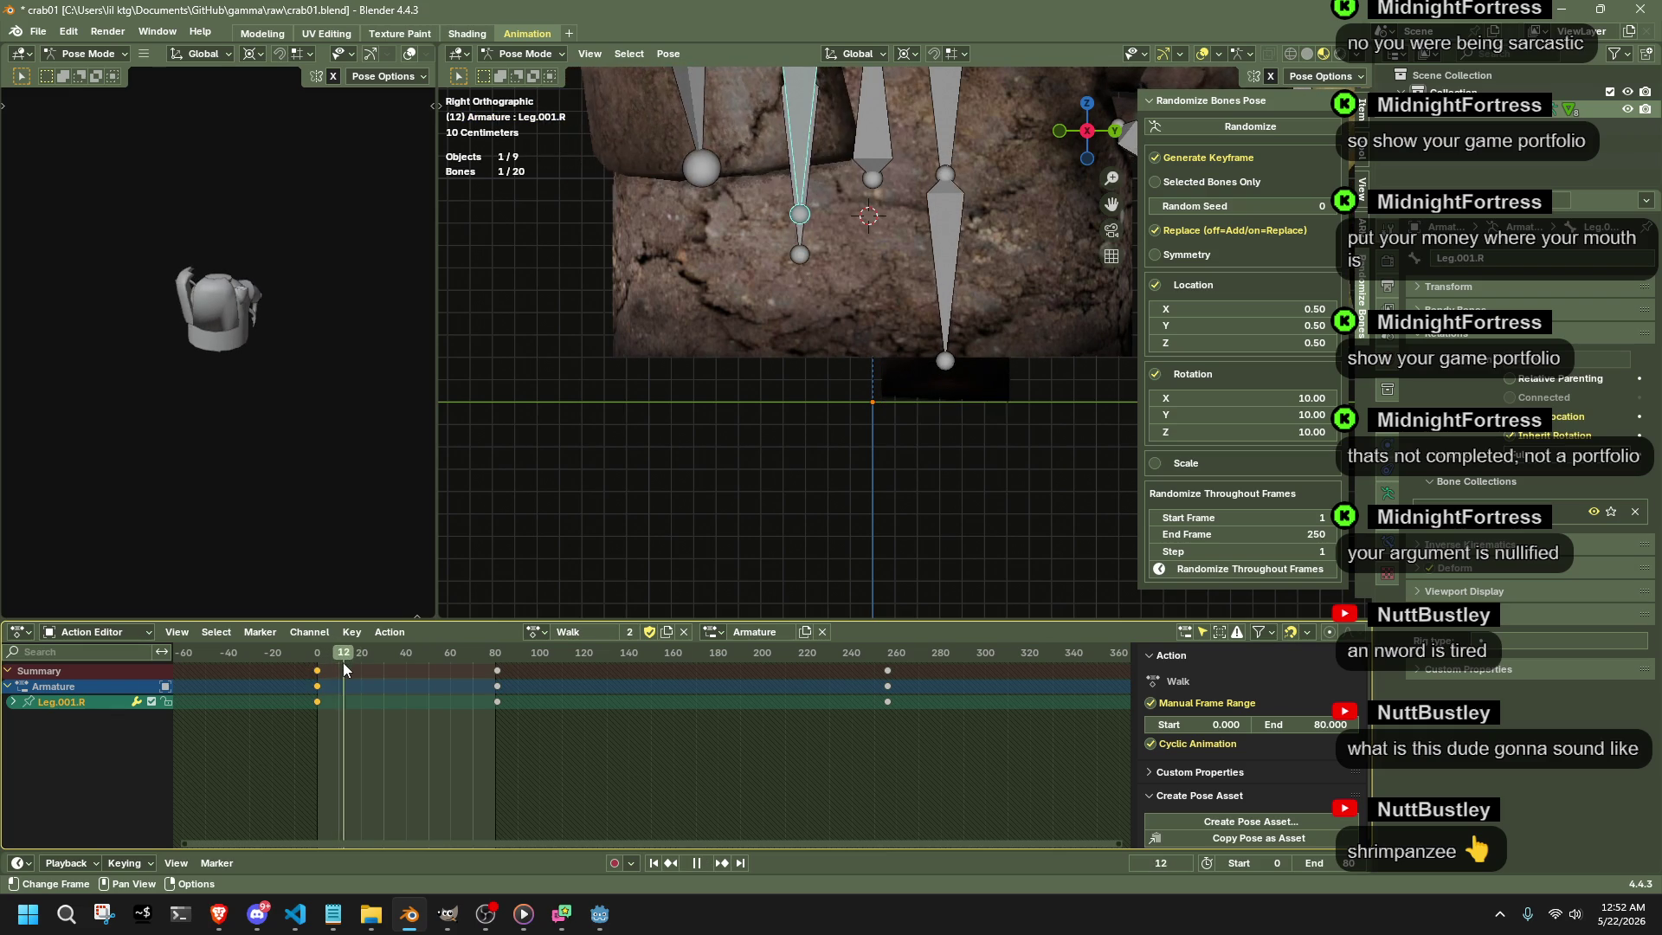
key("space")
- Scrub to frame 20 and lower Leg.001.R vertically, keying it there
left_click(923, 242, "shift")
left_click(316, 656)
key("space")
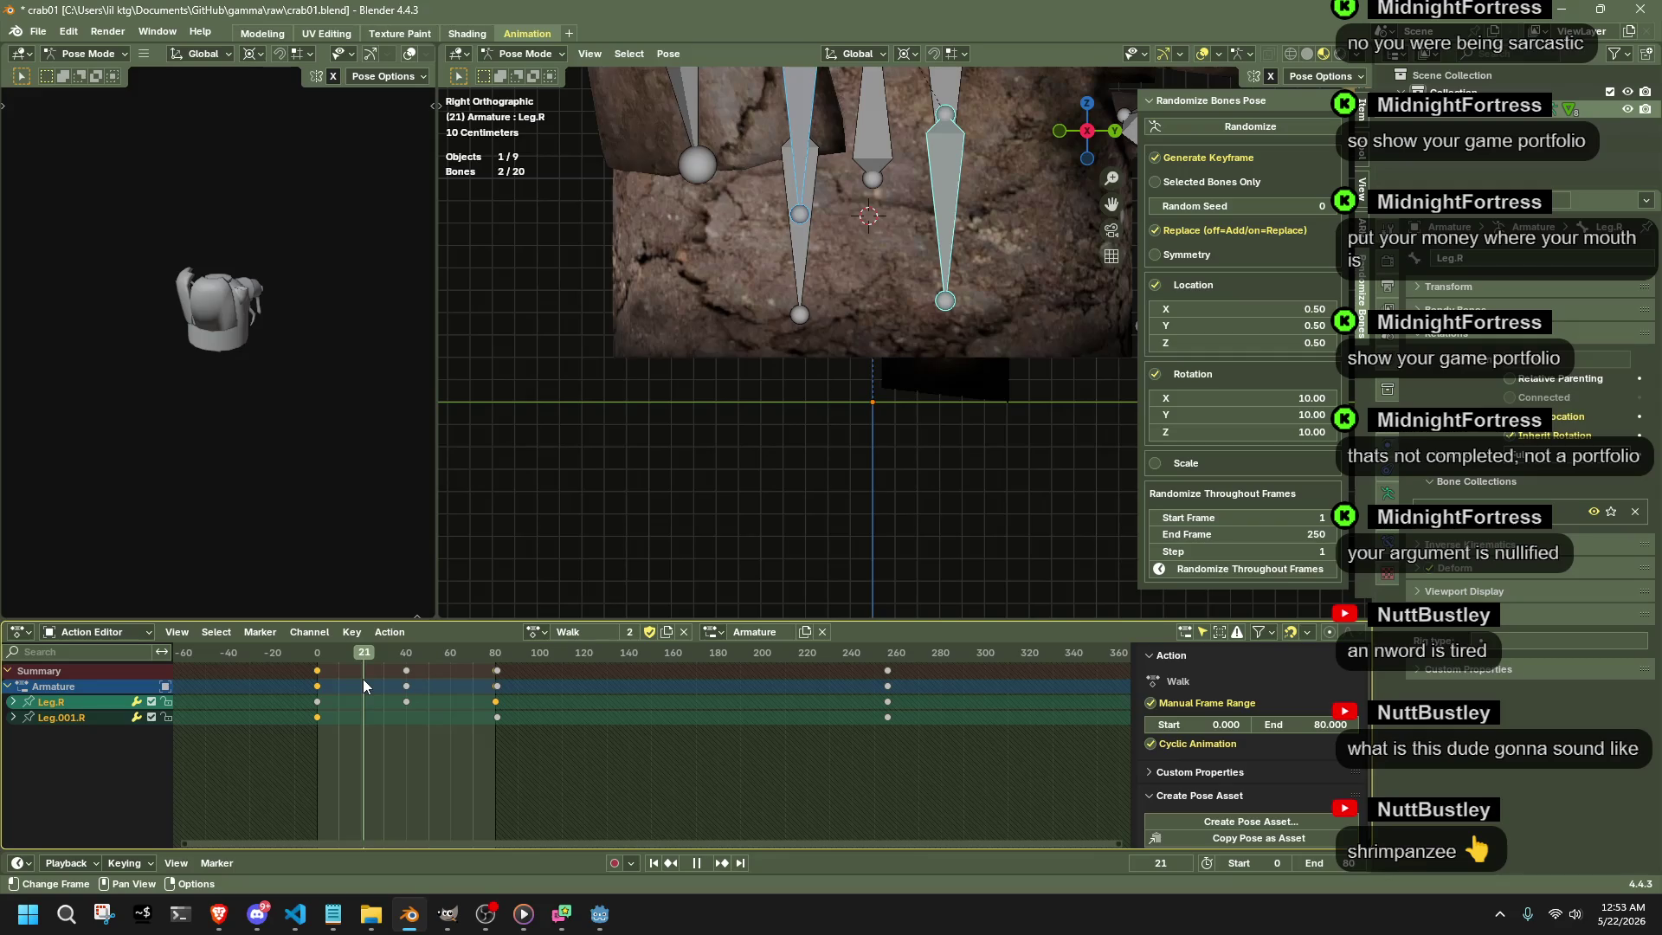
left_click(406, 684)
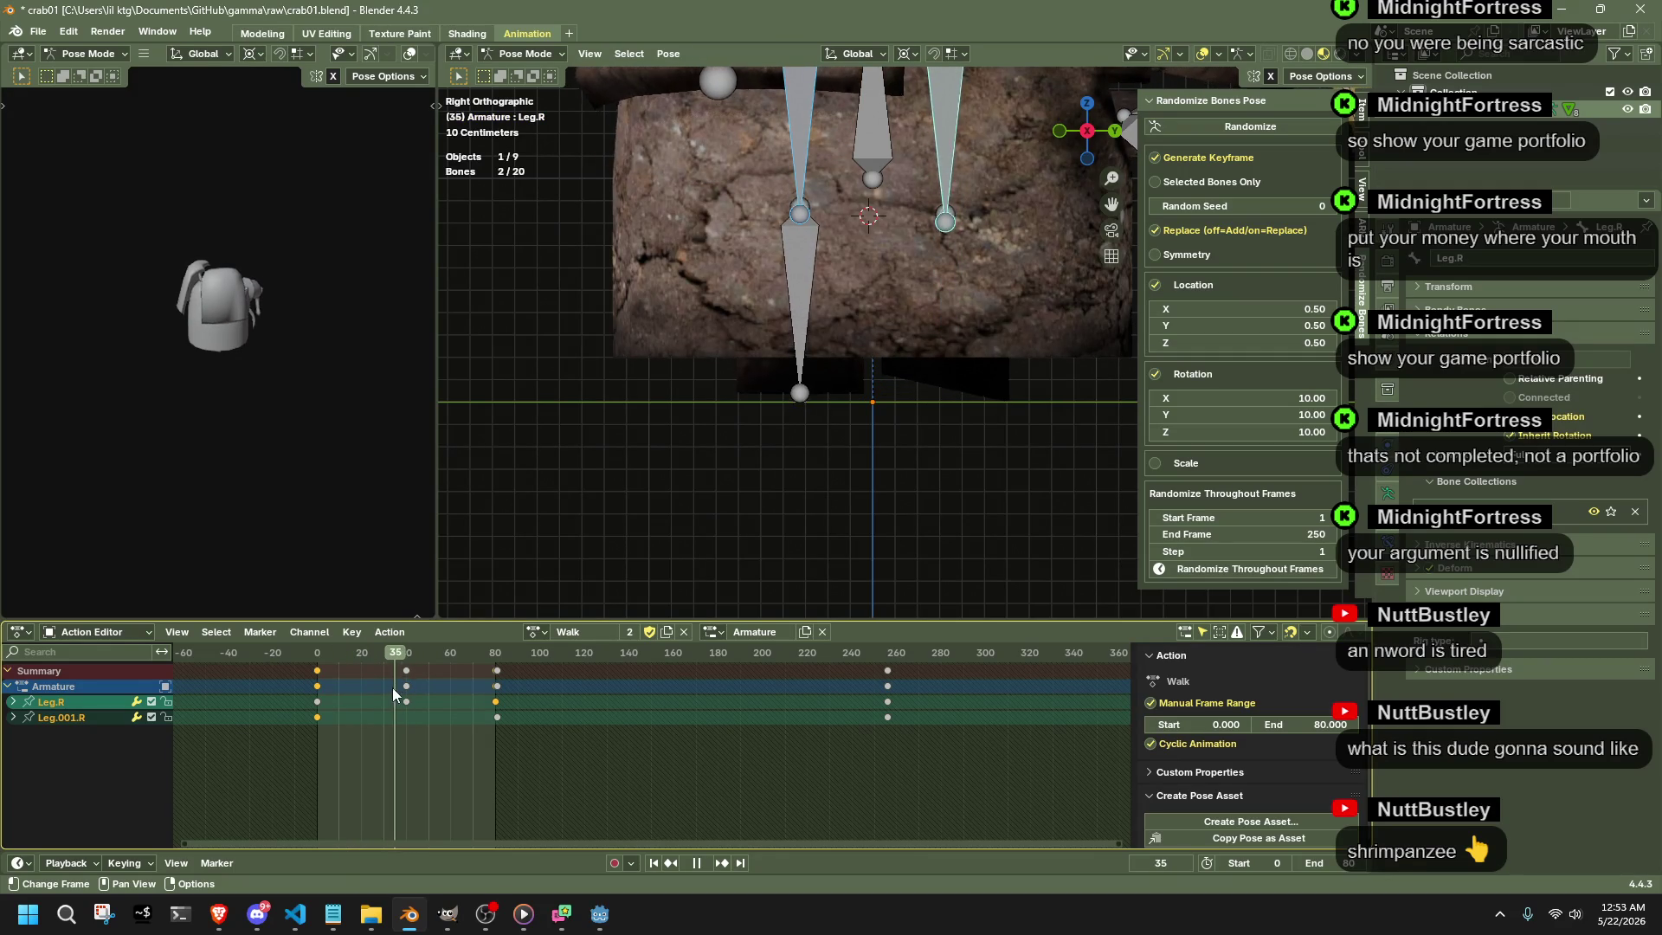
left_click_drag(392, 686, 361, 701)
key("space")
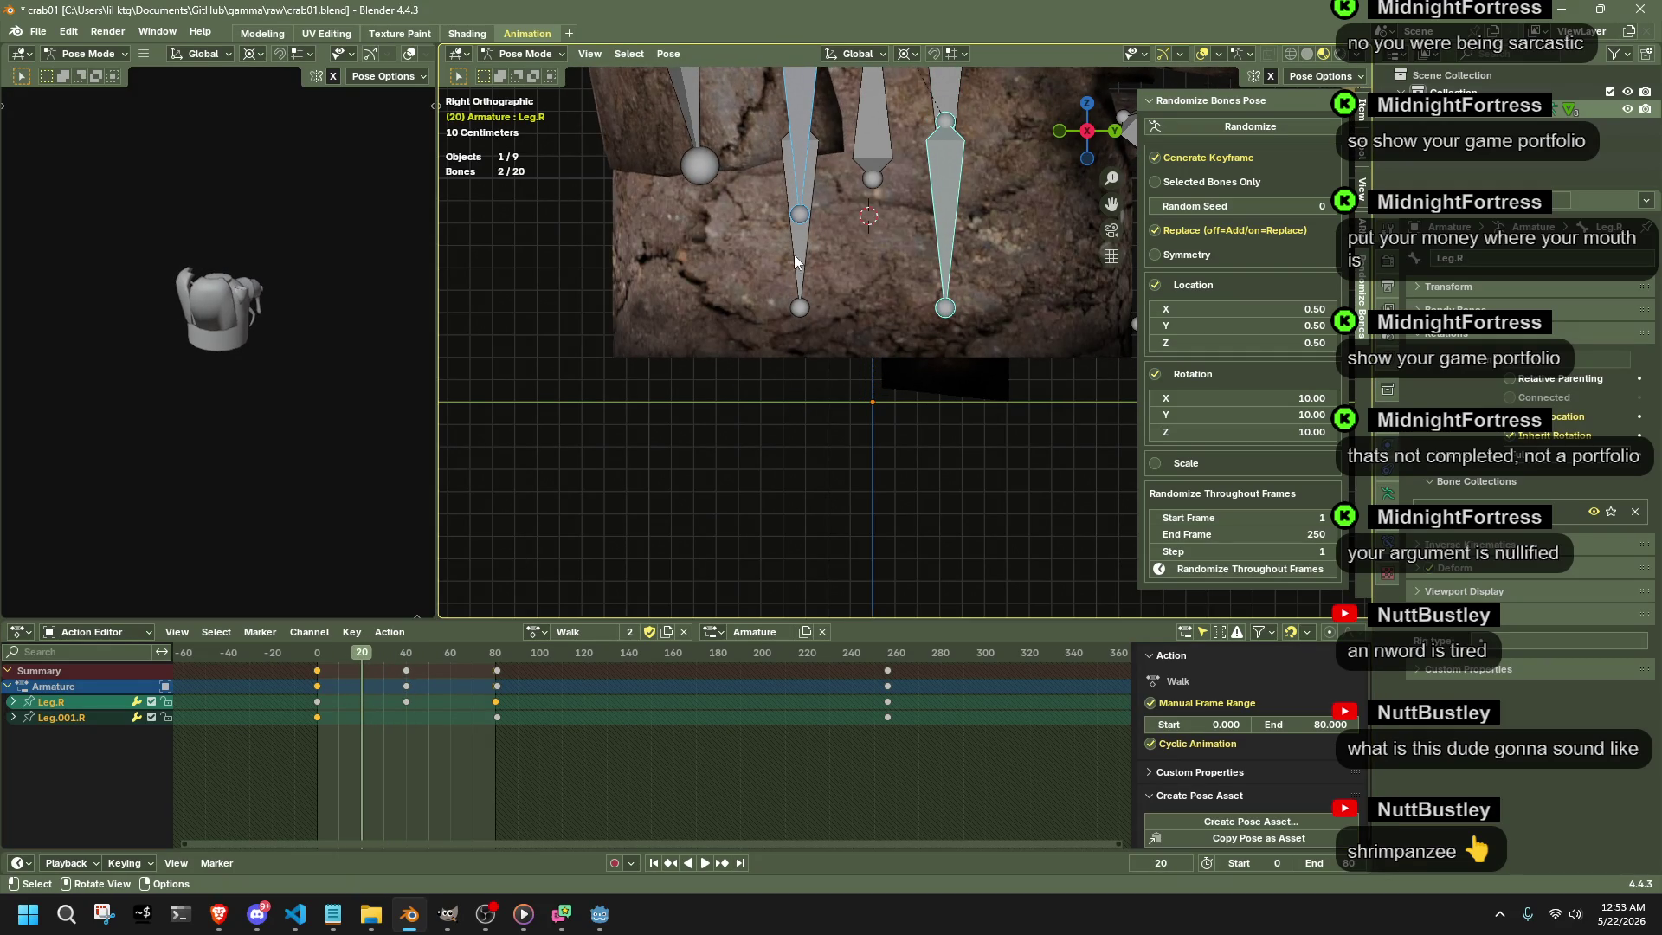
scroll(878, 274, "up", 2)
left_click(884, 278)
scroll(890, 283, "down", 2)
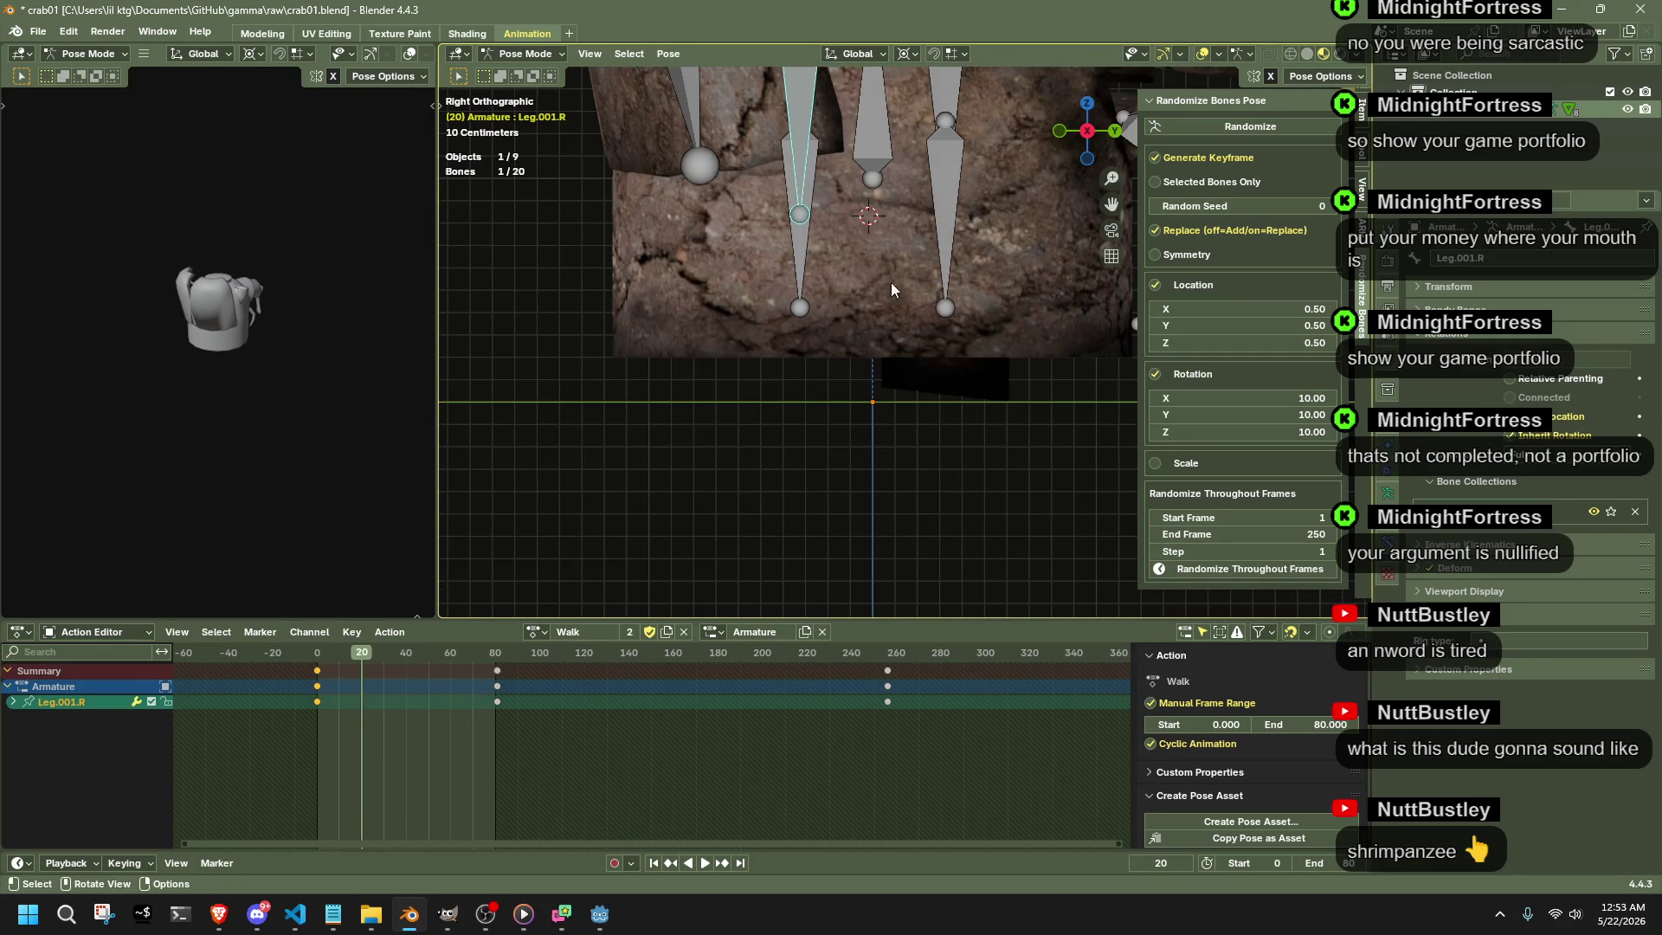
key("g")
key("z")
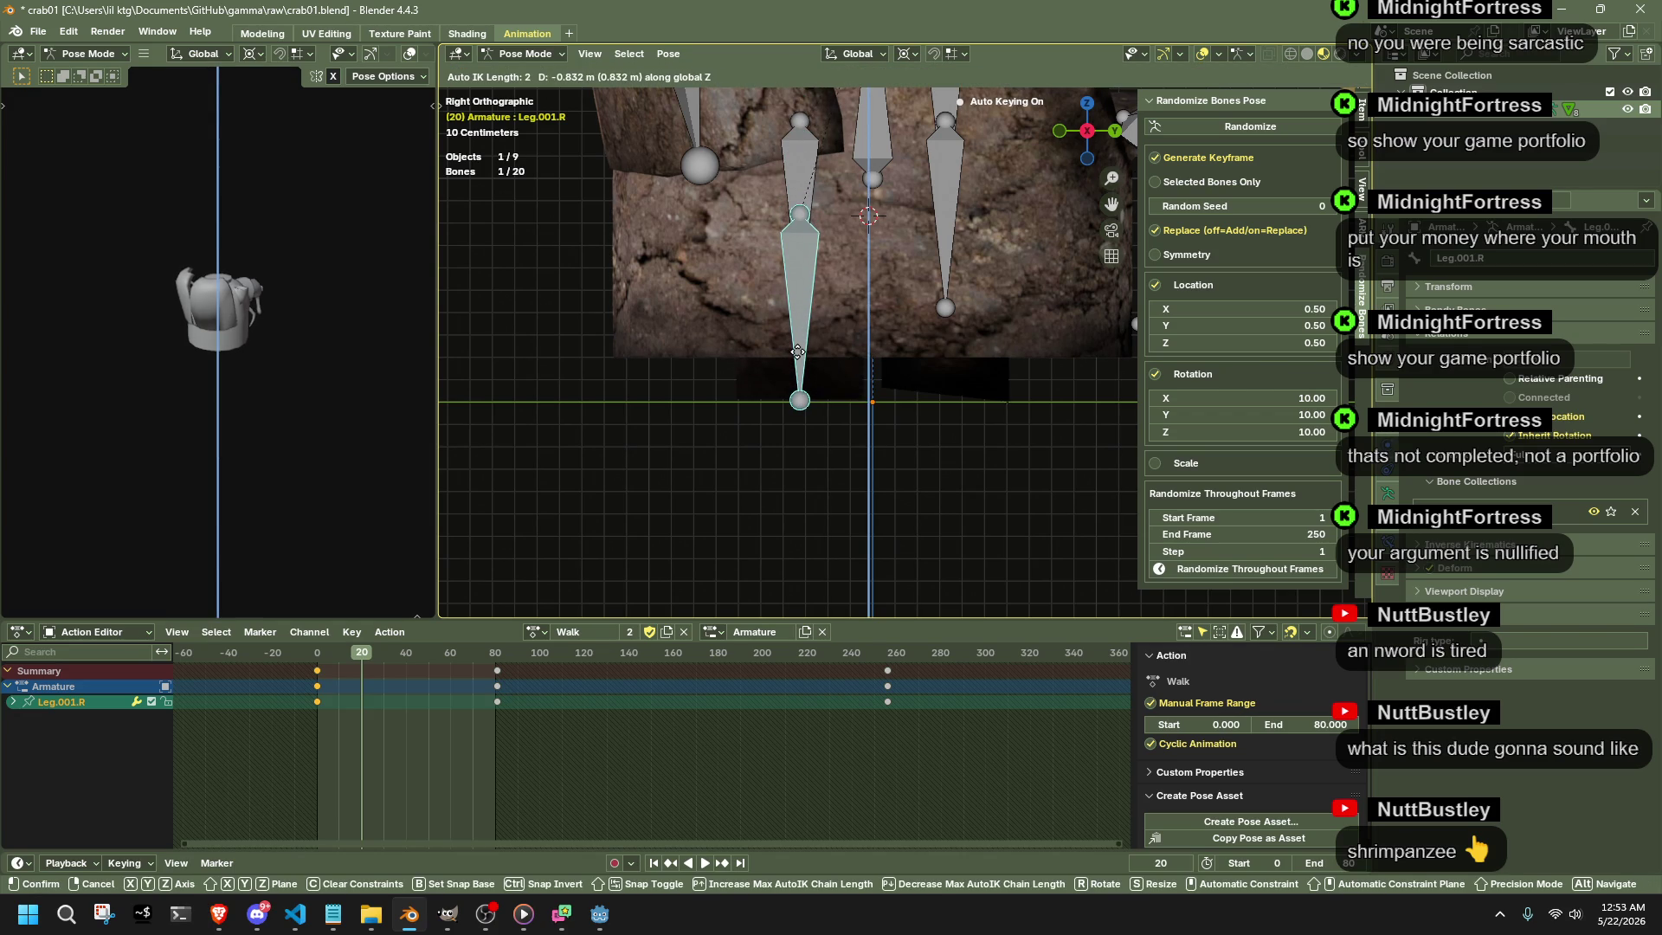
left_click(797, 352)
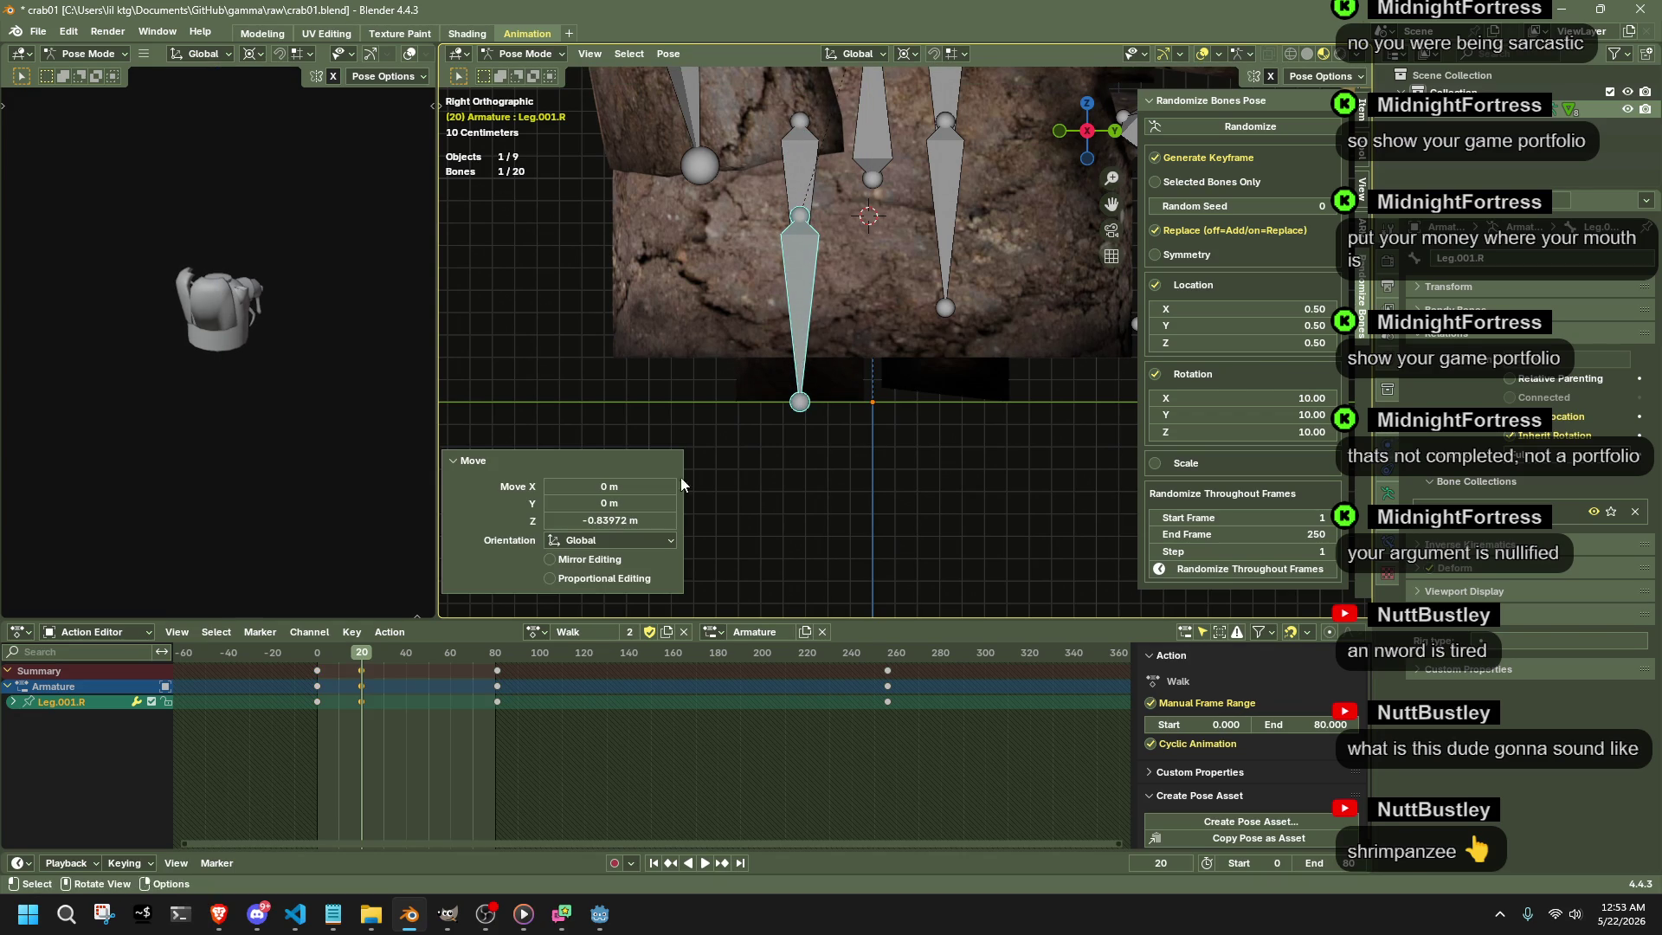
- Lower Leg.L vertically at frame 60, keying it there
left_click(449, 655)
left_click(939, 100)
key("g")
key("z")
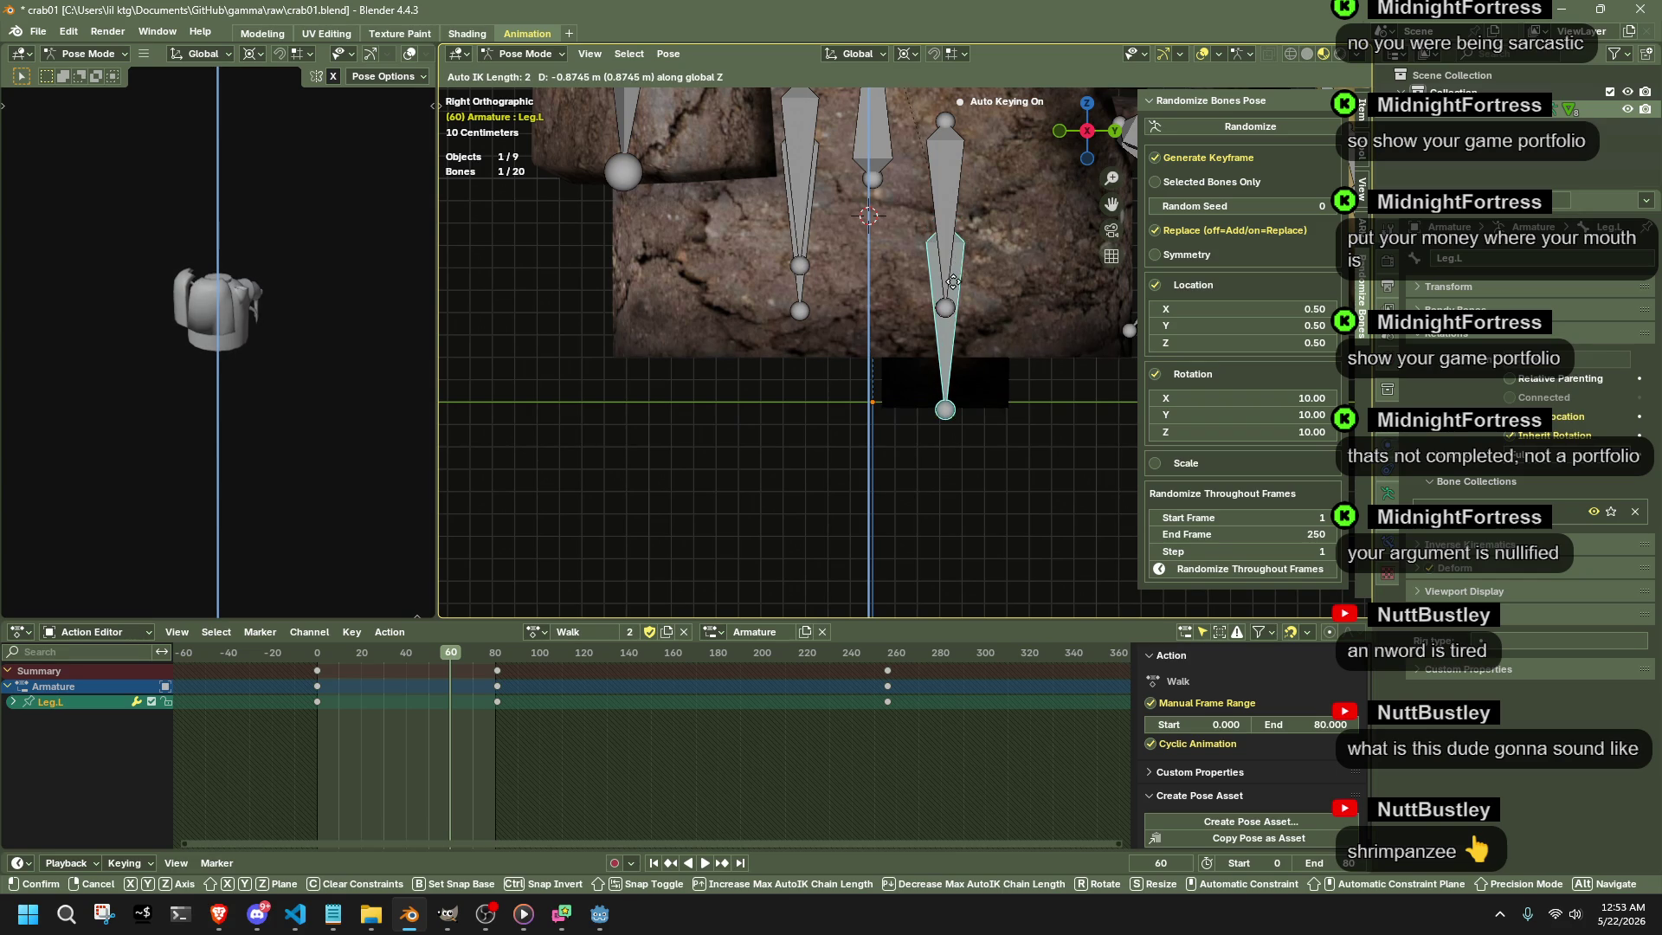
left_click(946, 273)
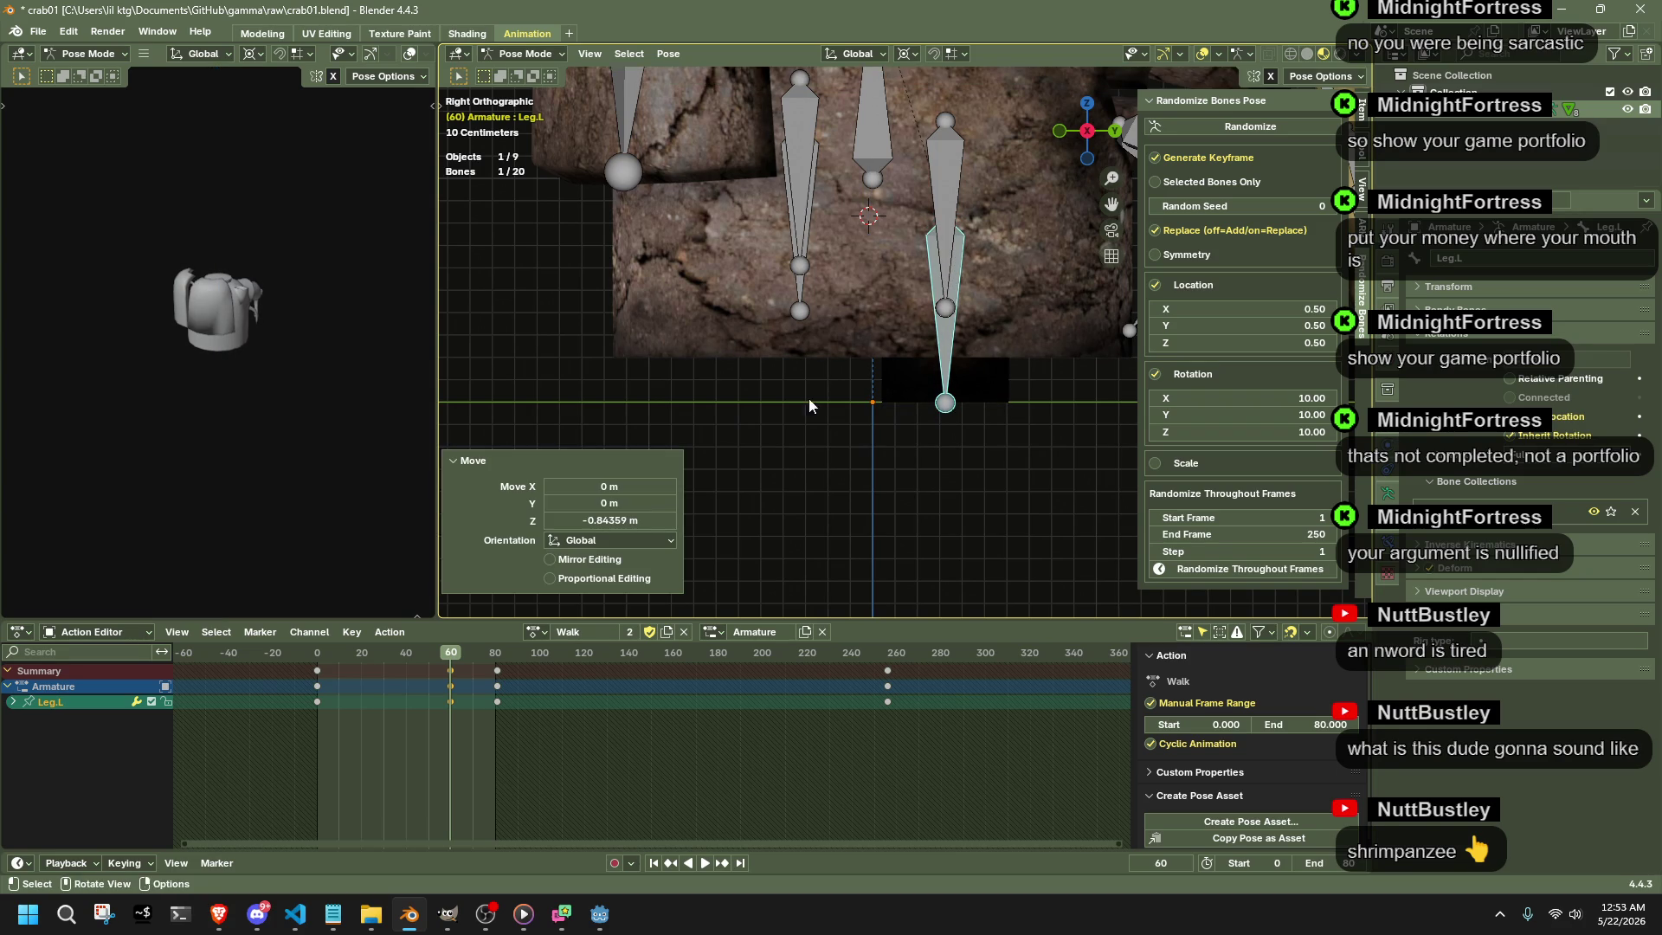
- Reselect the four leg bones and play the walk loop from frame 0
left_click(319, 659)
mouse_move(877, 318)
middle_mouse_down()
mouse_move(852, 215)
mouse_move(863, 282)
middle_mouse_up()
left_click(853, 215, "shift")
left_click(860, 276, "shift")
left_click(893, 350, "shift")
key("space")
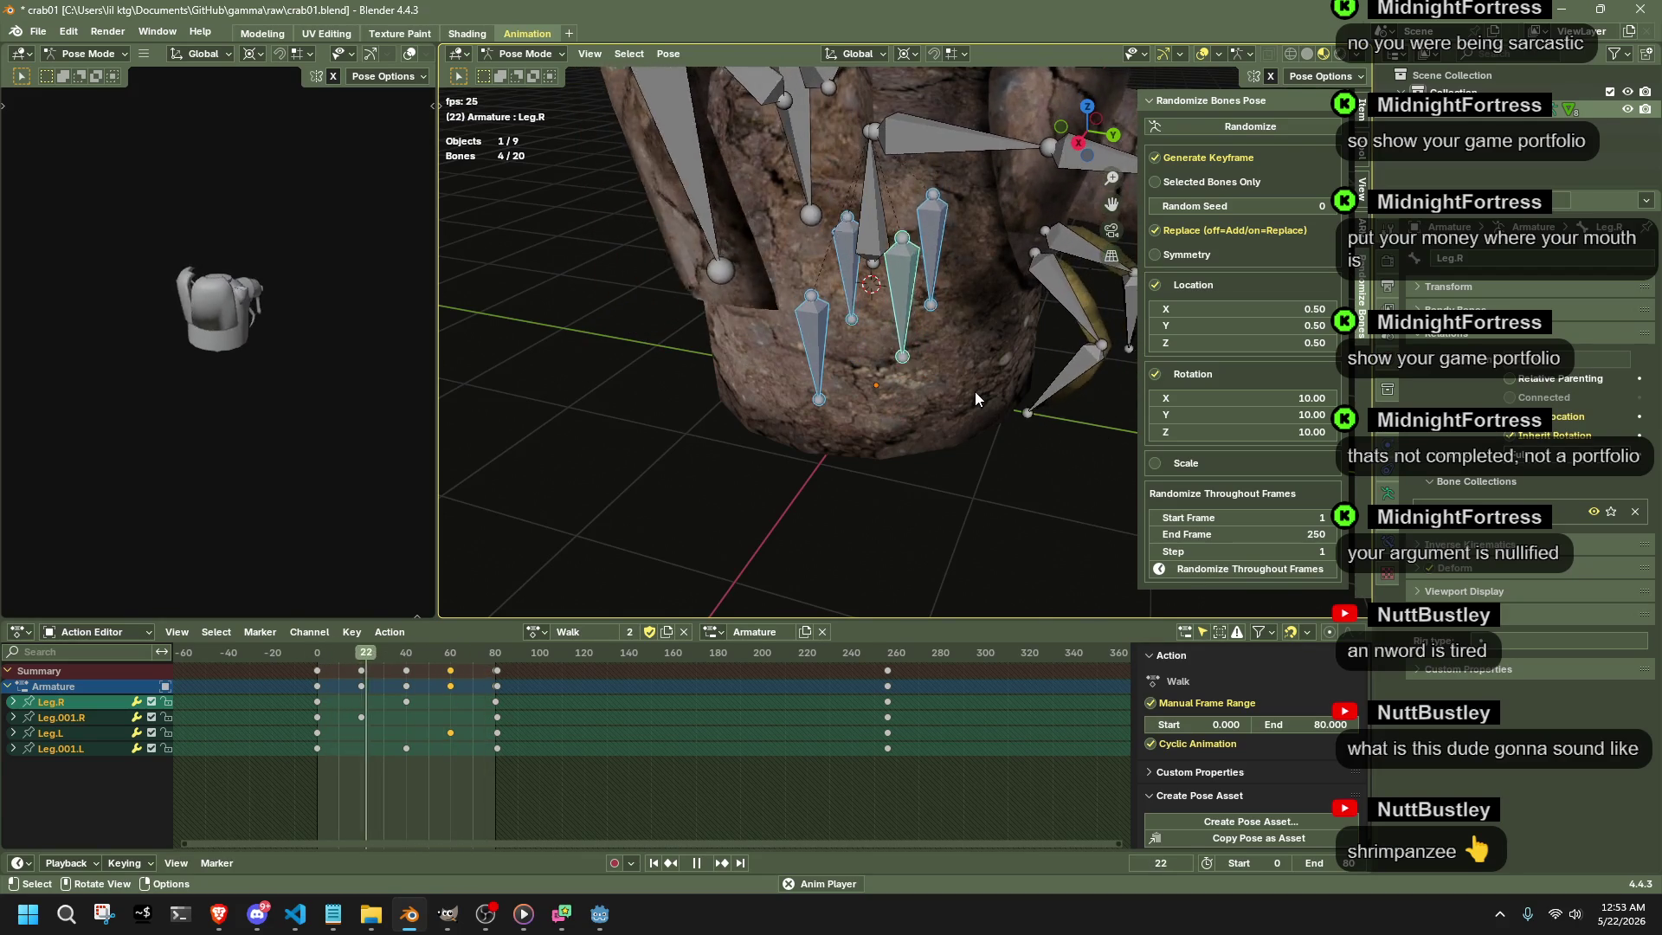
- Briefly hide and reveal all bones while inspecting the rig
left_click(909, 540)
mouse_move(908, 540)
middle_mouse_down()
mouse_move(771, 440)
mouse_move(932, 474)
middle_mouse_up()
key("Tab")
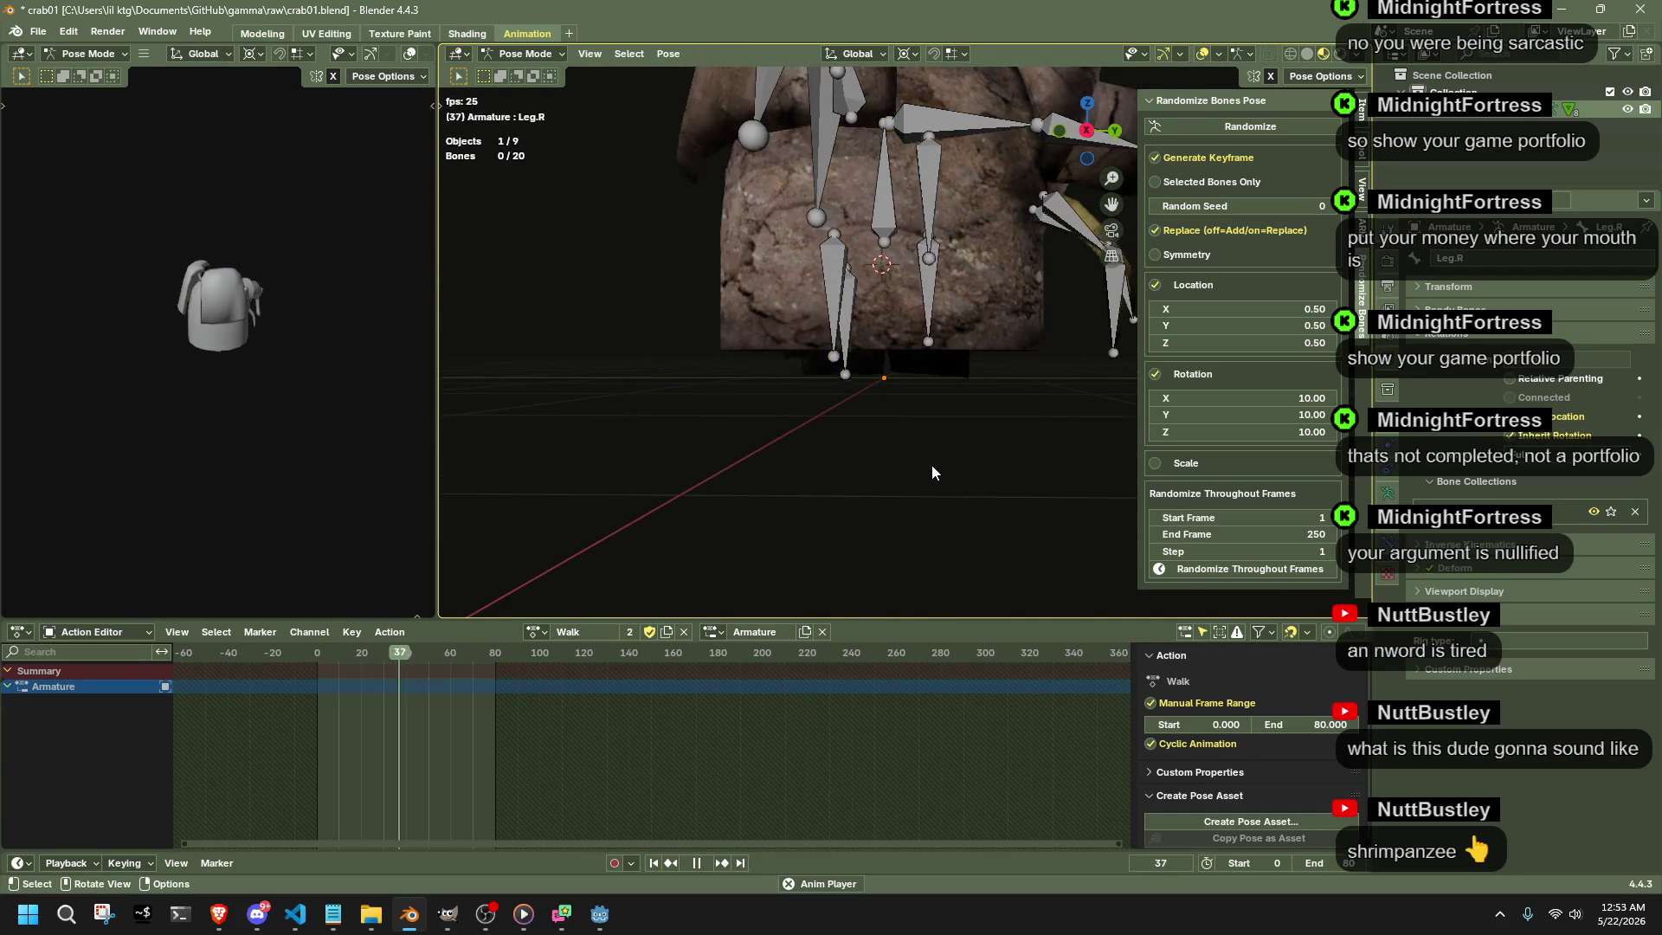
key("Tab")
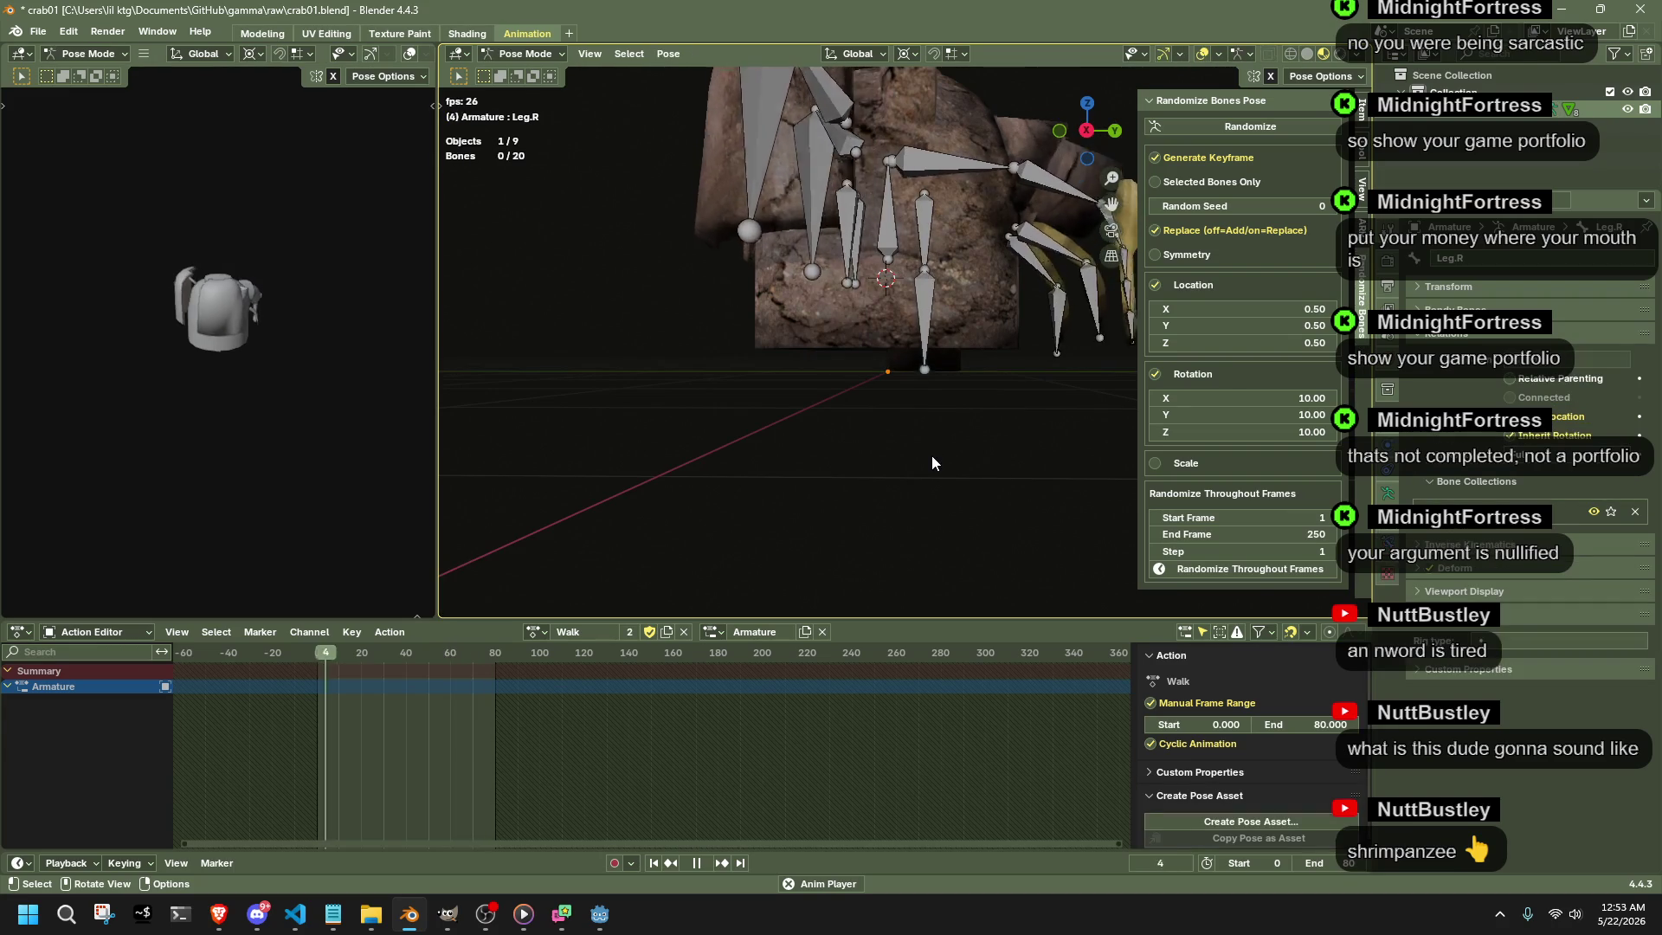
key("a")
key("h")
mouse_move(922, 414)
middle_mouse_down()
mouse_move(831, 391)
mouse_move(1062, 424)
middle_mouse_up()
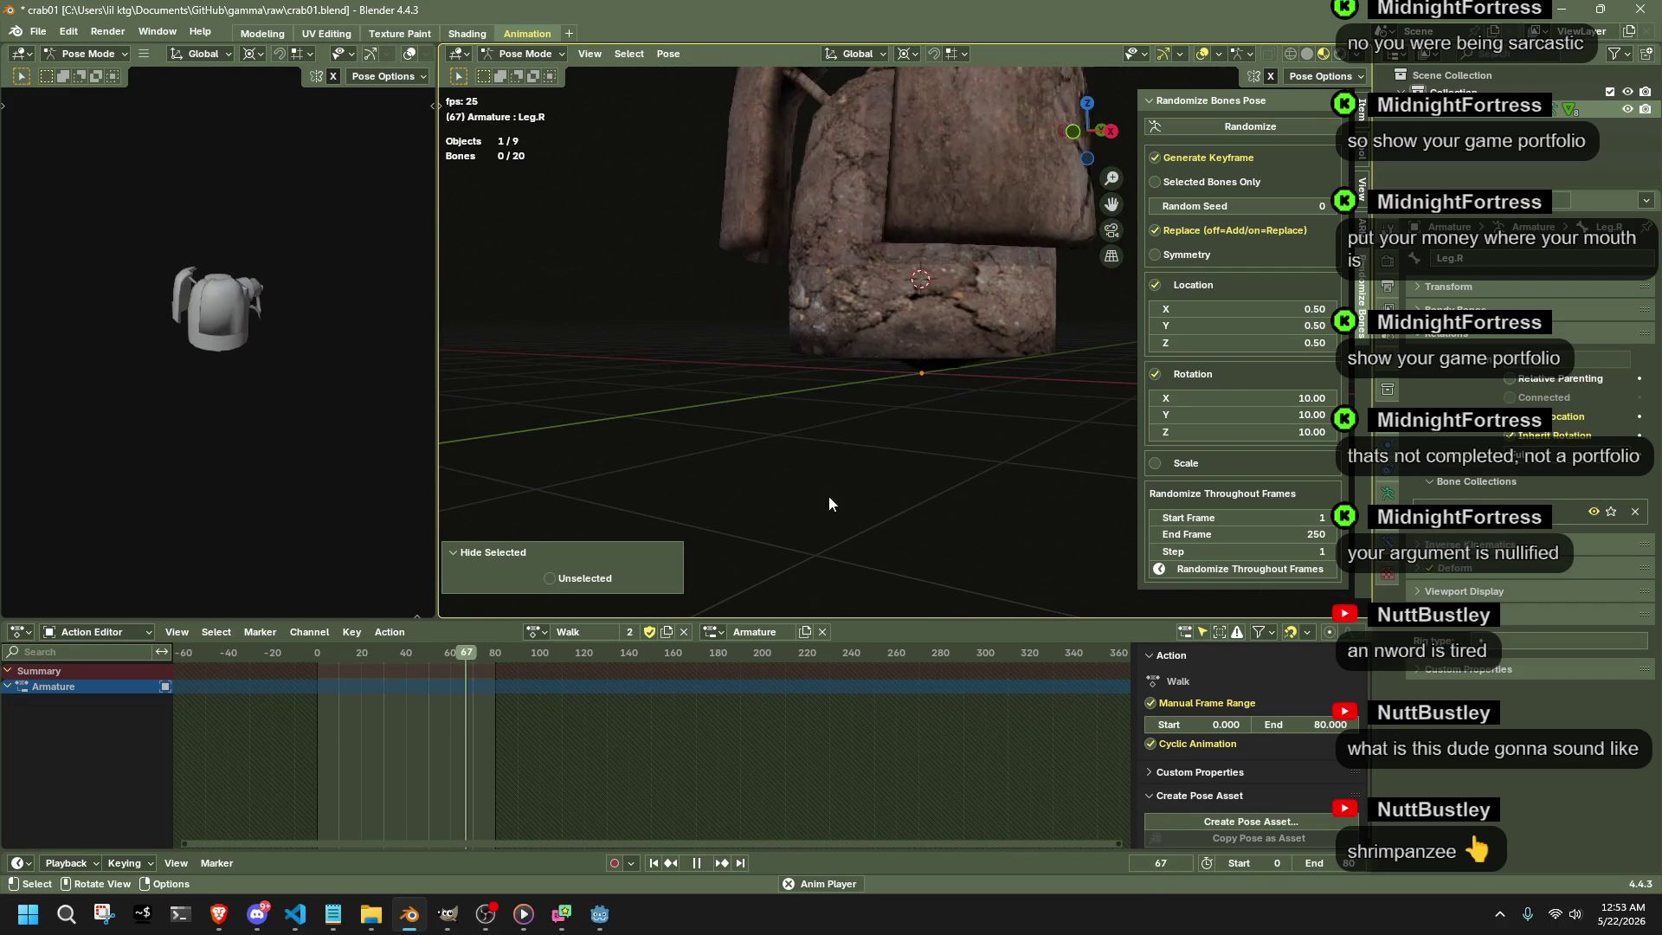
key("alt+h")
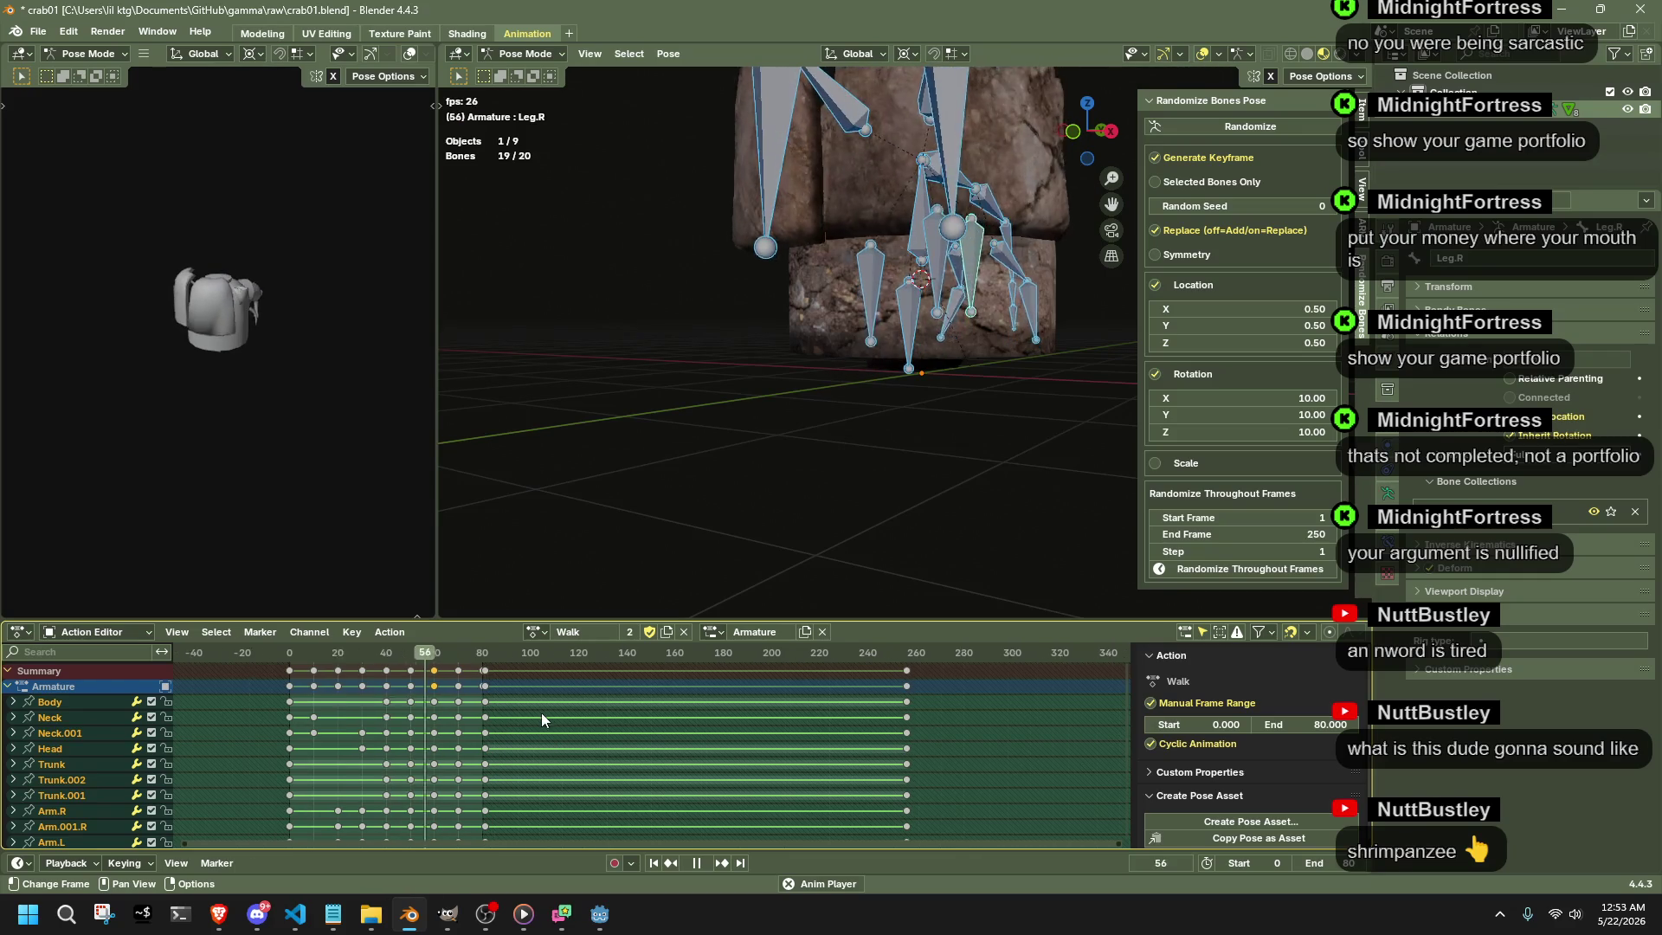
scroll(542, 713, "up", 4)
scroll(454, 706, "up", 2)
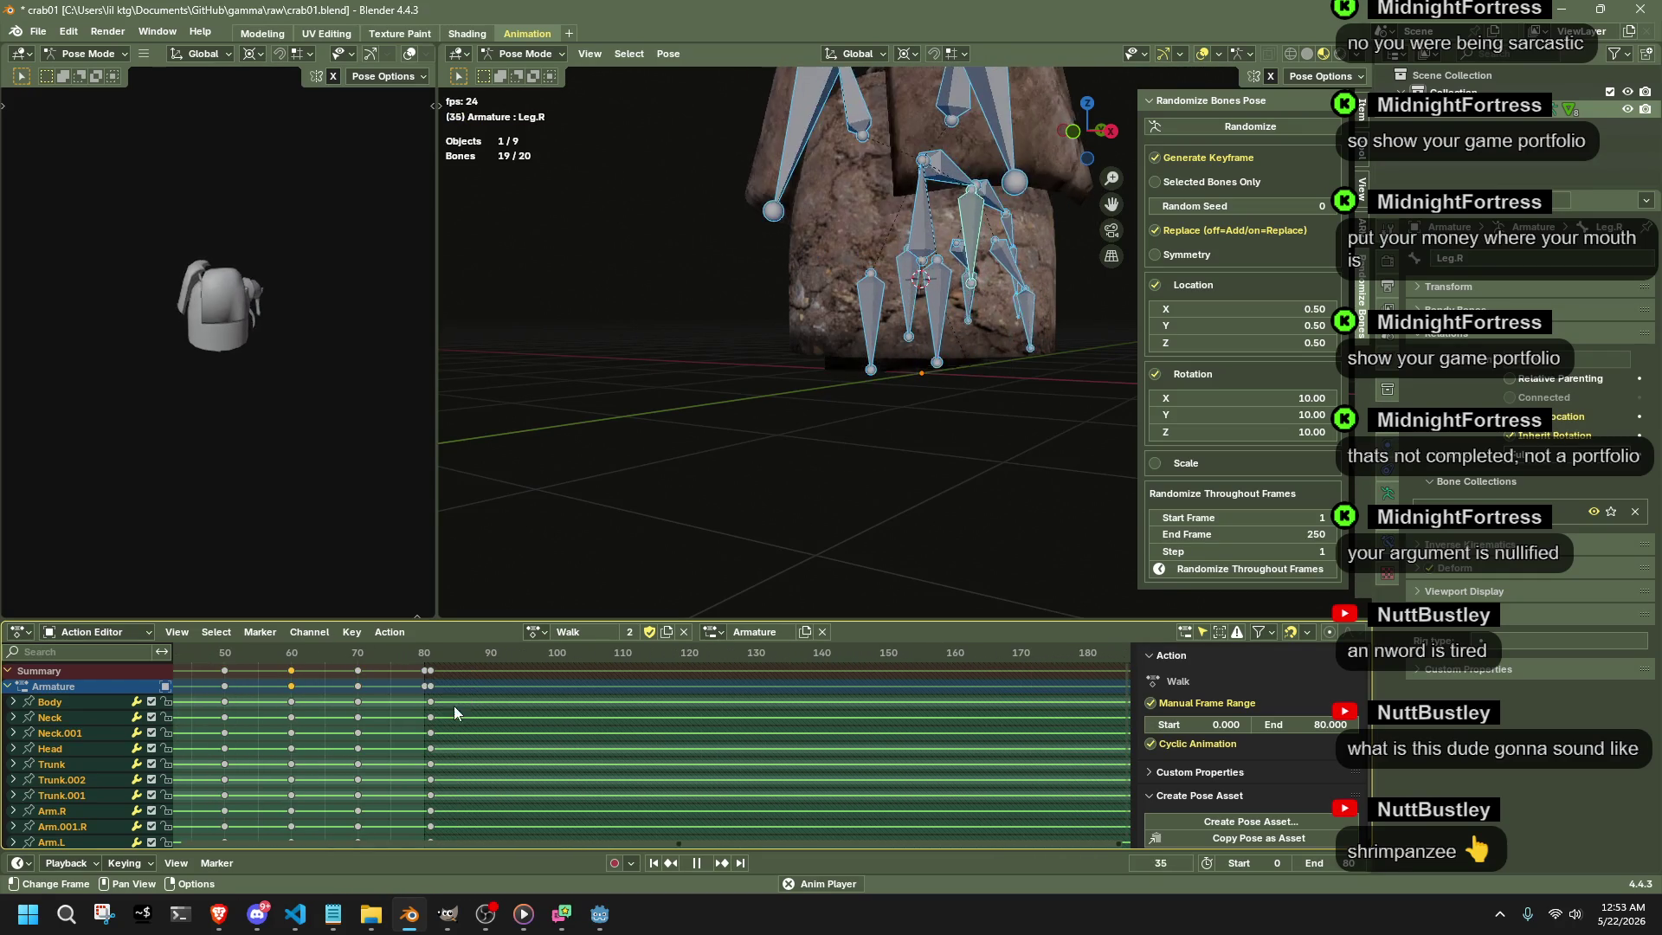
- Select all bones and fit every Walk keyframe, frames 0 to 80, in the Action Editor
left_click(429, 651)
left_click(626, 485)
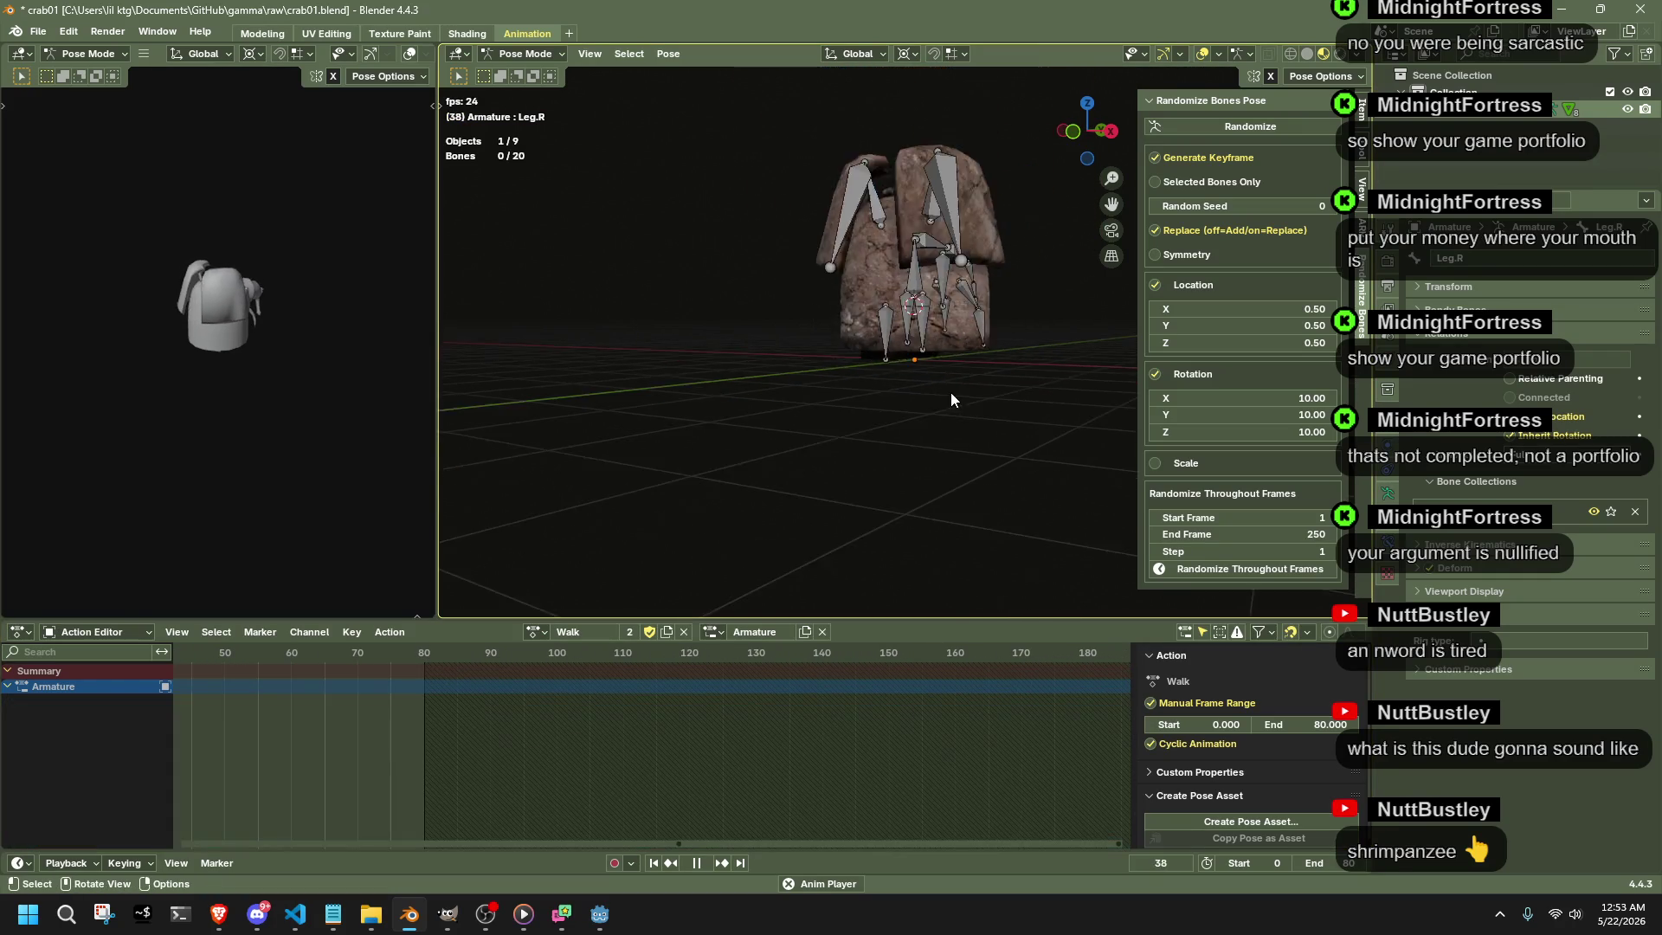
middle_click_drag(950, 392, 691, 420)
left_click(857, 295)
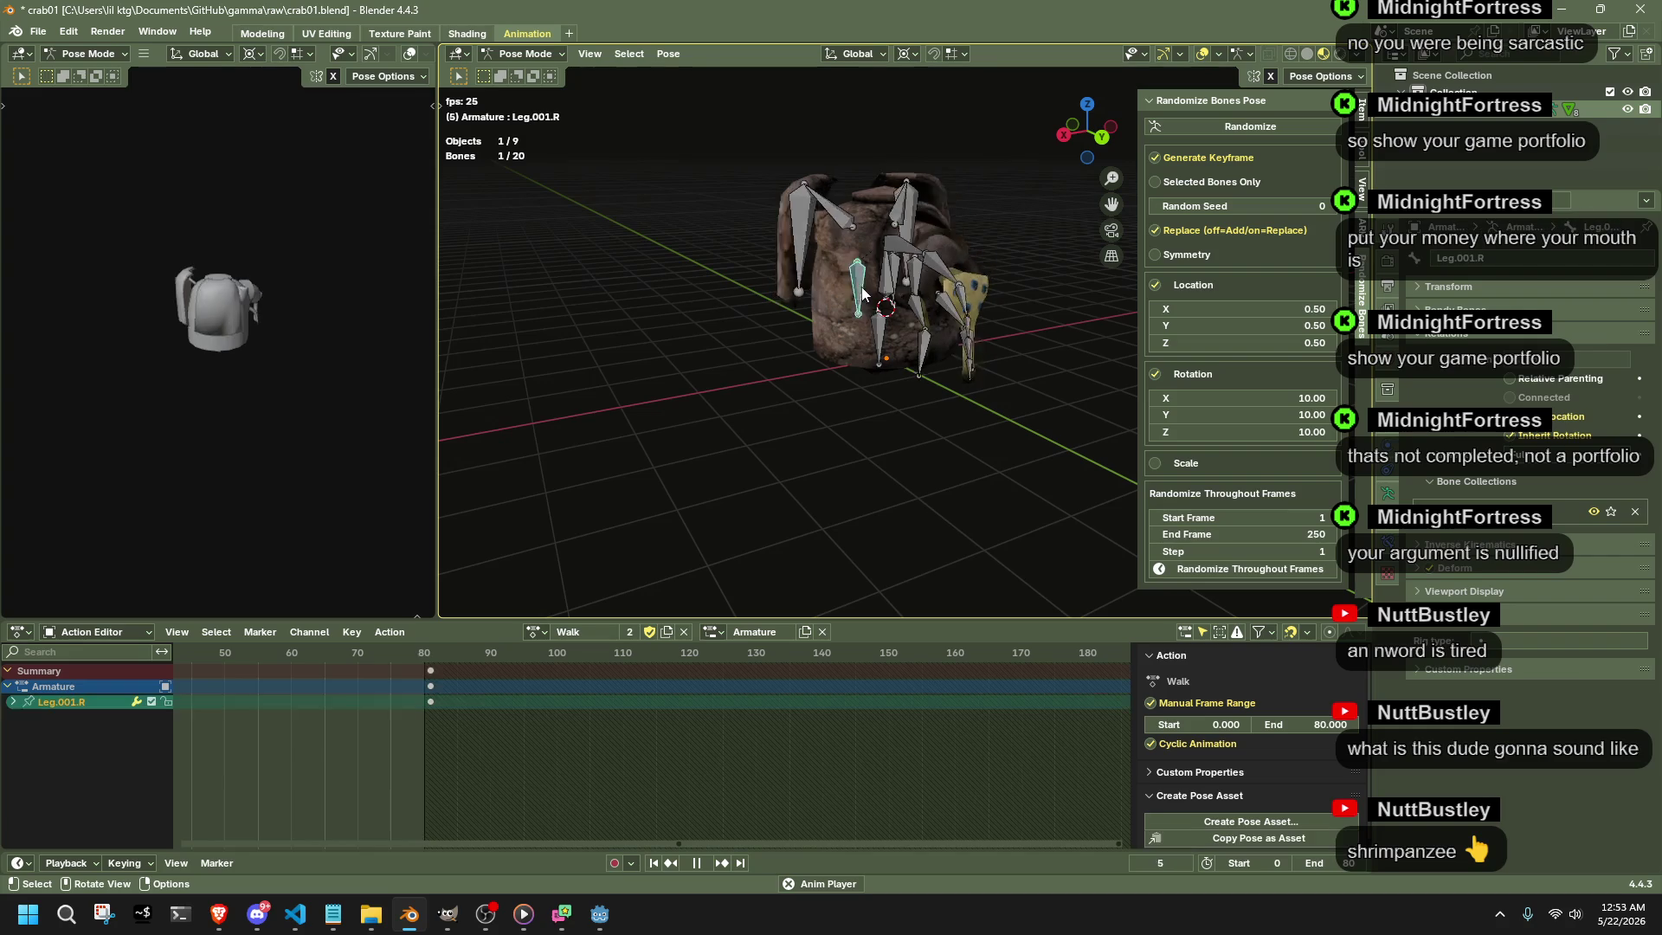
key("a")
key("Home")
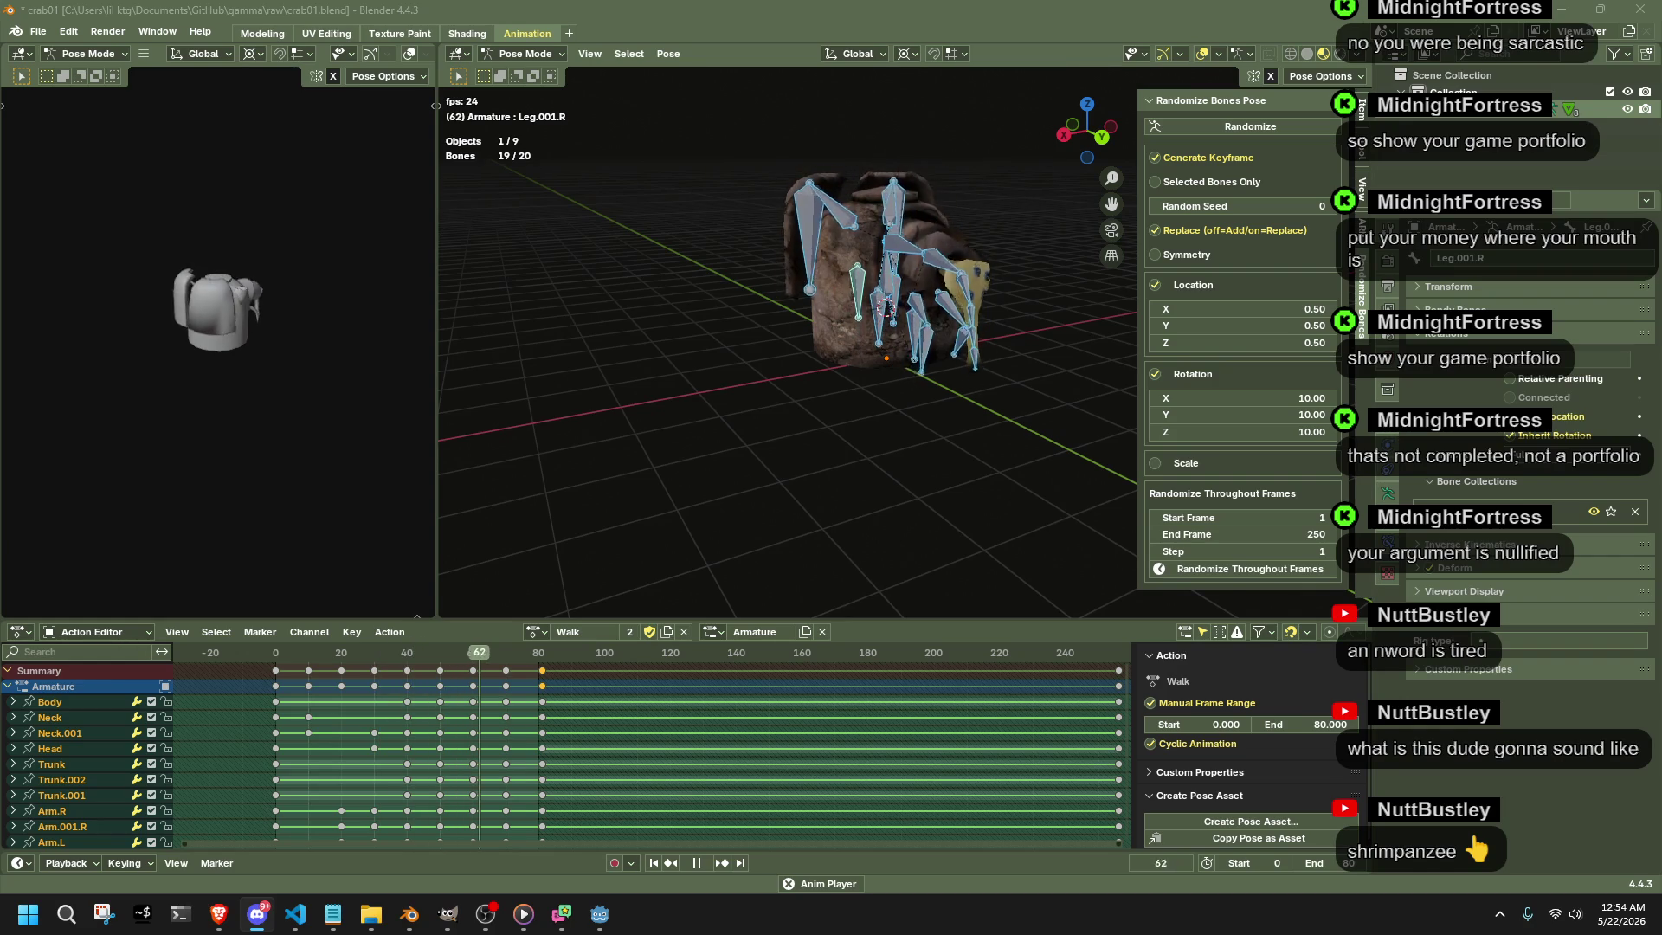
left_click(740, 447)
scroll(743, 442, "up", 5)
scroll(712, 400, "up", 3)
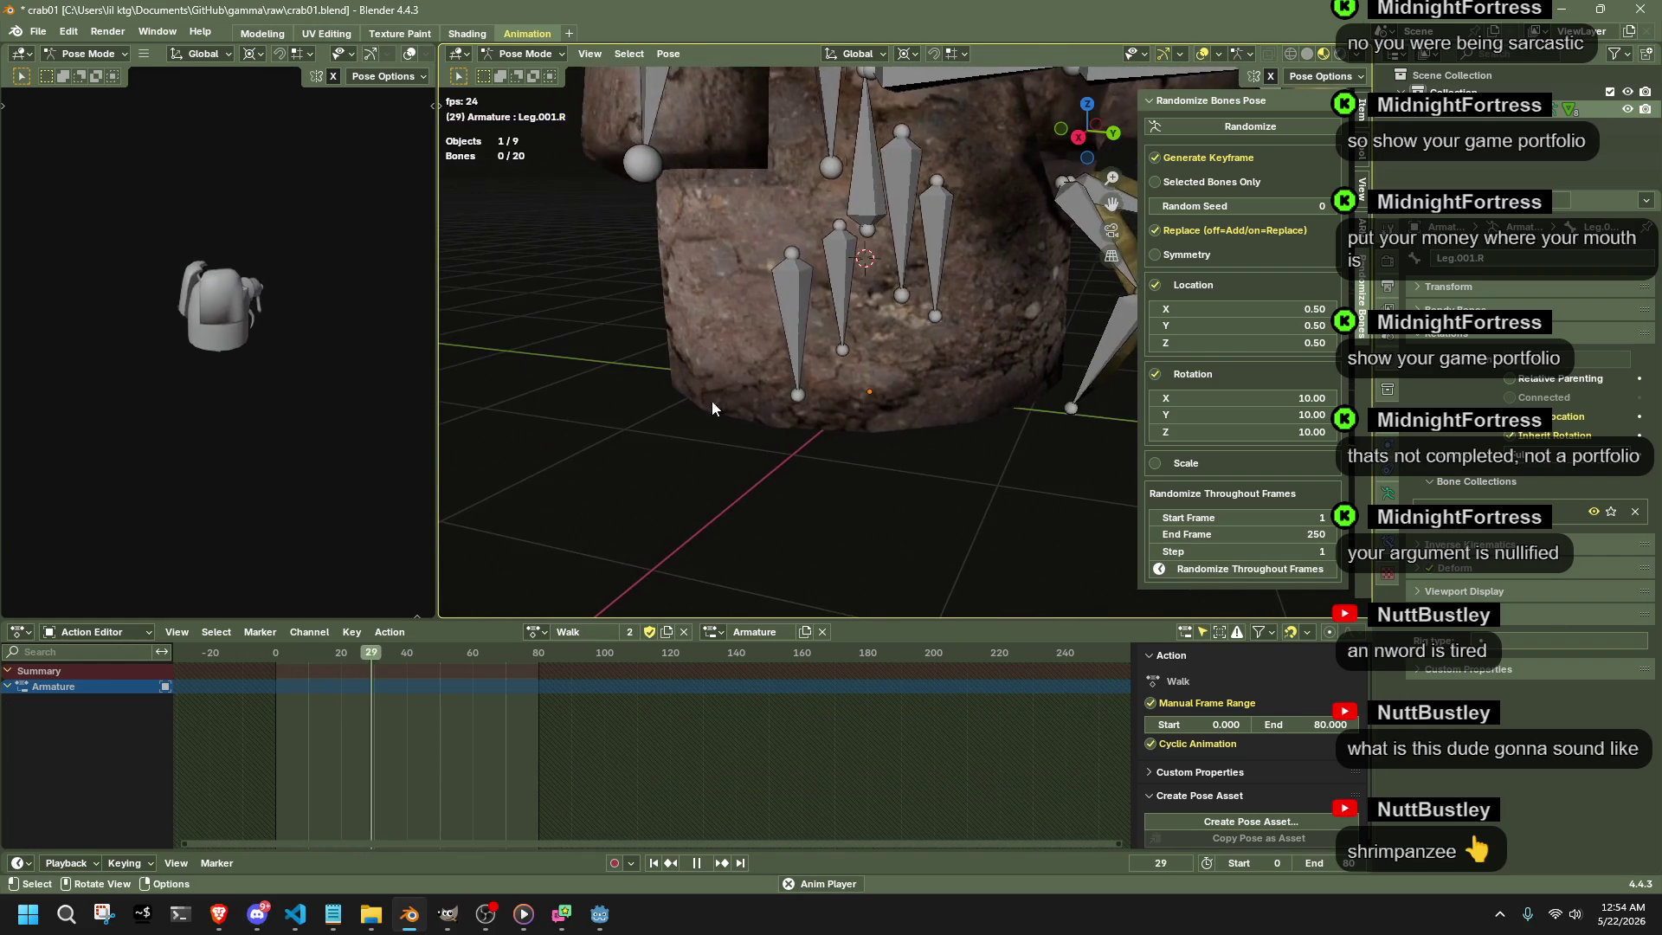
- Select the four leg bones' keys and apply a new interpolation mode to them
left_click_drag(747, 265, 921, 303)
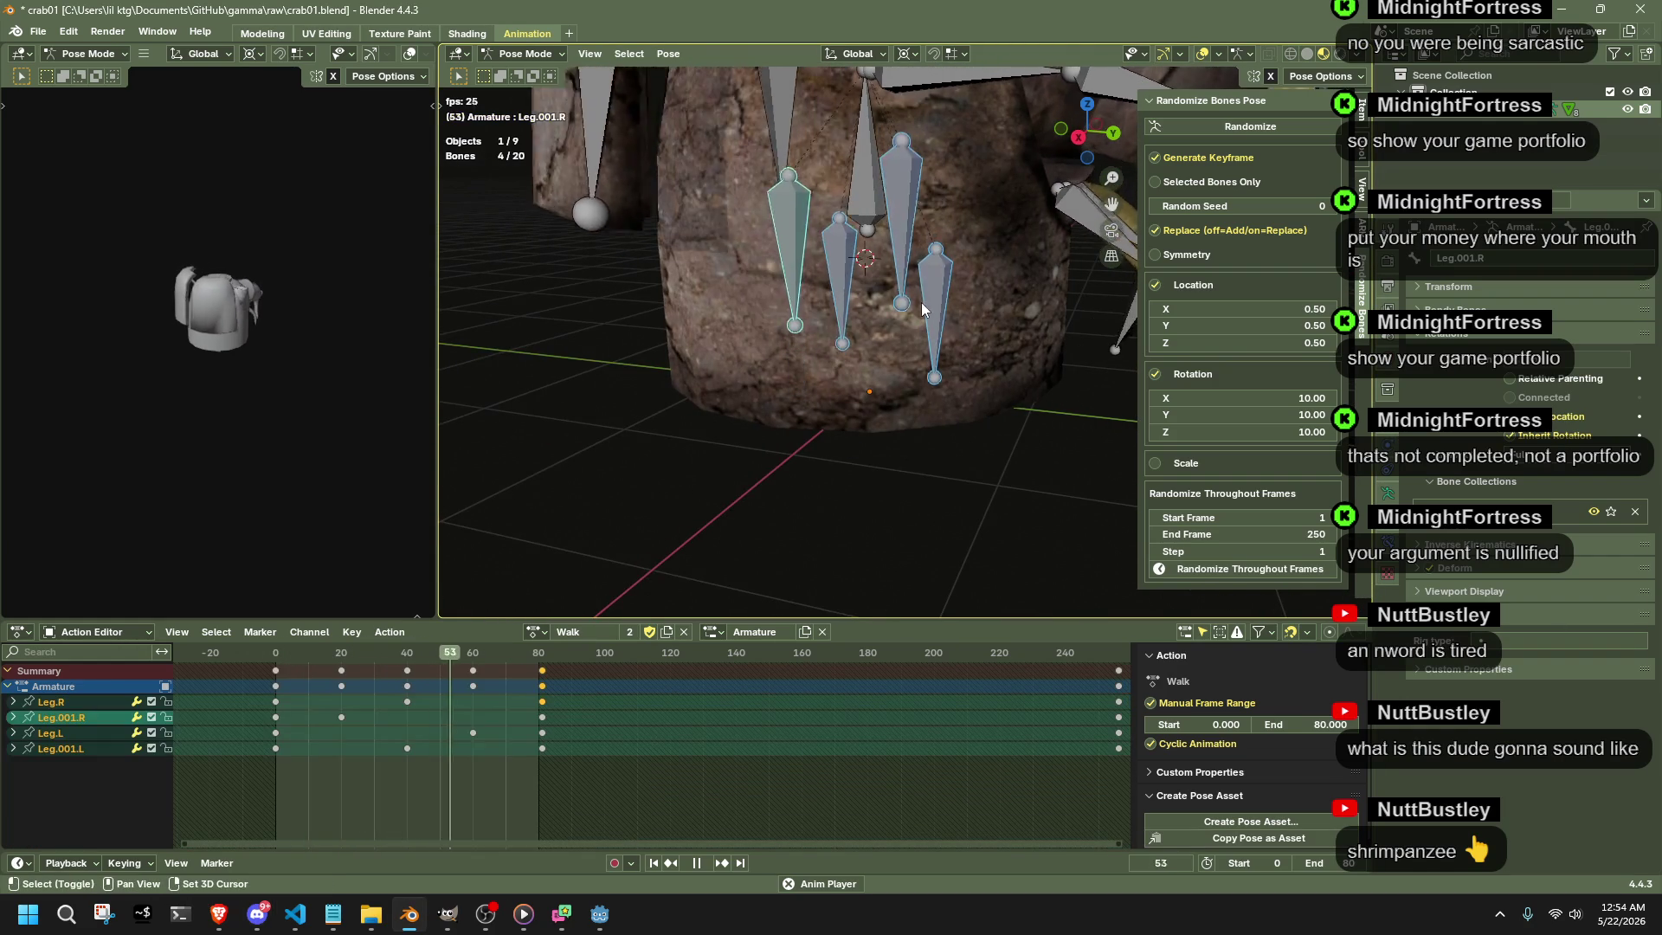
left_click_drag(538, 838, 243, 661)
right_click(328, 689)
mouse_move(273, 689)
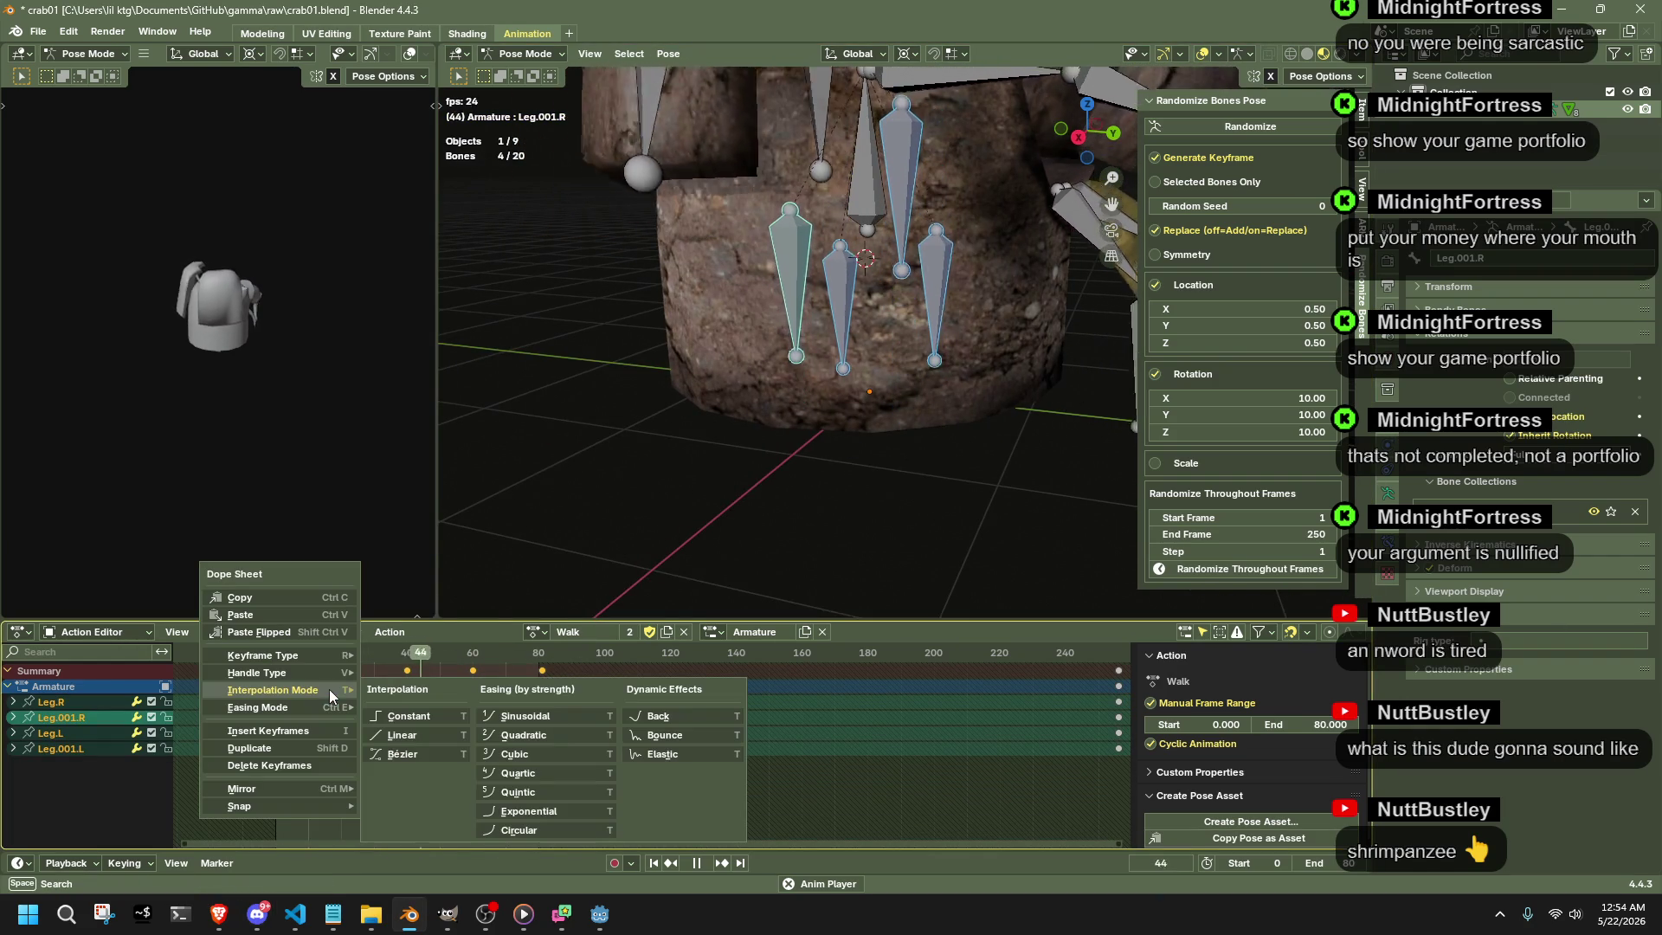
left_click(667, 715)
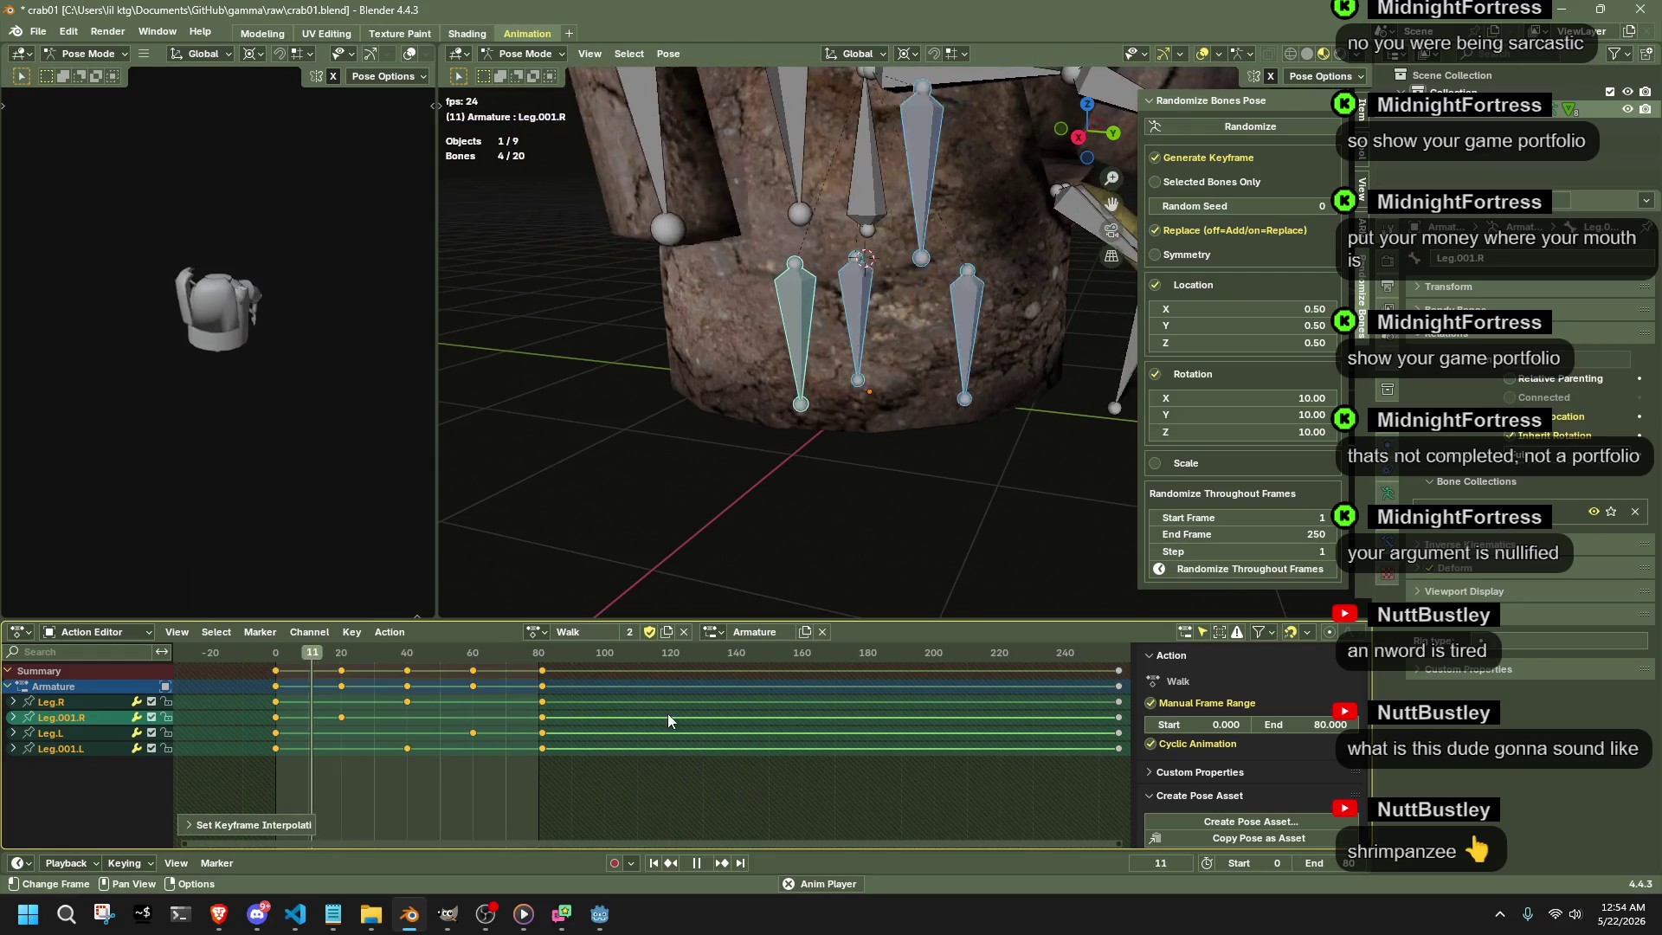
- Try other interpolation and easing choices for the leg keys from the context menu
mouse_move(755, 471)
middle_mouse_down()
mouse_move(865, 389)
mouse_move(820, 386)
middle_mouse_up()
right_click(802, 392)
right_click(407, 754)
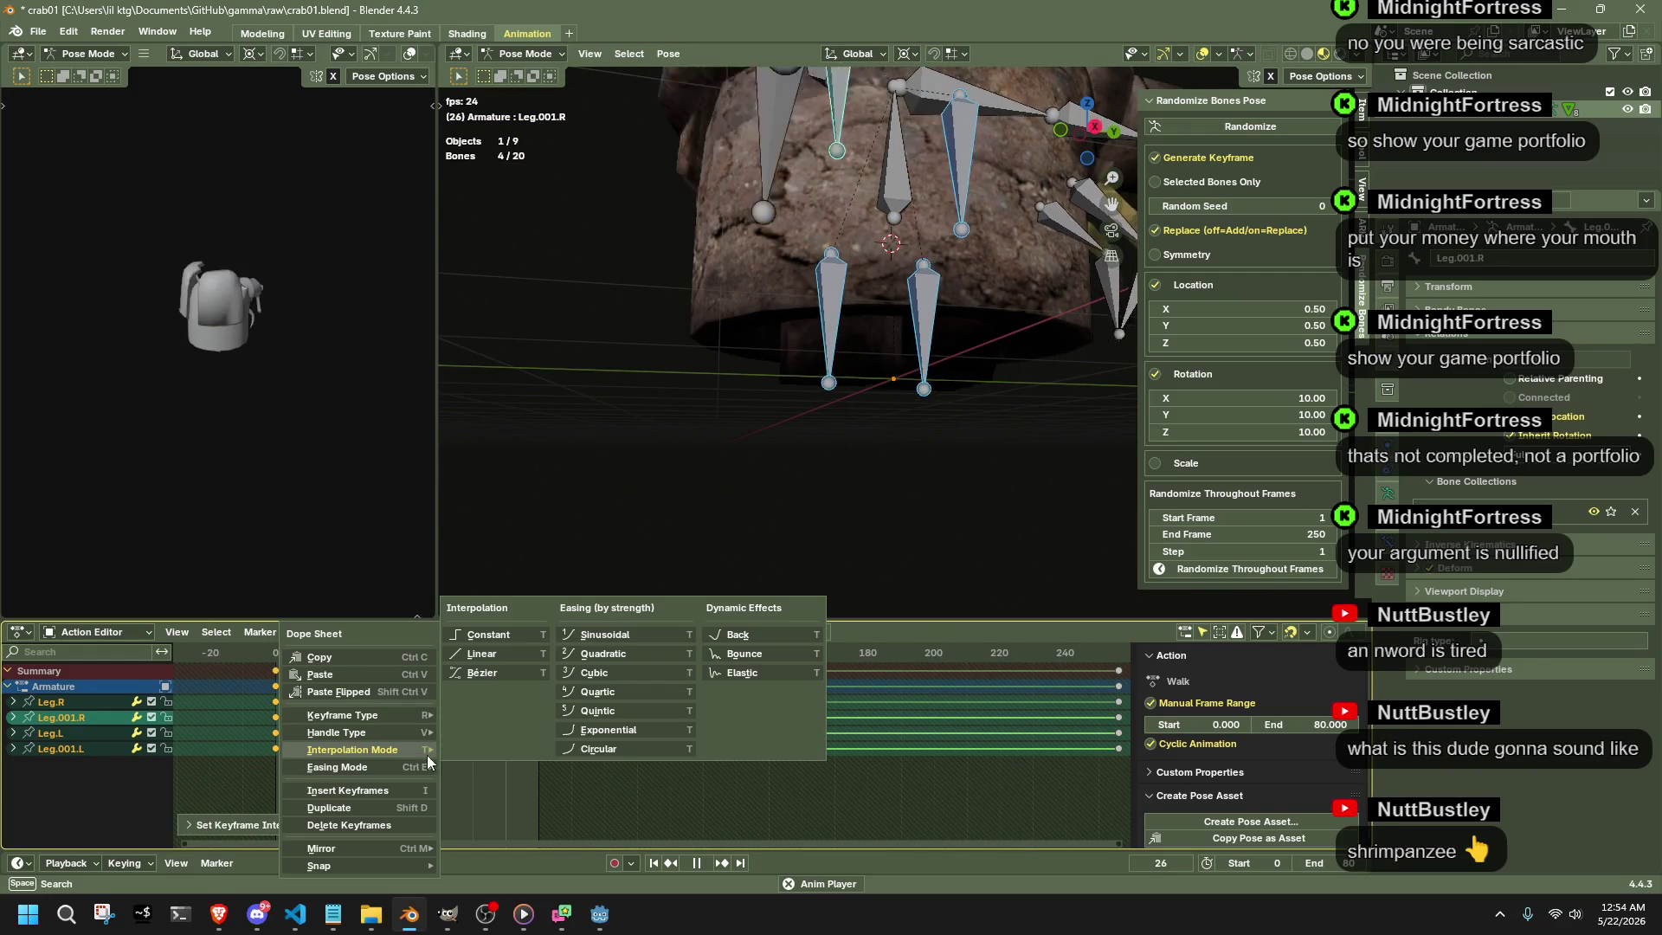
left_click(767, 637)
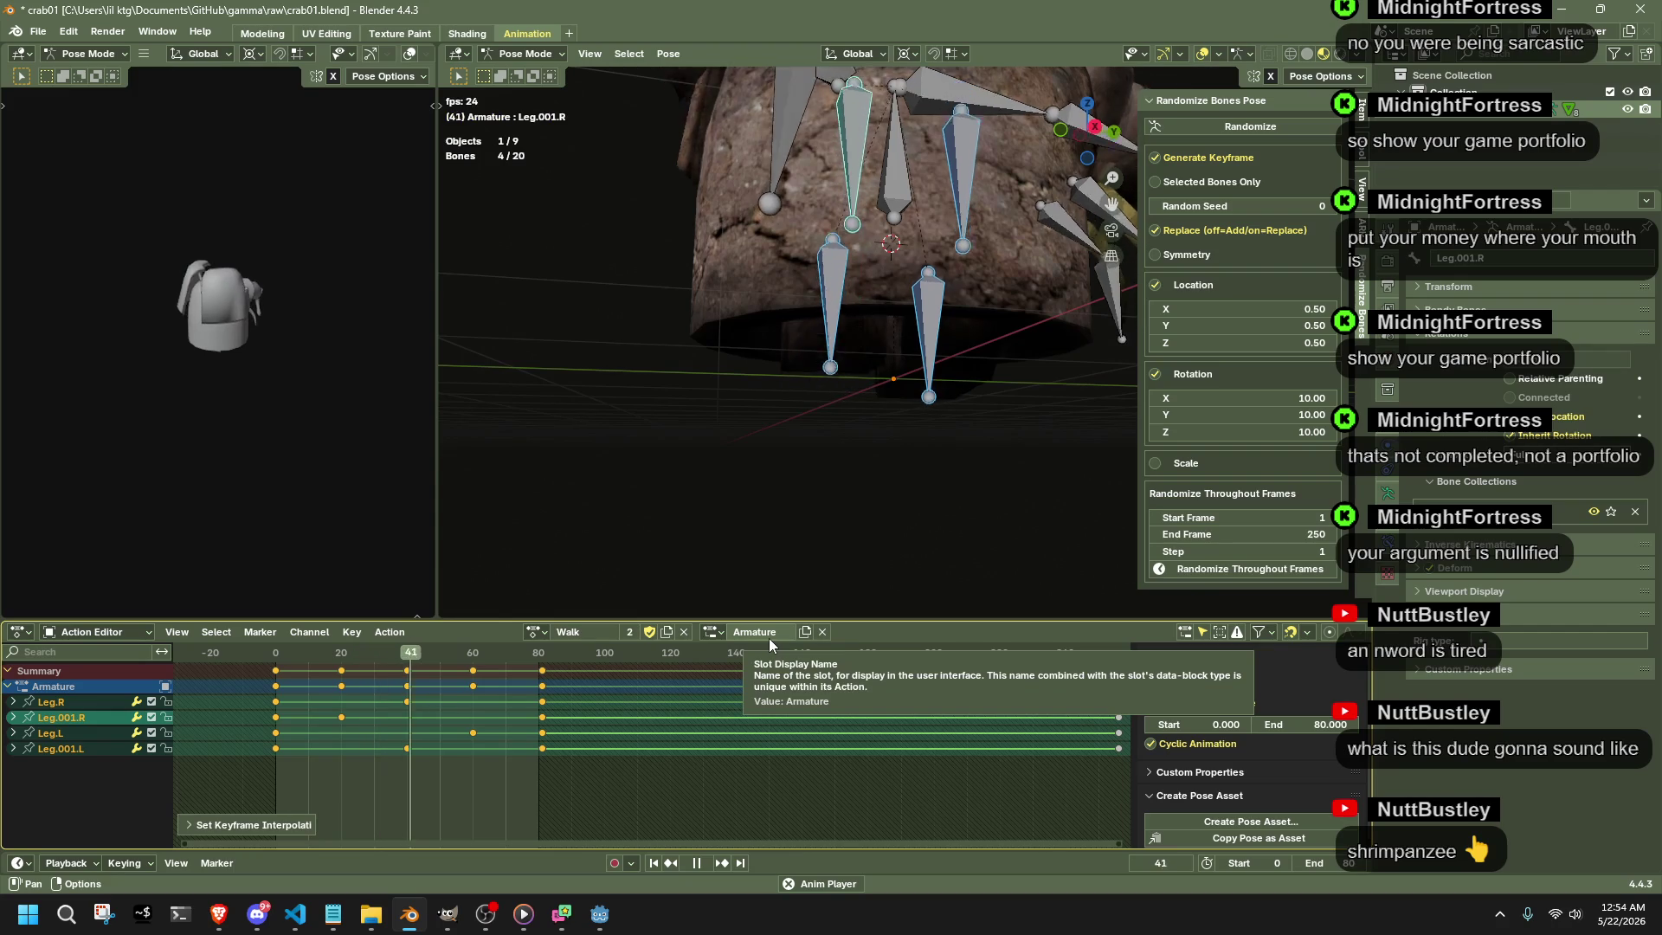
right_click(842, 495)
right_click(544, 719)
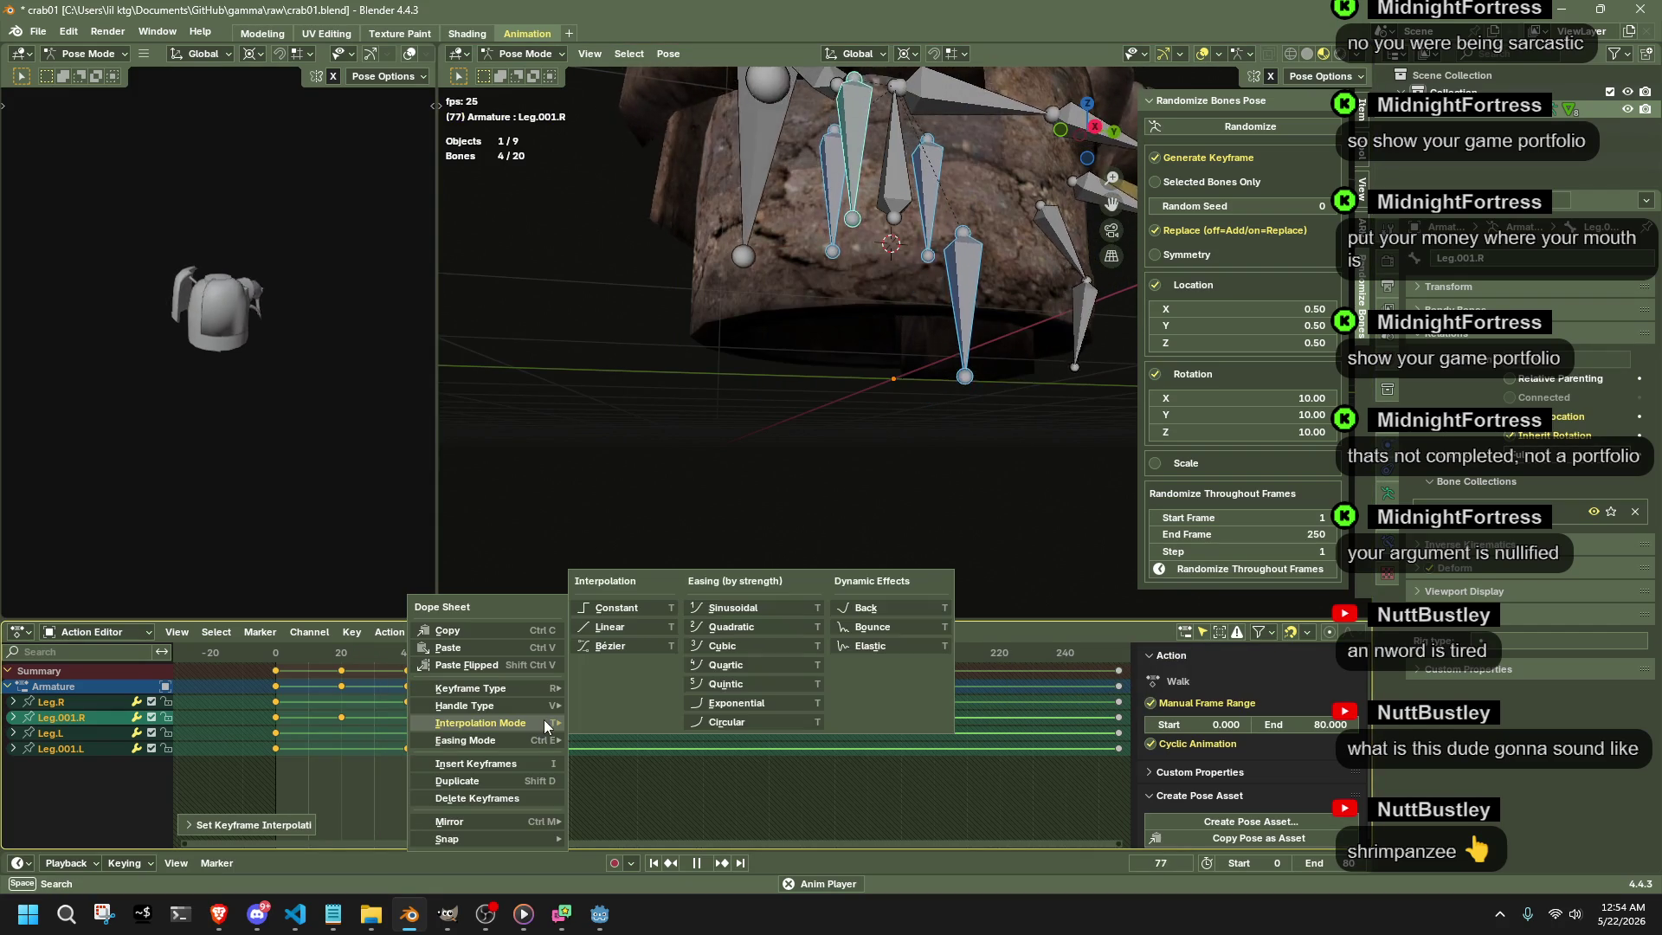
left_click(890, 646)
mouse_move(912, 496)
middle_mouse_down()
mouse_move(900, 438)
mouse_move(1016, 448)
middle_mouse_up()
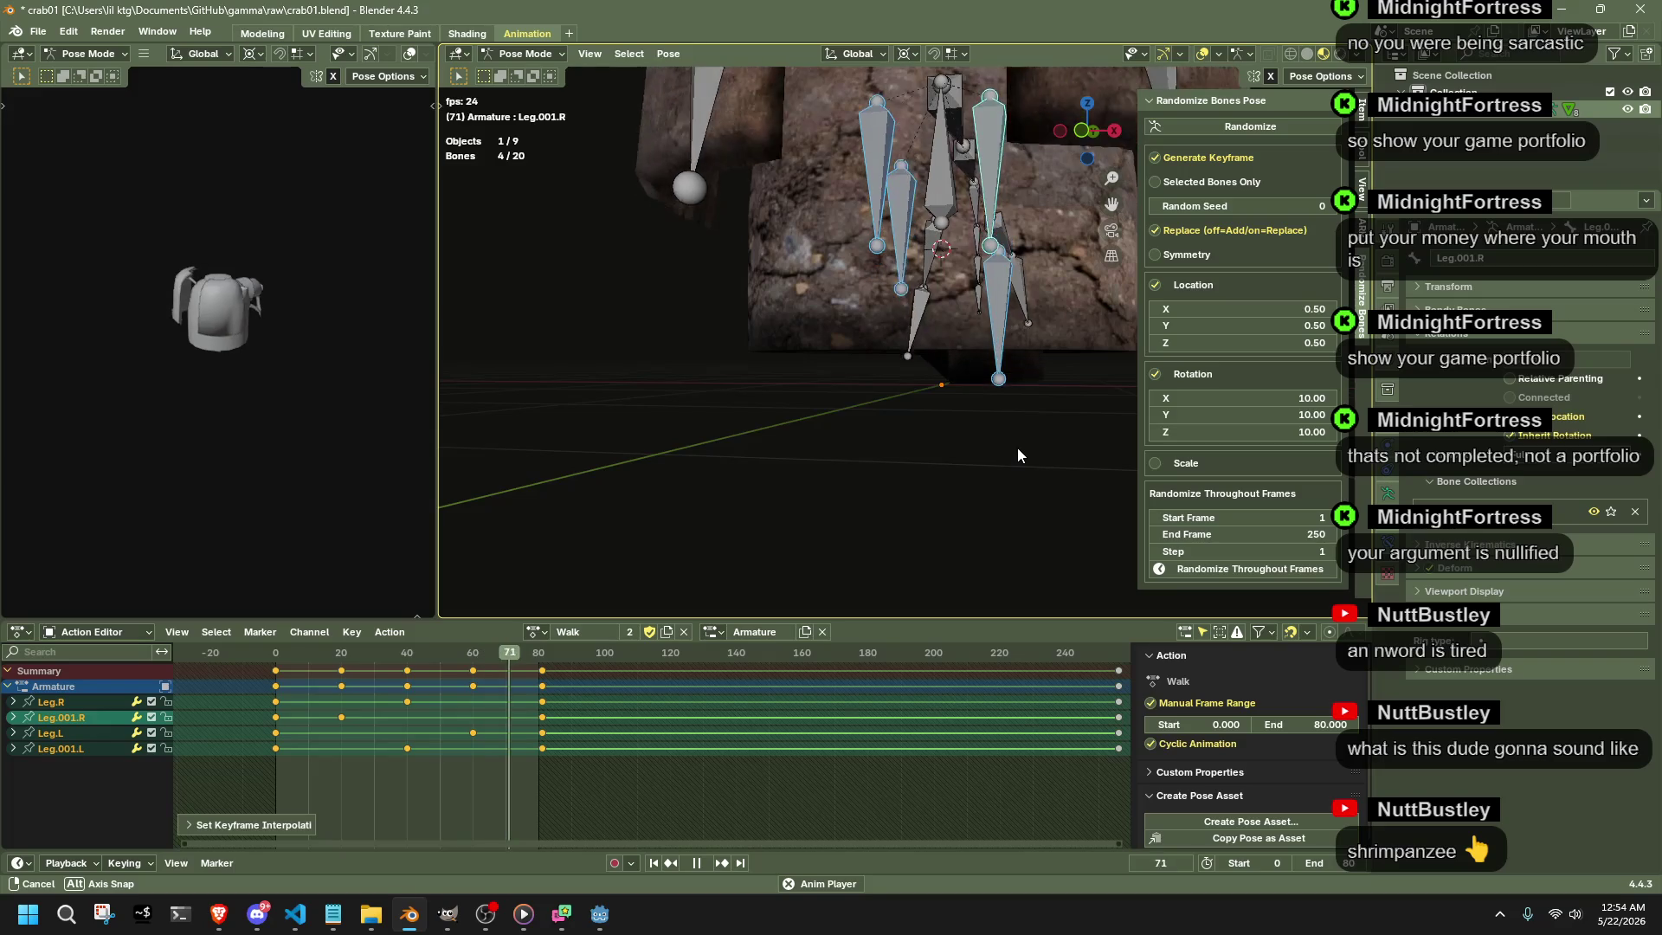
- Return the rig to Object Mode and pause playback while checking the crab from a steeper angle
left_click(520, 55)
middle_click_drag(944, 320, 835, 353)
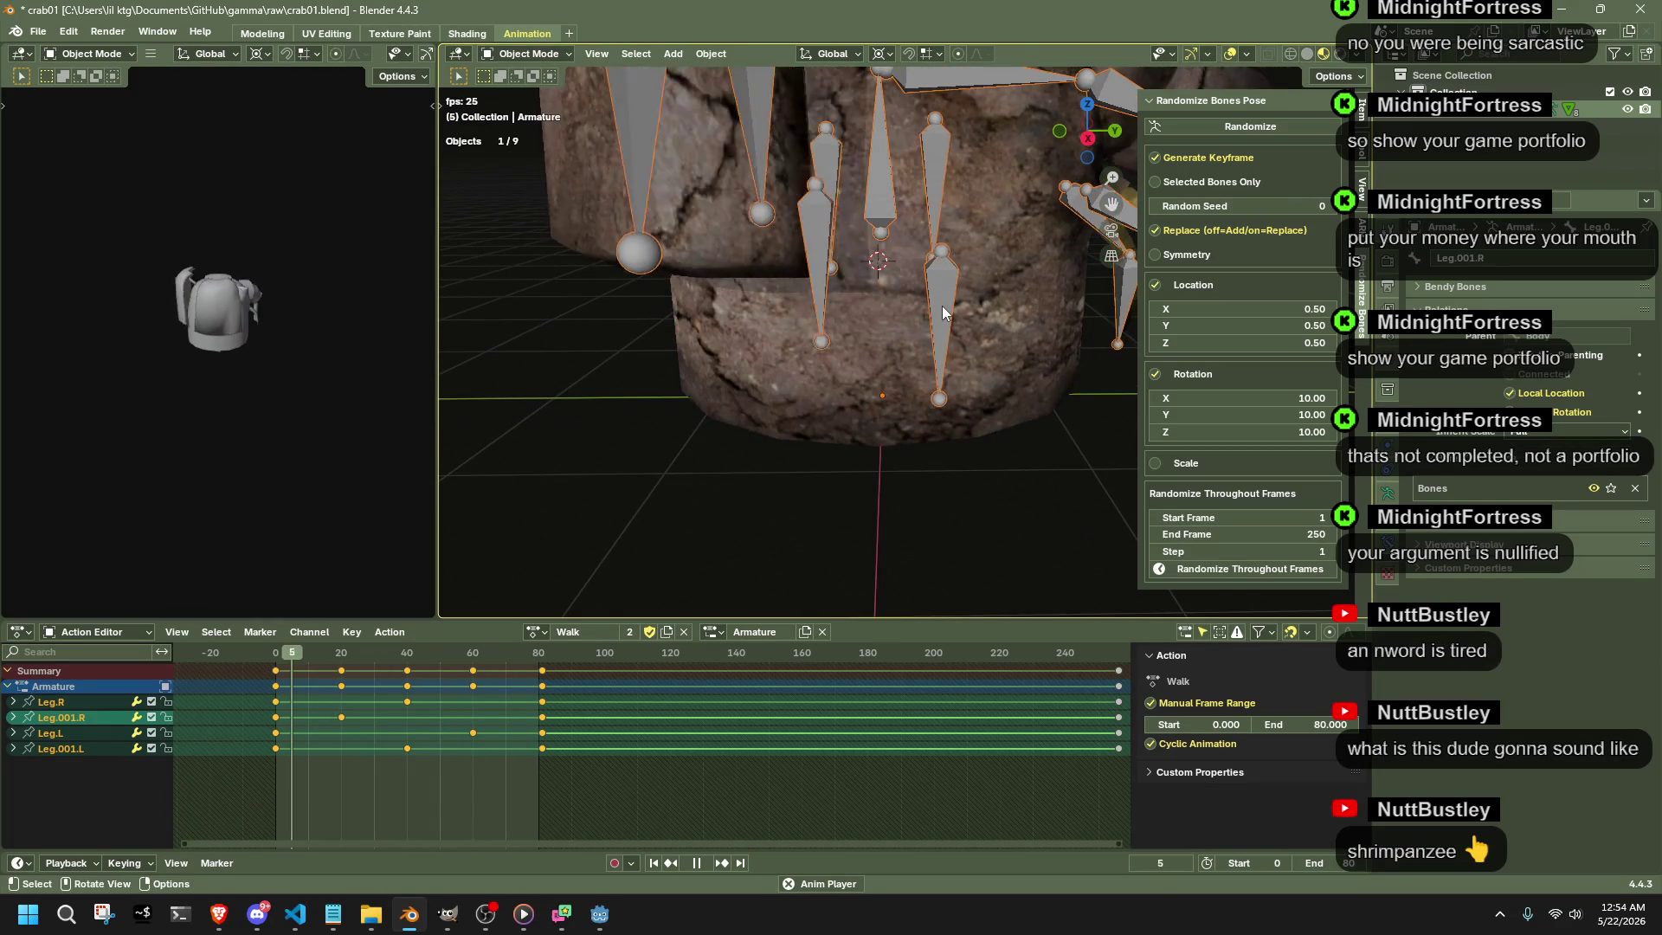
key("space")
mouse_move(695, 237)
middle_mouse_down()
mouse_move(732, 296)
mouse_move(686, 297)
middle_mouse_up()
key("space")
key("space")
middle_click_drag(913, 417, 870, 369)
- Select the Feet mesh and enter Weight Paint mode on it
left_click(557, 55)
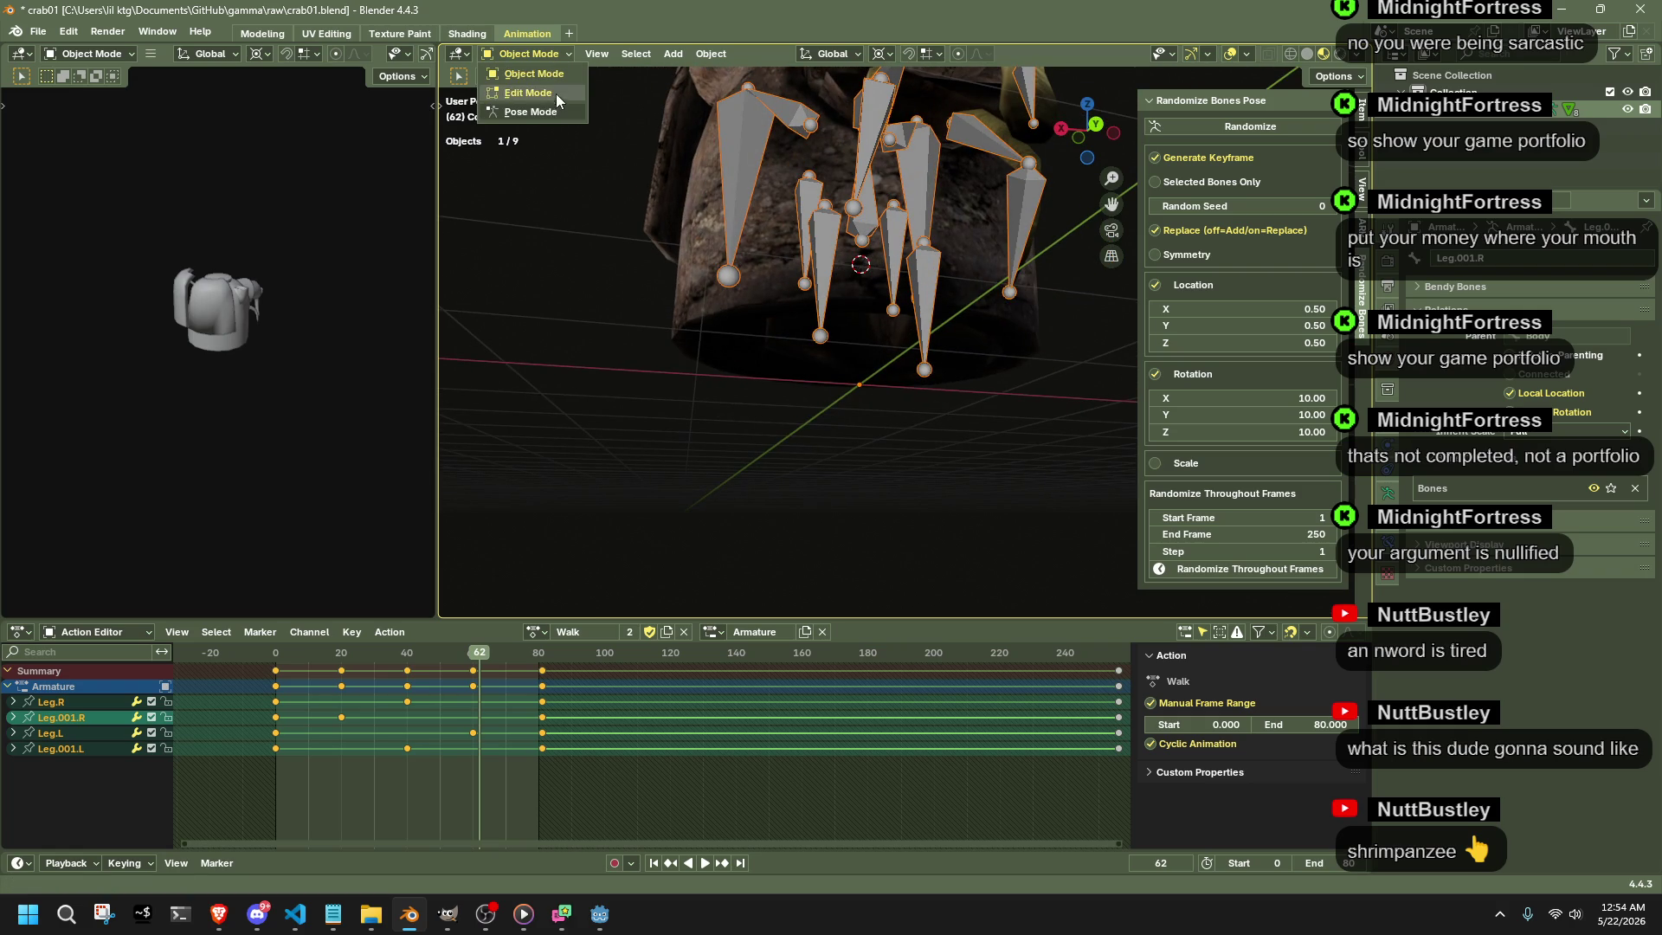
left_click(848, 285)
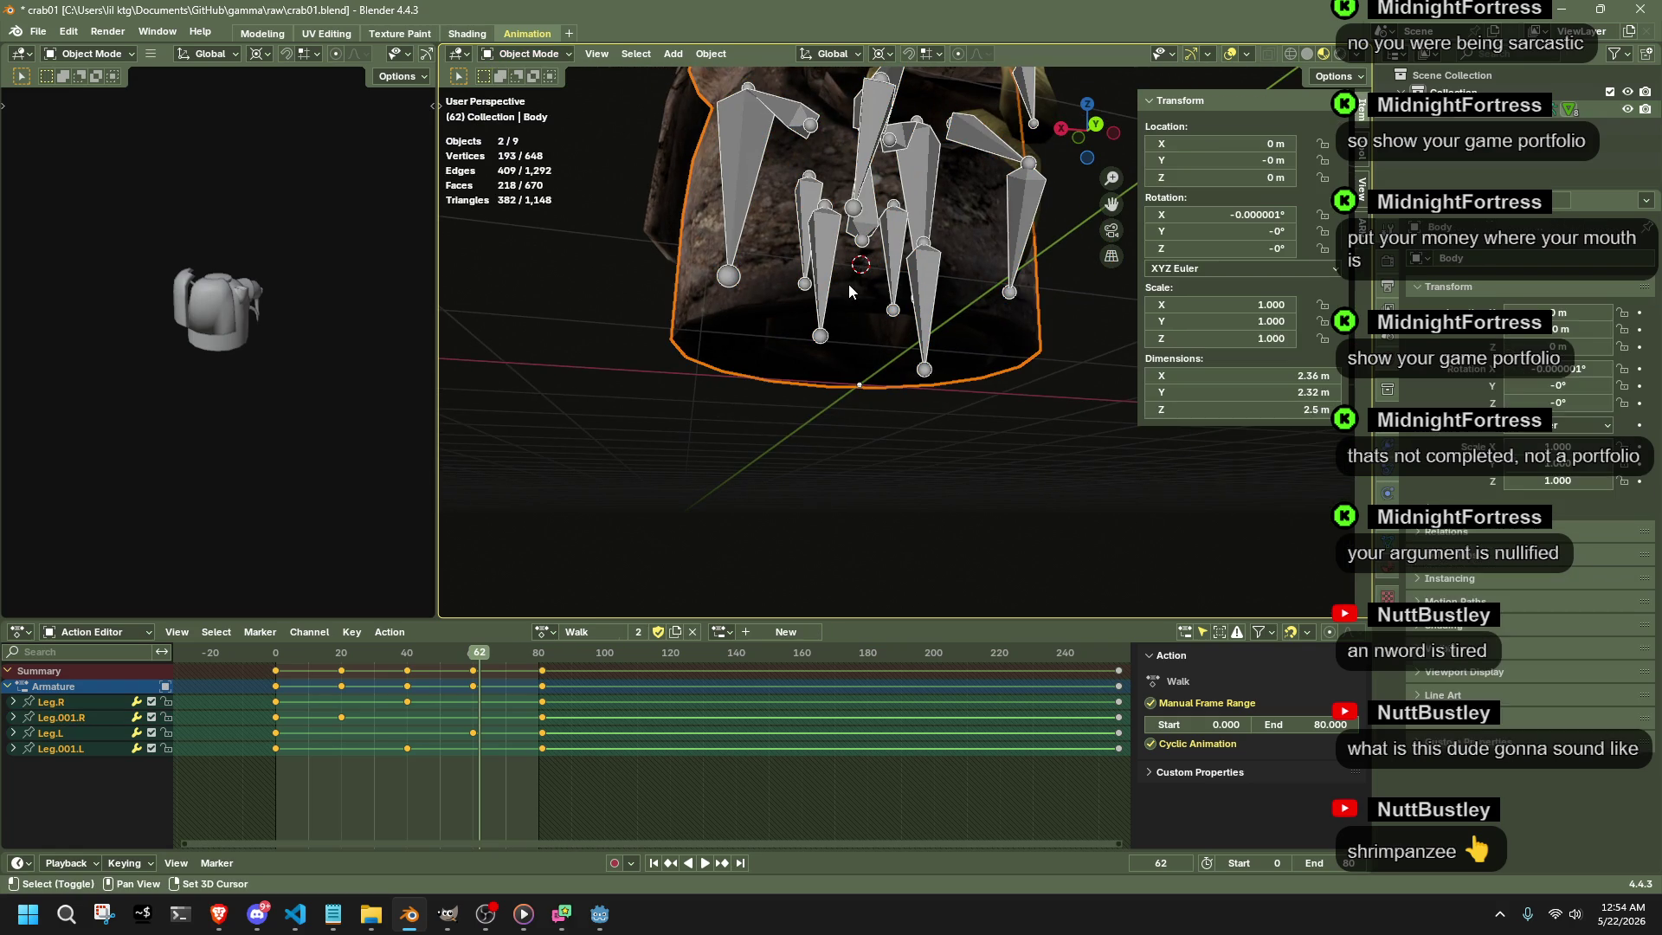
key("ctrl+z")
left_click(859, 337)
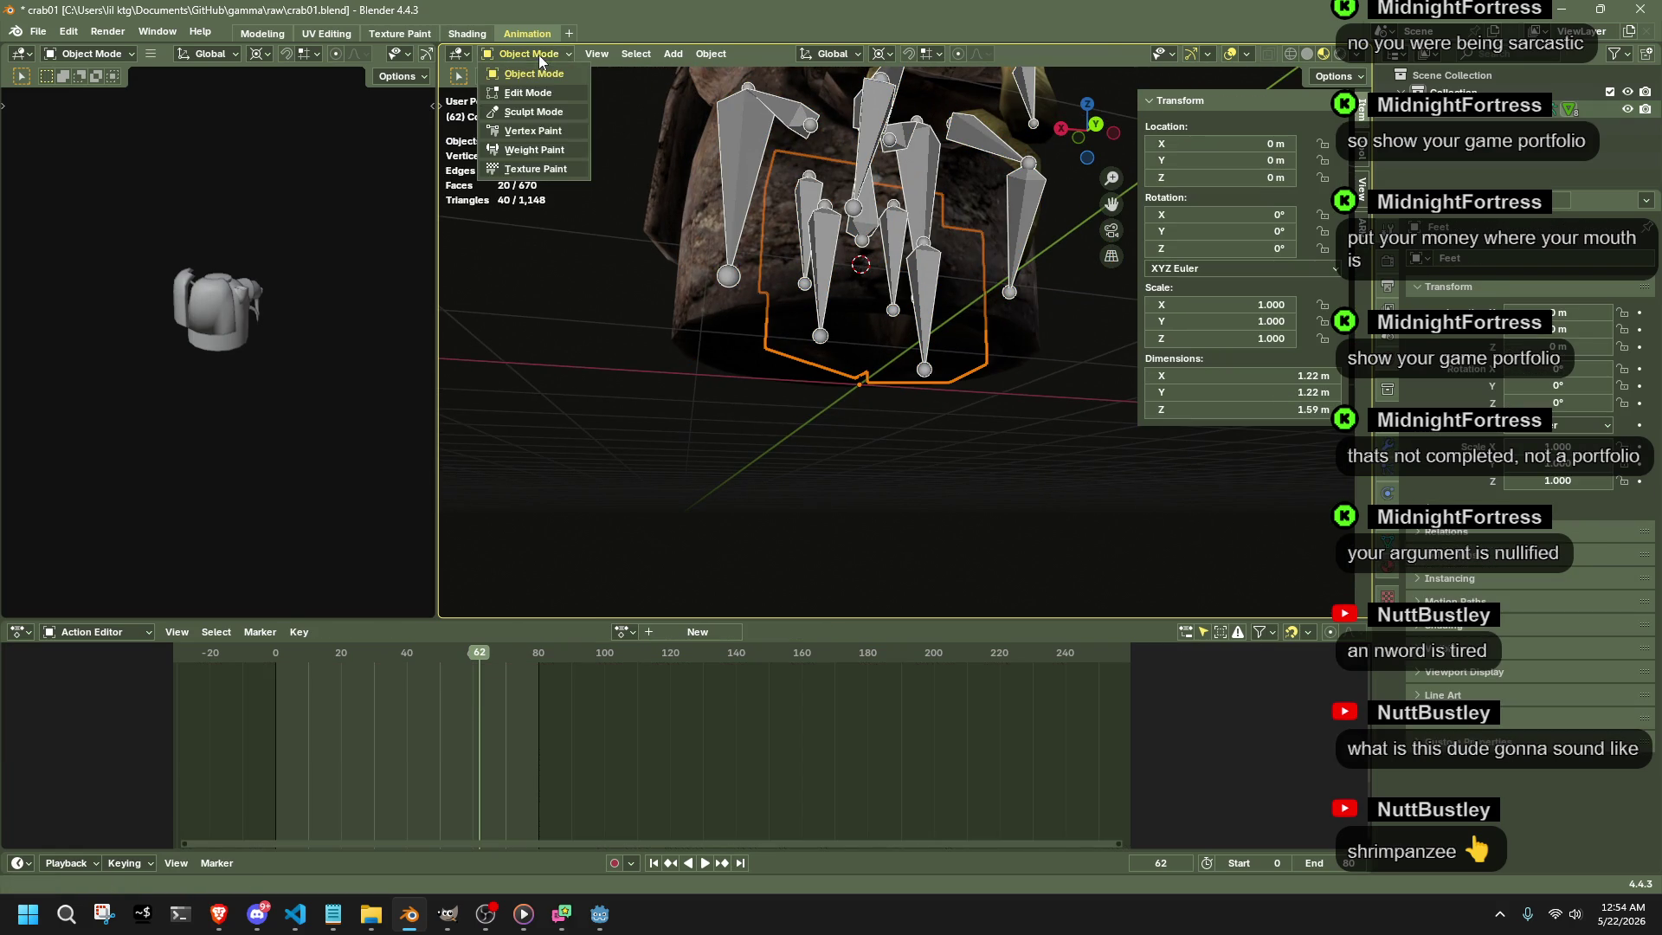
left_click(542, 149)
left_click(779, 334, "ctrl")
- Paint full Leg.R and Leg.L weights onto the corresponding foot blocks
mouse_move(779, 334)
middle_mouse_down()
mouse_move(775, 277)
mouse_move(693, 180)
middle_mouse_up()
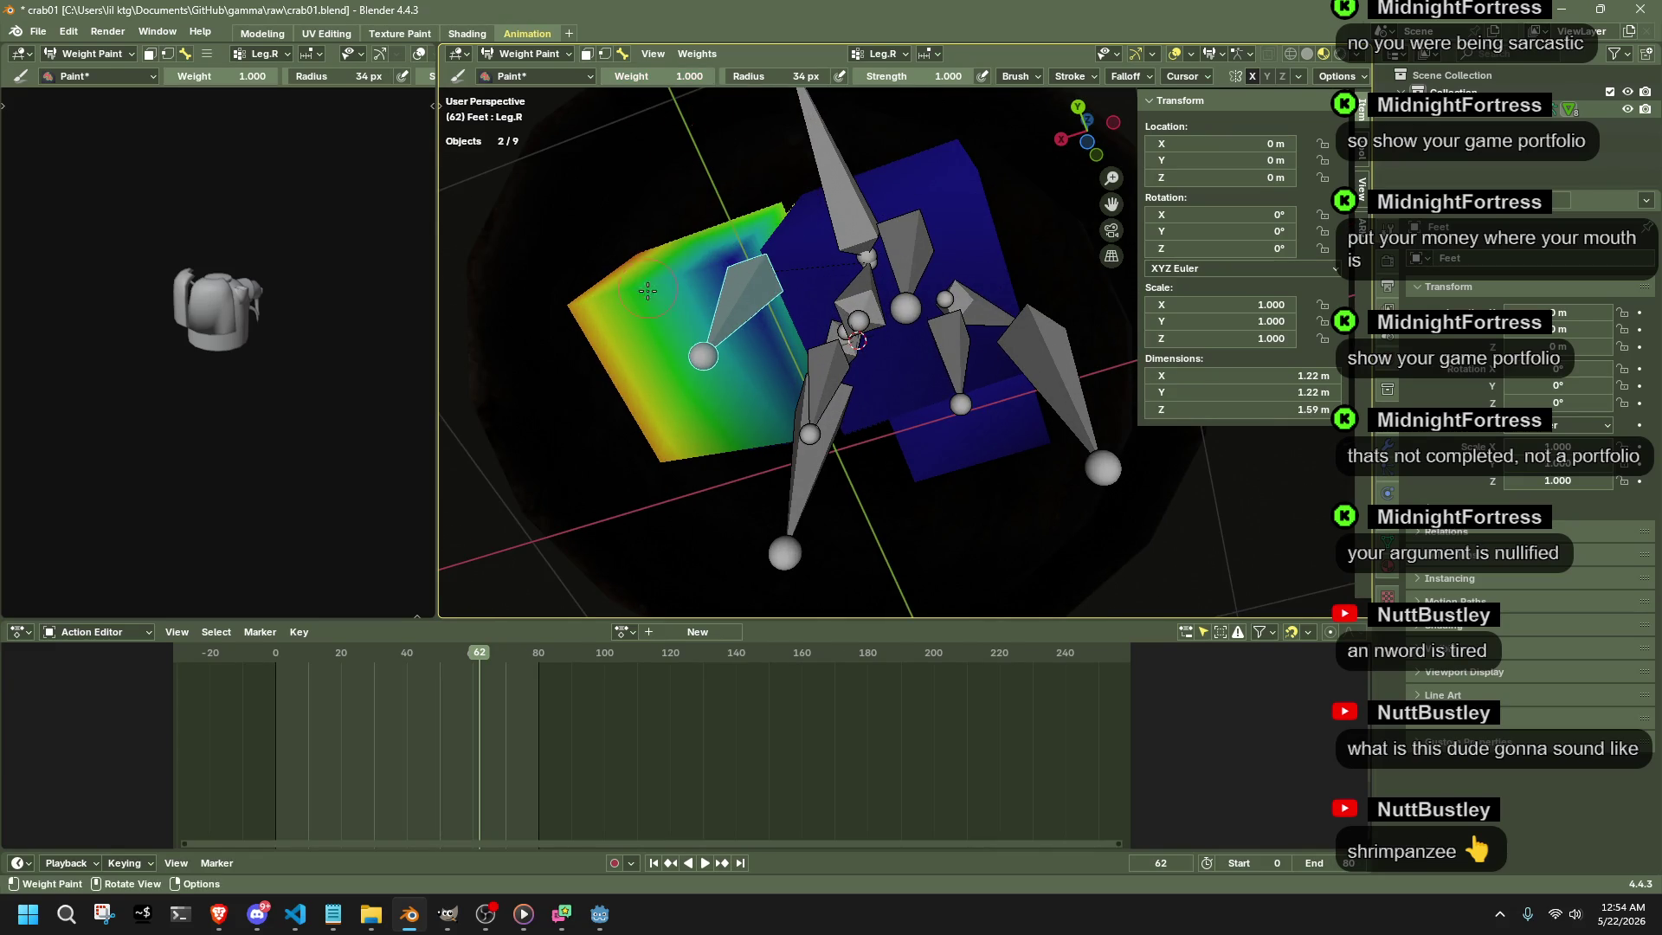
middle_click_drag(647, 291, 766, 308)
mouse_move(817, 206)
left_mouse_down()
mouse_move(790, 344)
mouse_move(606, 182)
mouse_move(619, 329)
left_mouse_up()
left_click(961, 279, "ctrl")
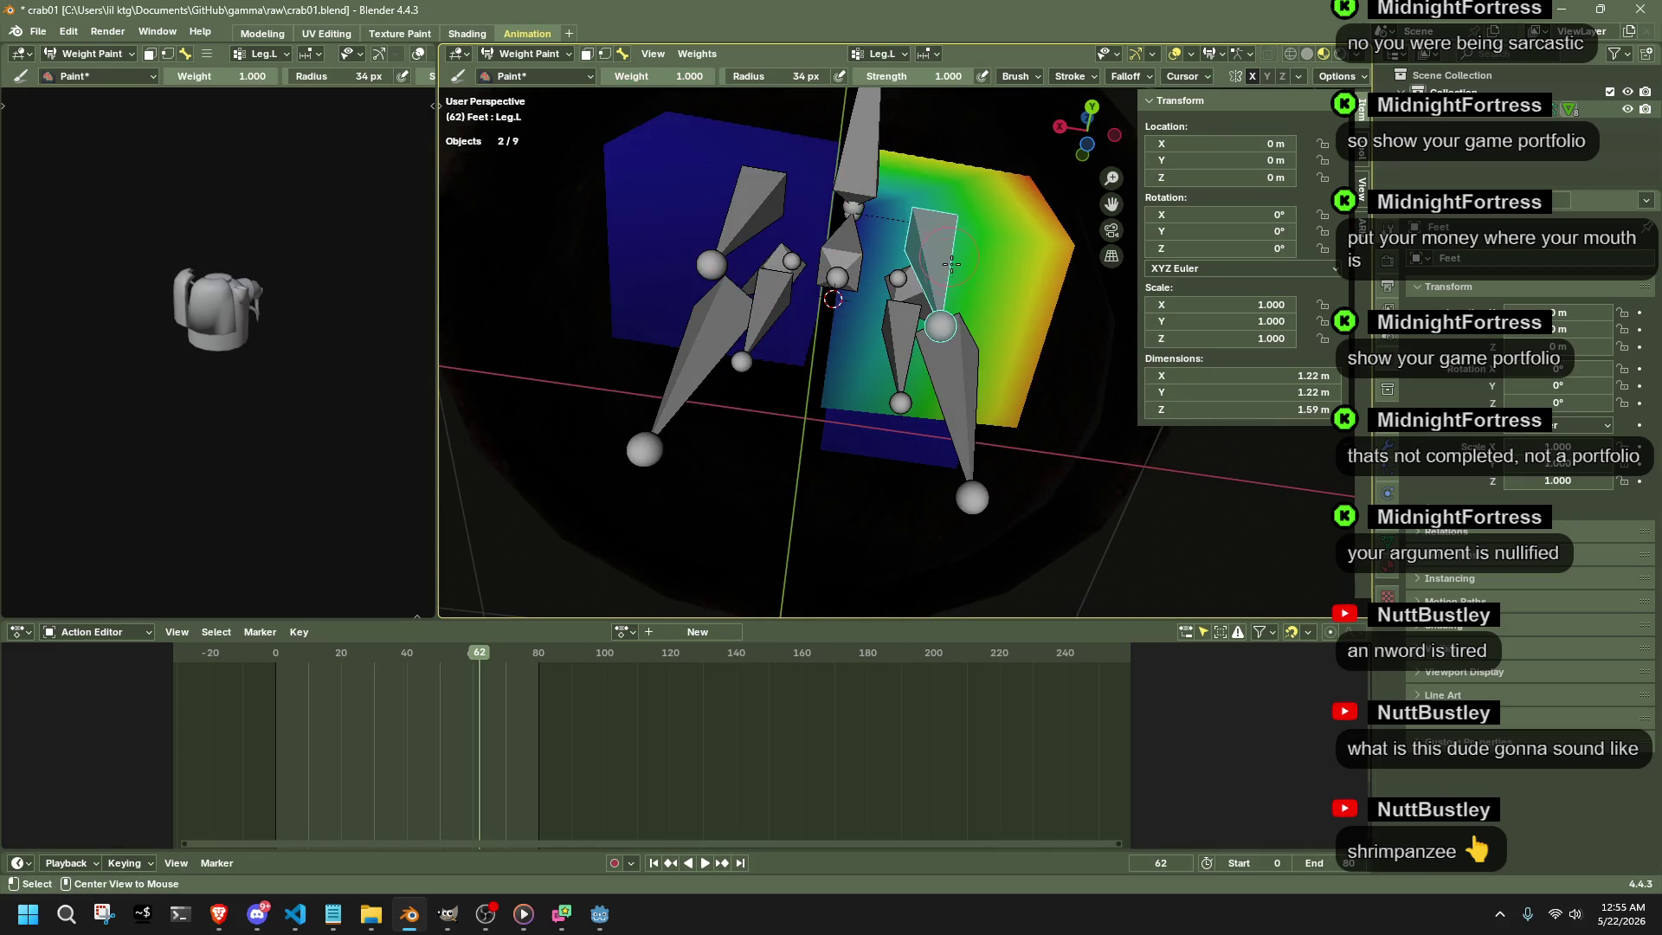
middle_click_drag(961, 280, 916, 267)
left_click(911, 272, "ctrl")
middle_click_drag(806, 406, 941, 438)
left_click_drag(783, 421, 828, 428)
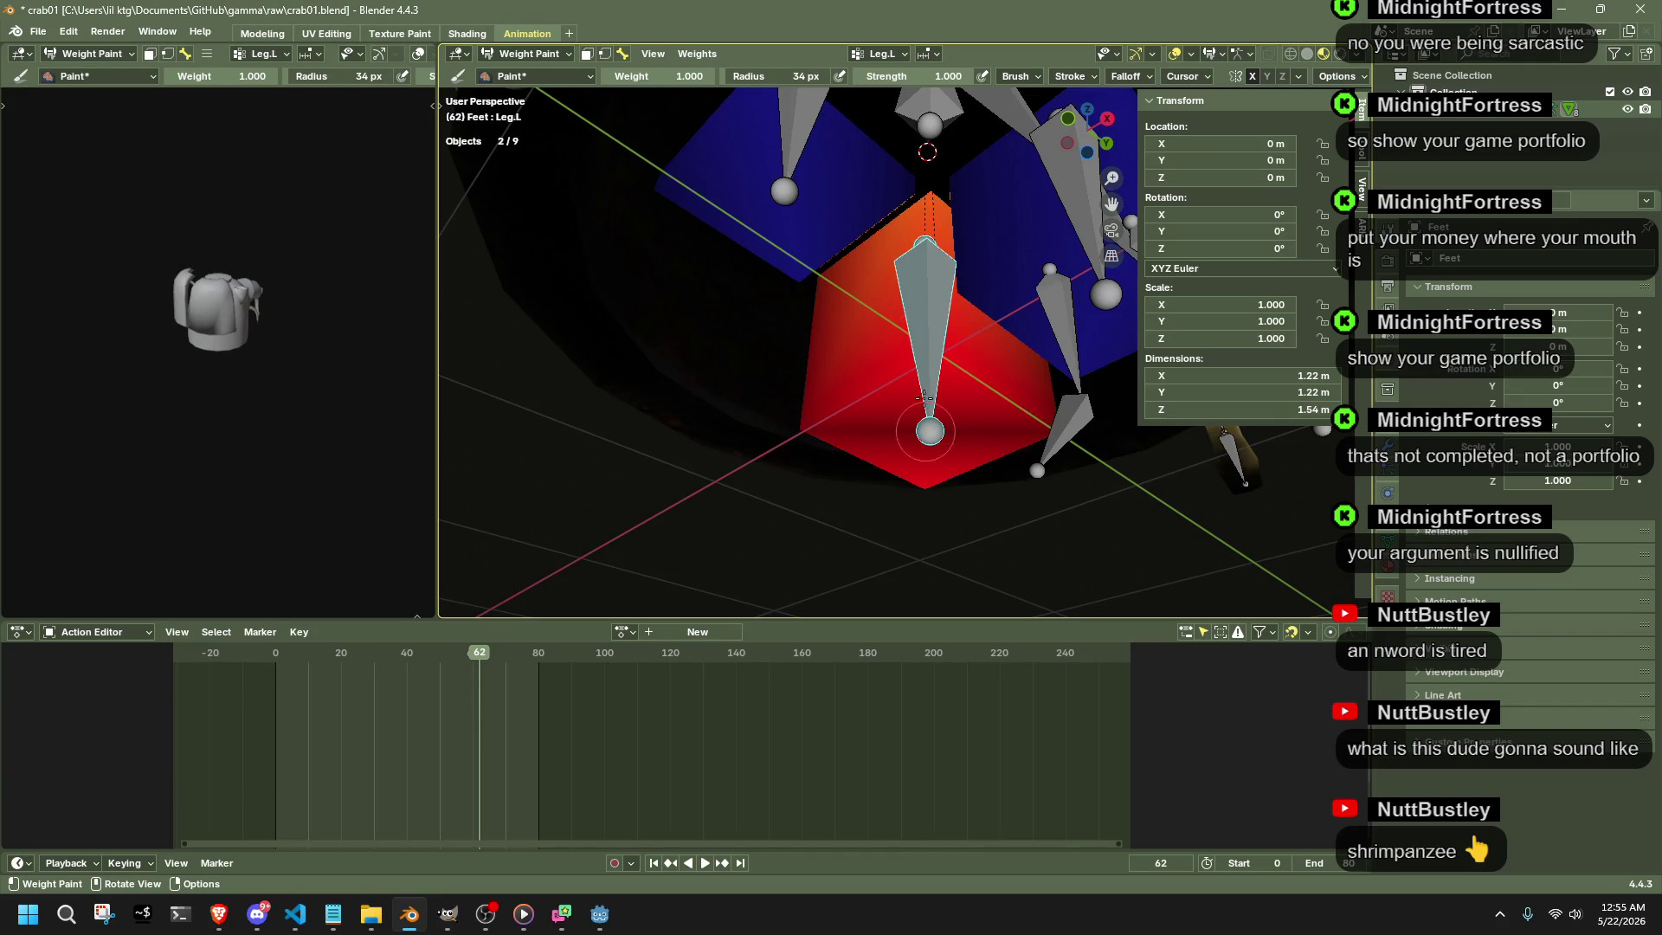
- Leave Weight Paint and put the Feet mesh back in Object Mode
mouse_move(935, 170)
middle_mouse_down()
mouse_move(882, 335)
mouse_move(561, 43)
middle_mouse_up()
left_click(530, 52)
left_click(542, 91)
left_click(533, 73)
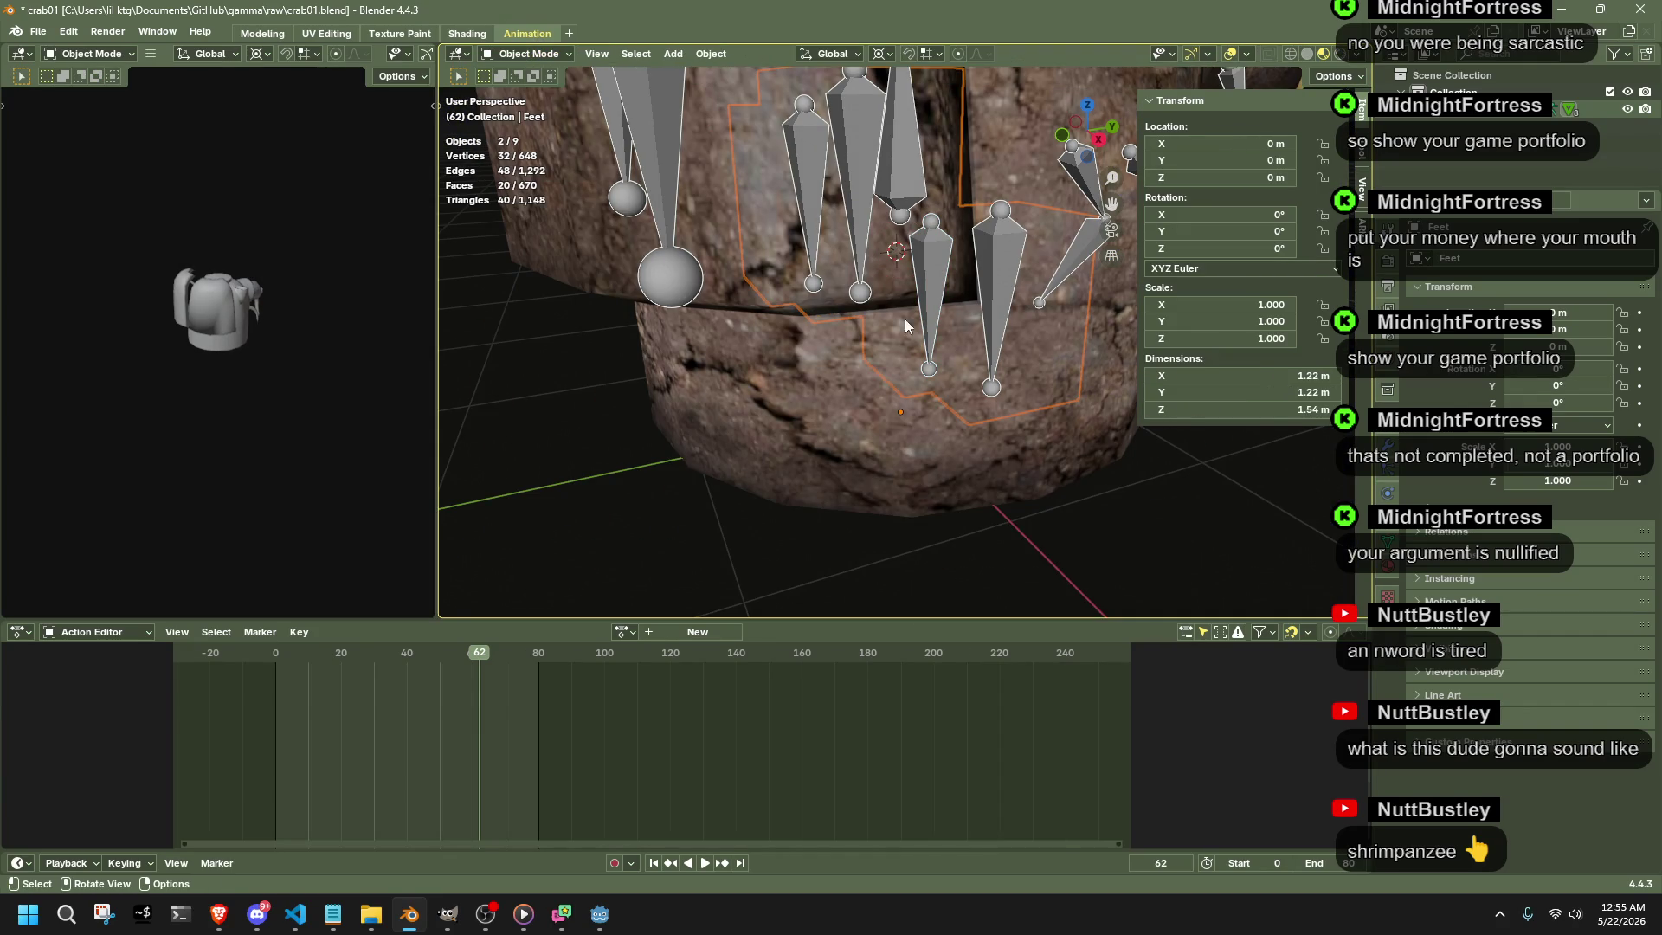
- Hide the Body rock mesh, select the Feet mesh and enter Weight Paint mode
left_click(885, 465)
key("h")
middle_click_drag(905, 222, 890, 378)
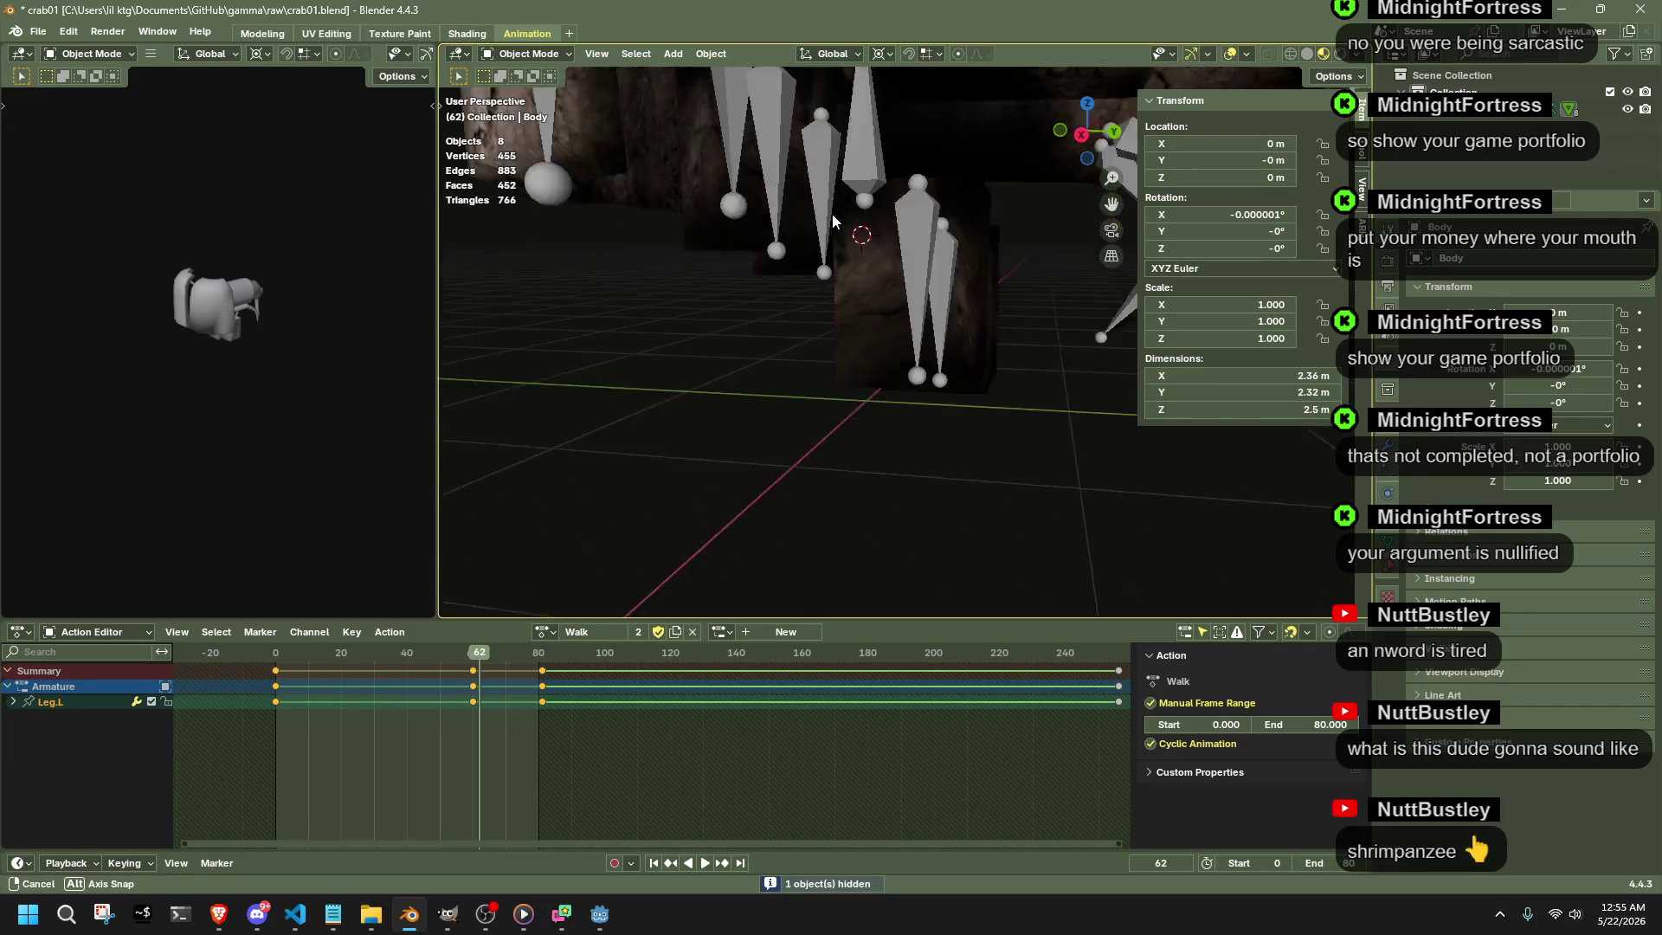
left_click(888, 377)
scroll(877, 361, "up", 1)
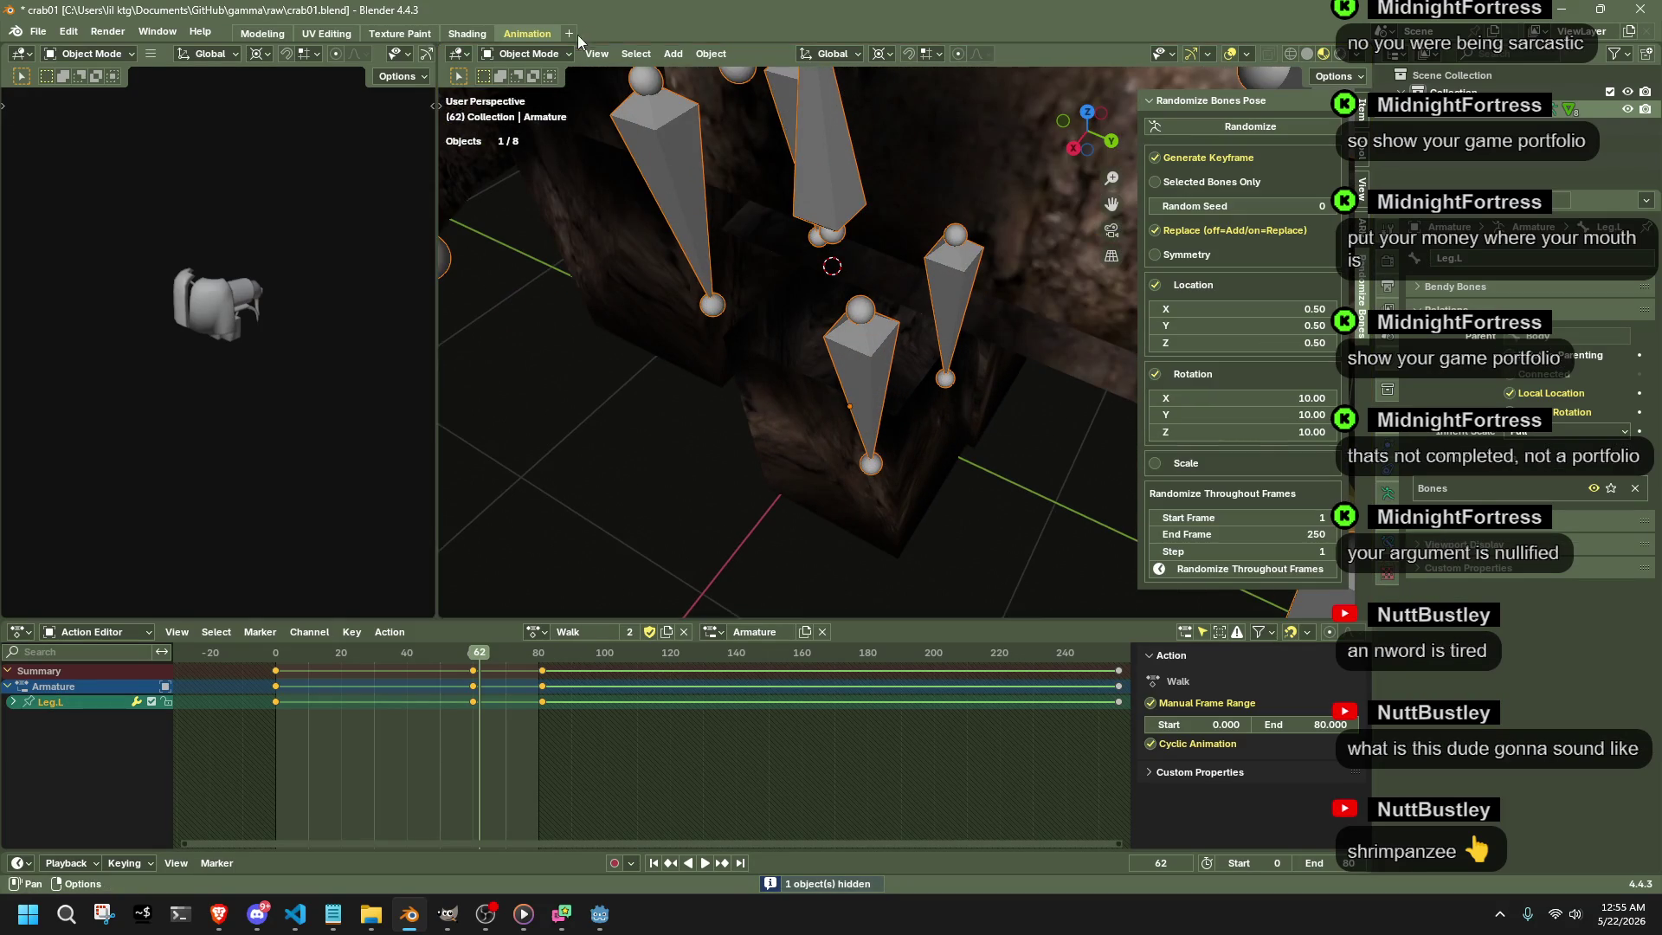
key("alt+h")
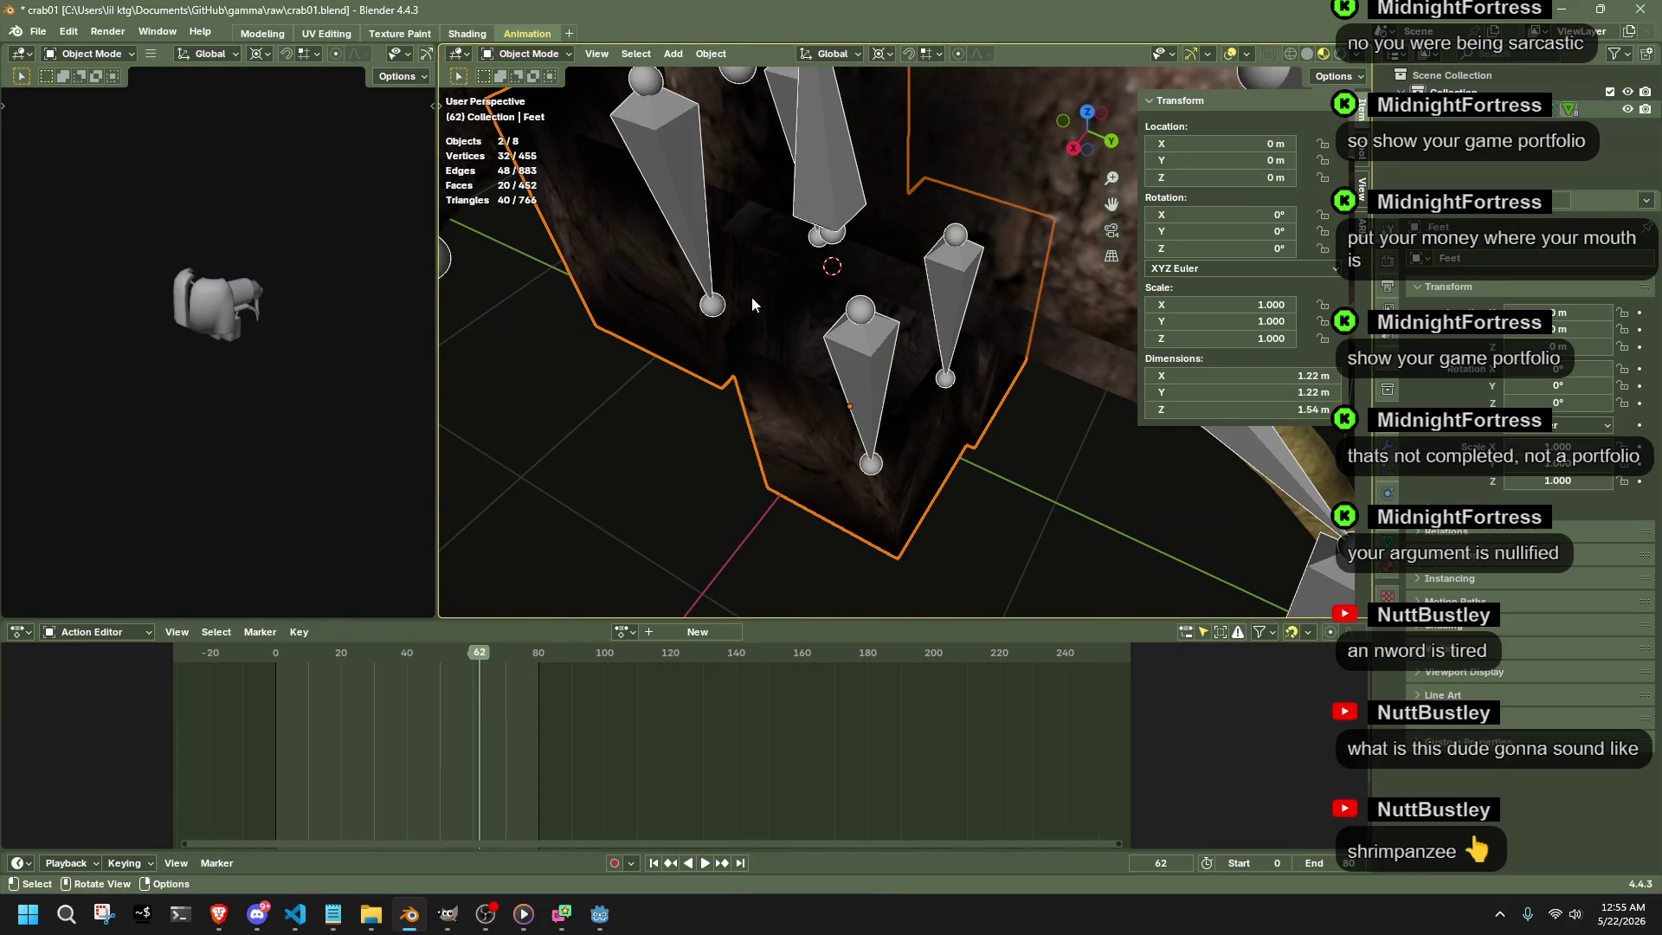
left_click(529, 53)
left_click(532, 158)
- Check the Leg.R, Leg.001.R and Leg.001.L weight groups on the feet, then return to Object Mode
mouse_move(538, 148)
middle_mouse_down()
mouse_move(974, 338)
mouse_move(817, 365)
middle_mouse_up()
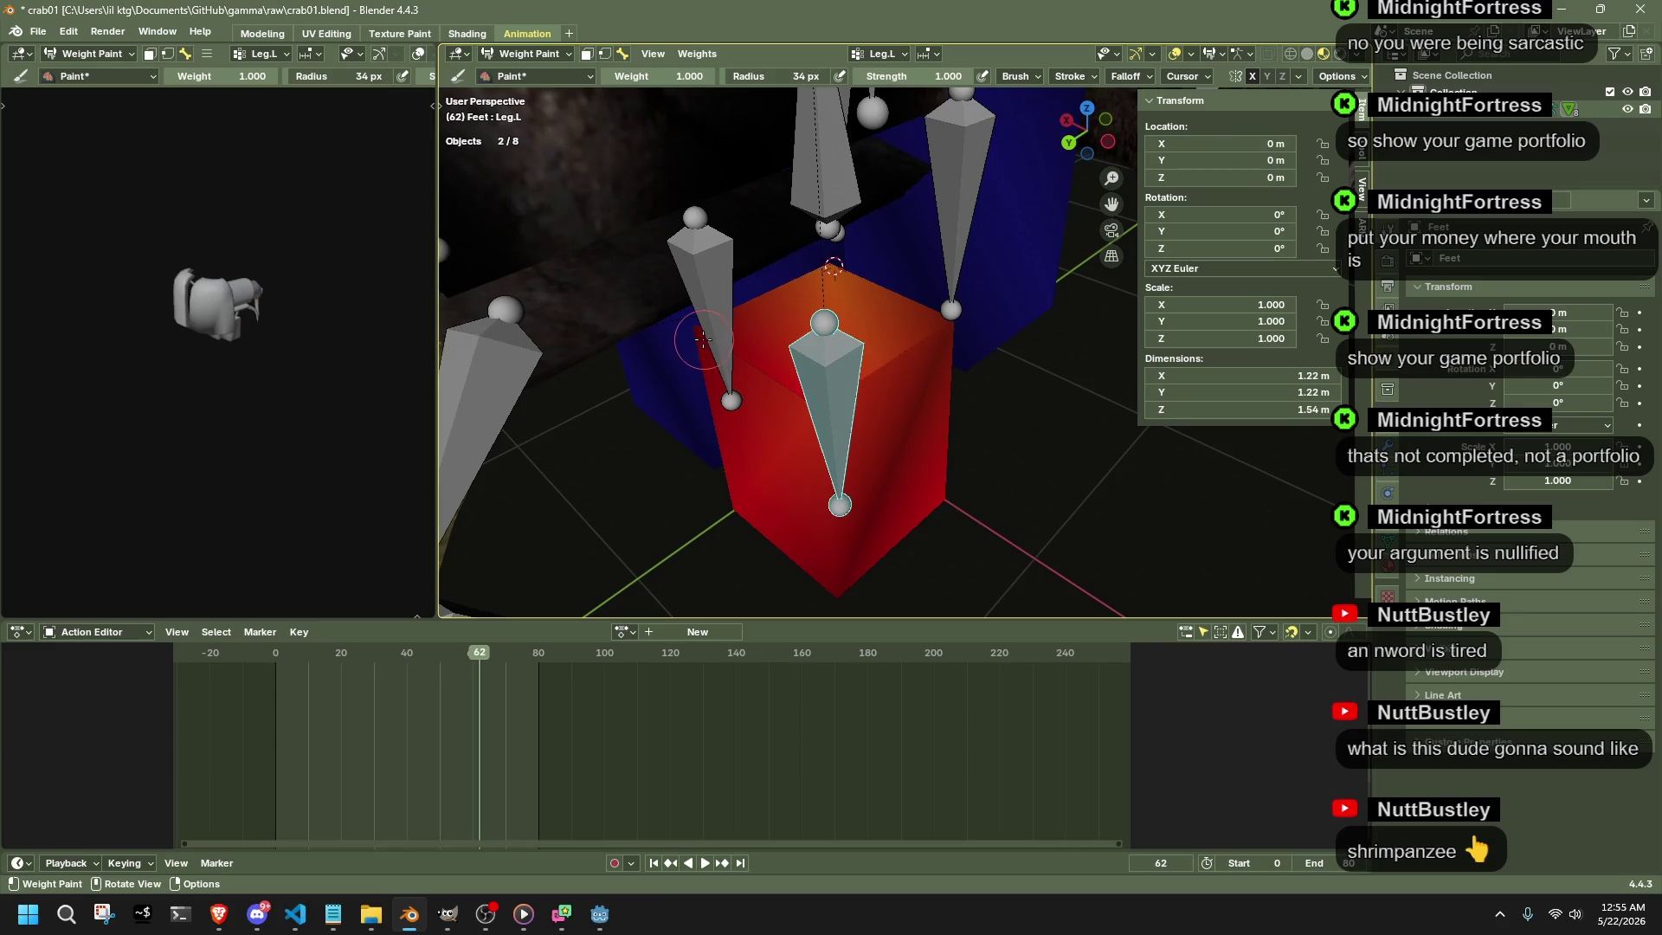
mouse_move(938, 491)
middle_mouse_down()
mouse_move(910, 392)
mouse_move(990, 243)
mouse_move(1077, 272)
middle_mouse_up()
left_click(910, 392, "ctrl")
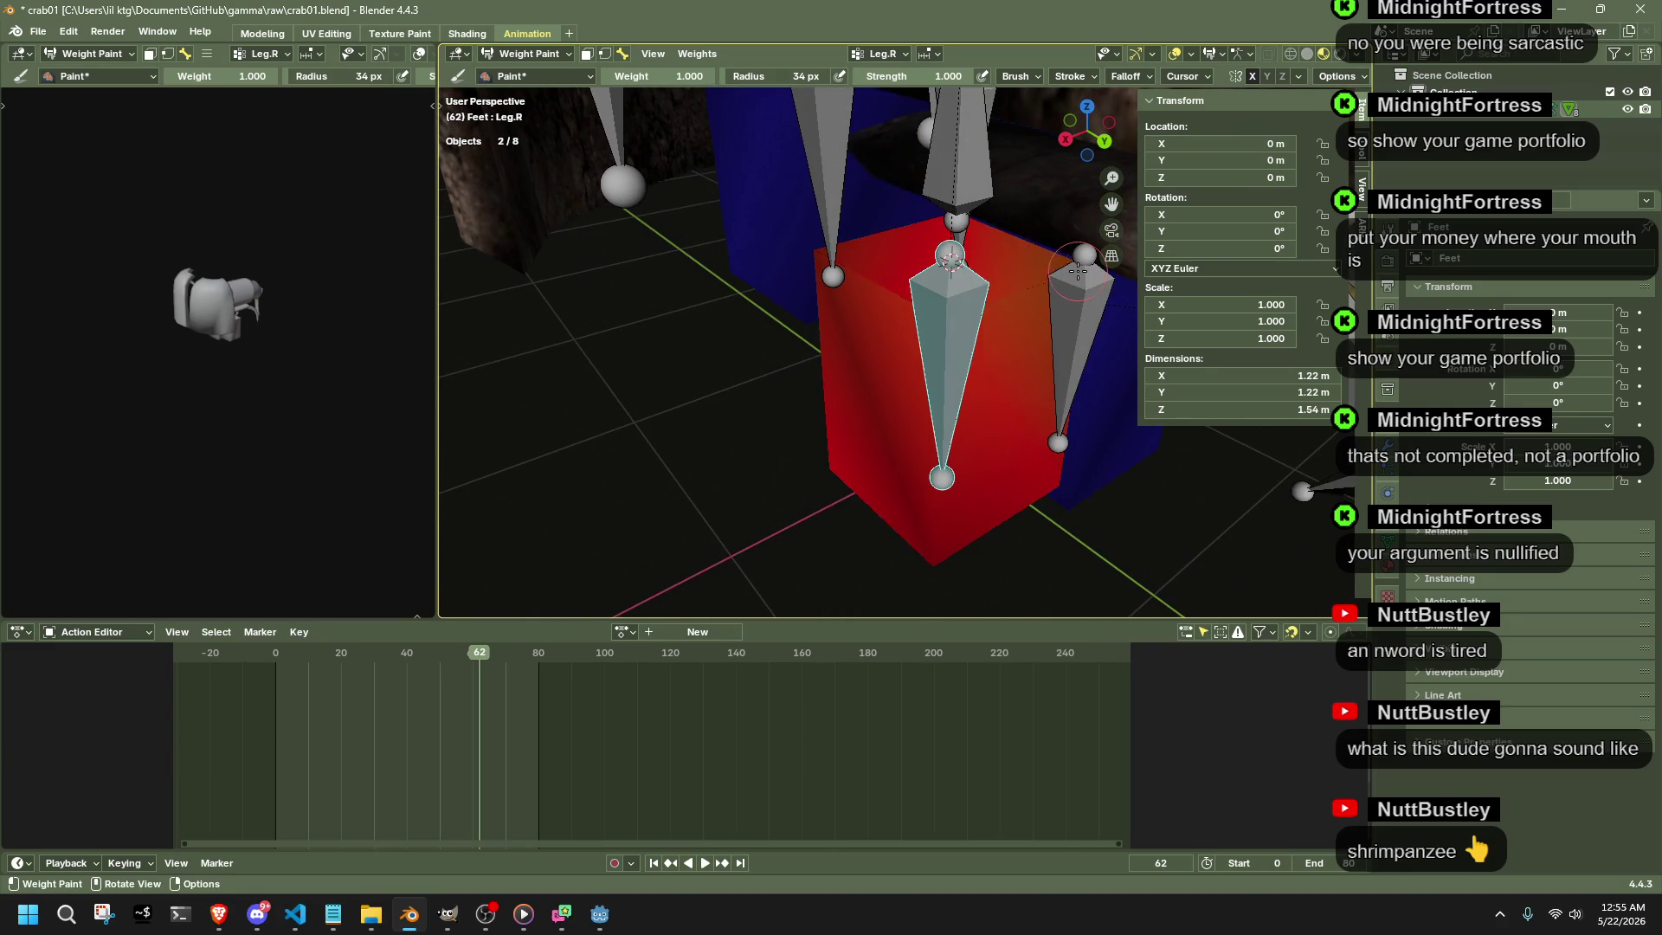
left_click(813, 458, "ctrl")
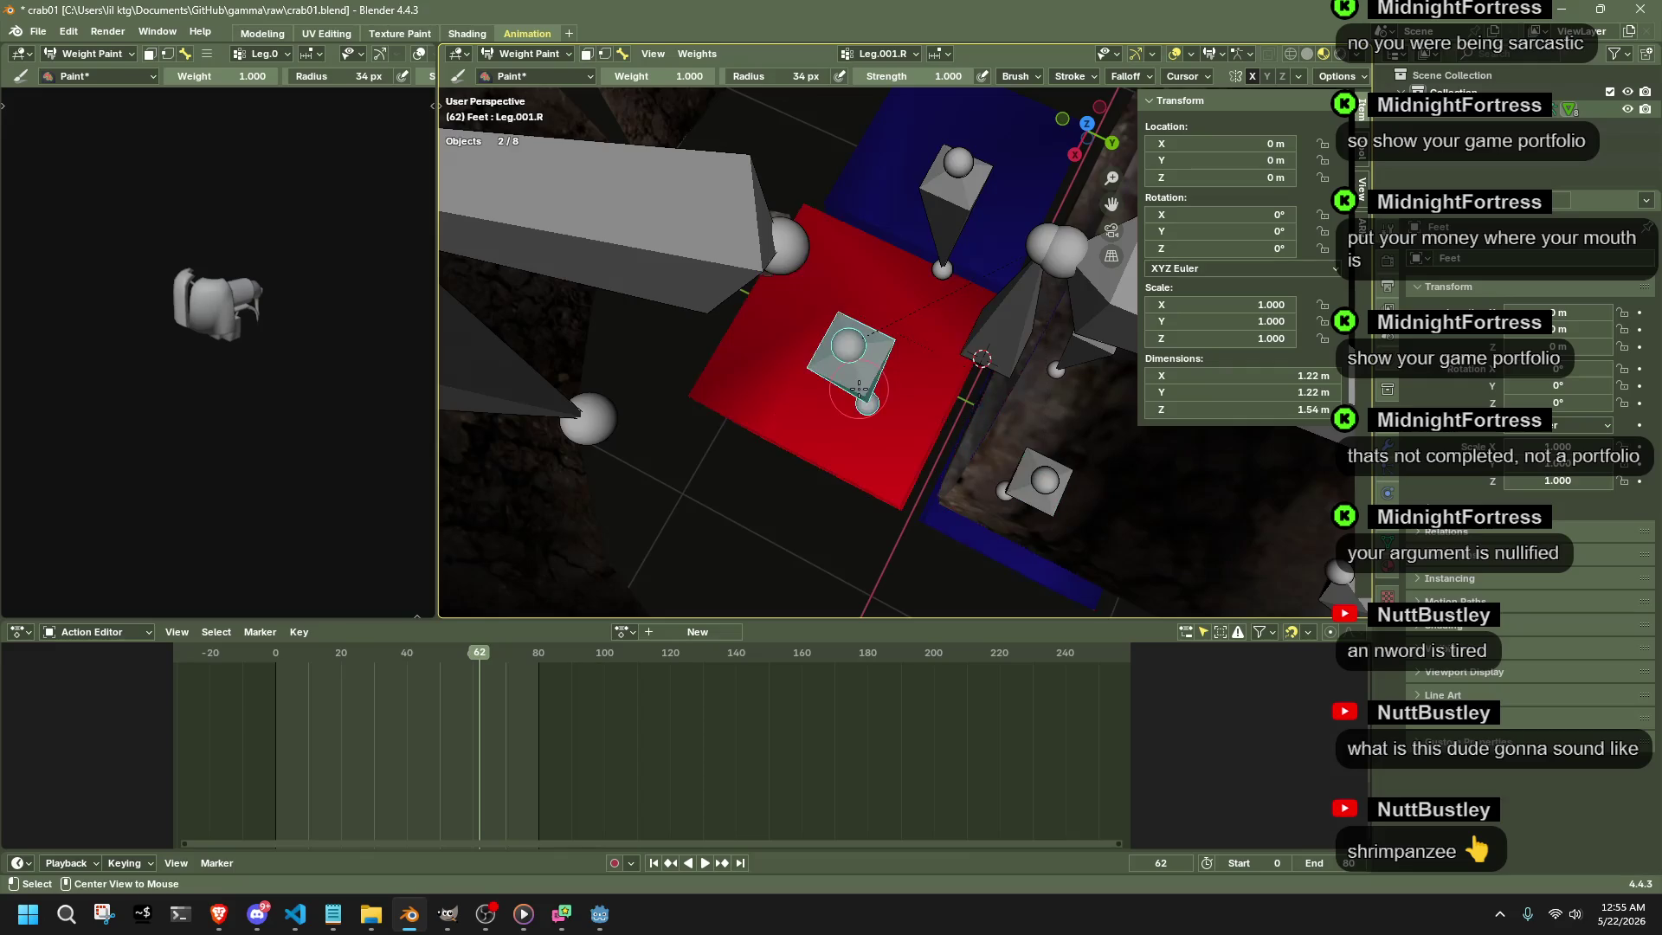
mouse_move(813, 459)
middle_mouse_down()
mouse_move(895, 157)
mouse_move(935, 221)
mouse_move(1083, 331)
middle_mouse_up()
left_click(935, 221, "ctrl")
left_click(517, 75)
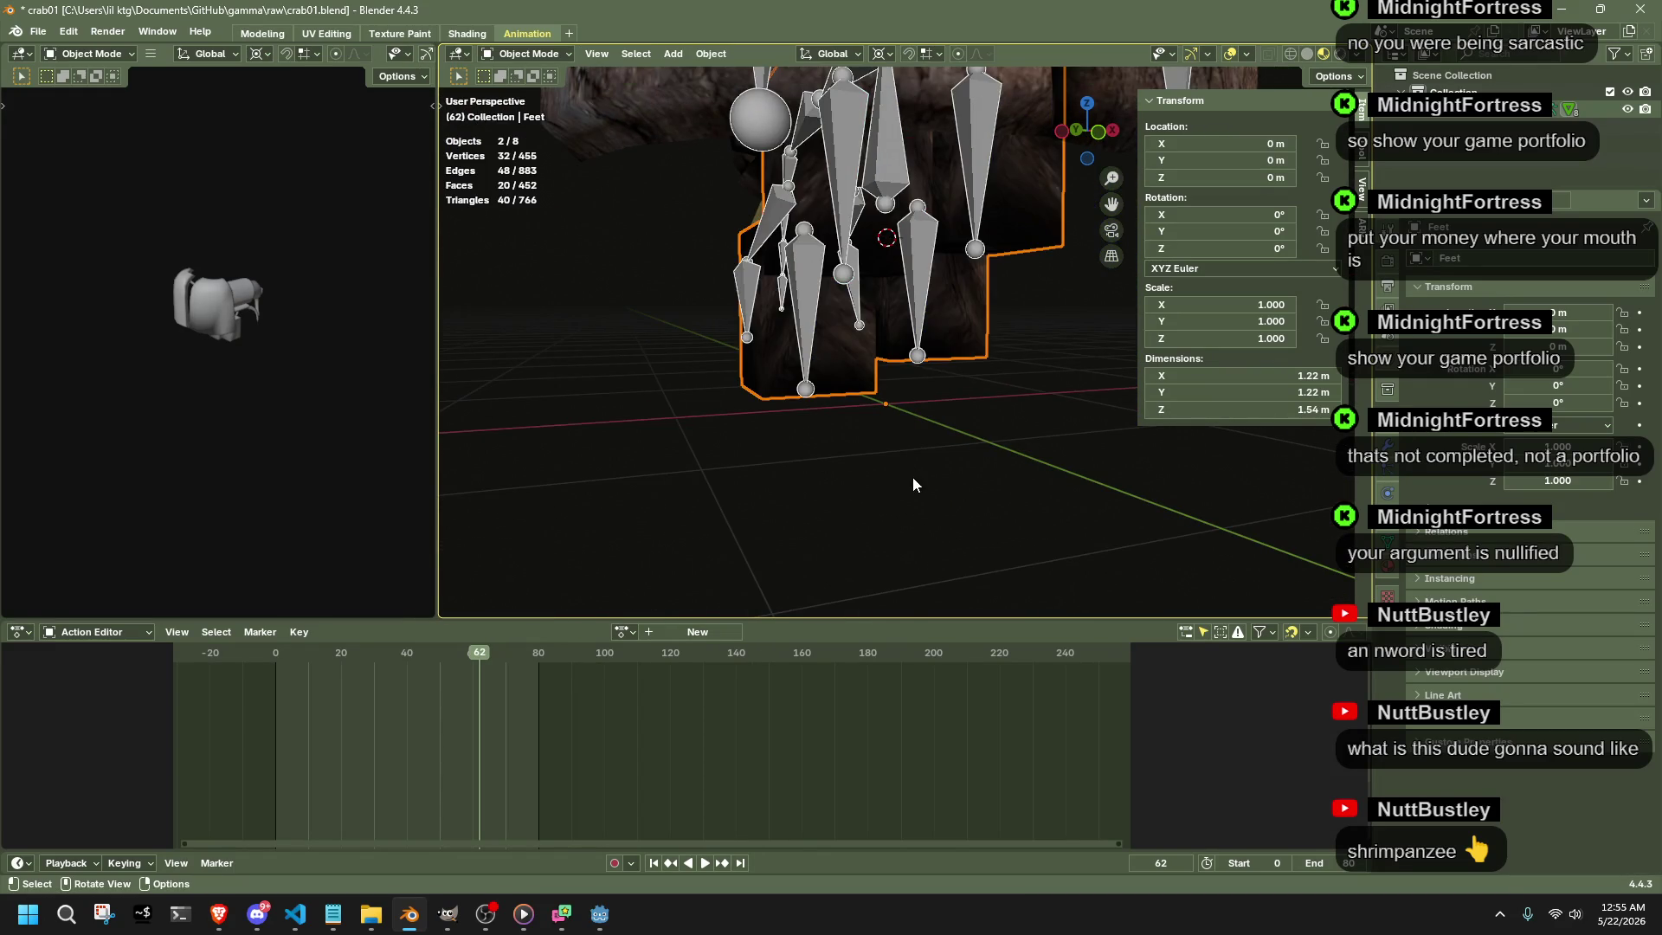
- Play the Walk loop and review the crab from the side and from above
key("space")
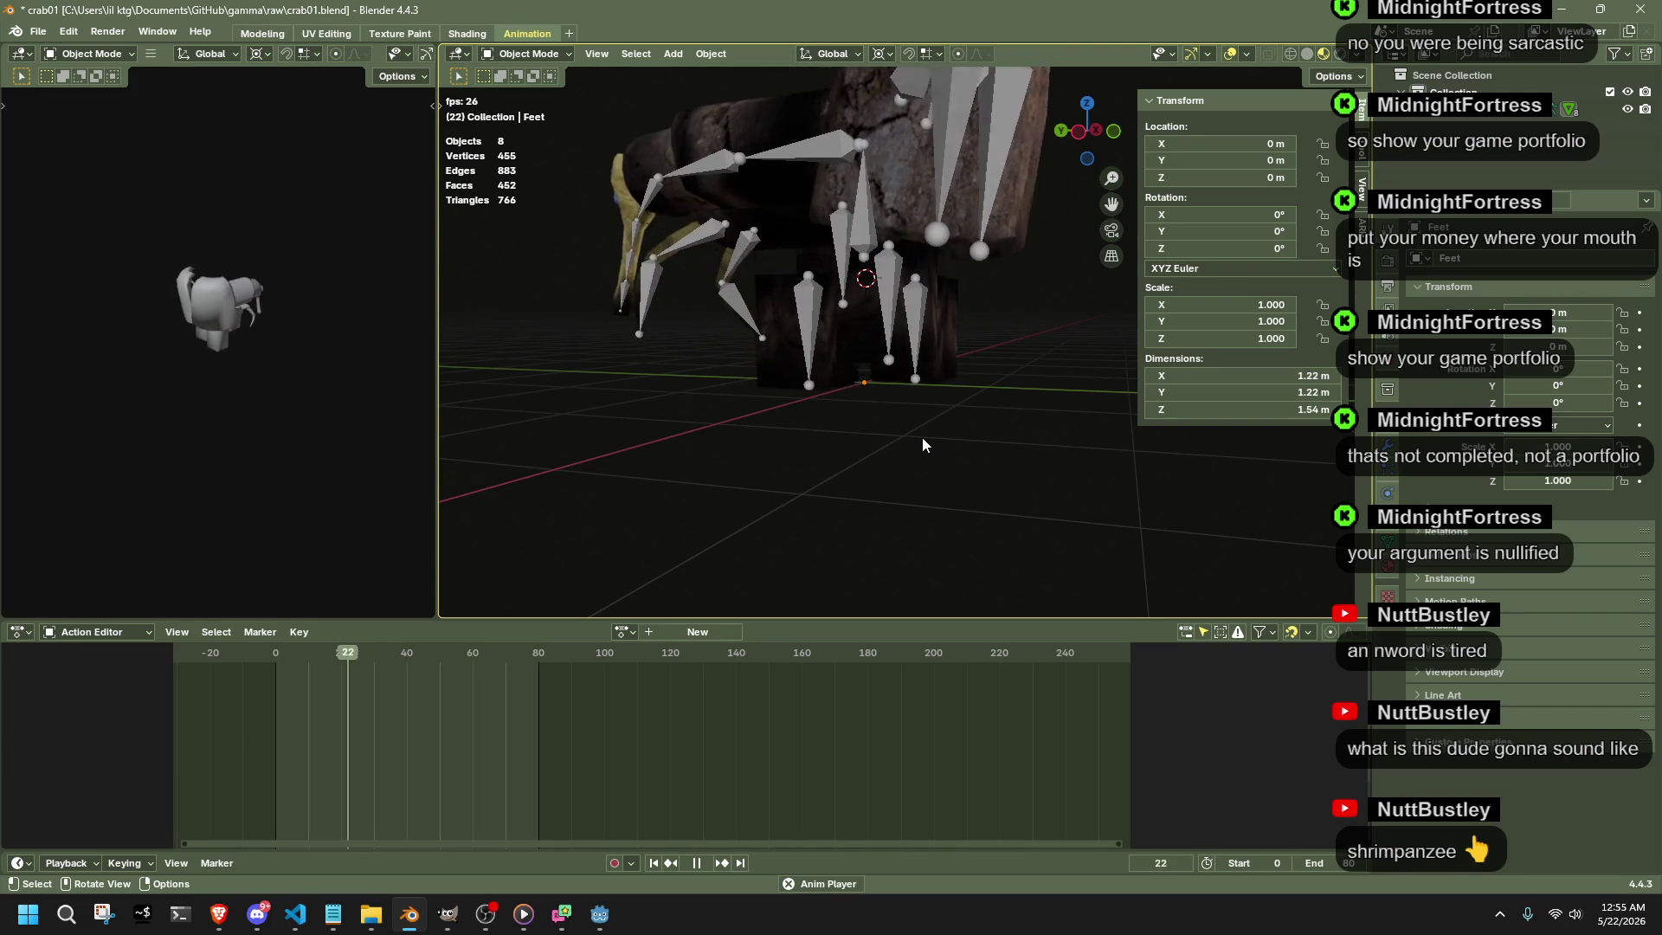
mouse_move(782, 418)
middle_mouse_down()
mouse_move(751, 425)
mouse_move(1098, 402)
middle_mouse_up()
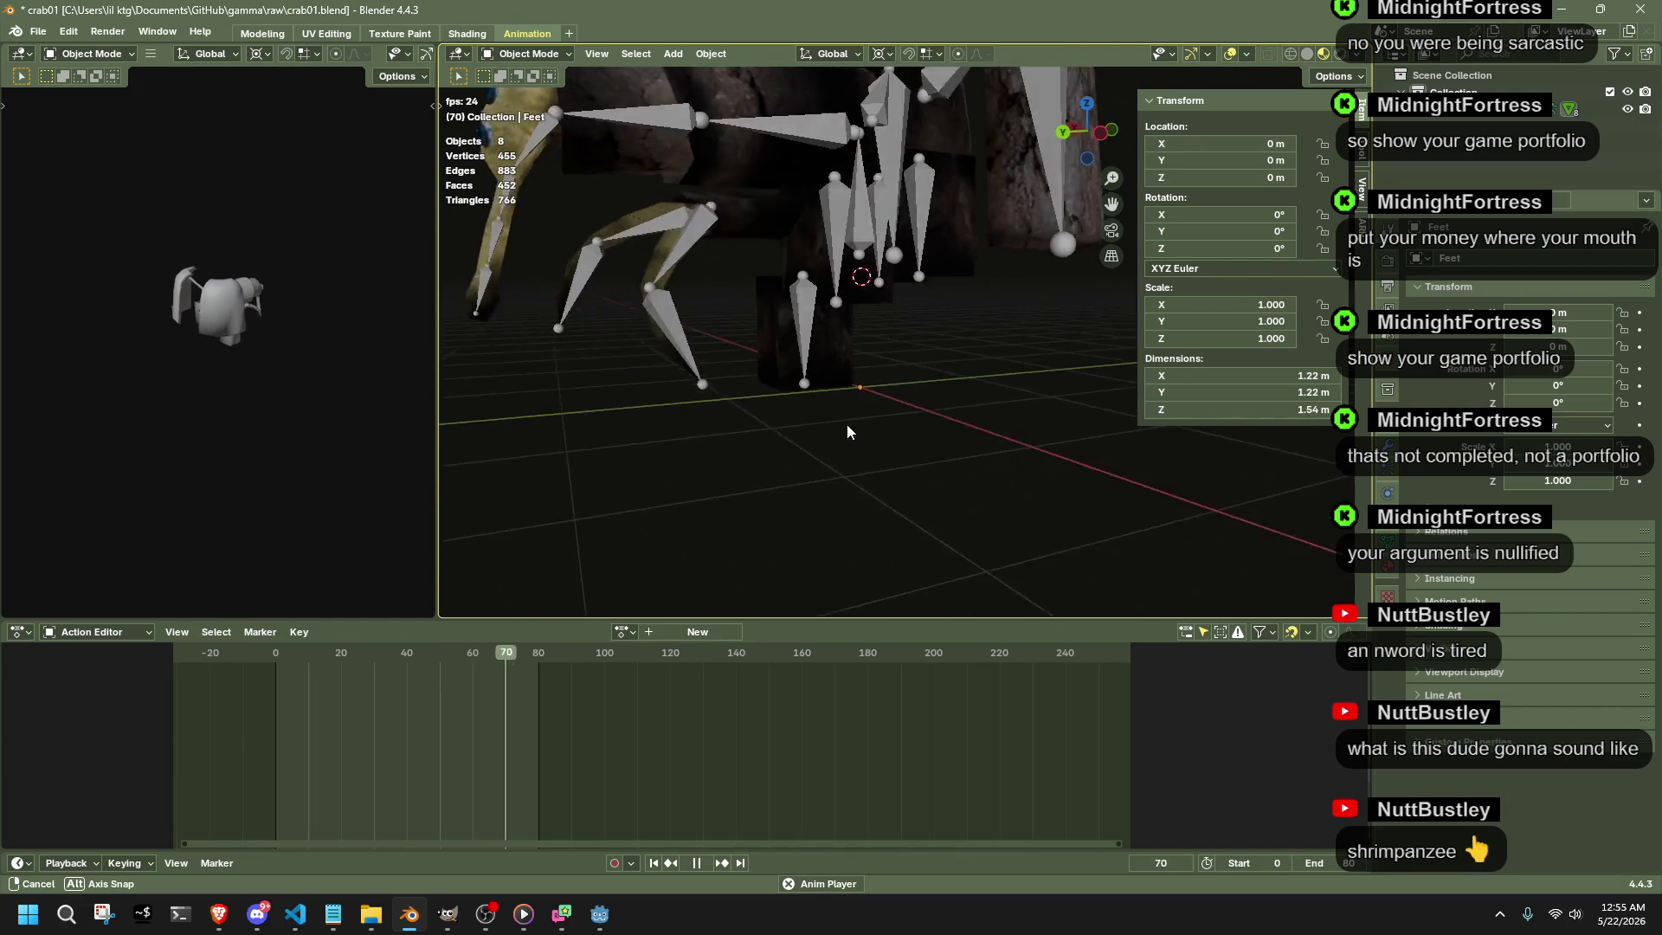
left_click(1071, 131)
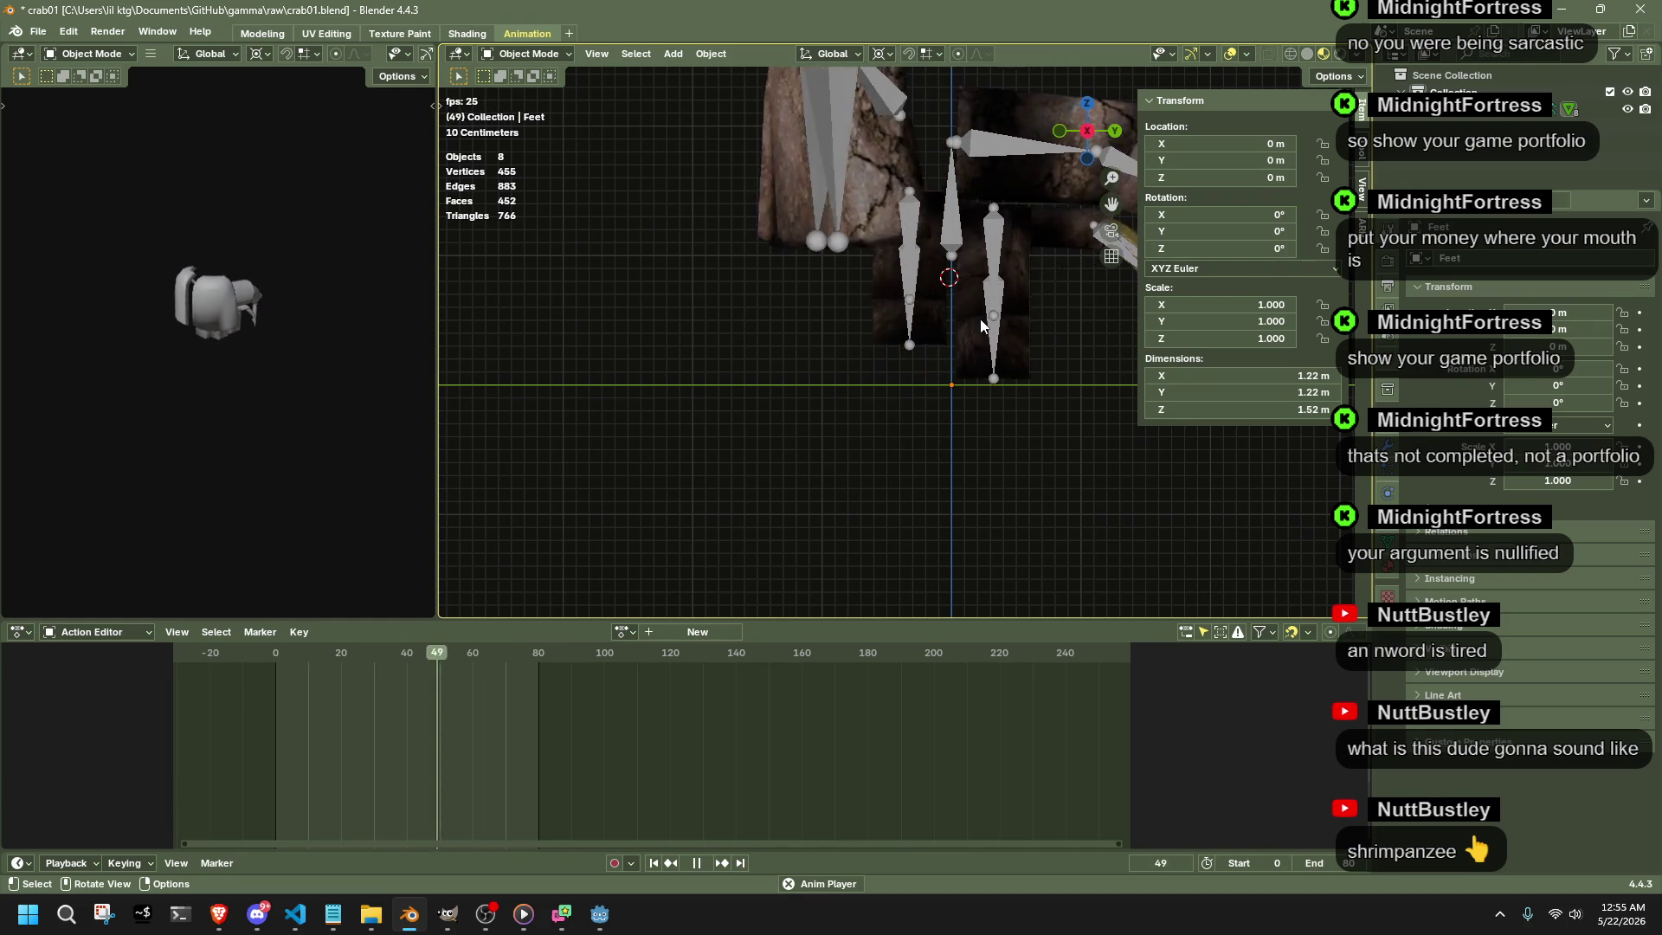
middle_click_drag(981, 318, 1005, 426)
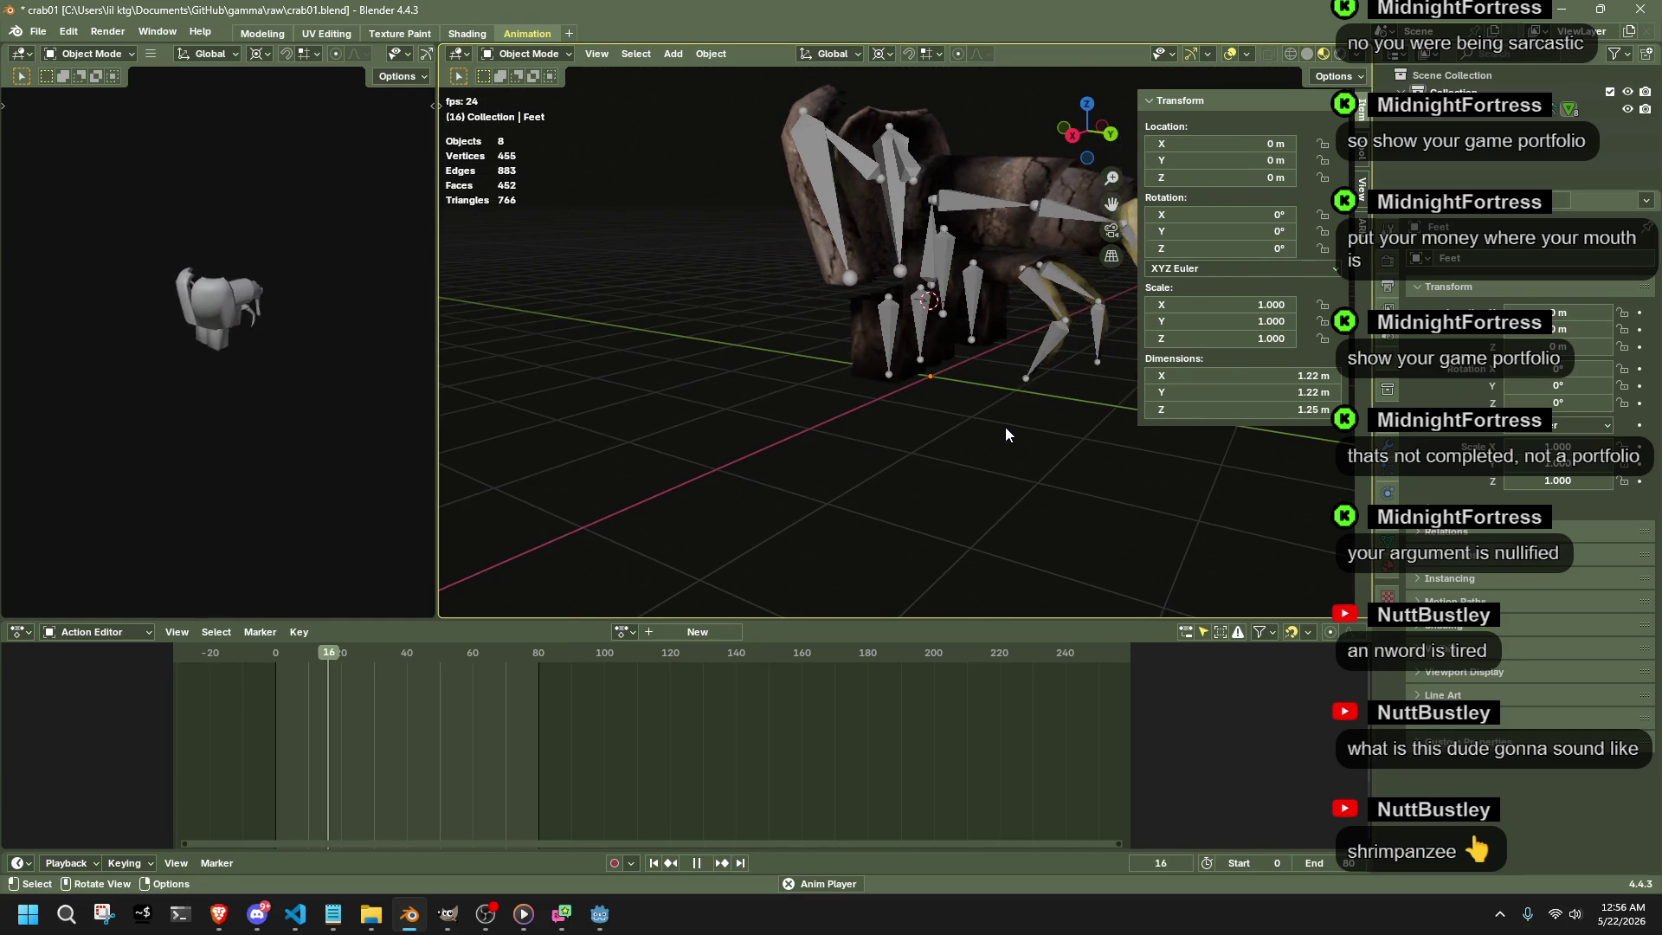
scroll(1006, 433, "up", 2)
scroll(949, 514, "down", 3)
middle_click_drag(944, 489, 741, 463)
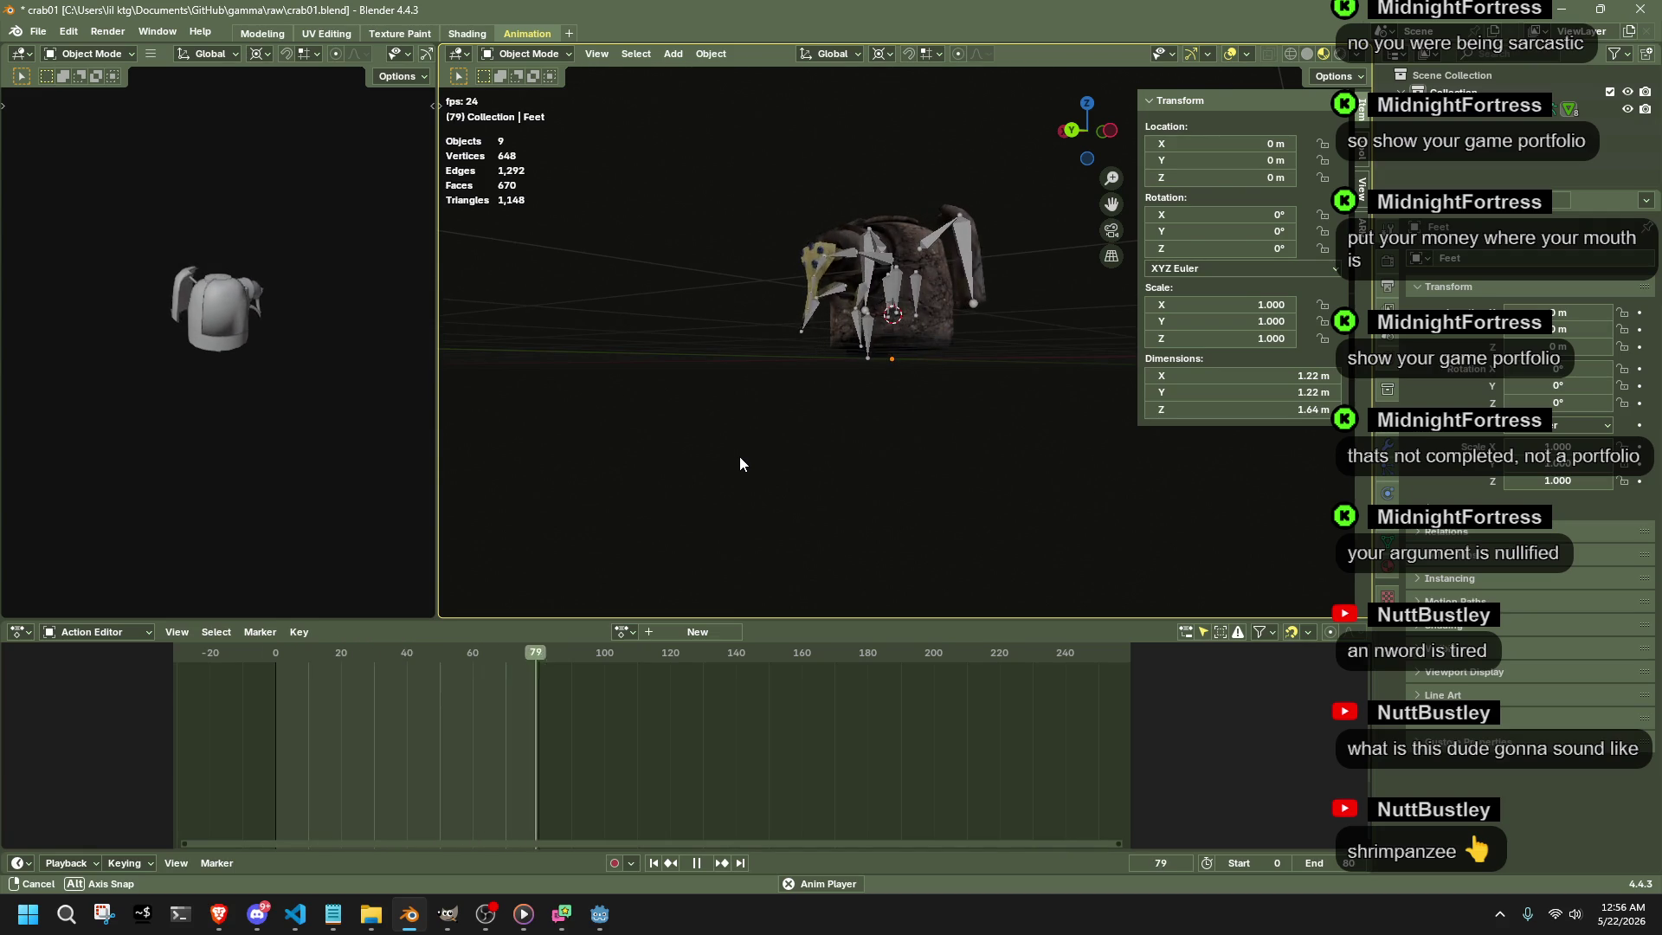
mouse_move(738, 464)
middle_mouse_down()
mouse_move(937, 451)
mouse_move(921, 478)
middle_mouse_up()
scroll(795, 350, "up", 4)
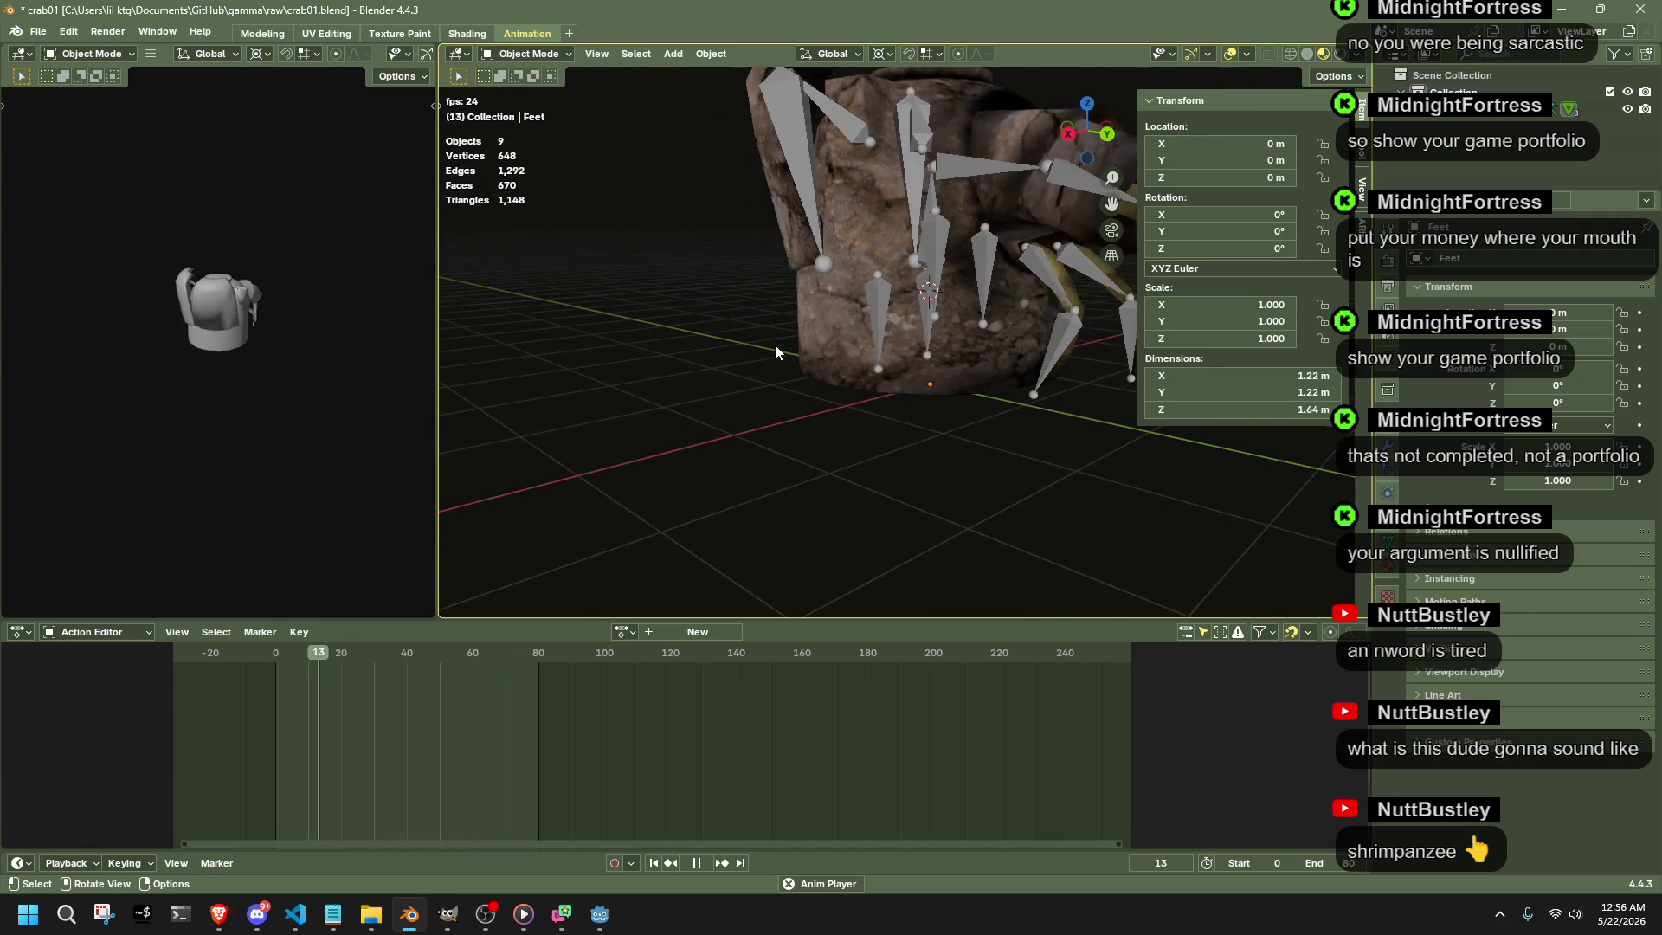
scroll(776, 344, "up", 2)
- Select the crab's armature and bring up the interaction mode list
left_click(837, 320)
left_click(526, 53)
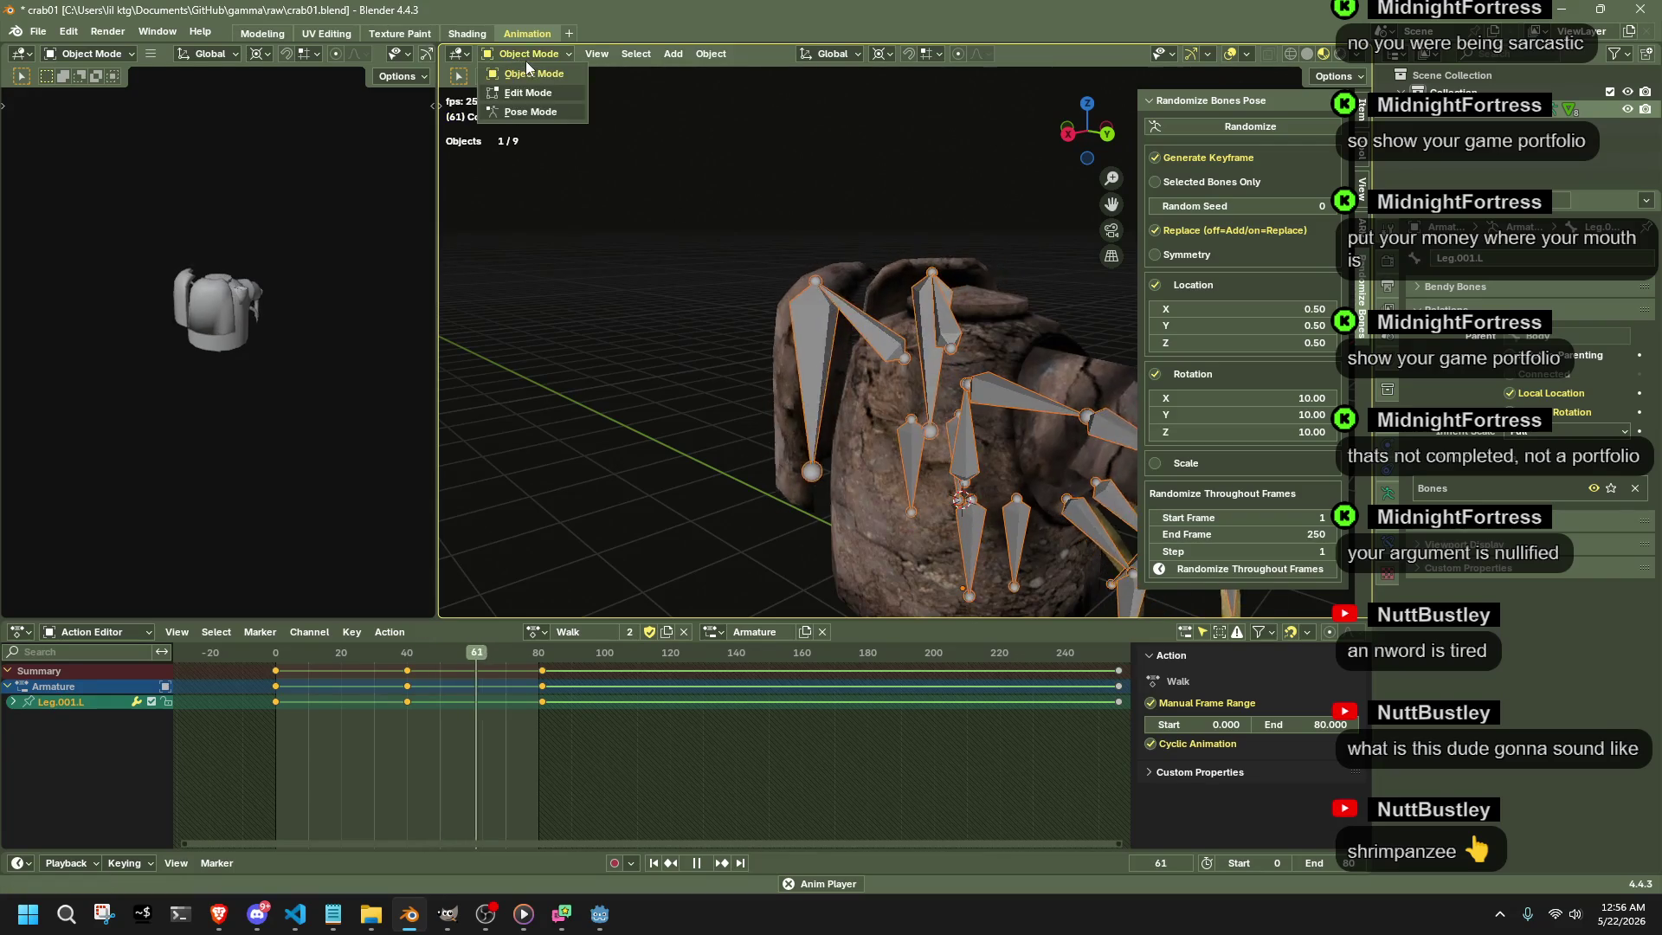
- Enter Pose Mode, pause playback and isolate the Wing.001.R bone for editing
left_click(531, 112)
key("space")
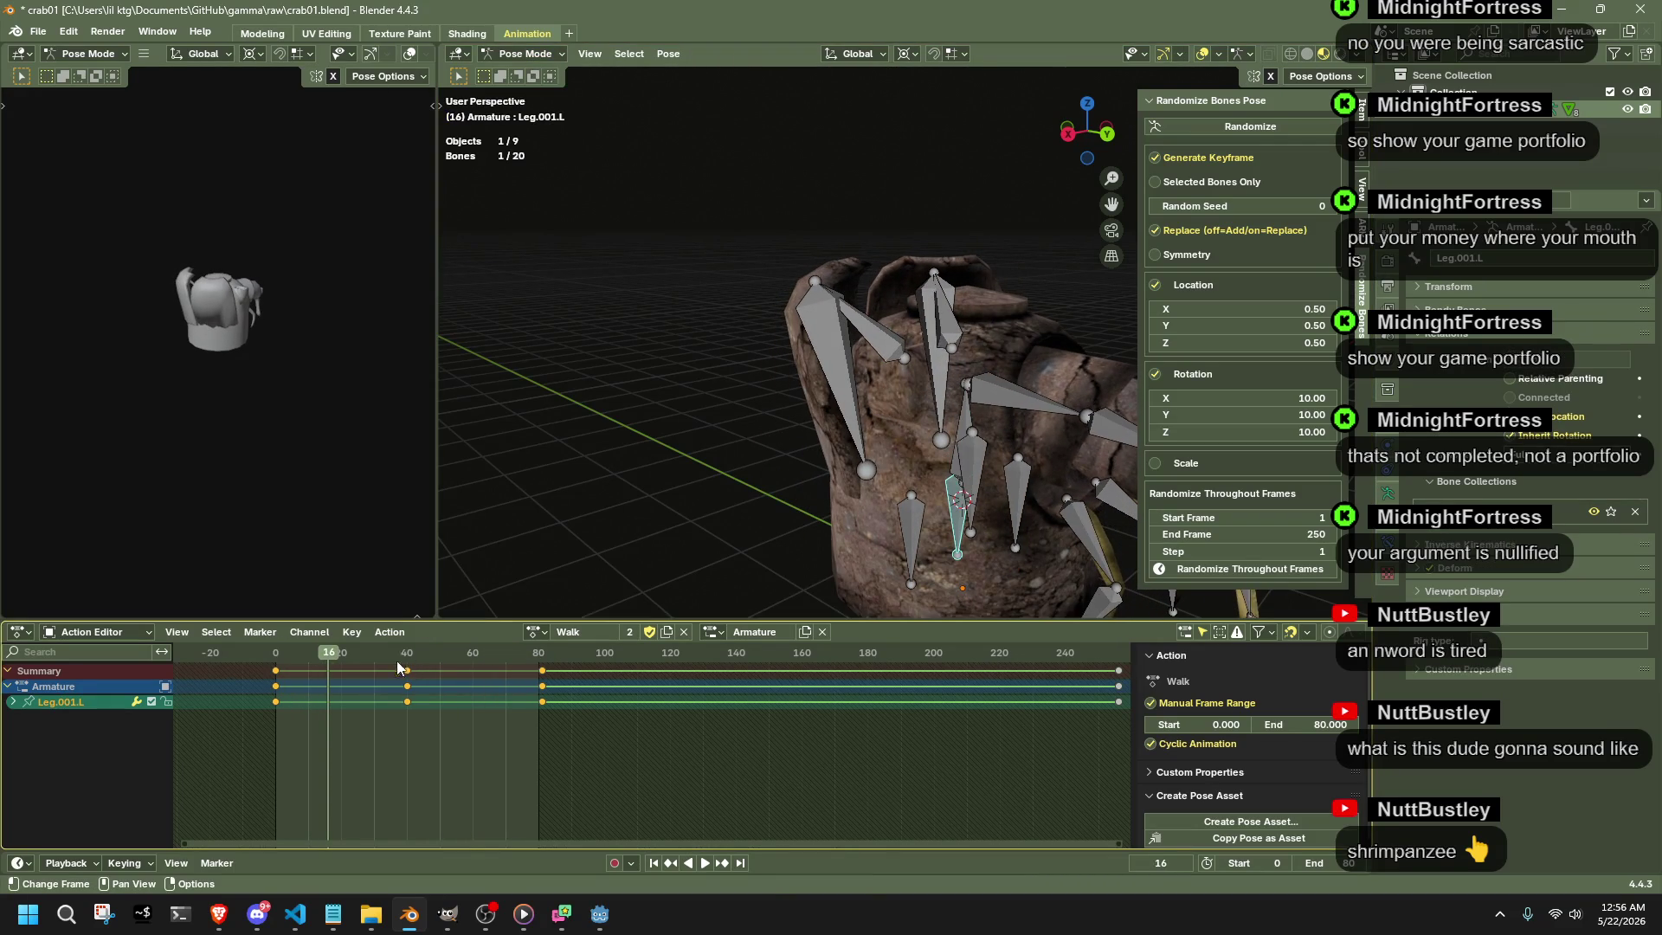
left_click(819, 408)
key("space")
left_click(337, 654)
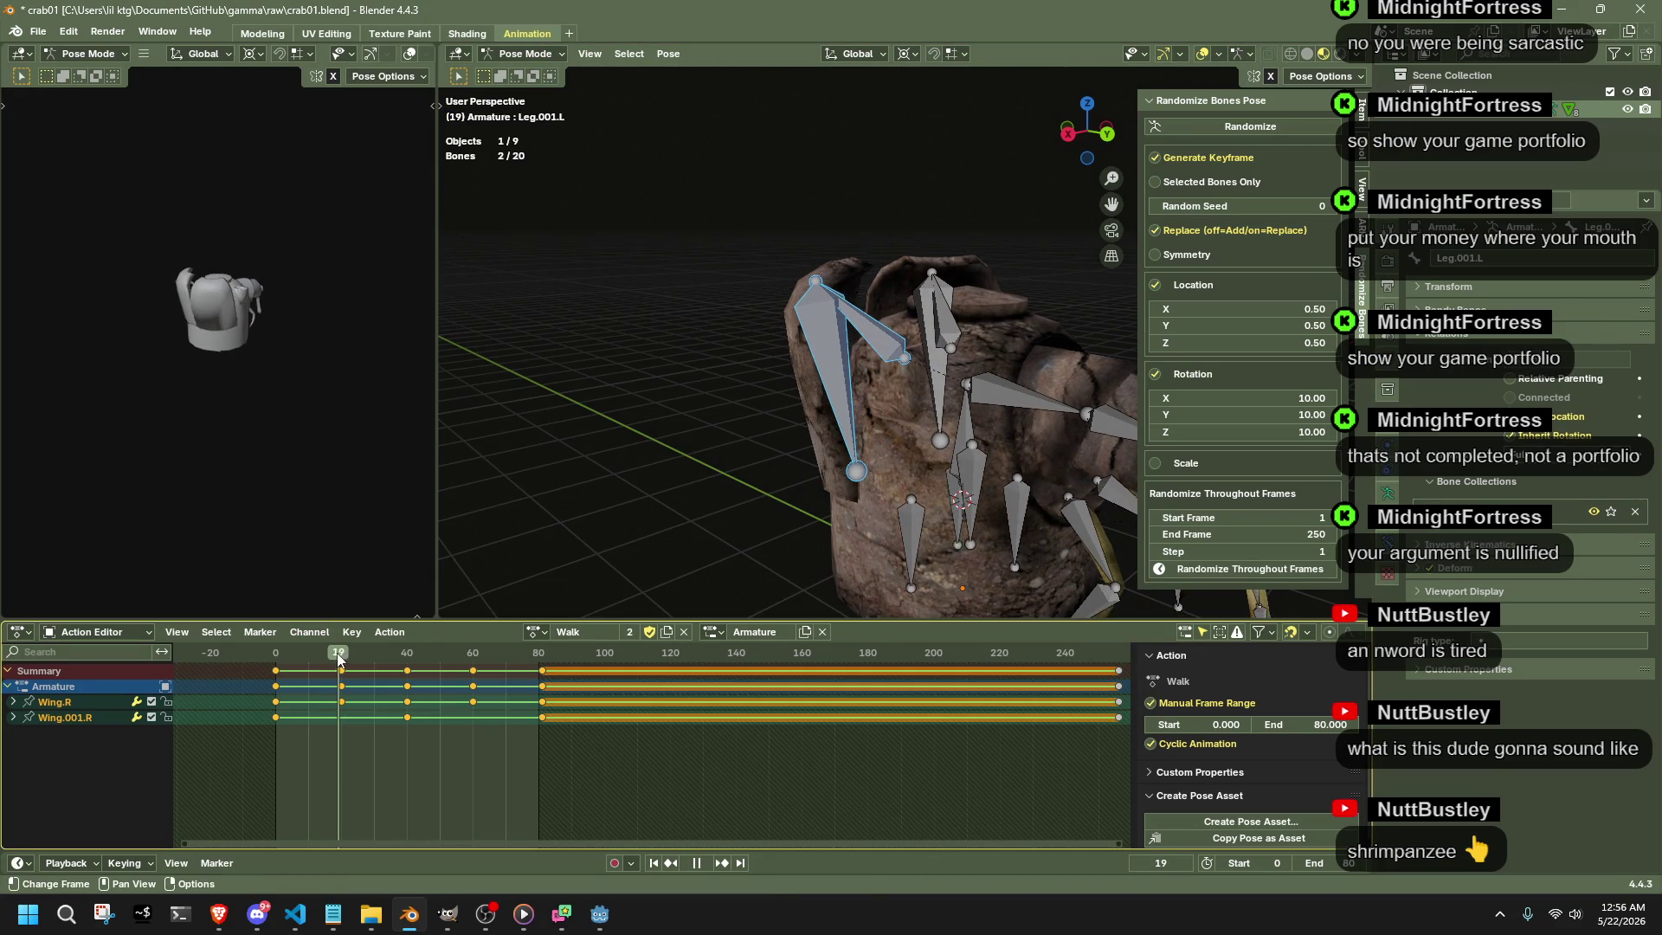
mouse_move(780, 391)
middle_mouse_down()
mouse_move(850, 412)
mouse_move(814, 440)
mouse_move(850, 466)
mouse_move(1097, 256)
middle_mouse_up()
left_click(850, 412)
- Move Wing.001.R so it gets an auto-key at frame 20, then play the loop to review it
key("g")
left_click(813, 430)
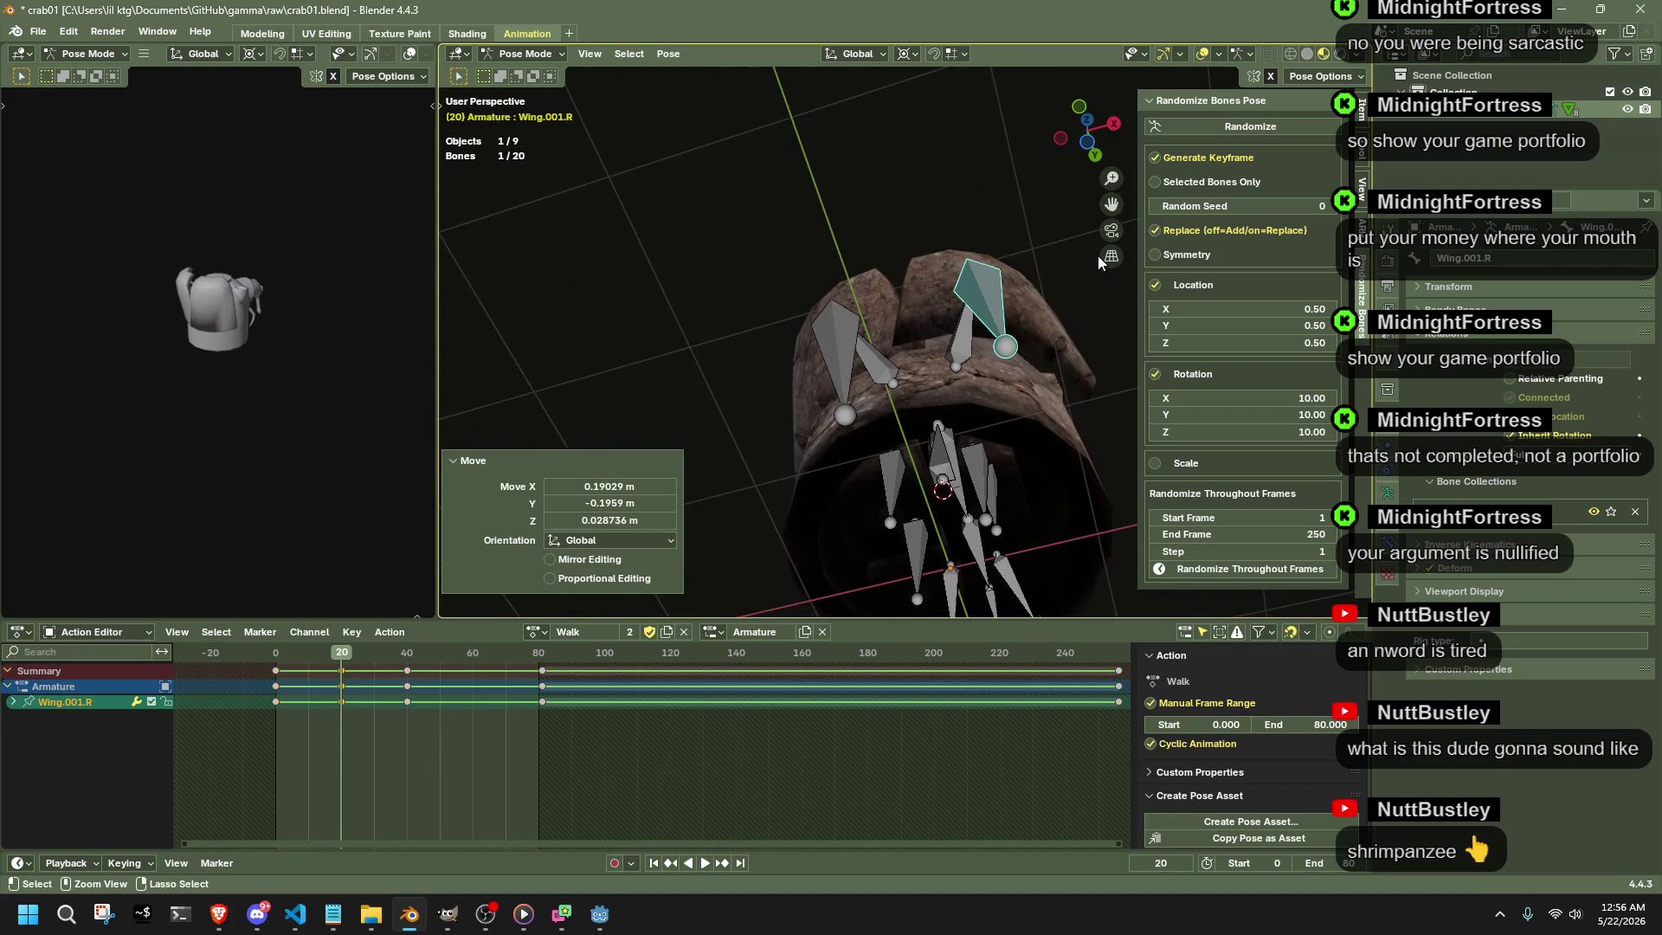
key("g")
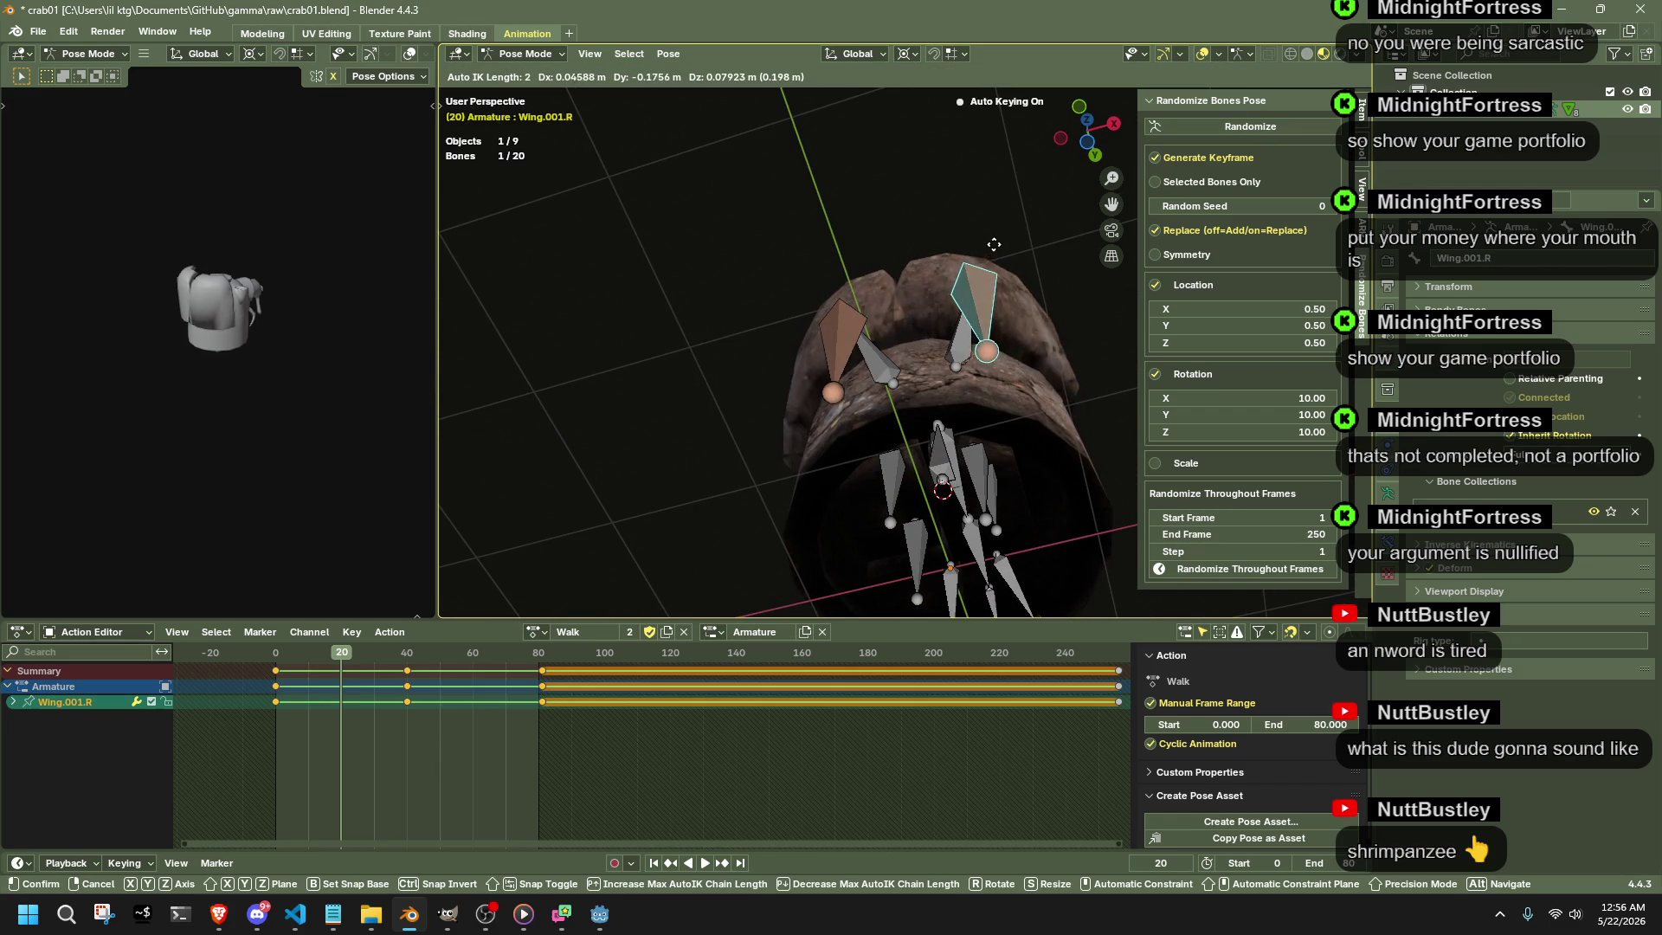
left_click(1024, 243)
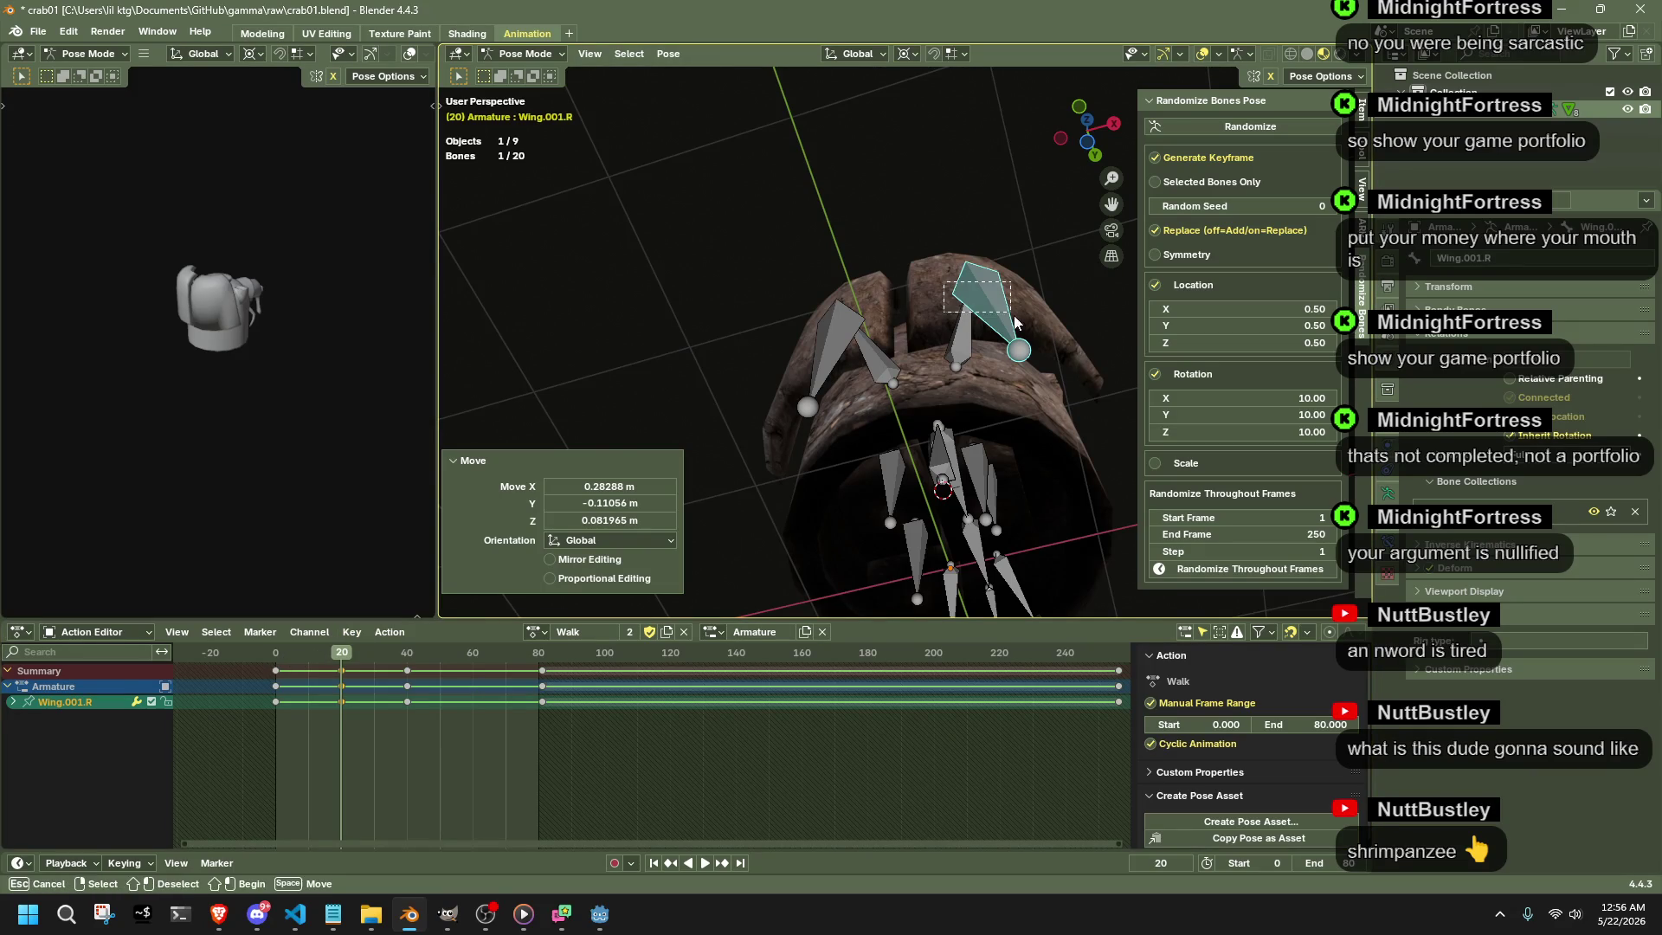
key("shift+bracketleft")
left_click(477, 660)
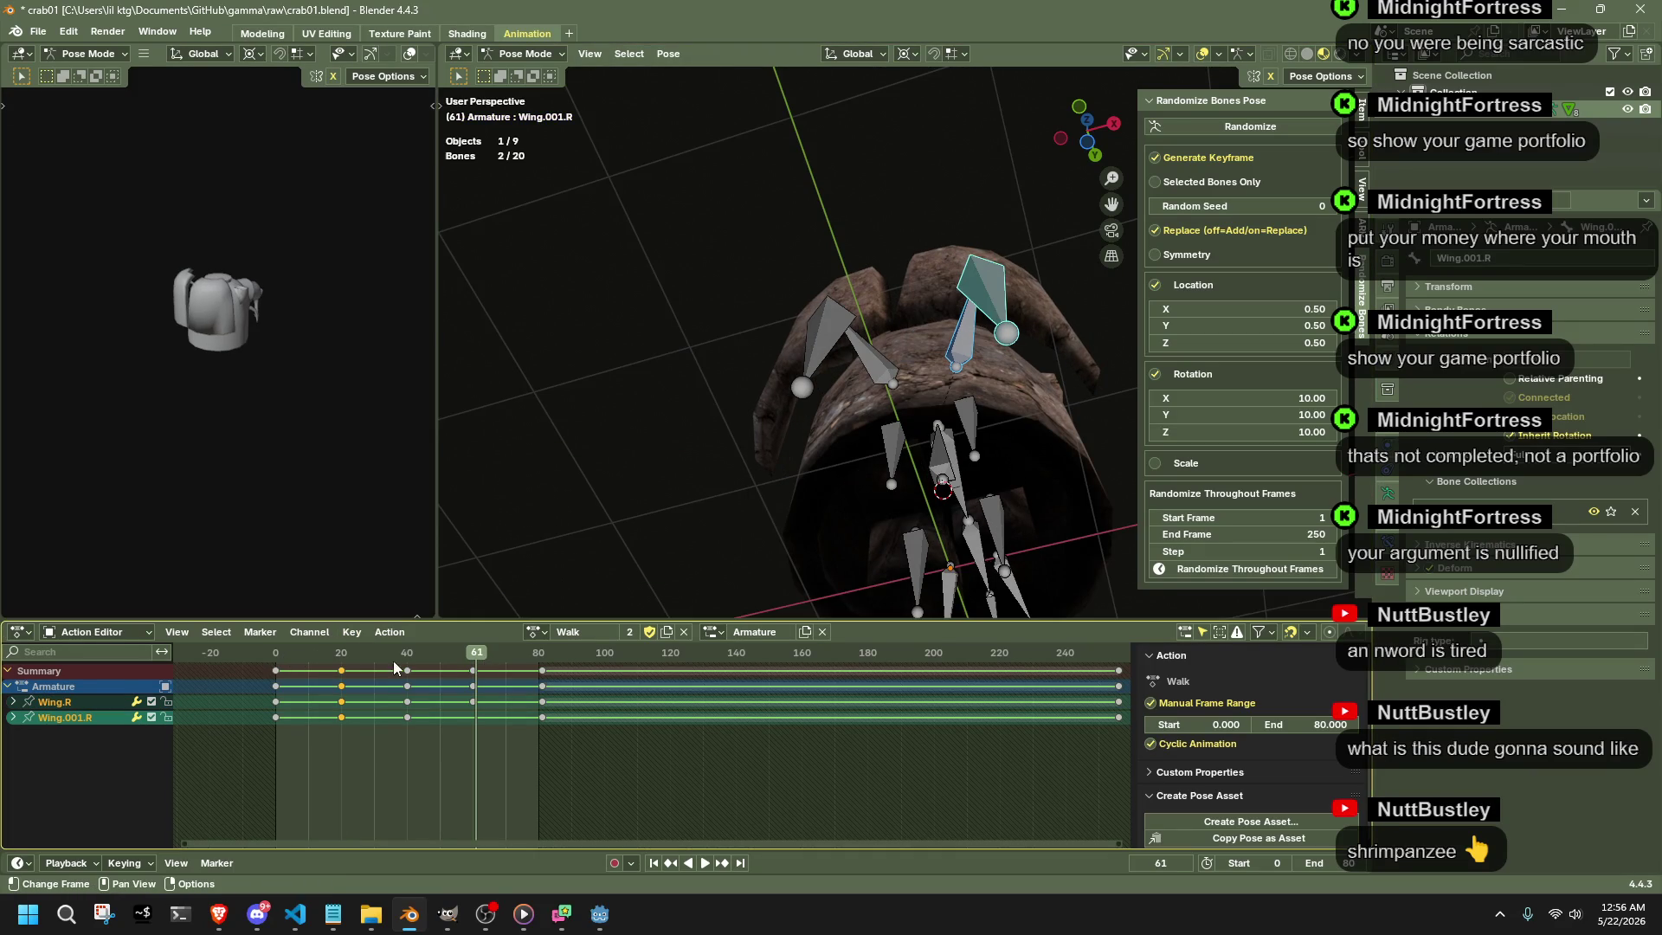
key("space")
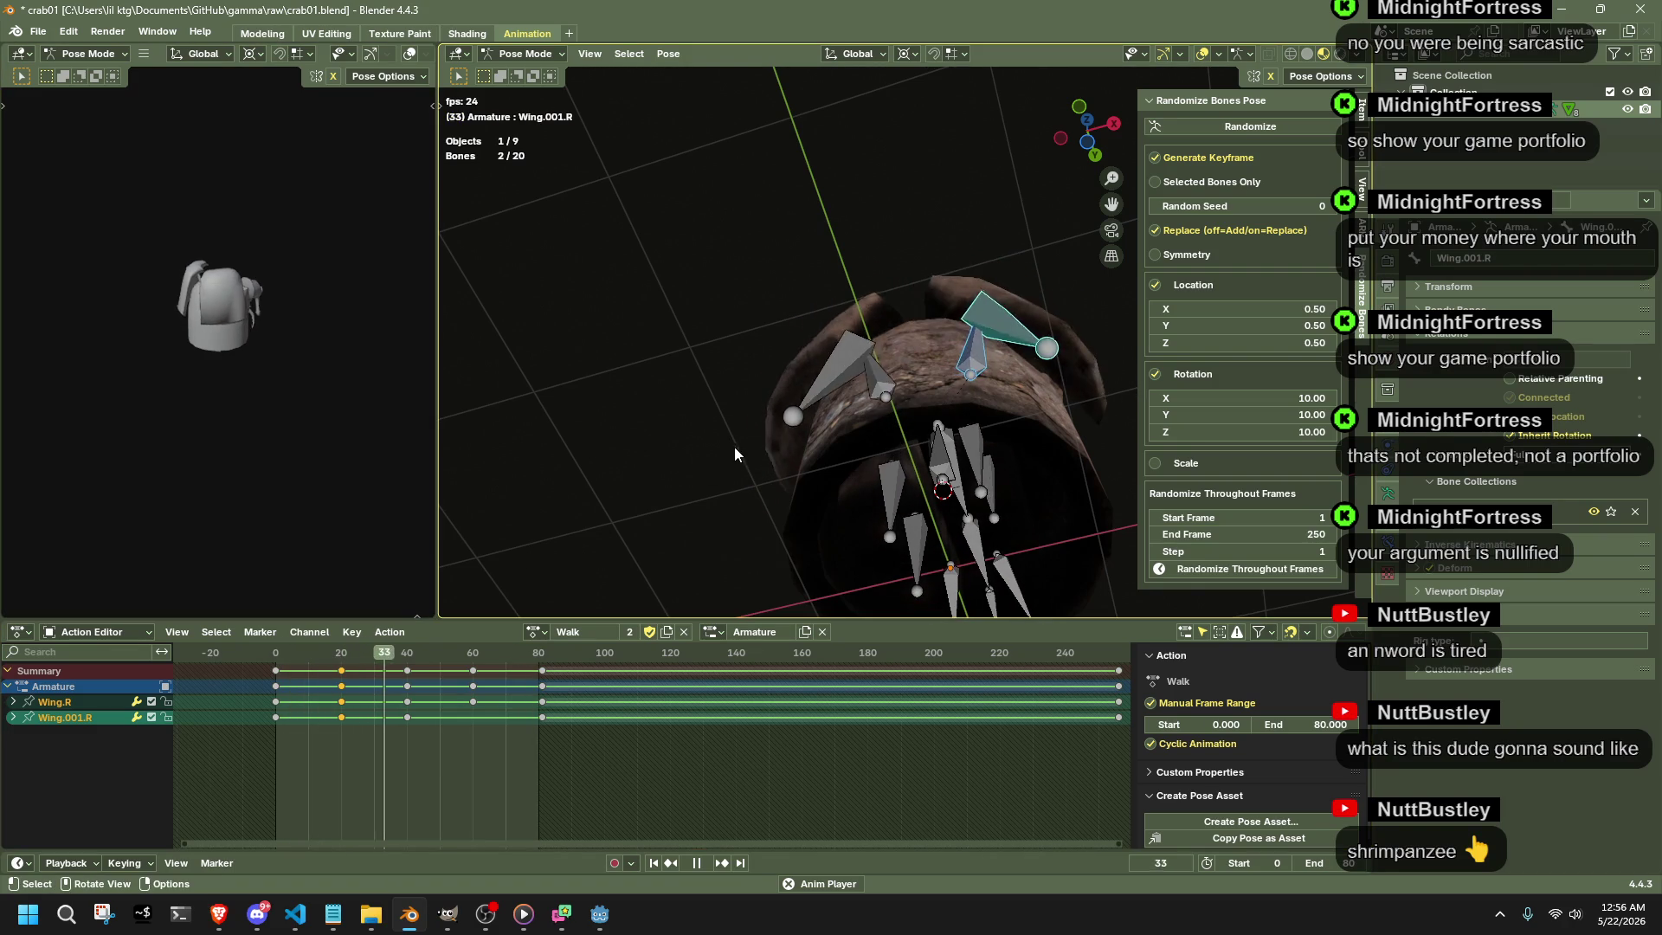
mouse_move(874, 396)
middle_mouse_down()
mouse_move(839, 415)
mouse_move(832, 555)
middle_mouse_up()
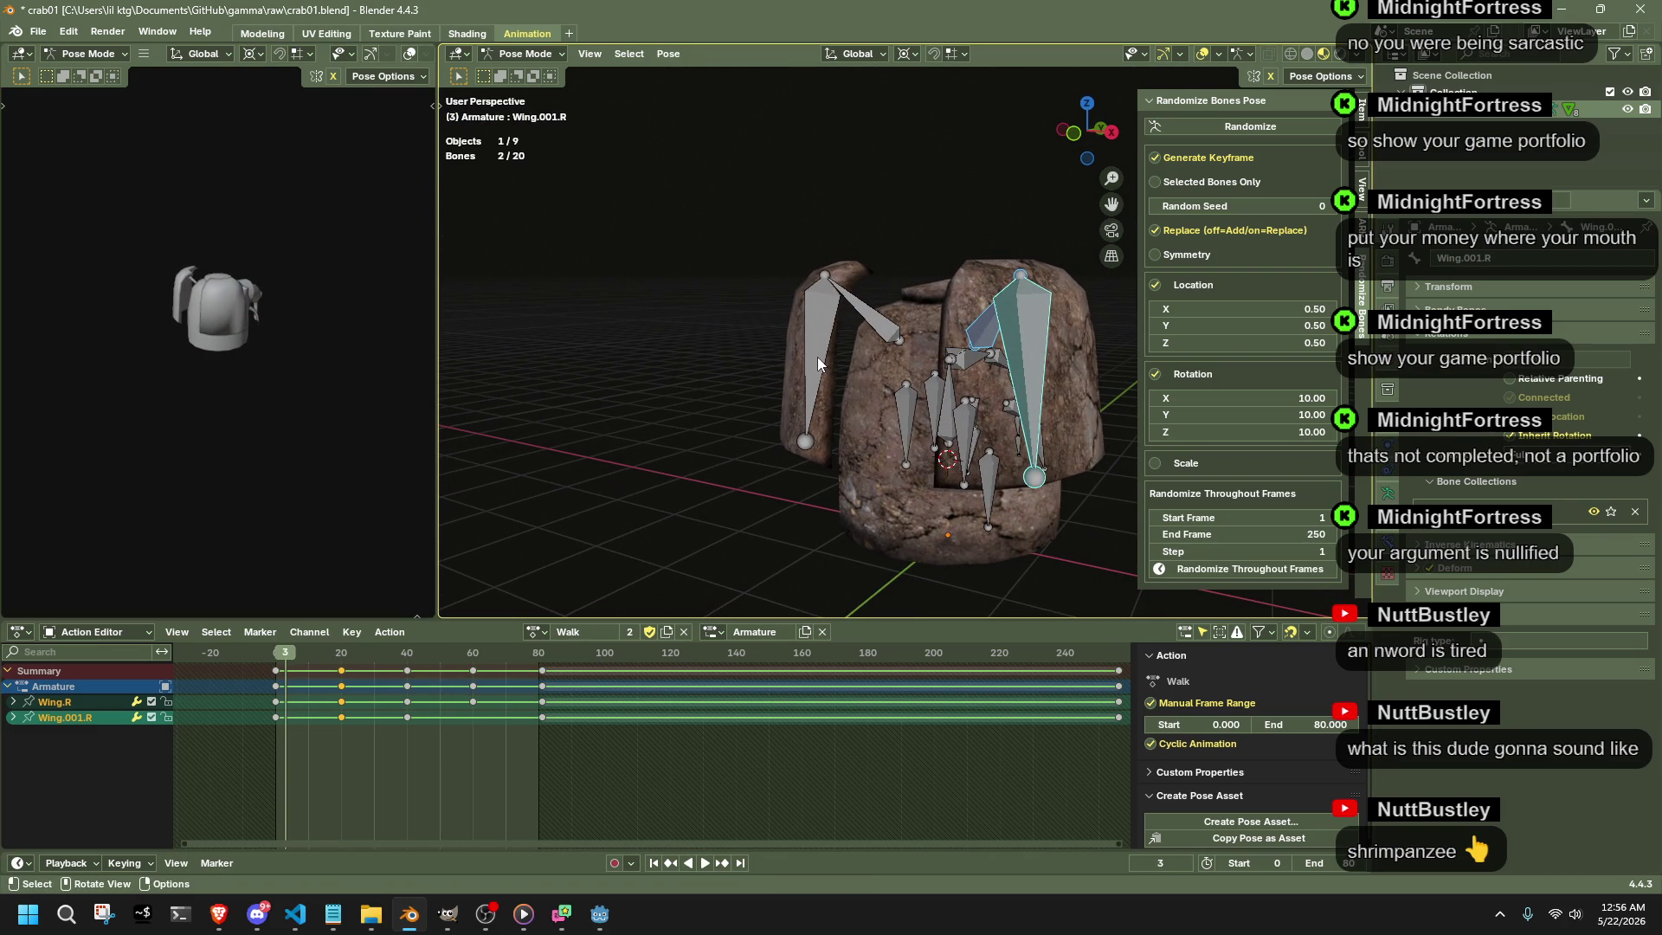
- Move the Wing.001.L bone likewise so the left wing gets its matching key
left_click(297, 653)
key("space")
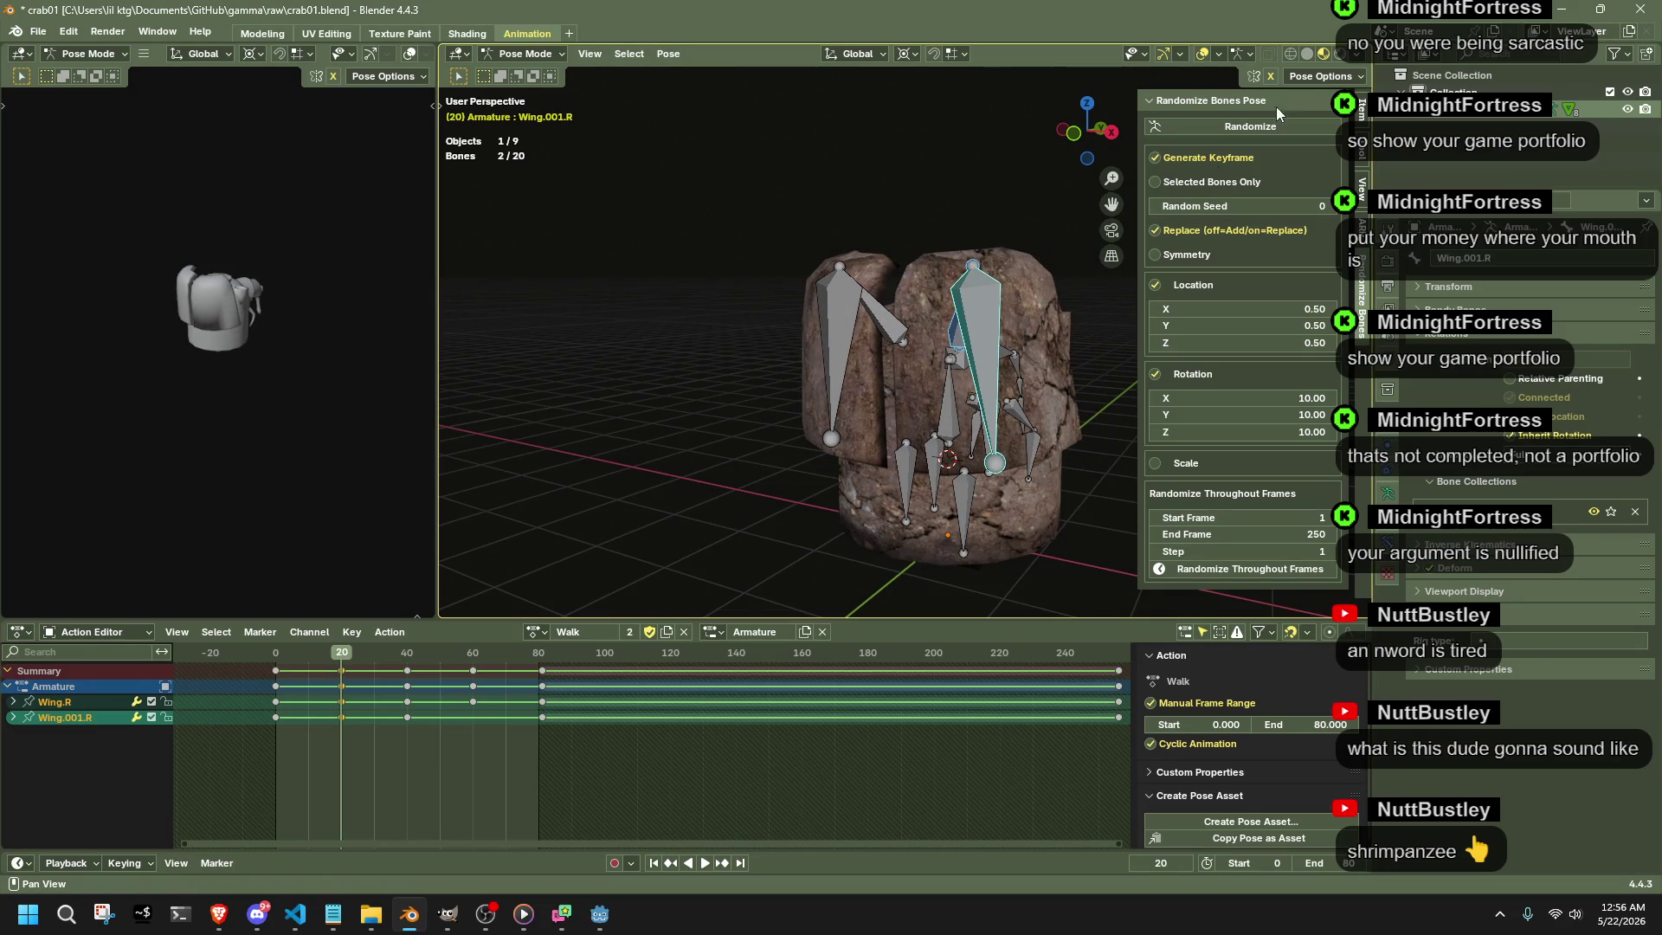
left_click(848, 351)
middle_click_drag(848, 352, 794, 345)
key("g")
left_click(791, 326)
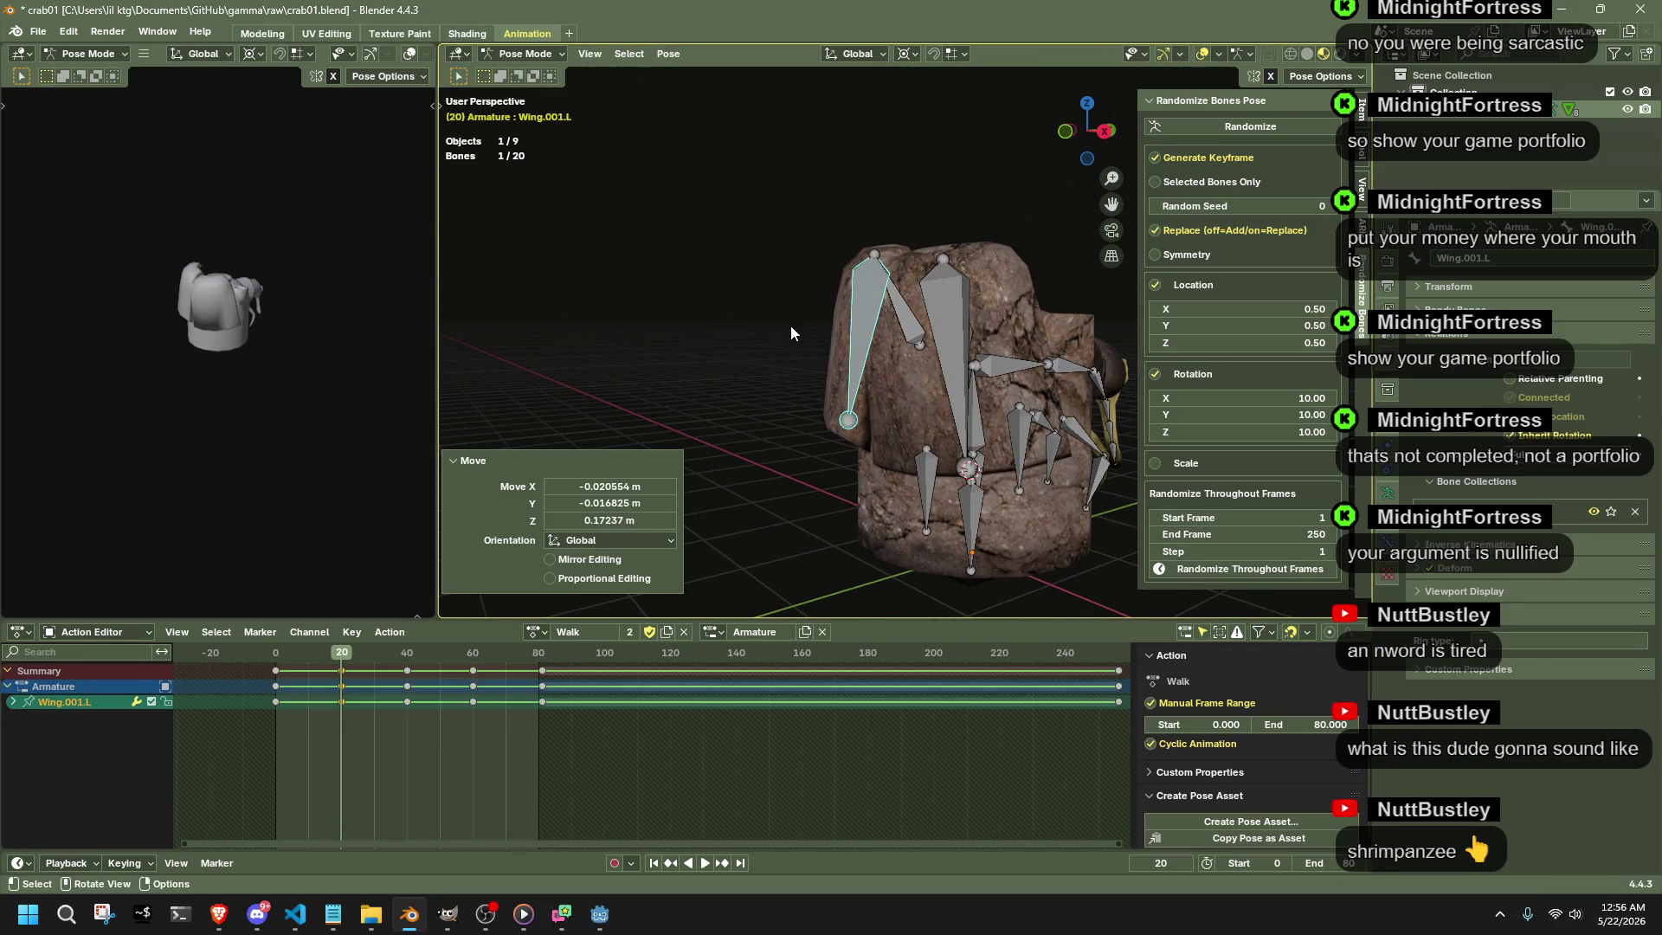
- Play the Walk loop from frame 0 with all bones hidden to watch the wing motion
left_click(276, 660)
key("space")
middle_click_drag(510, 455, 935, 375)
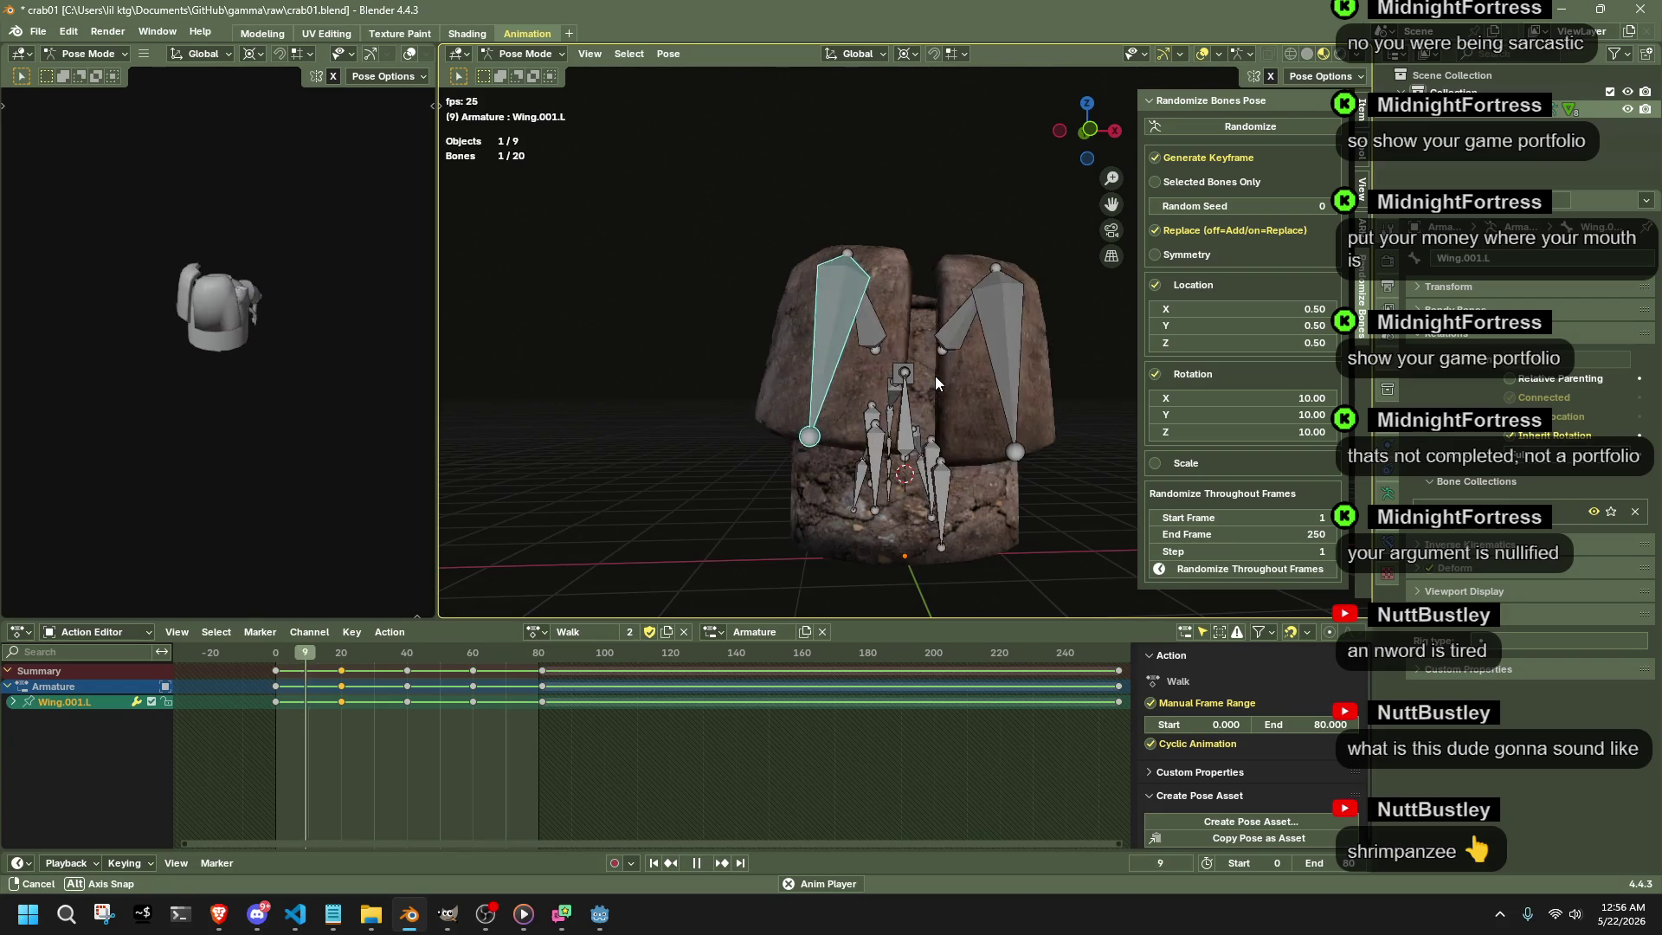
key("a")
key("h")
scroll(950, 414, "down", 3)
mouse_move(949, 414)
middle_mouse_down()
mouse_move(554, 423)
mouse_move(682, 429)
middle_mouse_up()
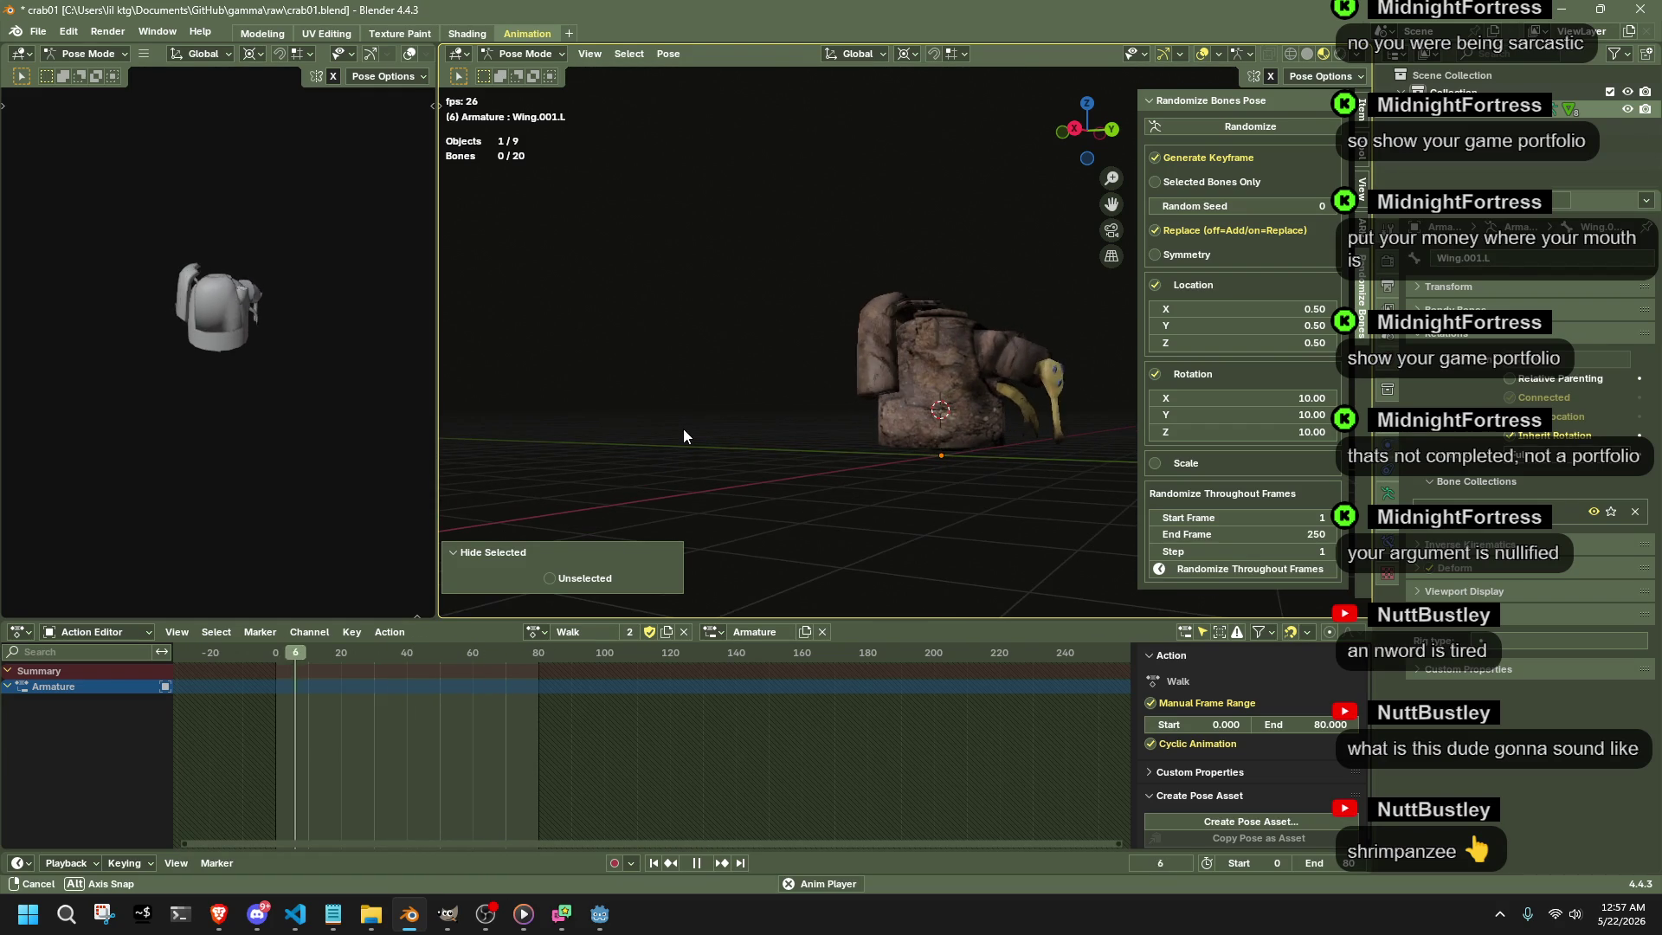
- Reveal the bones, pause playback and select the four leg bones
middle_click_drag(682, 428, 683, 428)
scroll(928, 539, "up", 3)
middle_click_drag(927, 539, 835, 374)
scroll(844, 376, "up", 3)
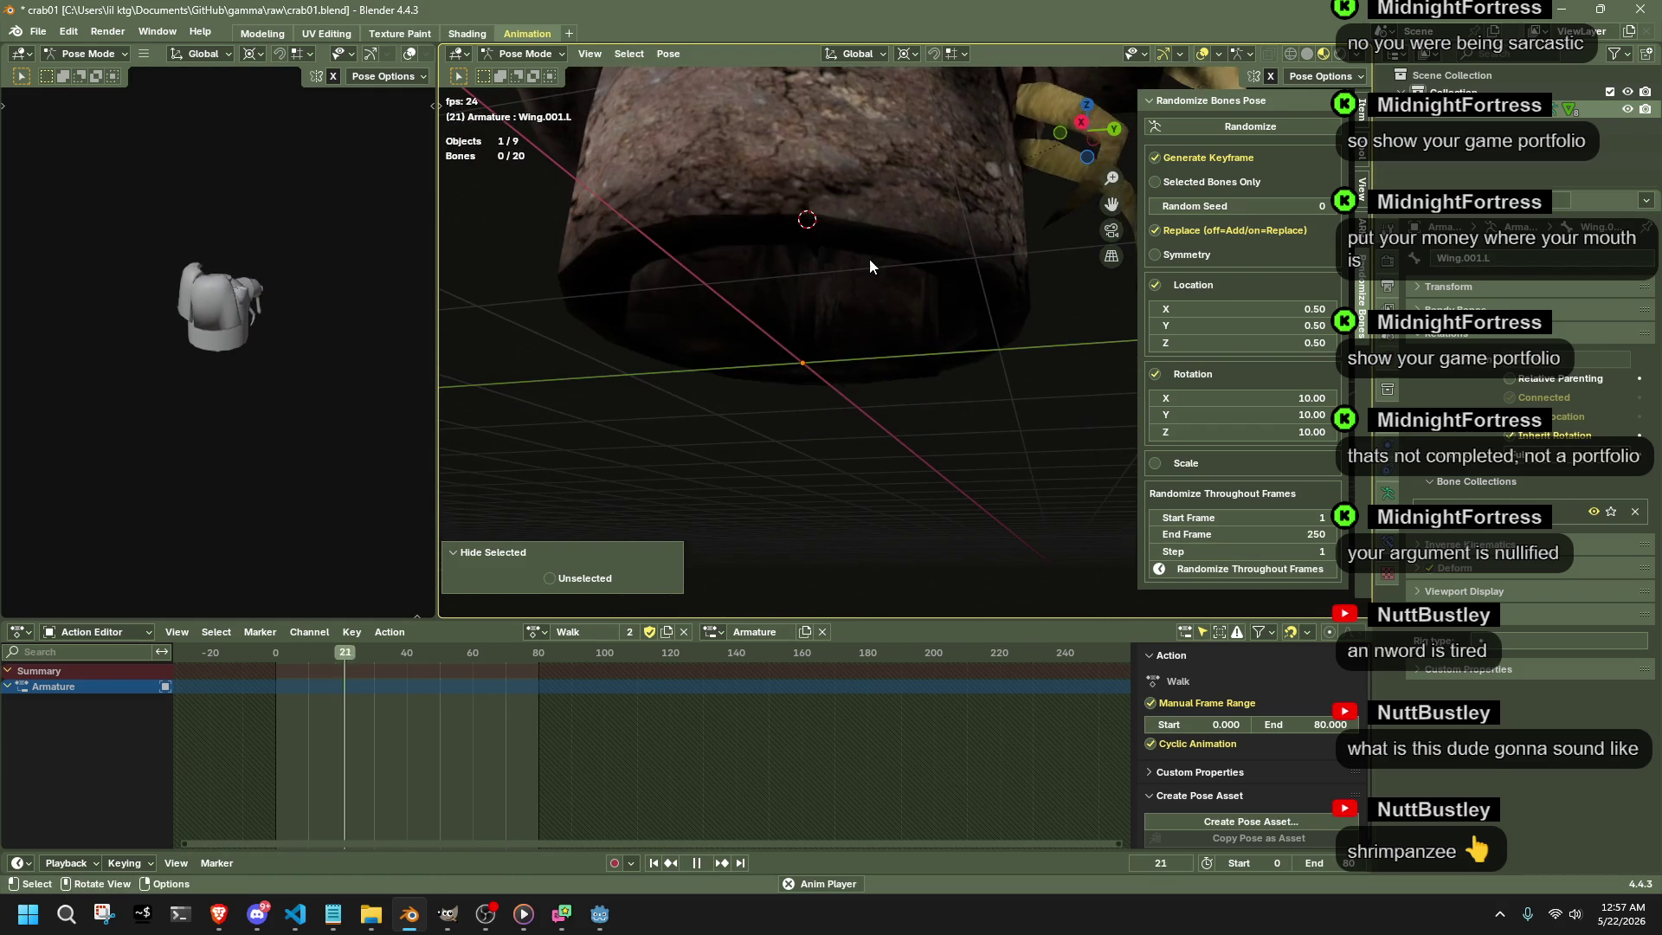
key("alt+h")
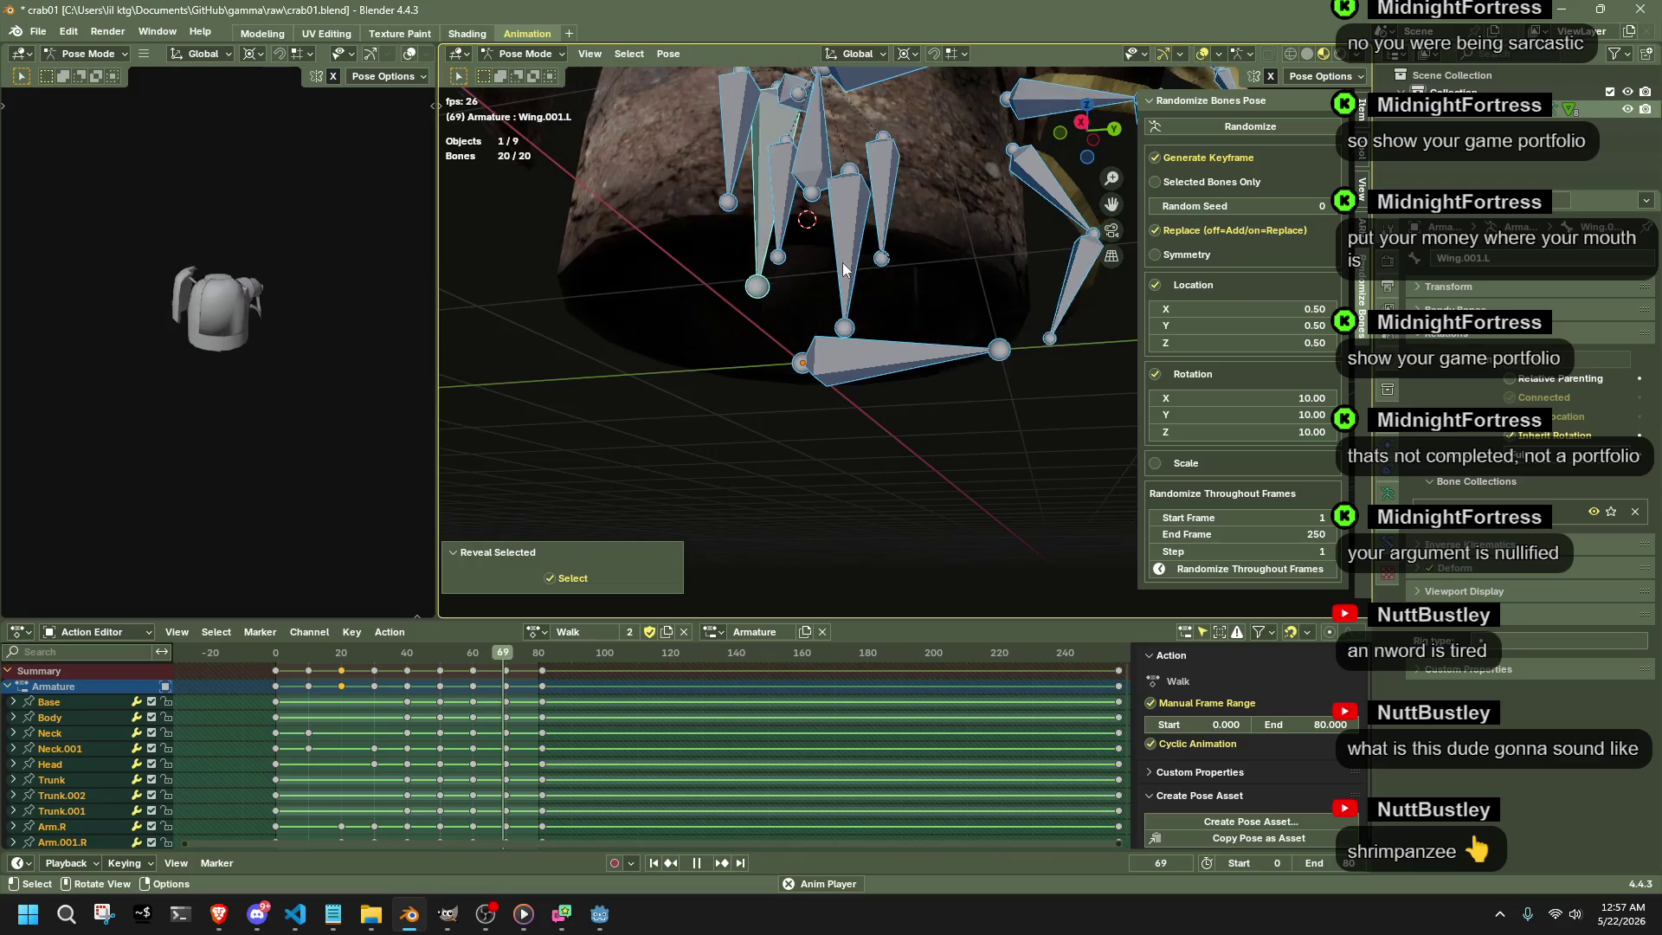
key("space")
middle_click_drag(860, 264, 995, 355)
left_click(995, 356)
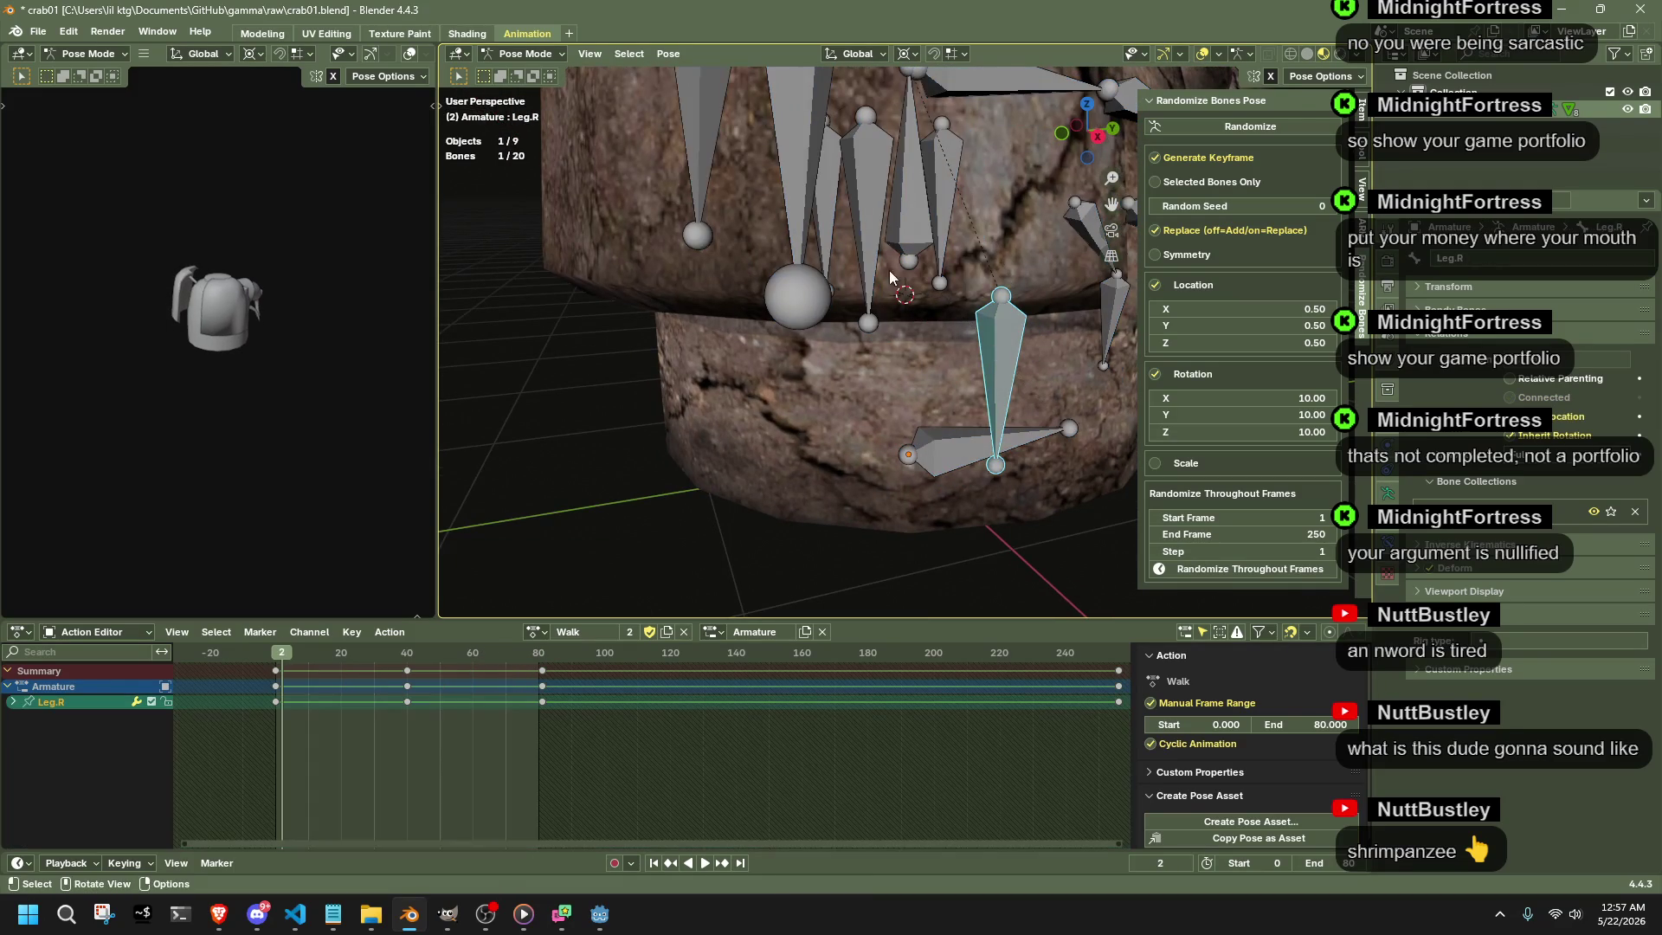
middle_click_drag(798, 211, 777, 240)
left_click(714, 196, "shift")
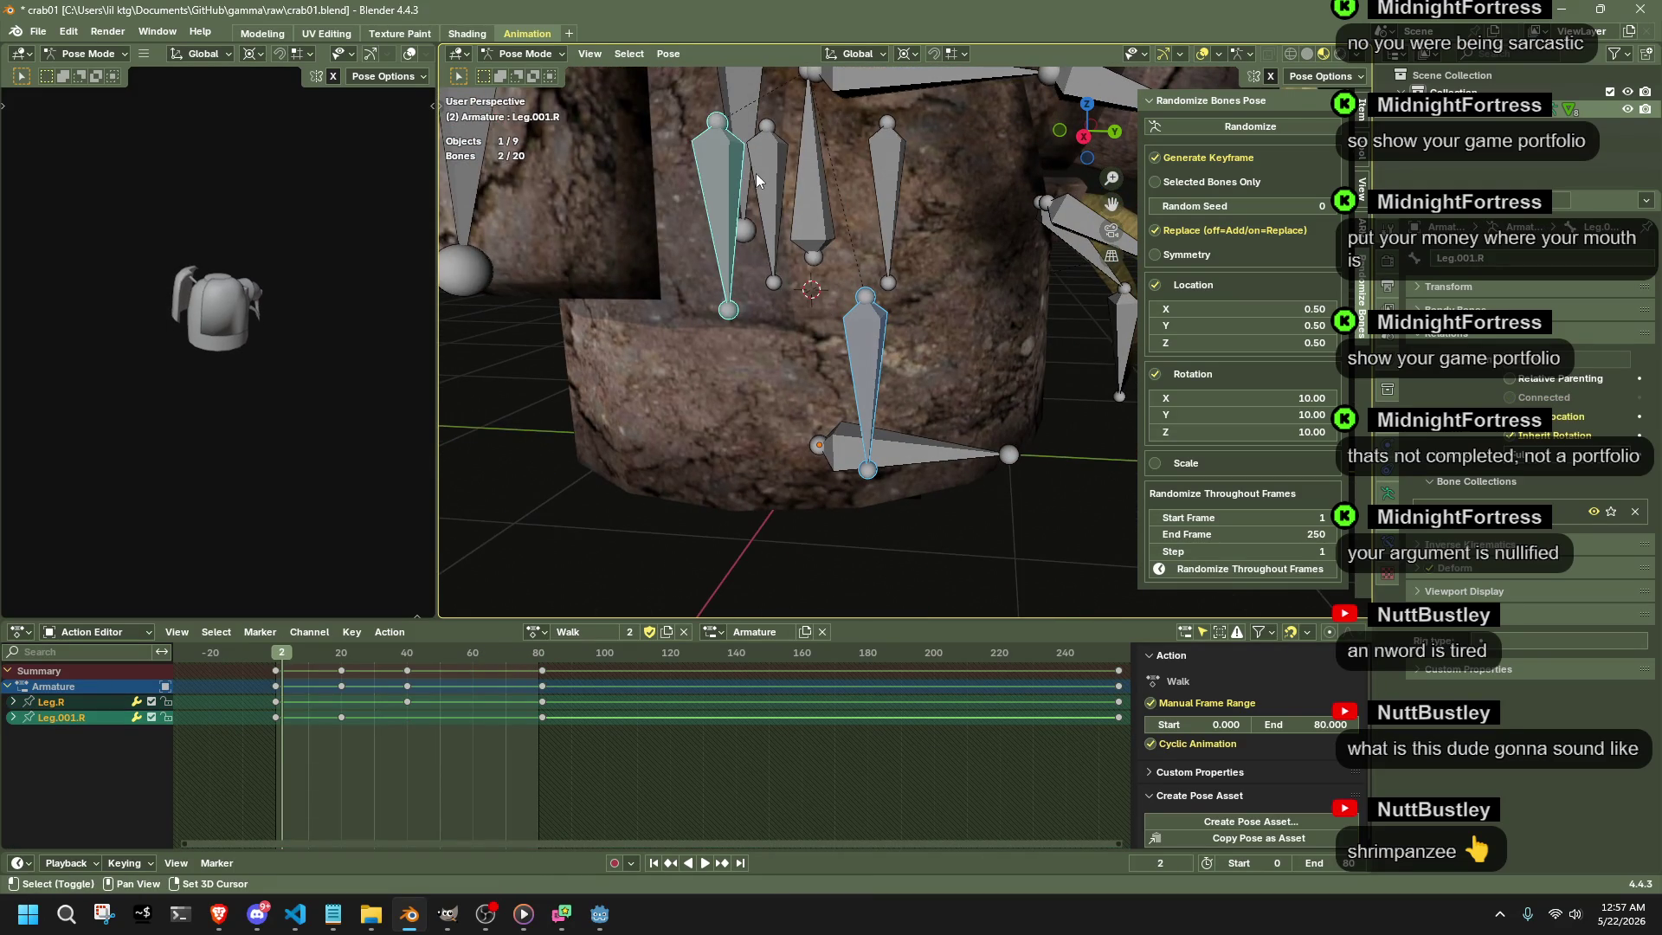
left_click(765, 180, "shift")
left_click(892, 171, "shift")
scroll(779, 753, "down", 3)
scroll(779, 754, "down", 3)
- Delete the leg bones' old keys and clear their transforms to rest pose, keying frame 2
left_click_drag(920, 766, 488, 666)
key("Delete")
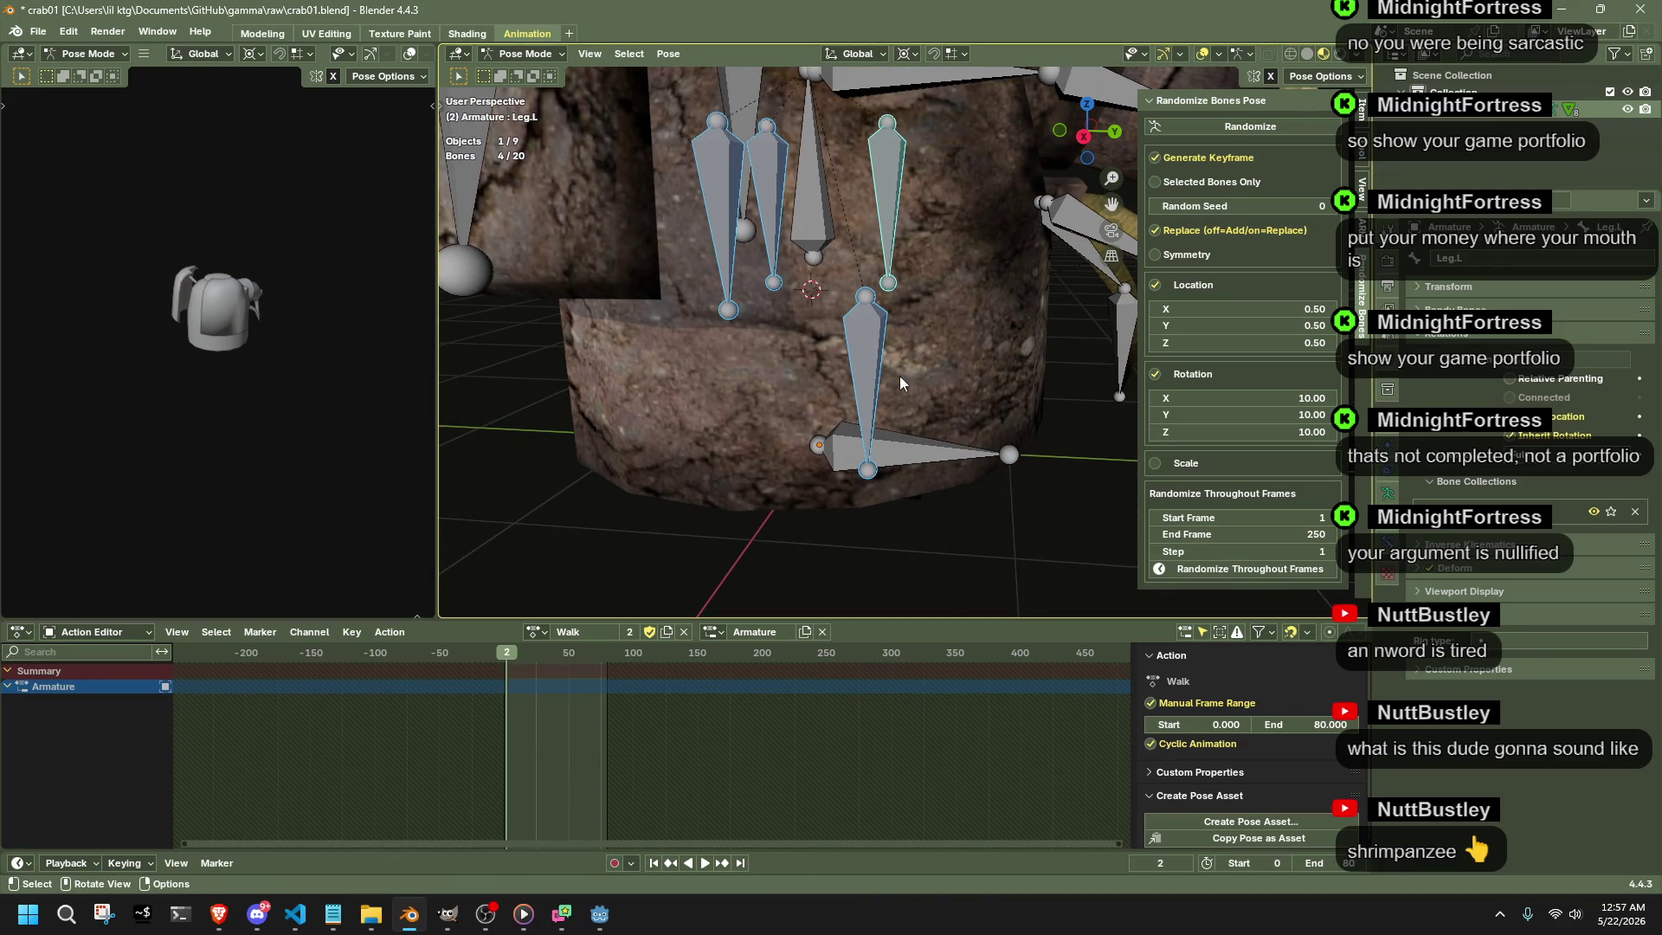
left_click(667, 53)
left_click(902, 94)
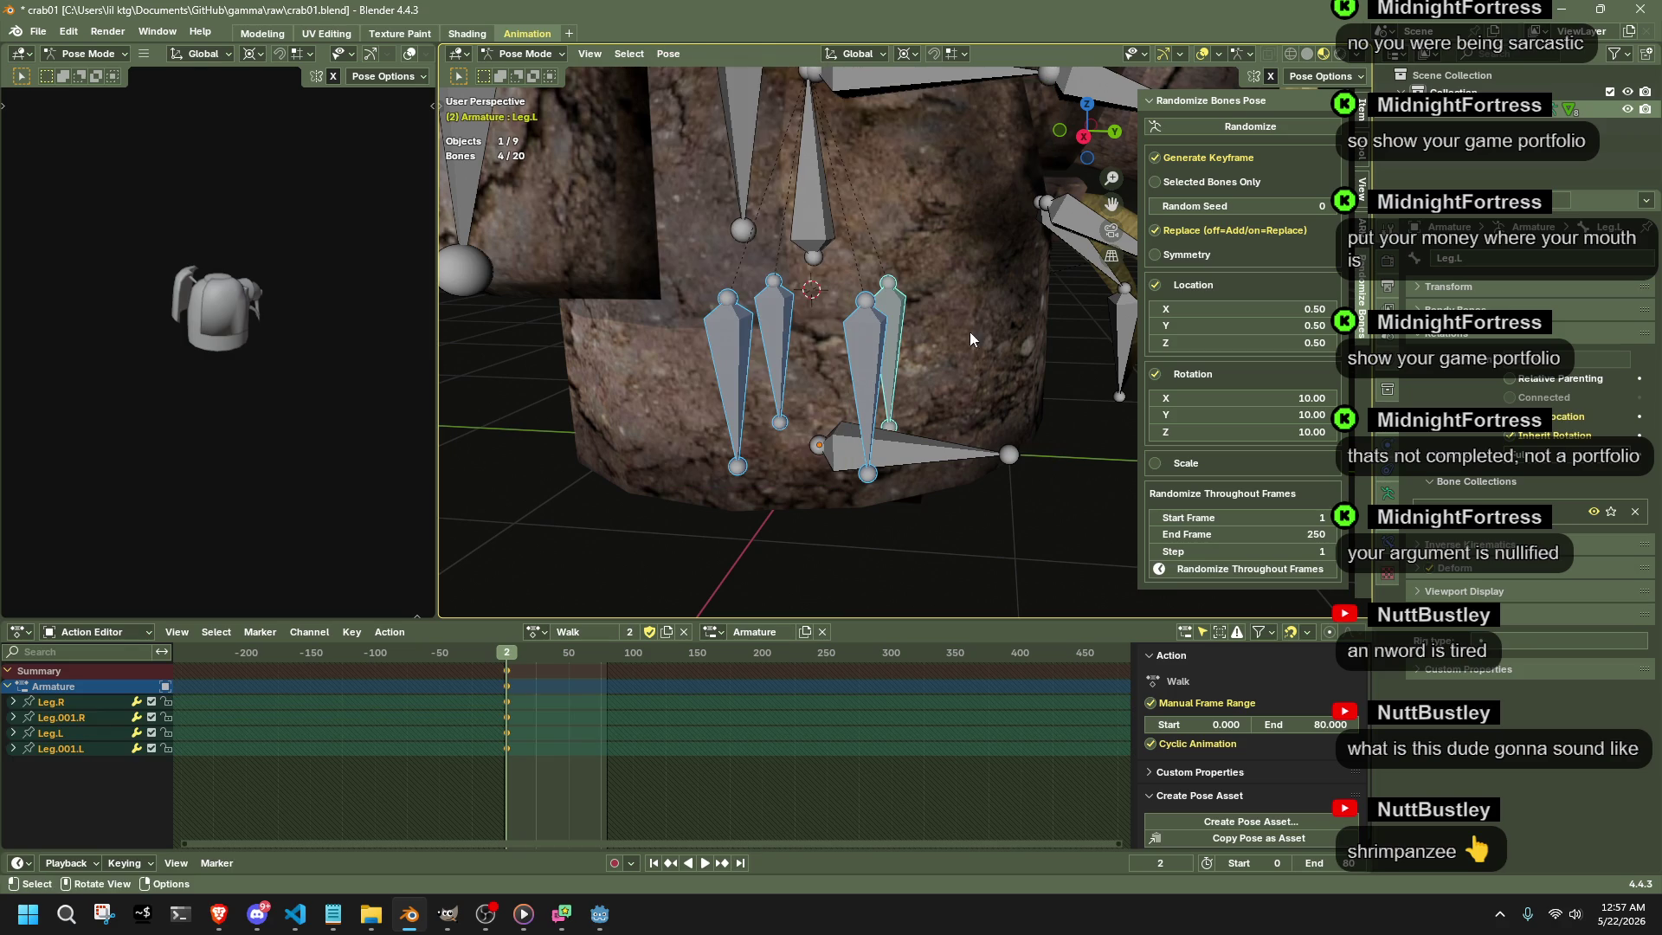
left_click(744, 339)
left_click(780, 315, "shift")
left_click(896, 301, "shift")
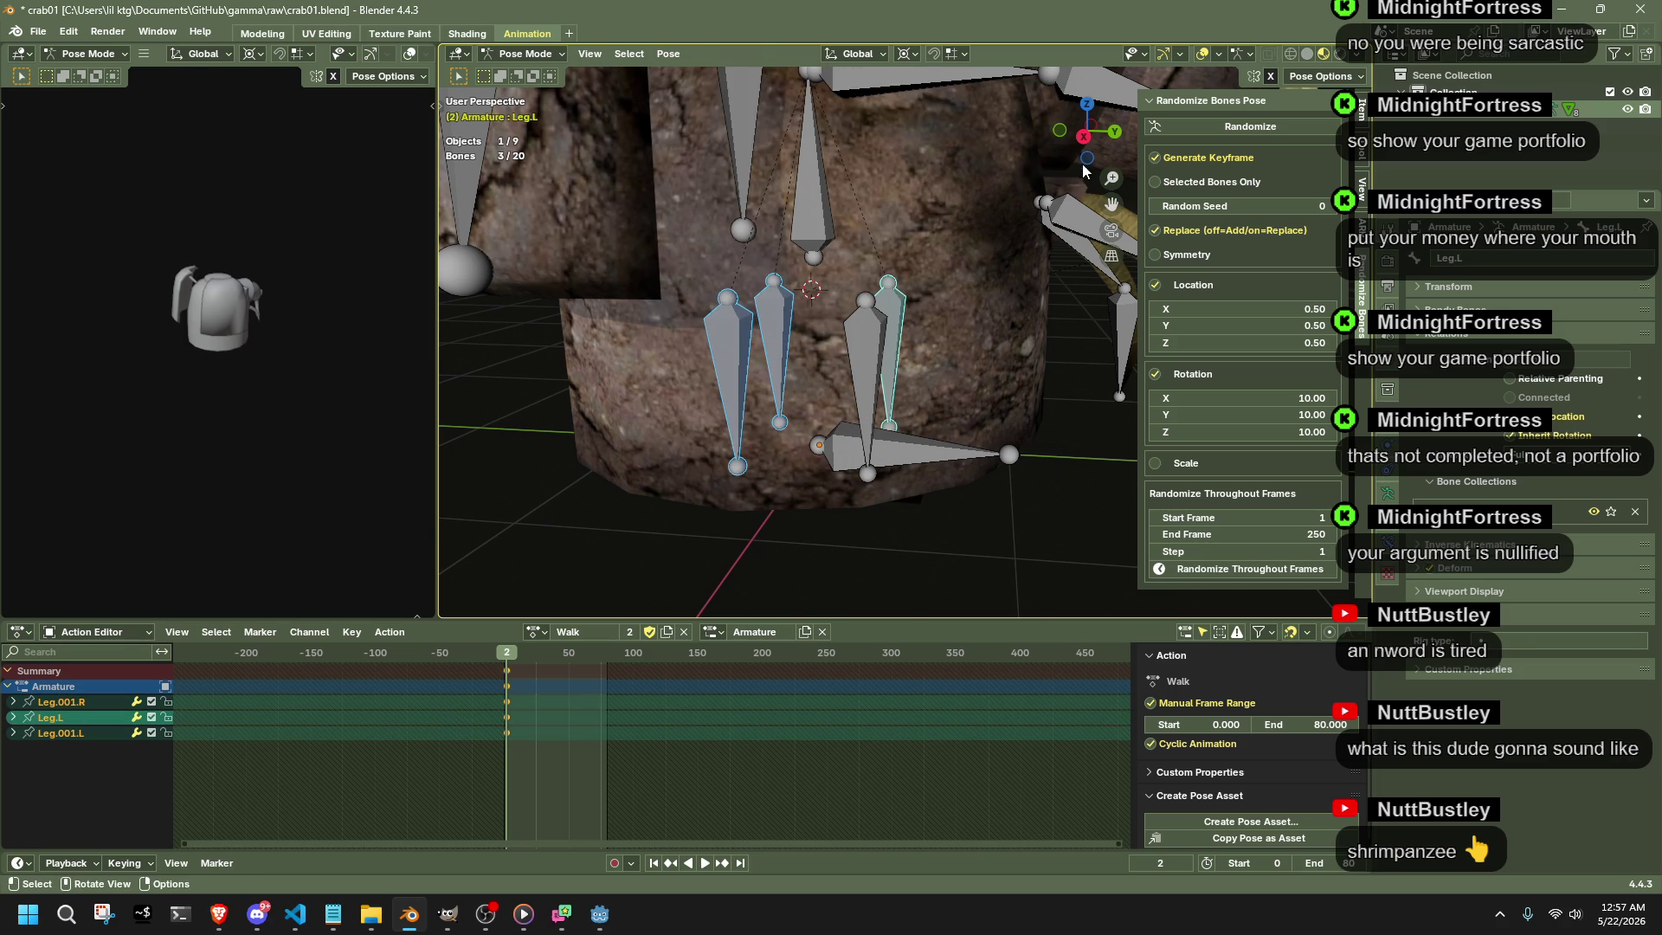
left_click(1083, 135)
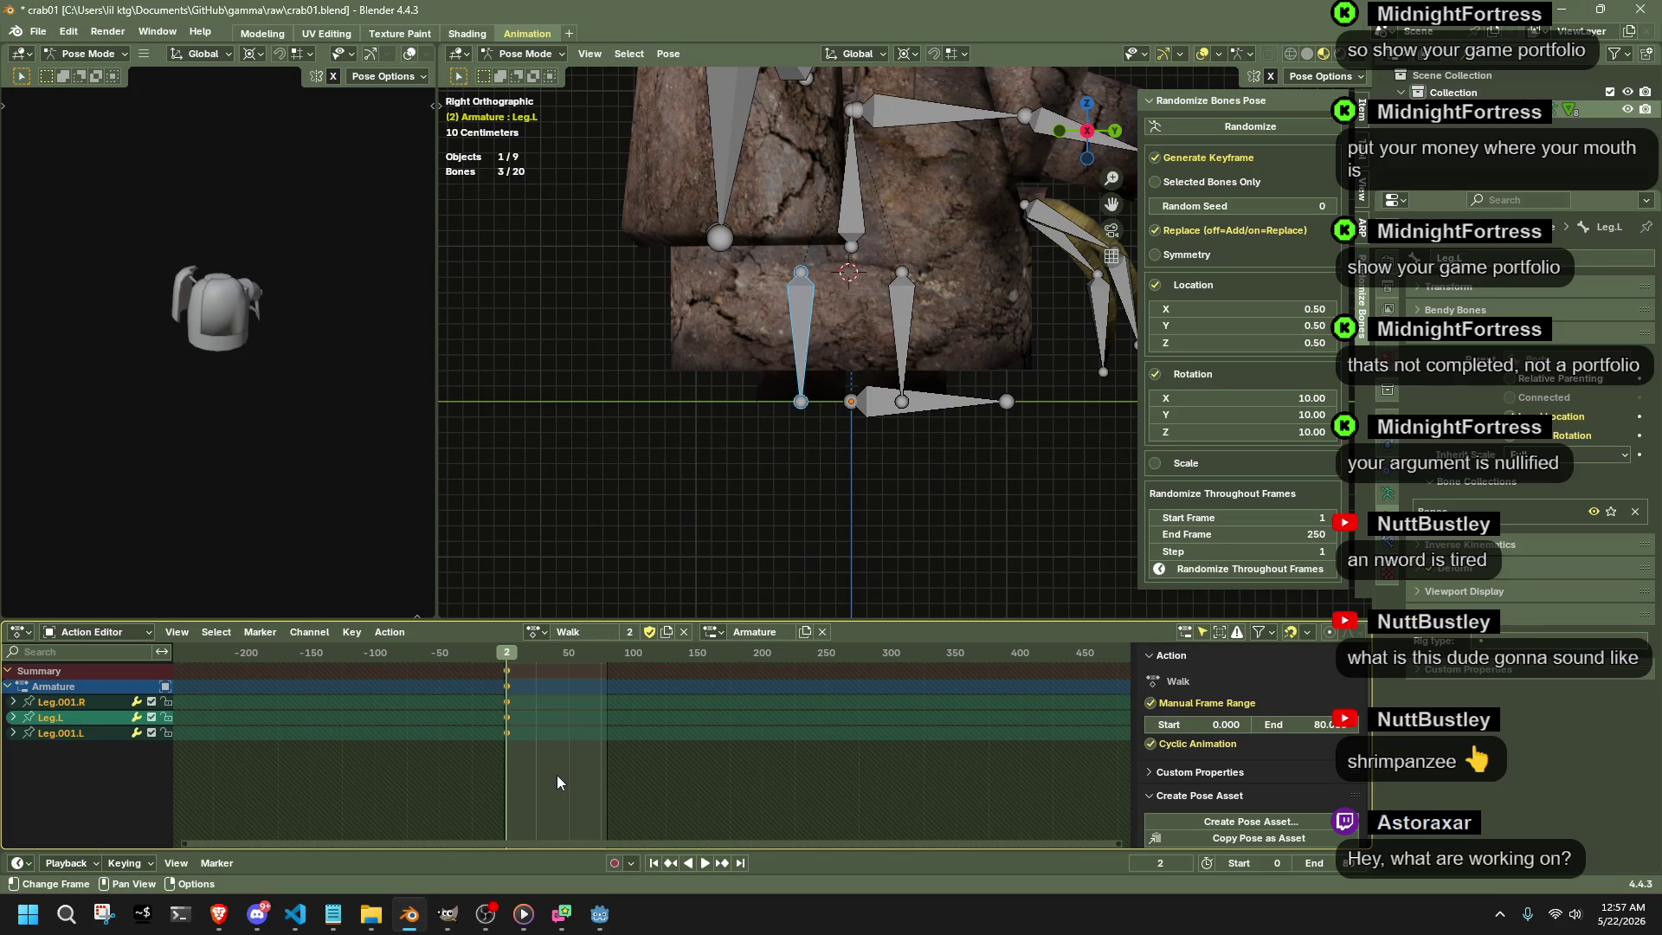
- Switch from Blender over to Godot Engine for a playtest
key("alt+Tab")
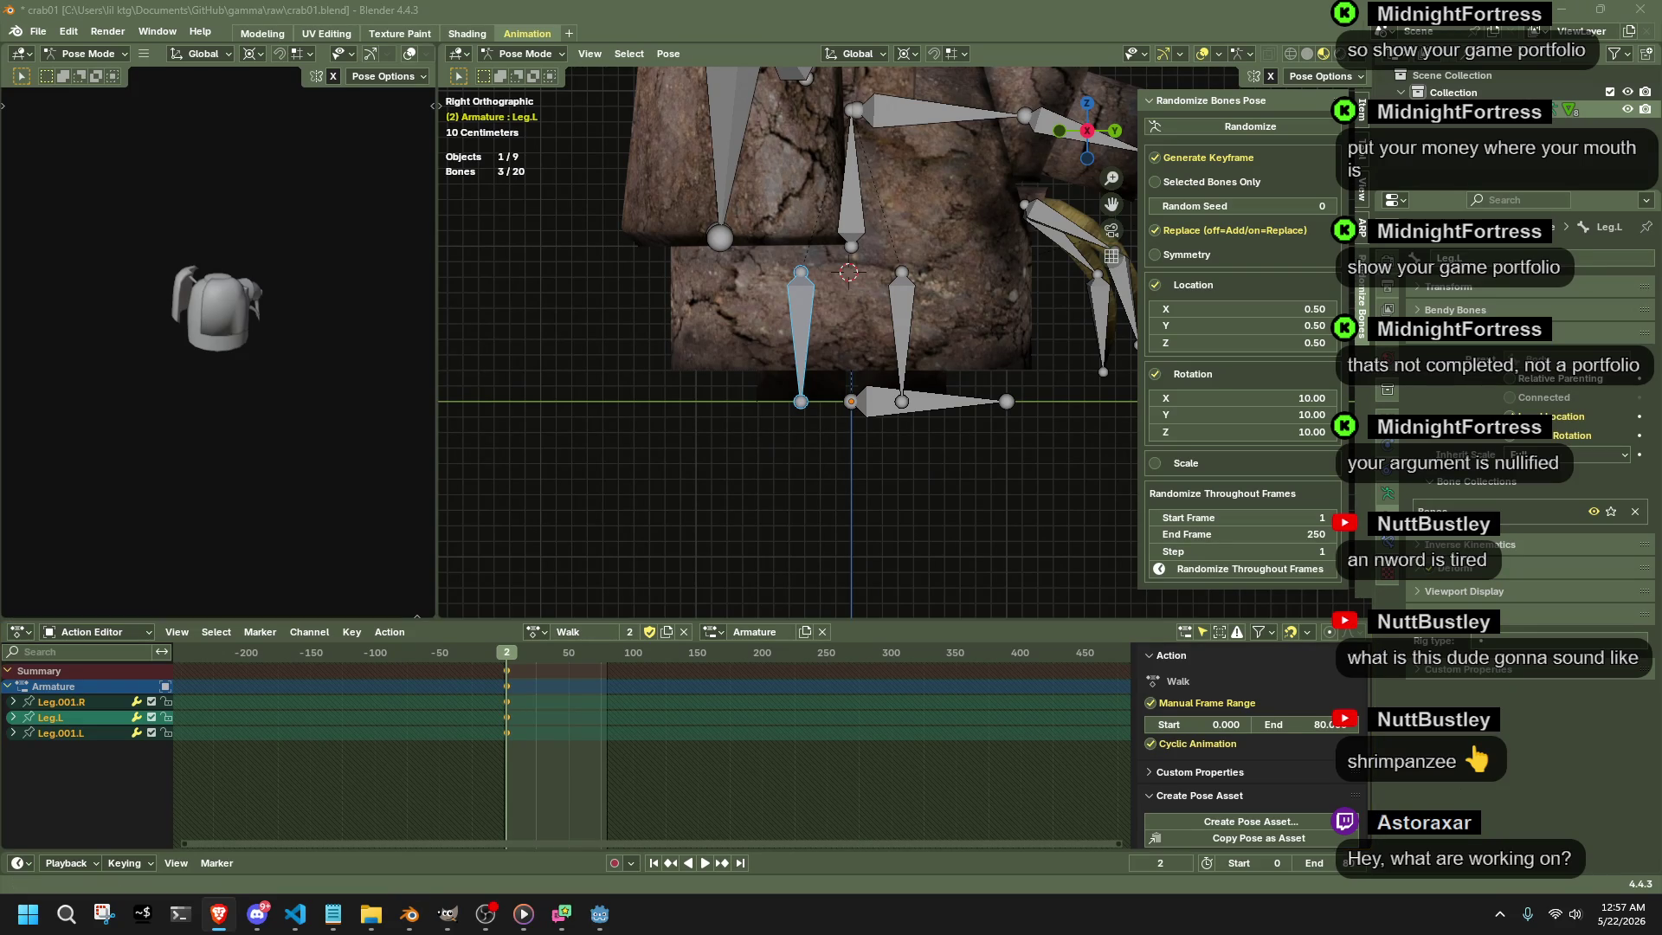
mouse_move(1138, 460)
middle_mouse_down()
mouse_move(849, 471)
mouse_move(964, 503)
middle_mouse_up()
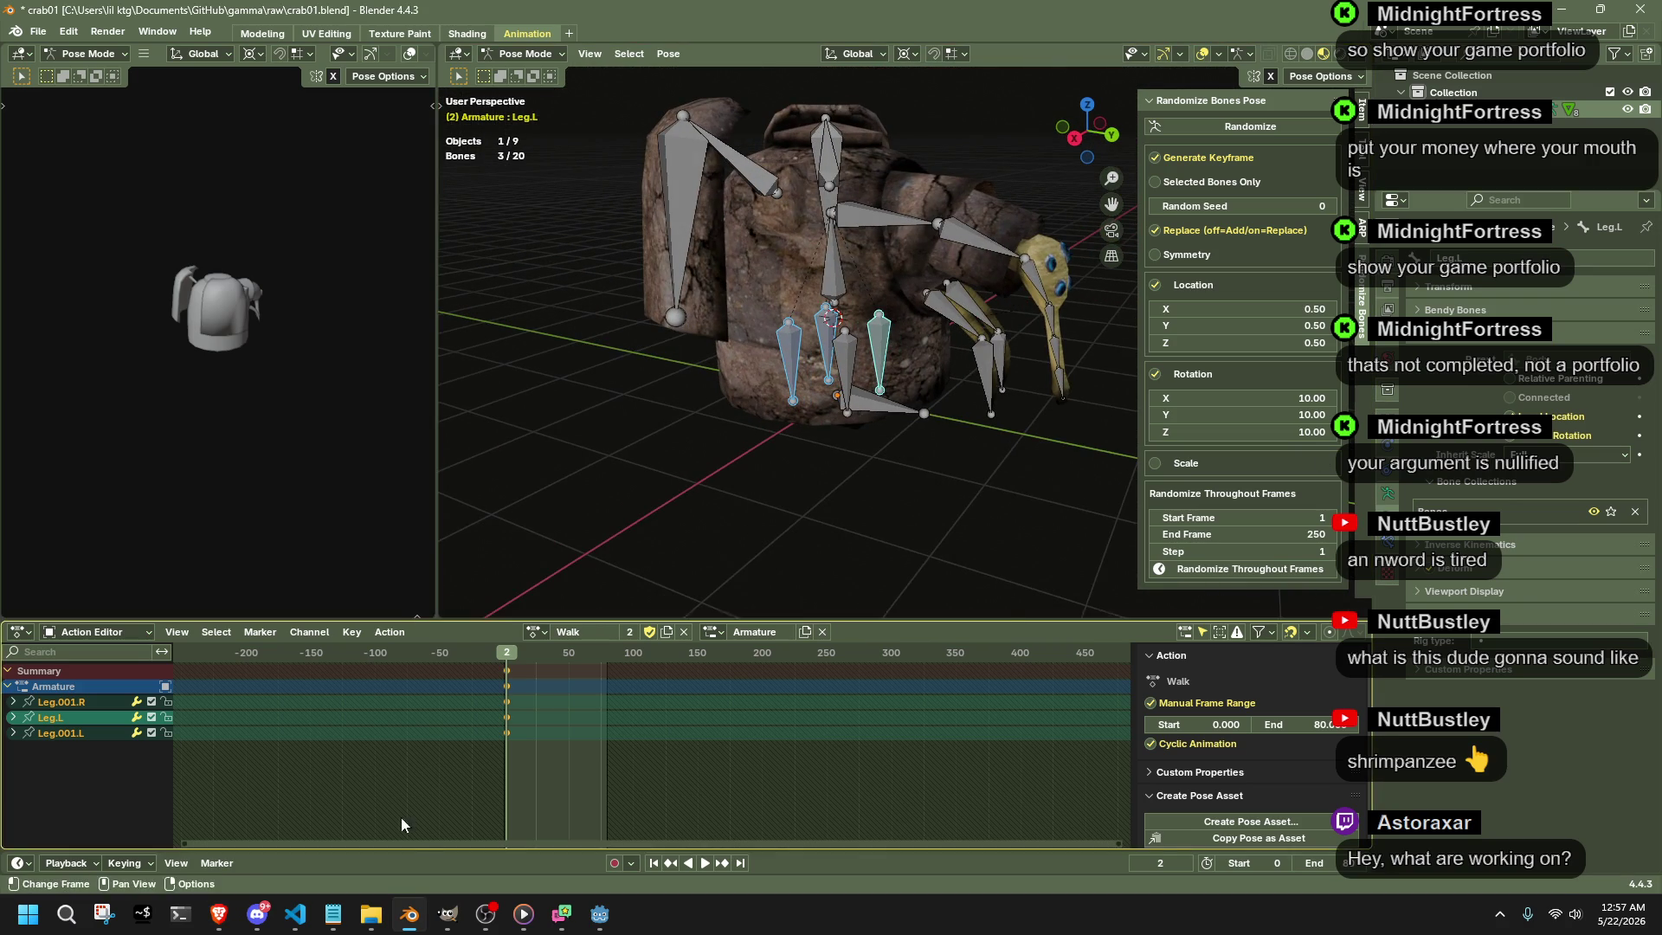
left_click(599, 913)
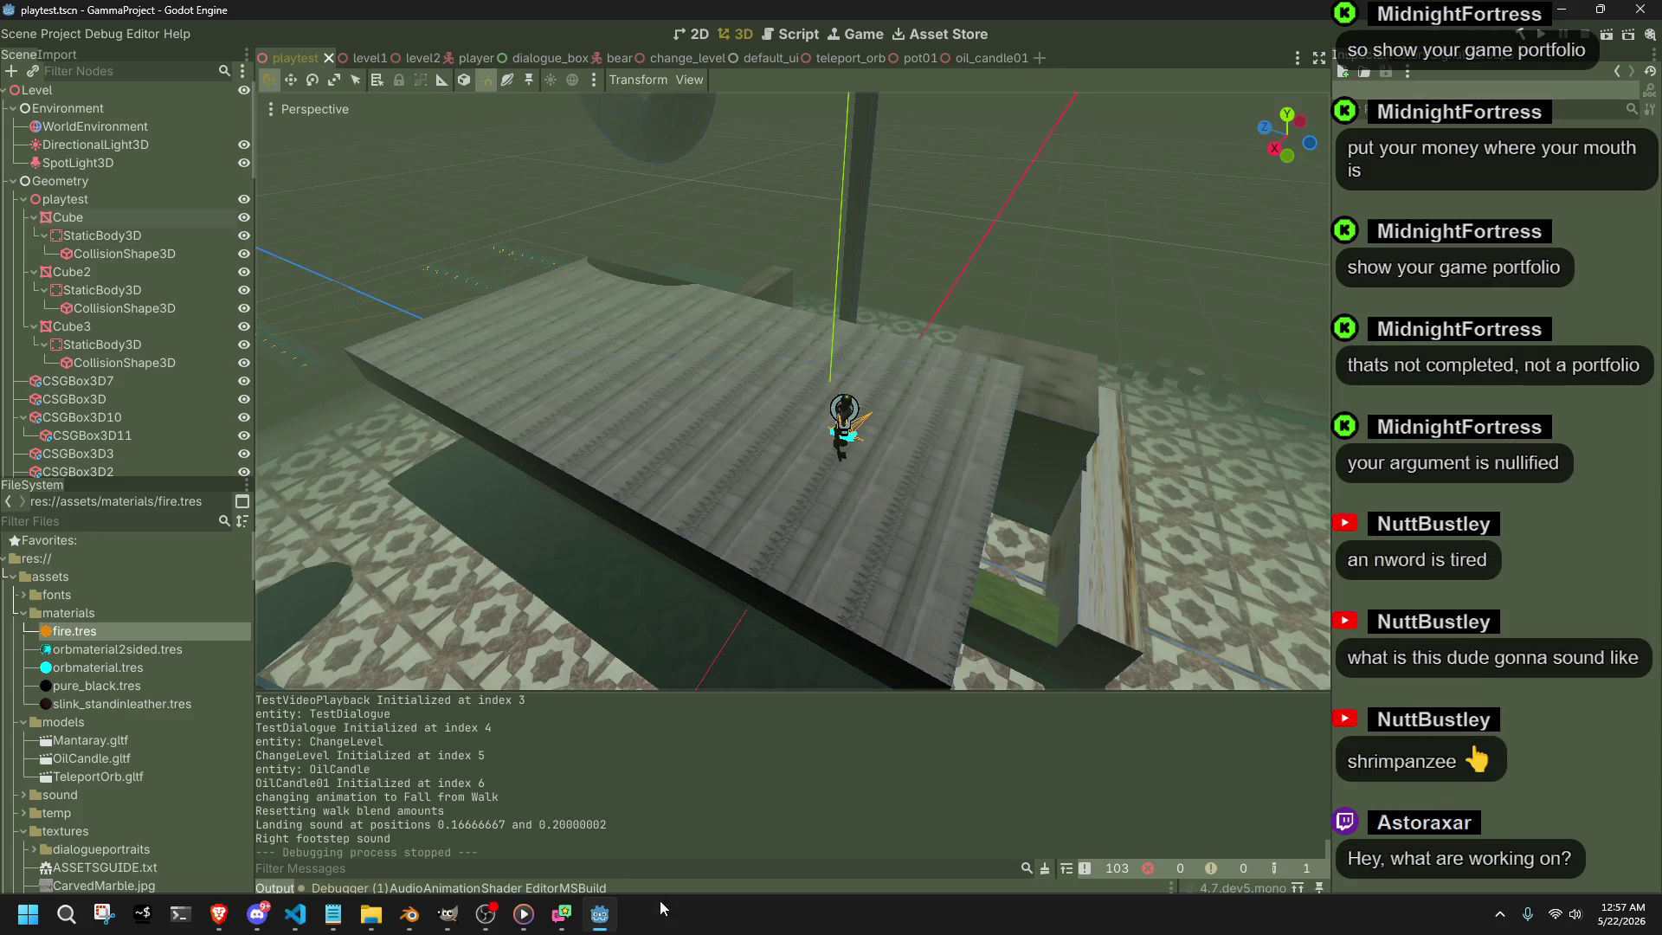
- Run the project with F5, walk forward with W and fire a teleport orb with I
key("F5")
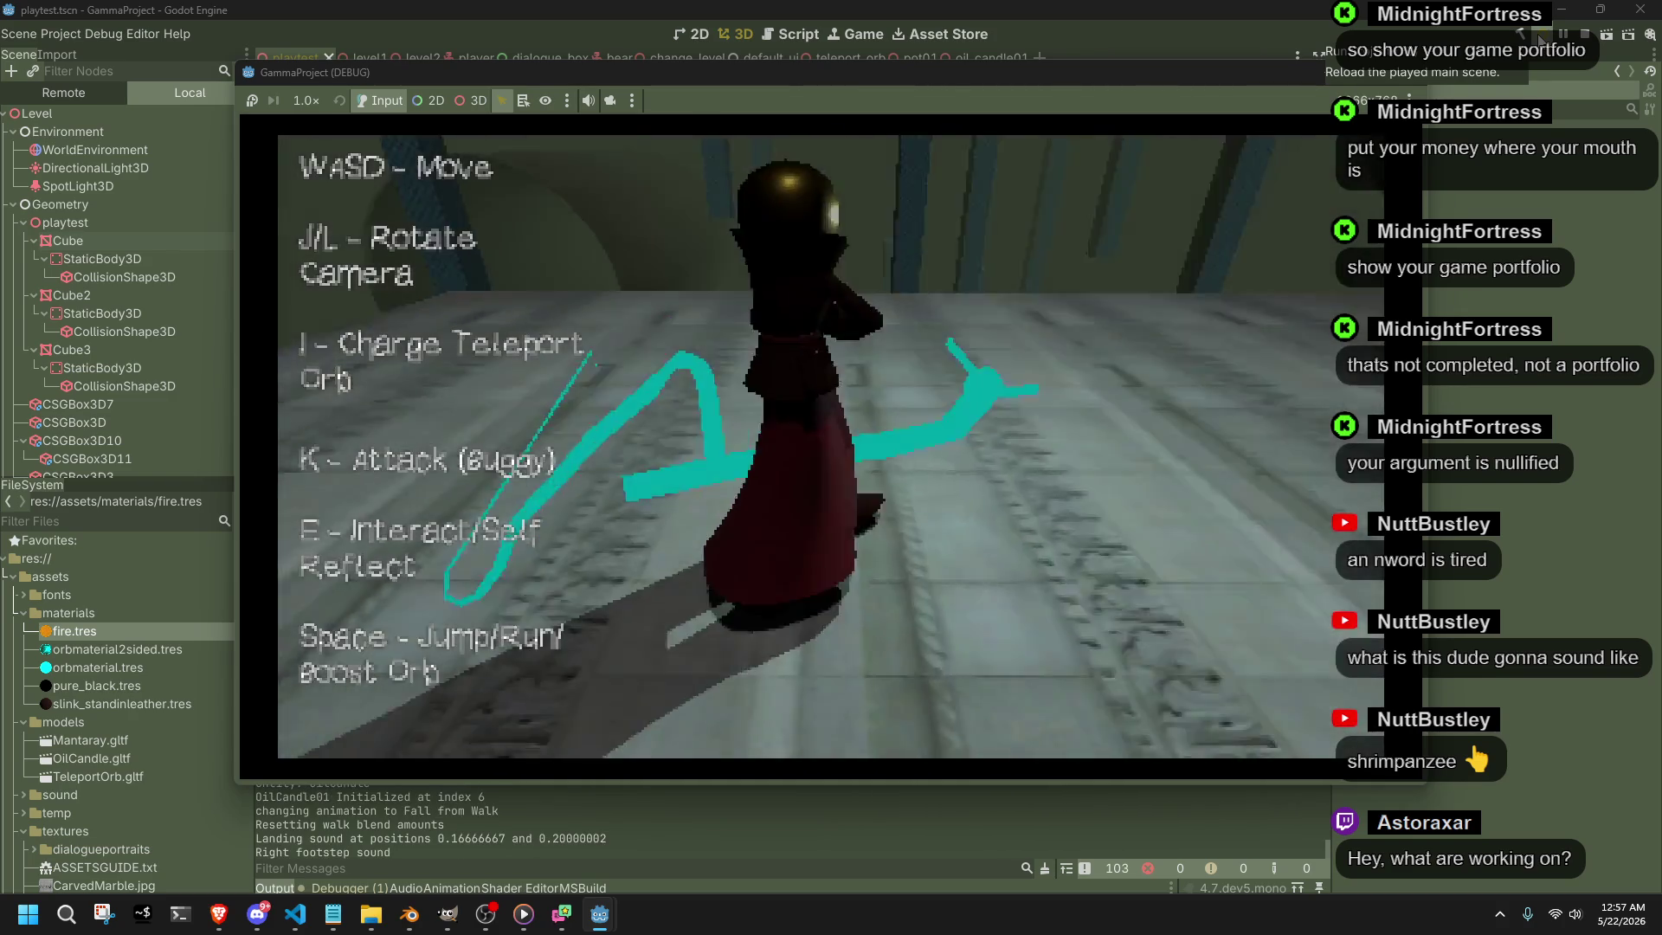
key("w")
key("i")
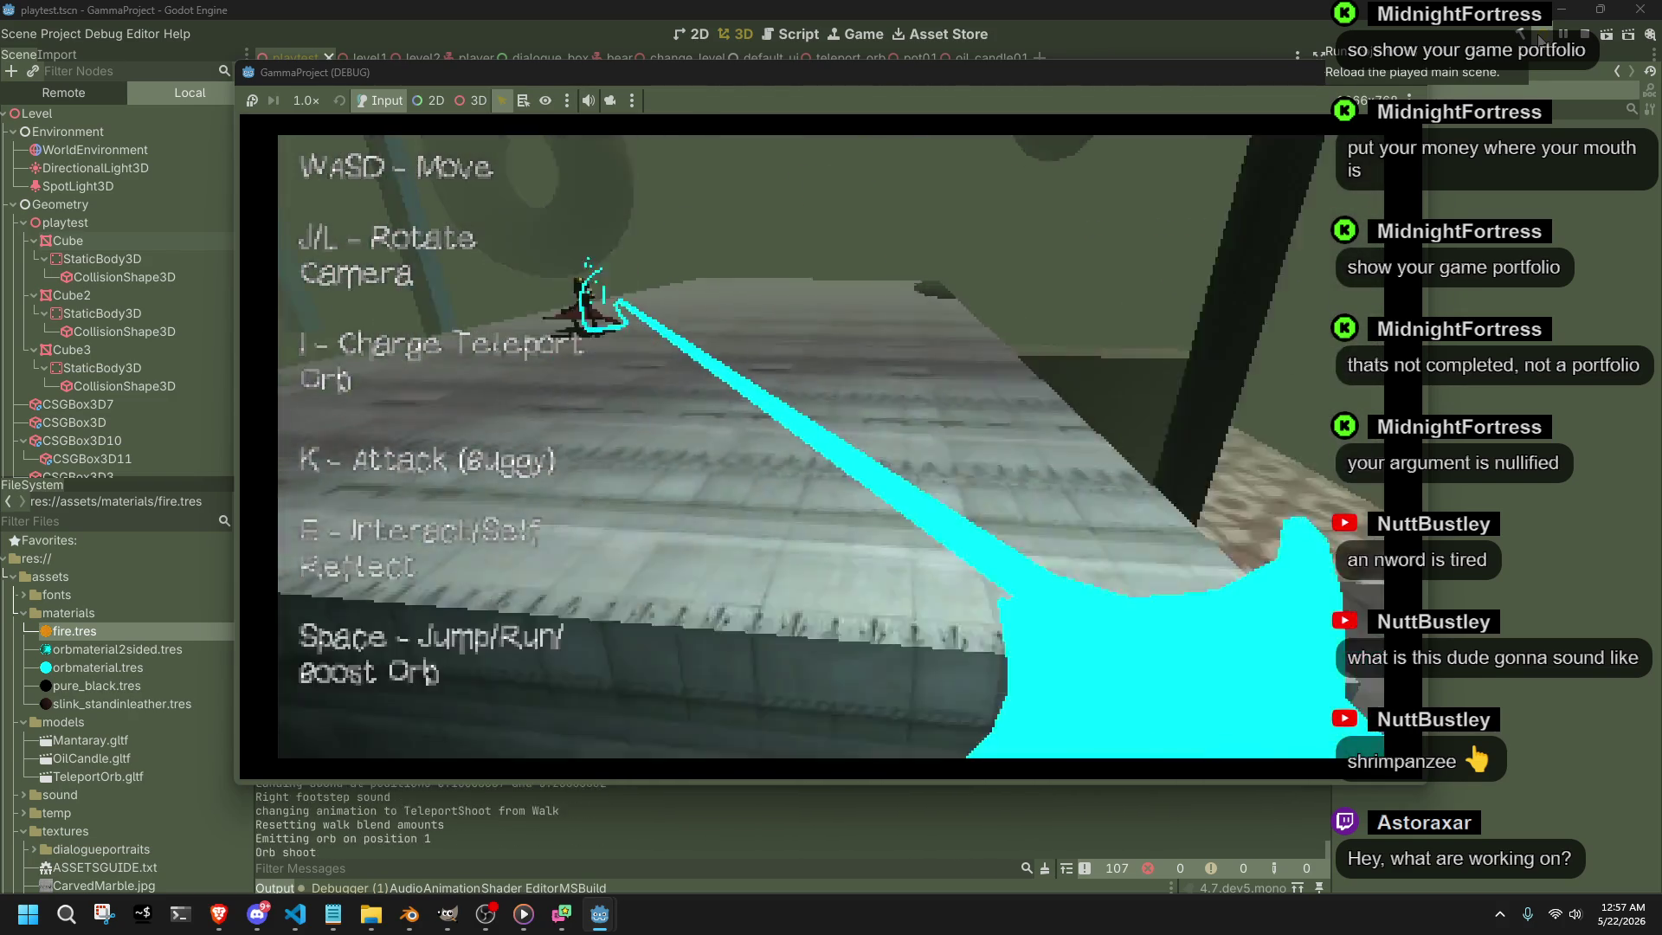
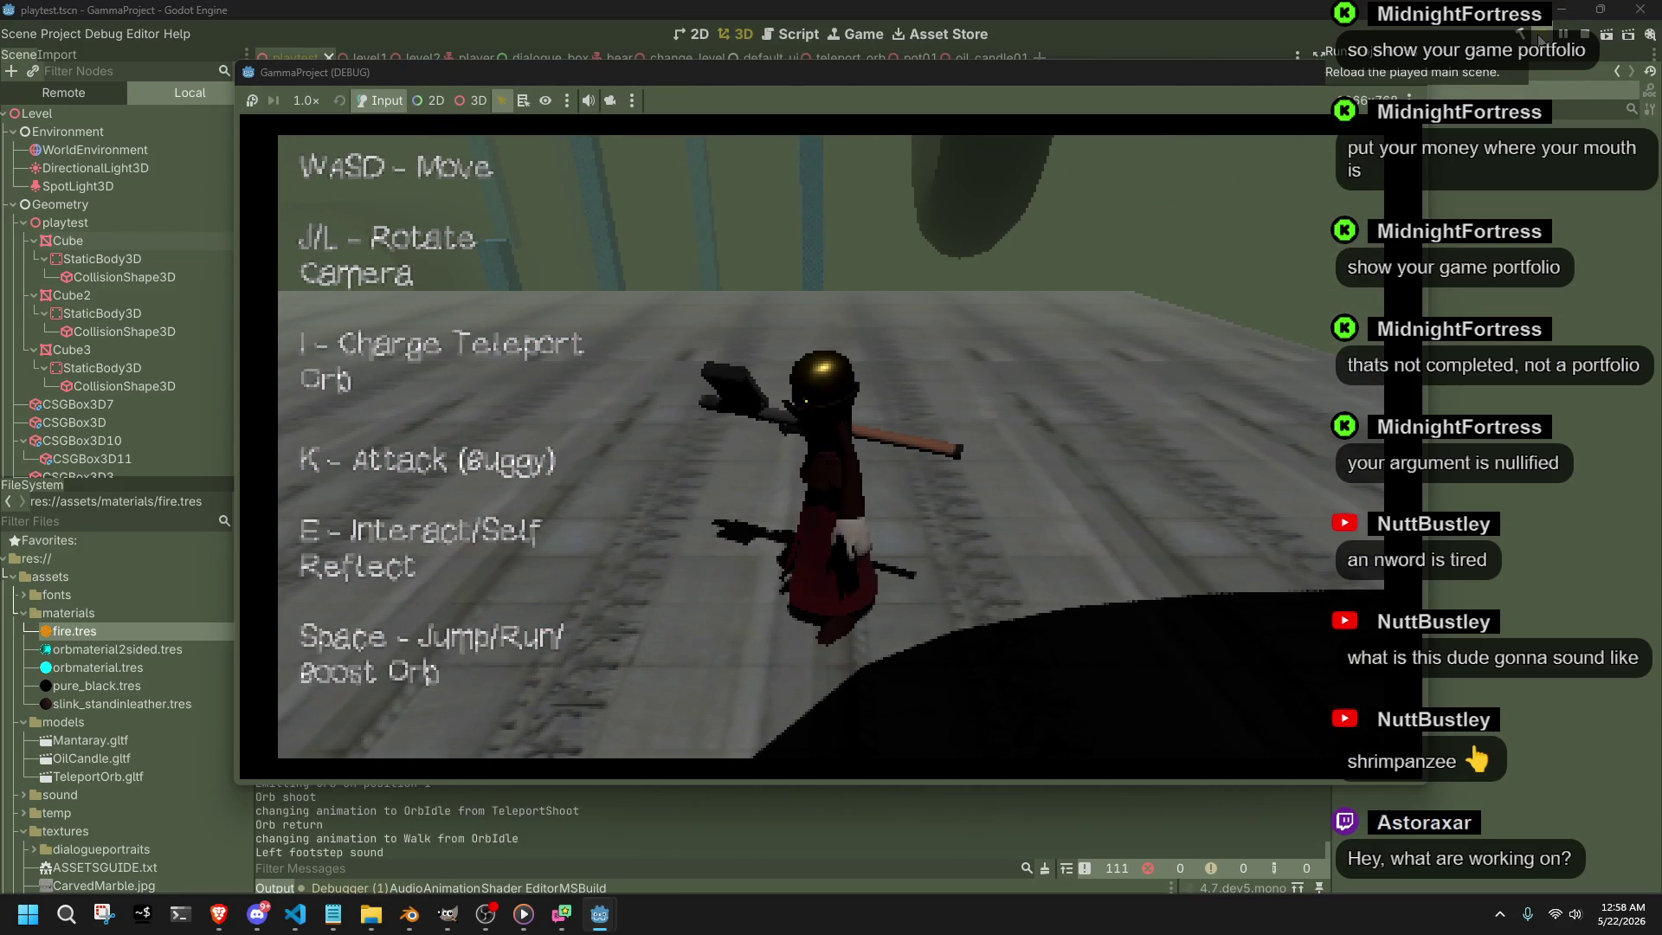
- Stop the running Godot build with F8 and switch to the Blender crab01.blend window
key("F8")
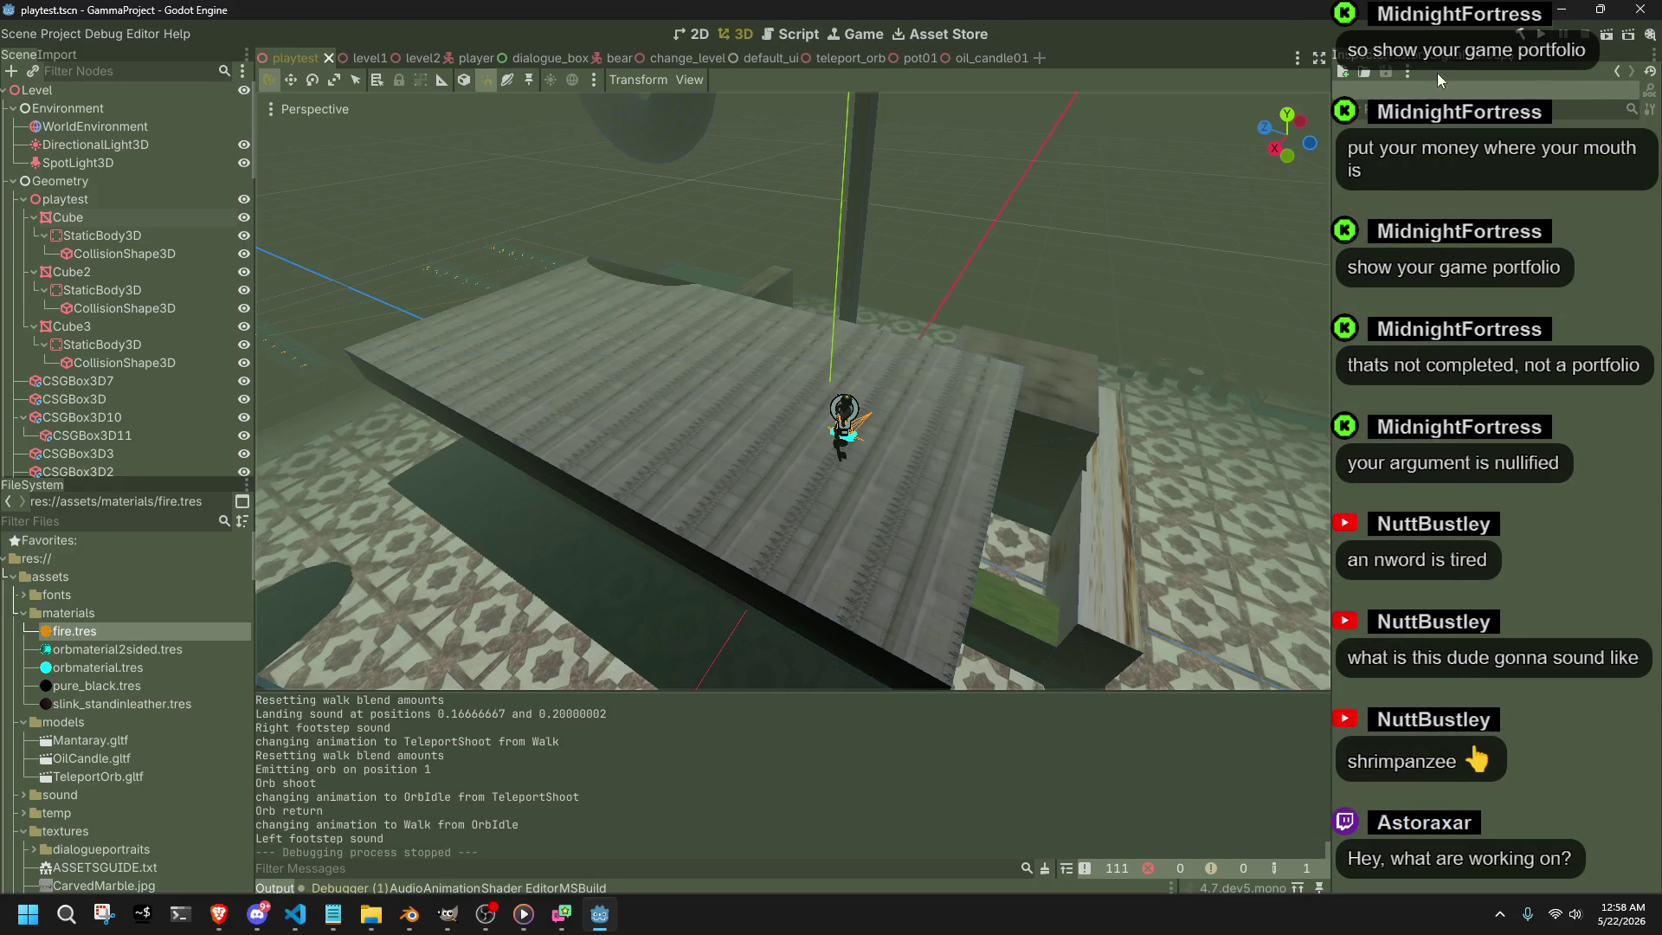
key("alt+Tab")
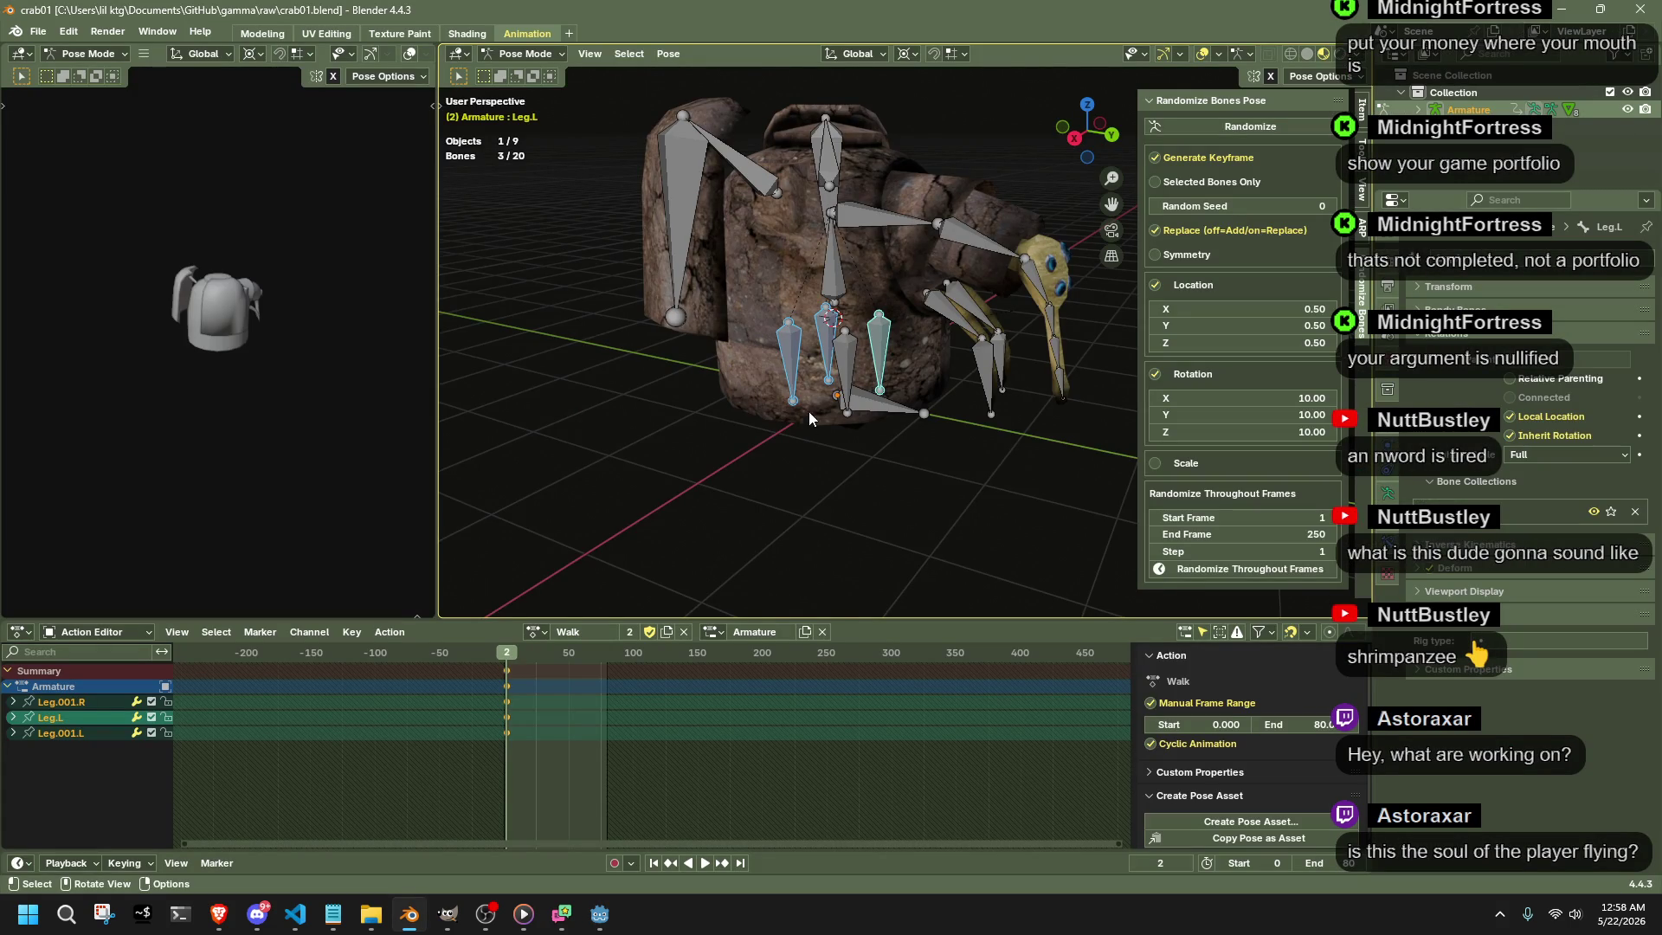
- Raise Leg.001.R, Leg.L and Leg.001.L about 0.83 m along Z from the right-side view
left_click(849, 514)
left_click_drag(1084, 137, 838, 356)
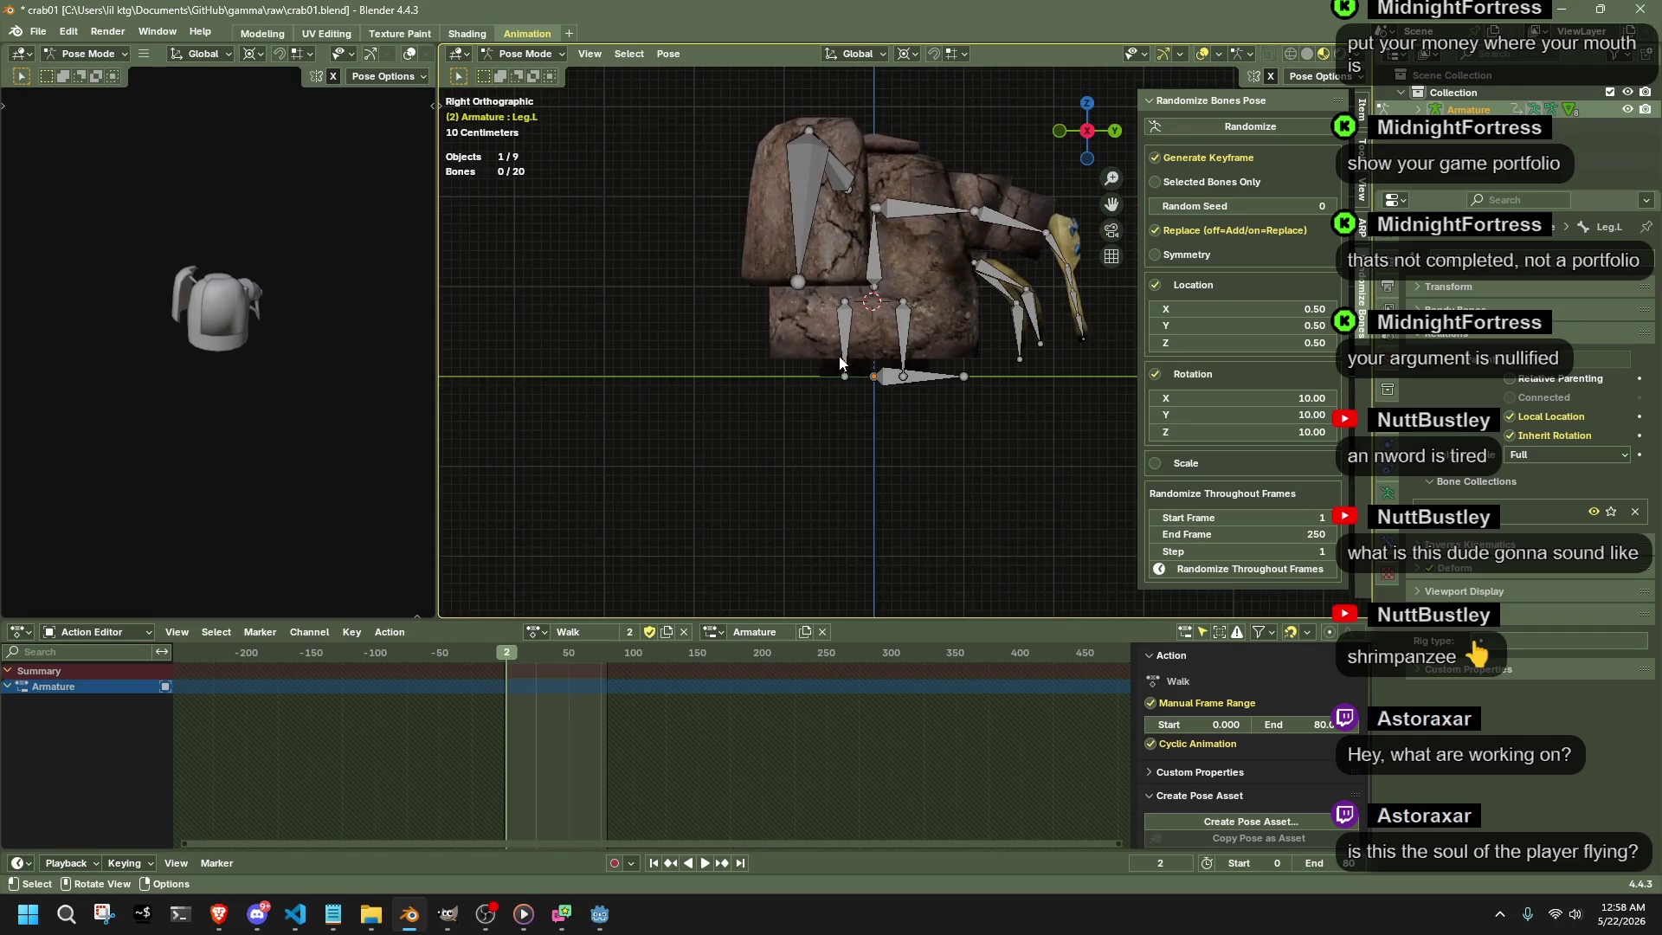
scroll(840, 356, "up", 4)
left_click(717, 320)
left_click(817, 325, "shift")
left_click(869, 317, "shift")
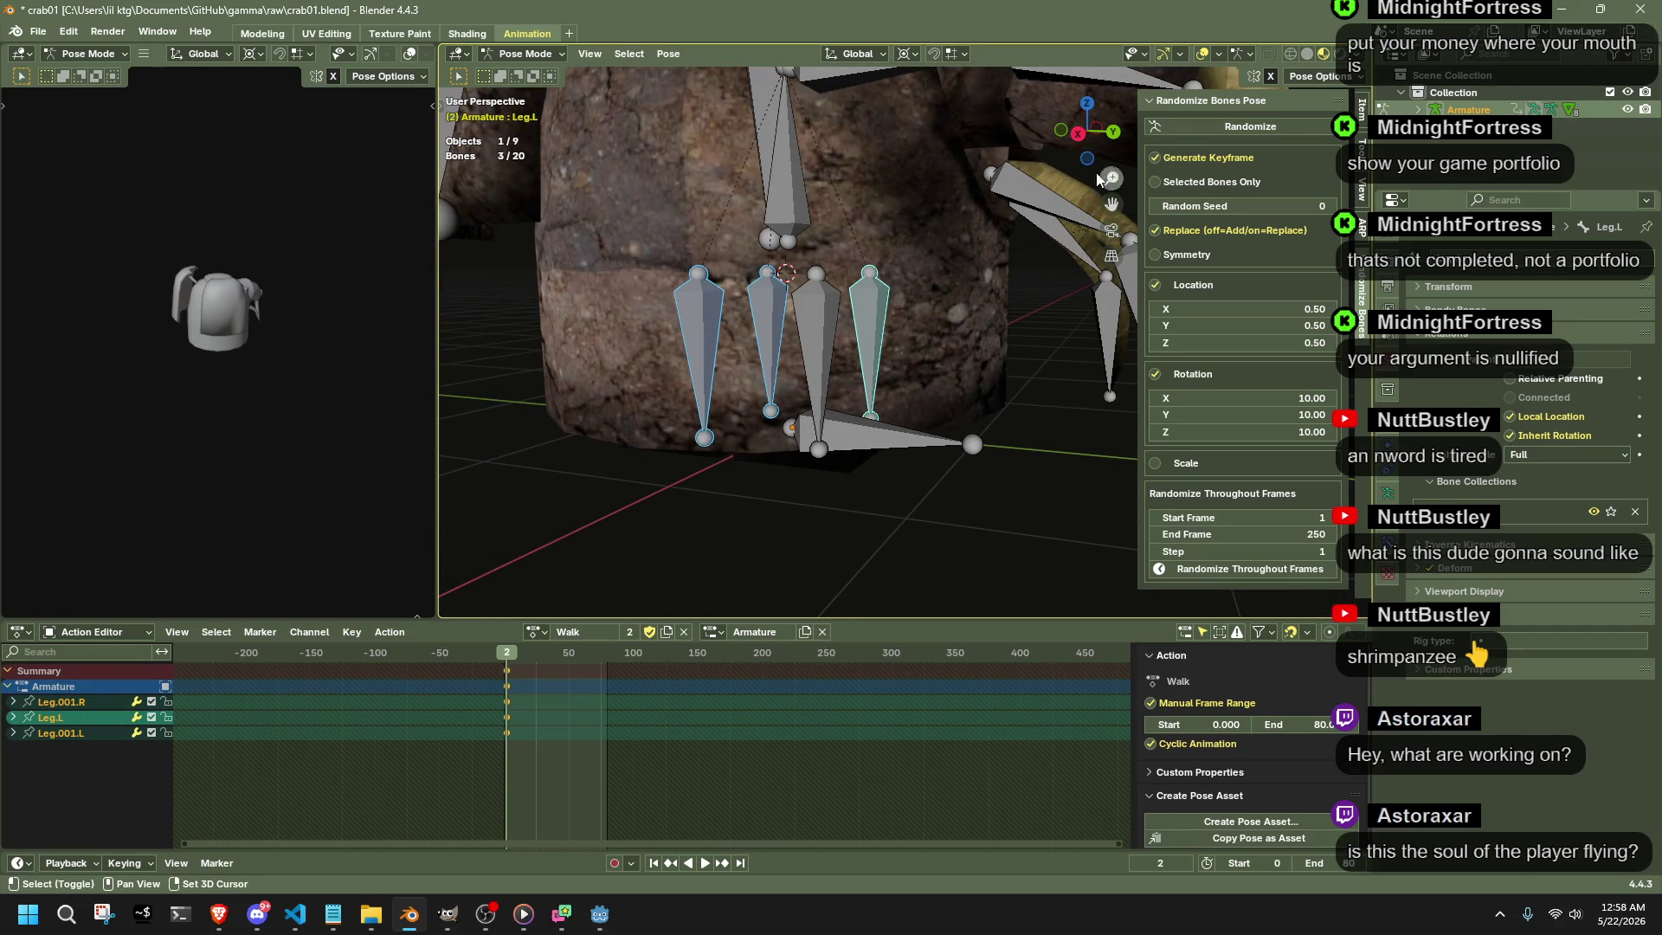
left_click(1077, 134)
scroll(977, 298, "up", 2)
scroll(942, 316, "up", 2)
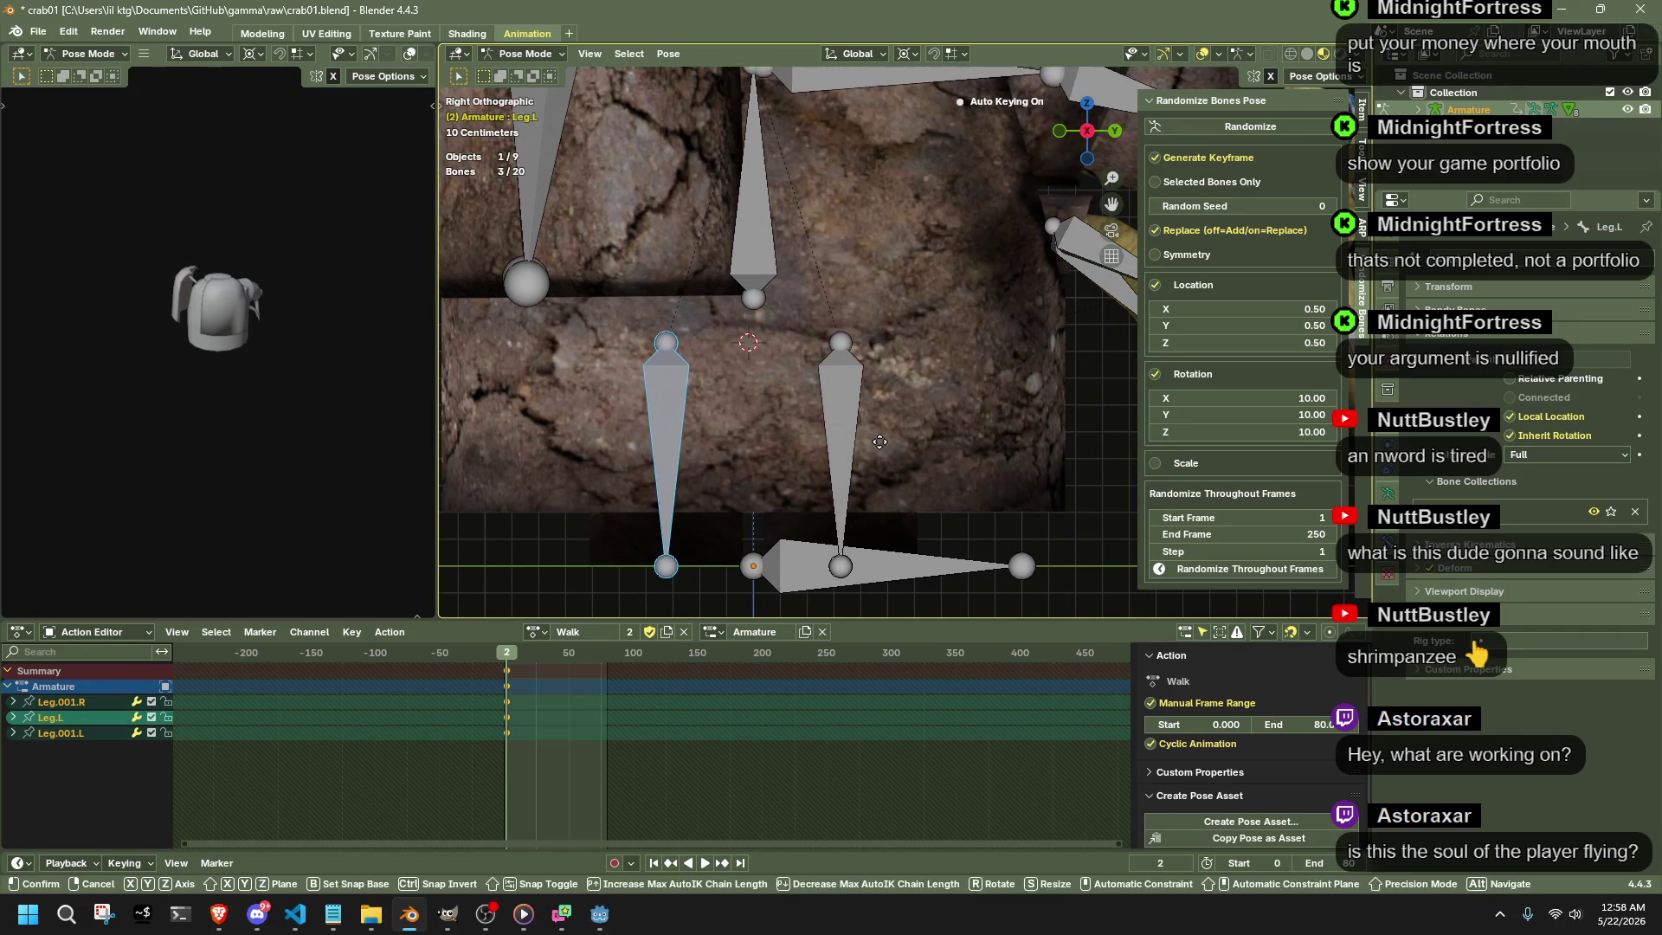
key("g")
key("z")
left_click(843, 226)
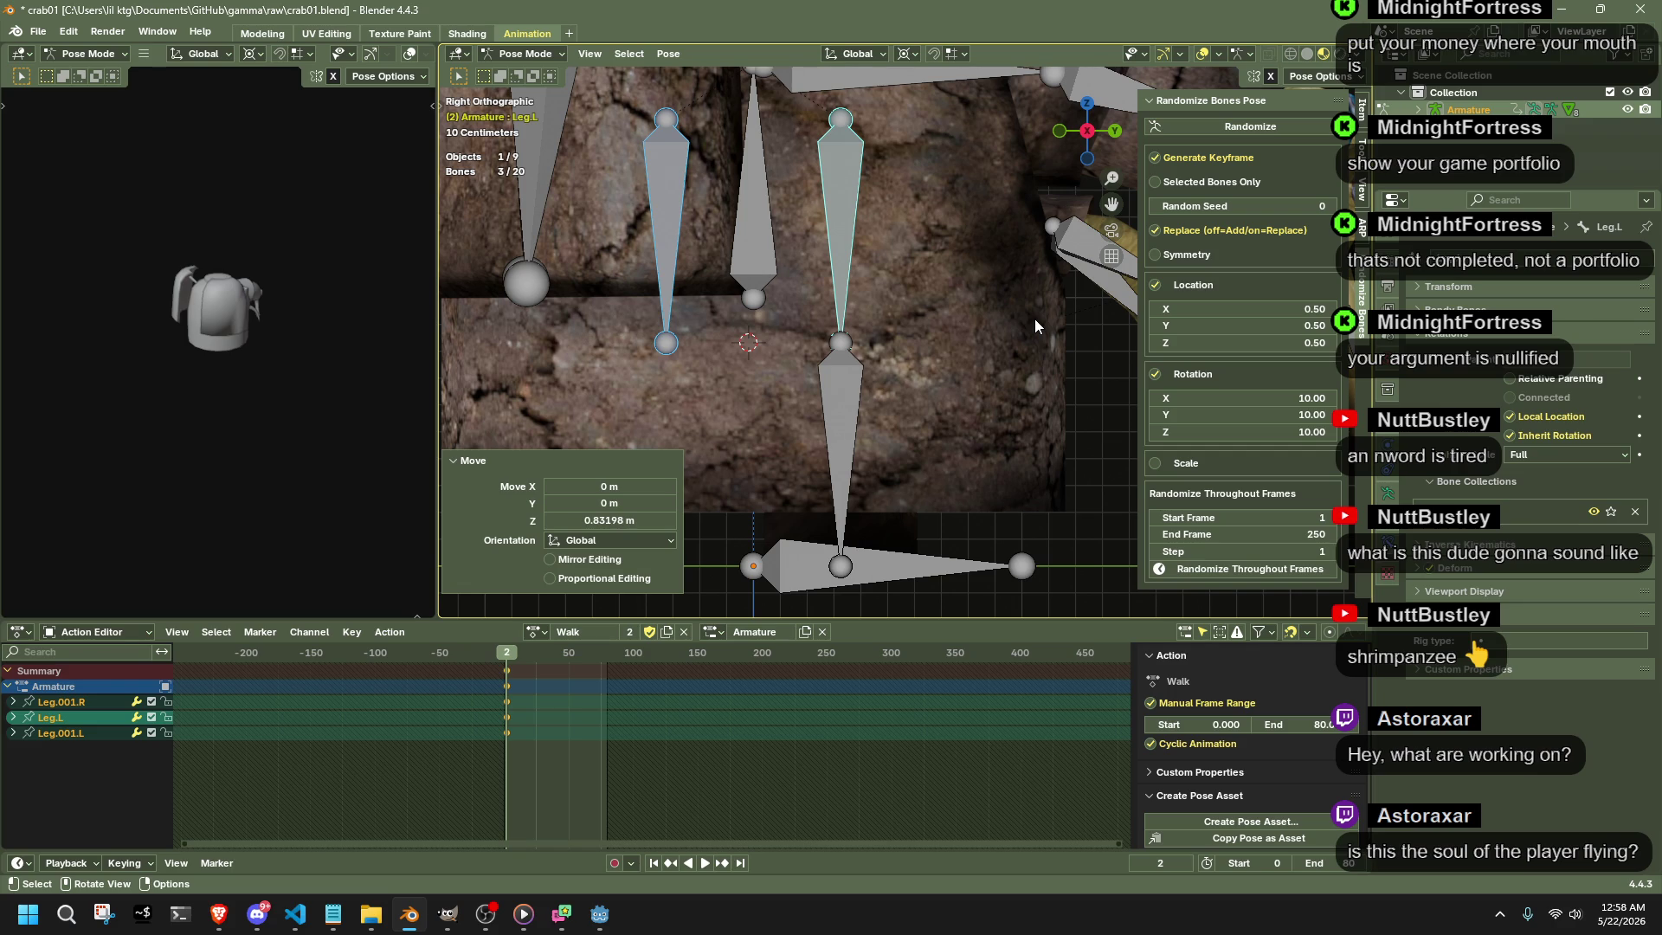
scroll(486, 761, "up", 1)
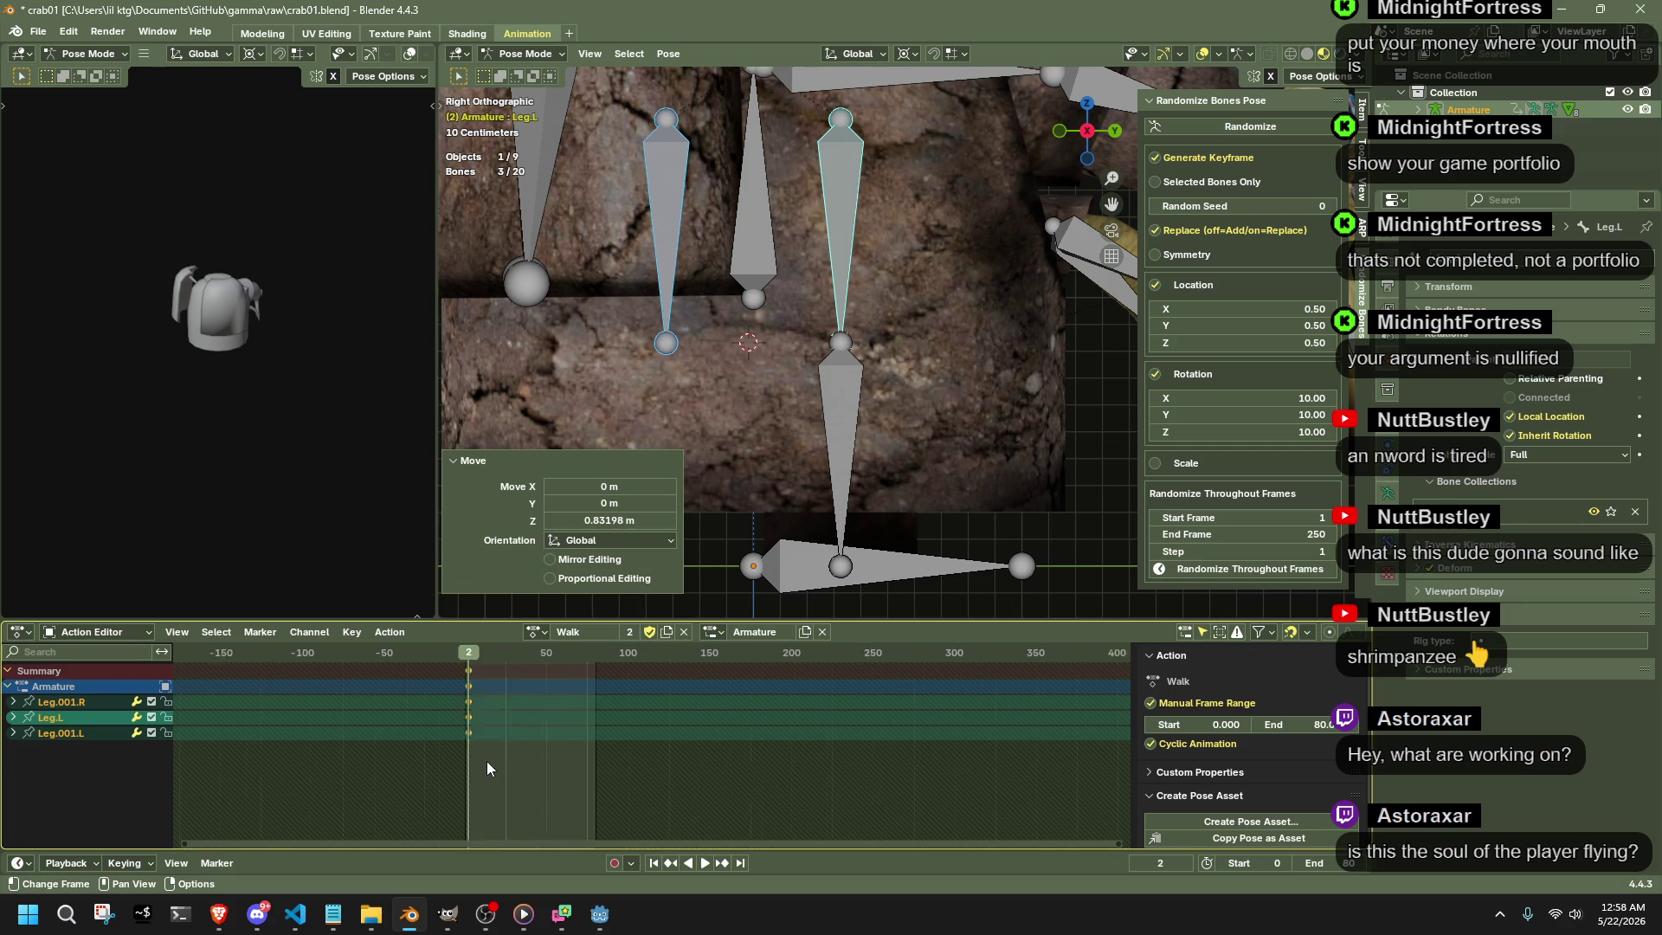
scroll(487, 762, "up", 3)
- Shift the three legs' Walk keyframes from frame 2 back to frame 0
middle_click_drag(298, 659, 597, 668)
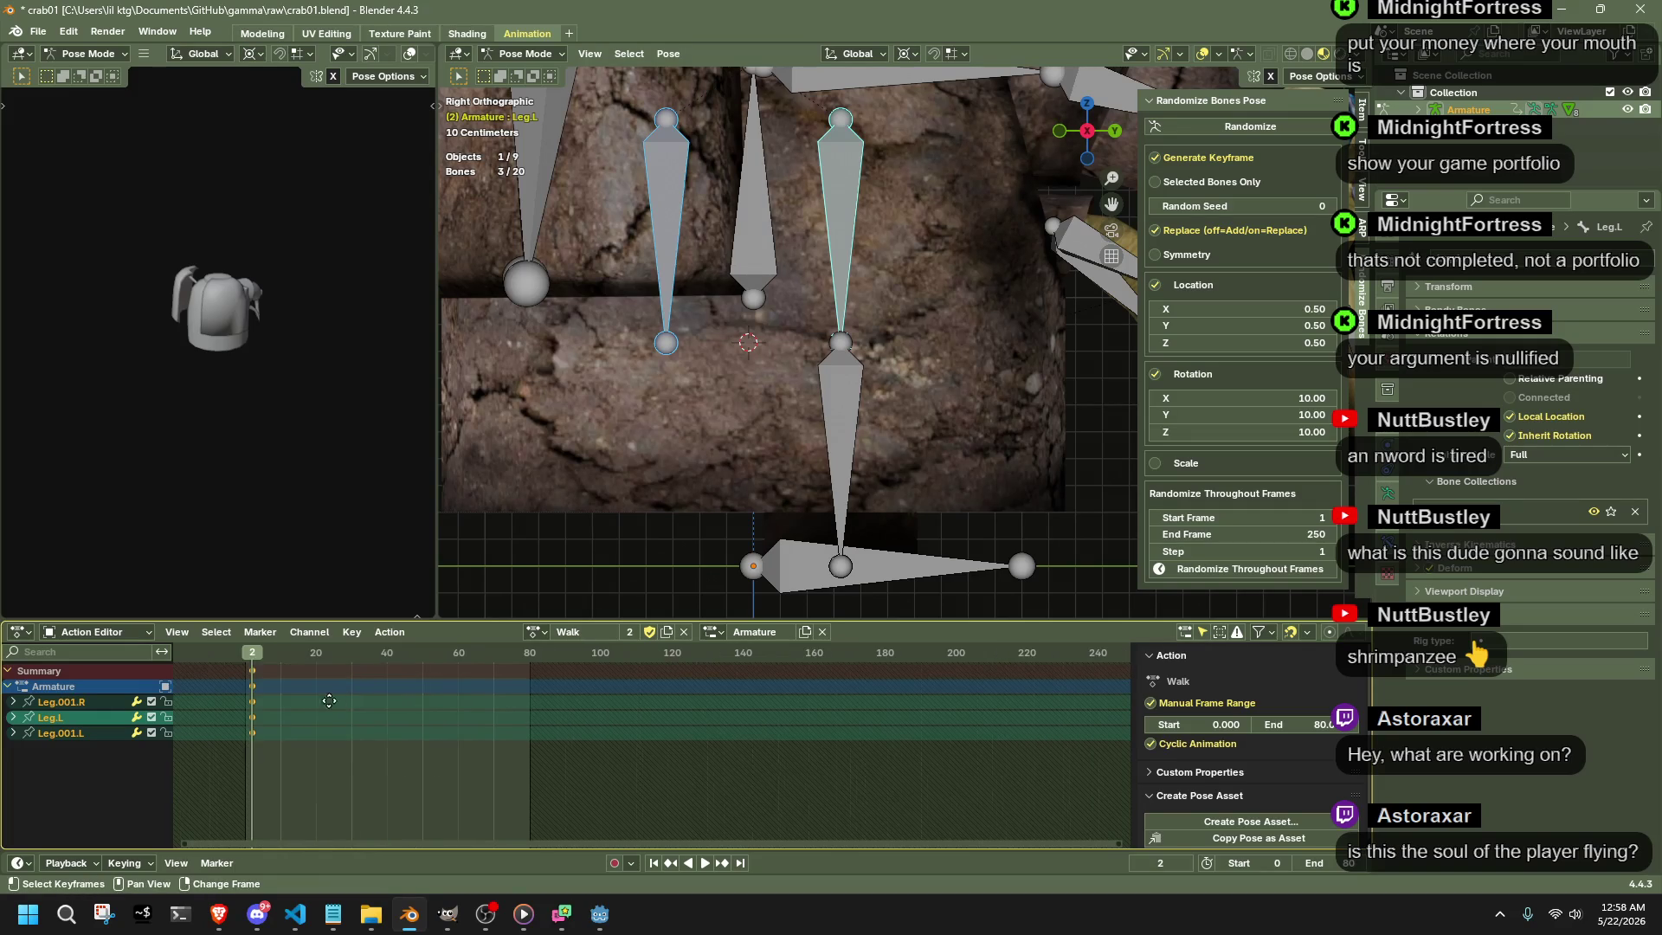
scroll(608, 670, "up", 3)
key("shift+Left")
key("g")
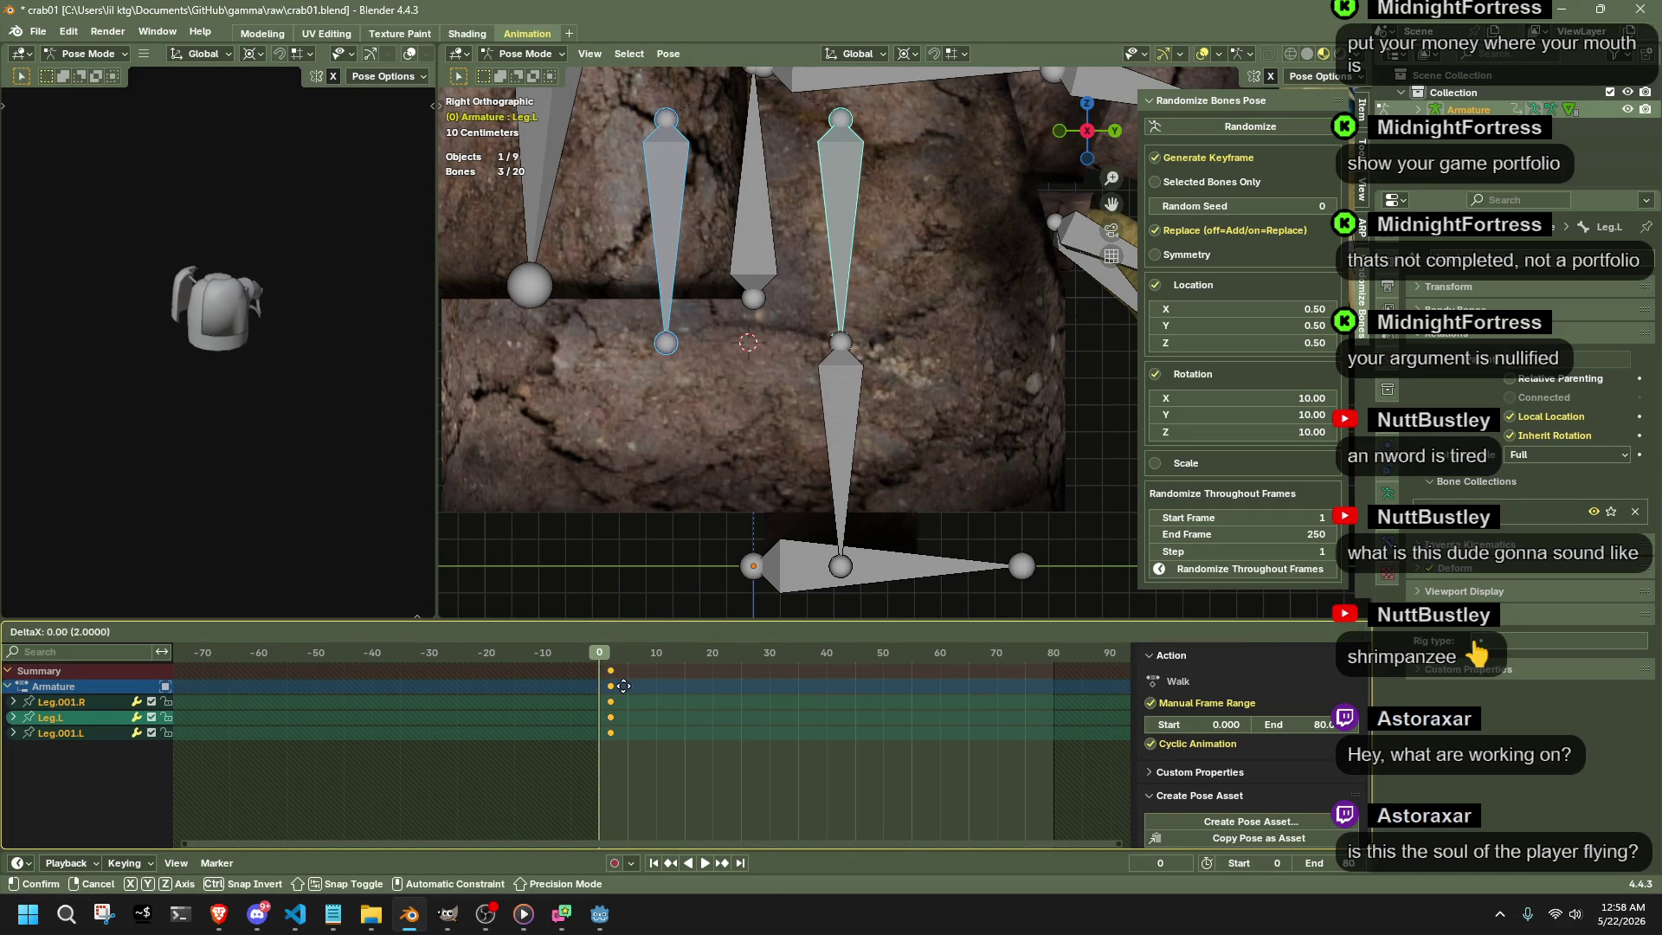
left_click(612, 693)
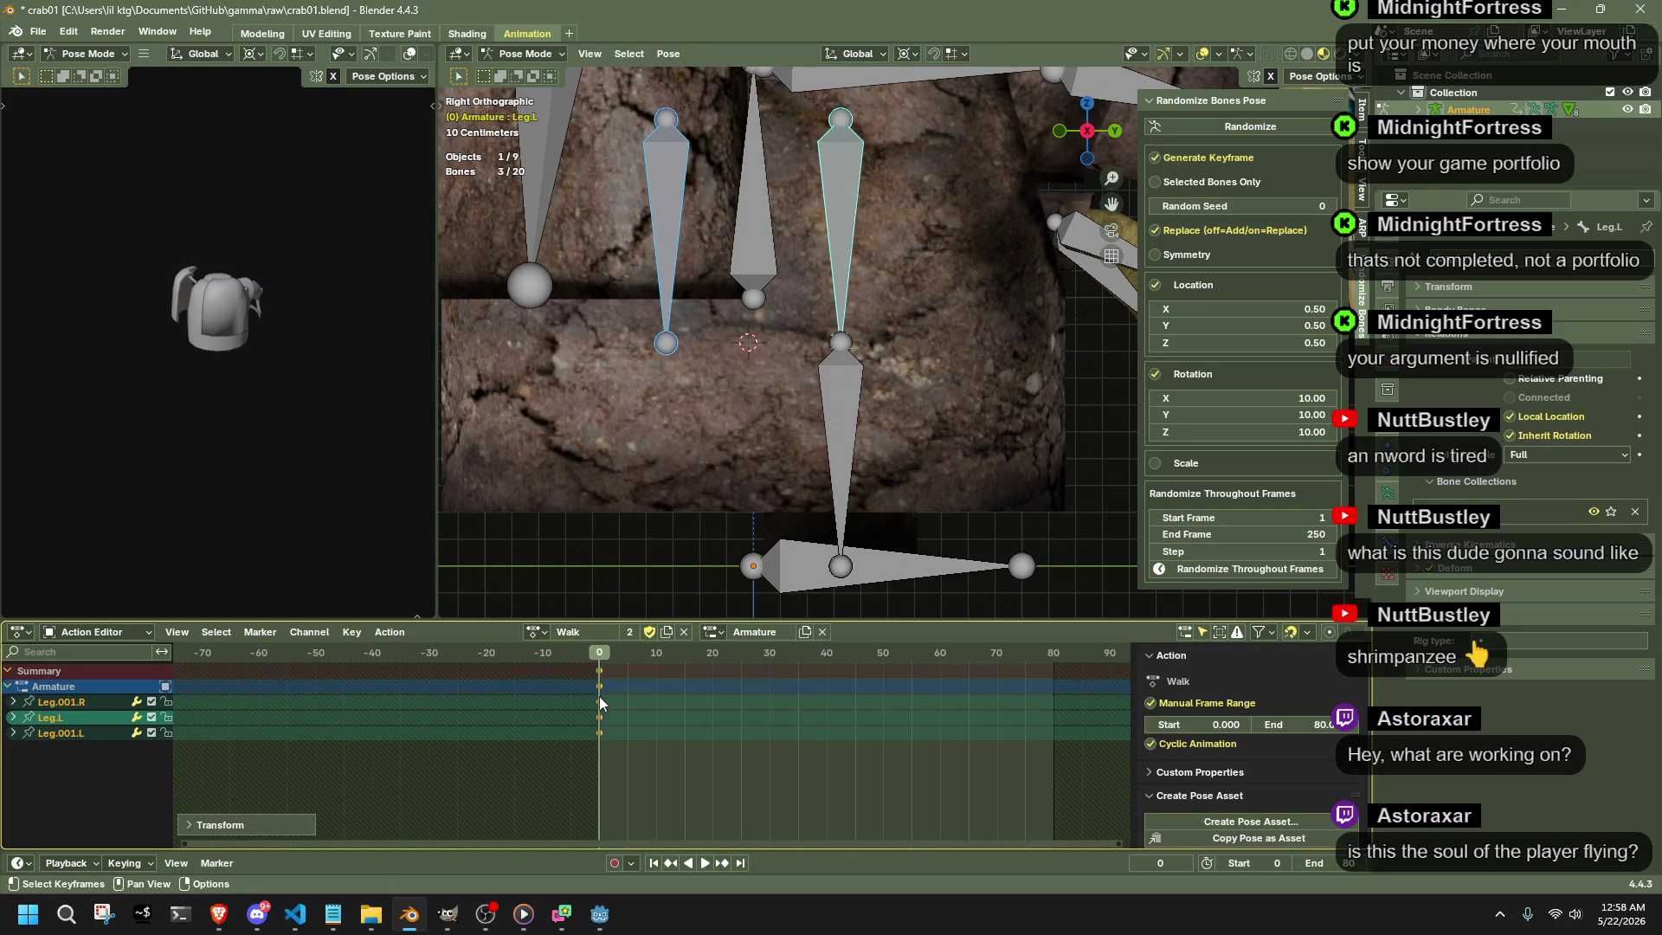
- Duplicate the frame-0 leg keys and place the copies at frame 80
key("shift+d")
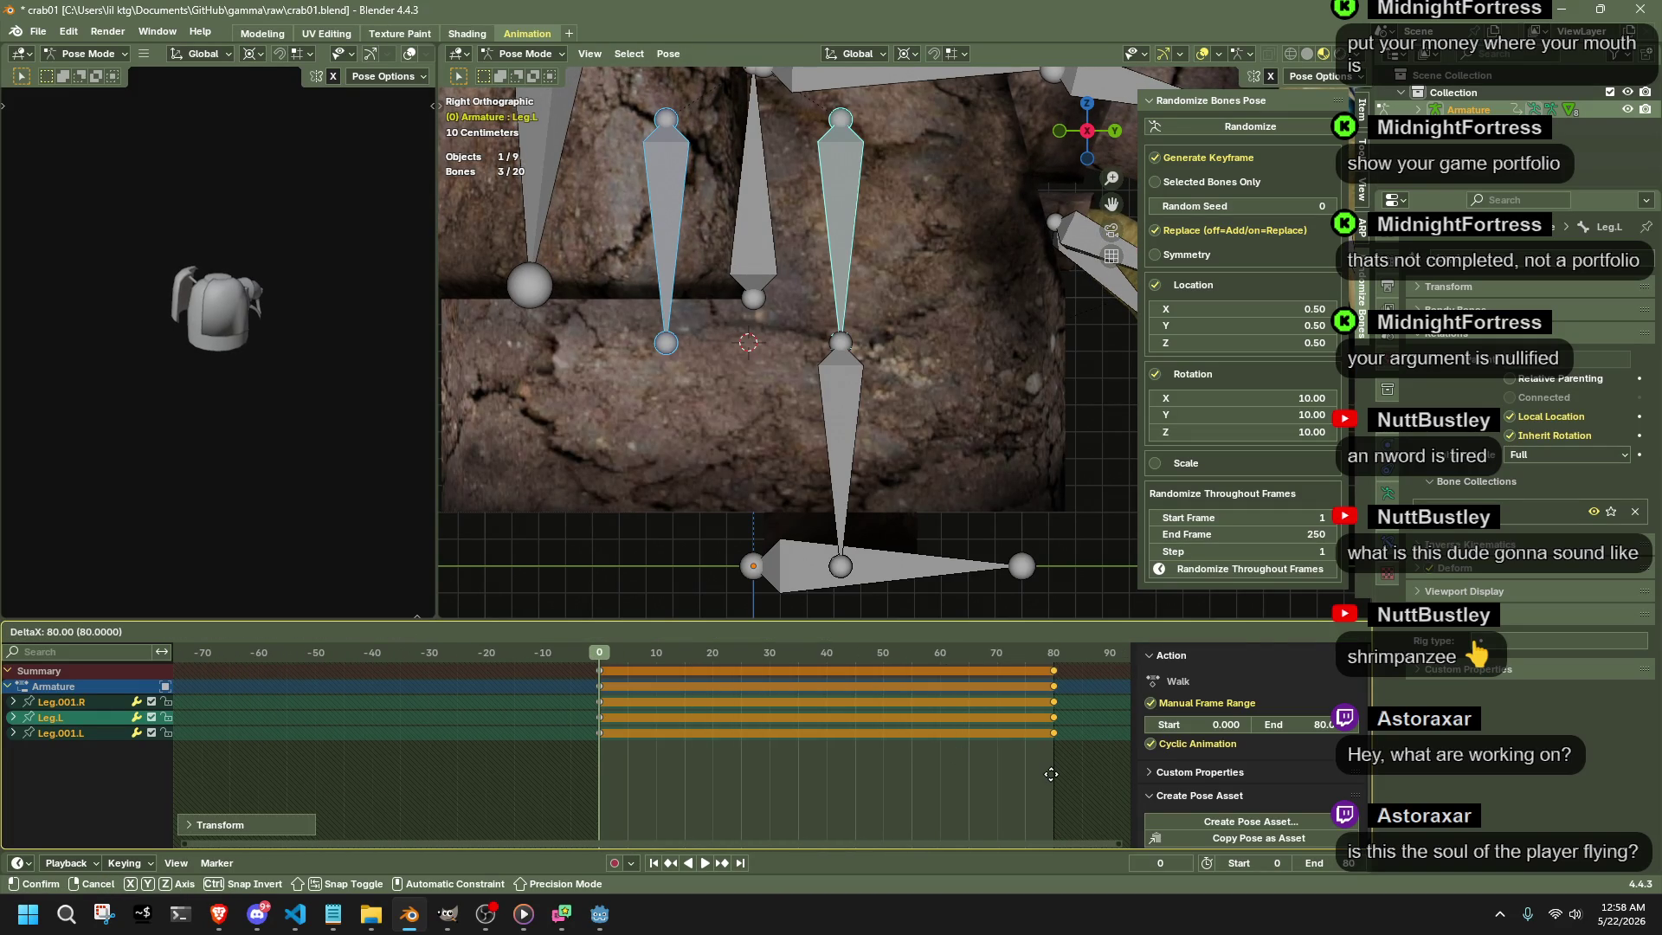
left_click(1053, 688)
left_click_drag(1054, 685, 1059, 686)
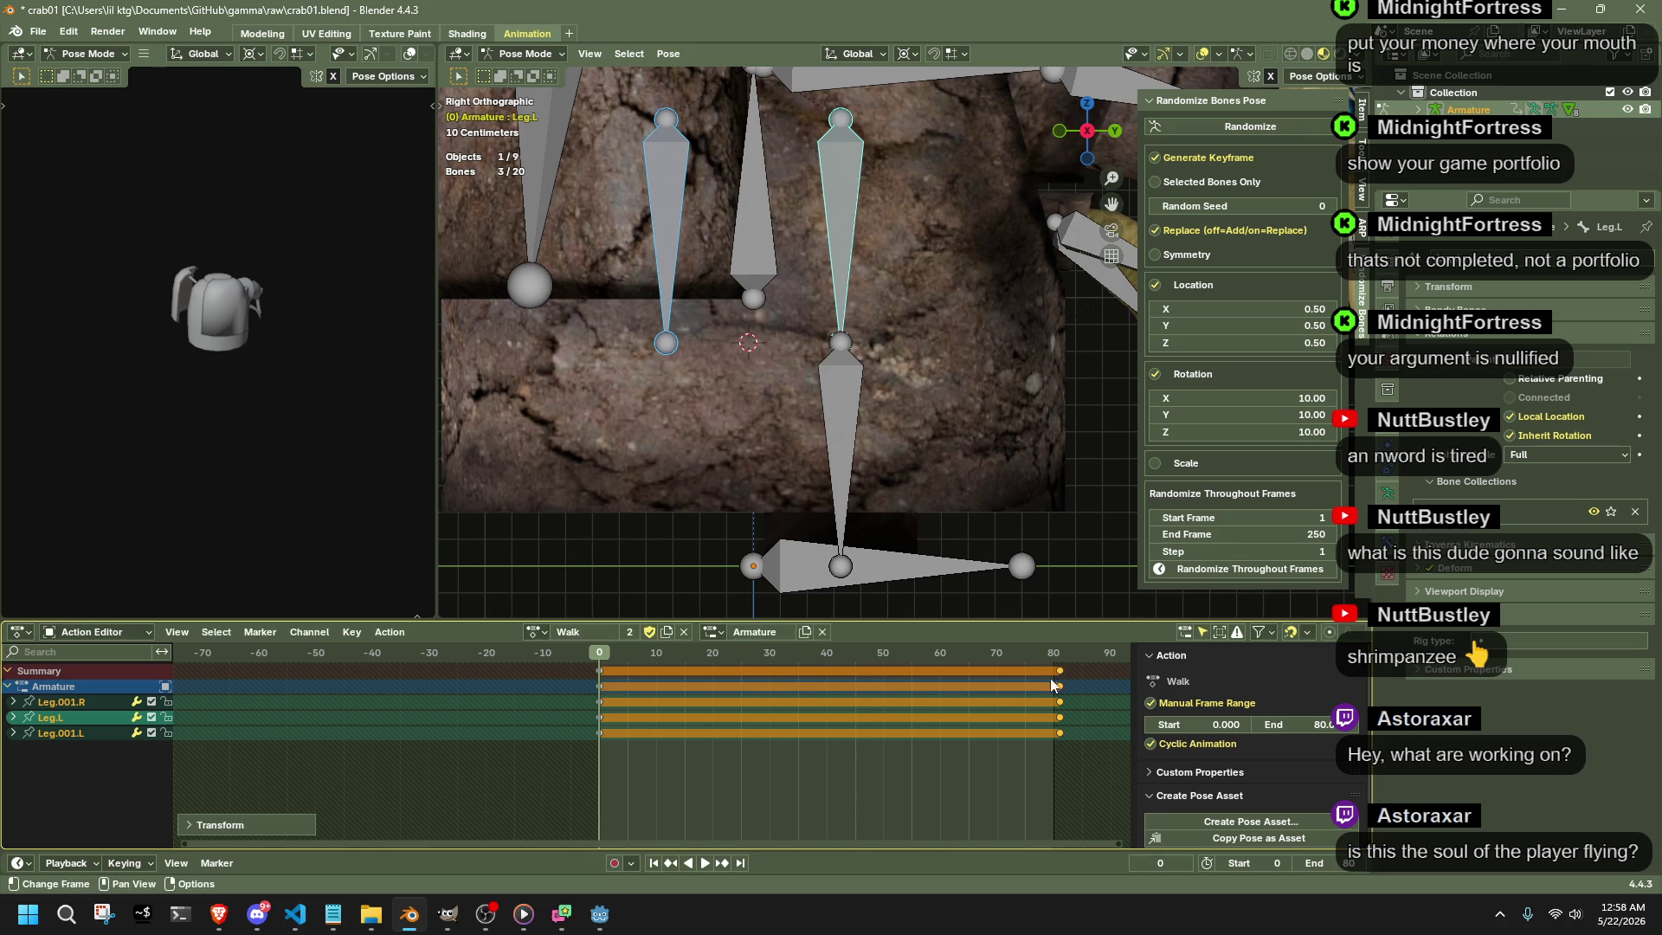
scroll(653, 489, "down", 2)
- Select Leg.R with the other leg bones and move their frame-2 keys to frame 0
middle_click_drag(652, 490, 1053, 157)
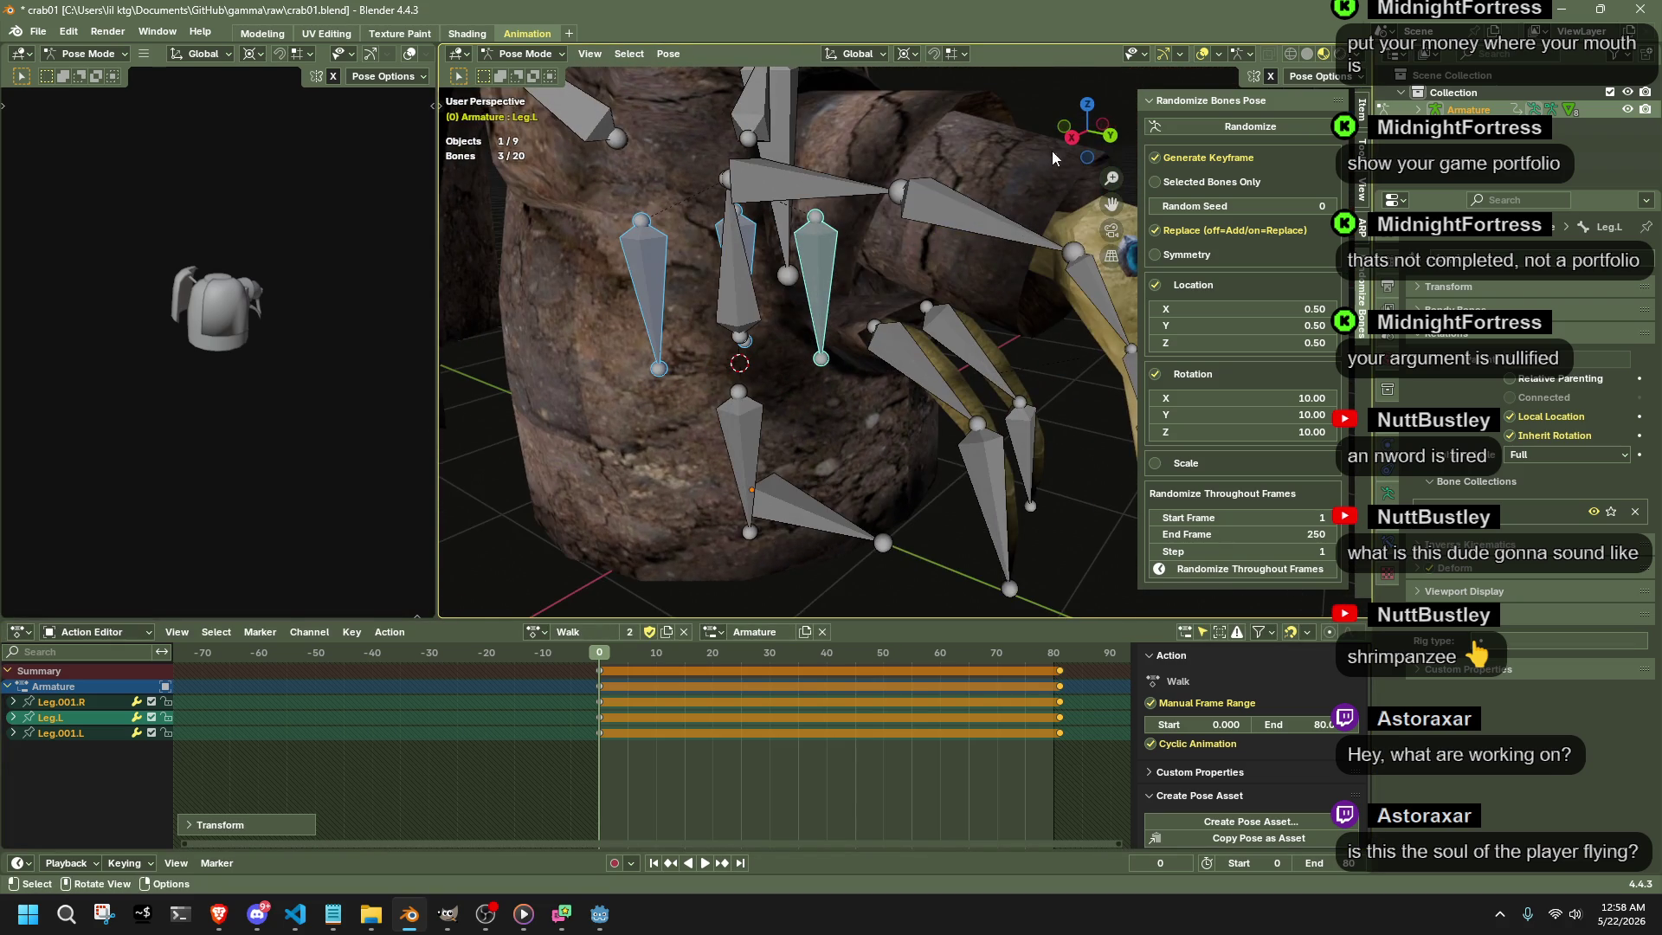
middle_click_drag(792, 432, 808, 439)
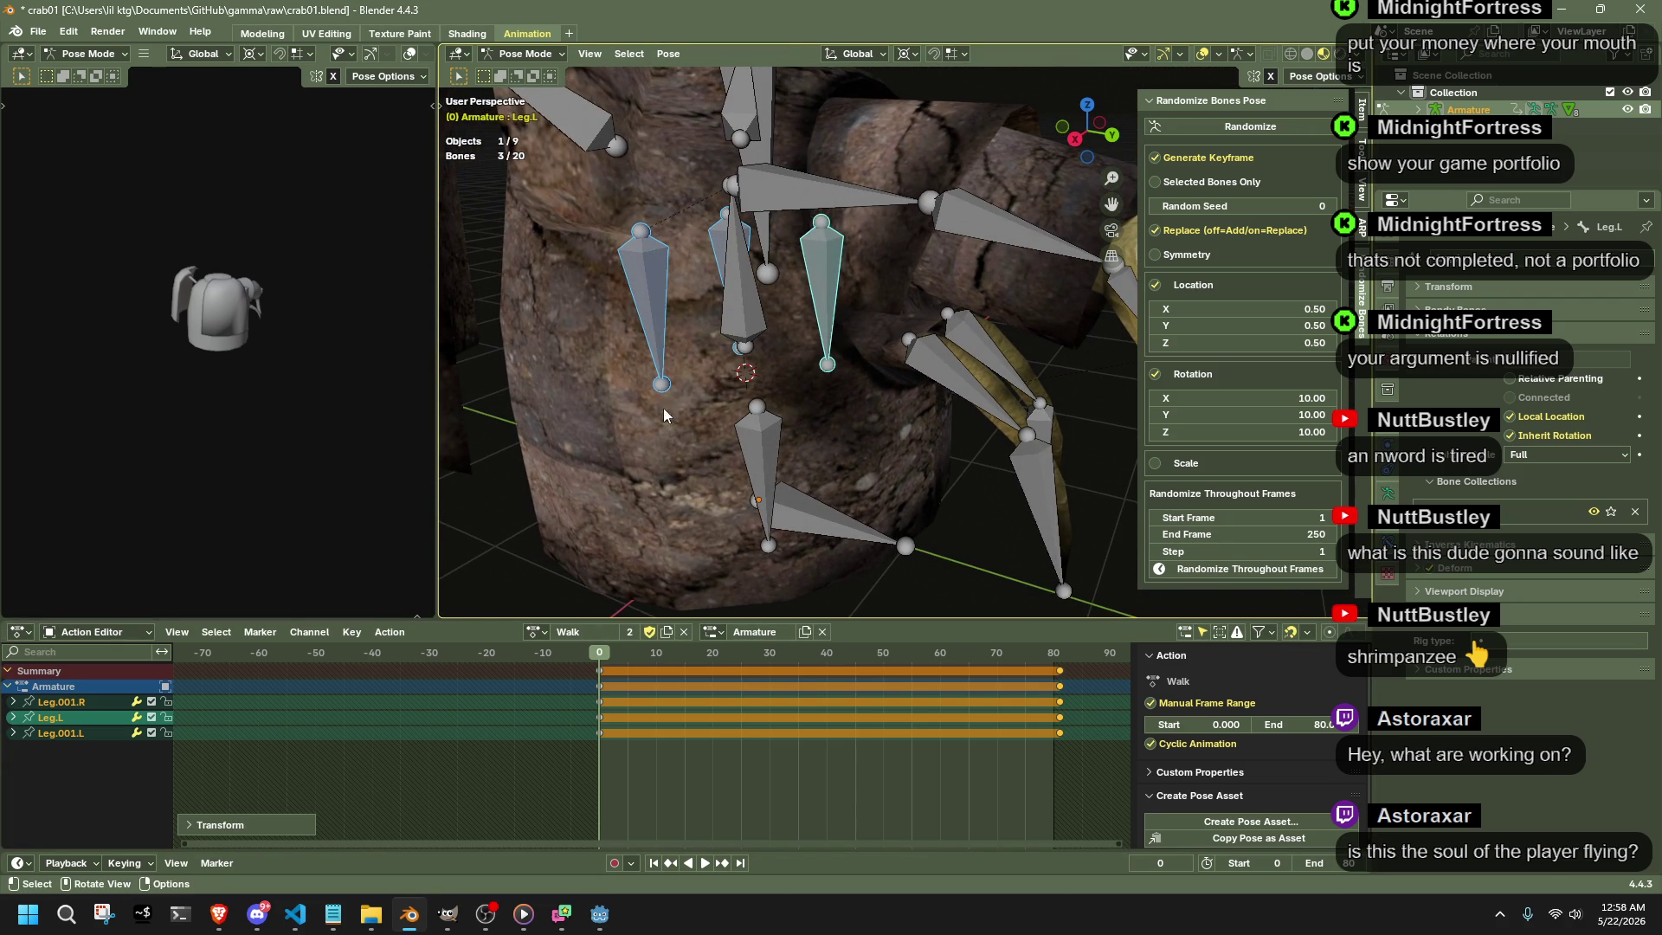
left_click(657, 308)
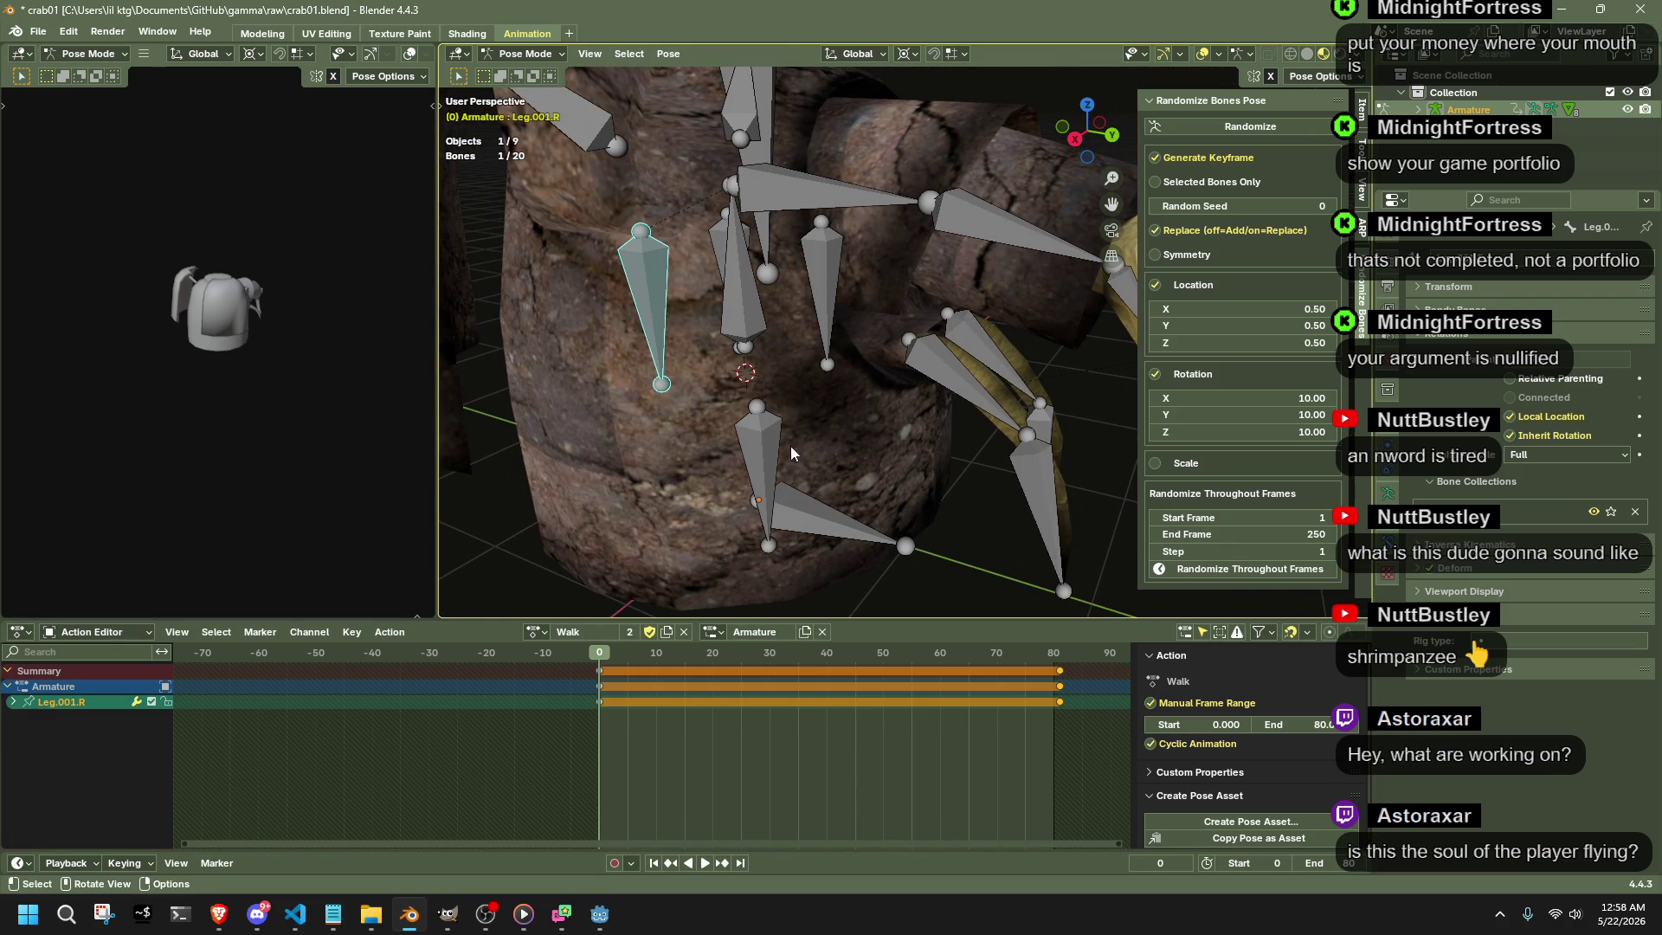
left_click(776, 468)
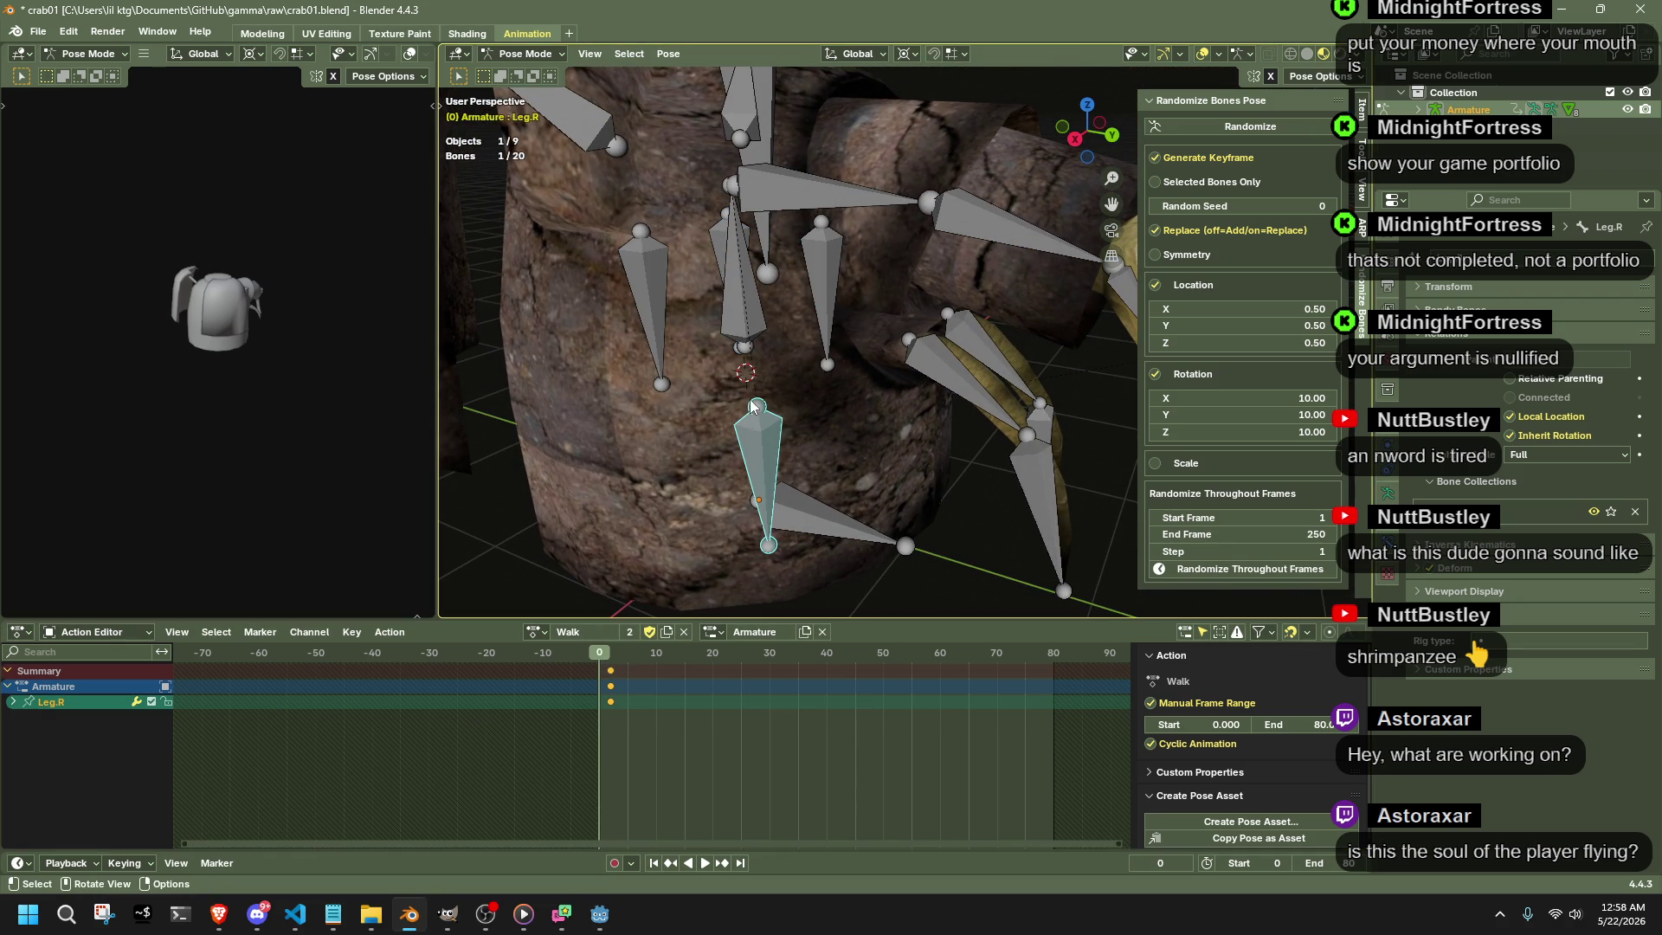
left_click(645, 293, "shift")
left_click(727, 260, "shift")
left_click(819, 279, "shift")
left_click_drag(670, 792, 603, 665)
key("g")
left_click(594, 663)
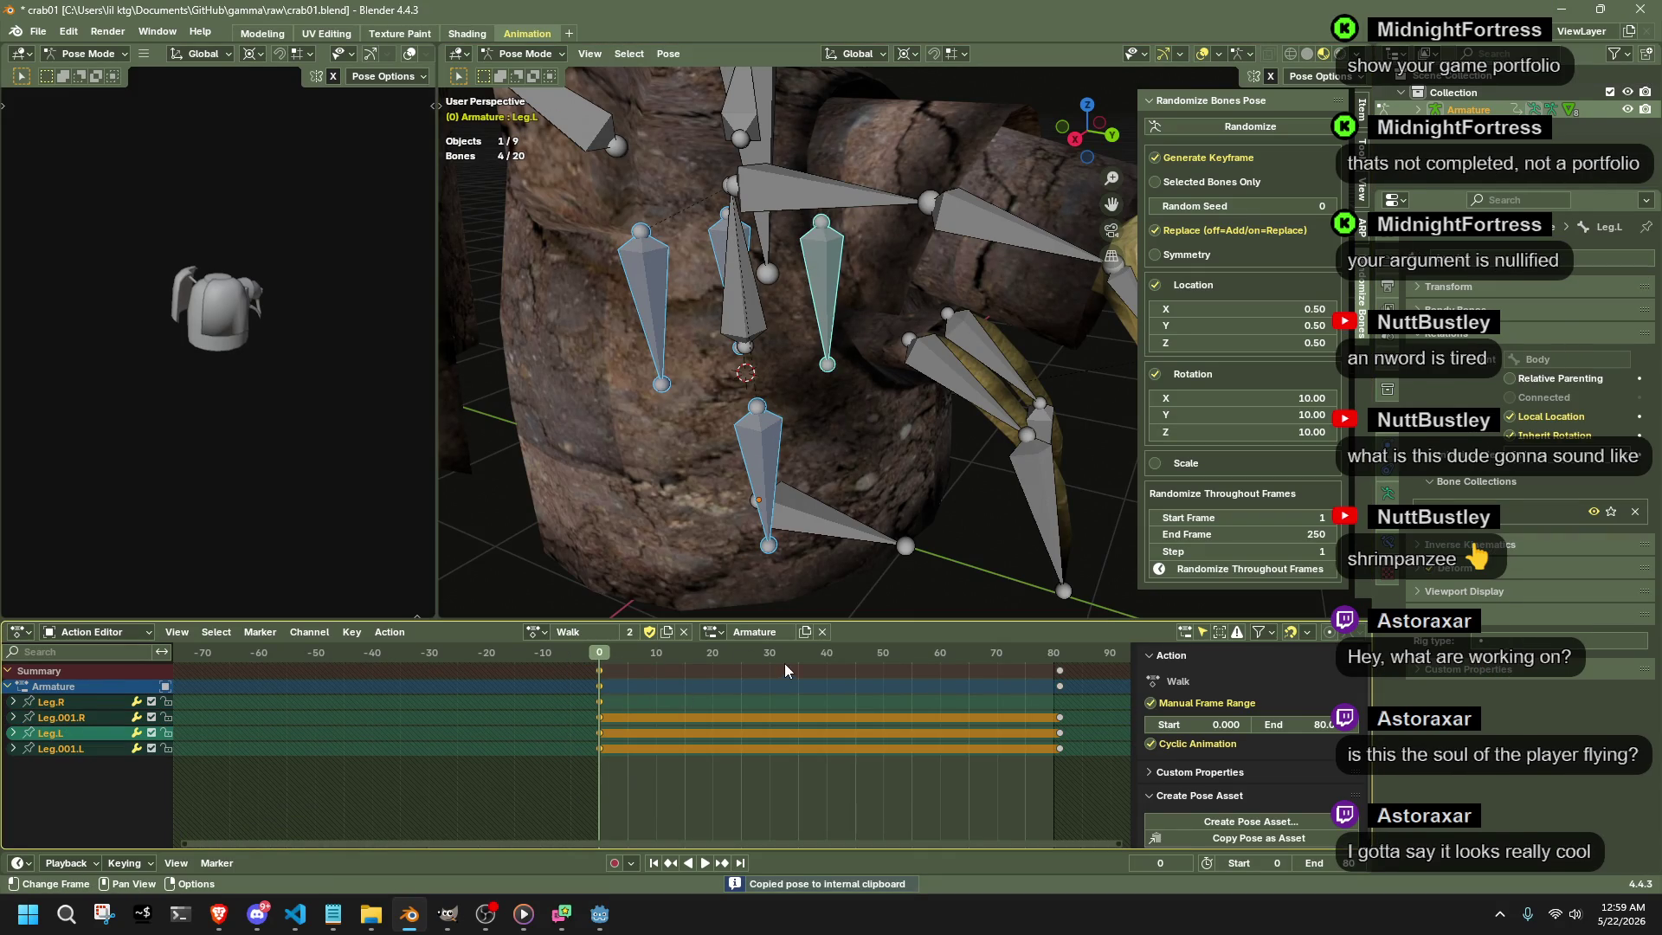
- Play to frame 40 and raise Leg.R vertically there, keying it in the Walk action
key("space")
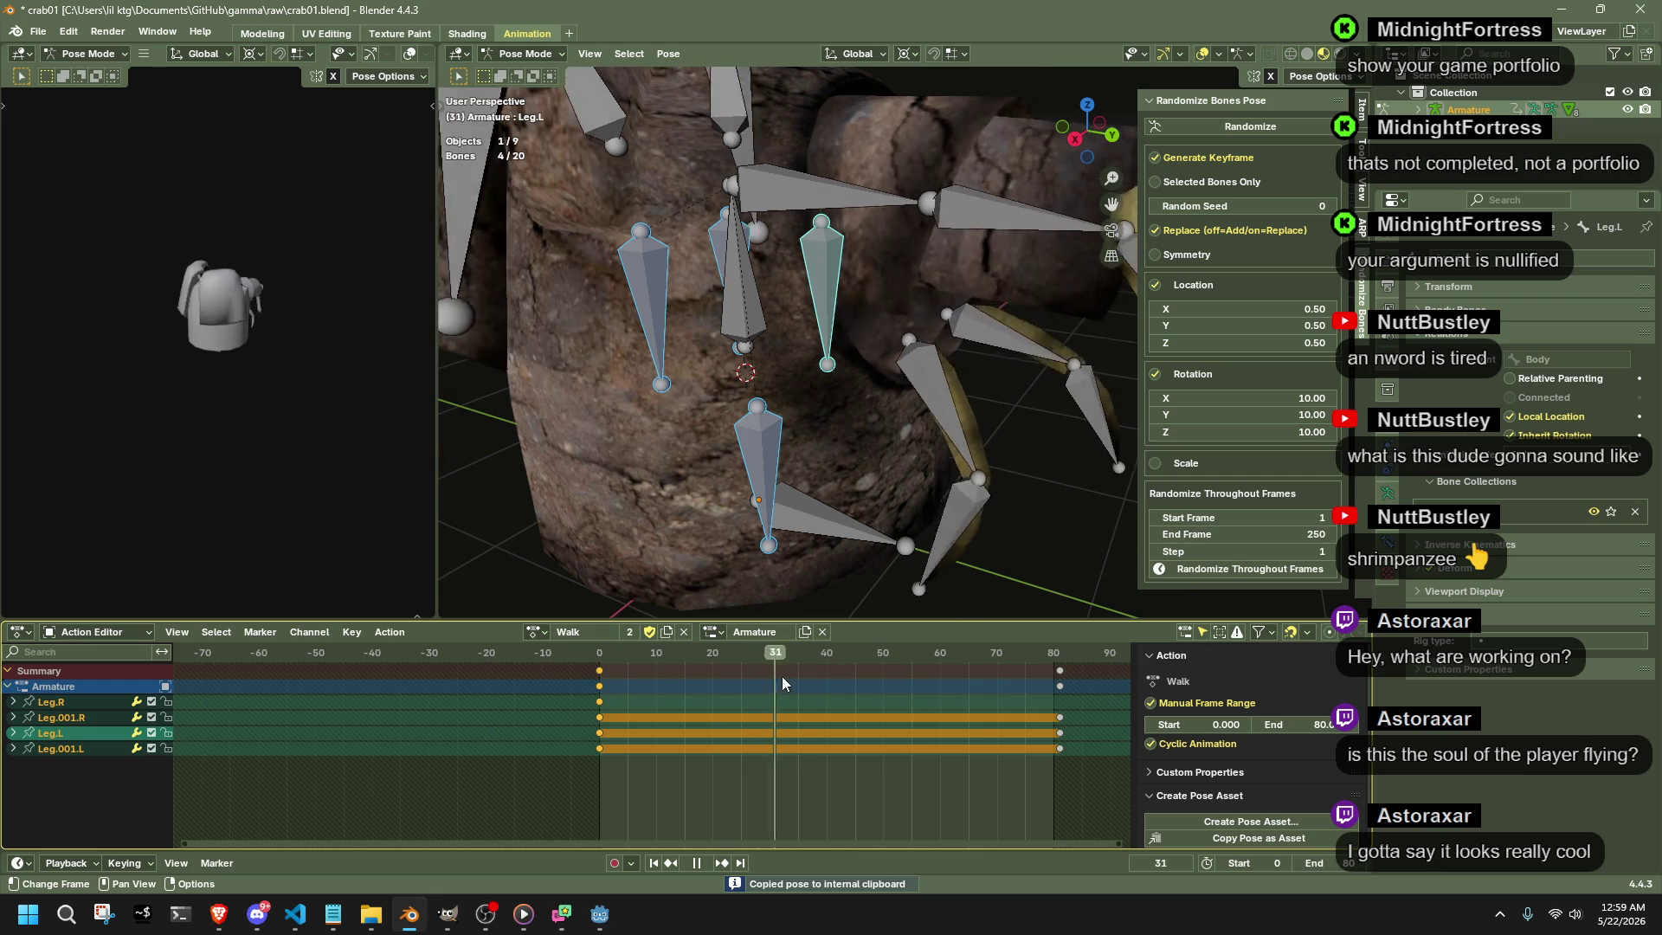
key("space")
left_click(761, 420)
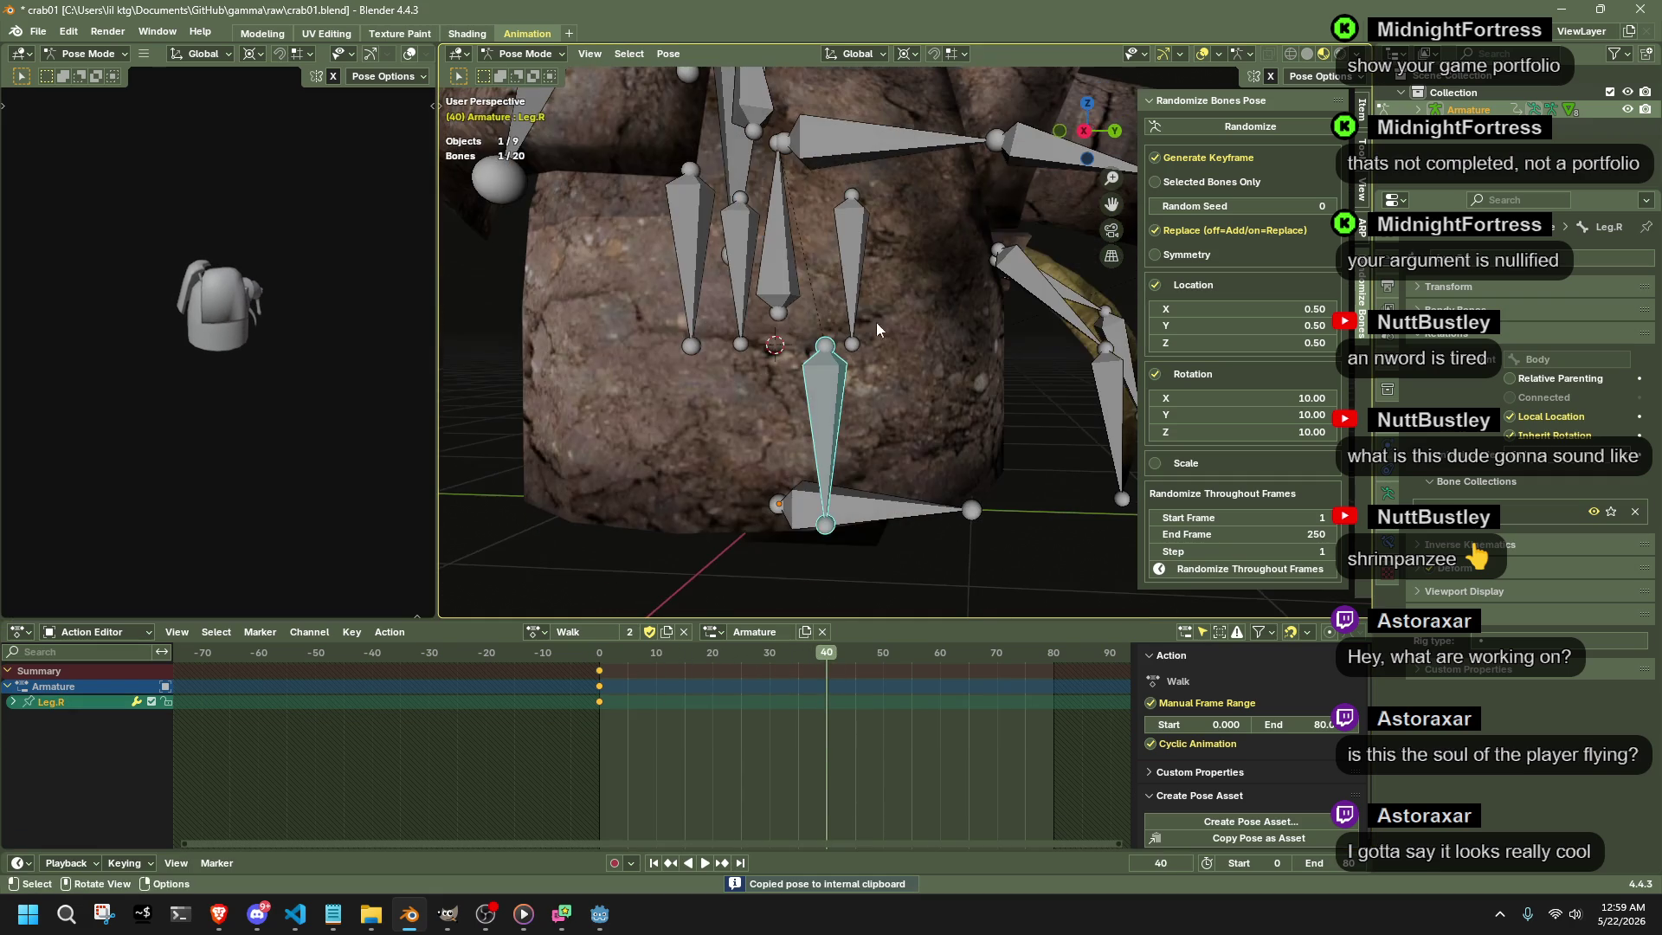
key("KP_3")
key("g")
key("z")
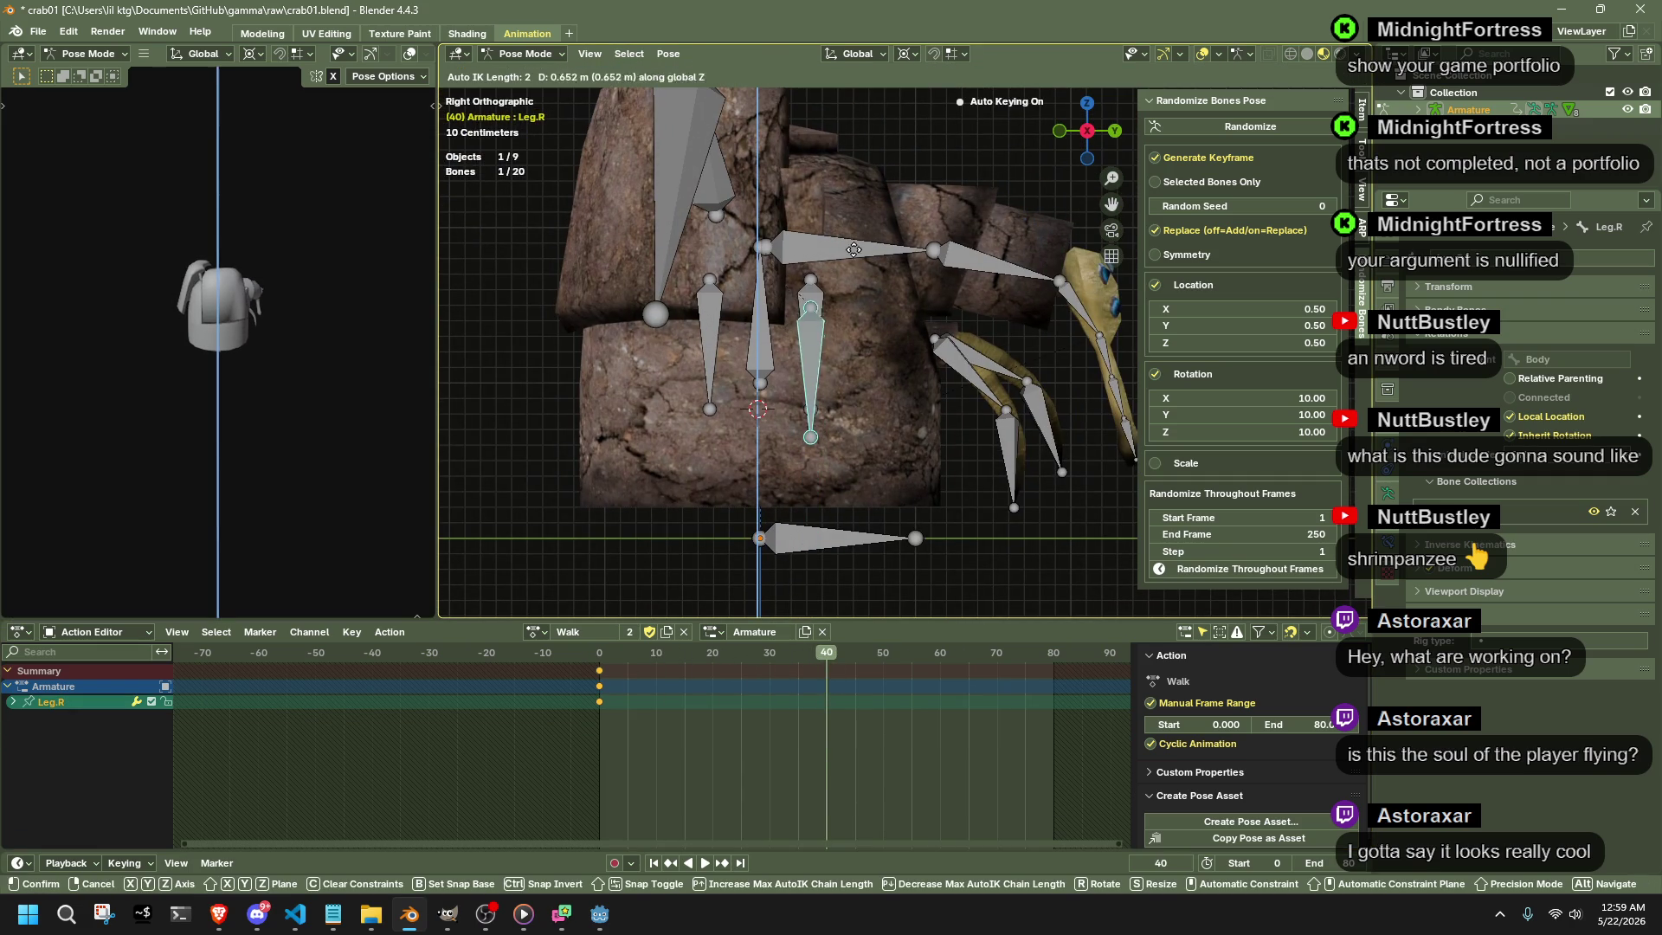
left_click(854, 225)
- Lower Leg.001.L about 0.84 m along Z at frame 40 to alternate the legs
middle_click_drag(854, 225, 774, 317)
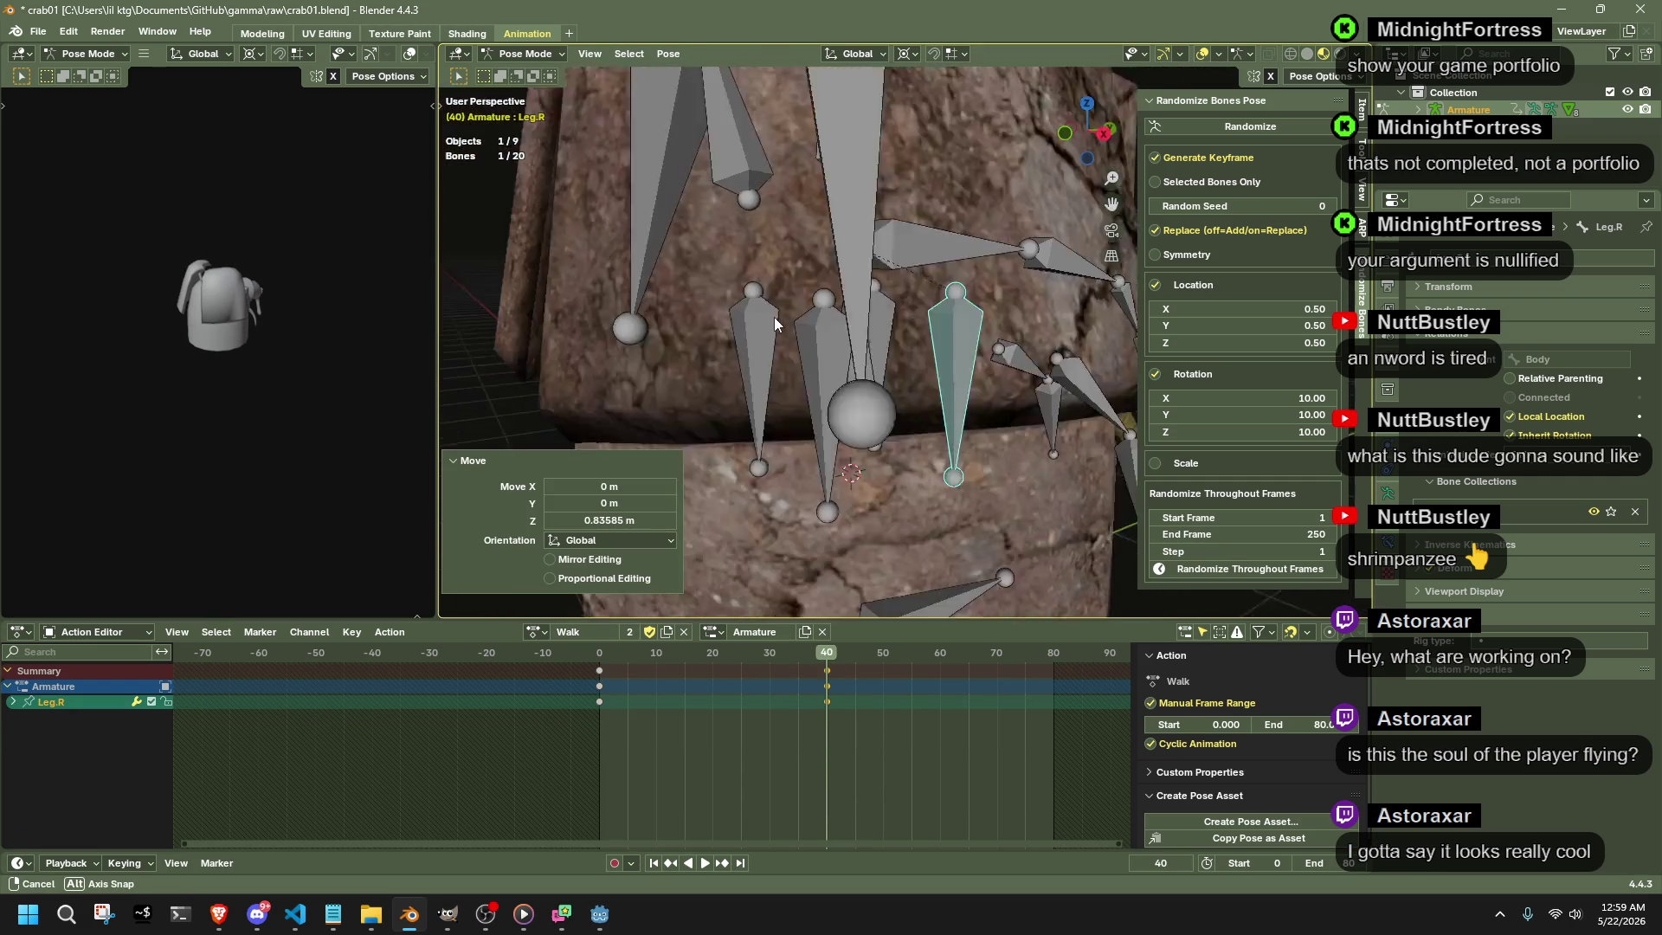
left_click(801, 307)
left_click(1104, 135)
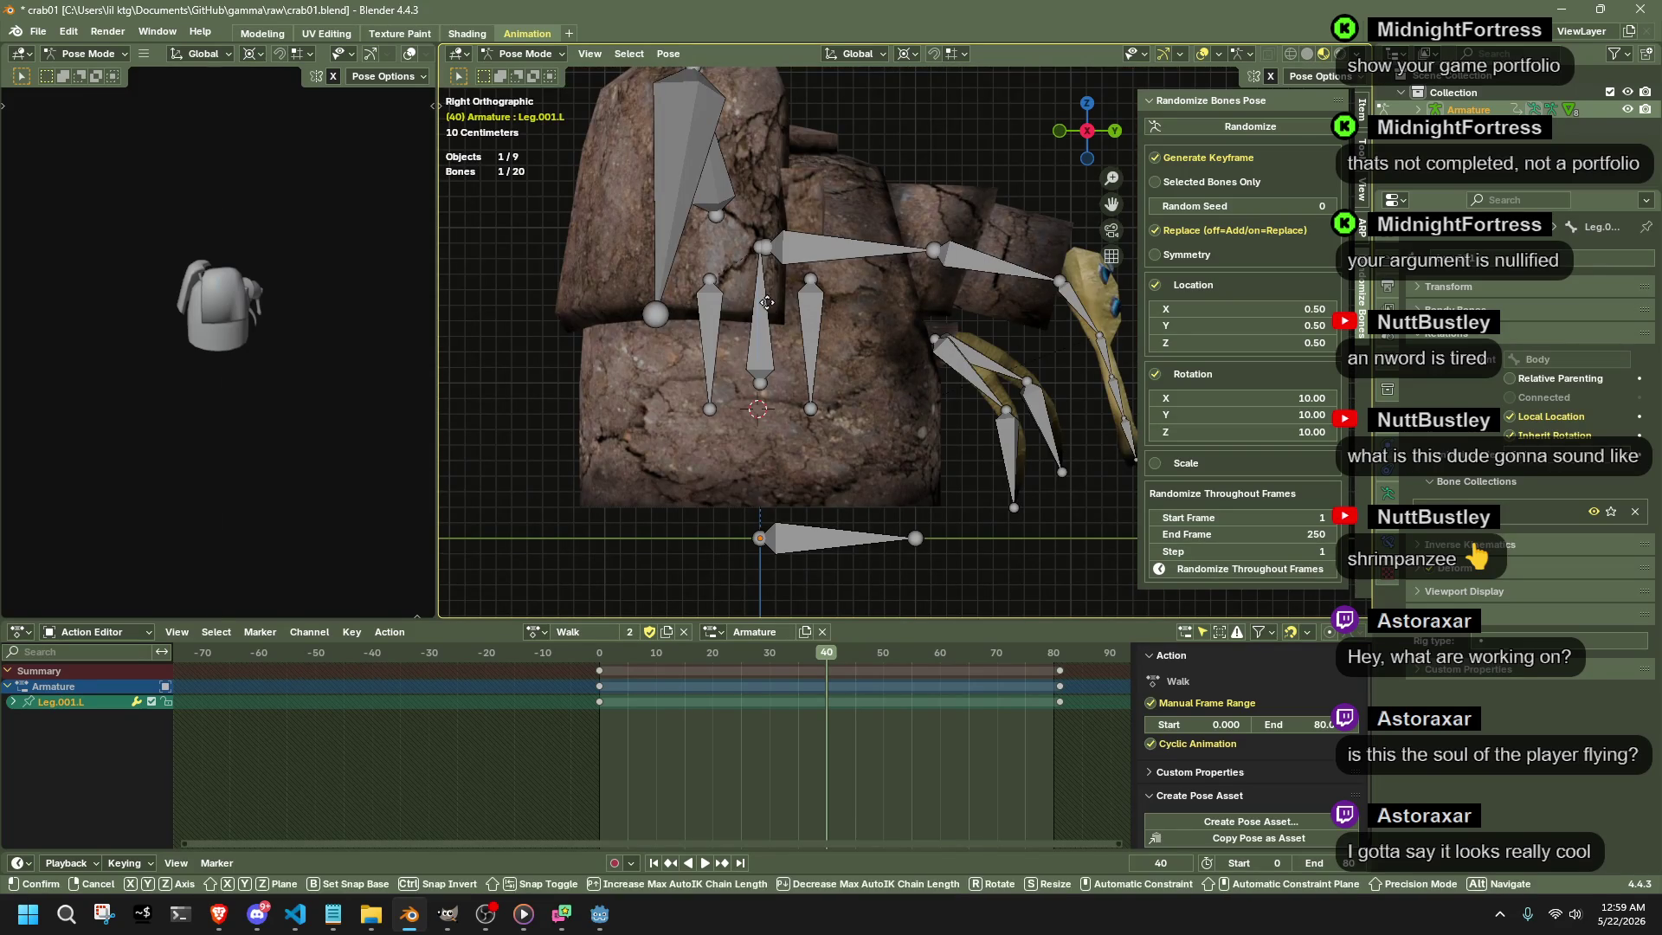
key("g")
key("z")
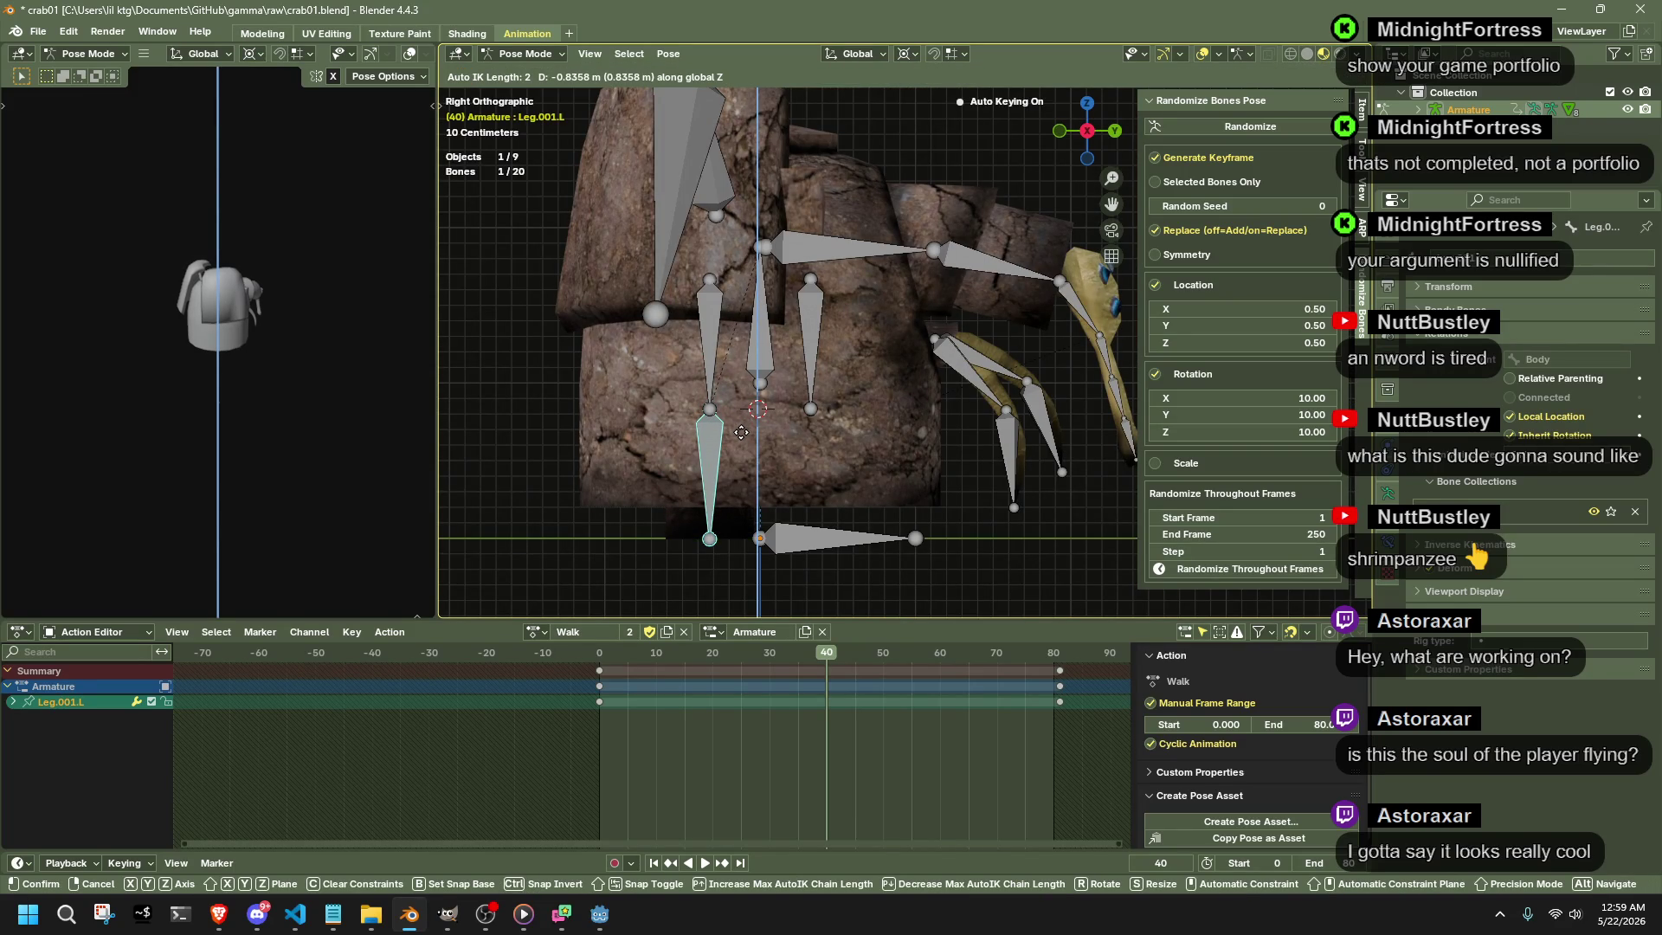
left_click(739, 432)
- Play the loop, stop around frame 20 and select Leg.001.R for posing
key("space")
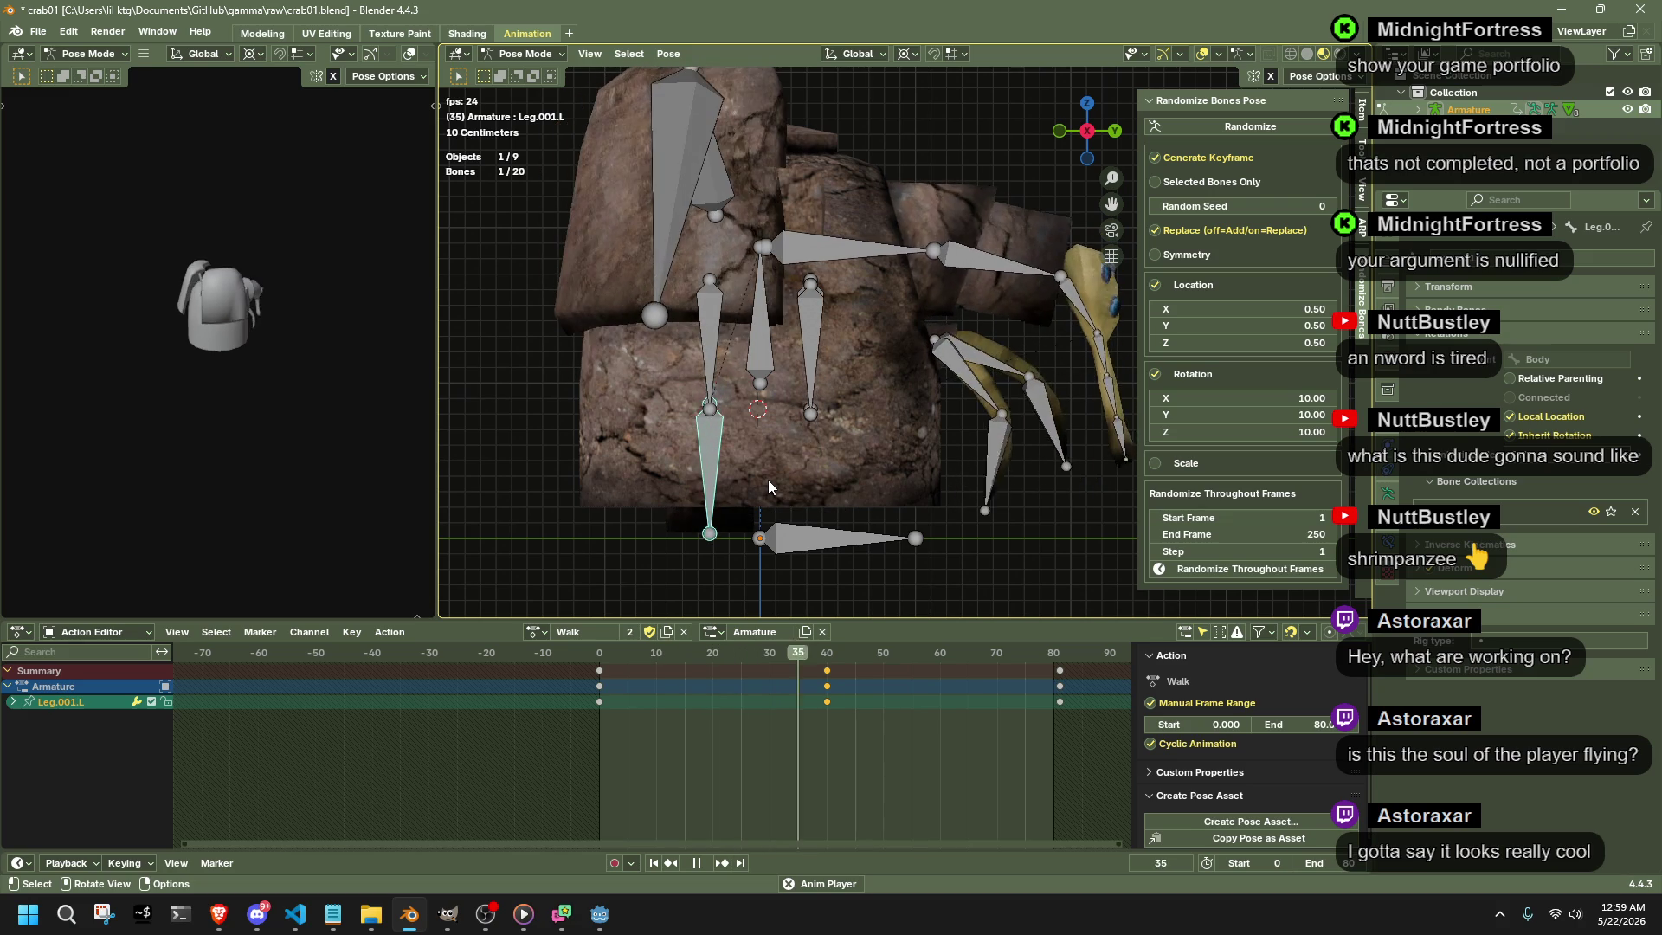
left_click_drag(609, 662, 713, 661)
key("space")
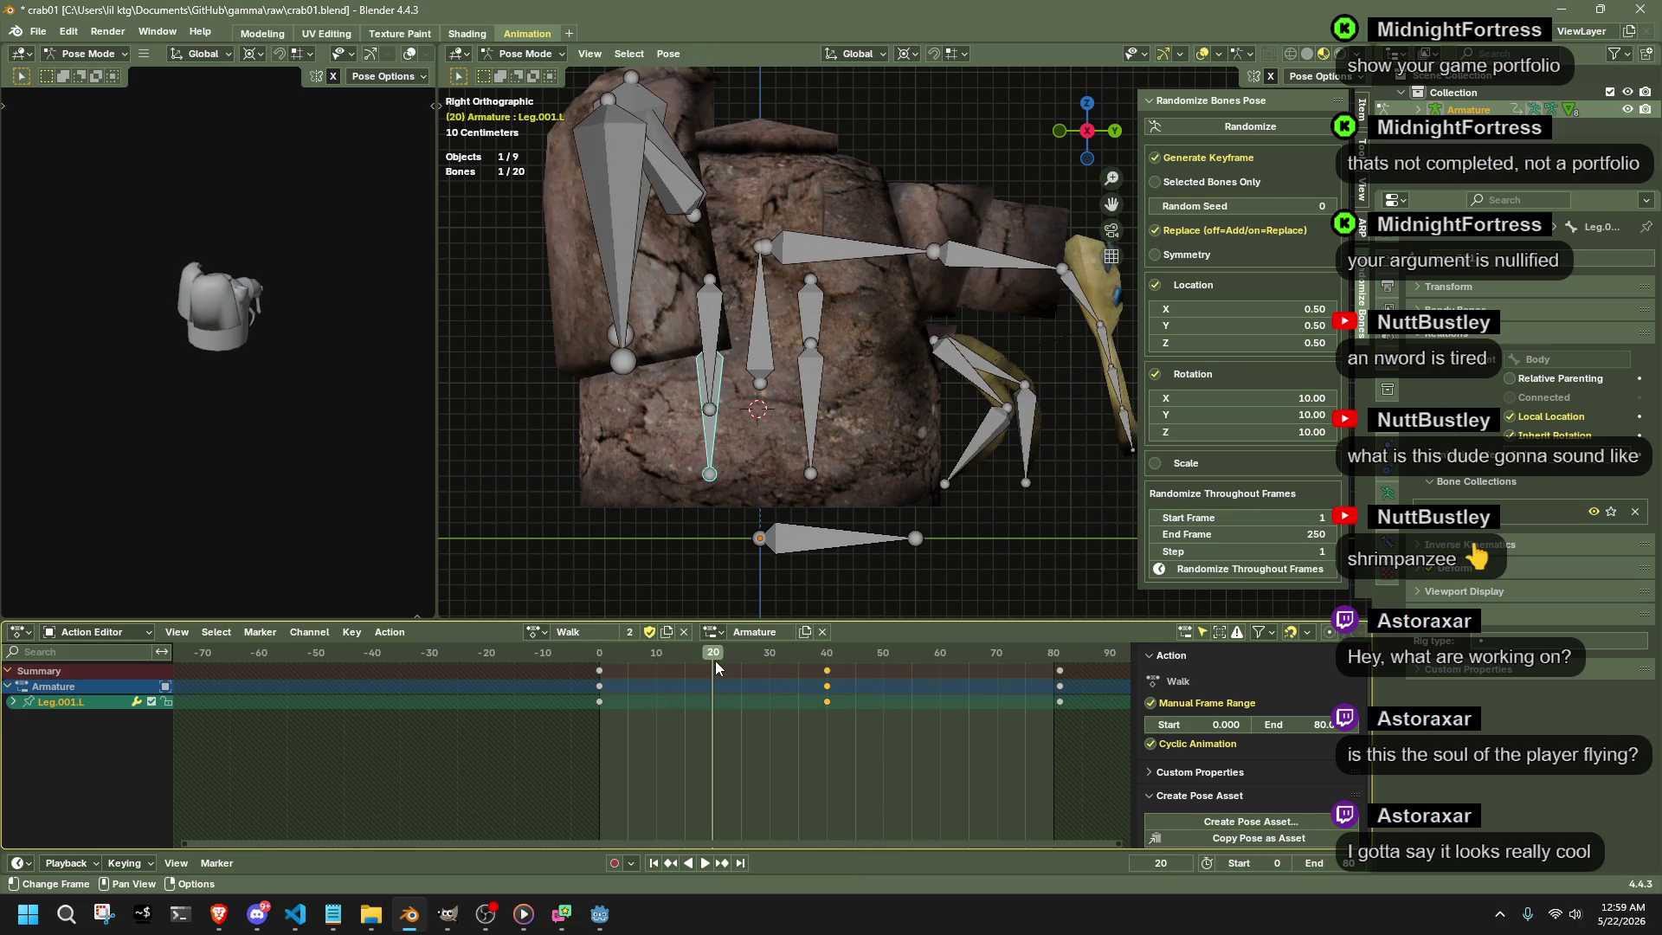
middle_click_drag(903, 479, 1011, 374)
left_click(1005, 284)
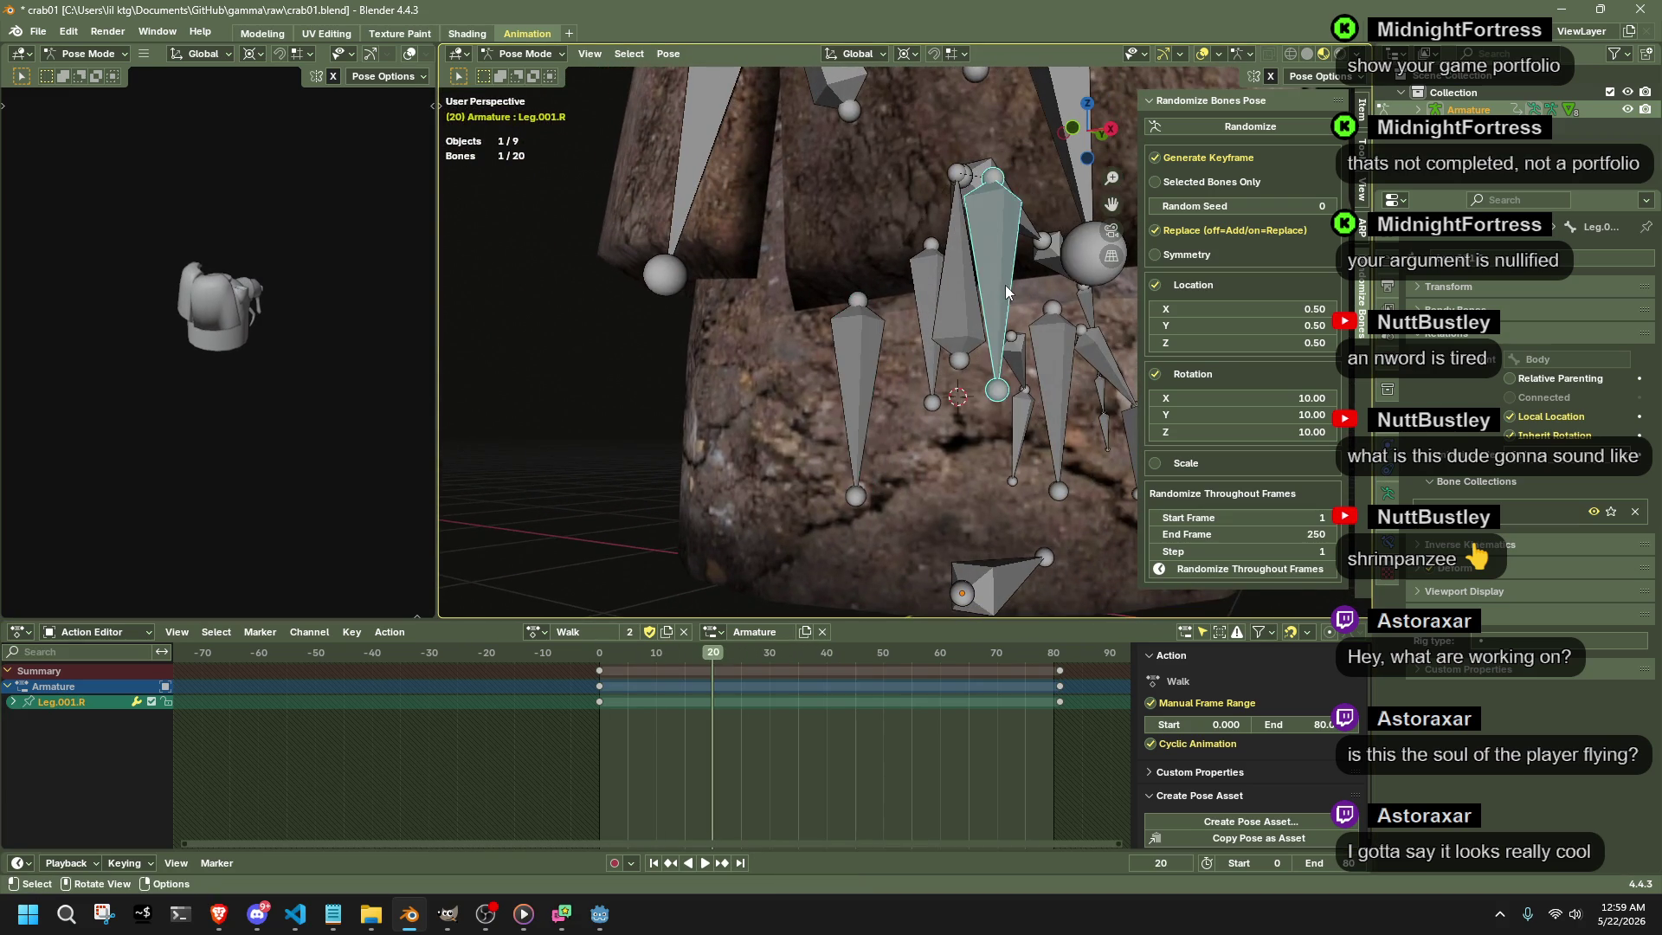
scroll(1005, 284, "down", 2)
scroll(998, 295, "down", 2)
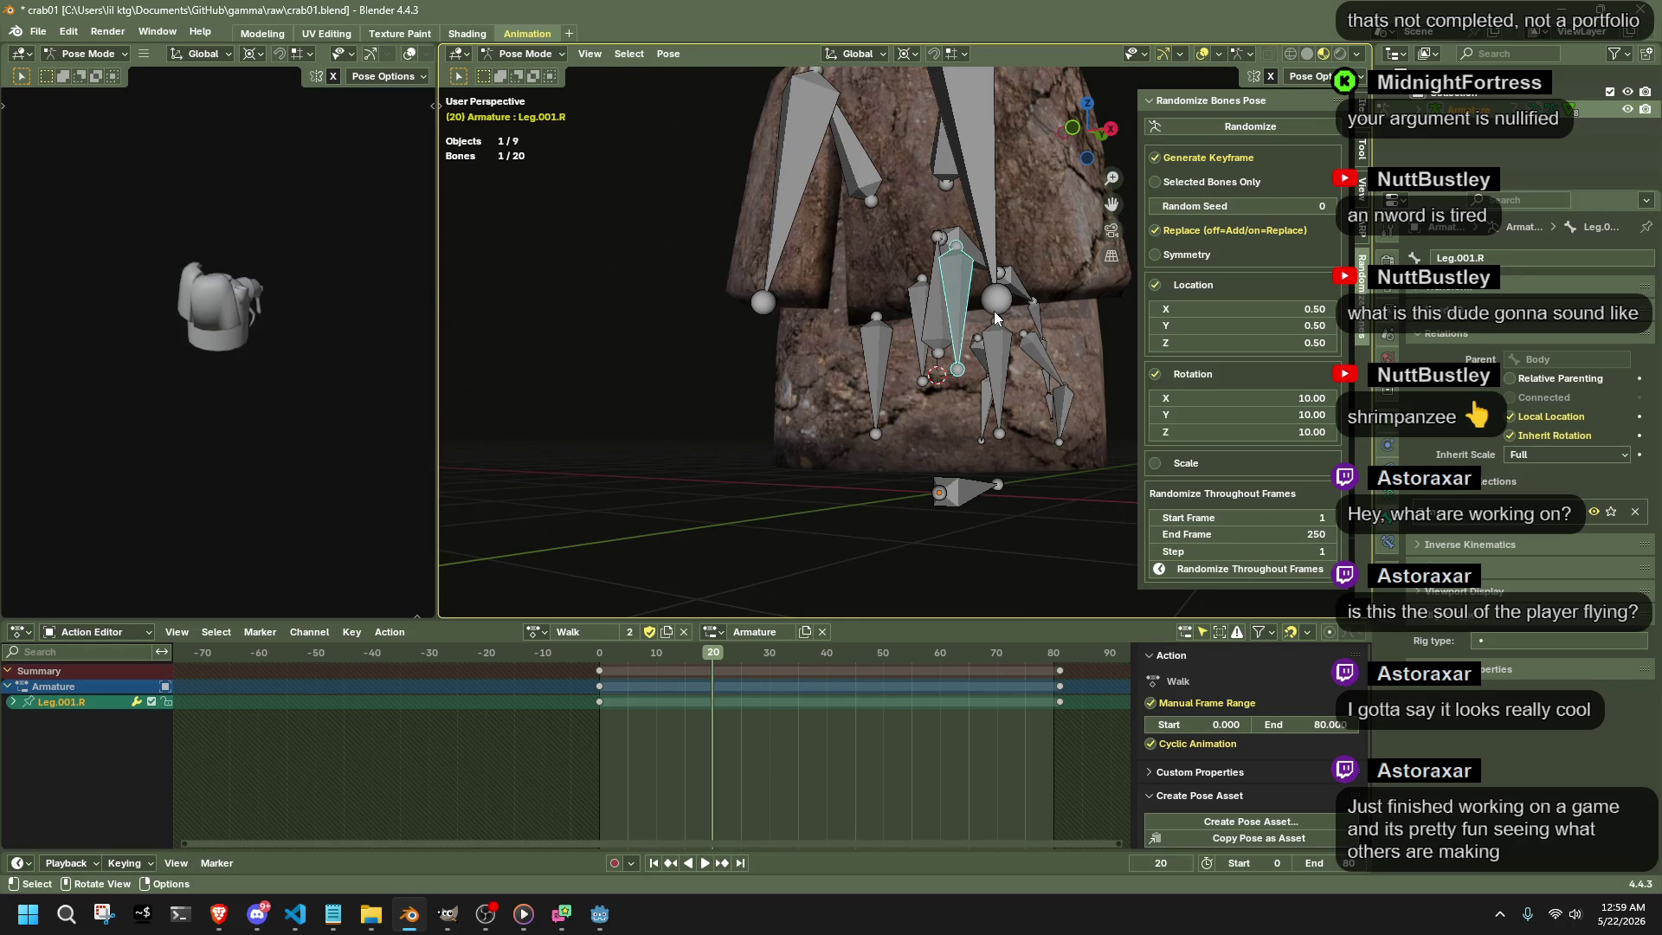
- Nudge Leg.001.R slightly downward along Z at frame 20 from the front view
left_click(1076, 135)
scroll(908, 364, "up", 3)
middle_click_drag(910, 365, 827, 372, "shift")
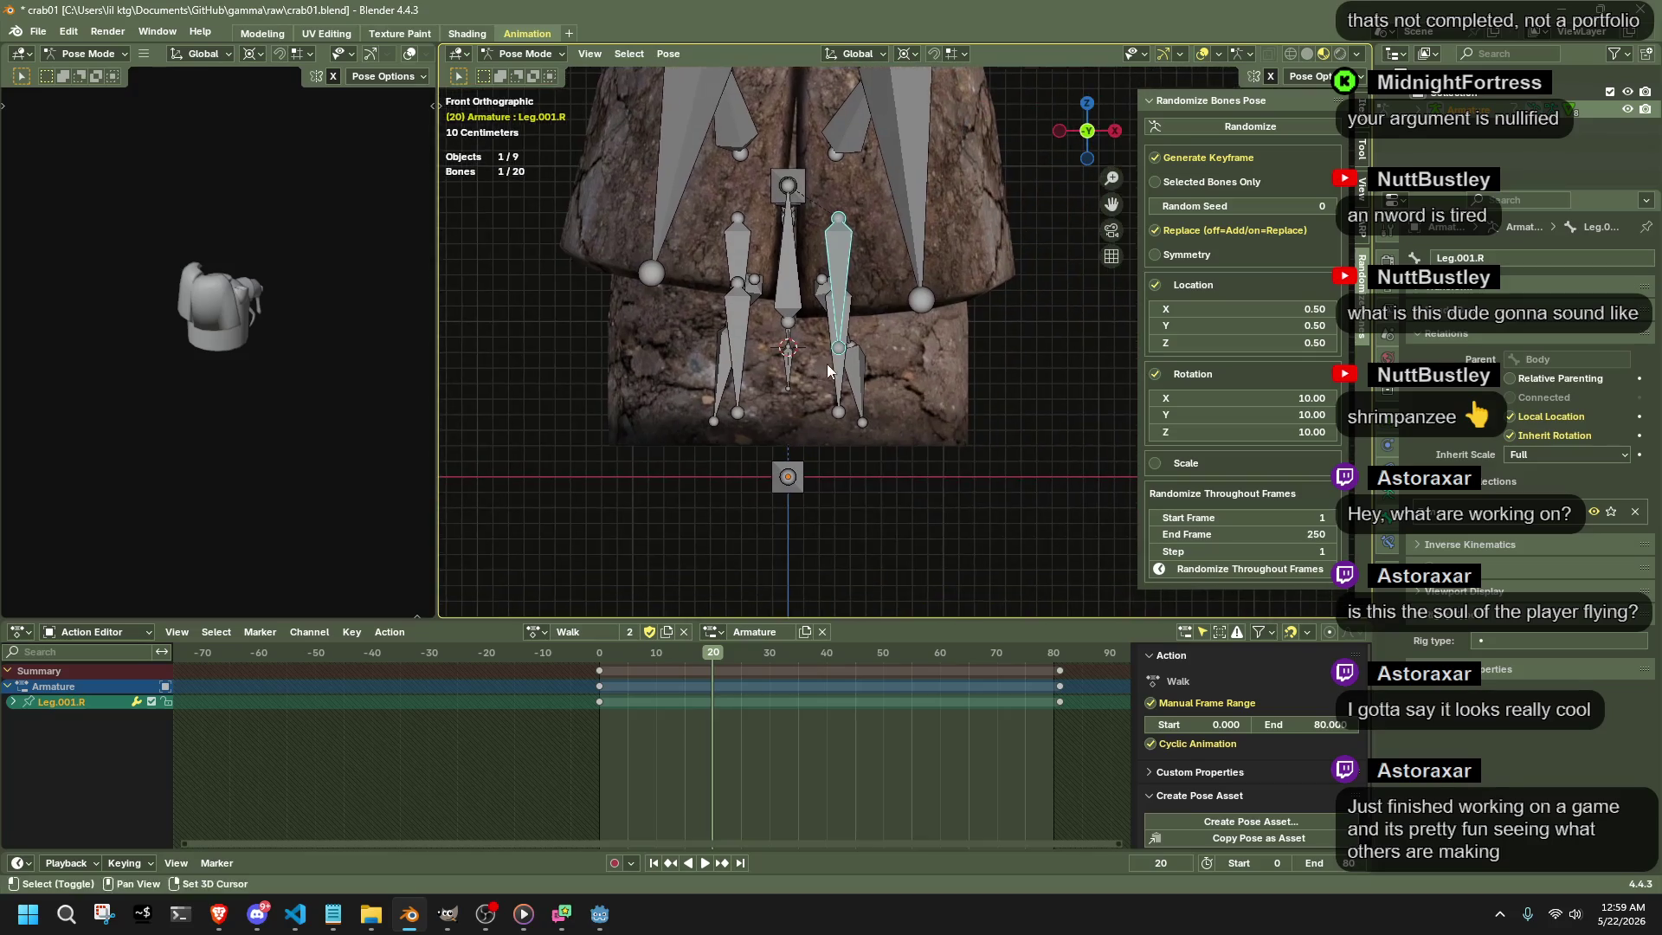
scroll(827, 373, "up", 2)
scroll(827, 373, "up", 2)
key("g")
key("z")
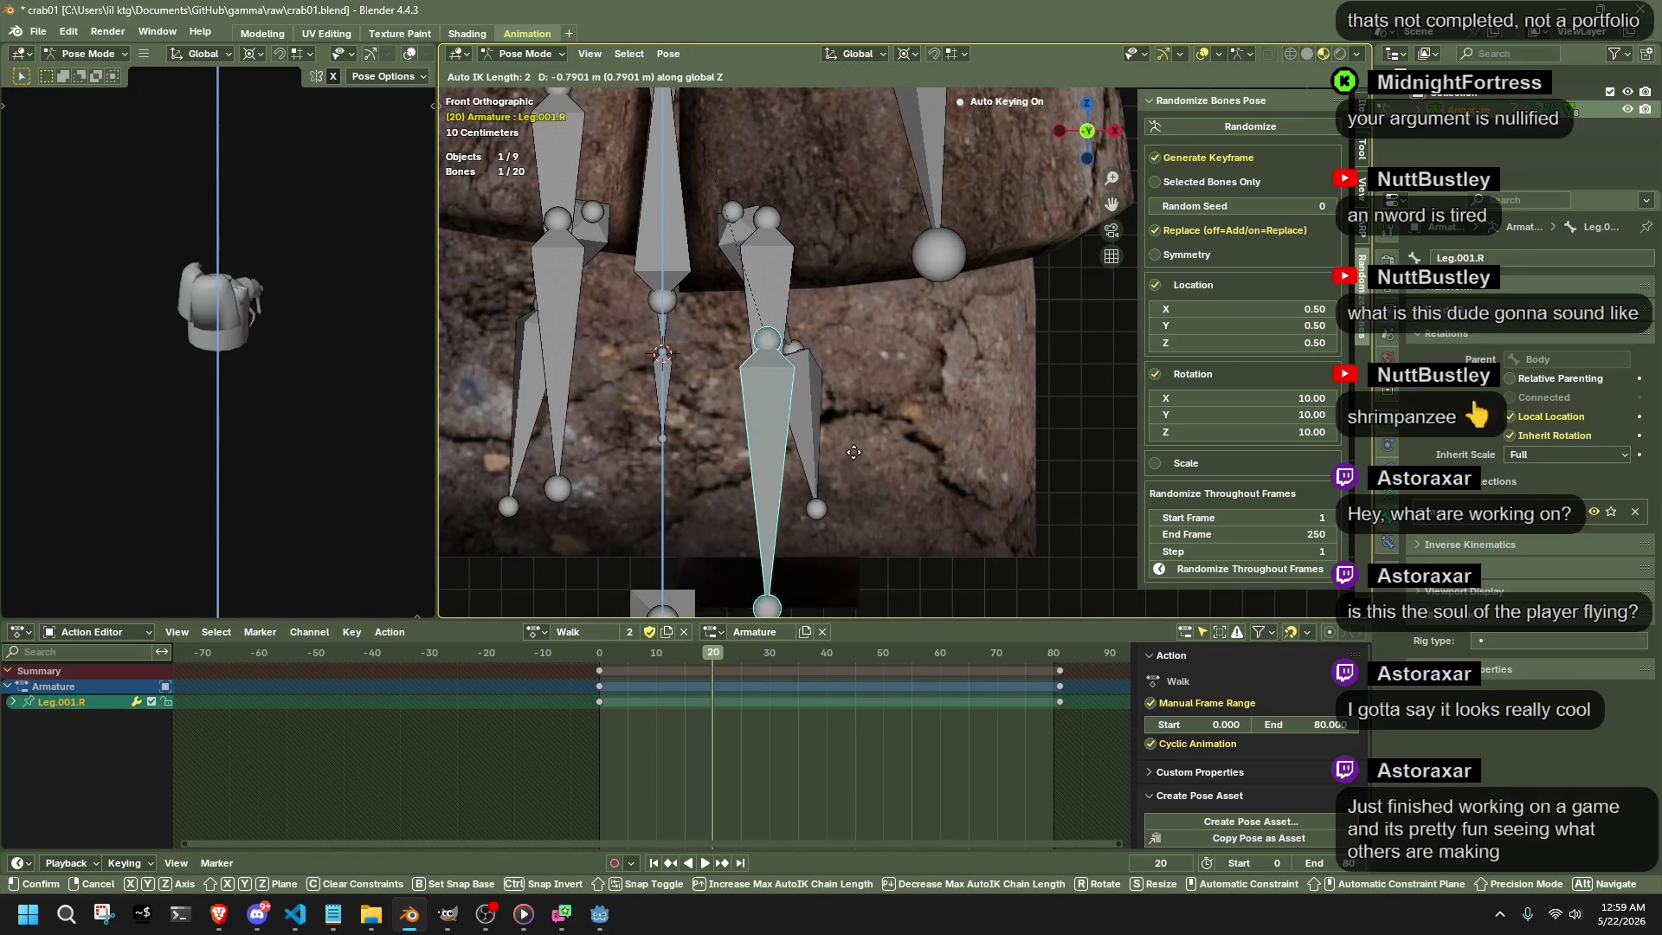
left_click(852, 451)
scroll(835, 400, "up", 2)
scroll(834, 403, "up", 2)
key("g")
key("z")
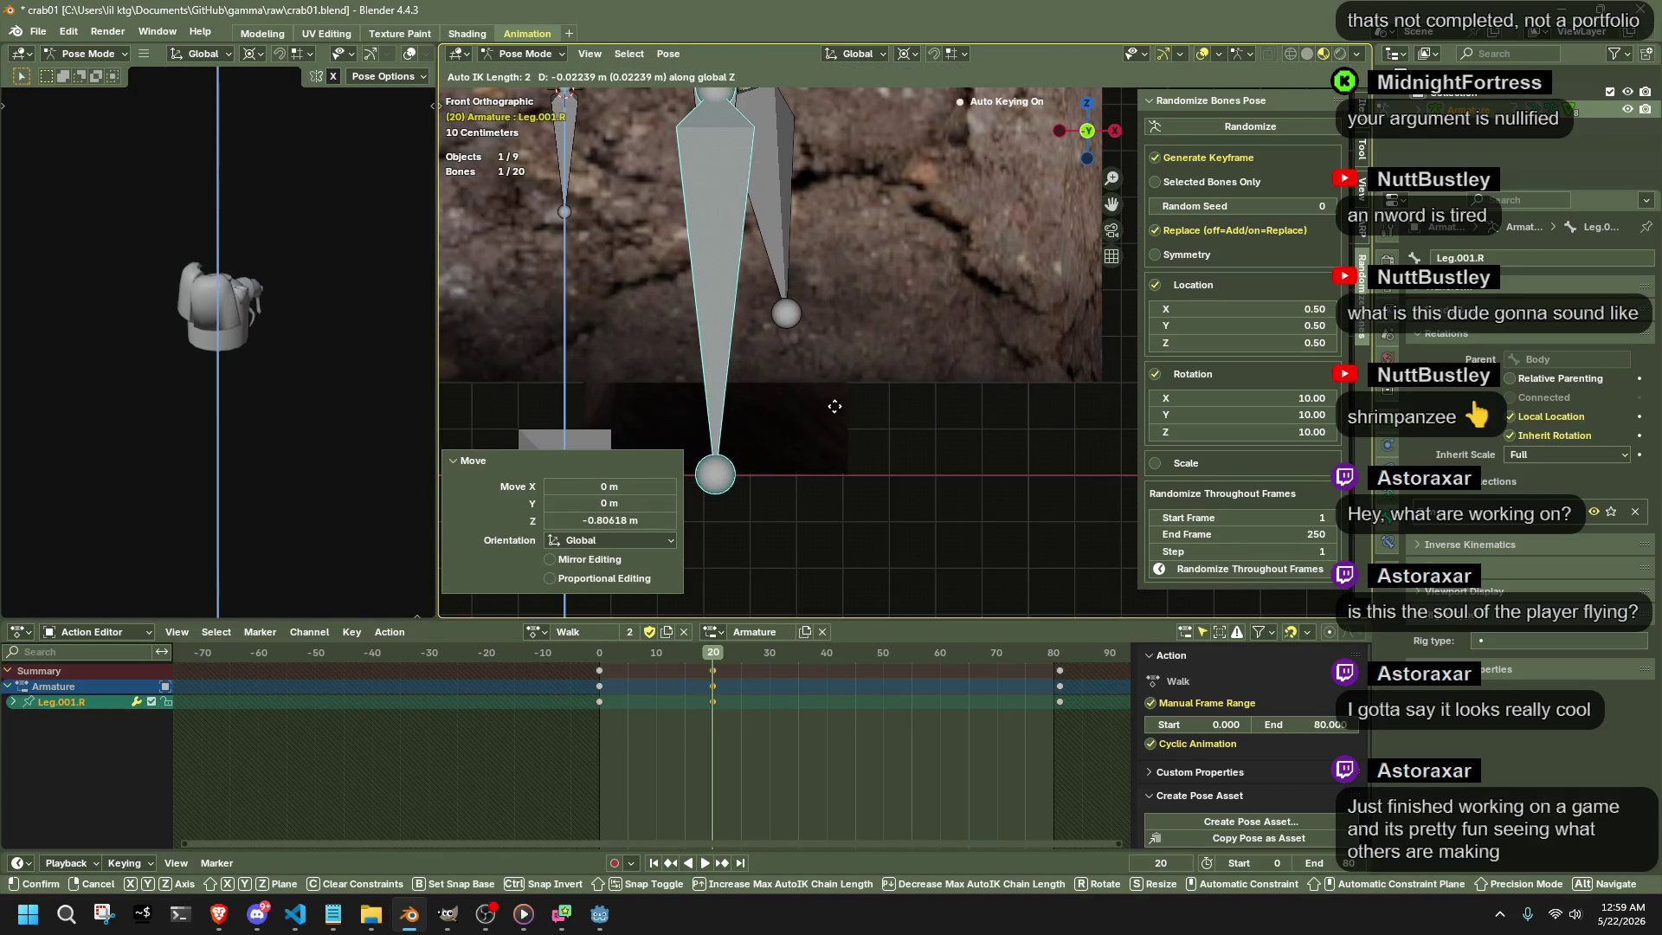
left_click(837, 412)
- Play the Walk loop from the start, stop at frame 60 and select Leg.L
key("shift+Left")
key("space")
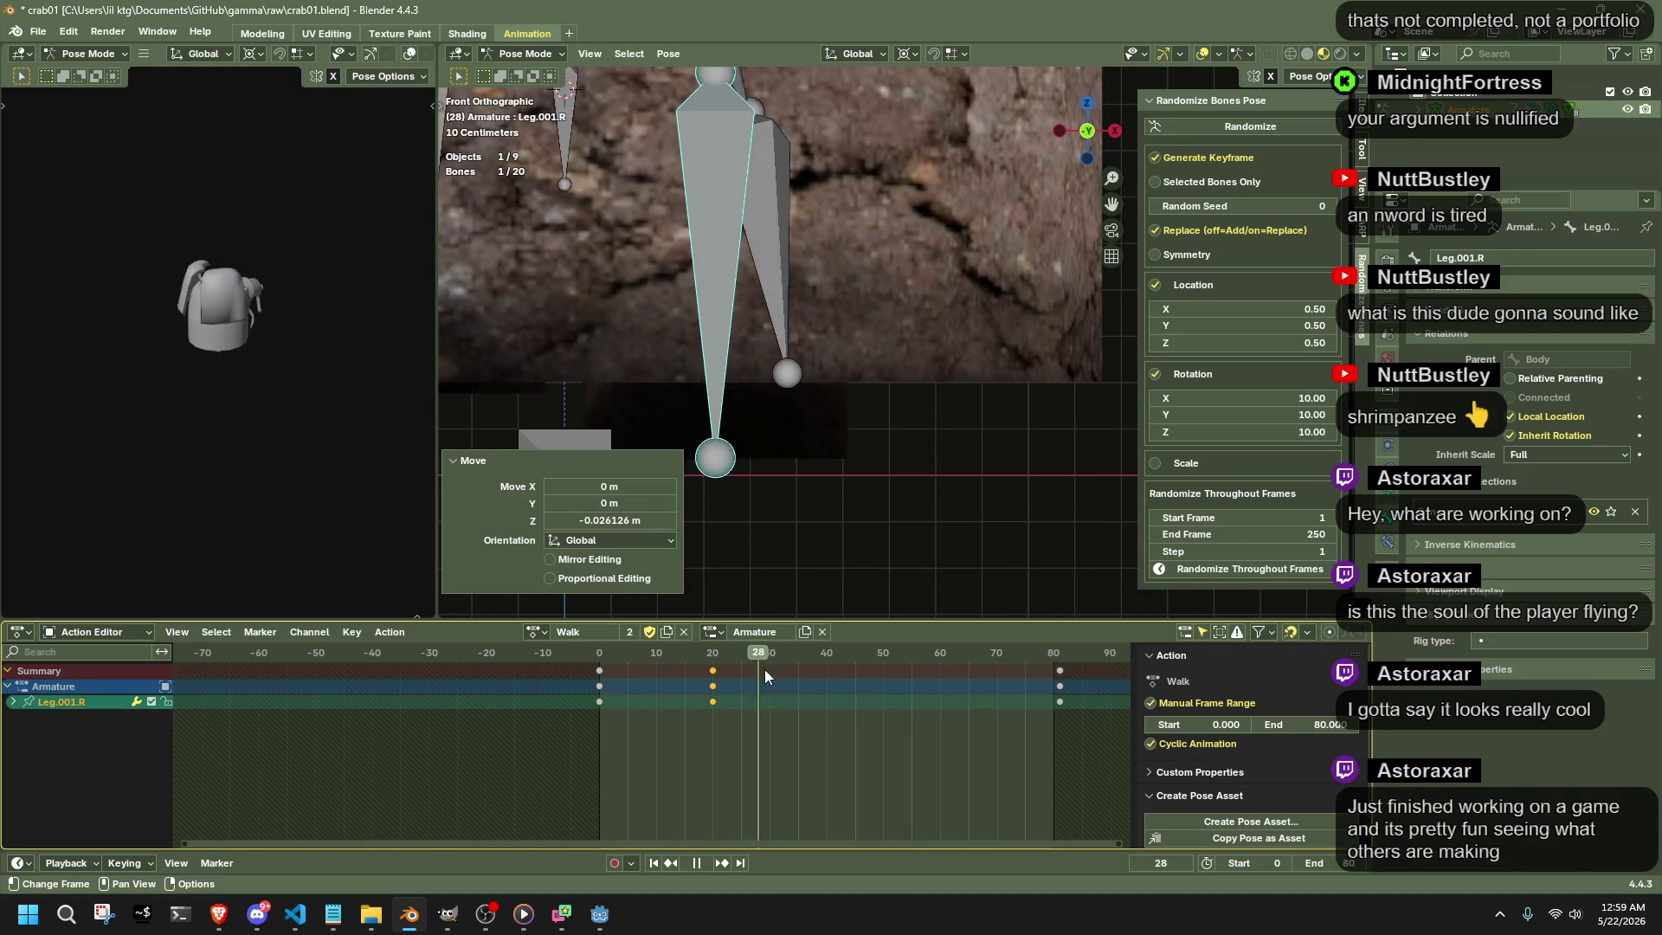
key("space")
middle_click_drag(859, 333, 853, 385)
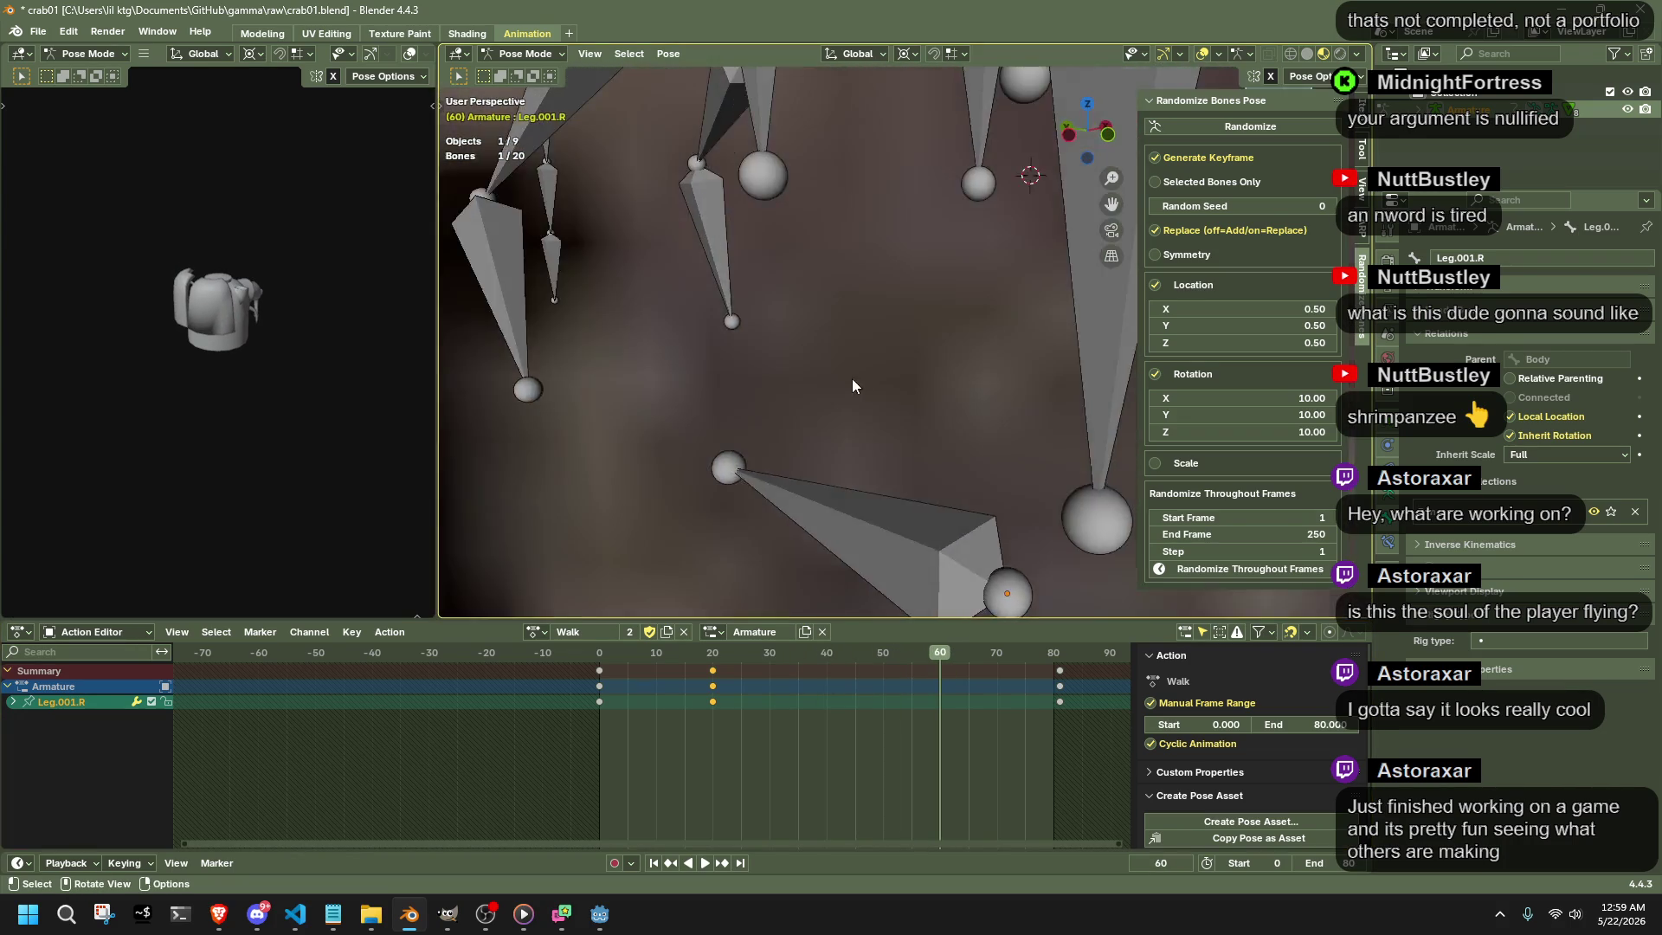
scroll(854, 386, "down", 5)
left_click(860, 248)
middle_click_drag(861, 248, 1065, 156)
left_click_drag(1086, 131, 1075, 144)
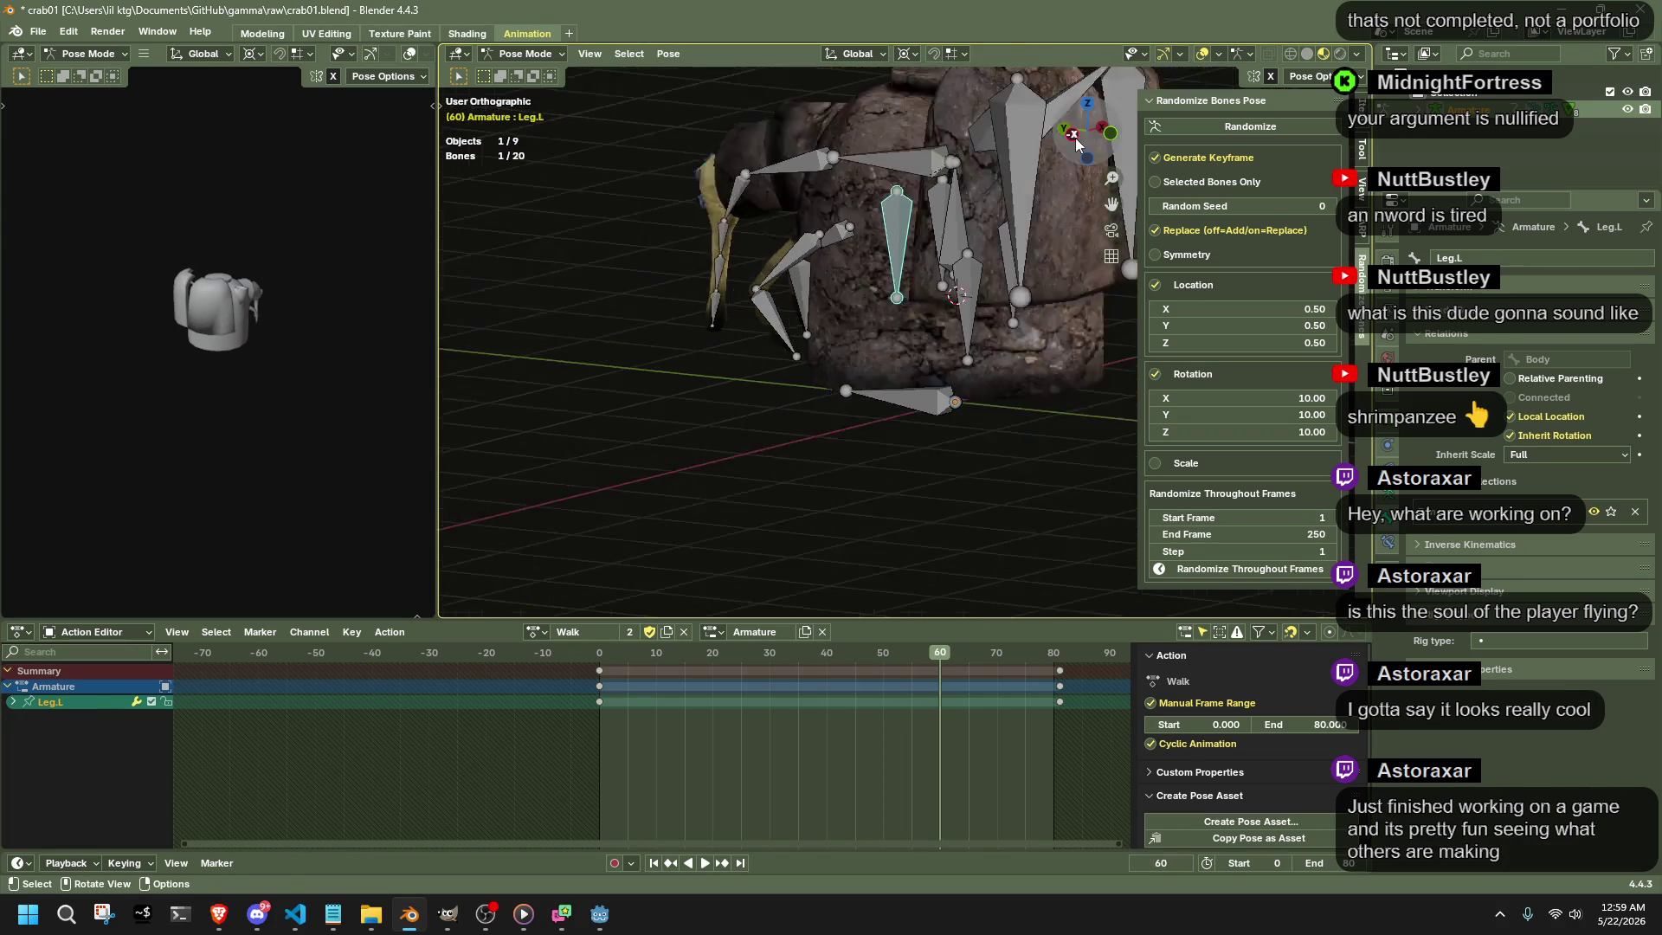
- Move Leg.L a tiny 0.0076 m along Z in small steps, keying it at frame 60
left_click(1075, 137)
key("g")
key("z")
left_click(1028, 266)
mouse_move(1028, 266)
middle_mouse_down()
mouse_move(1053, 326)
mouse_move(886, 302)
middle_mouse_up()
key("g")
key("z")
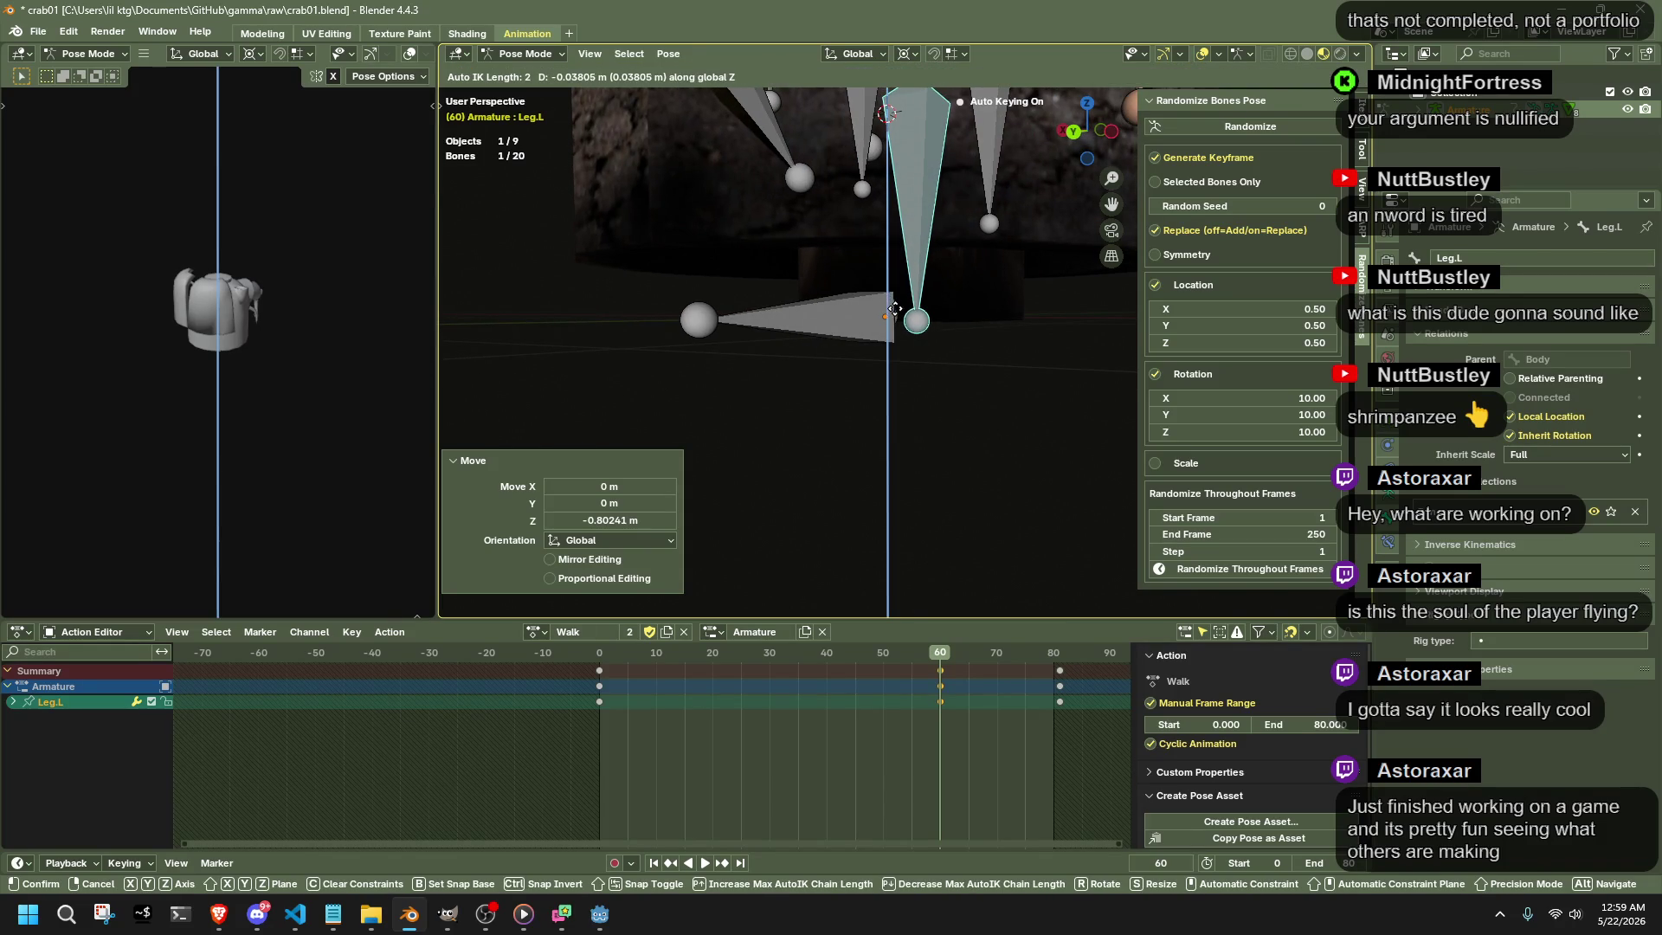
left_click(897, 315)
left_click(1074, 132)
scroll(940, 319, "up", 3)
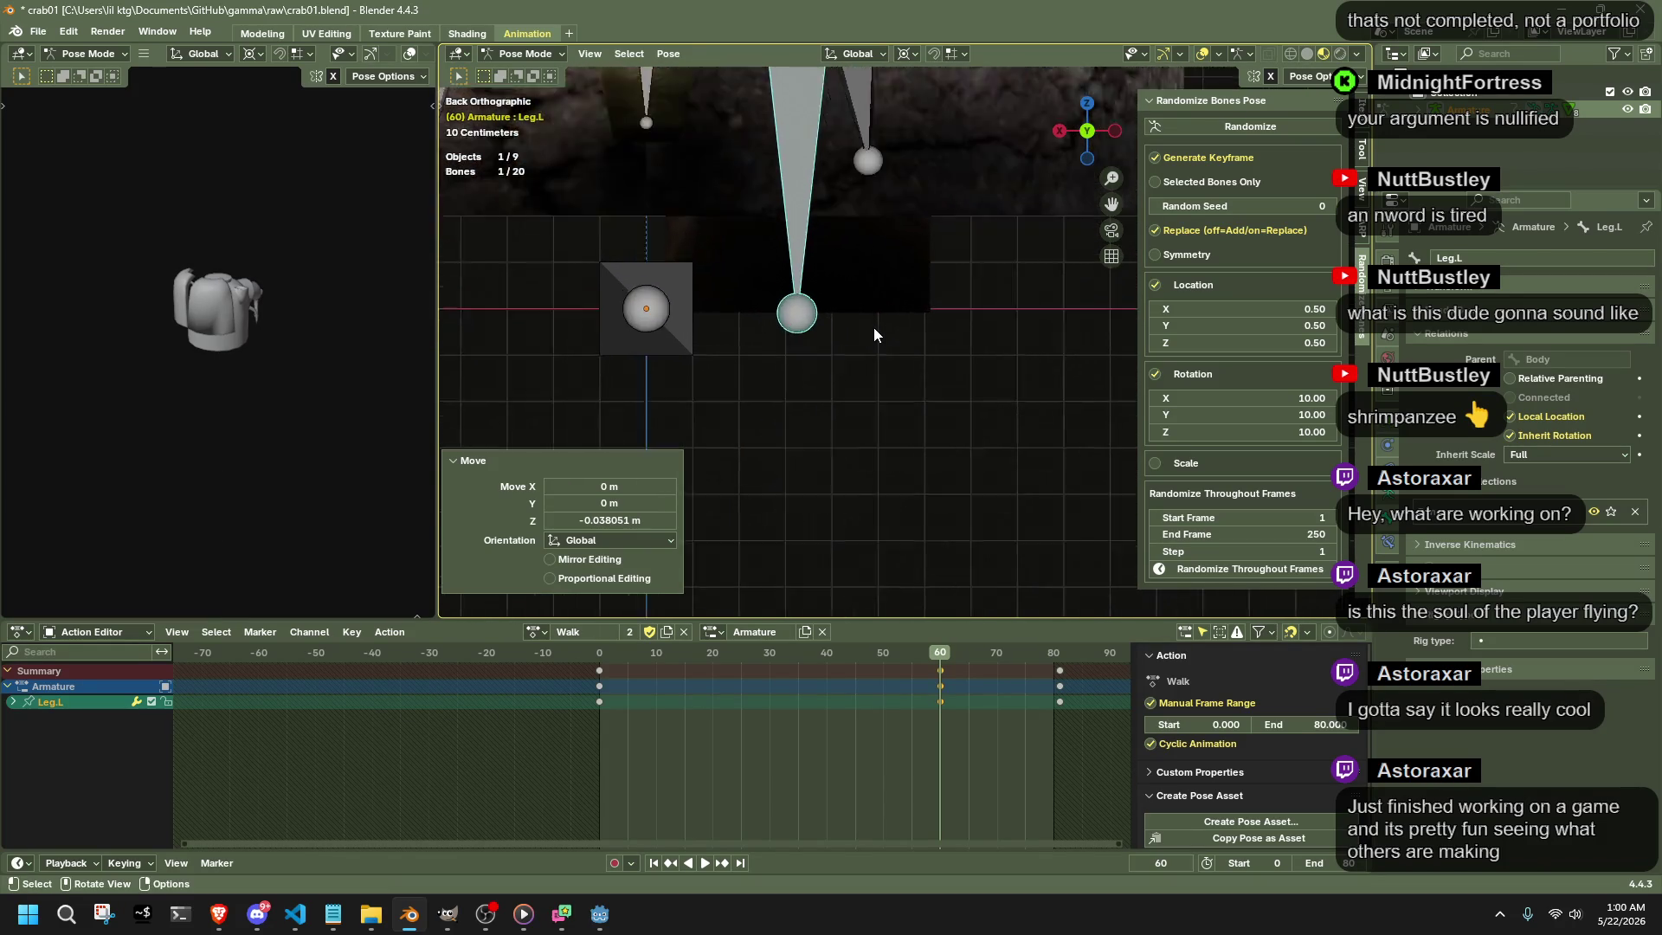
key("g")
key("z")
left_click(862, 329)
scroll(862, 328, "down", 3)
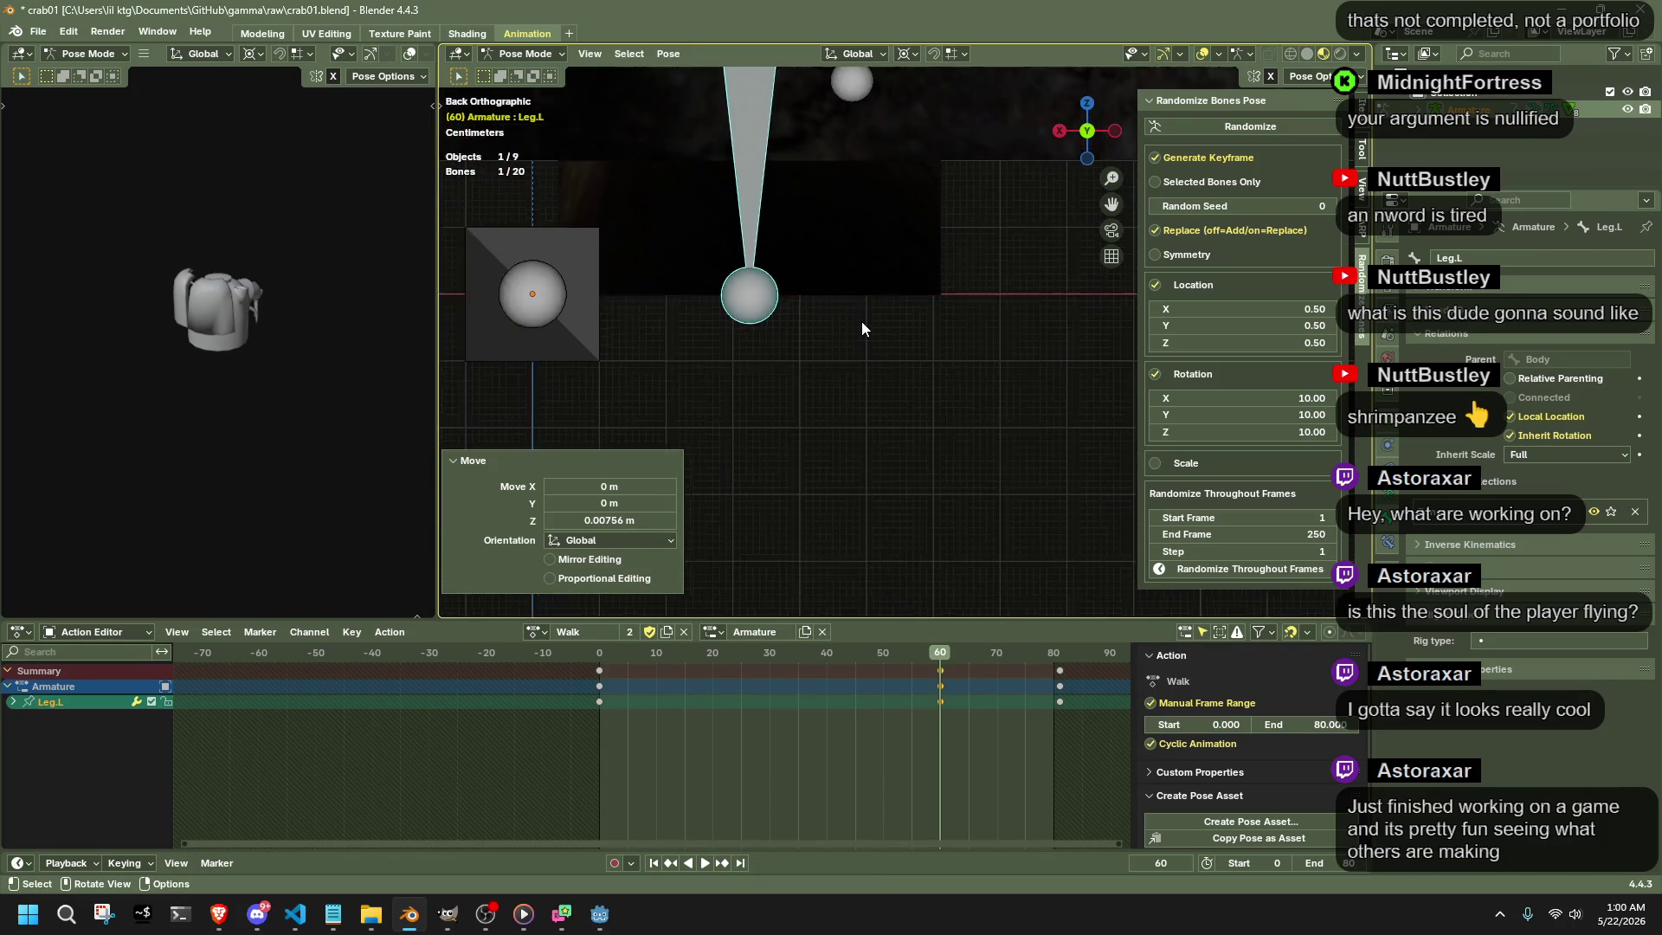
scroll(823, 320, "down", 2)
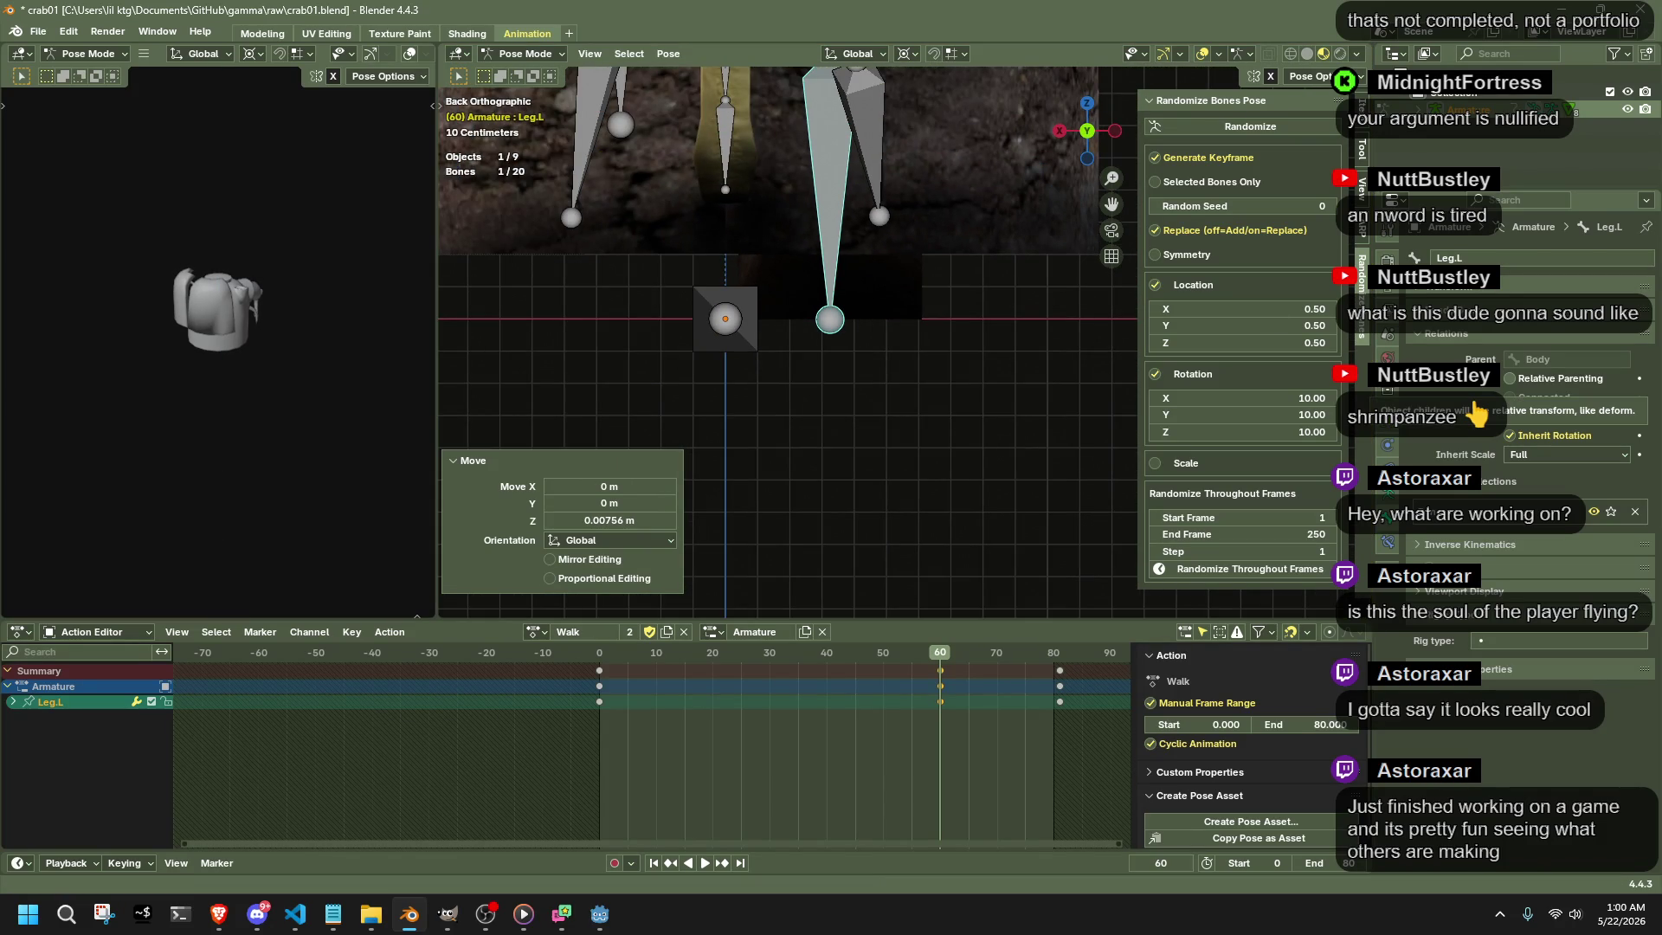
- Orbit around the armature to inspect the leg poses from several angles
middle_click_drag(866, 418, 644, 434)
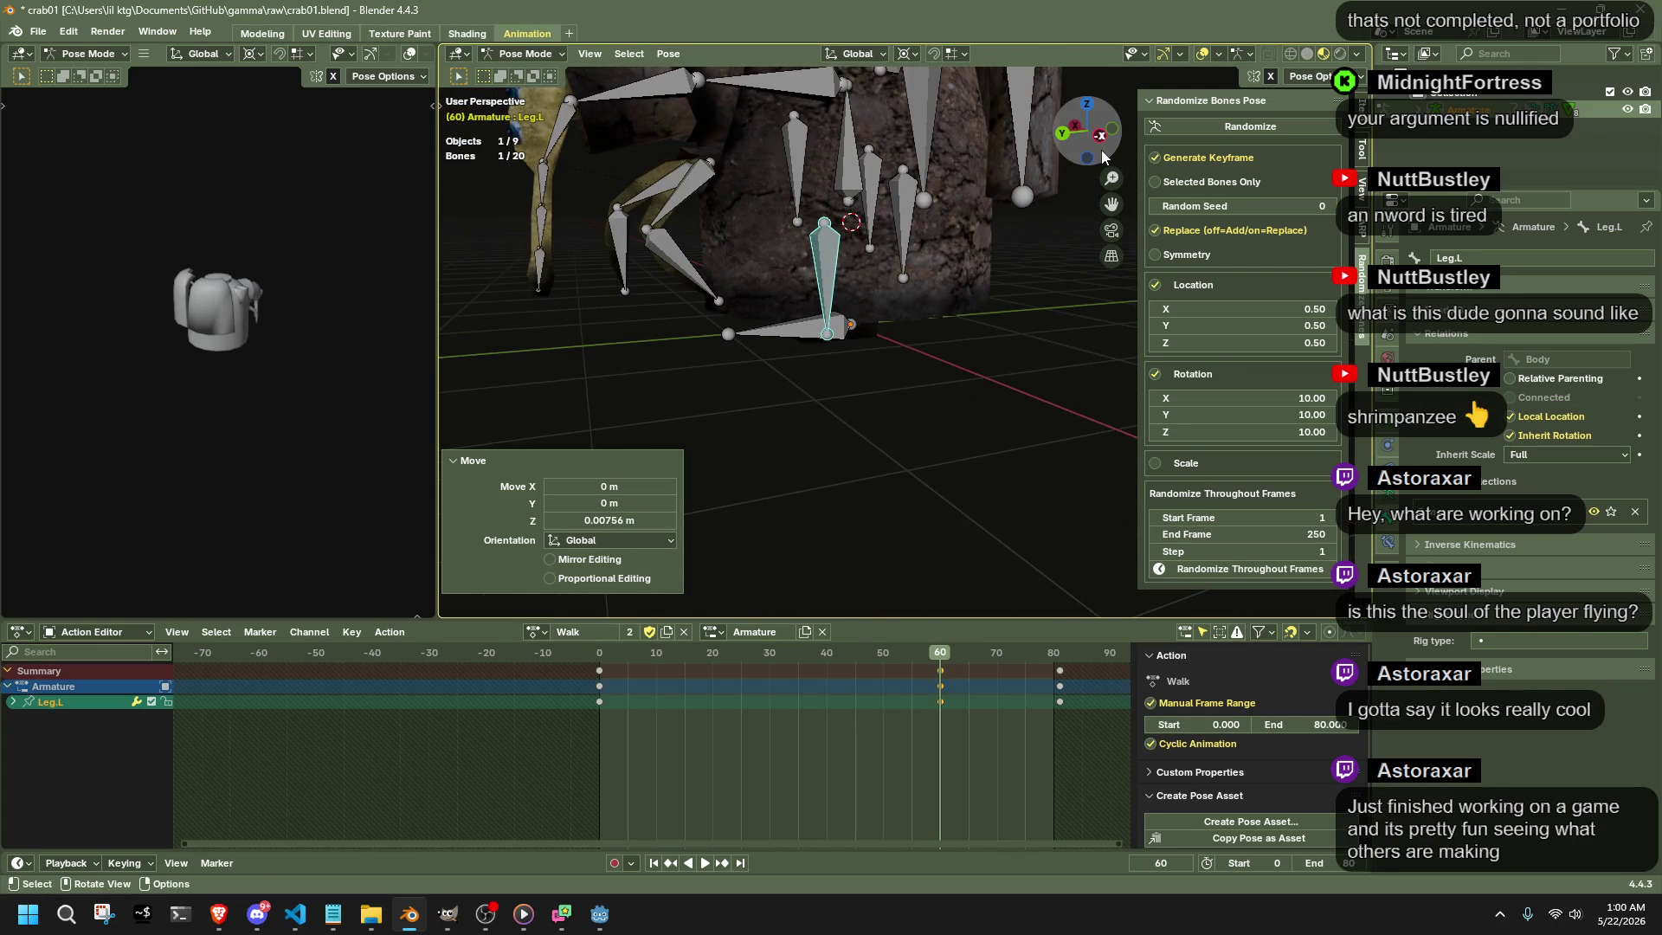
mouse_move(644, 433)
middle_mouse_down()
mouse_move(850, 330)
mouse_move(1045, 373)
middle_mouse_up()
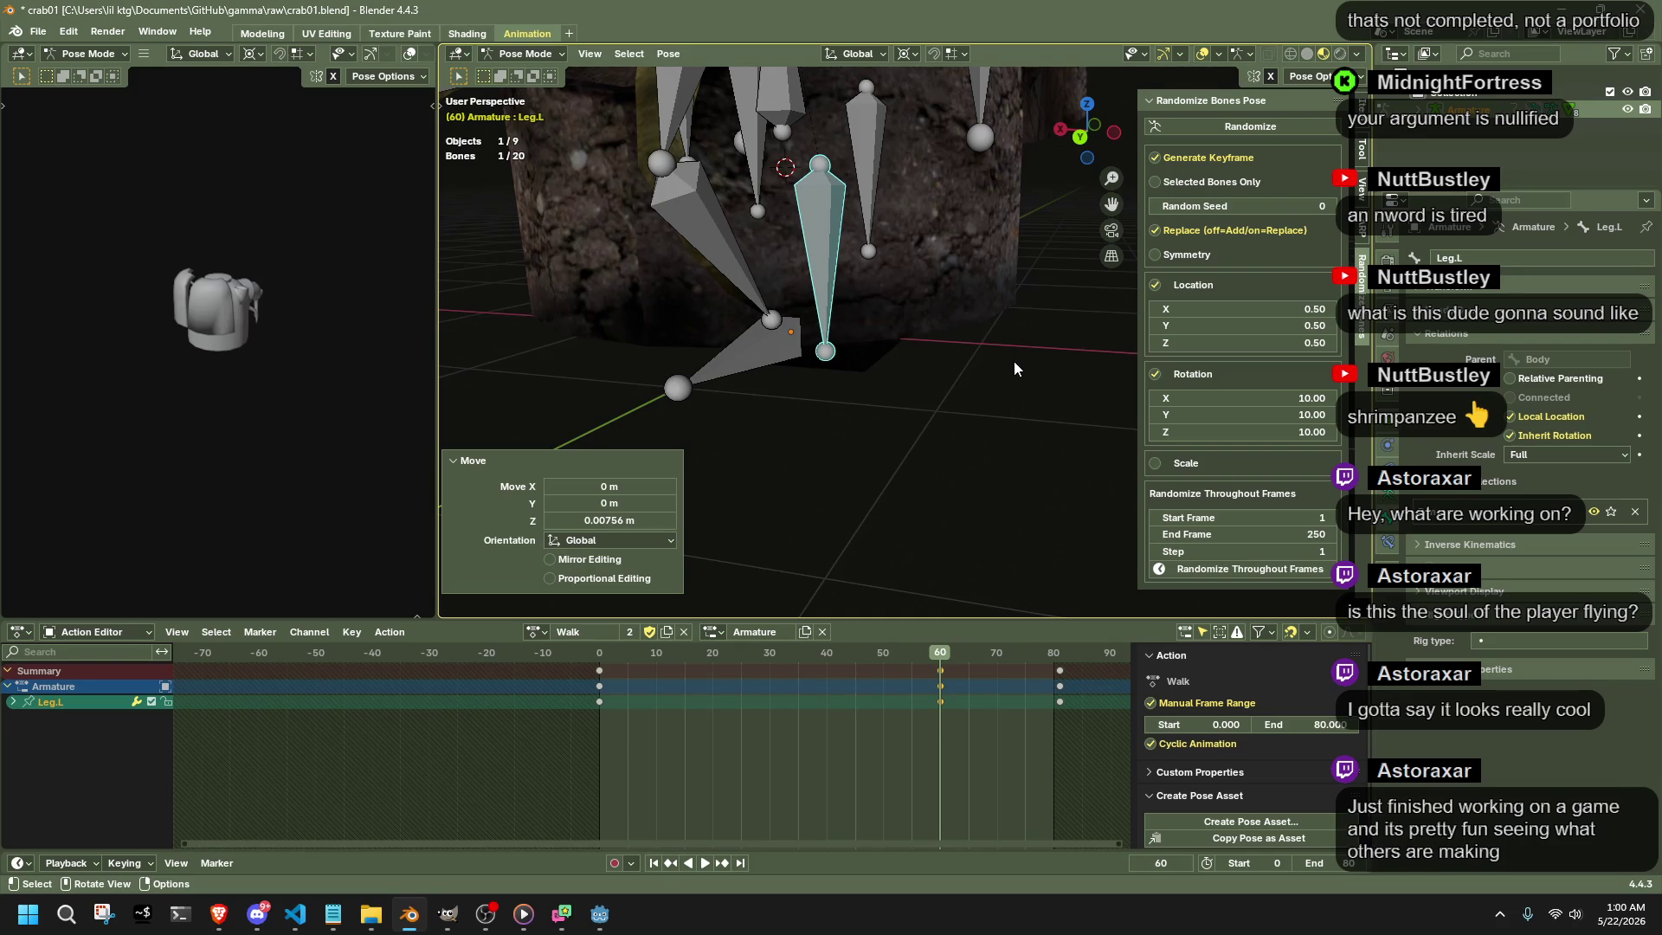
mouse_move(825, 351)
middle_mouse_down()
mouse_move(932, 367)
mouse_move(591, 650)
middle_mouse_up()
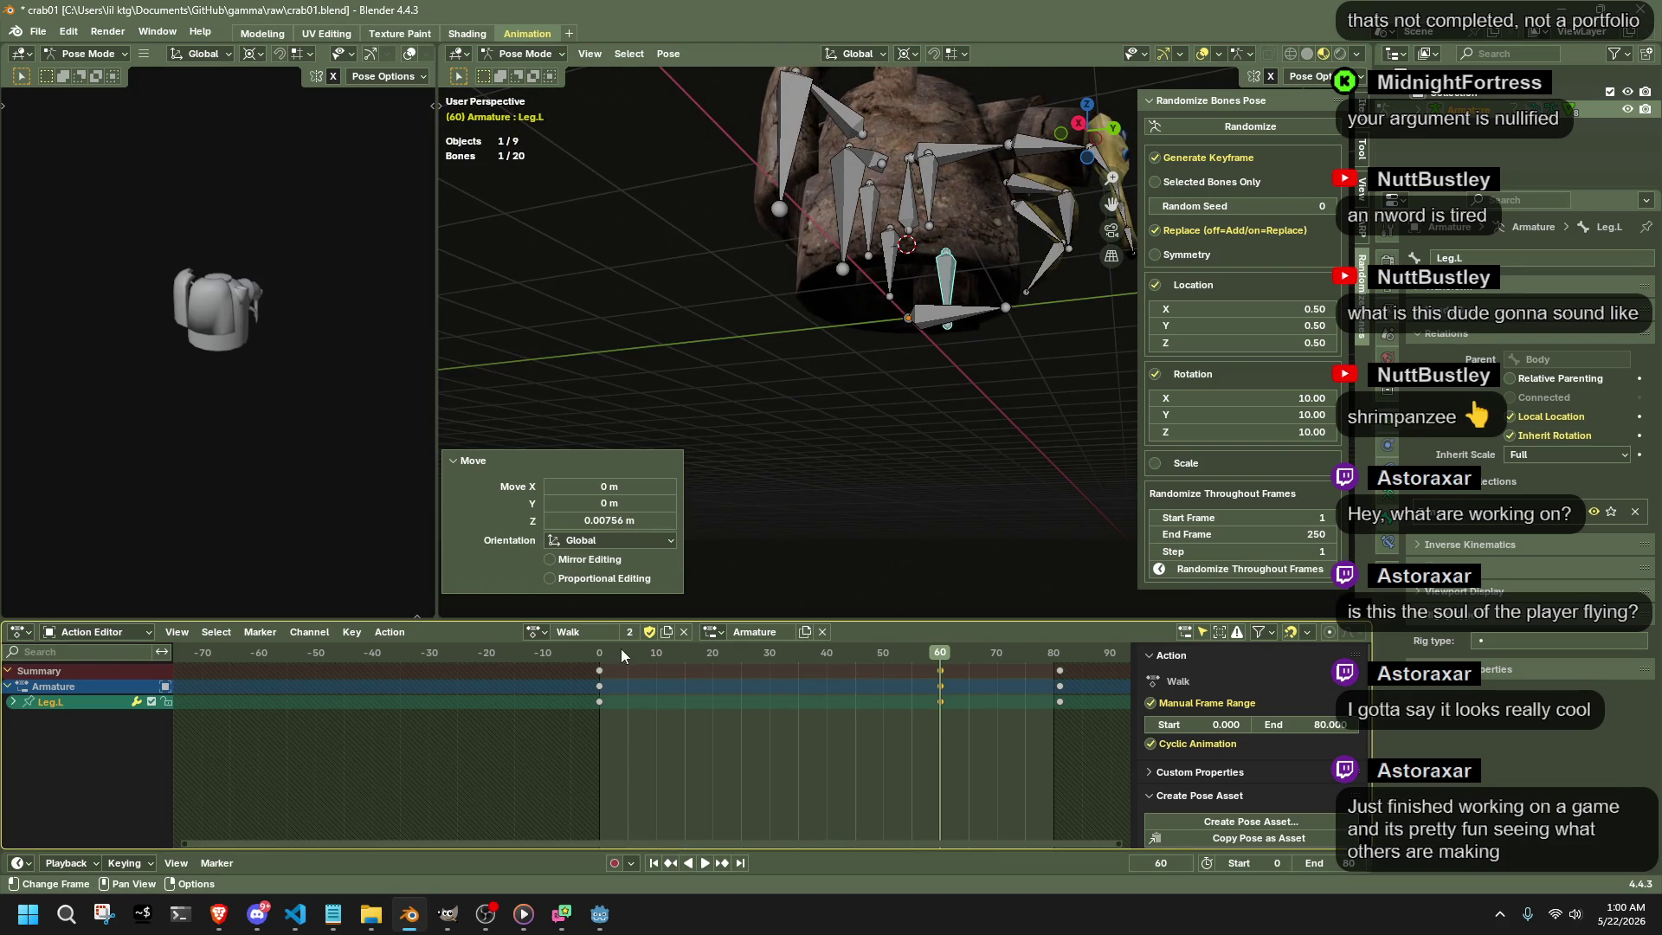
scroll(896, 316, "up", 3)
scroll(914, 531, "up", 2)
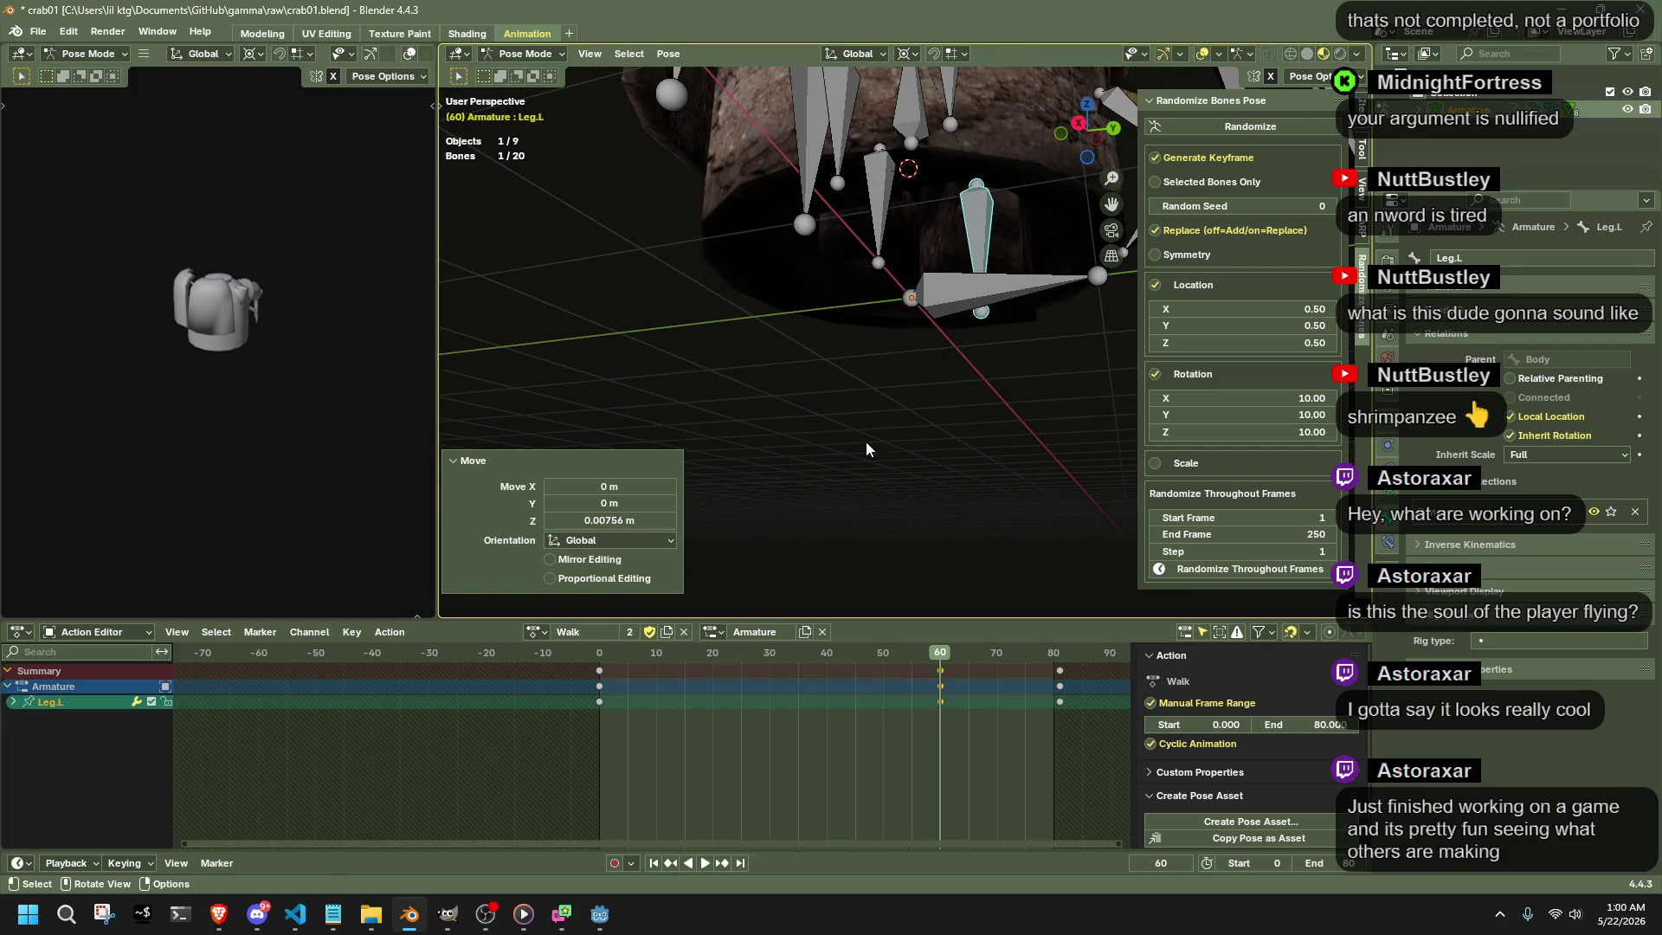
- Copy Leg.001.R's frame-0 keyframes to frame 20, undoing a misplaced move first
left_click(598, 671)
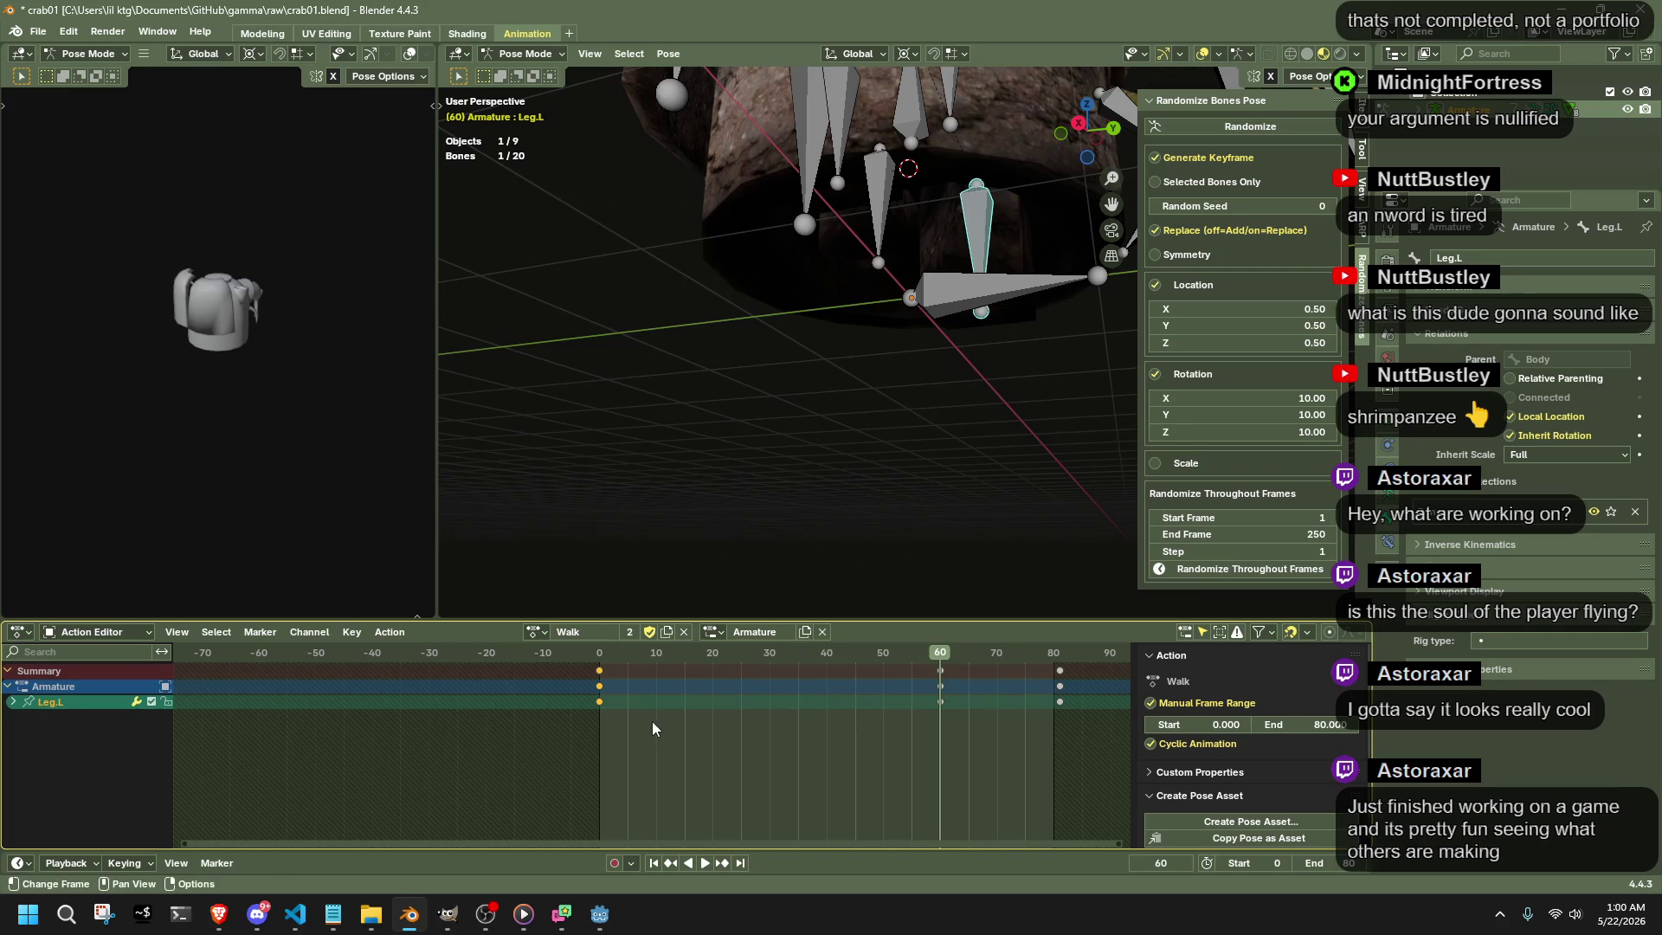
key("g")
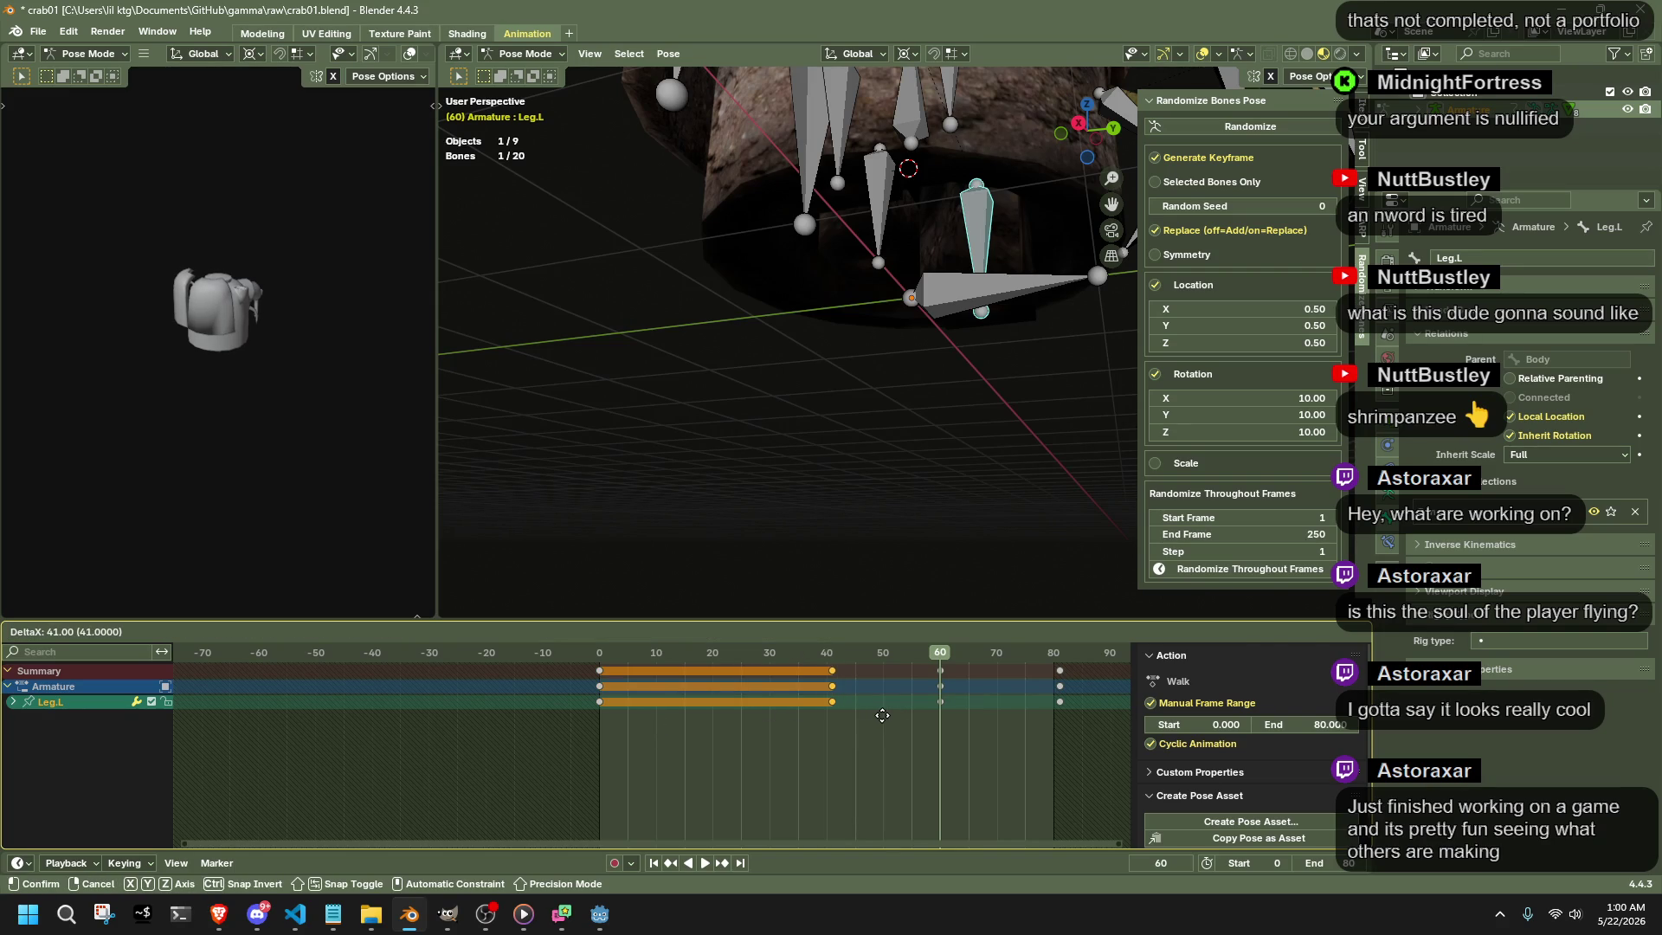
left_click(882, 716)
middle_click_drag(714, 556, 768, 376)
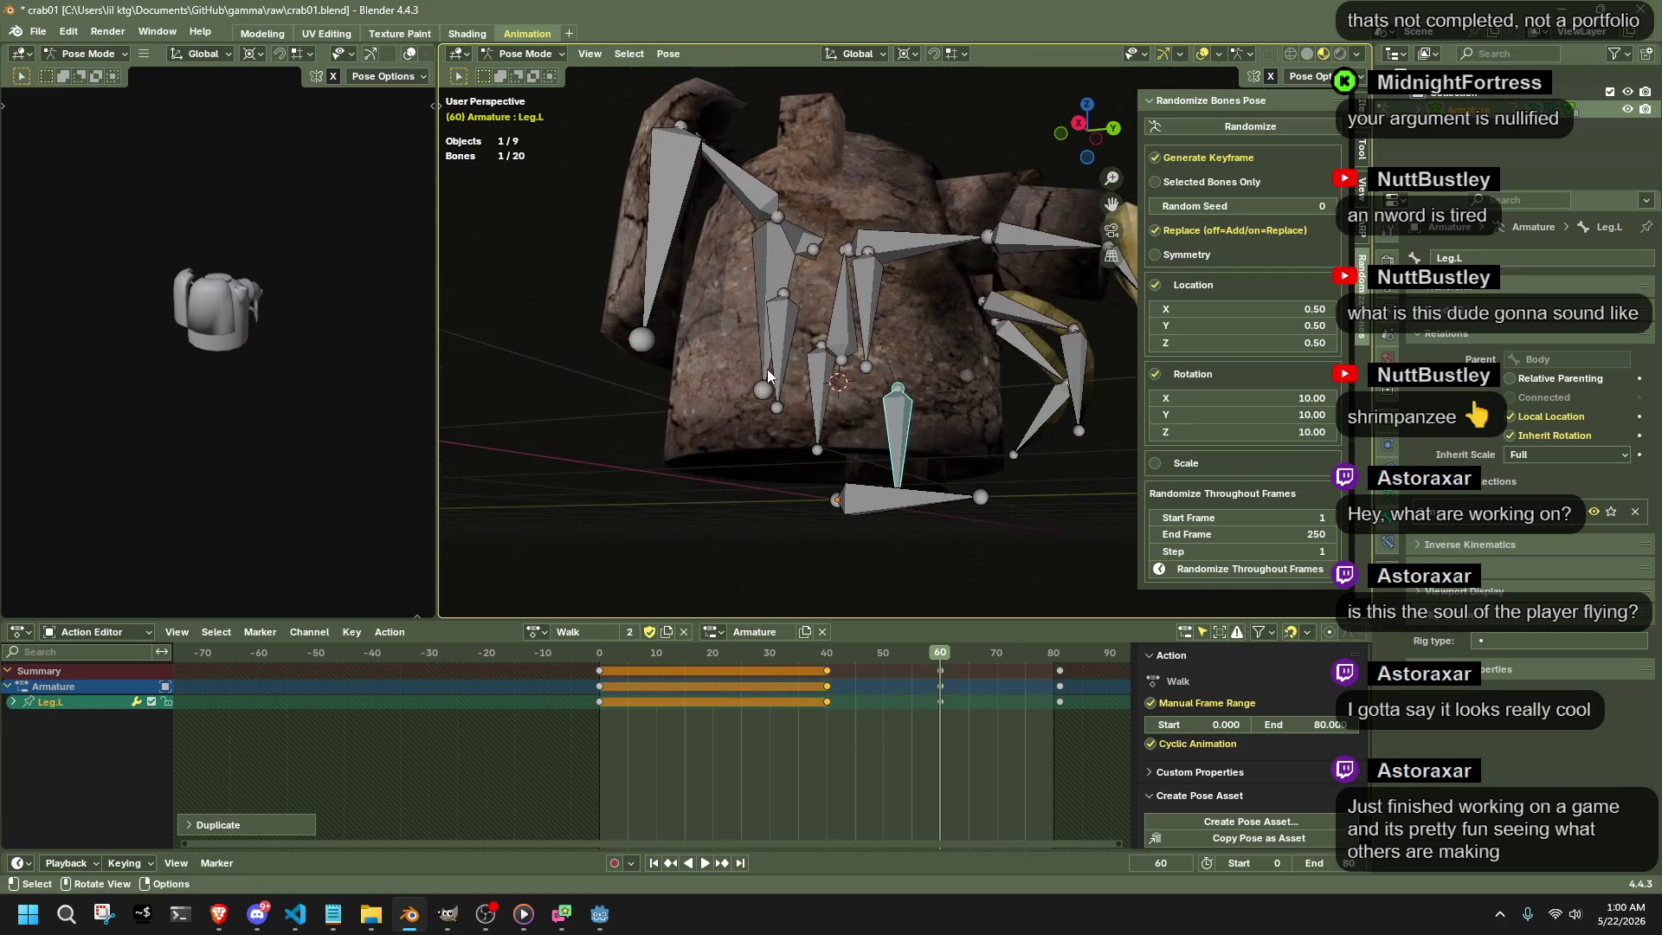
left_click(769, 374)
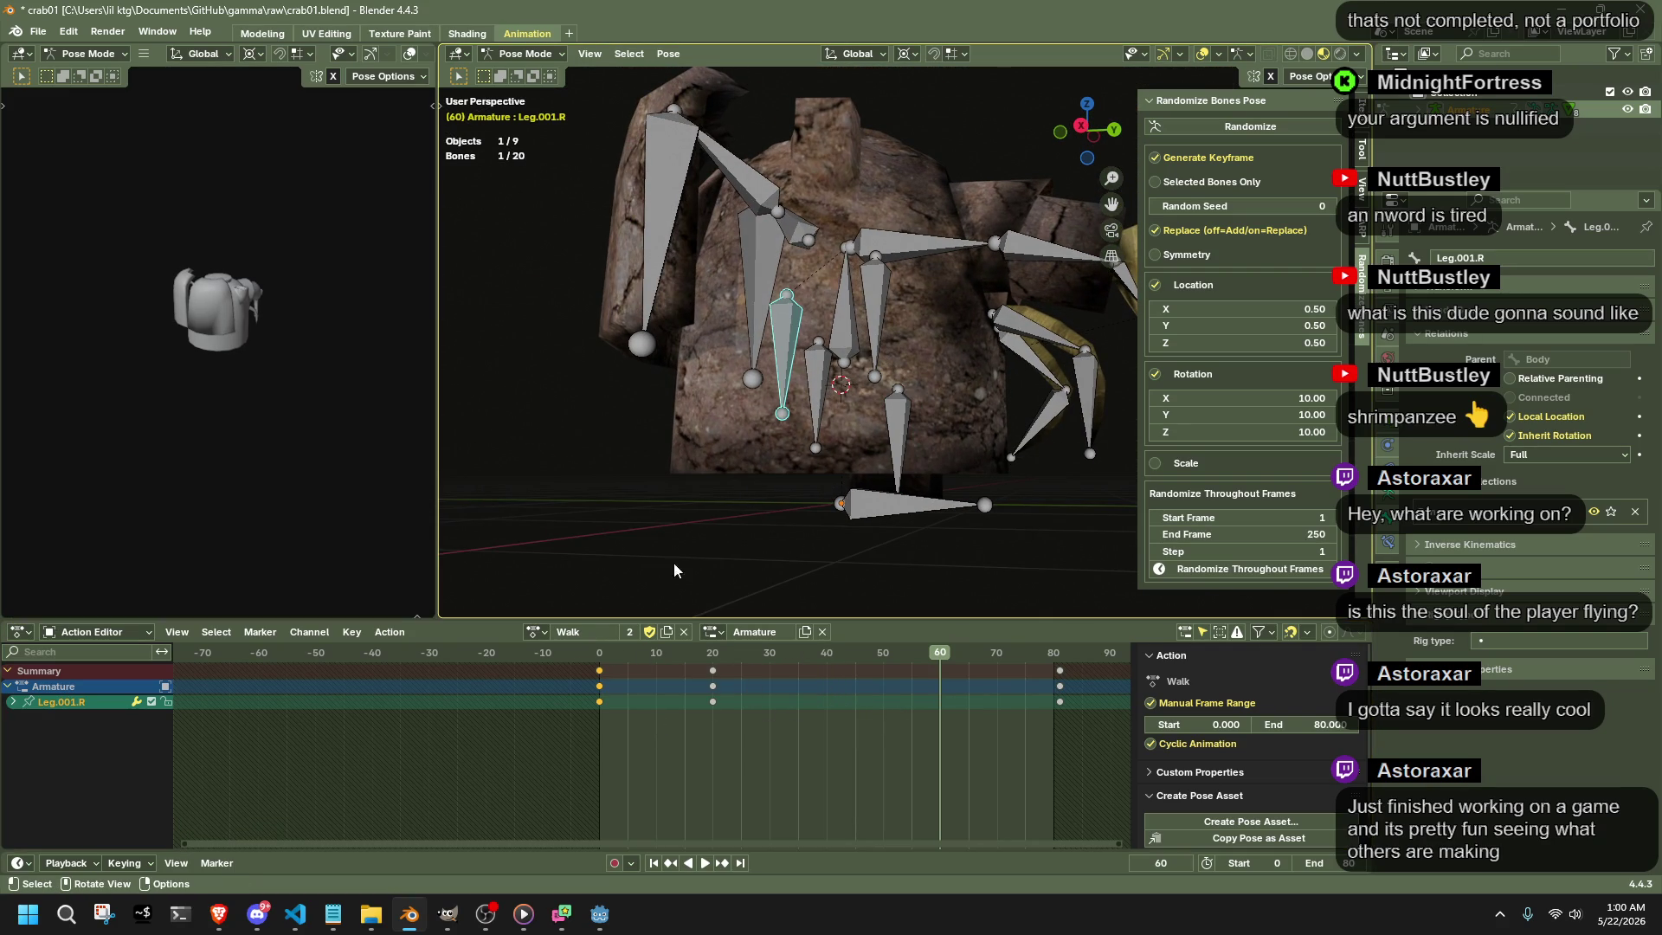
key("ctrl+z")
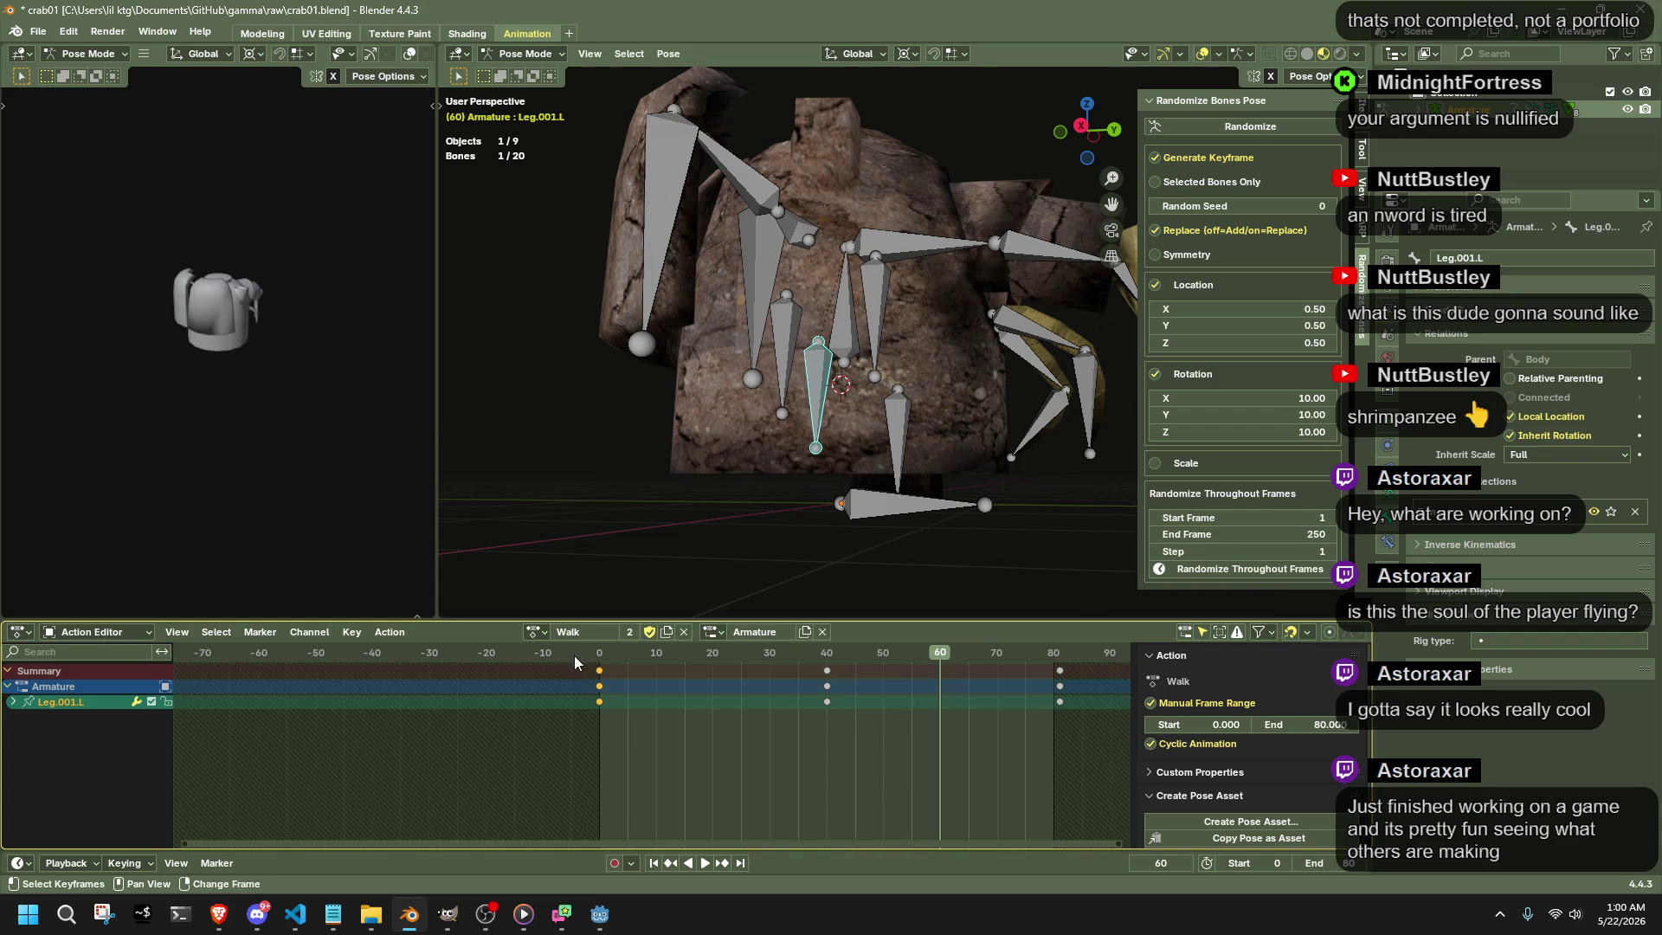
key("shift+d")
left_click(689, 674)
- Check playback and place copied leg keys at frame 80 and the frame-40 keys at 60
key("space")
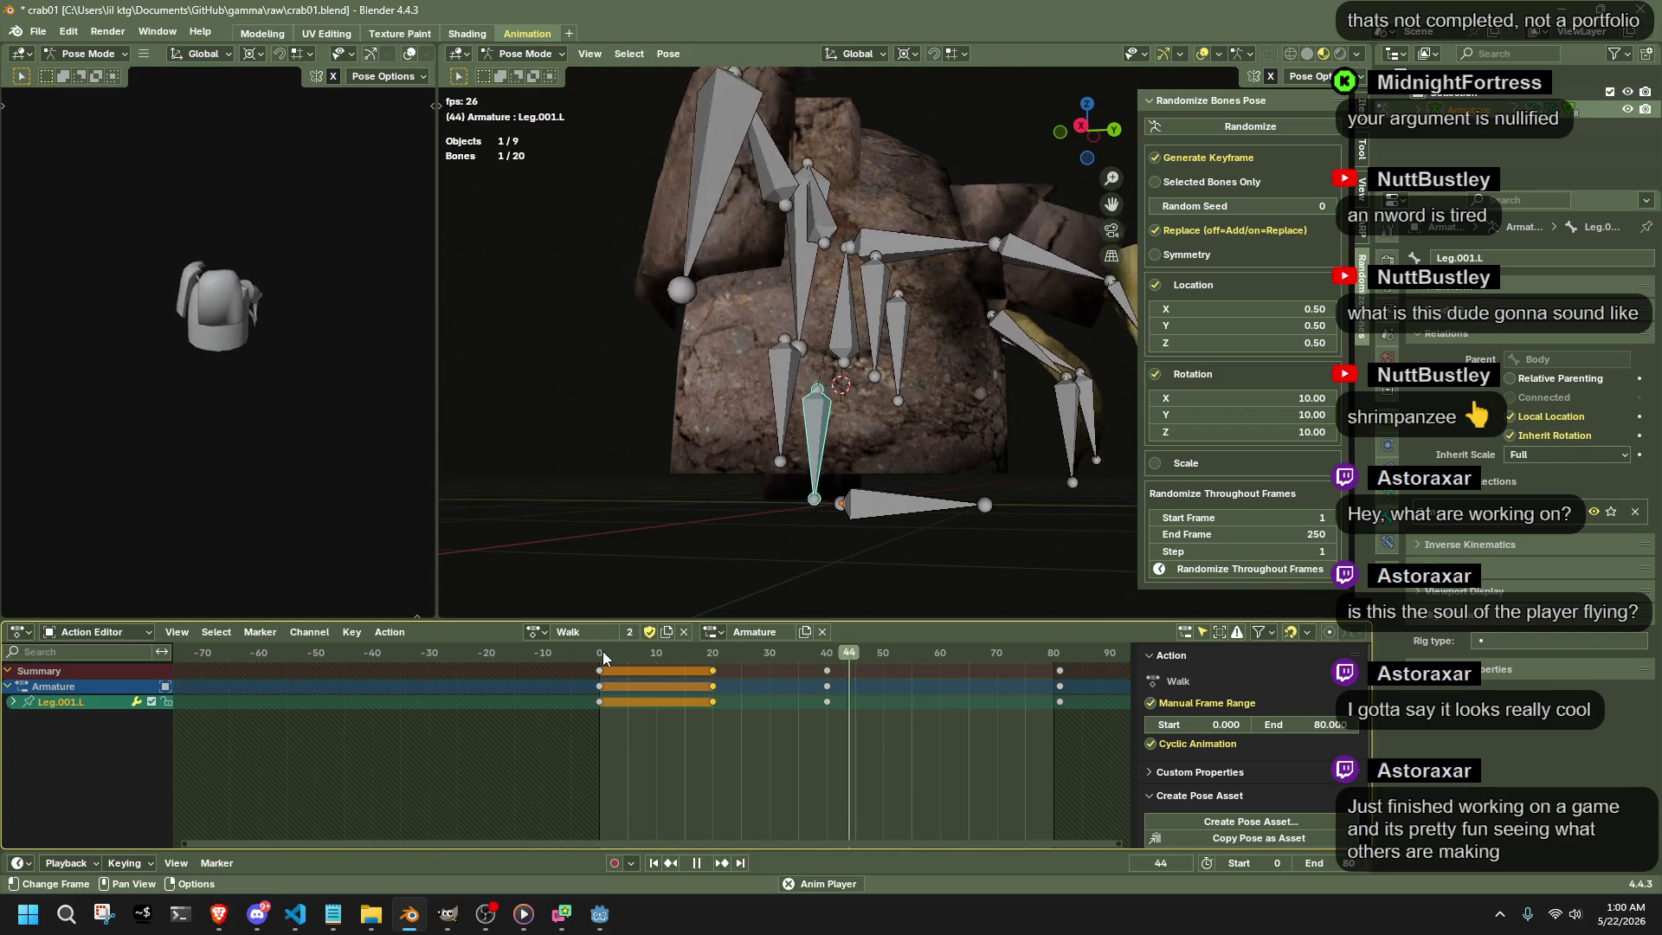
key("space")
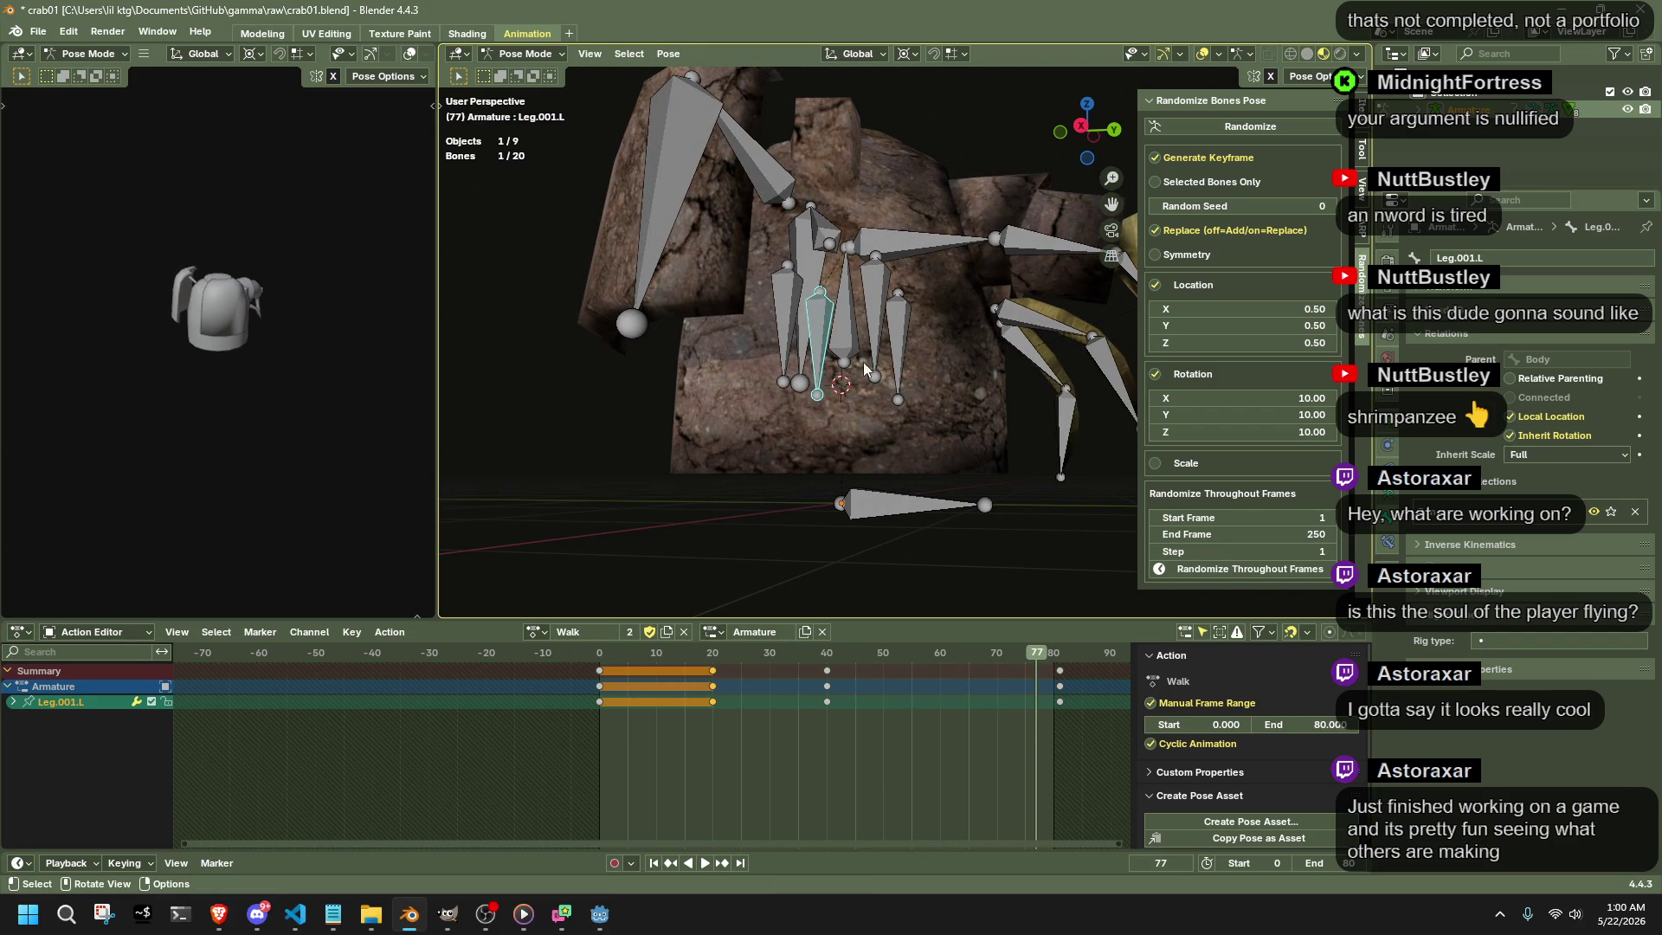
key("space")
key("space")
key("b")
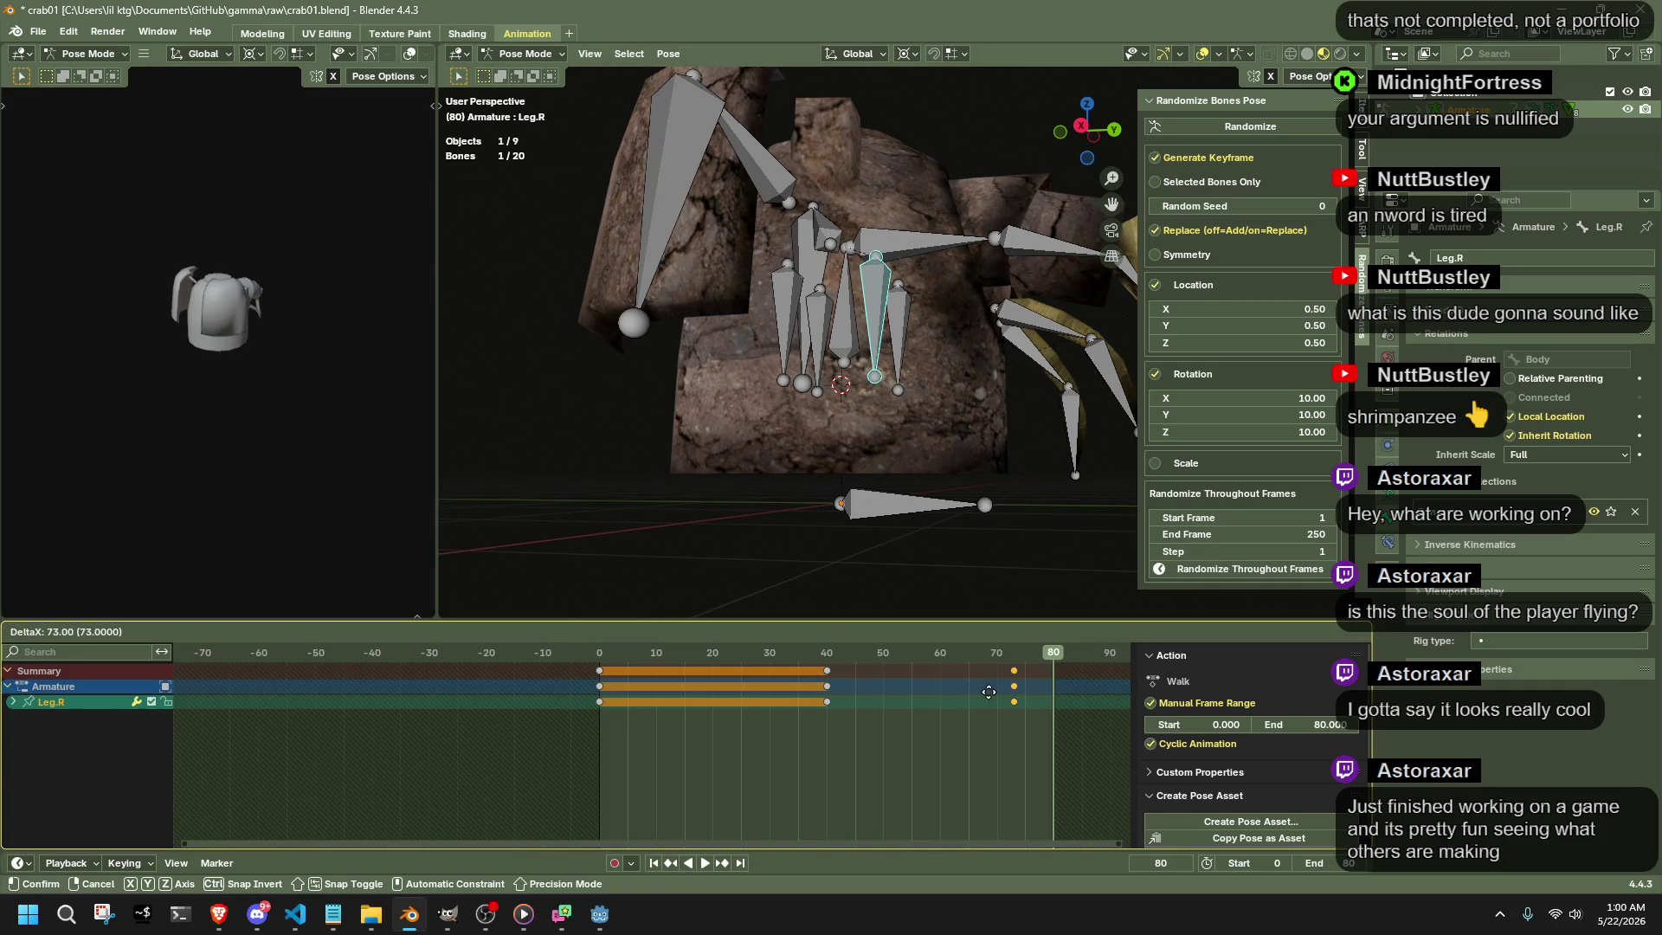
left_click(1029, 698)
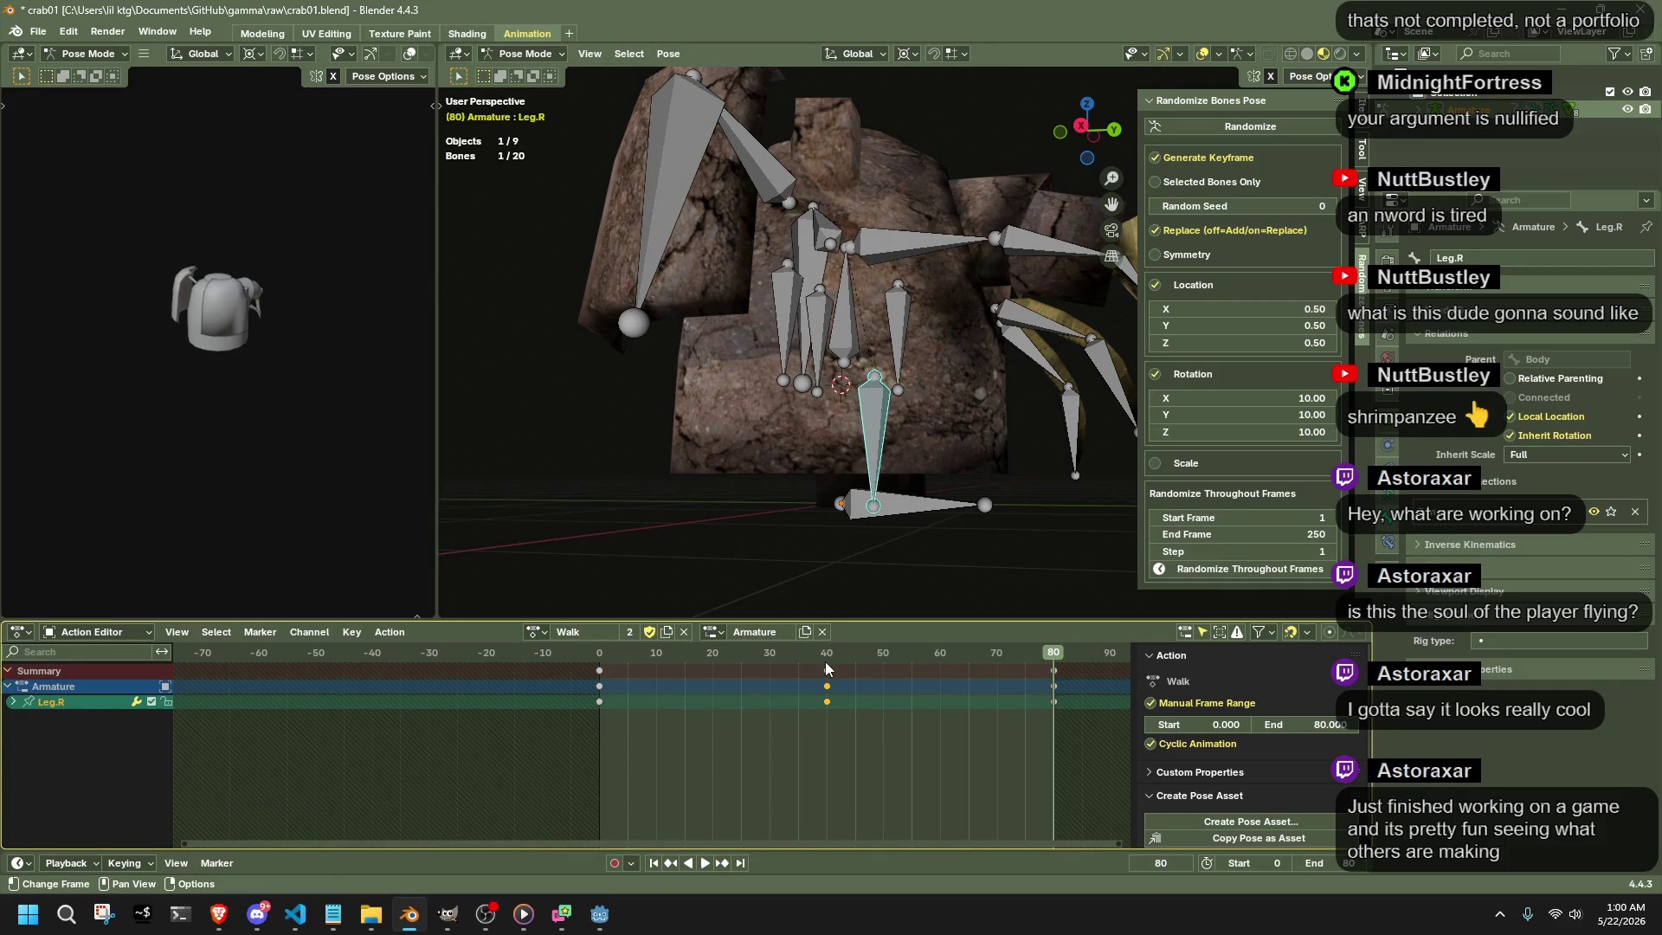
key("space")
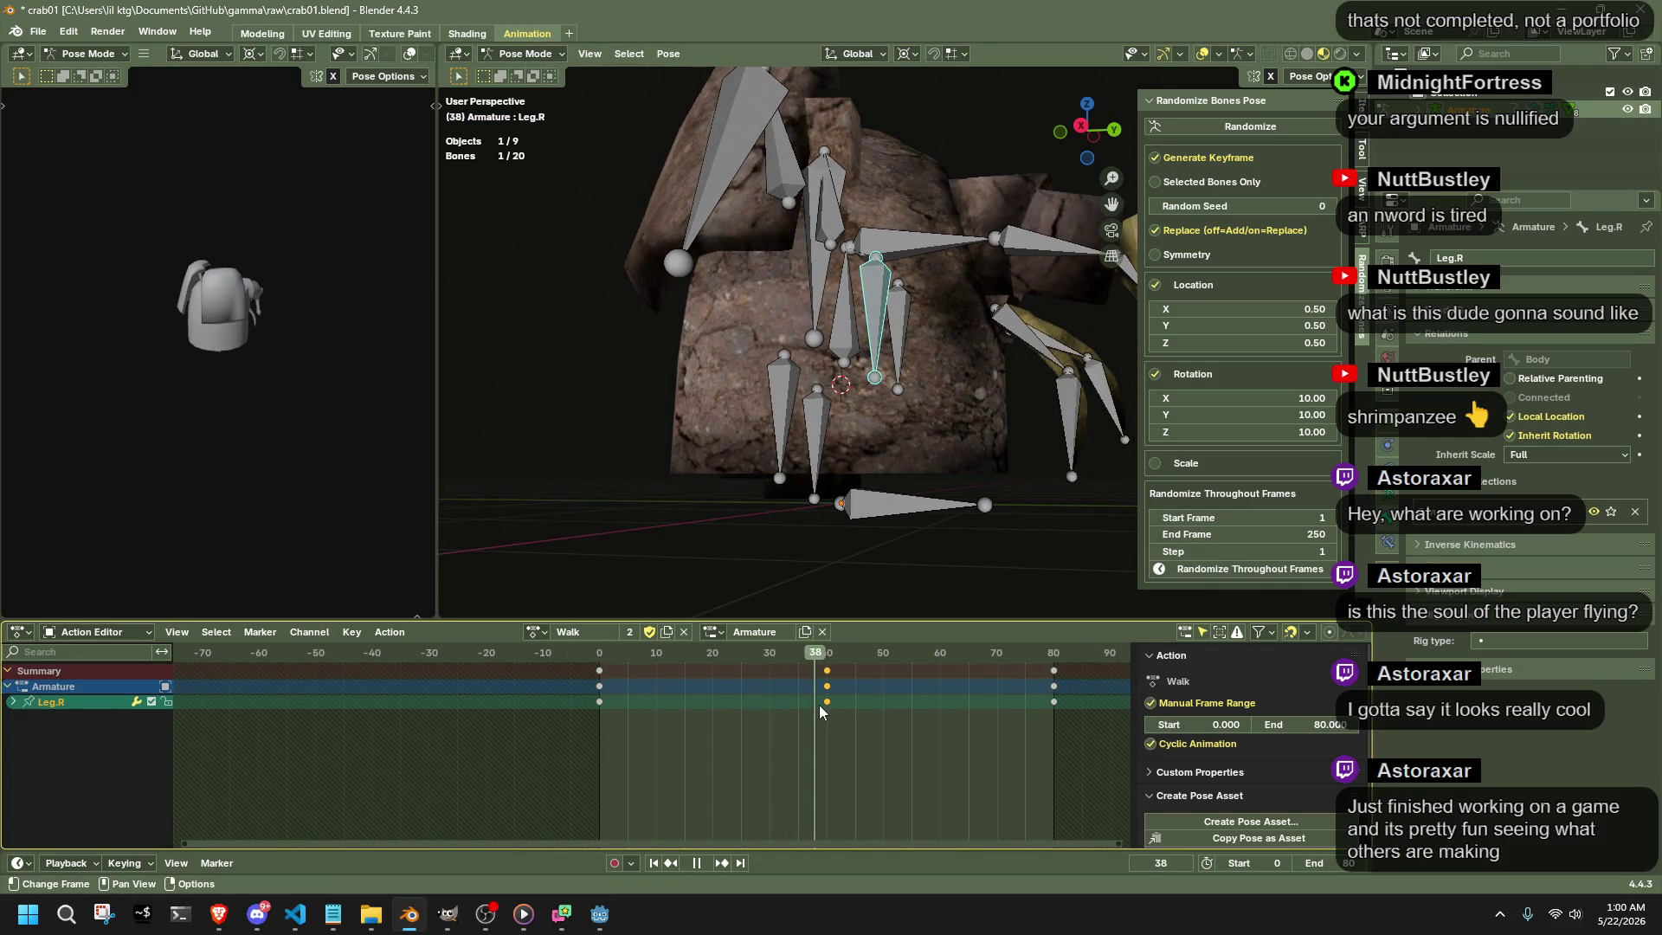
left_click(931, 716)
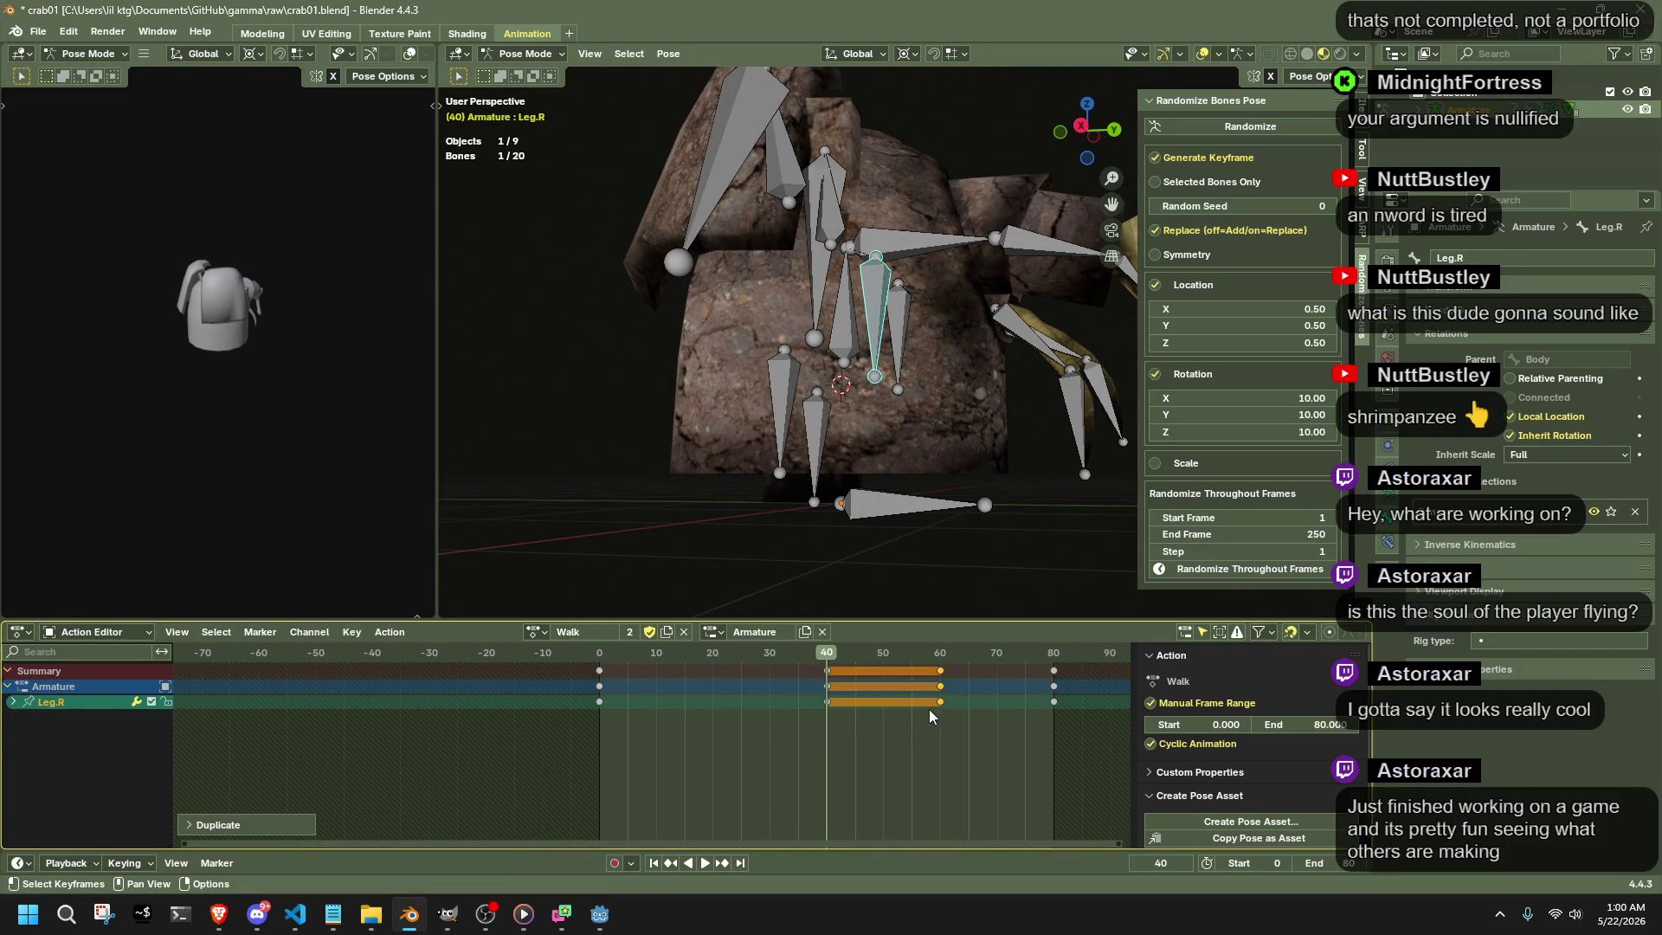
- Select all four leg bones and bring up the keyframe options for their keys
middle_click_drag(805, 520, 844, 506)
left_click(776, 423, "shift")
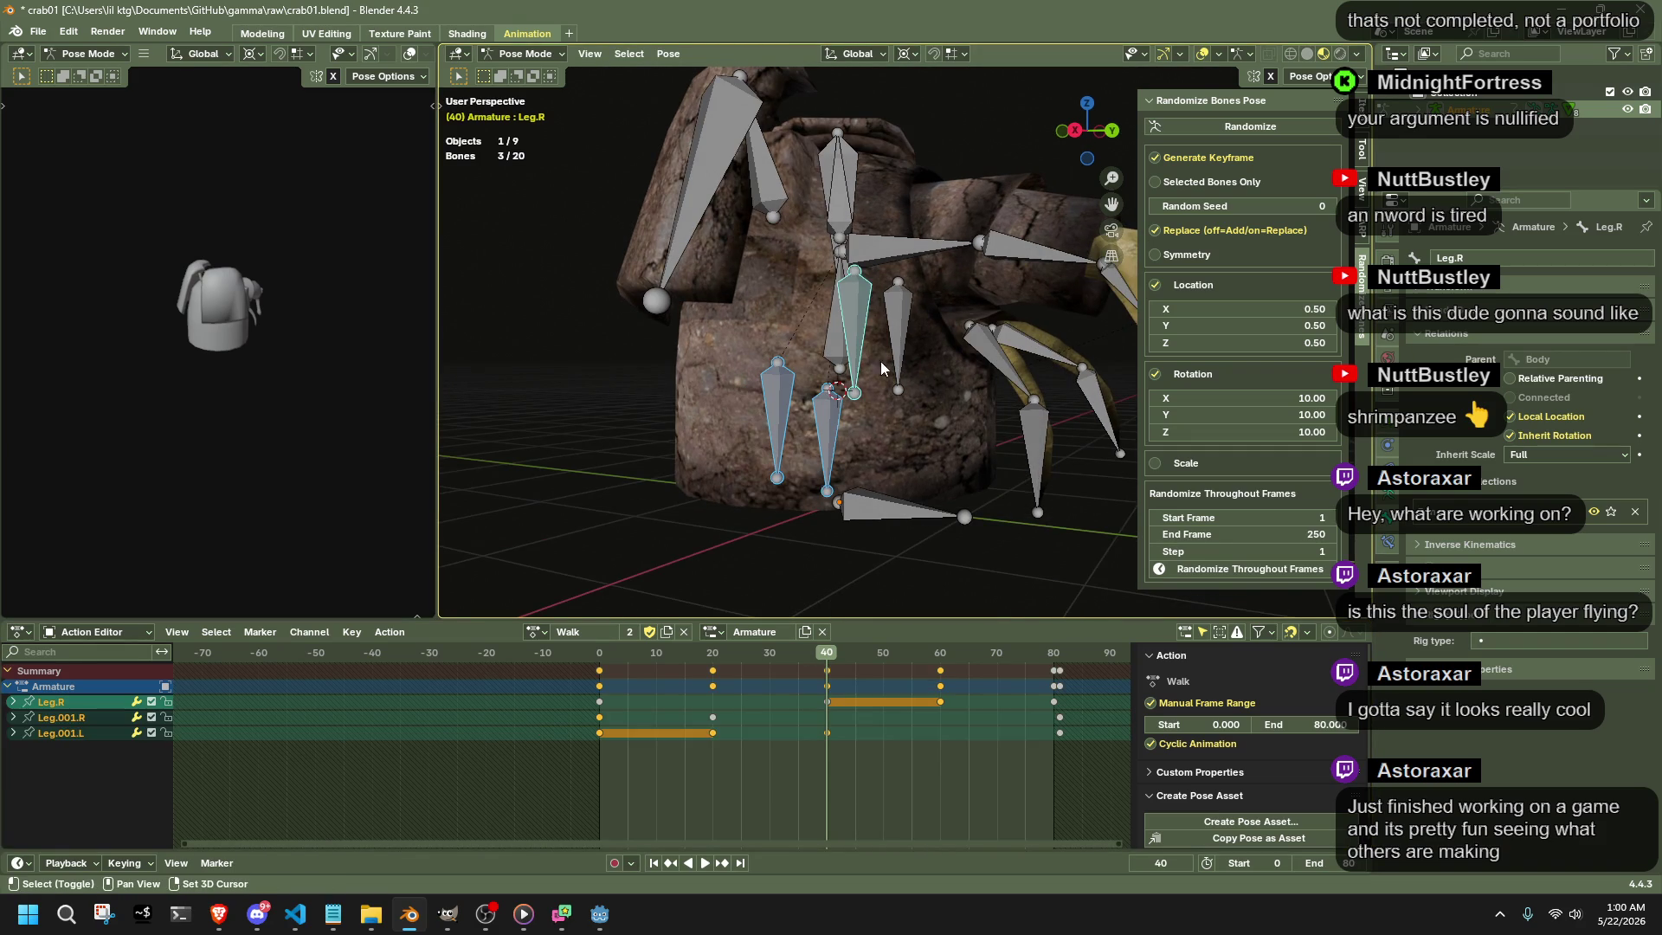
left_click(828, 448, "shift")
left_click(898, 335, "shift")
right_click(786, 675)
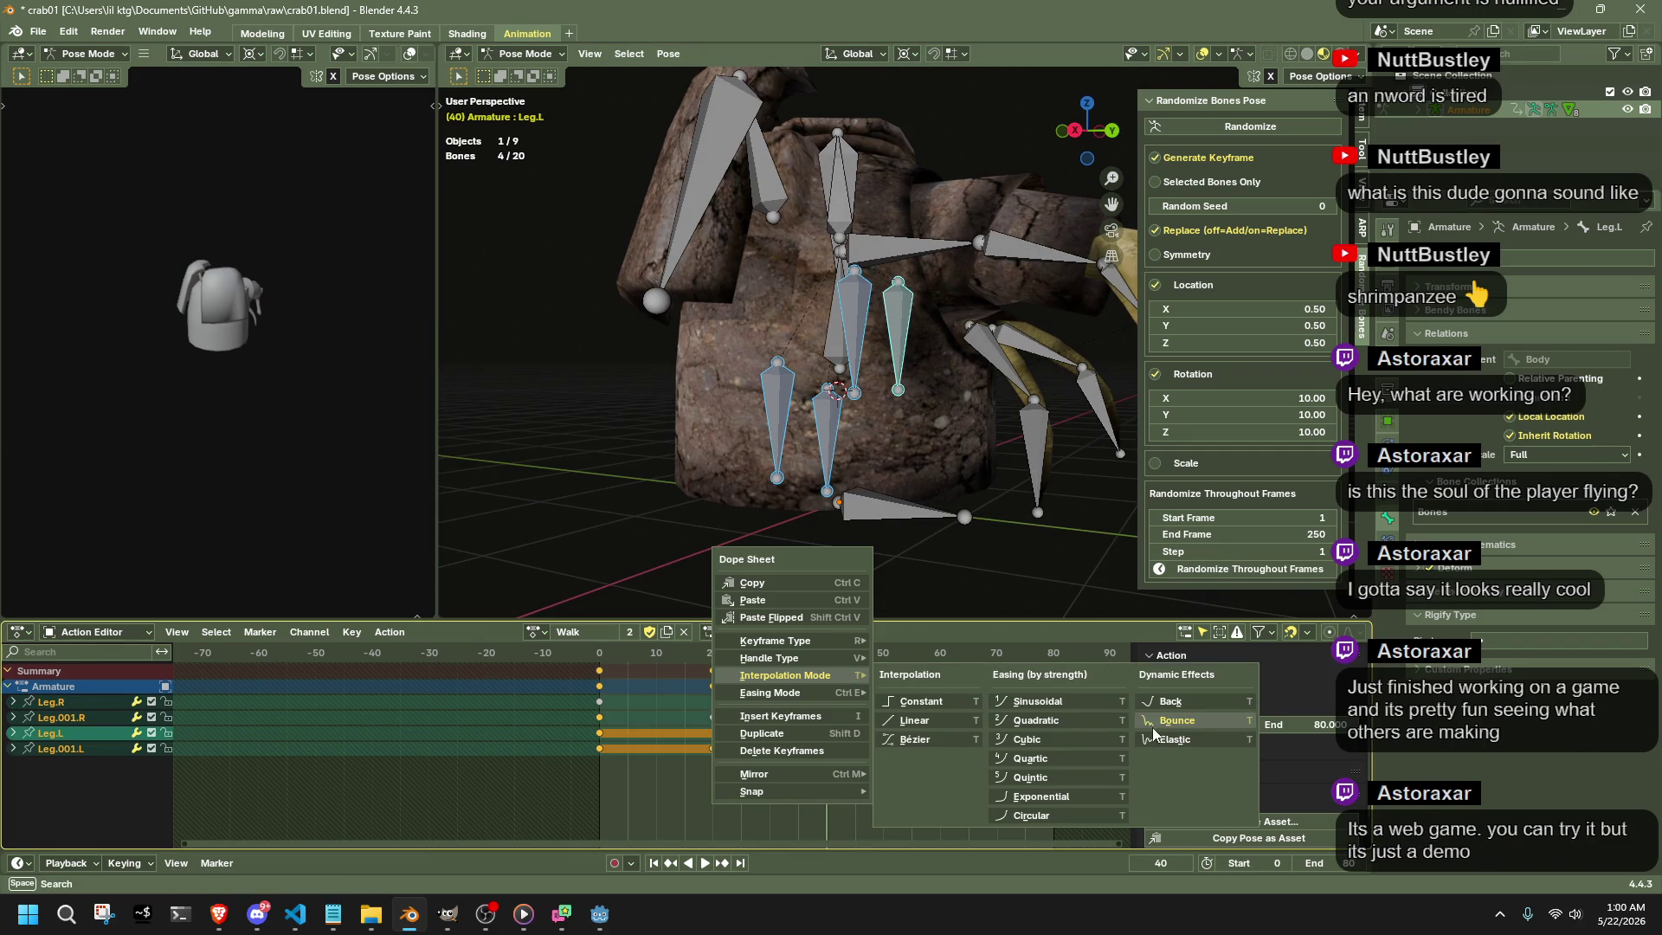
- Change the legs' interpolation mode and watch the Walk loop play around the crab
left_click(1156, 722)
key("space")
left_click(576, 507)
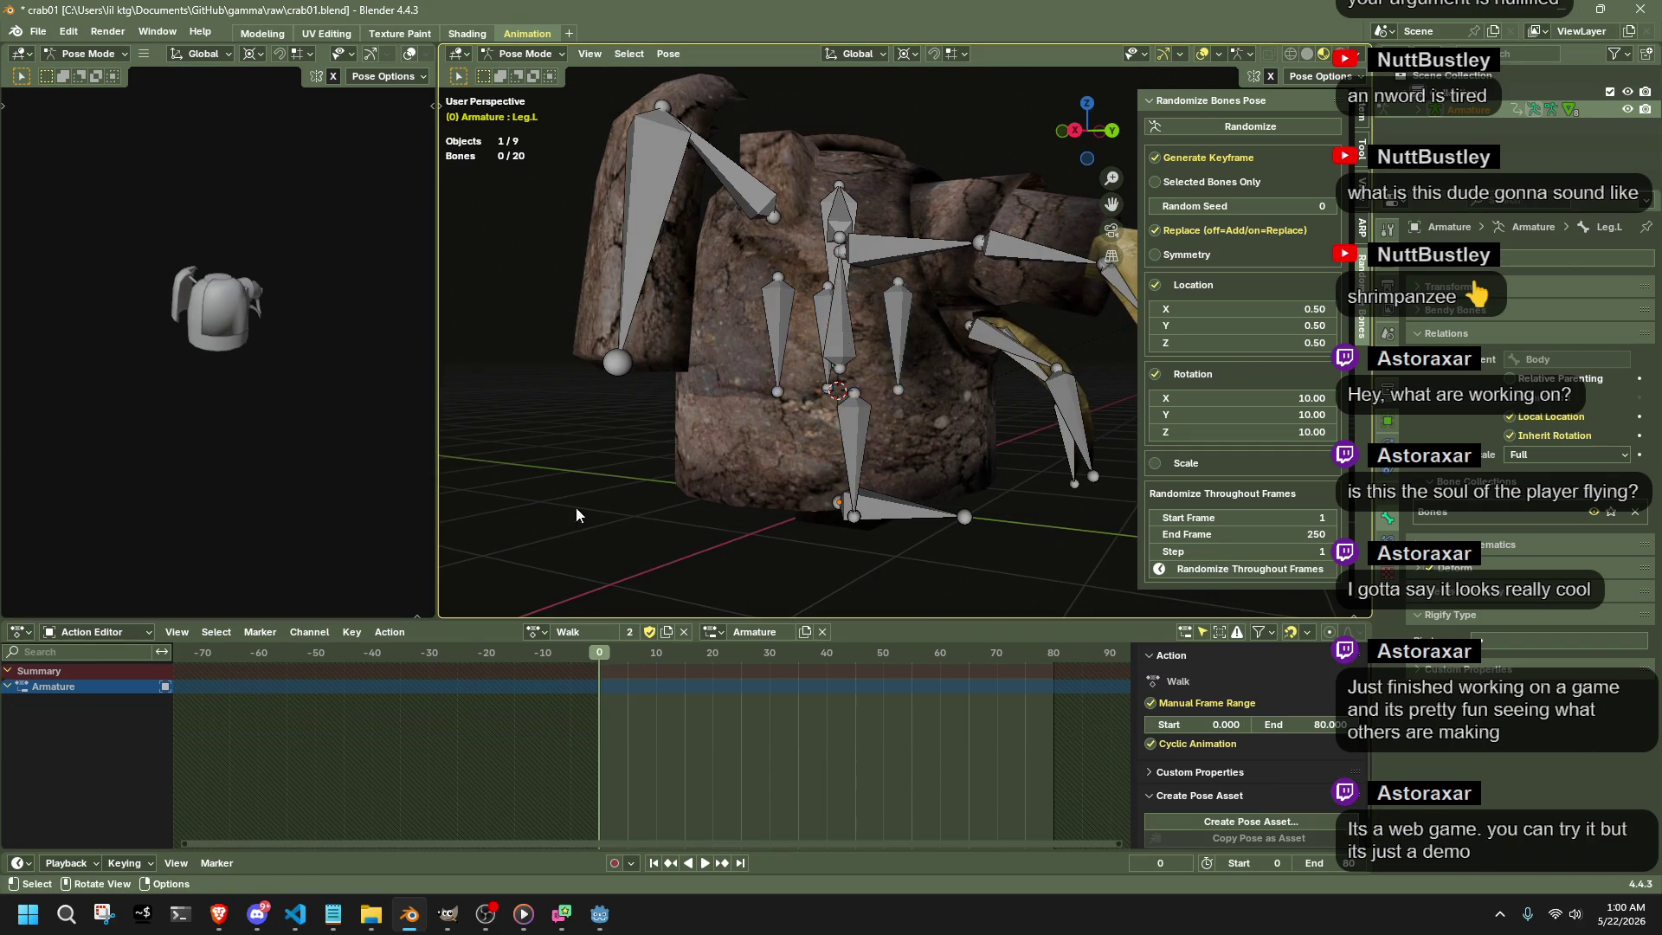
middle_click_drag(698, 458, 810, 486)
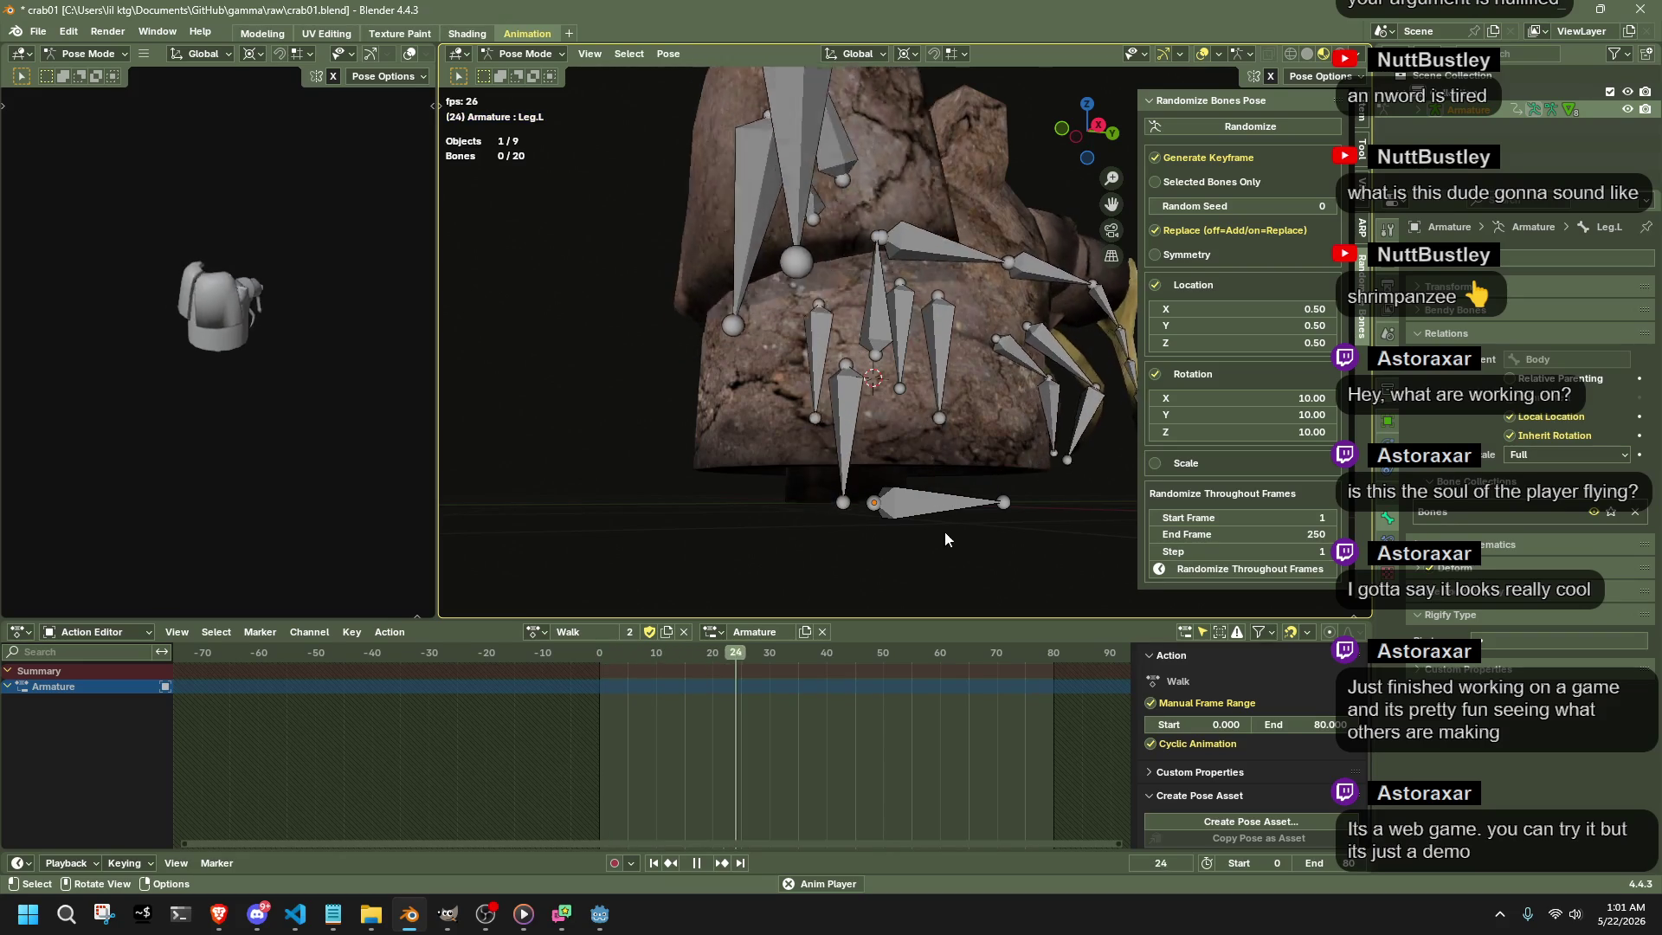
scroll(944, 530, "down", 3)
middle_click_drag(950, 521, 779, 550)
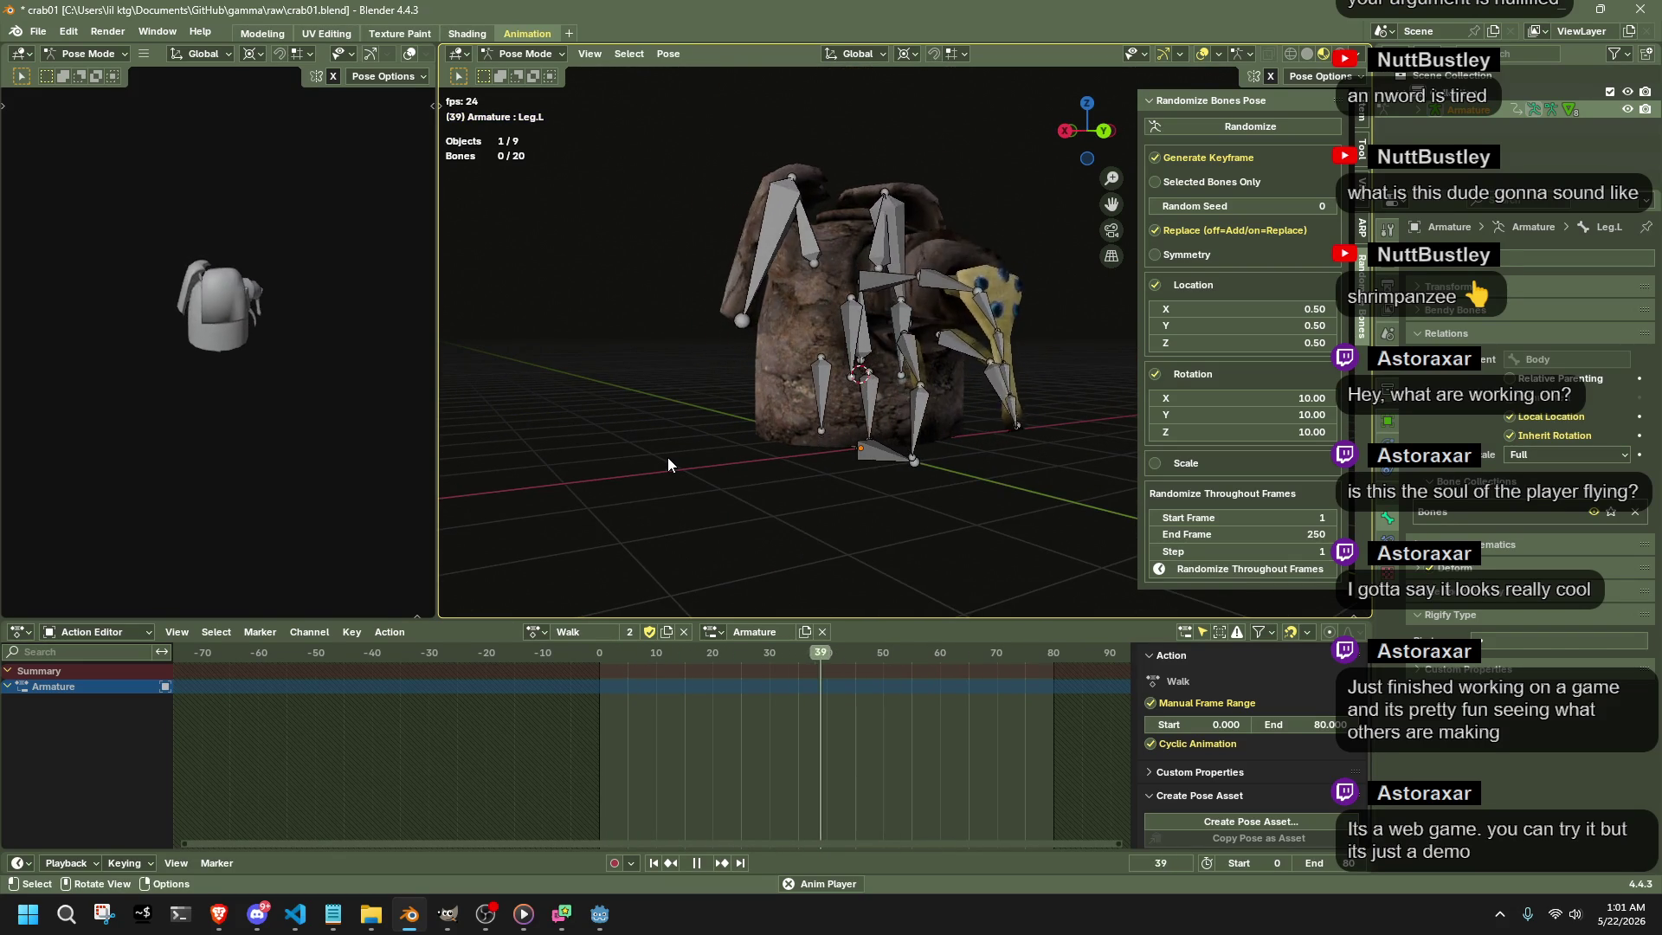
- Save crab01.blend and bring the game page window into view
key("ctrl+s")
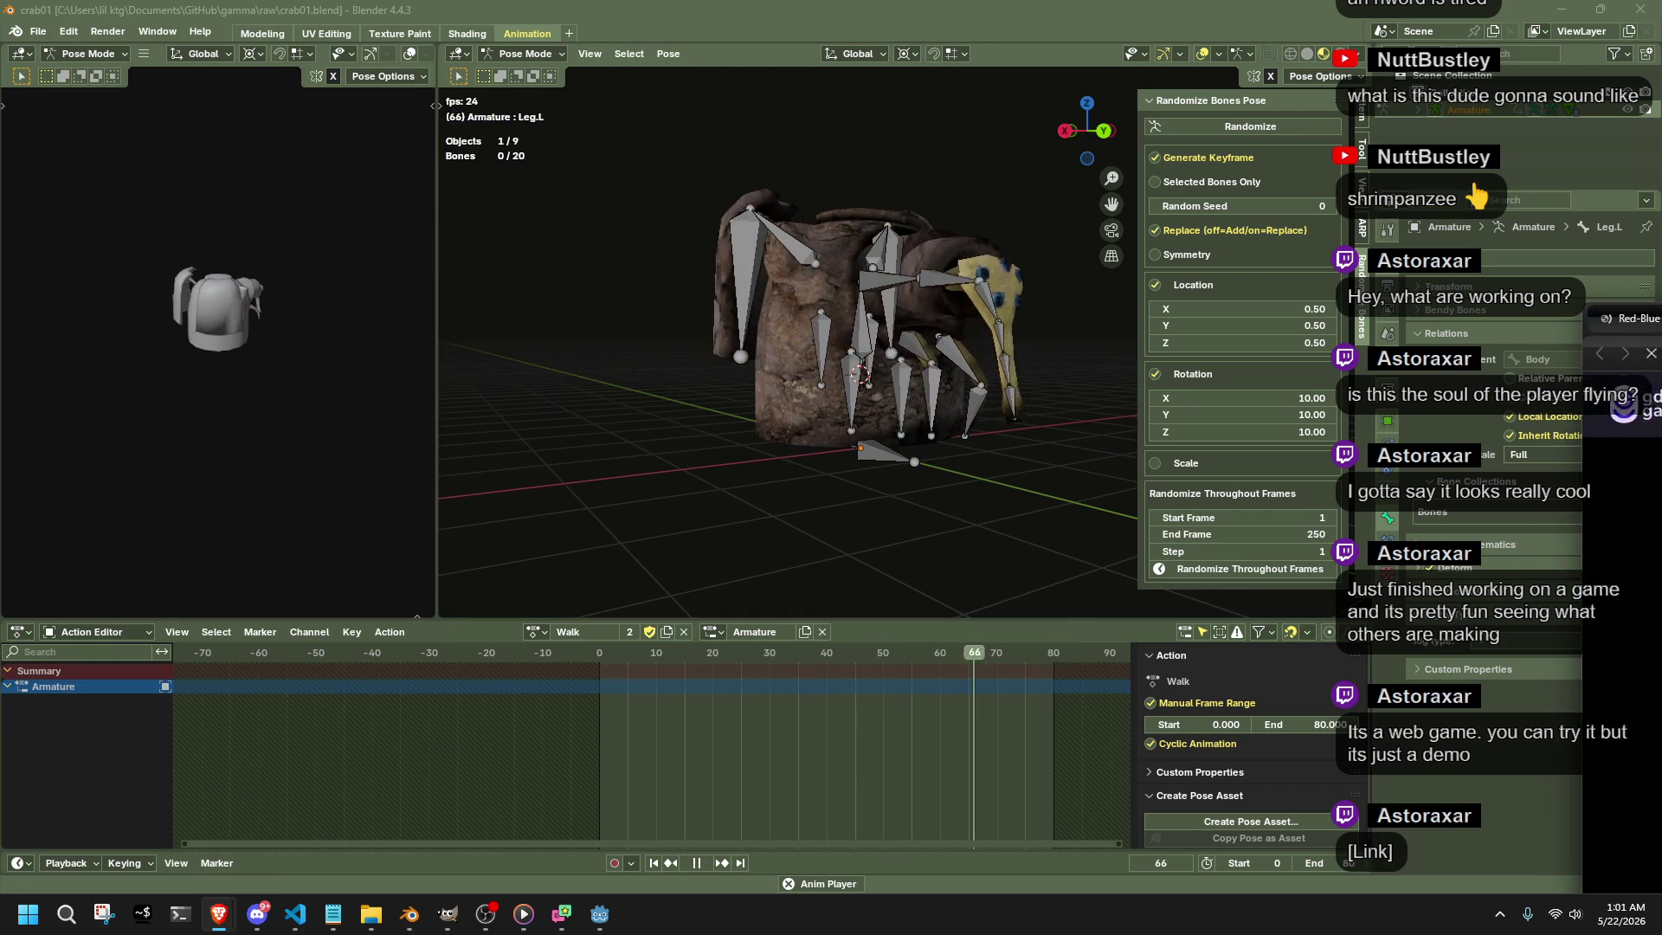
left_click_drag(1661, 468, 679, 328)
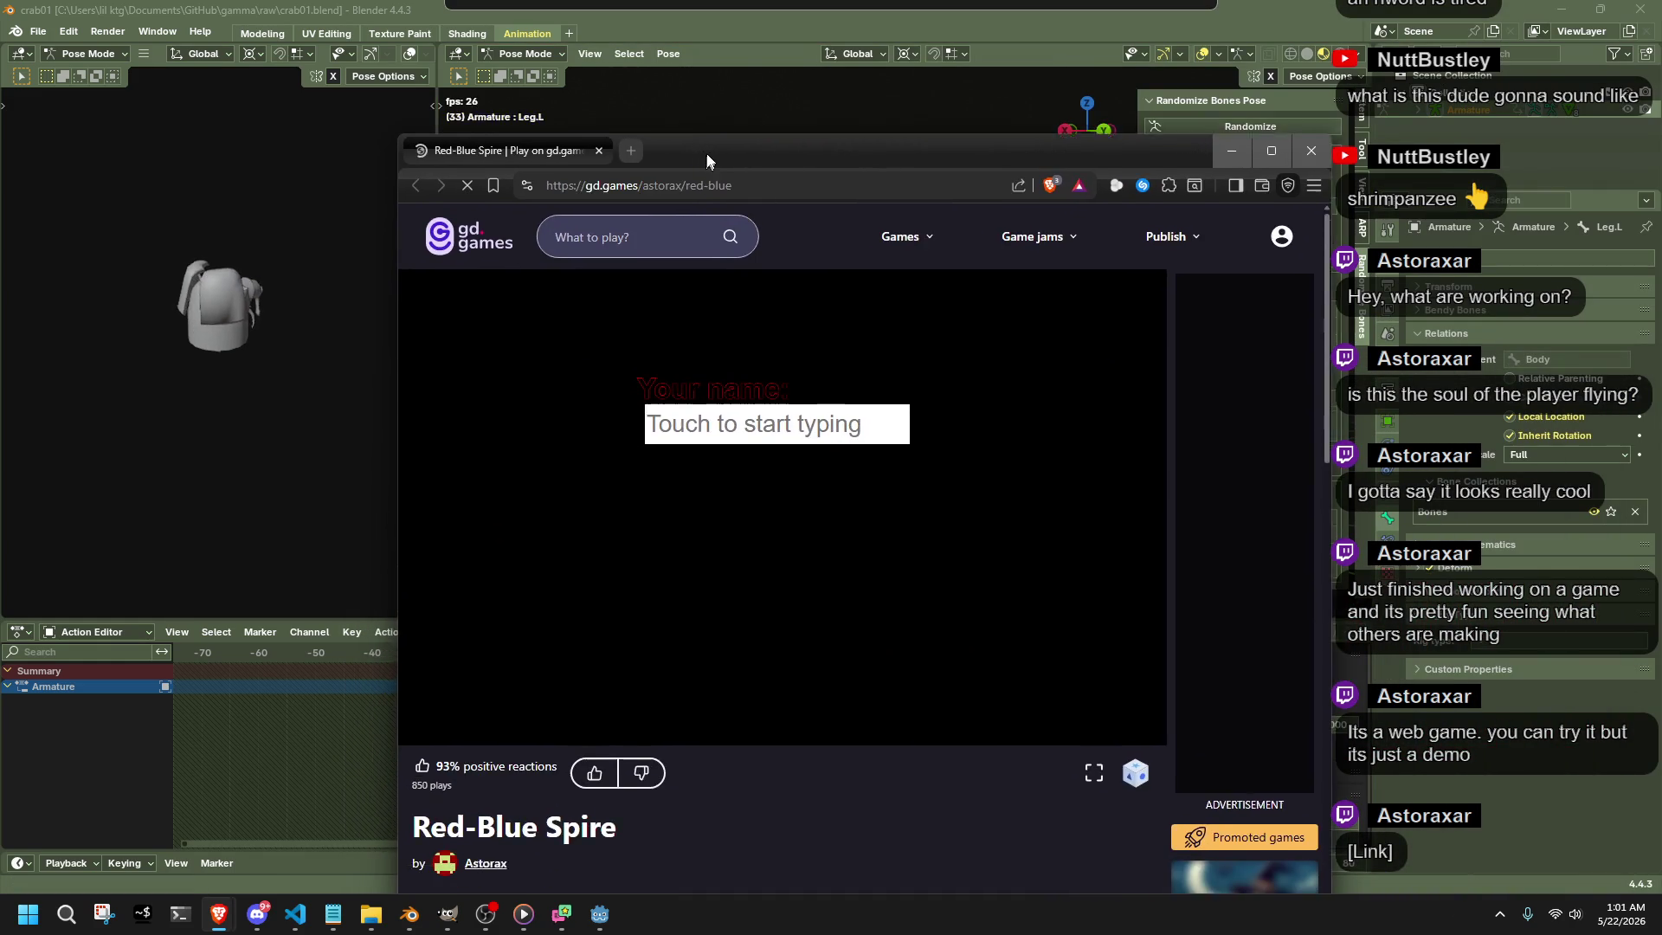
- Position the browser window, enter Red-Blue Spire's settings and go fullscreen
left_click_drag(679, 329, 672, 77)
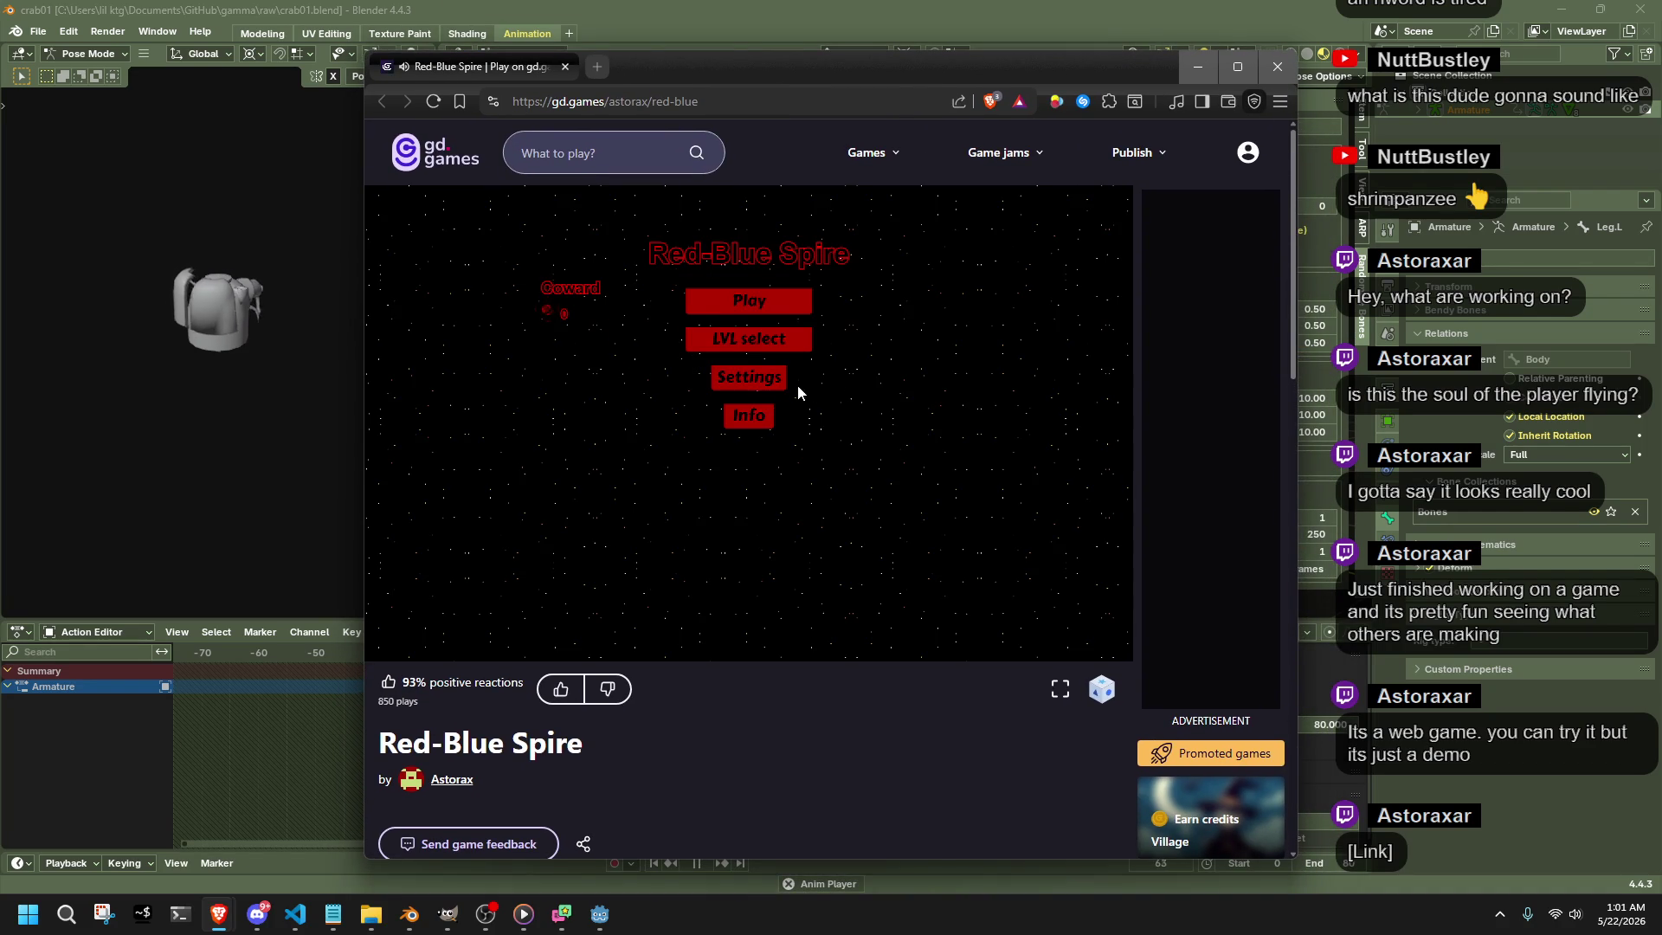
left_click(774, 384)
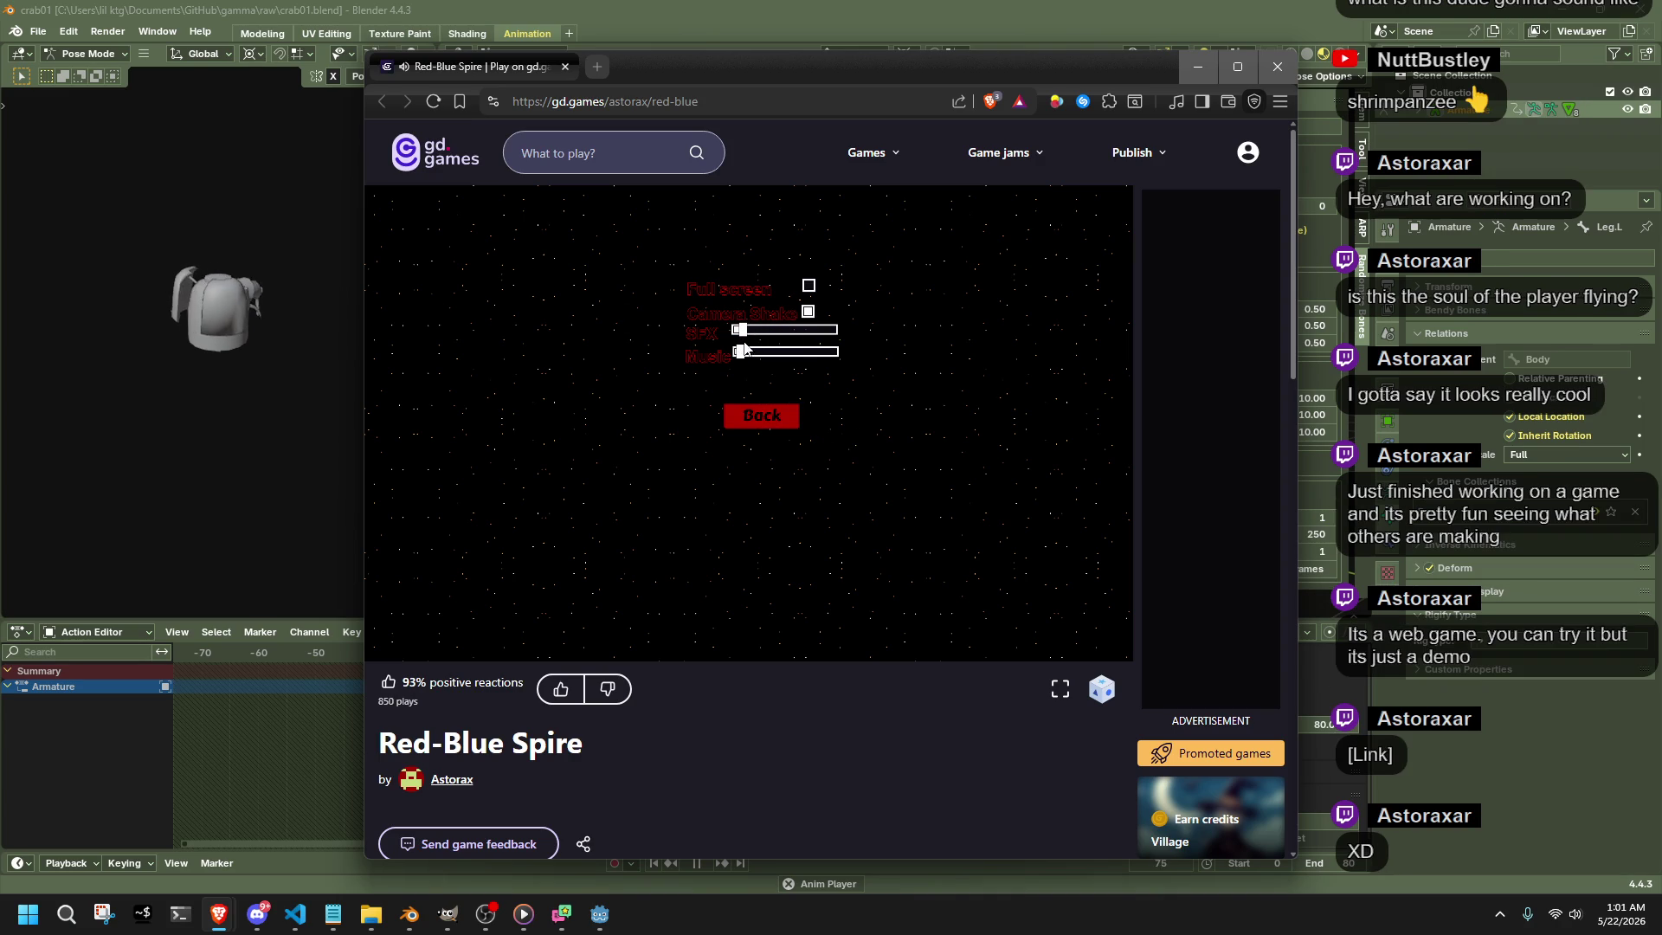
left_click(1060, 690)
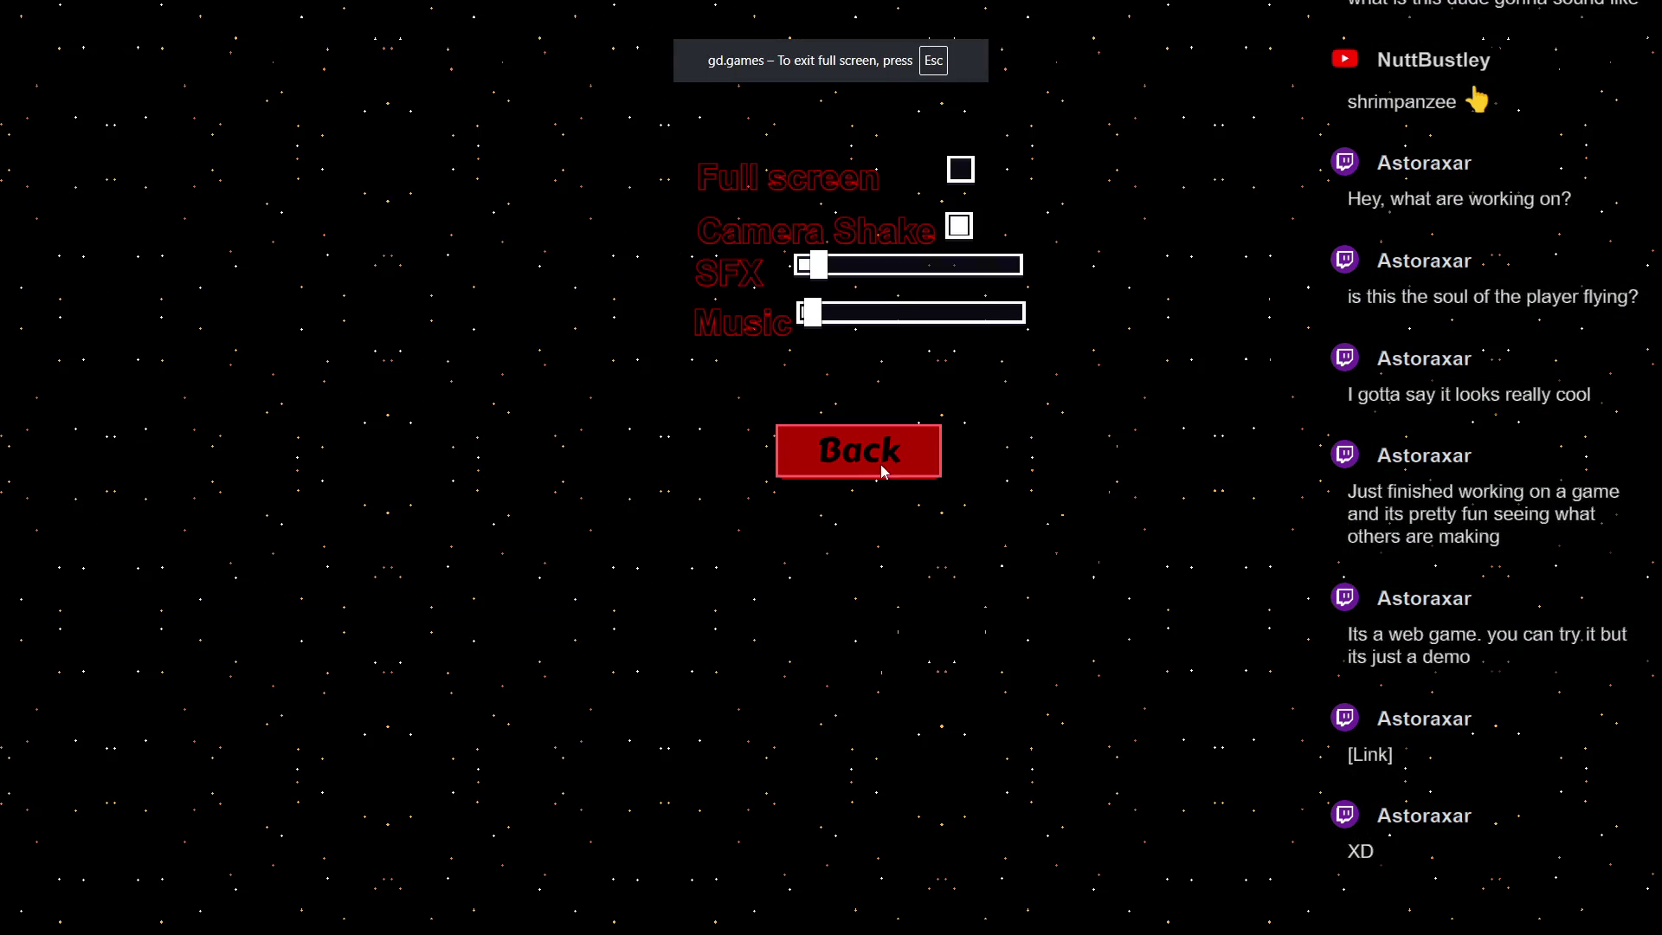
- Leave Settings, start Play and move through the red corridor level with the keyboard
left_click(871, 468)
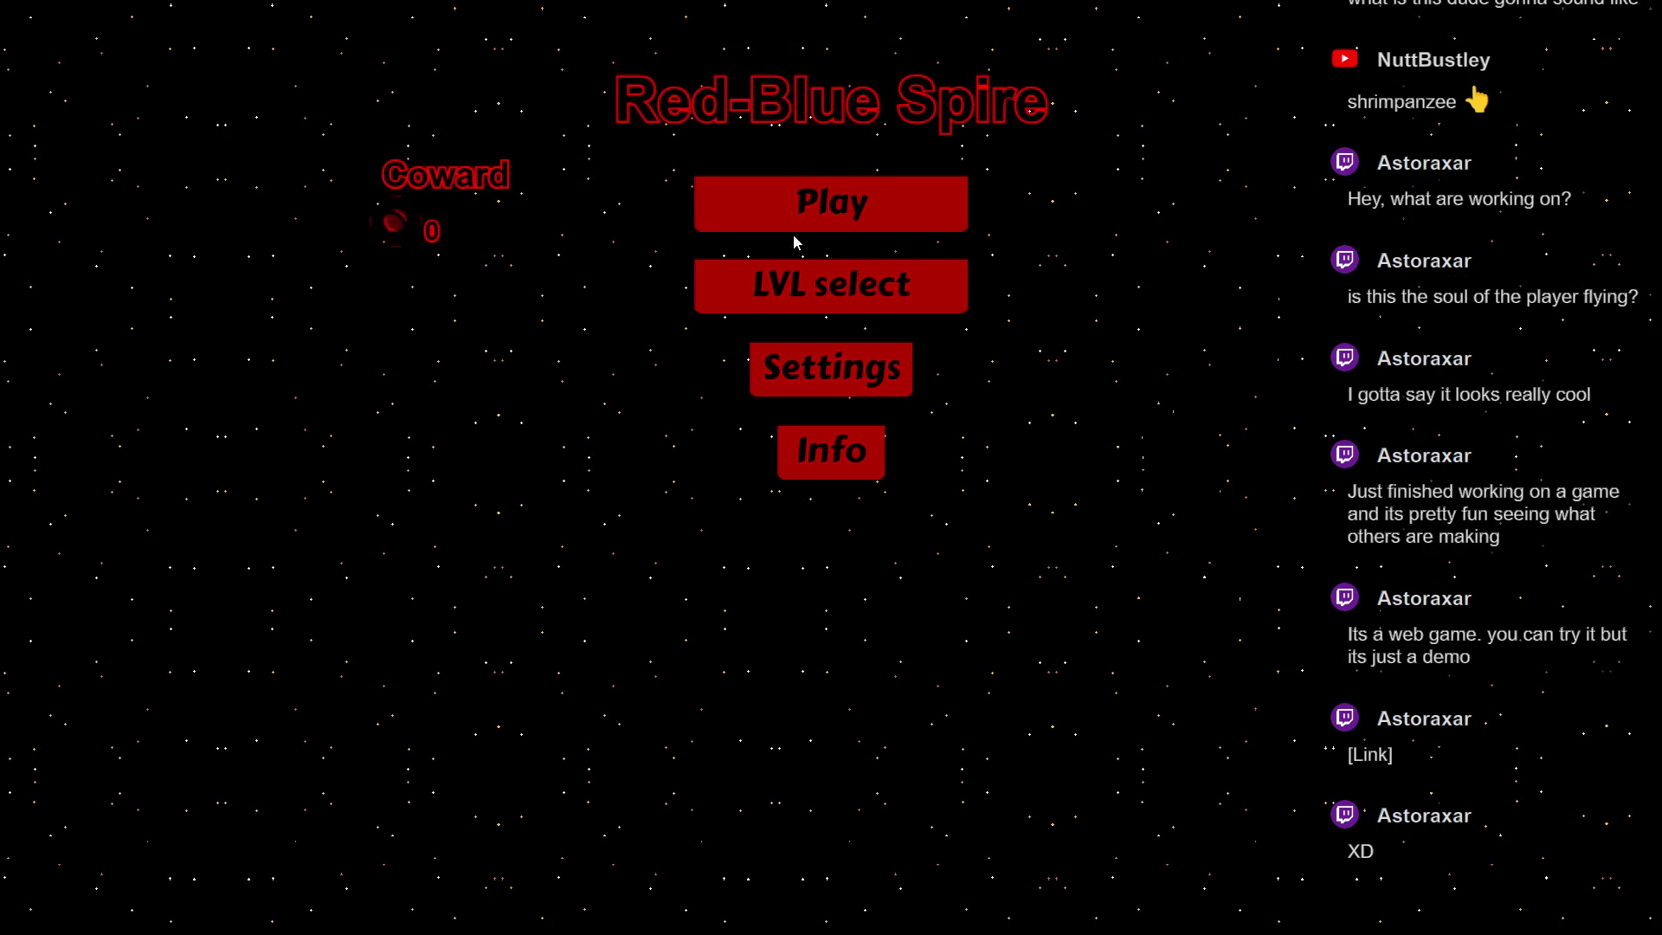
left_click(758, 219)
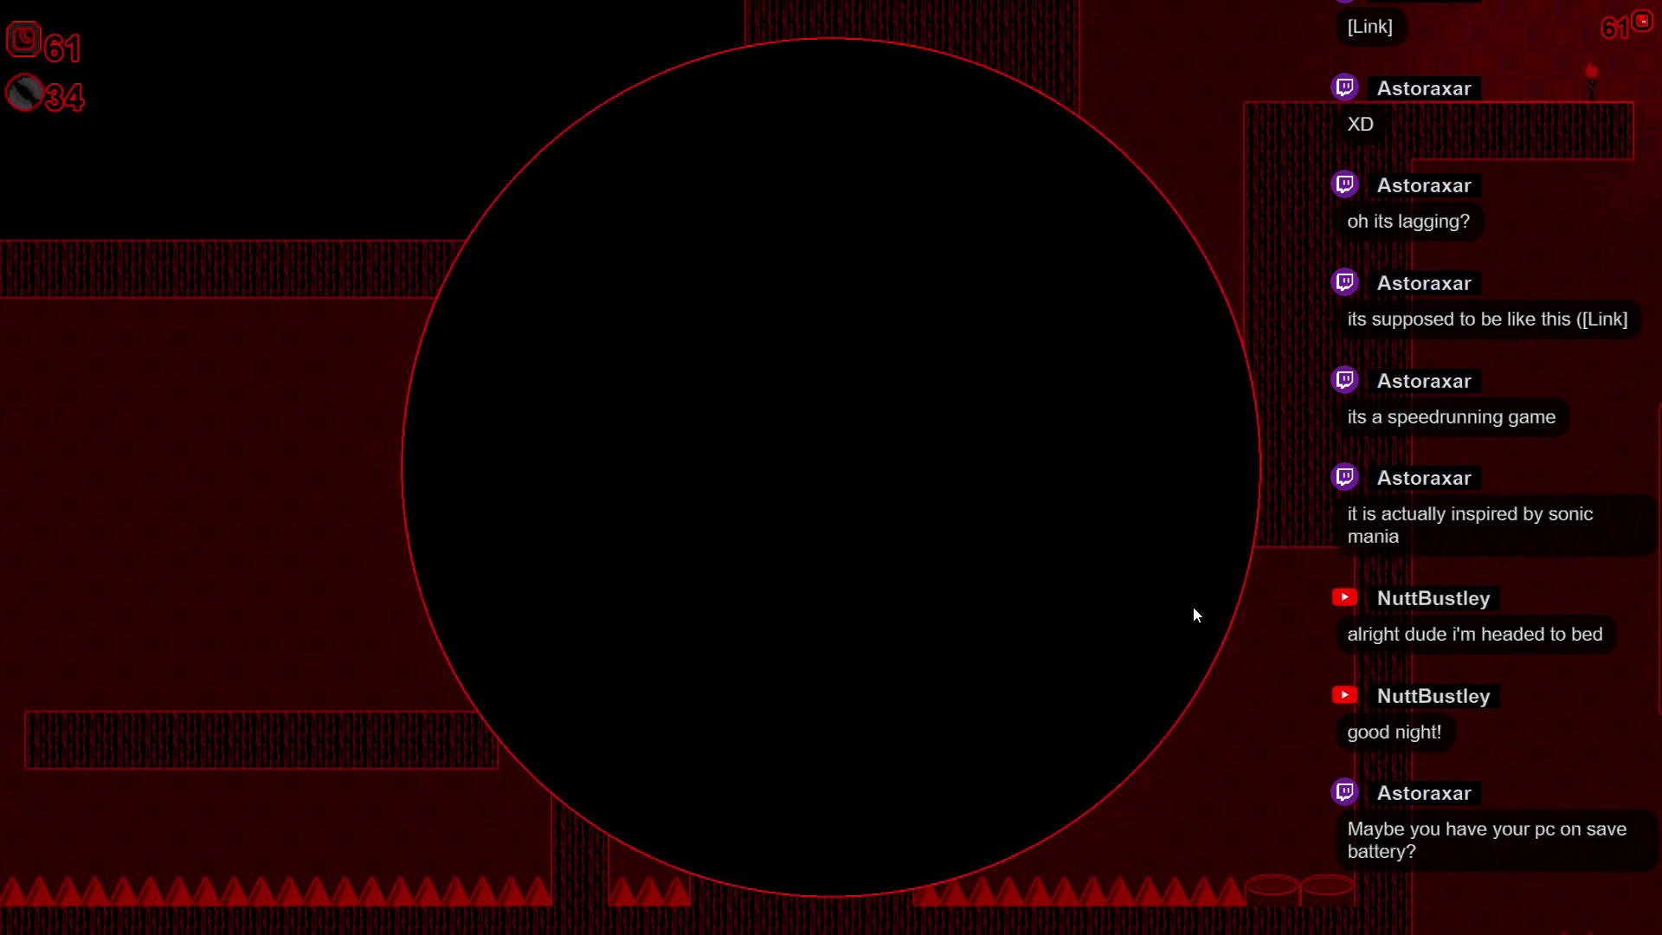
key("Right")
key("space")
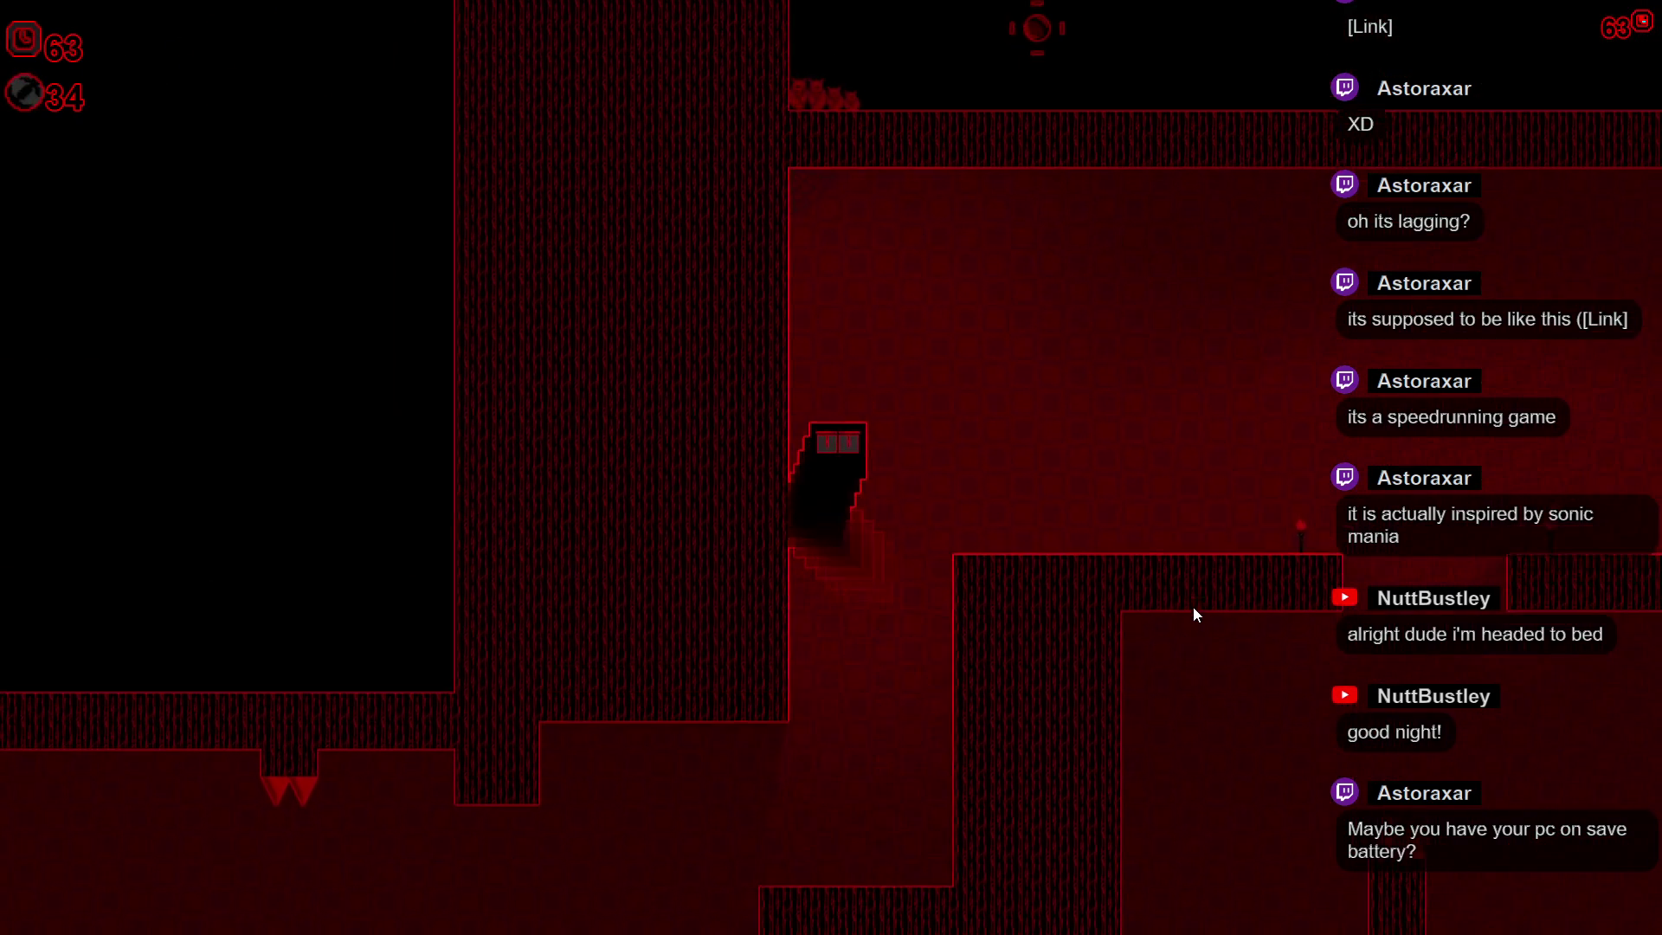
- Run the character right, drop through the platform gap and continue into the darker red stretch
key("Right")
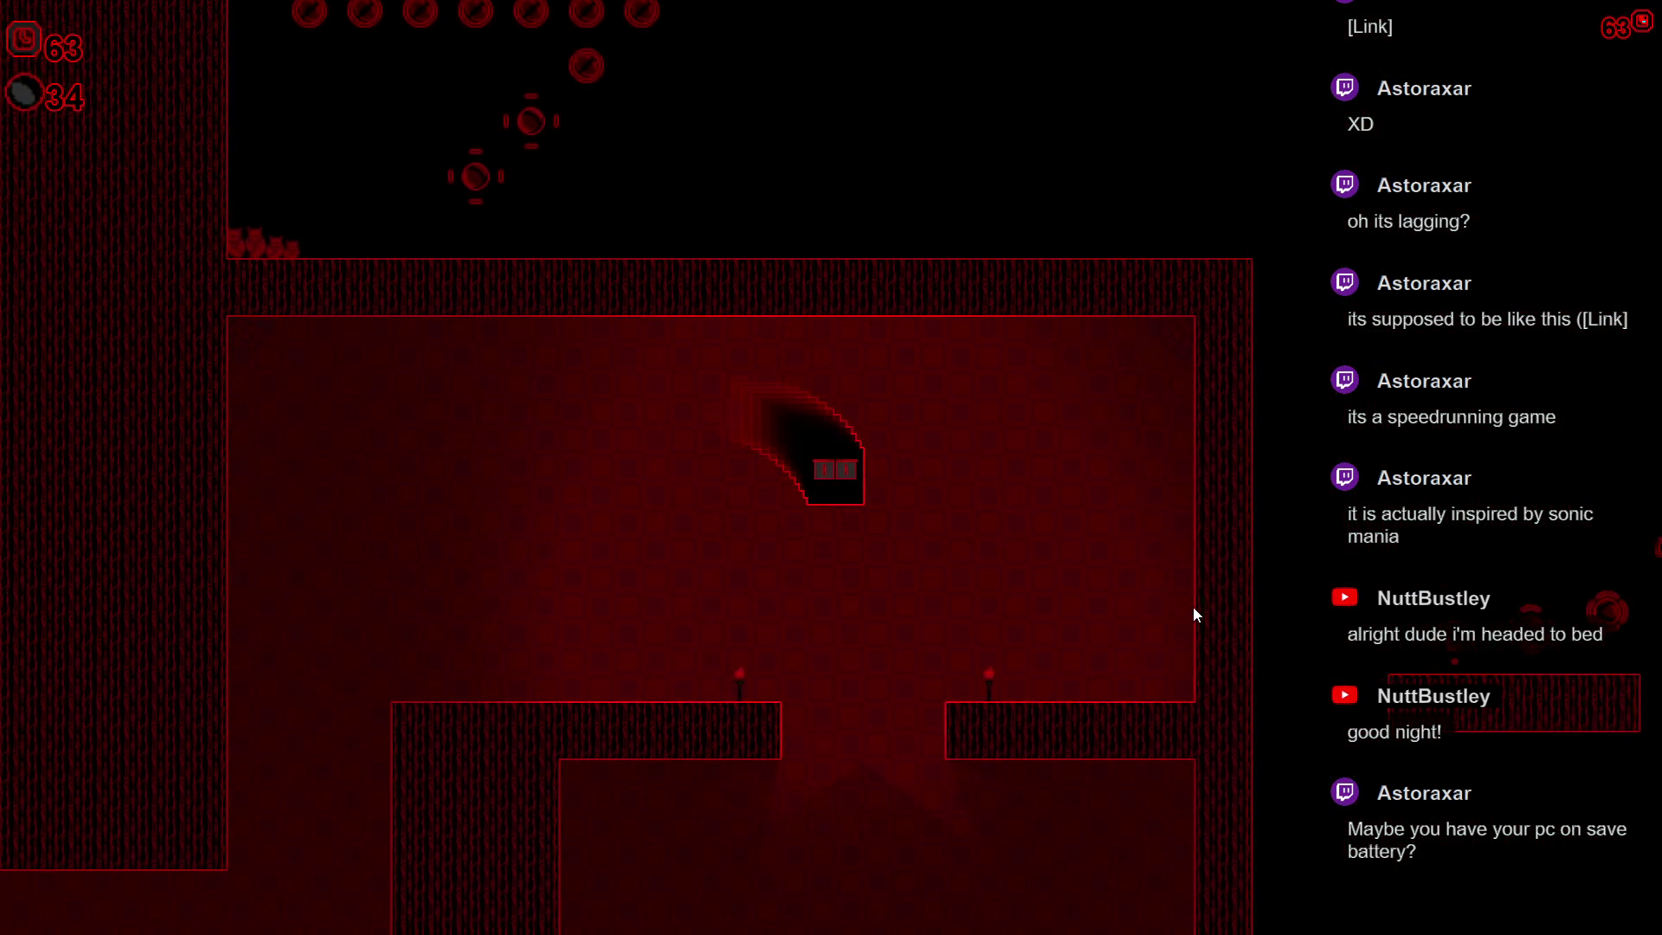
key("Down")
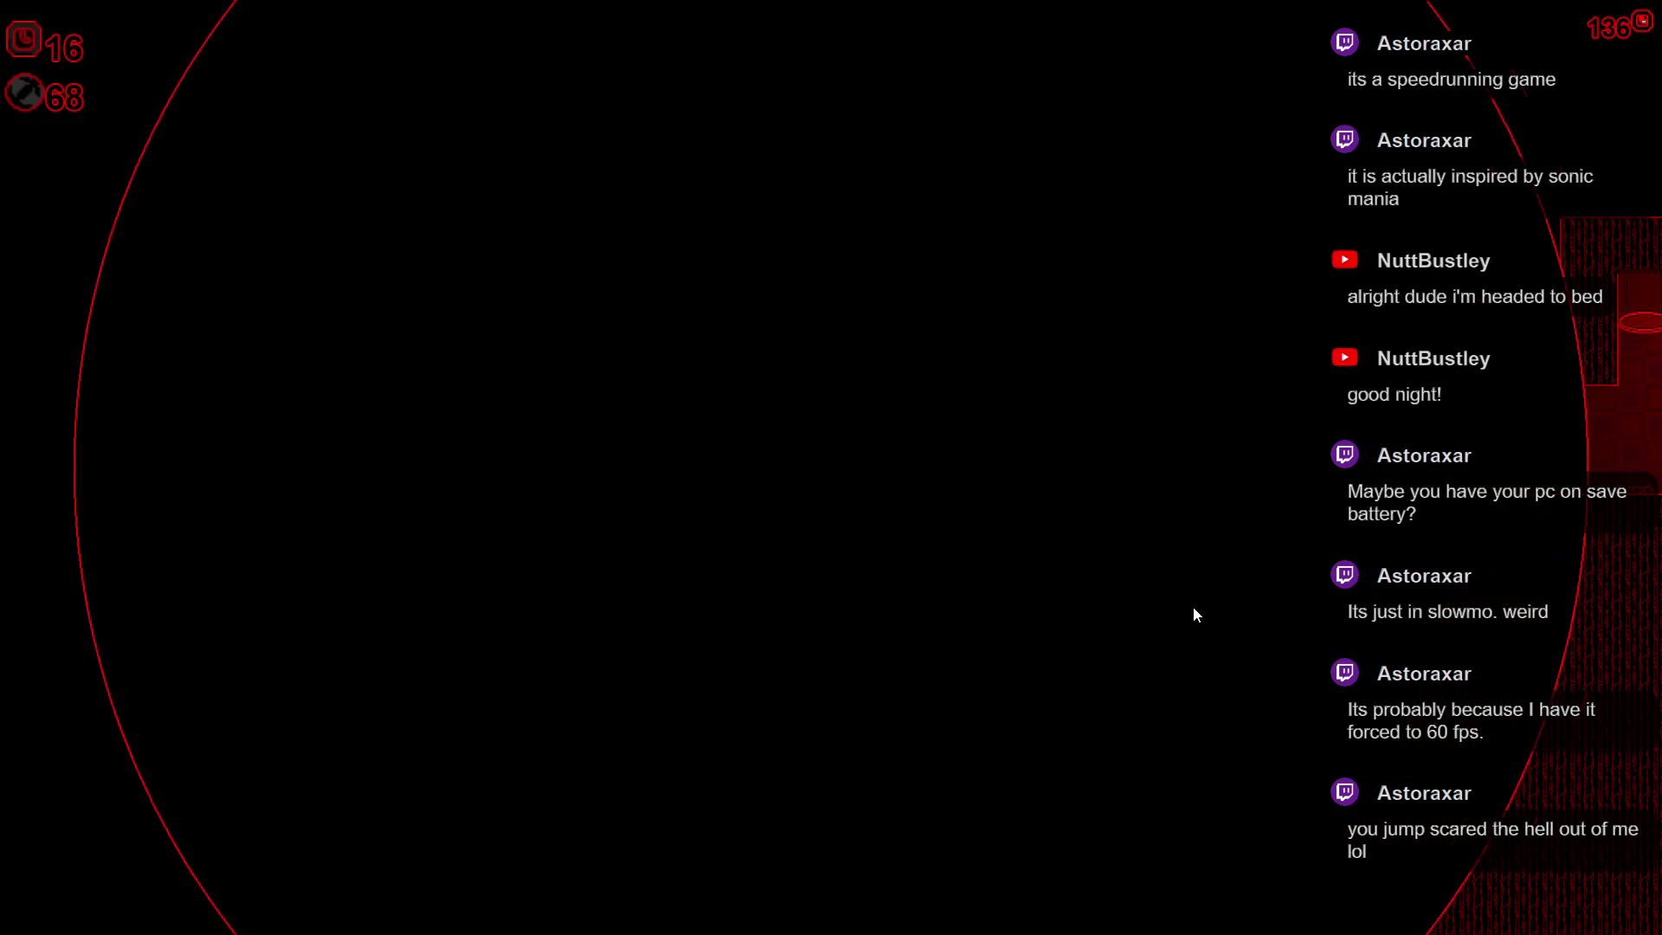
key("Right")
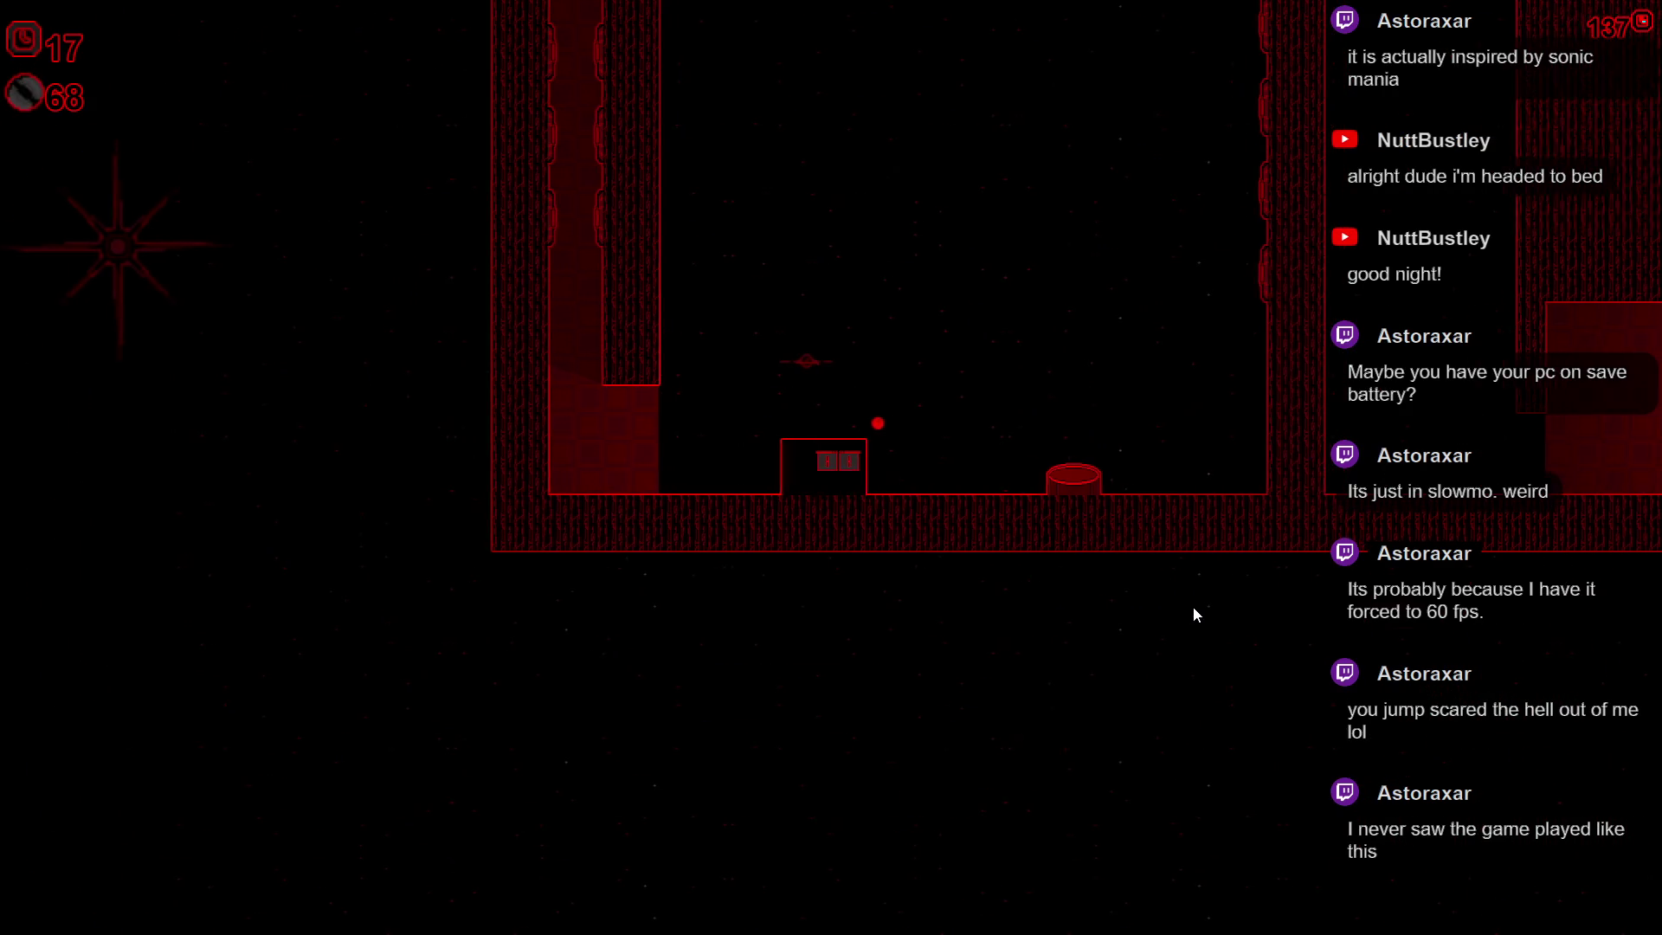
- Climb the cube up the tall walls and along the upper corridor past the laser bars
key("Right")
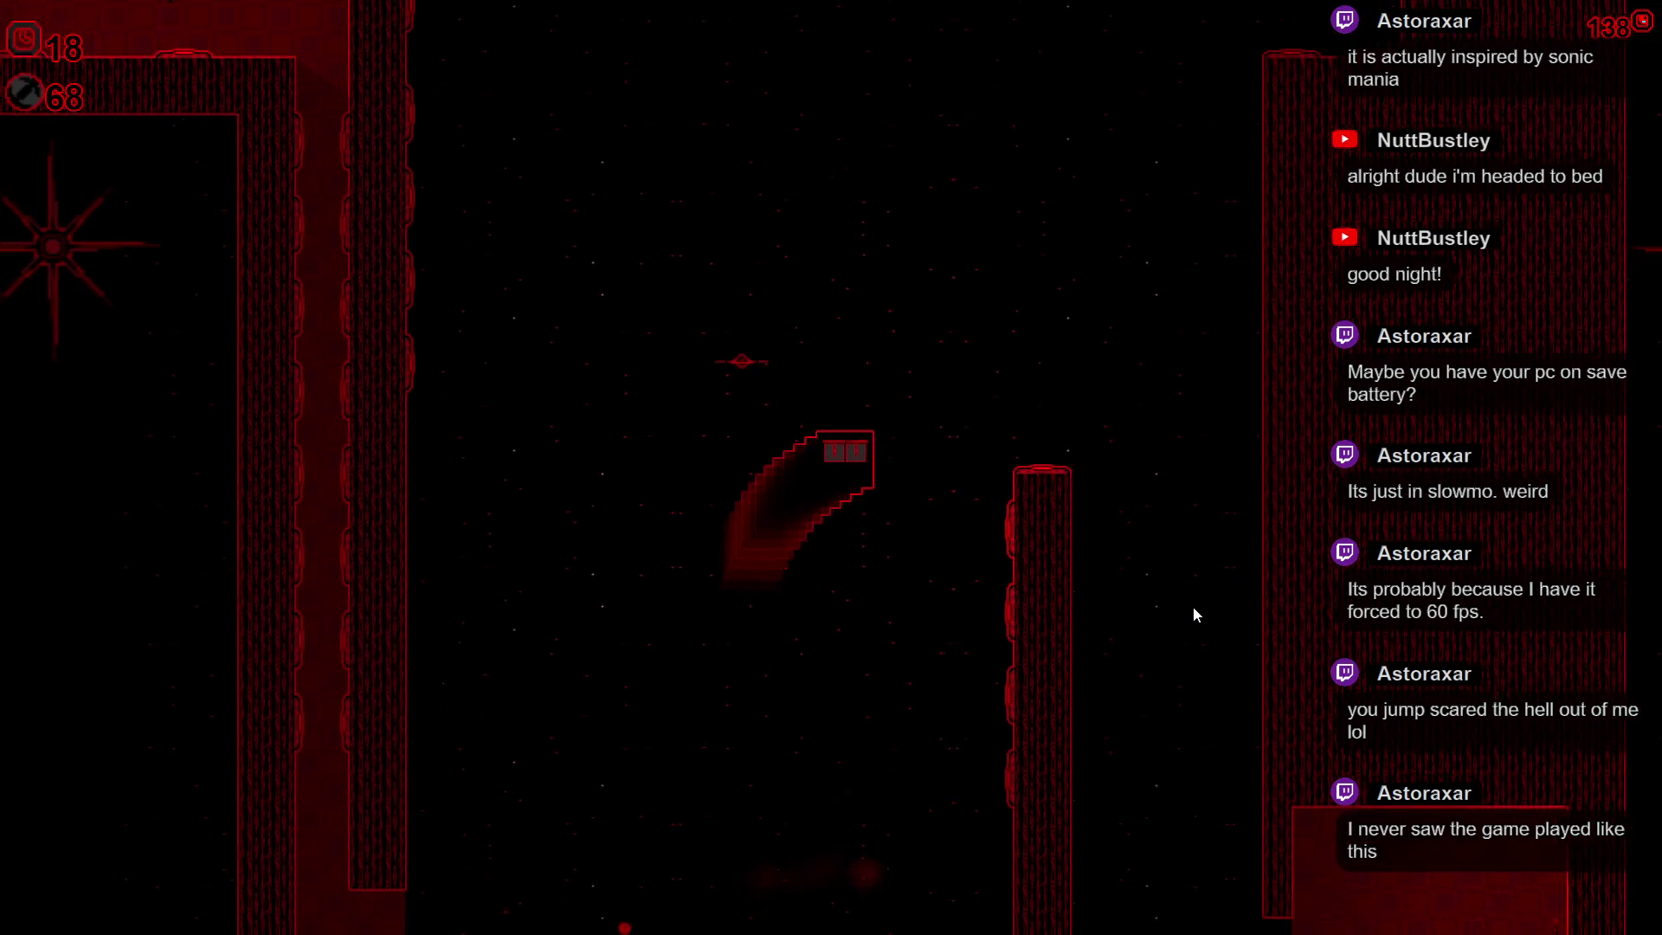
key("space")
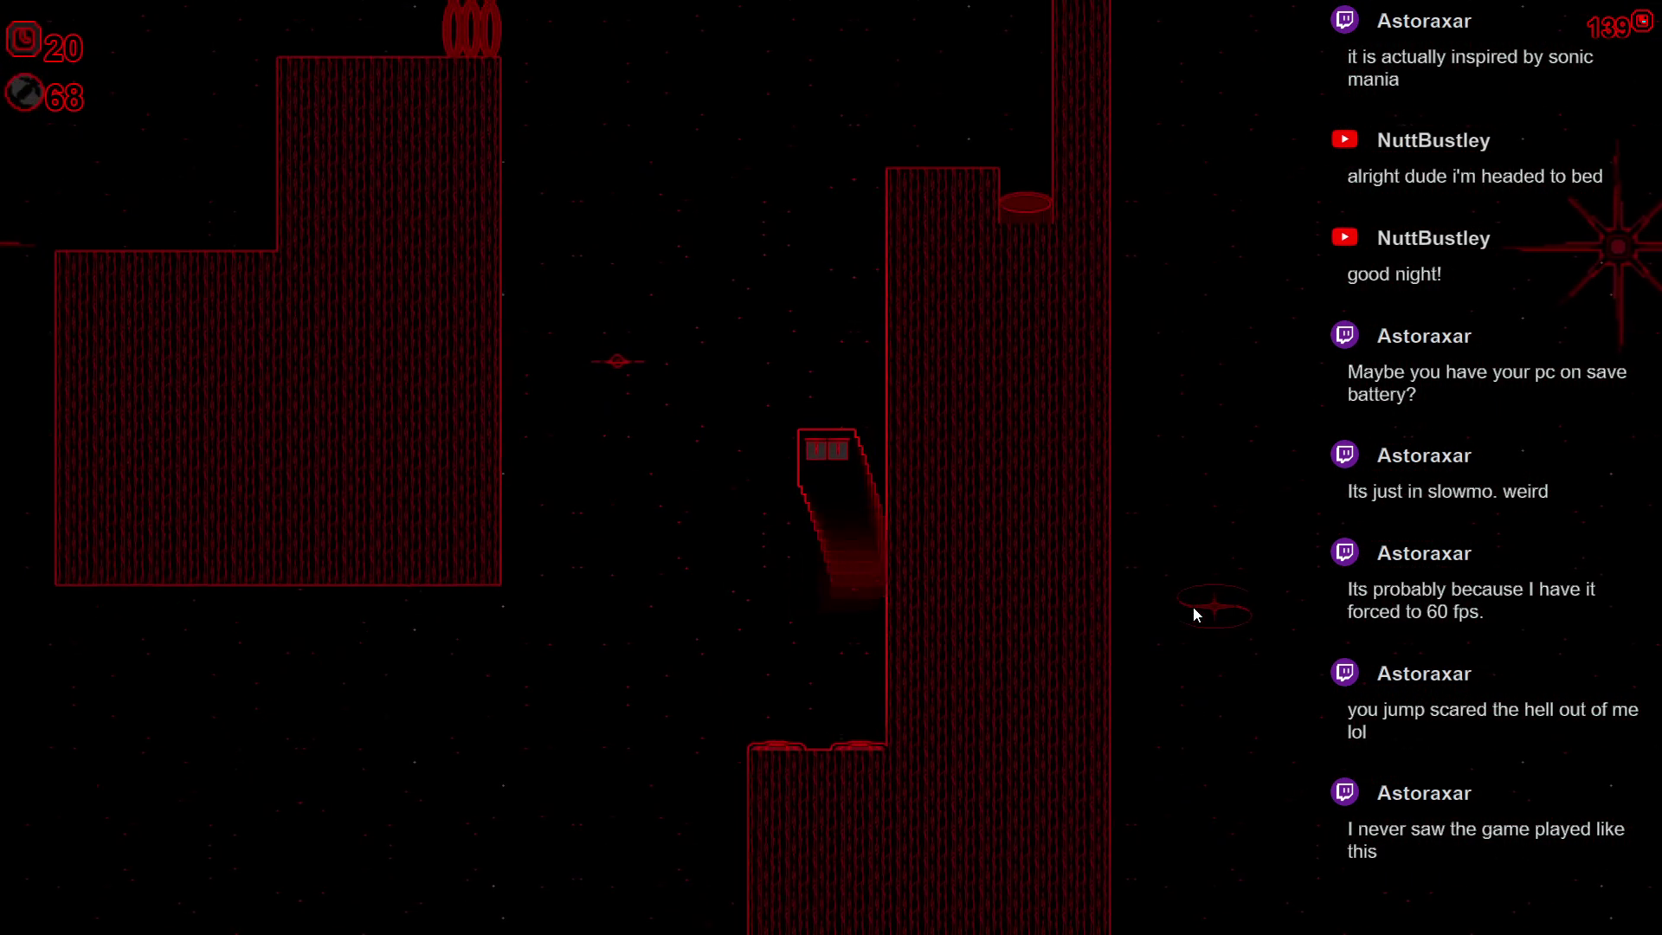
key("space")
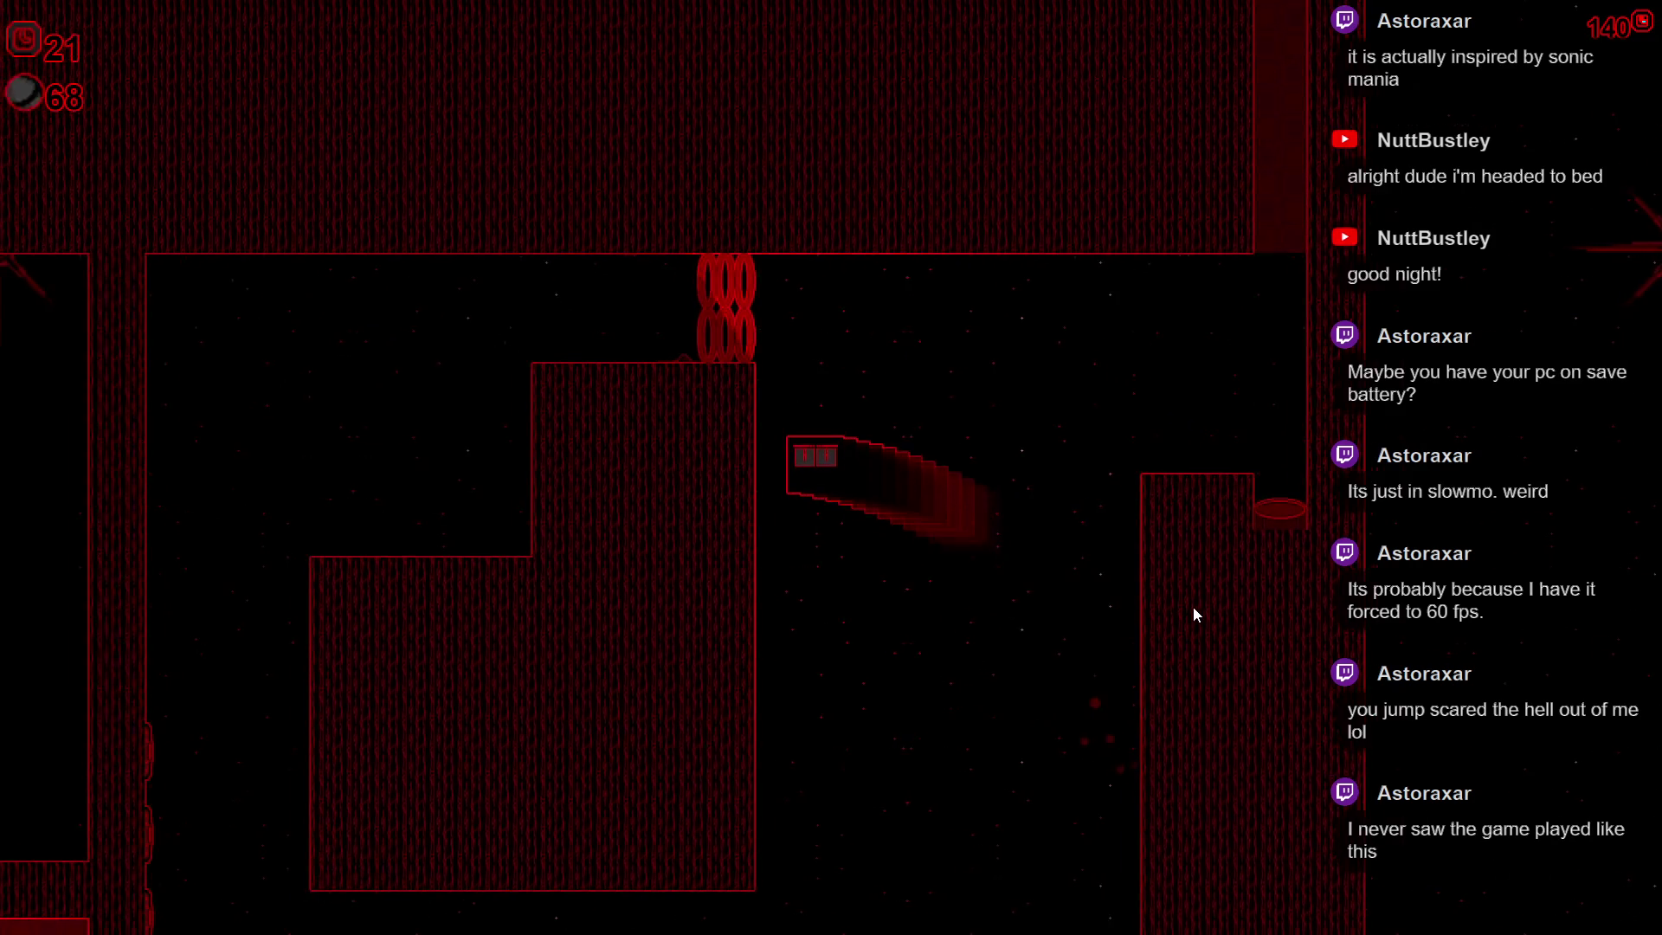
key("Right")
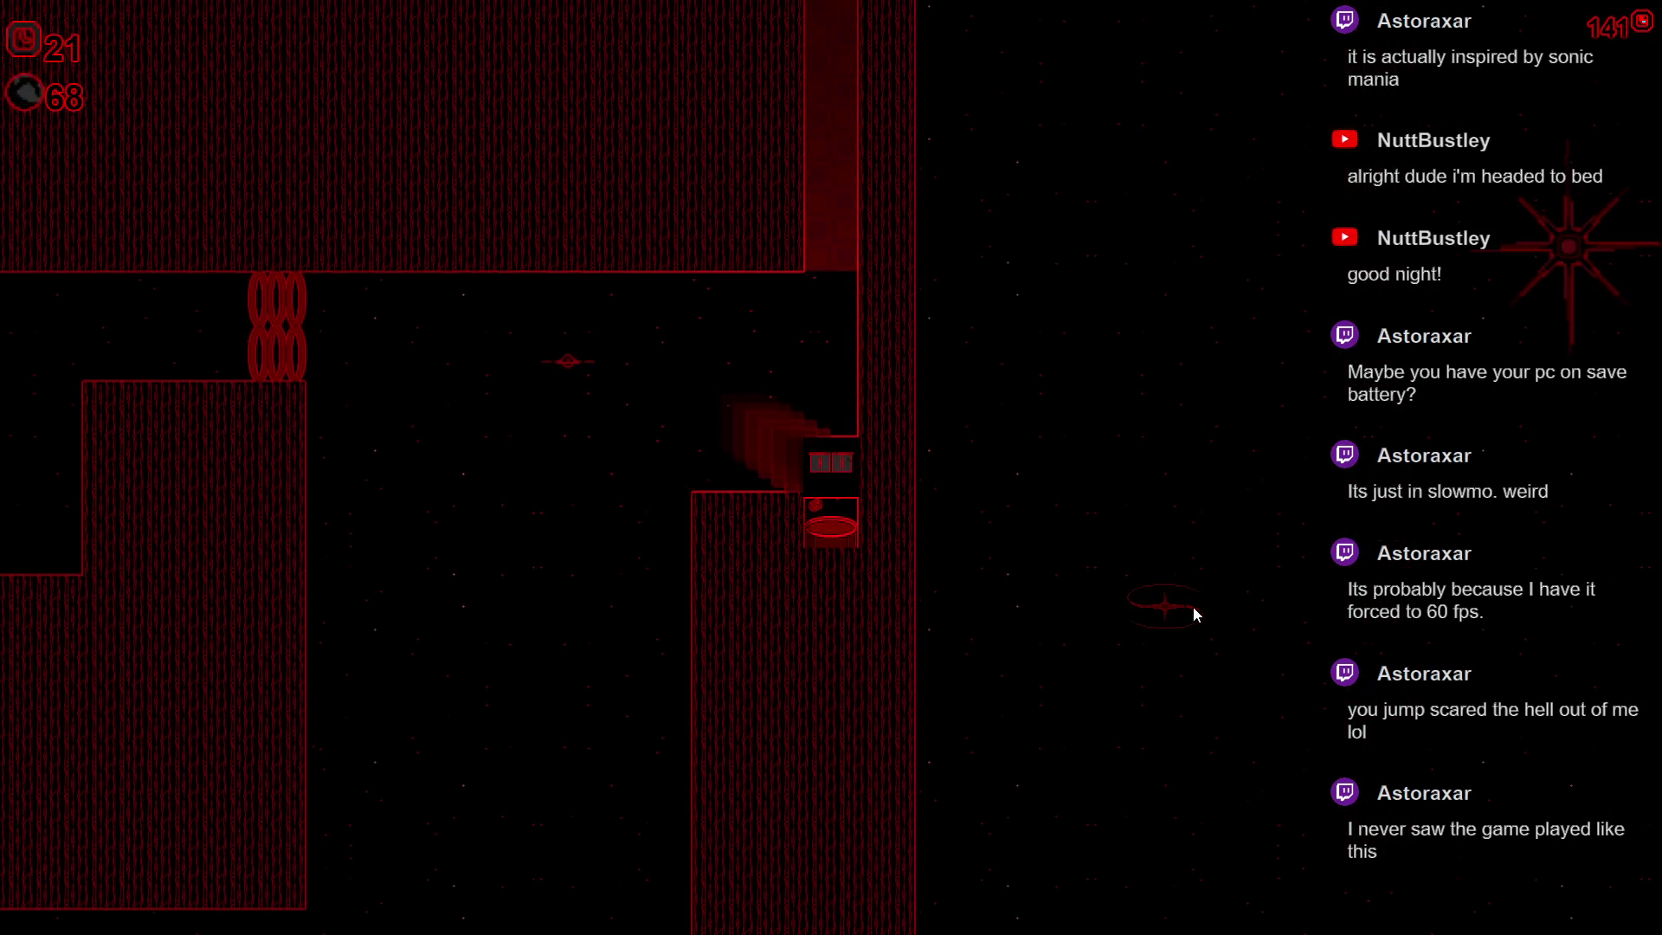
key("space")
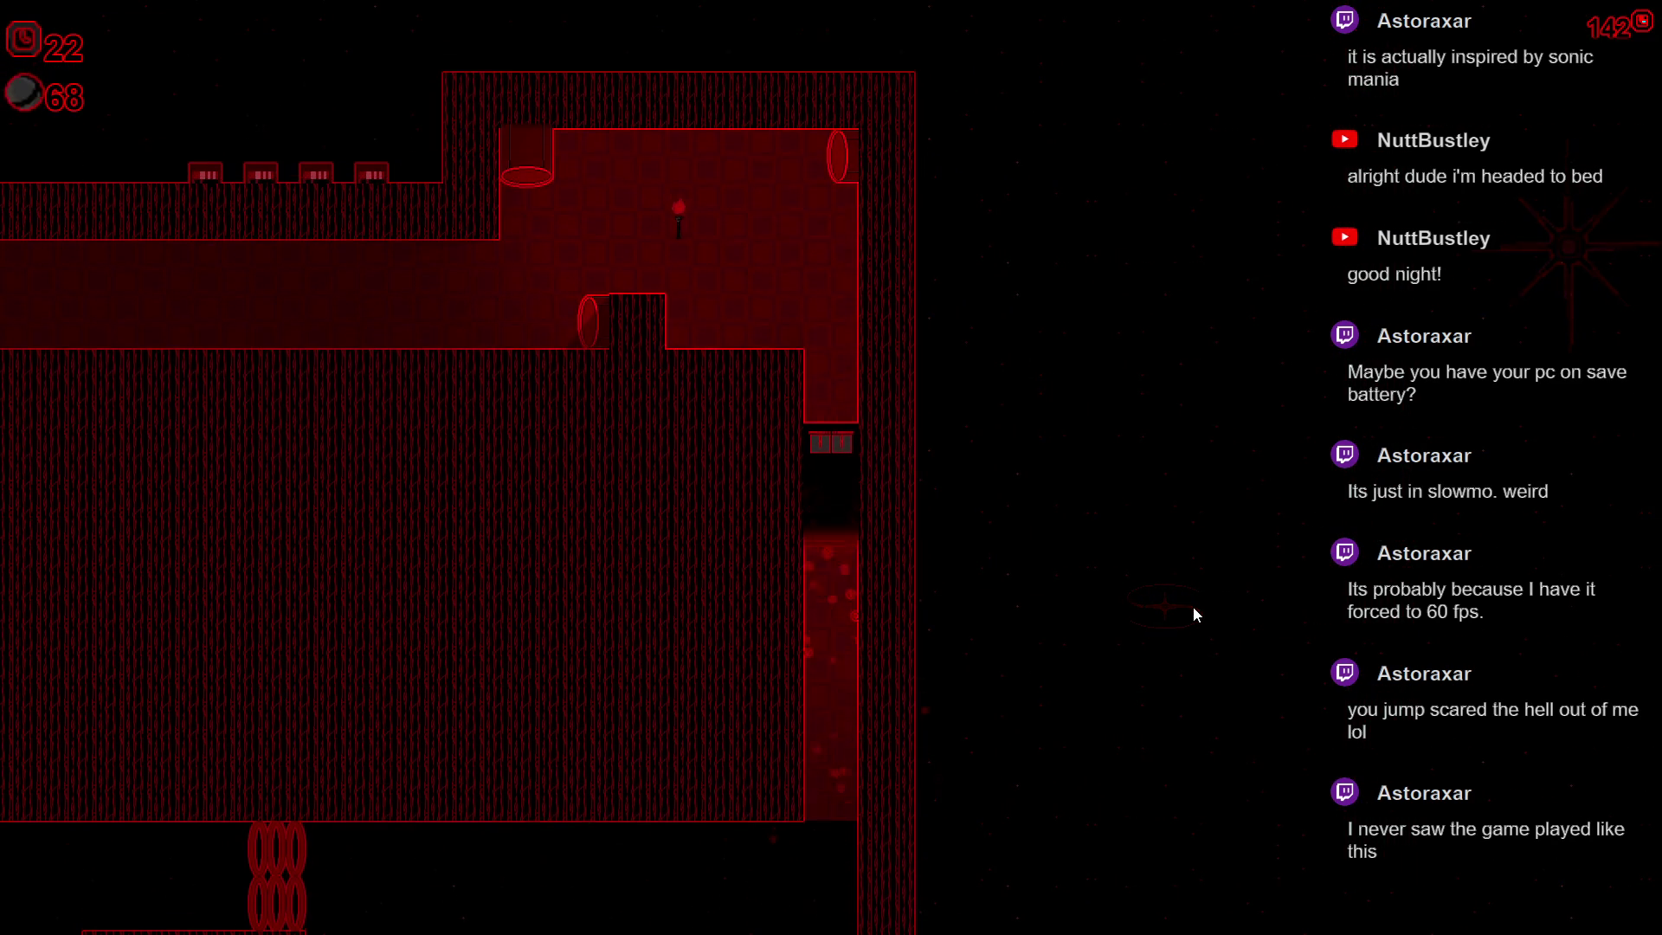
key("space")
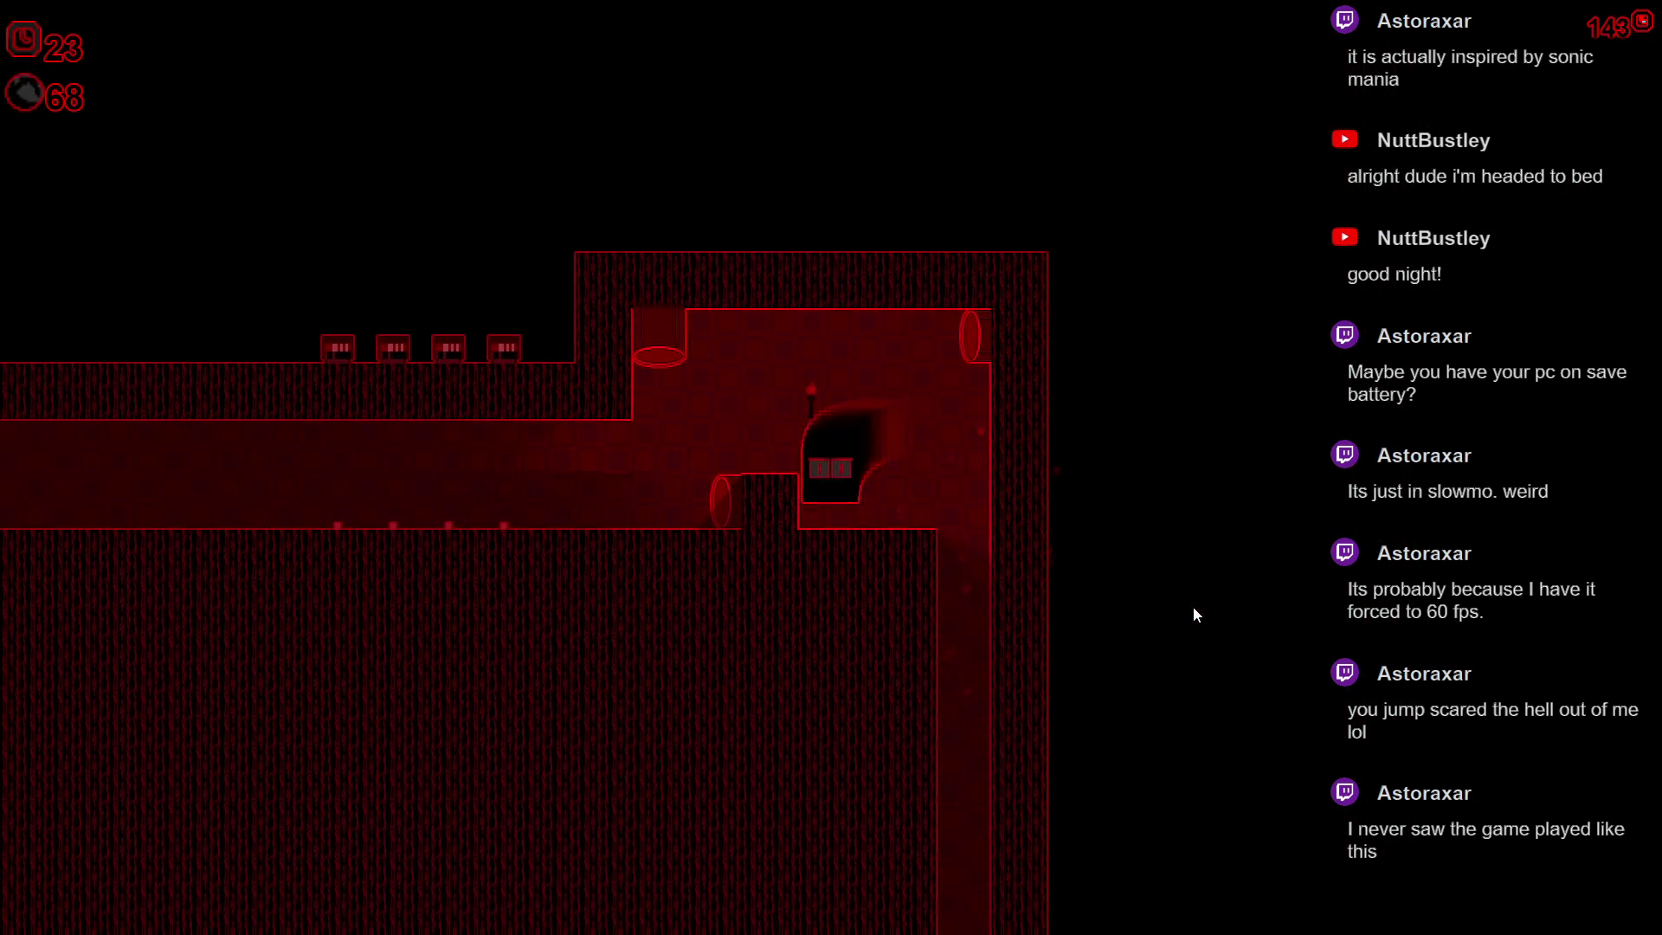
key("space")
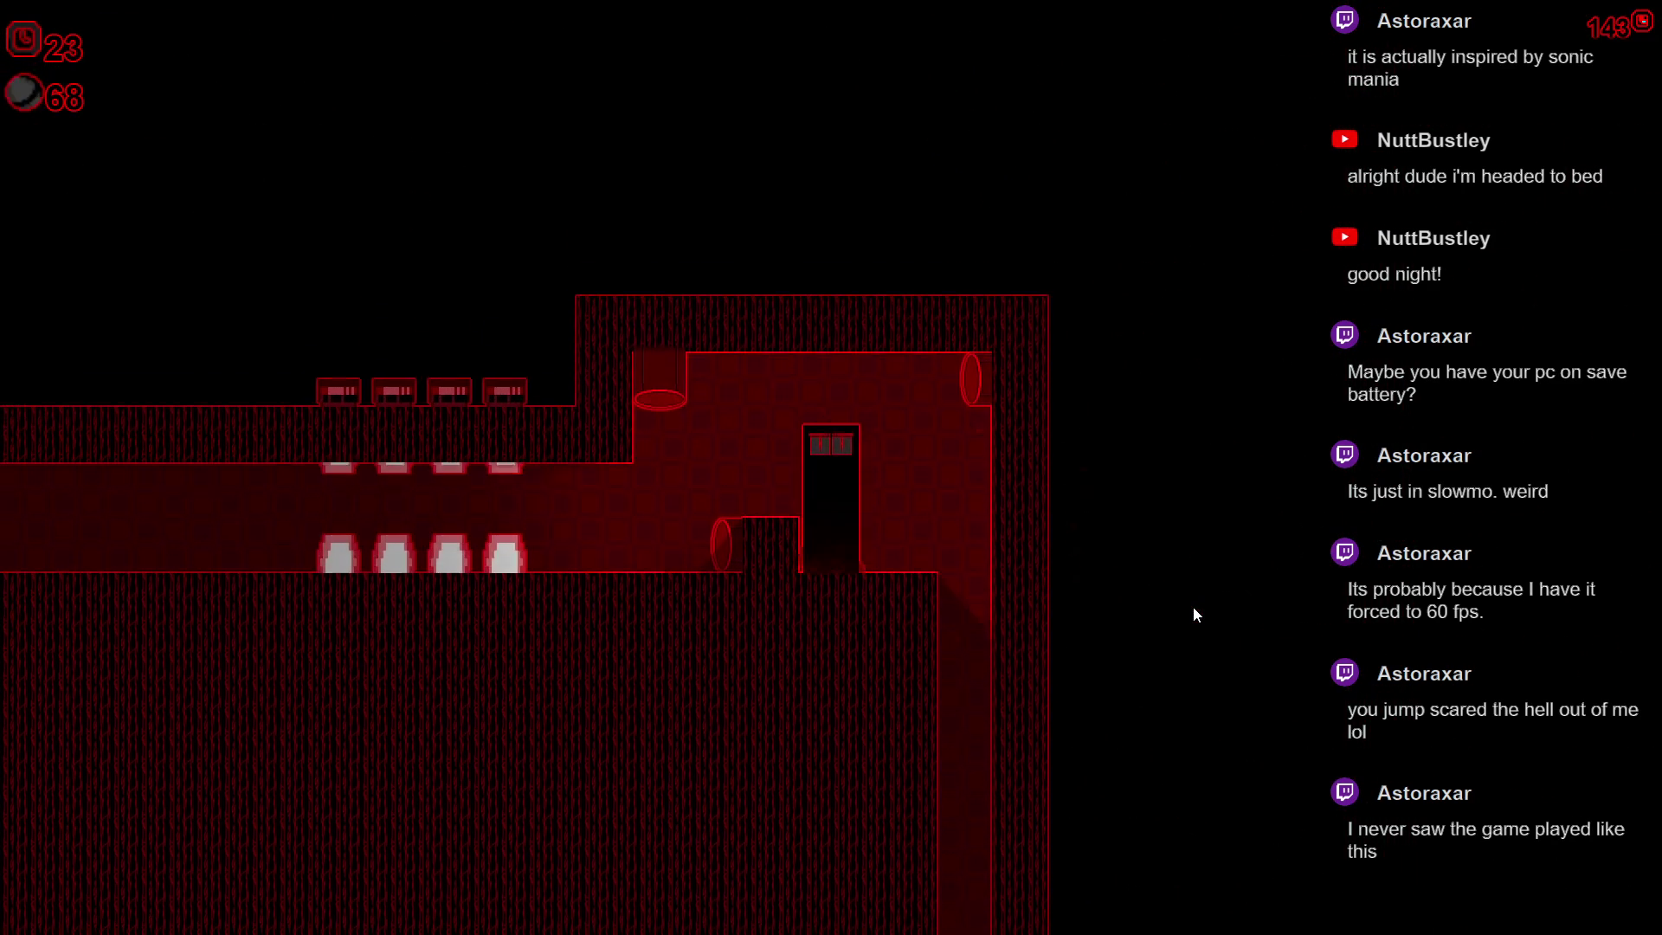
key("space")
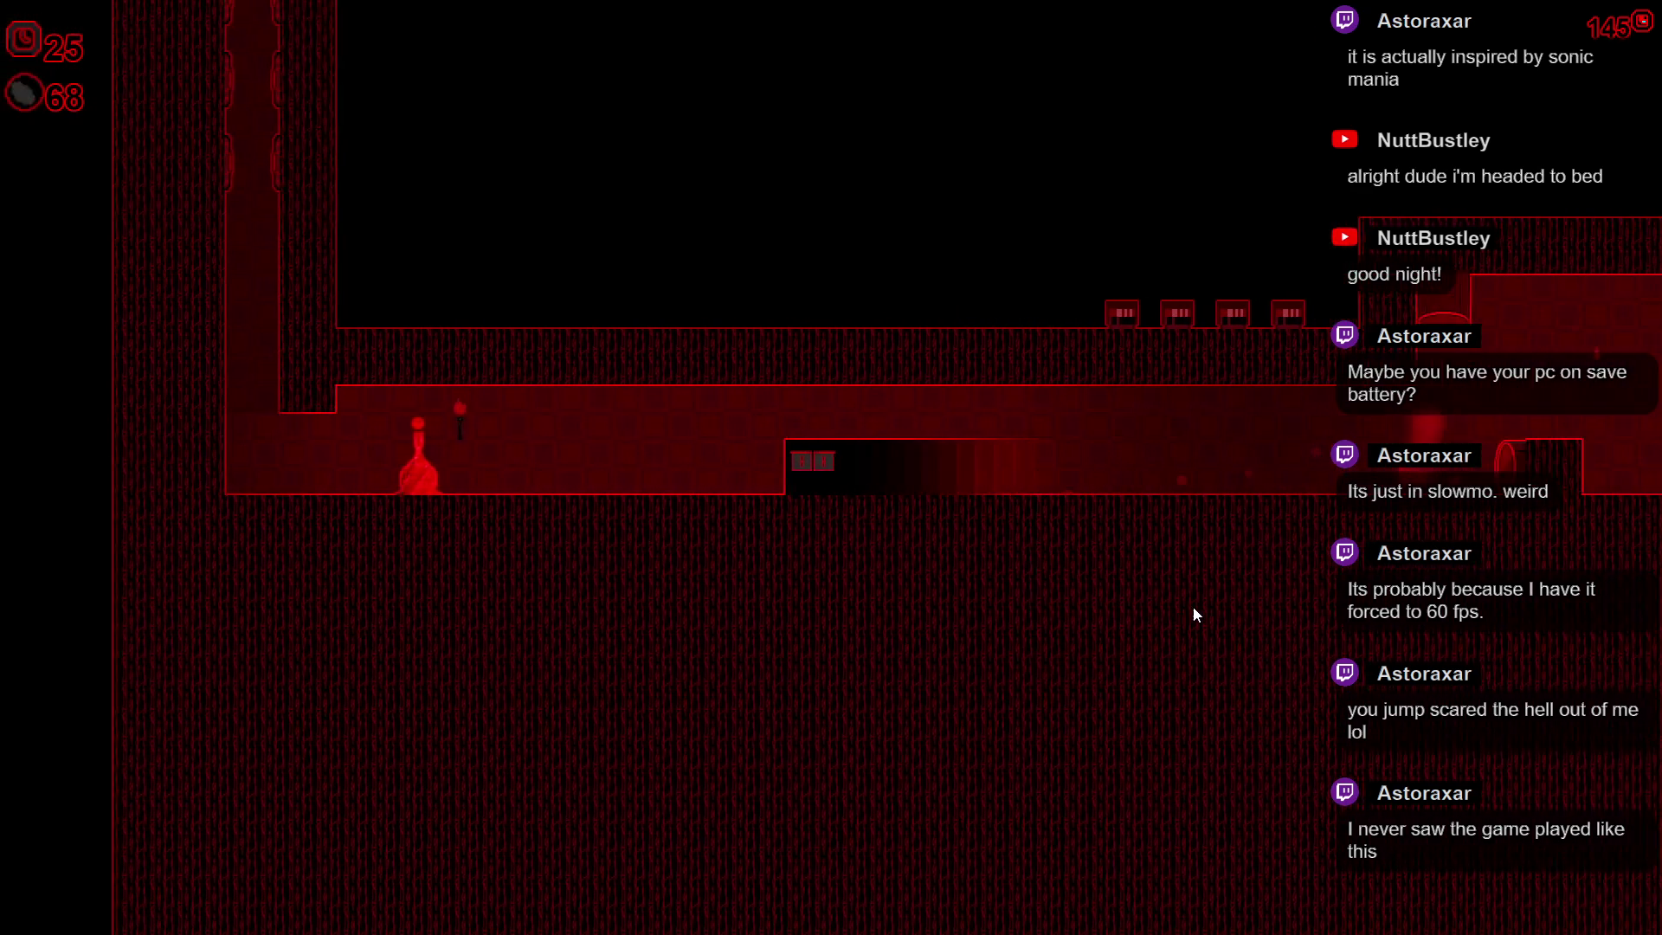
key("Right")
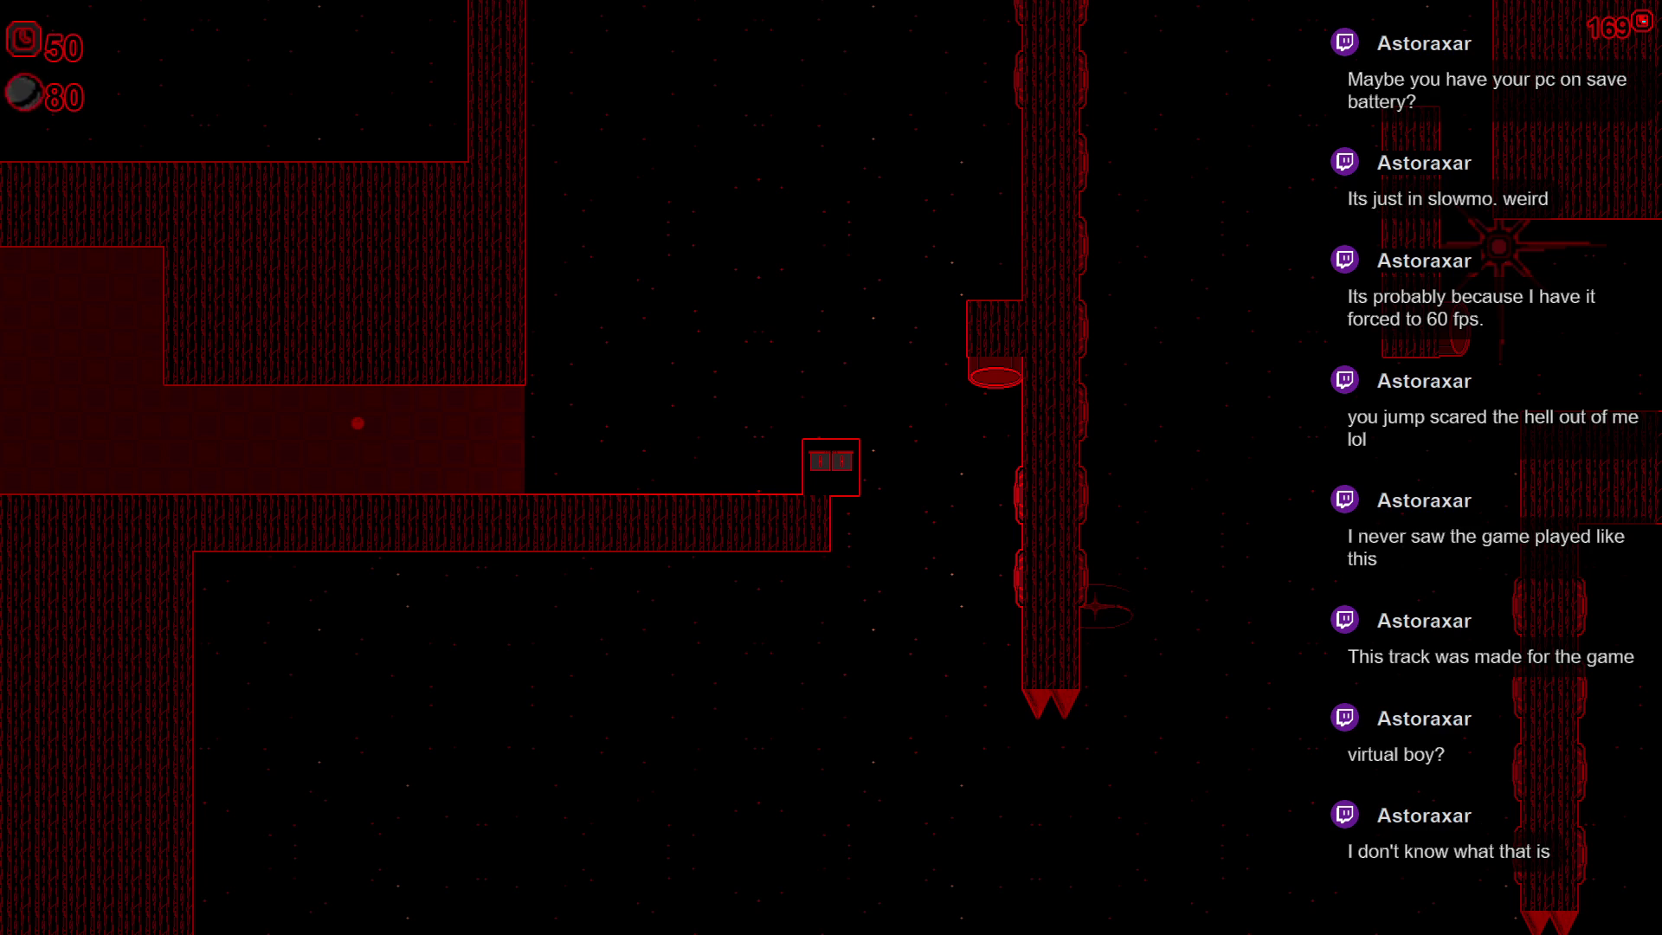
- Bring the Brave window with the Virtual Boy Wikipedia photo up over the game
key("alt+Tab")
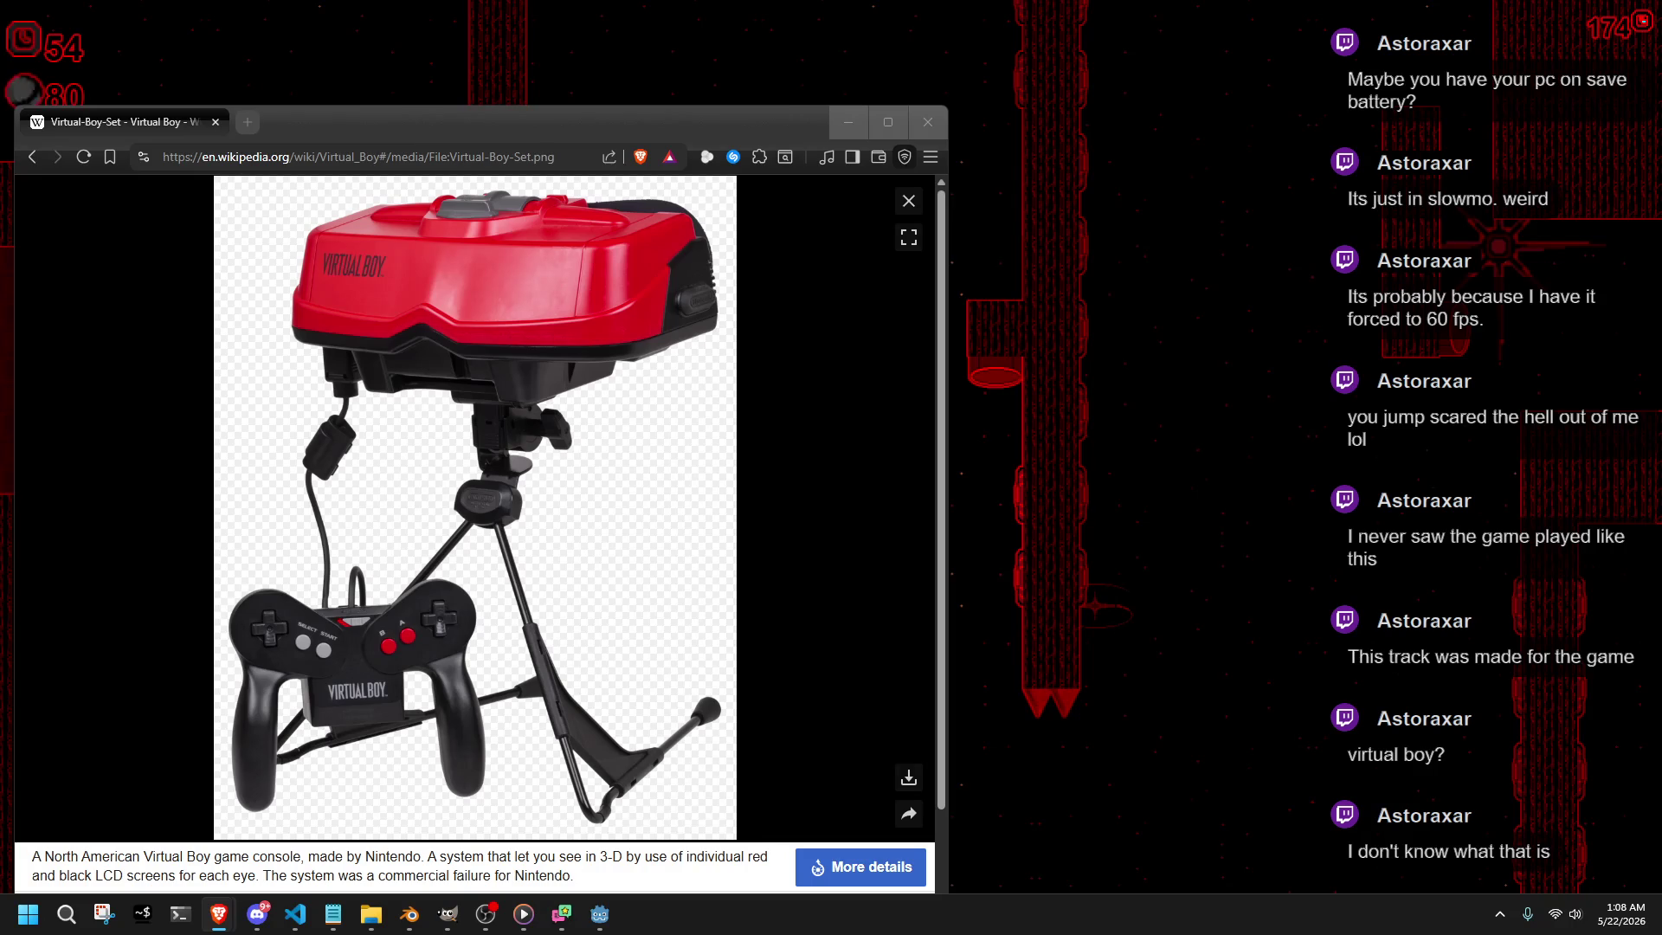
- Bring in the wireframe shooter and red Mario screenshots and arrange them beside the Virtual Boy photo
left_click_drag(1531, 443, 1184, 279)
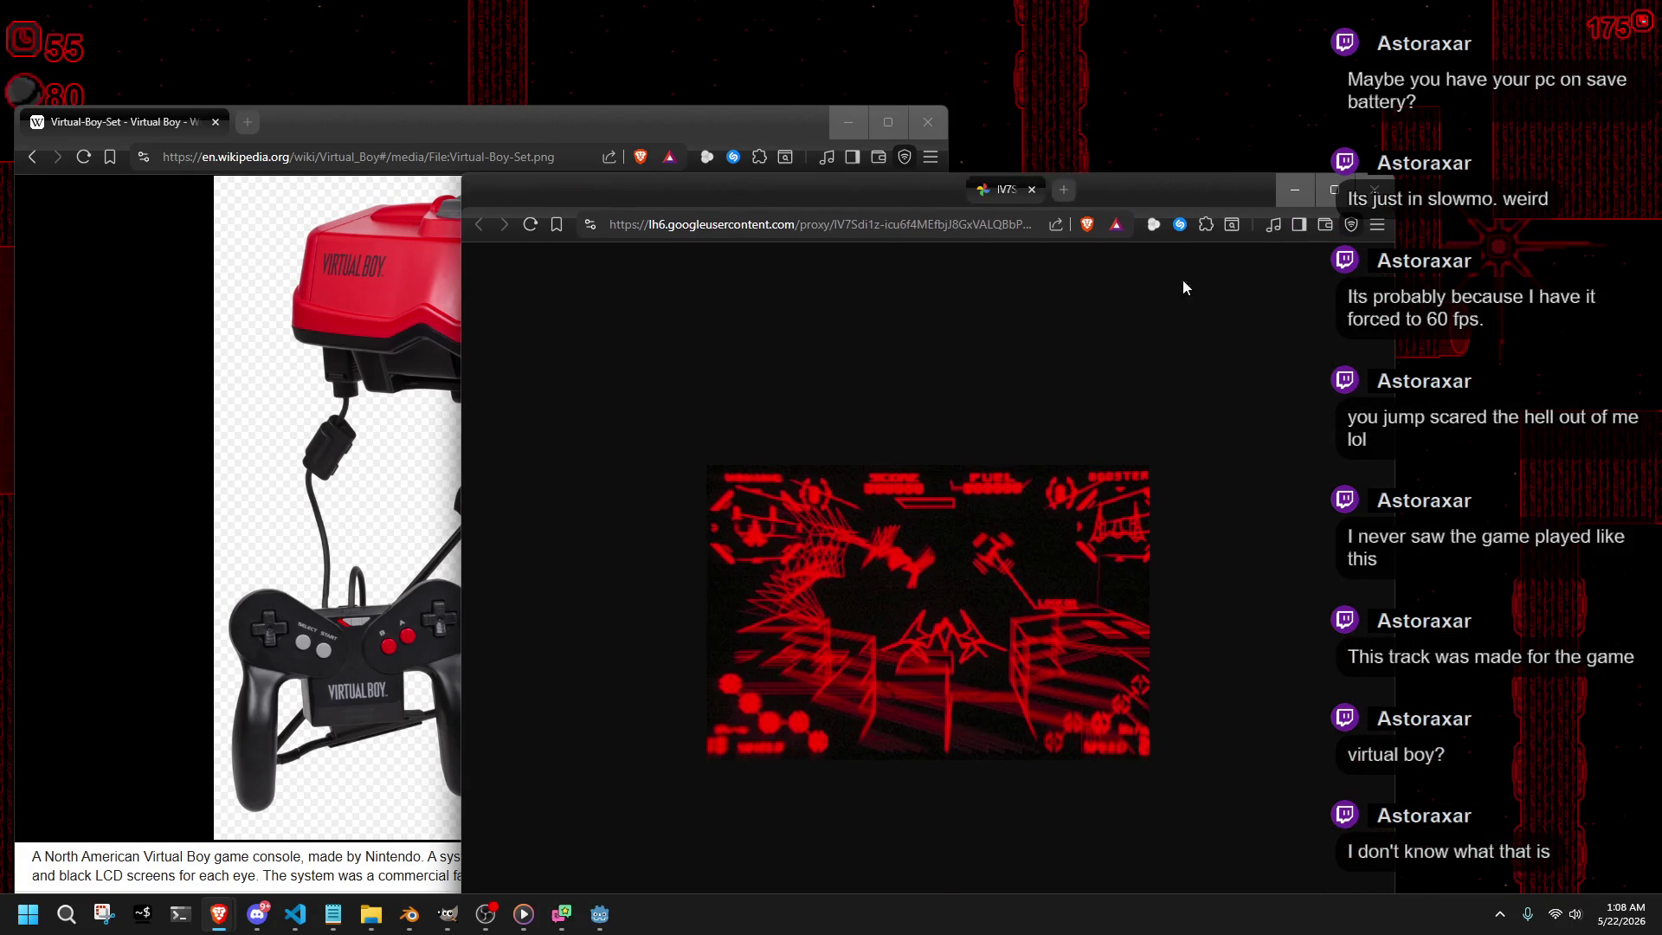
scroll(1055, 671, "up", 4, "ctrl")
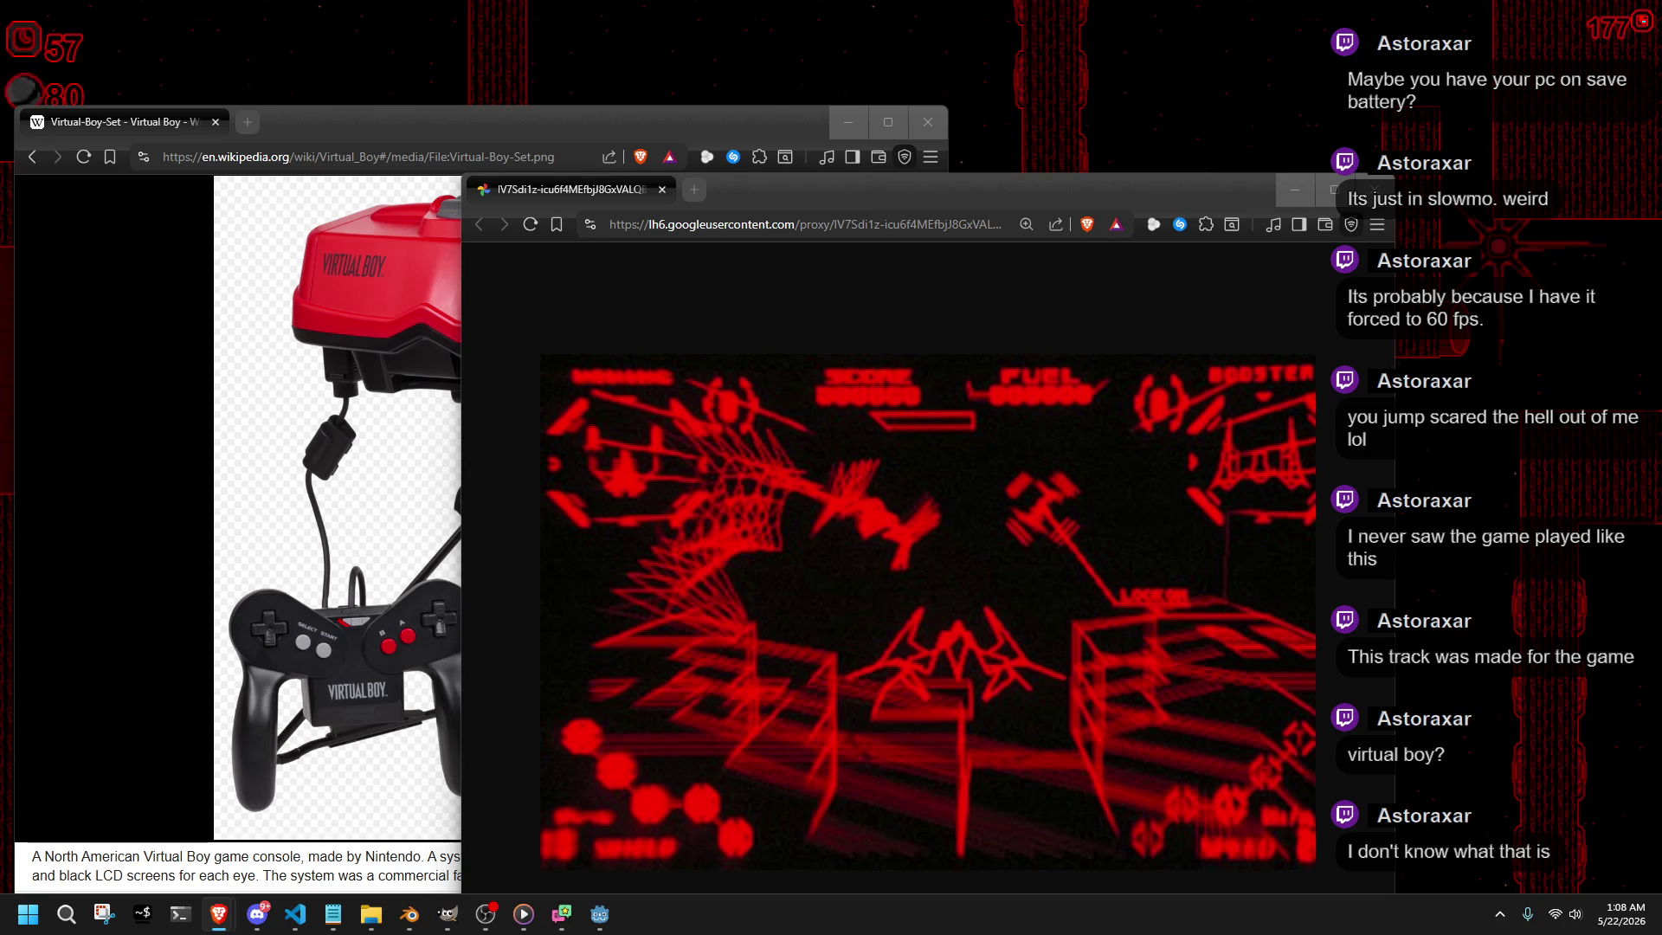
left_click_drag(1494, 676, 1362, 222)
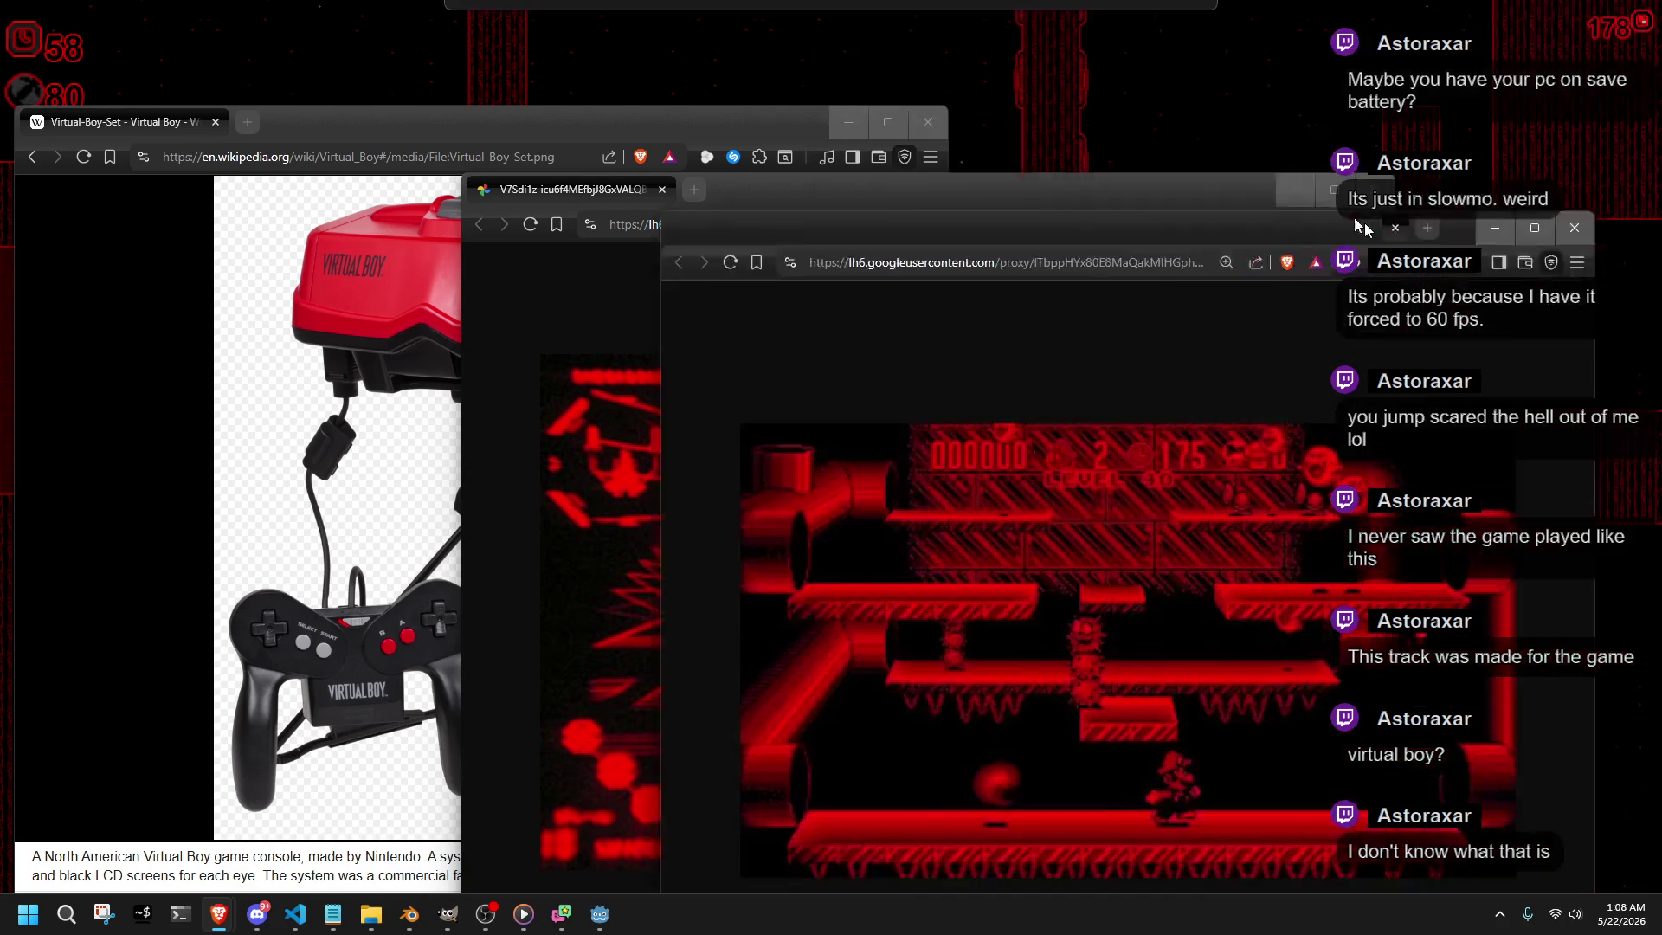
left_click_drag(1034, 178, 781, 72)
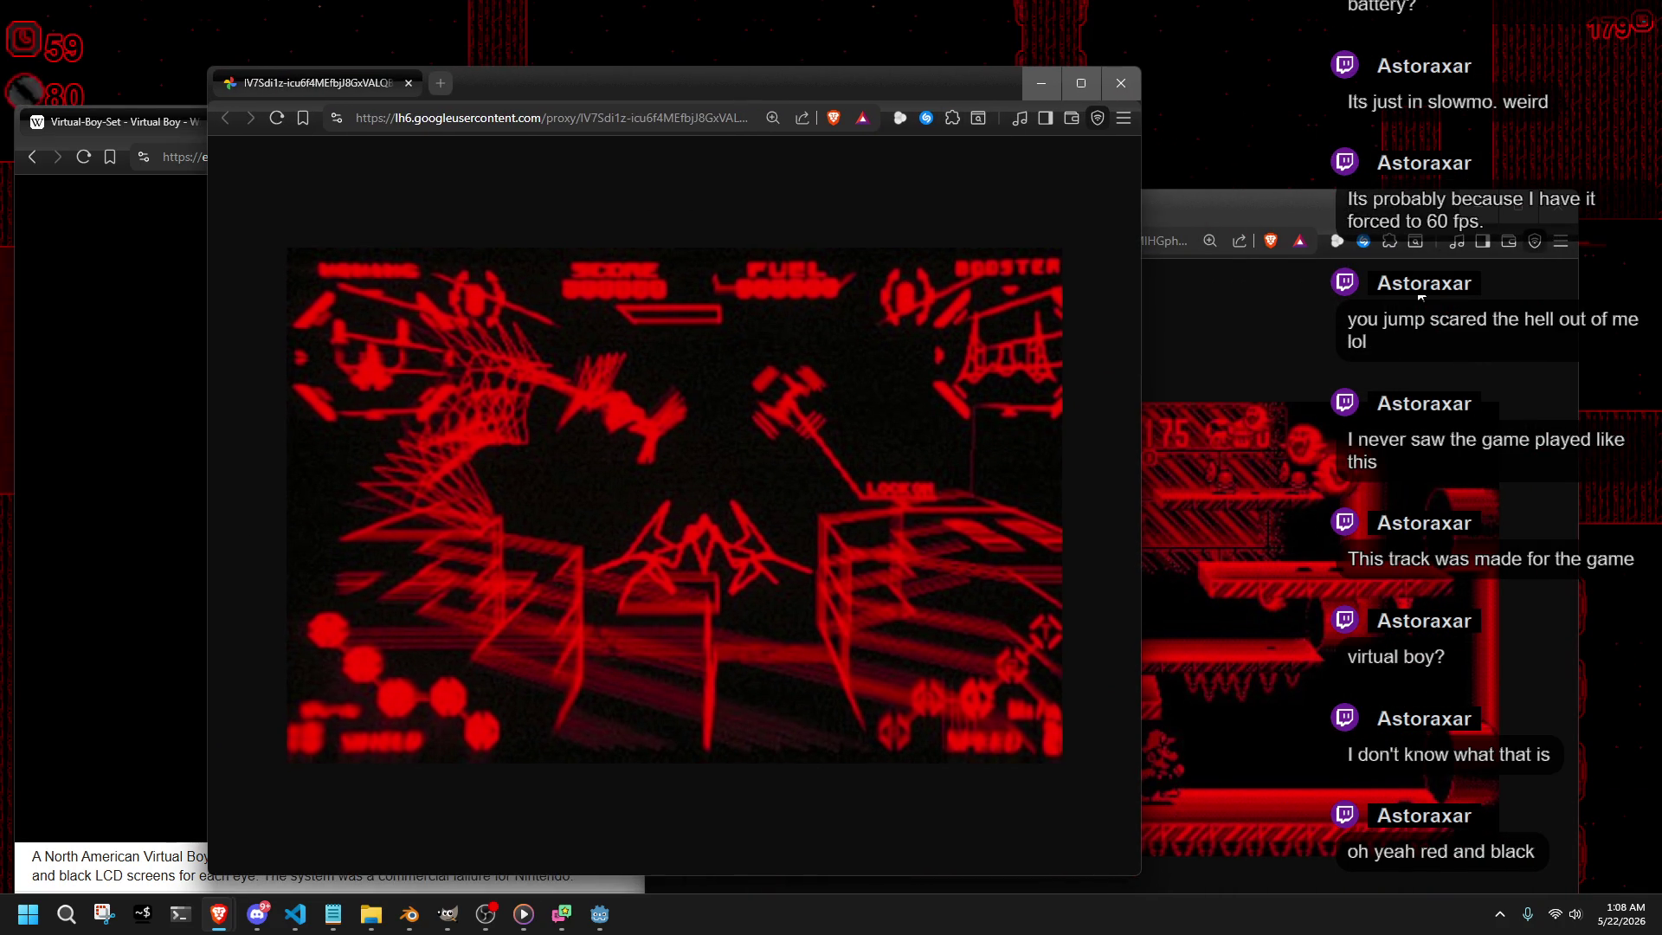
left_click(1335, 198)
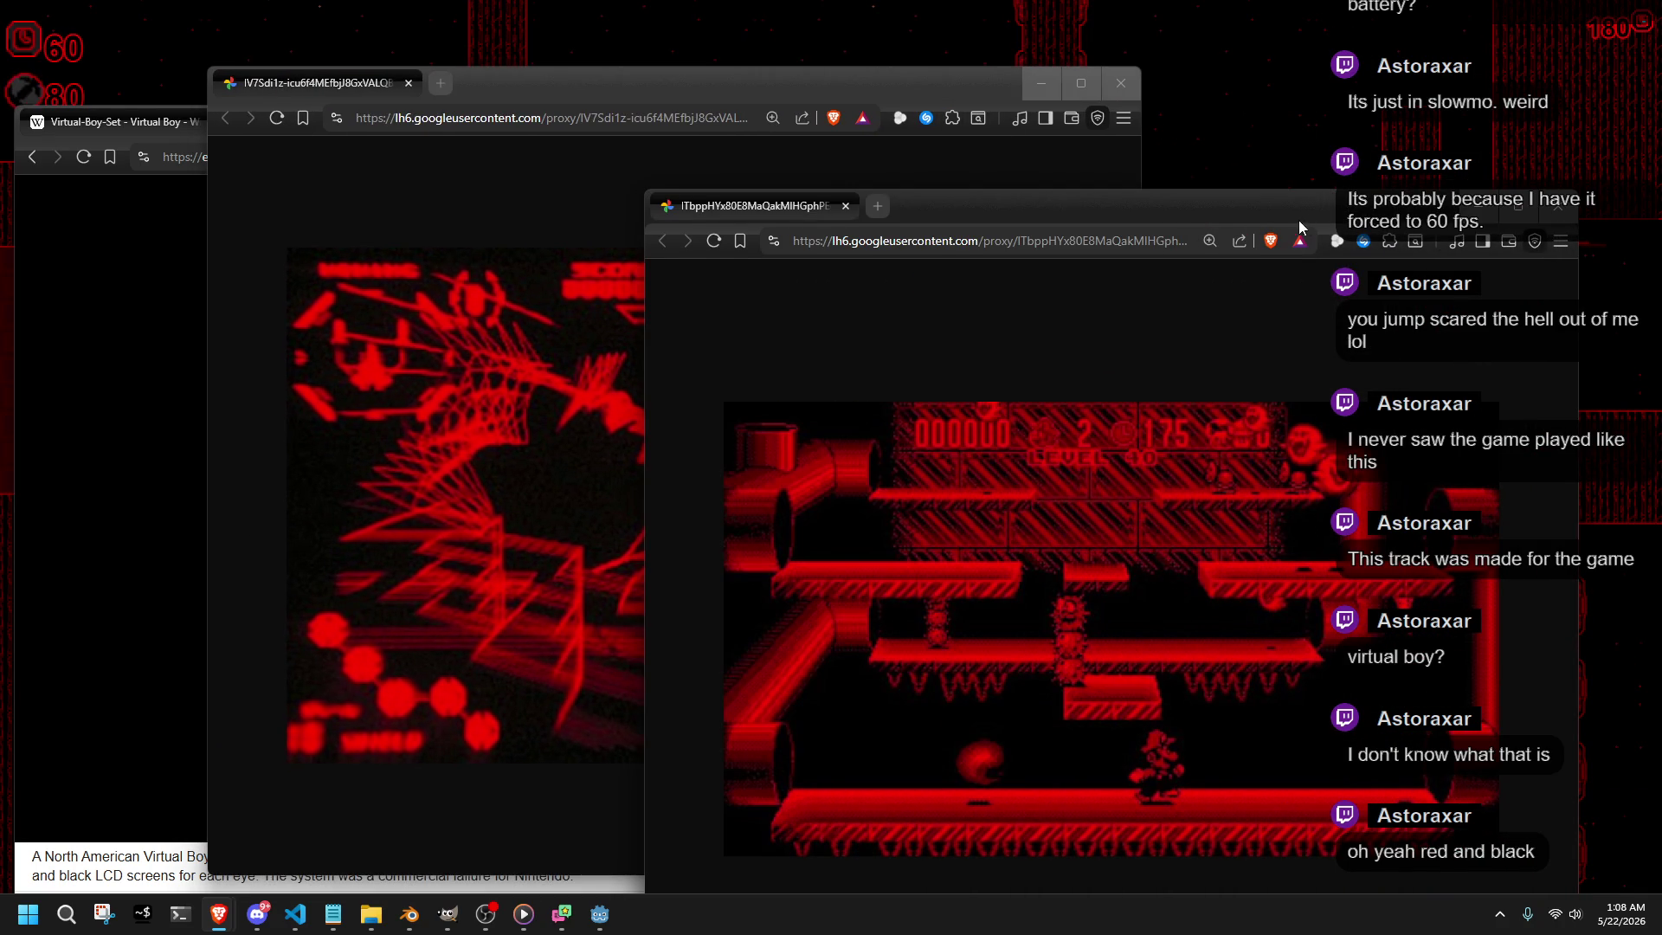
left_click_drag(1298, 219, 1313, 128)
left_click(180, 224)
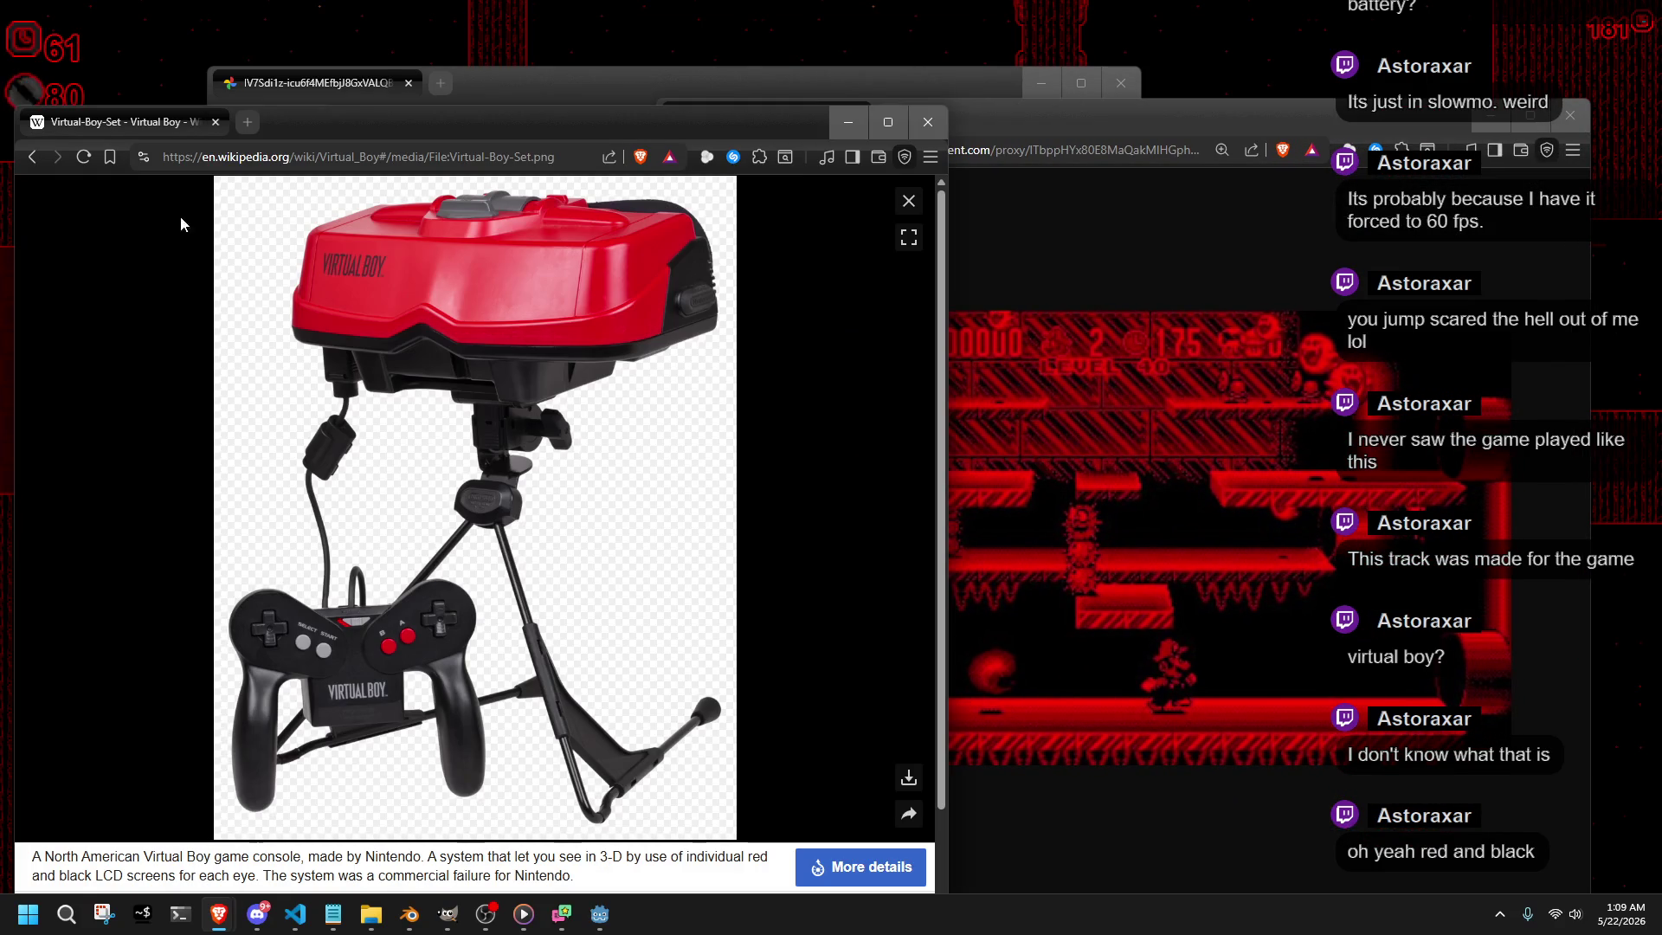
- Close all three reference image windows and step the character right off the ledge
left_click(214, 120)
left_click(408, 82)
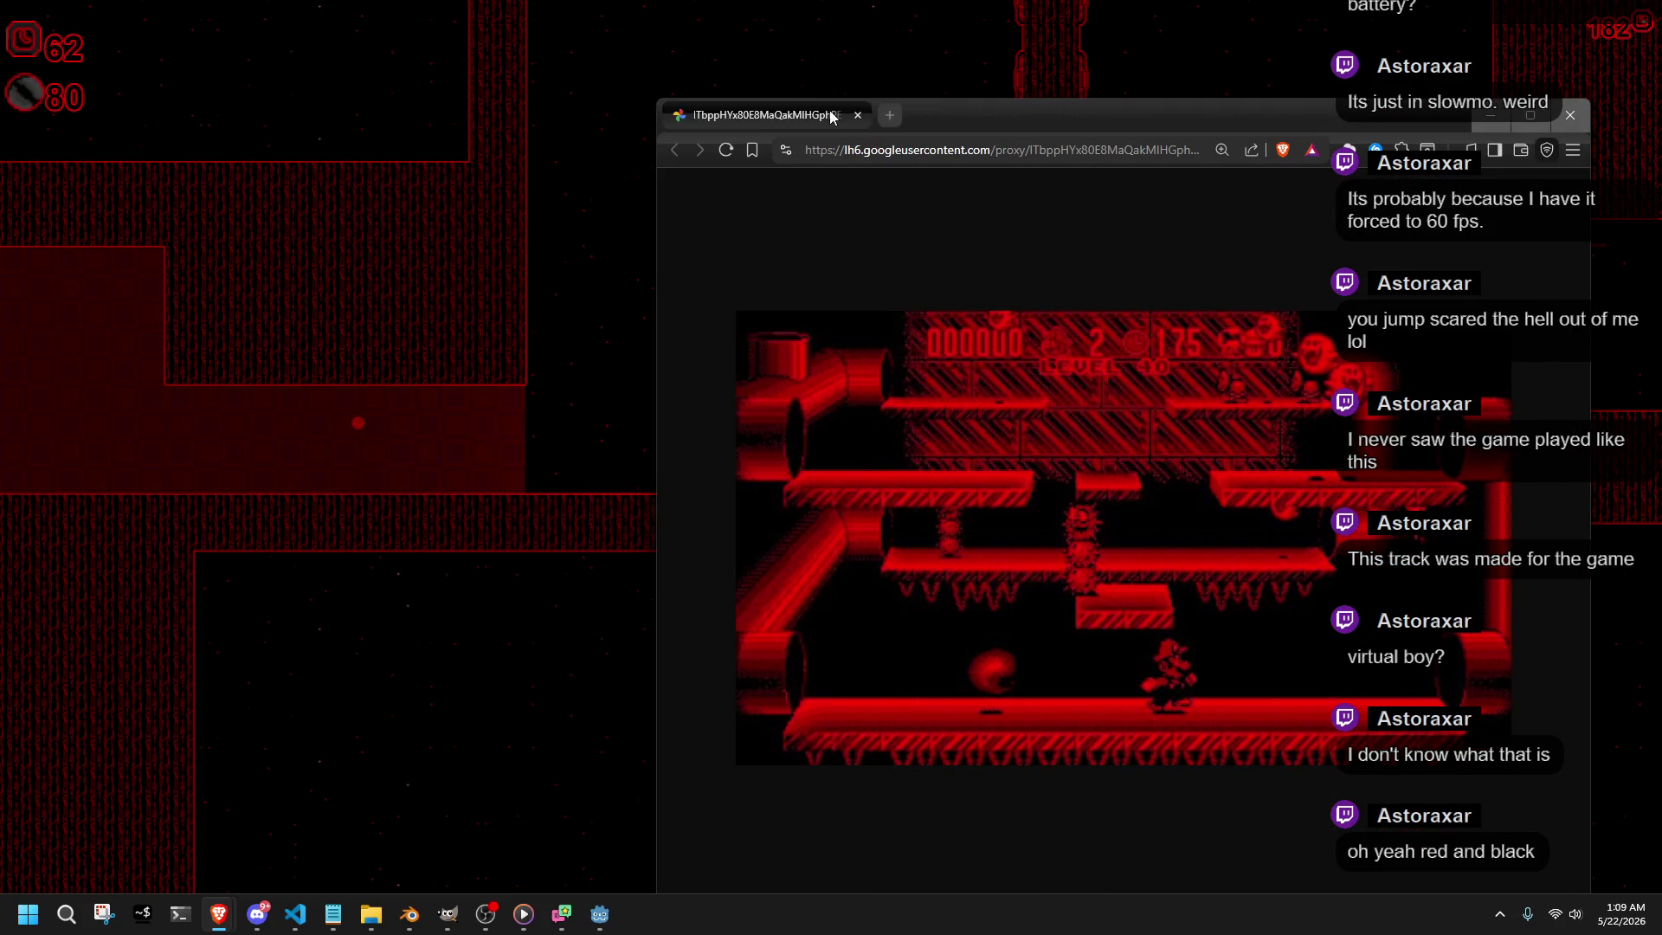
left_click(861, 117)
key("Right")
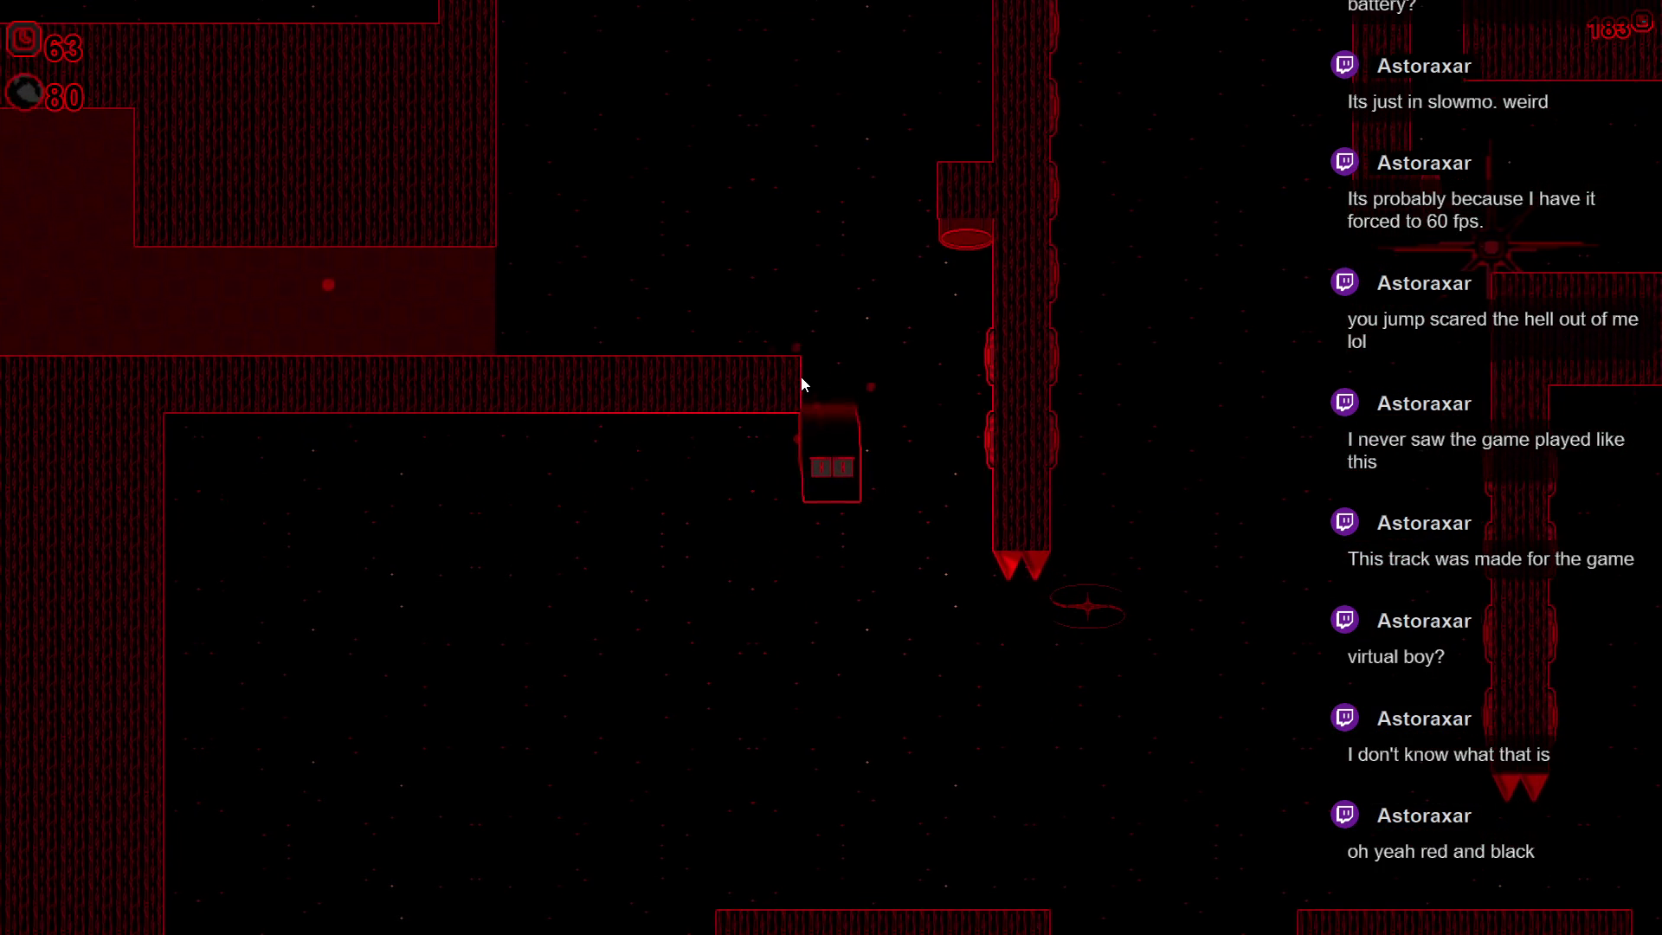
- Jump and dash the character up and right onto the higher ledge and past the hazard
key("space")
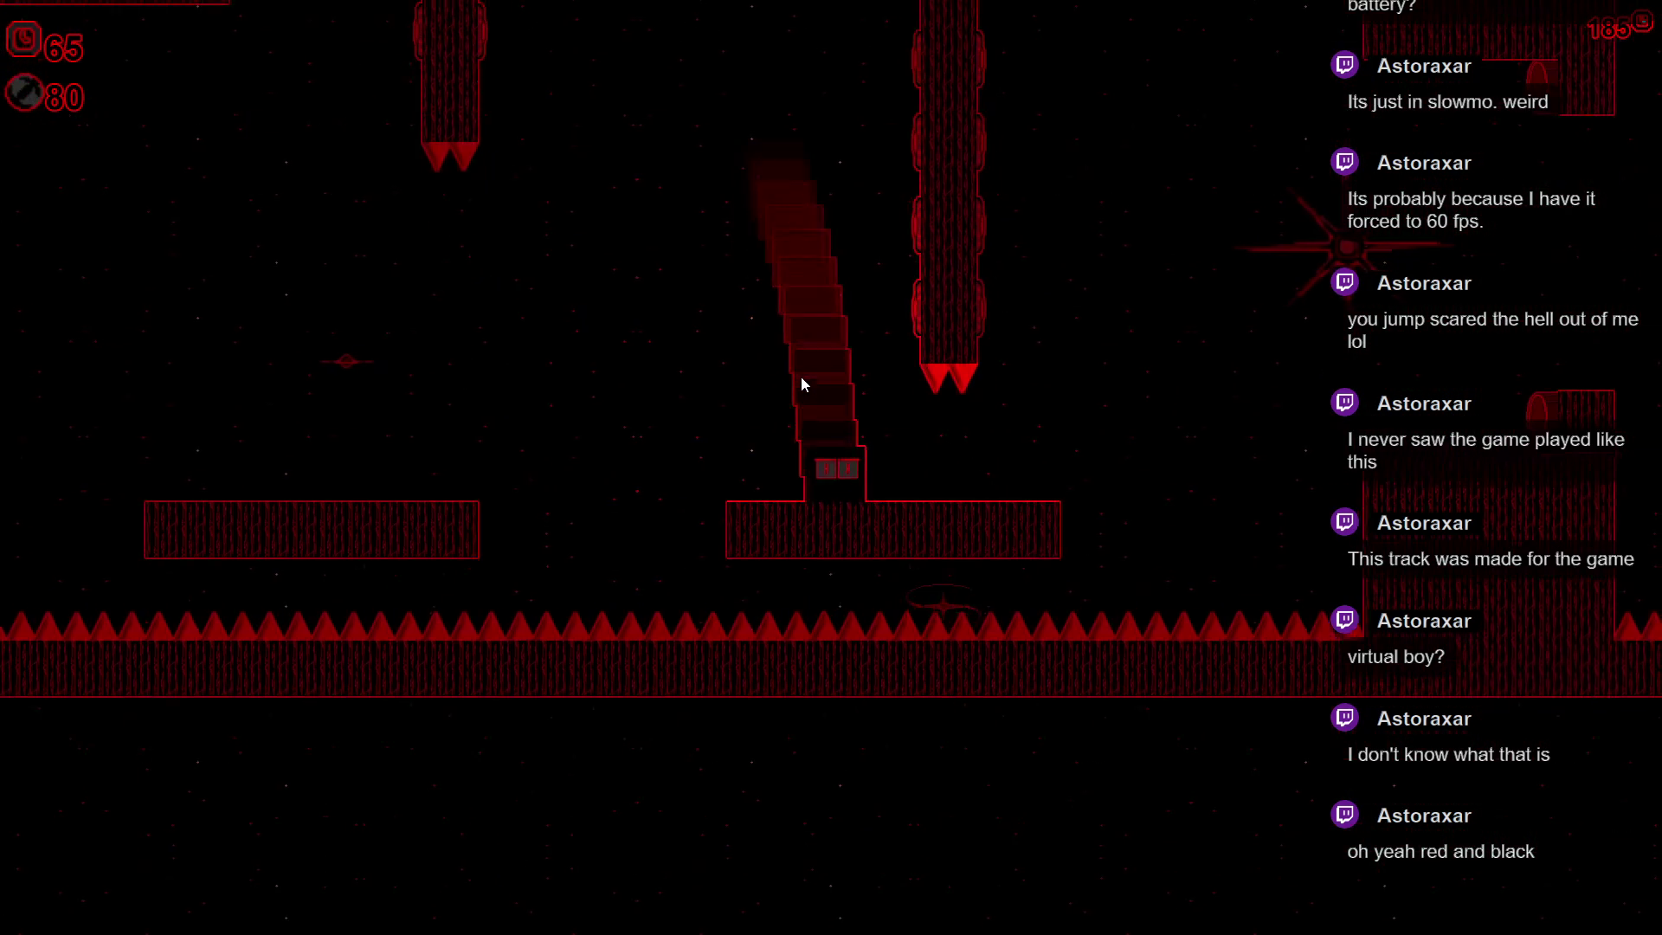
key("space")
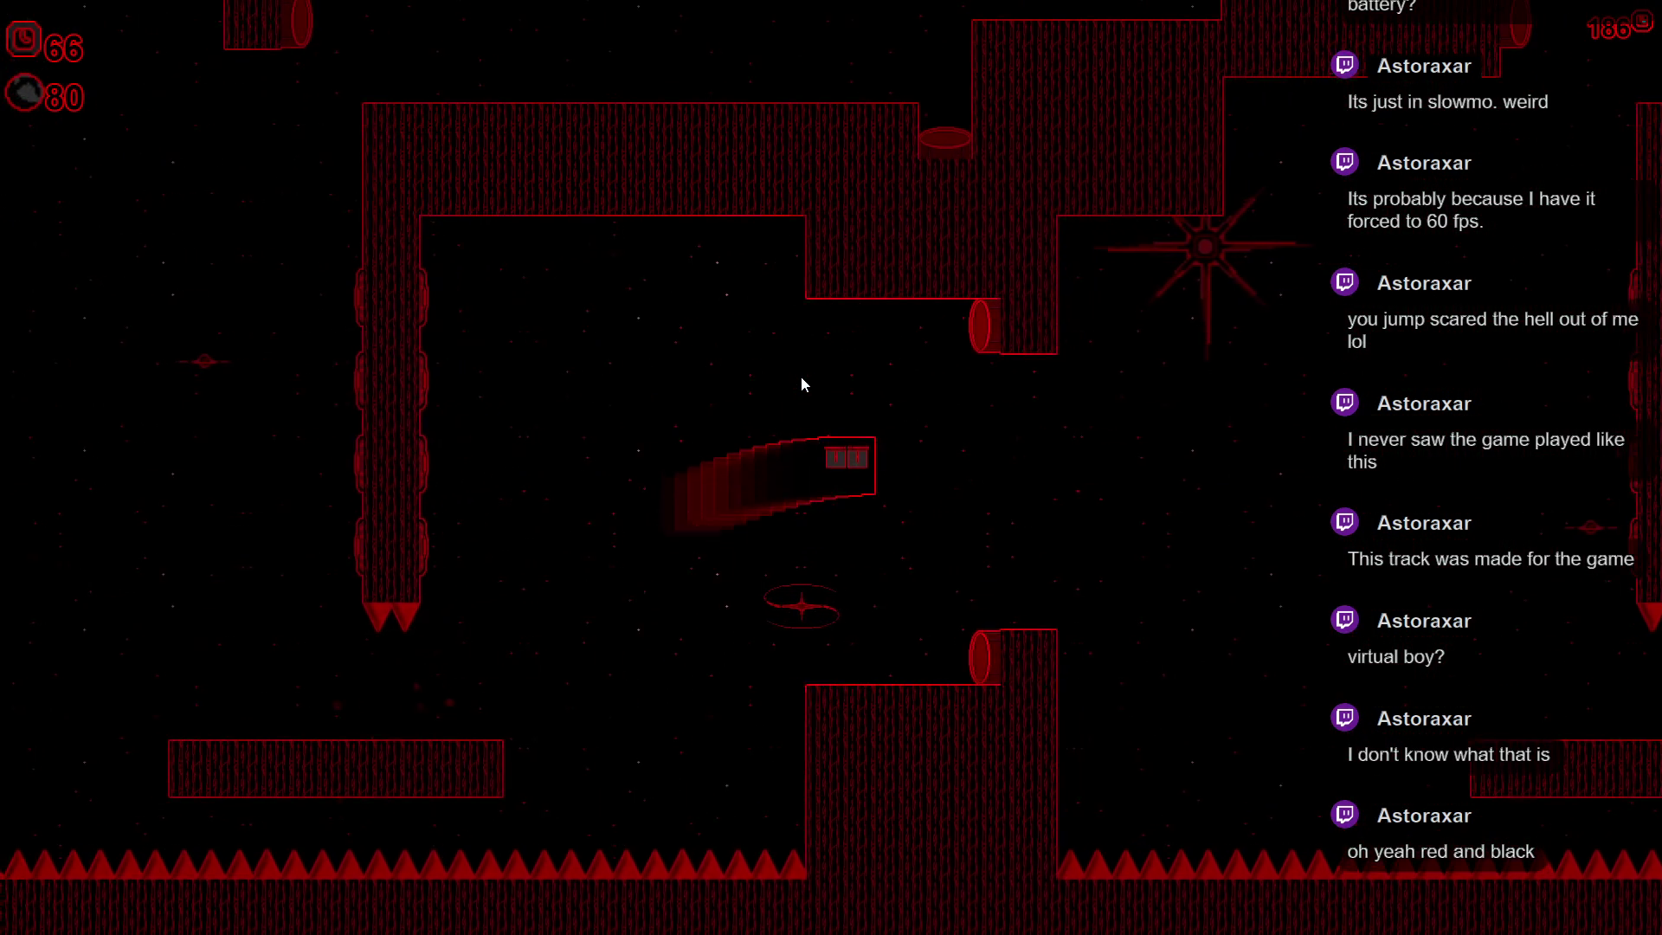
key("space")
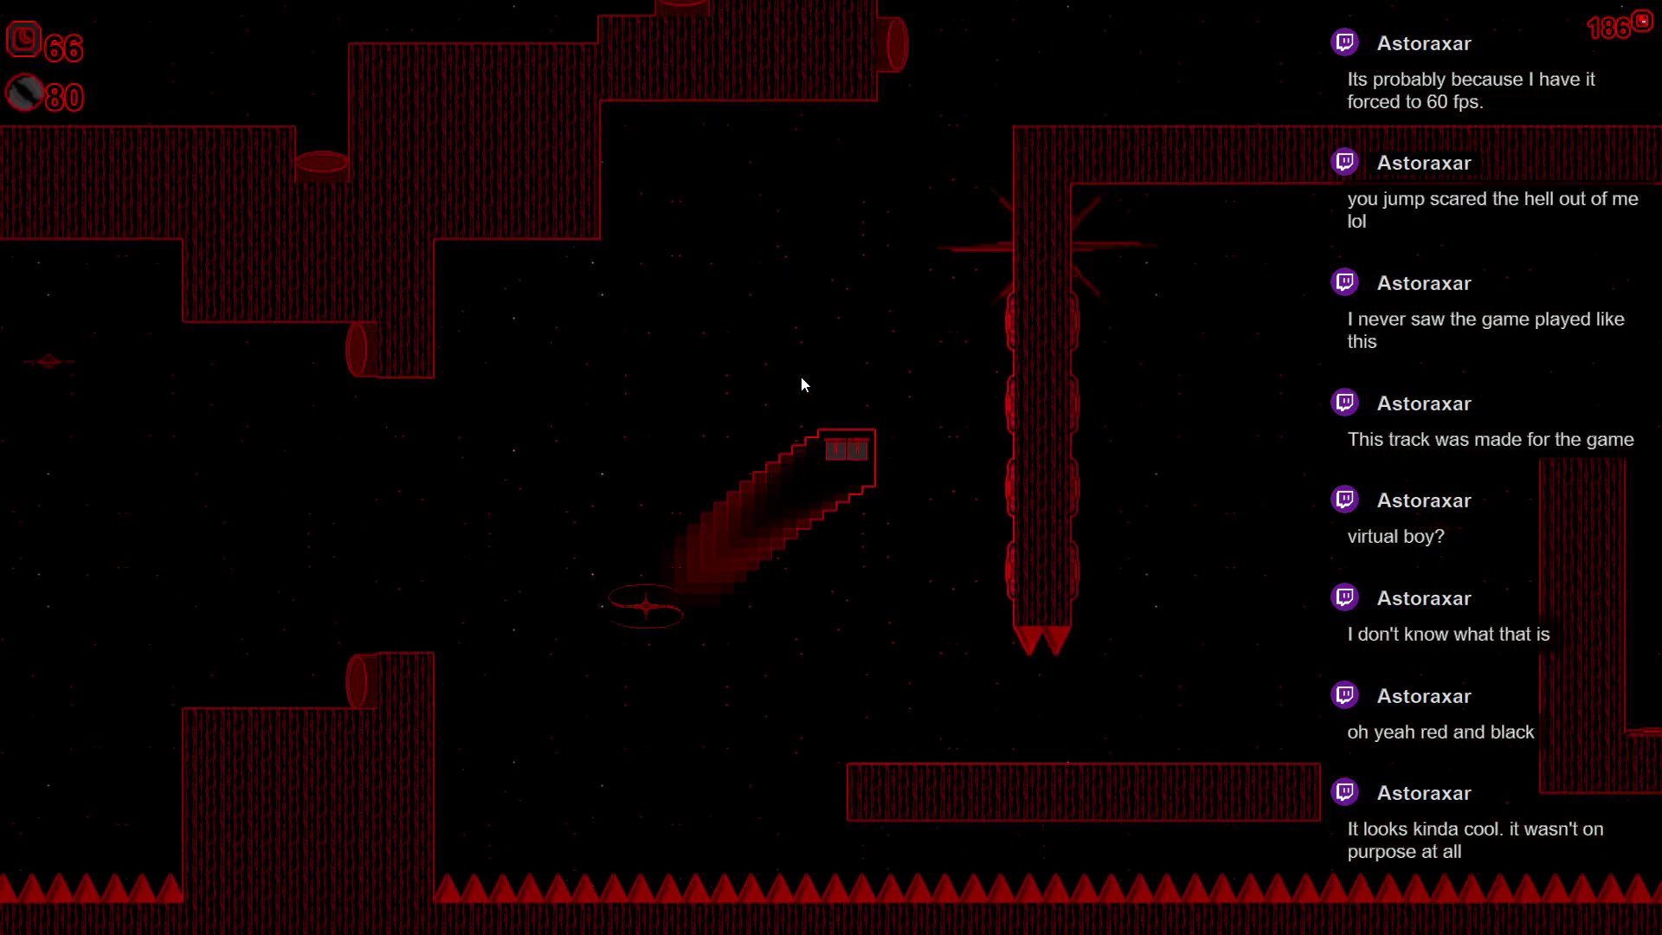
key("space")
key("space")
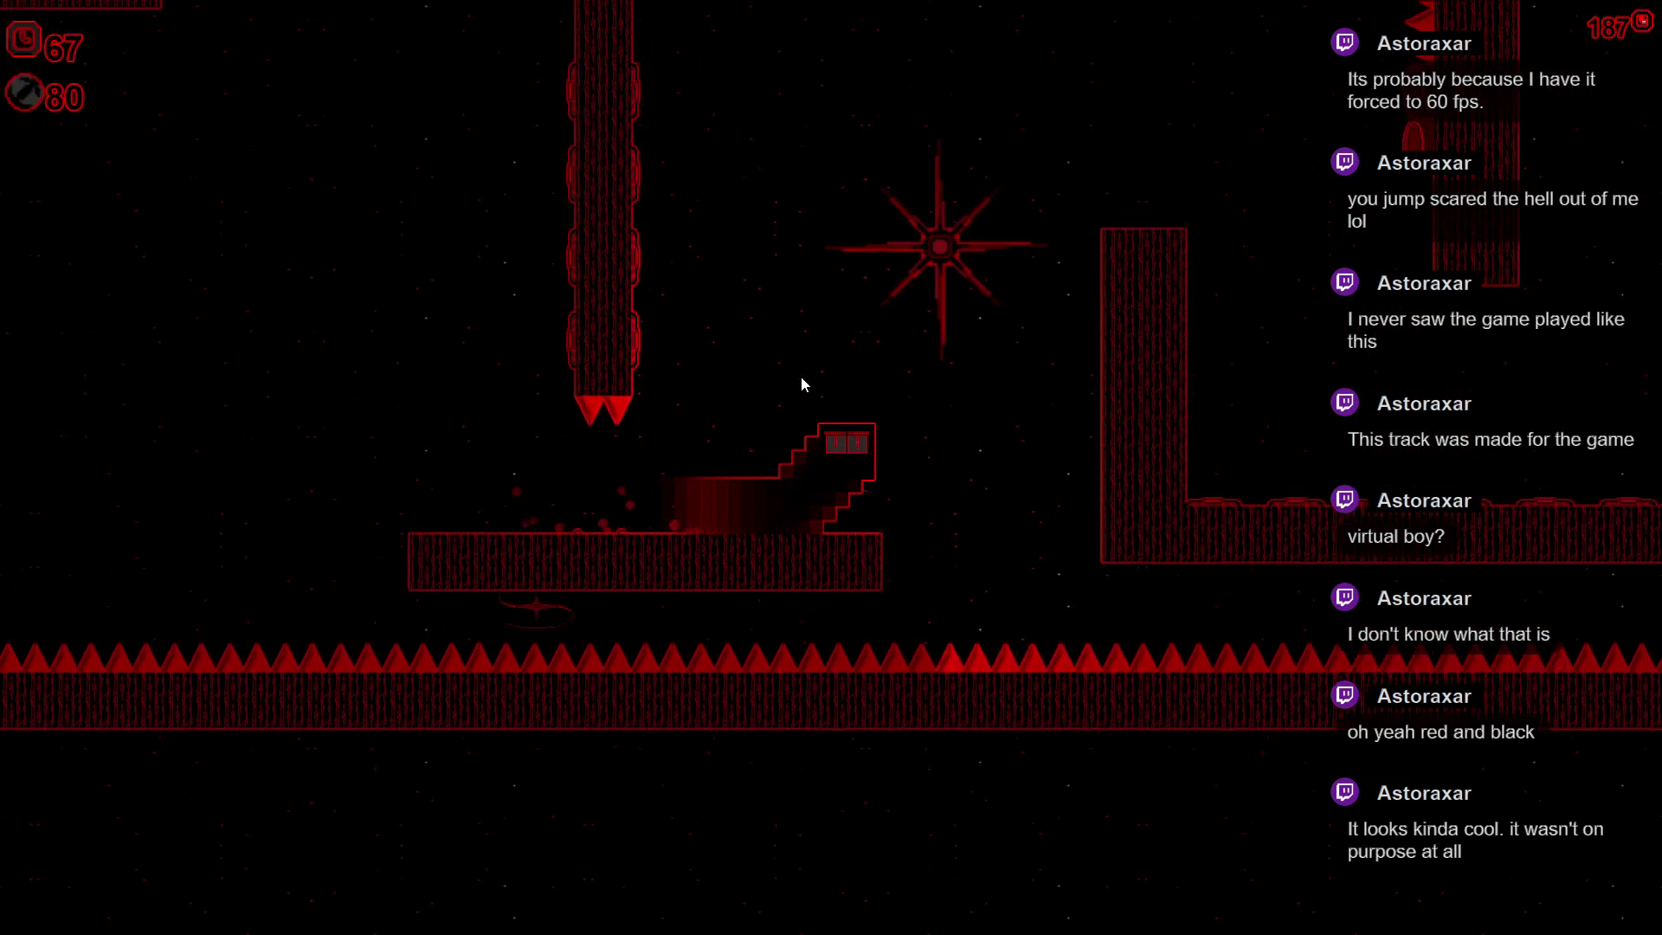
key("space")
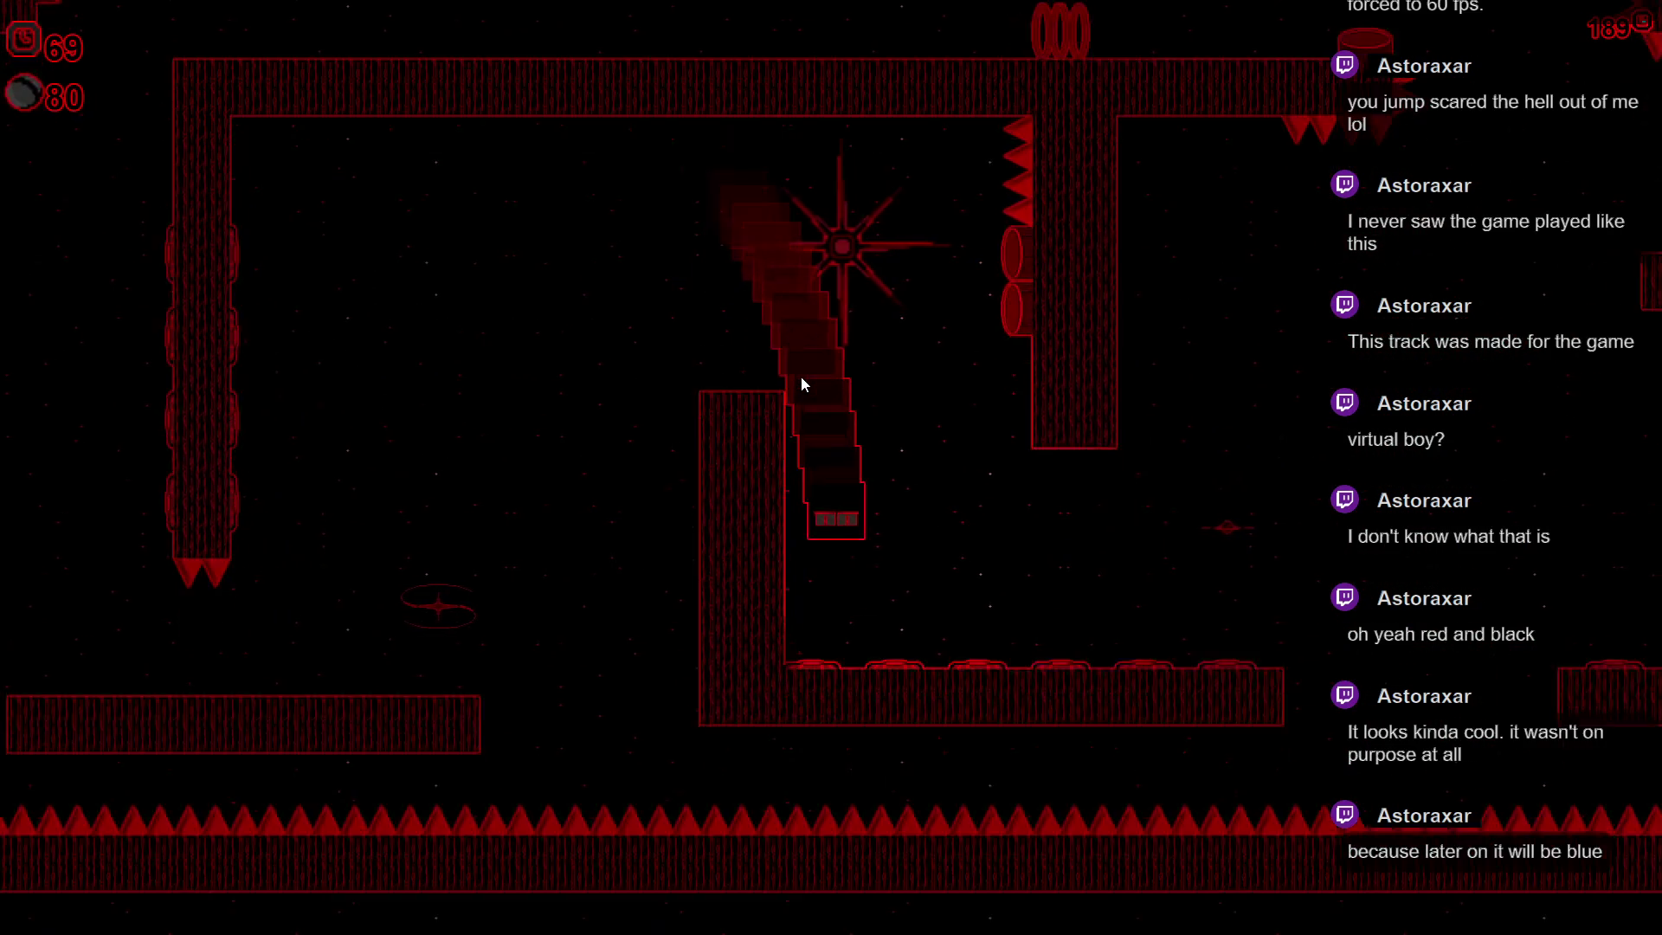
key("space")
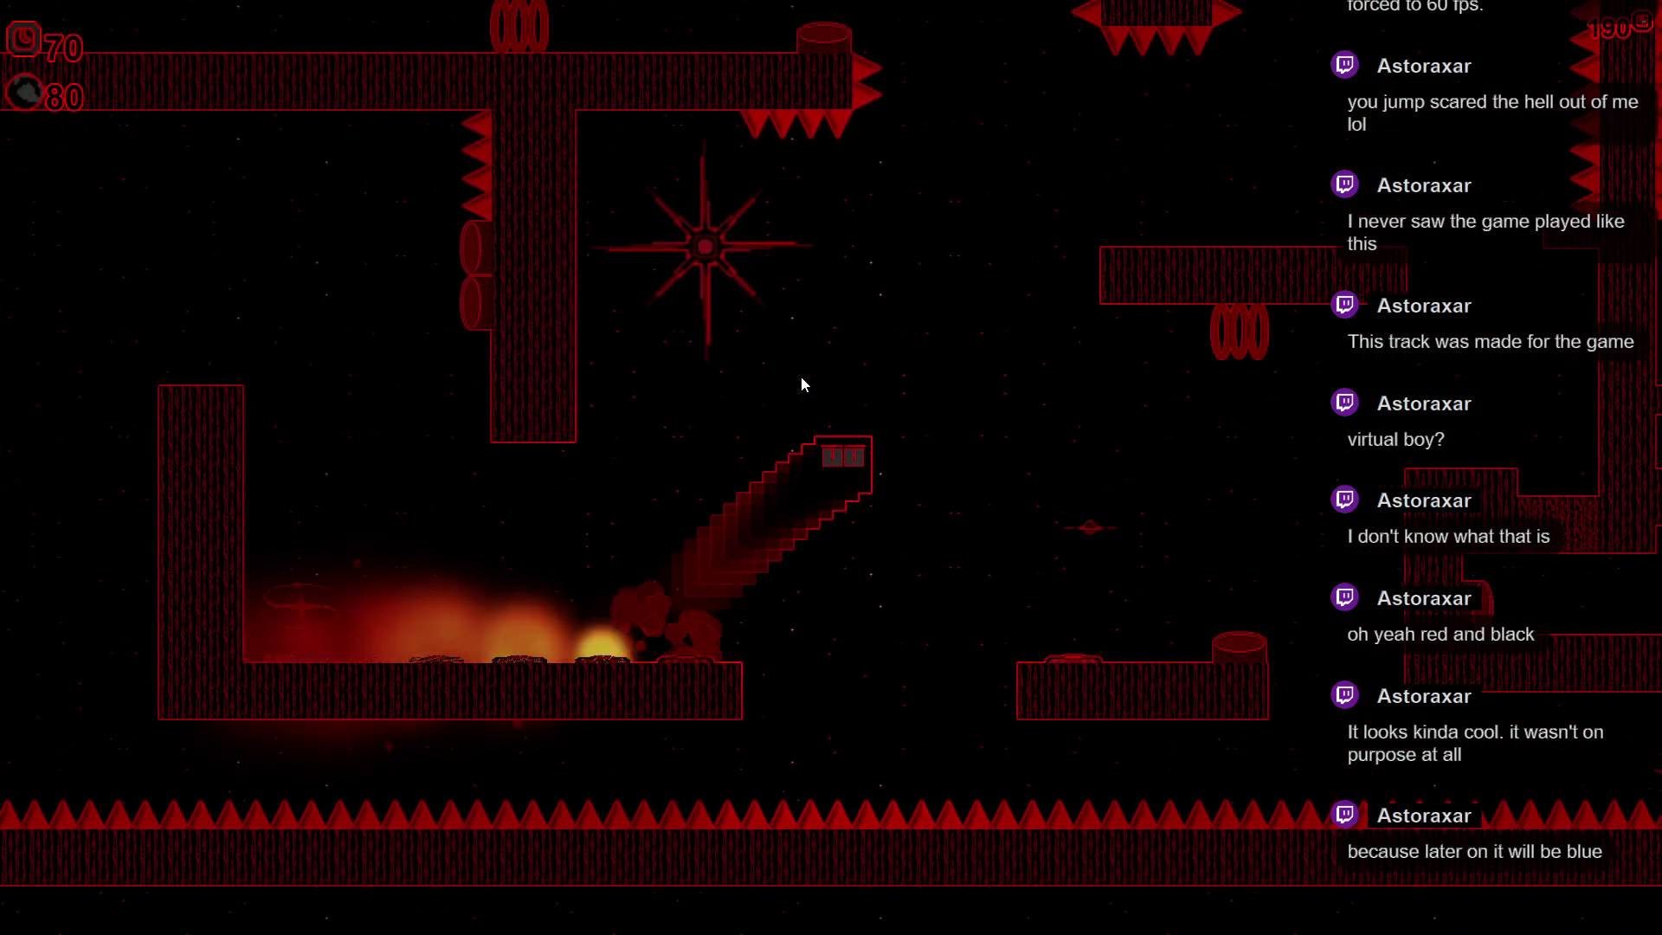
key("space")
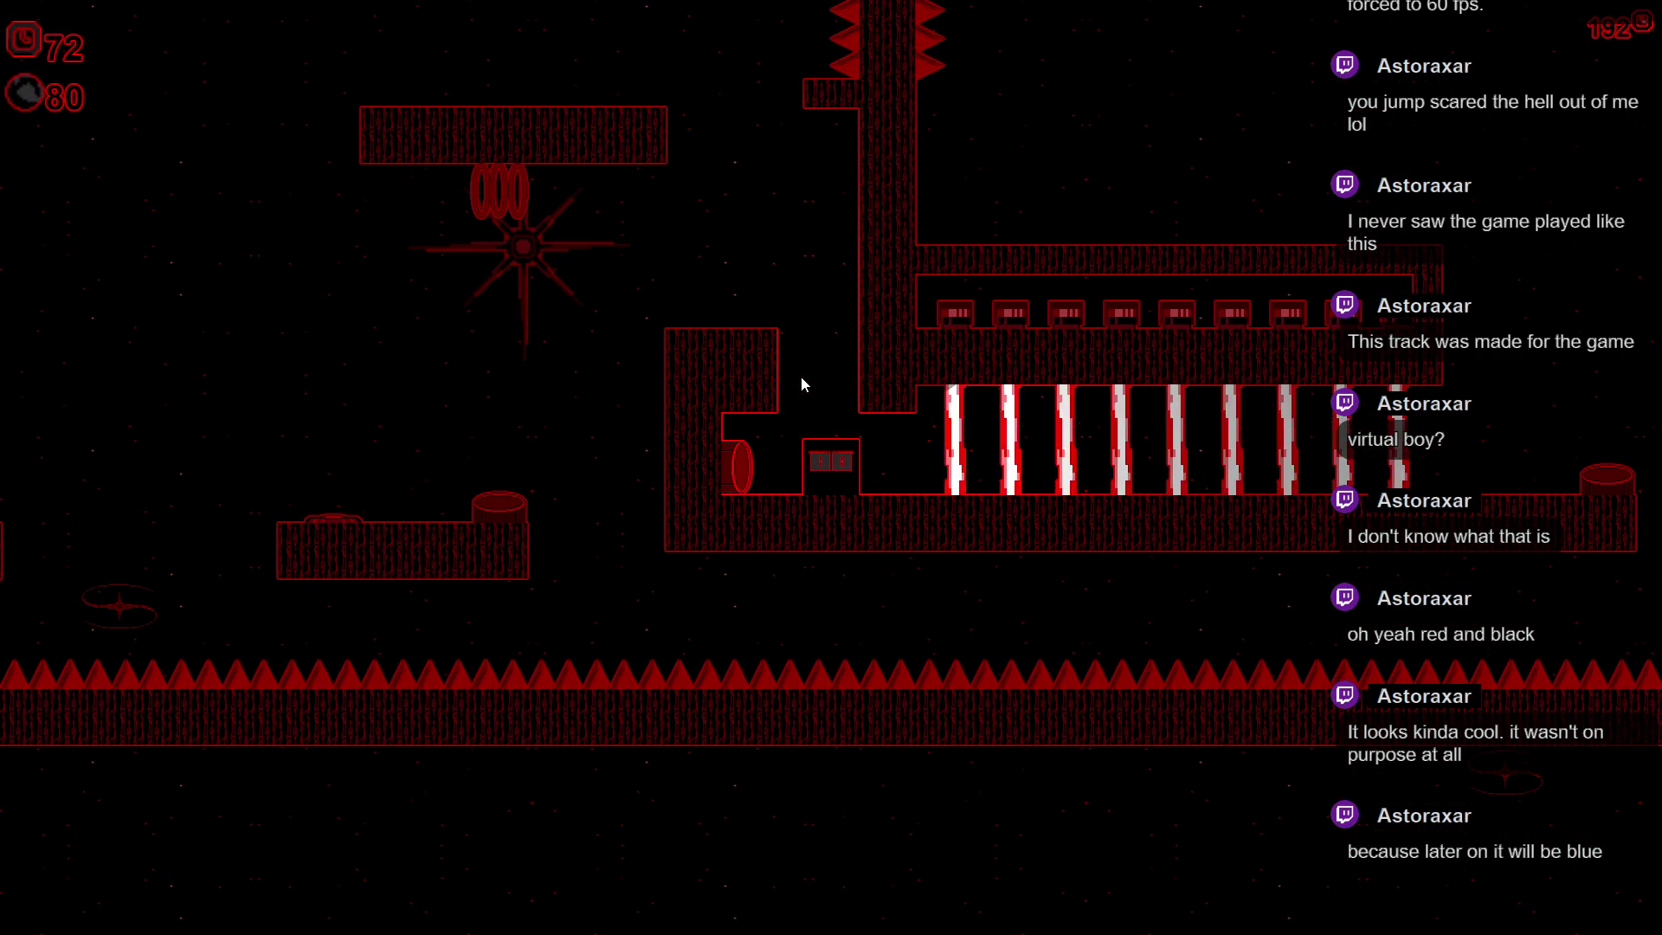
- Run right from the spawn pod across the gaps, approach the pit and climb out of the shaft
key("Right")
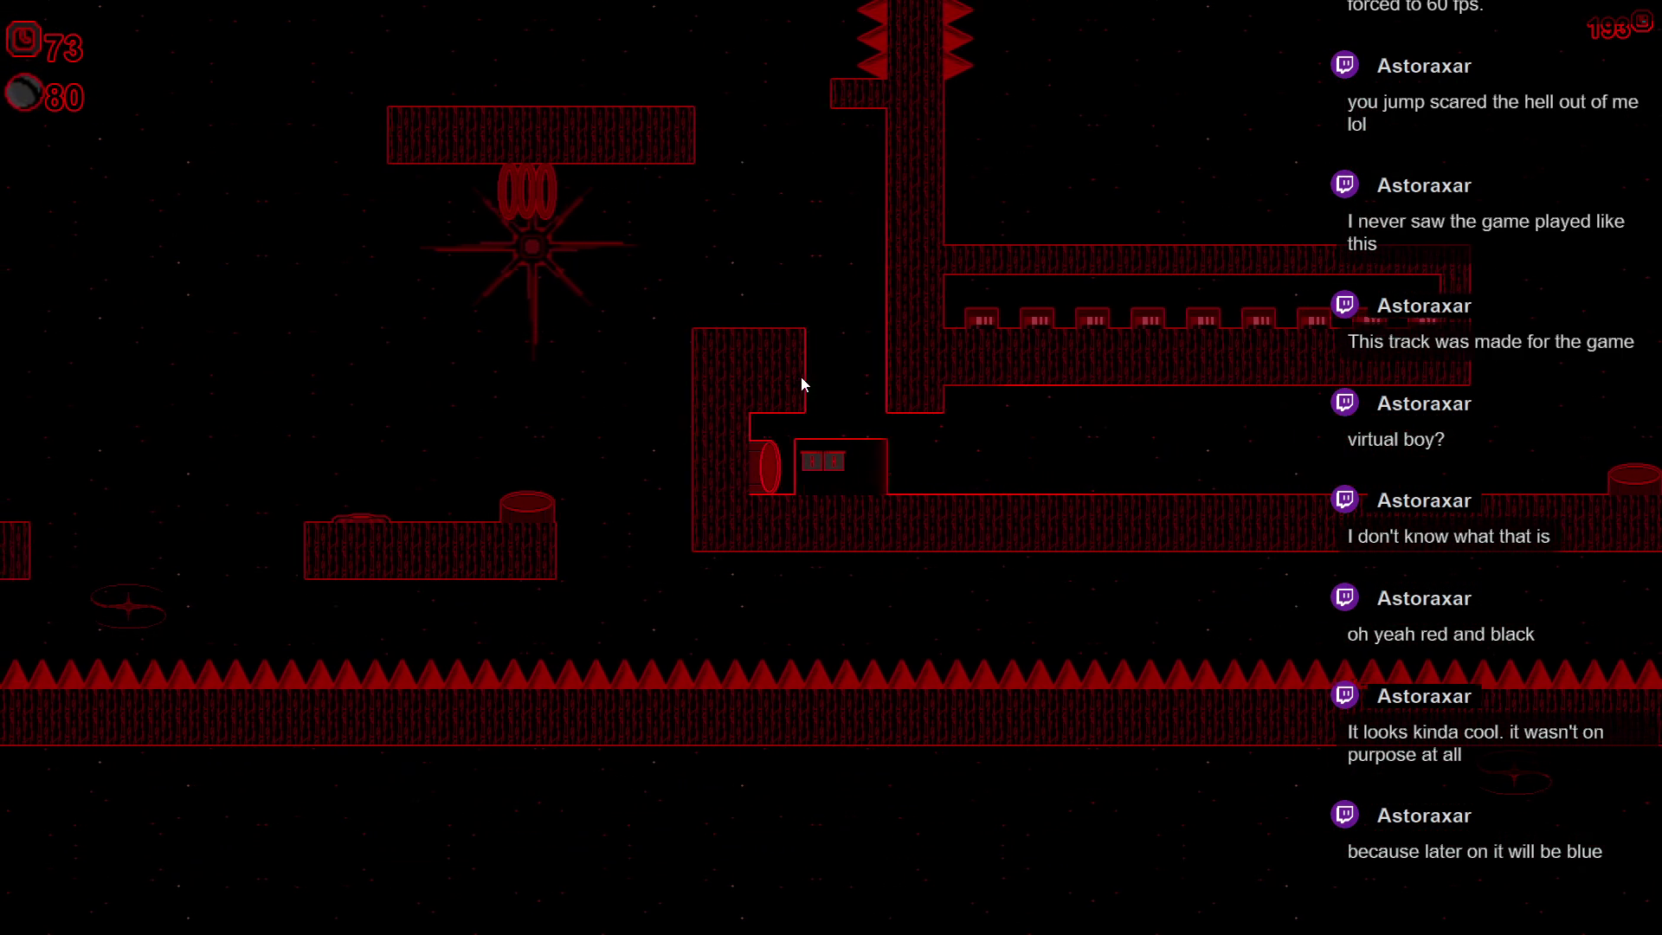
key("Right")
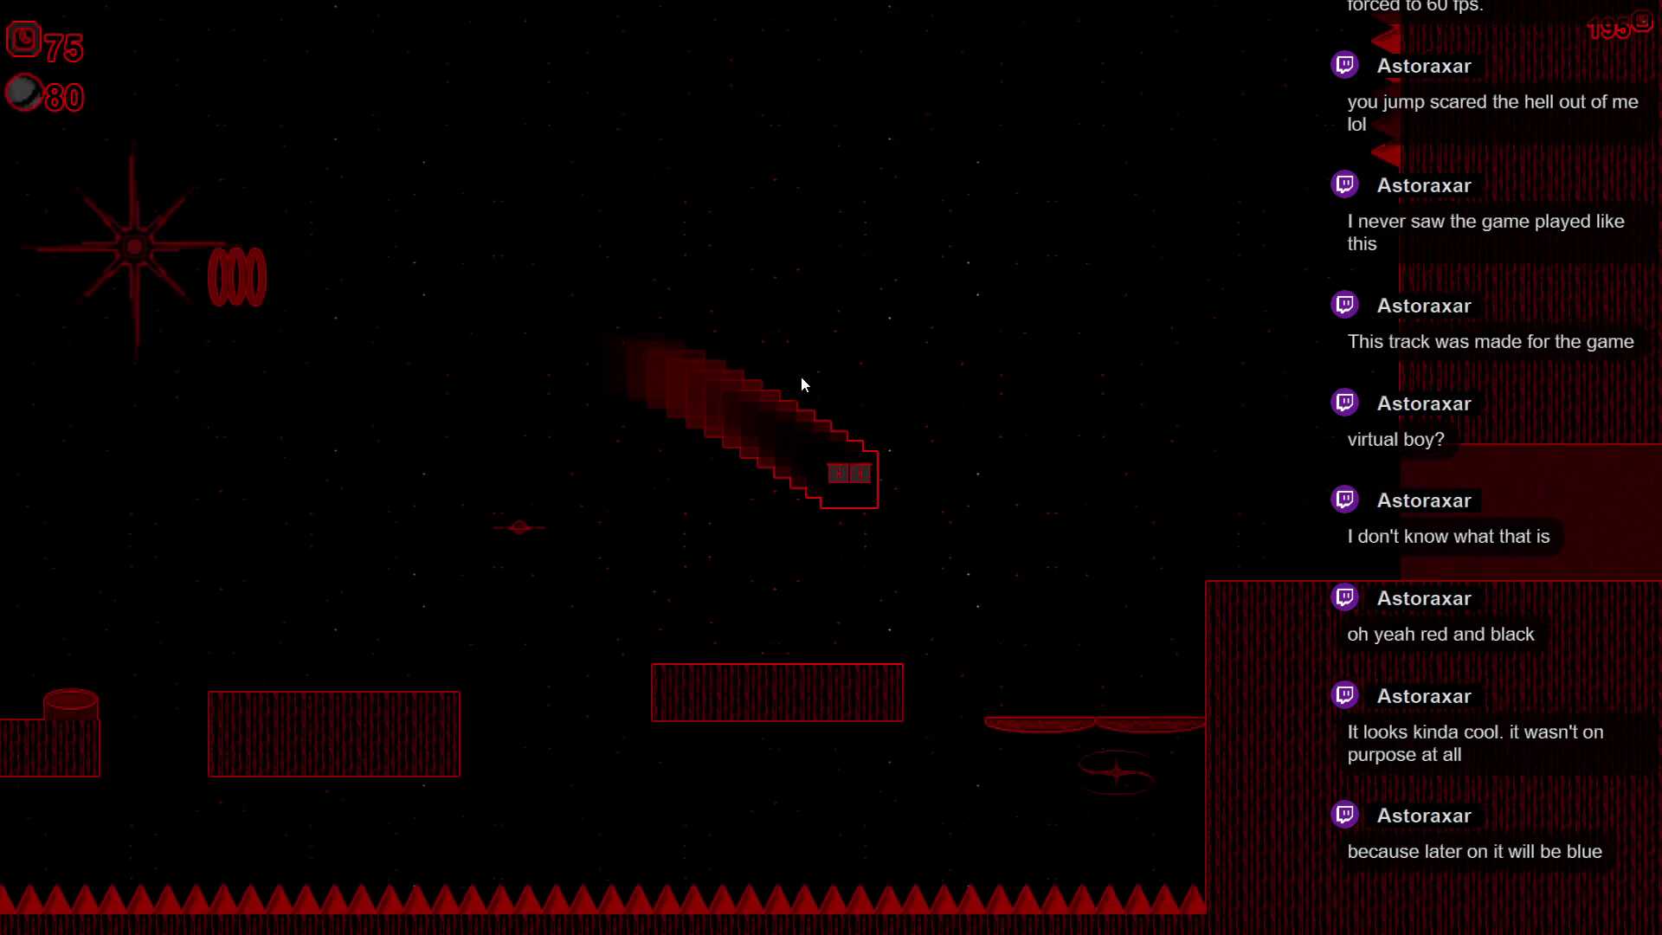
key("space")
key("Right")
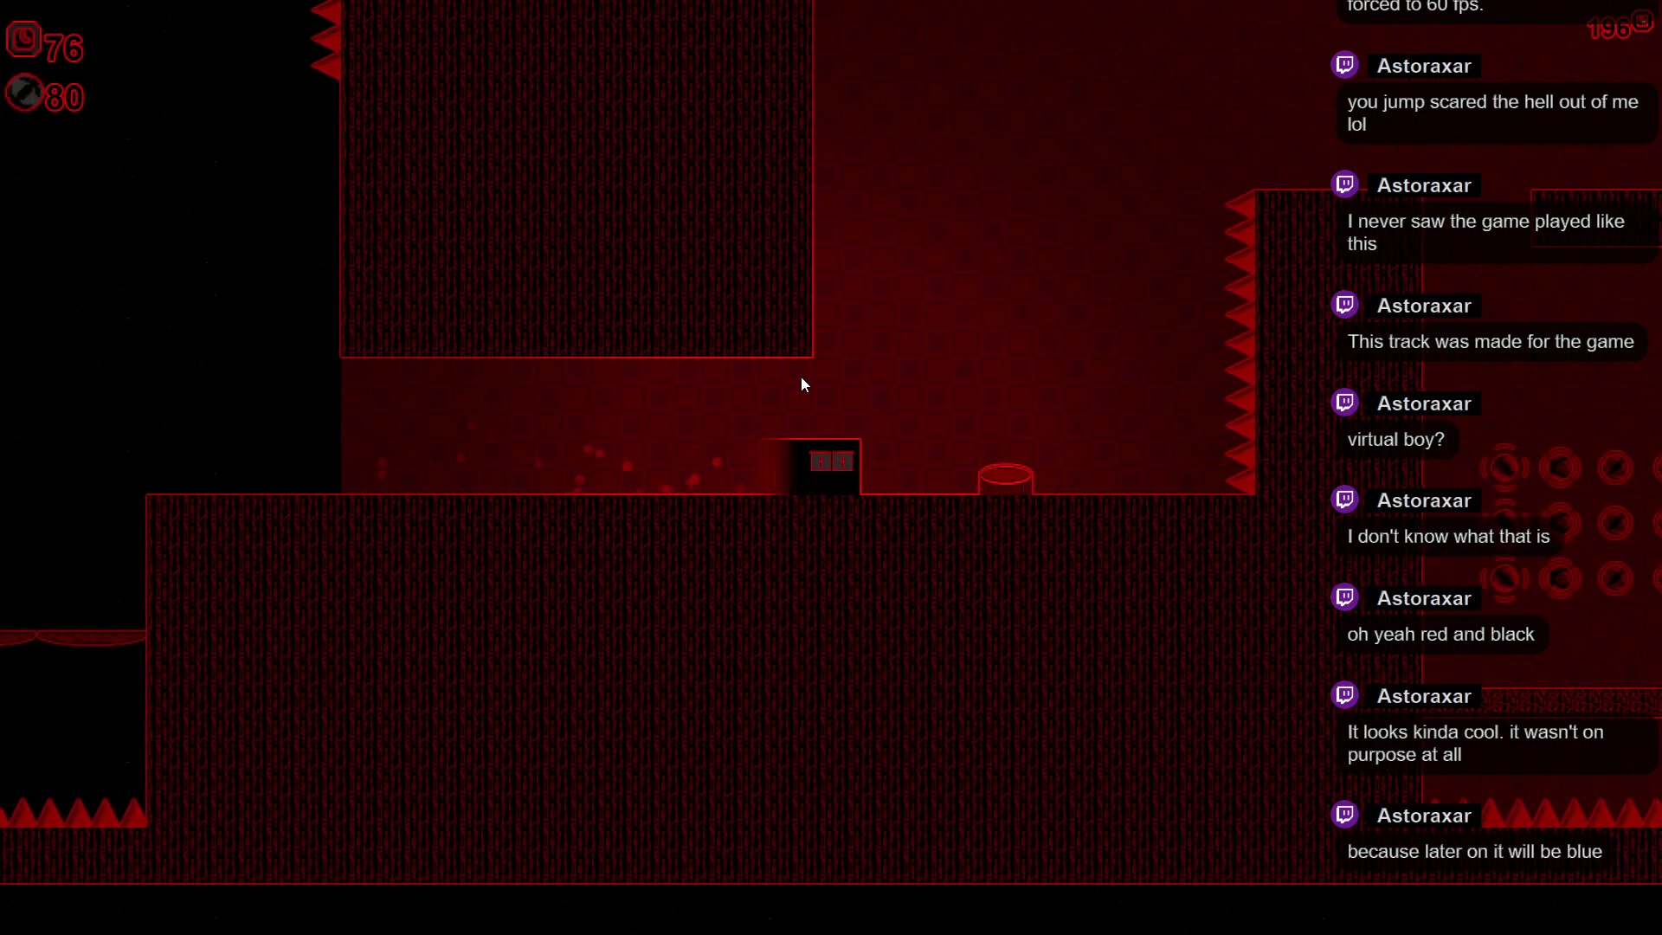
key("space")
key("Right")
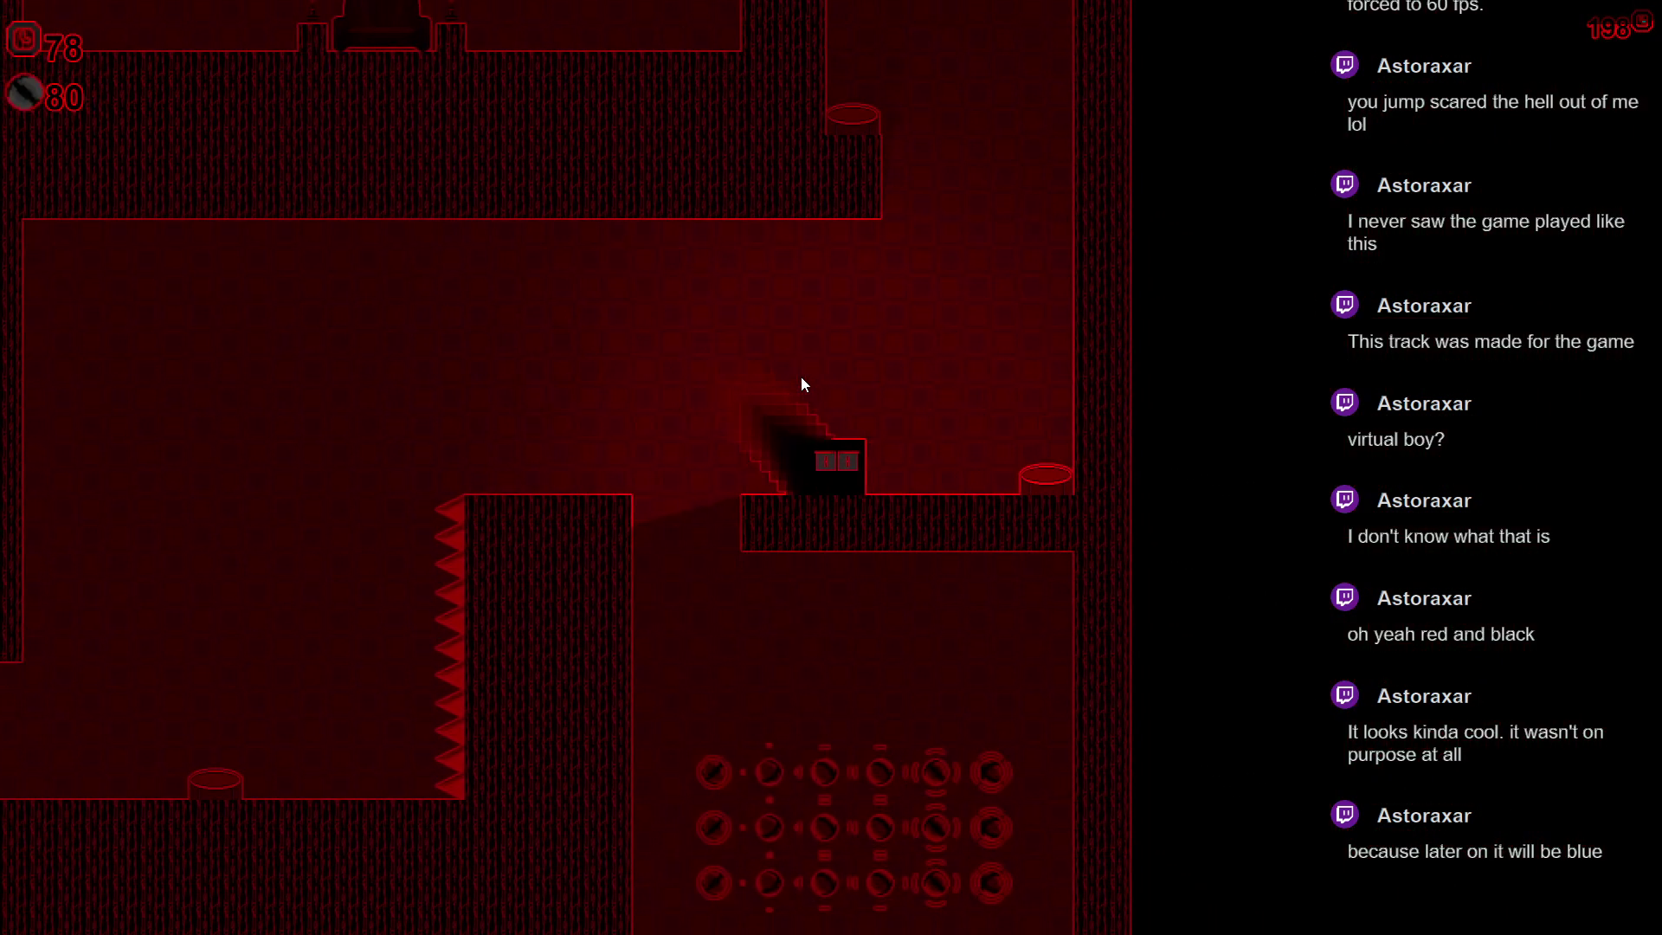
key("Left")
key("Left")
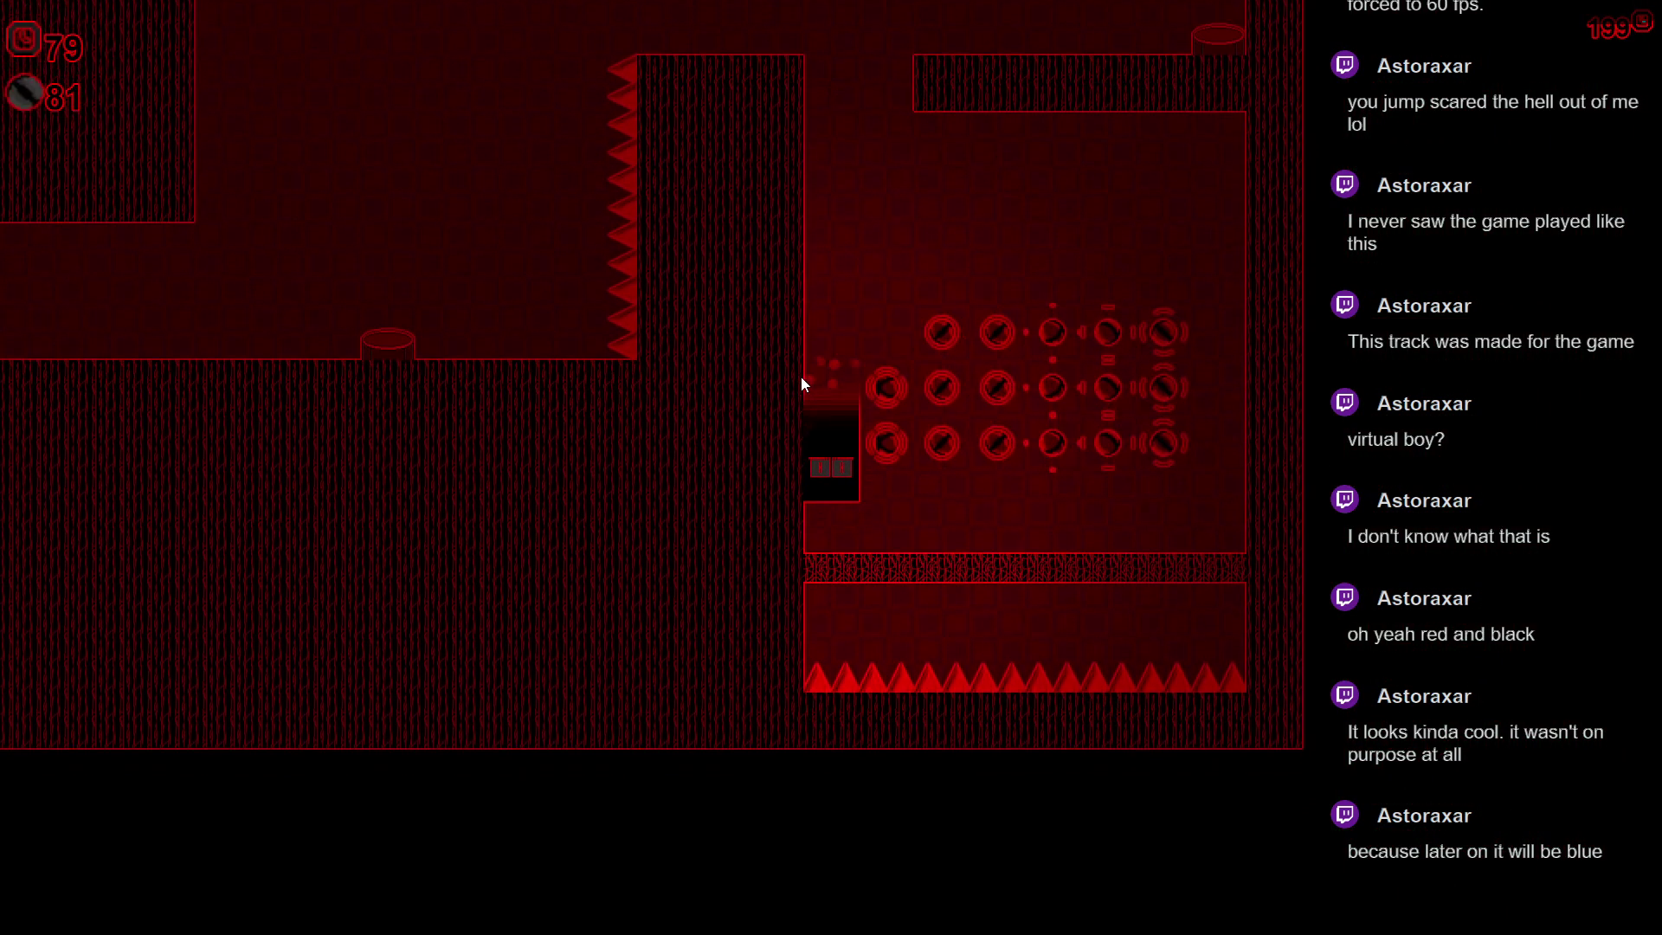
key("Right")
key("Right")
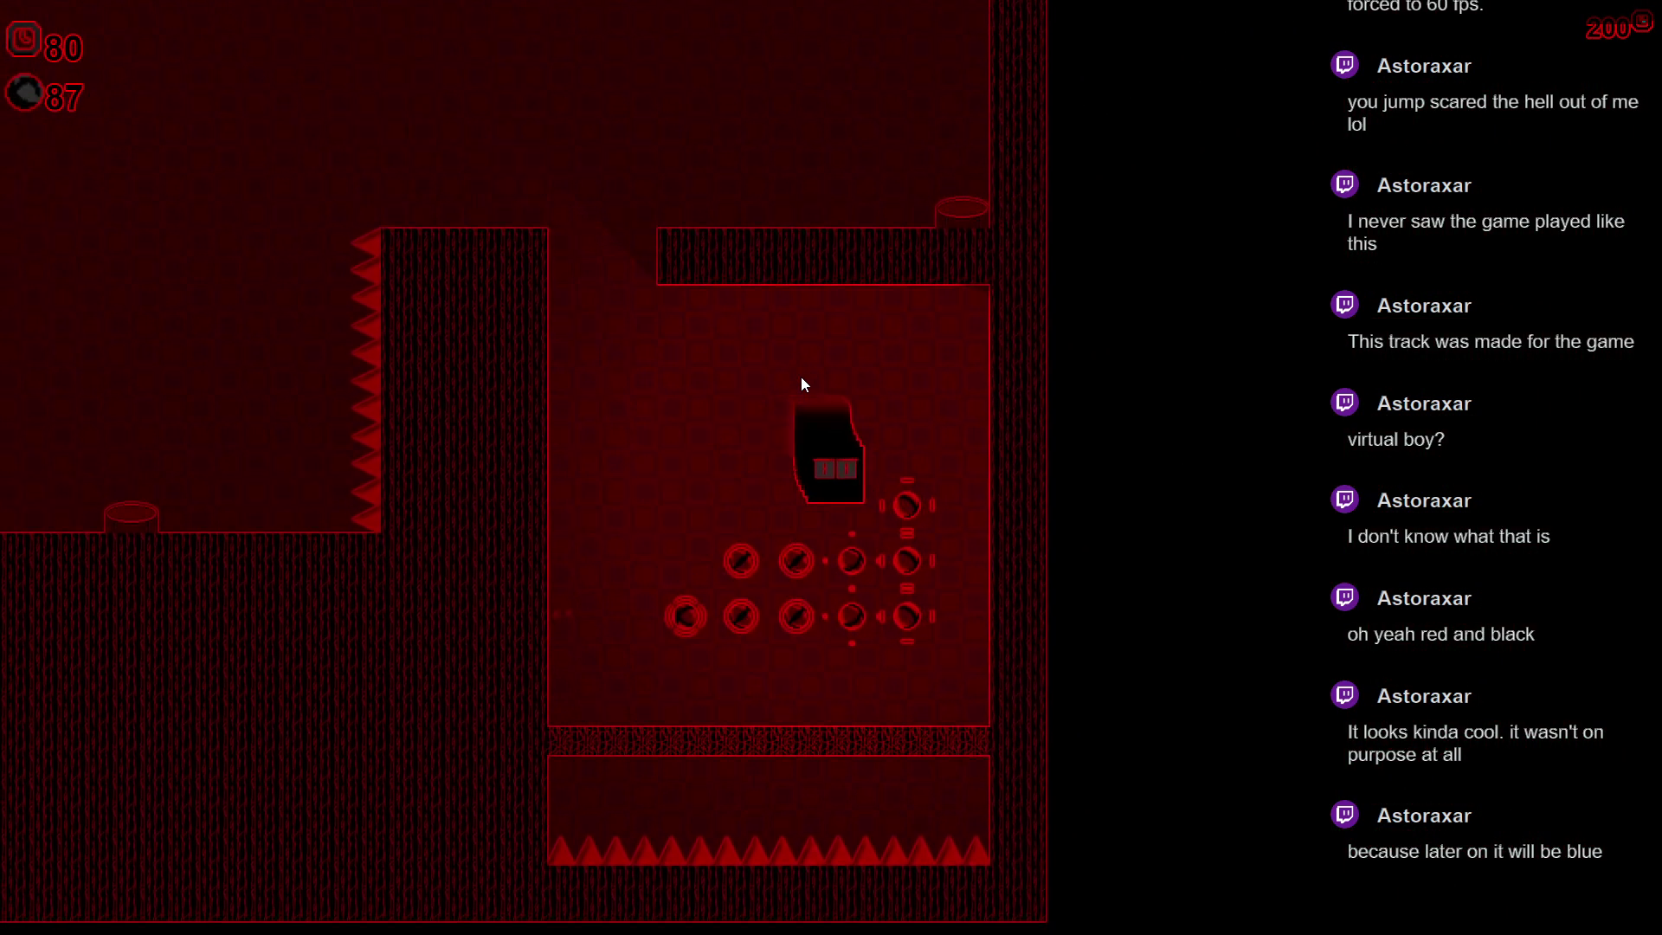
- Dash down through the orb cluster, then rise and dash up onto the right wall
key("Left")
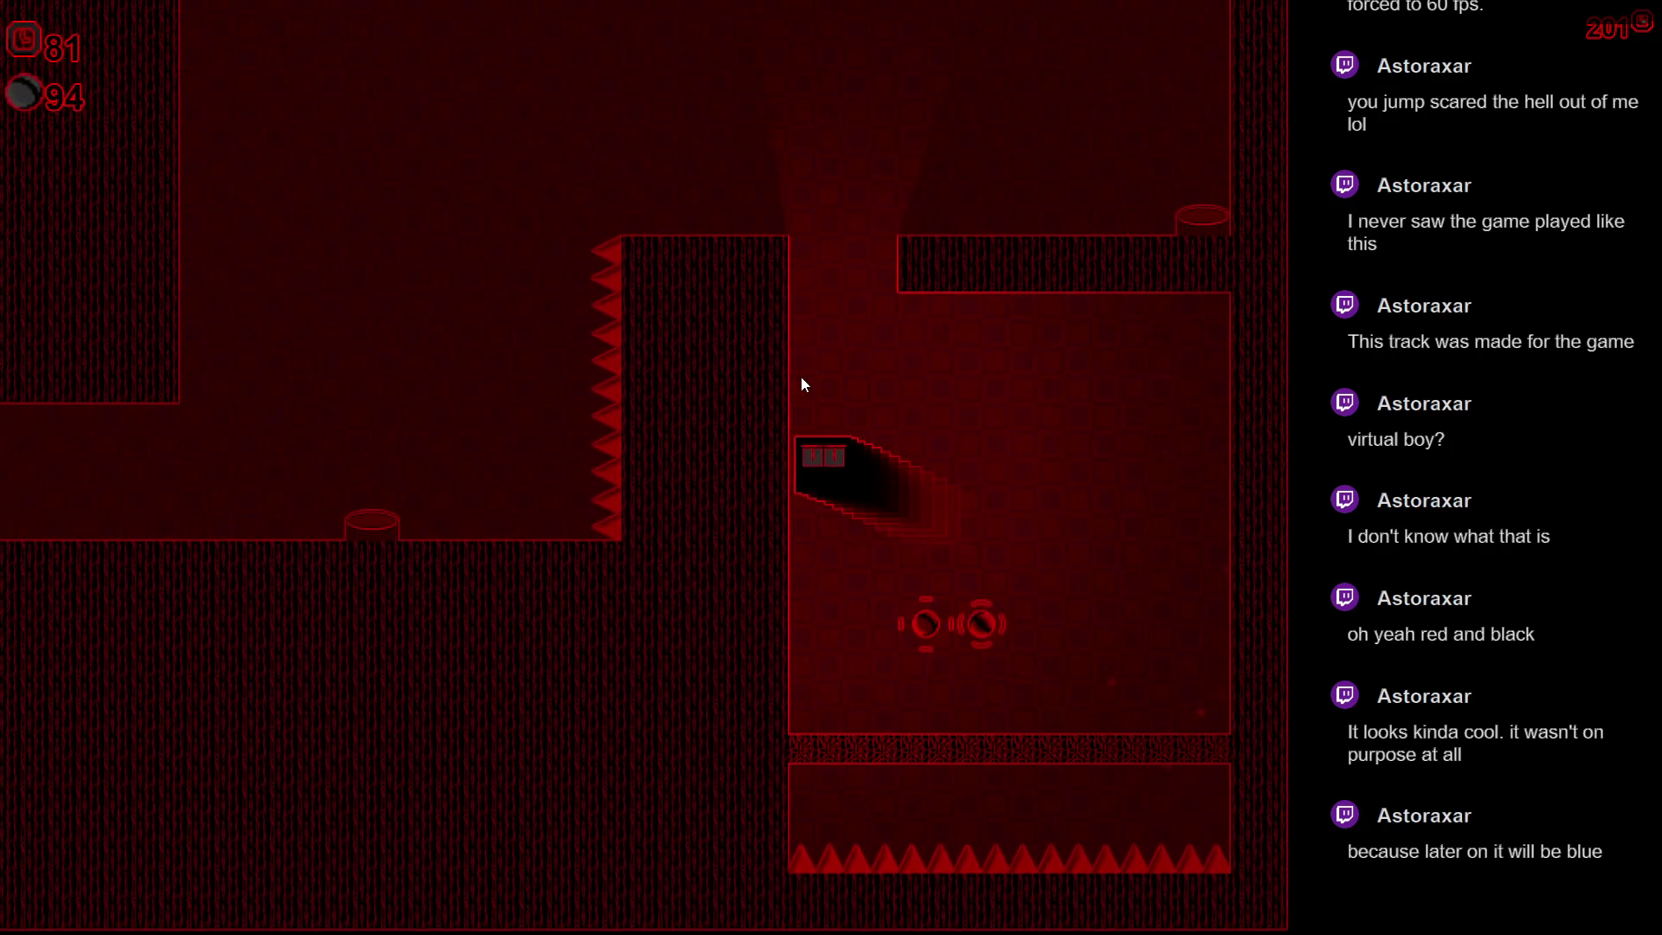
key("Up")
key("Up")
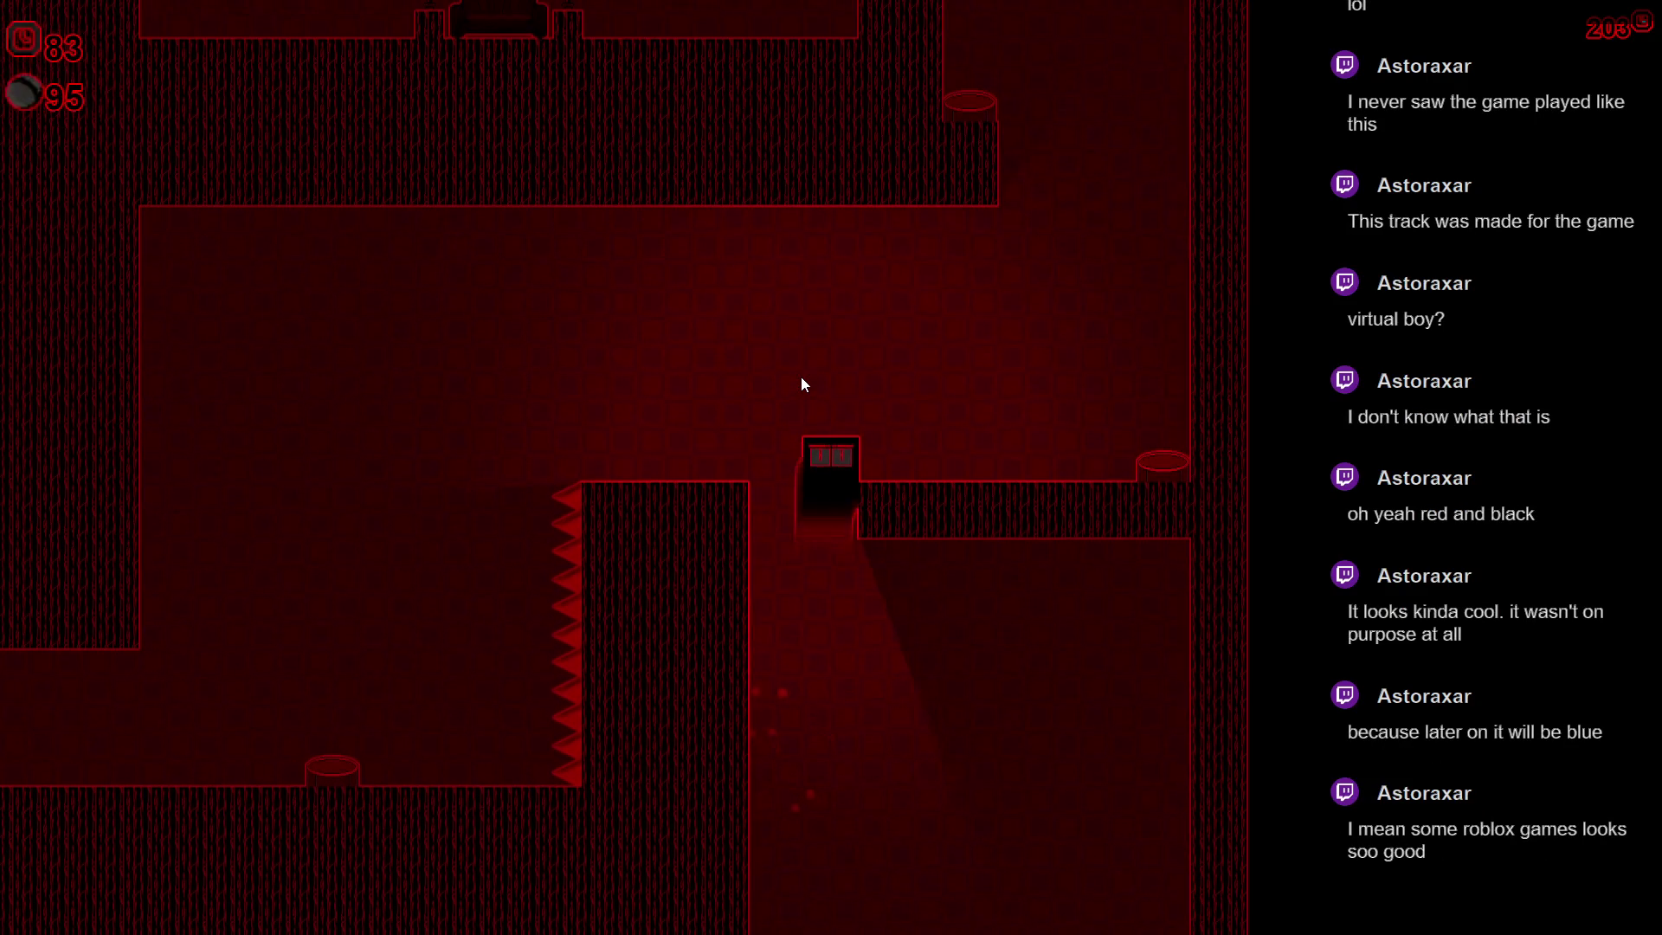
key("Up")
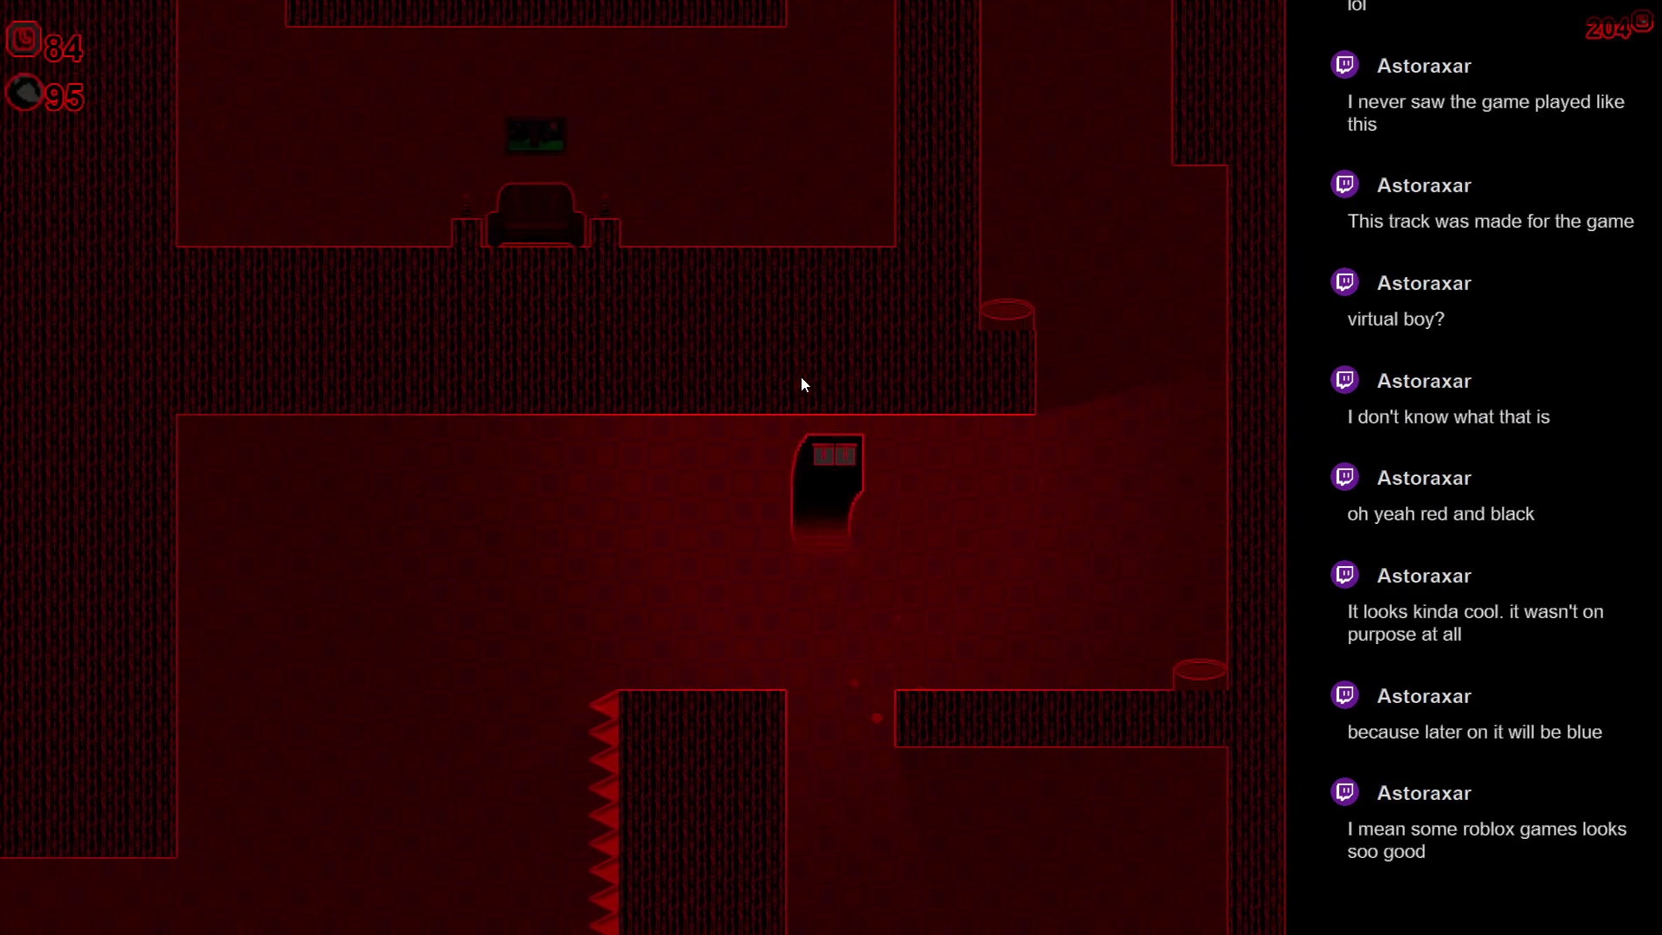
key("Right")
key("Up")
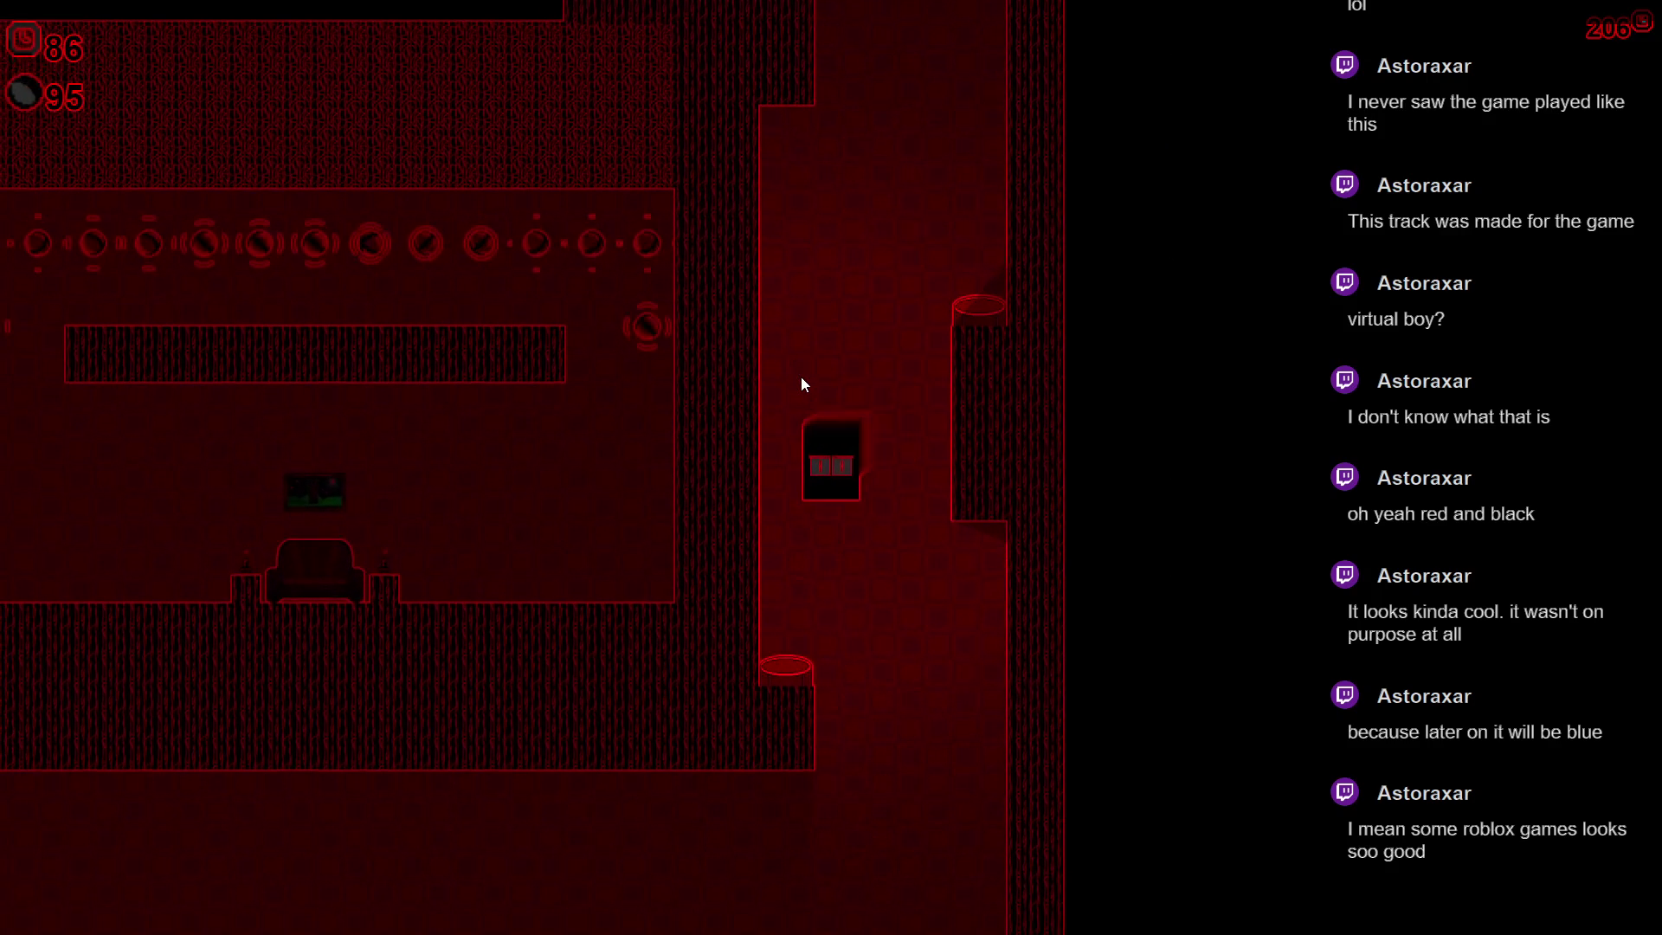
key("Up")
key("Right")
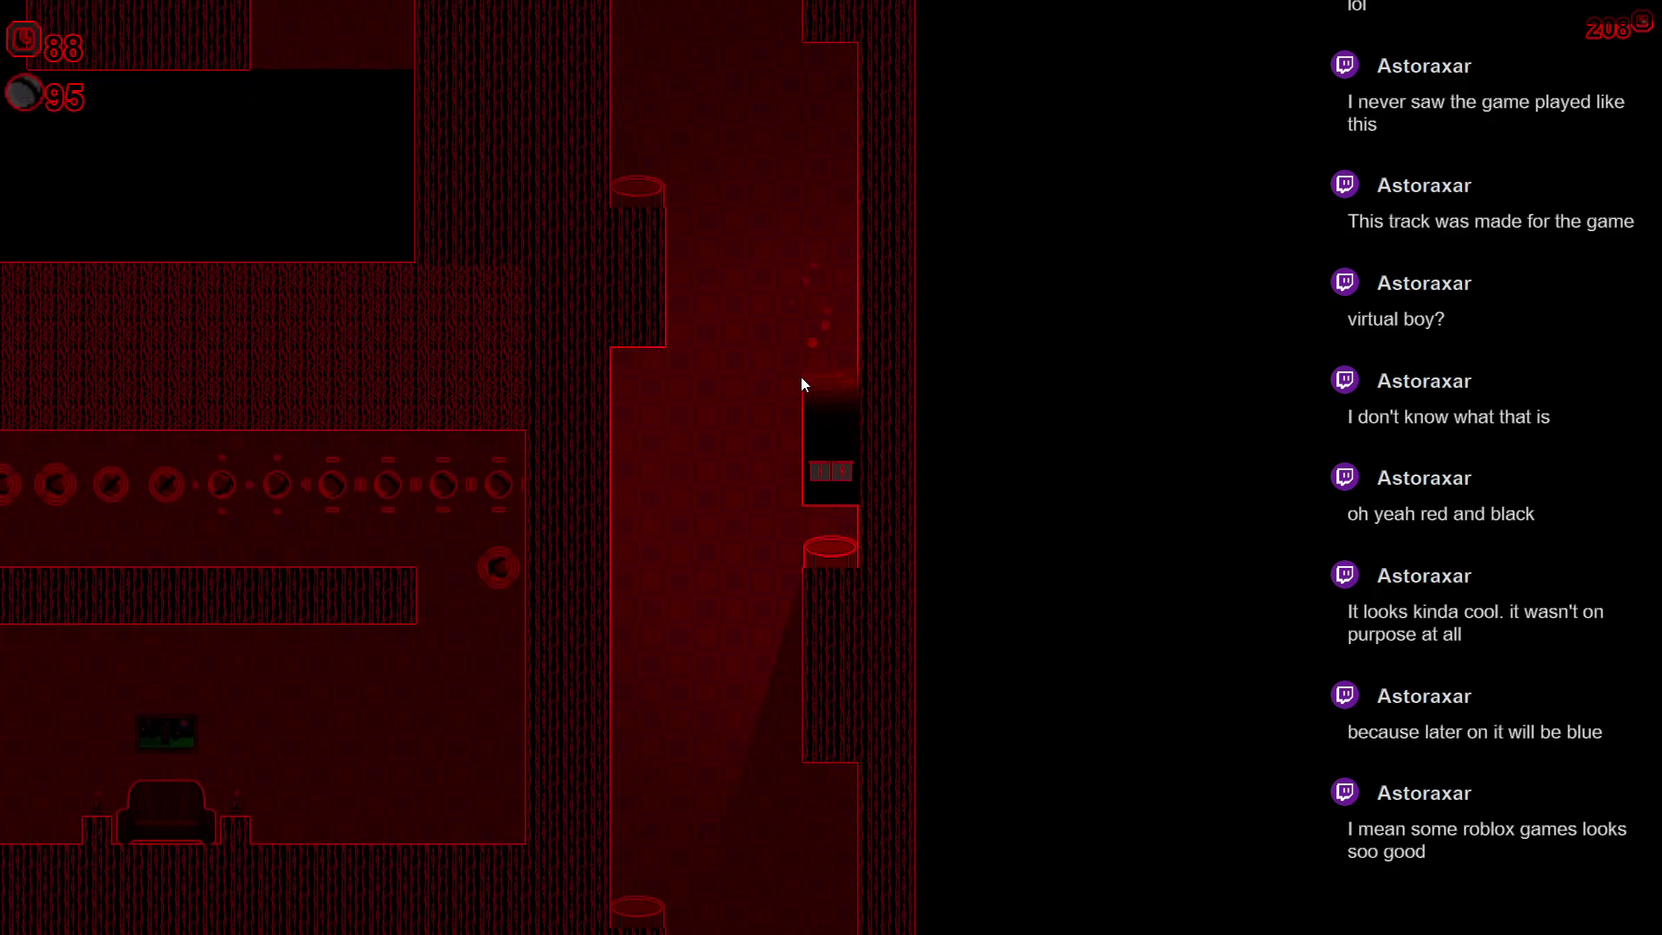
- Wall-jump up the shaft and dash right into the star-emblem room
key("Left")
key("Right")
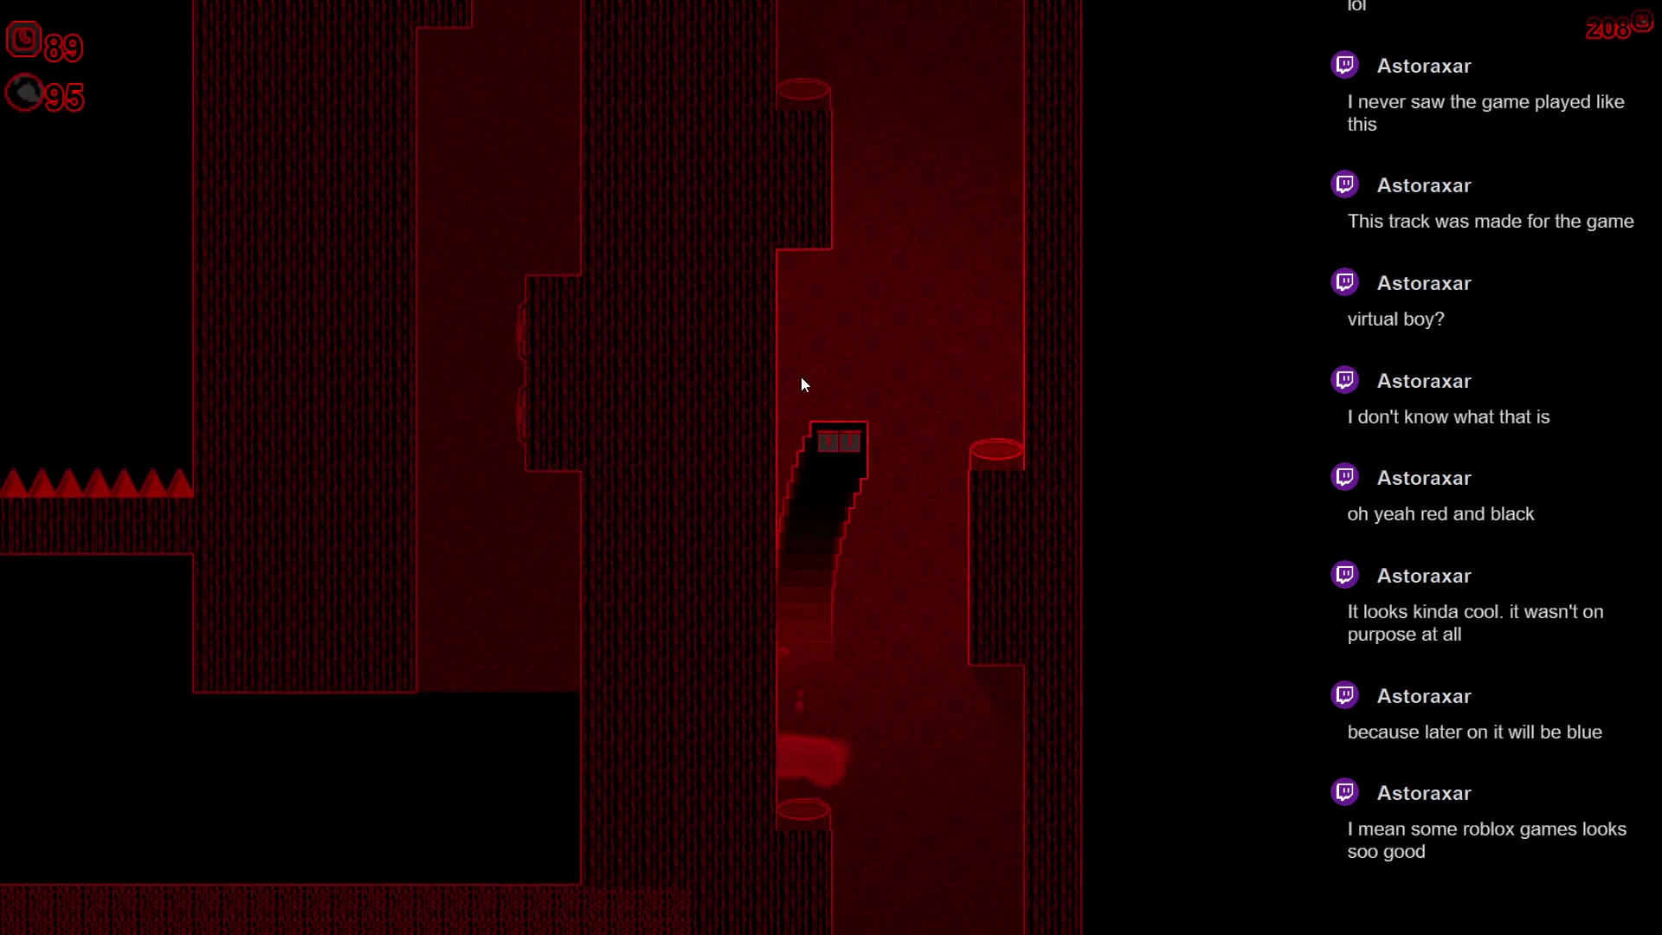
key("Left")
key("Left")
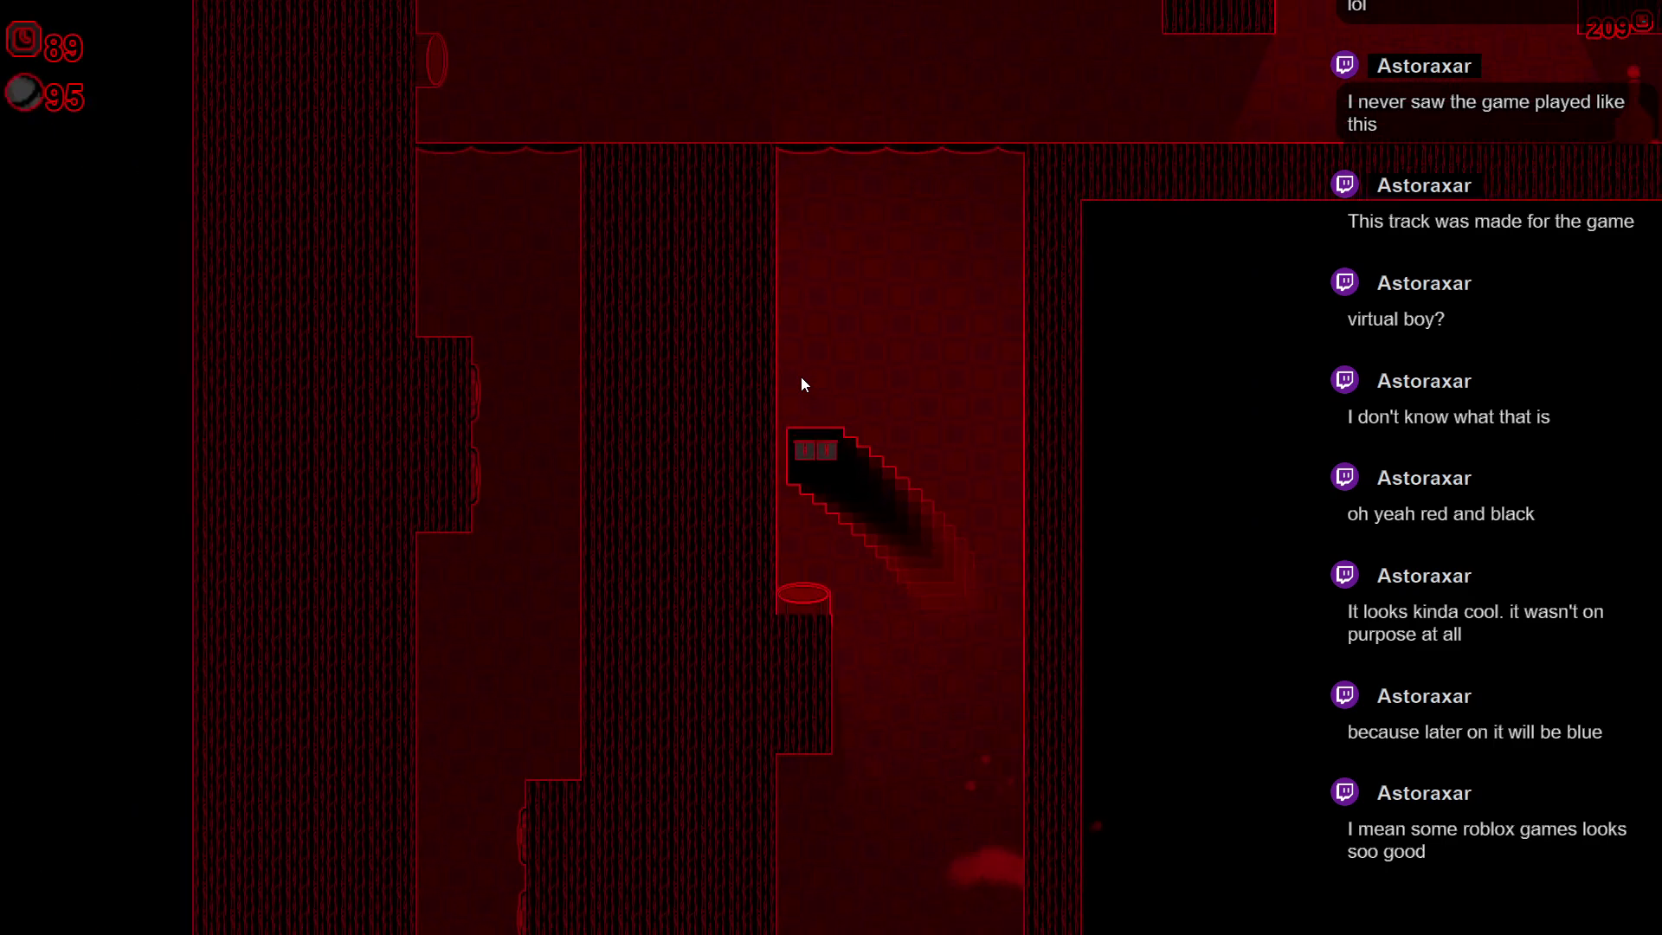
key("Right")
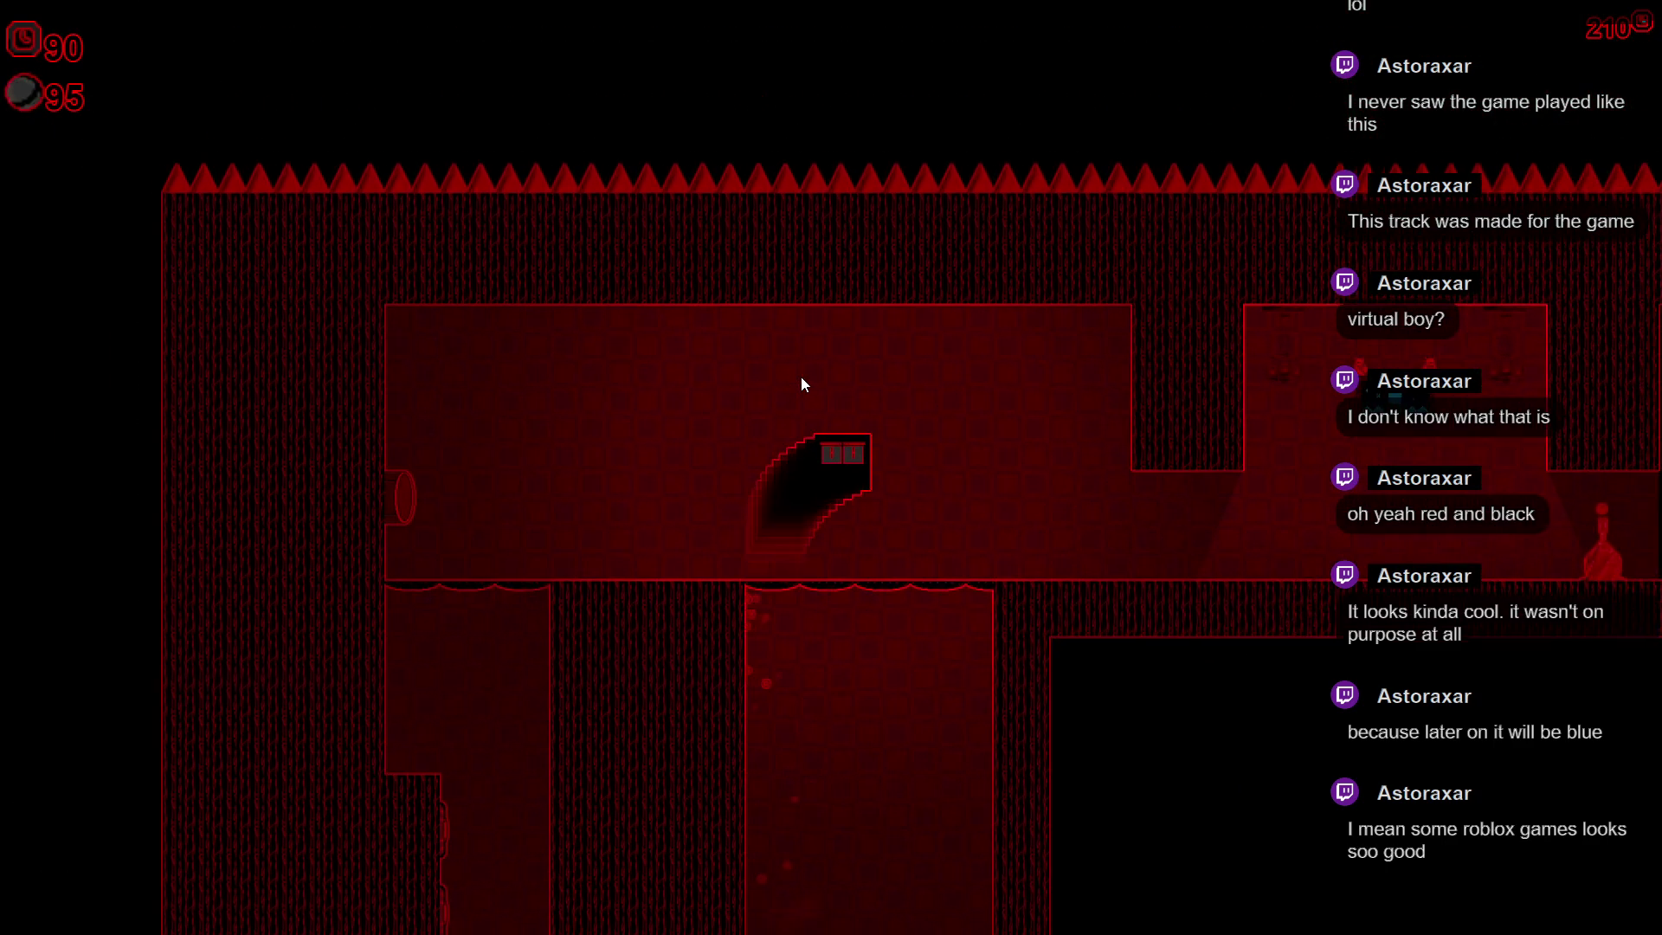
key("Right")
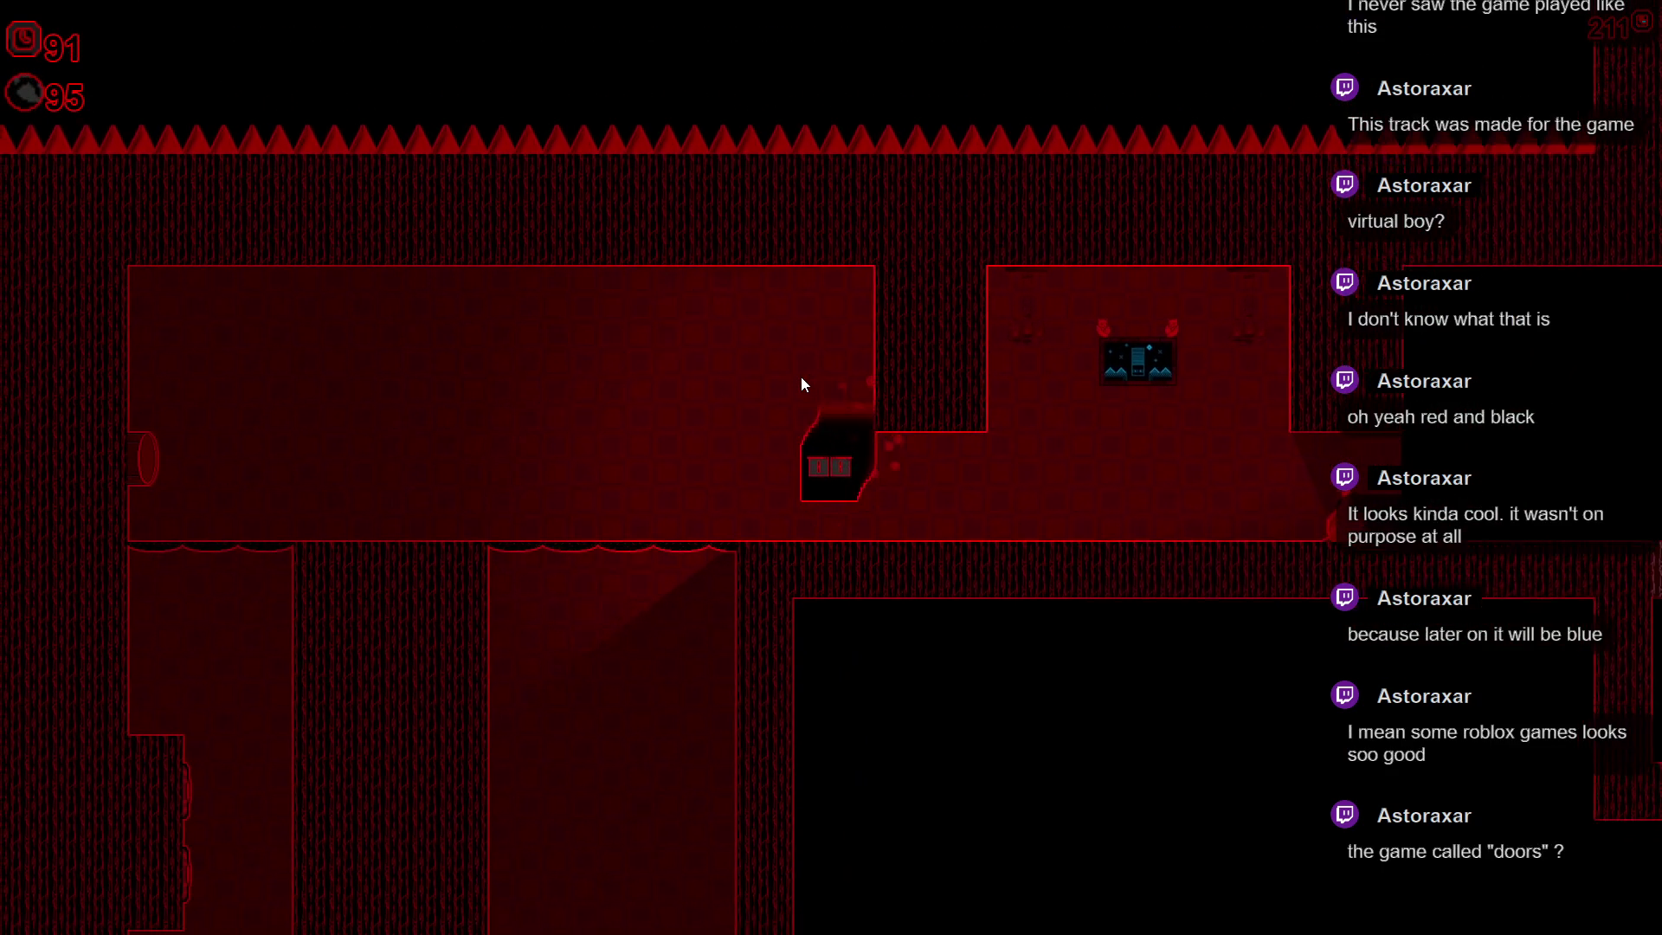
key("Right")
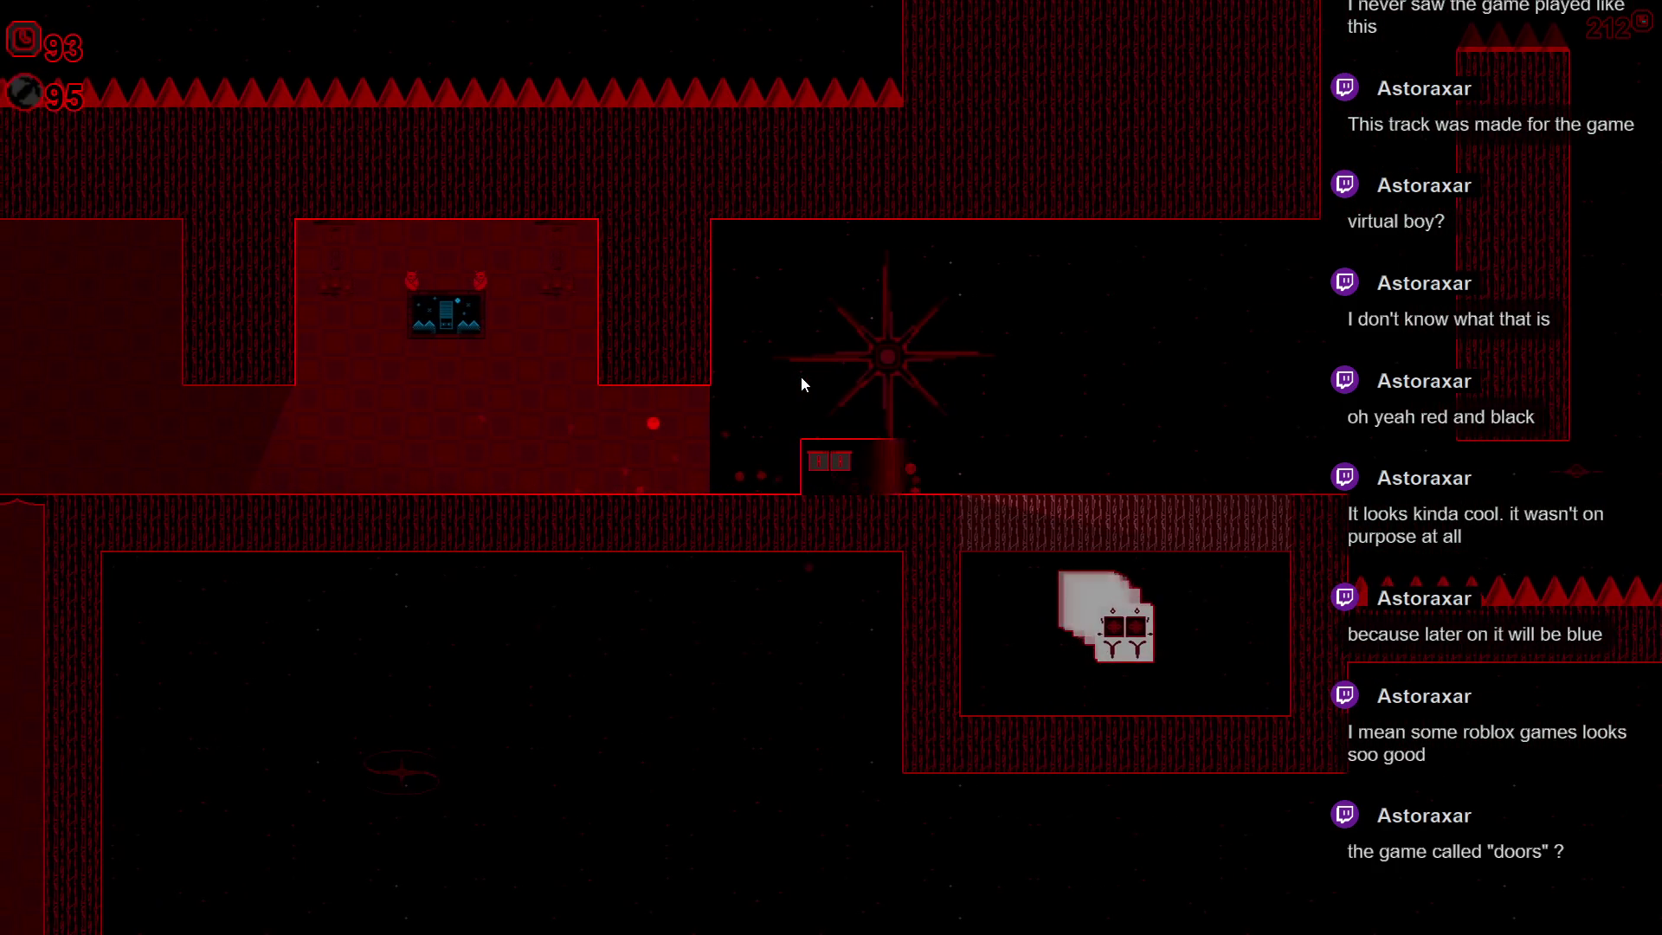
- Fly up through the shaft and right along the red corridor, then drop into the lower room
key("Up")
key("Right")
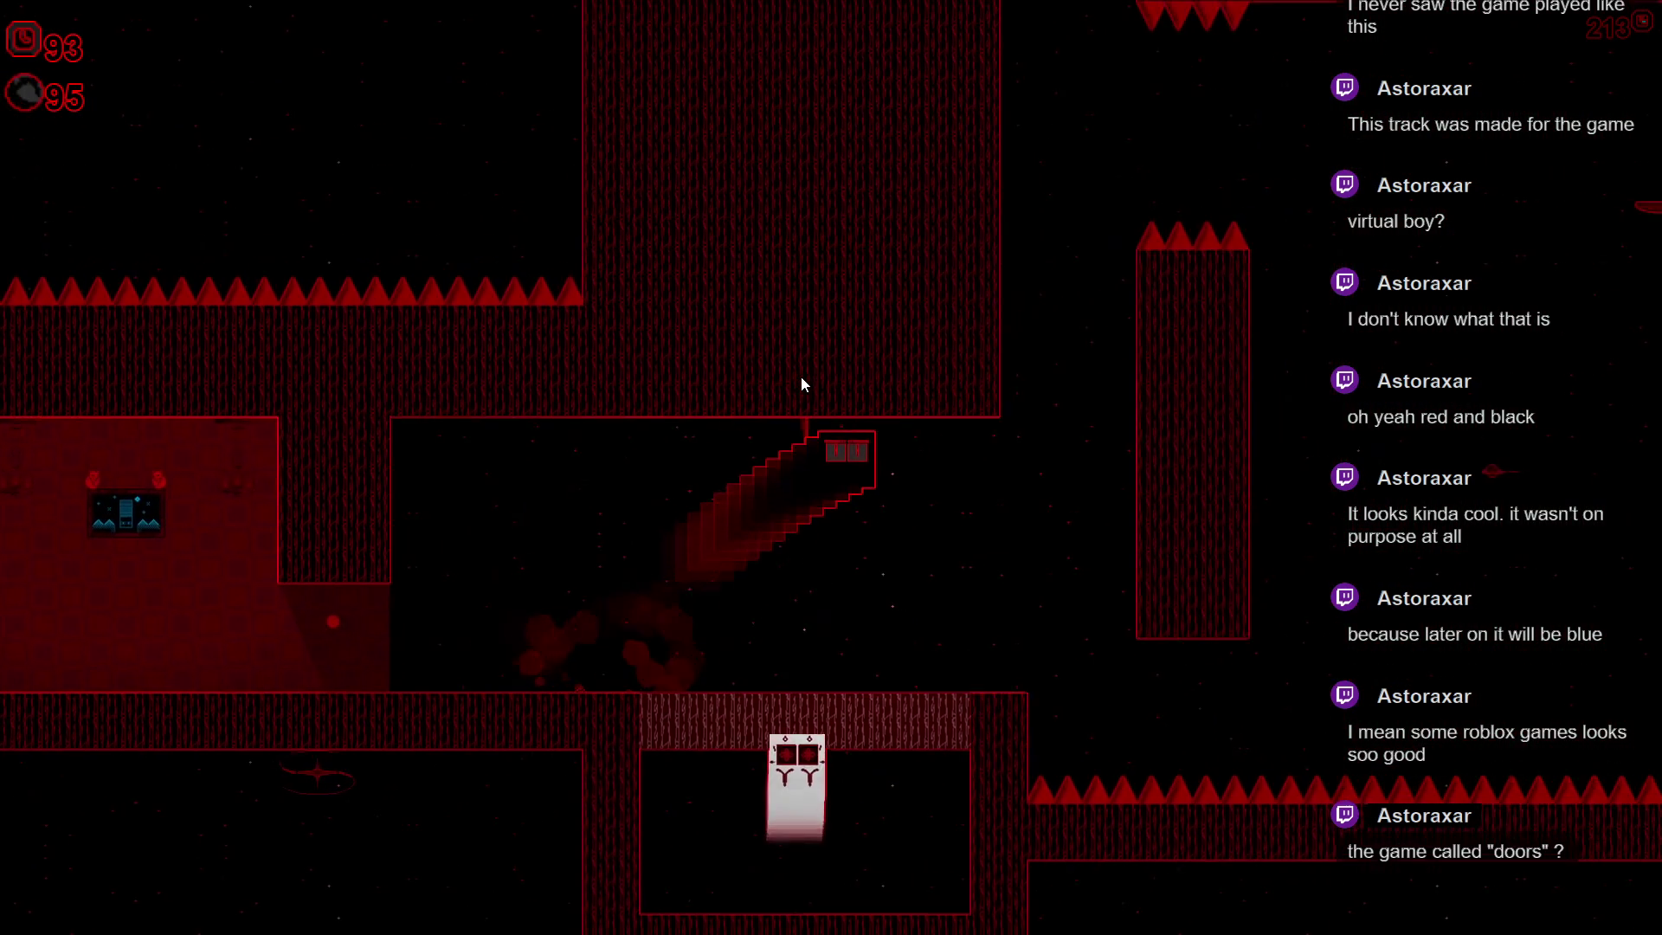
key("Up")
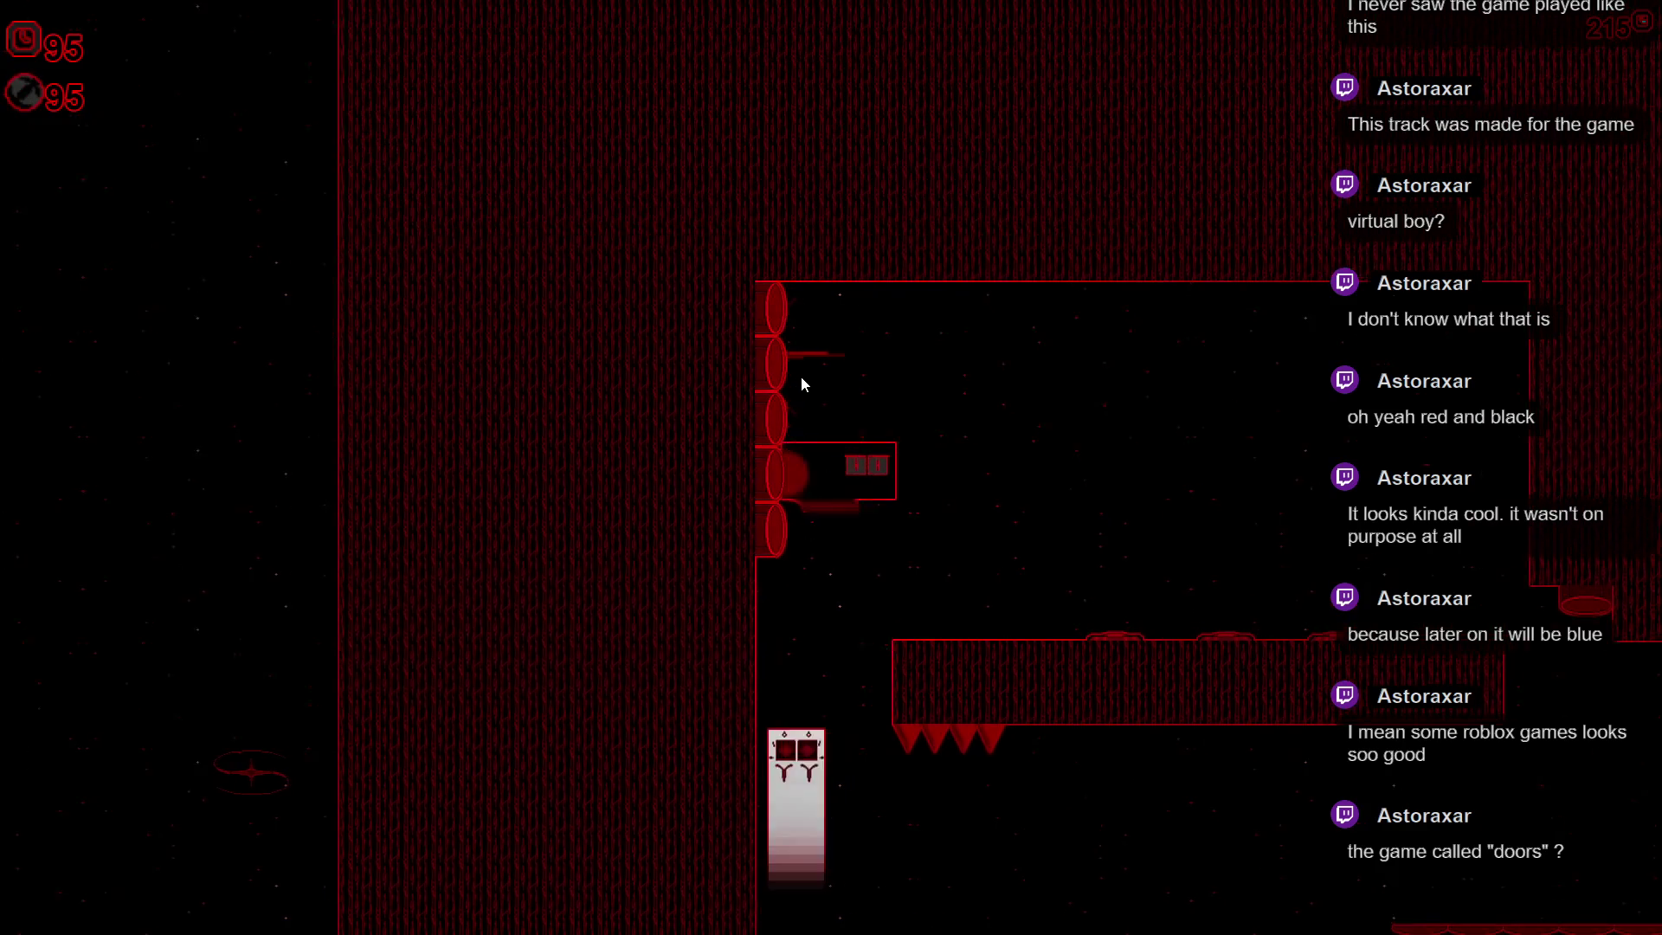
key("Right")
key("Right")
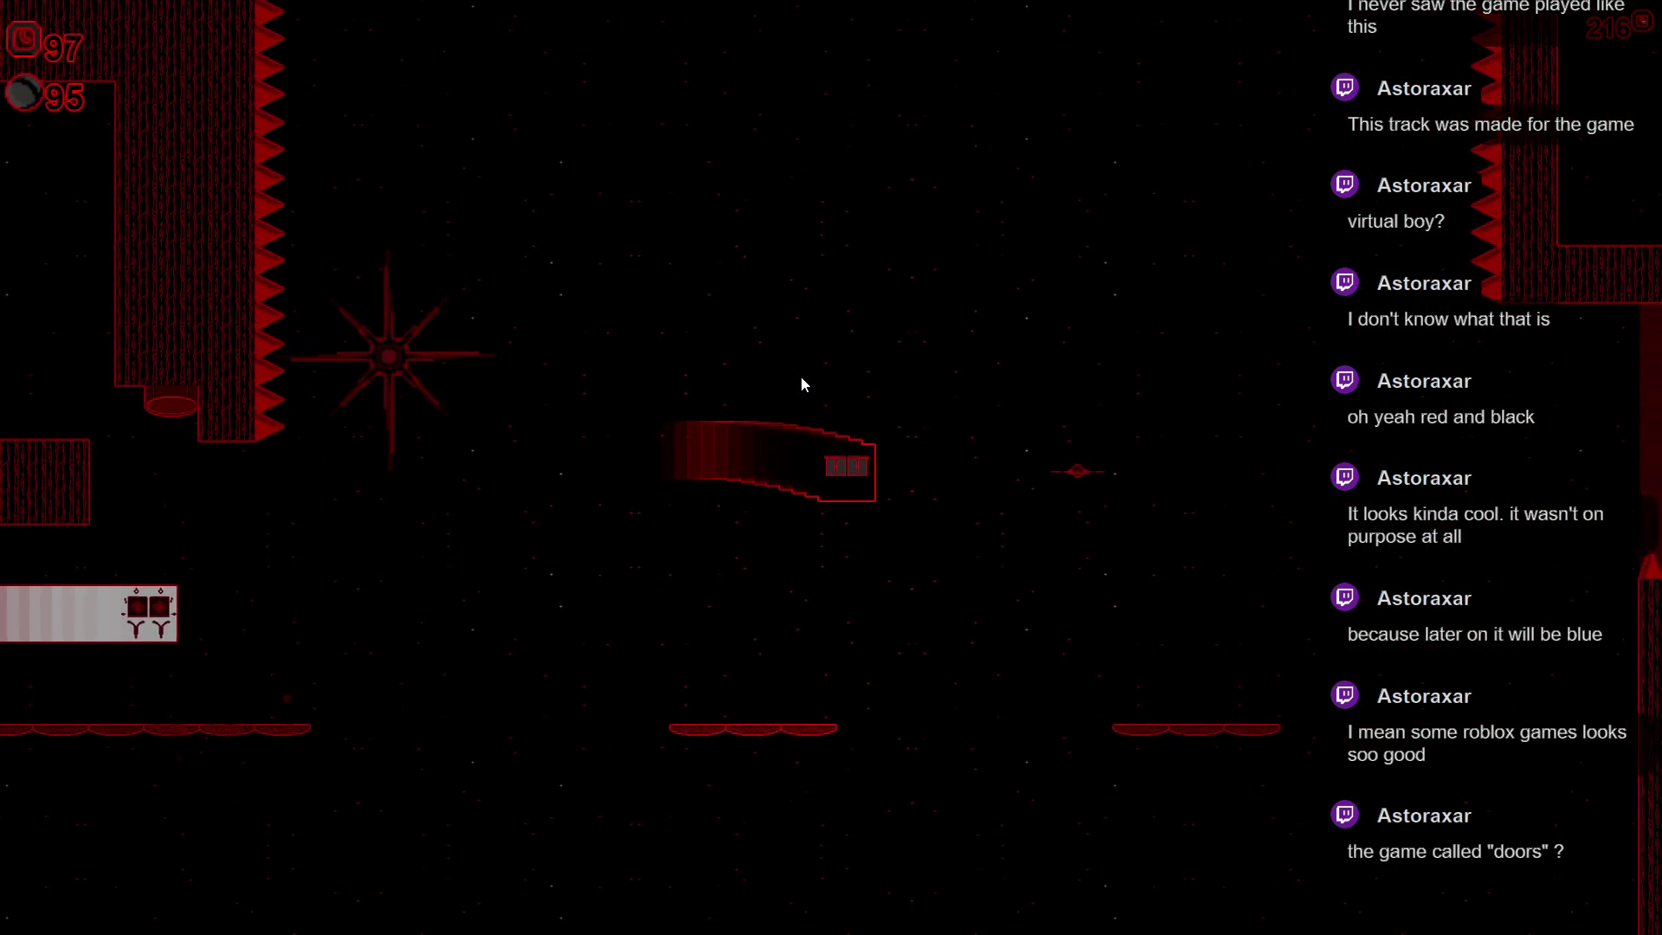
key("Up")
key("Right")
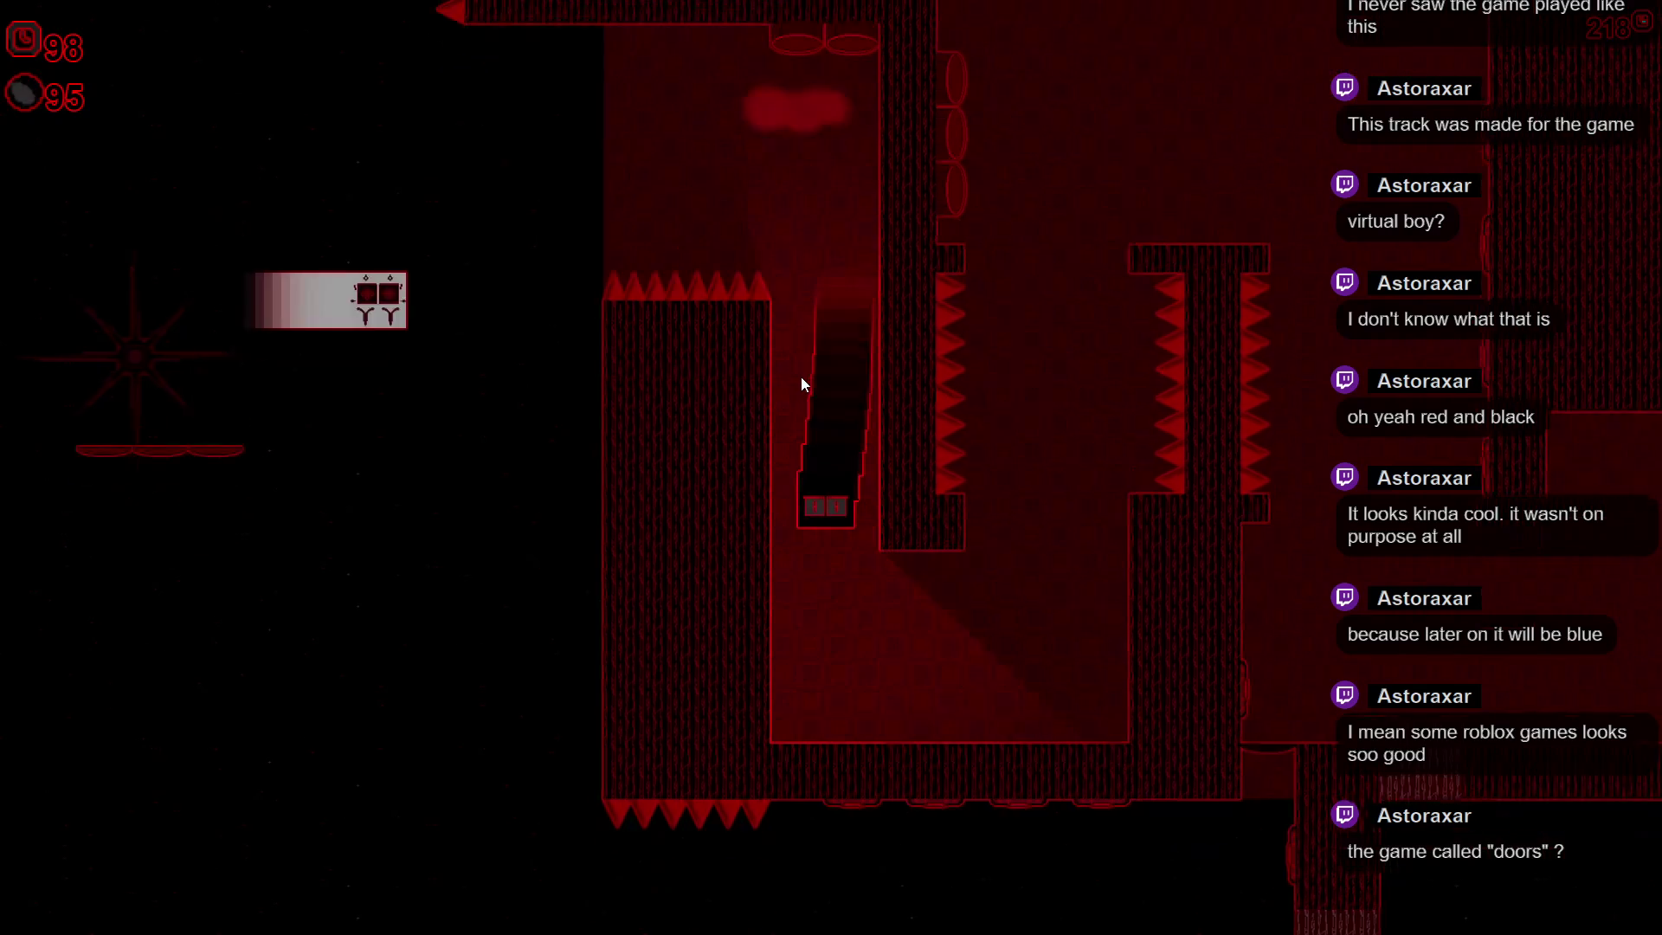
key("Right")
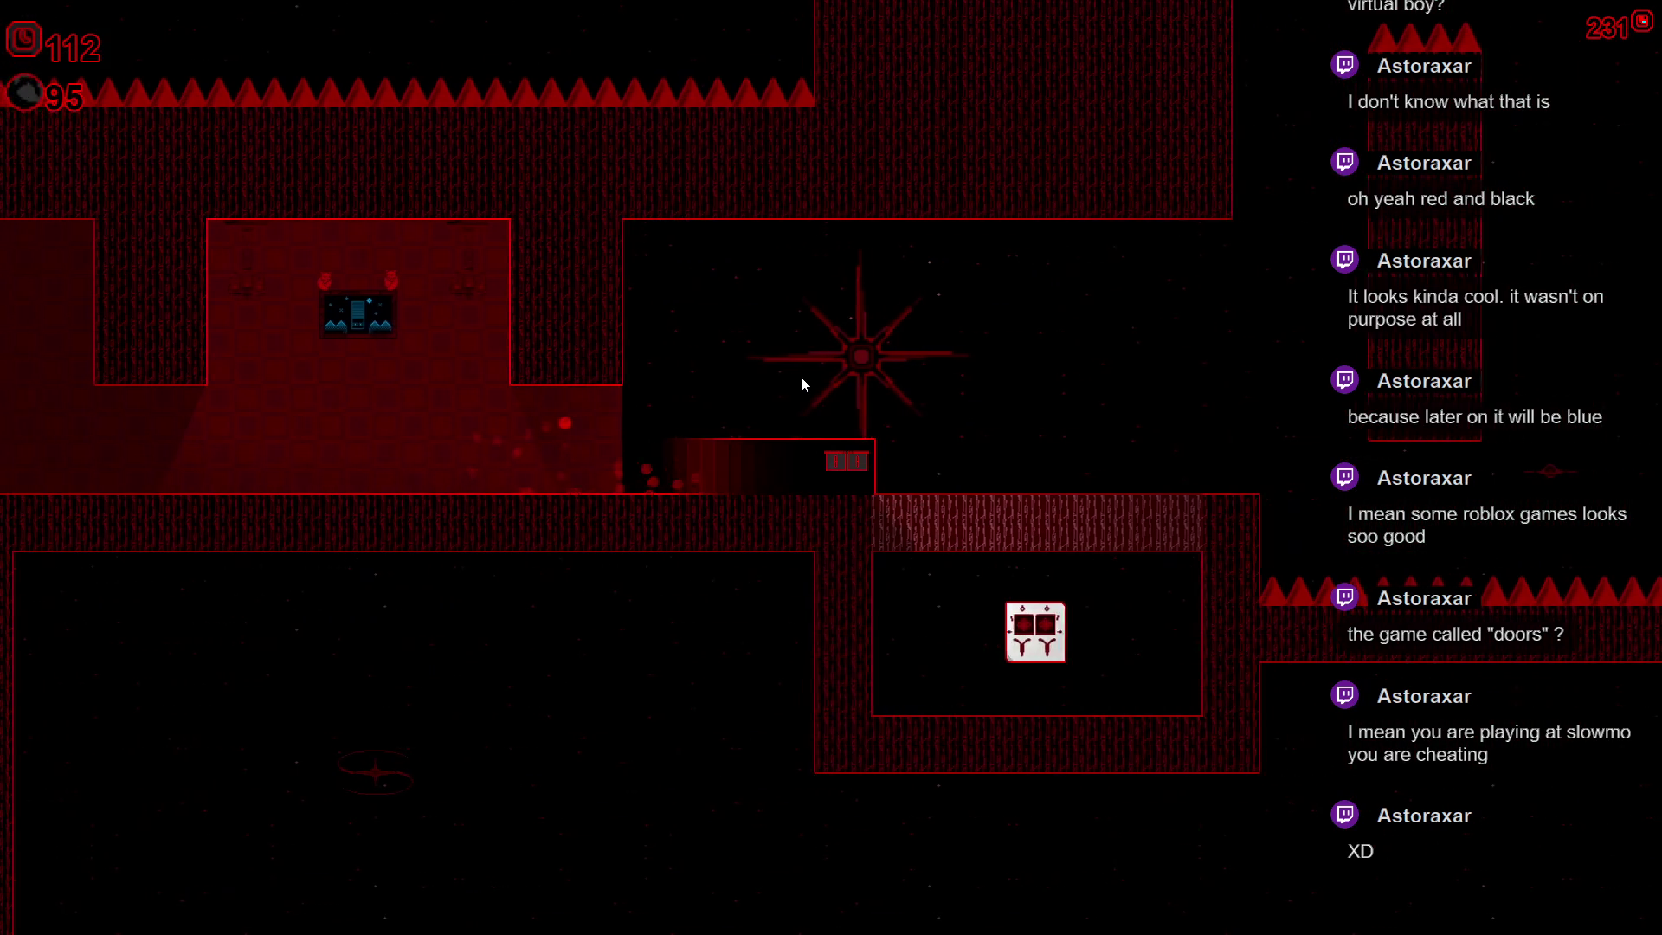
- Climb out of the lower room, leap off the column and pass through the narrow shaft between spike columns
key("Left")
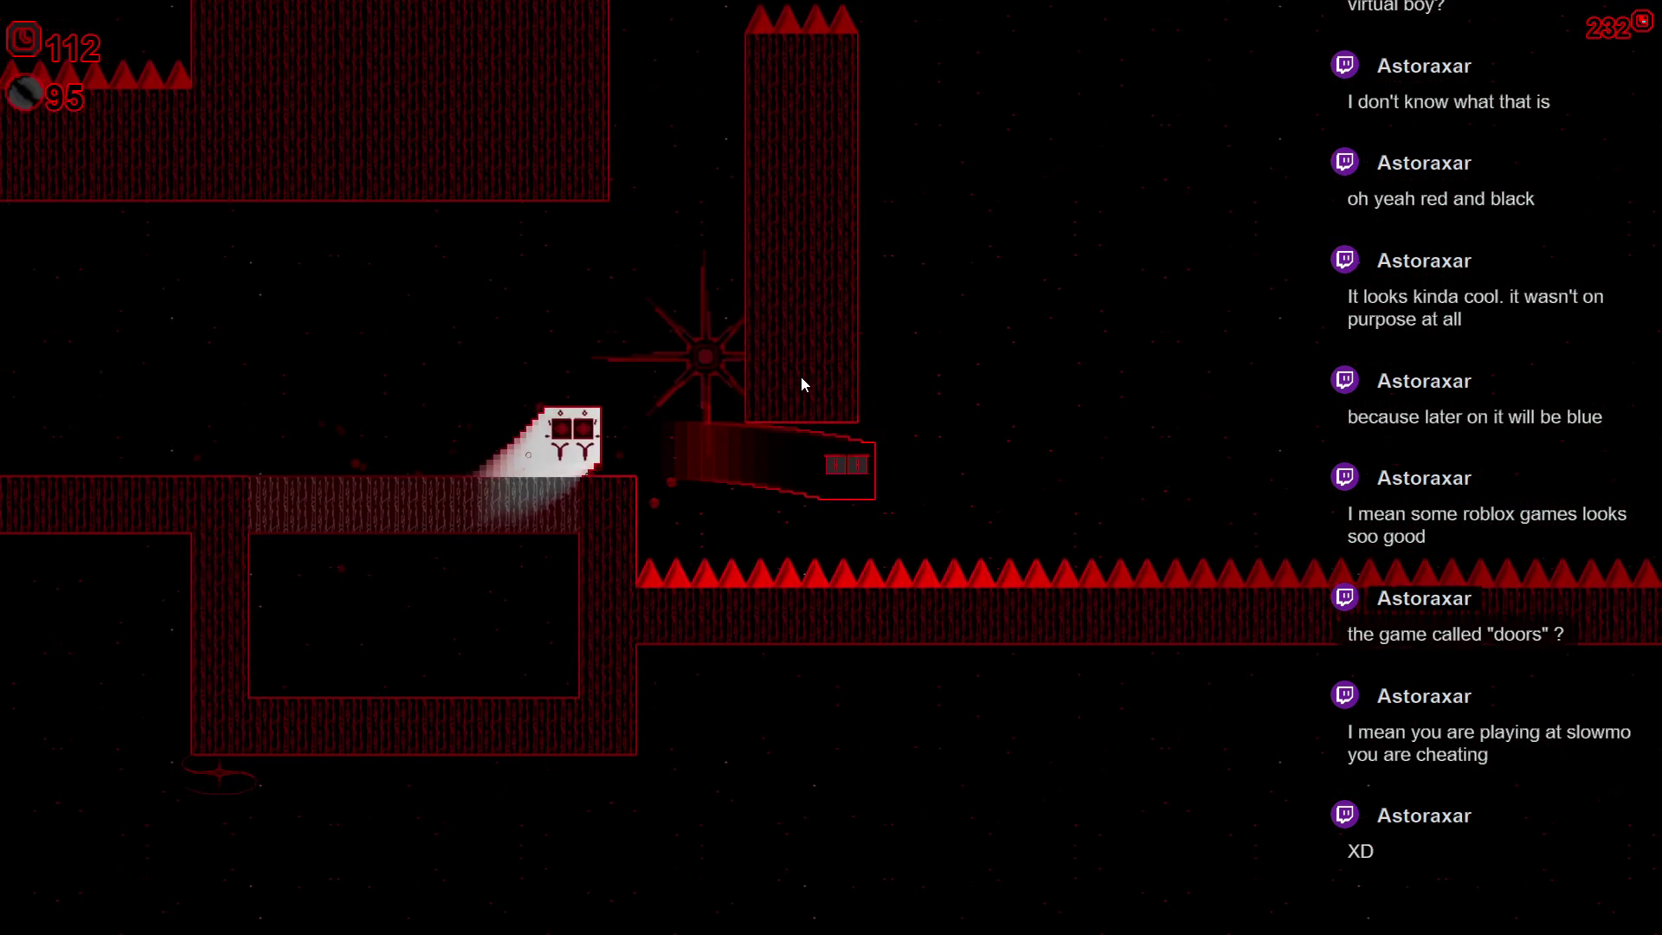
key("Right")
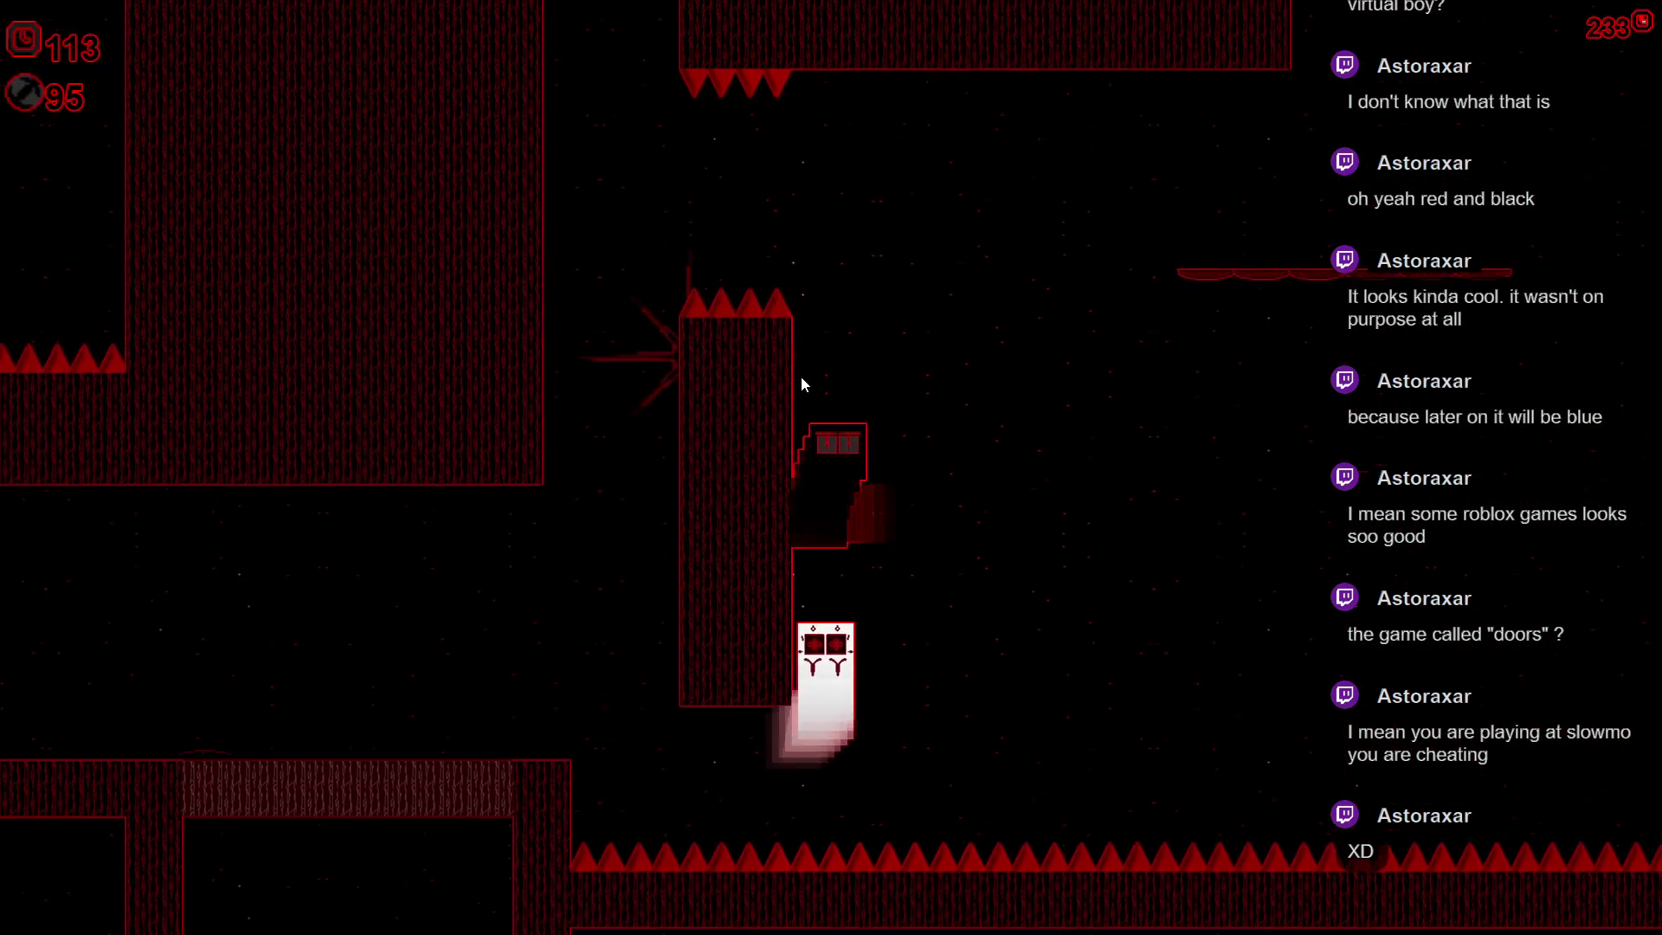
key("Left")
key("Right")
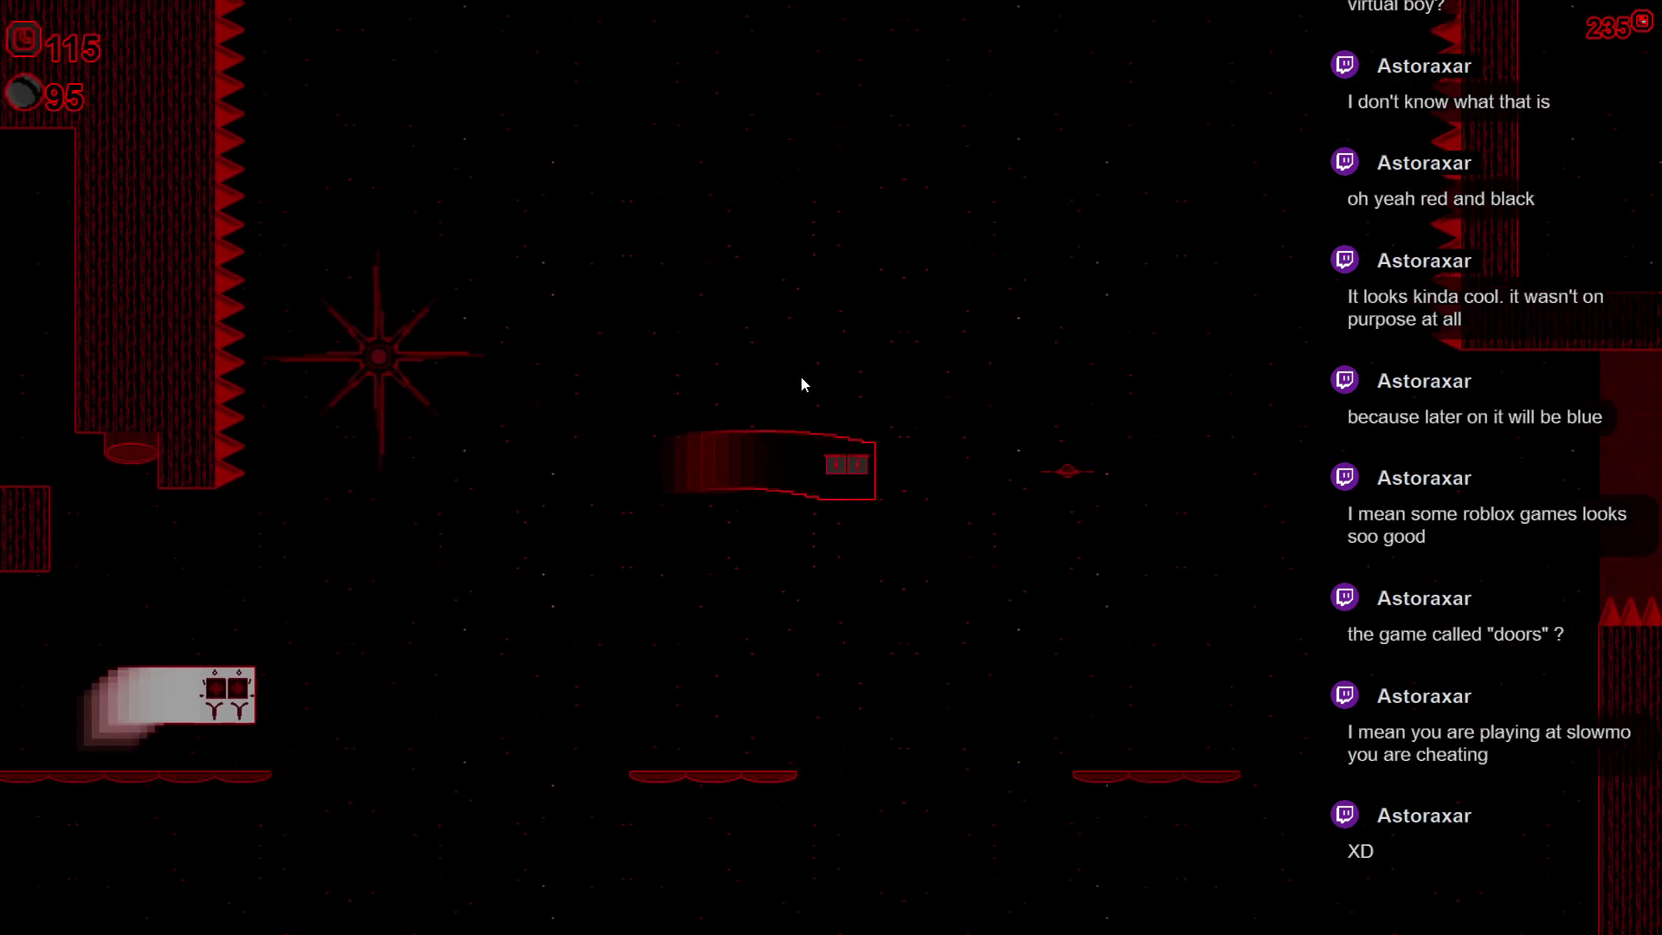
key("Right")
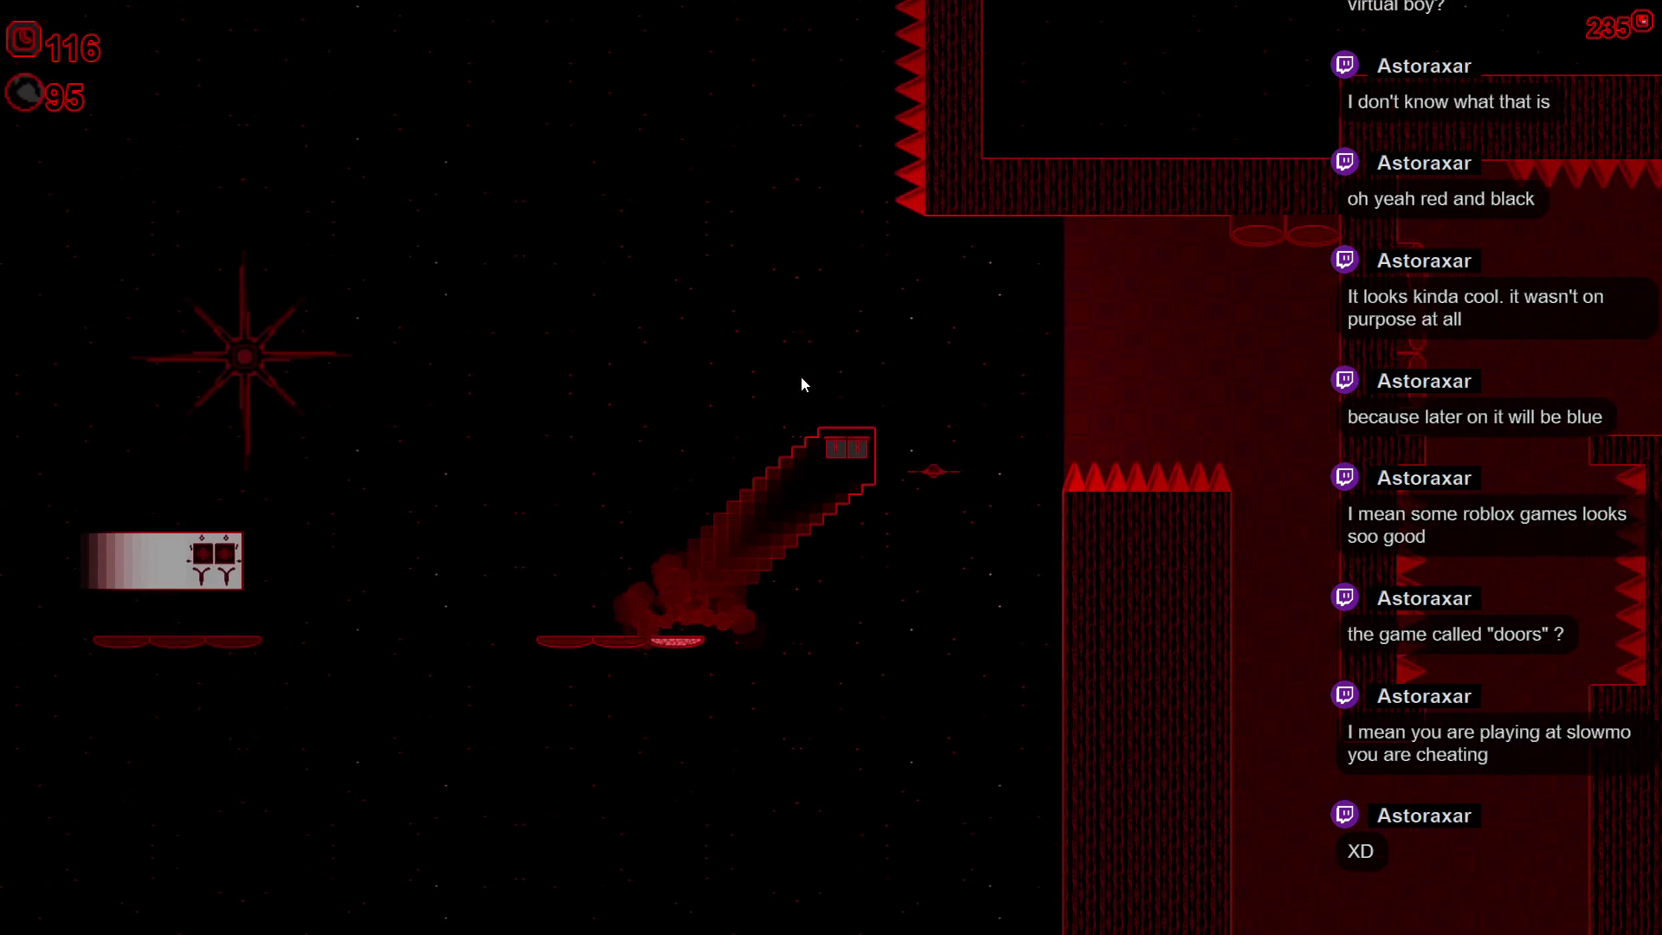
key("Right")
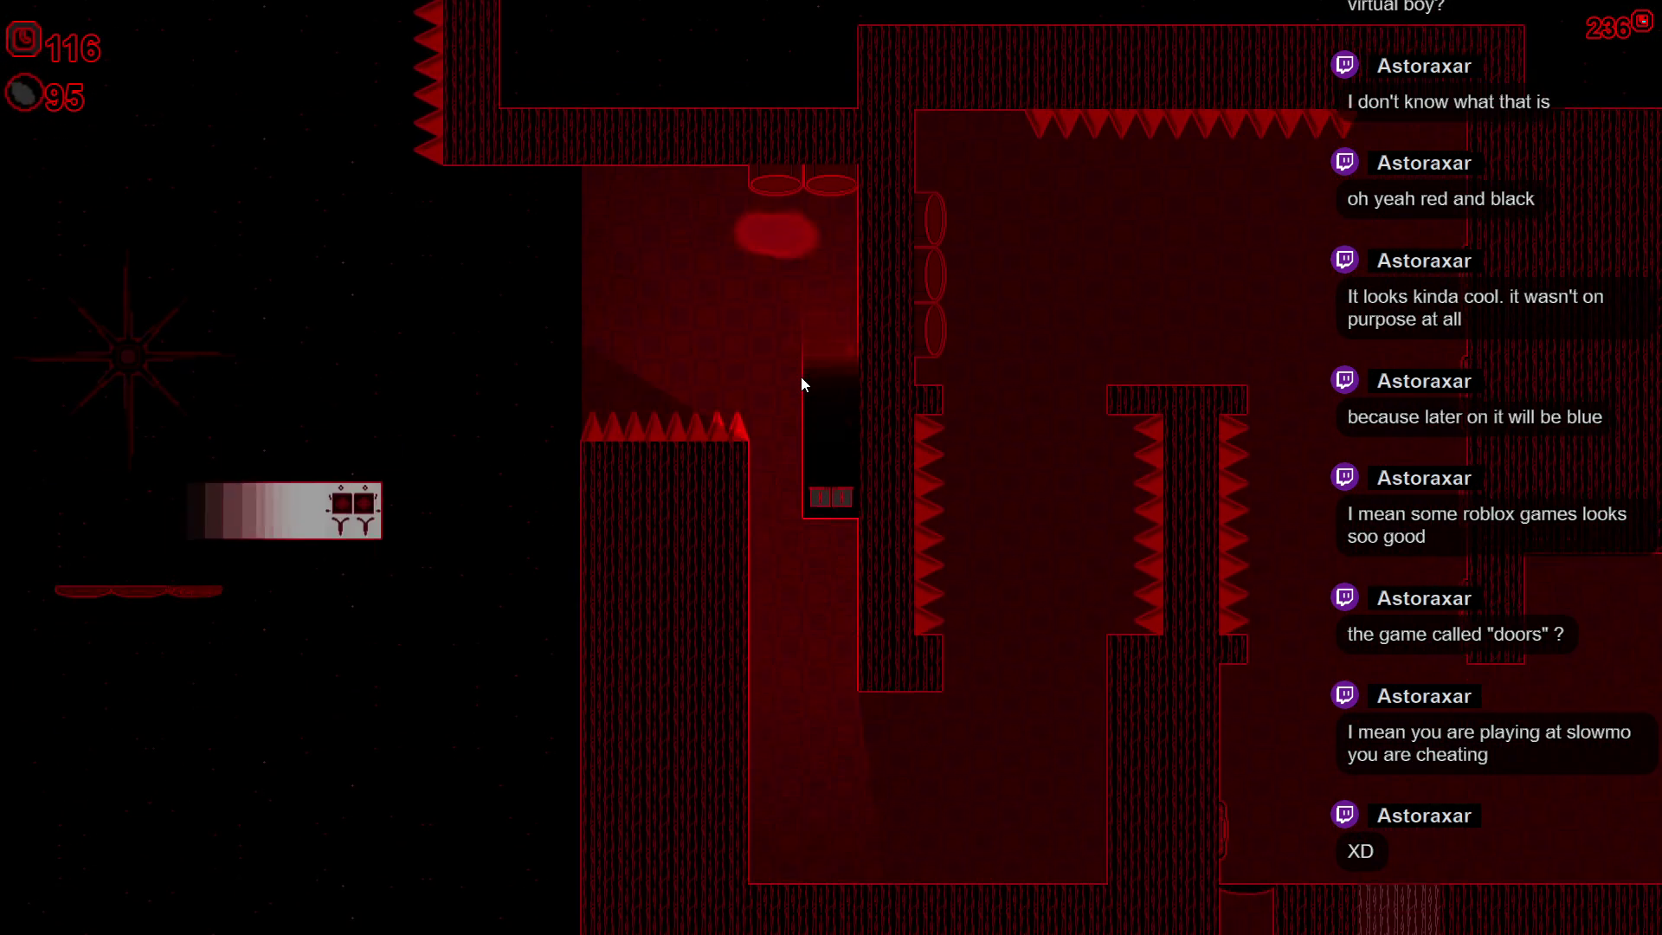
key("Right")
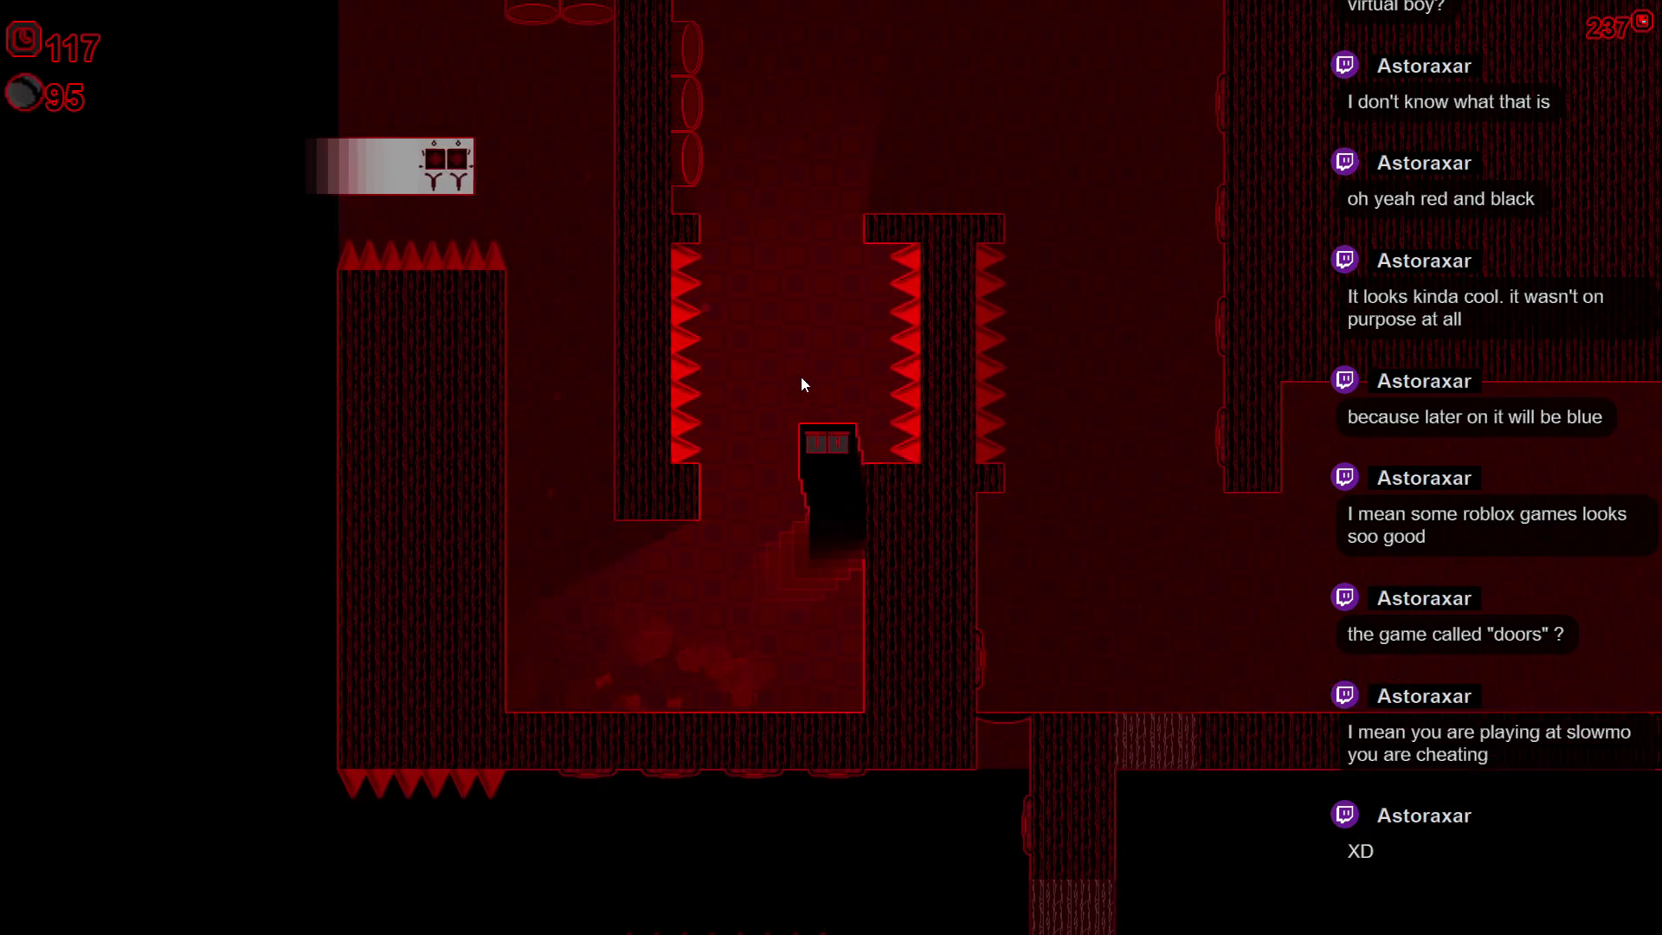
- Travel down and right through the door area and along the corridor
key("Right")
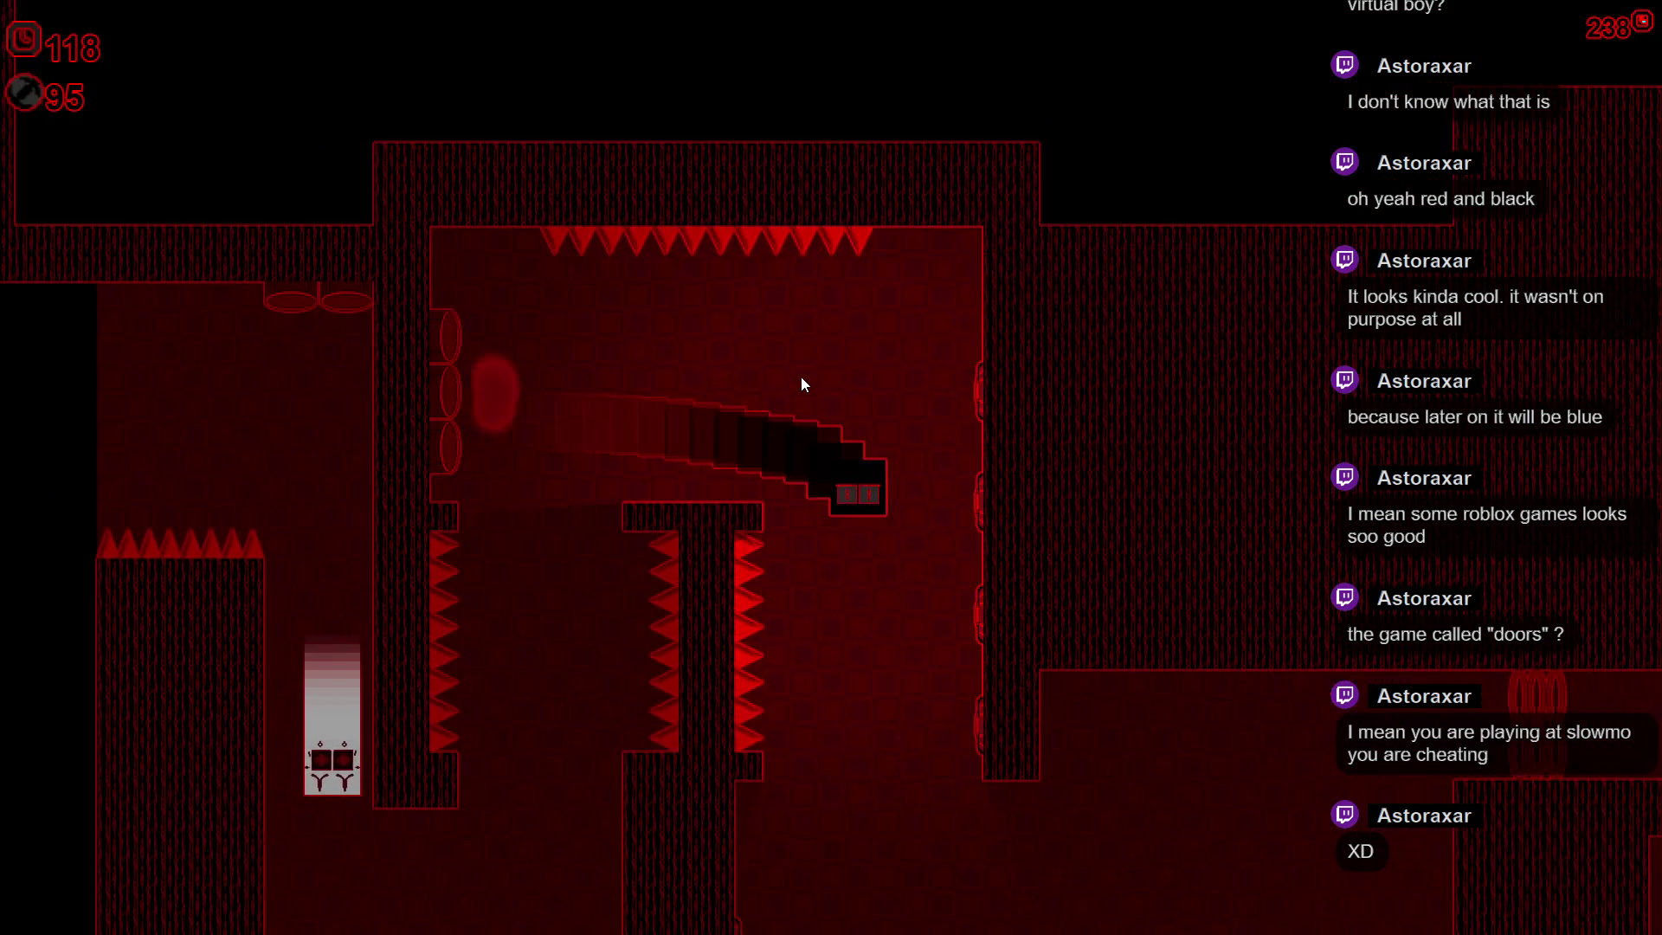
key("Right")
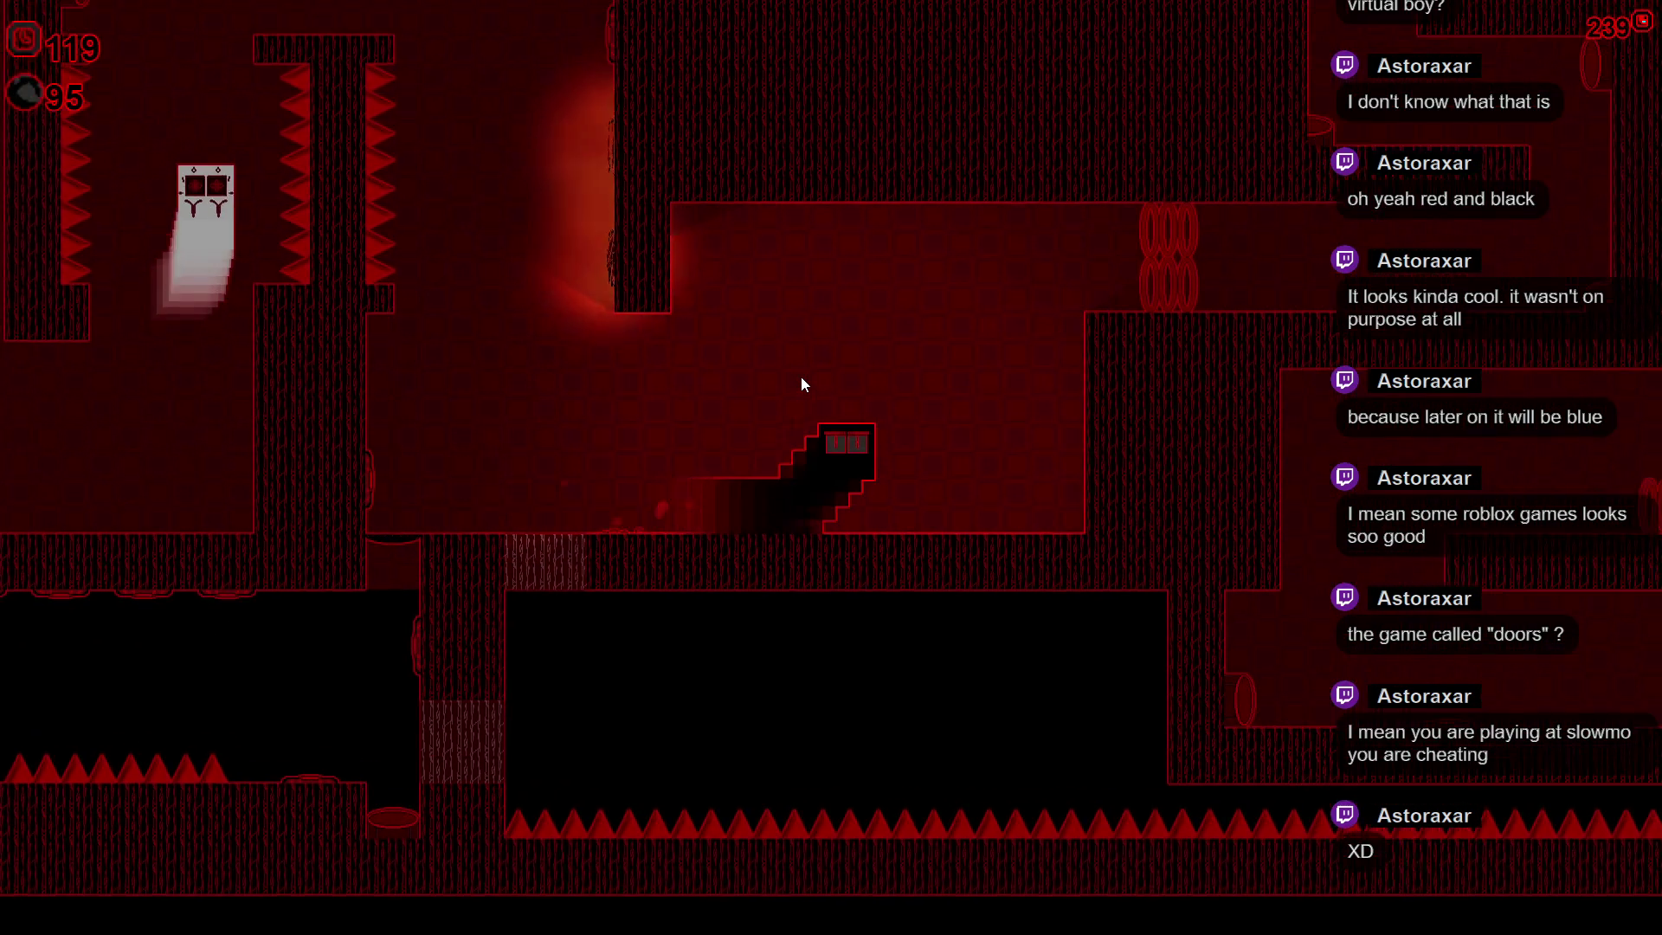
key("Right")
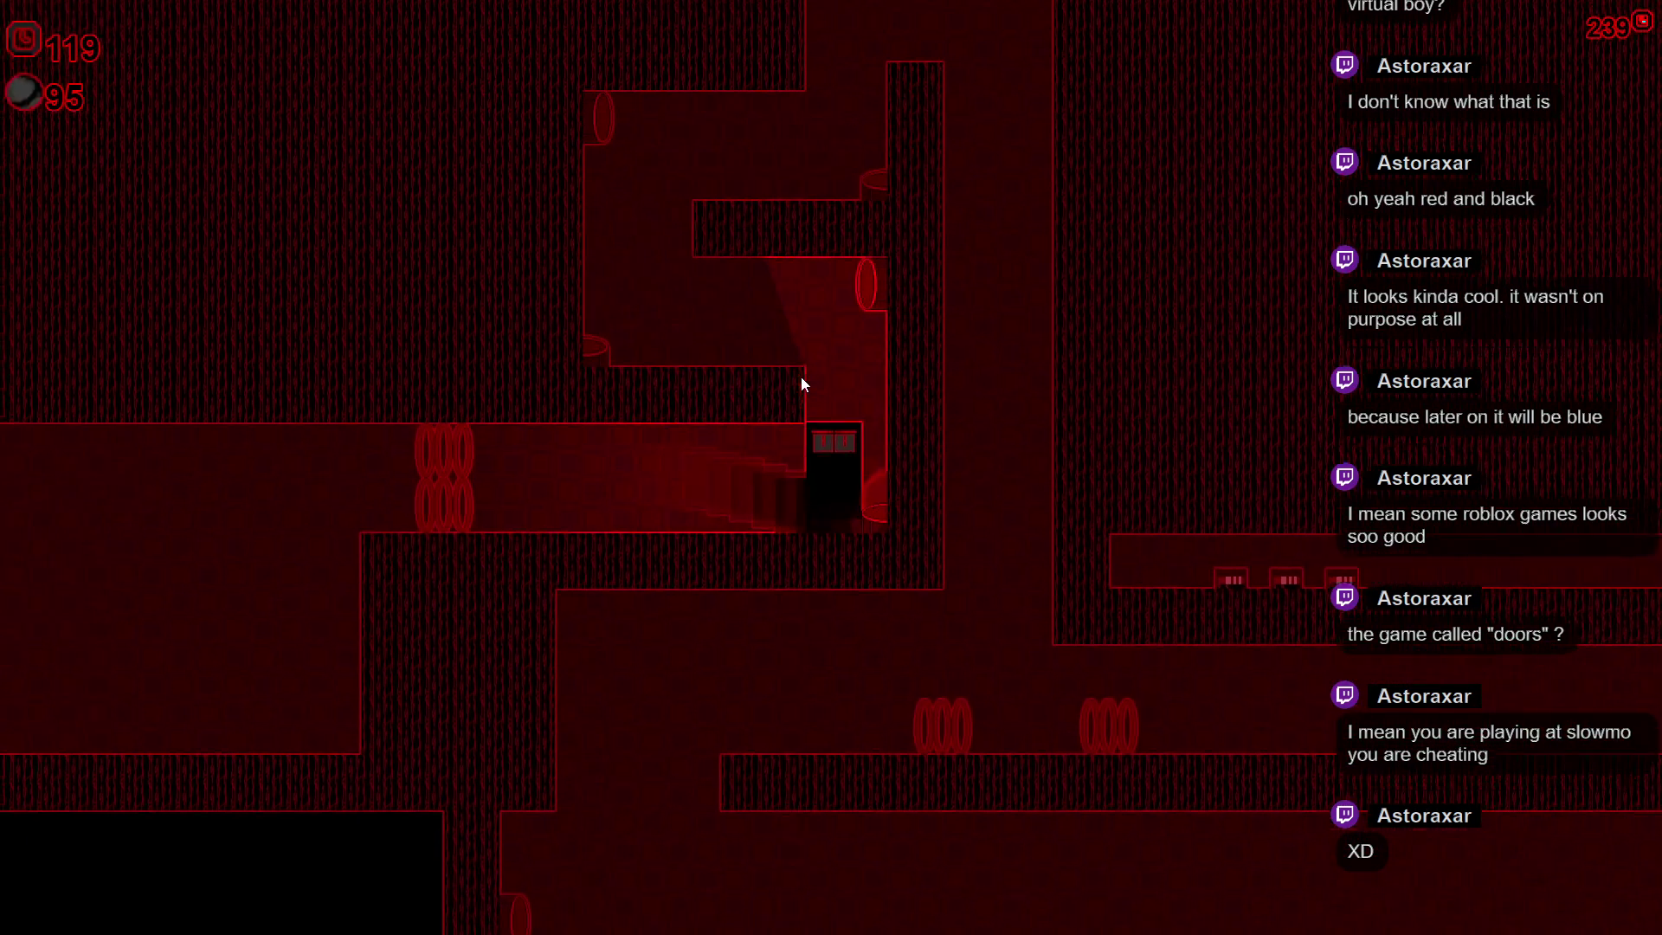
key("Right")
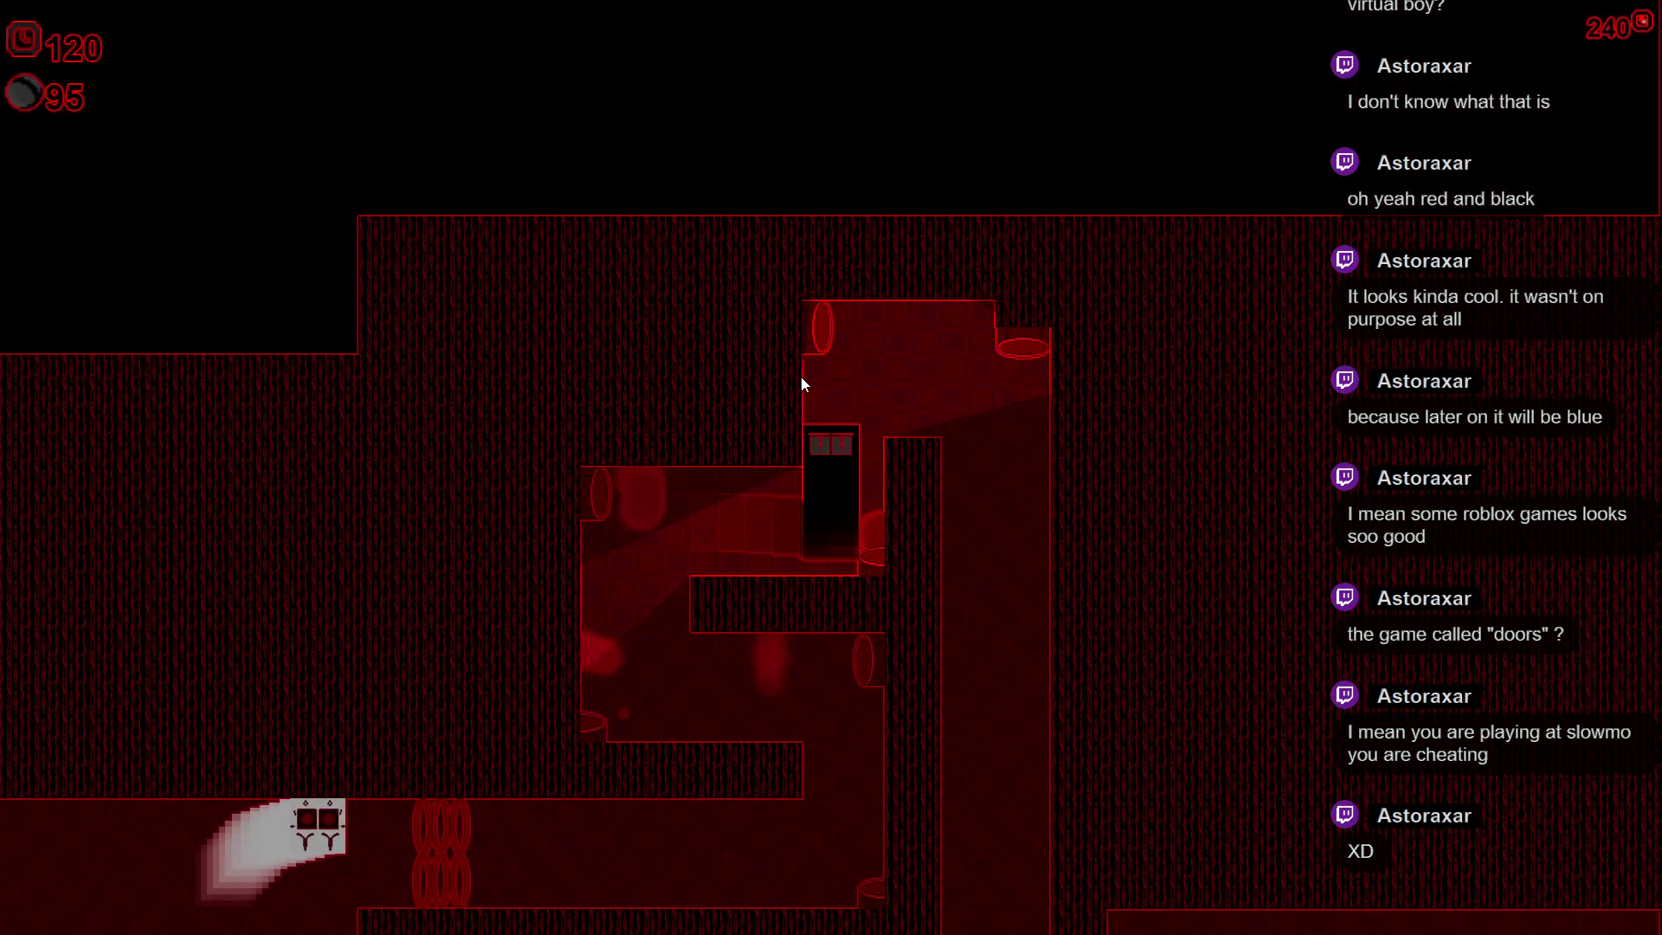
key("Right")
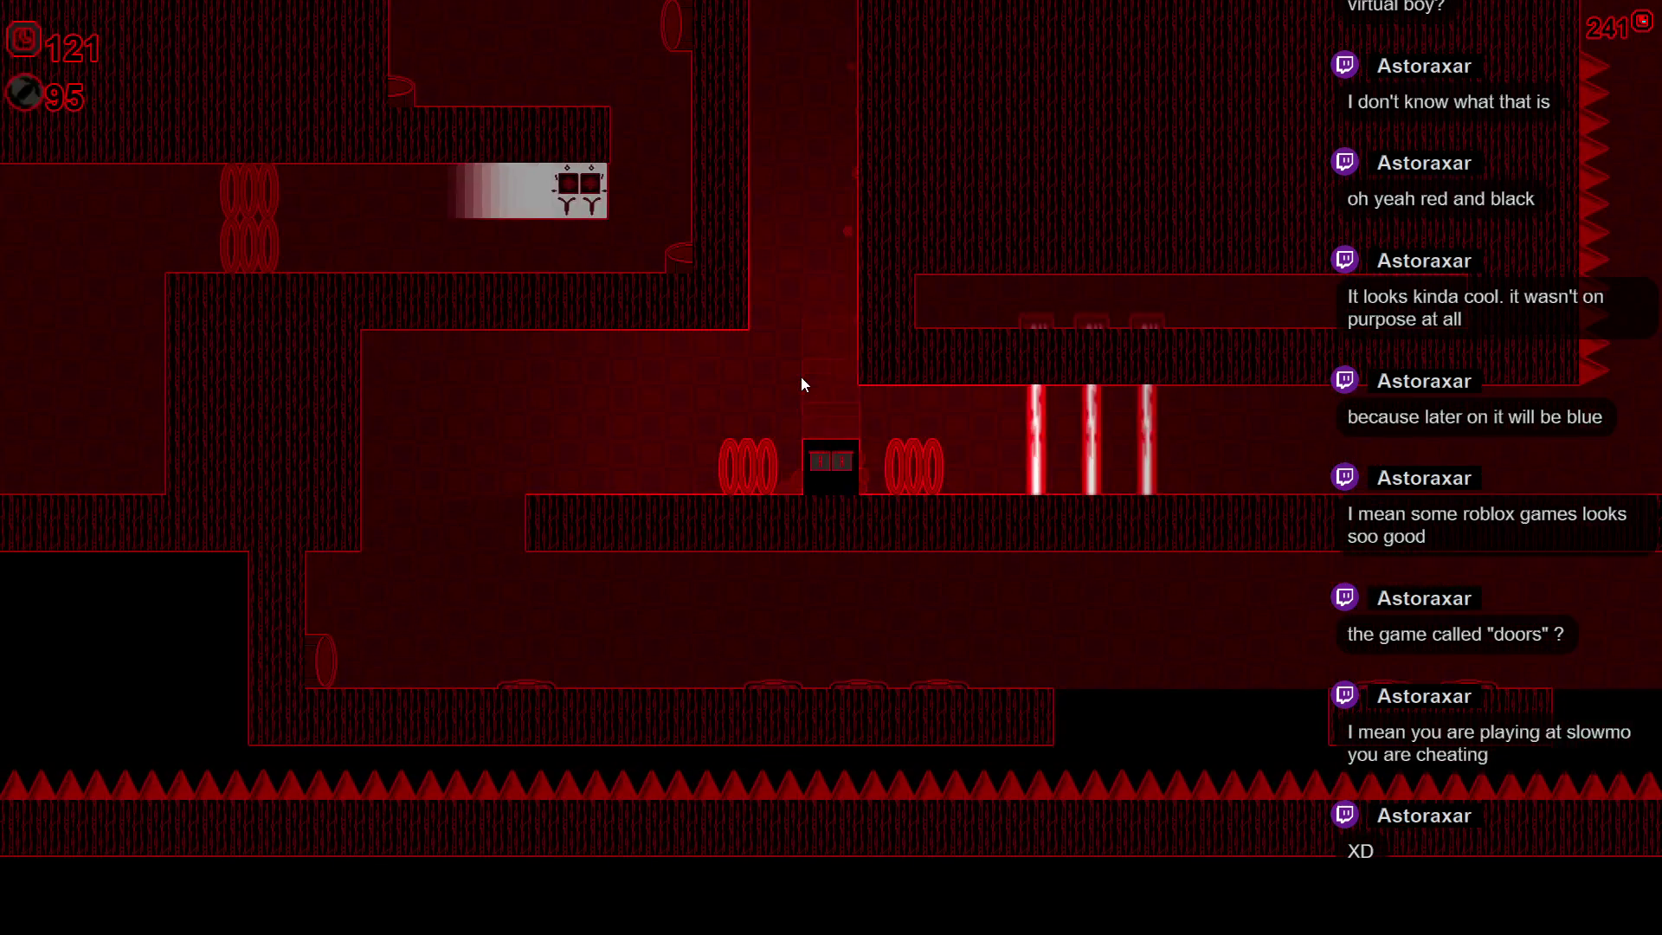
key("Right")
key("Right")
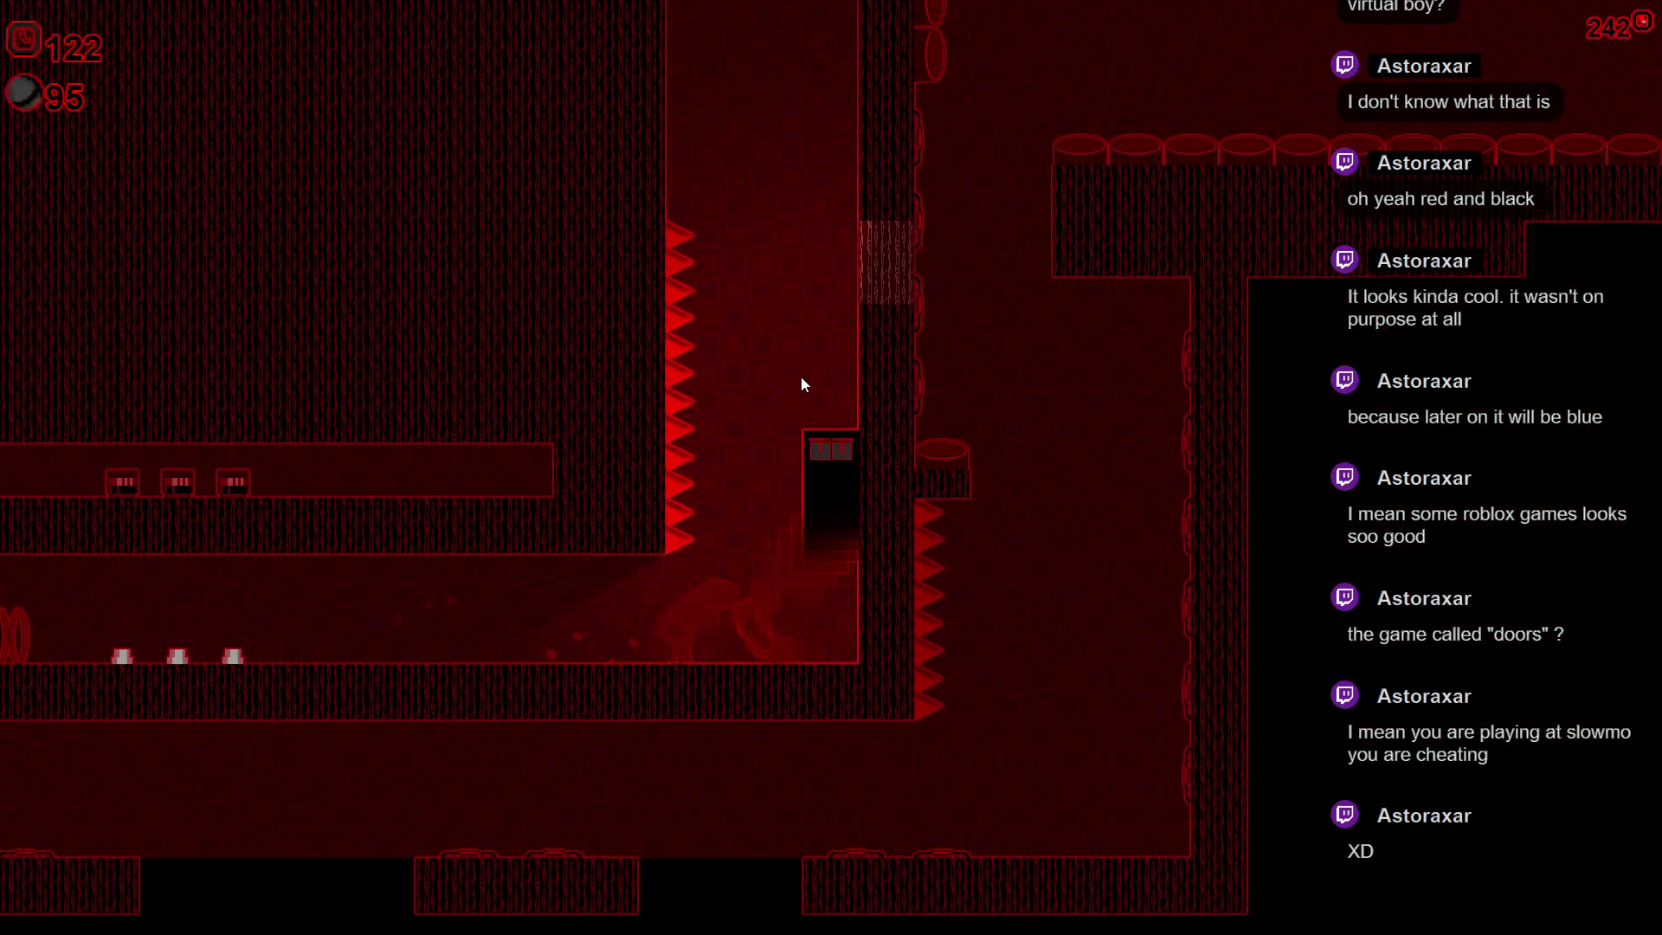
- Climb the vertical shaft away from the spike wall and turn into the horizontal corridor
key("Up")
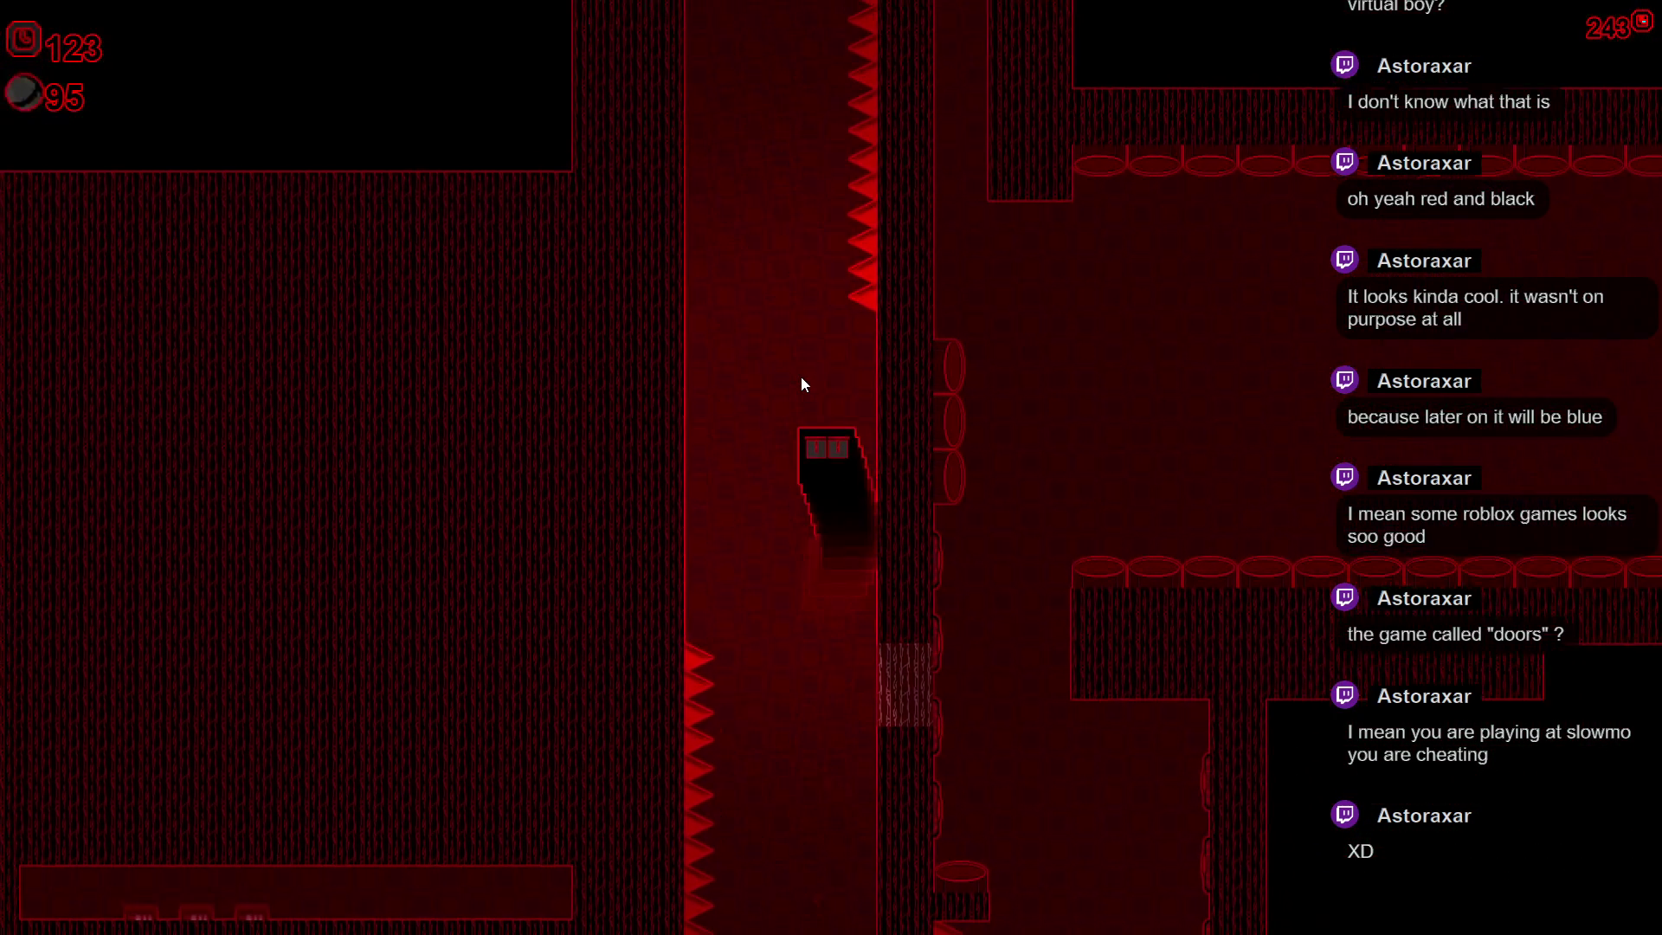
key("Left")
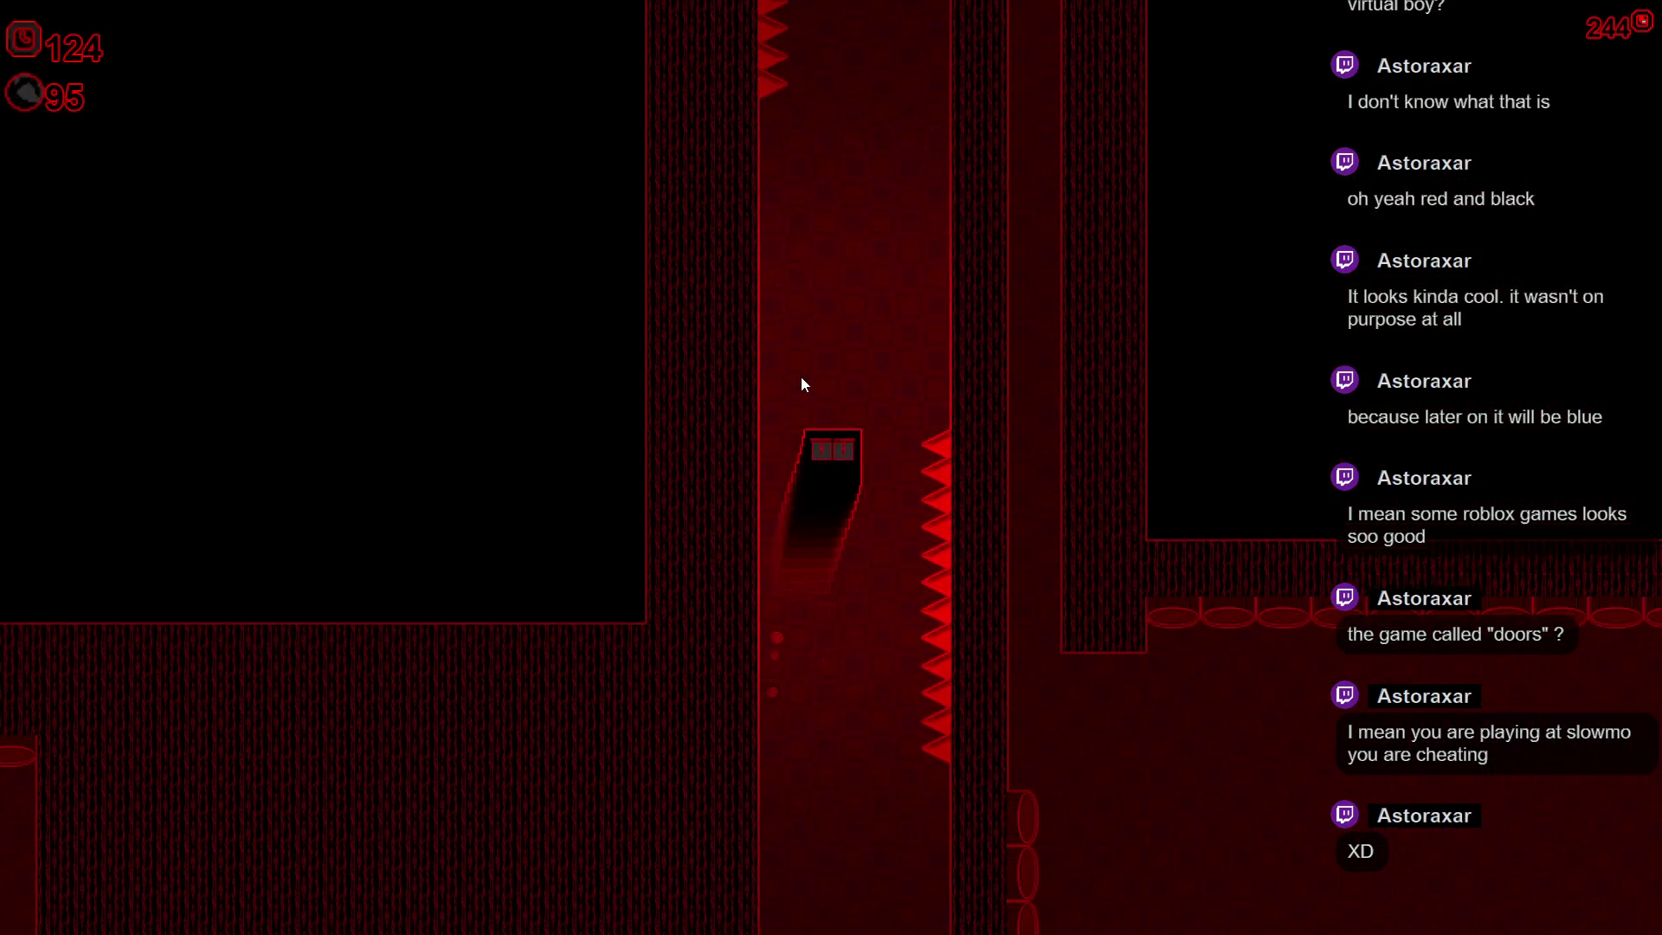
key("Right")
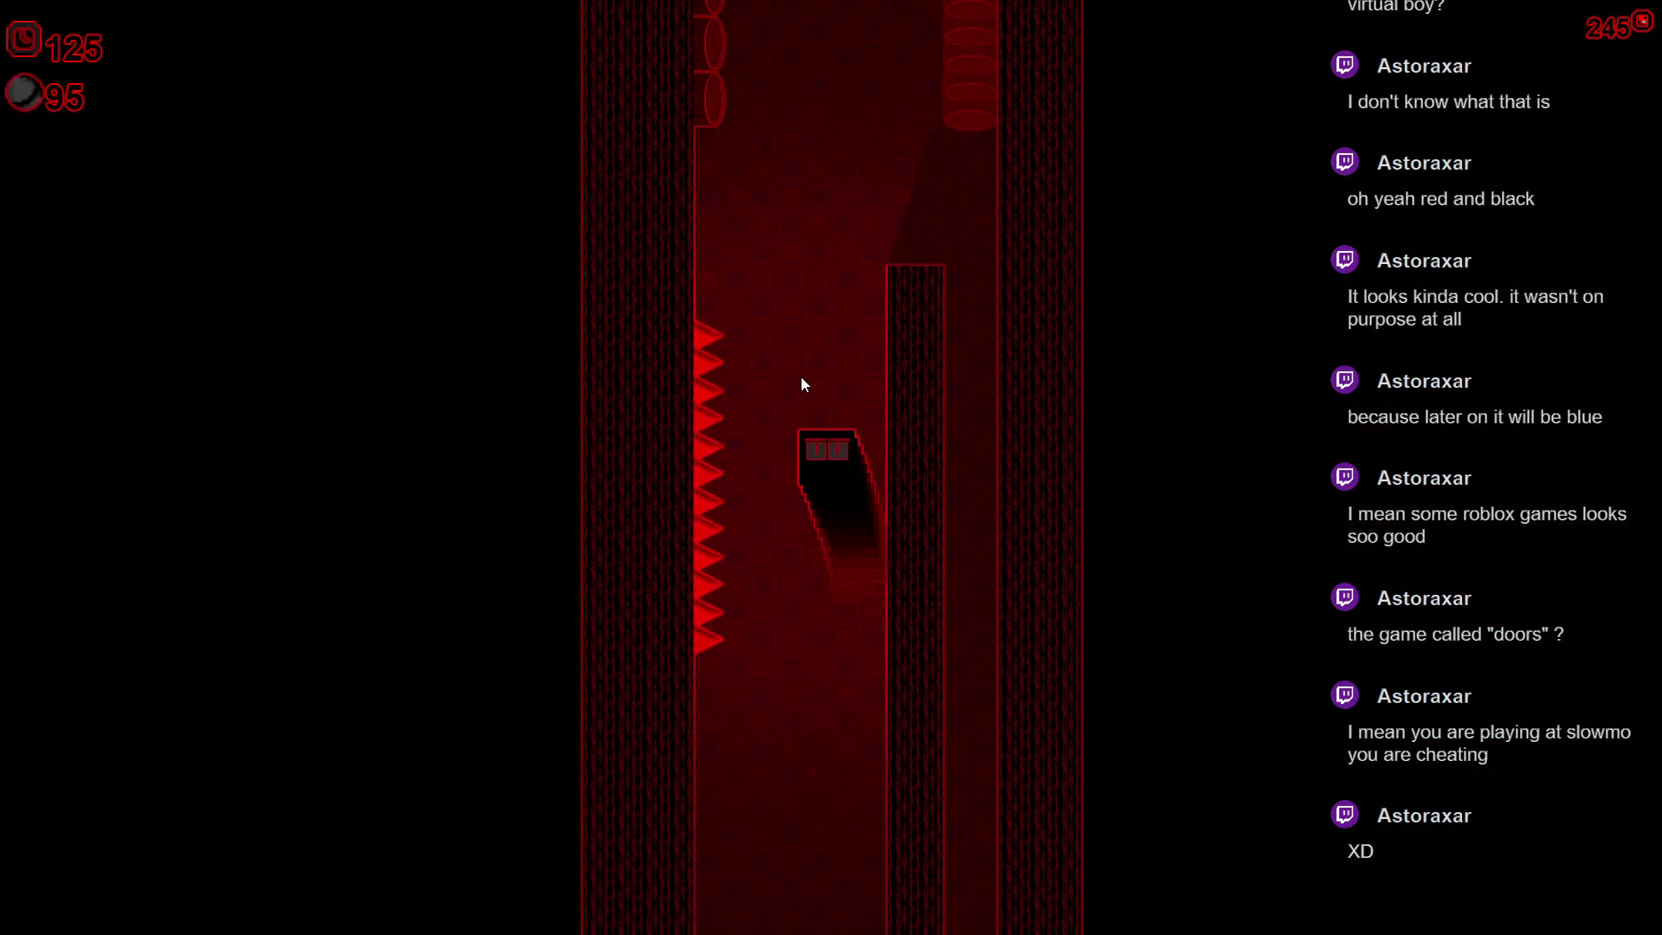
key("Right")
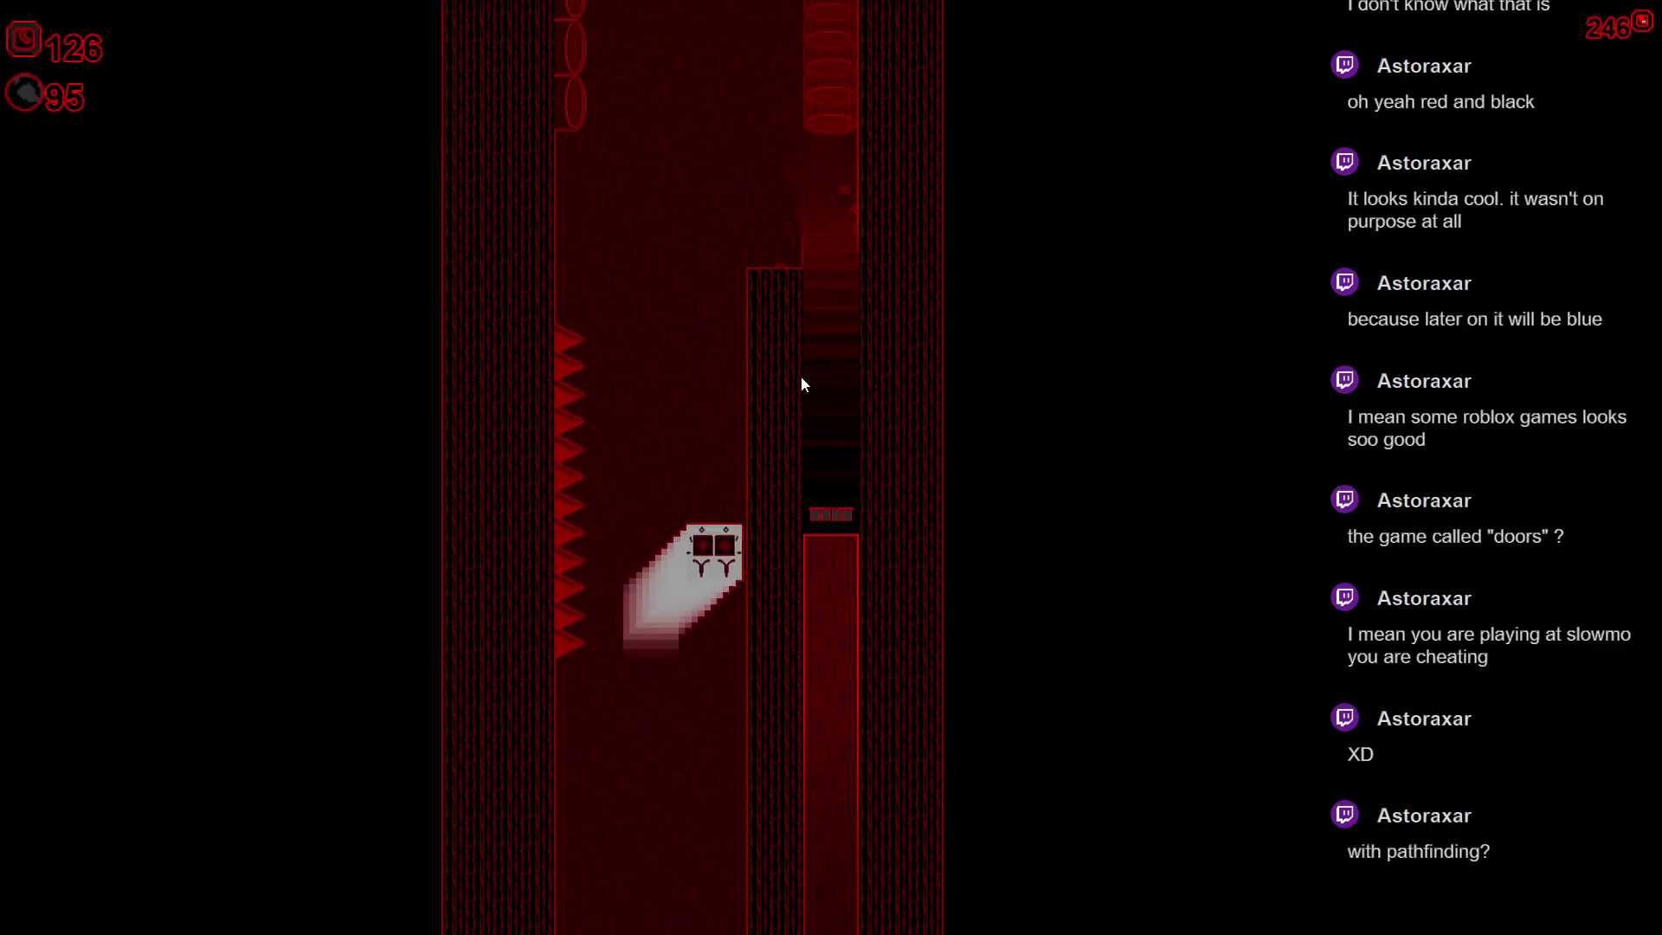
key("Right")
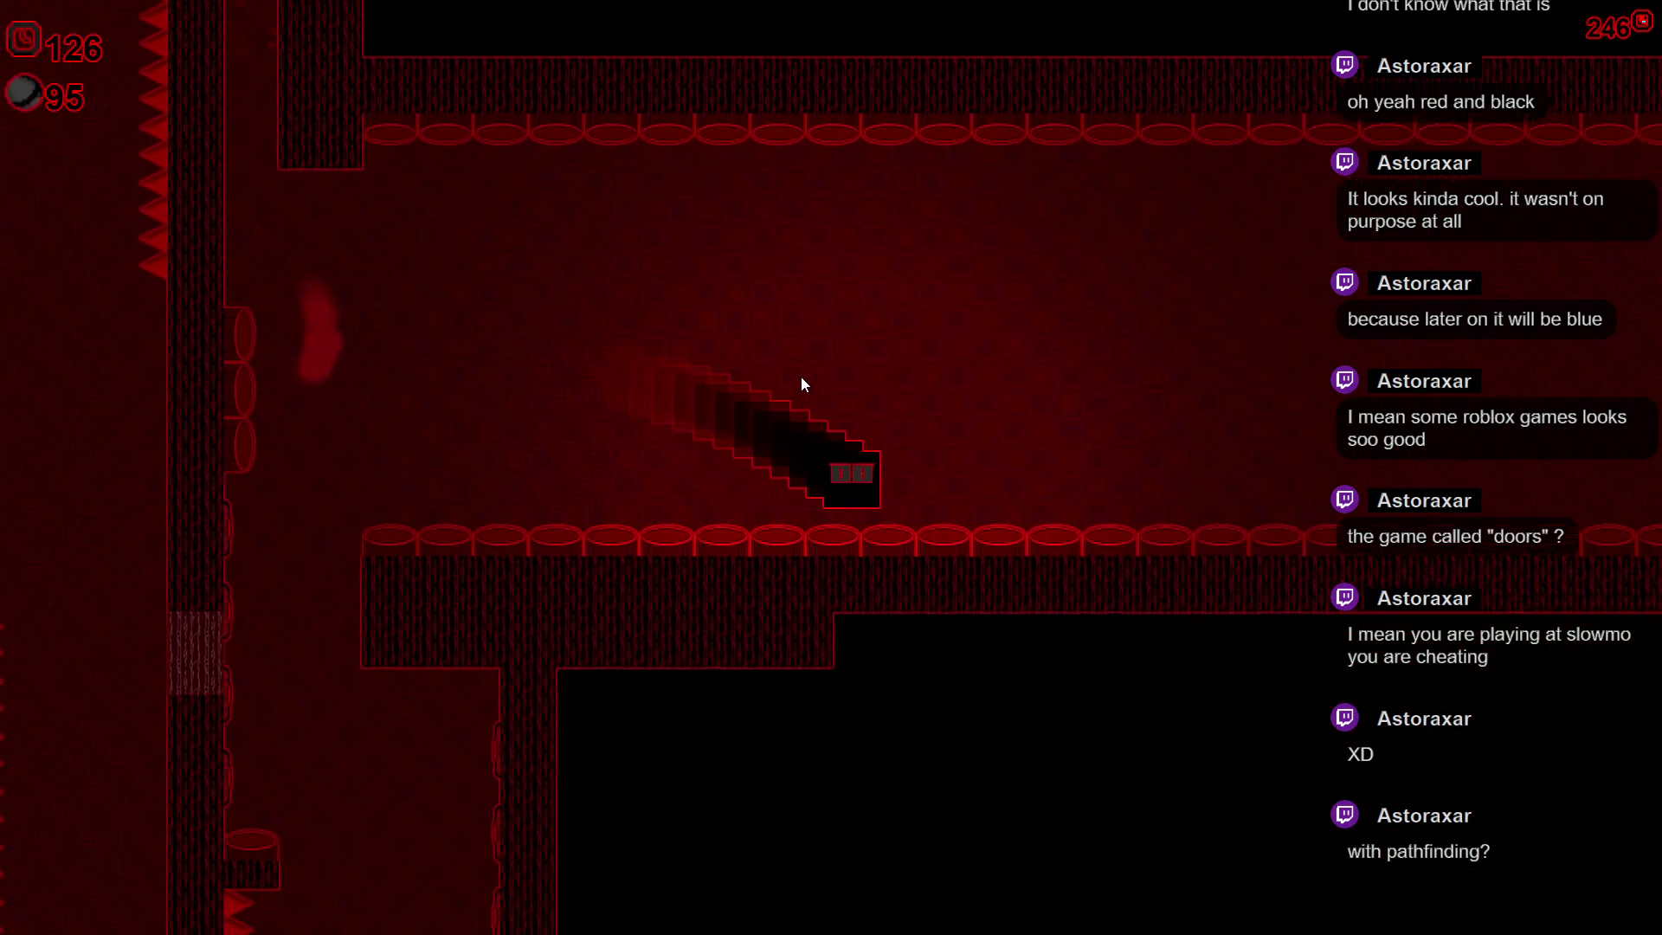
key("Up")
key("Up")
- Run right through the corridor and drop down into the blue level's spiked shaft
key("Down")
key("Up")
key("Right")
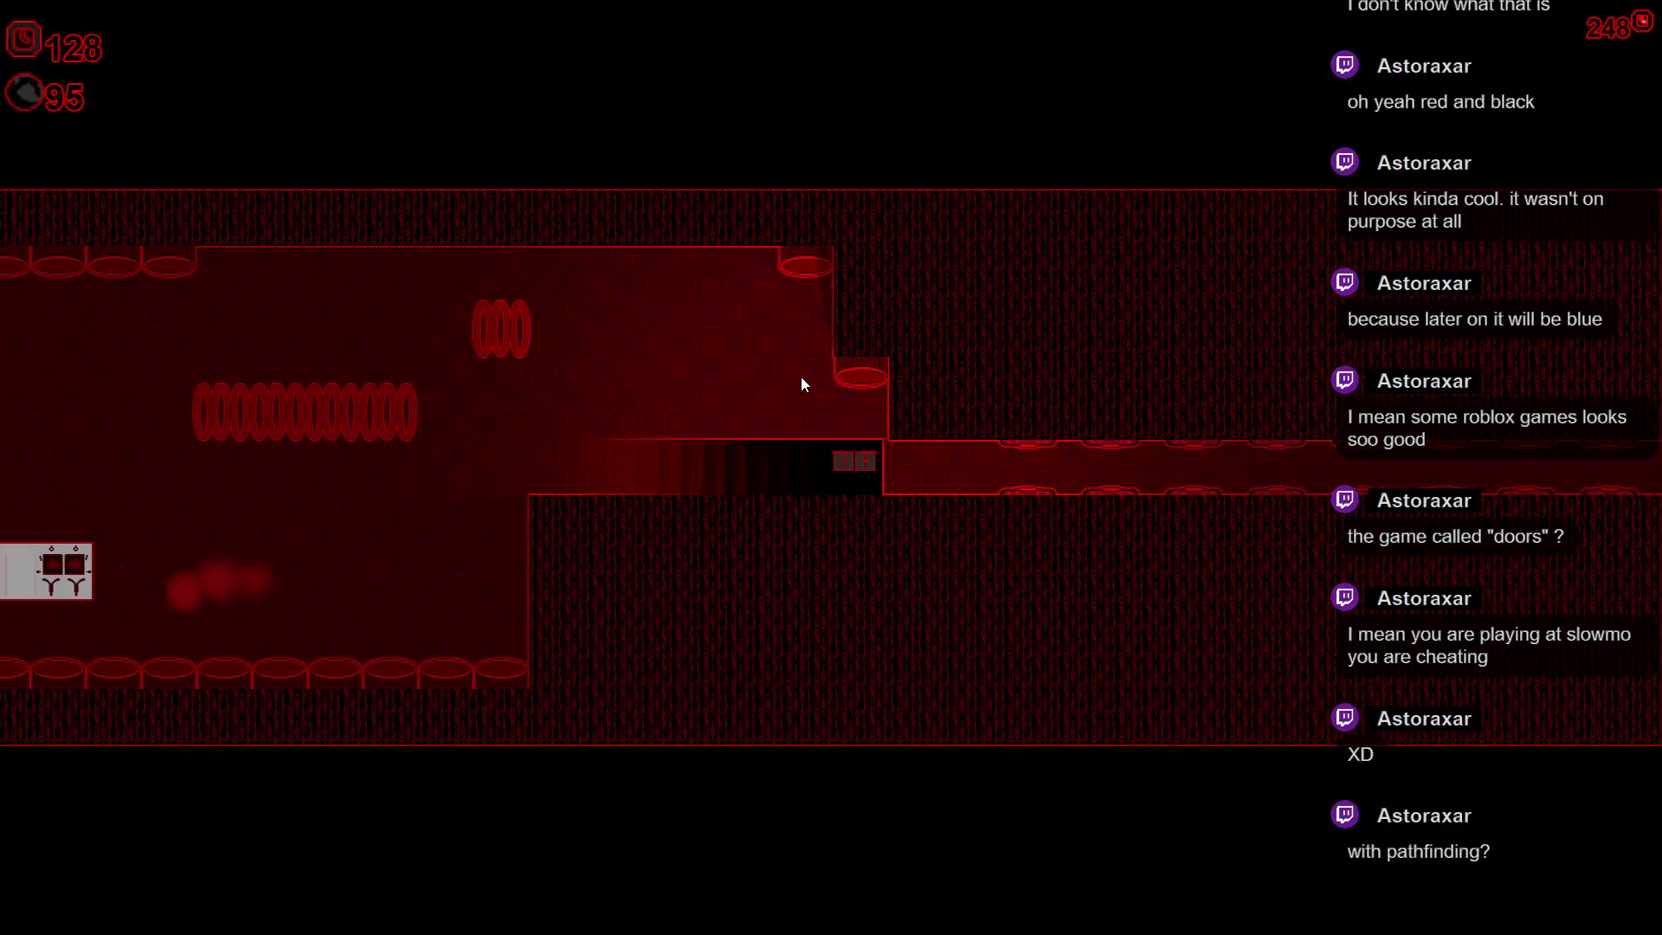
key("Up")
key("Right")
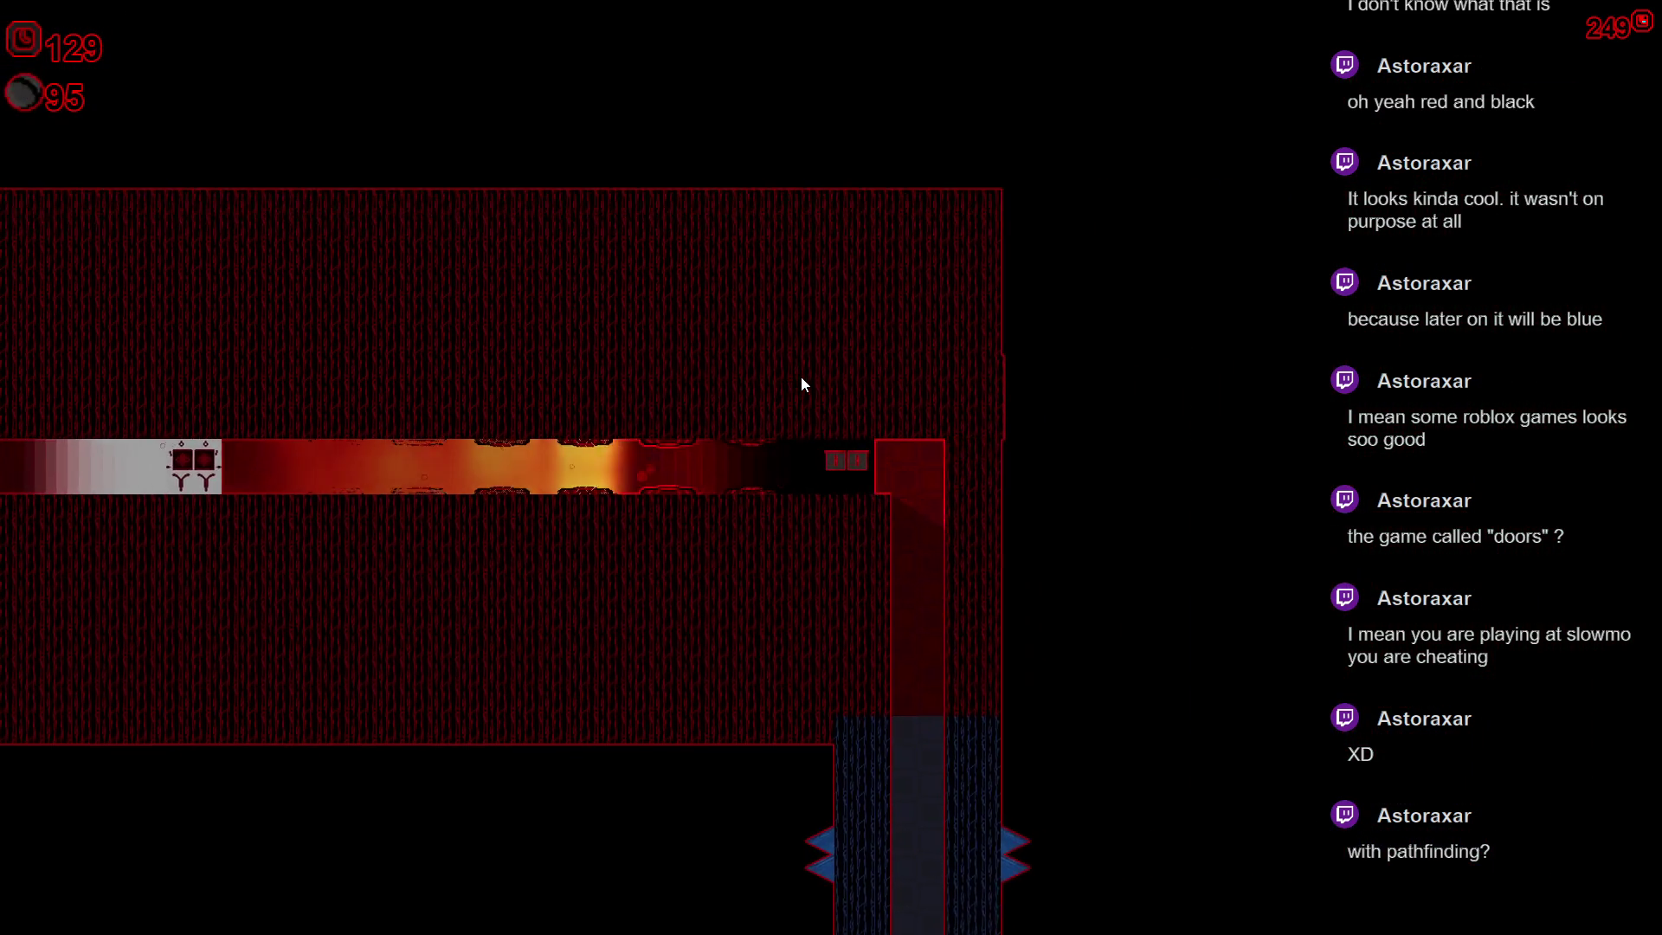
key("Down")
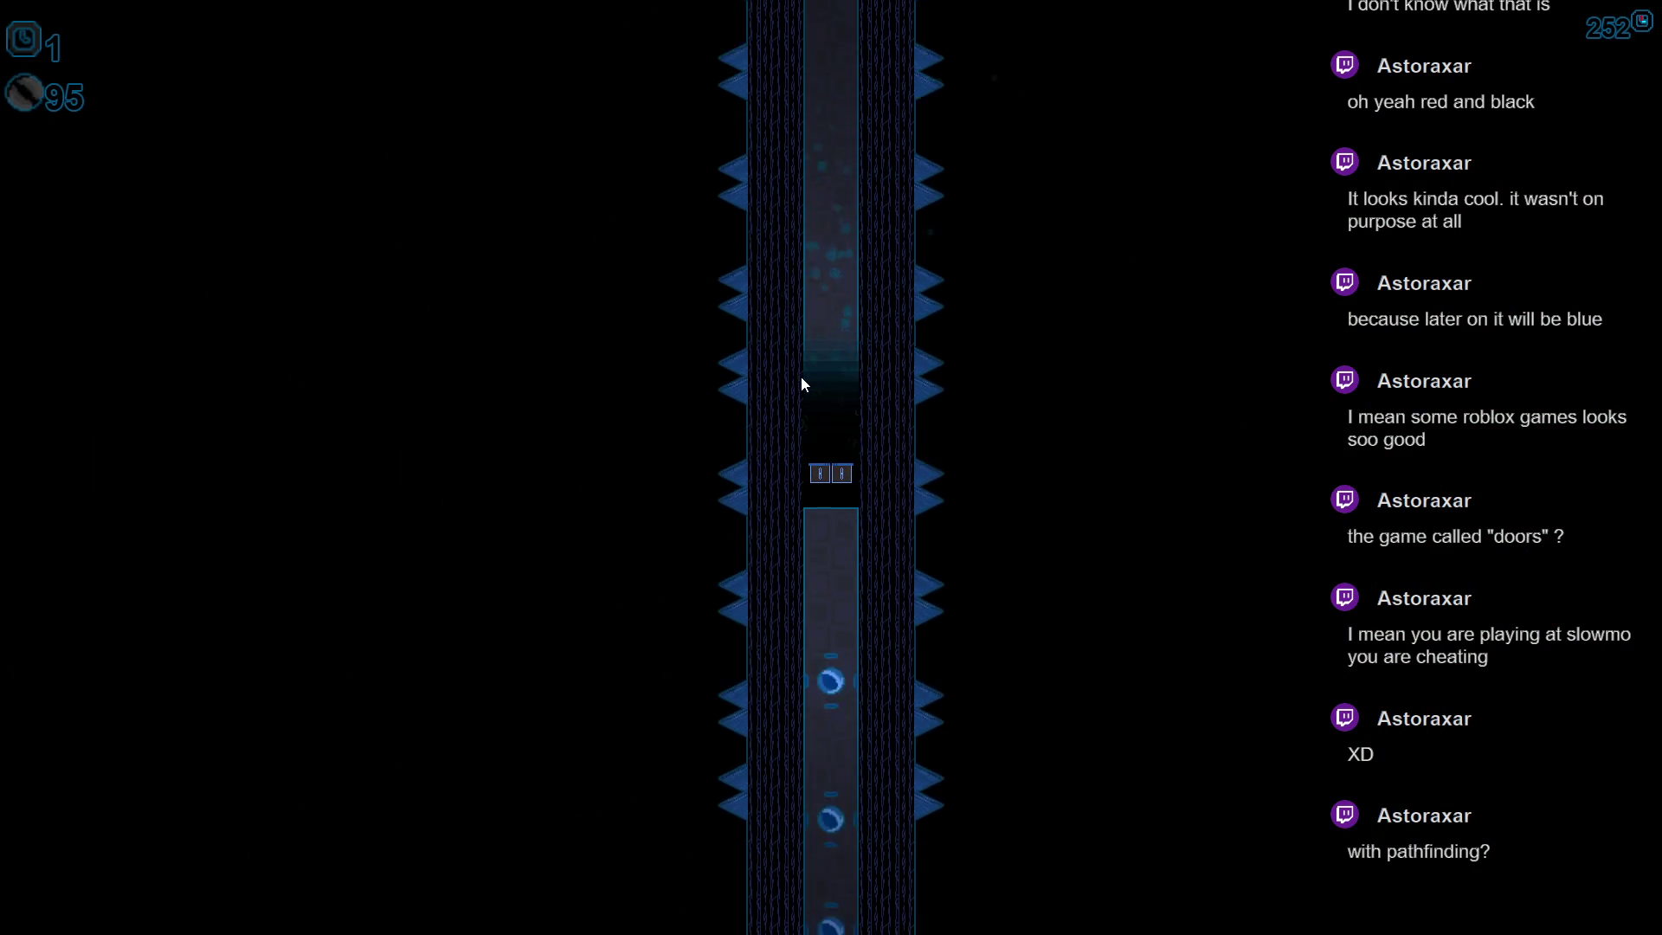
- Slide down collecting orbs, launch up-left off the orb and bounce up and down through the blue level
key("Down")
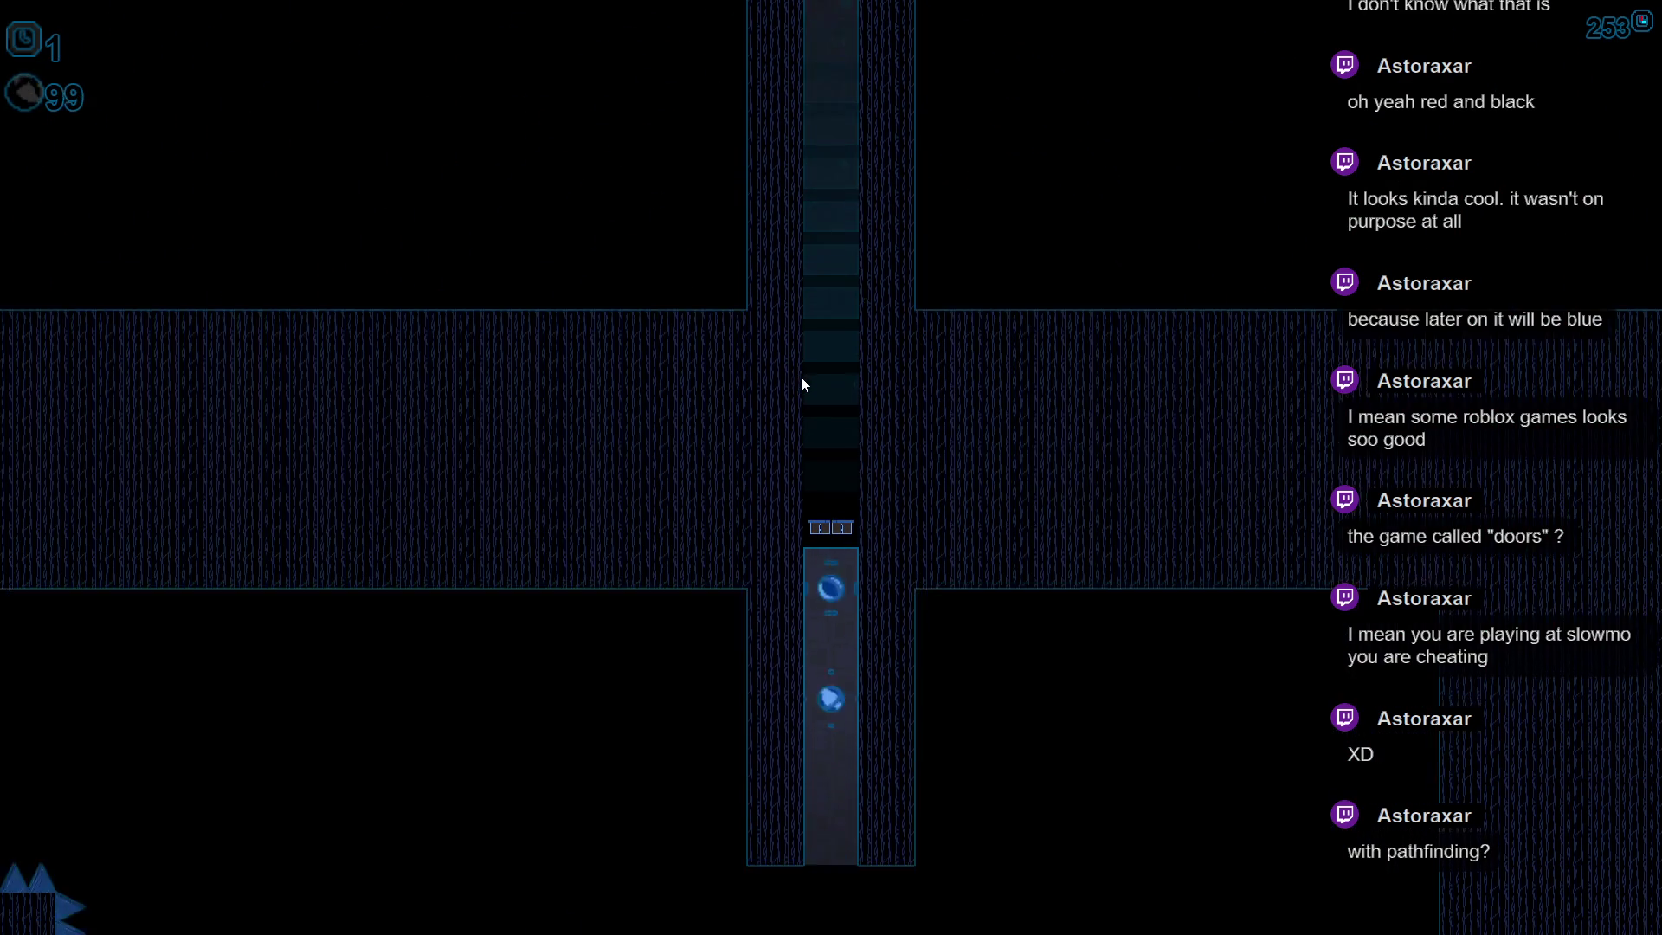
key("Down")
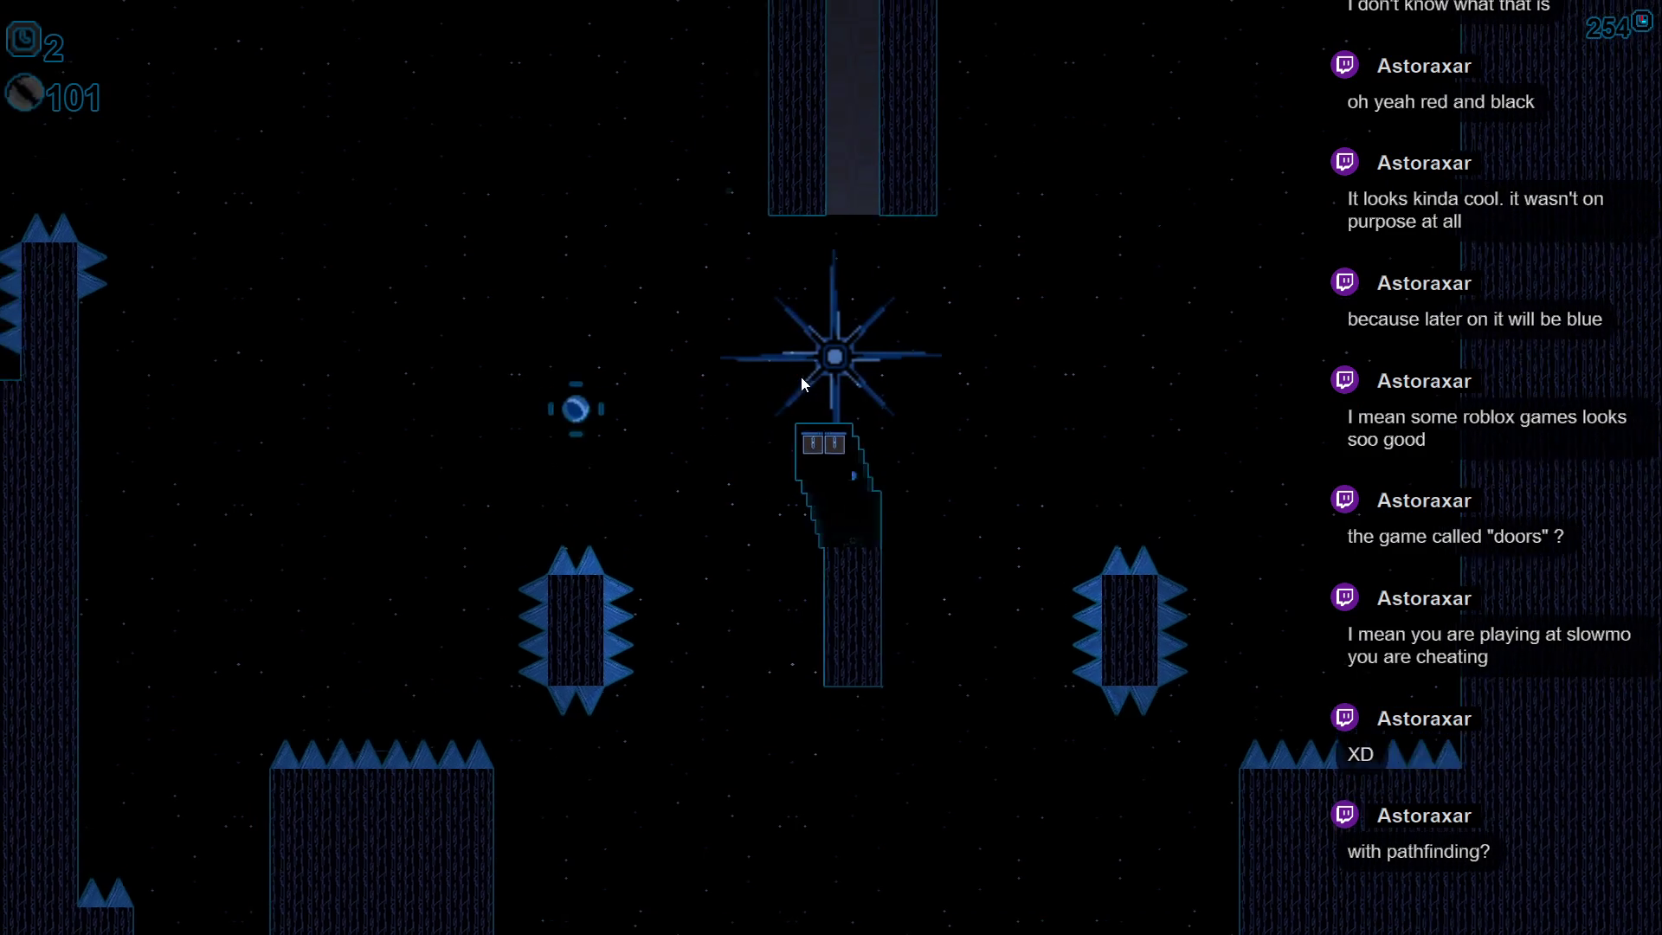
key("Left")
key("Left")
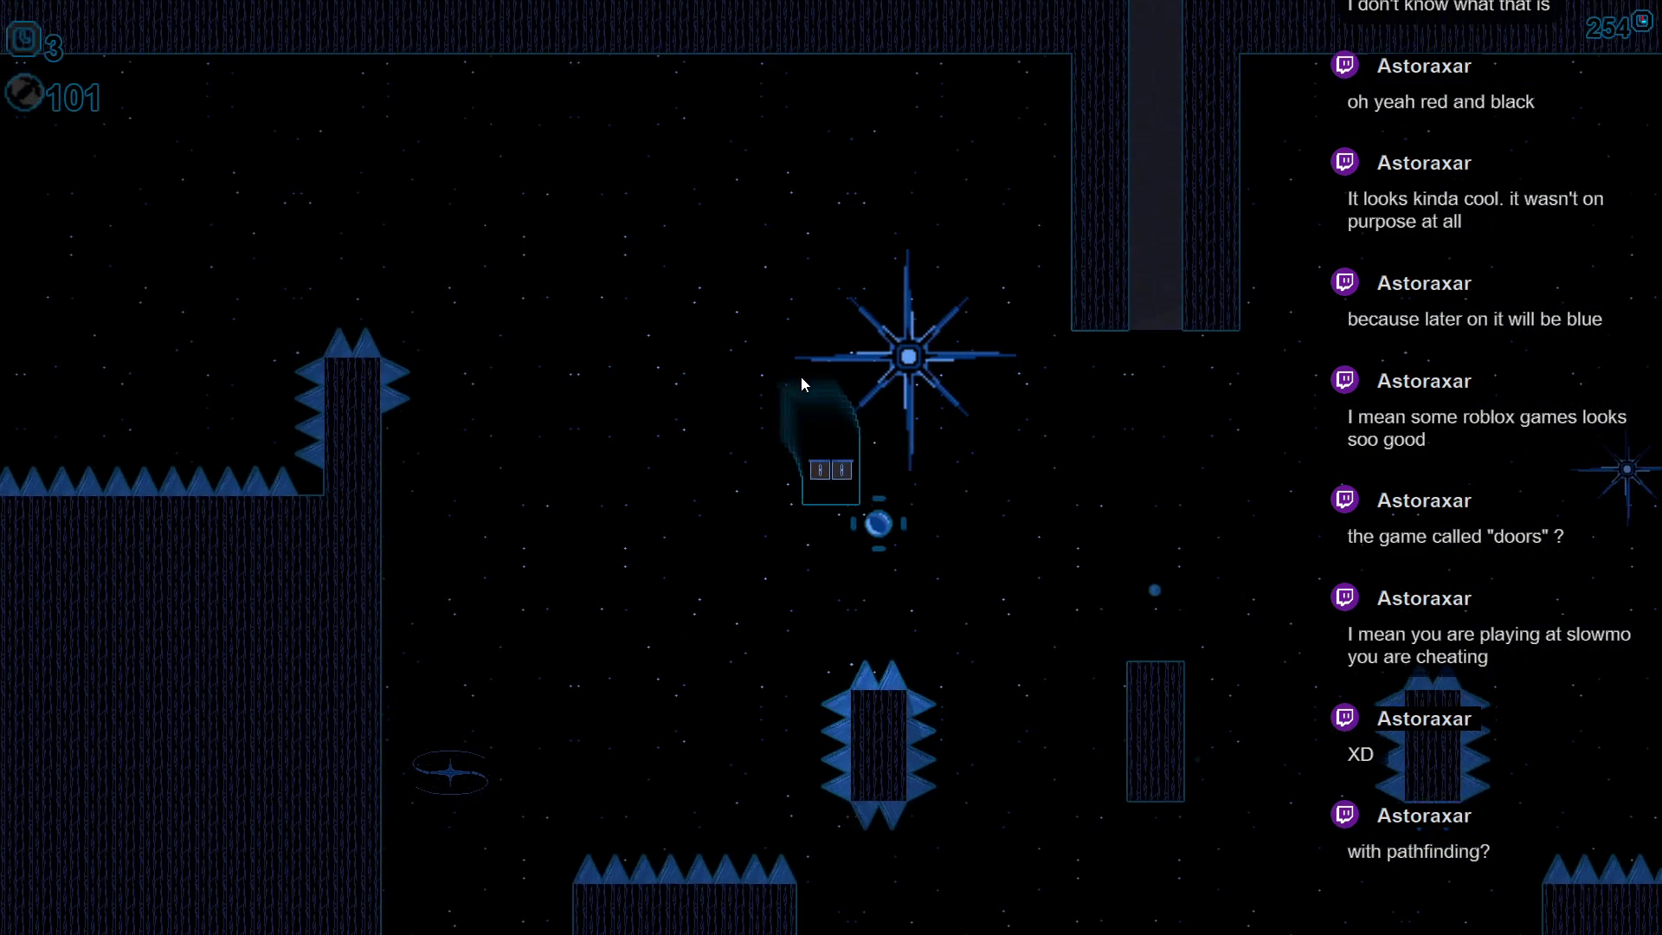
key("Left")
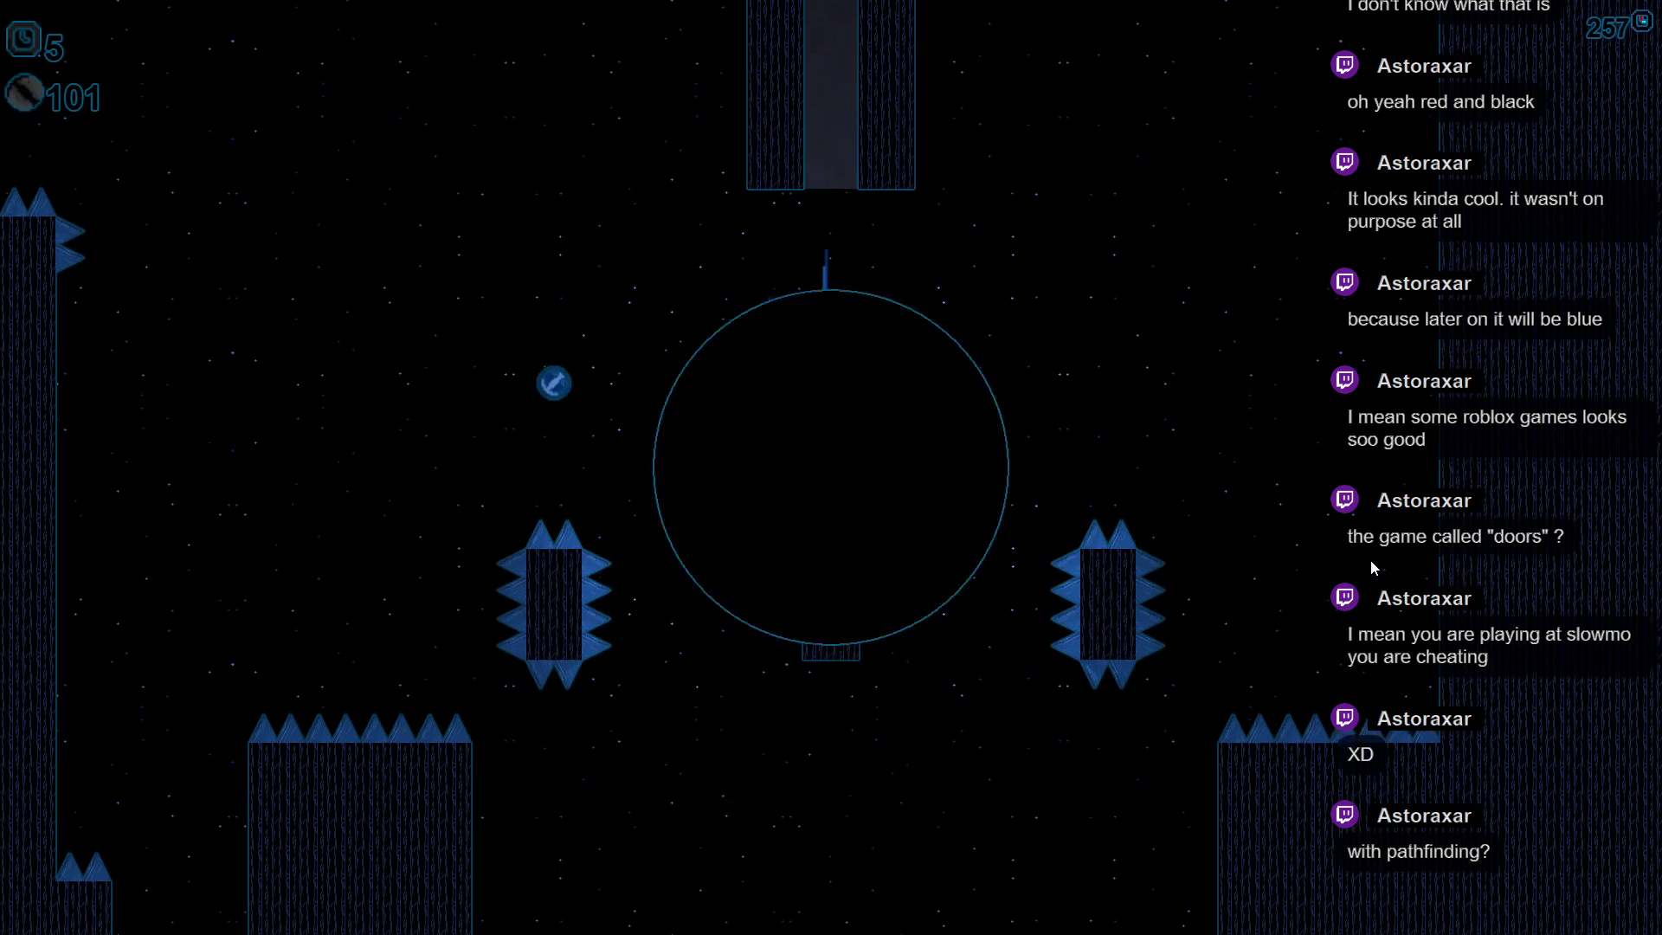
key("Left")
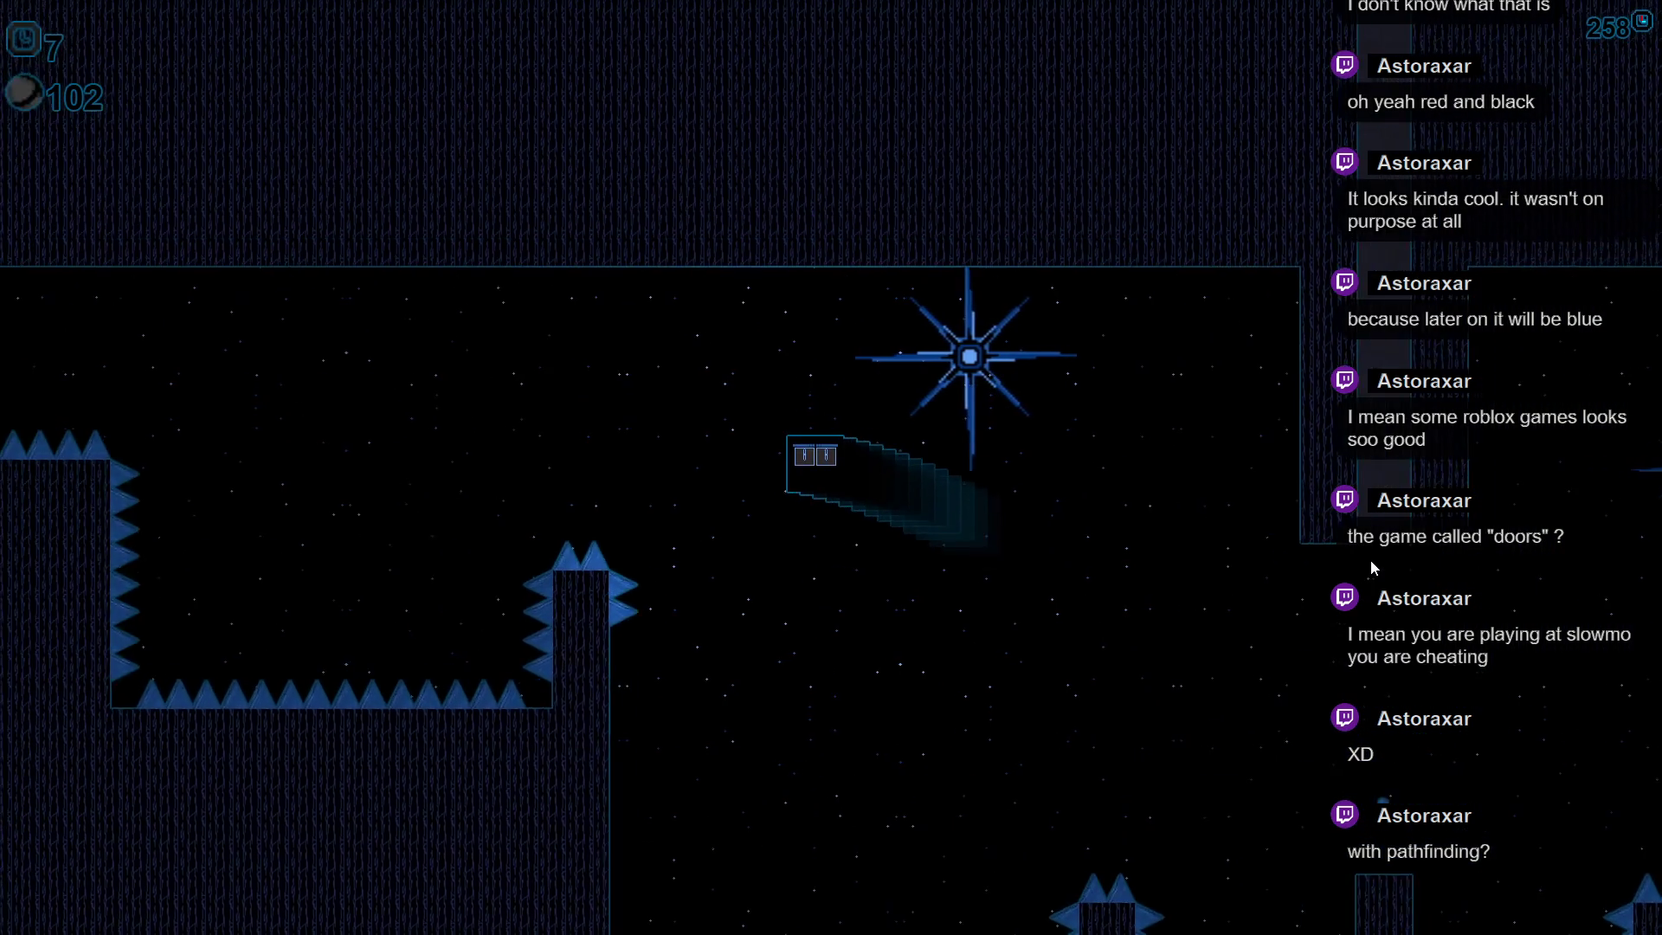
key("Up")
key("Down")
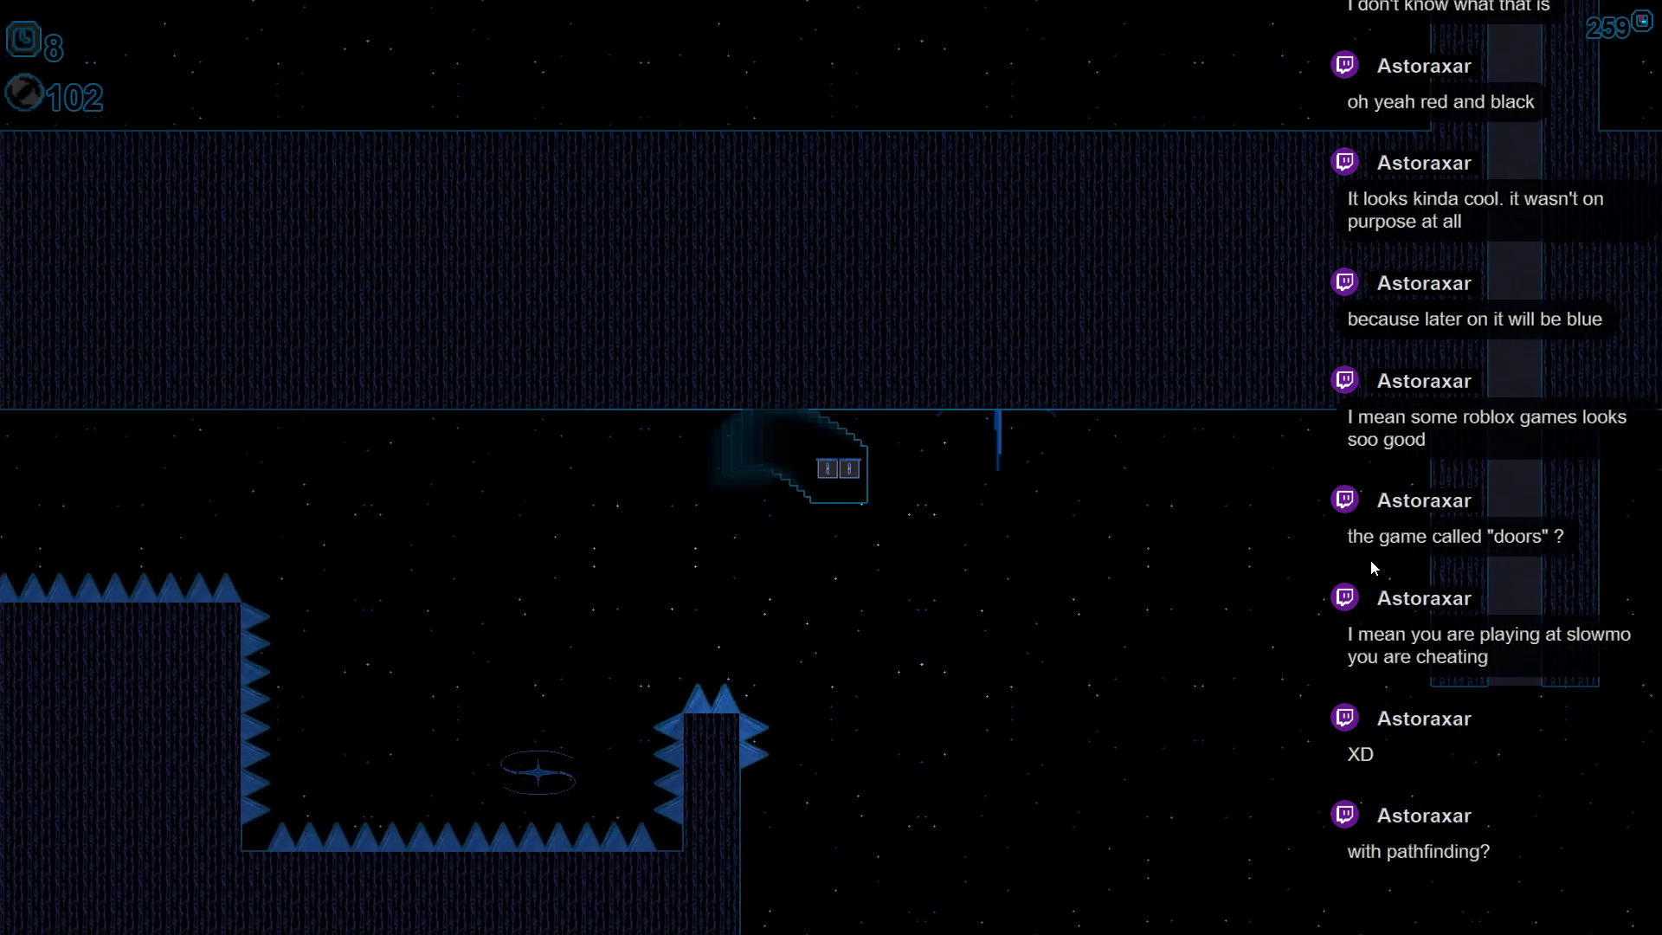
key("Up")
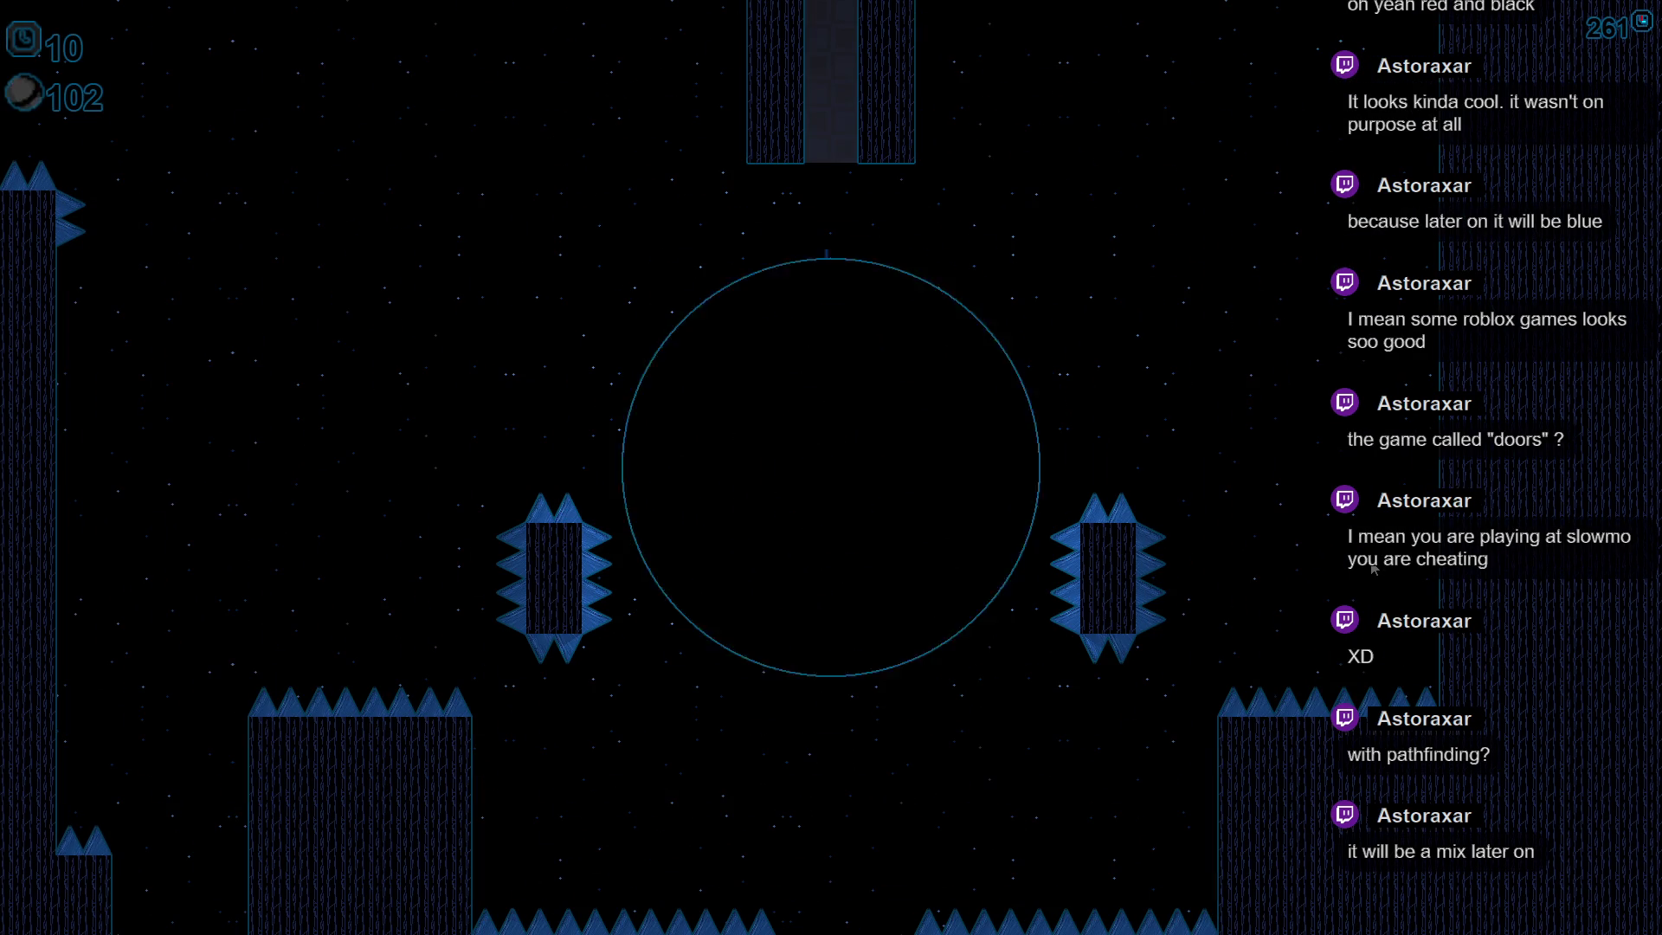
- Launch off the pillar and walls, dash into the spikes and relaunch left after respawning
key("Up")
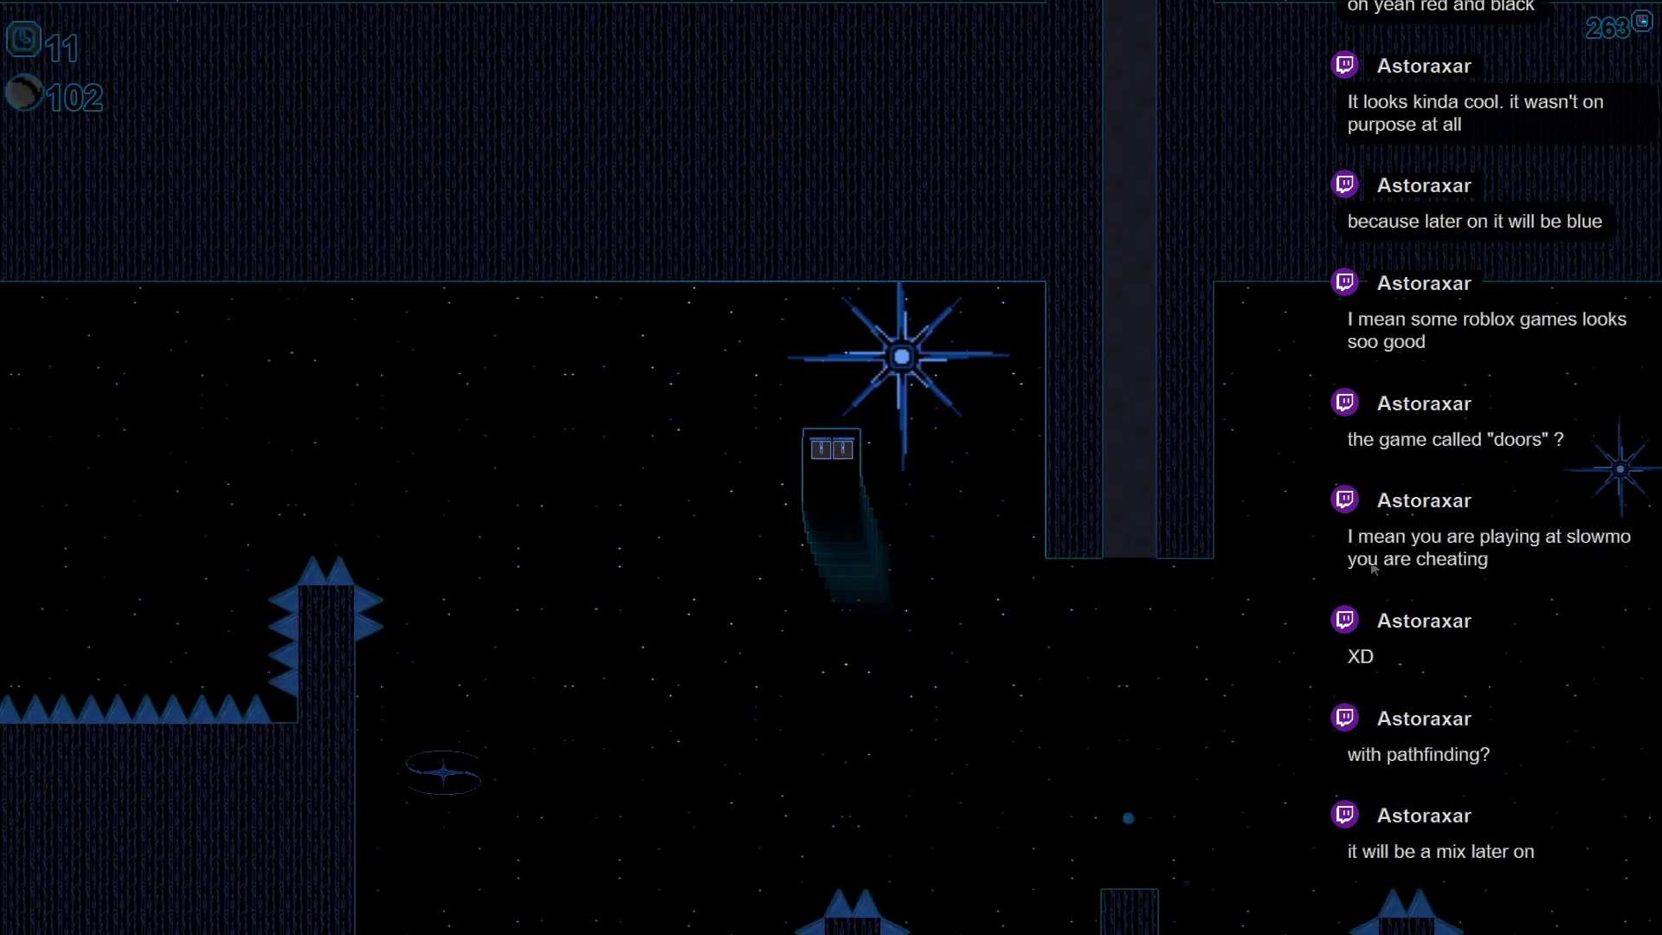
key("Right")
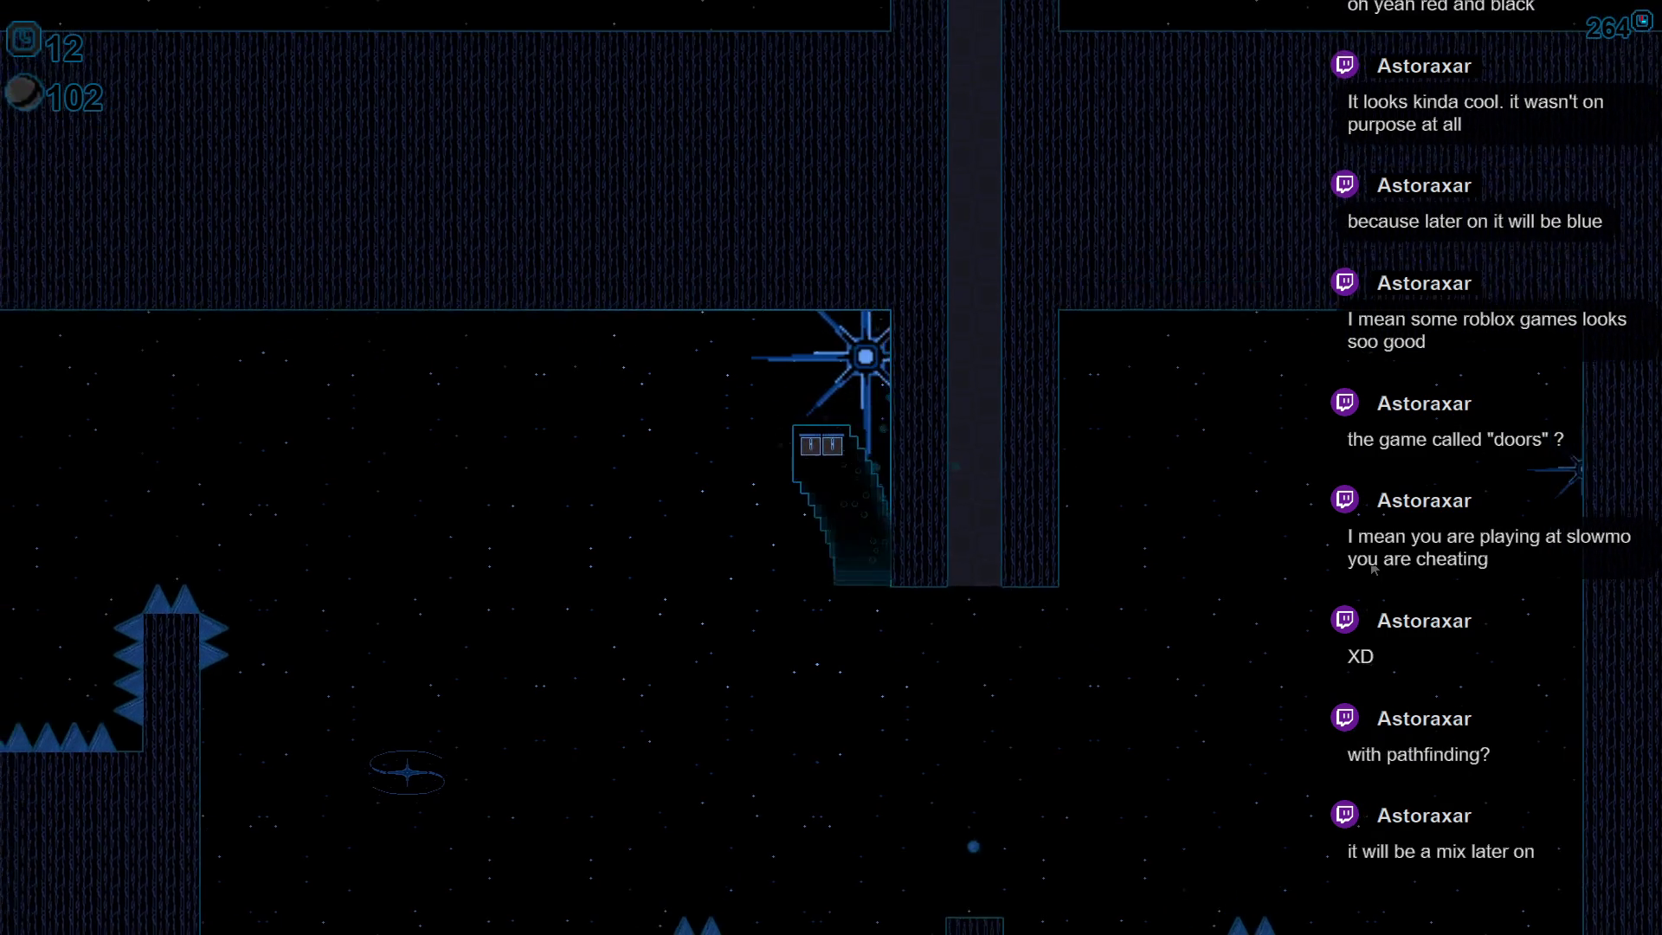
key("Left")
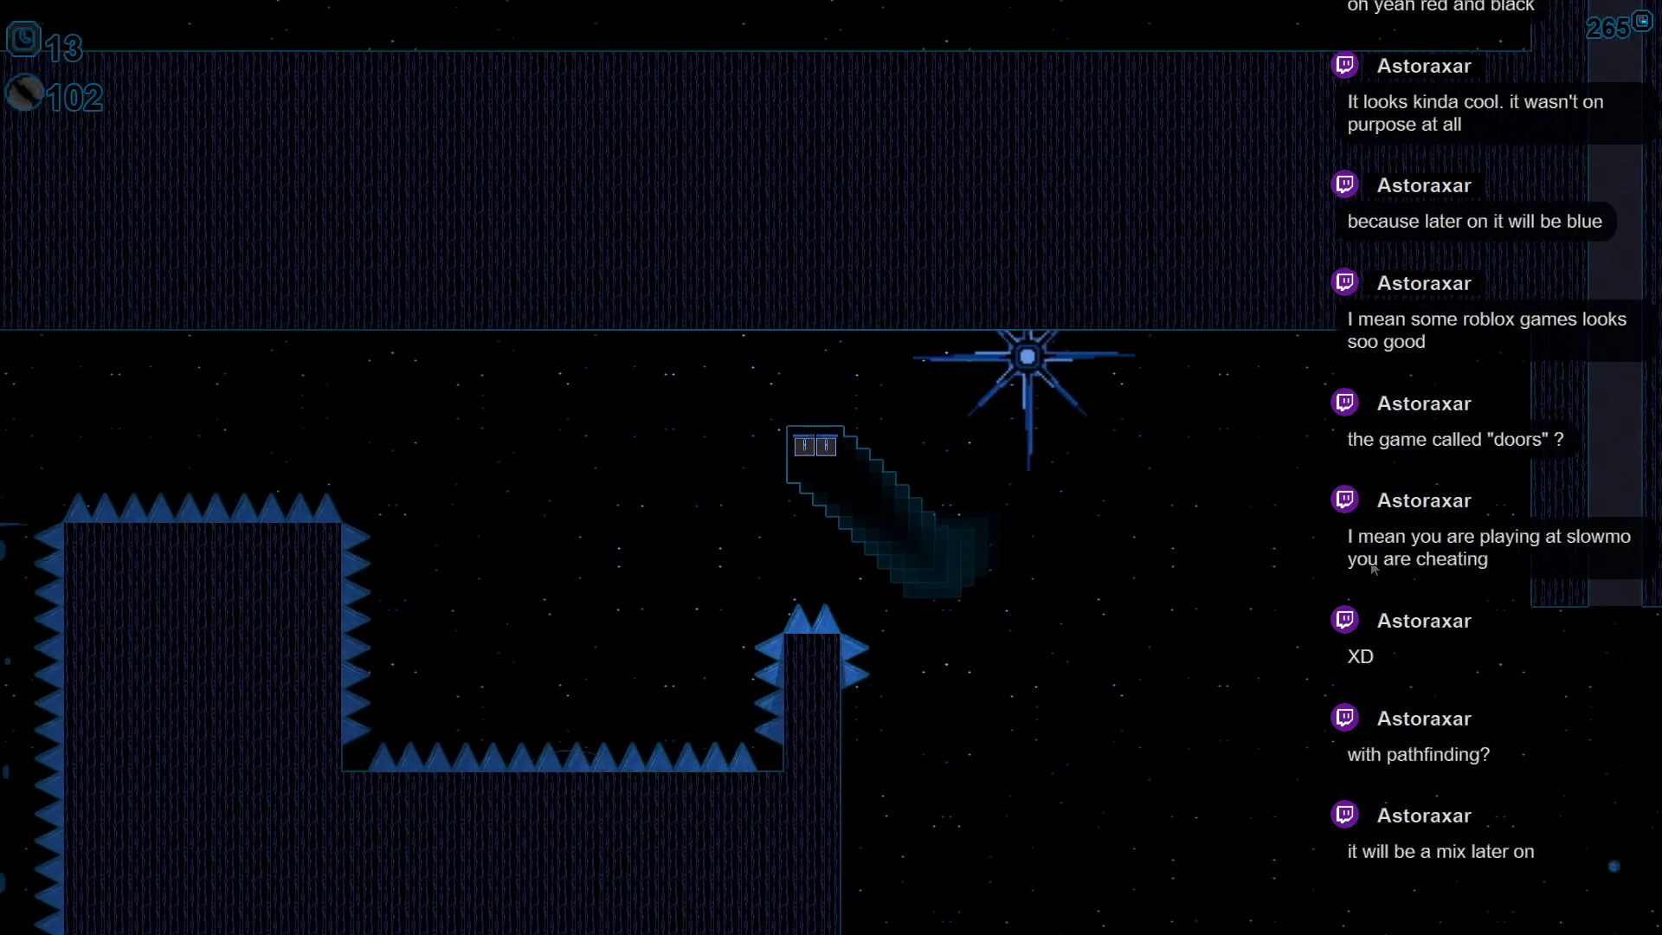
key("Left")
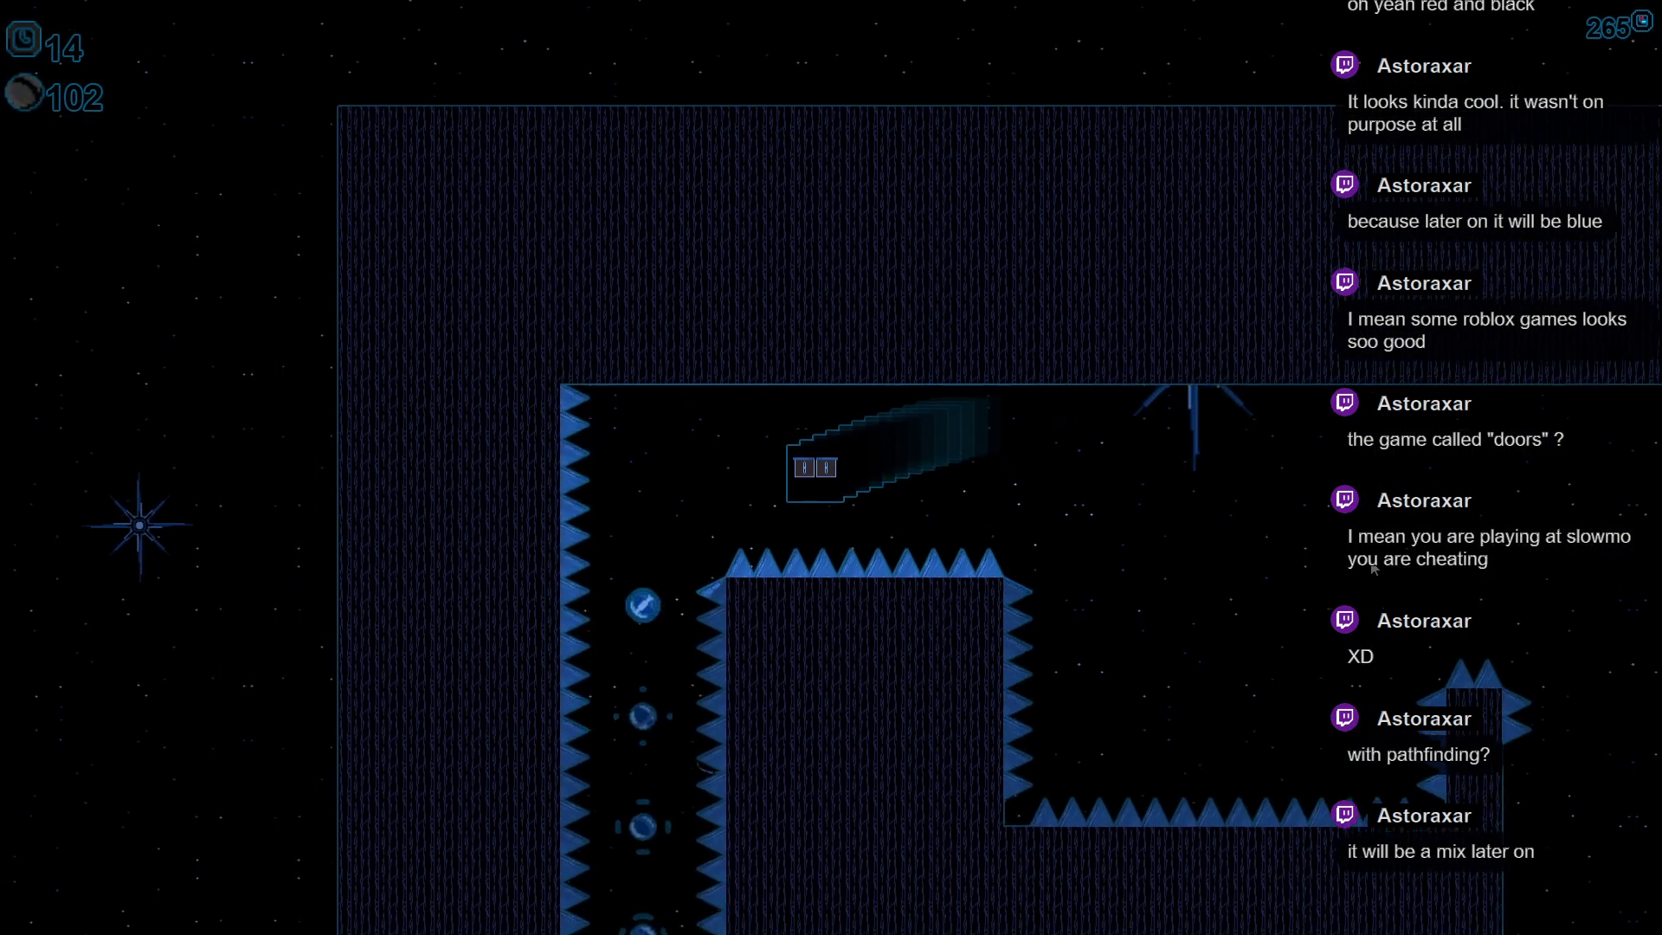
key("Down")
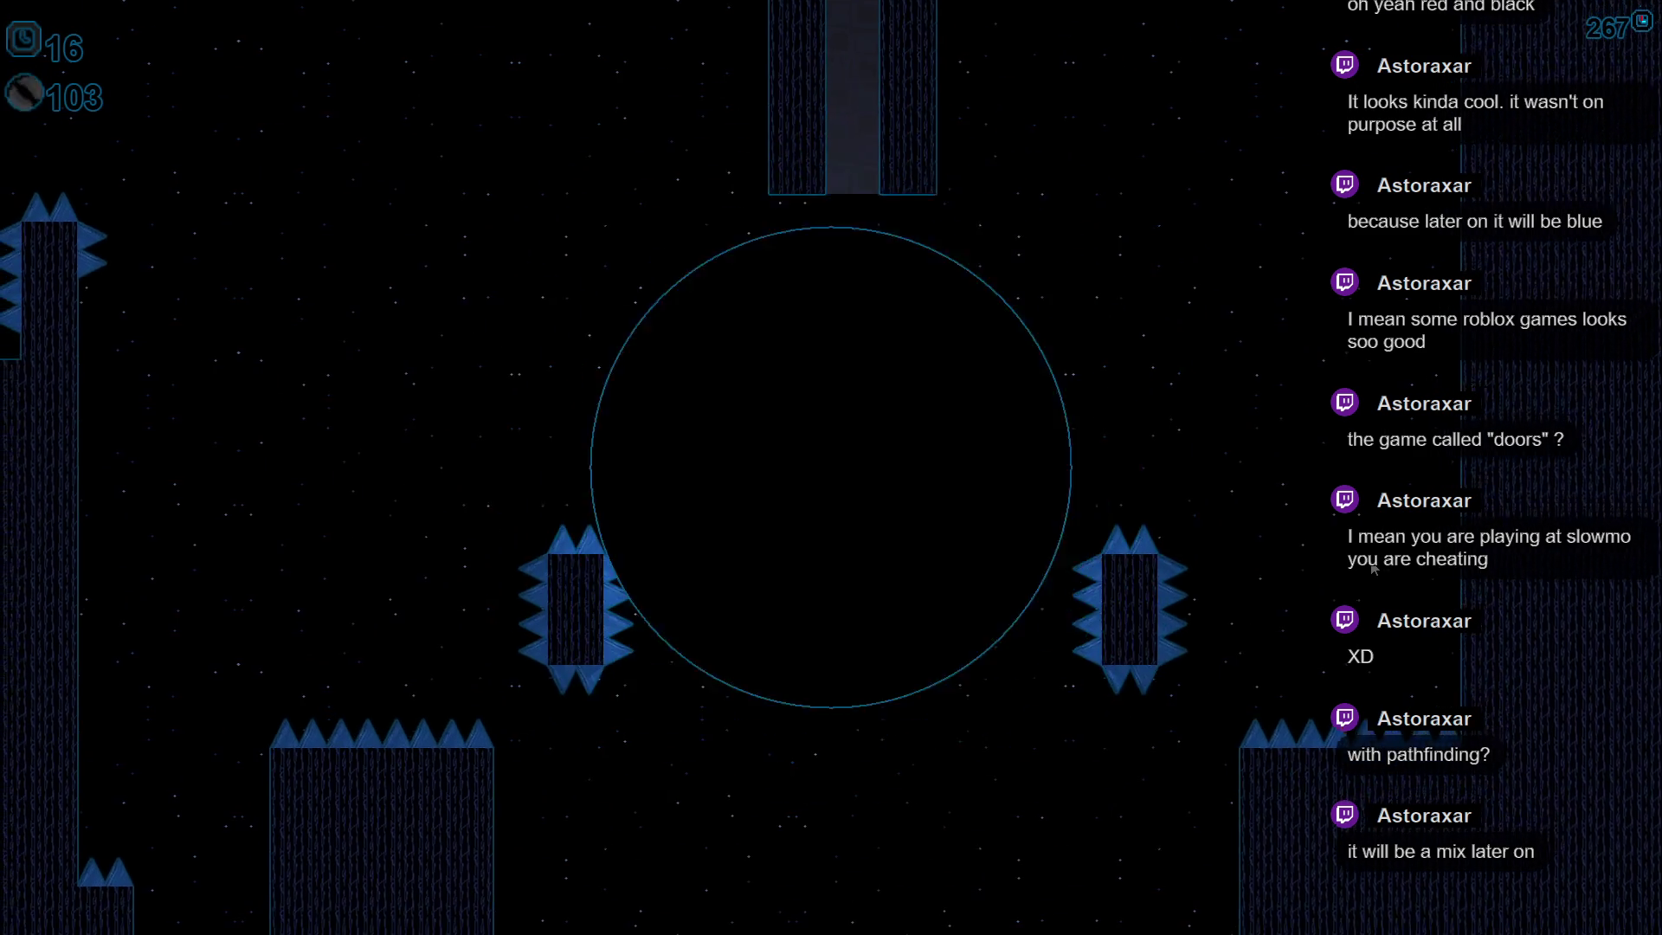
key("Left")
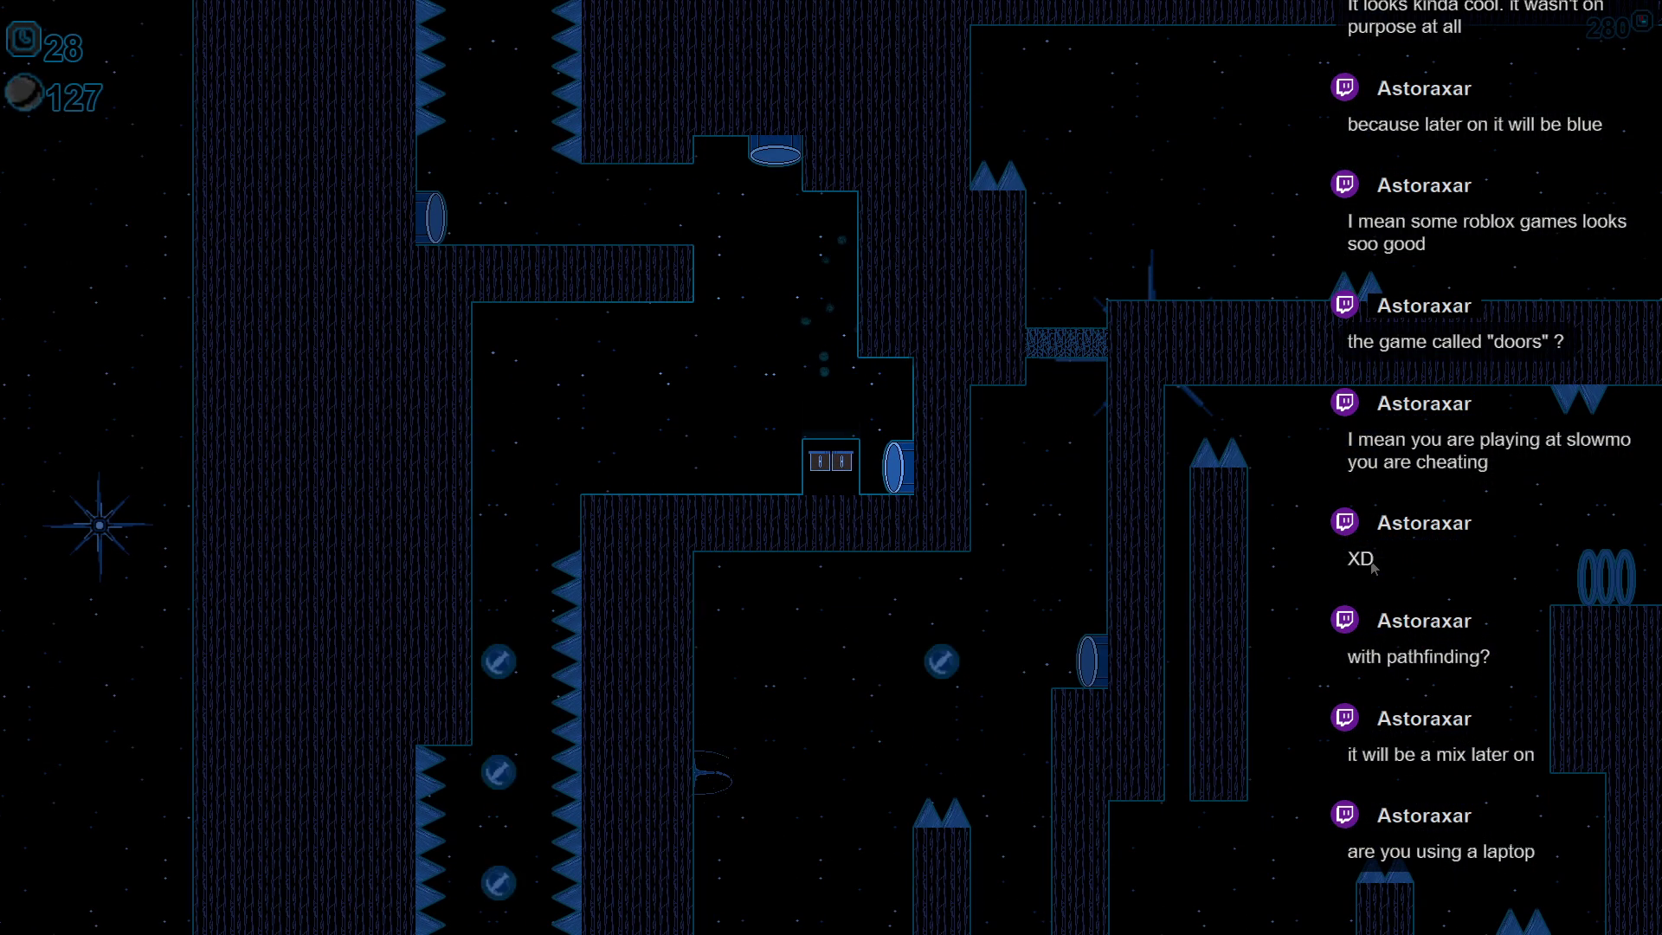
- Dash left from the door, drop into the shaft and run right along the tunnel past the spikes
key("Left")
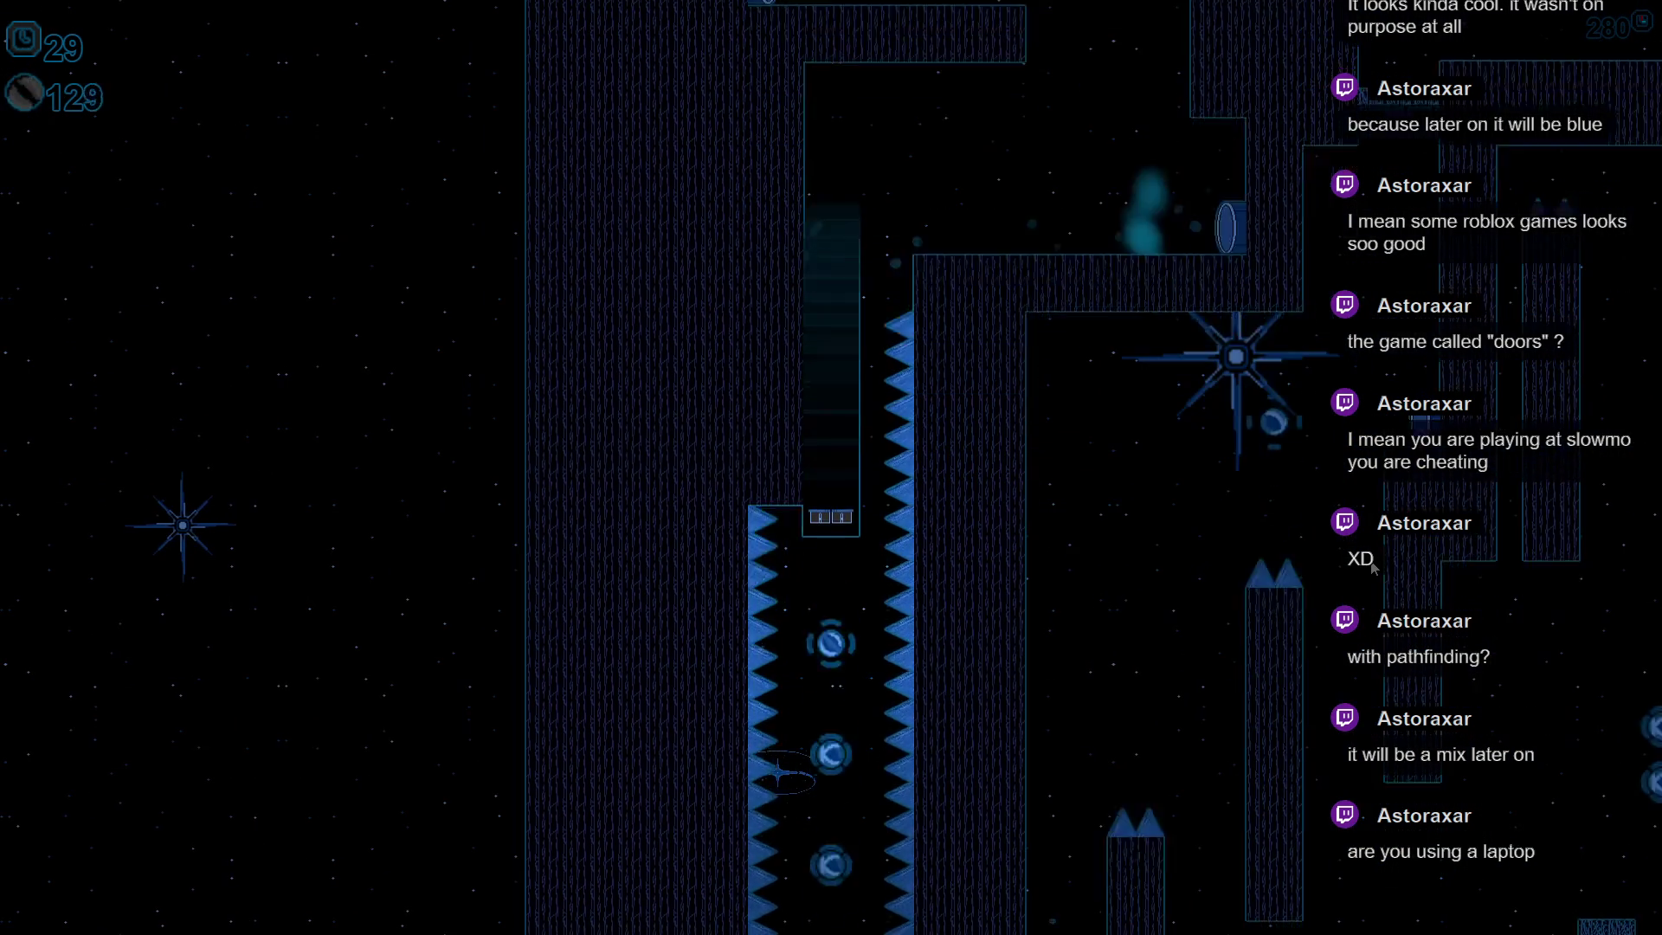
key("Left")
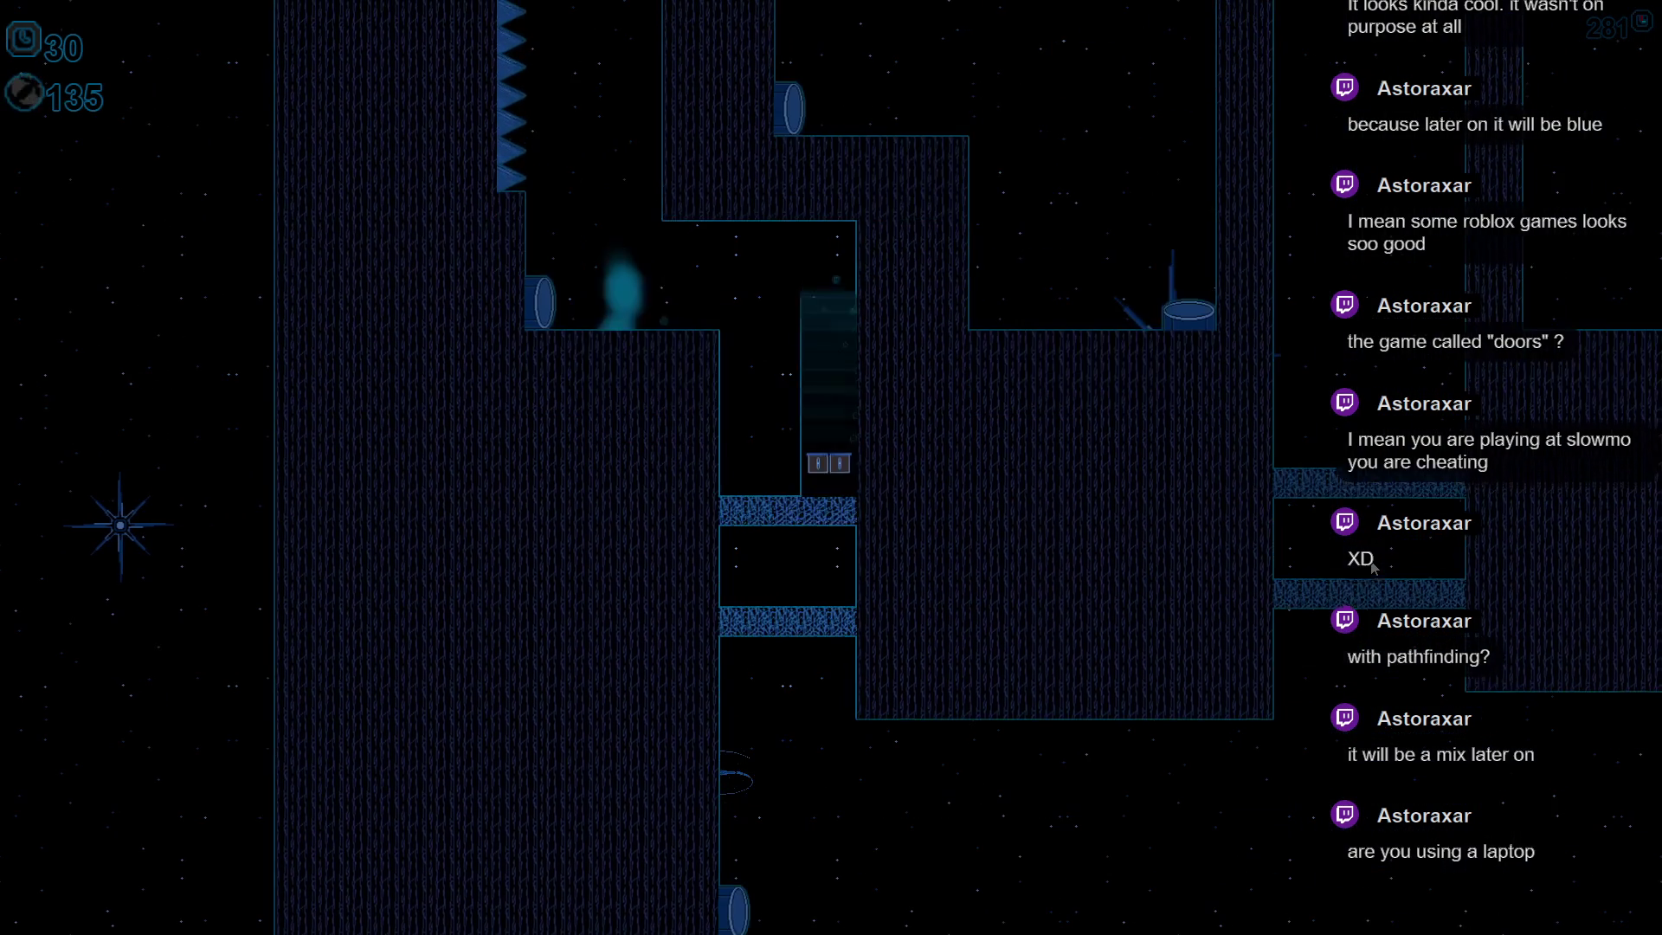
key("Right")
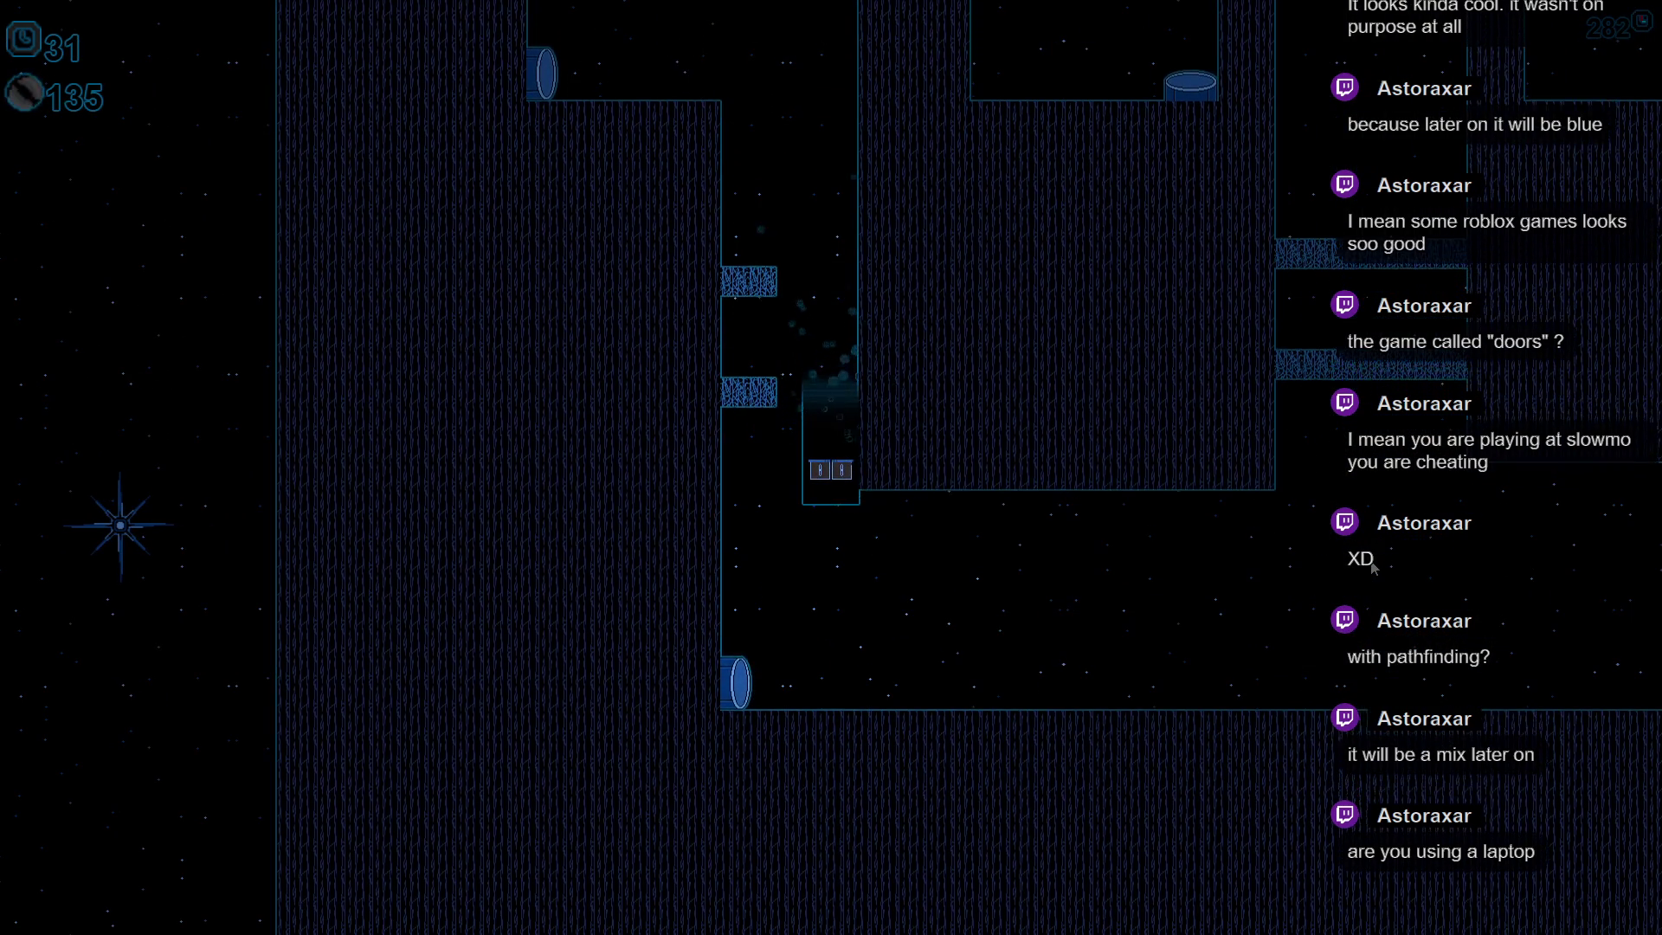
key("Left")
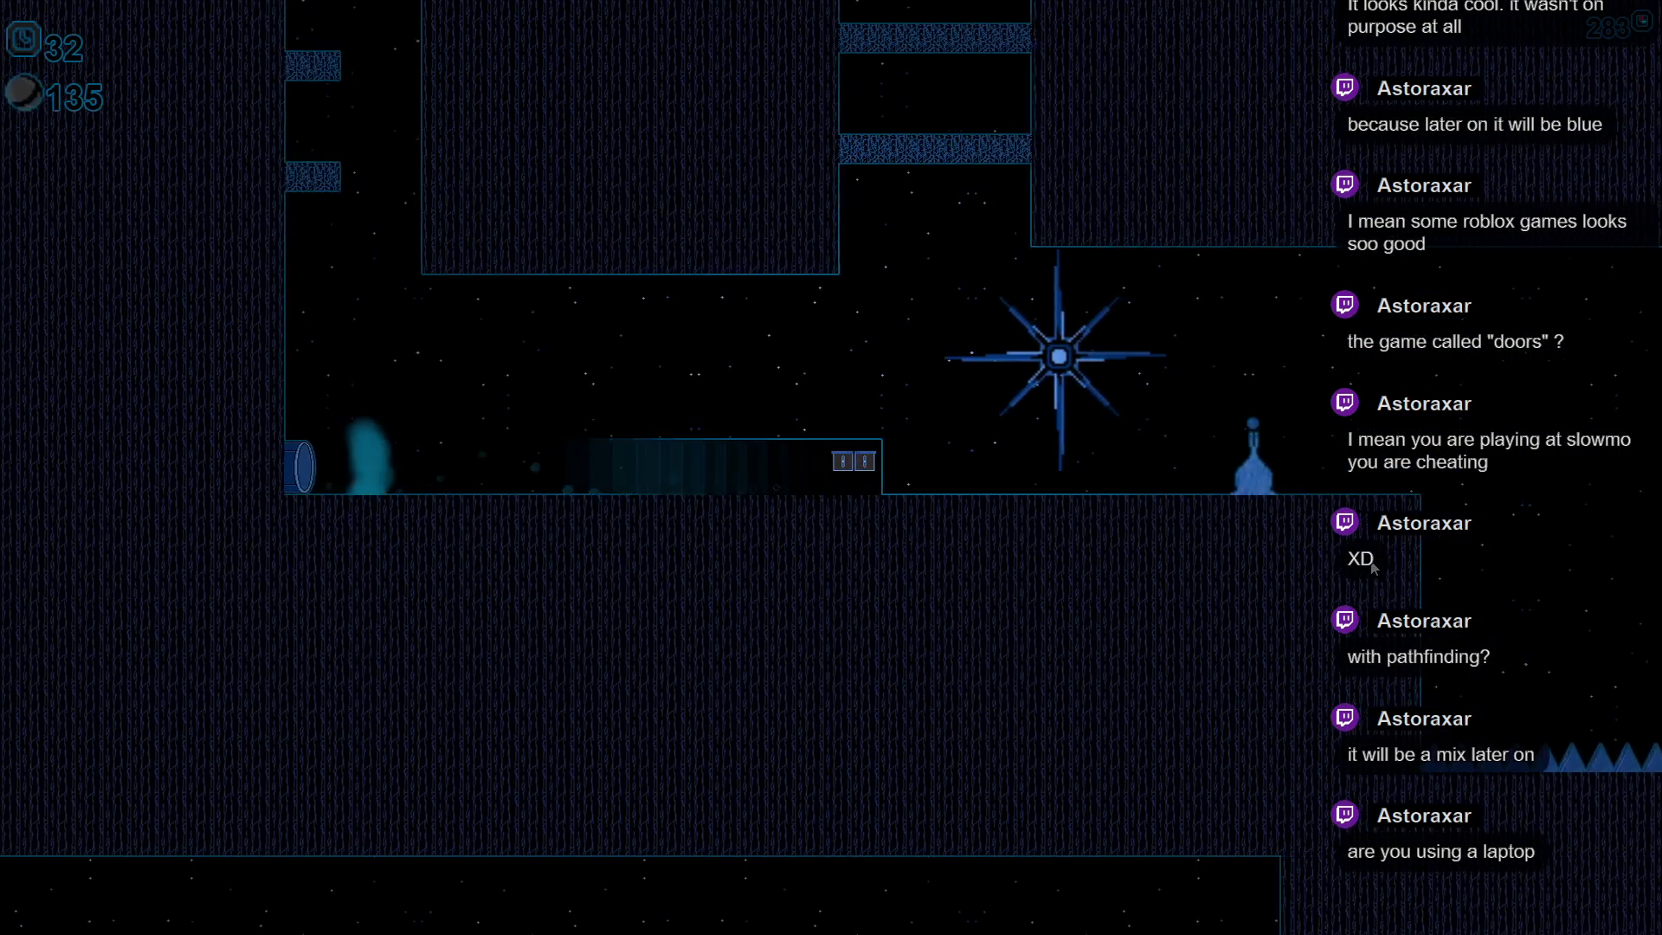
key("Right")
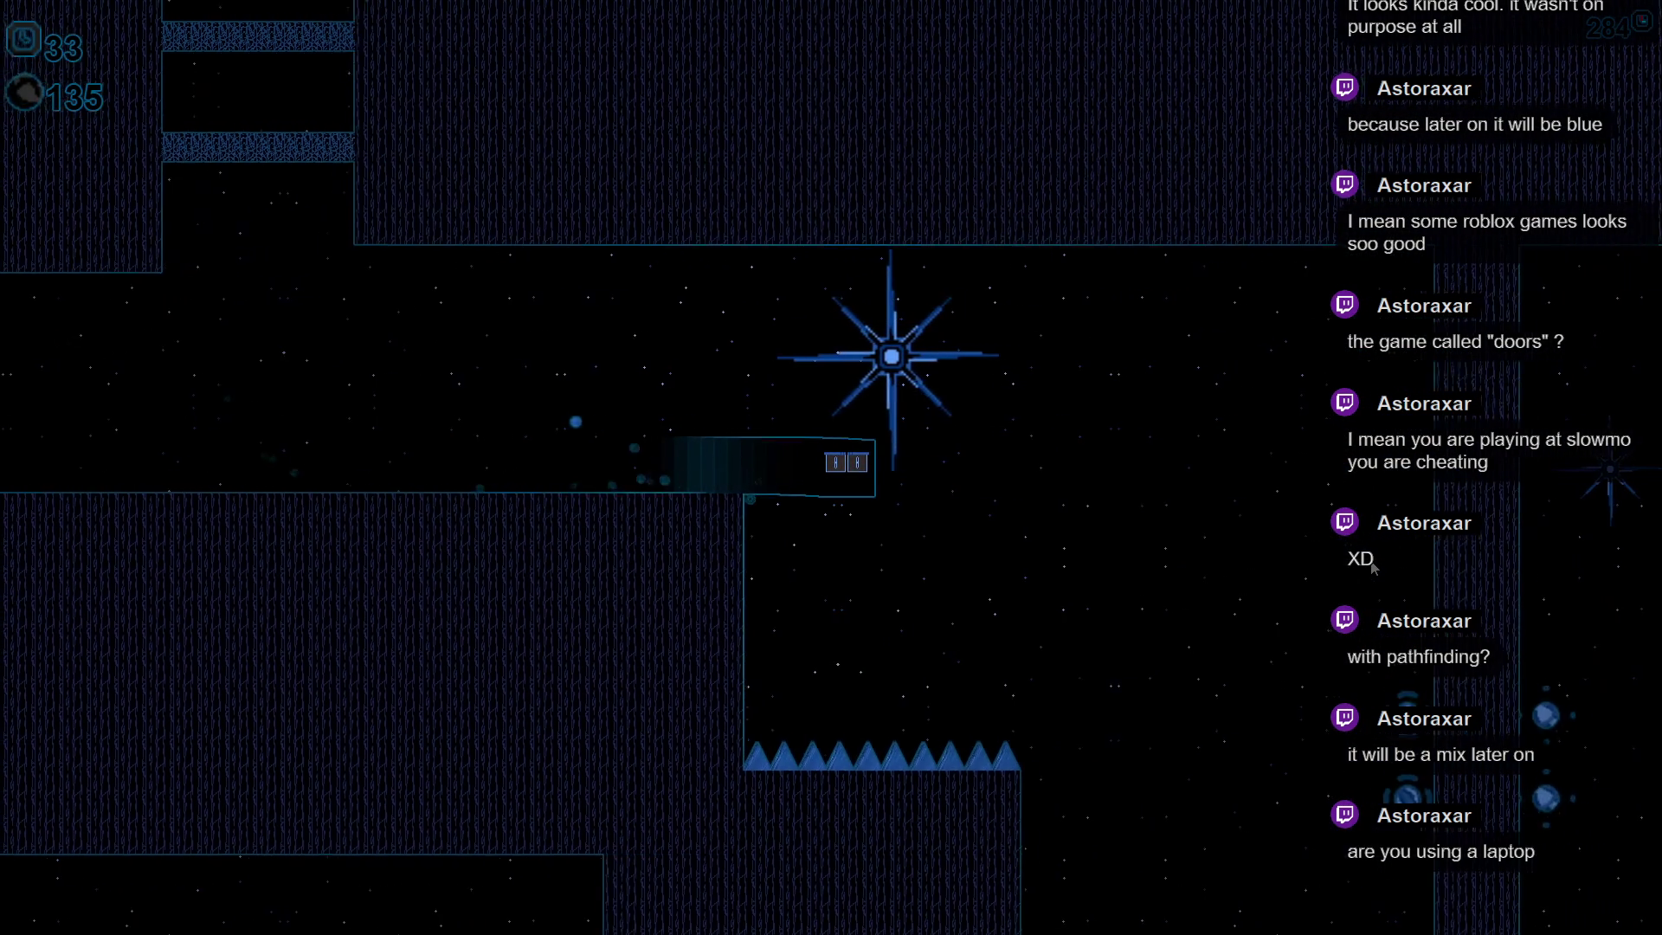
key("Right")
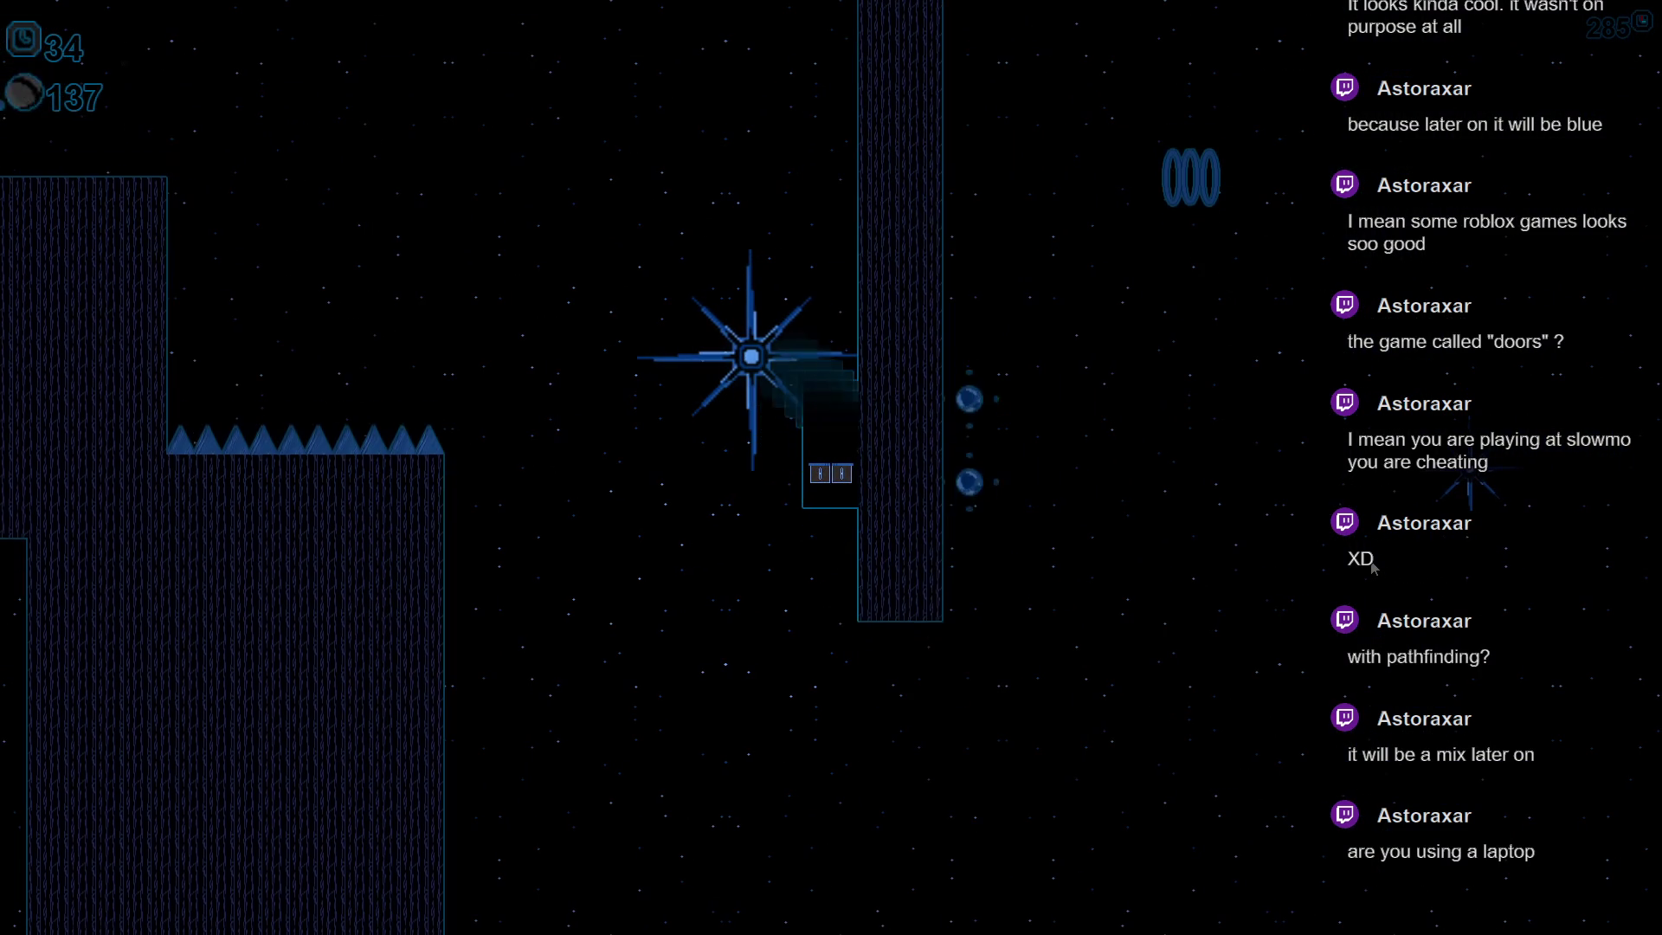
- Dash up around the pillars, steer the ship left into both orbs and swing it up past the pillar
key("Right")
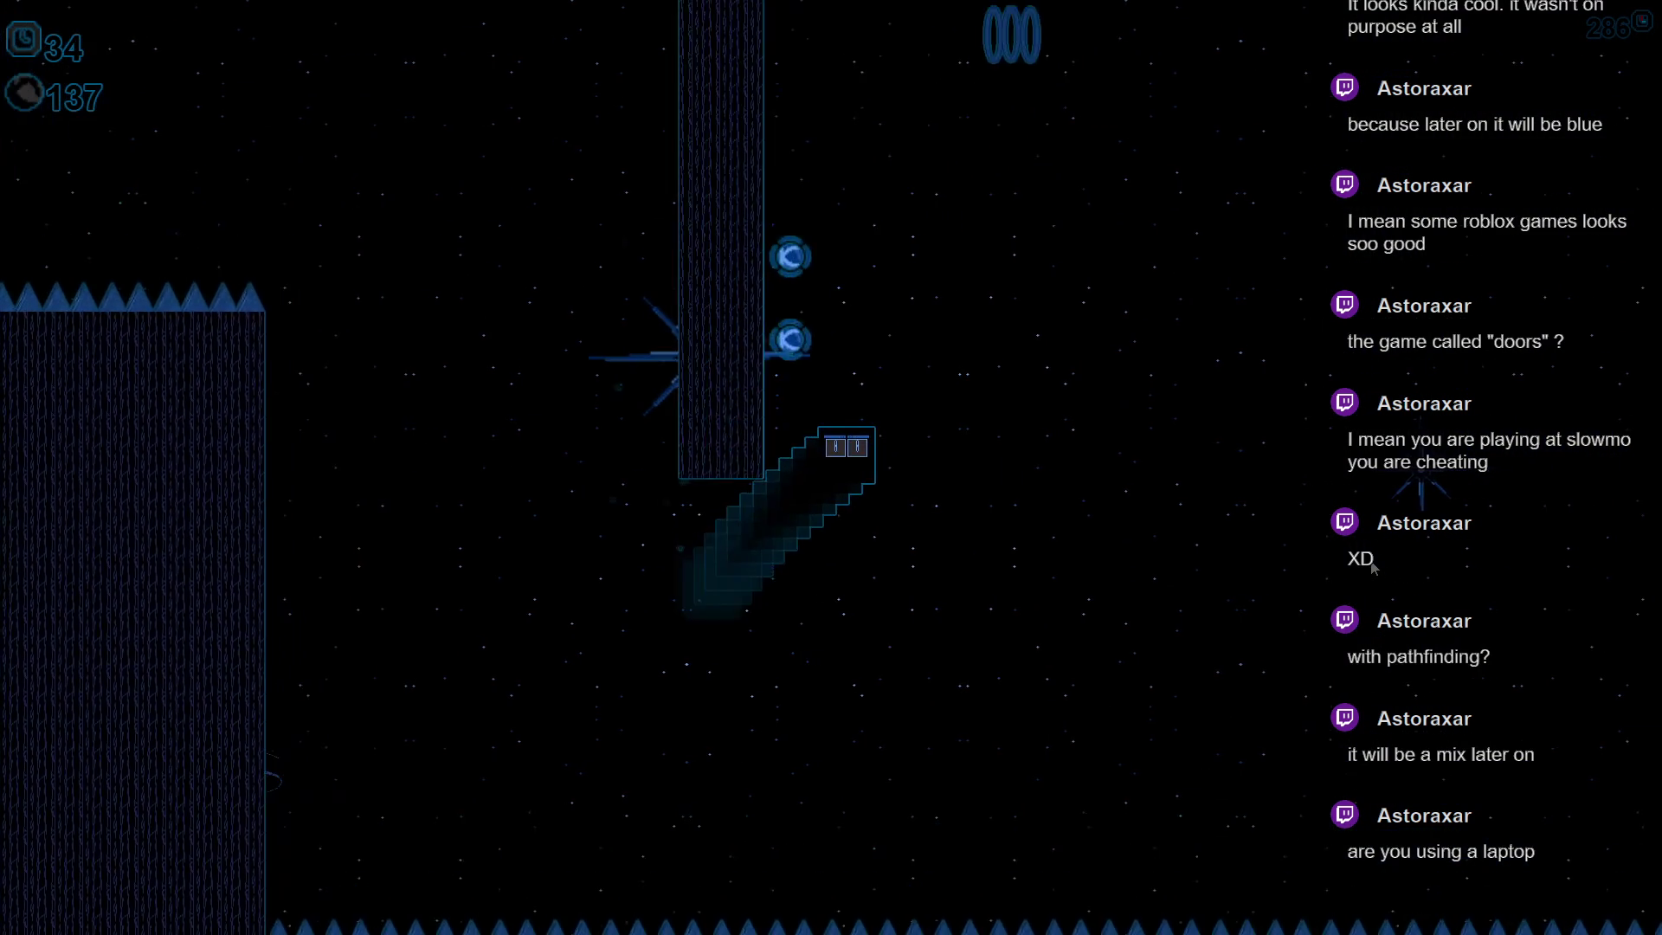
key("Left")
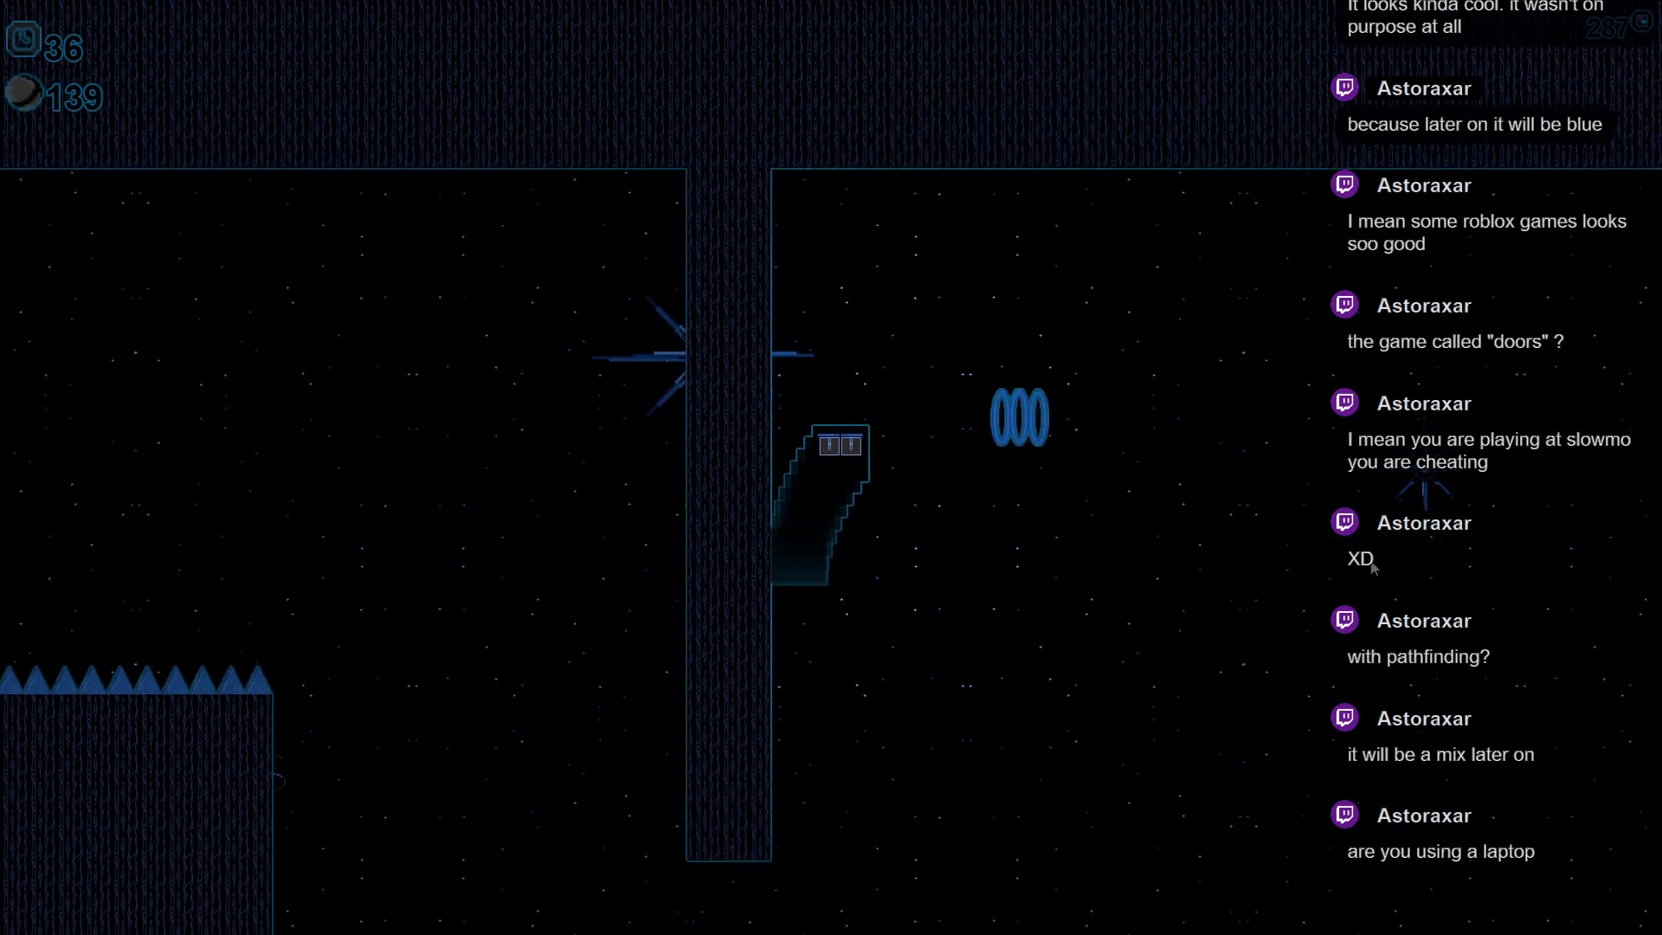
key("Right")
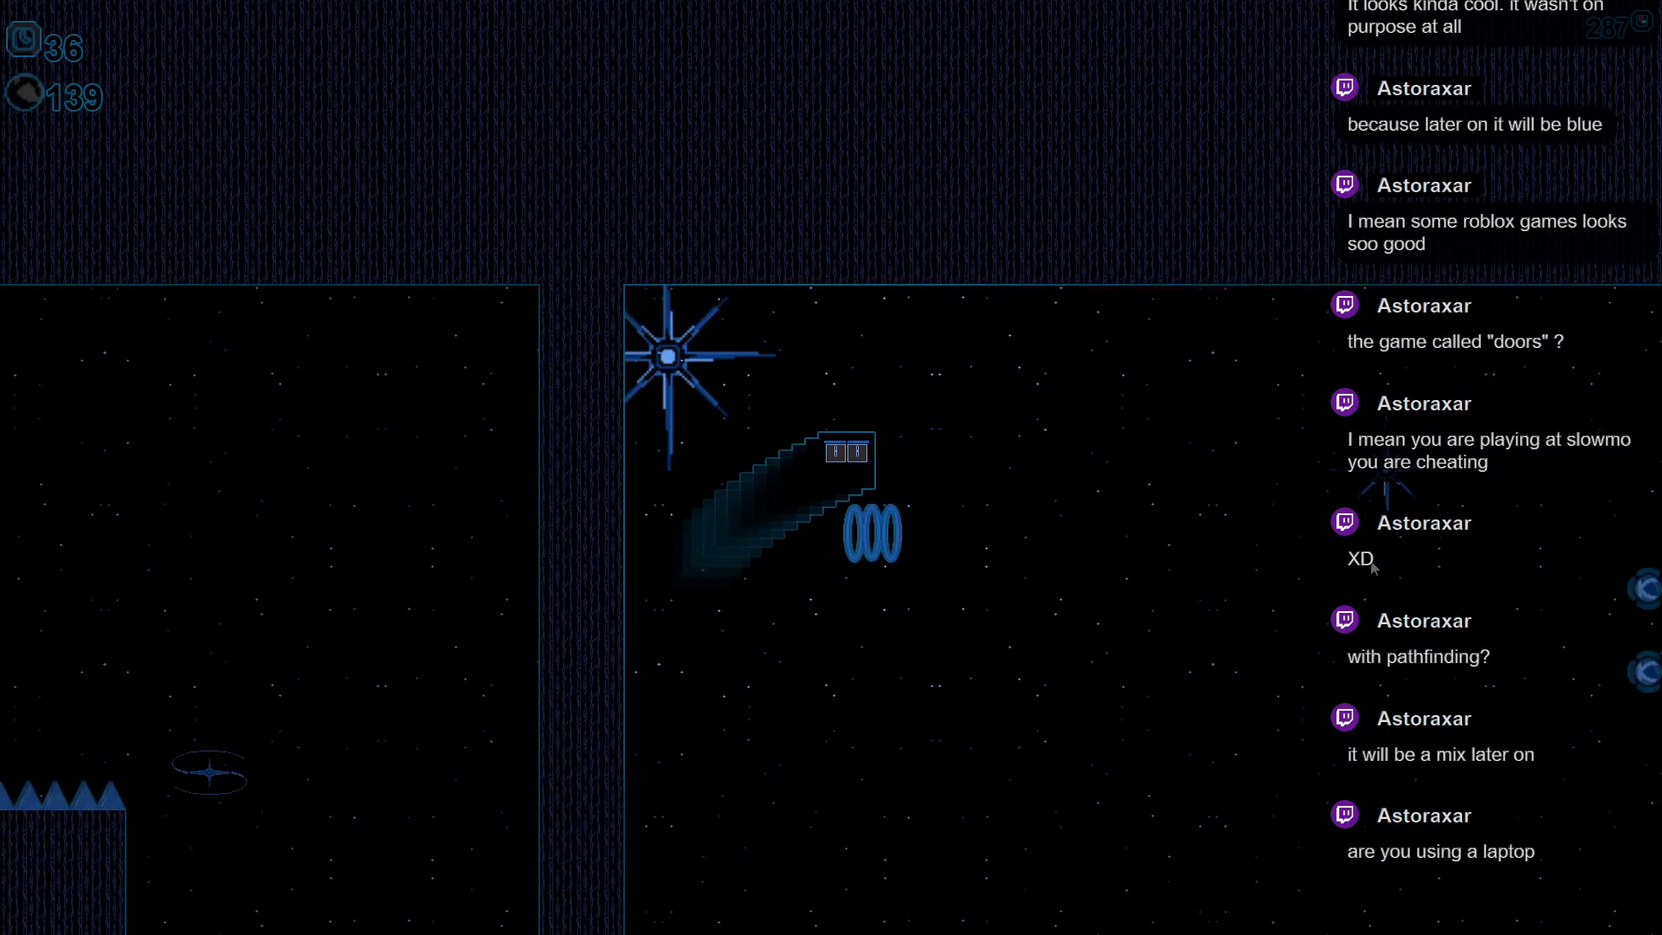
key("Right")
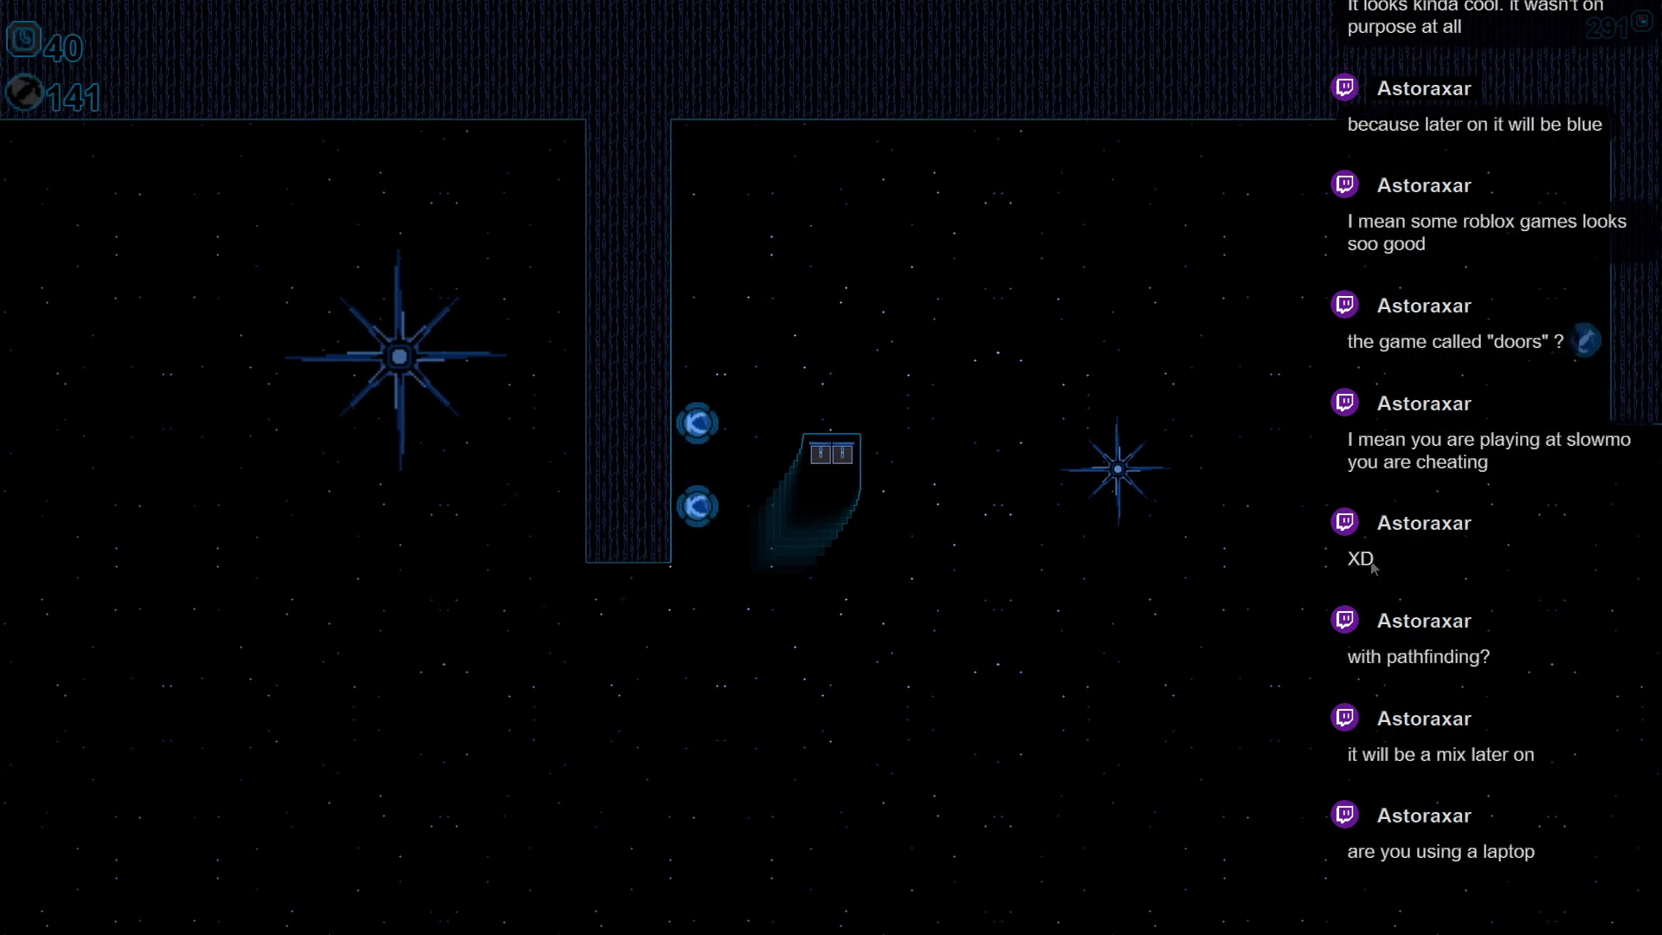
key("Left")
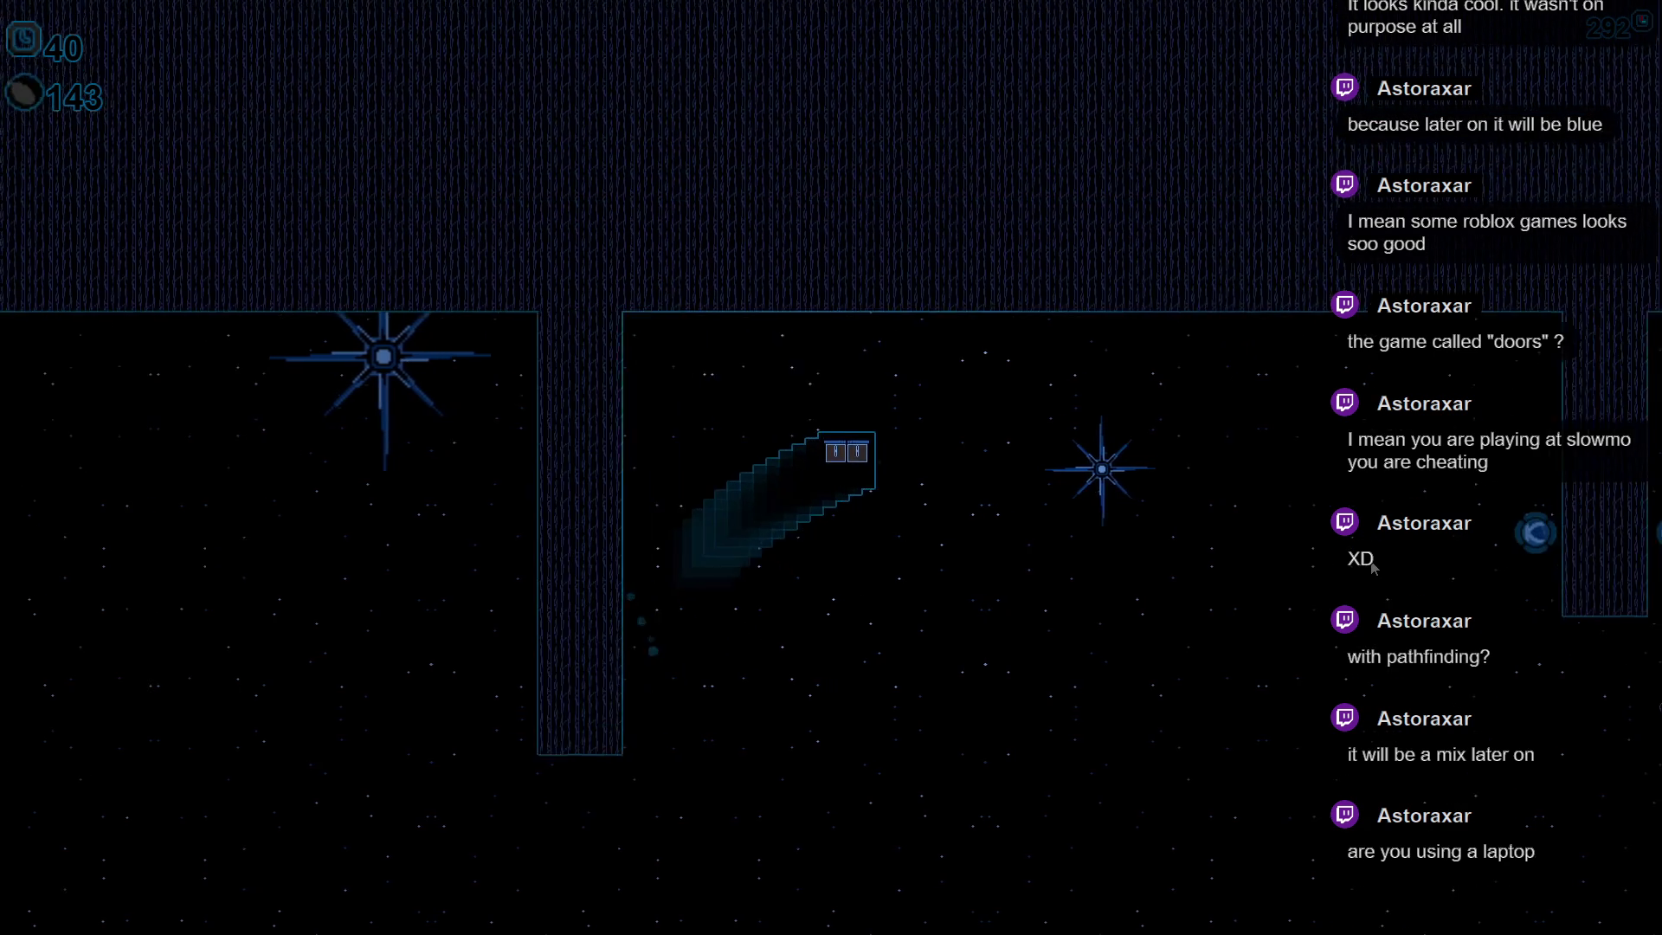
key("Up")
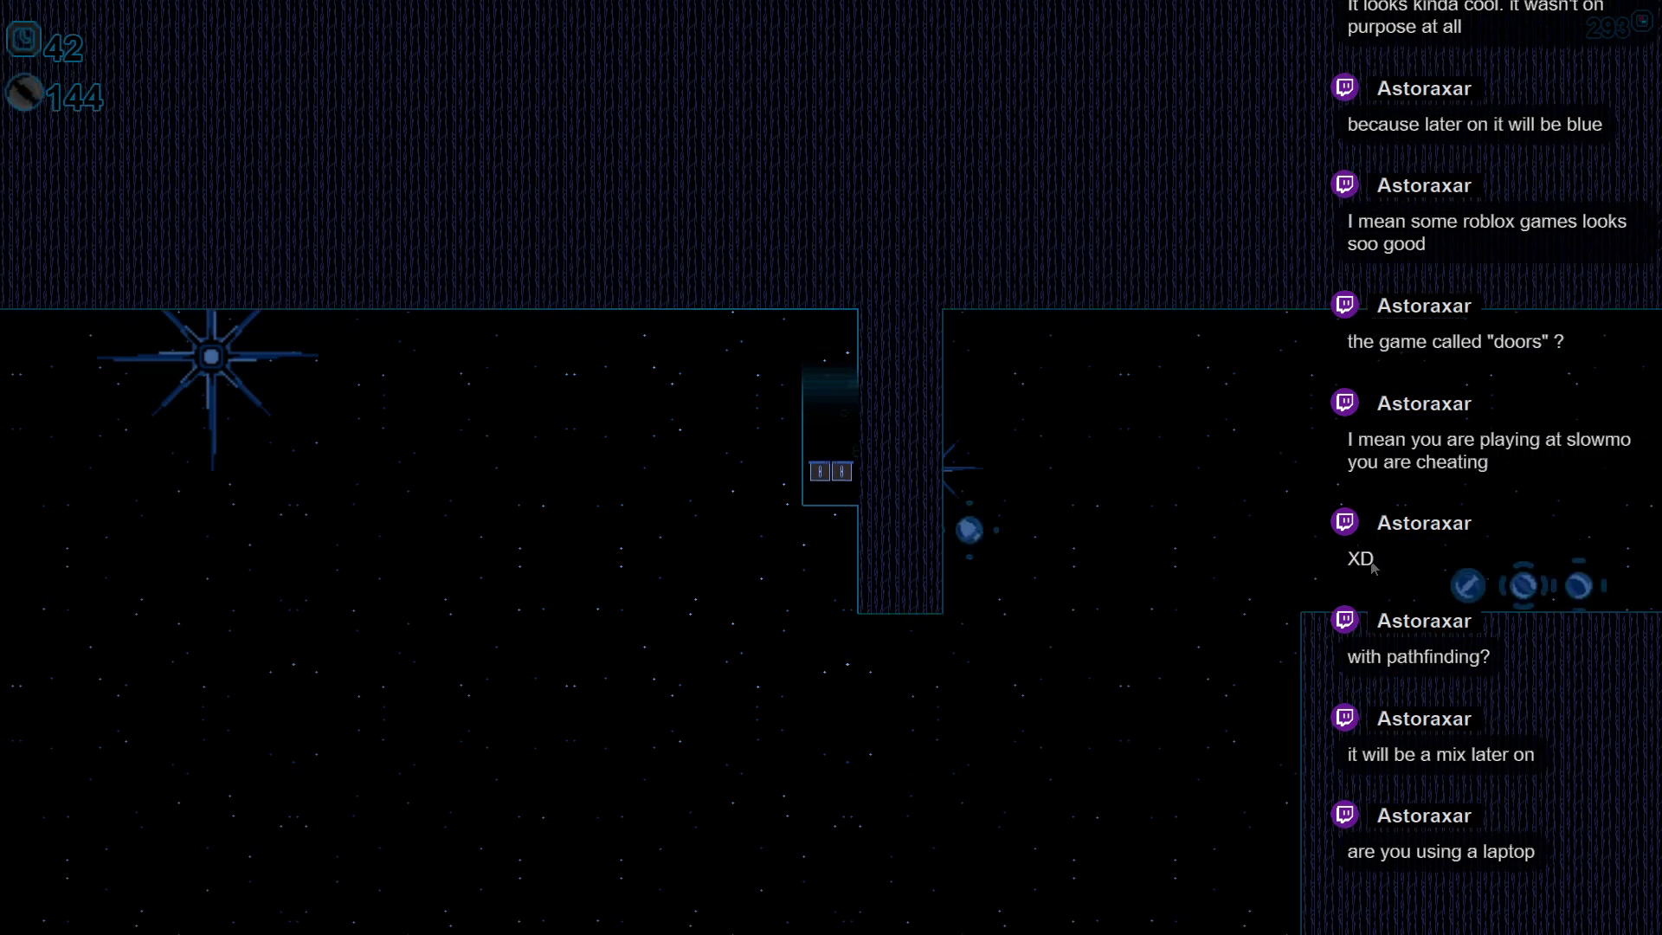
key("Up")
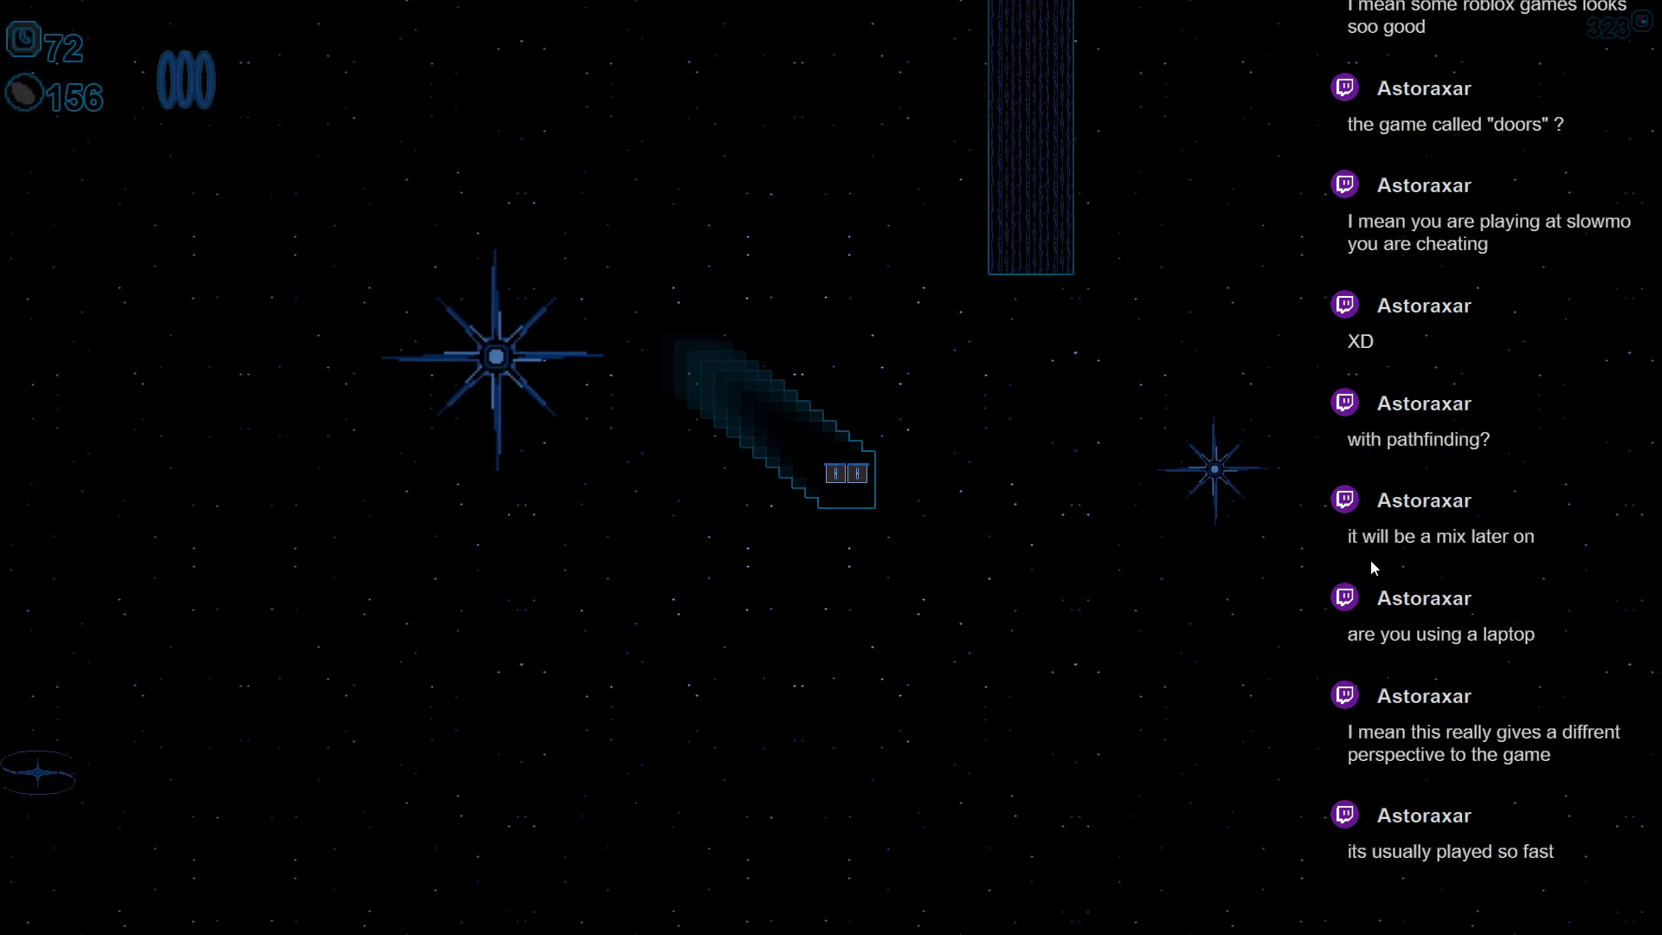
- Alternate the wave ship between climbing and dipping through the gaps up to the spiked wall
key("space")
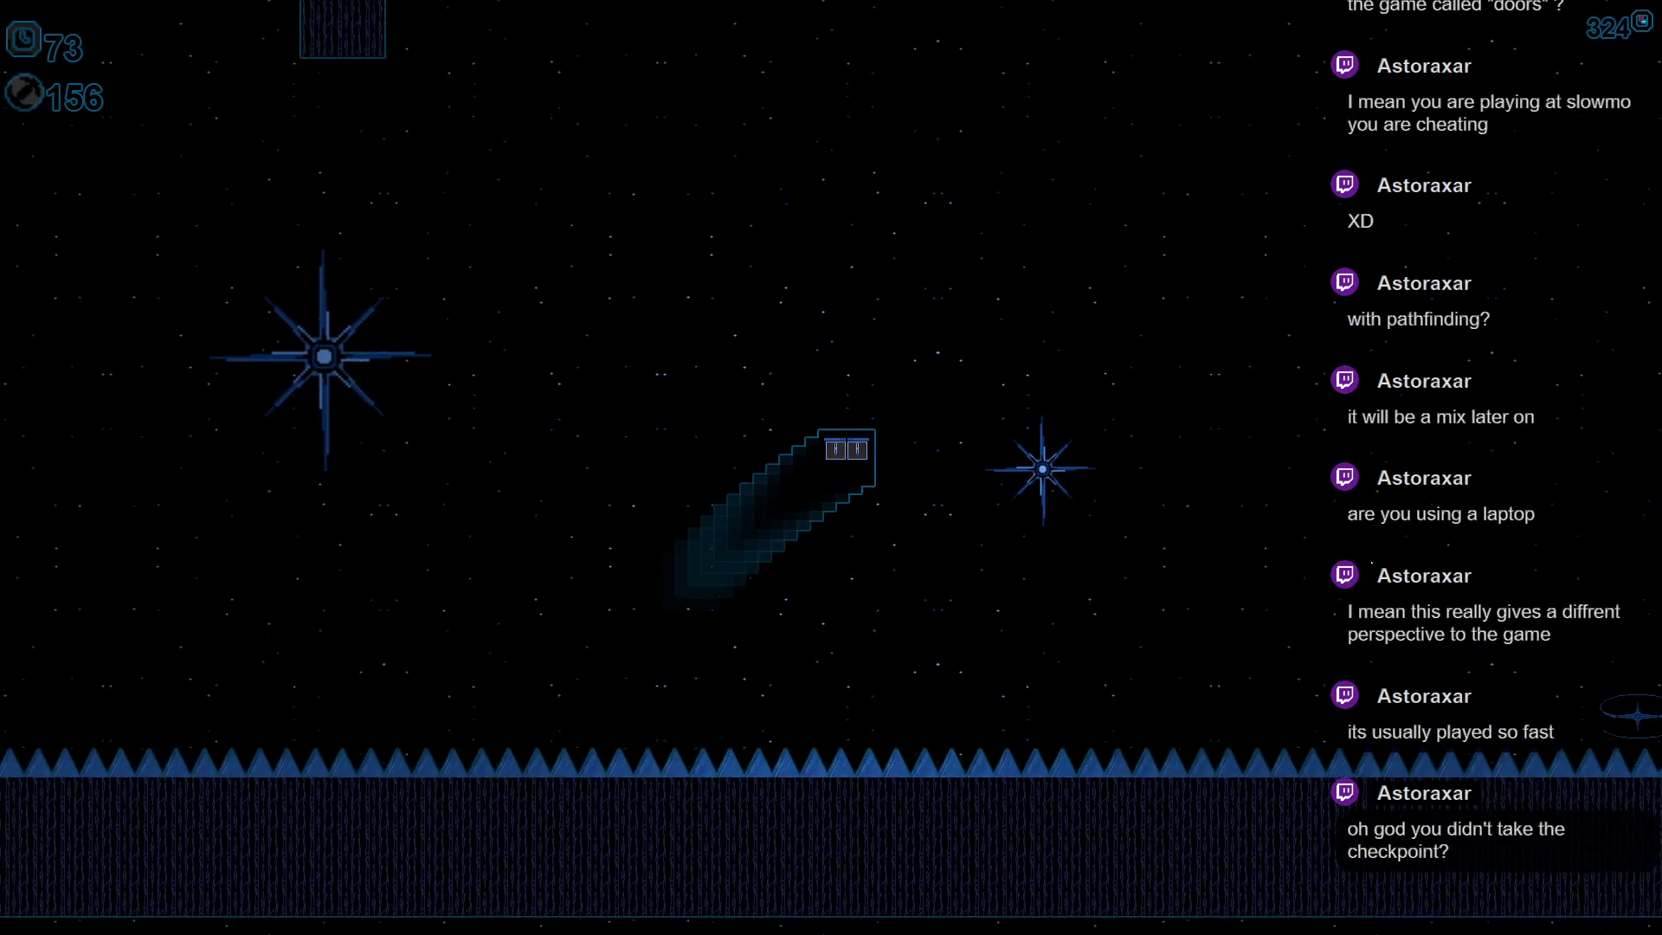
key("space")
key("space")
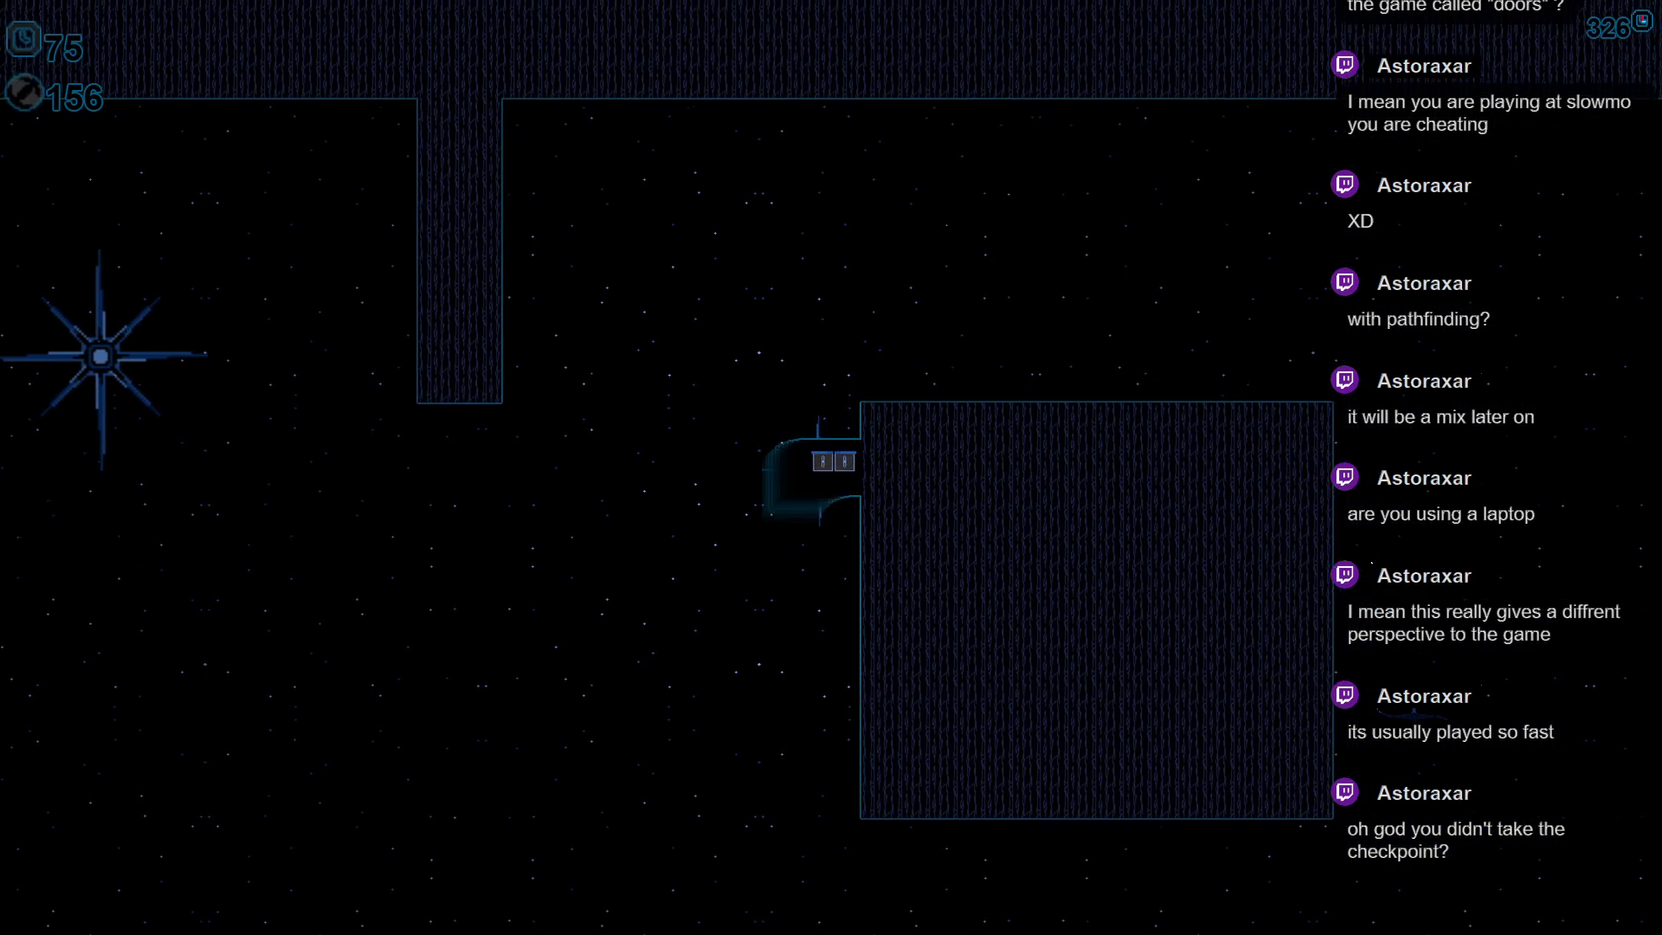
key("space")
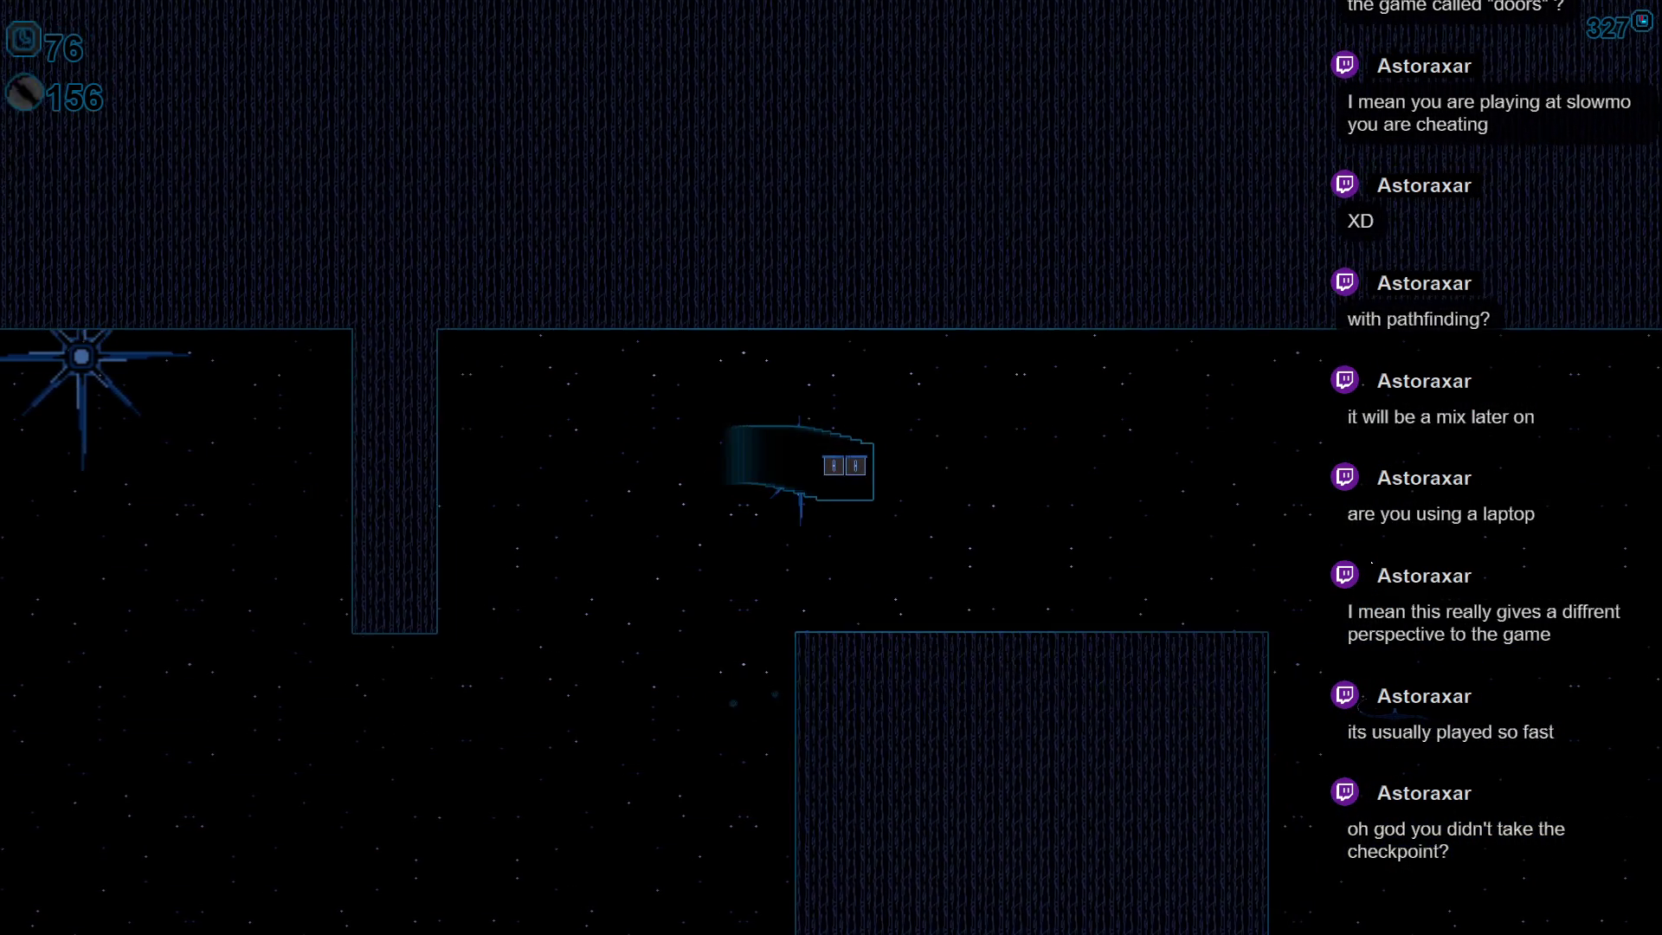
key("space")
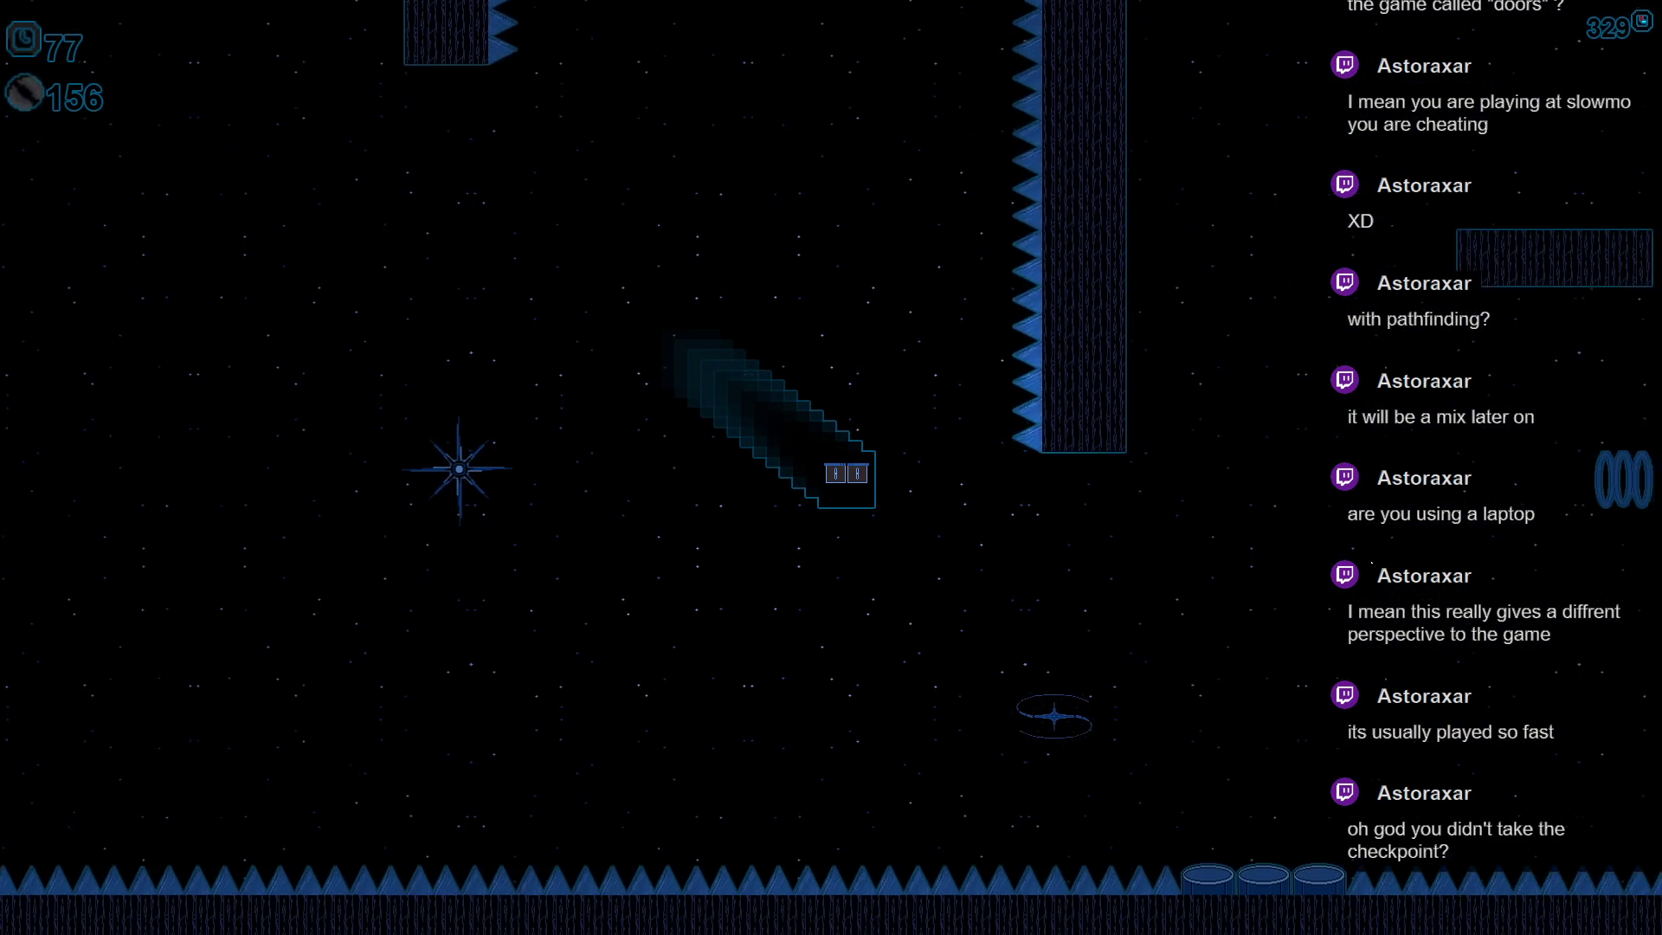
key("space")
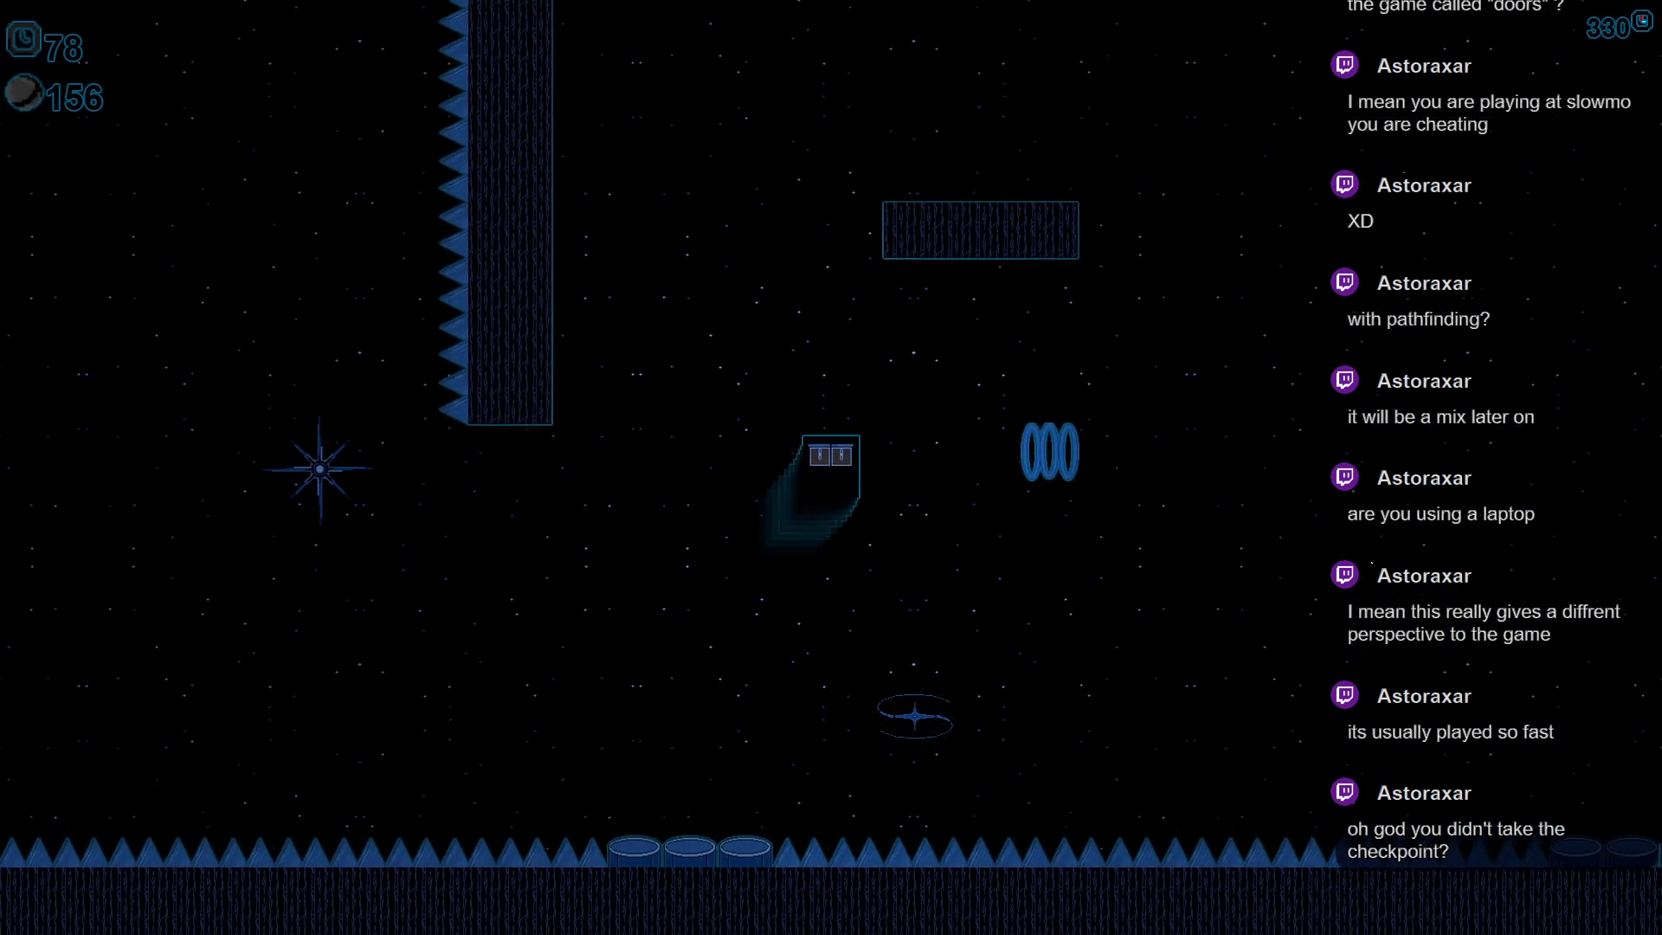
key("space")
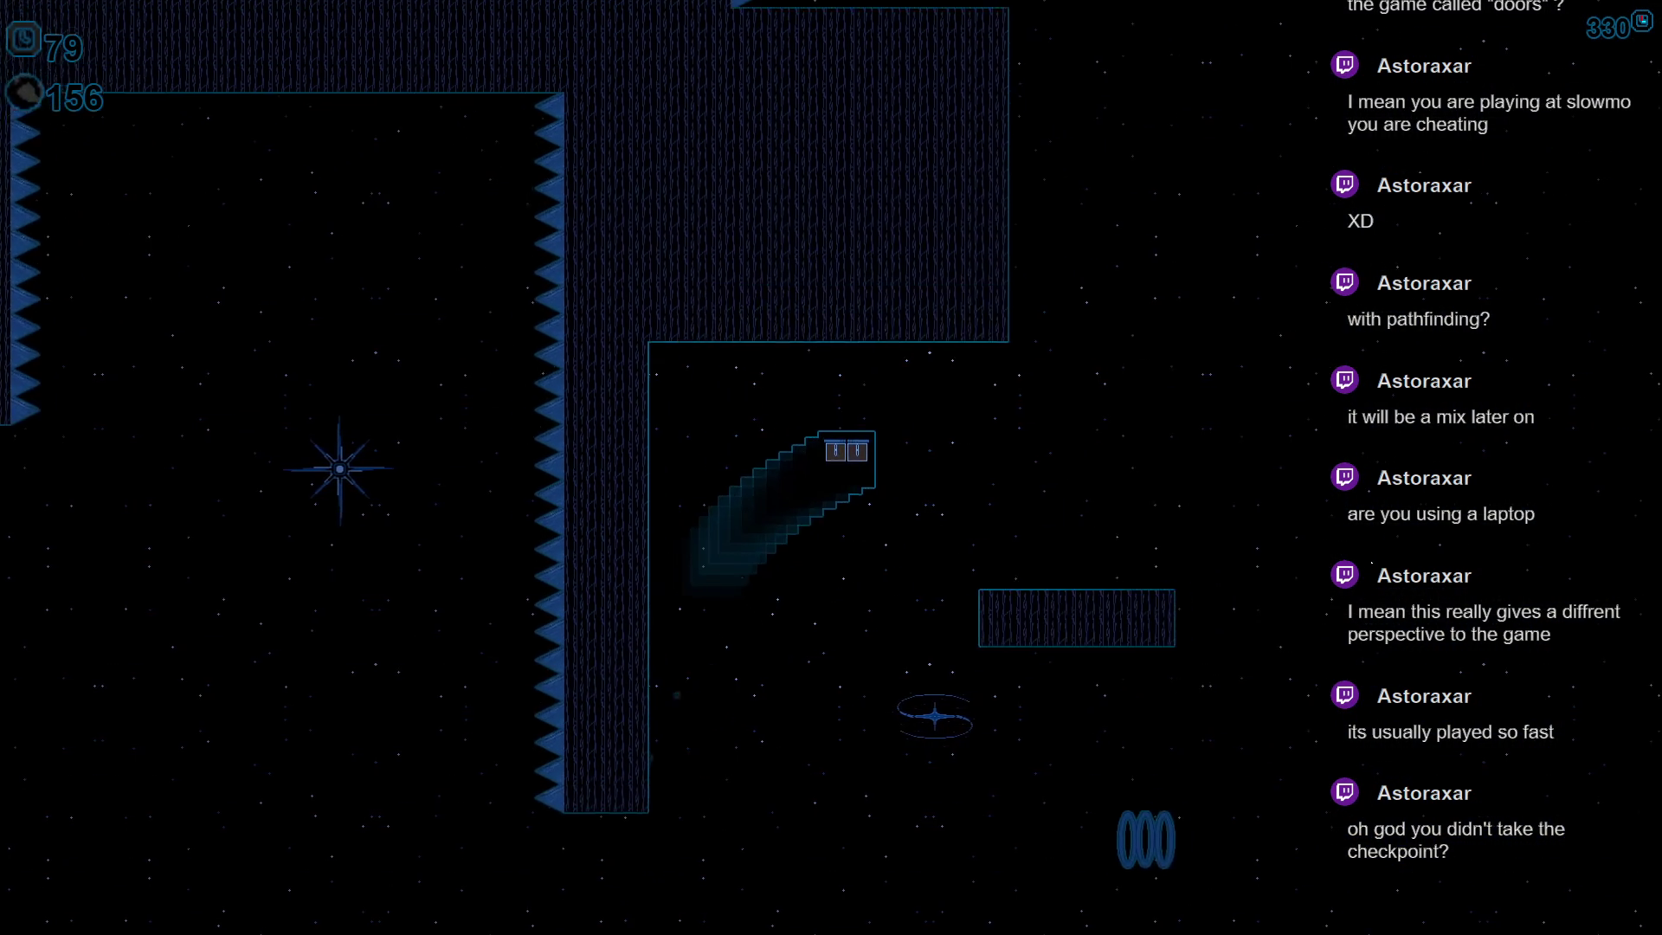
key("space")
key("space")
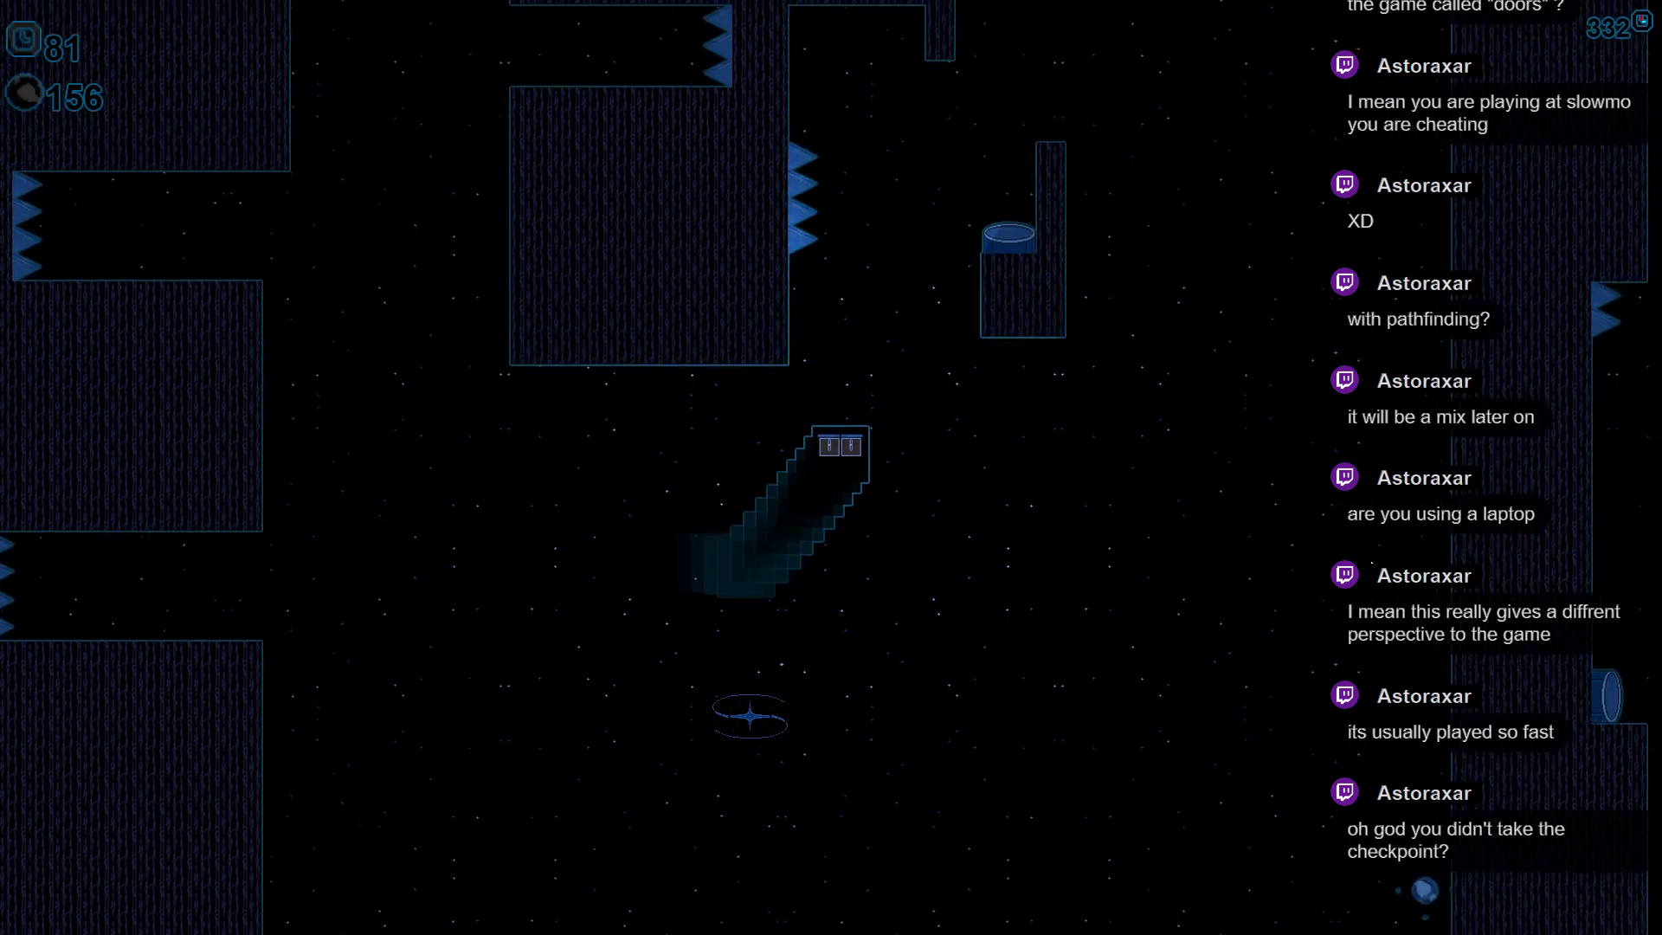
- Send the ship straight up, then down-right along the floor and drop it onto the ledge and down
key("space")
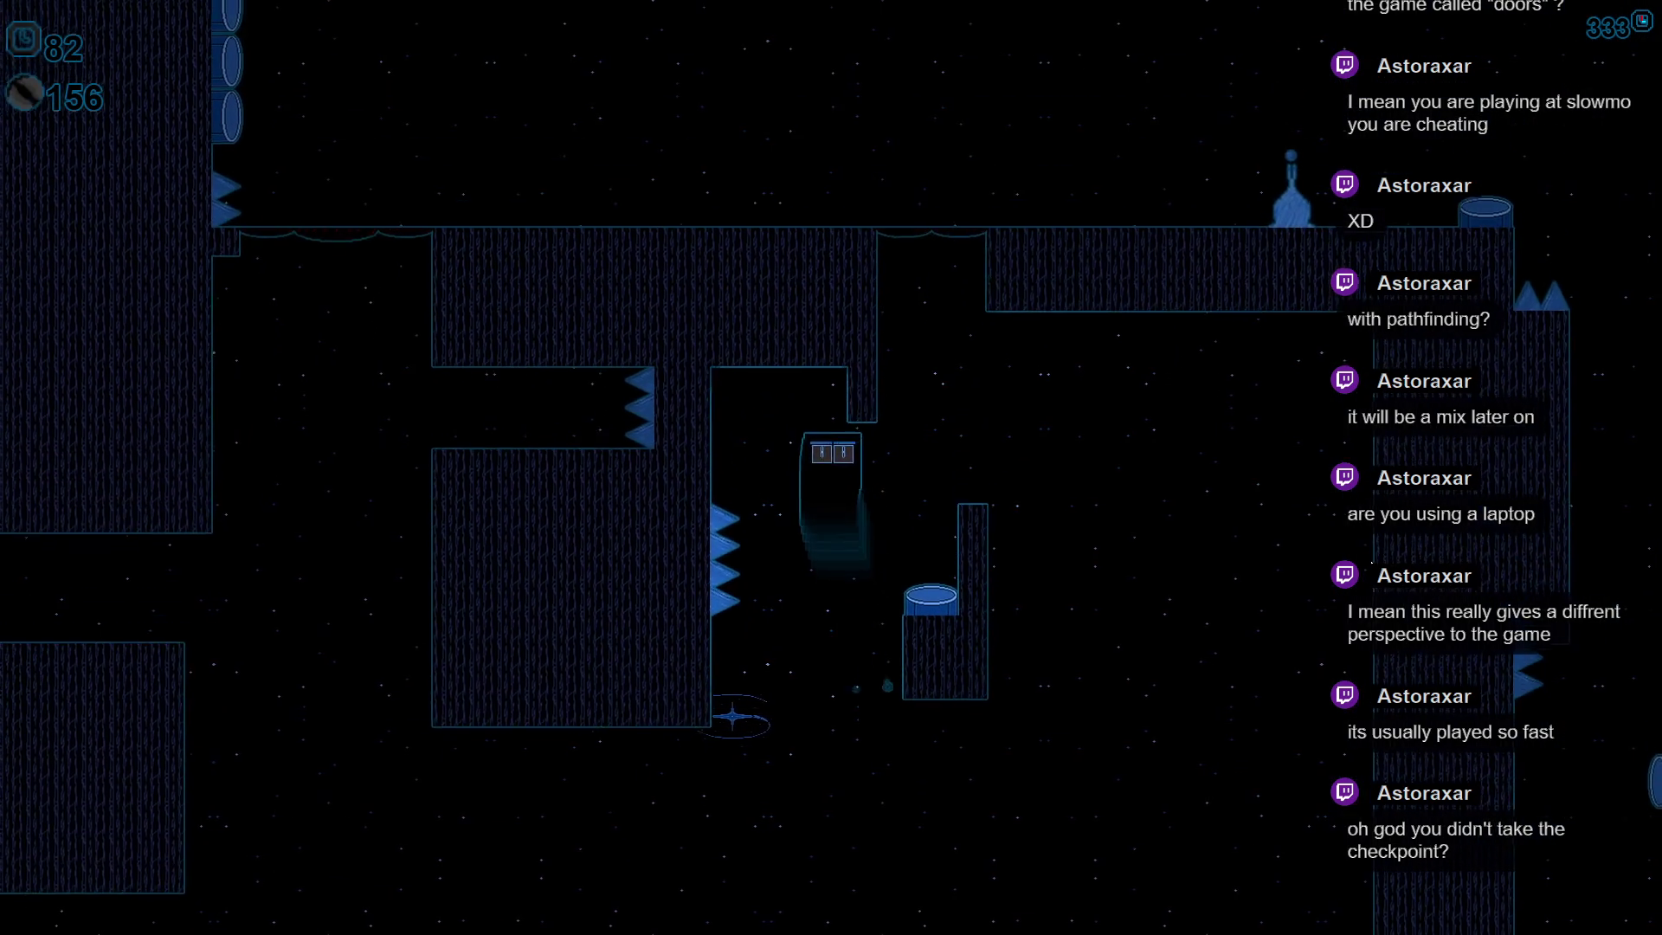
key("space")
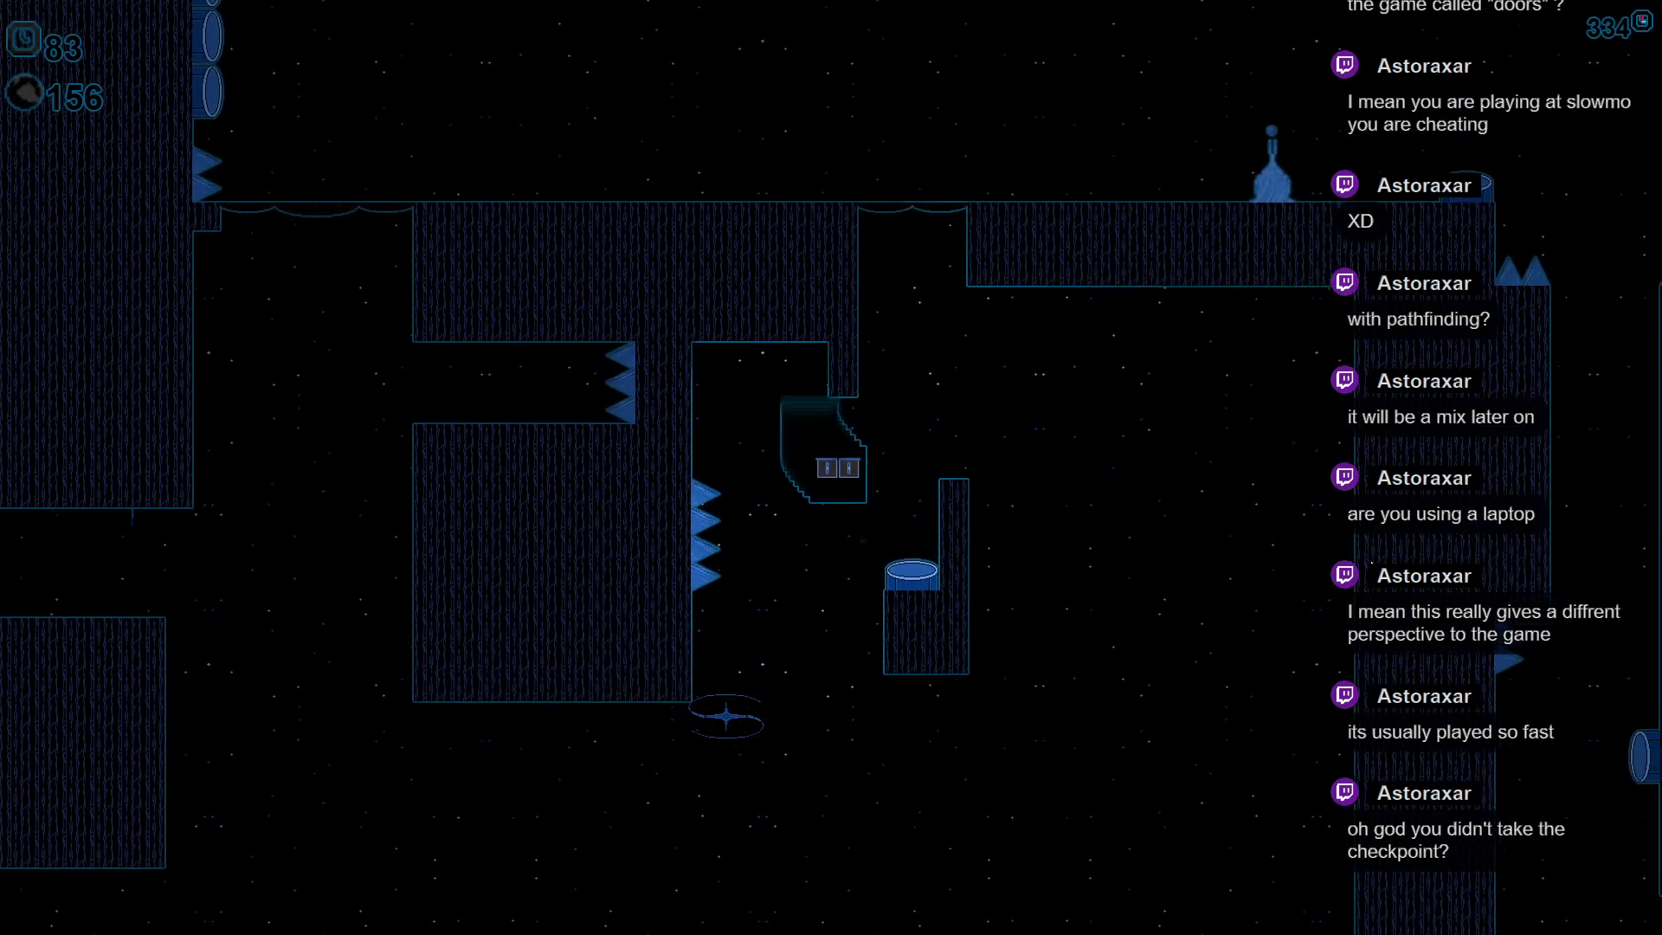
key("space")
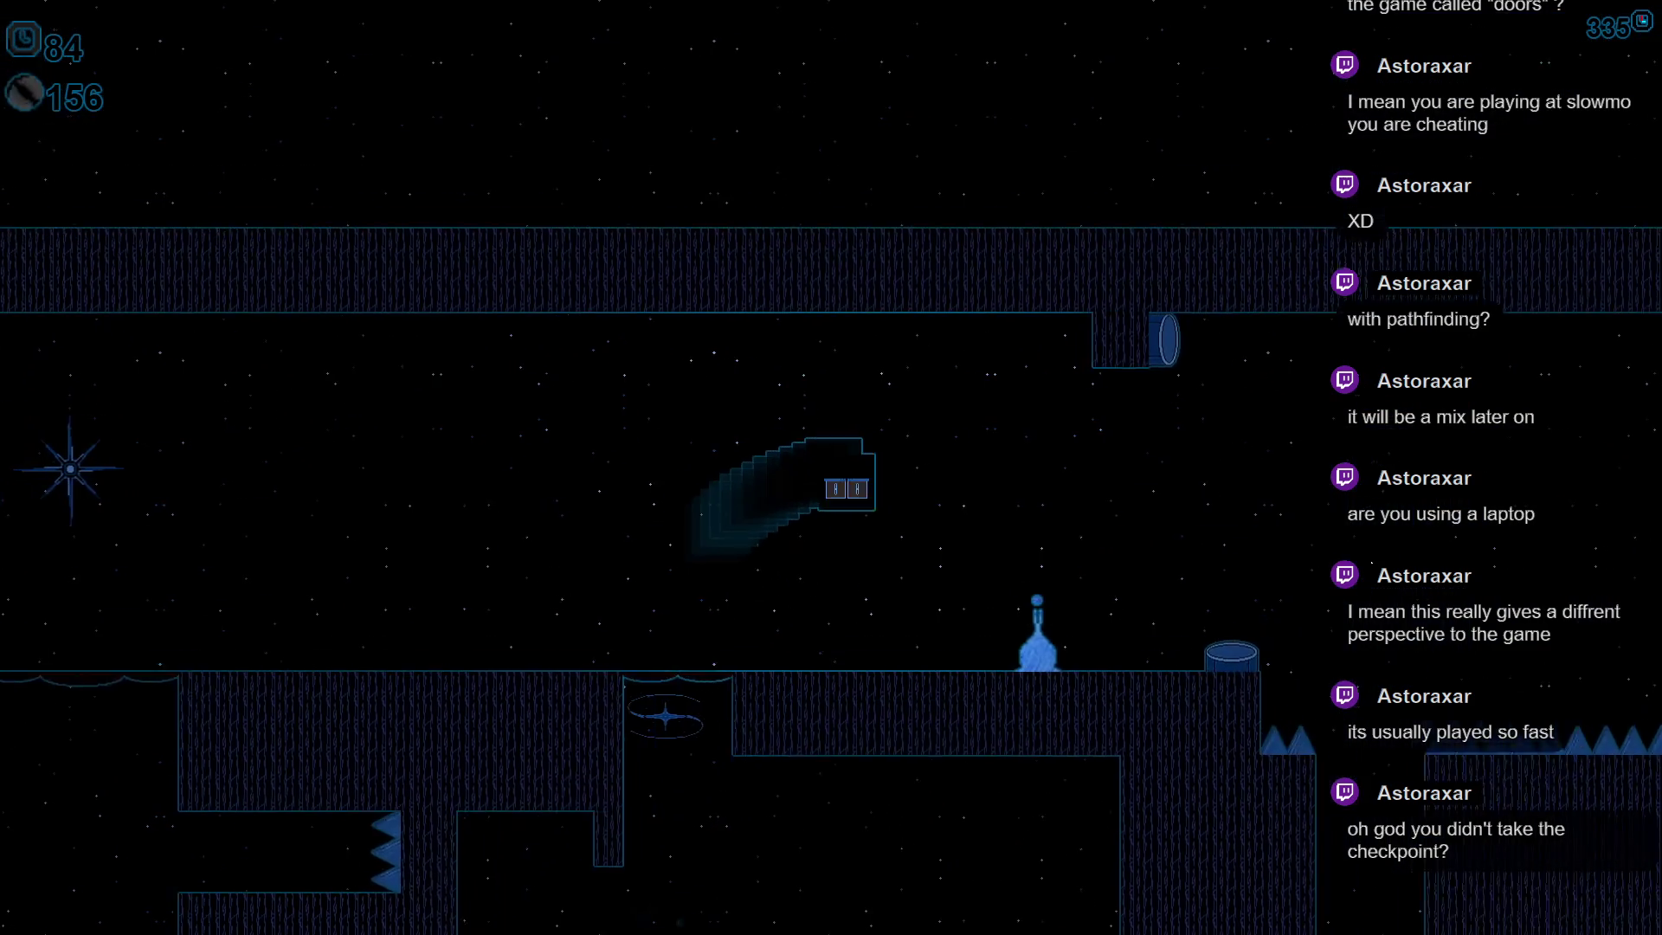
key("space")
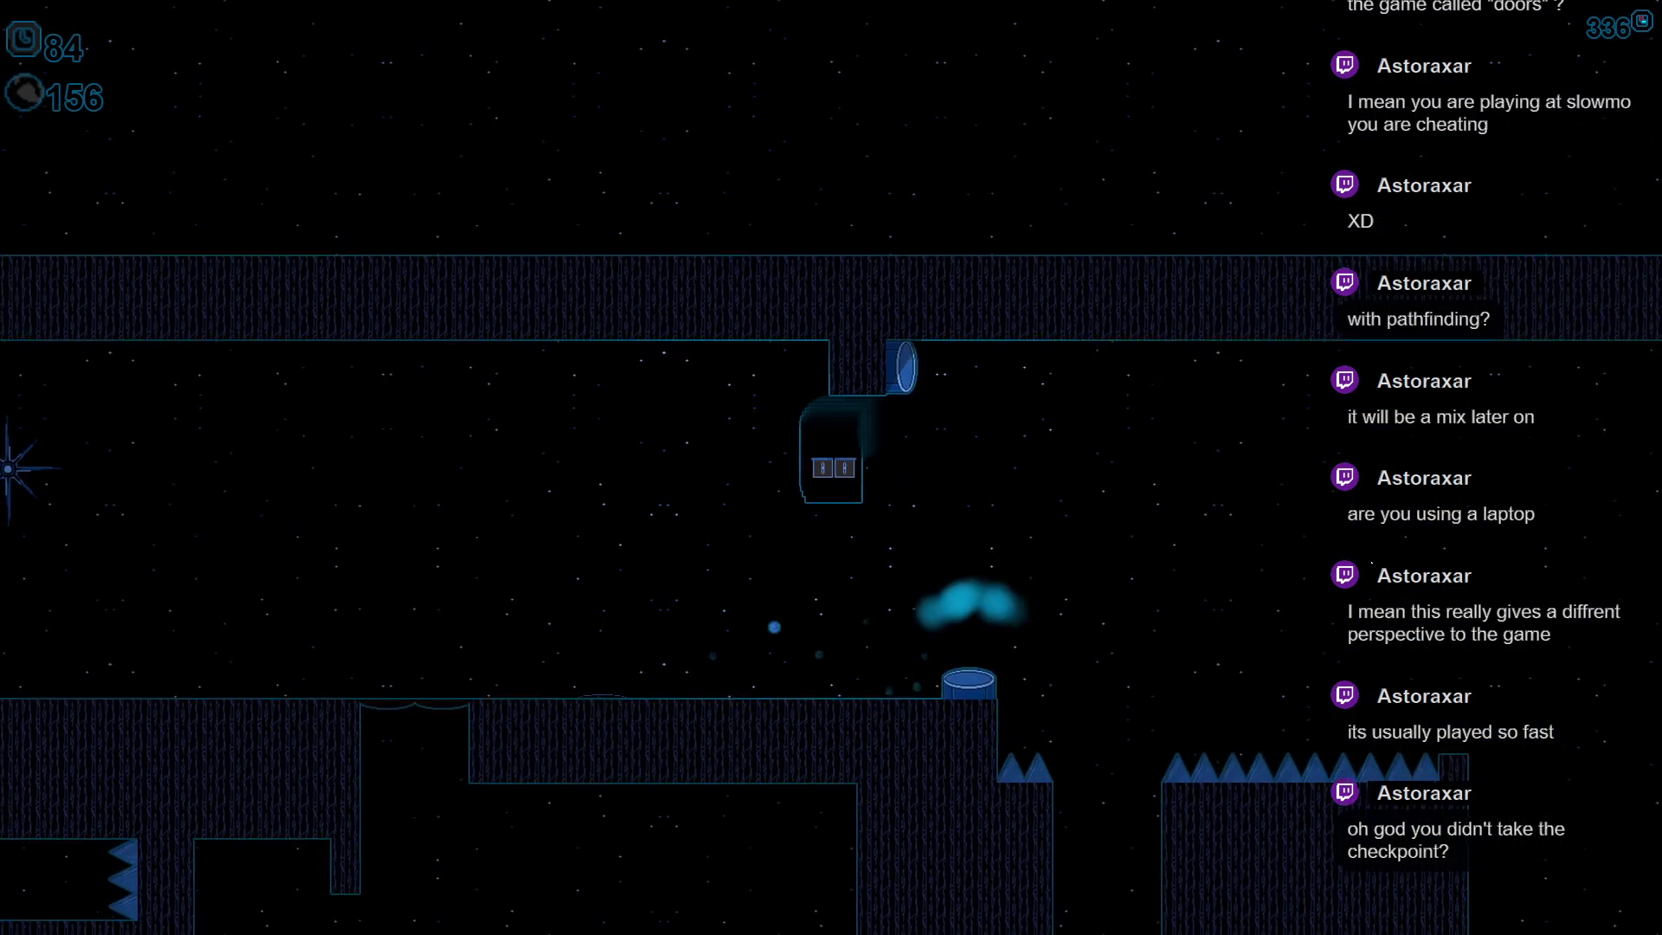
key("space")
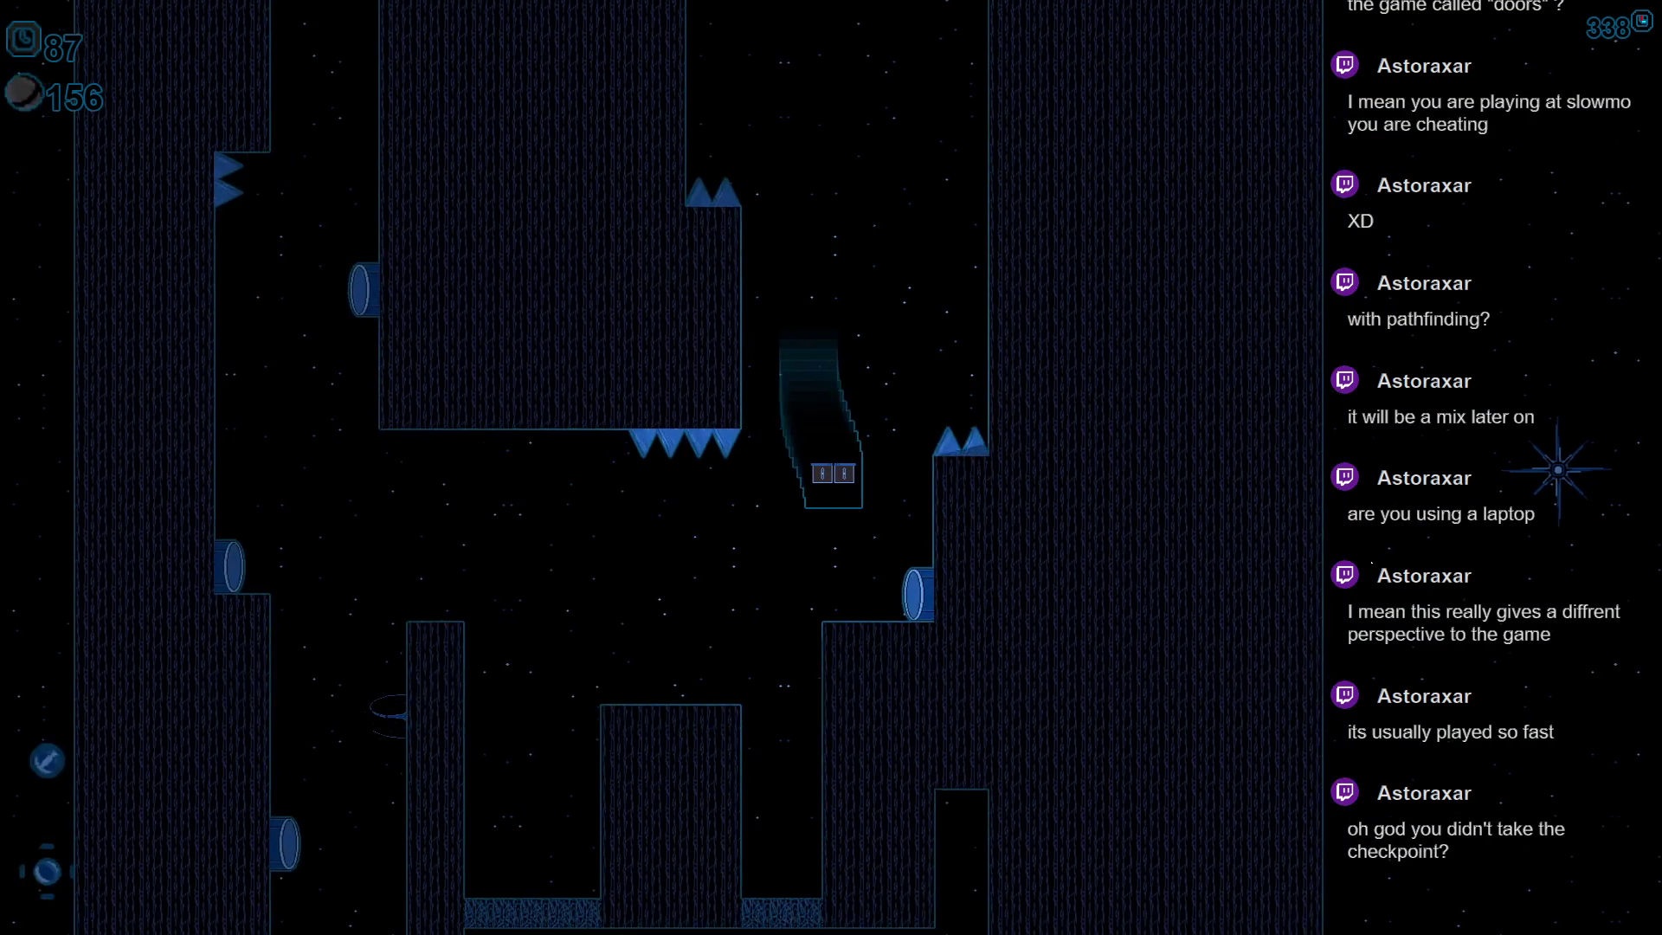
key("space")
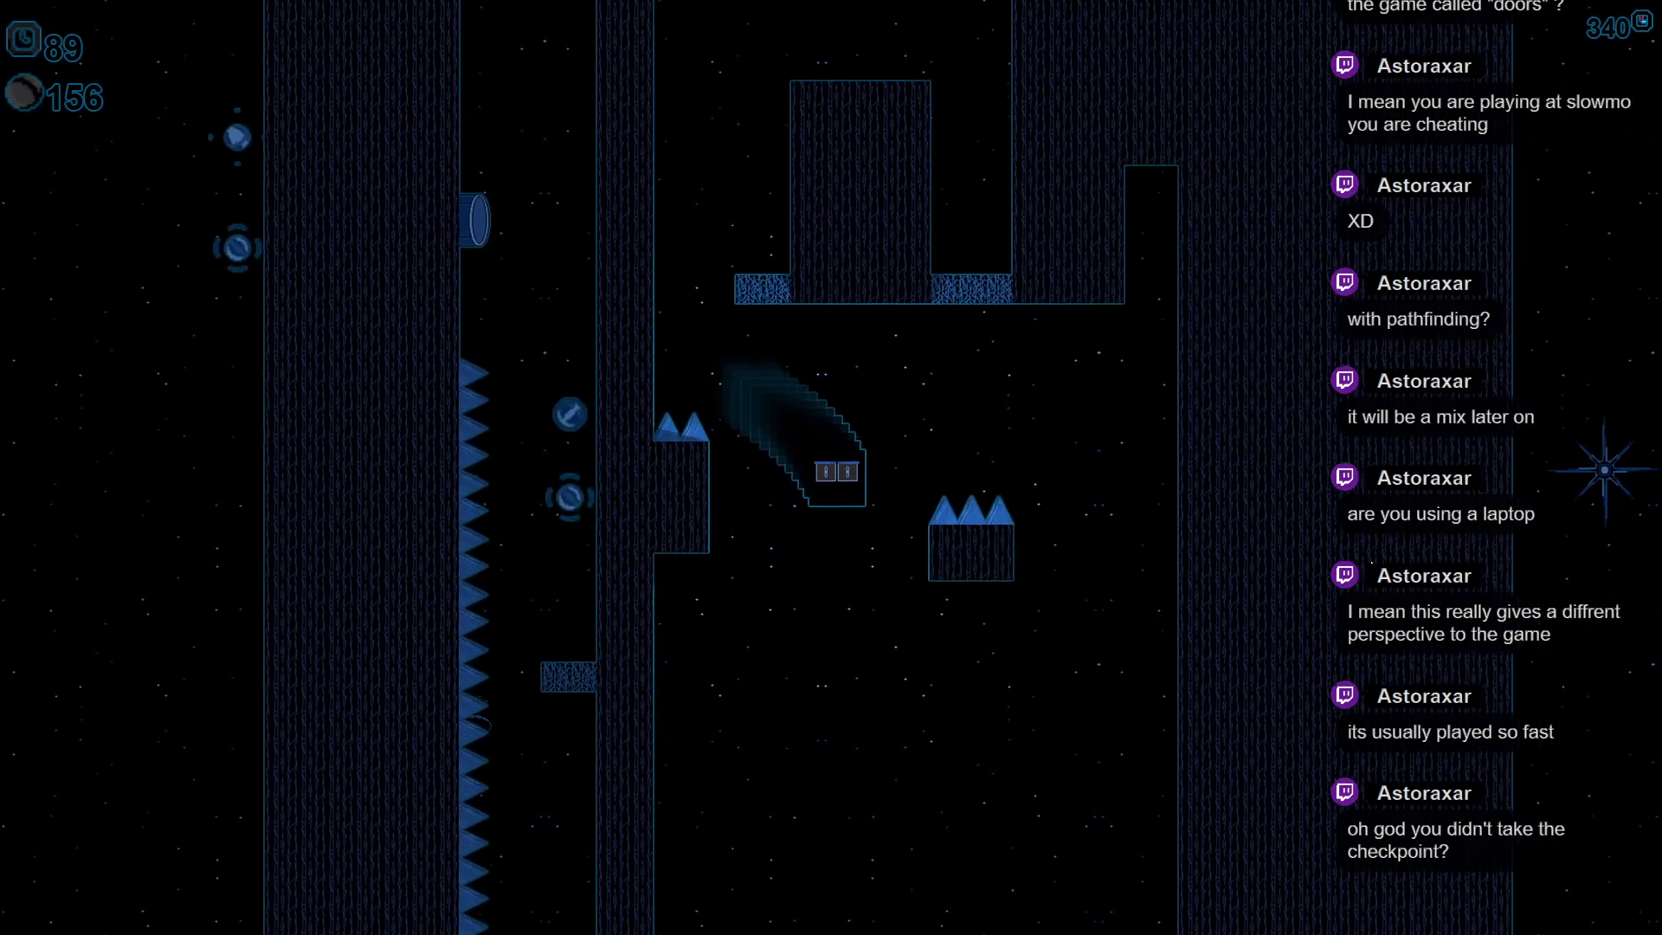
key("space")
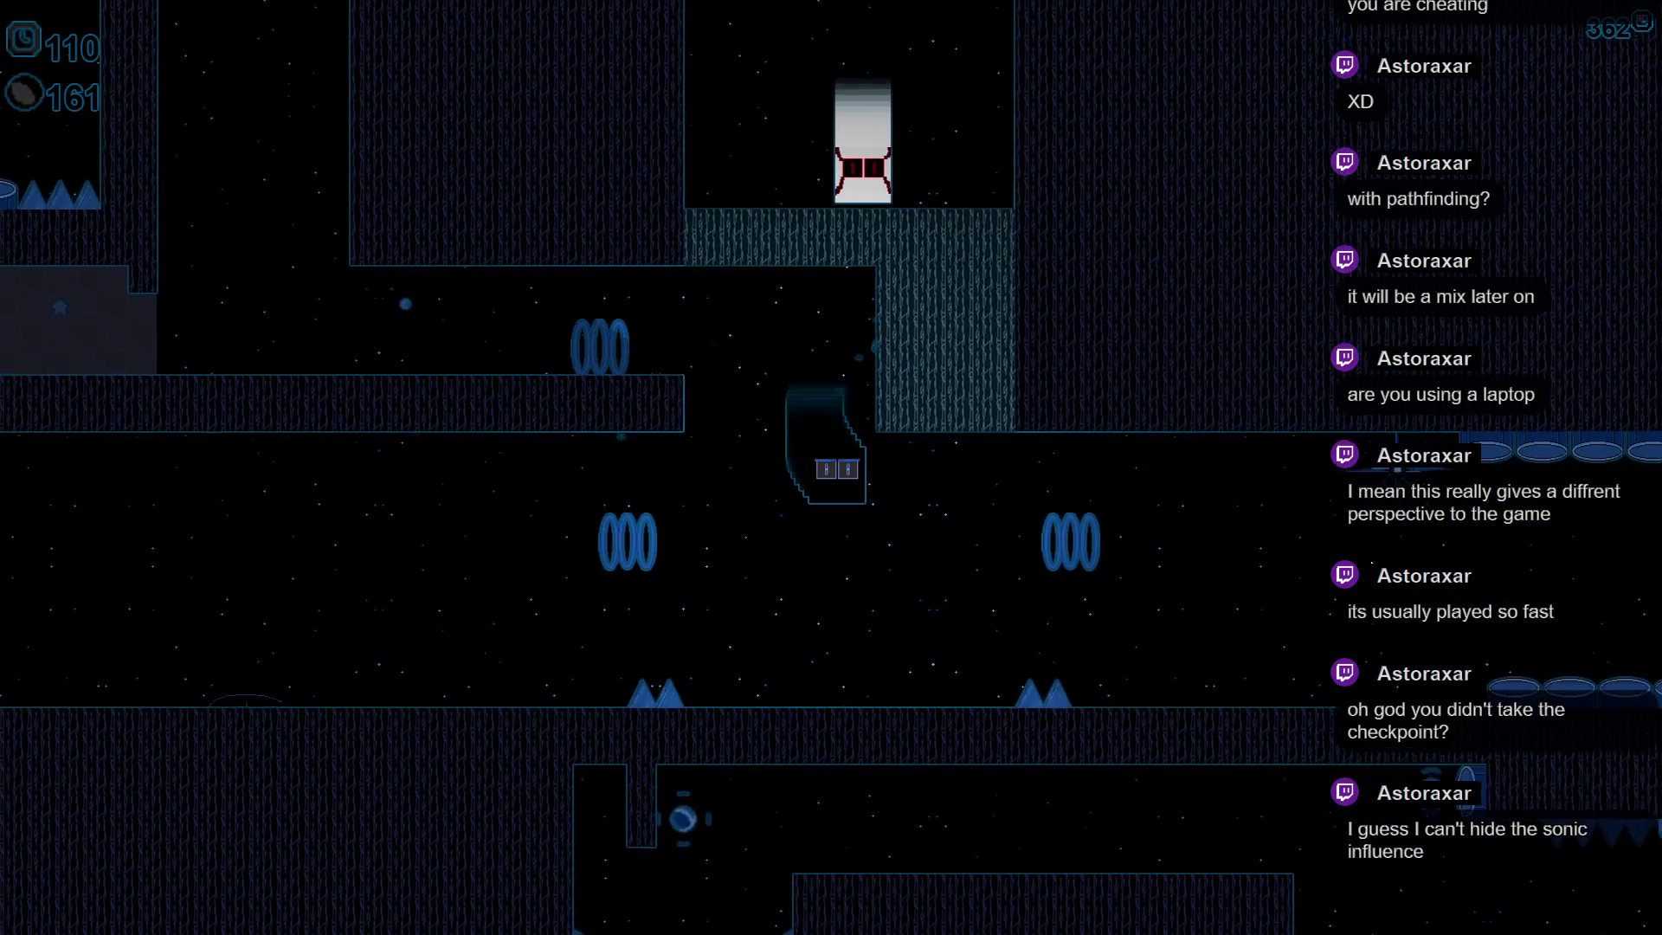
- Dash through the ring, zigzag up and right and drop through the gap between spikes
key("Right")
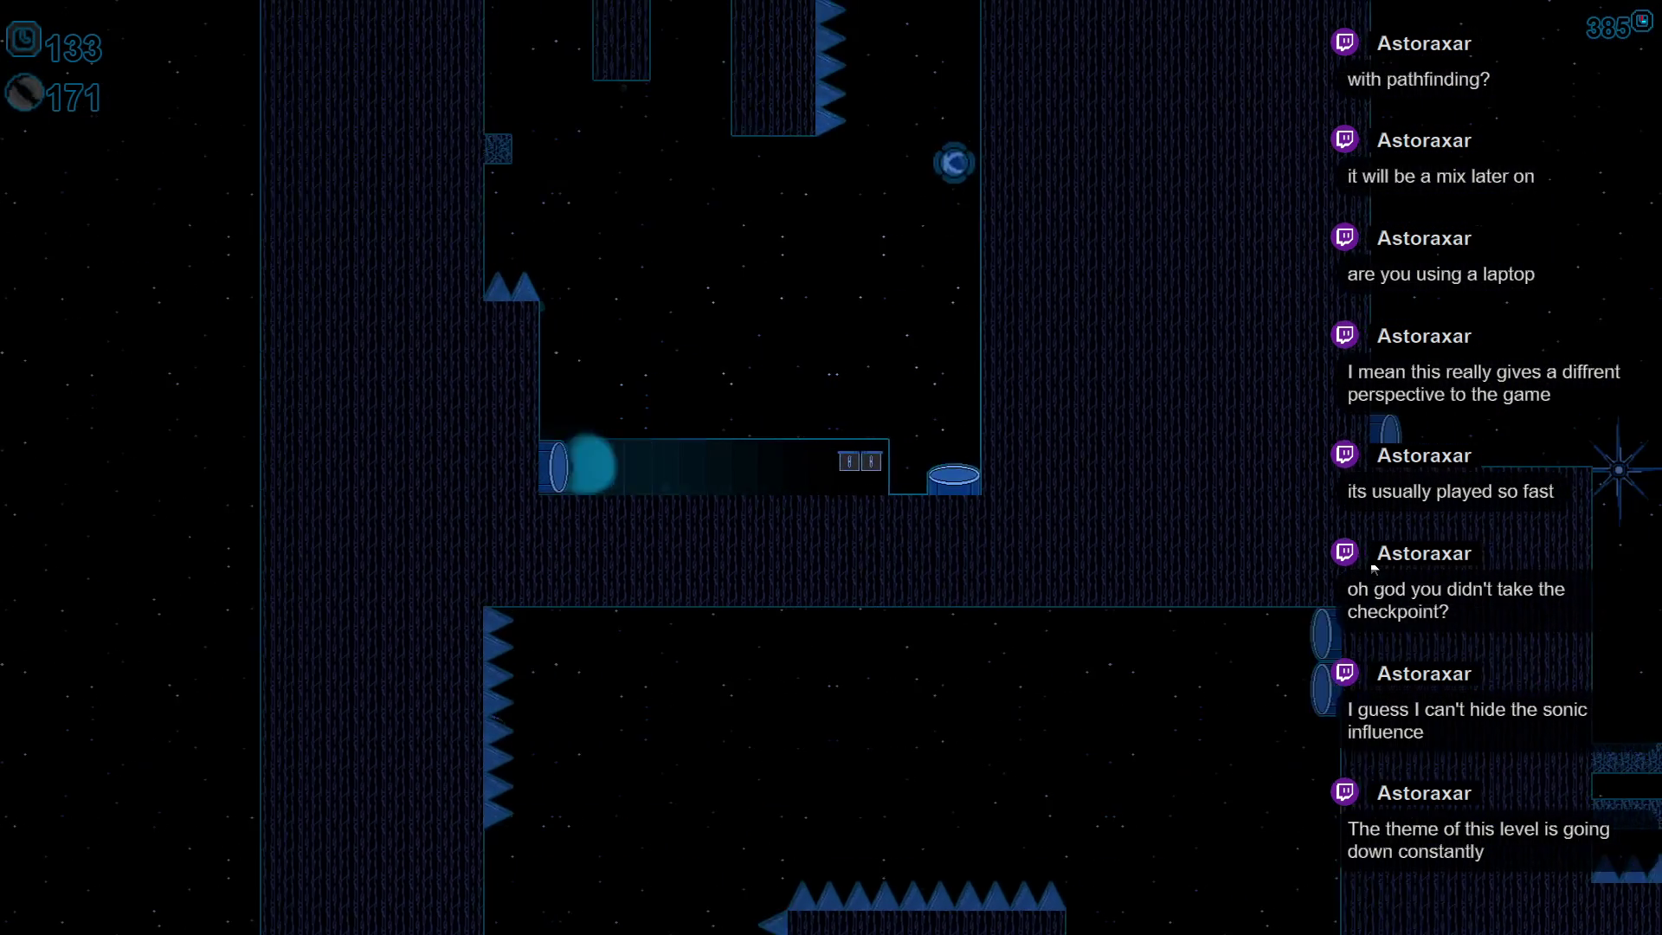
key("Up")
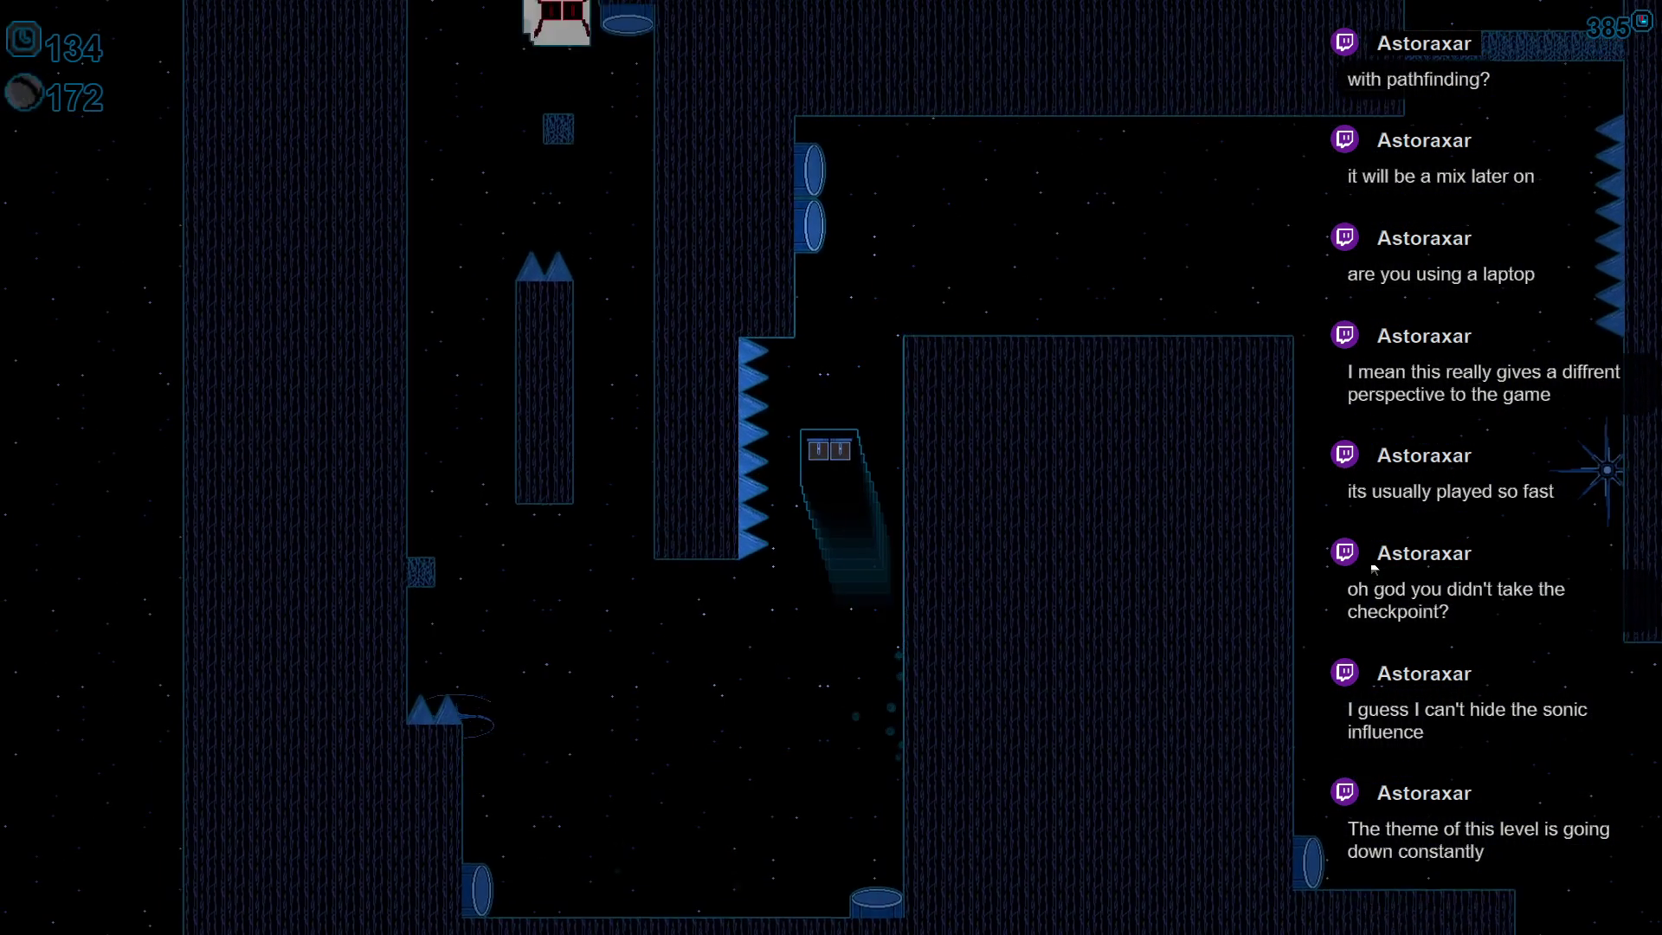
key("Right")
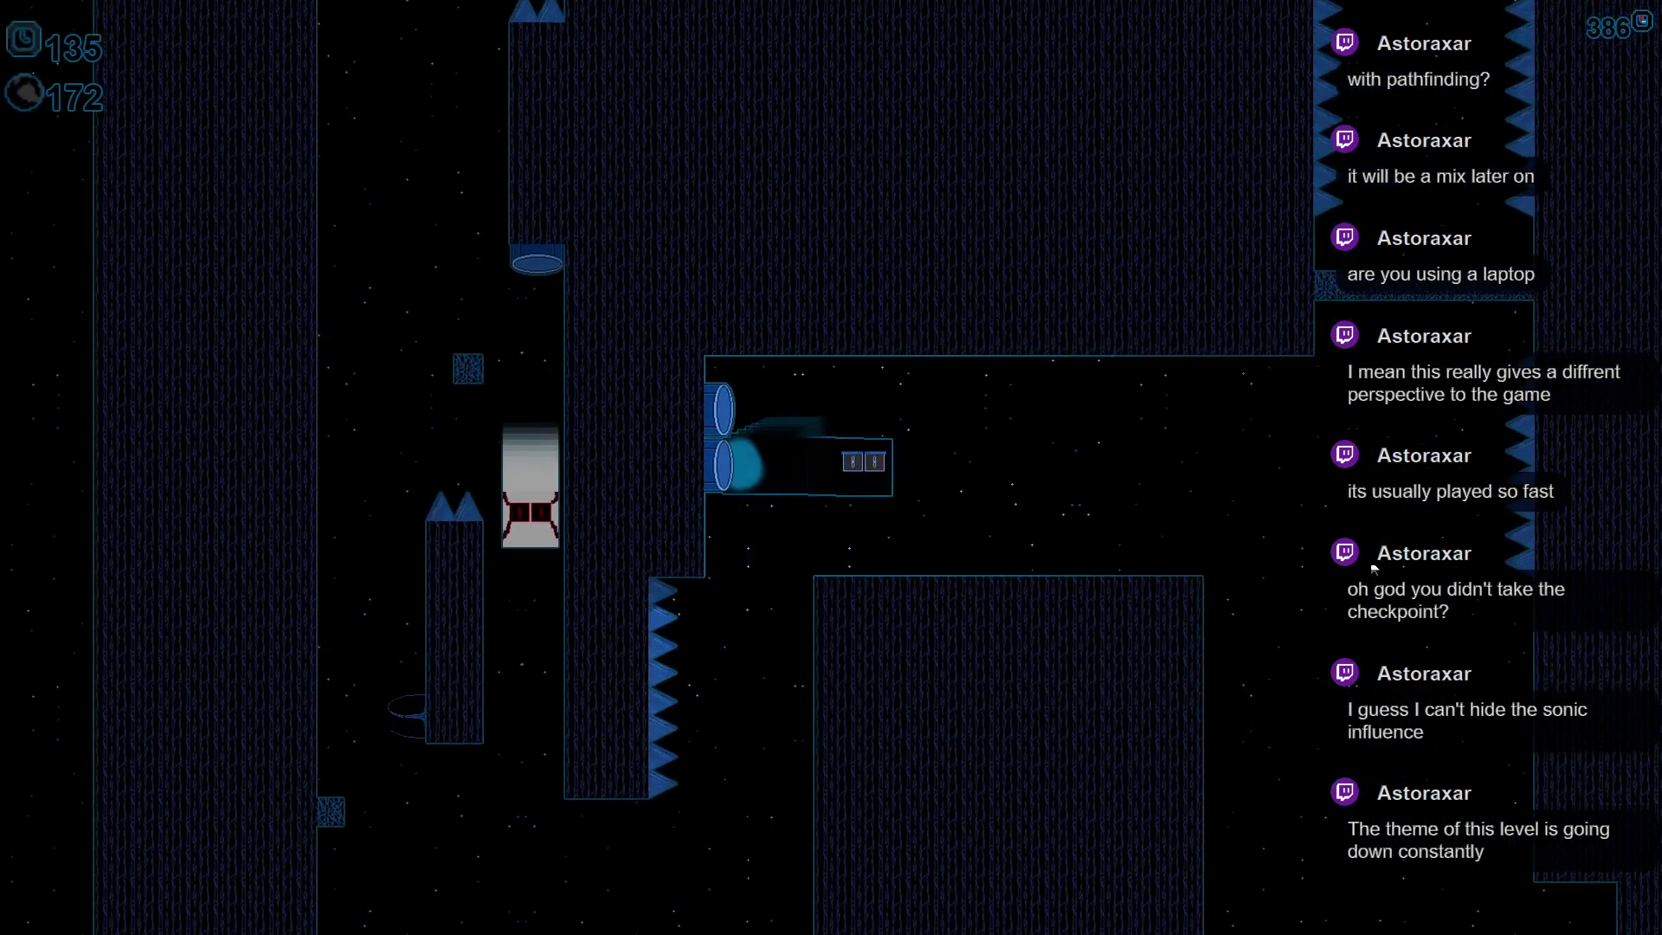
key("Down")
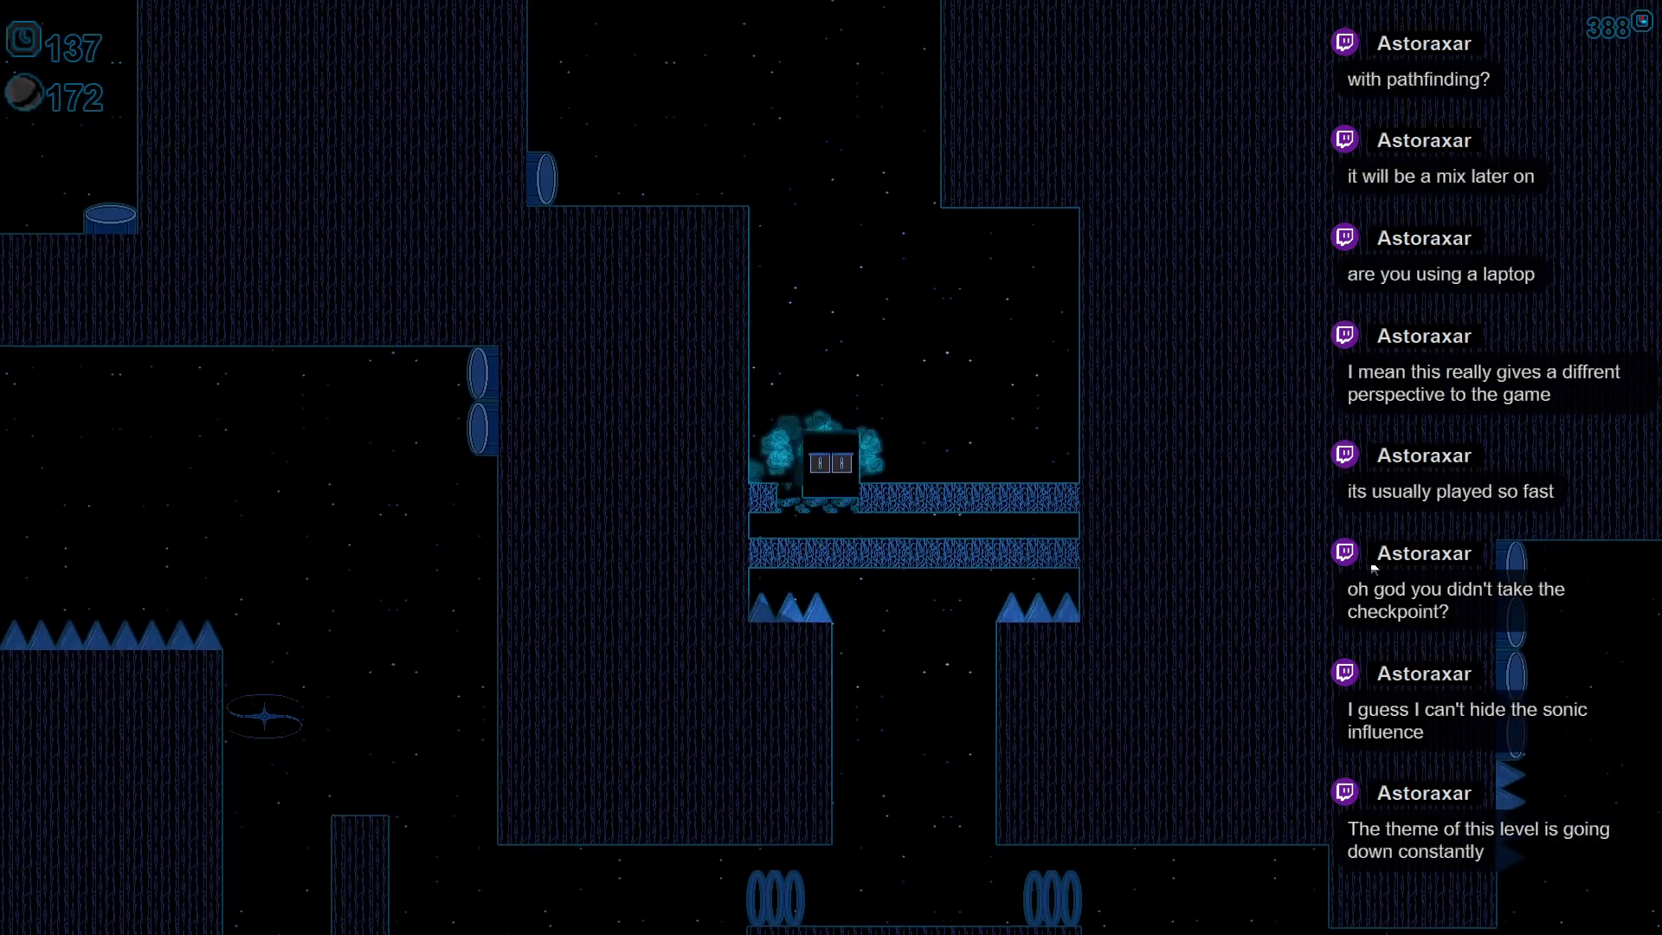
key("Down")
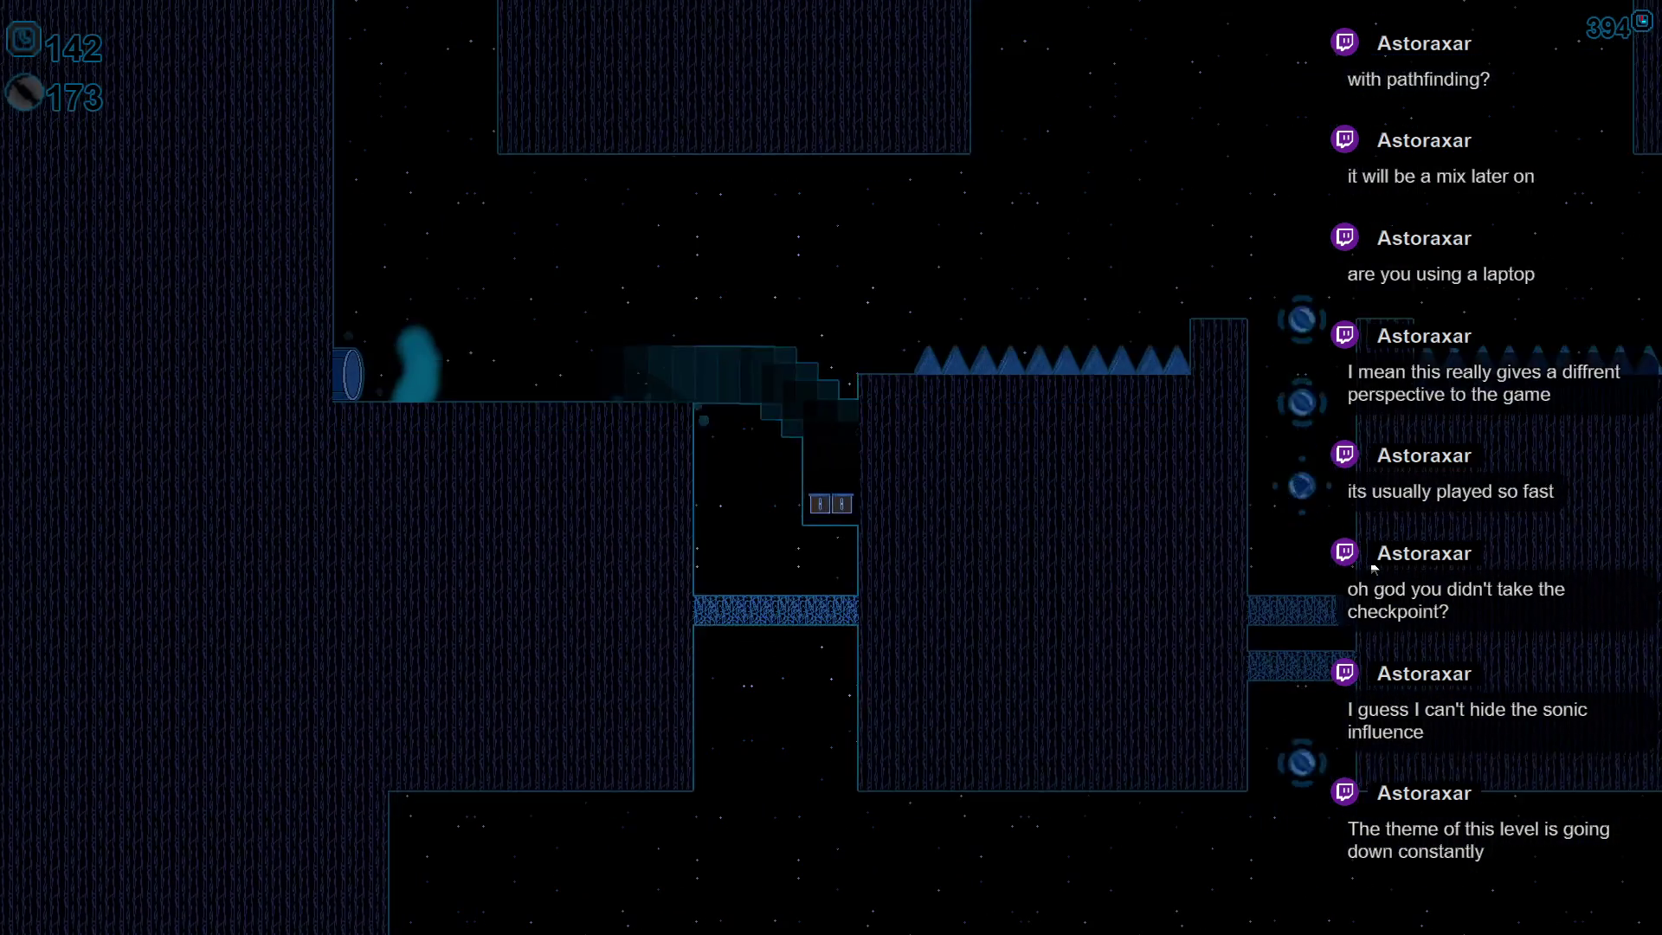
- Leave the respawn point heading down-right and drop straight into the grey column to finish the level
key("Right")
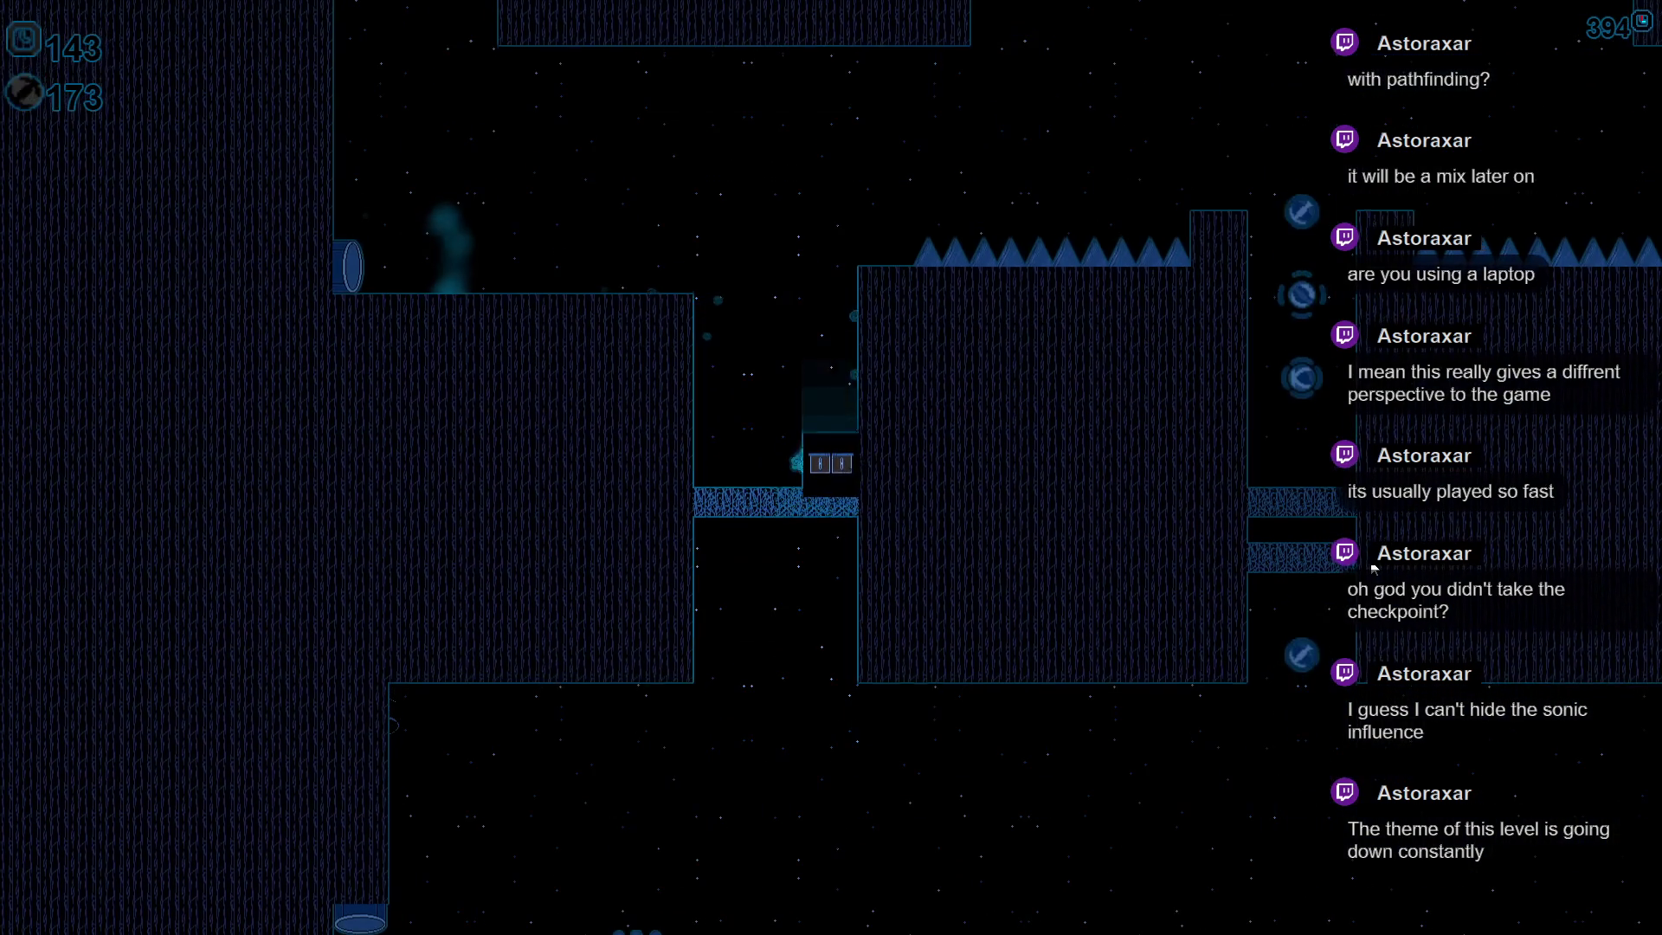
key("Down")
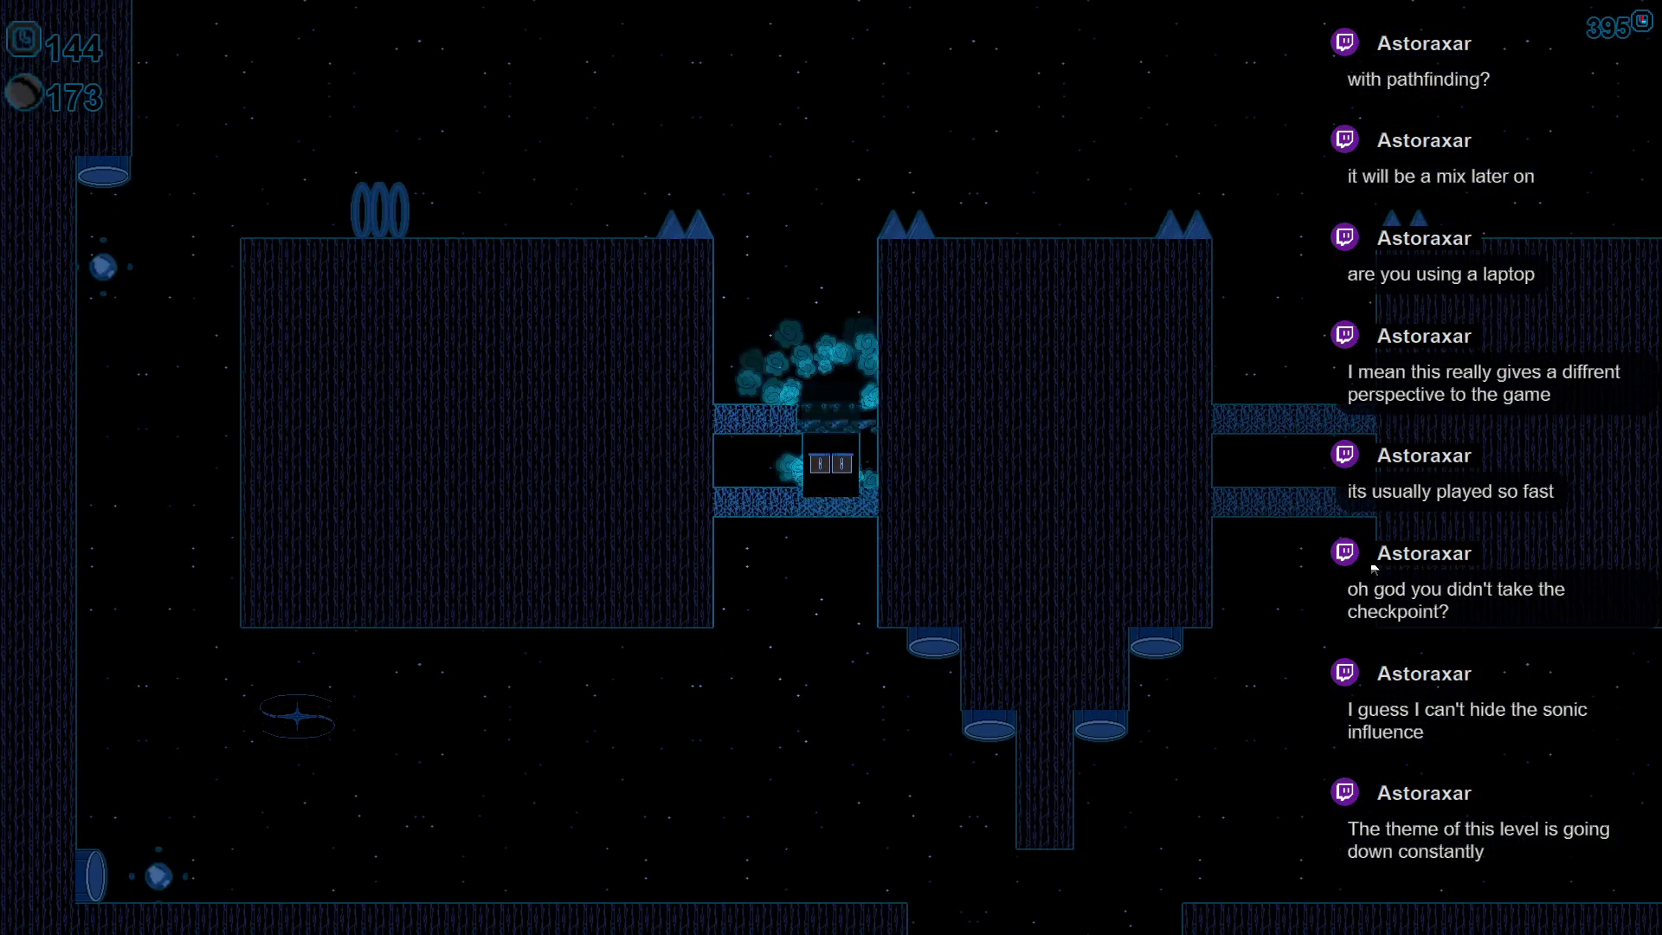
key("Right")
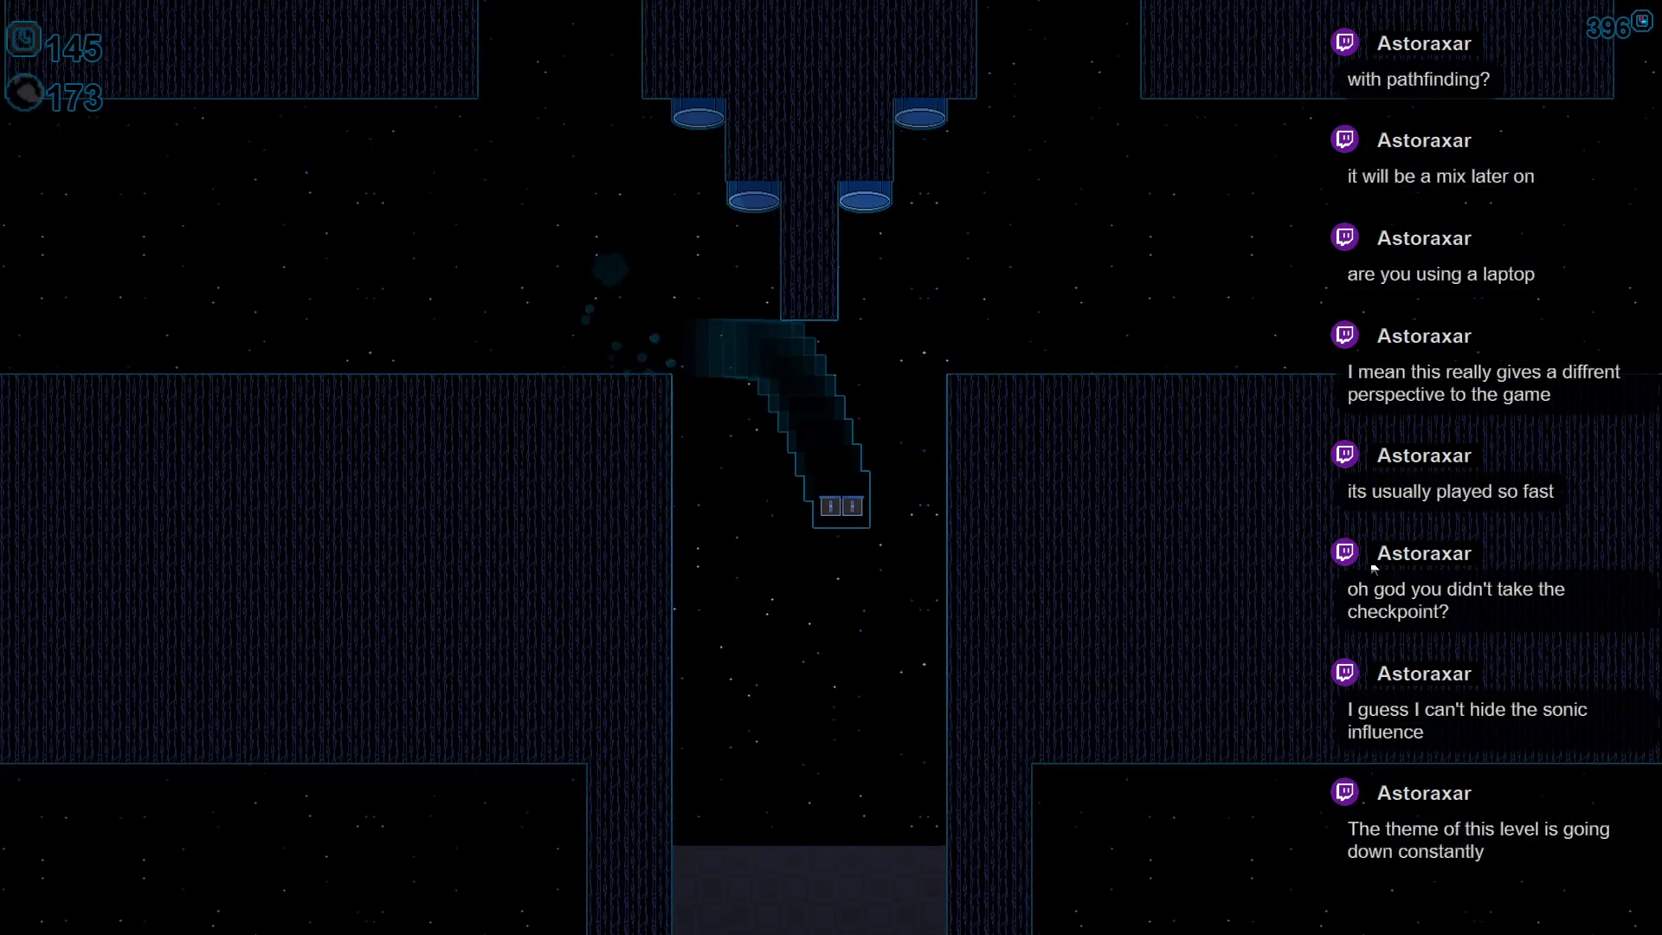
key("Down")
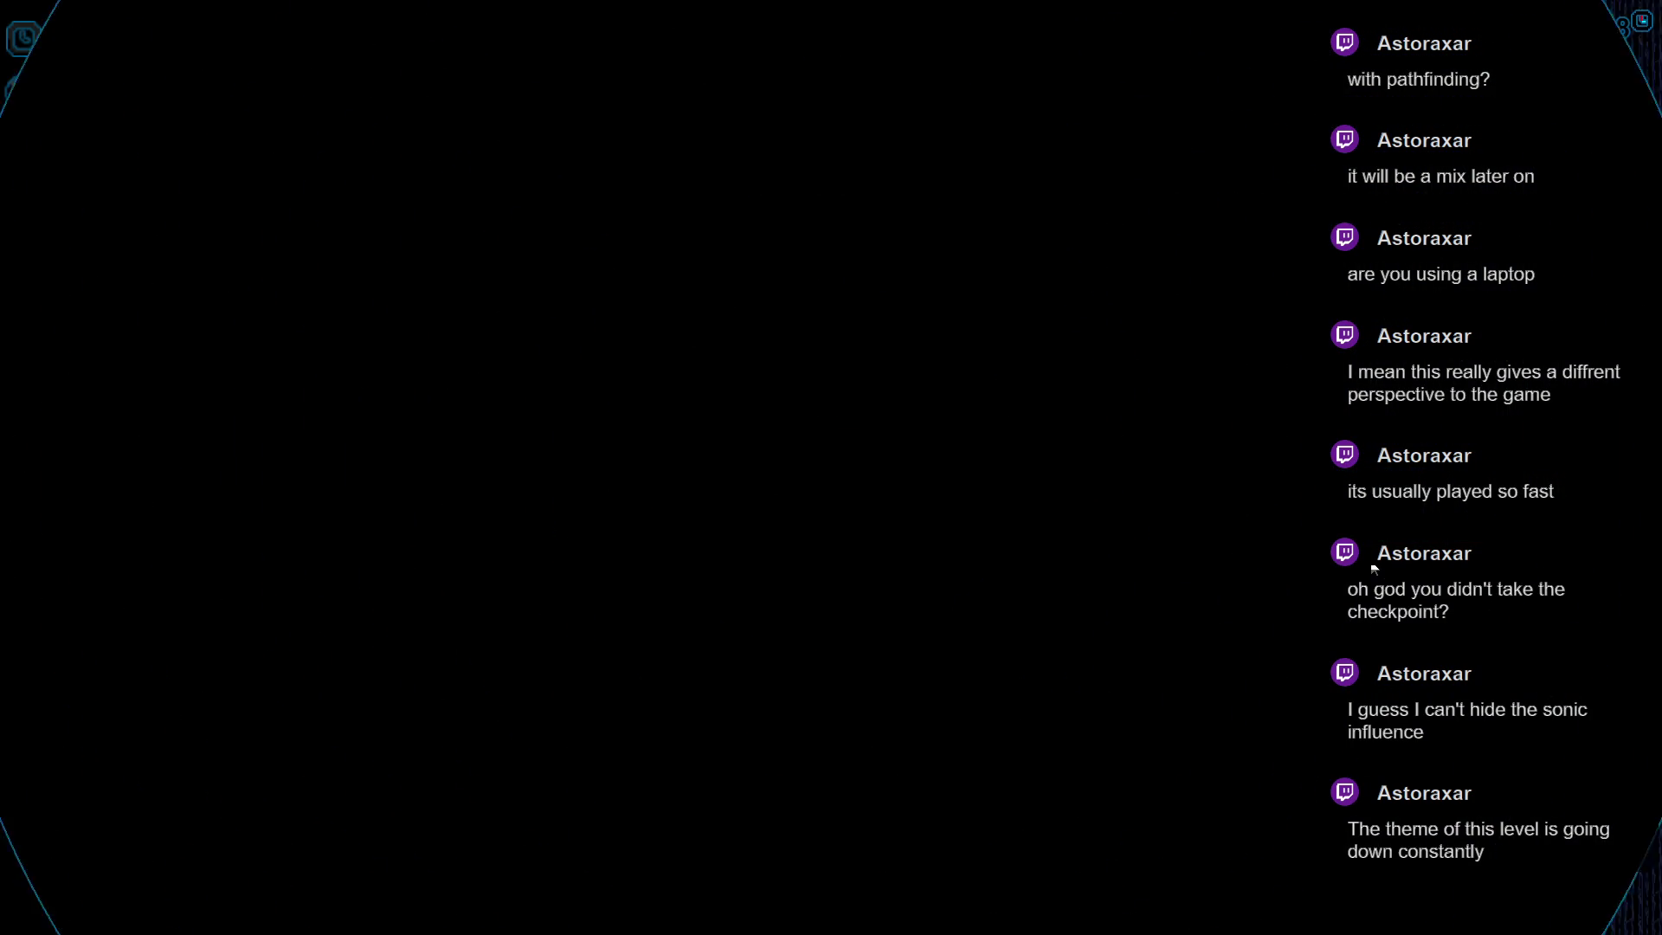
- Steer the player block down the column, over the slopes and onto the green then blue platforms
key("Down")
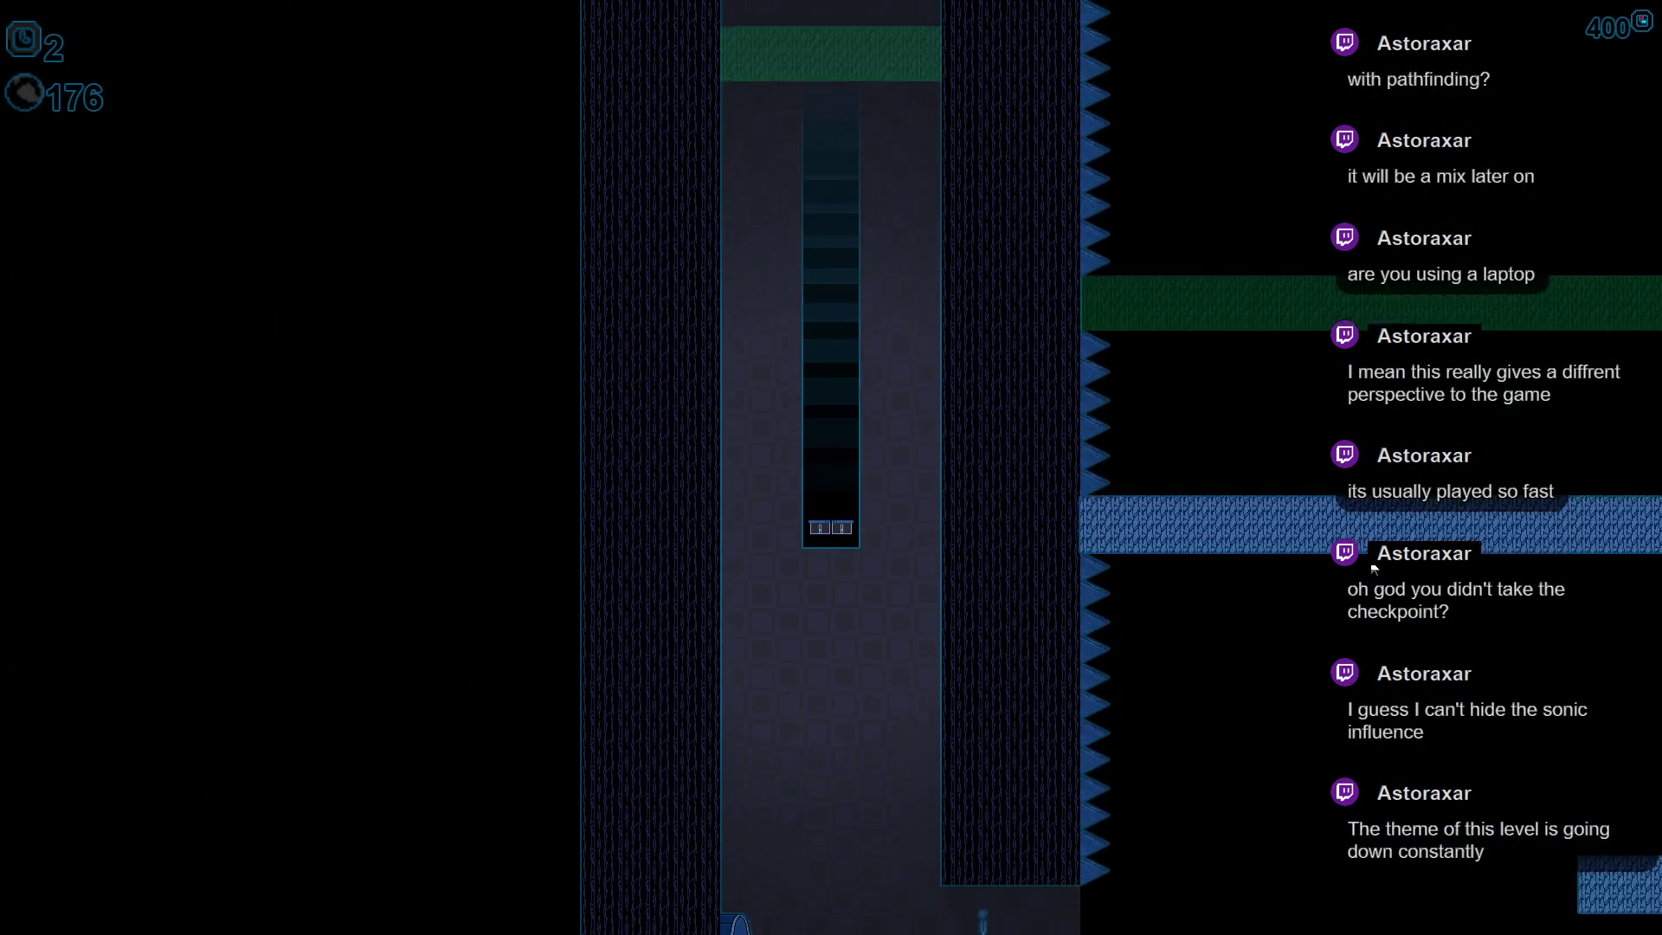
key("Right")
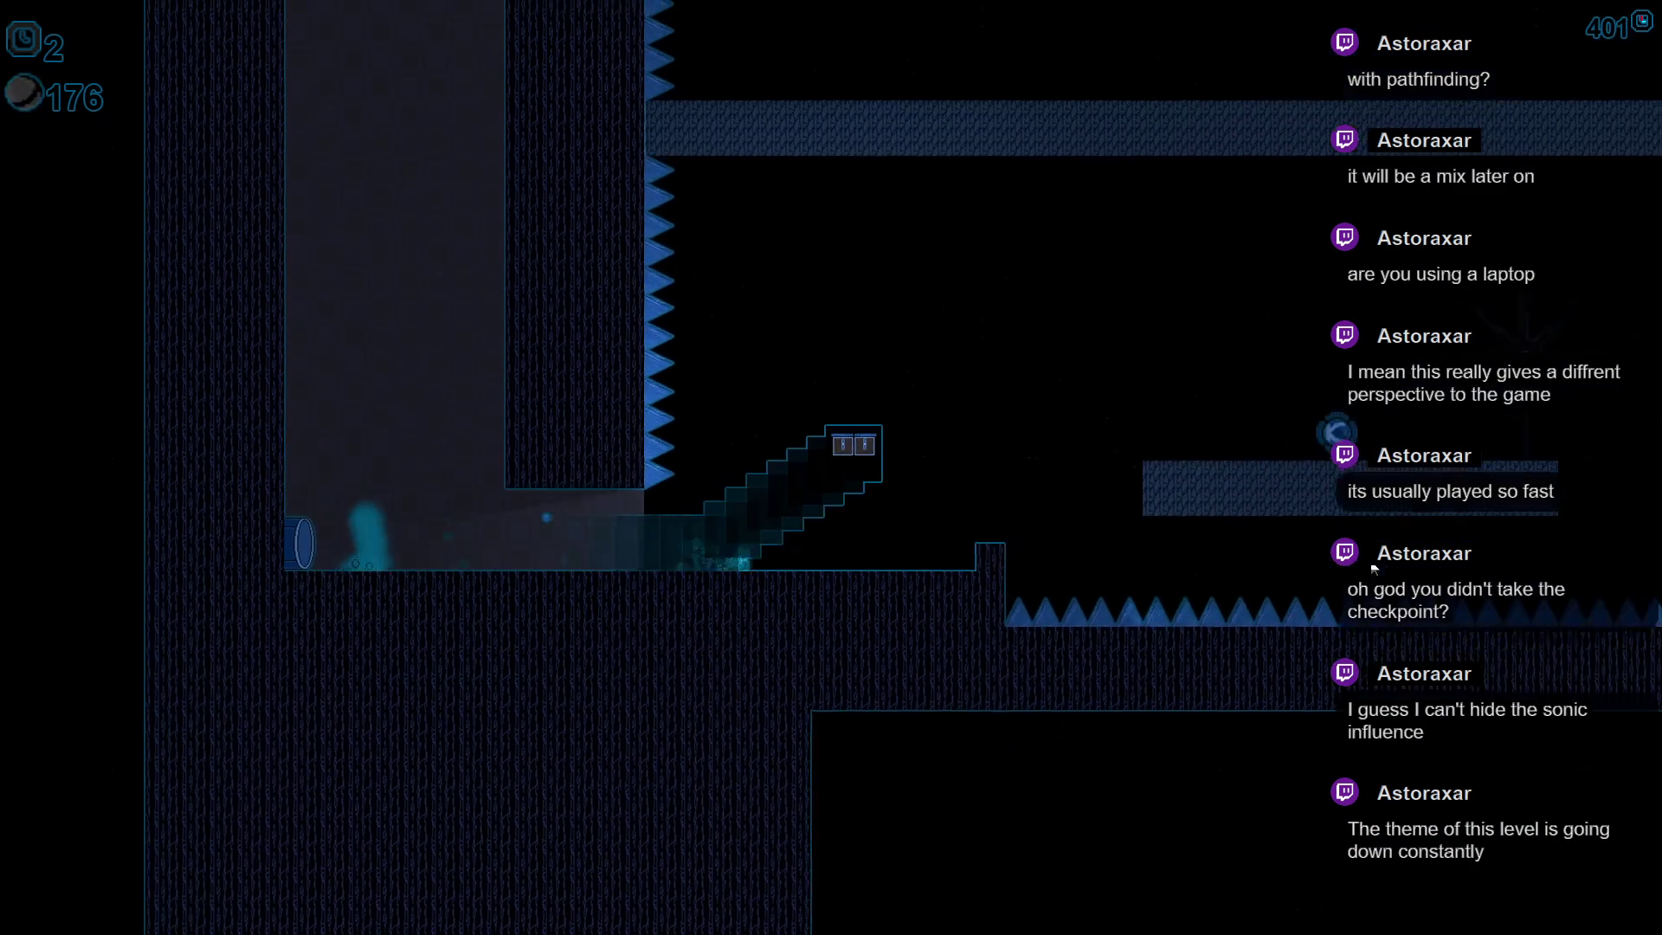
key("Right")
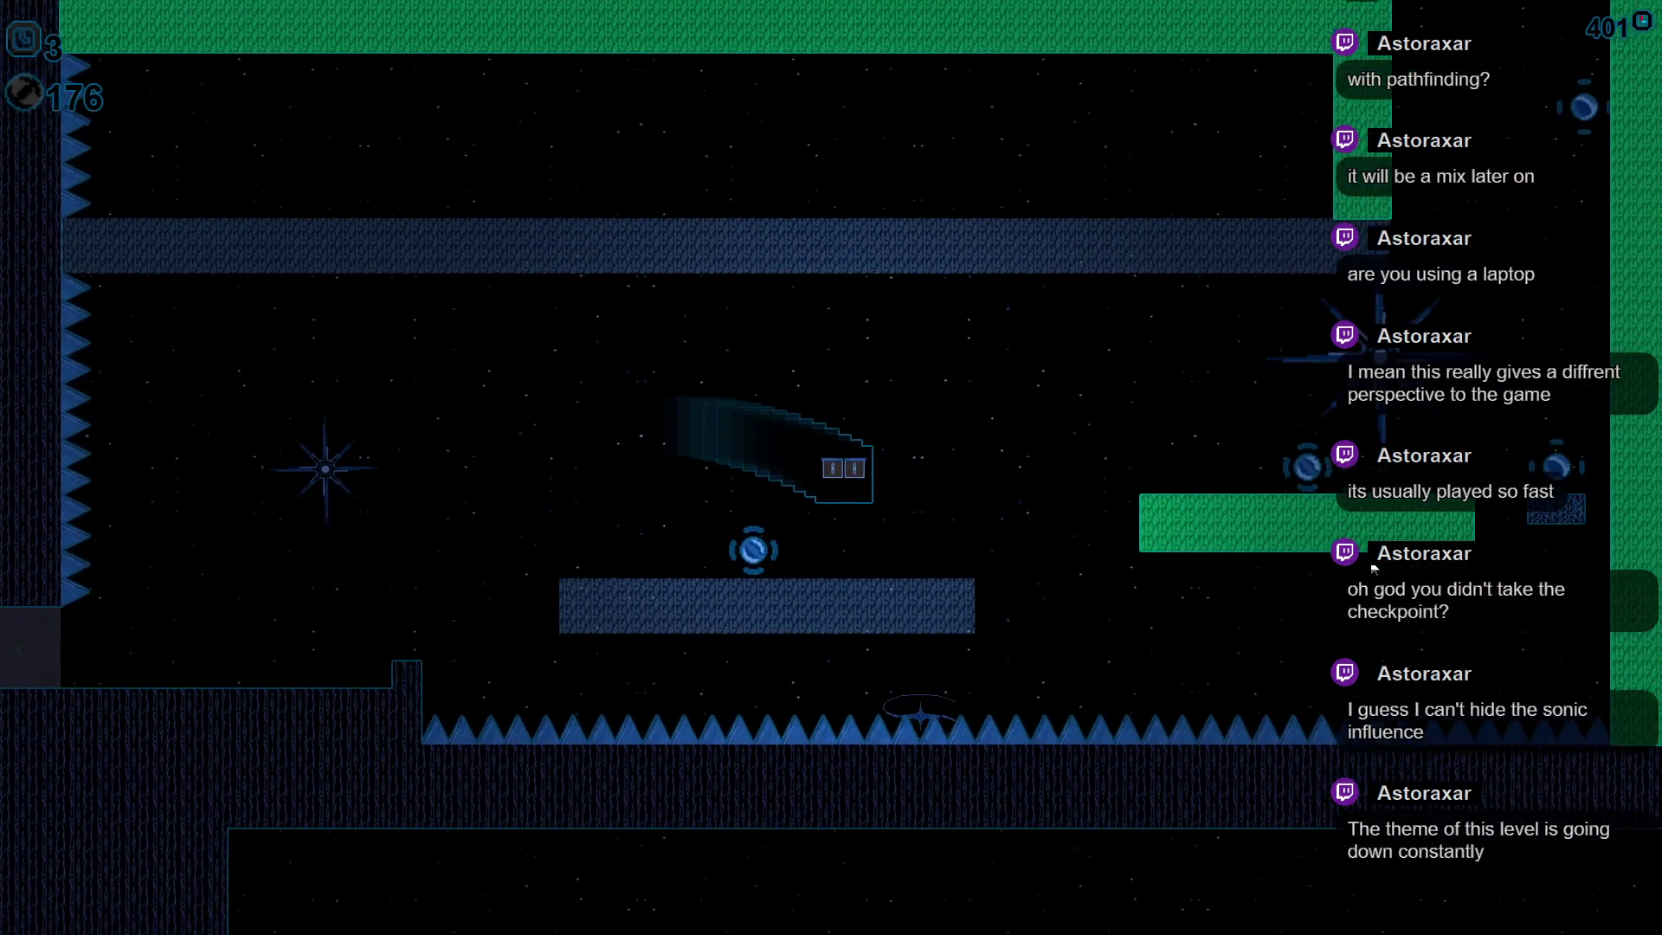
key("Left")
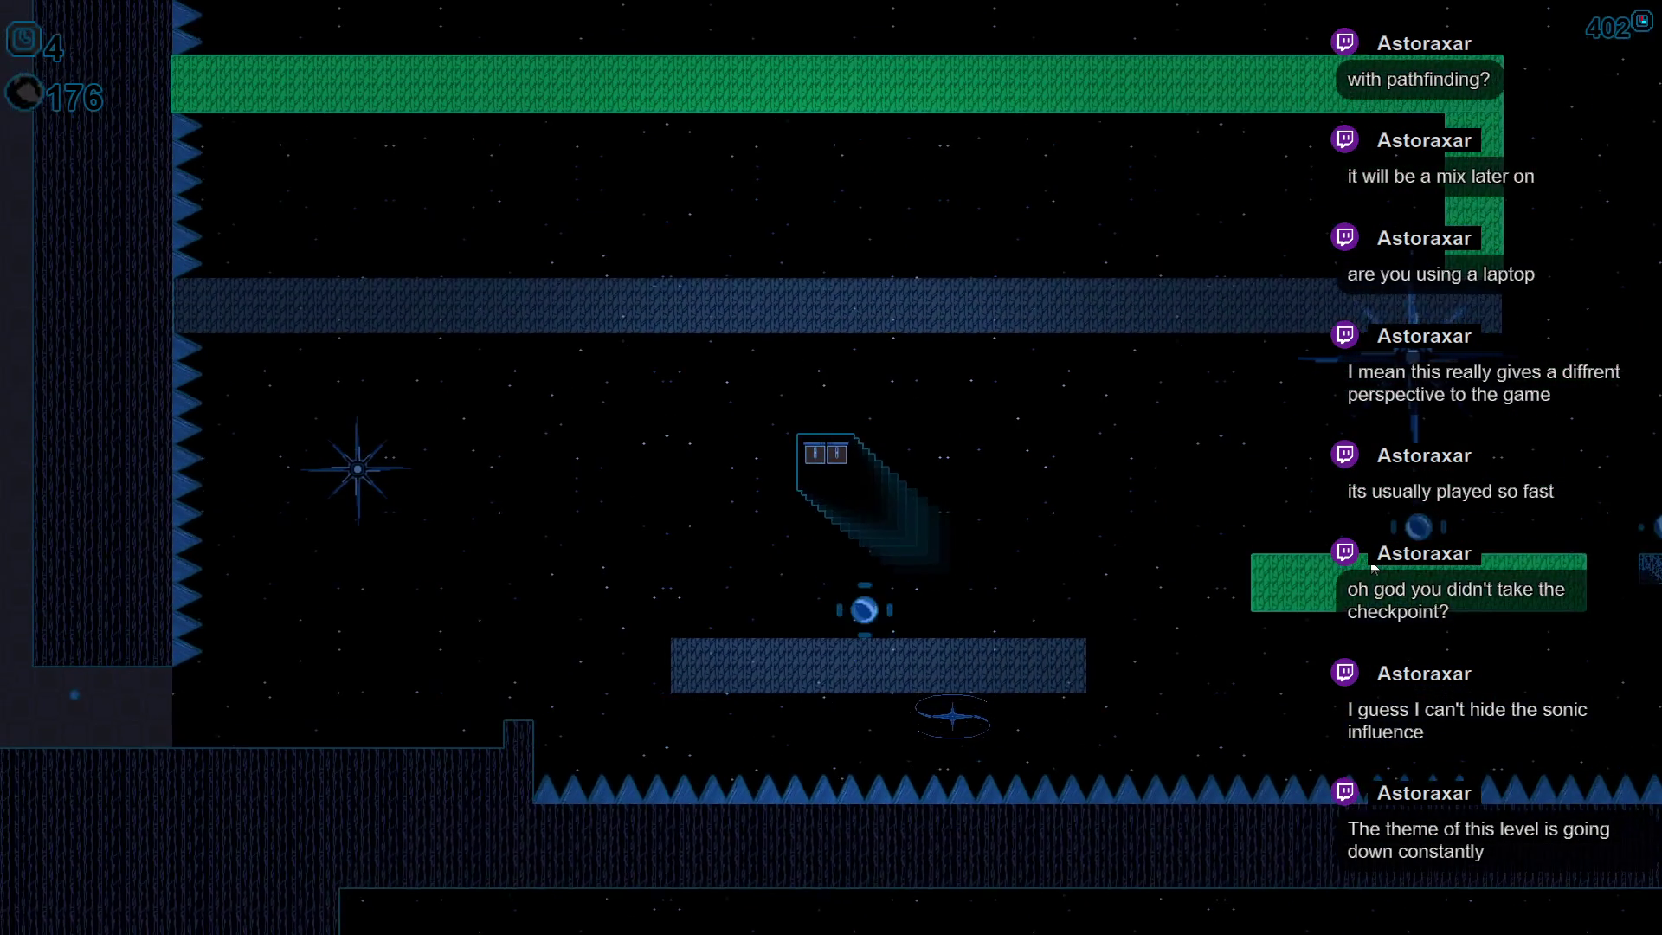
key("Down")
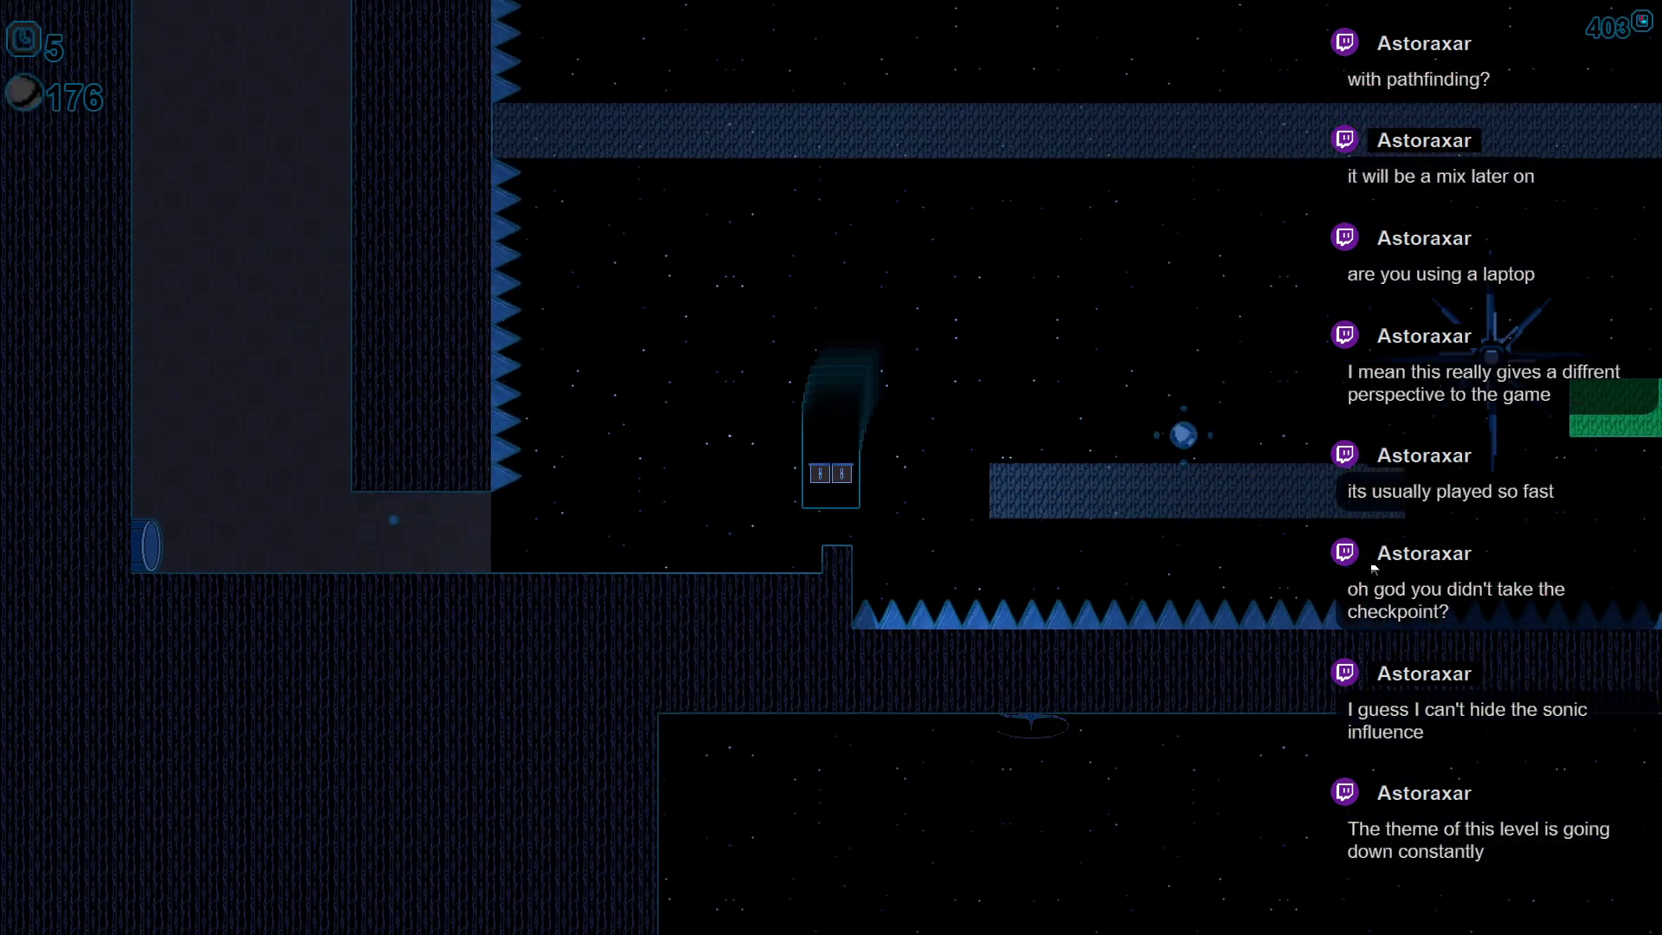
key("Right")
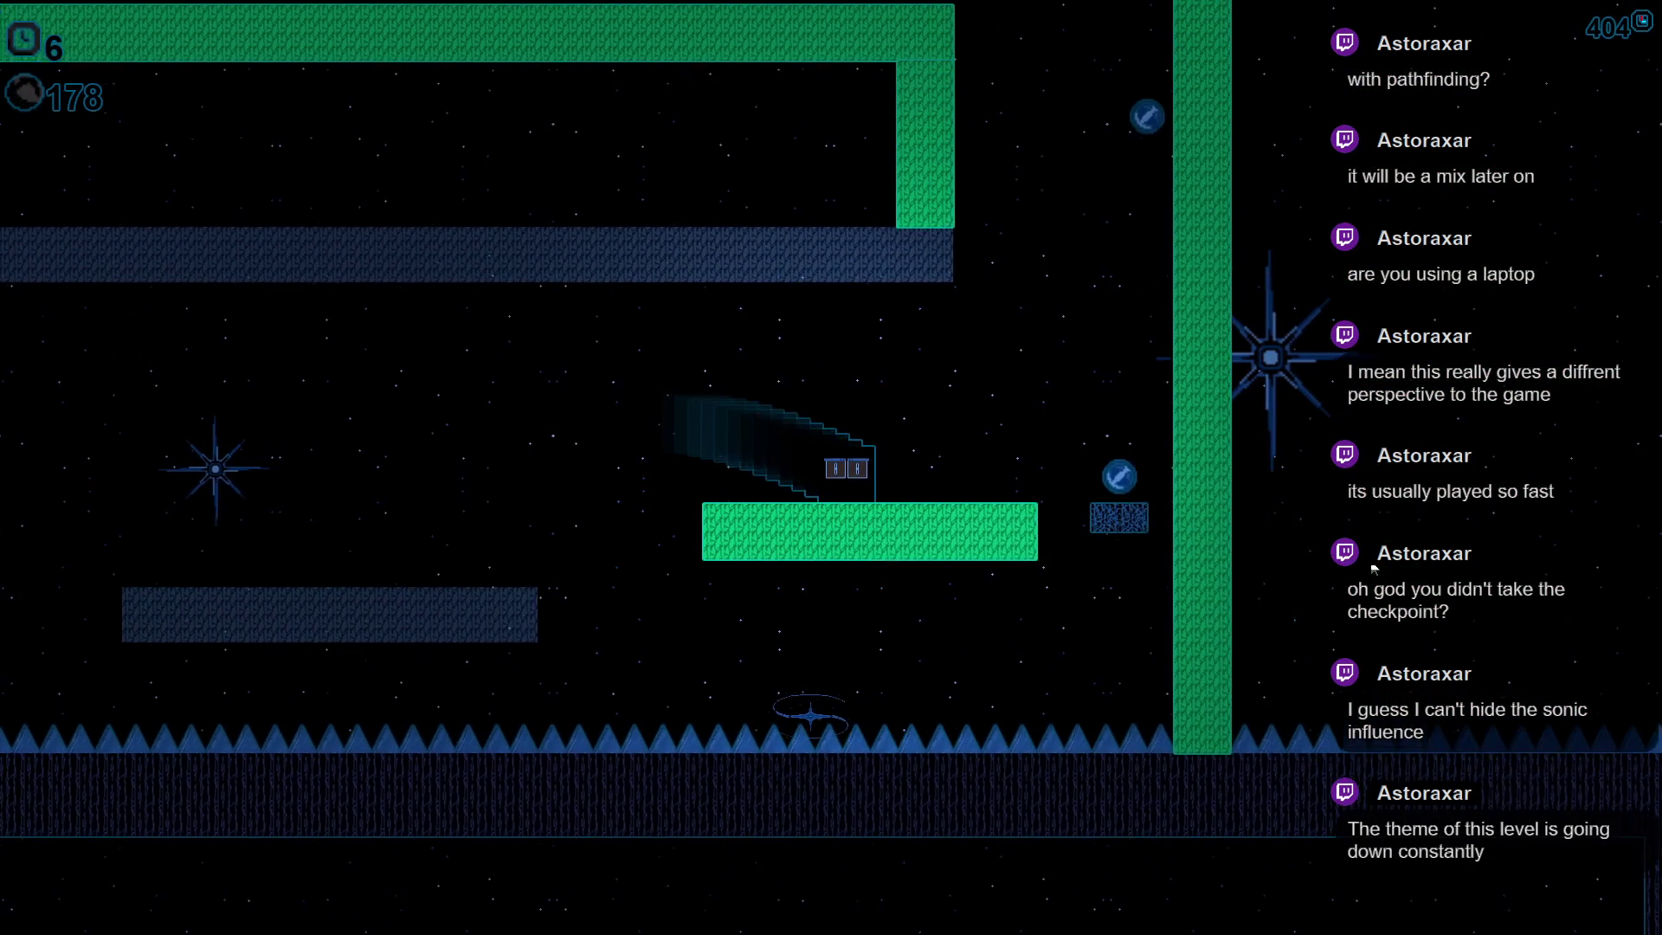
key("Up")
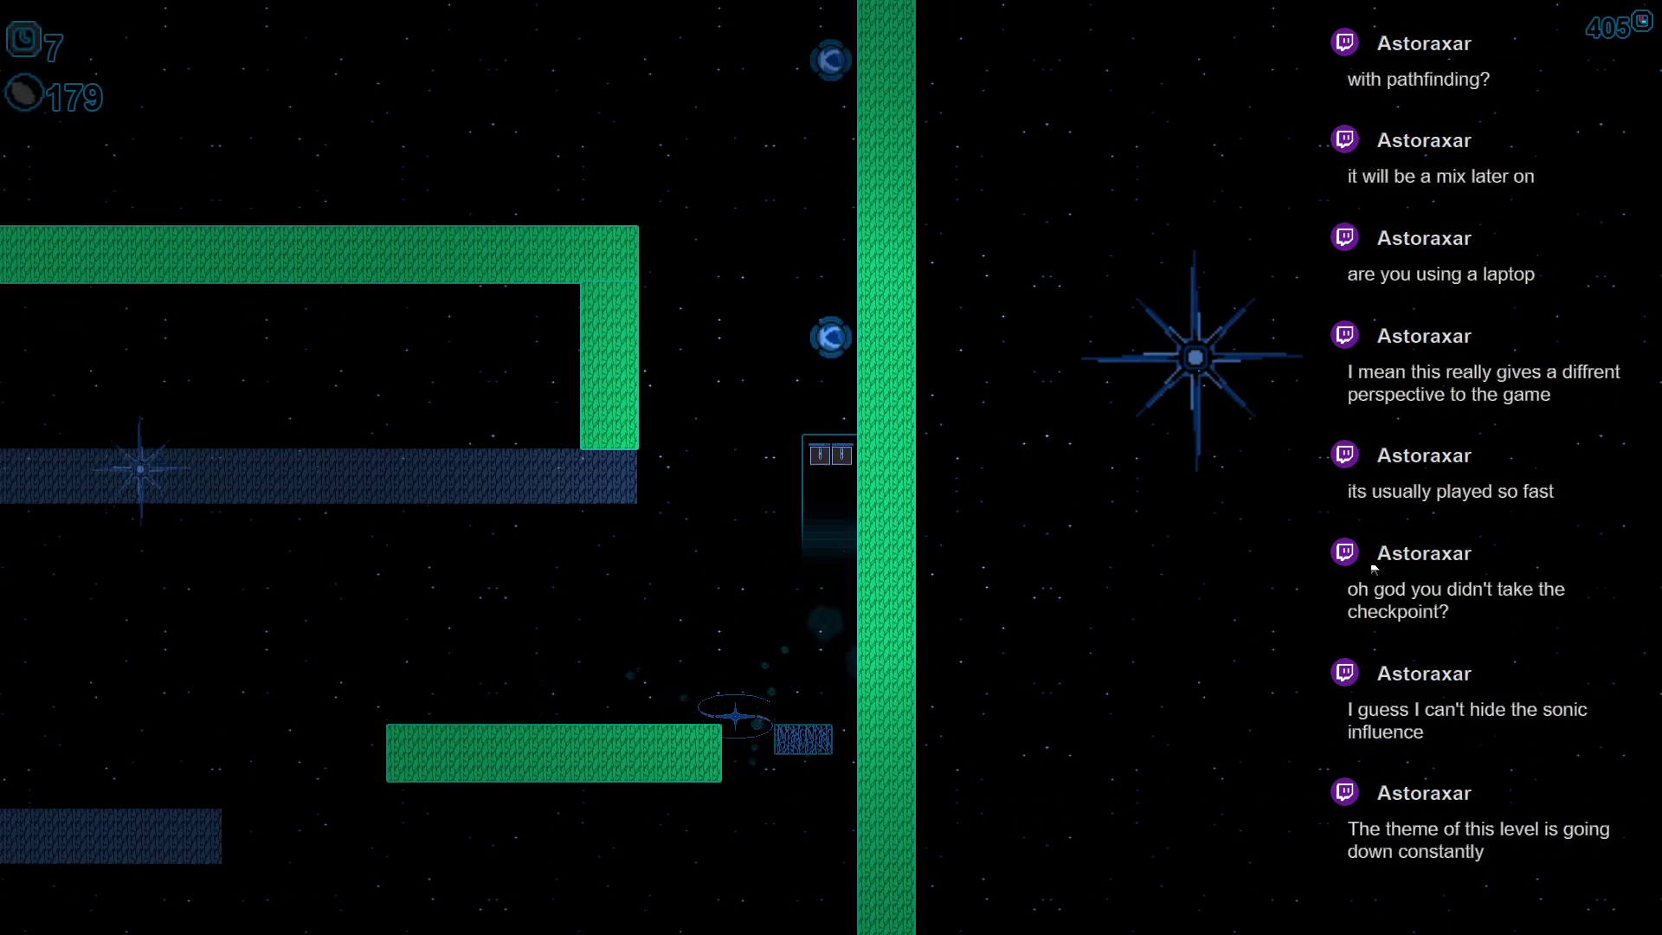
key("Left")
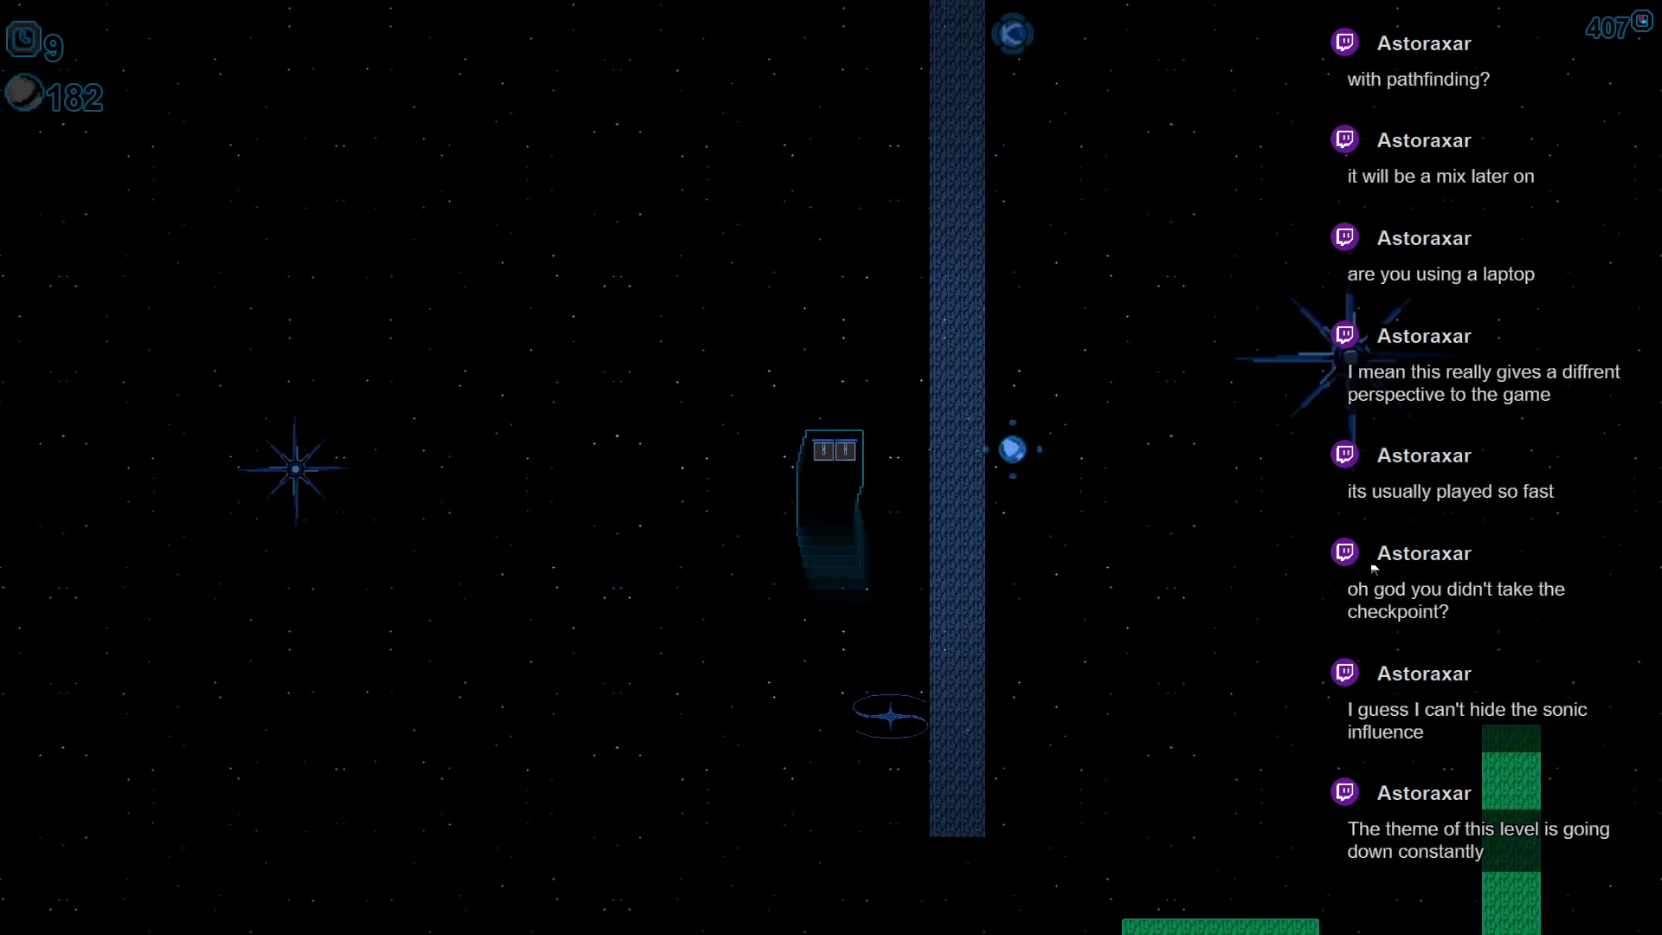
key("Right")
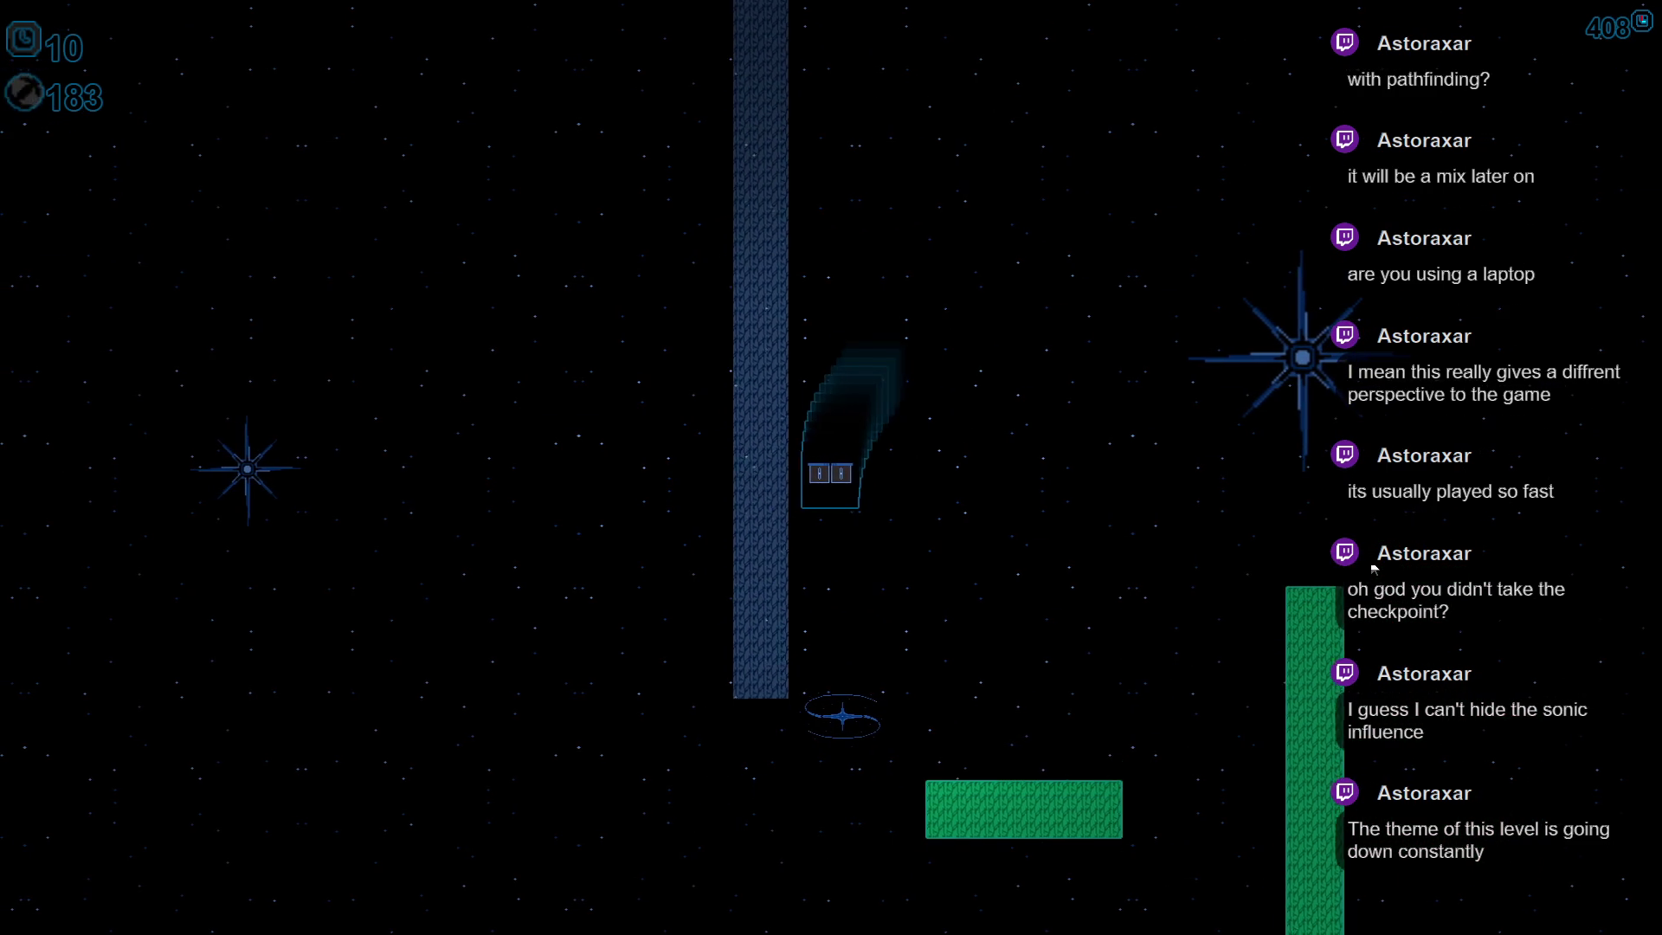
key("Right")
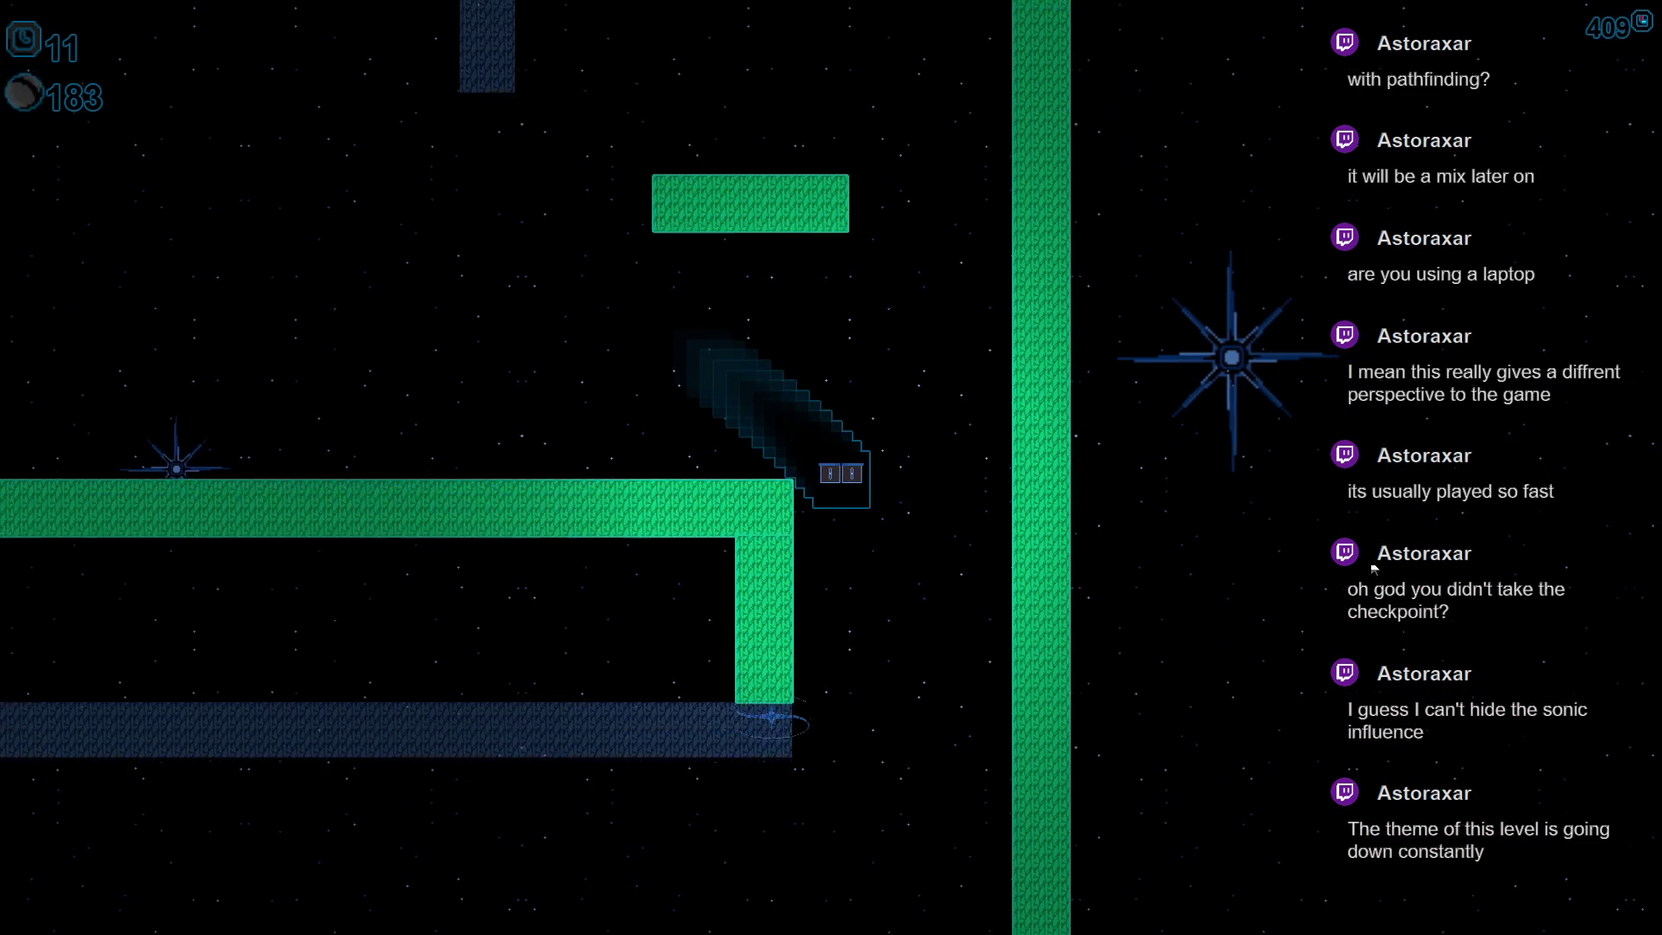
key("Left")
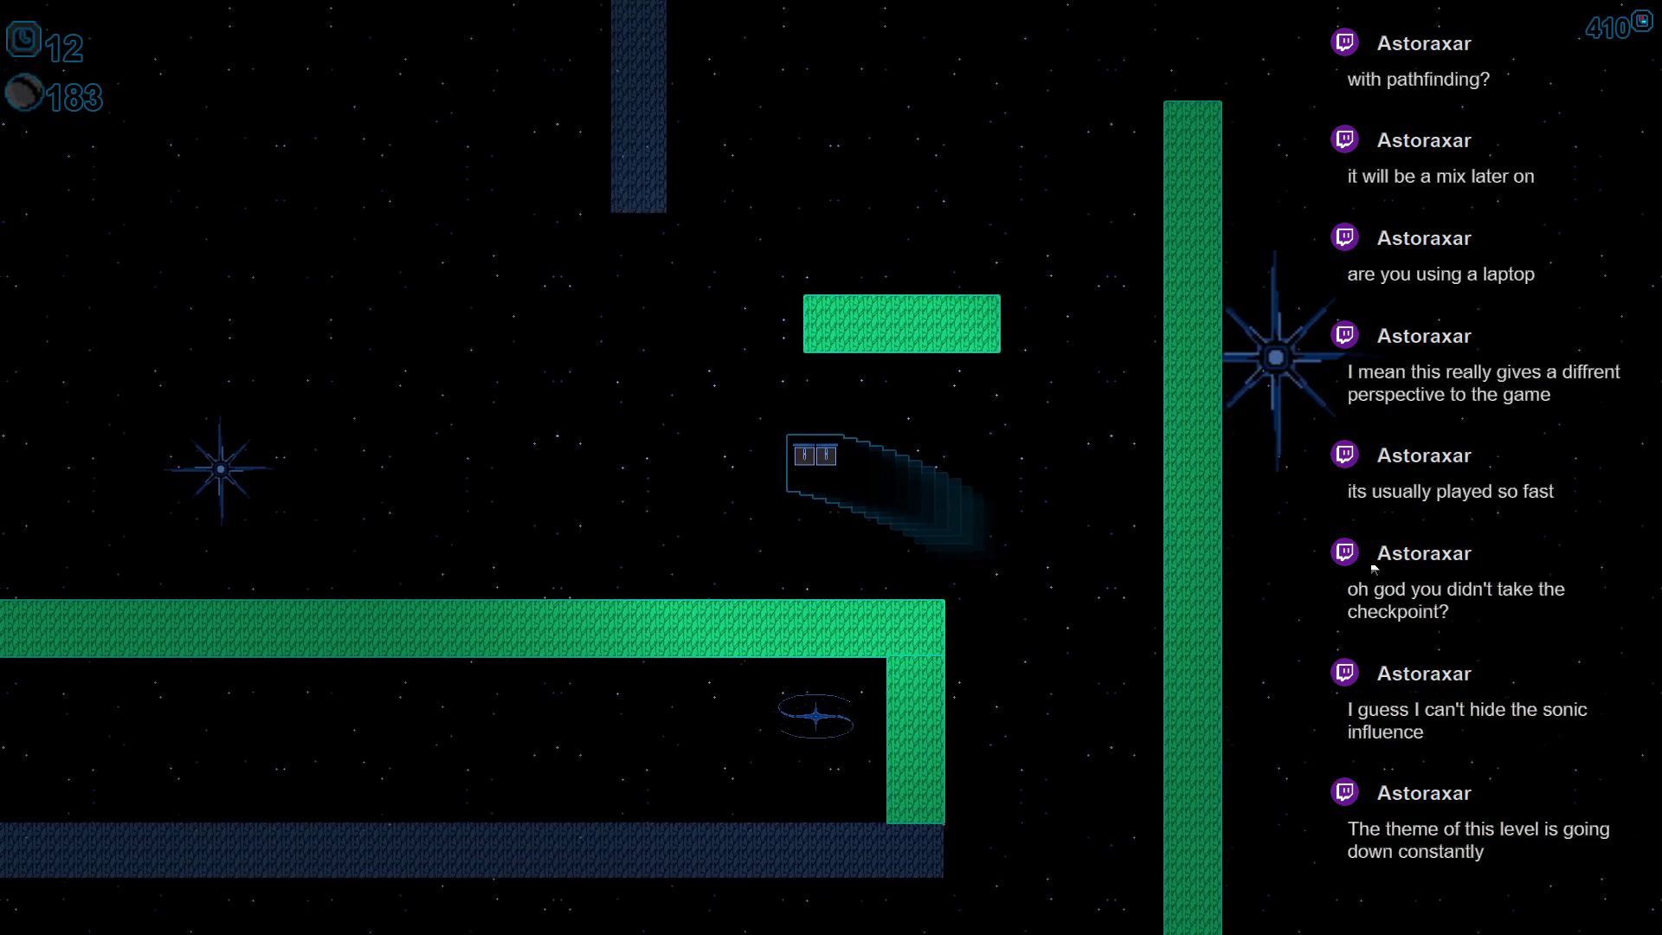
key("Down")
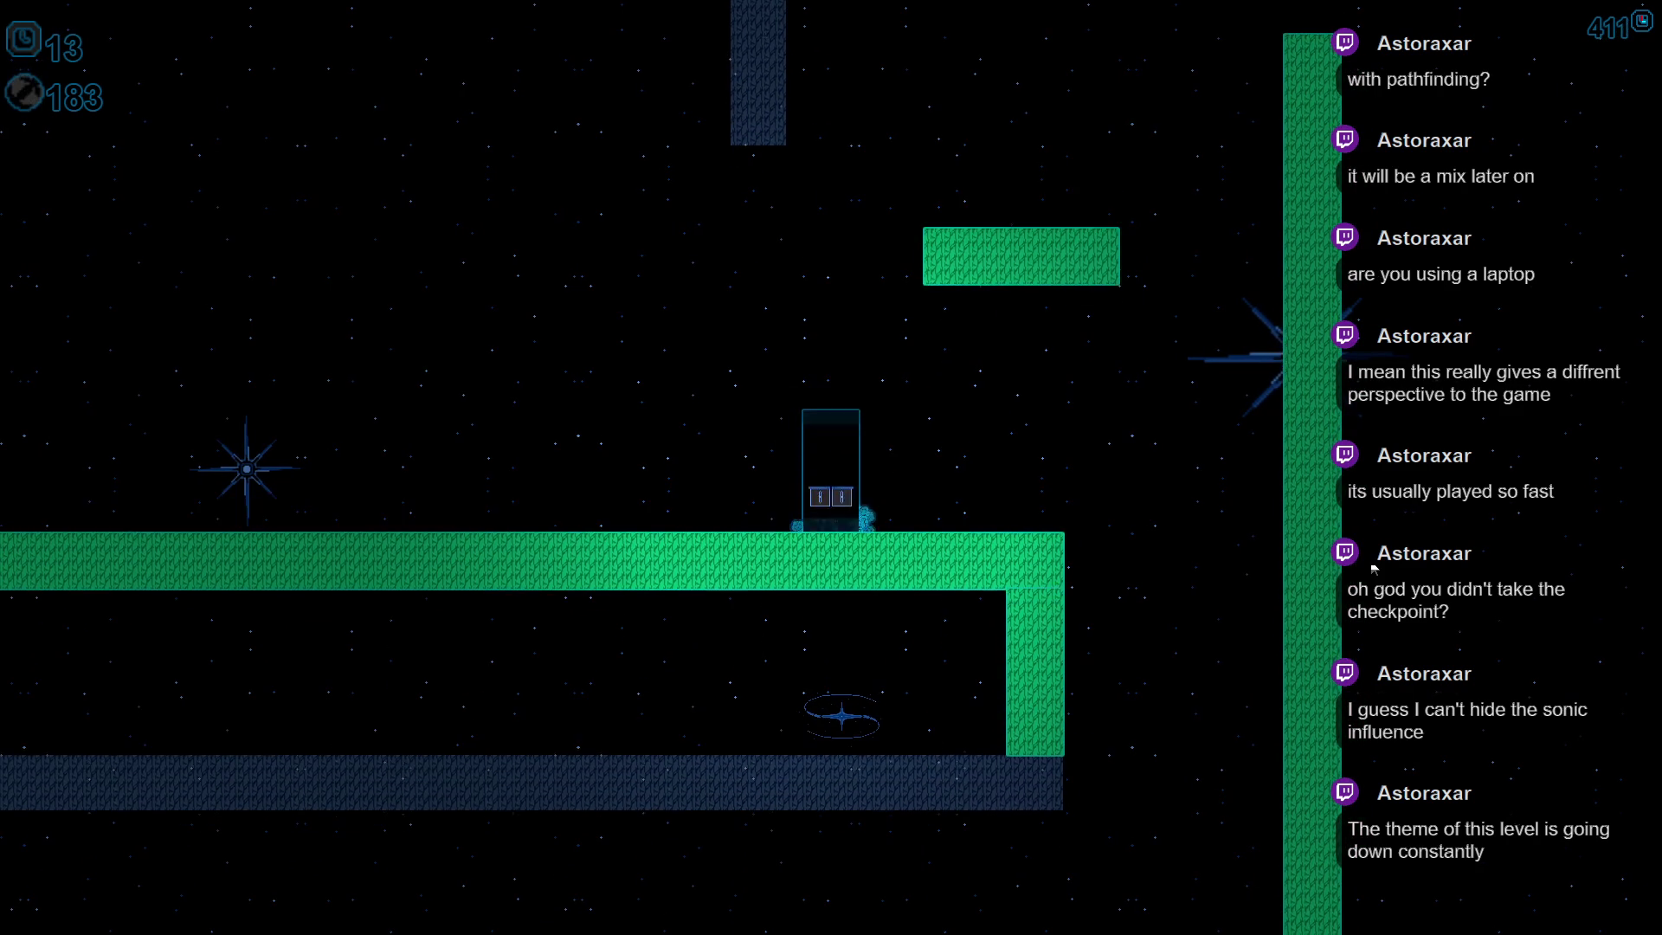
key("Left")
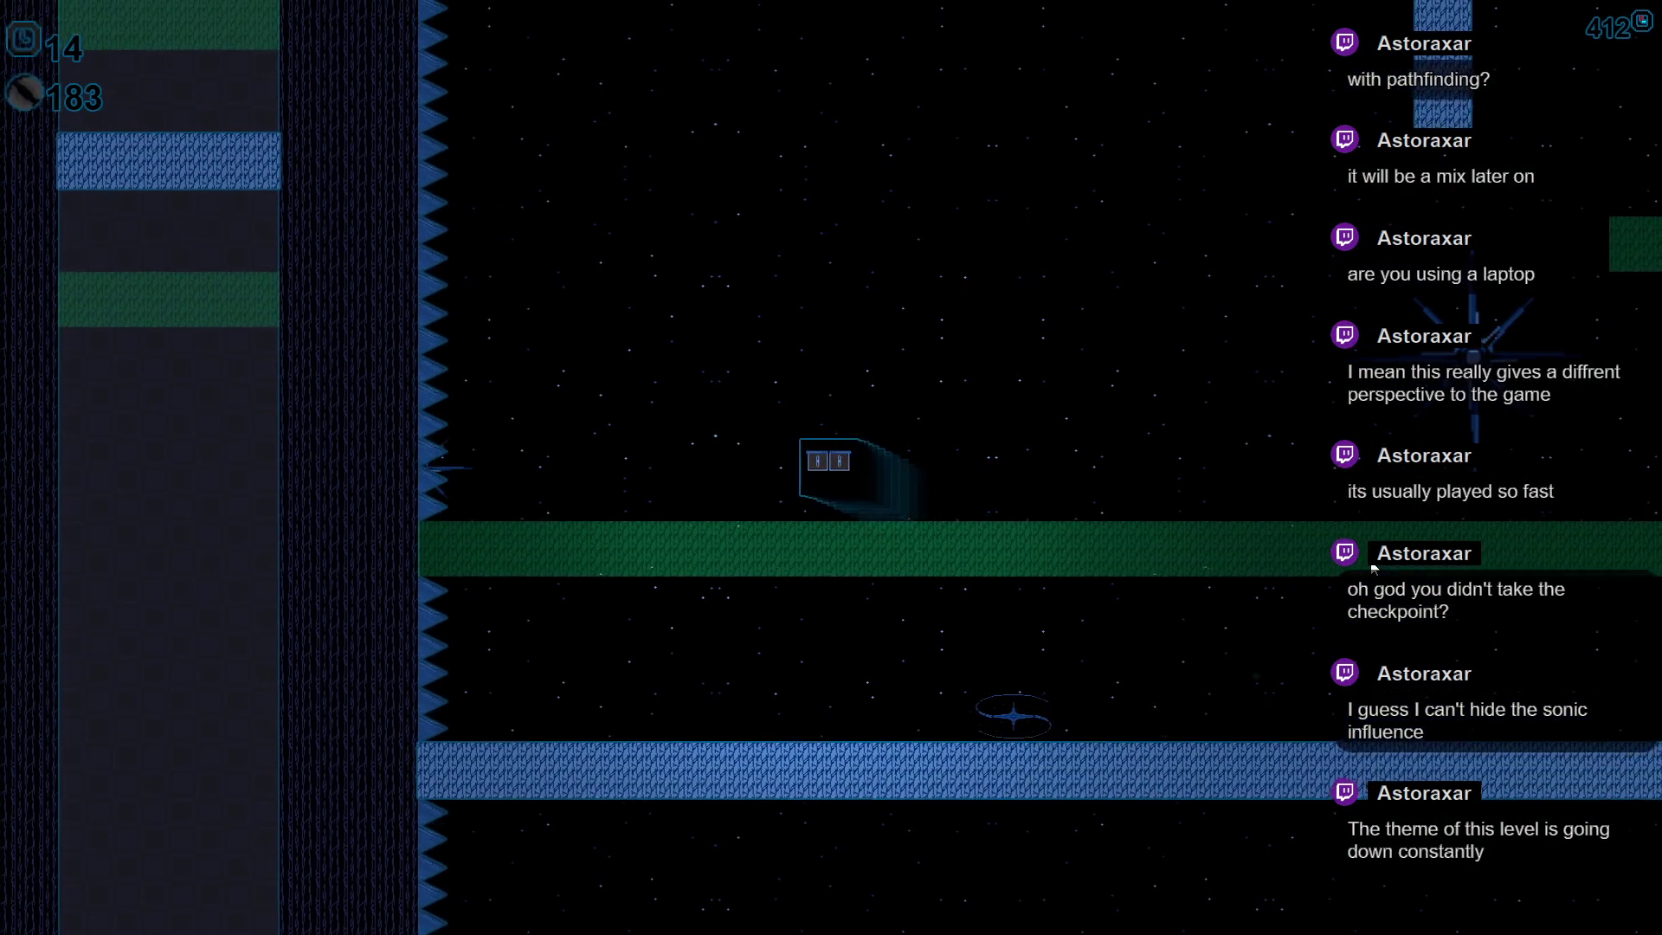
- Climb the player block up the green and blue walls and right along the corridor
key("Right")
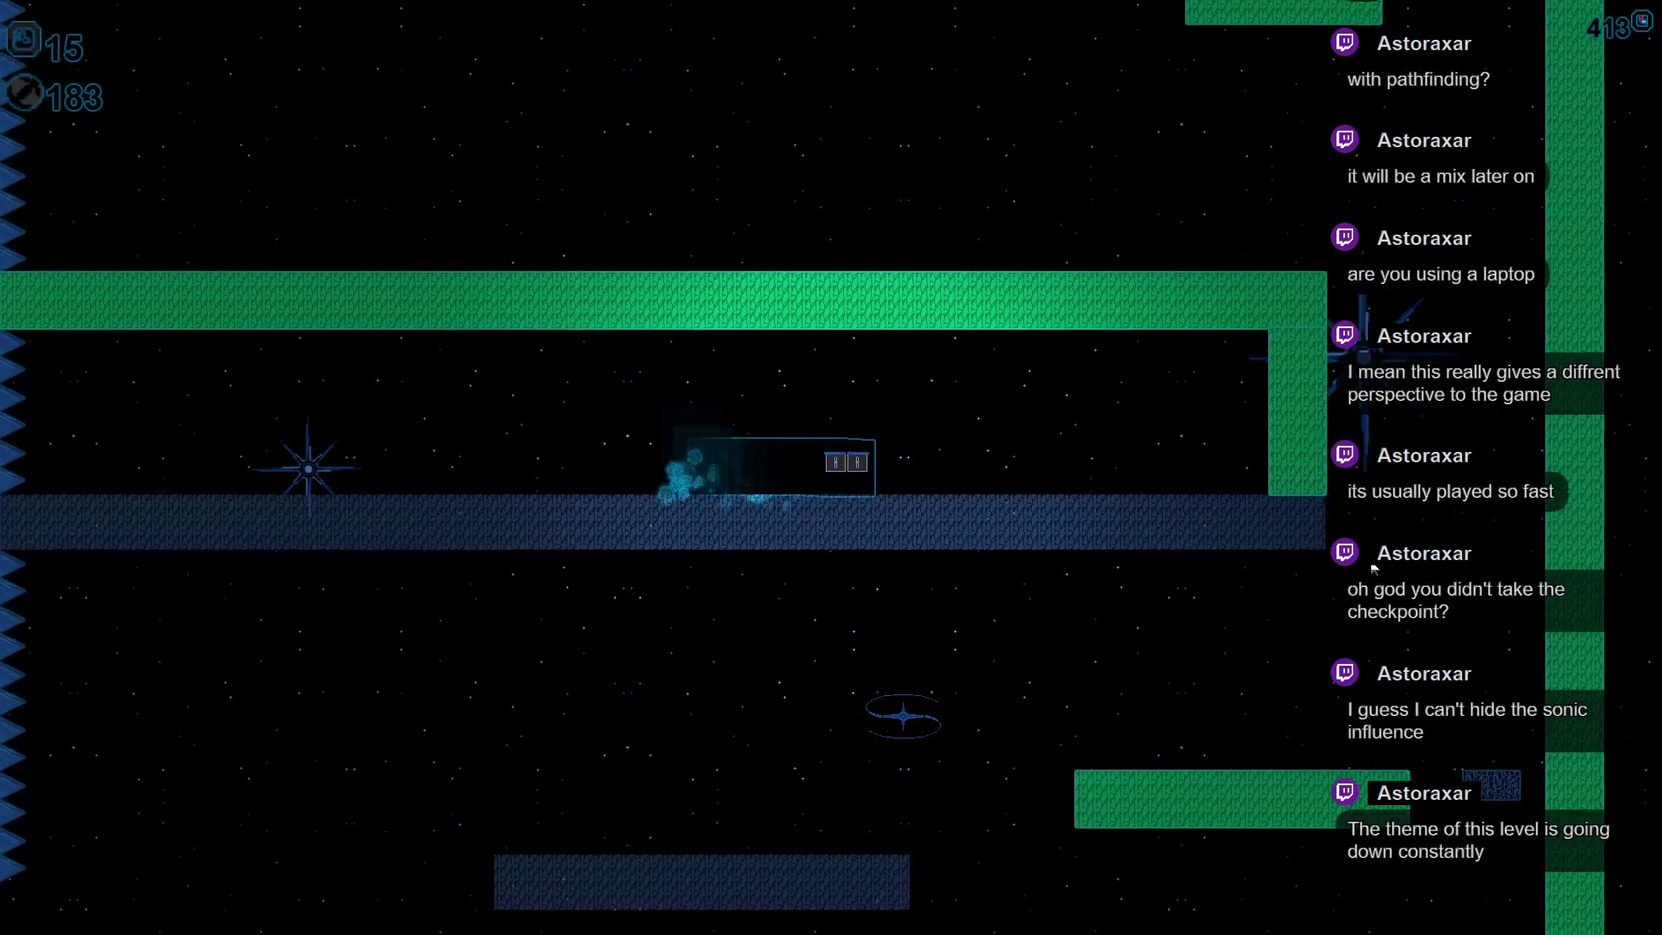
key("Right")
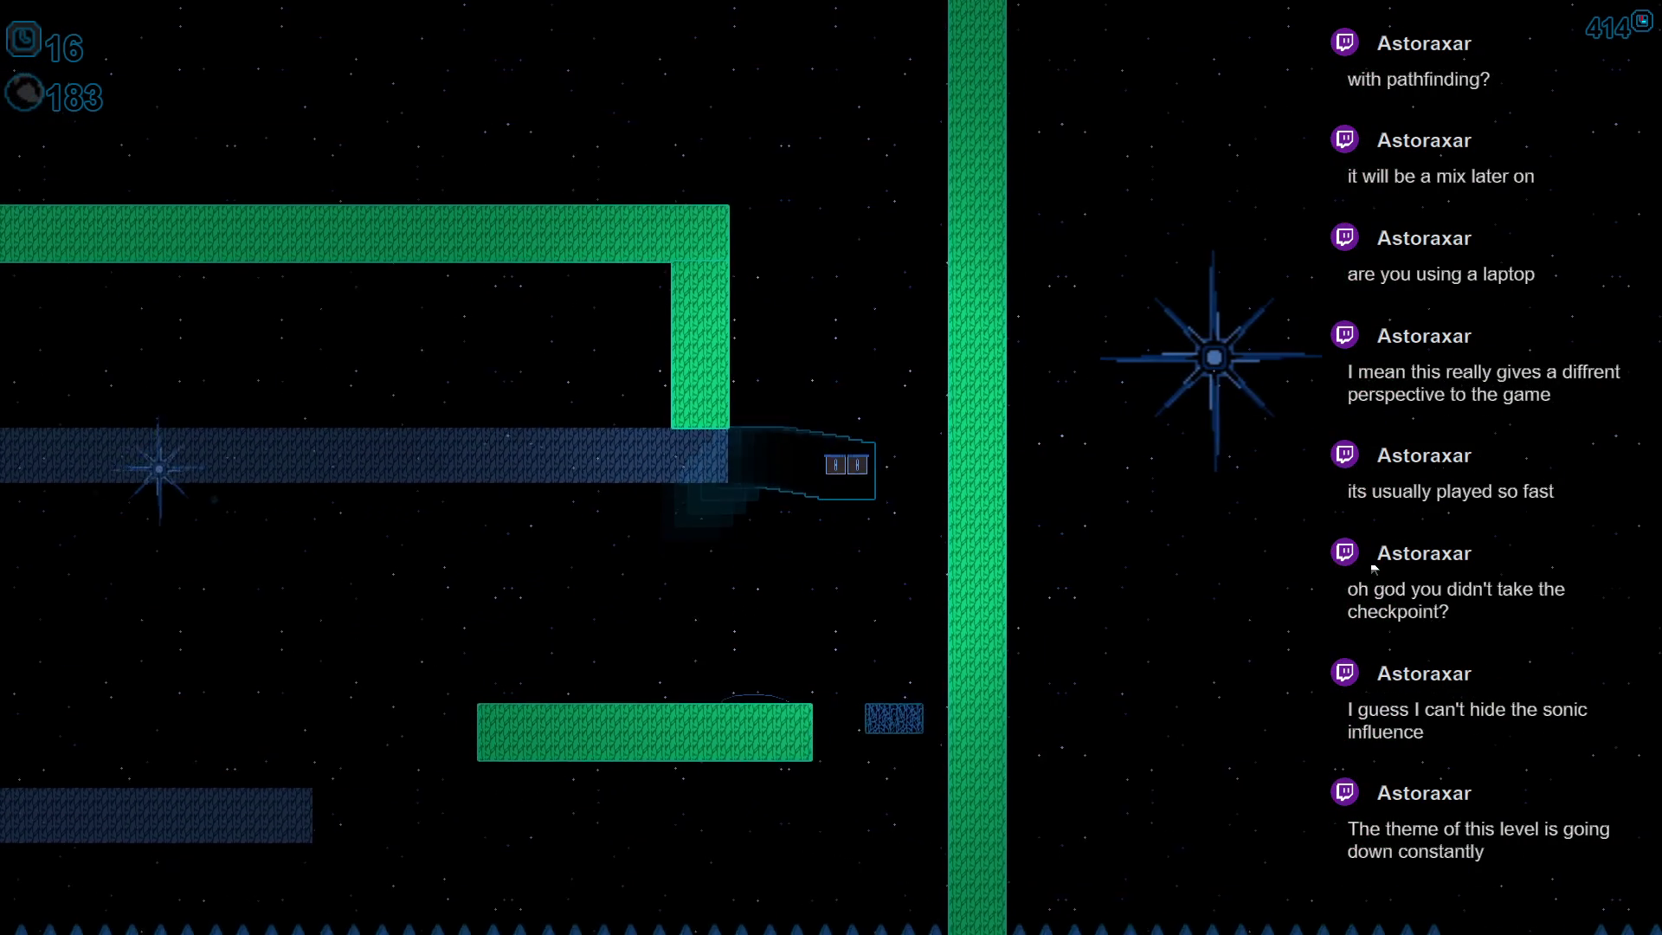
key("Up")
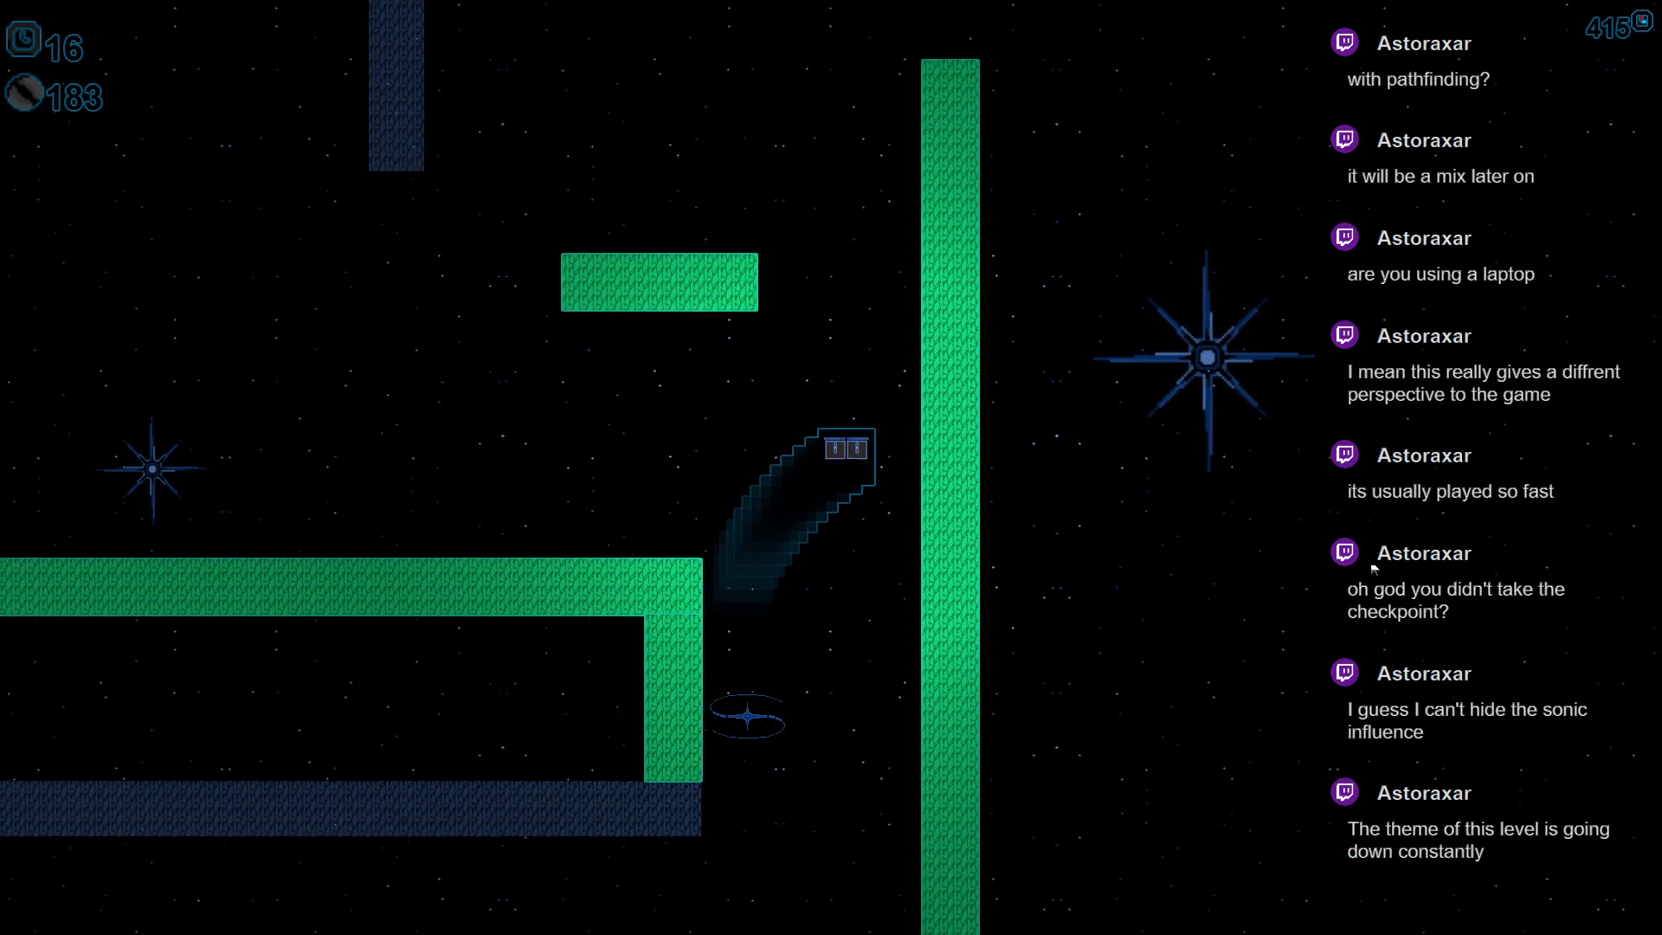
key("Left")
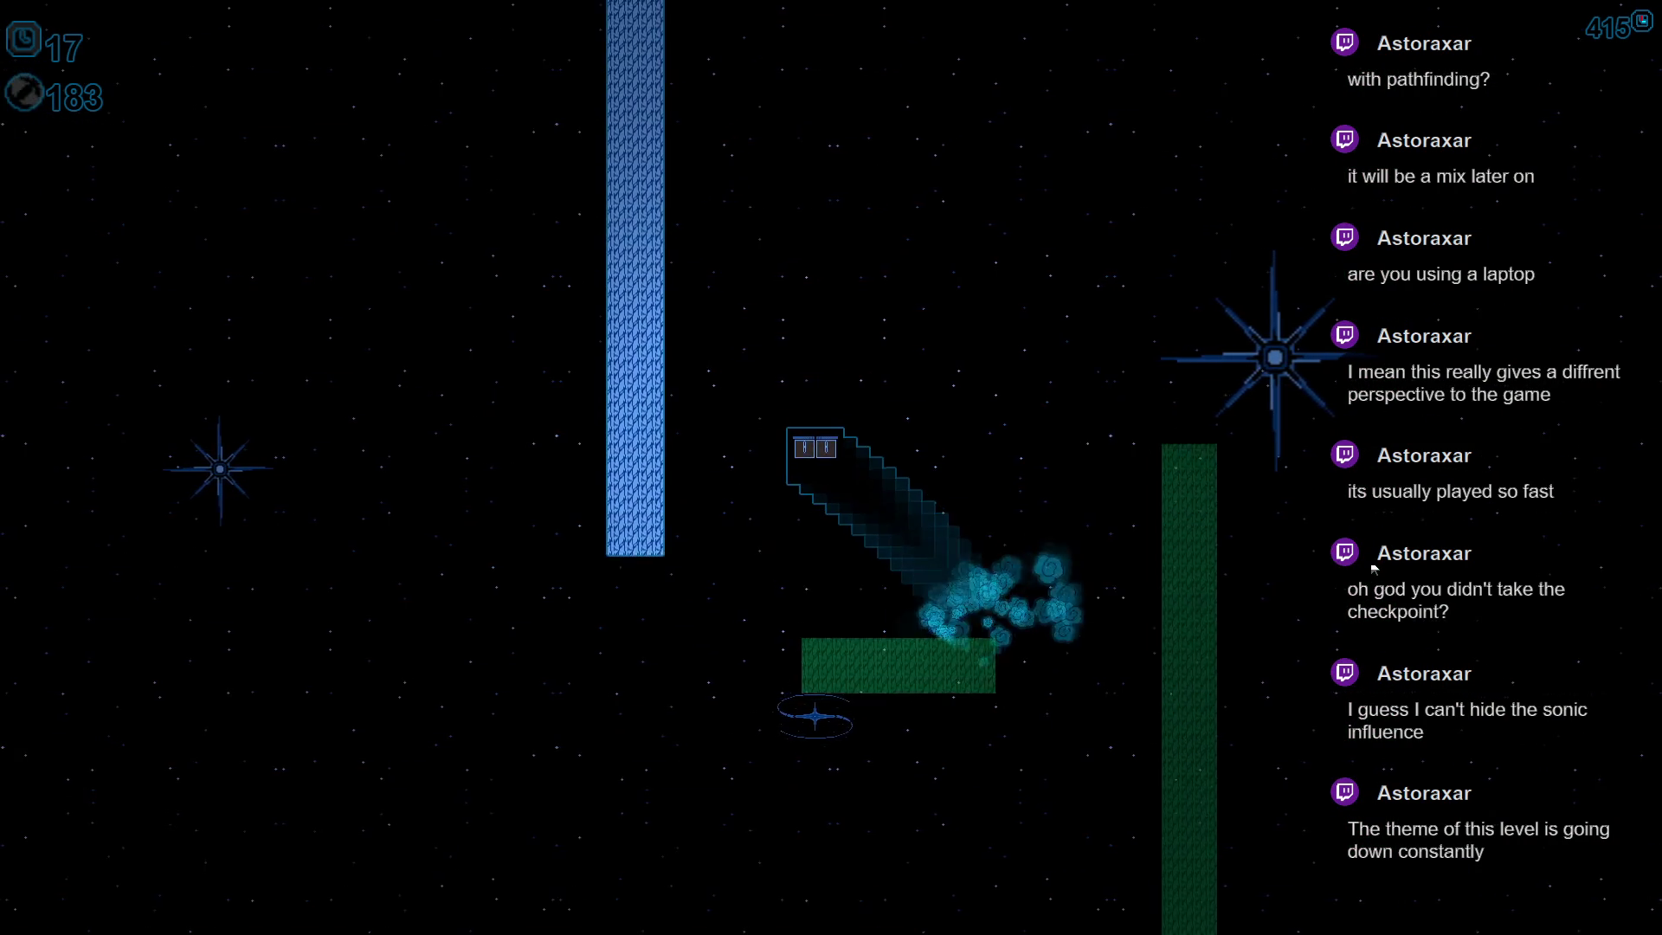
key("Up")
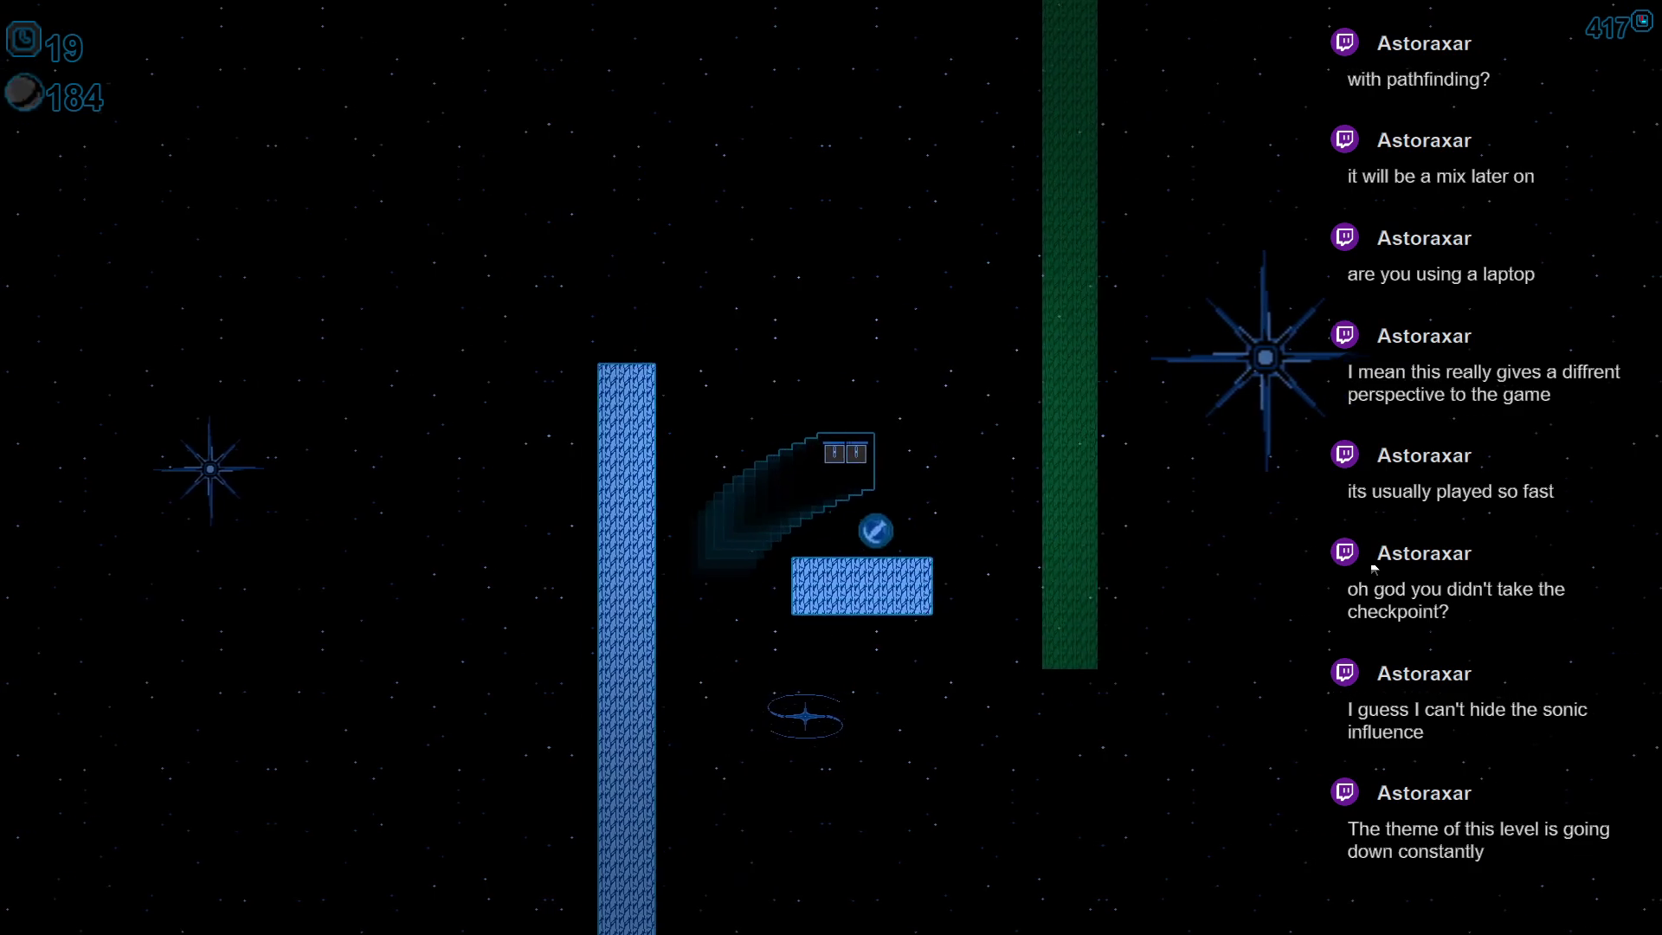
key("Up")
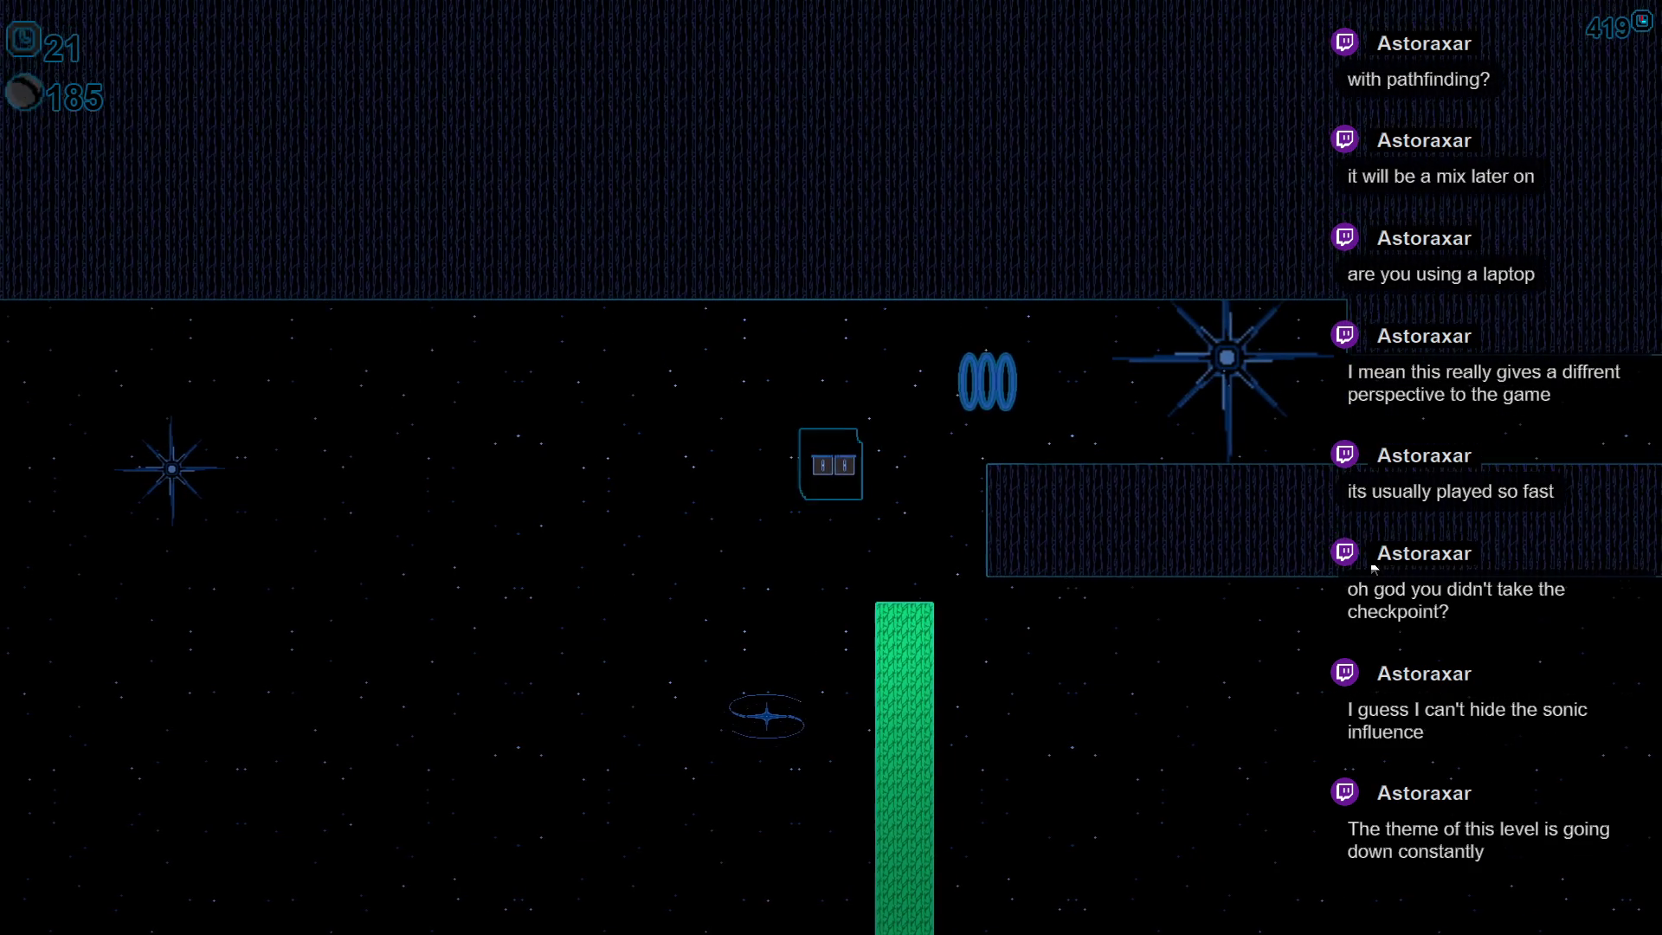
key("Right")
key("Right")
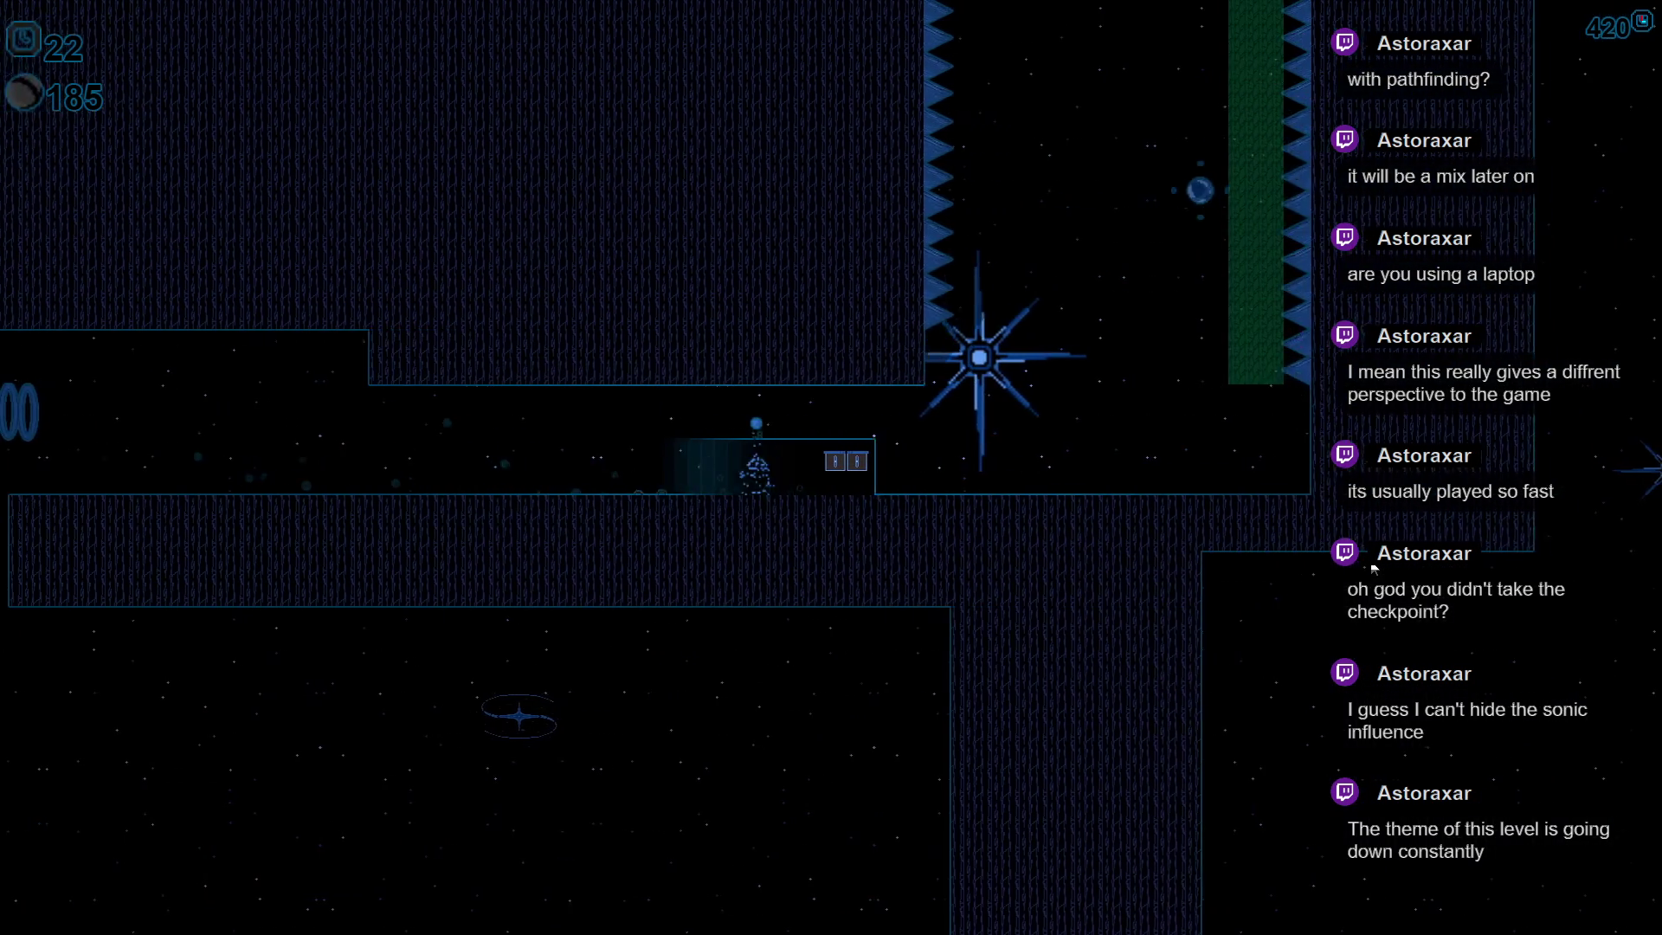
key("Right")
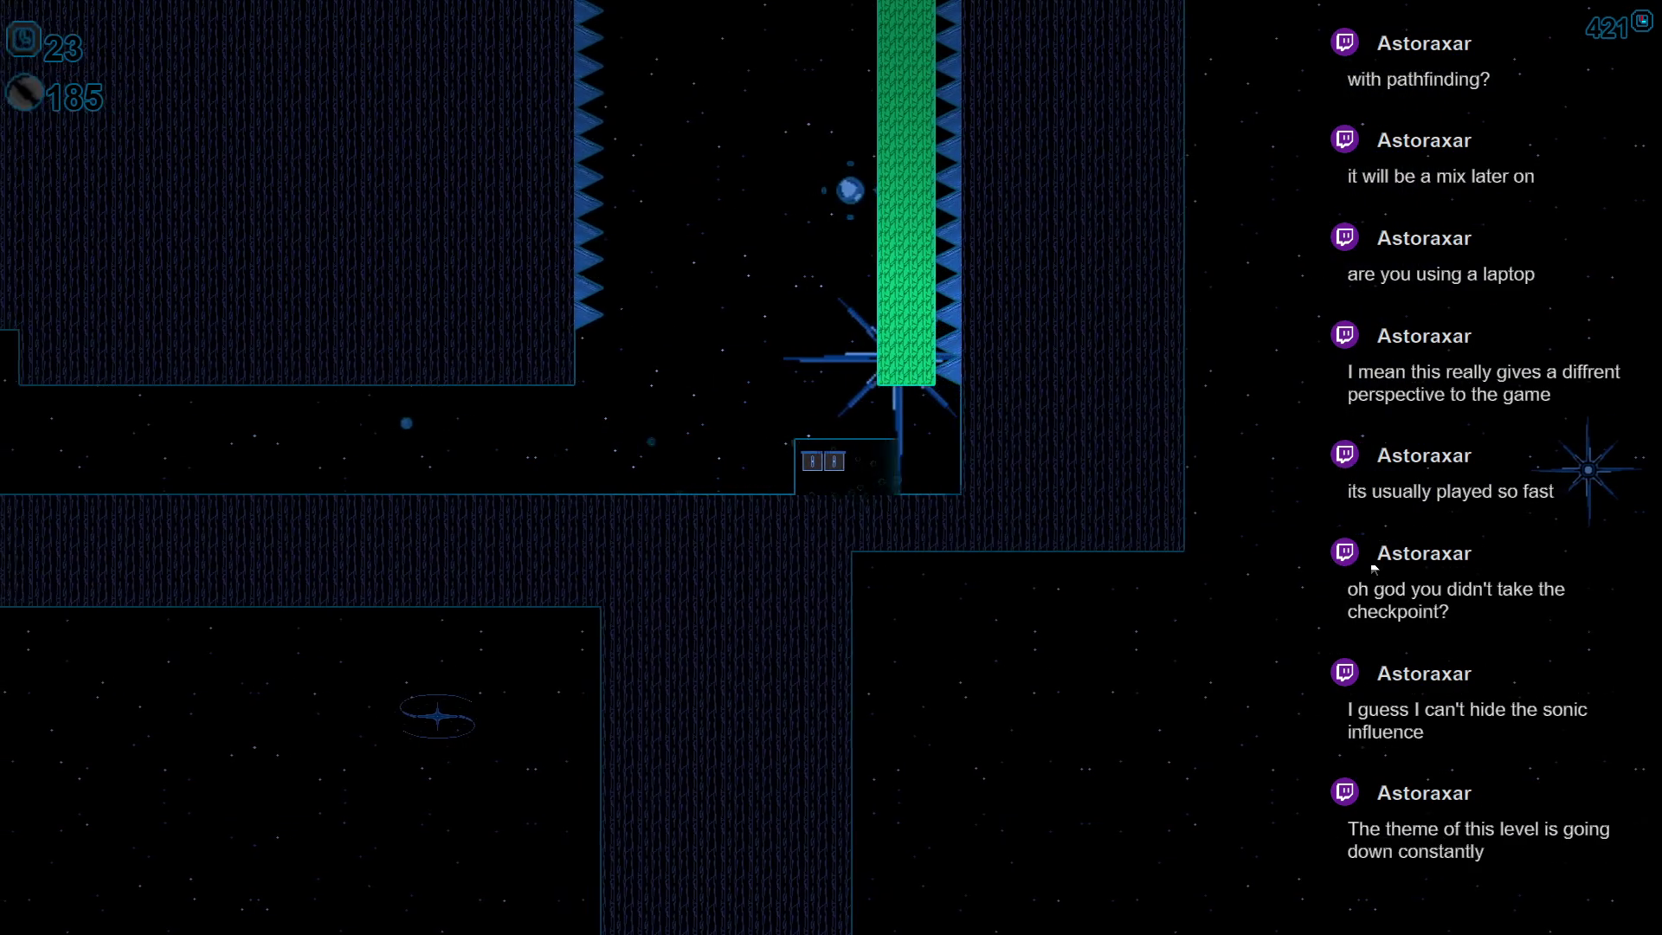
key("Up")
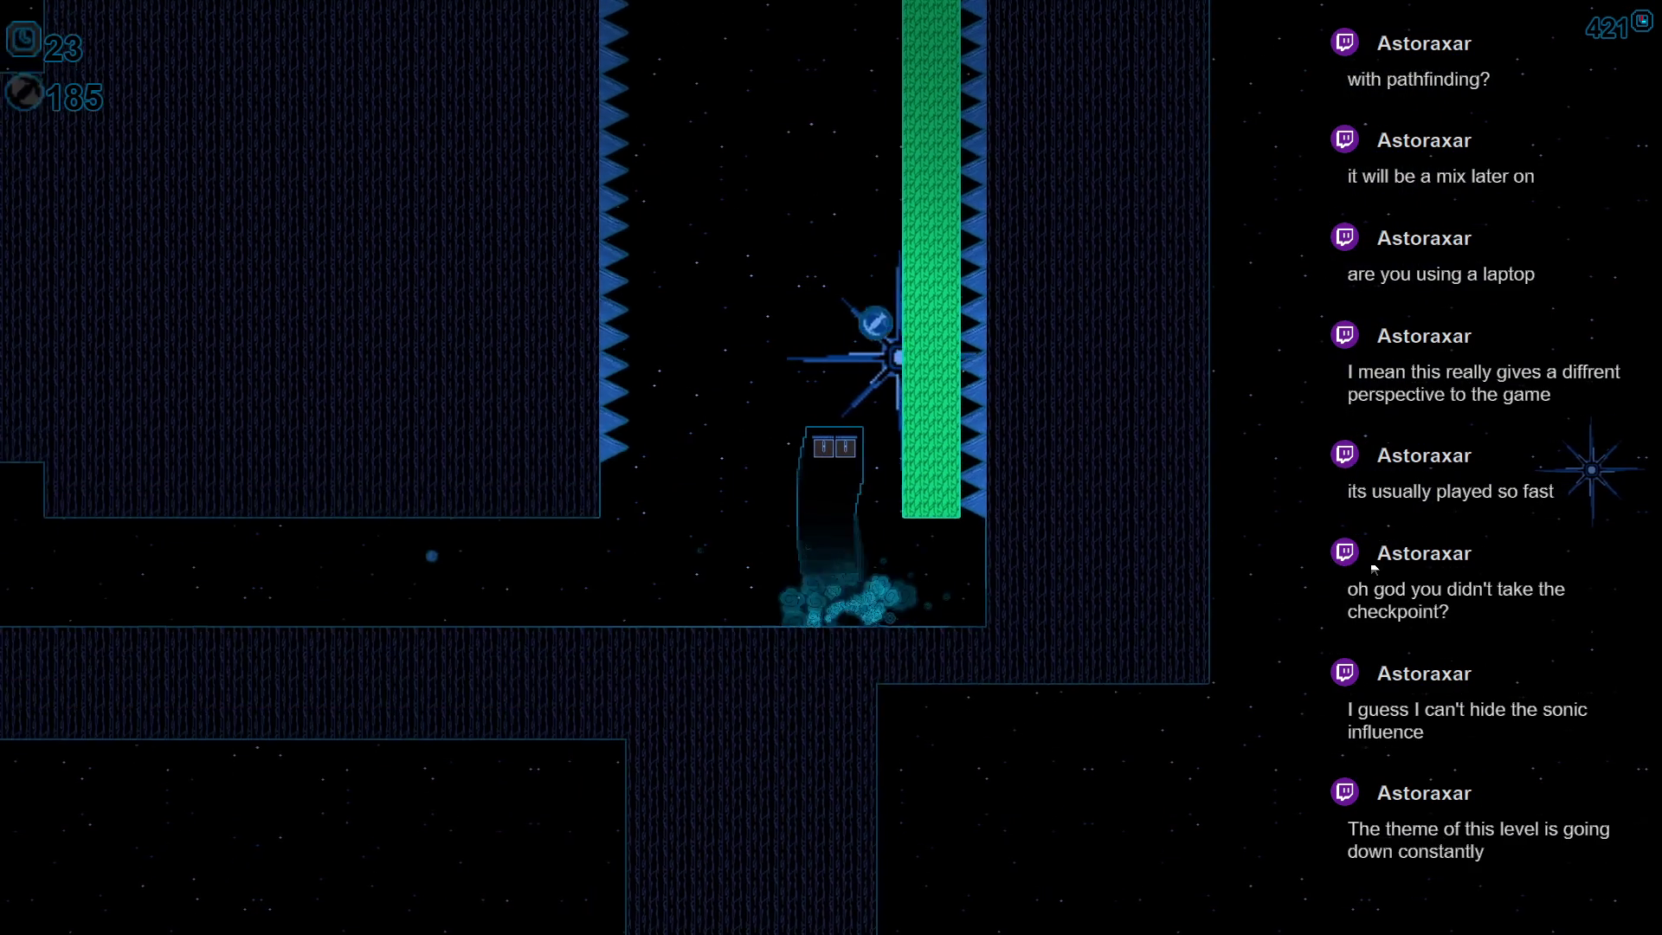
key("Up")
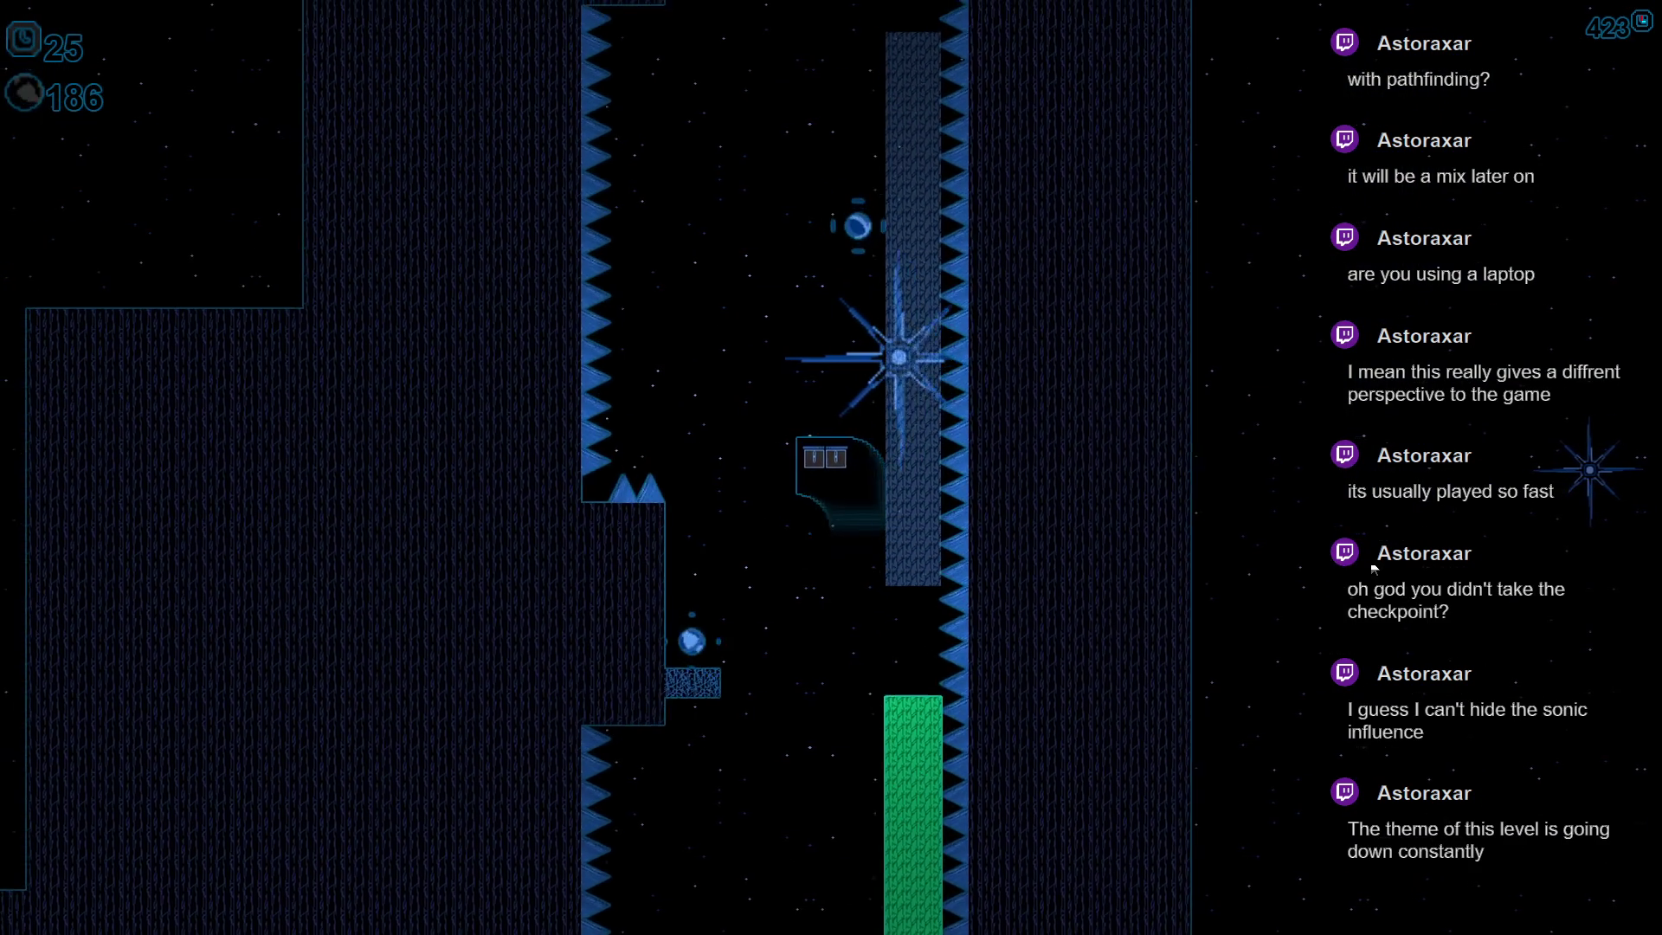
- Slide the block up past the ledge, drop to the floor and cross the gap into the next level
key("Down")
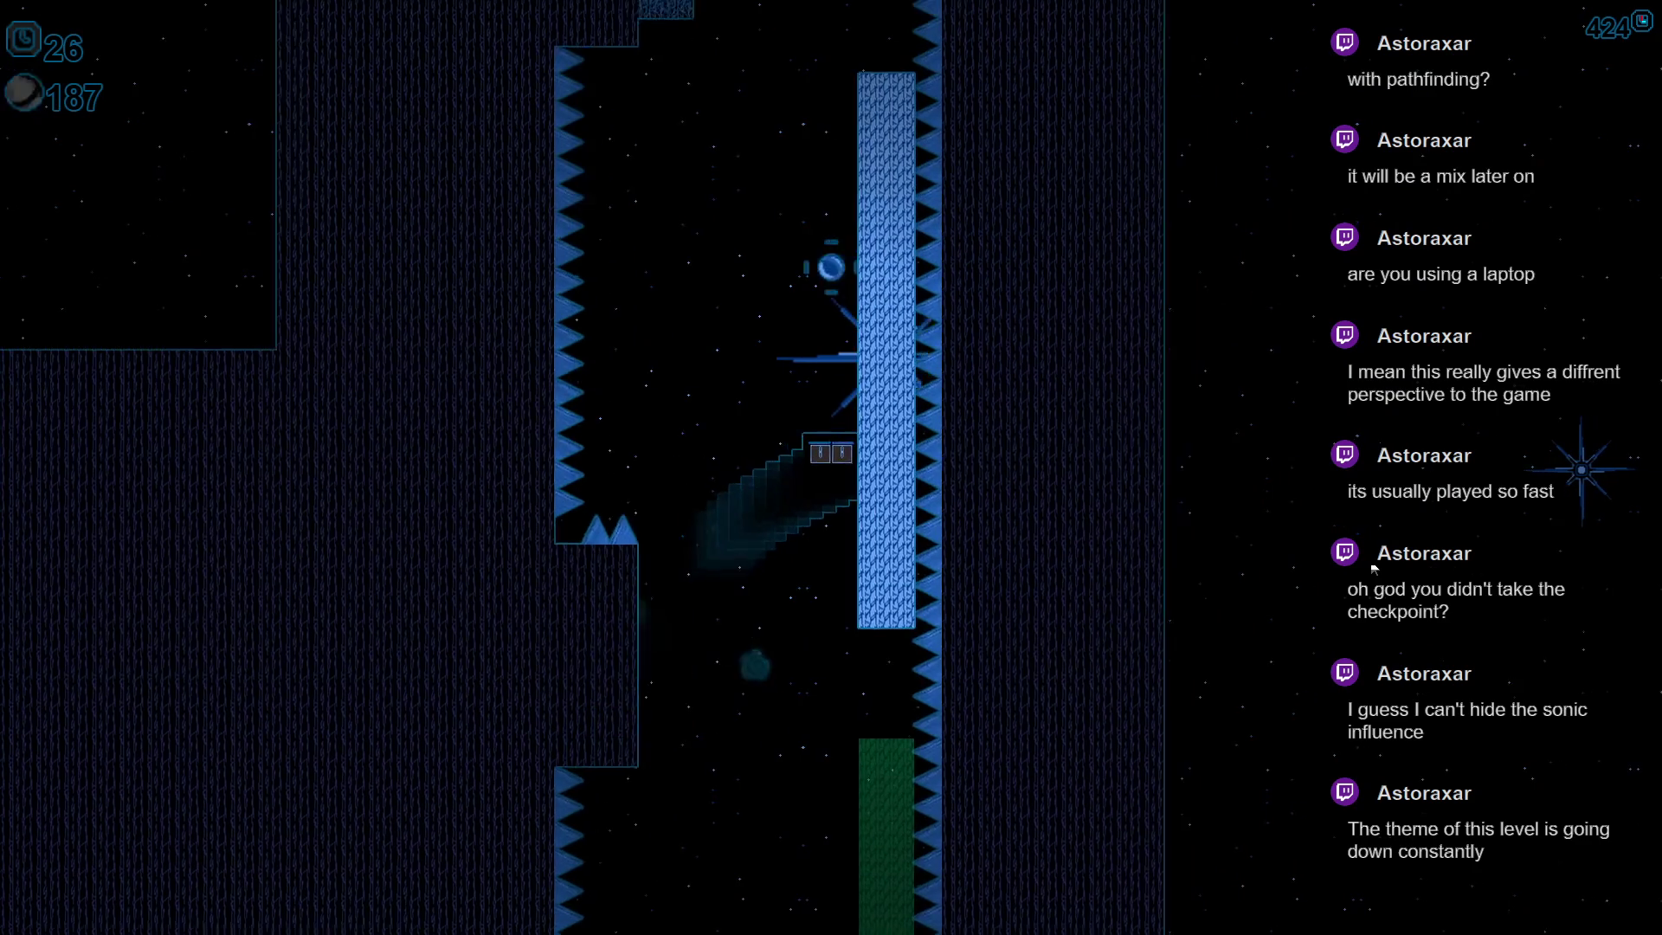
key("Up")
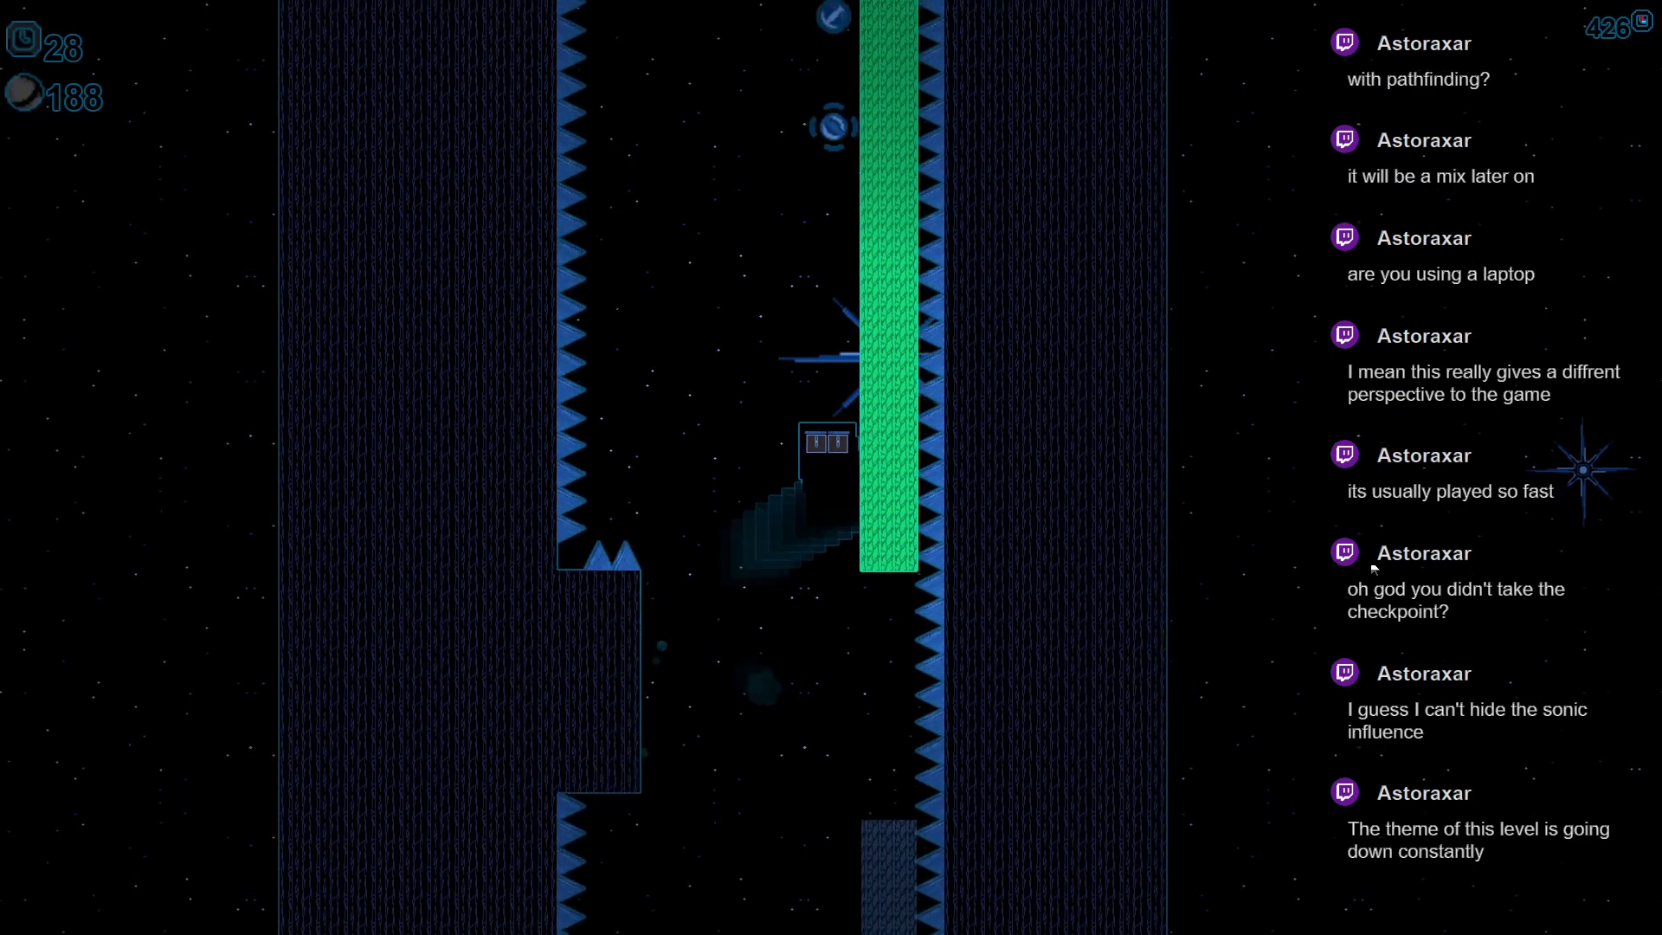
key("Up")
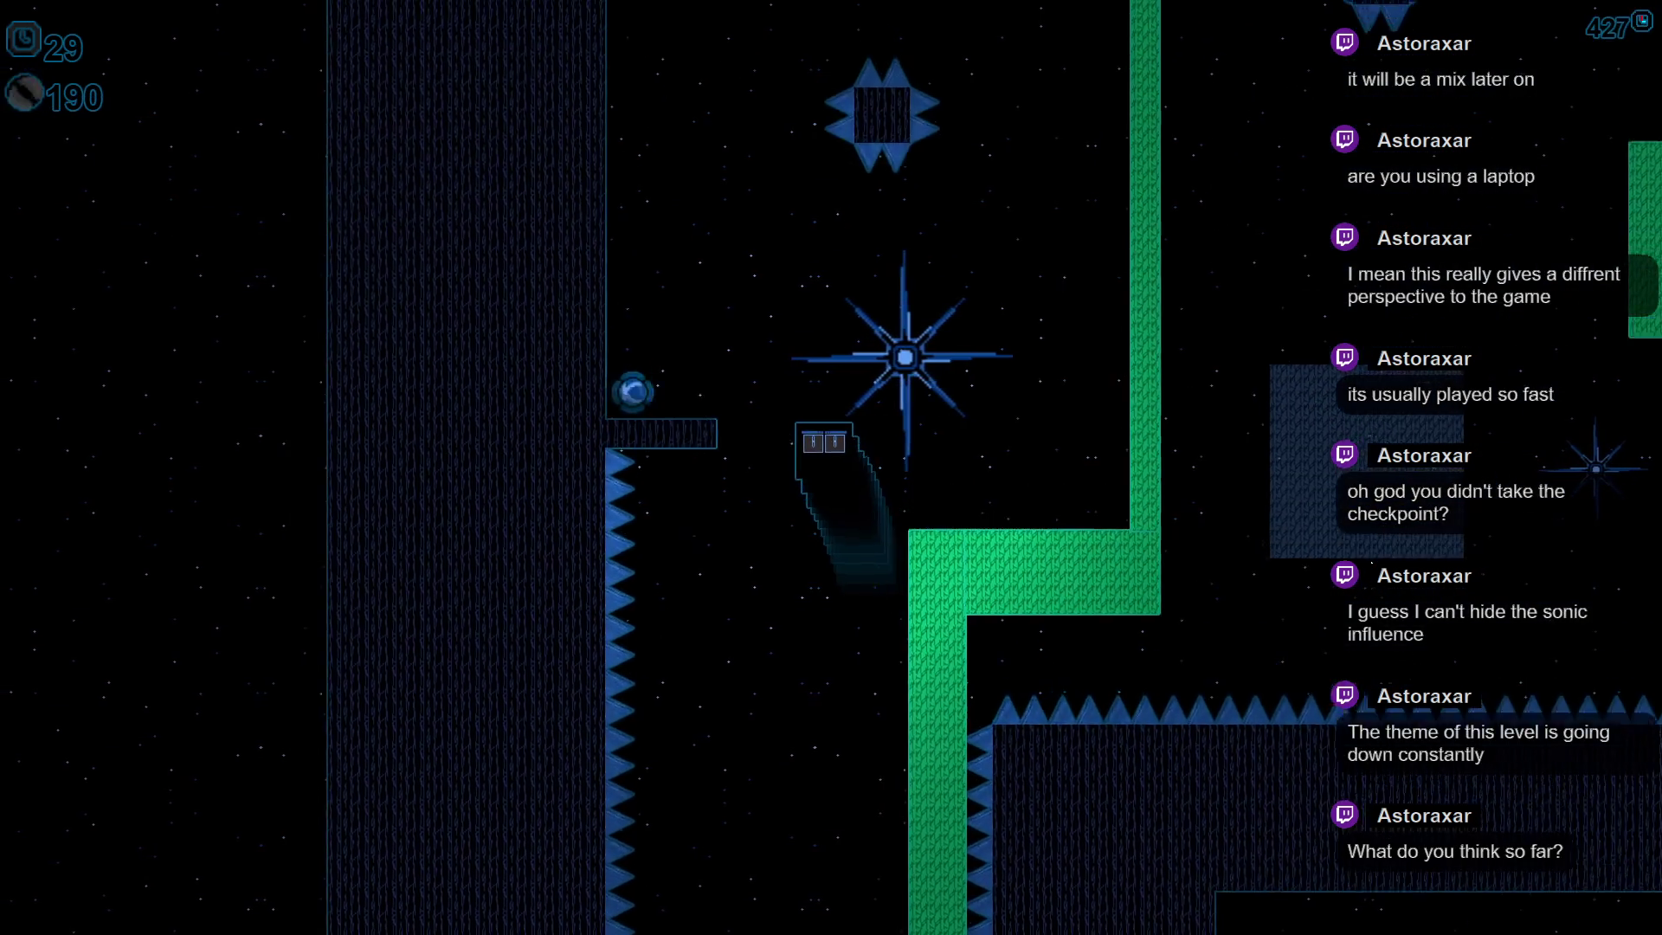
key("Up")
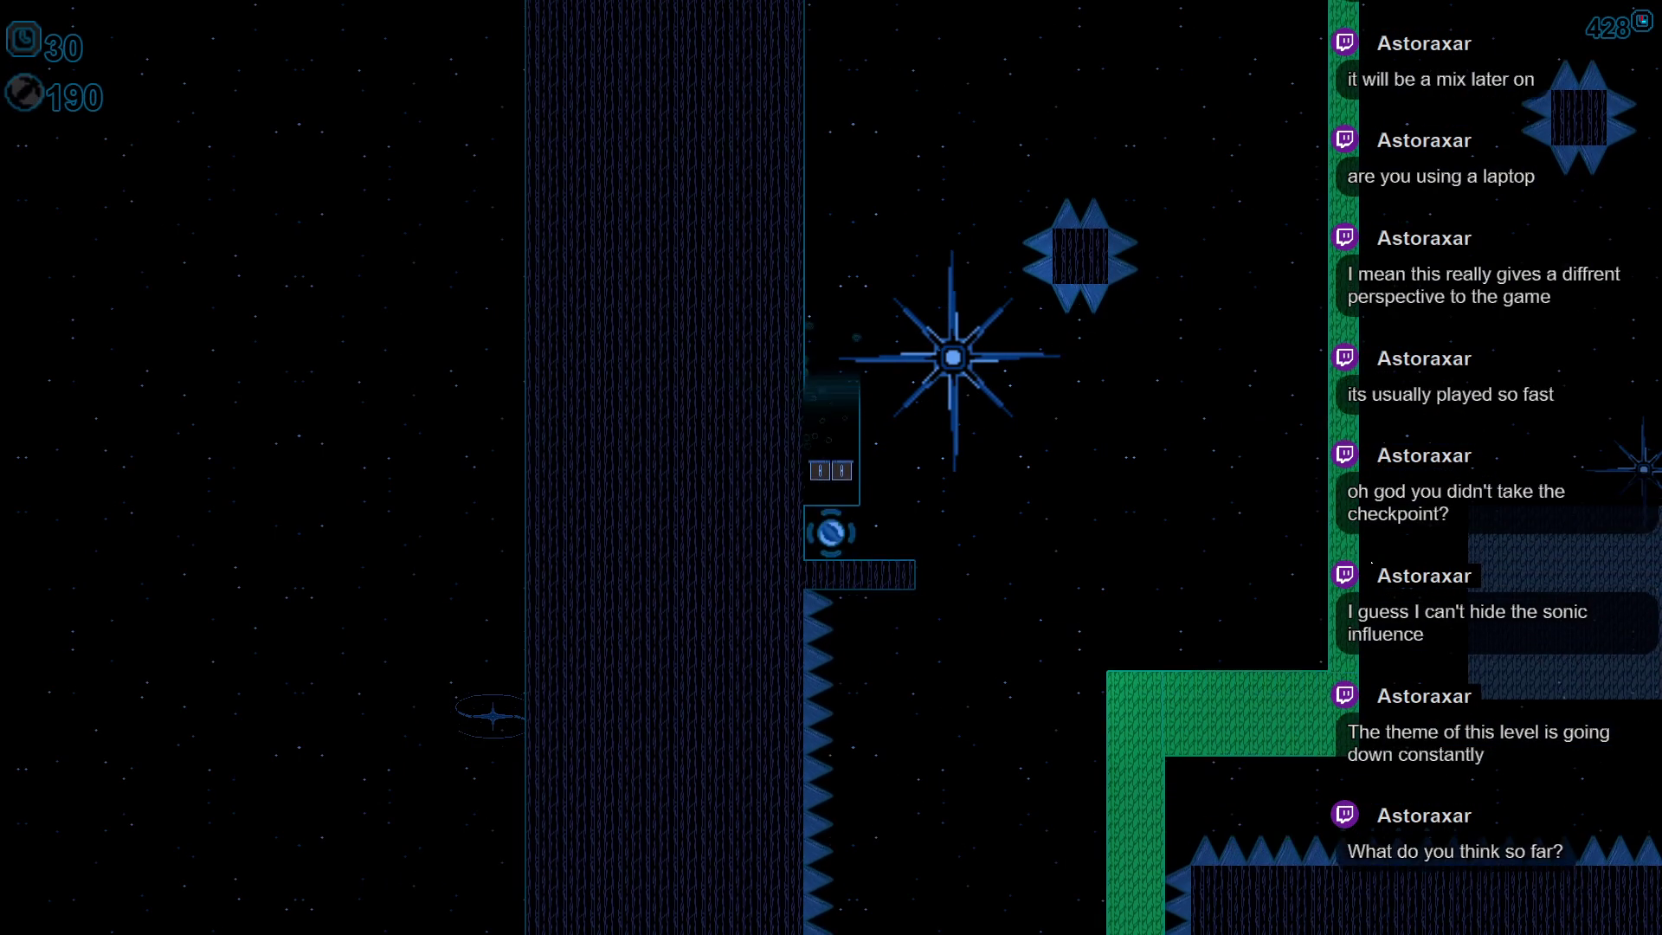
key("Right")
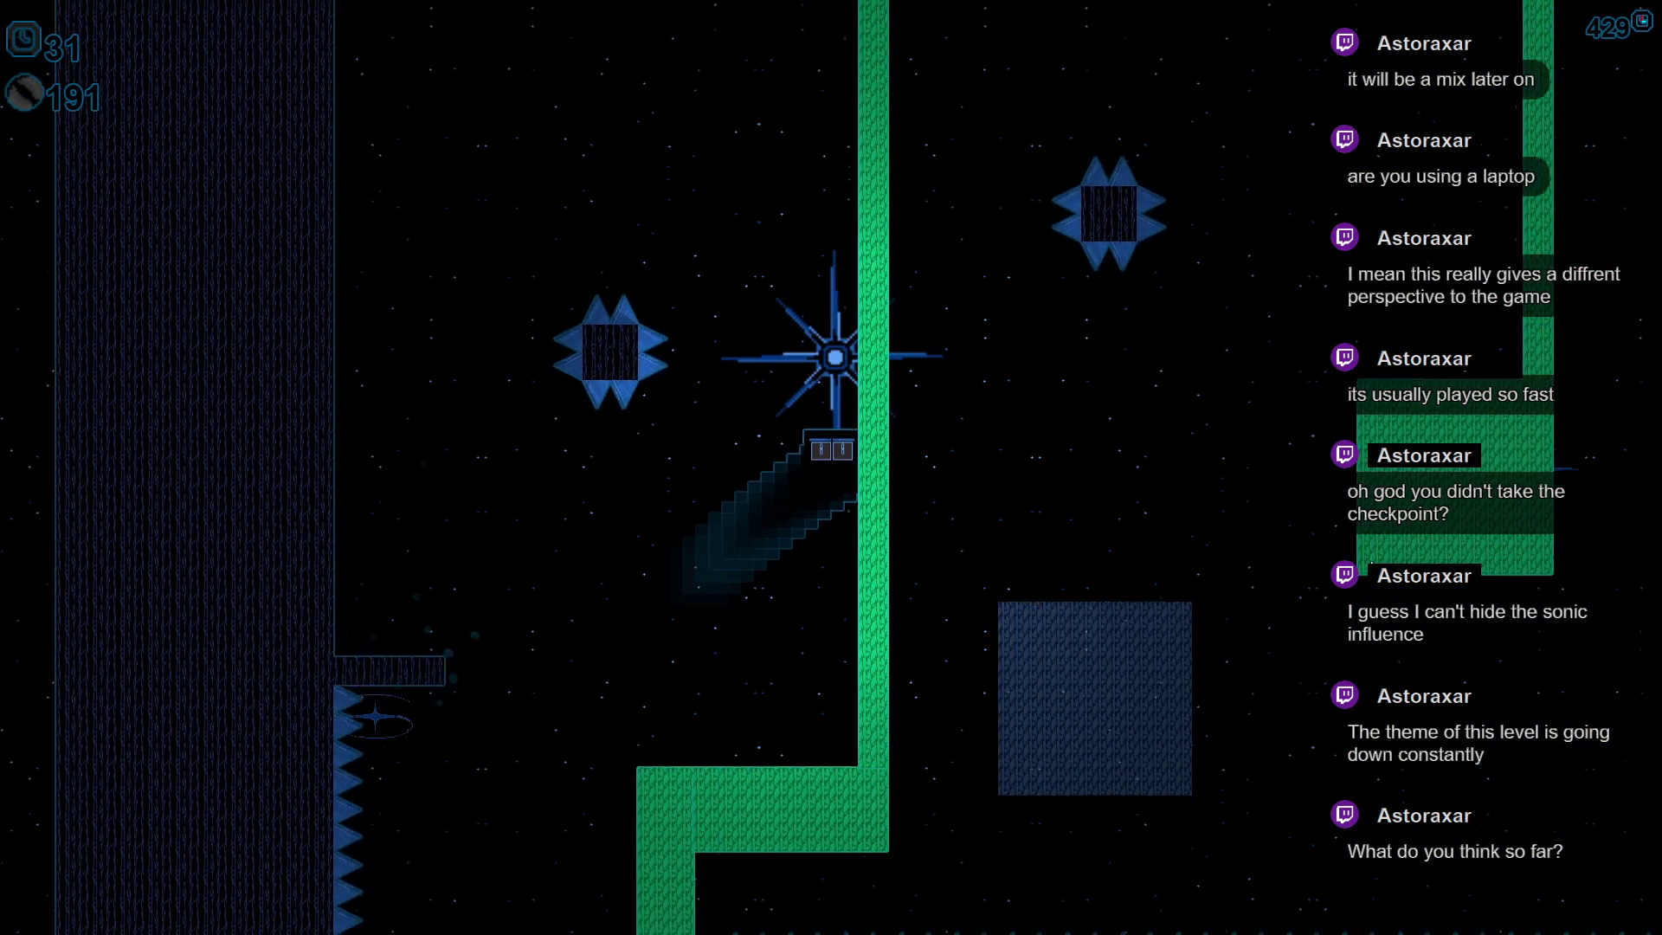
key("Down")
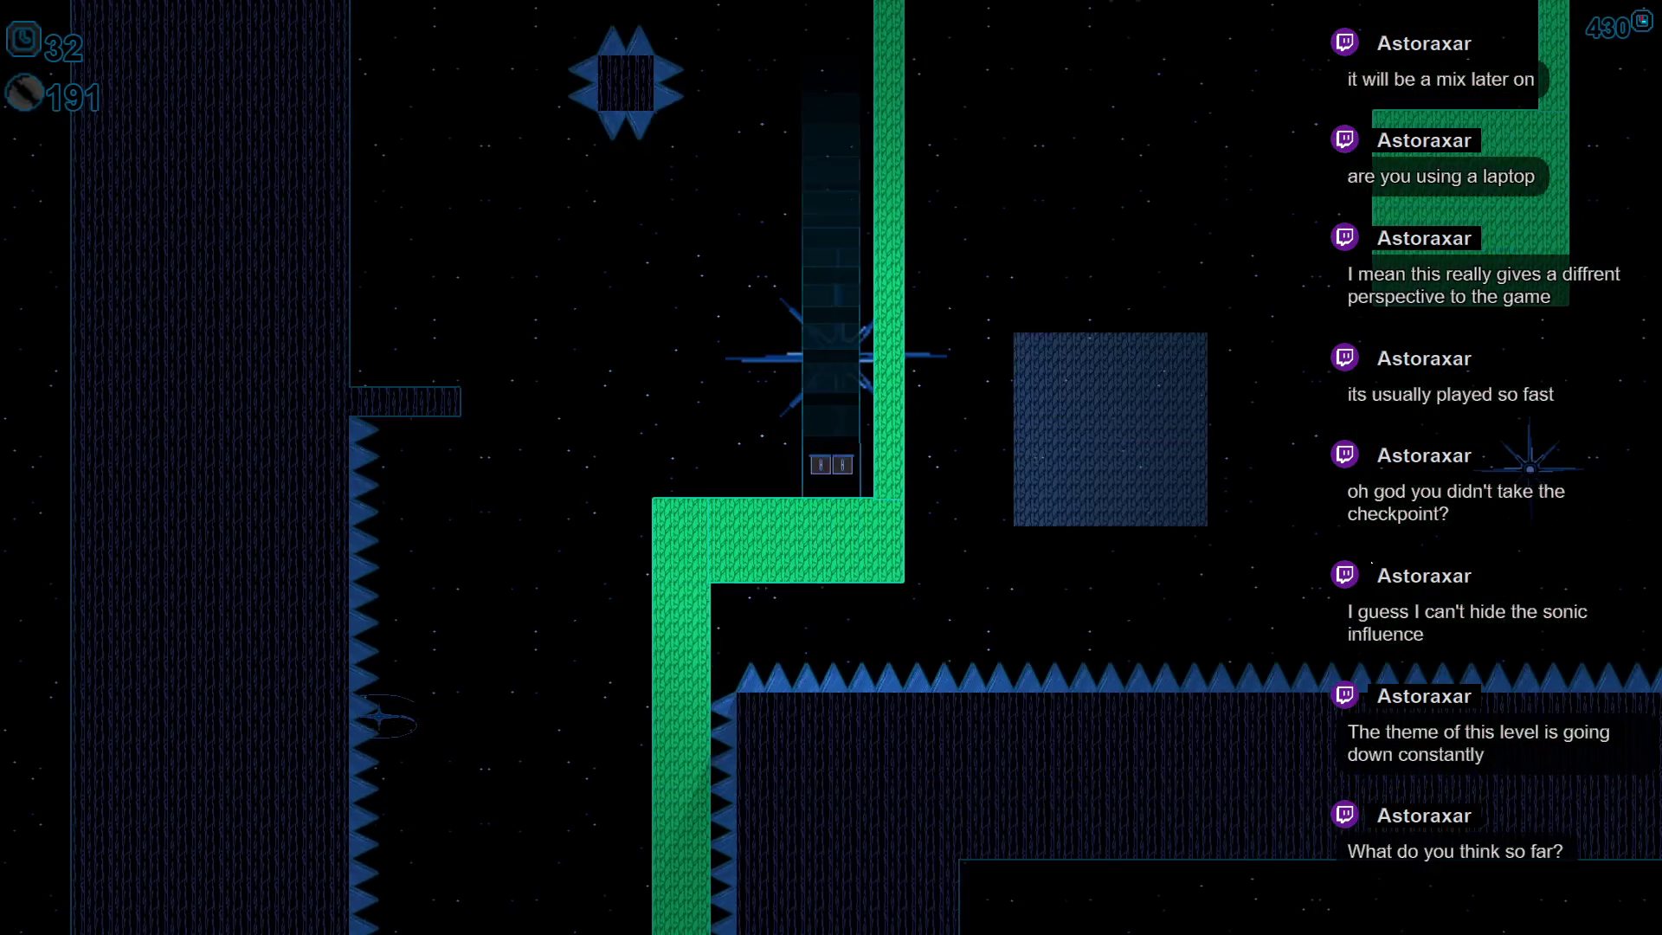
key("Right")
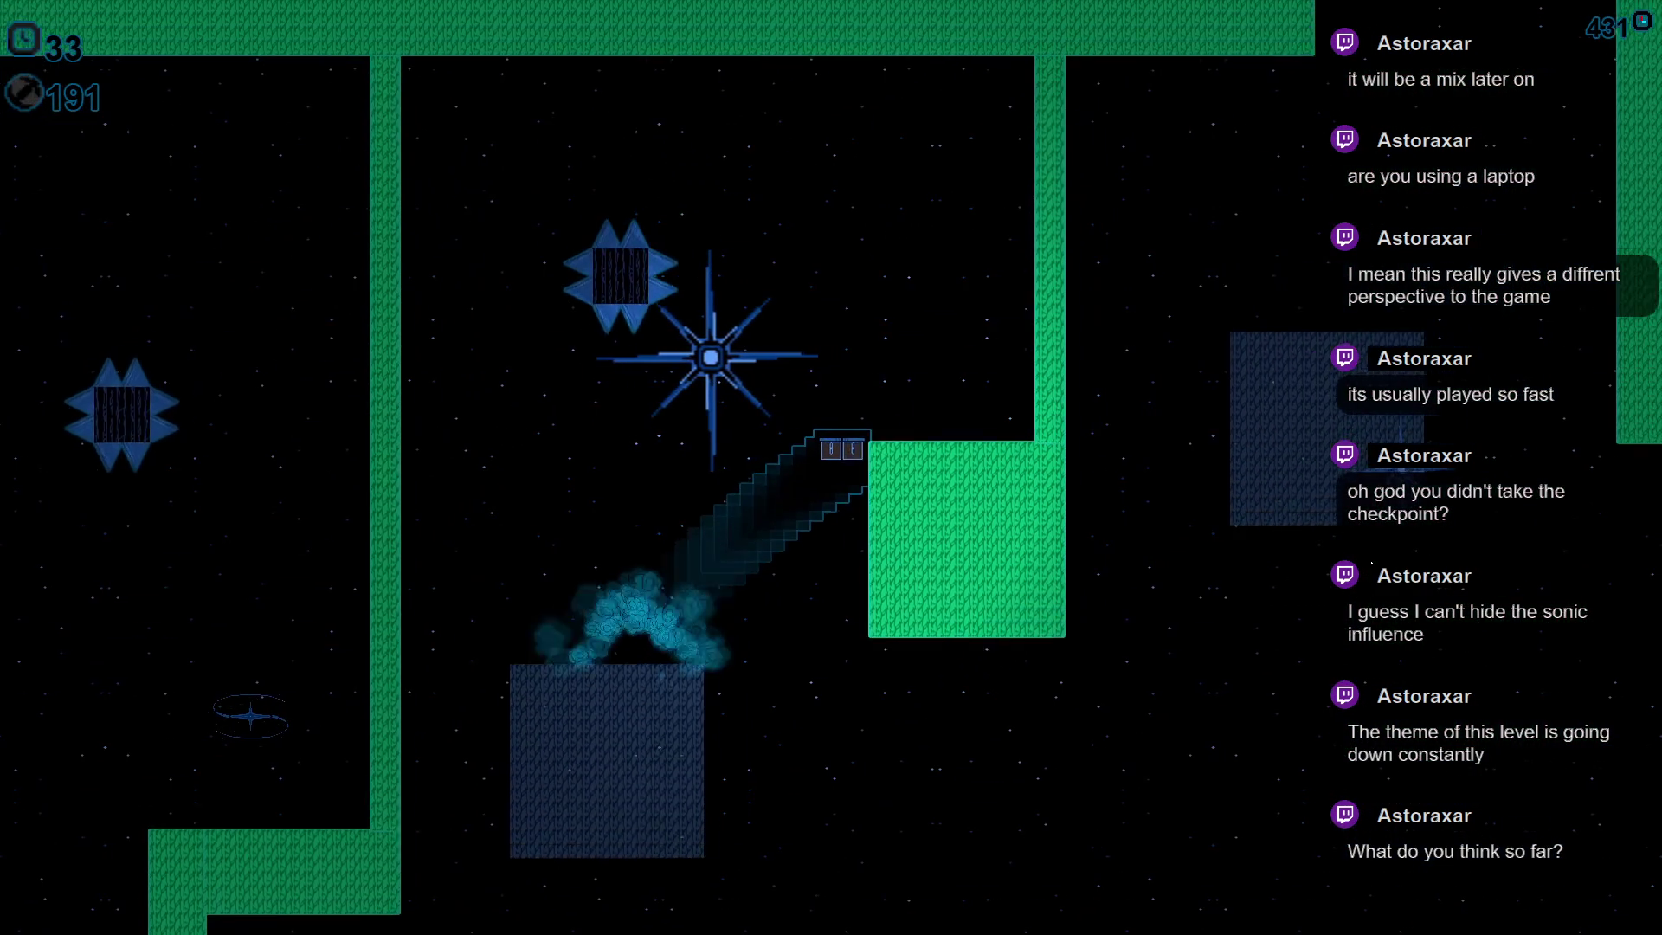
key("Down")
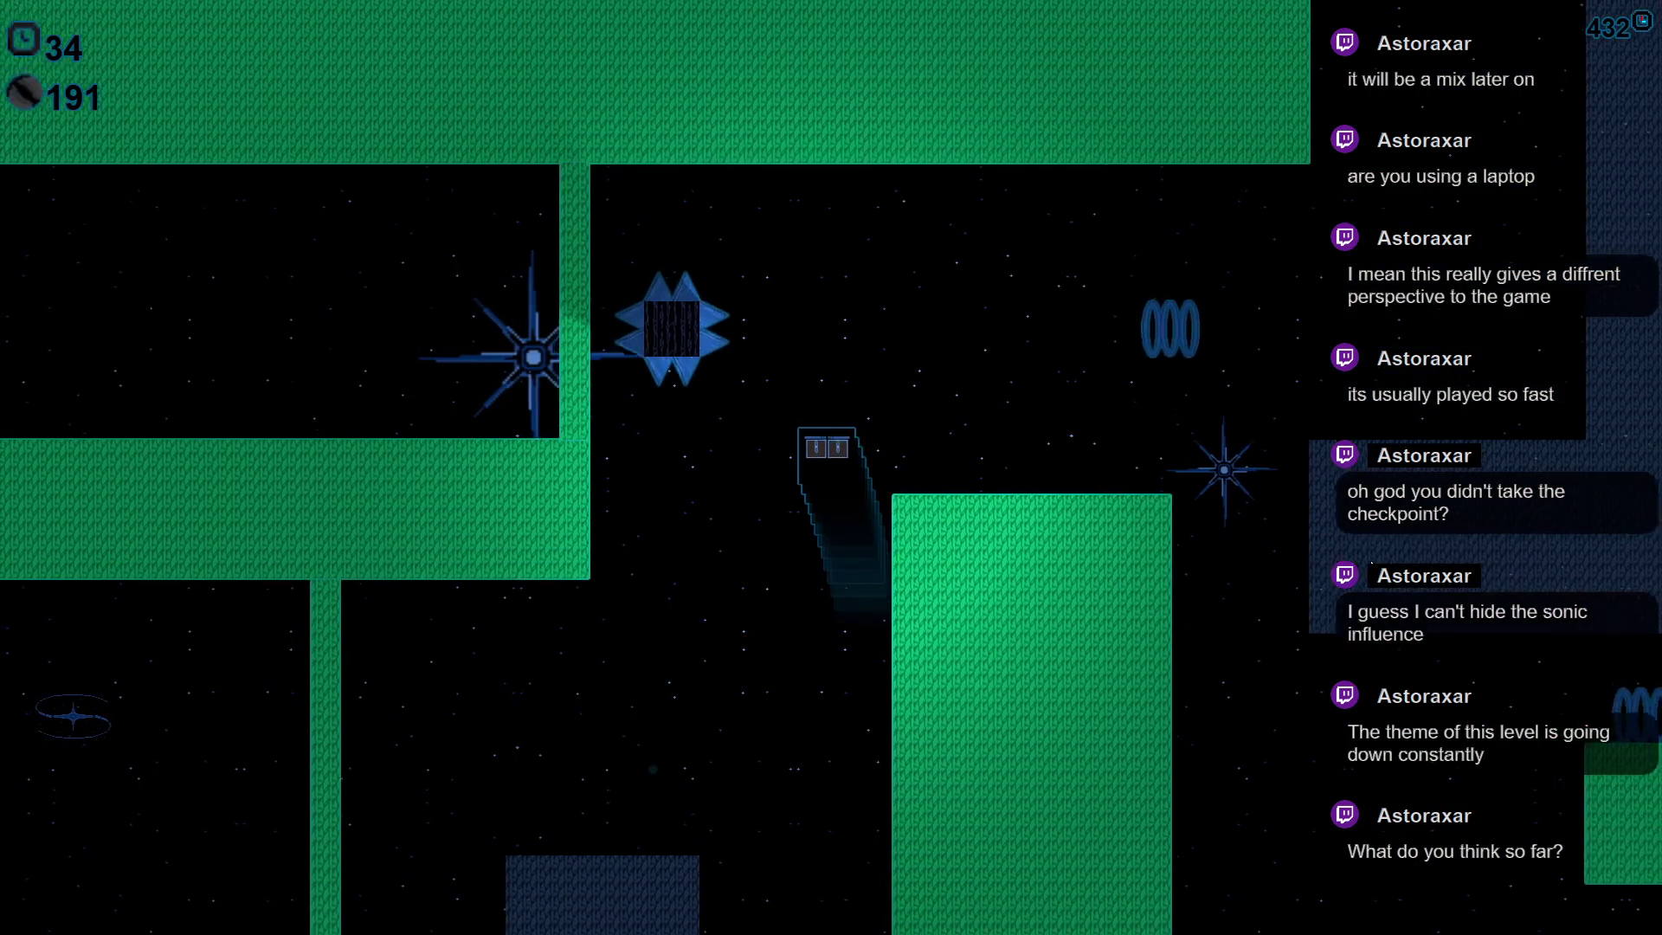
key("Right")
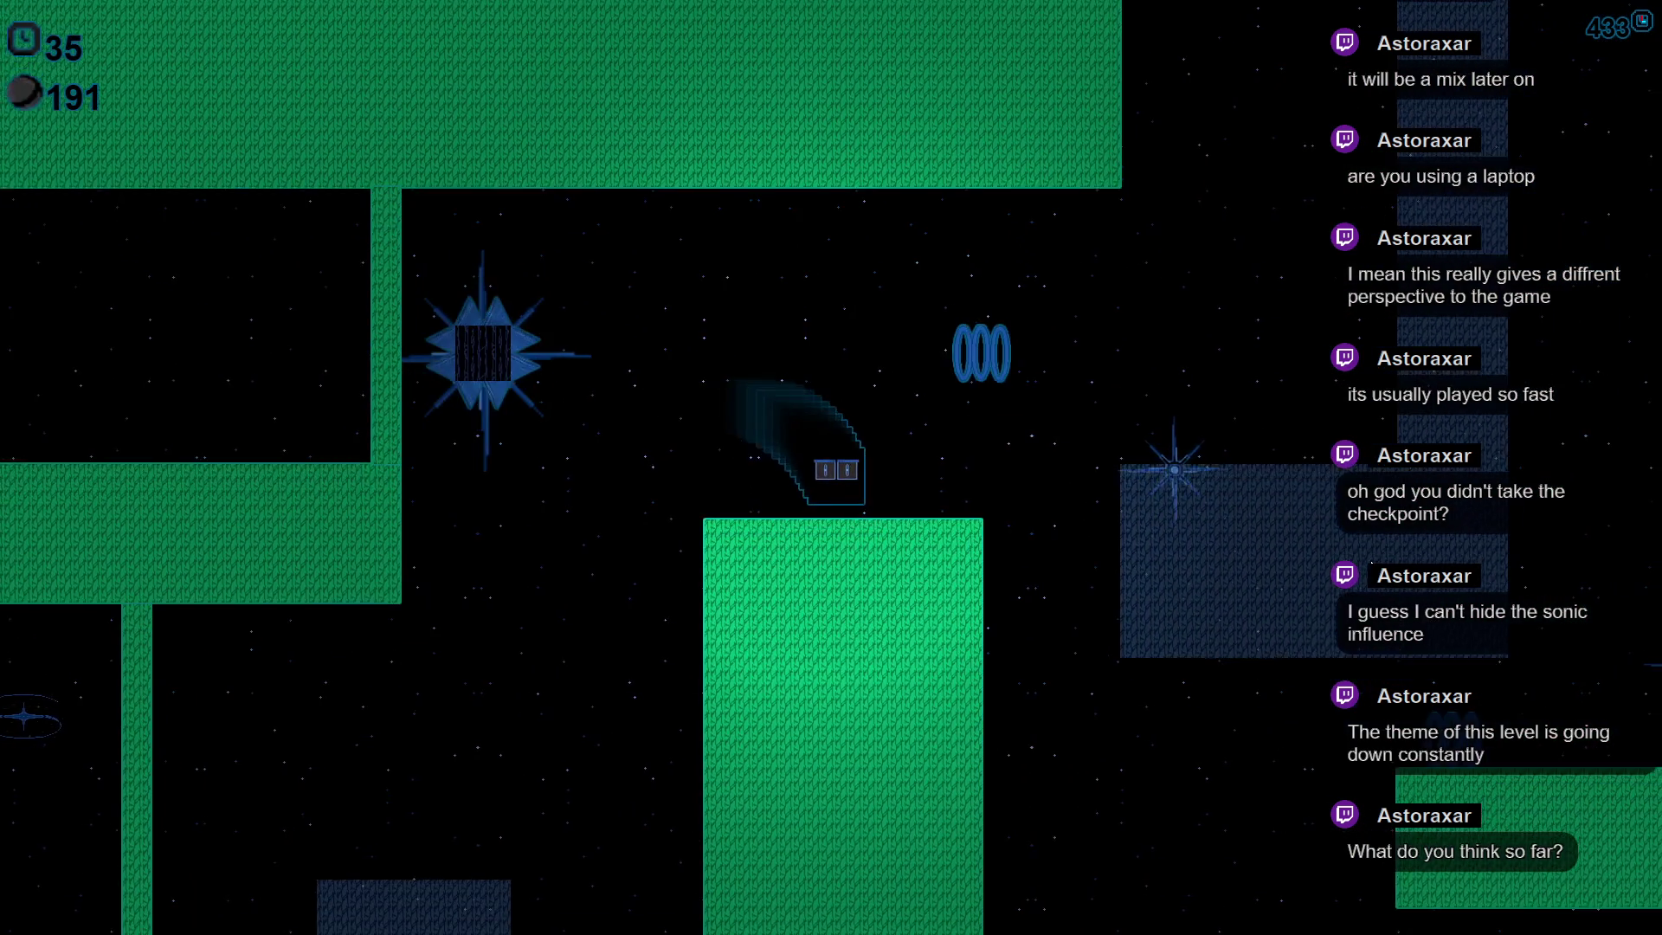
key("Down")
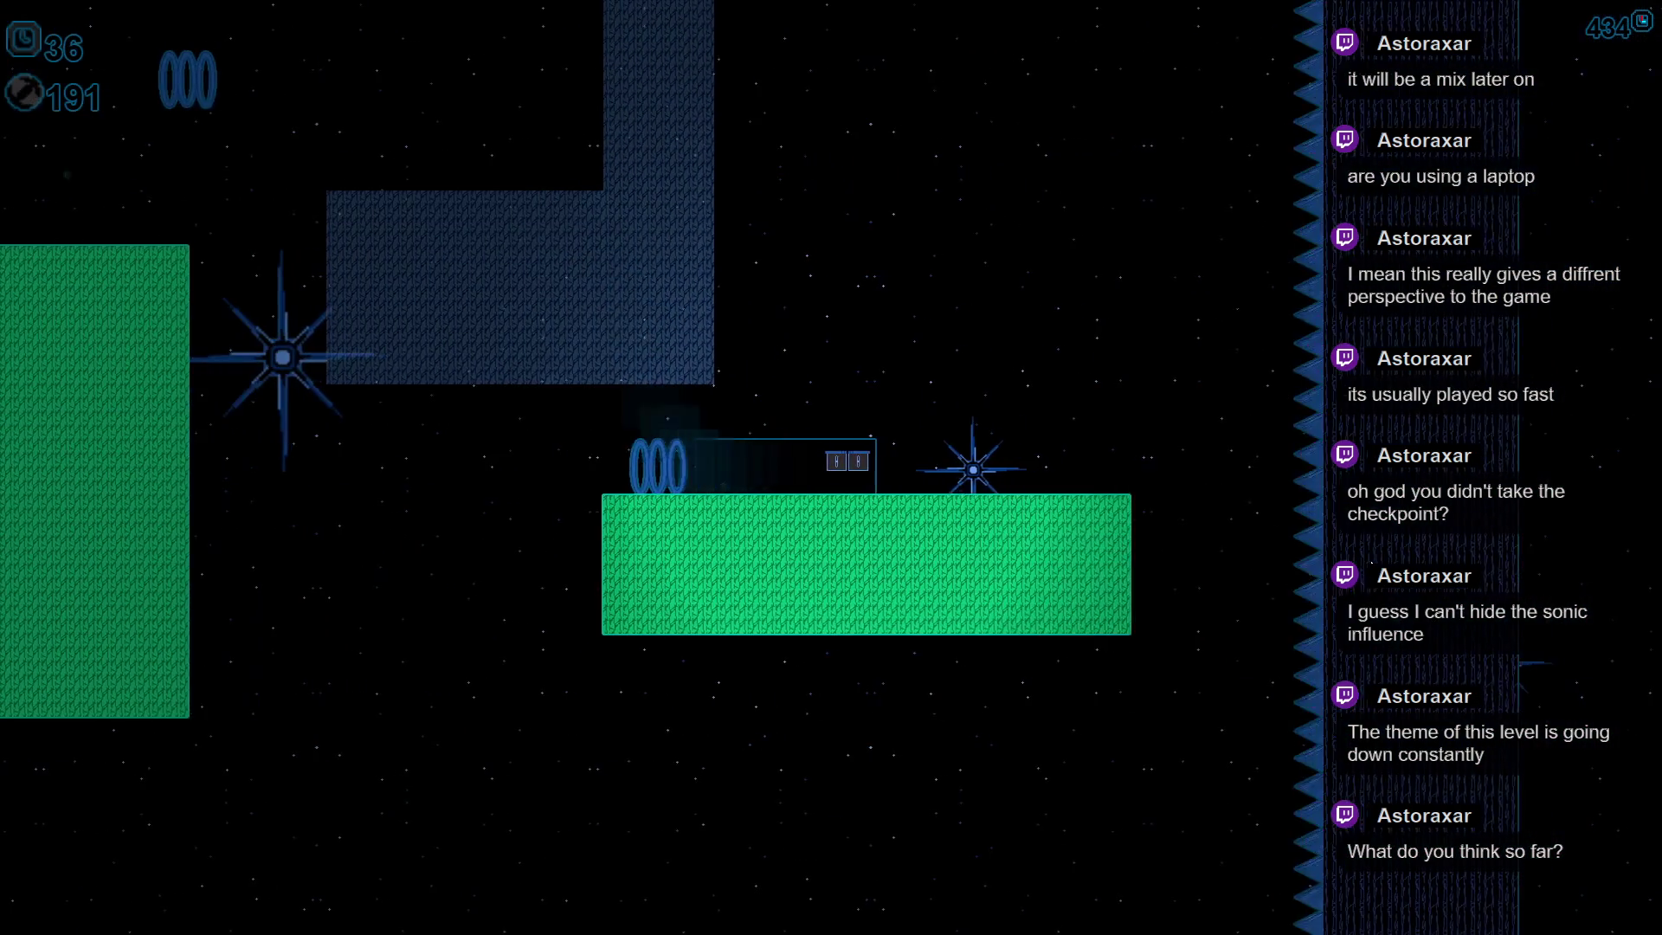
key("Up")
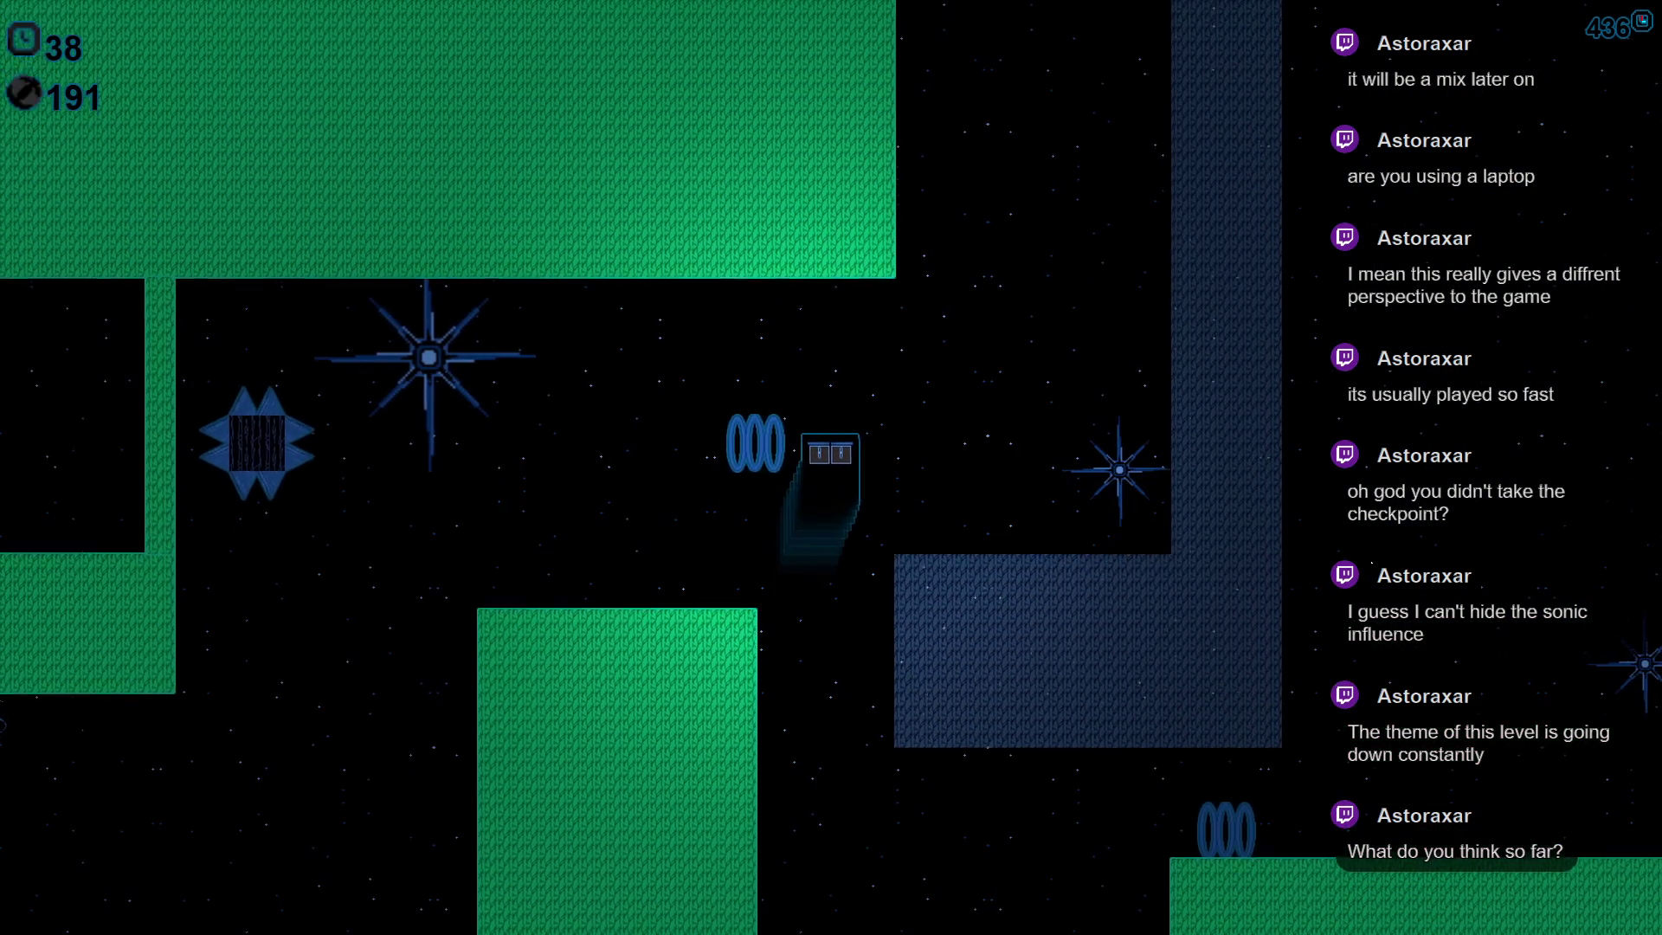
key("Down")
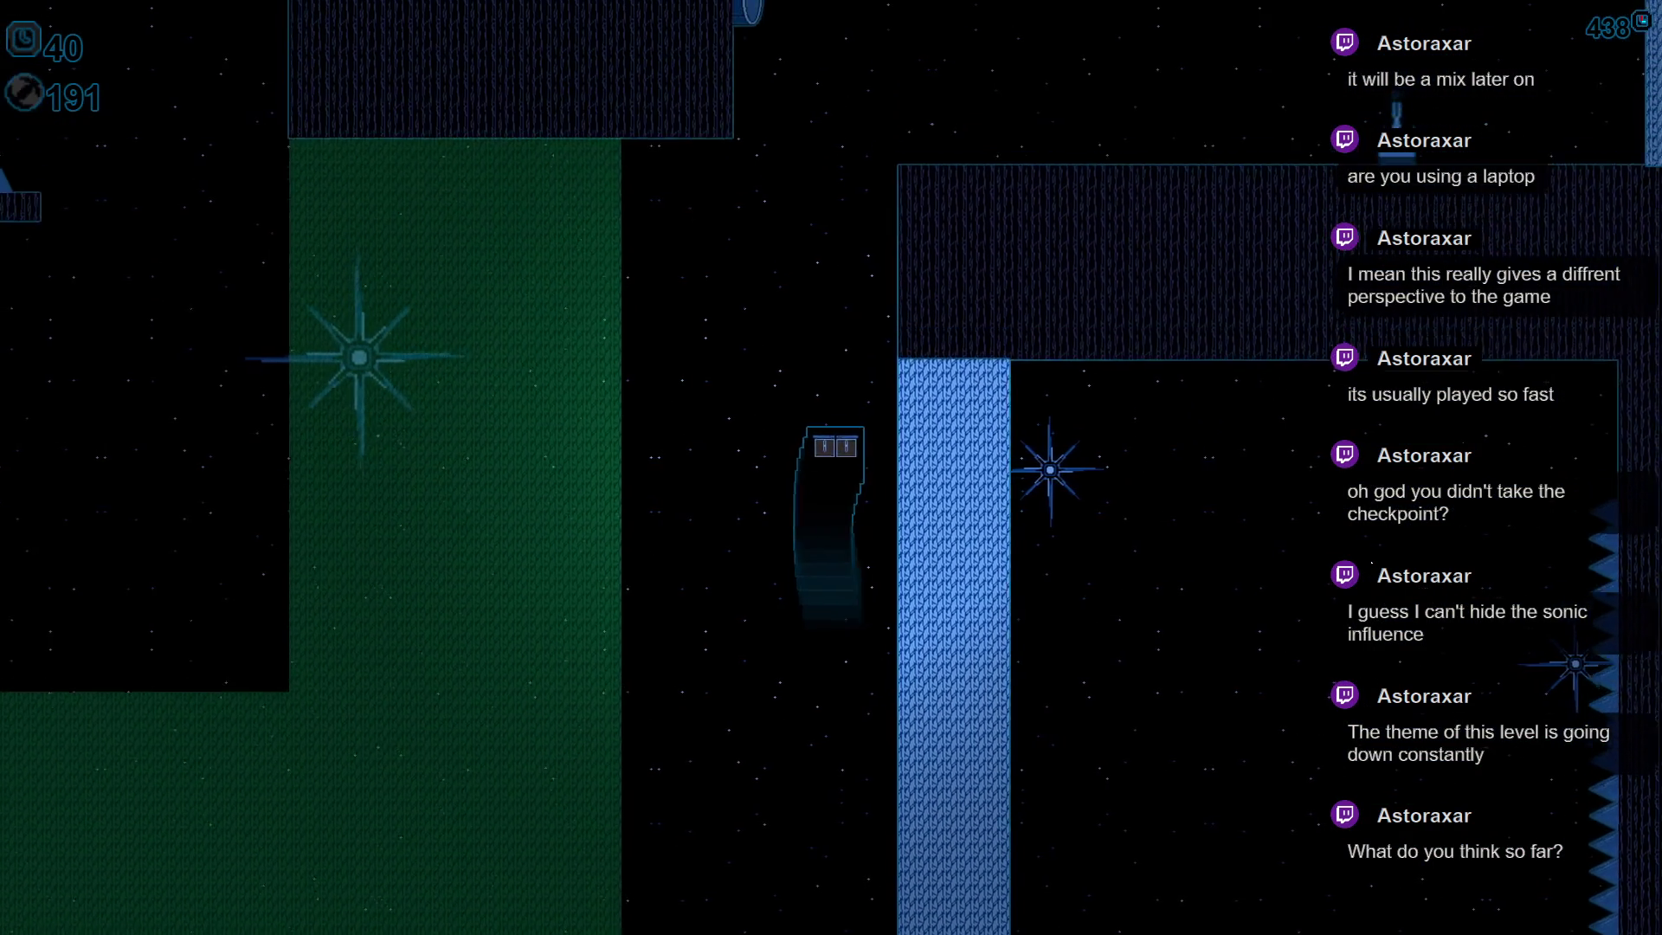
key("Right")
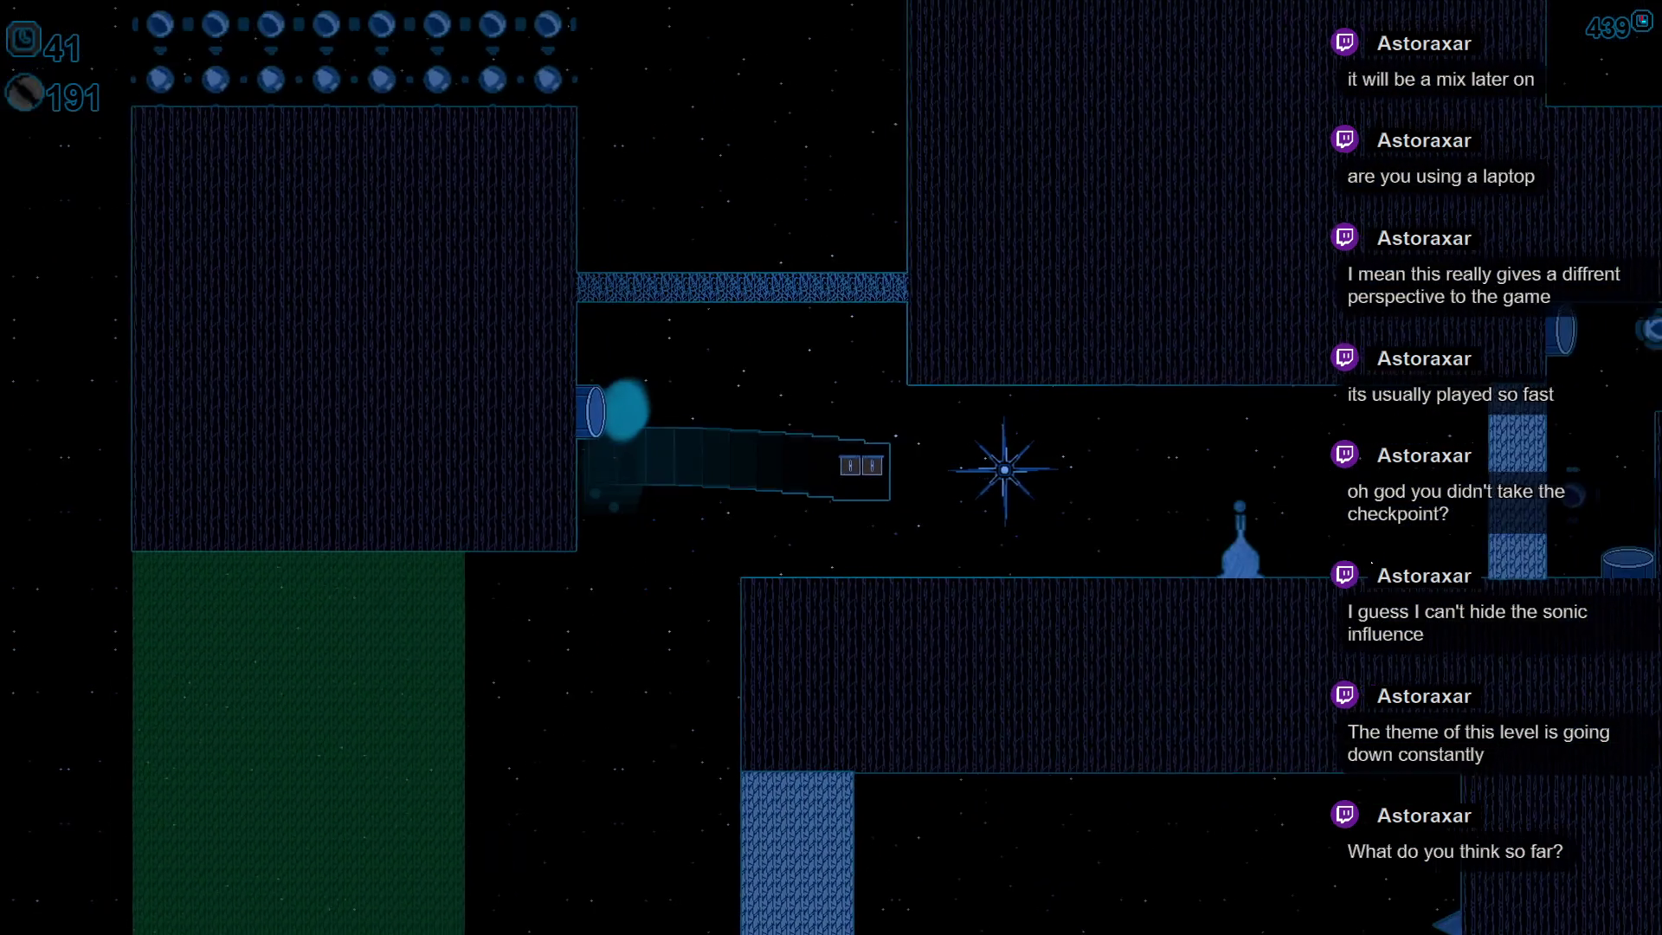
- Move the player block right along the spiked corridor and onto the platform by the green wall
key("Right")
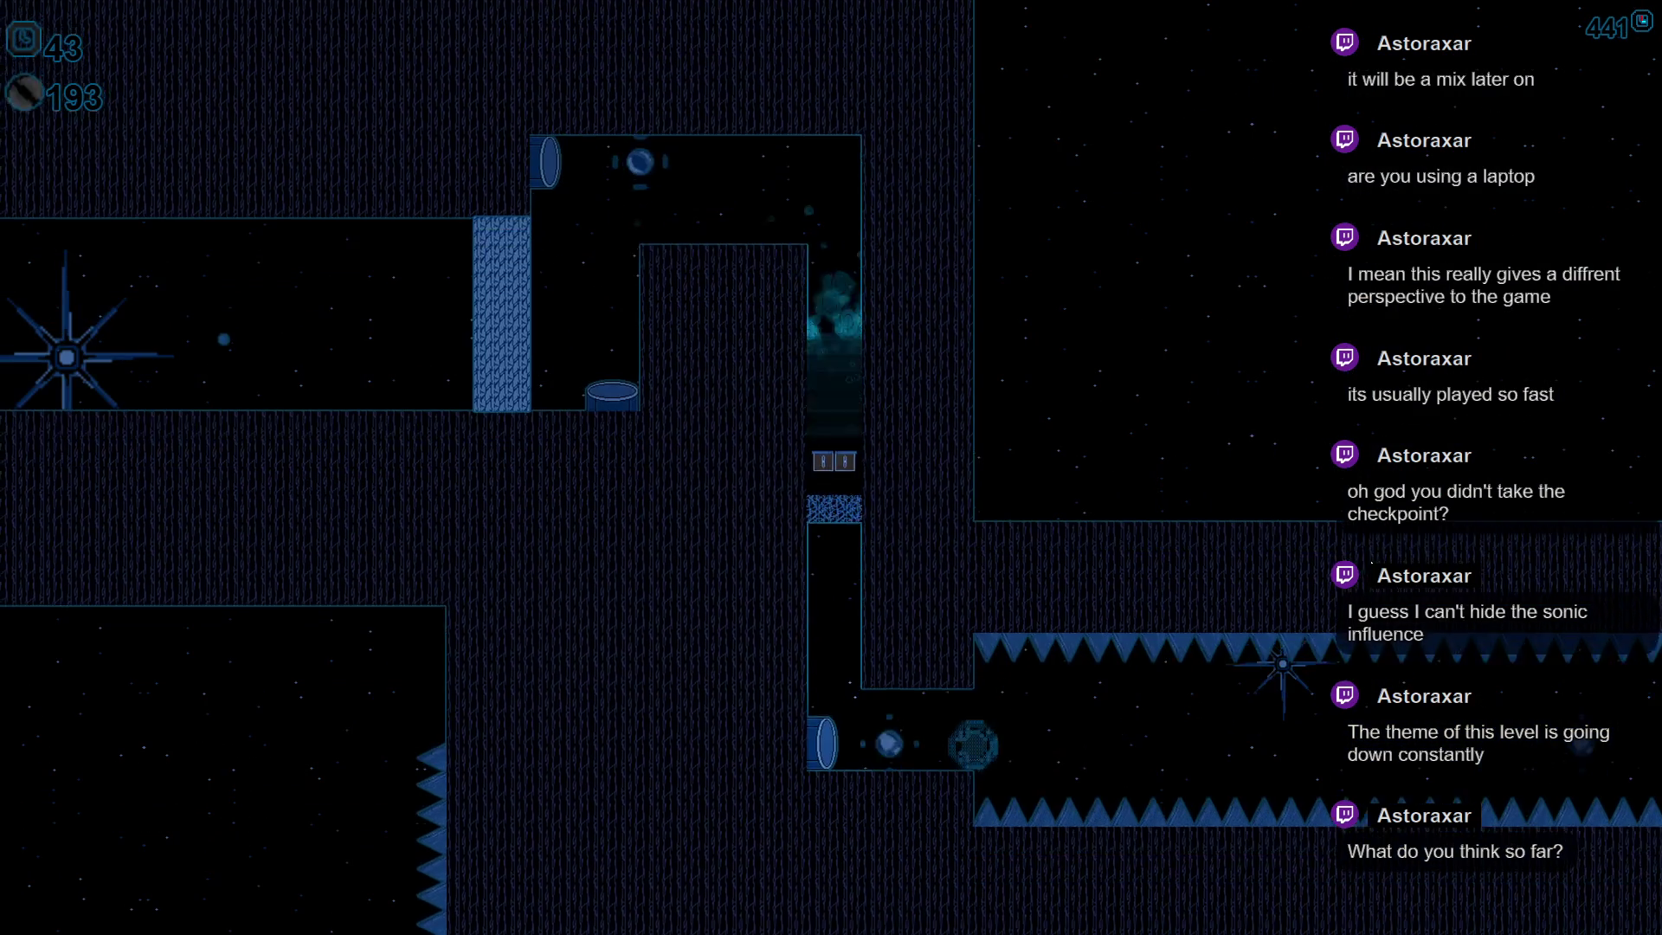
key("Right")
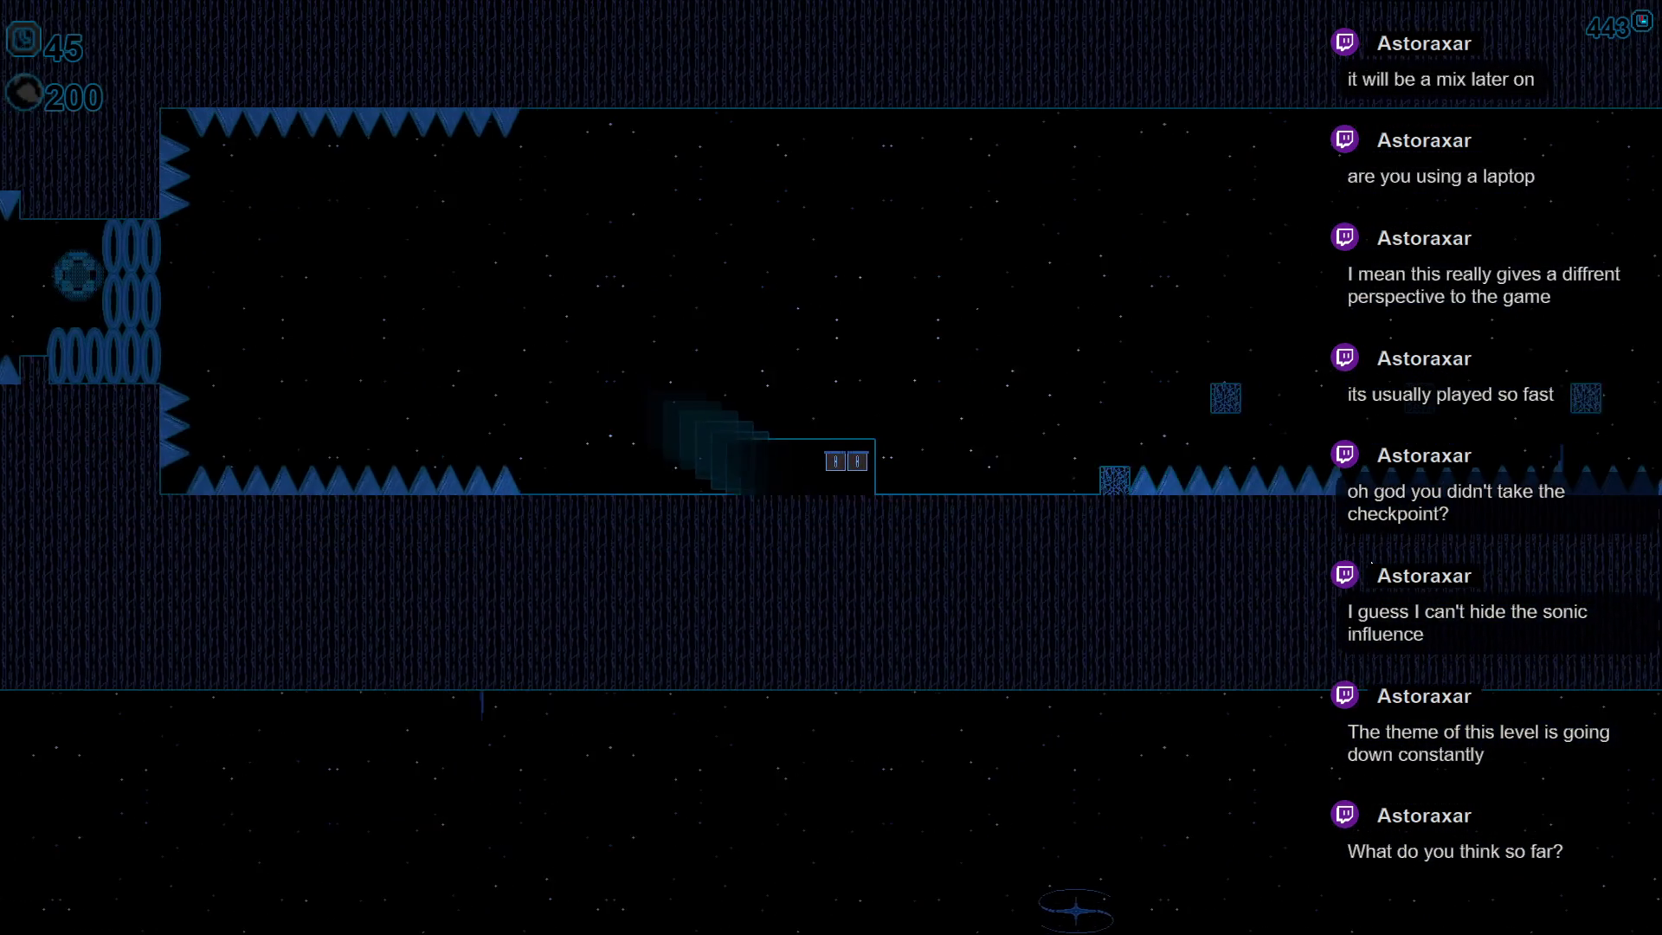
key("Right")
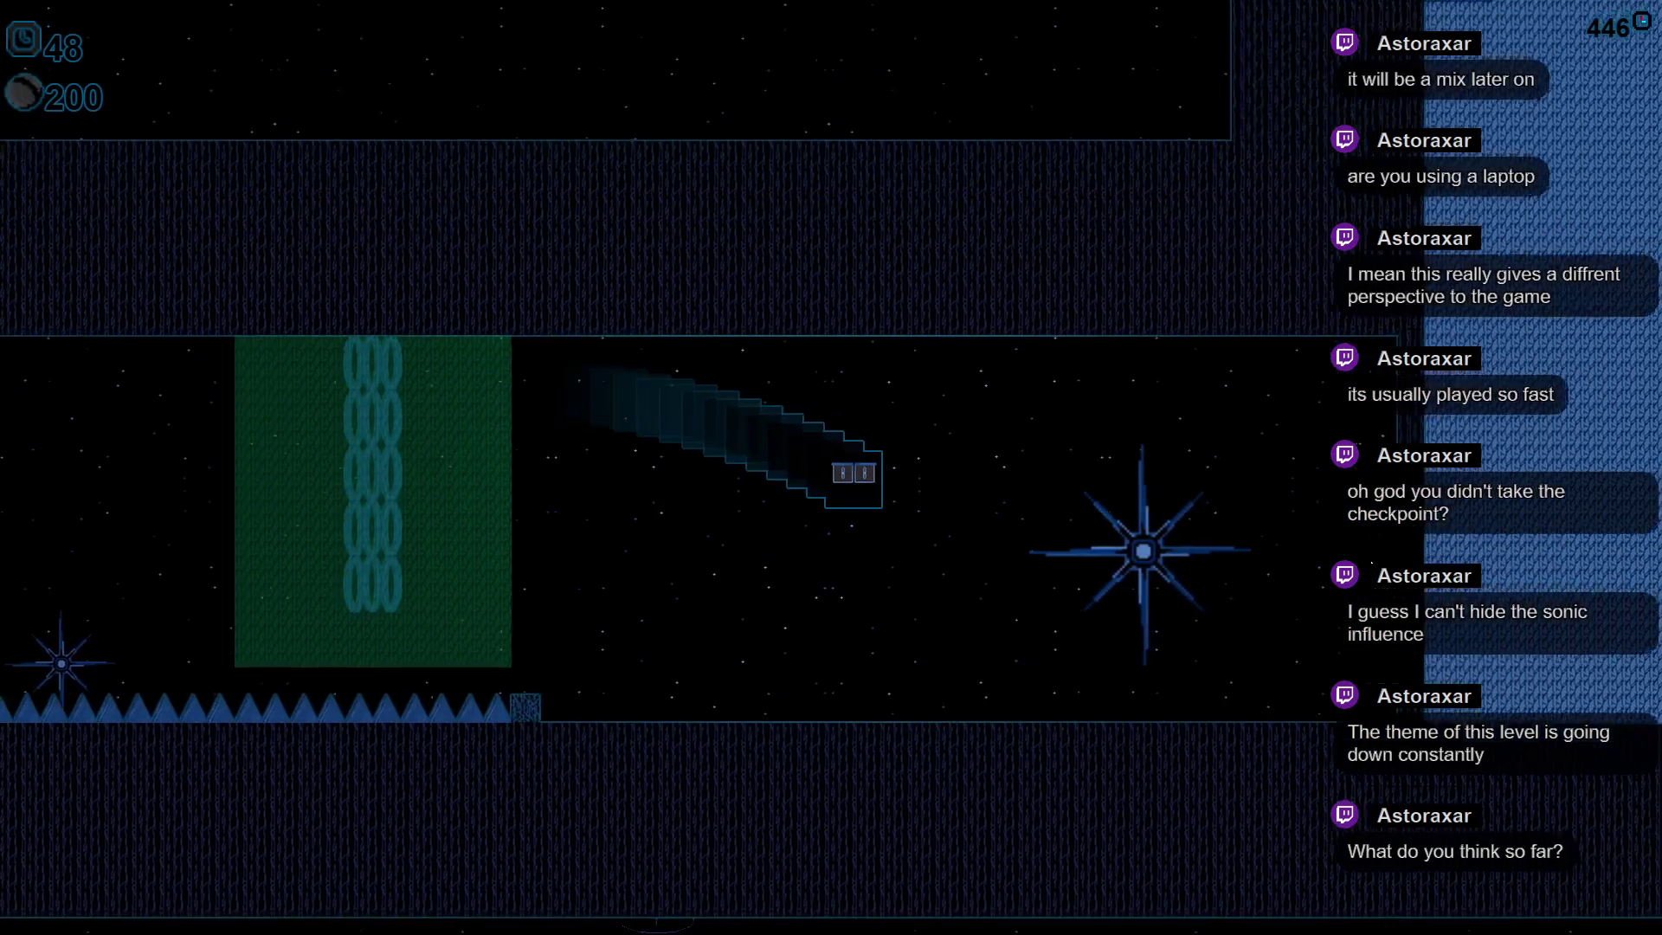
key("Up")
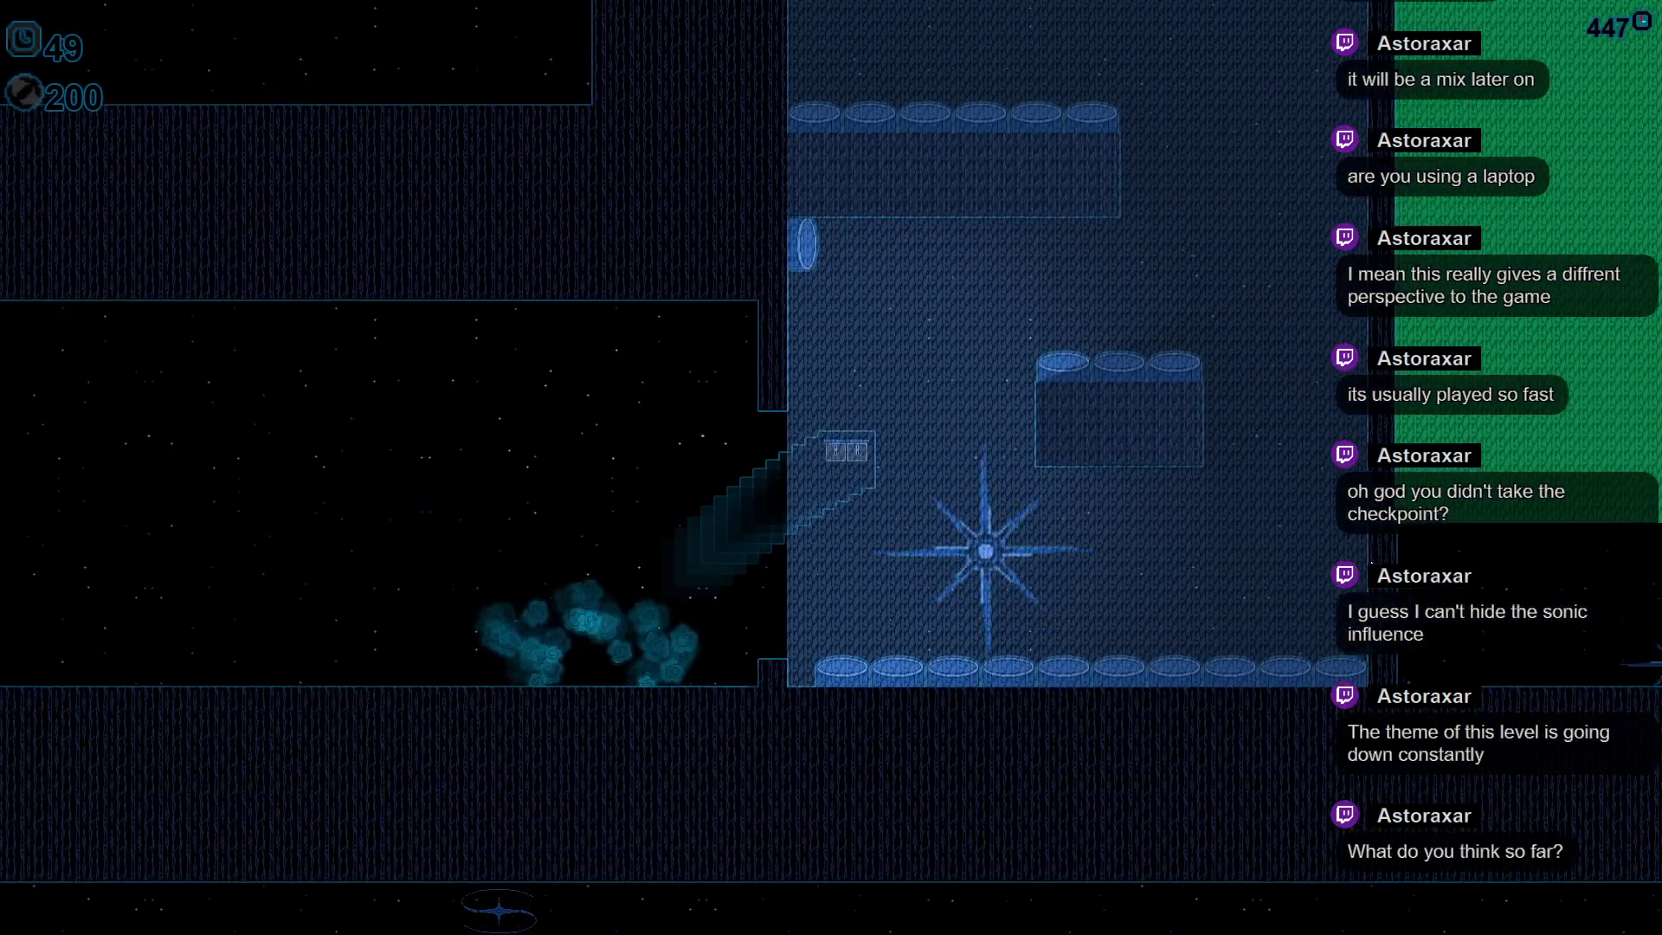
key("Down")
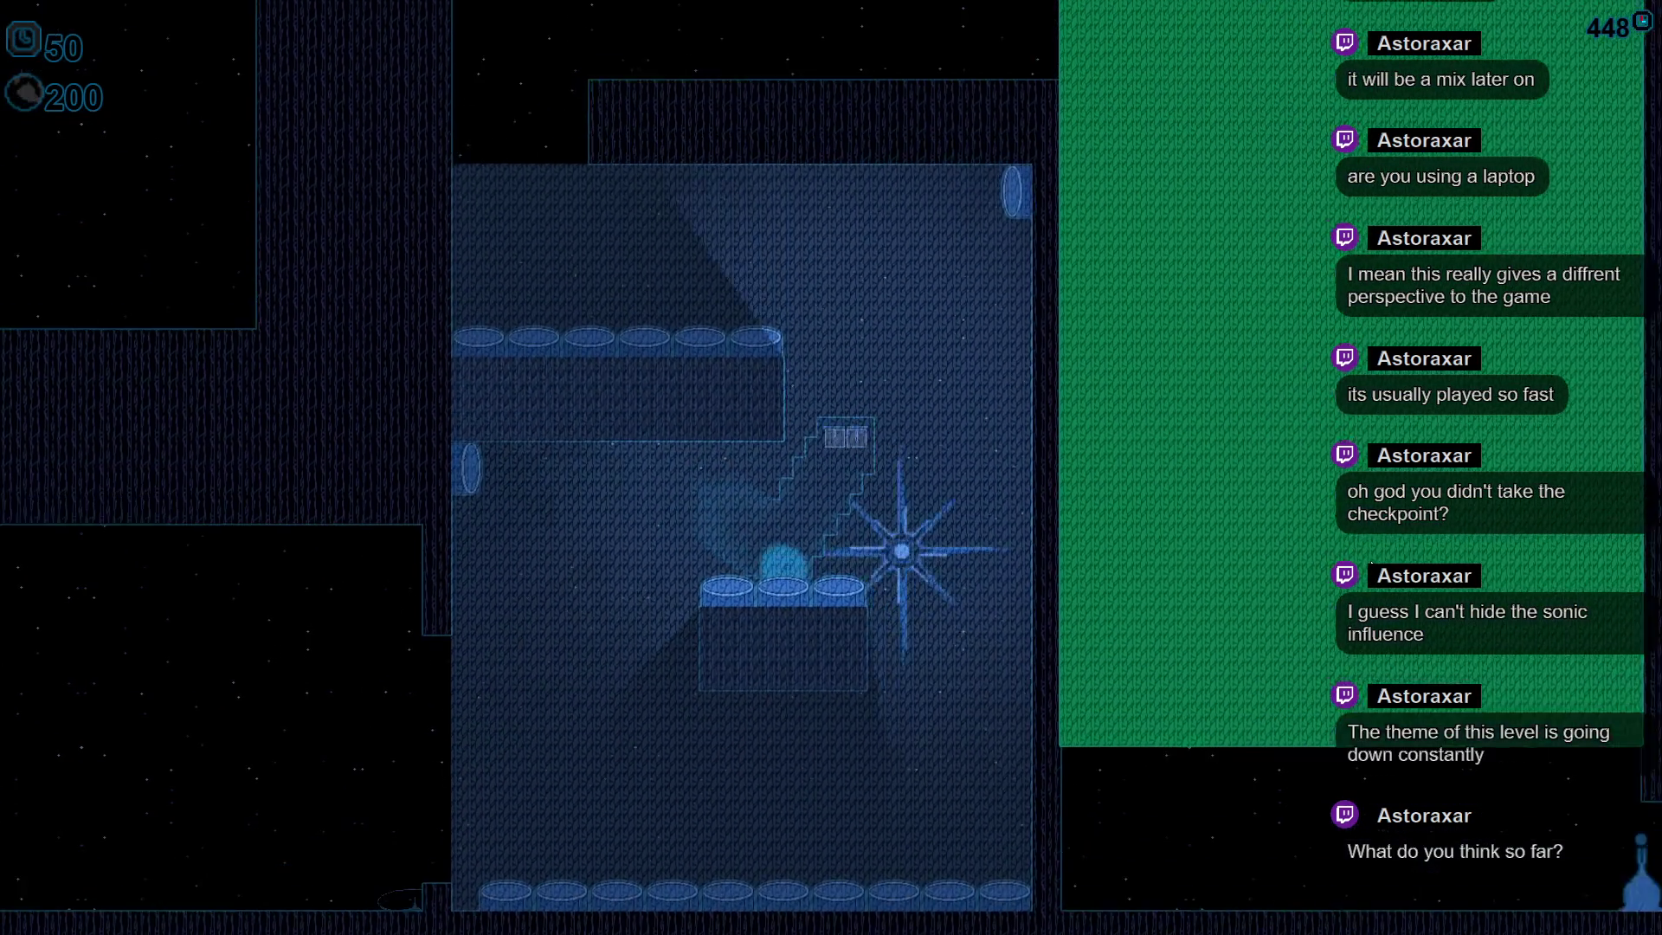
key("Up")
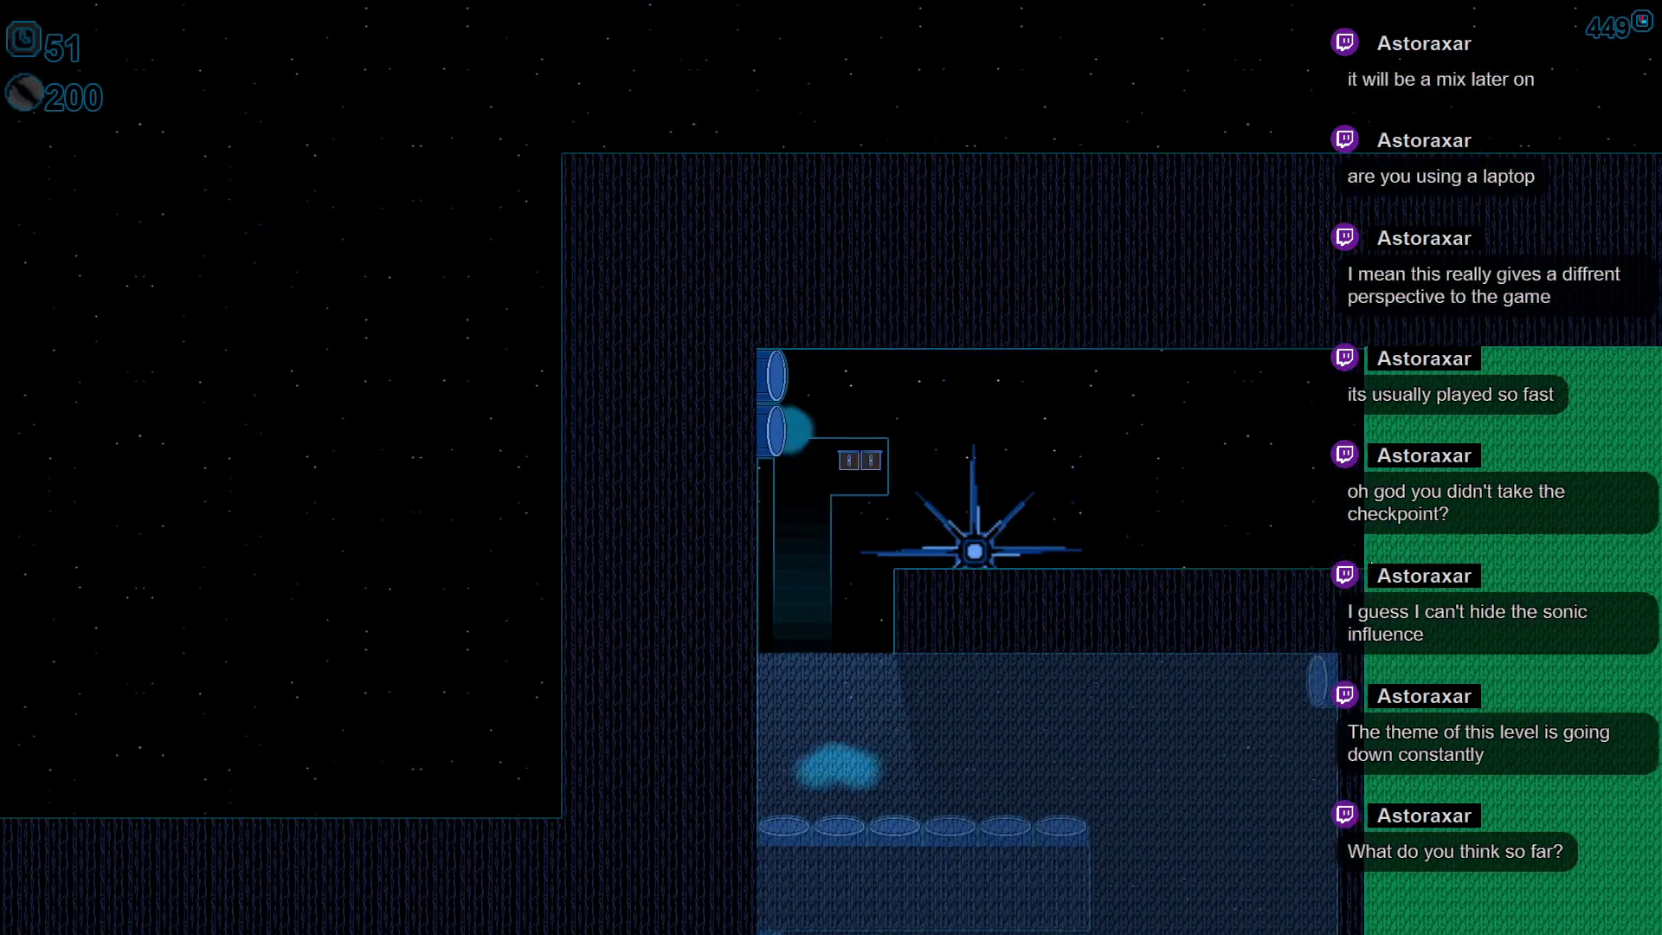
key("Right")
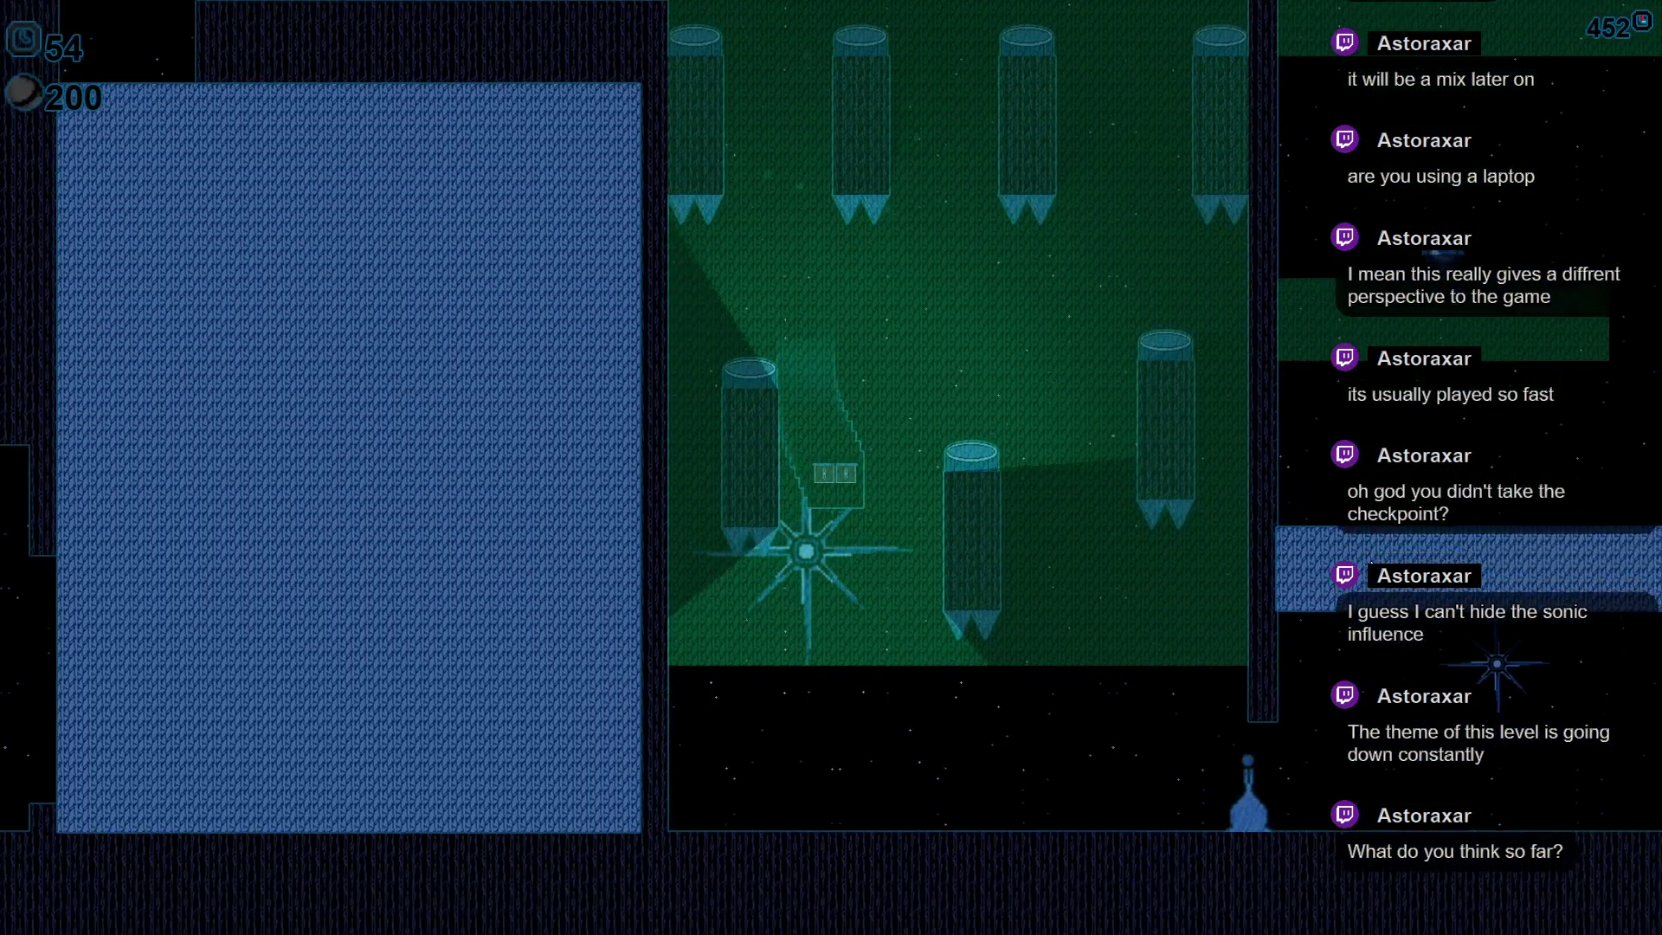
key("Right")
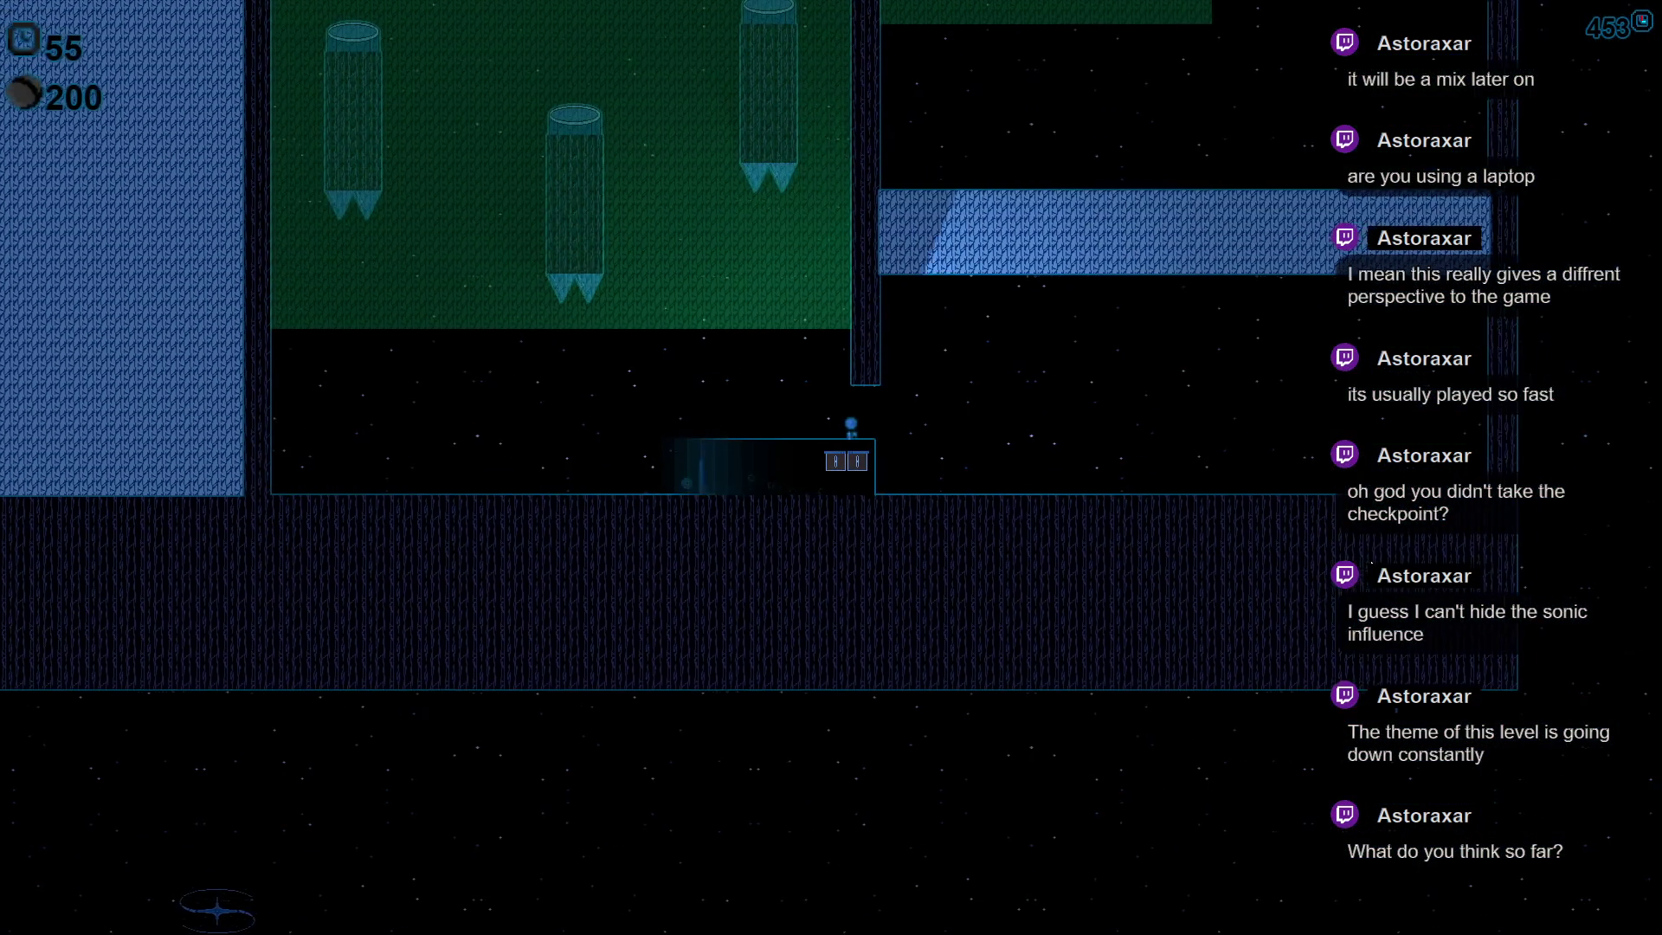
- Weave the block up between the spiked green and blue pillars and dash into the next room
key("Up")
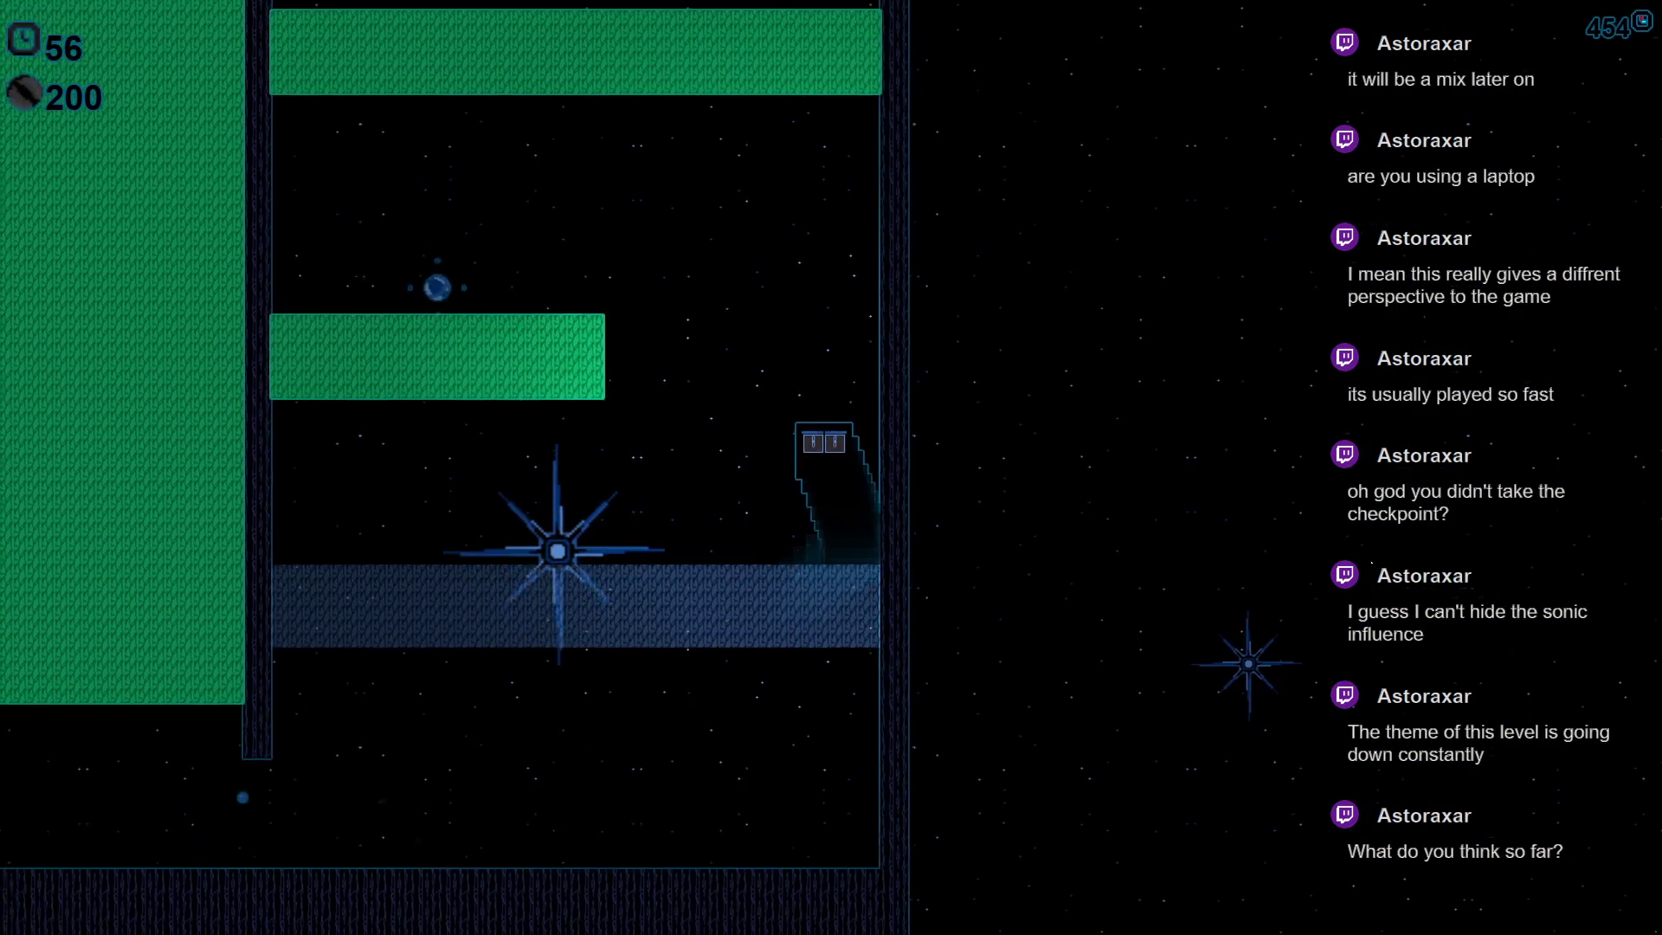
key("Left")
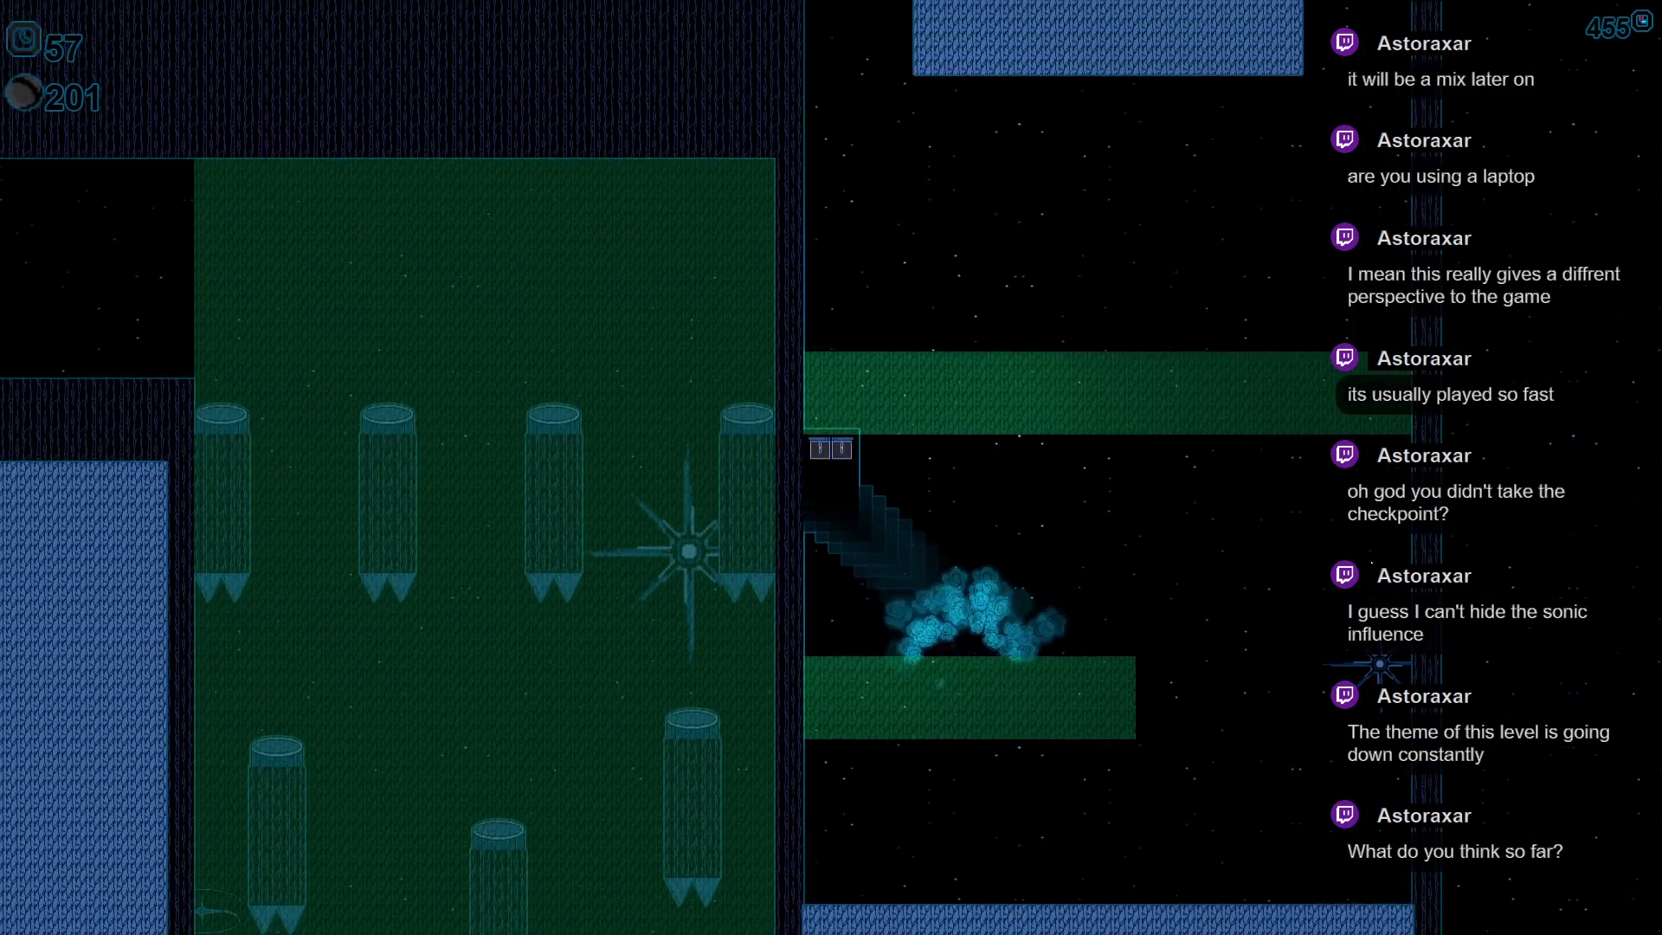
key("Up")
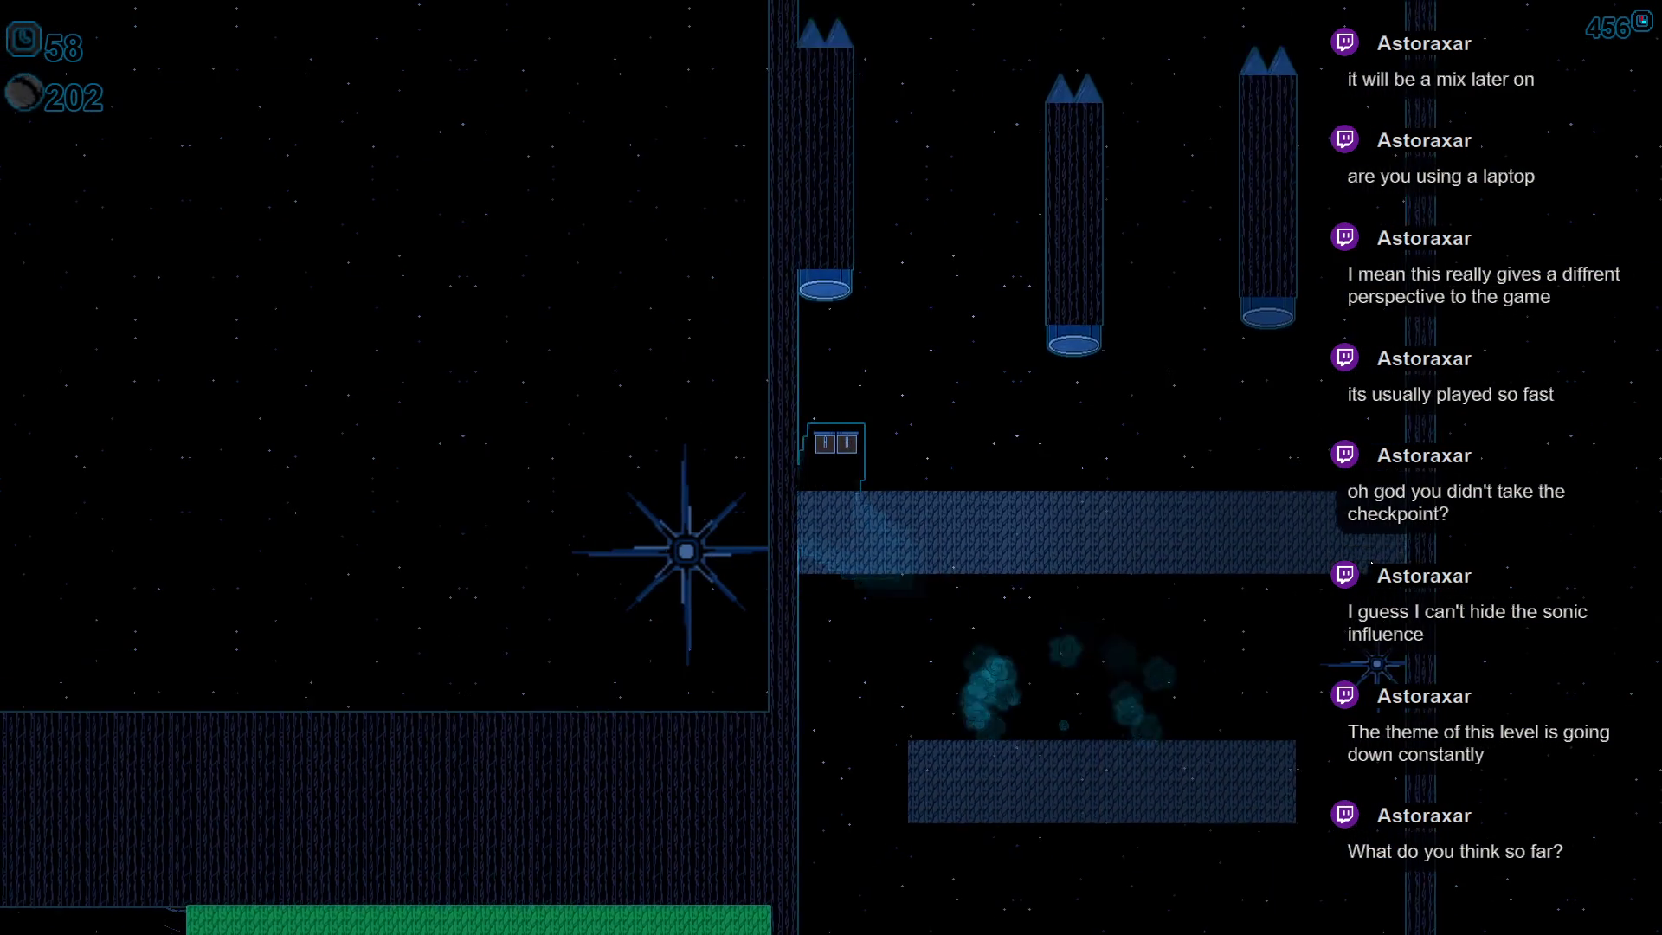
key("Up")
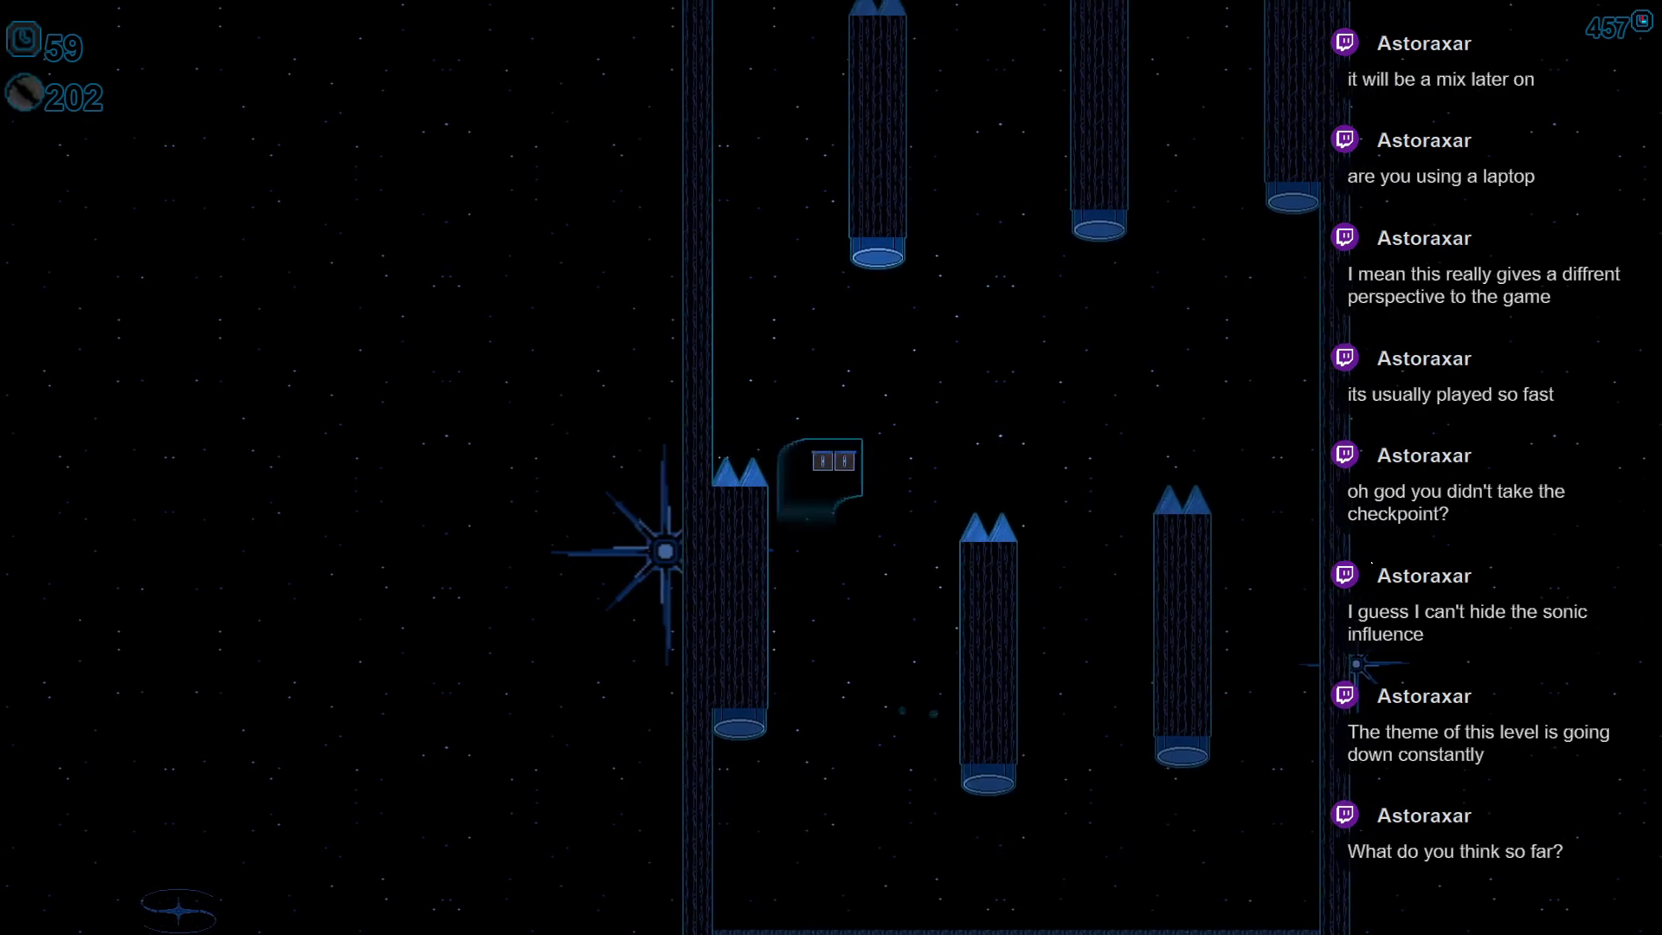
key("Up")
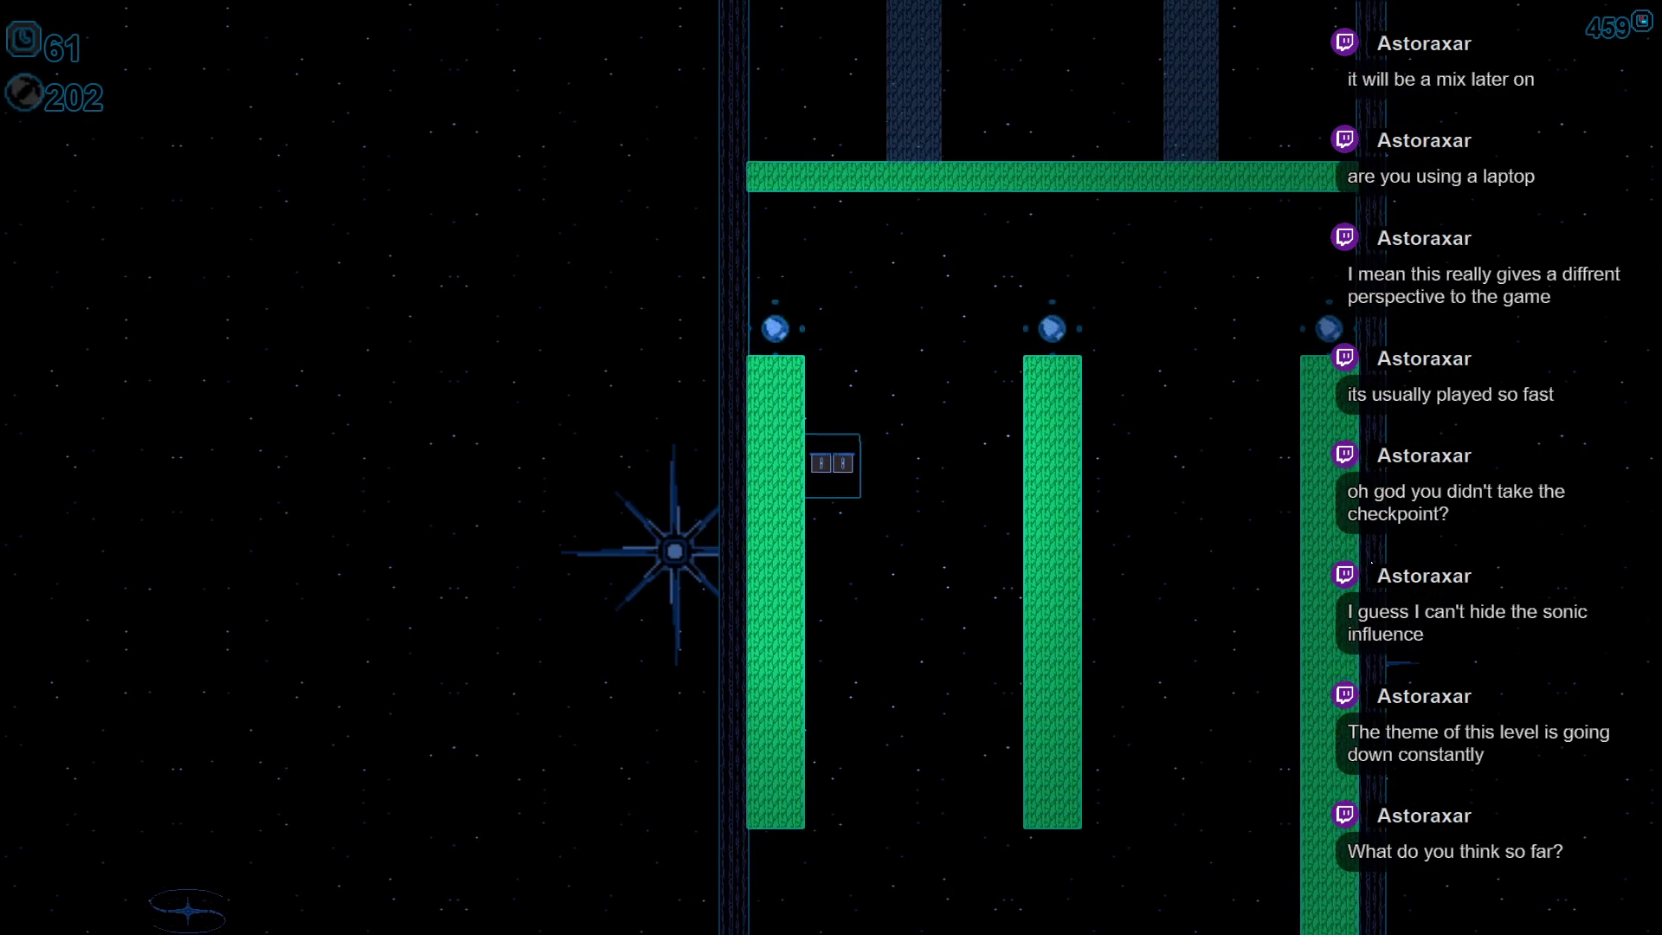
key("Up")
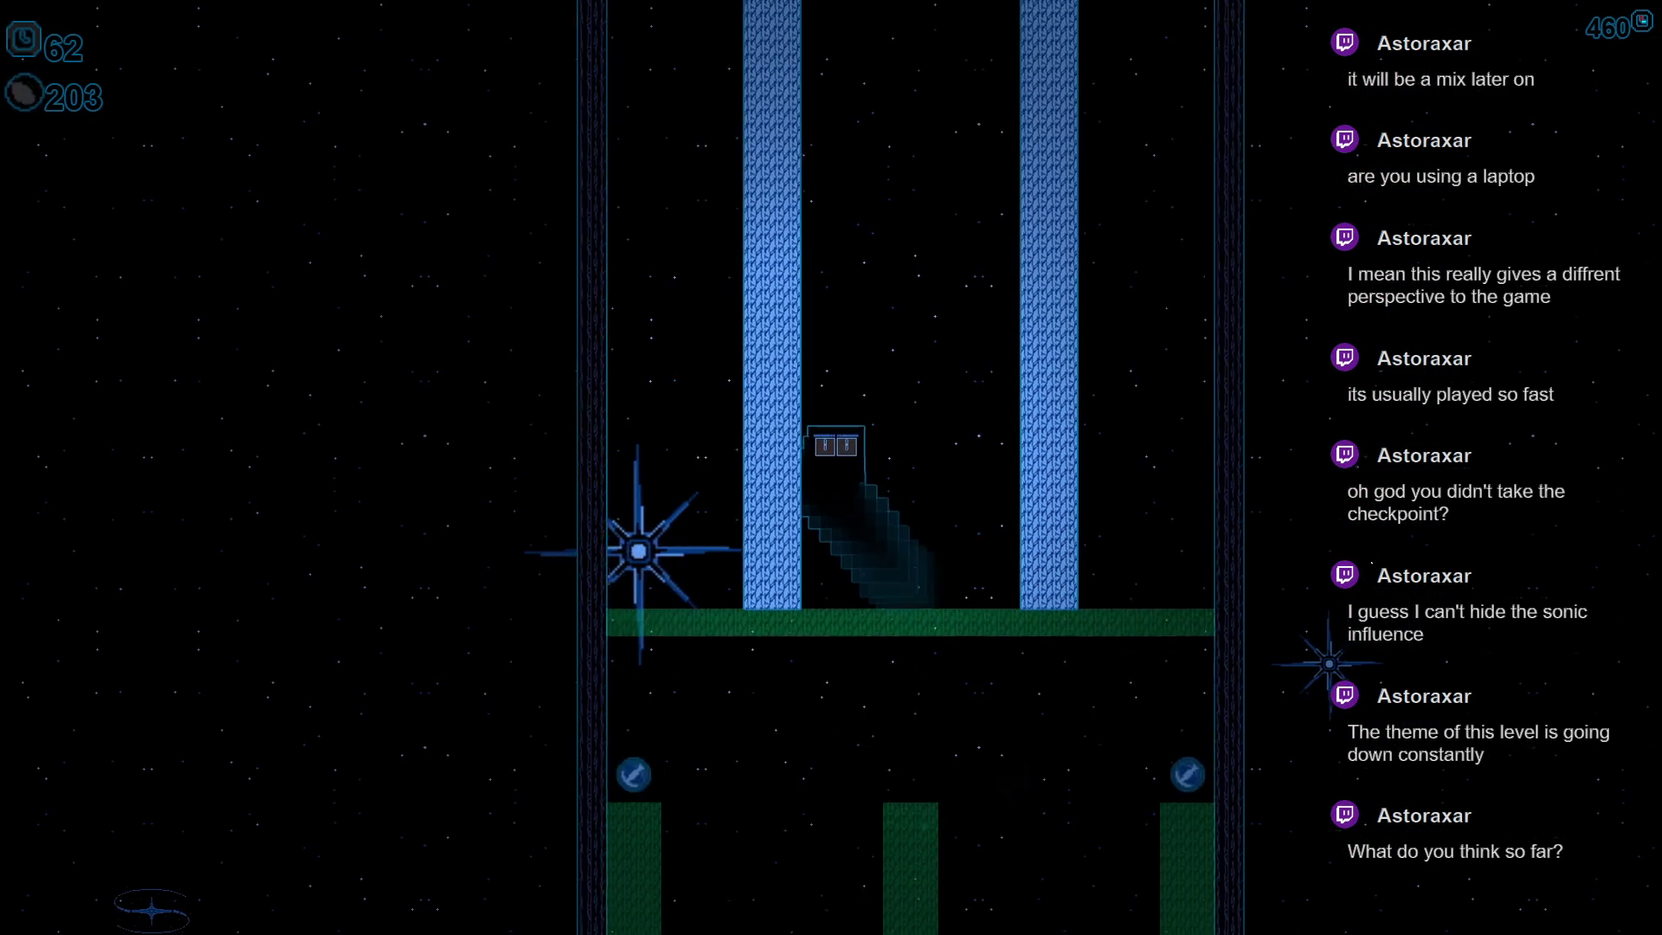
key("Up")
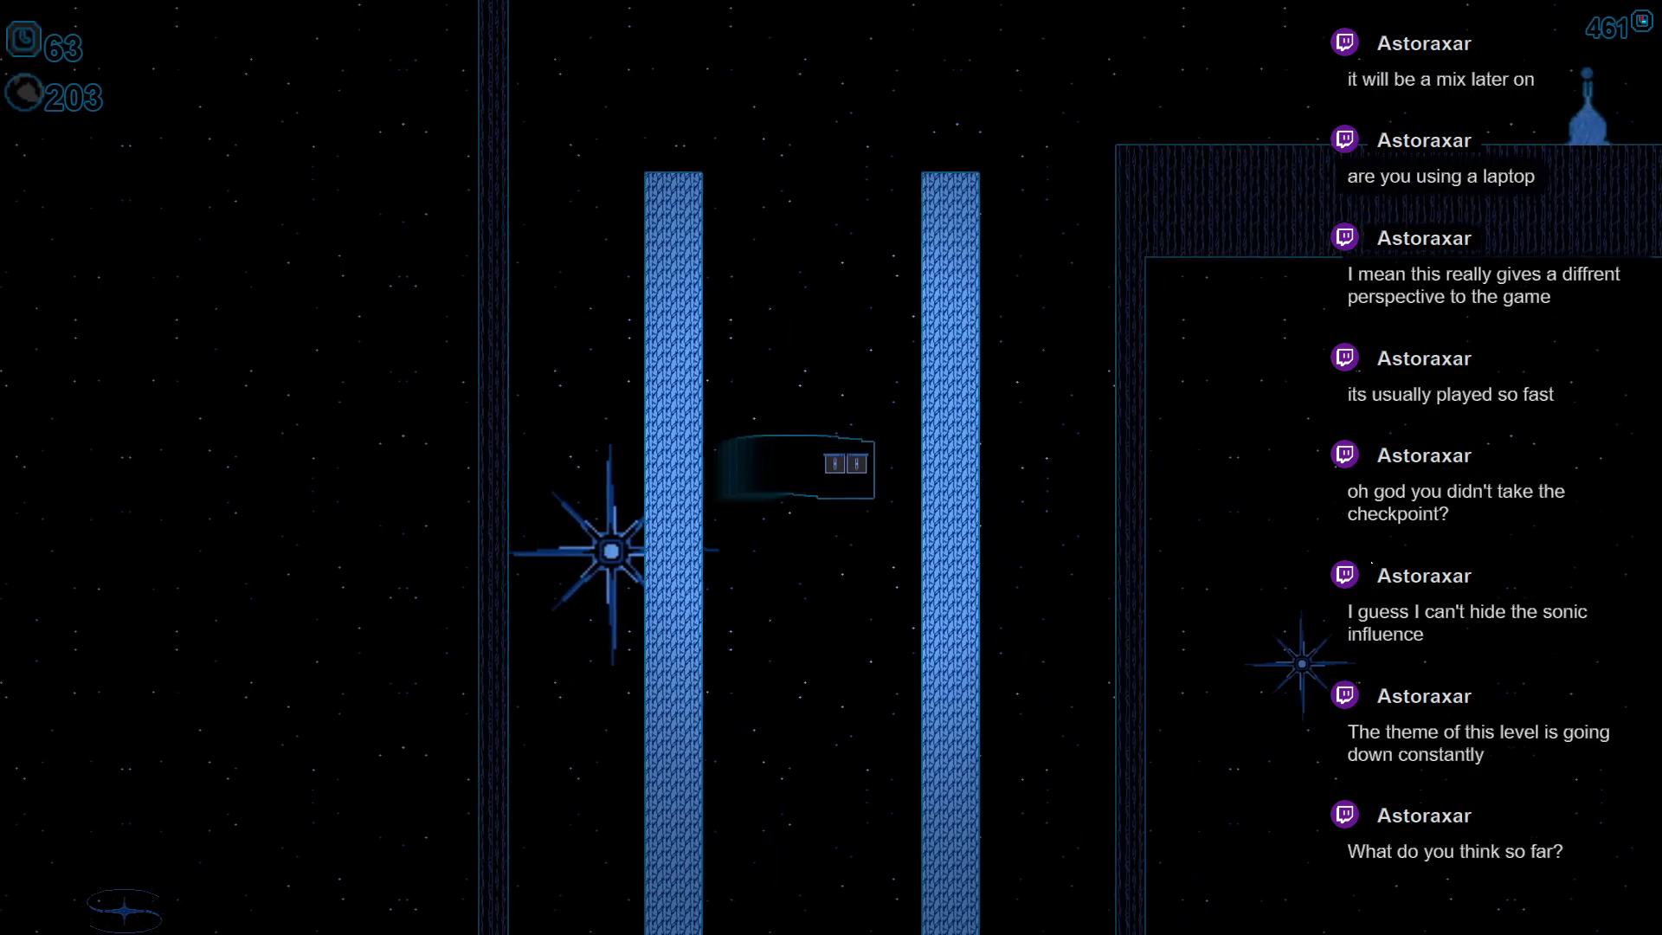
key("Up")
key("Up")
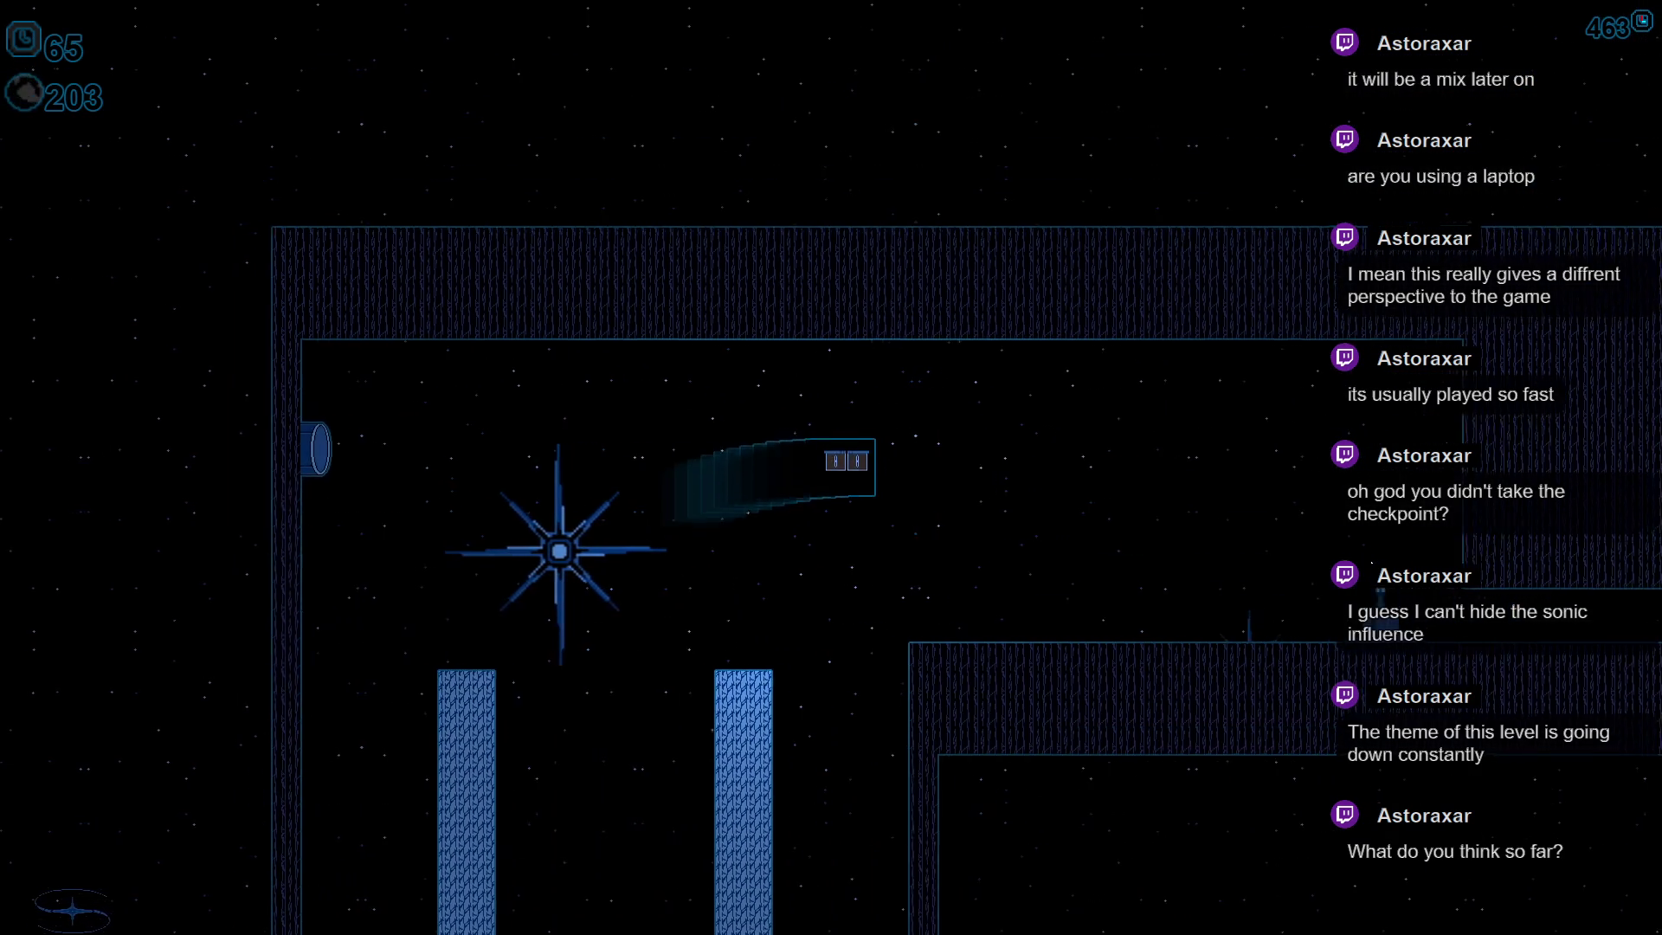
key("Up")
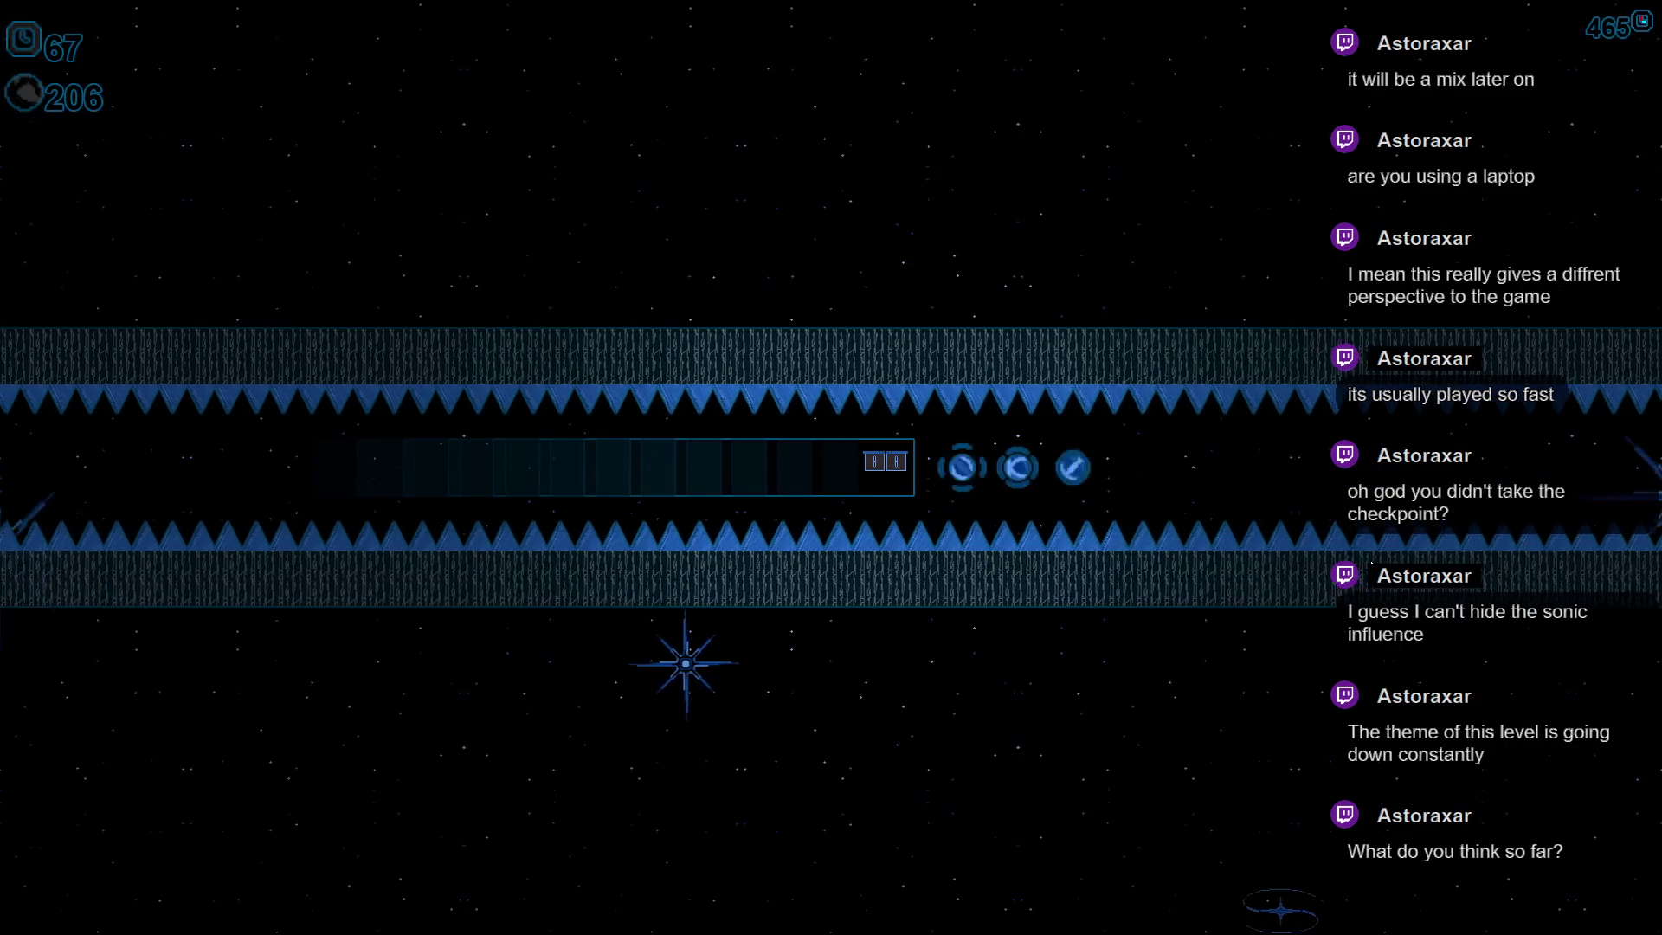
key("space")
key("space")
key("space")
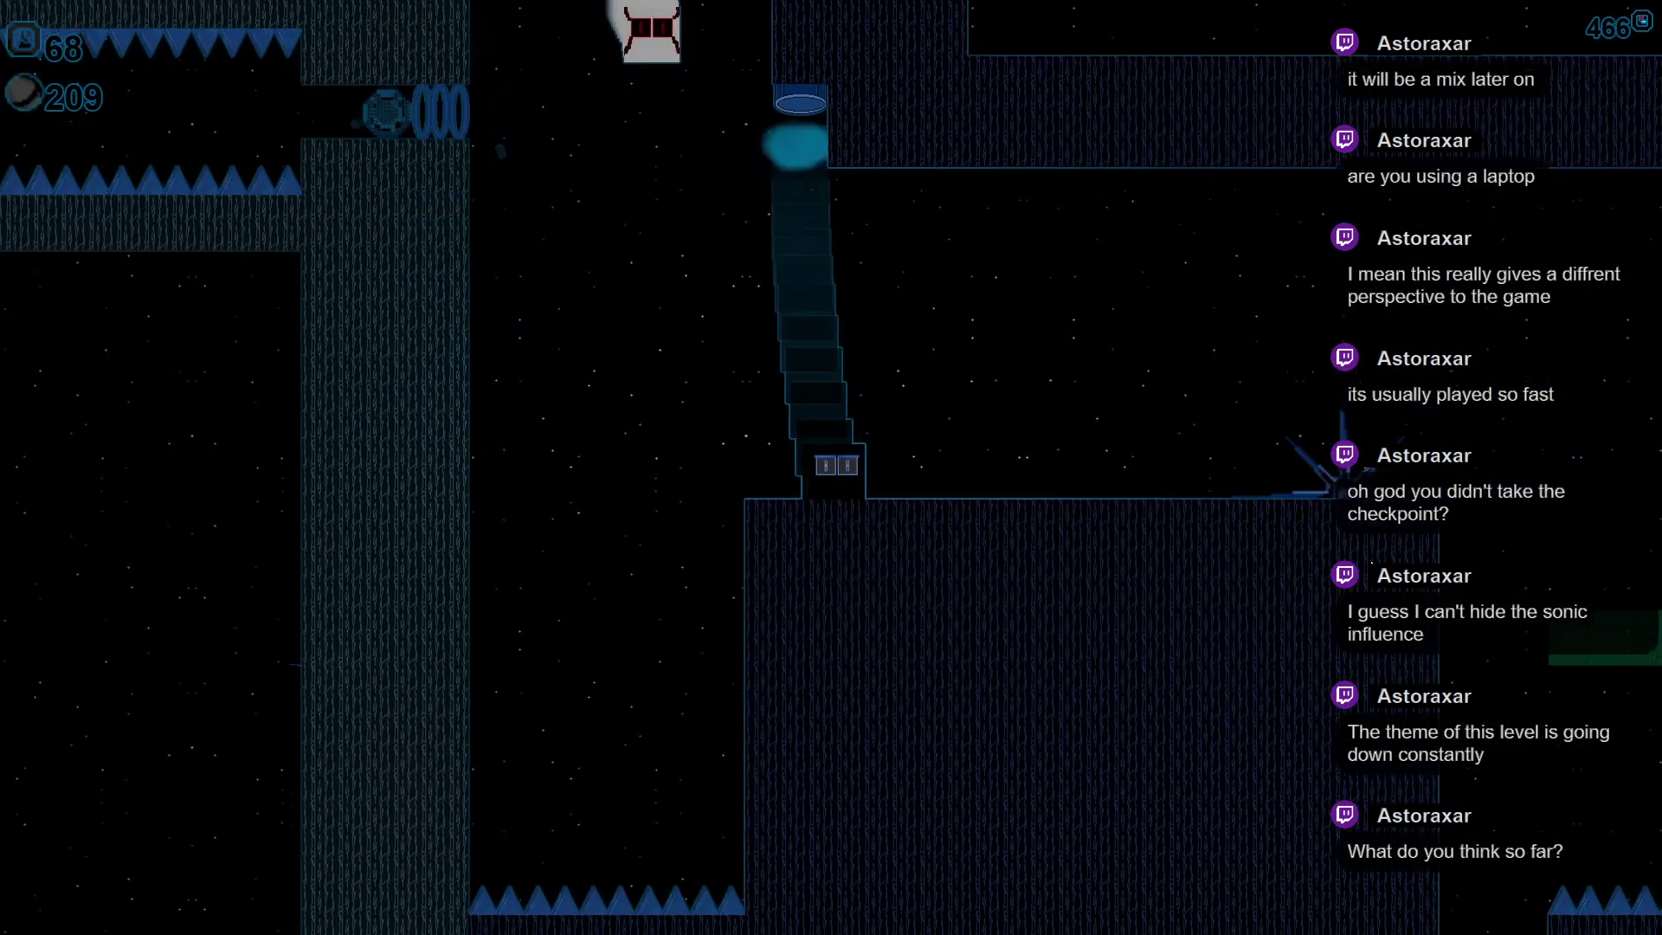
- Drive the block right past the green wall, blue pillar and spike star down to the floor
key("Right")
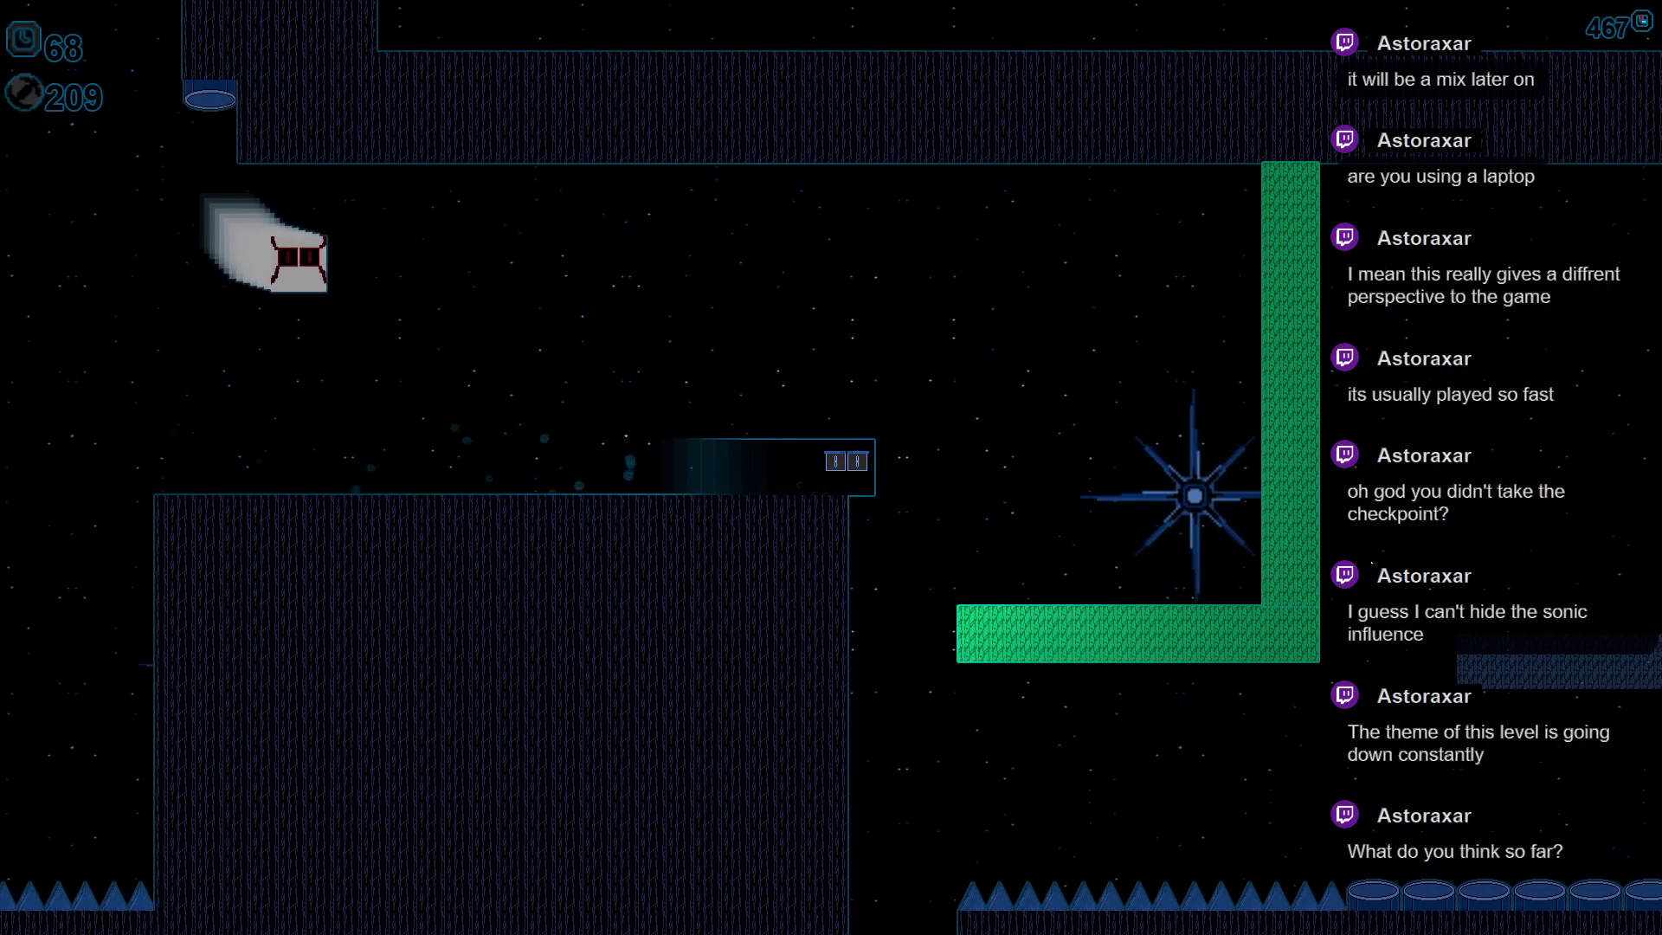
key("Right")
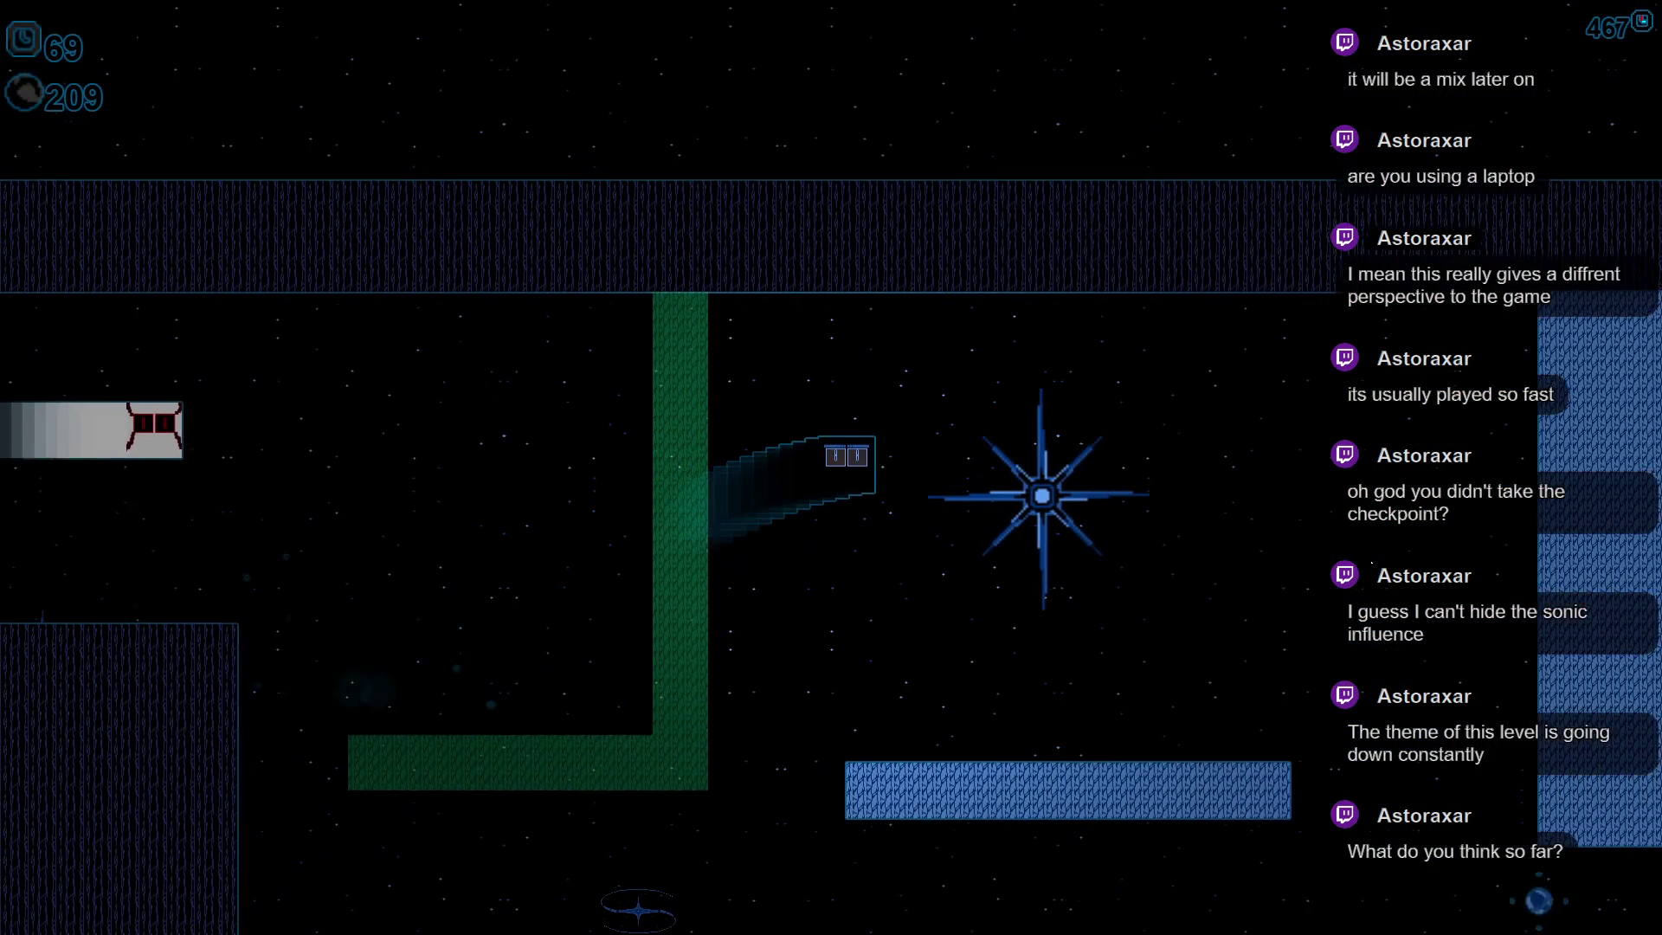
key("Right")
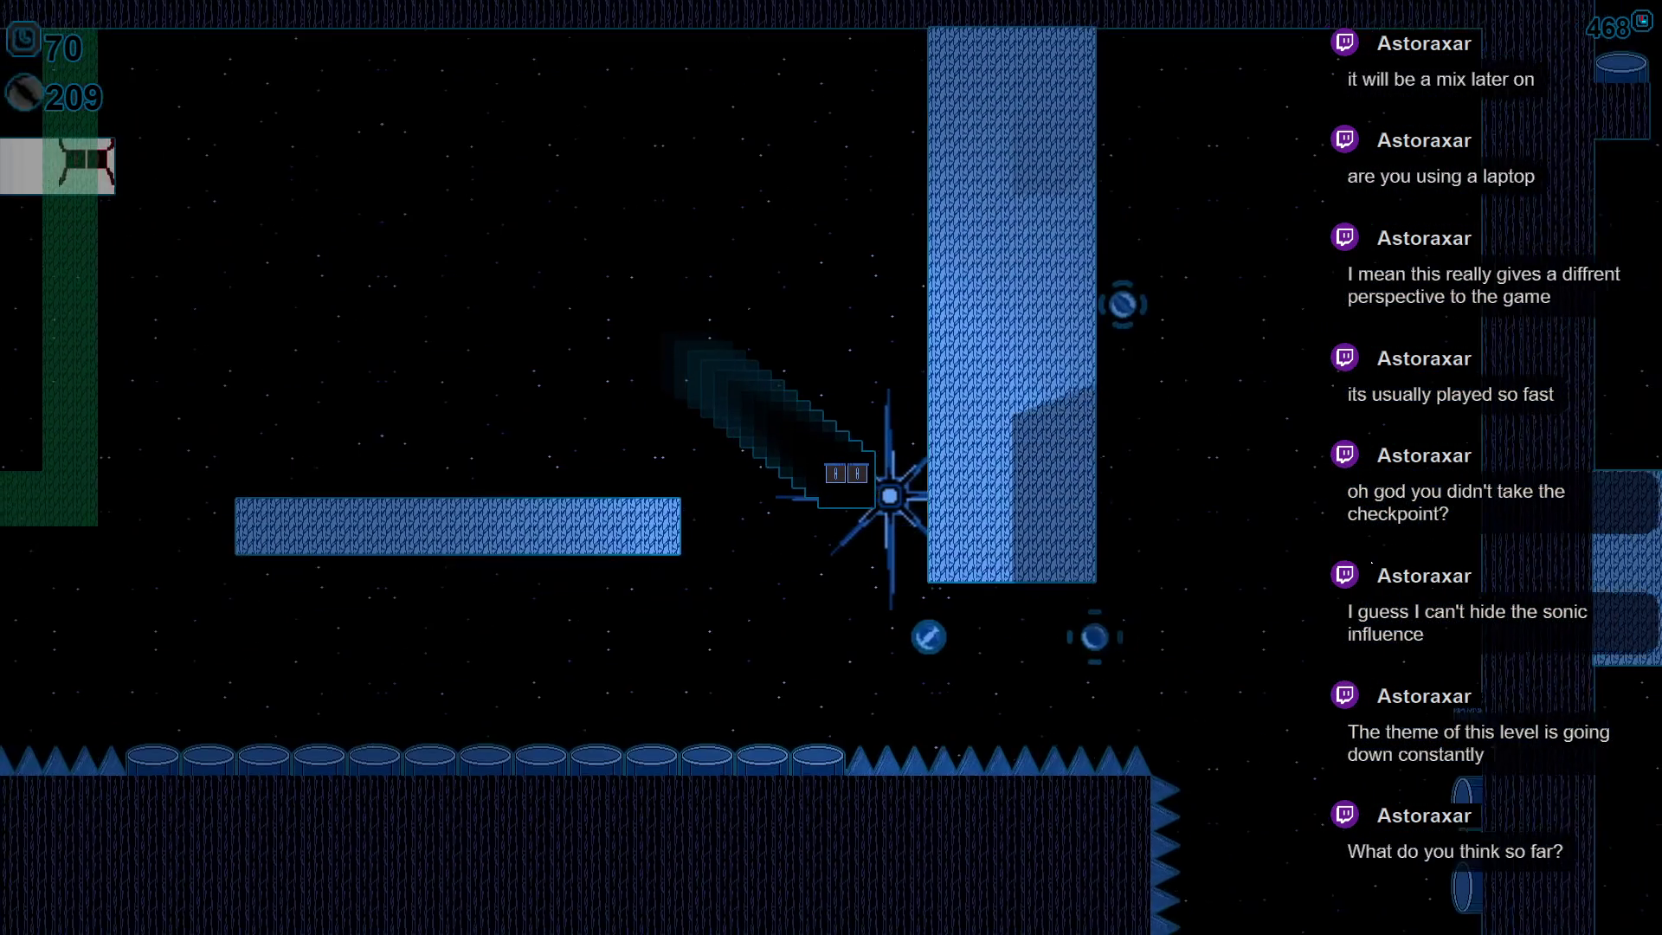
key("Right")
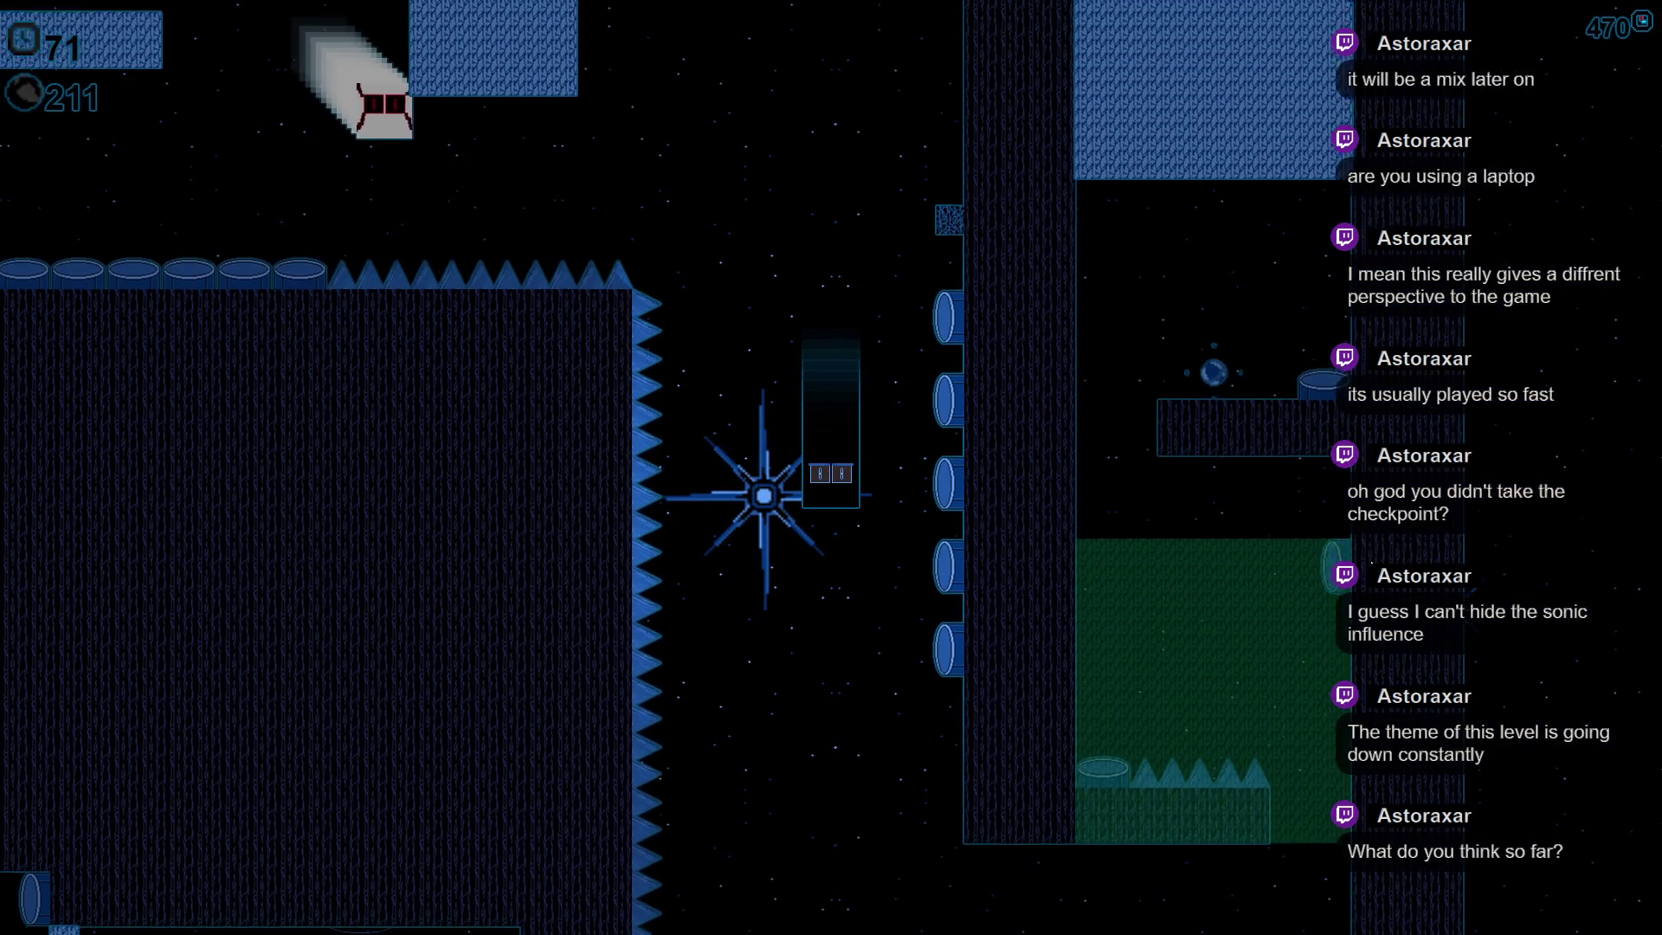
key("Right")
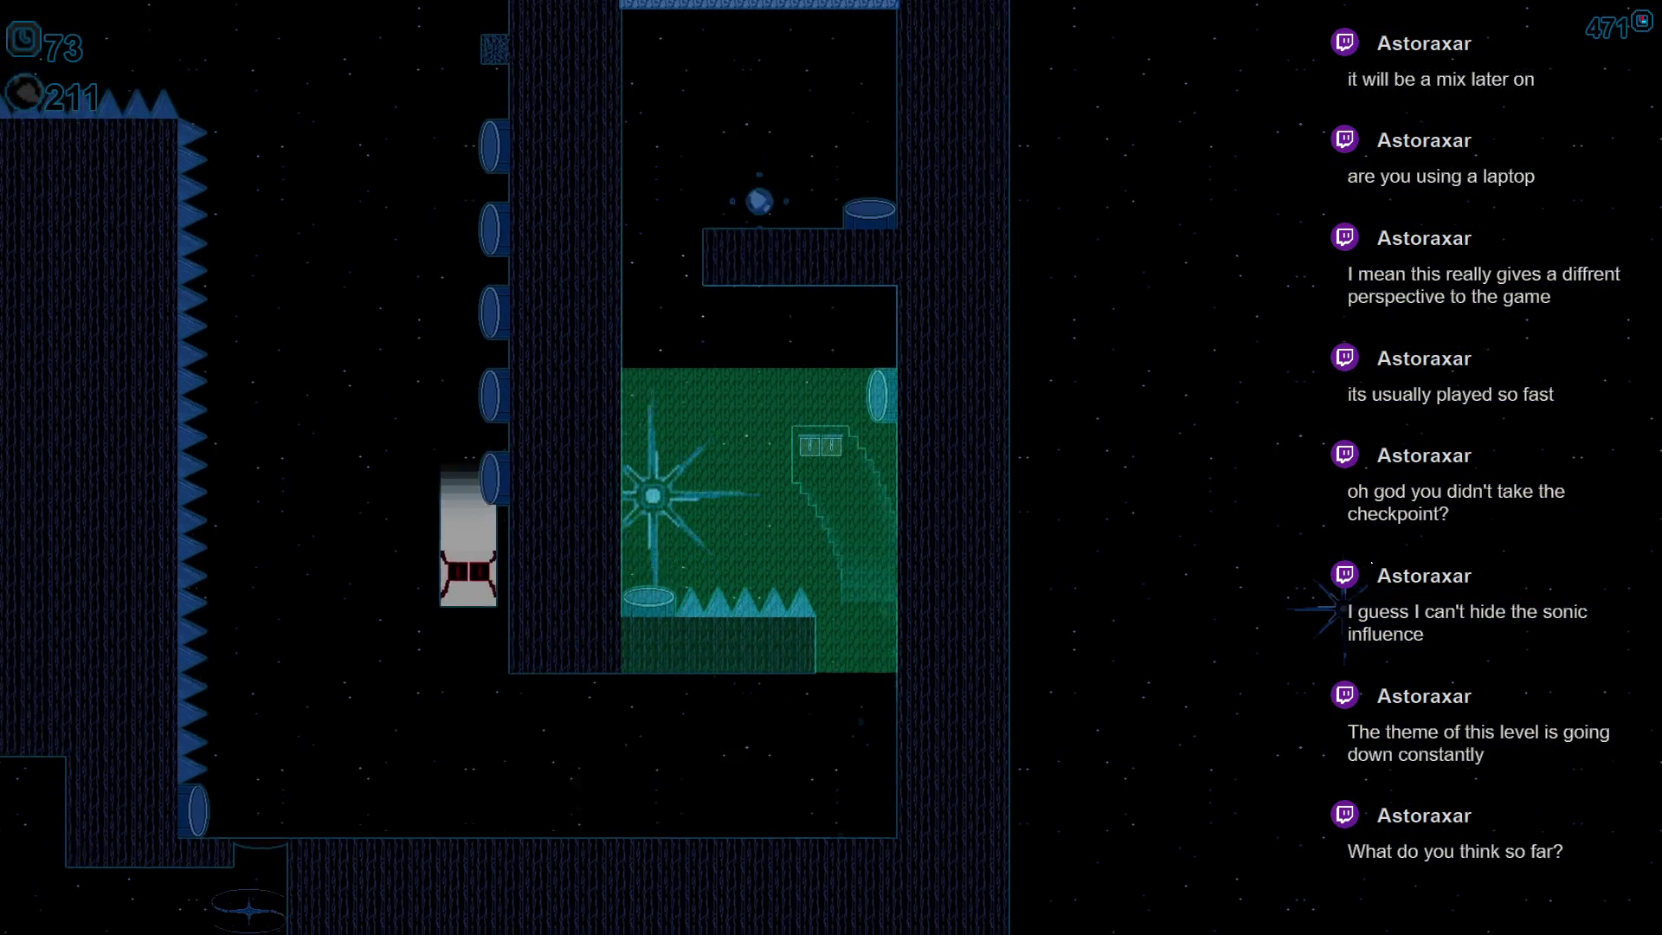
- Climb the block up through the shaft and dash right along the floor ahead of the chaser
key("Left")
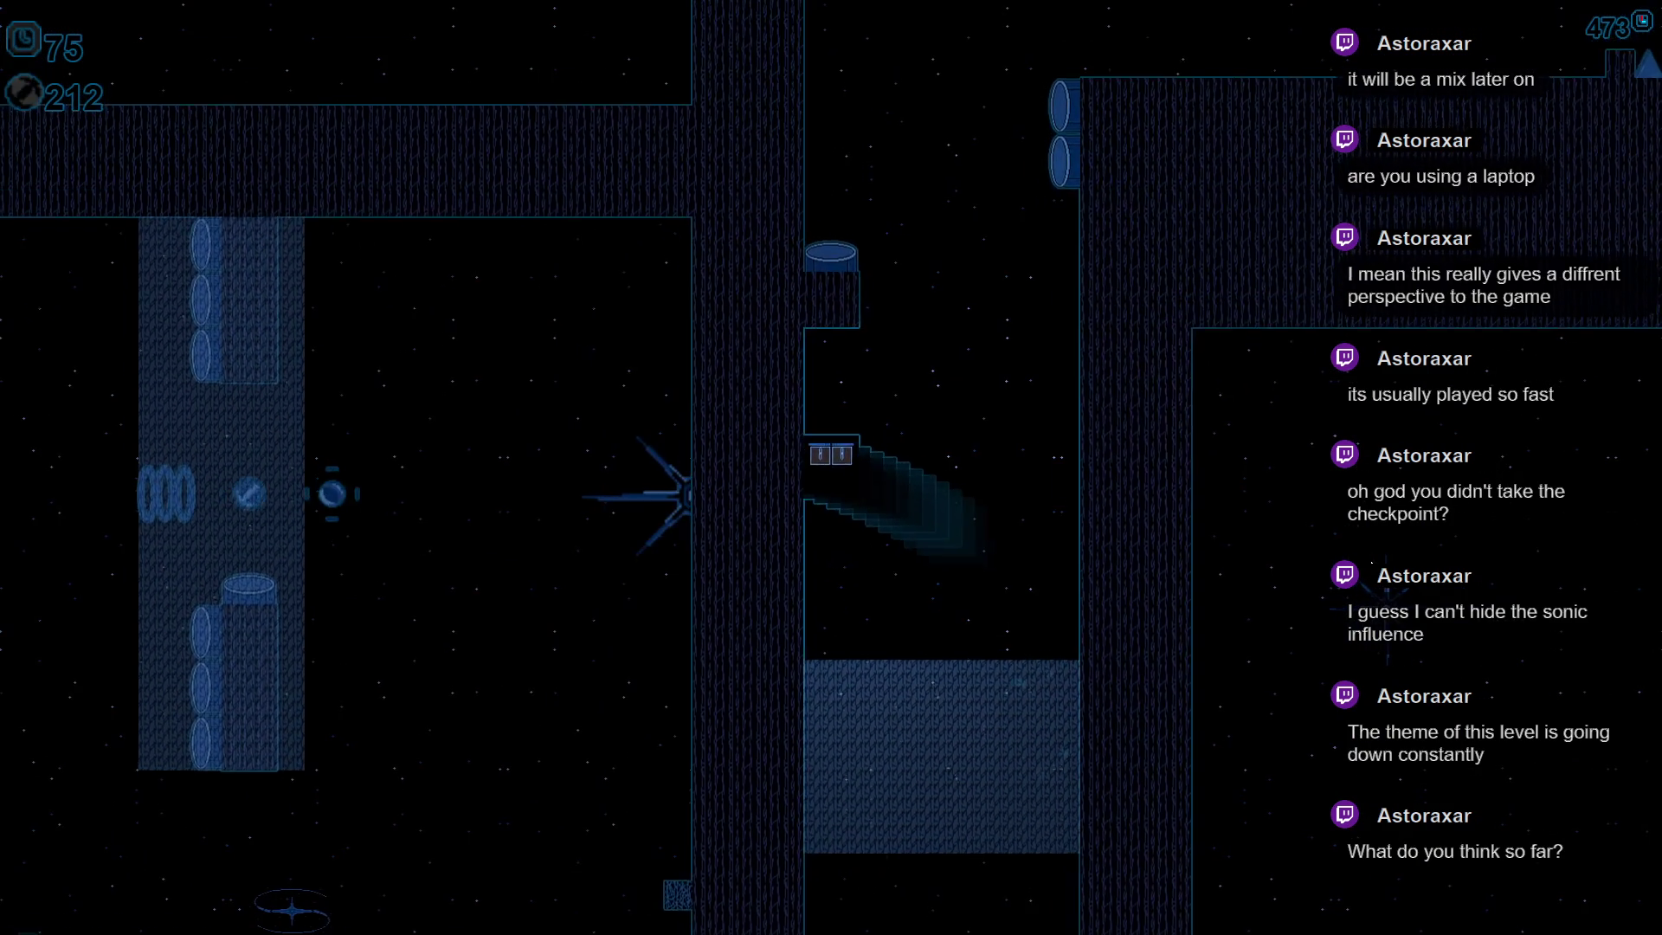
key("Right")
key("Left")
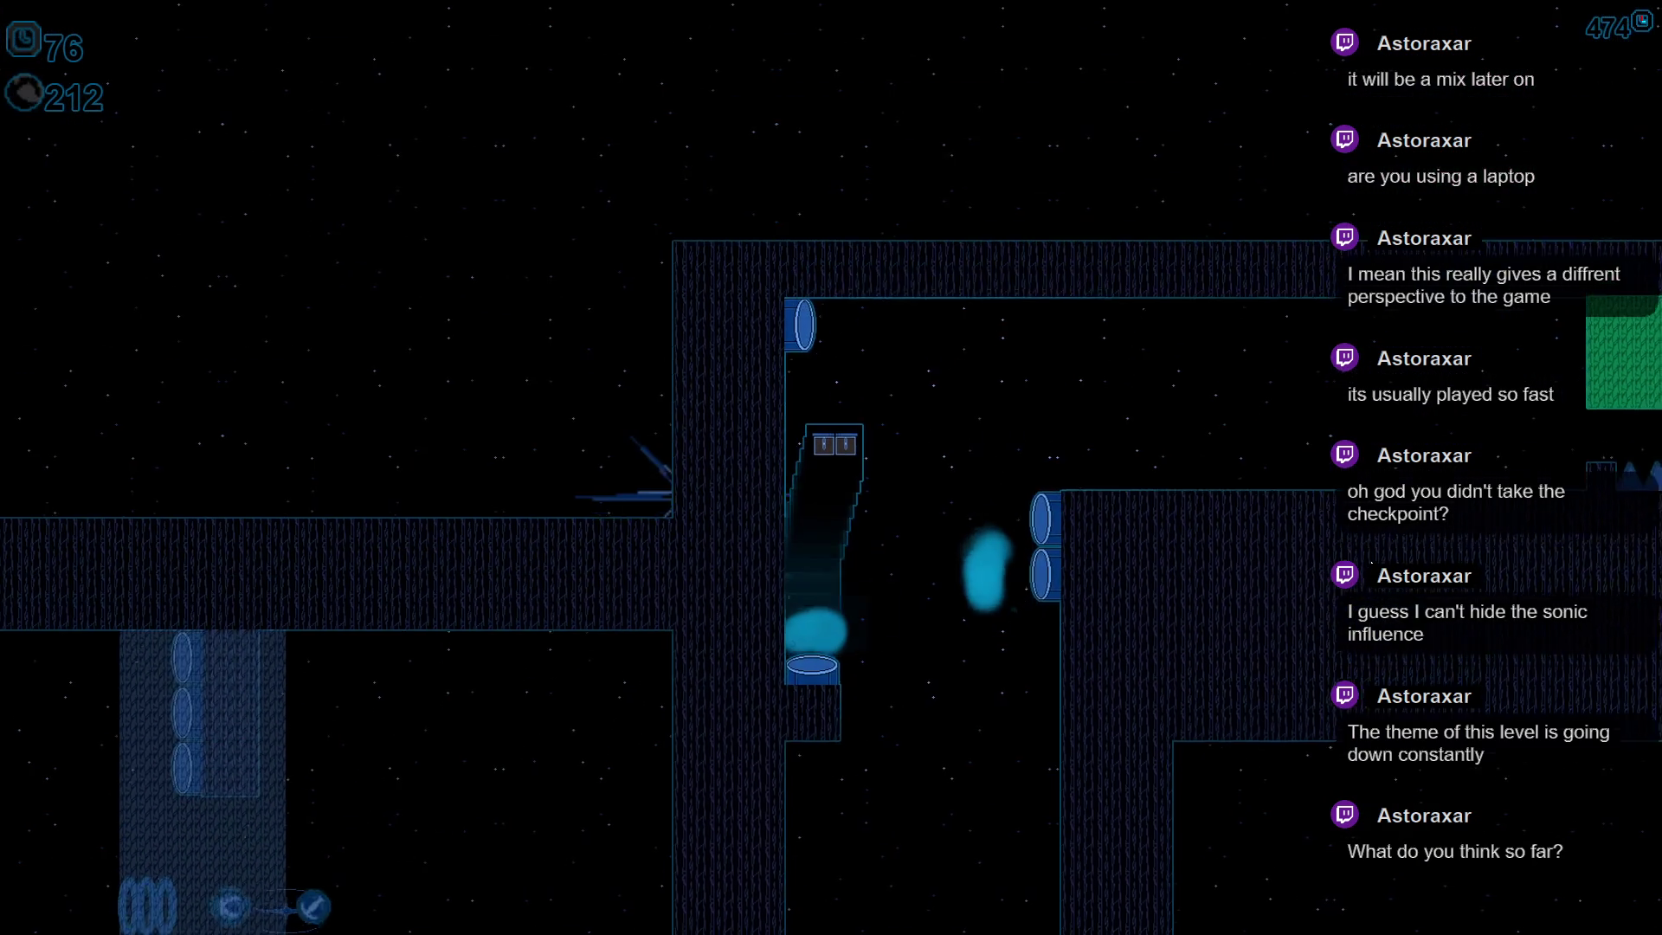
key("Right")
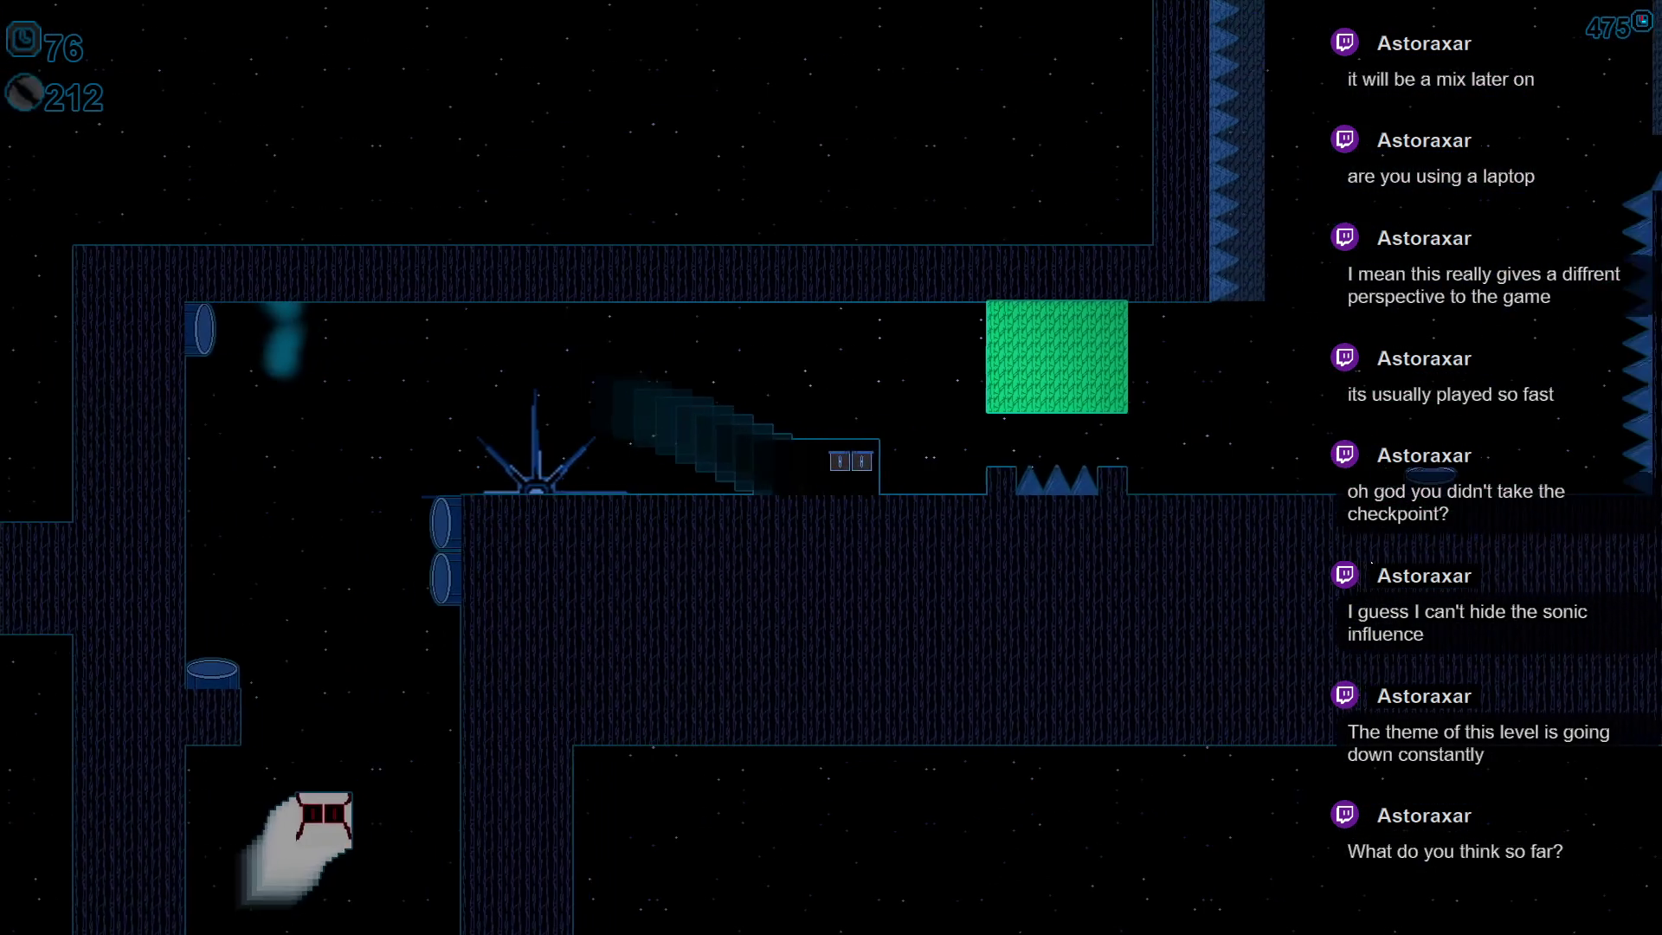
key("Right")
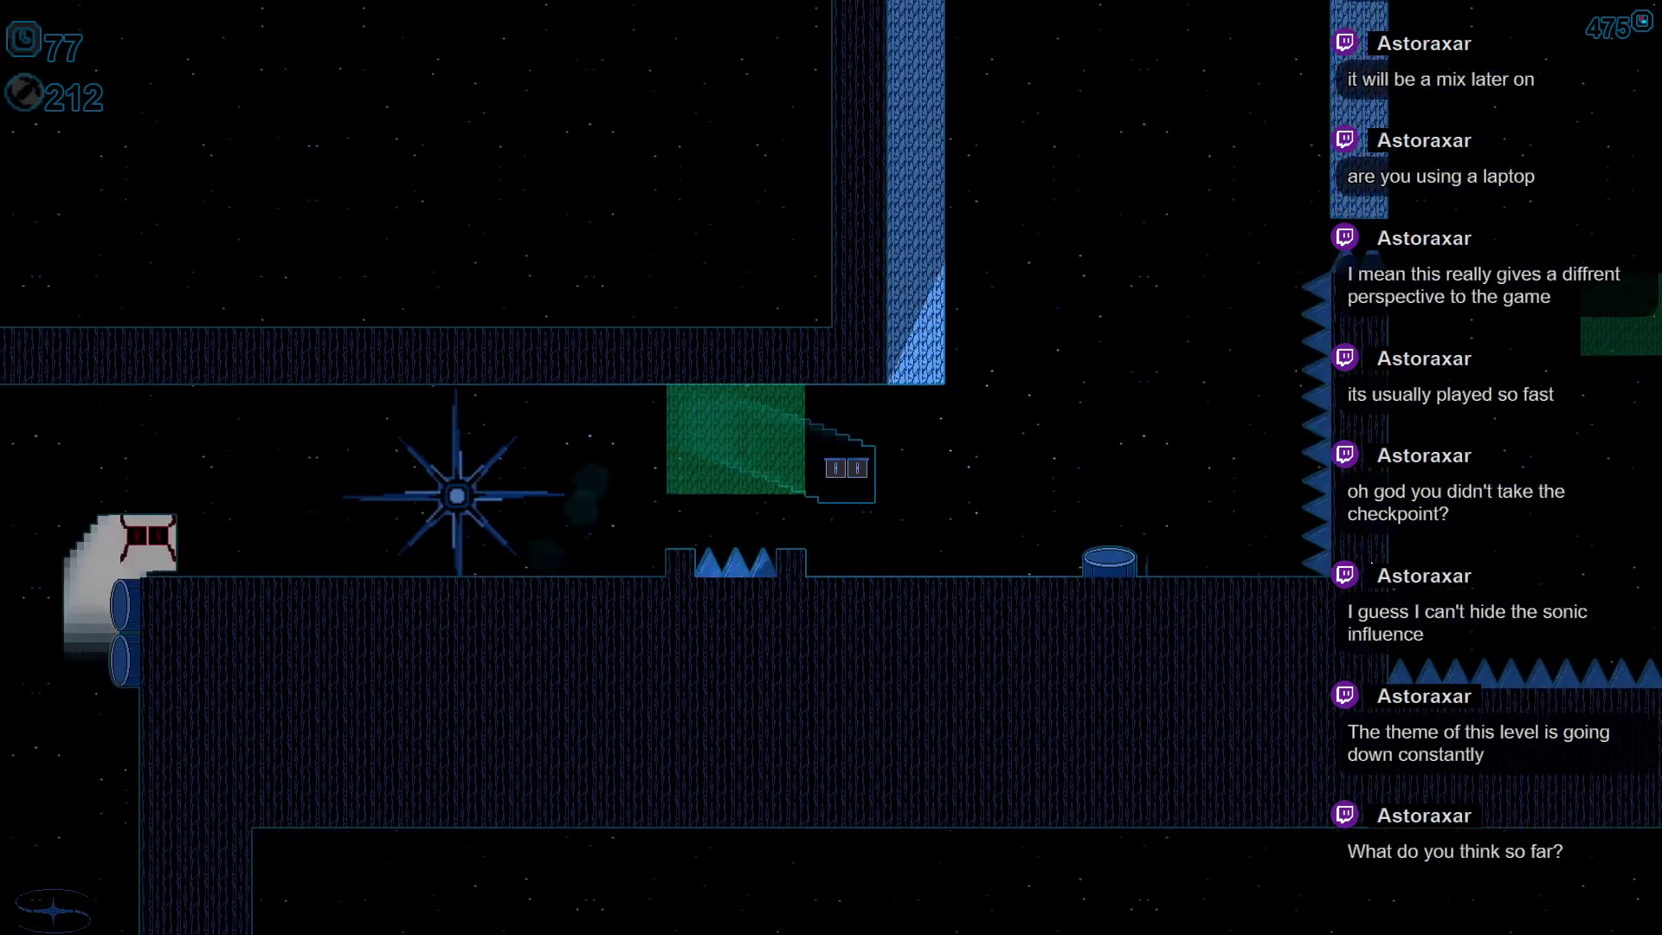